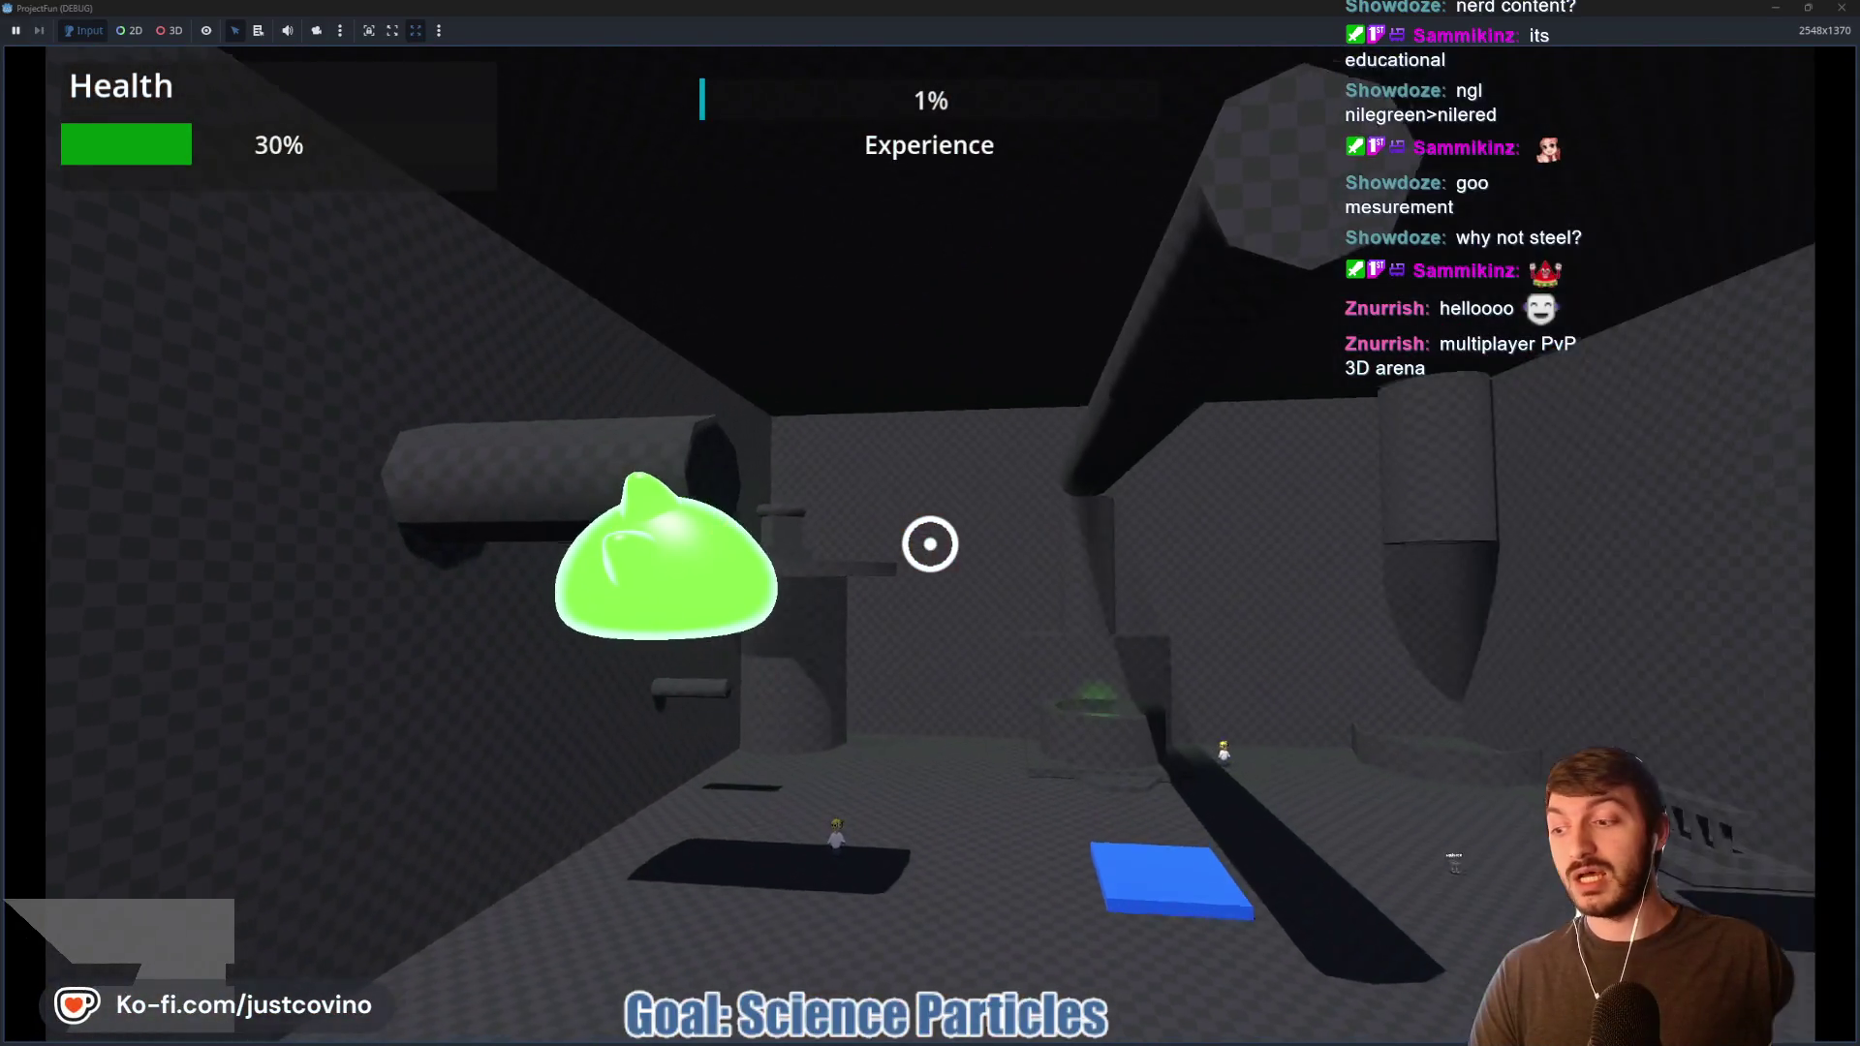
pyautogui.click(929, 544)
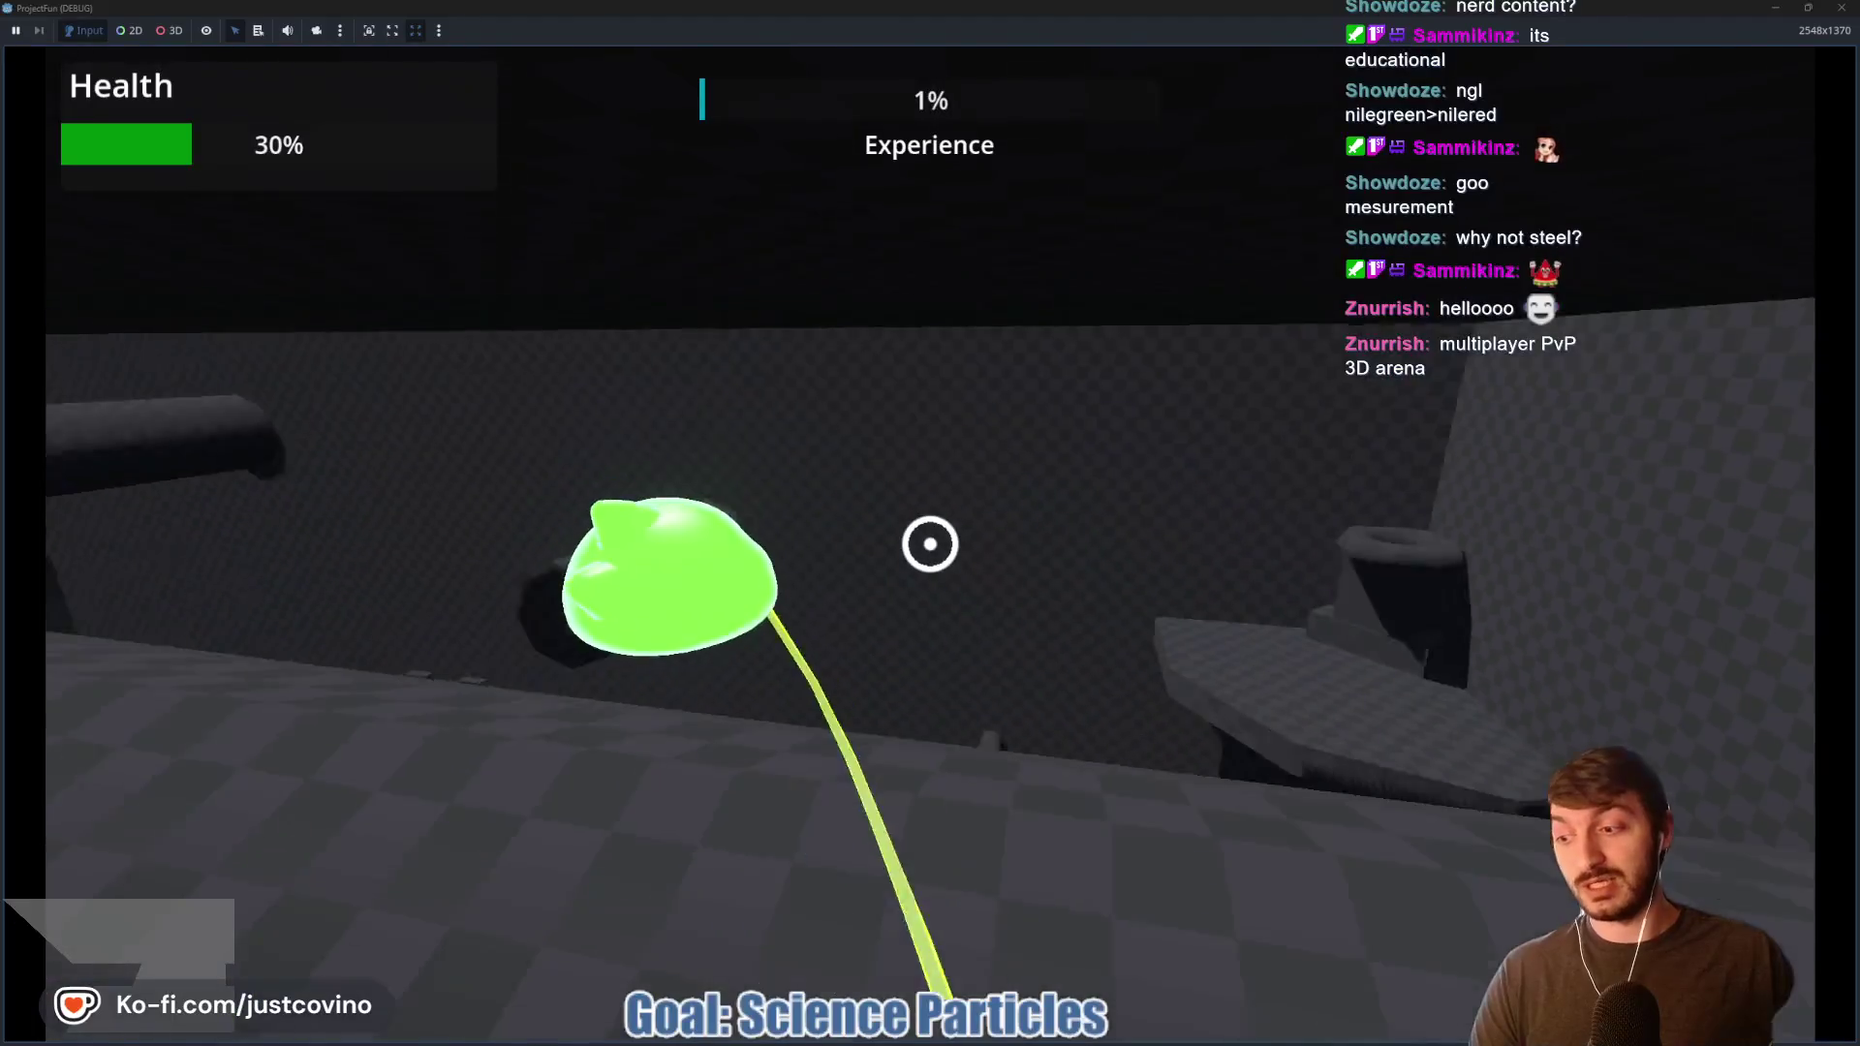
# Step: Swing the slime around the arena with repeated grapple shots, then stop the game with Escape
pyautogui.click(930, 544)
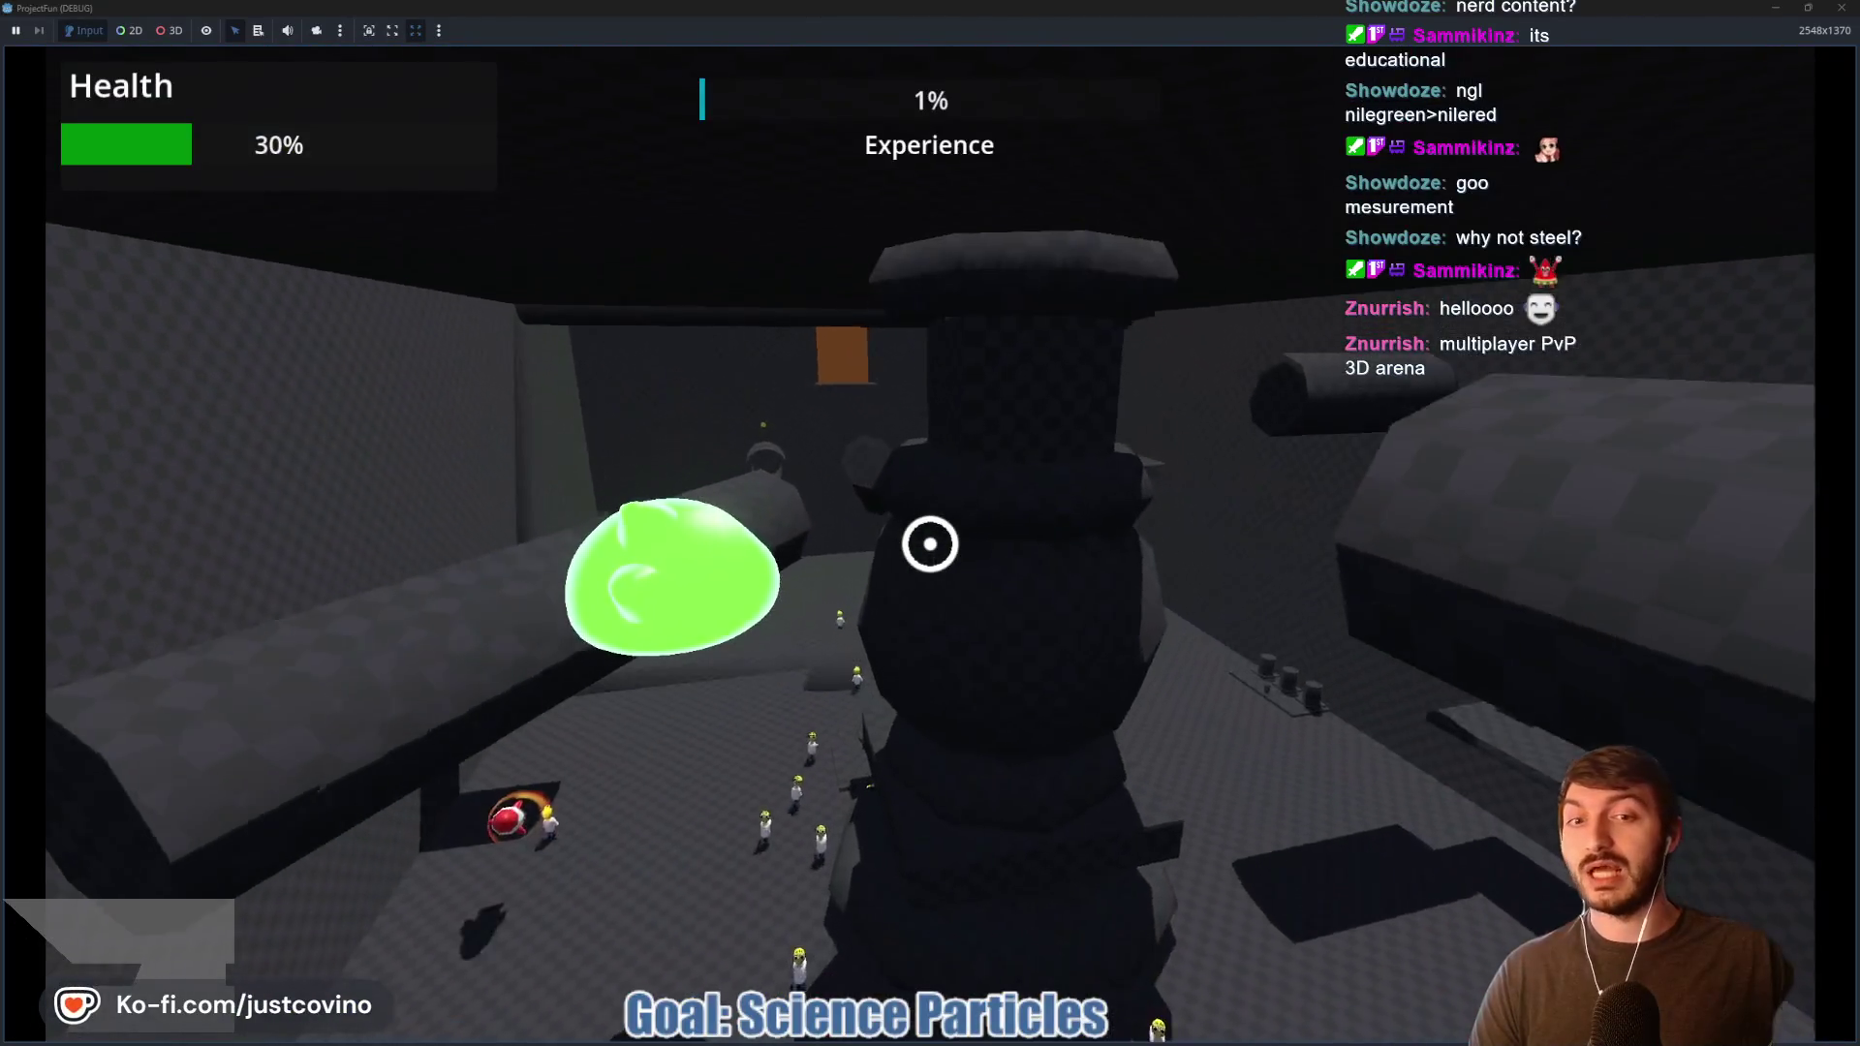
pyautogui.click(930, 543)
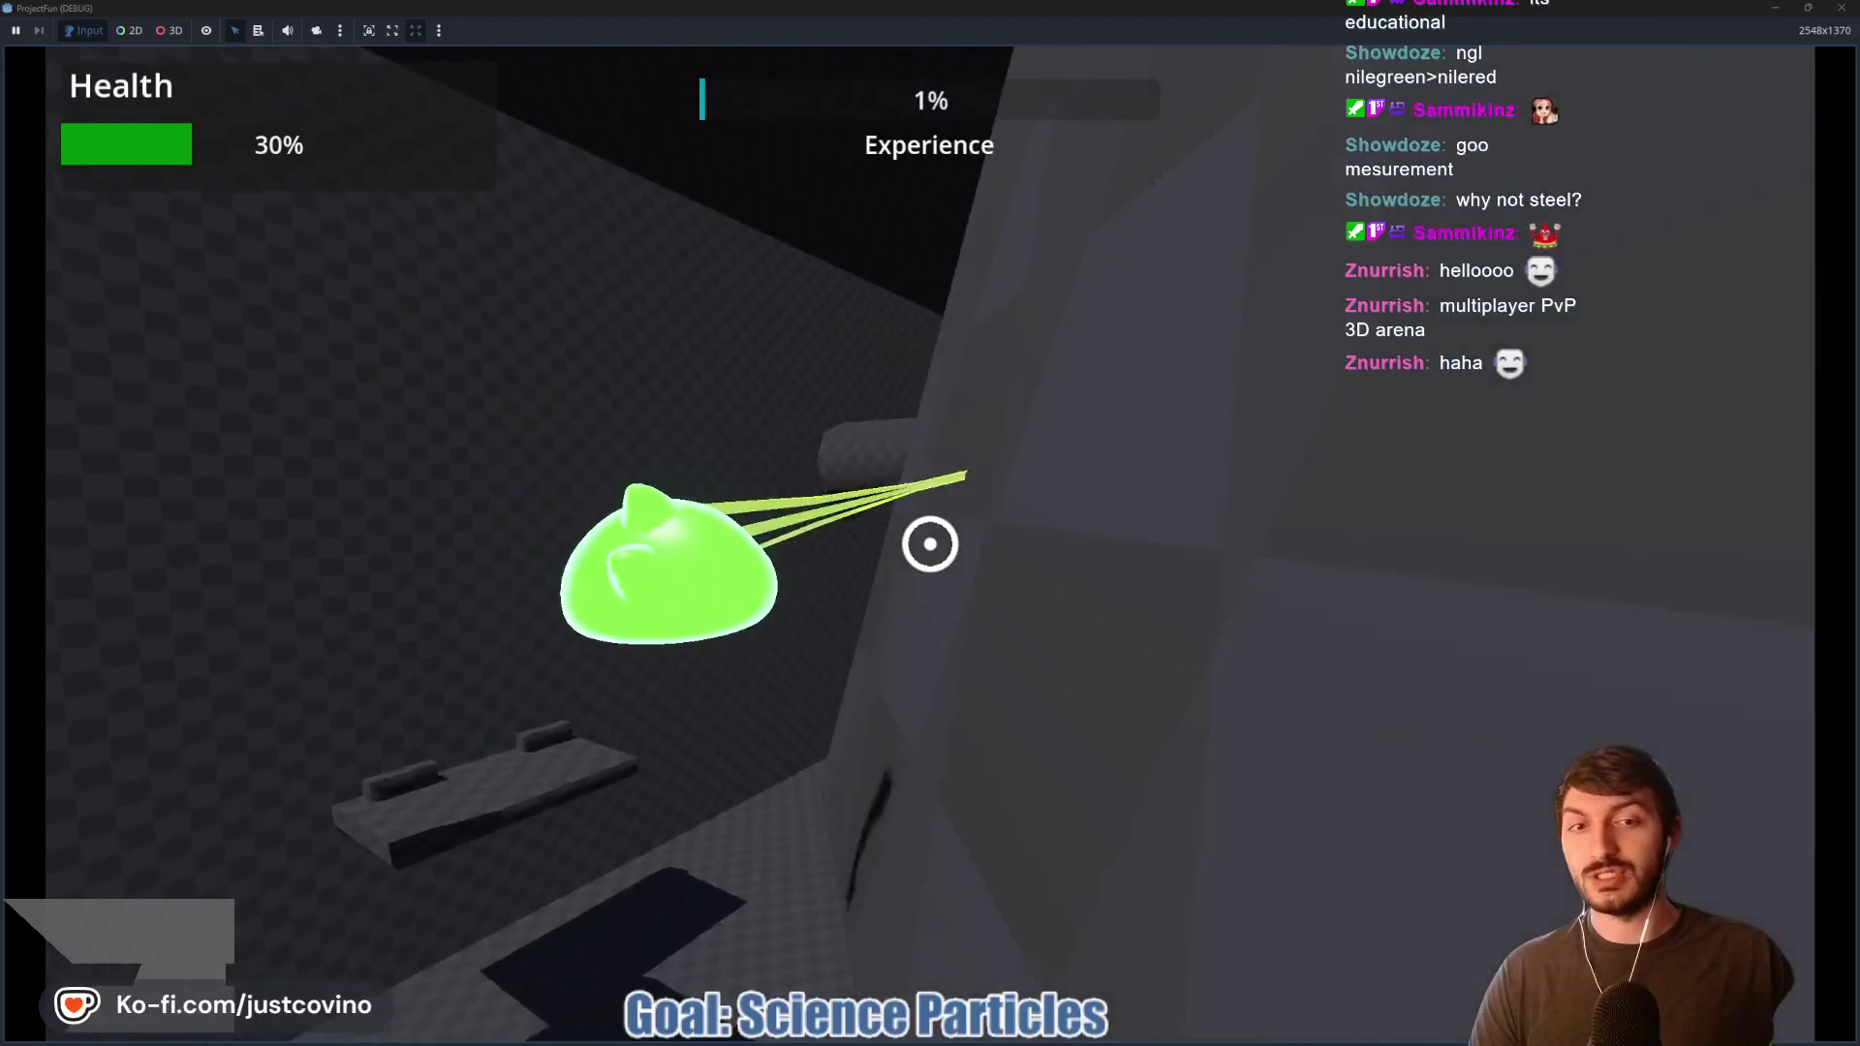
pyautogui.click(930, 544)
pyautogui.click(930, 543)
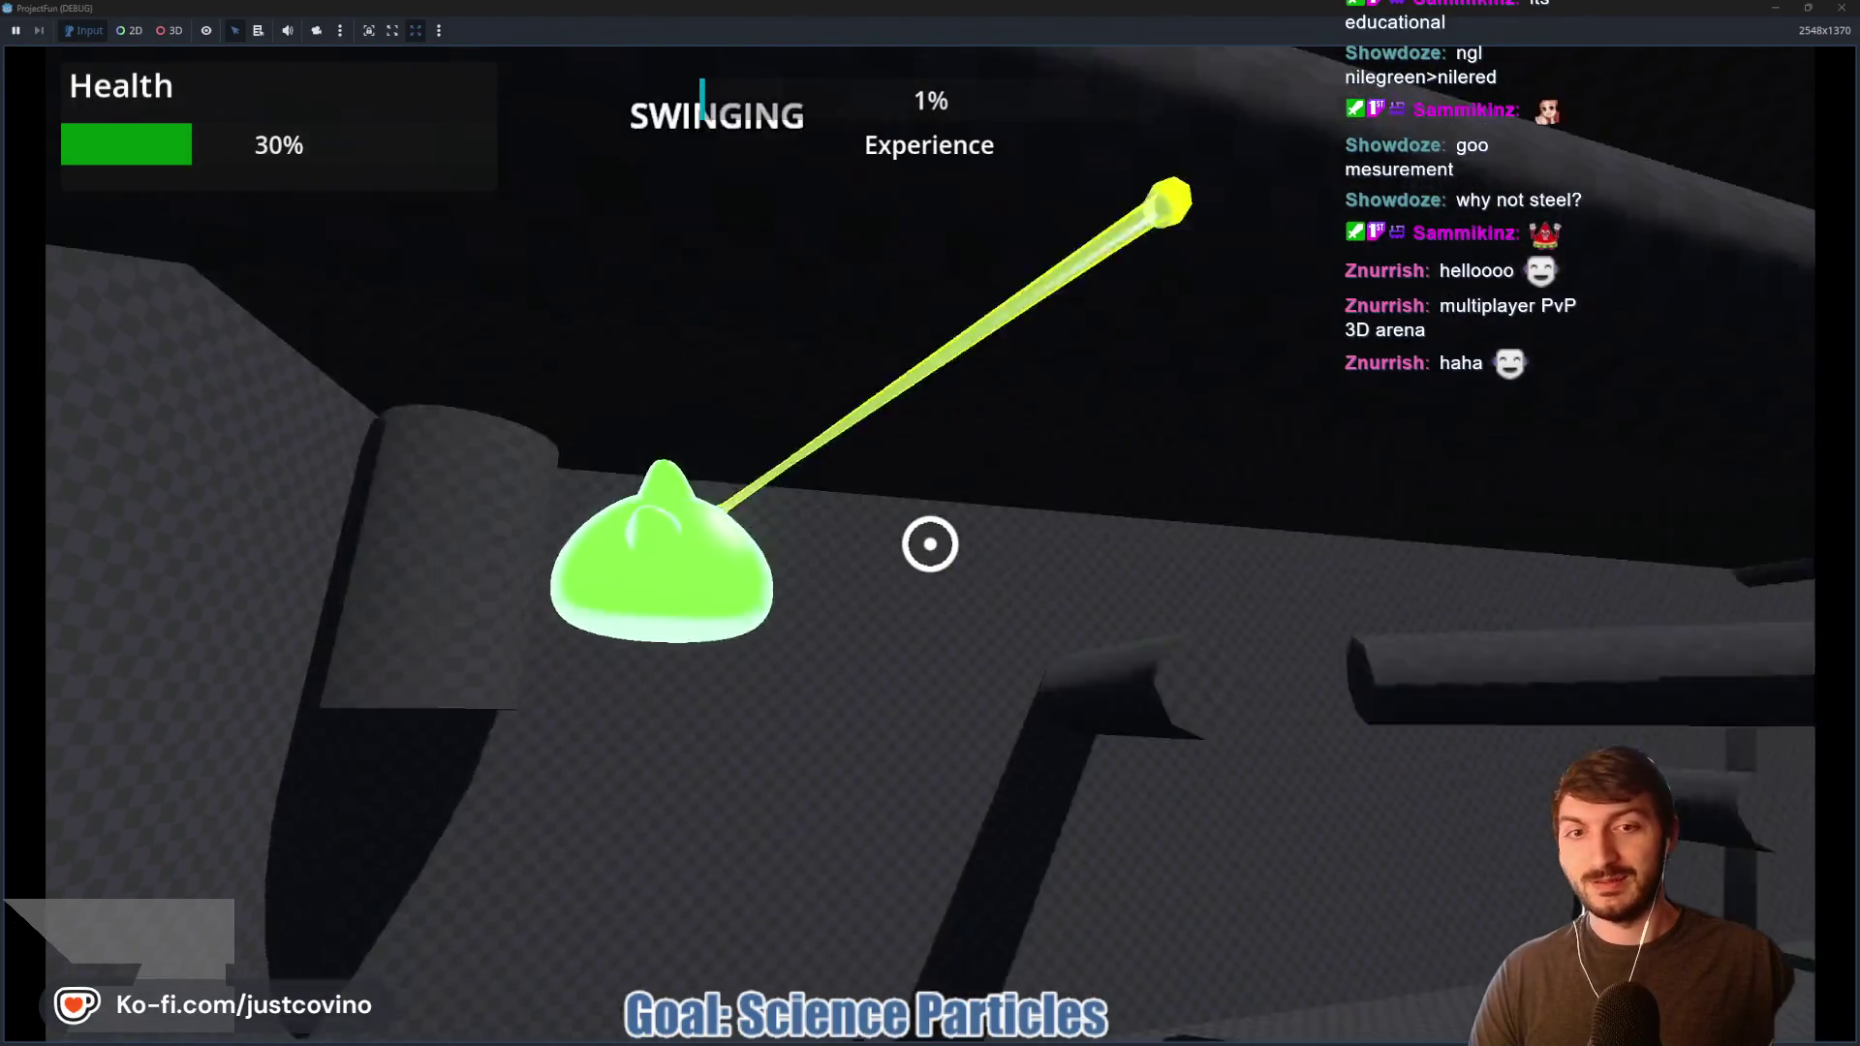
pyautogui.click(930, 544)
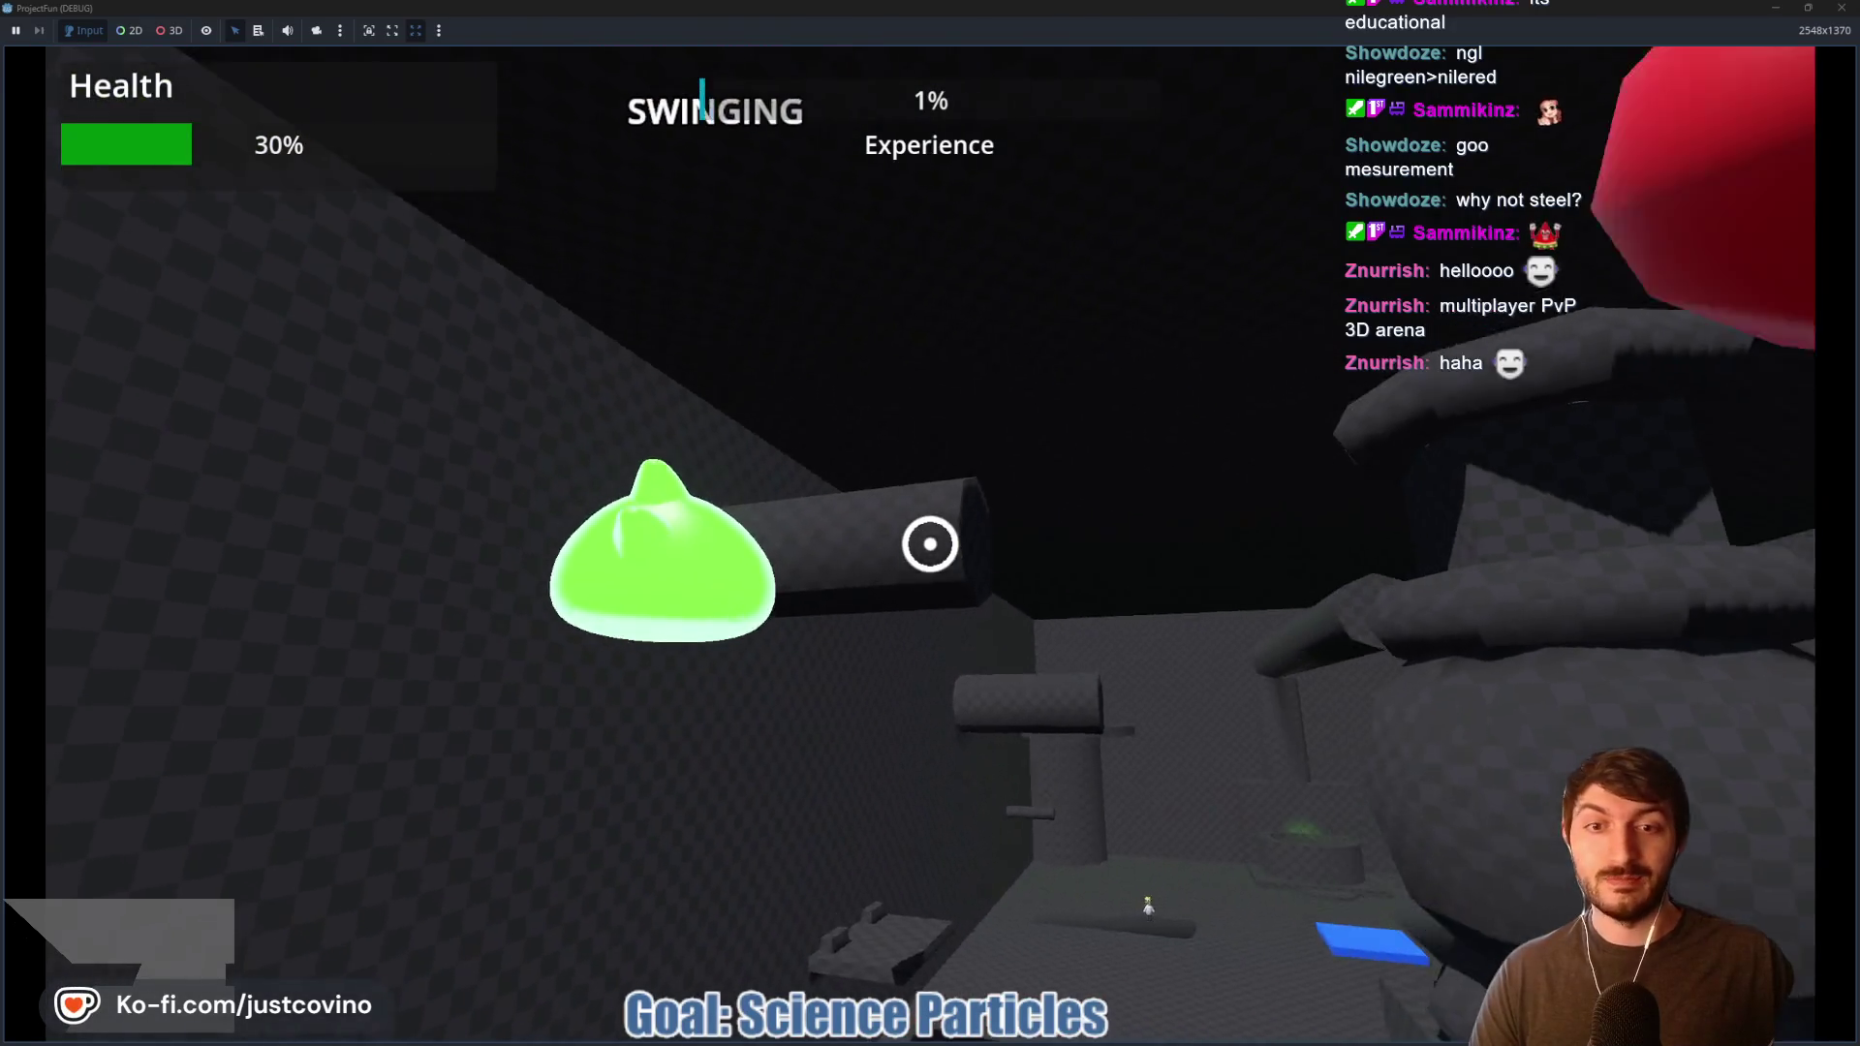
pyautogui.click(930, 543)
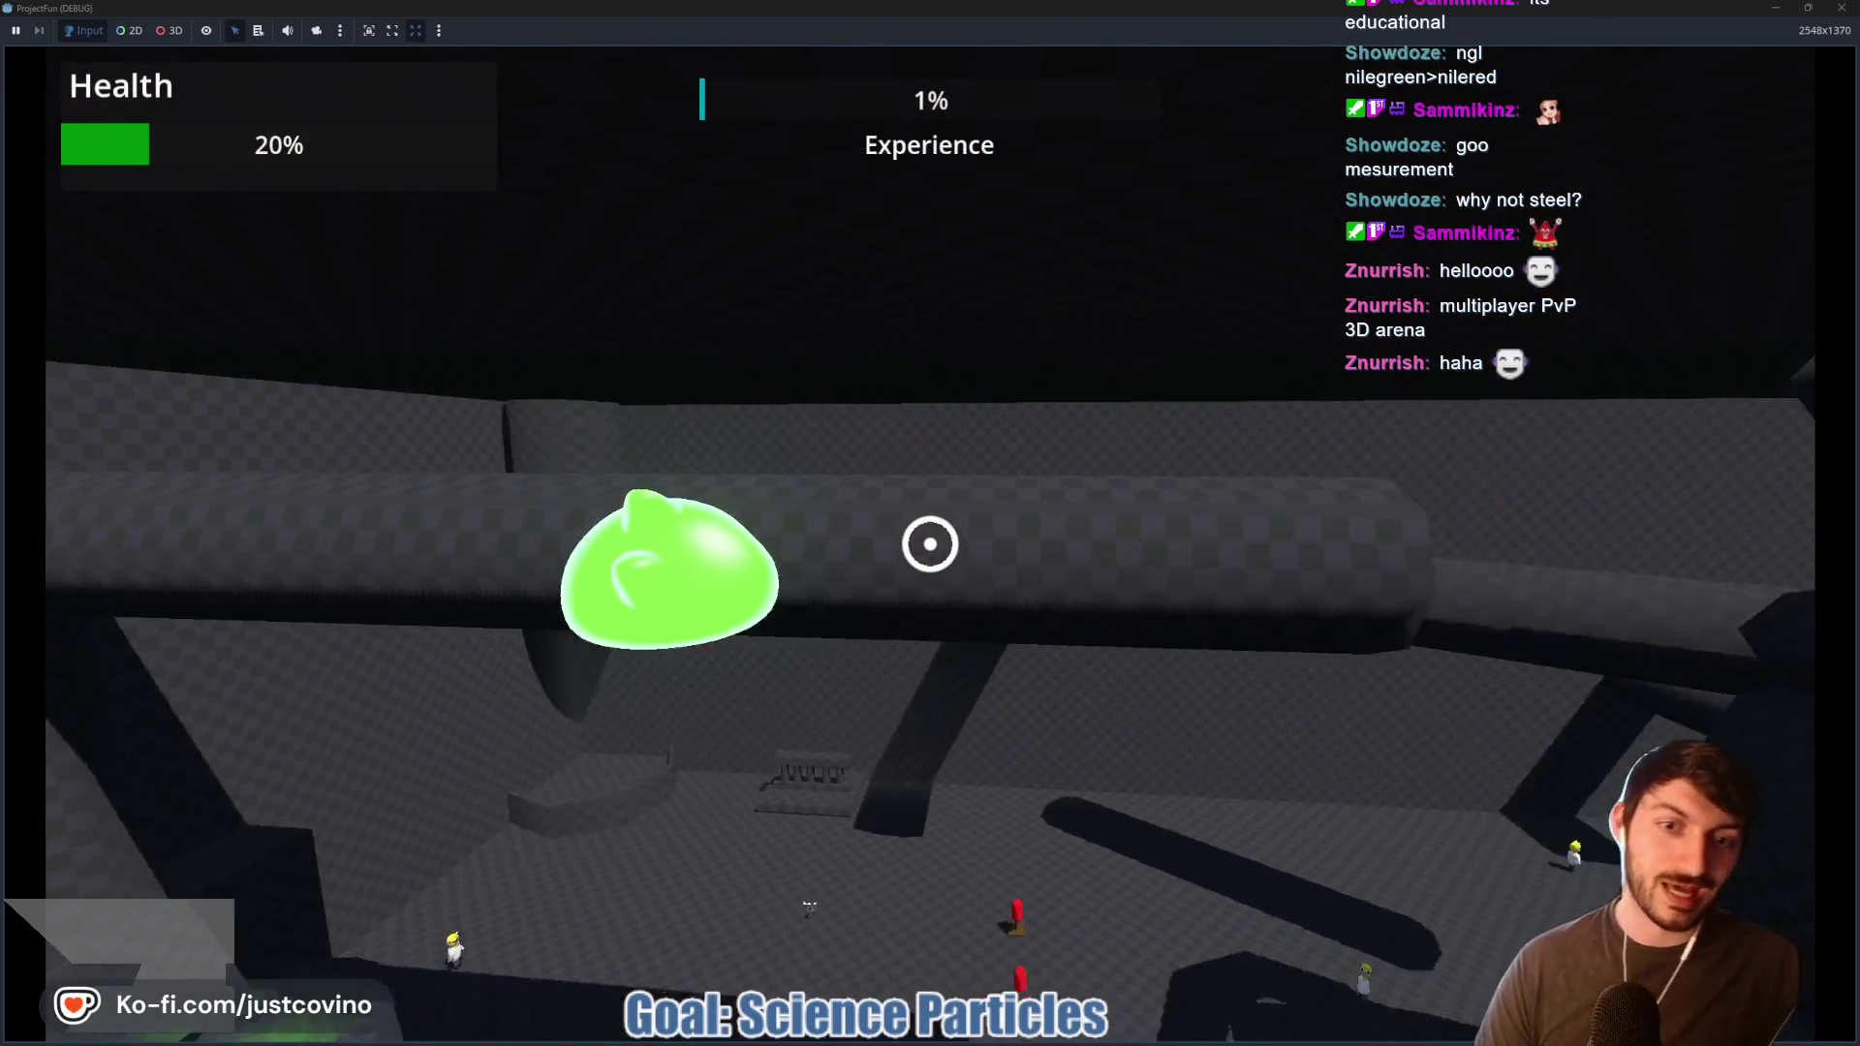
pyautogui.click(930, 543)
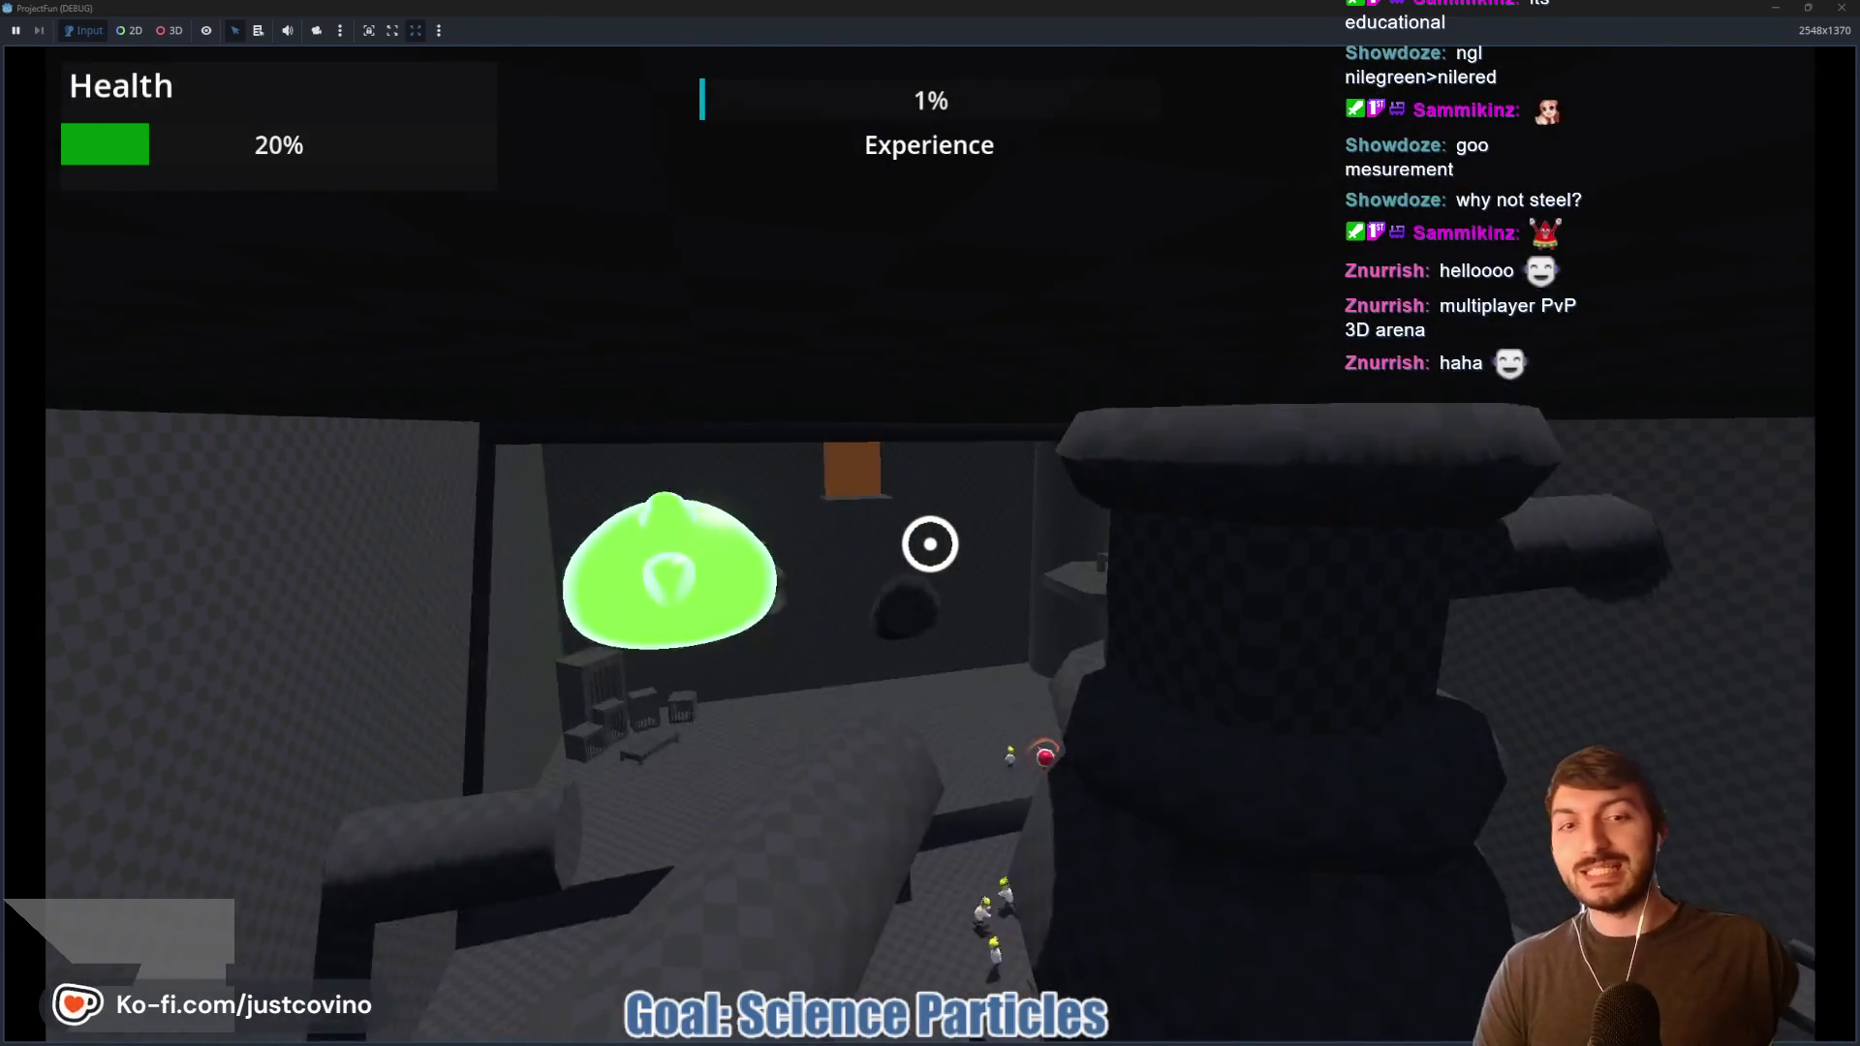
pyautogui.click(929, 544)
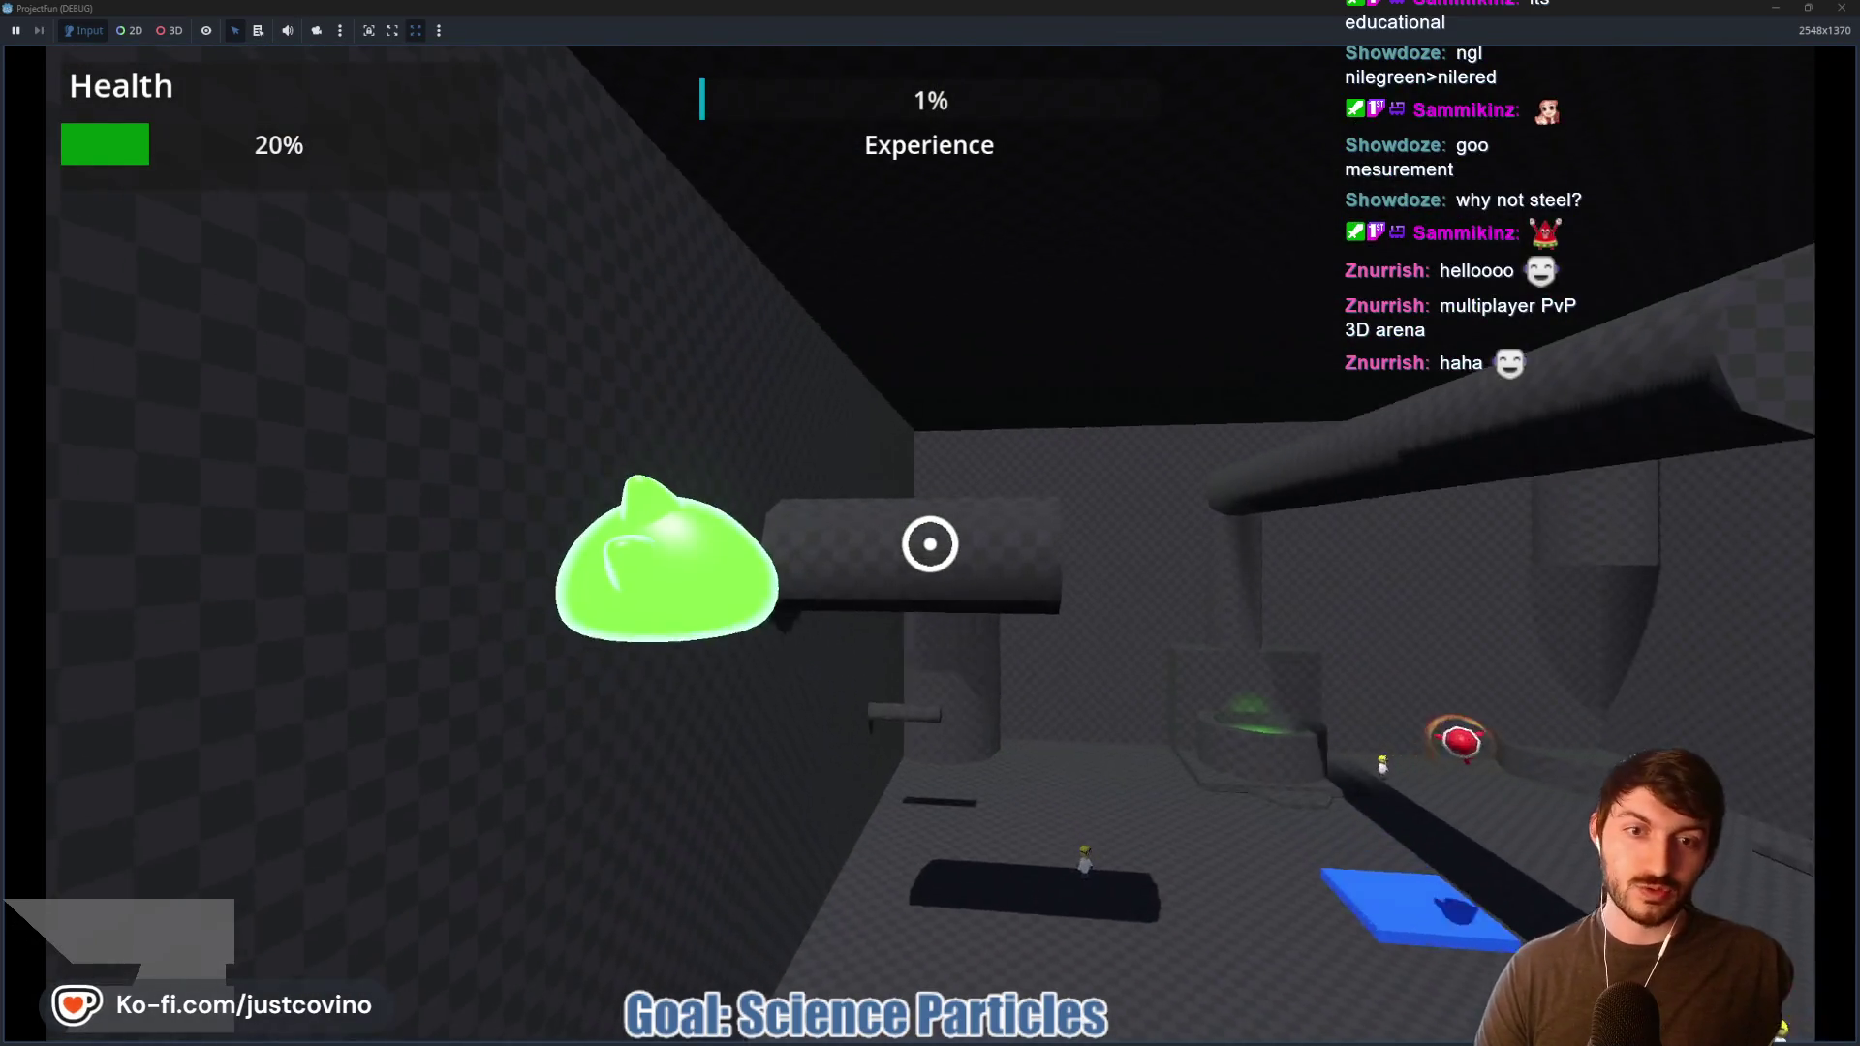
pyautogui.click(929, 544)
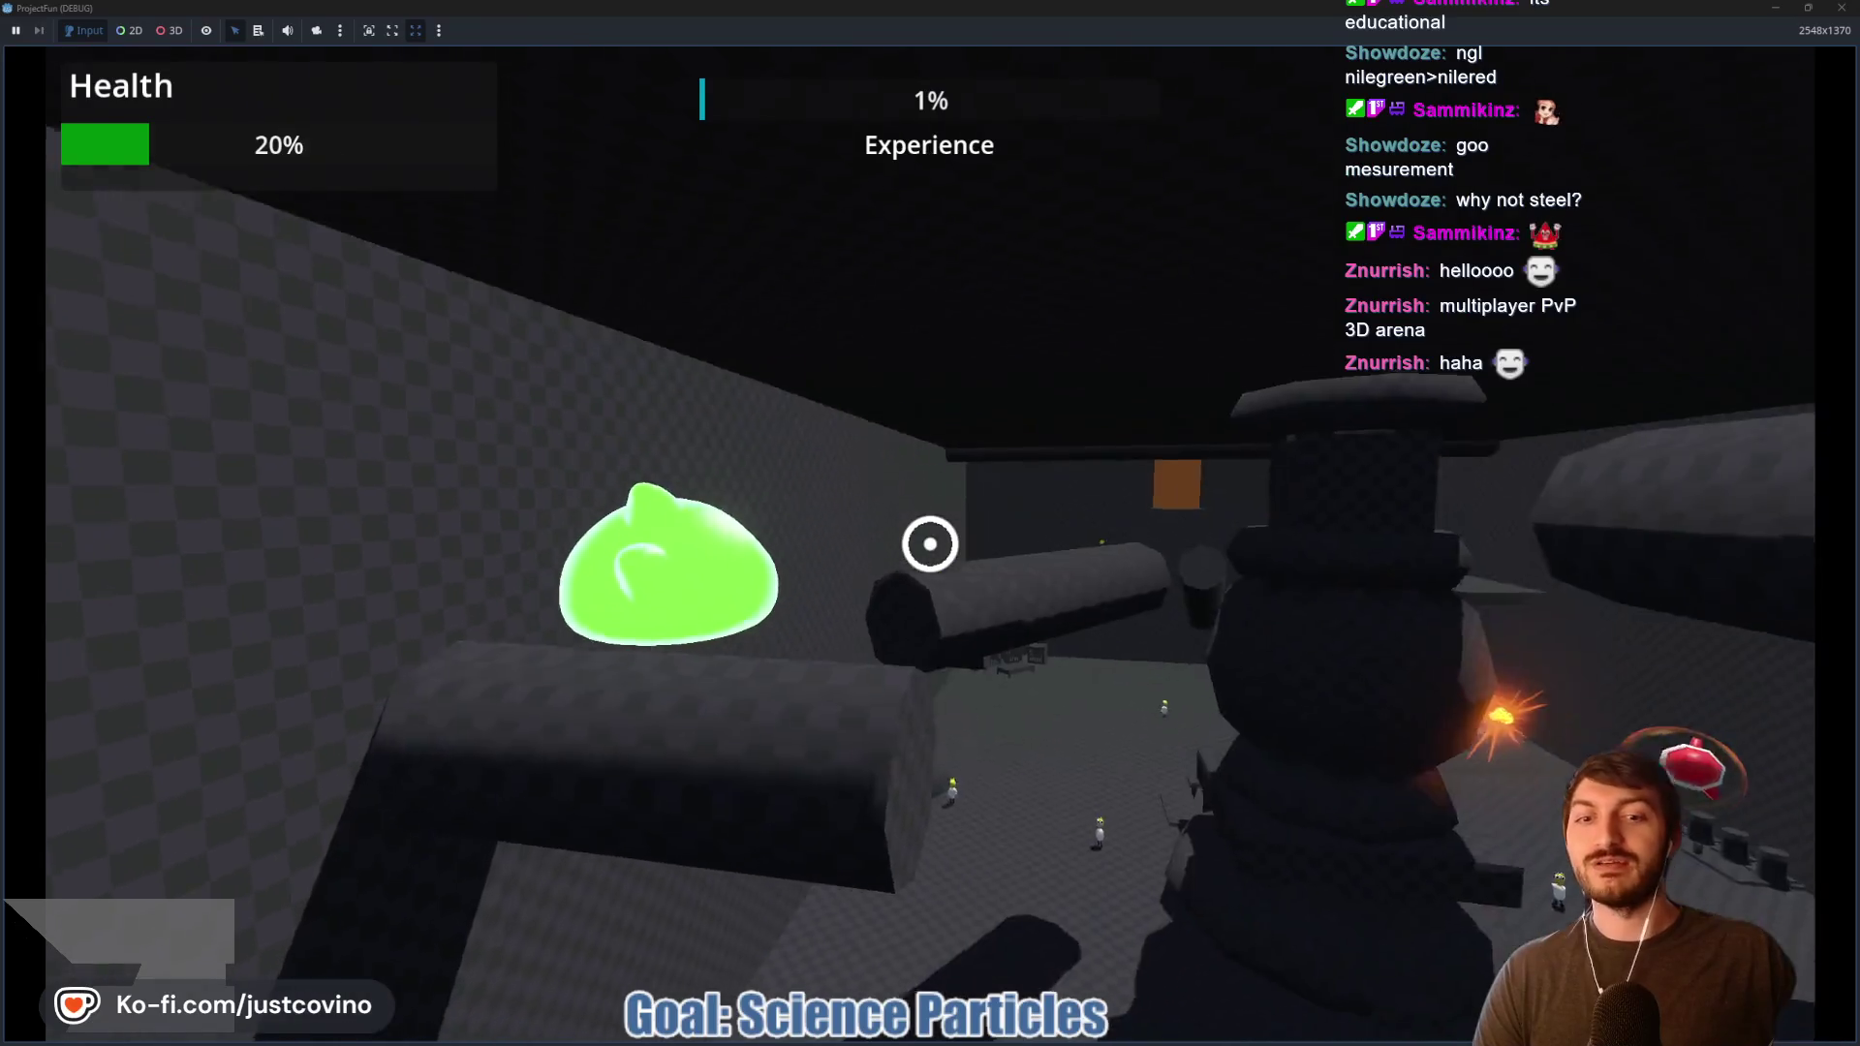
pyautogui.click(930, 544)
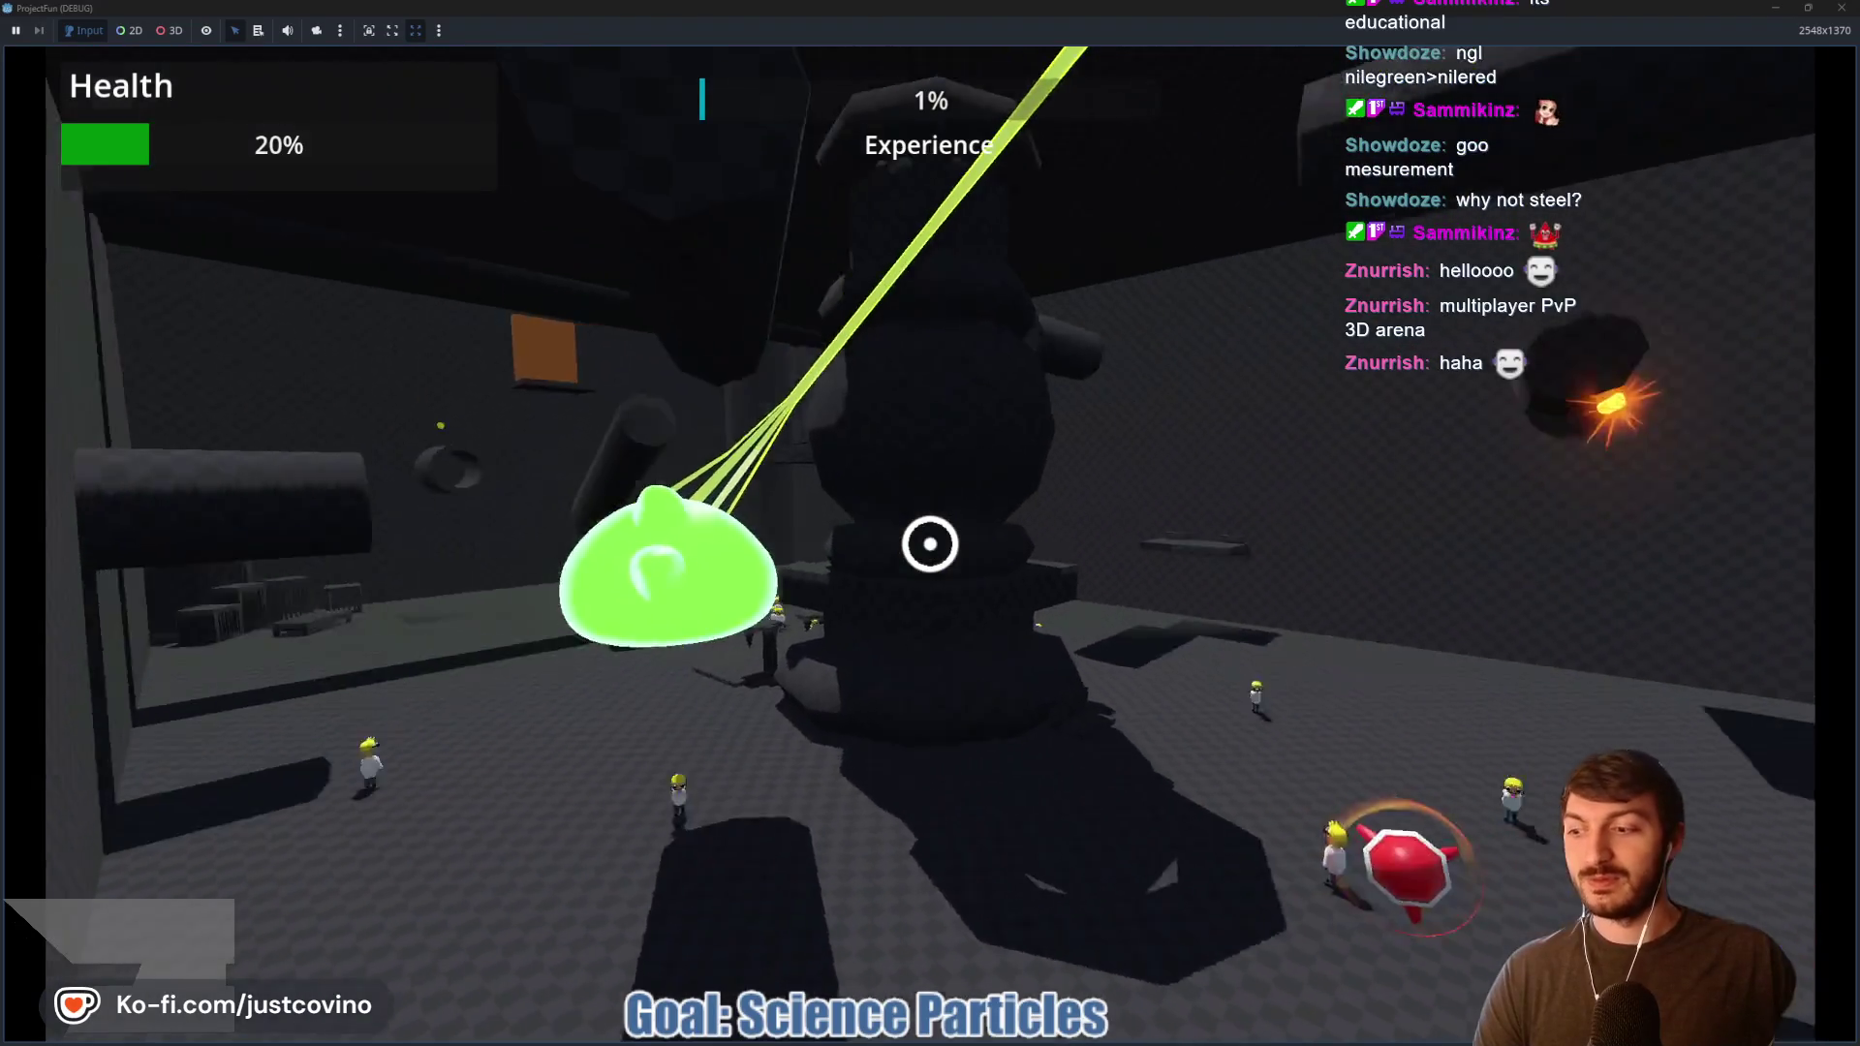
pyautogui.press('Escape')
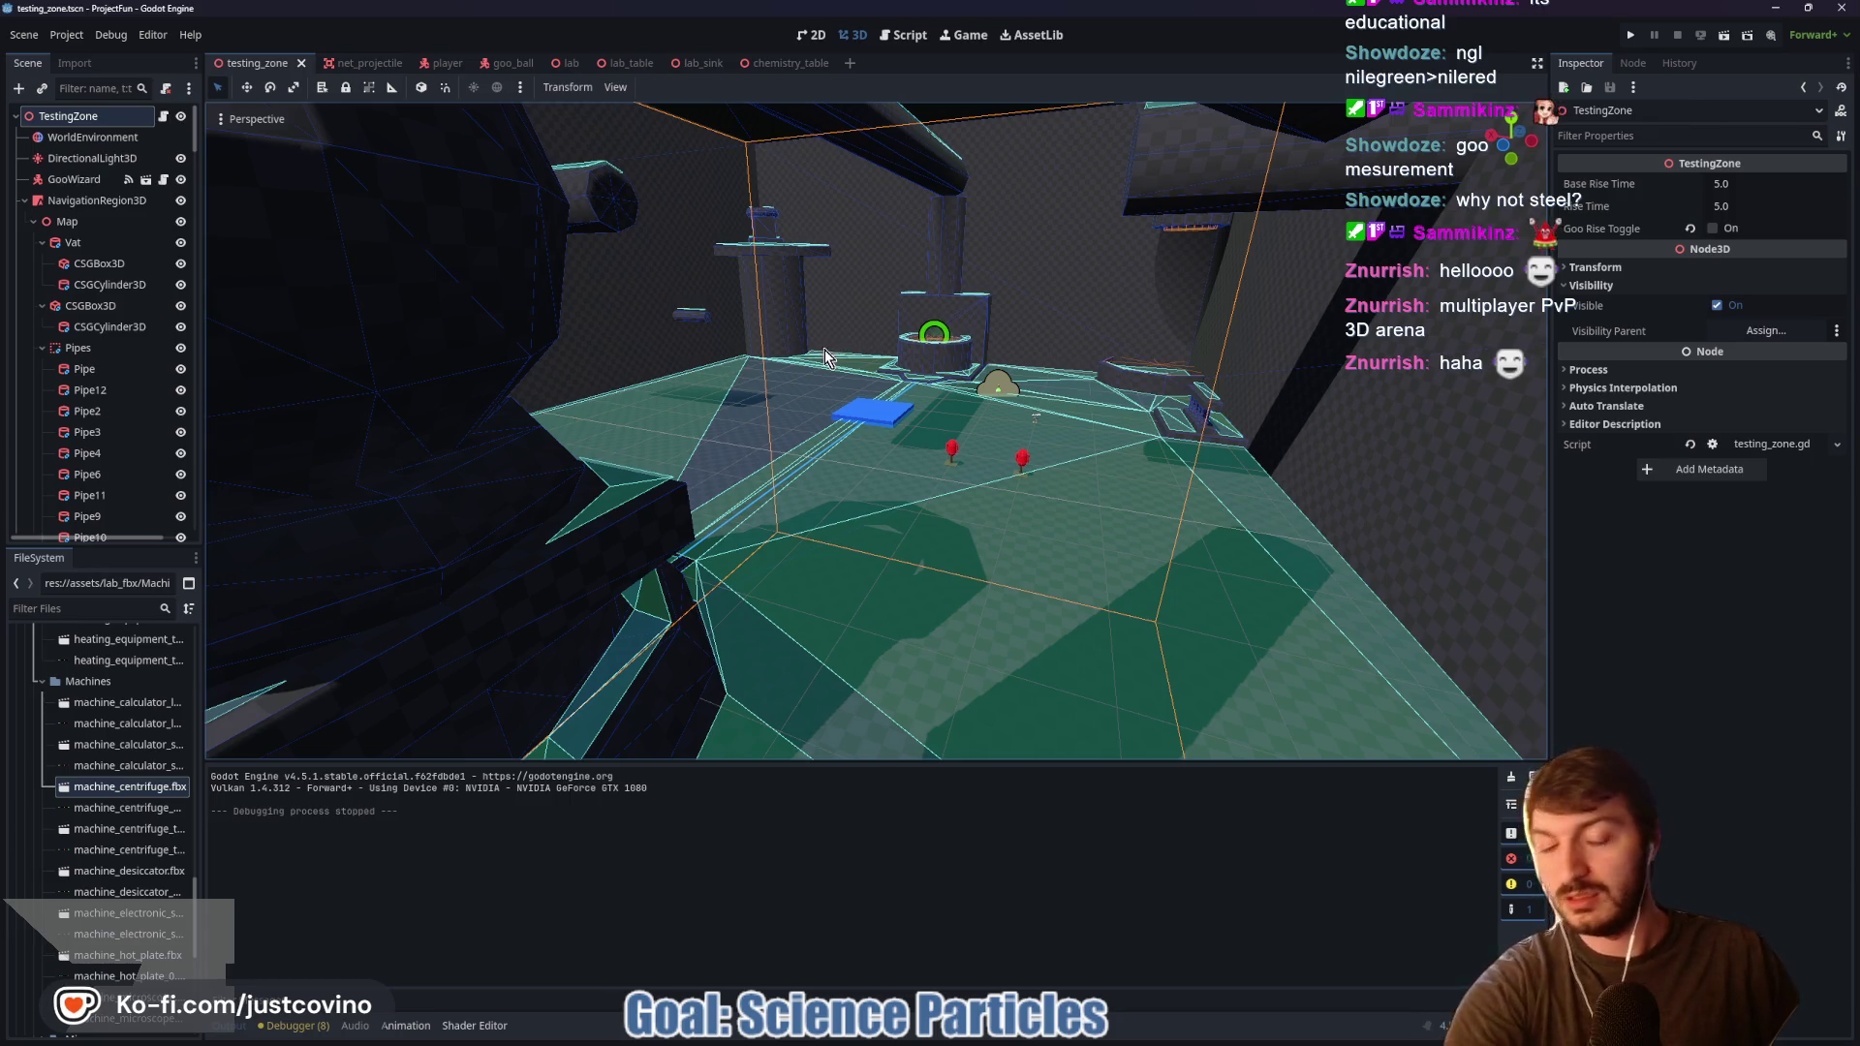
# Step: Switch the editor to the chemistry_table scene
pyautogui.click(772, 65)
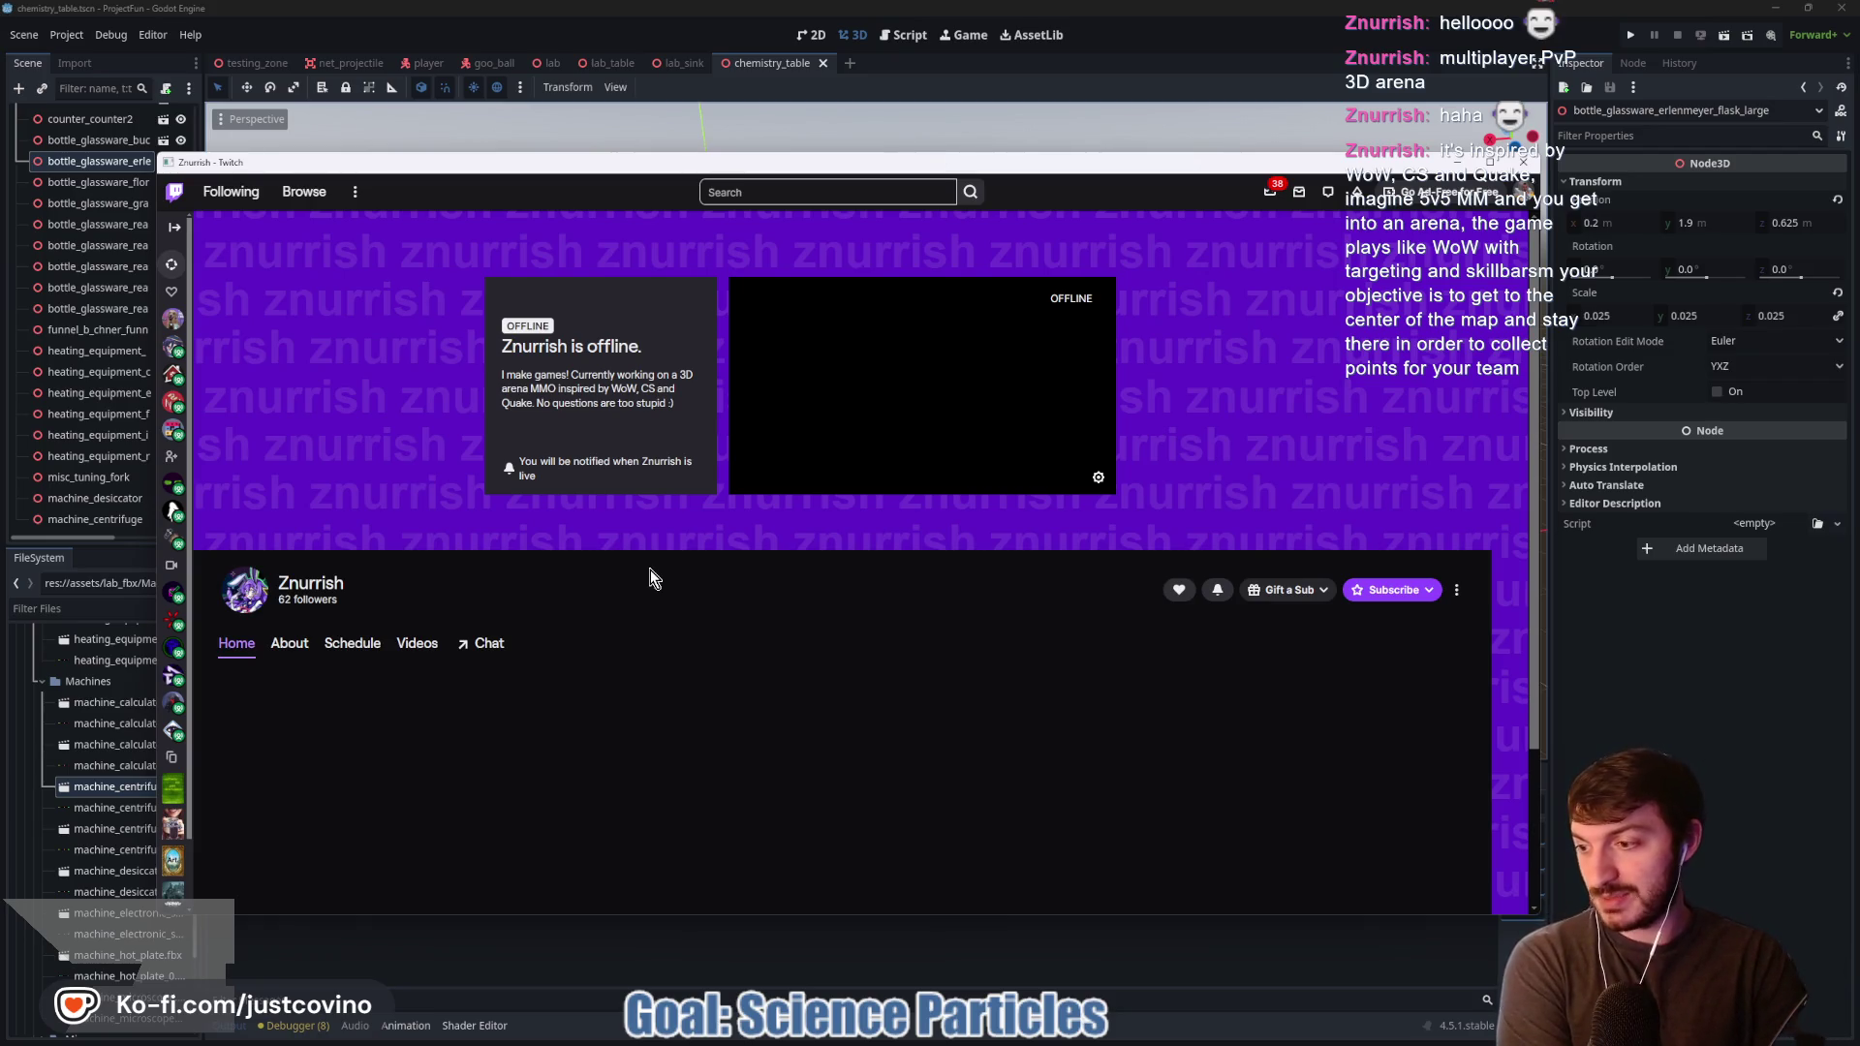
# Step: Browse the channel's Videos and About pages, then close the Twitch window
pyautogui.click(427, 651)
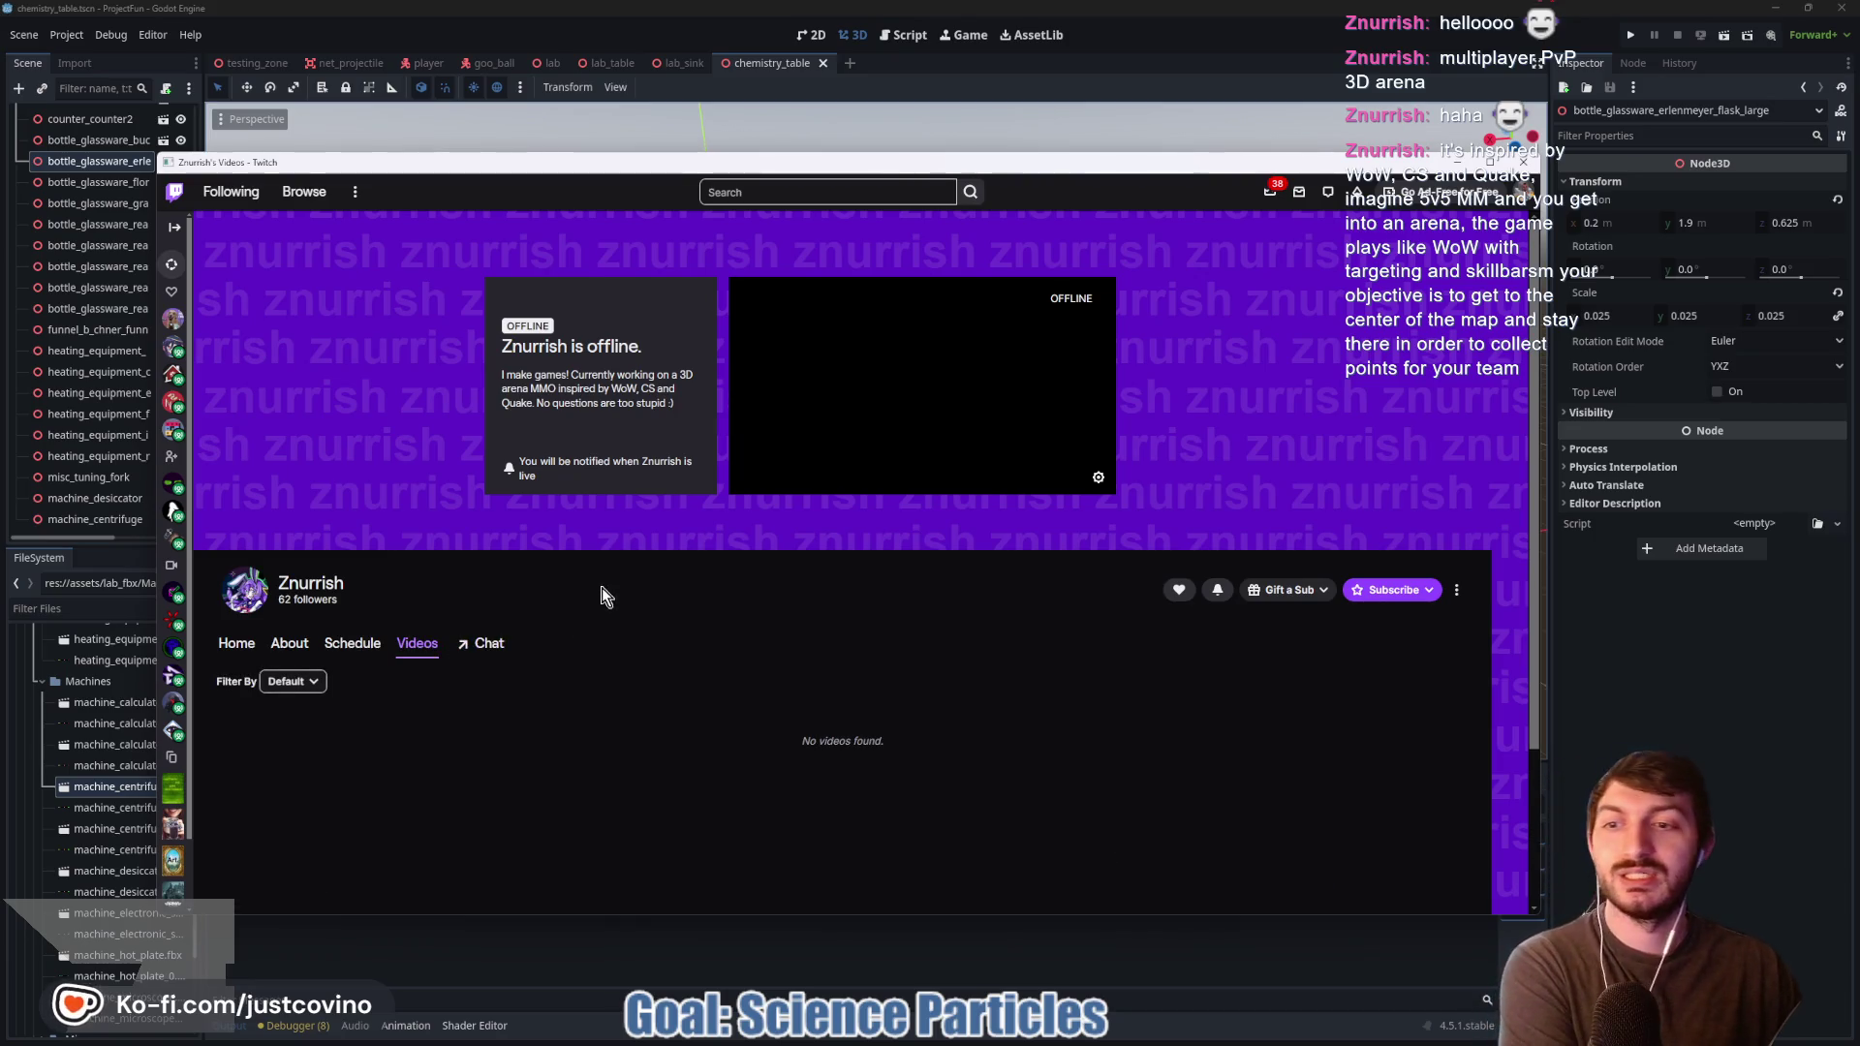
pyautogui.scroll(-2, 614, 564)
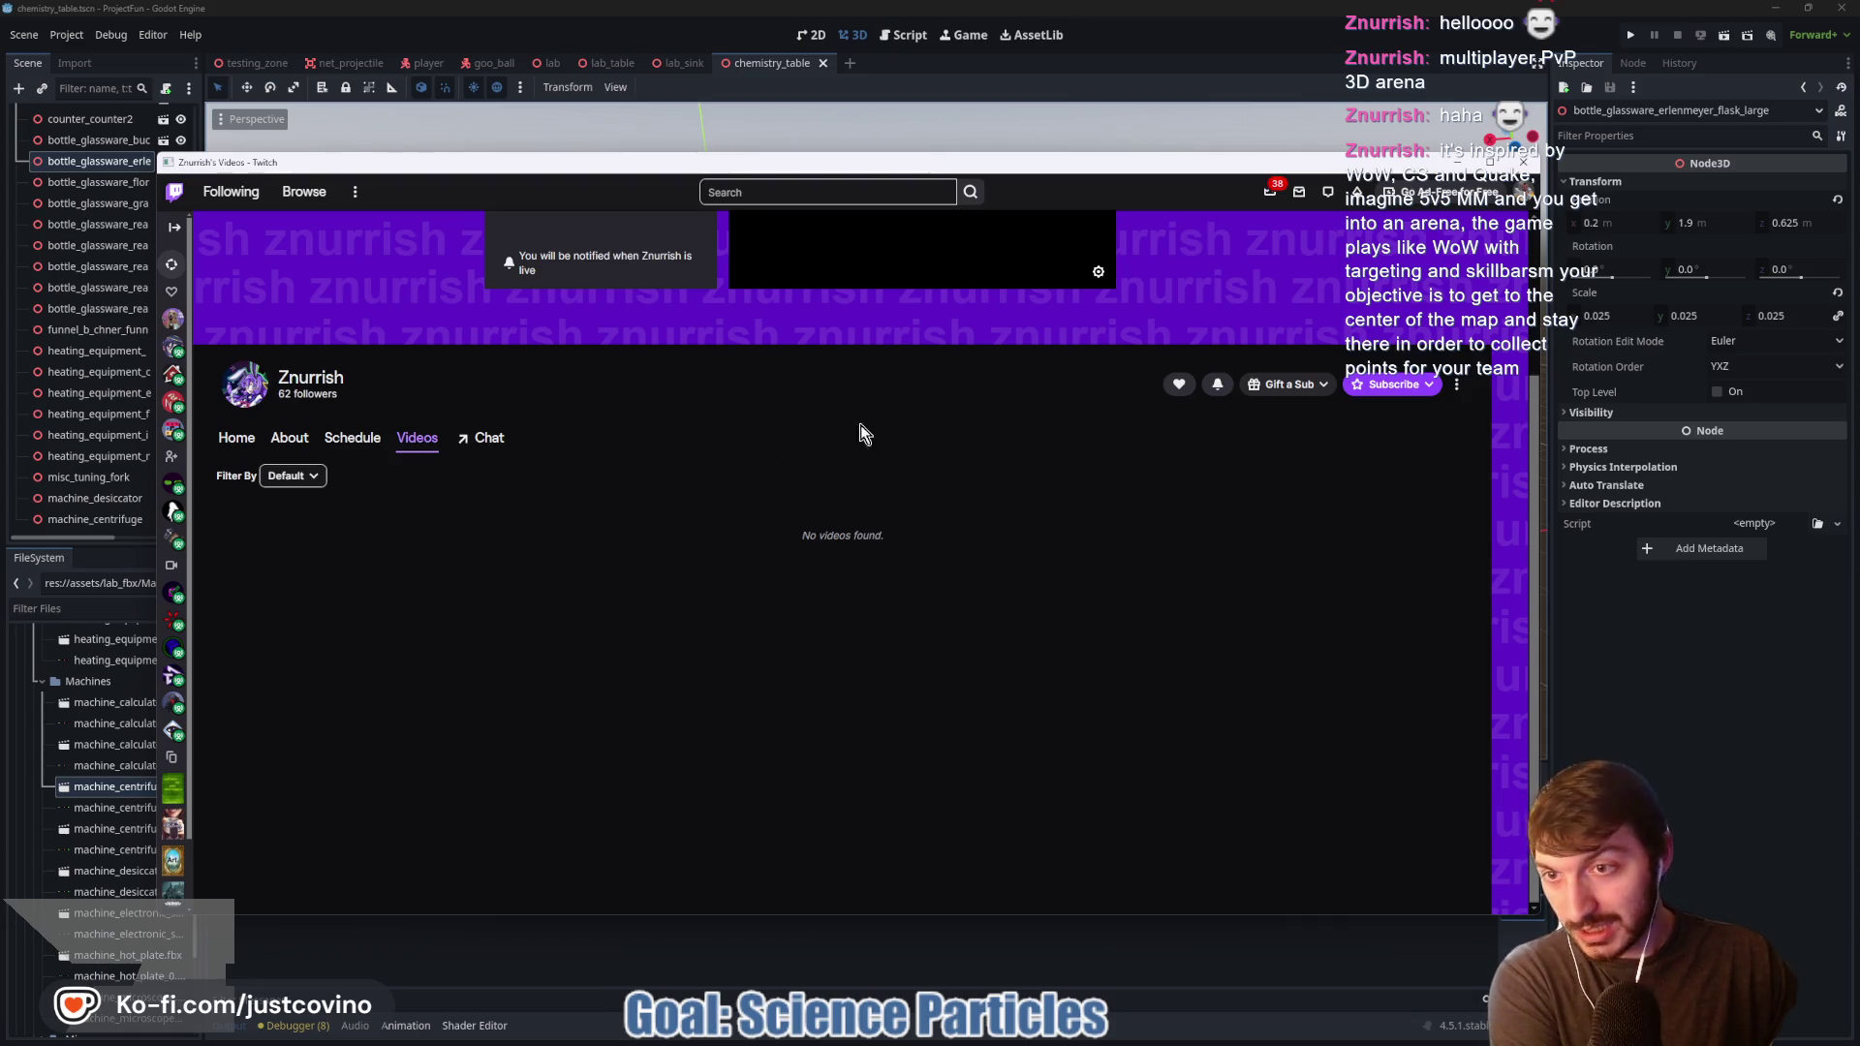
pyautogui.scroll(2, 1007, 484)
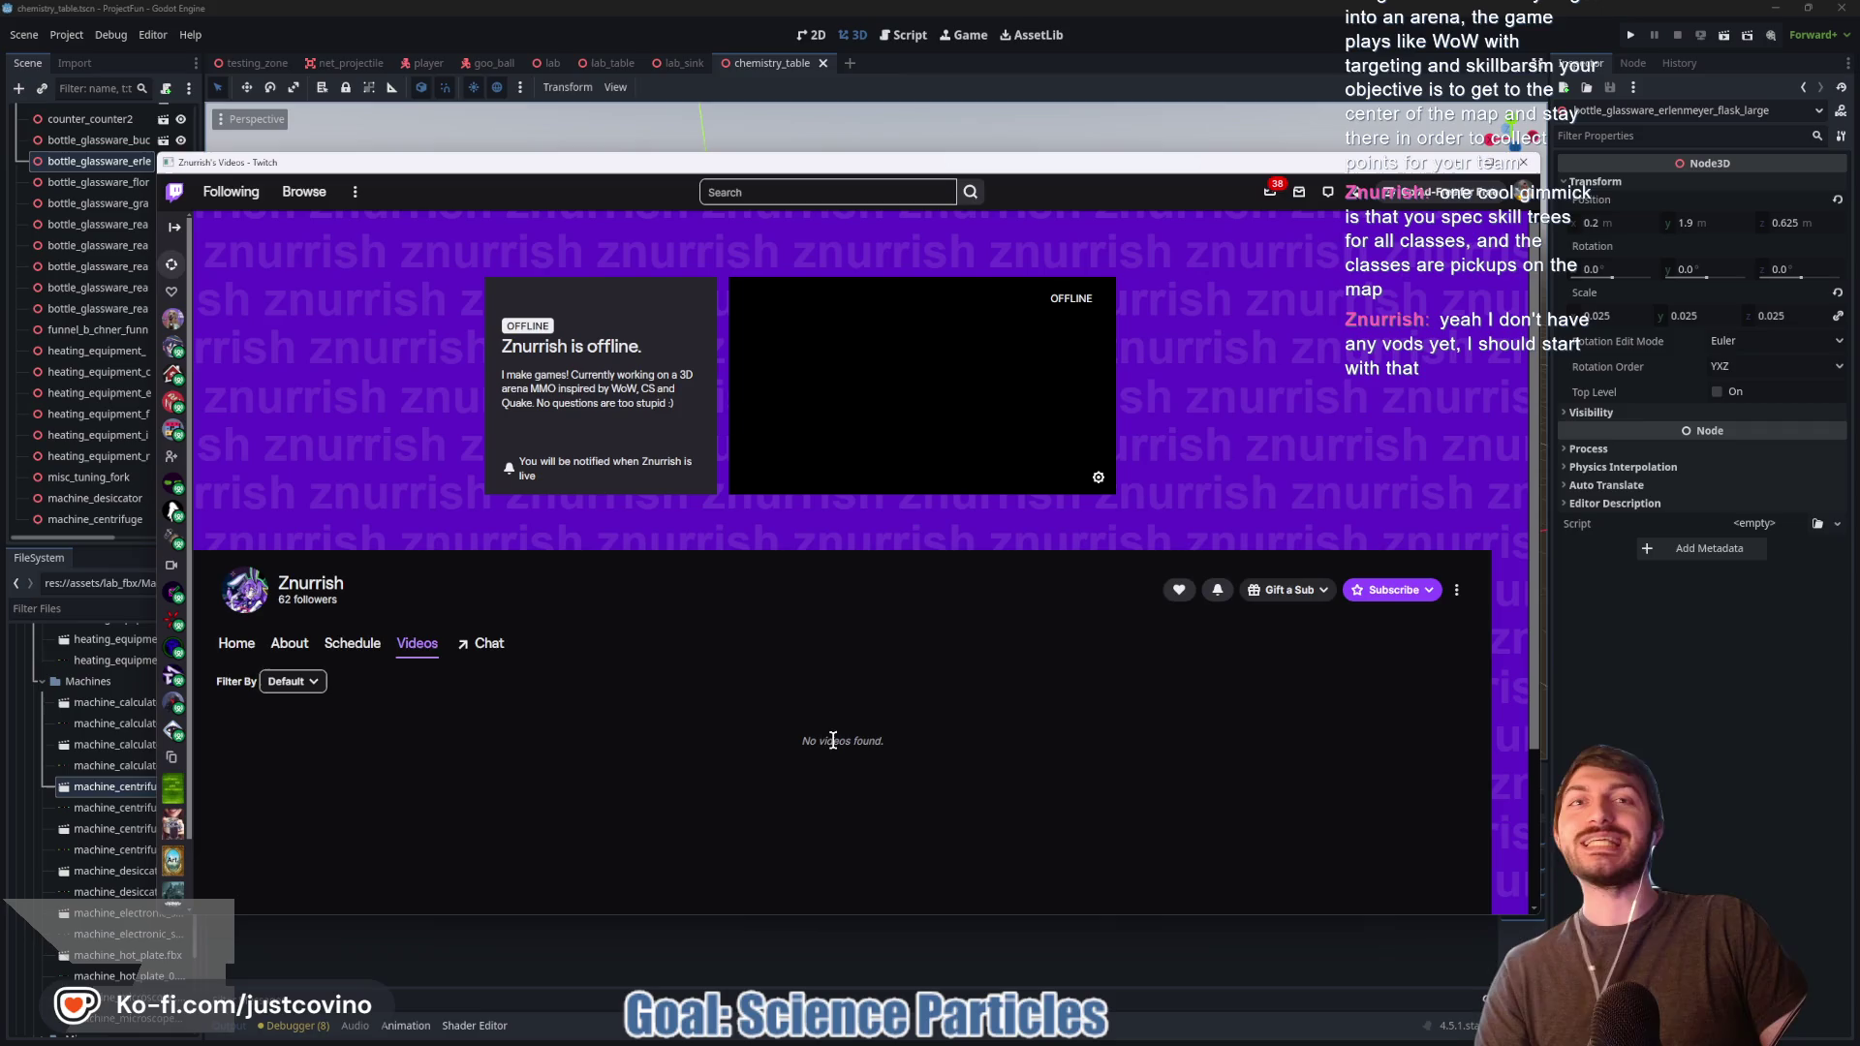
pyautogui.click(288, 643)
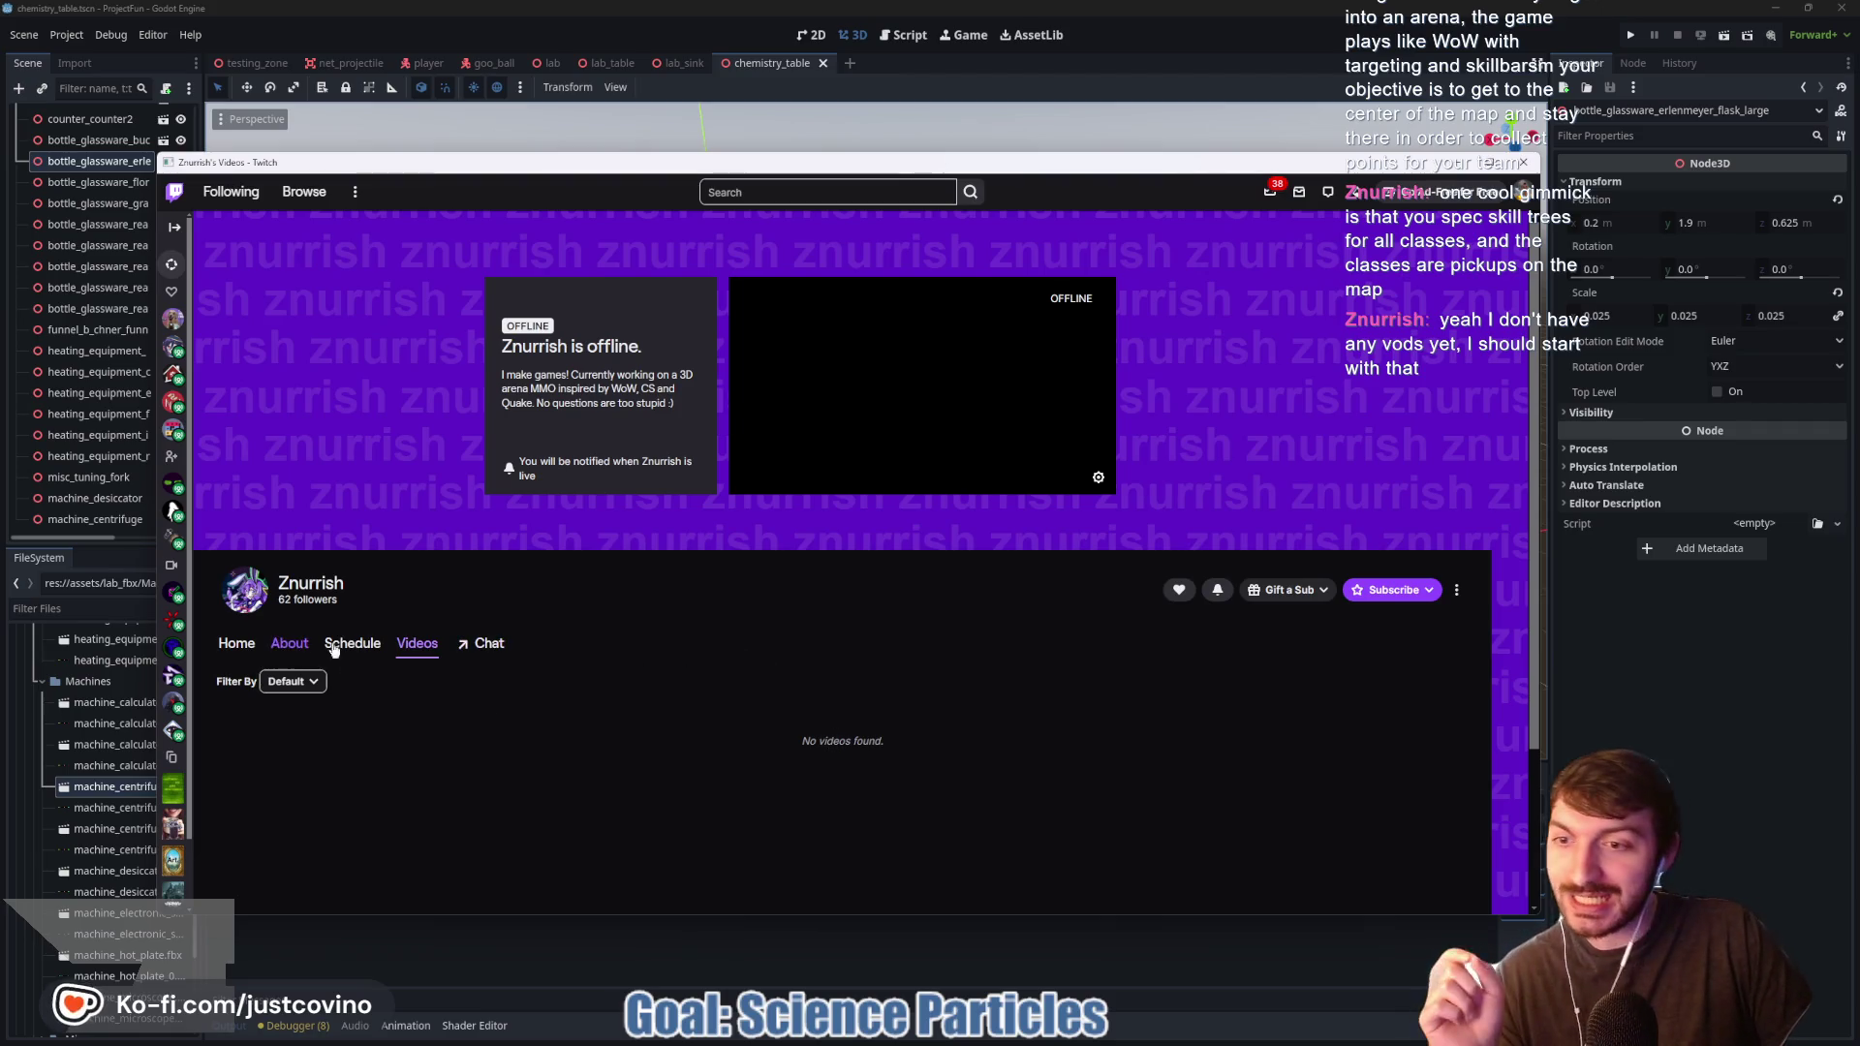
pyautogui.scroll(-2, 694, 608)
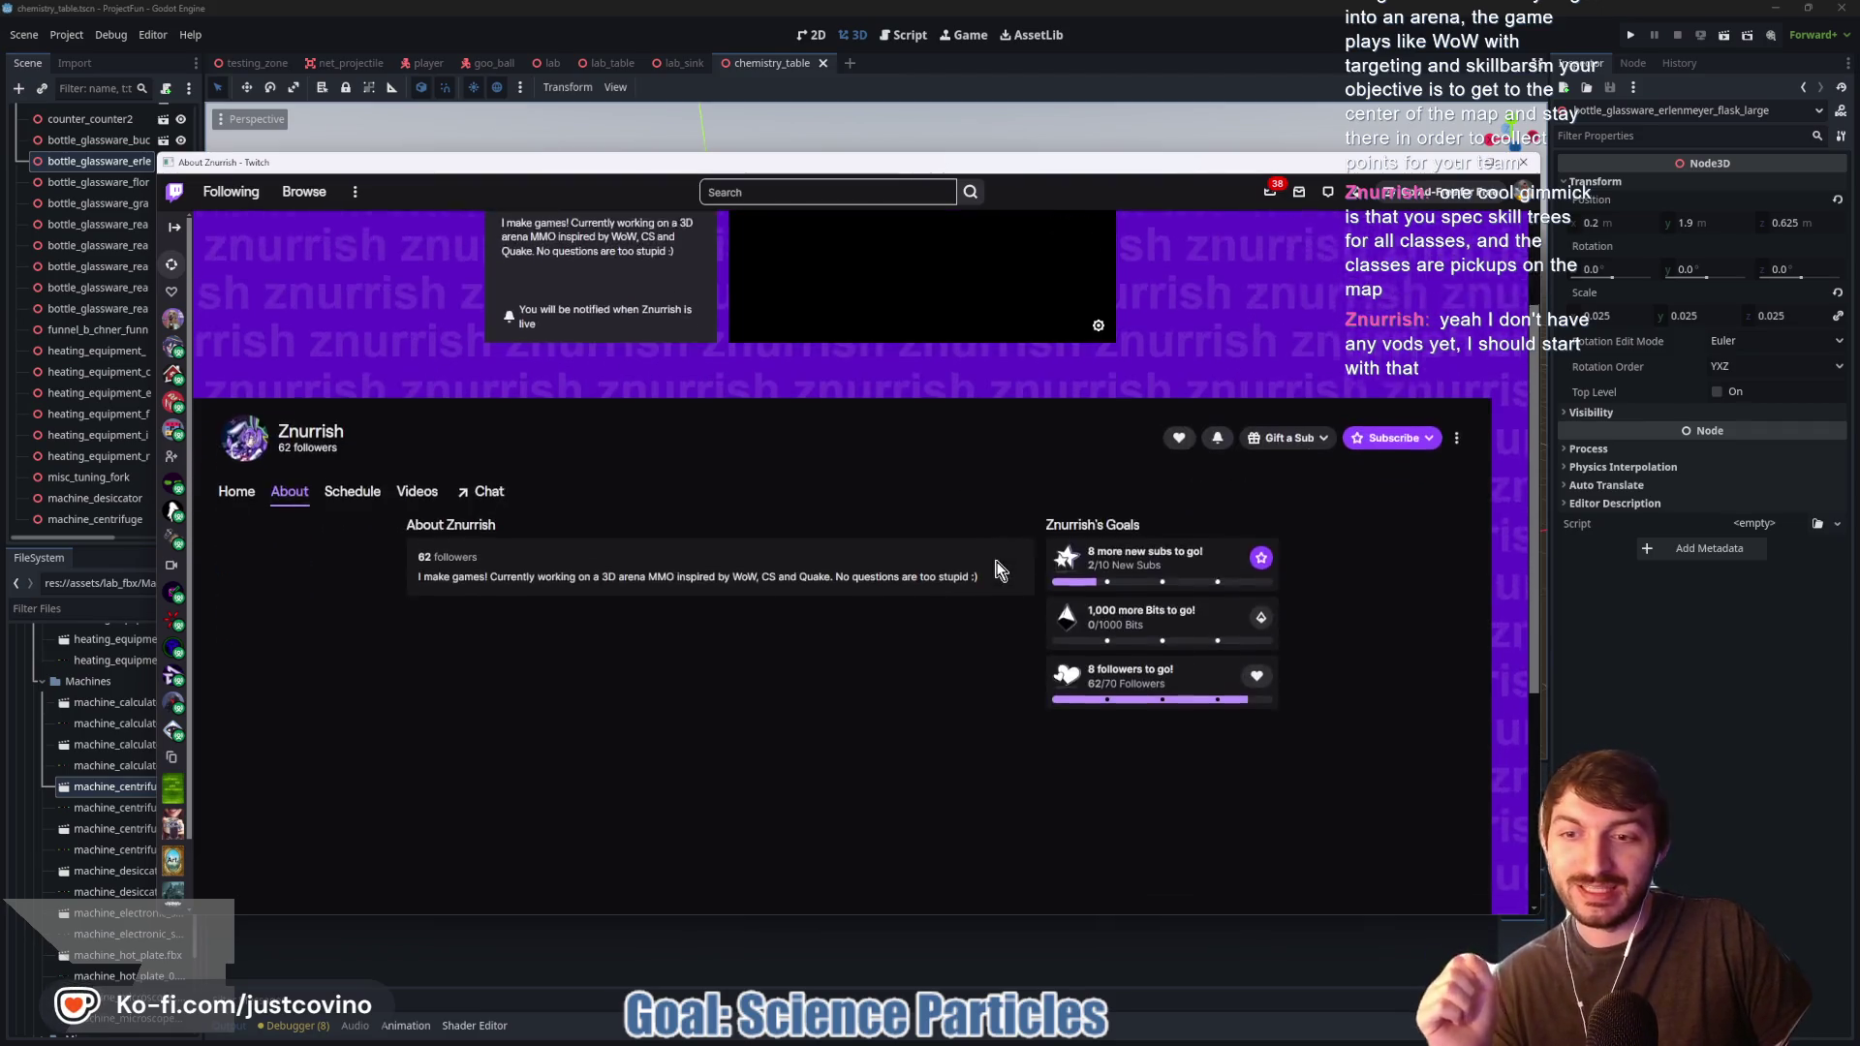
pyautogui.click(435, 463)
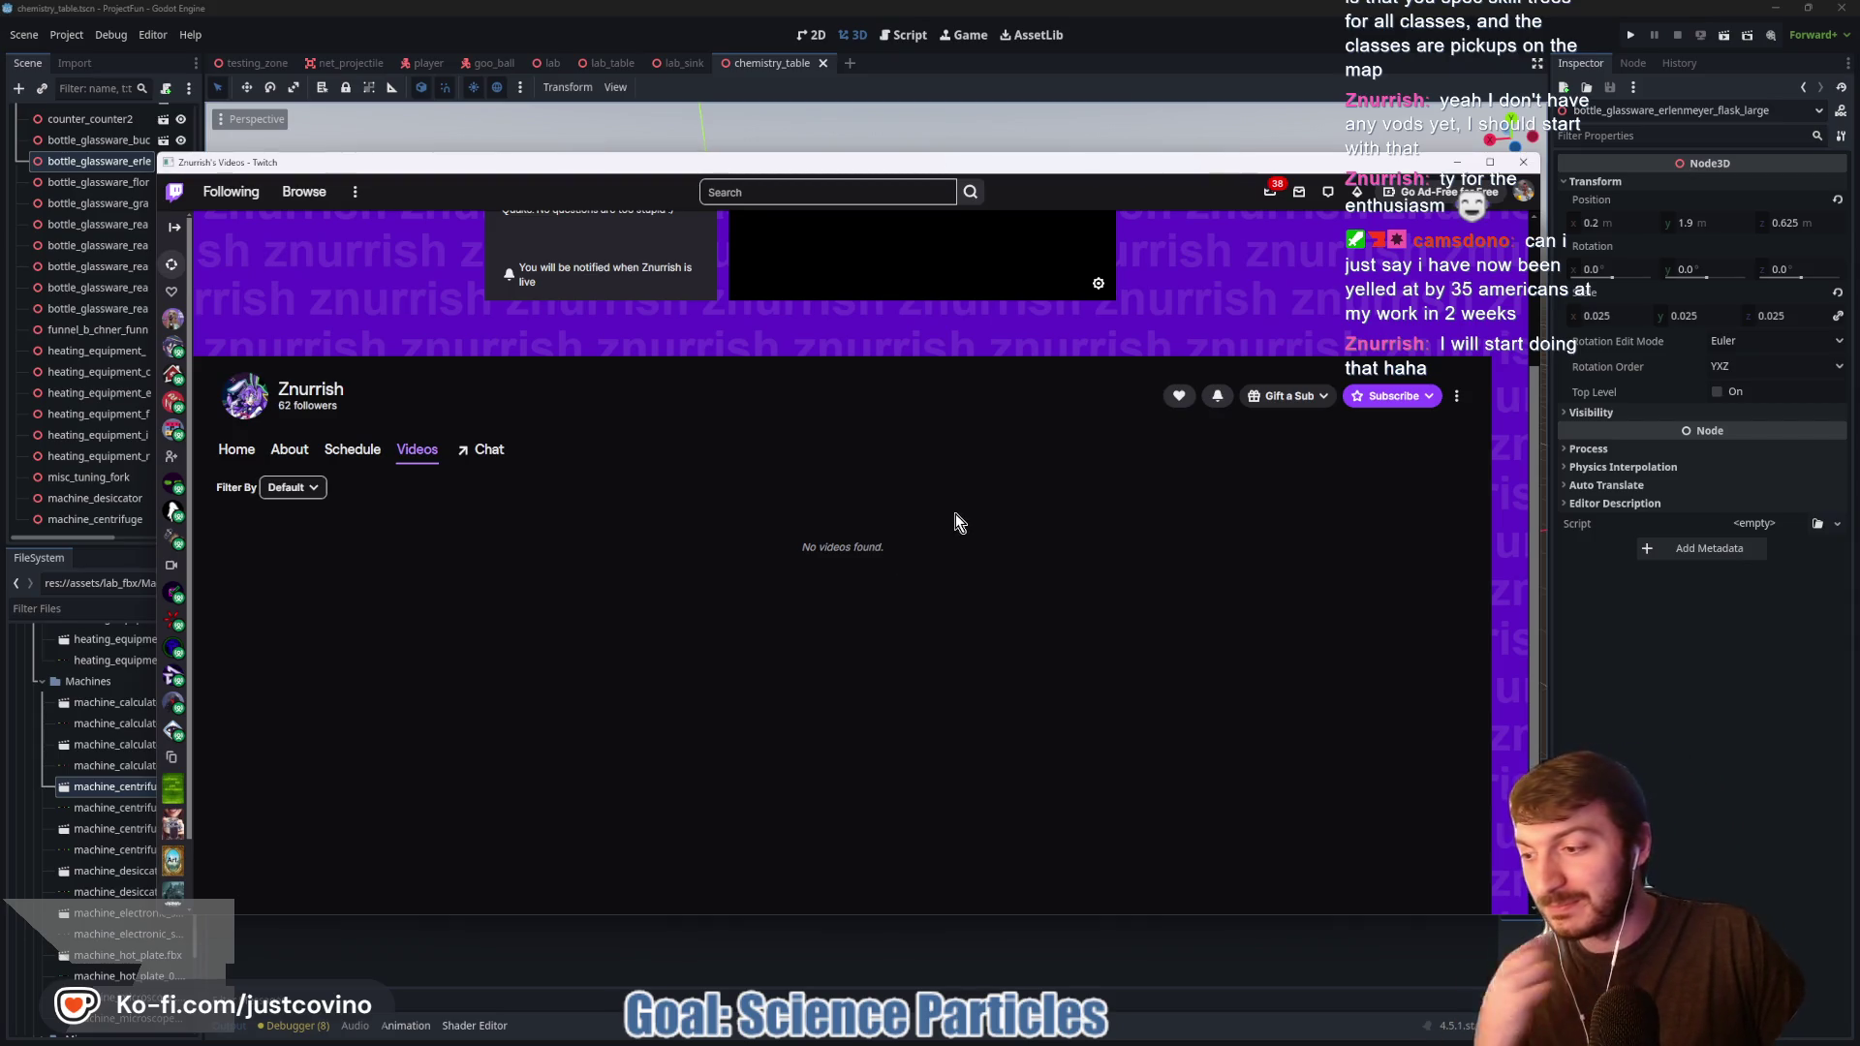
pyautogui.click(1522, 163)
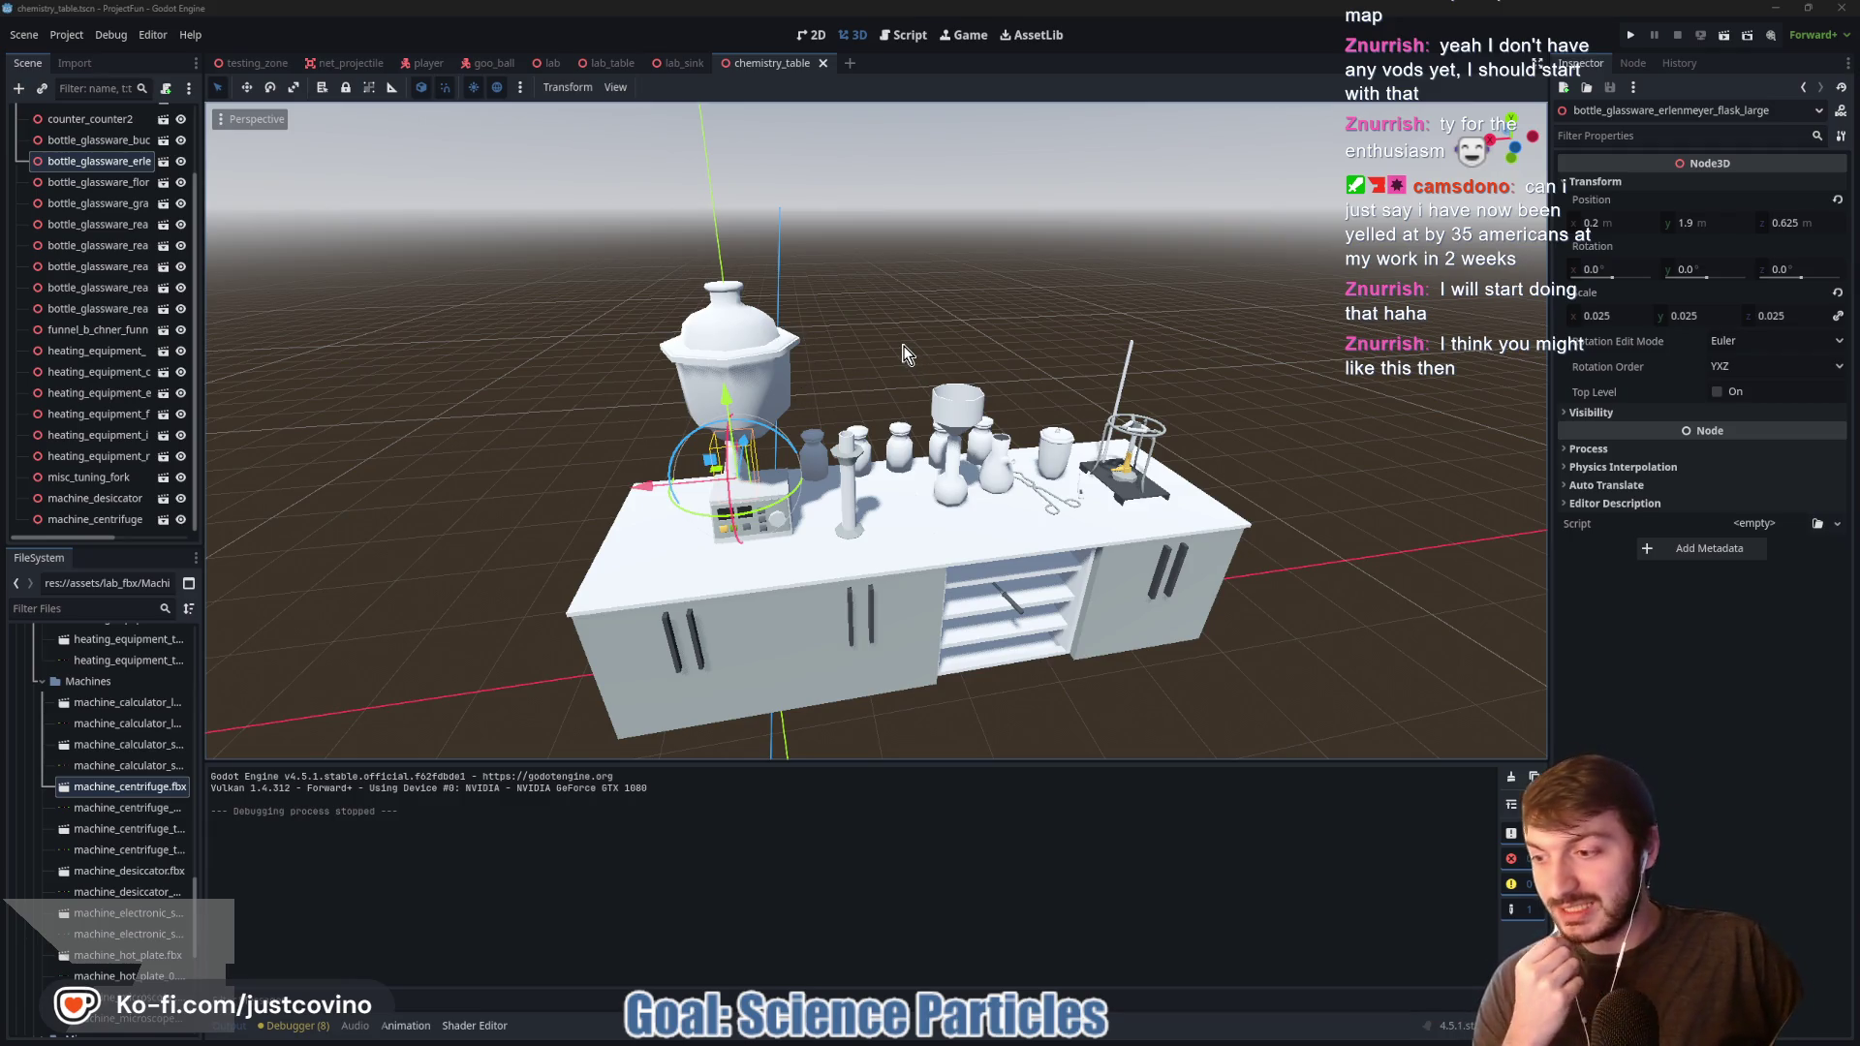
# Step: Select the iron stand, the second heating piece and the burner base, and slide all three left along X
pyautogui.moveTo(997, 335); pyautogui.dragTo(946, 351)
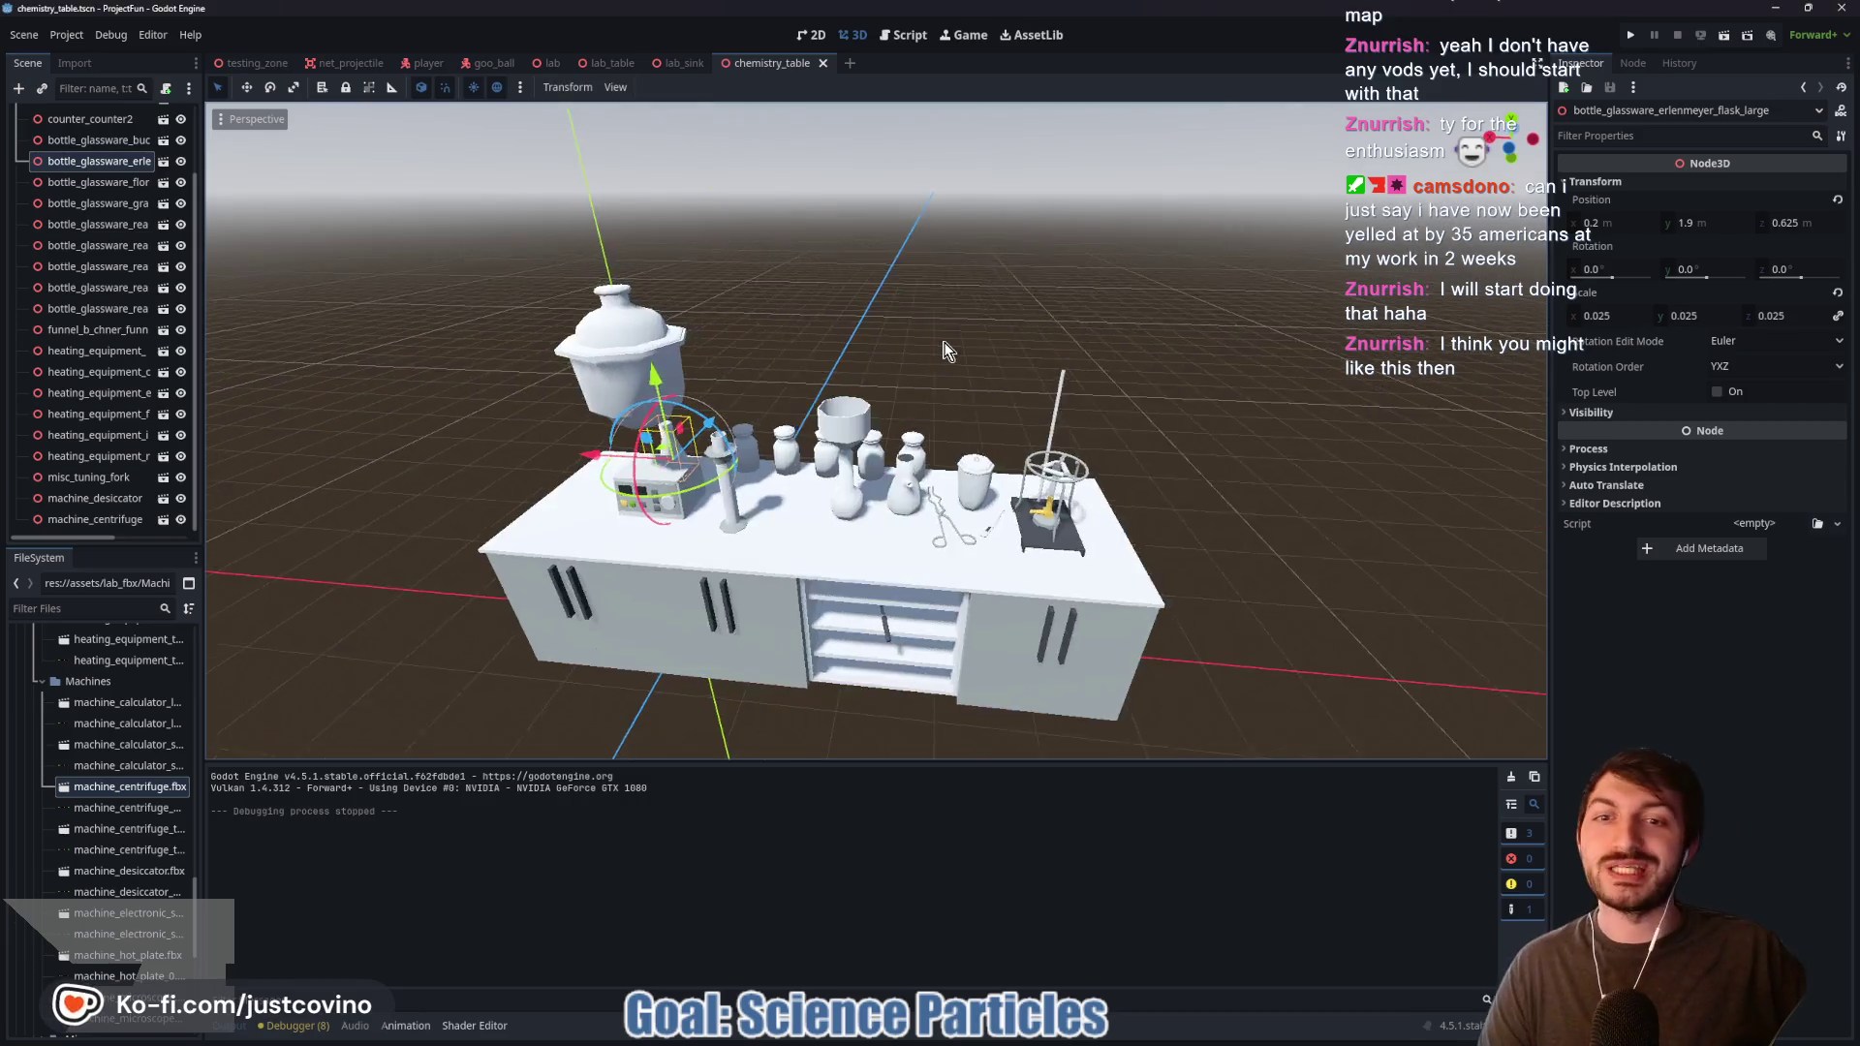
pyautogui.scroll(5, 946, 351)
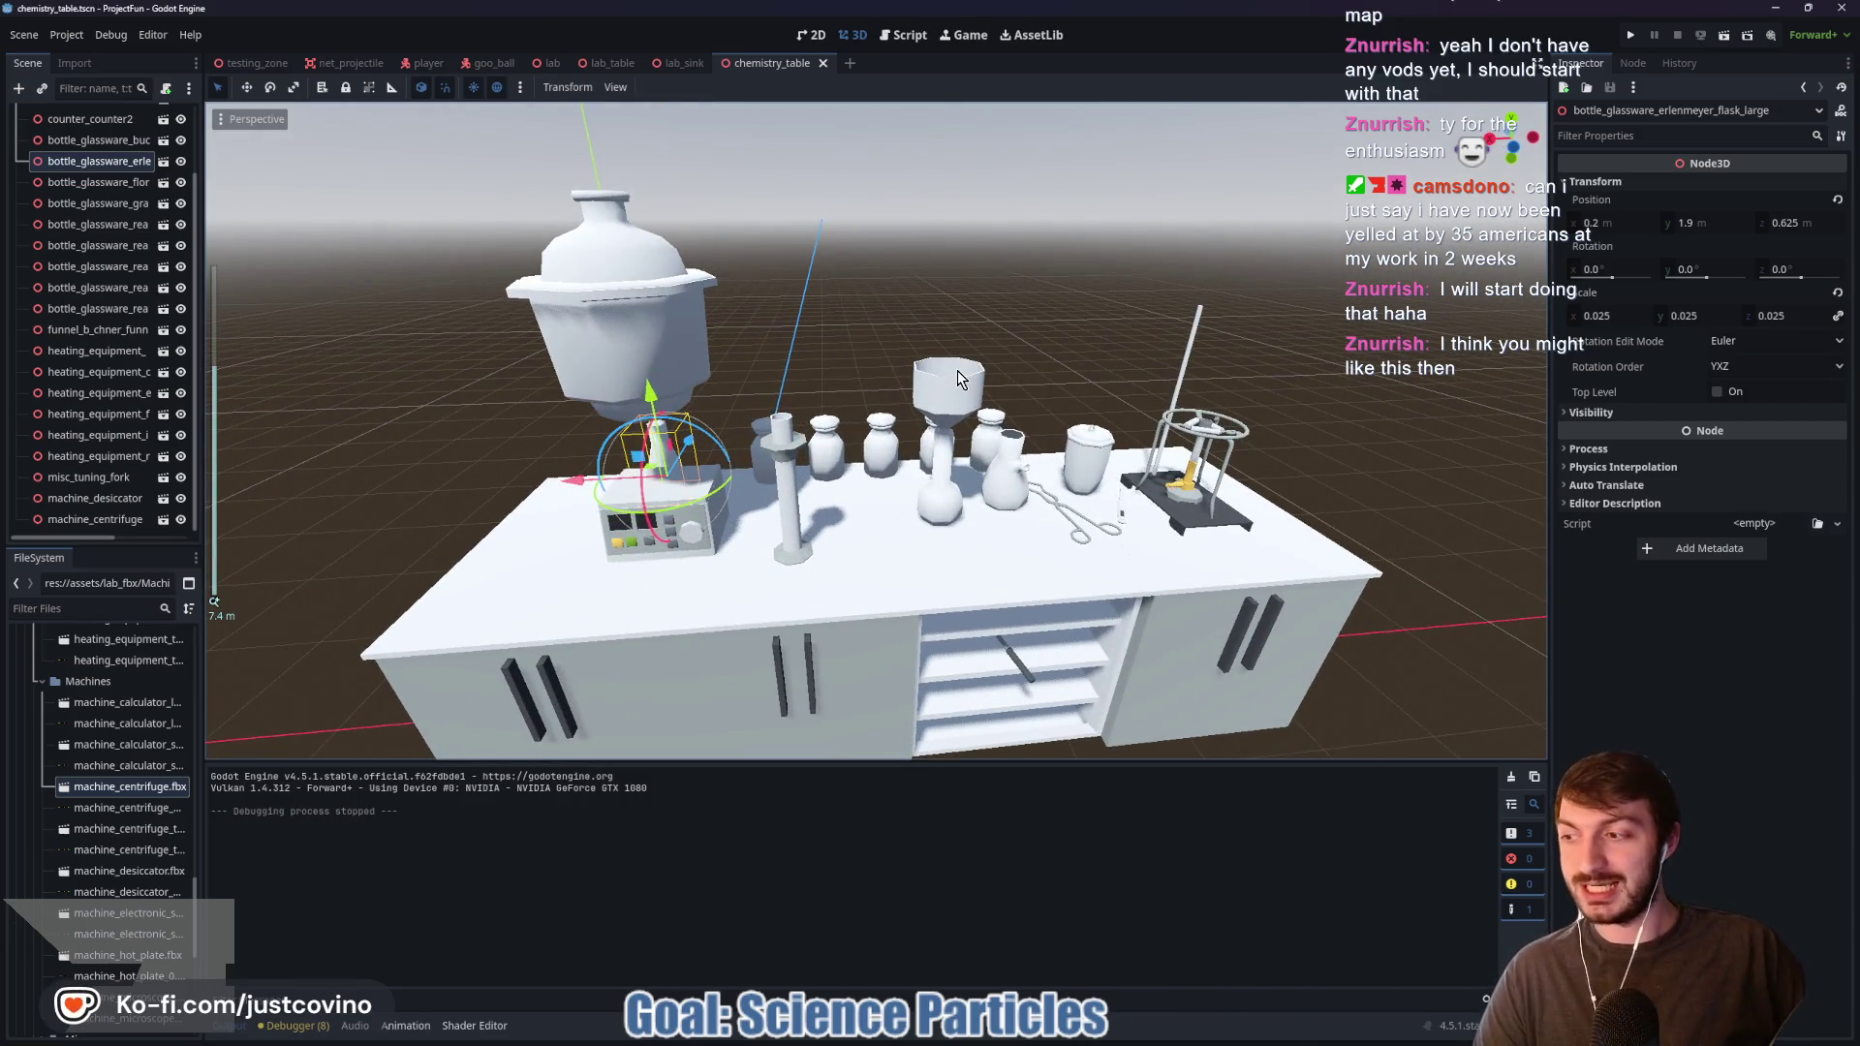
pyautogui.moveTo(881, 542); pyautogui.dragTo(1164, 552)
pyautogui.click(1159, 548)
pyautogui.moveTo(1414, 518)
pyautogui.mouseDown()
pyautogui.moveTo(1275, 506)
pyautogui.moveTo(1358, 509)
pyautogui.moveTo(1289, 554)
pyautogui.moveTo(1309, 541)
pyautogui.moveTo(1249, 544)
pyautogui.mouseUp()
pyautogui.scroll(3, 1240, 530)
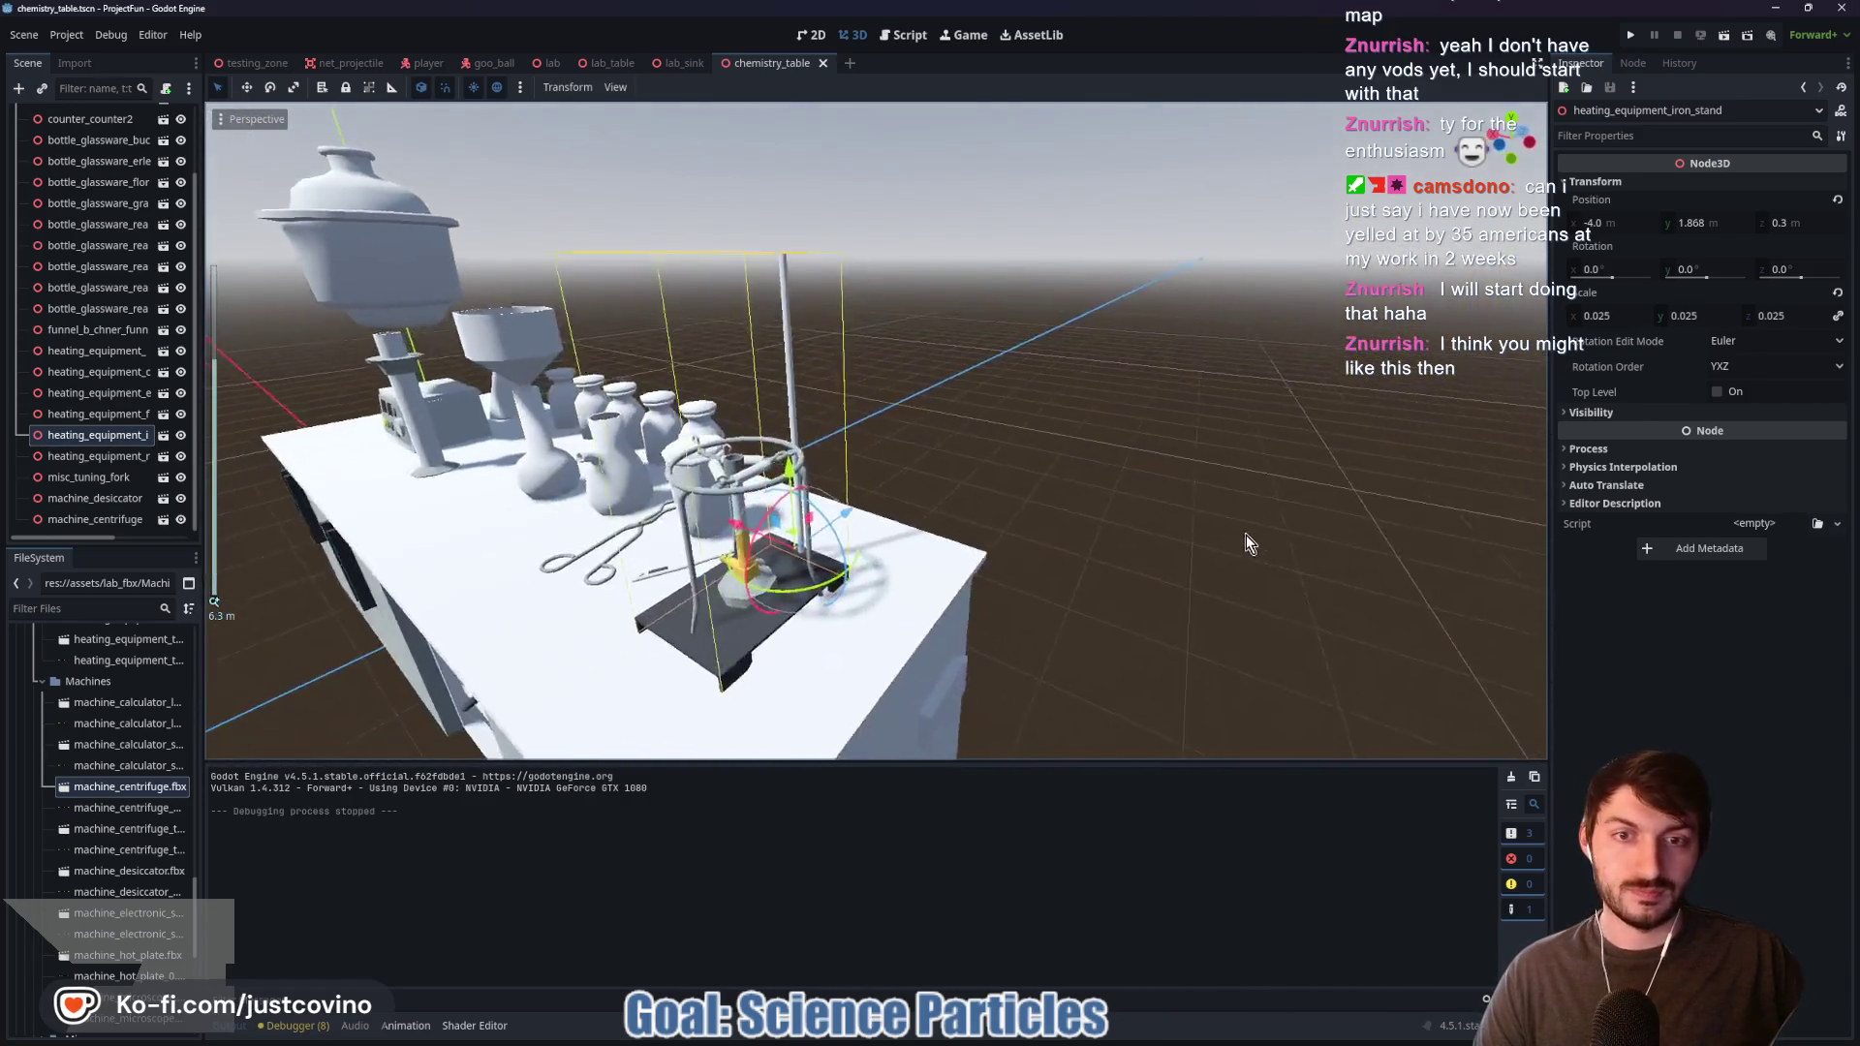
pyautogui.scroll(2, 975, 558)
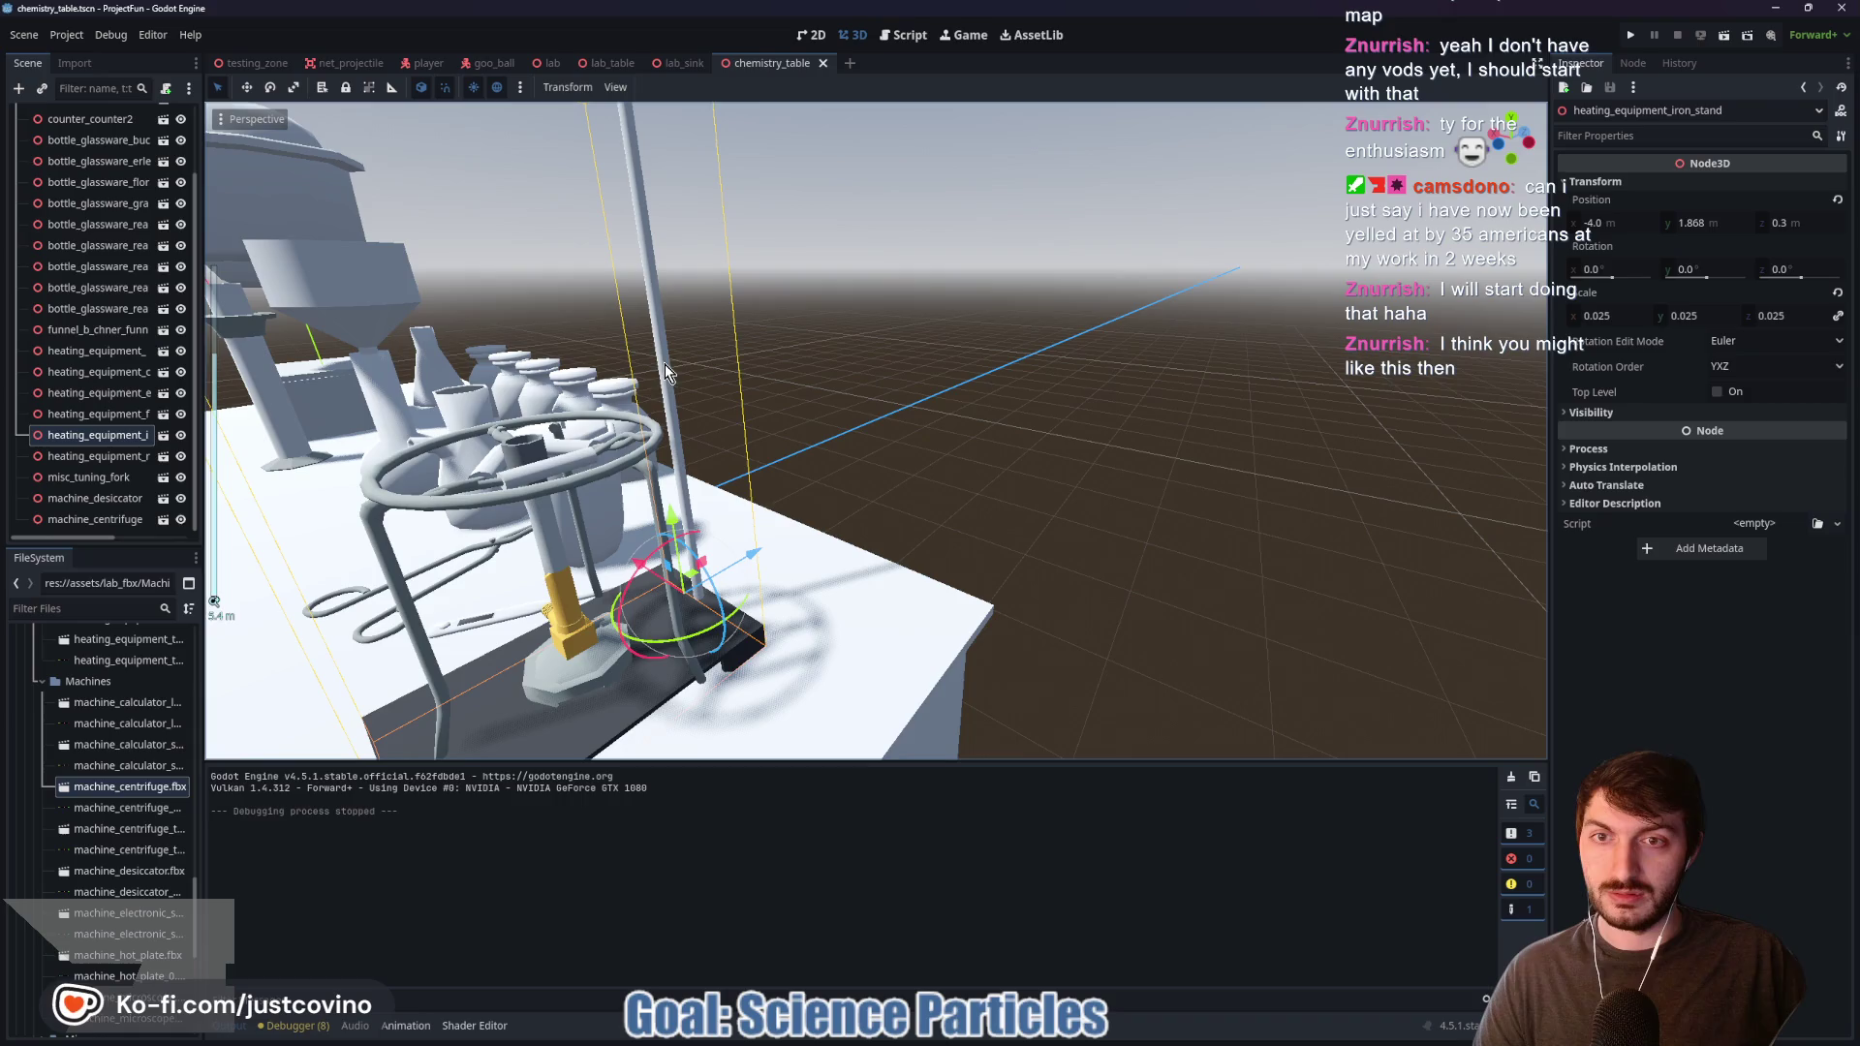
pyautogui.keyDown('shift'); pyautogui.click(537, 501); pyautogui.keyUp('shift')
pyautogui.keyDown('shift'); pyautogui.click(569, 674); pyautogui.keyUp('shift')
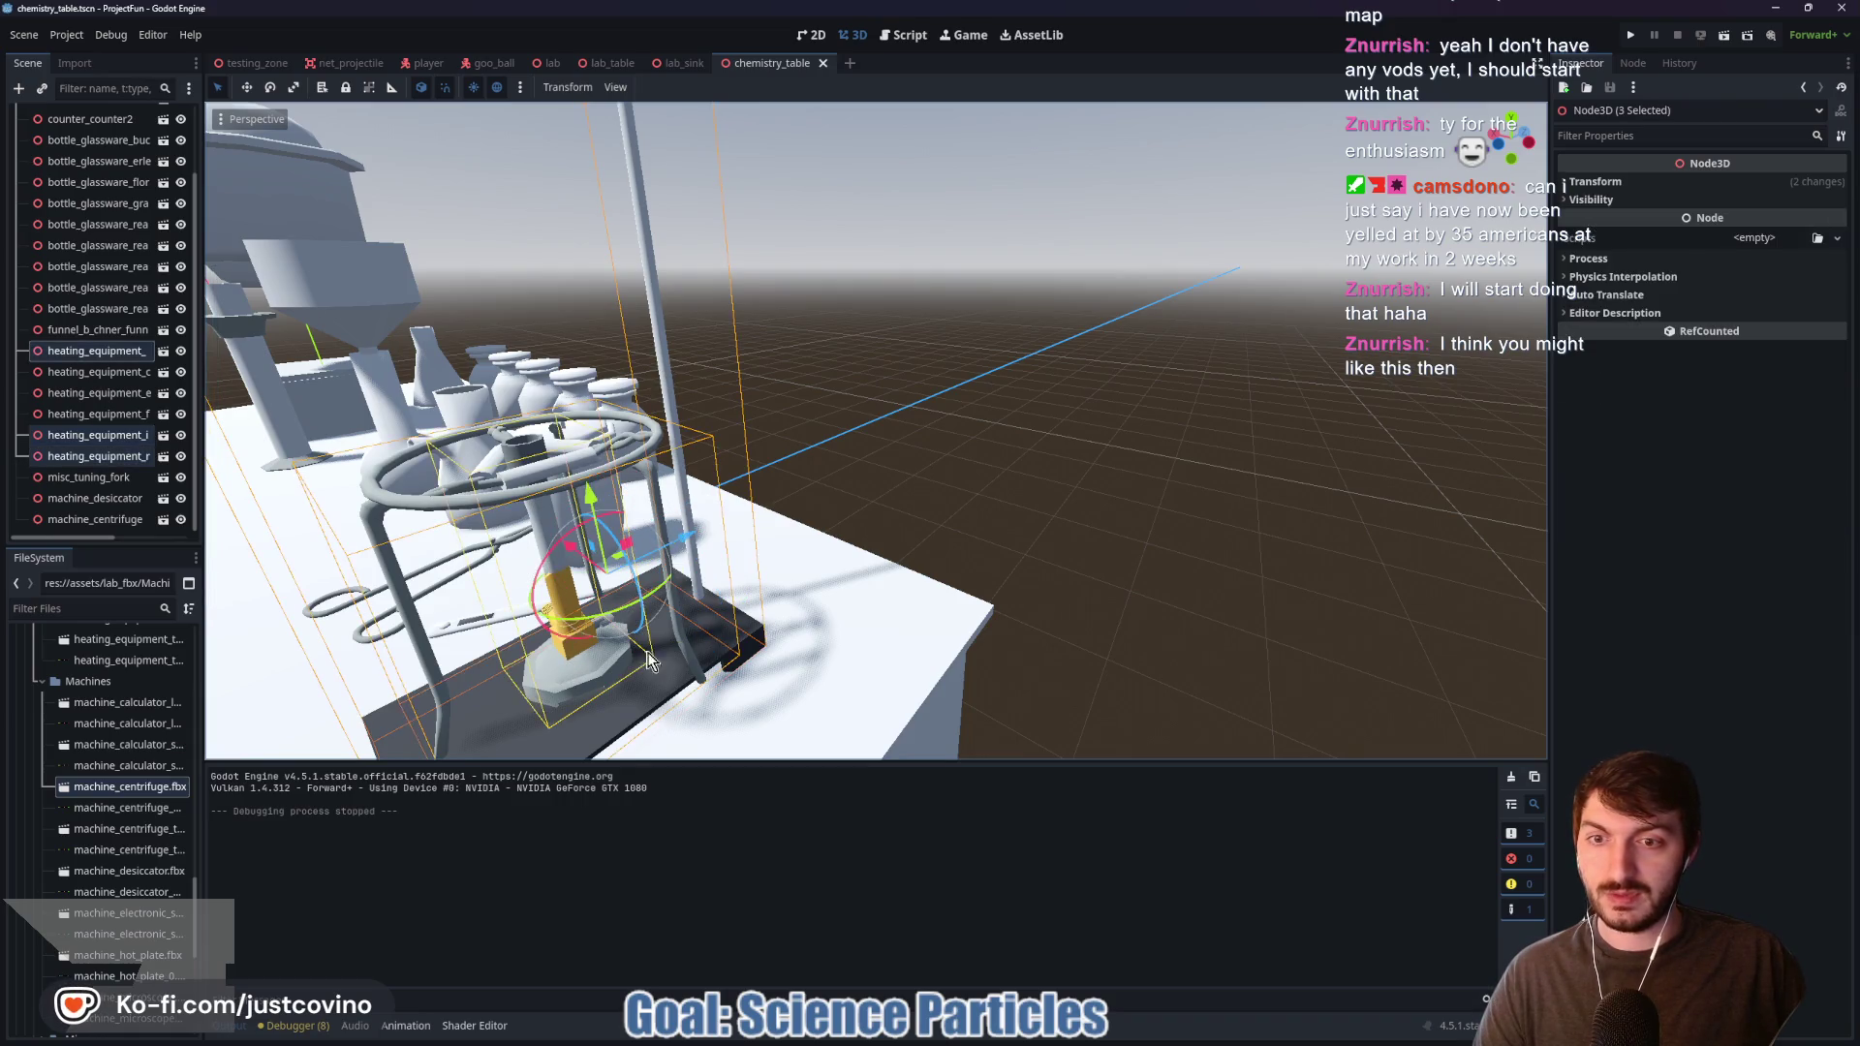
pyautogui.scroll(-3, 661, 329)
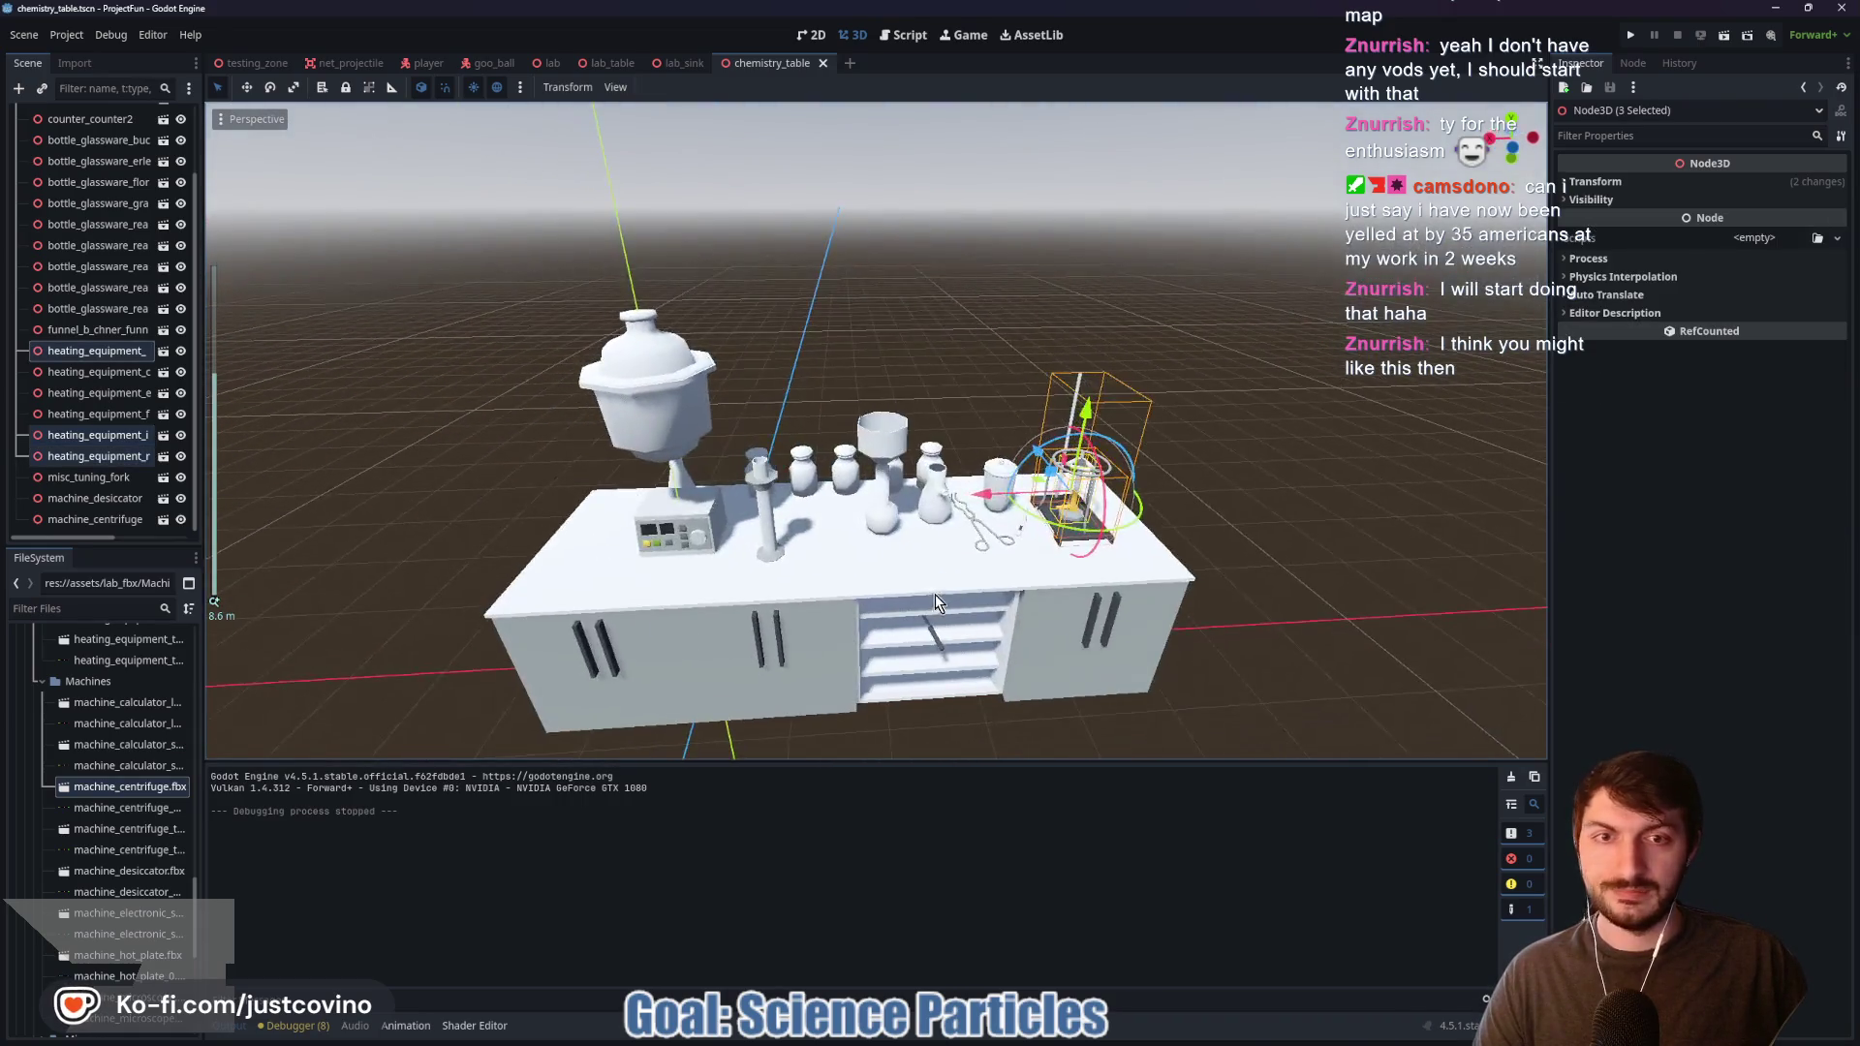
pyautogui.moveTo(984, 490); pyautogui.dragTo(503, 506)
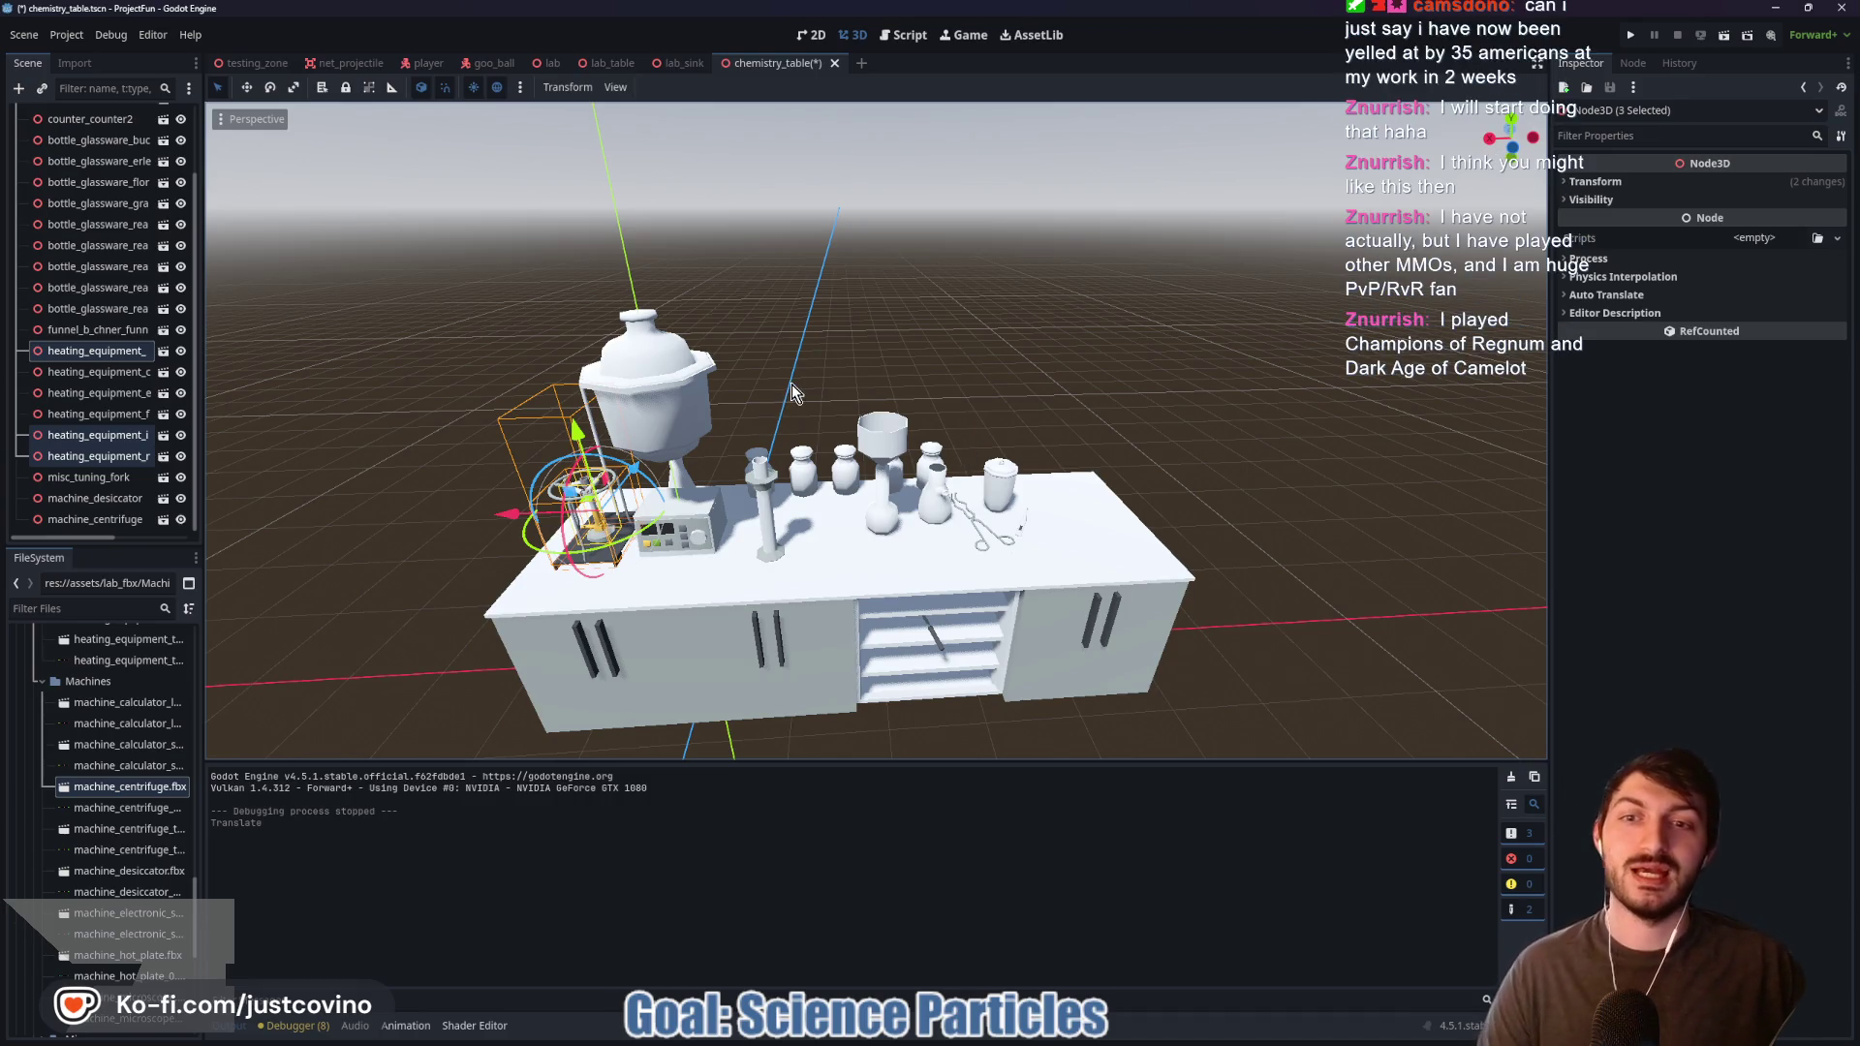
# Step: Slide the centrifuge control box toward the counter's far end and shift it 0.5 along Z
pyautogui.scroll(5, 829, 376)
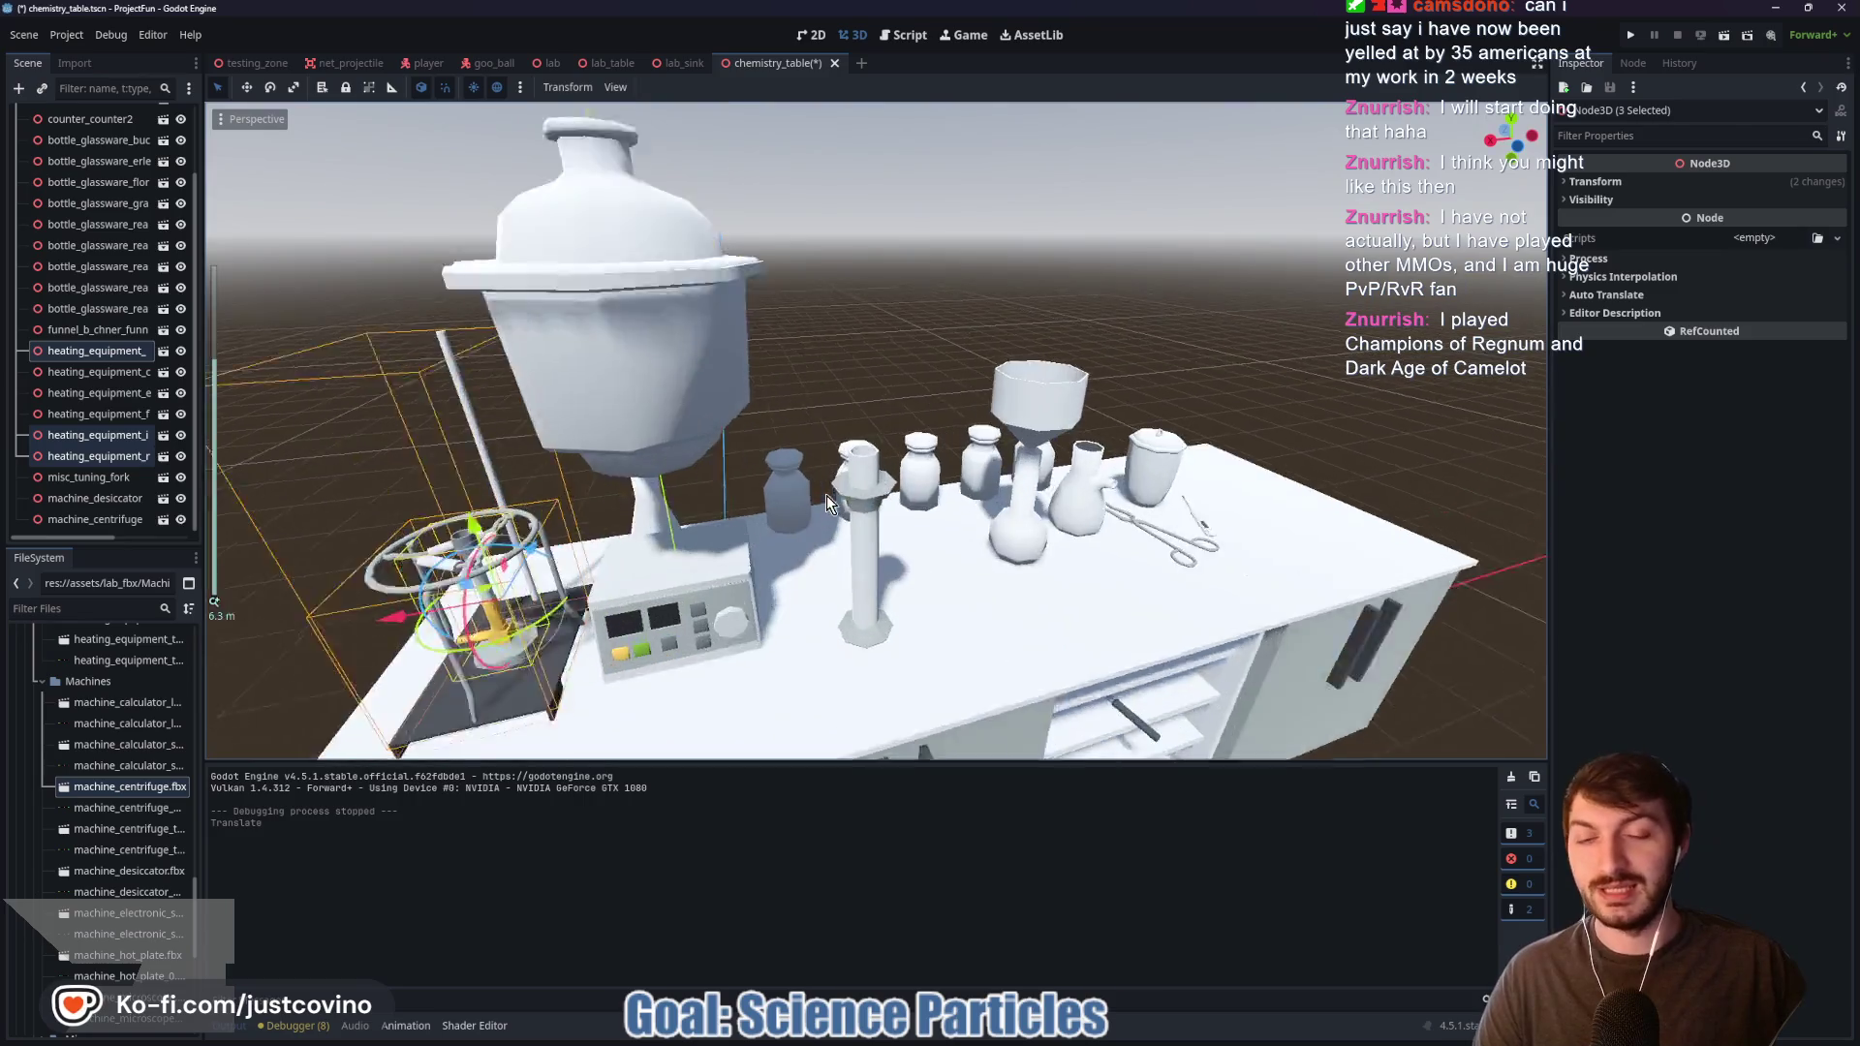
pyautogui.scroll(5, 790, 585)
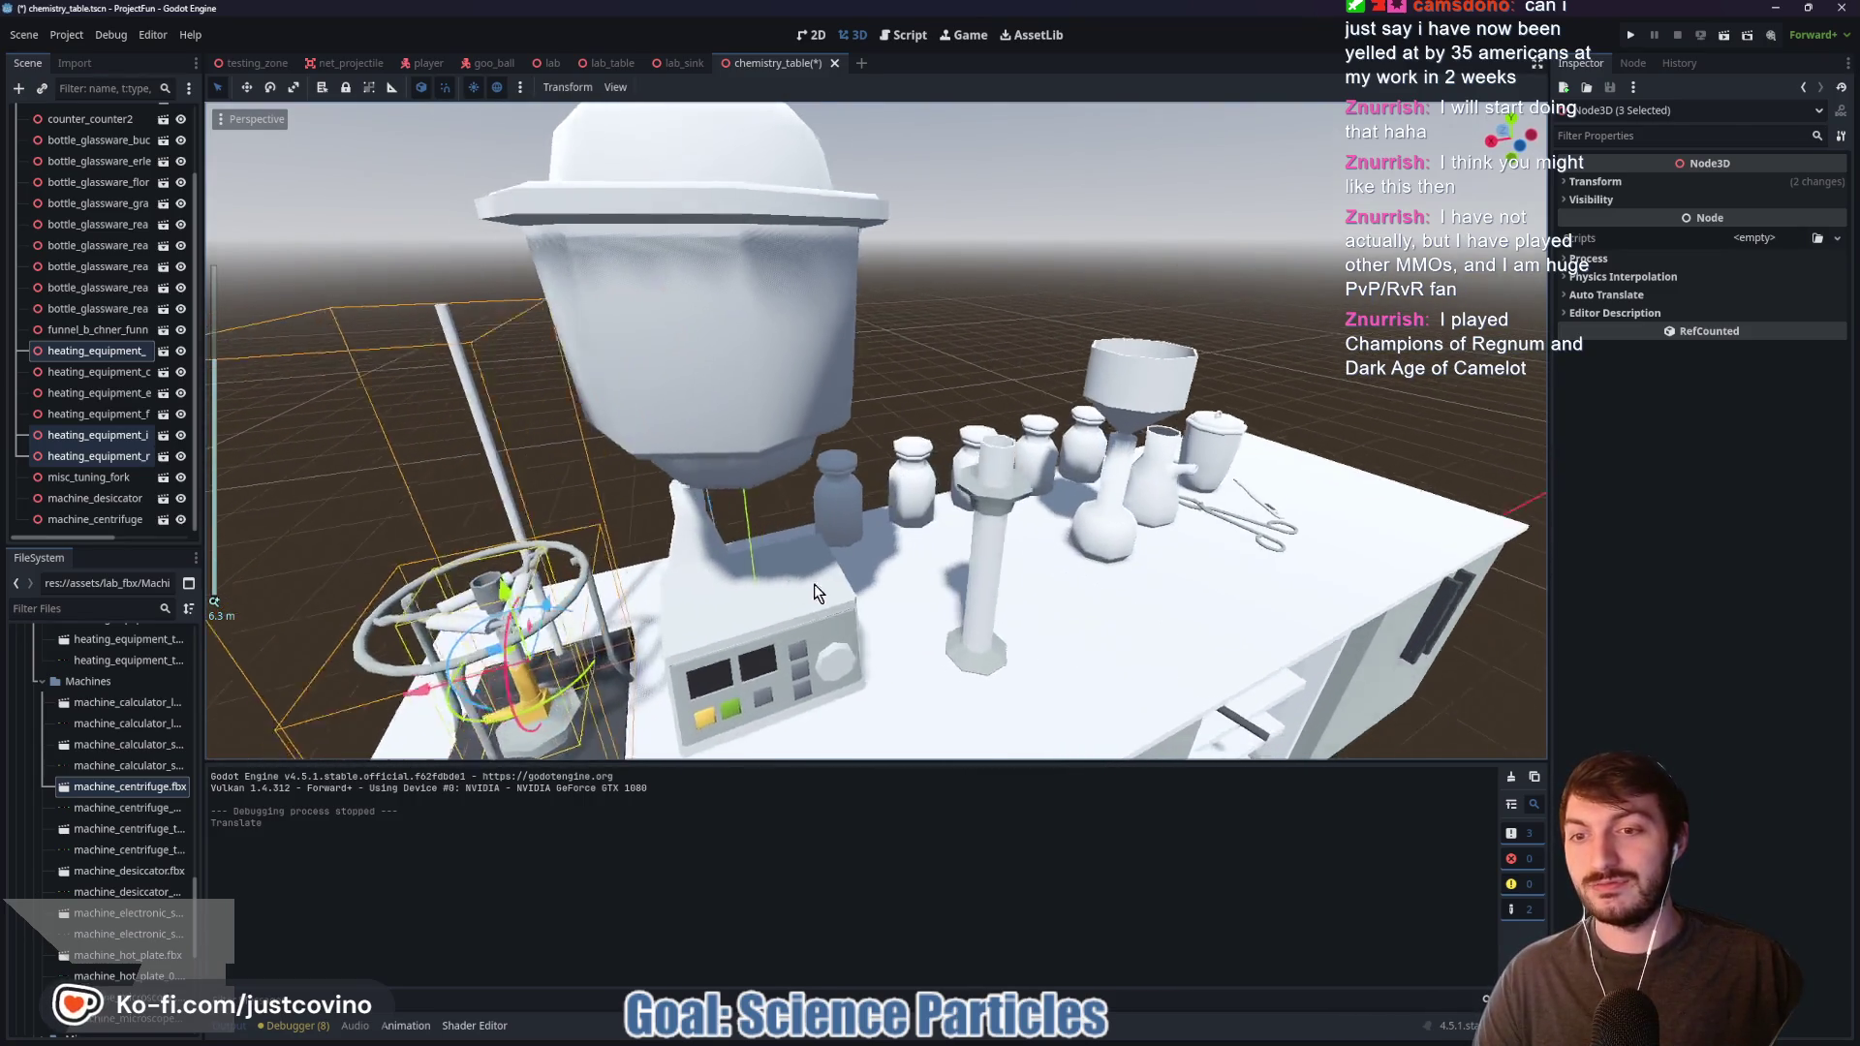
pyautogui.click(849, 631)
pyautogui.scroll(-3, 954, 610)
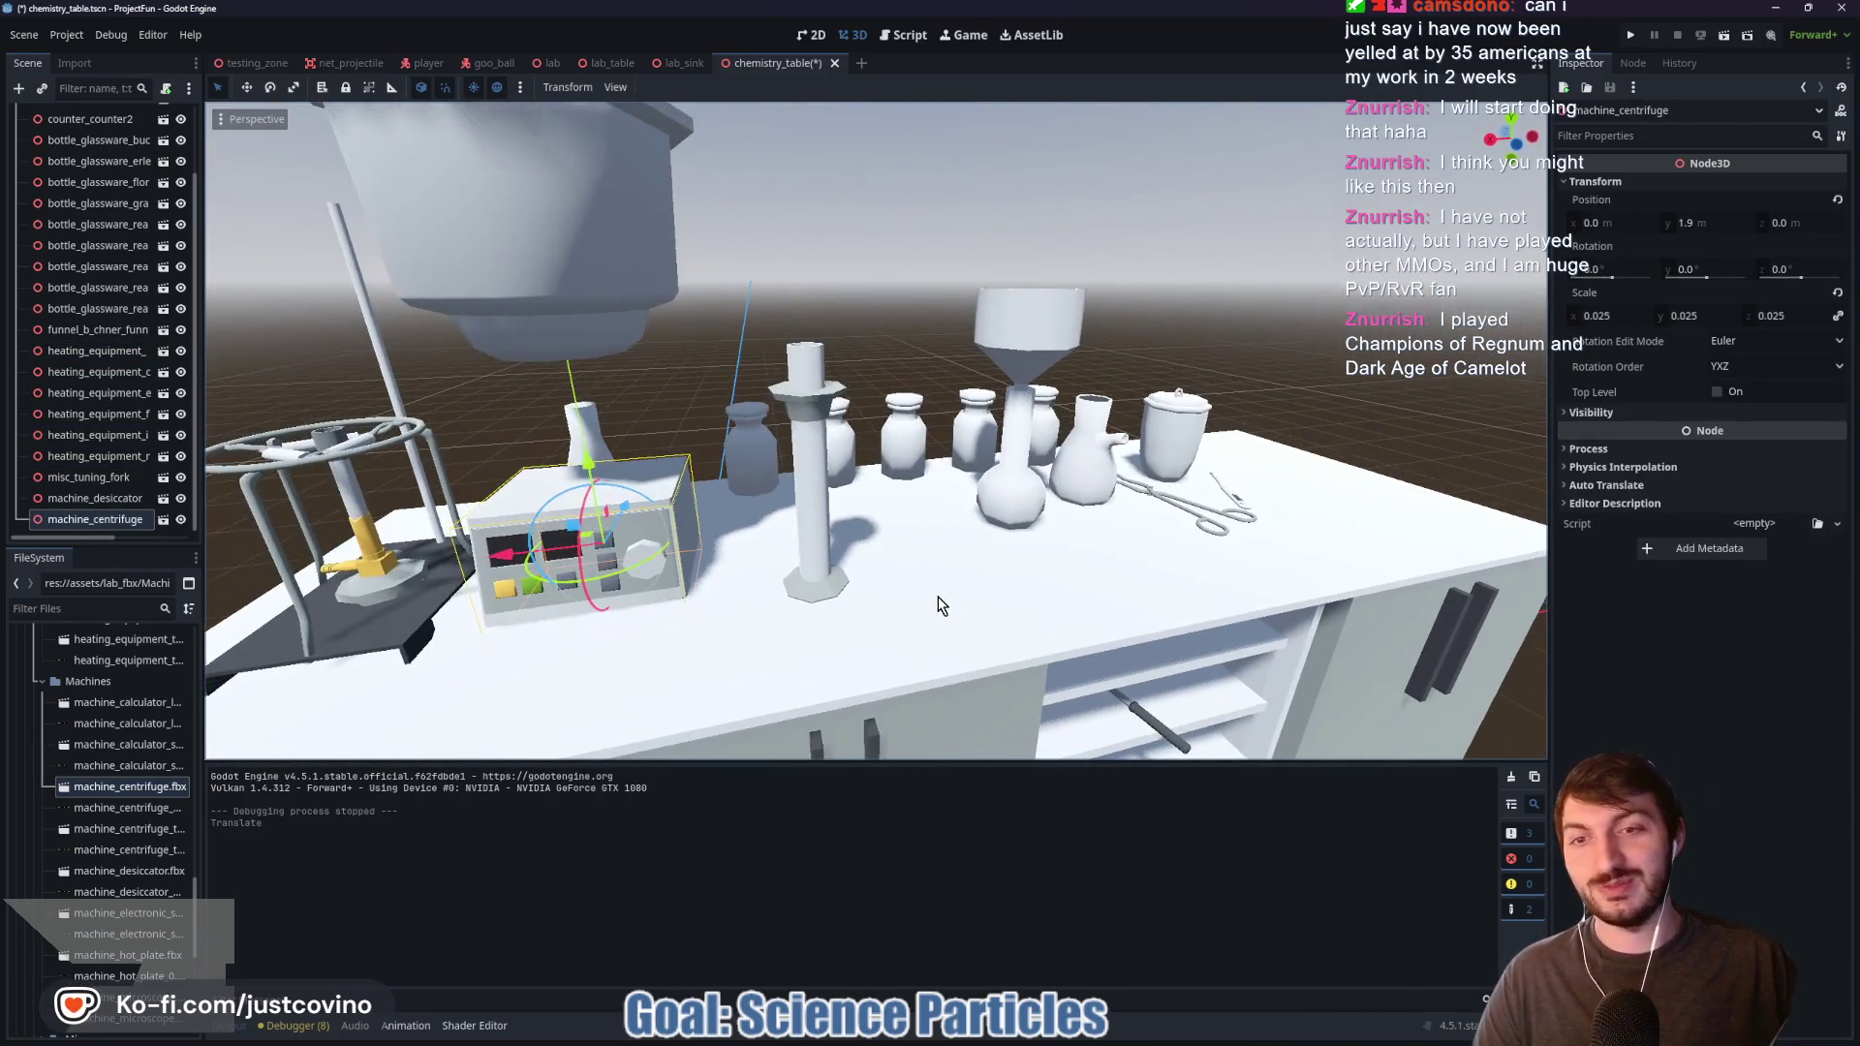
pyautogui.moveTo(508, 557)
pyautogui.mouseDown()
pyautogui.moveTo(1225, 534)
pyautogui.moveTo(1327, 488)
pyautogui.mouseUp()
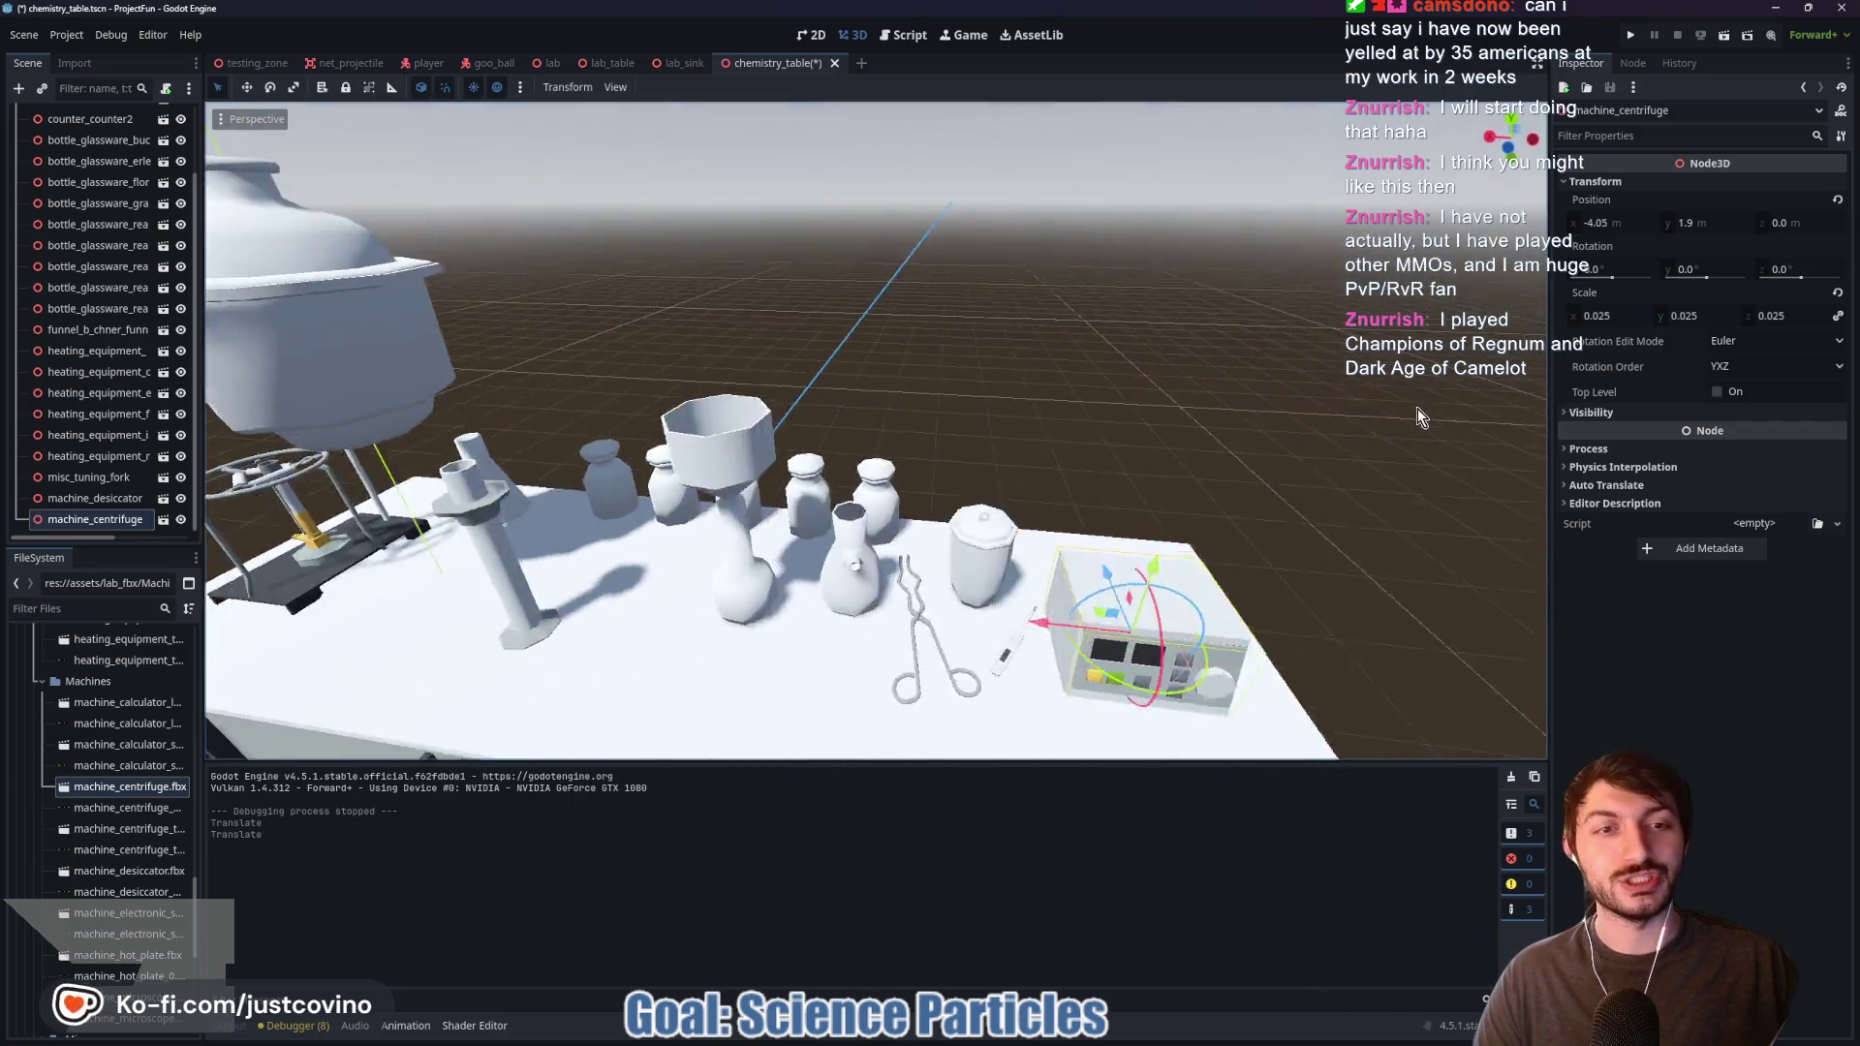
pyautogui.moveTo(976, 585)
pyautogui.mouseDown()
pyautogui.moveTo(1252, 548)
pyautogui.moveTo(1182, 500)
pyautogui.moveTo(1299, 510)
pyautogui.moveTo(581, 475)
pyautogui.moveTo(668, 463)
pyautogui.mouseUp()
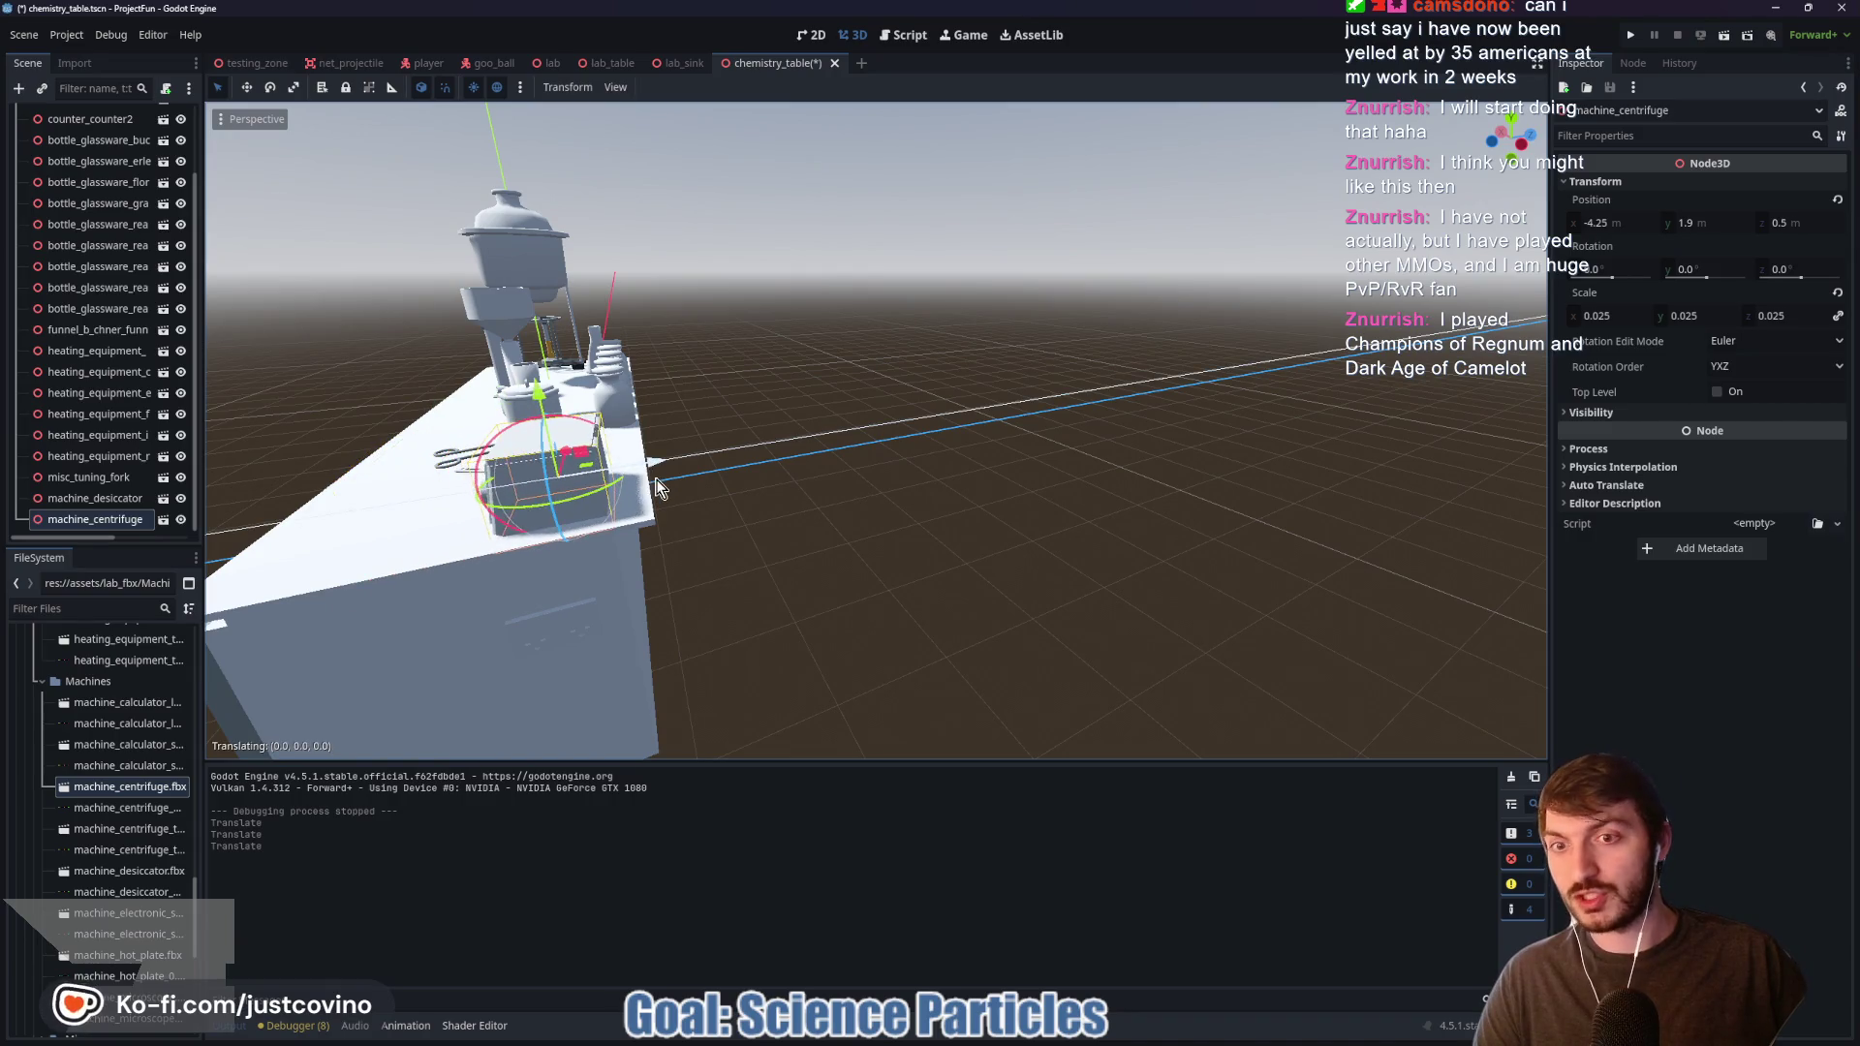
pyautogui.moveTo(975, 498); pyautogui.dragTo(1099, 507)
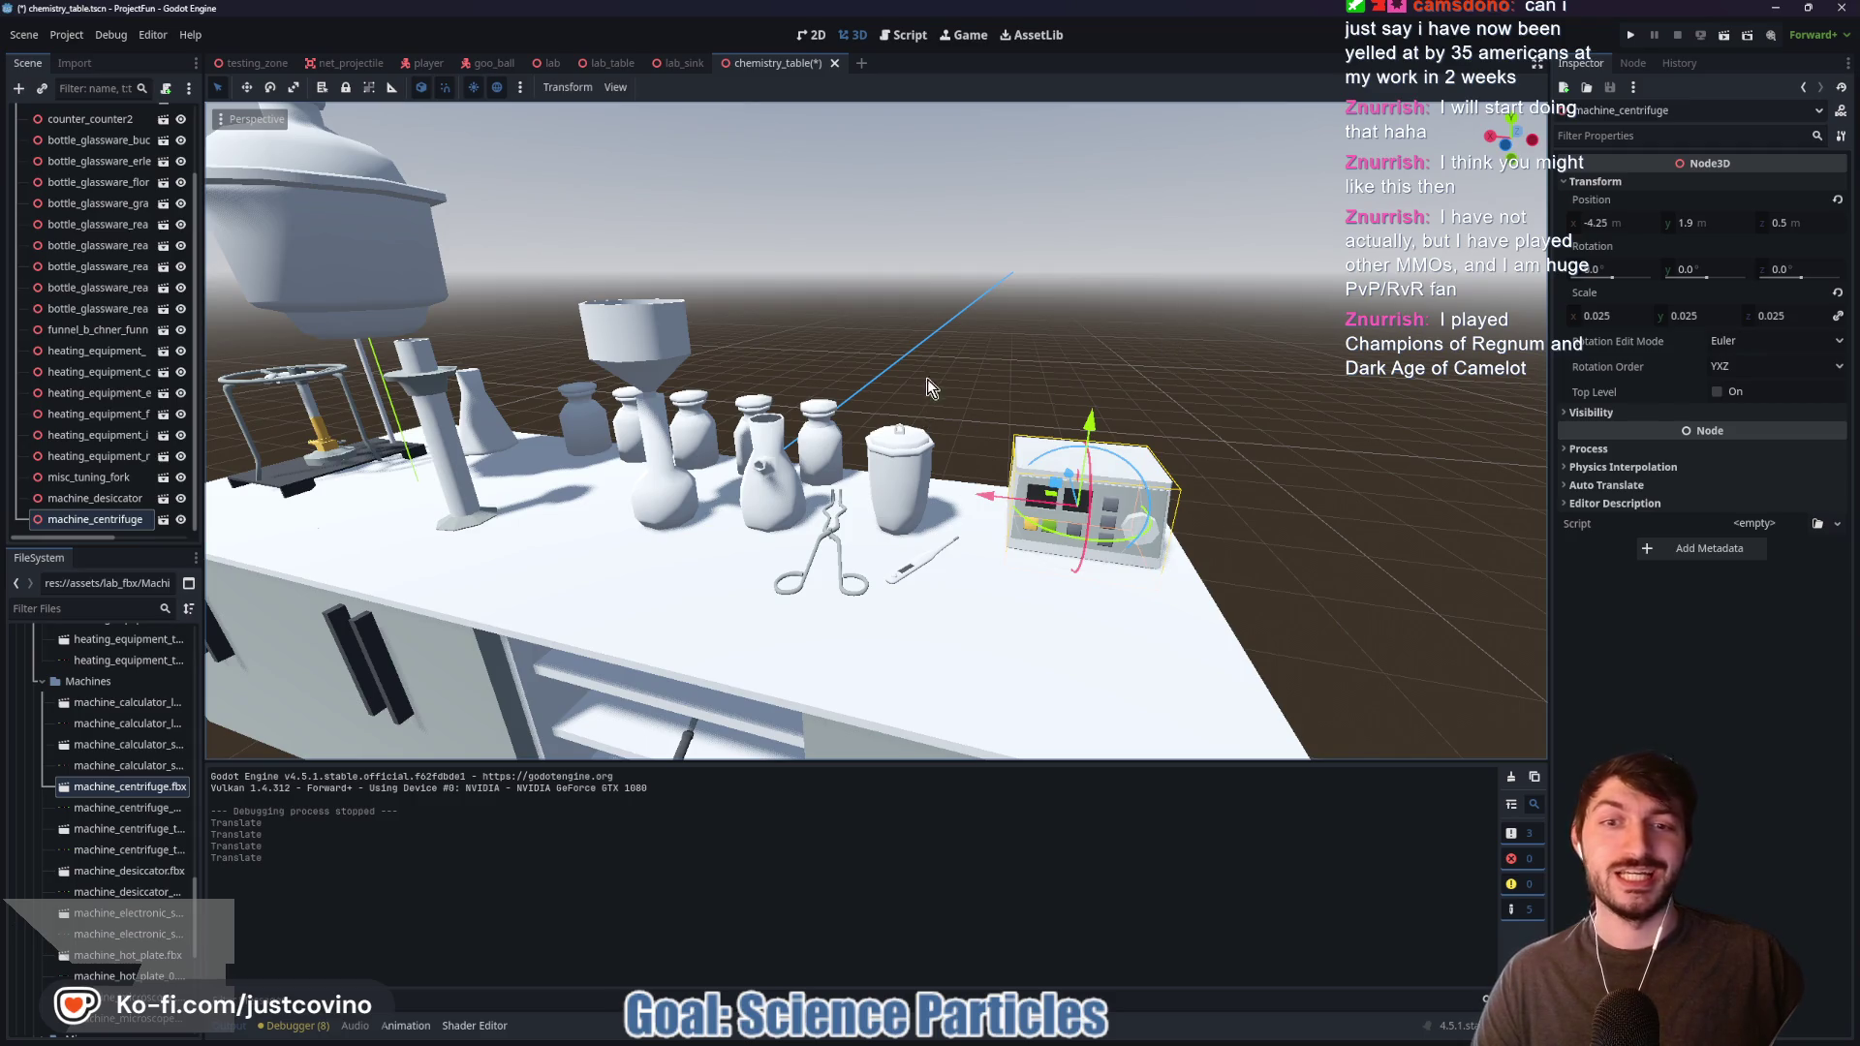
pyautogui.moveTo(920, 386); pyautogui.dragTo(1010, 365)
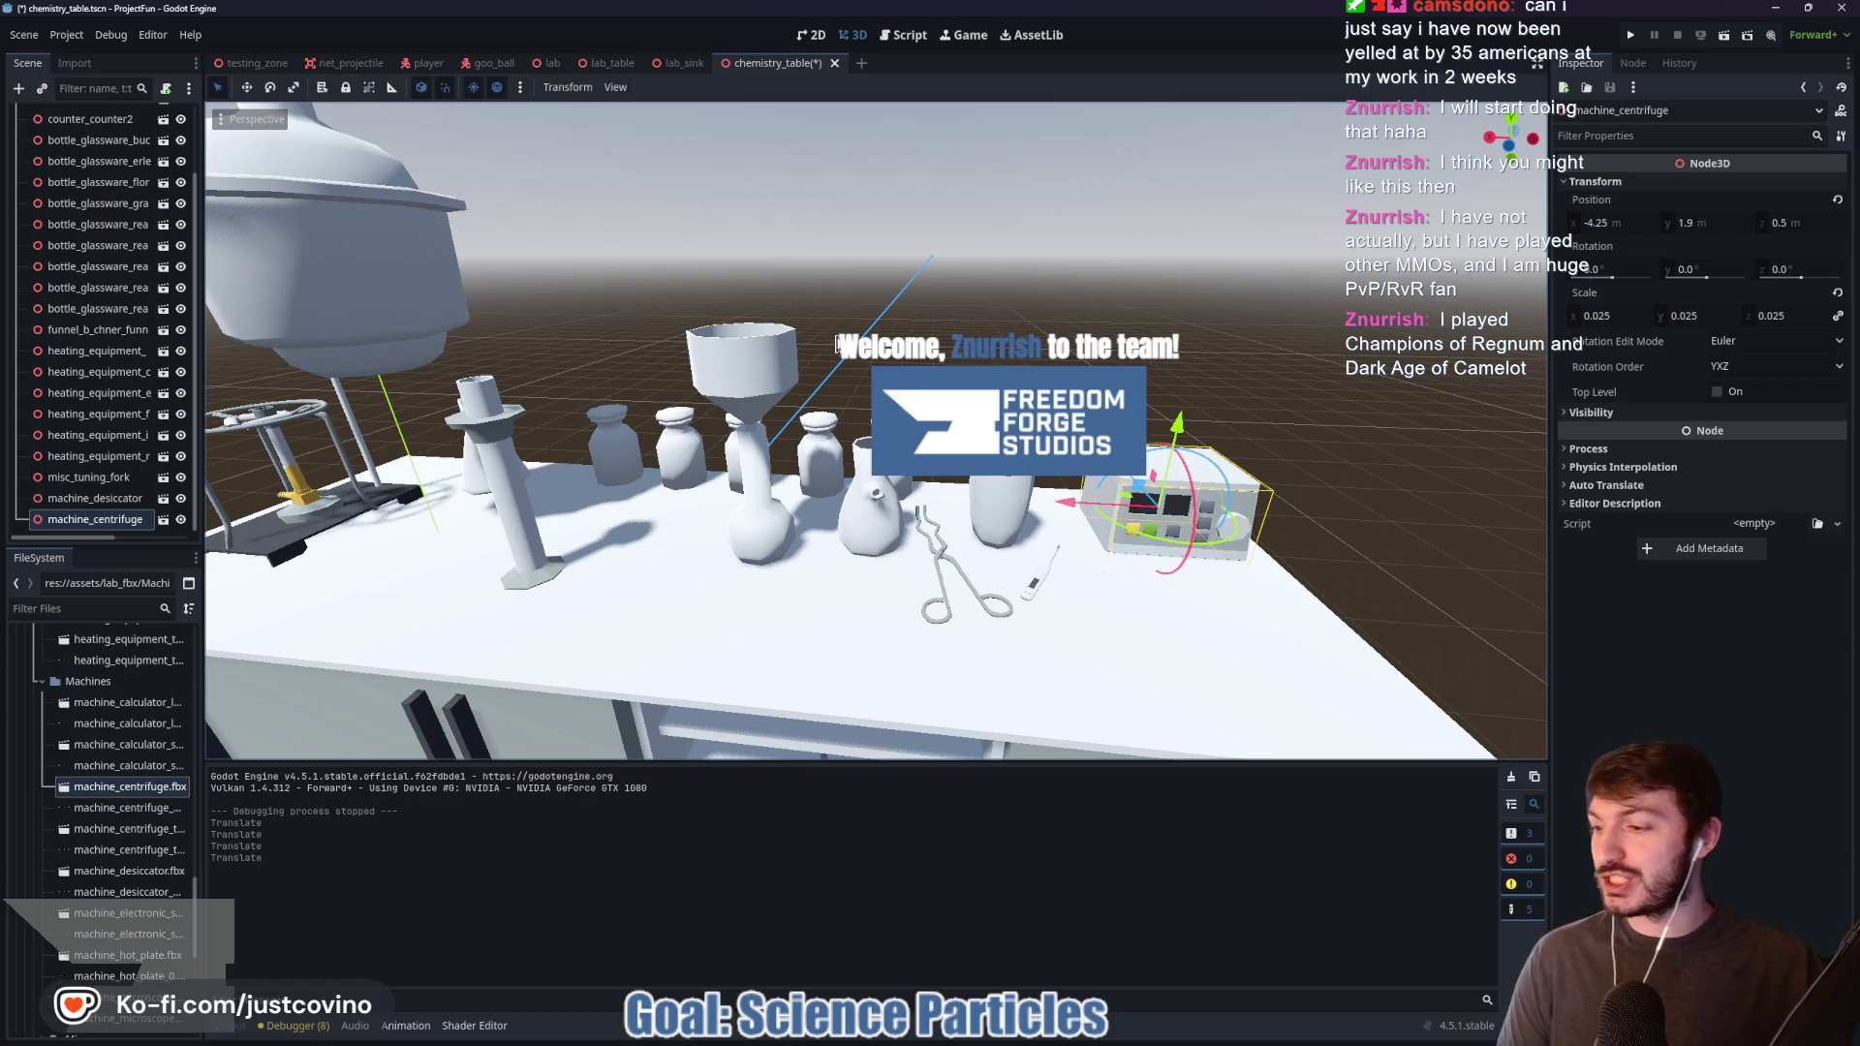
# Step: Move the desiccator along X to about -3.25, toward the lab table
pyautogui.scroll(3, 795, 256)
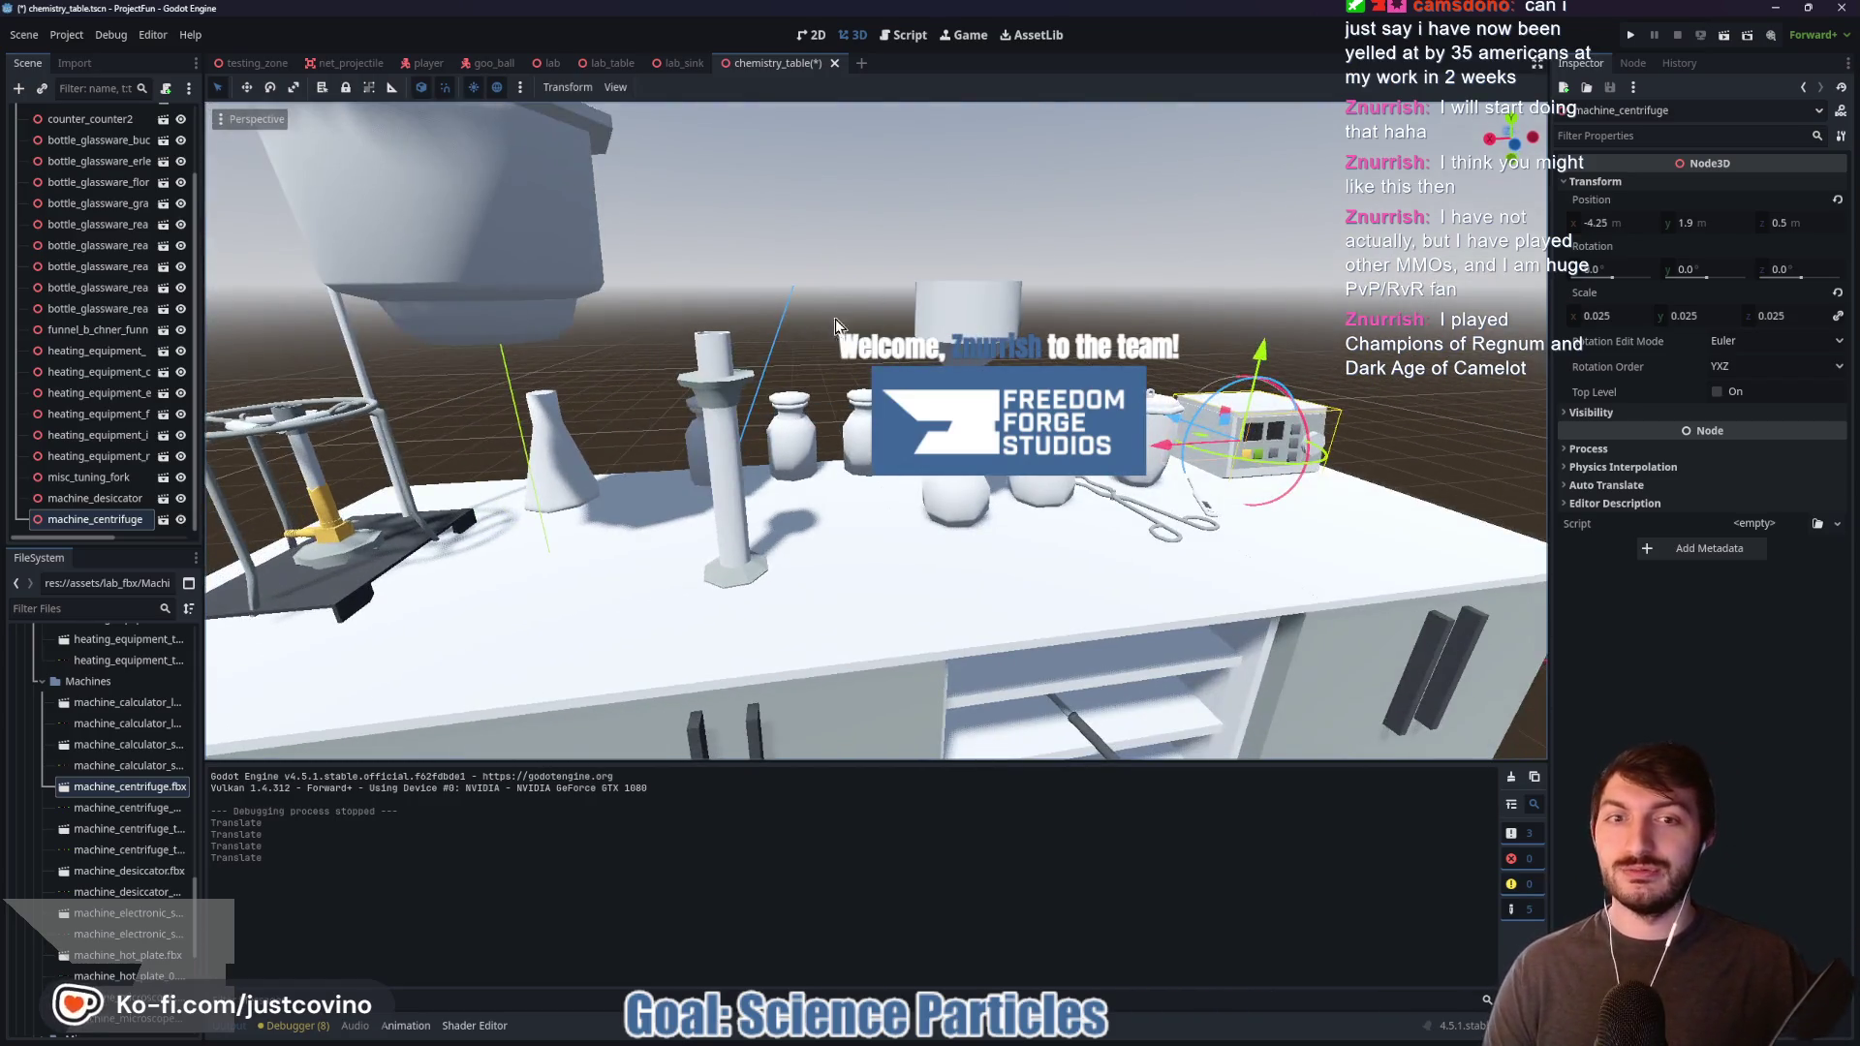
pyautogui.moveTo(562, 463); pyautogui.dragTo(854, 479)
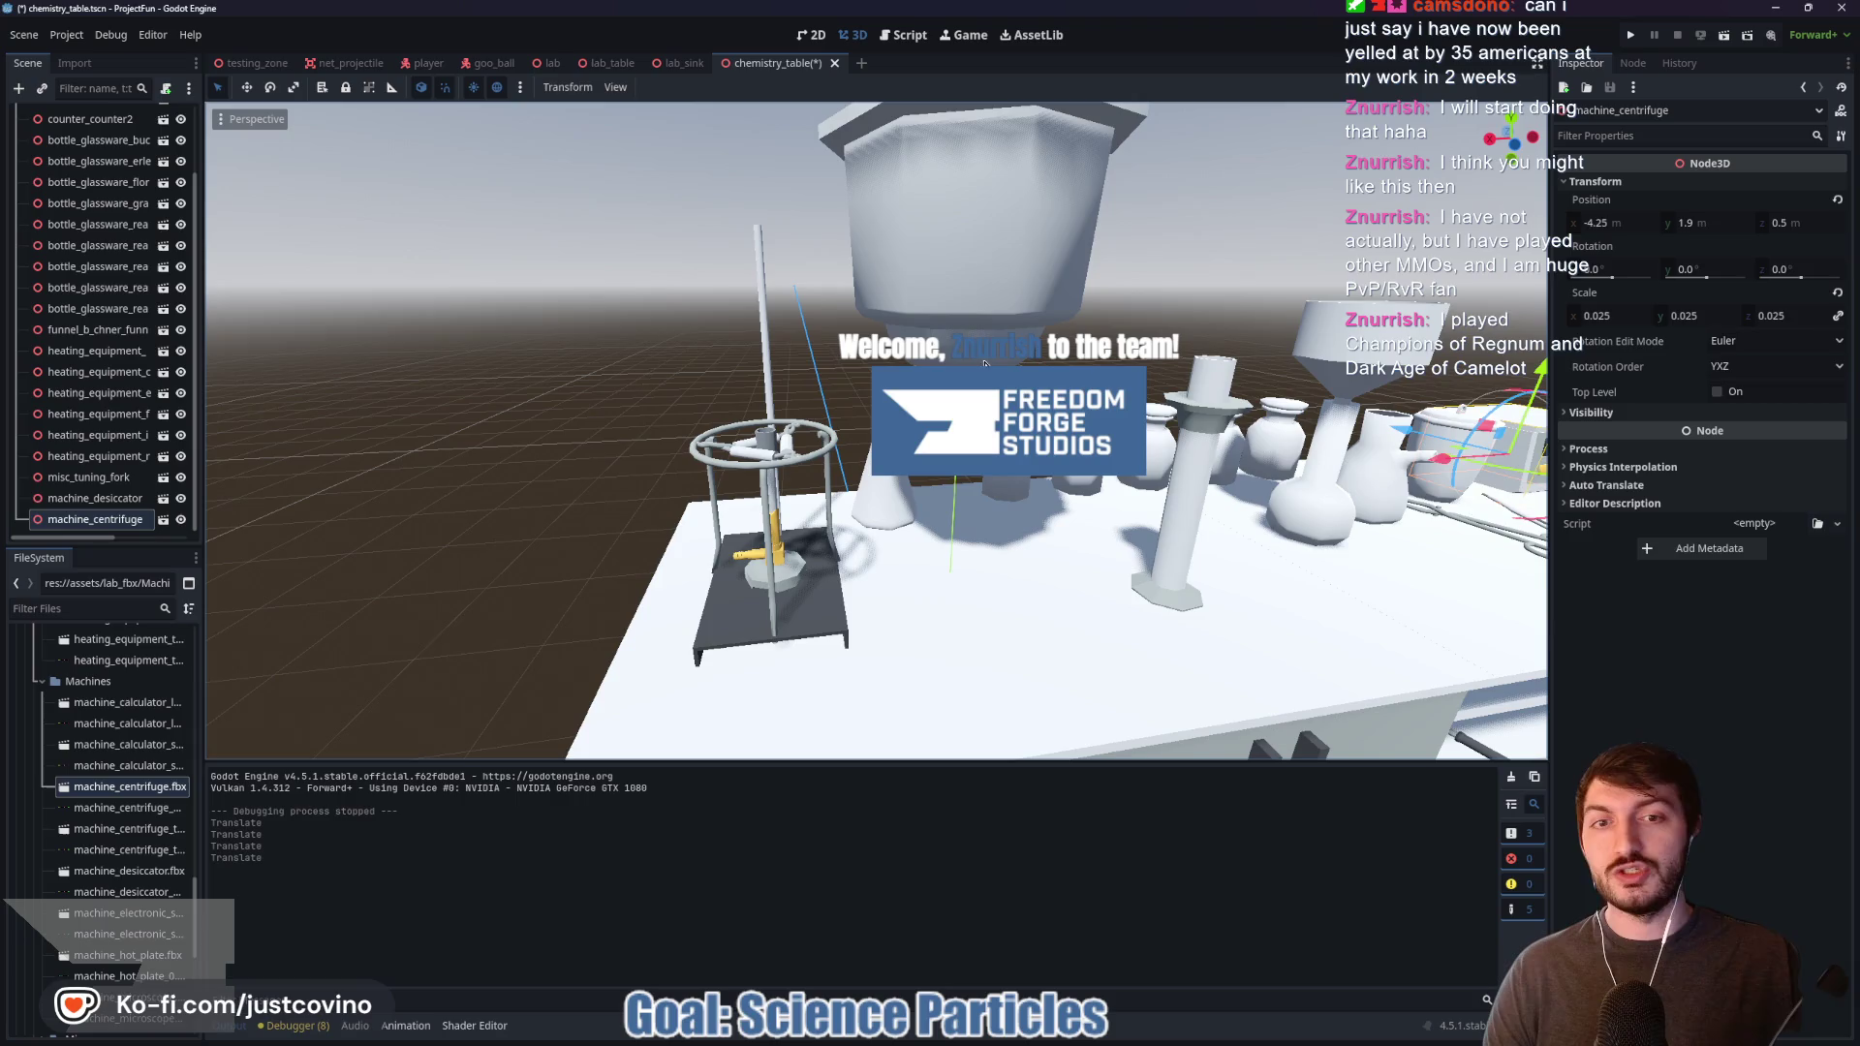
pyautogui.click(969, 305)
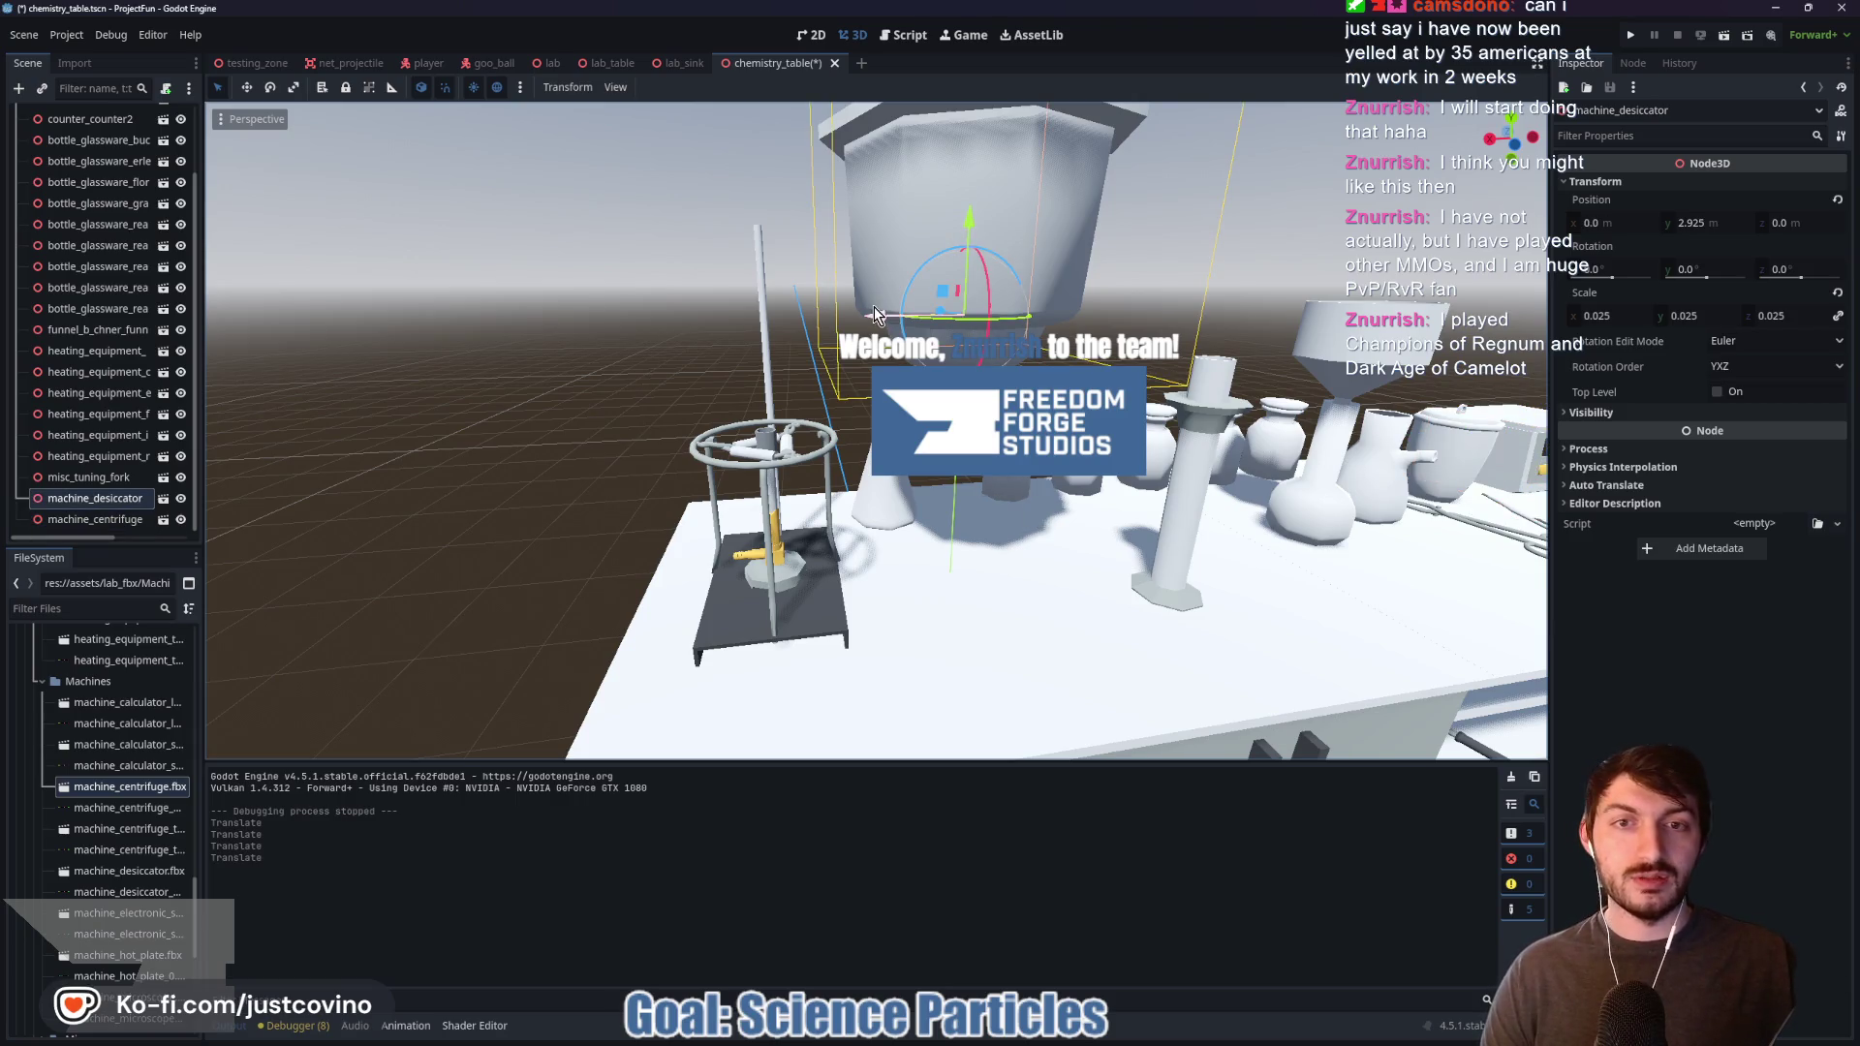
pyautogui.moveTo(874, 306)
pyautogui.mouseDown()
pyautogui.moveTo(1162, 320)
pyautogui.moveTo(1269, 440)
pyautogui.moveTo(1072, 479)
pyautogui.moveTo(871, 446)
pyautogui.mouseUp()
pyautogui.click(95, 519)
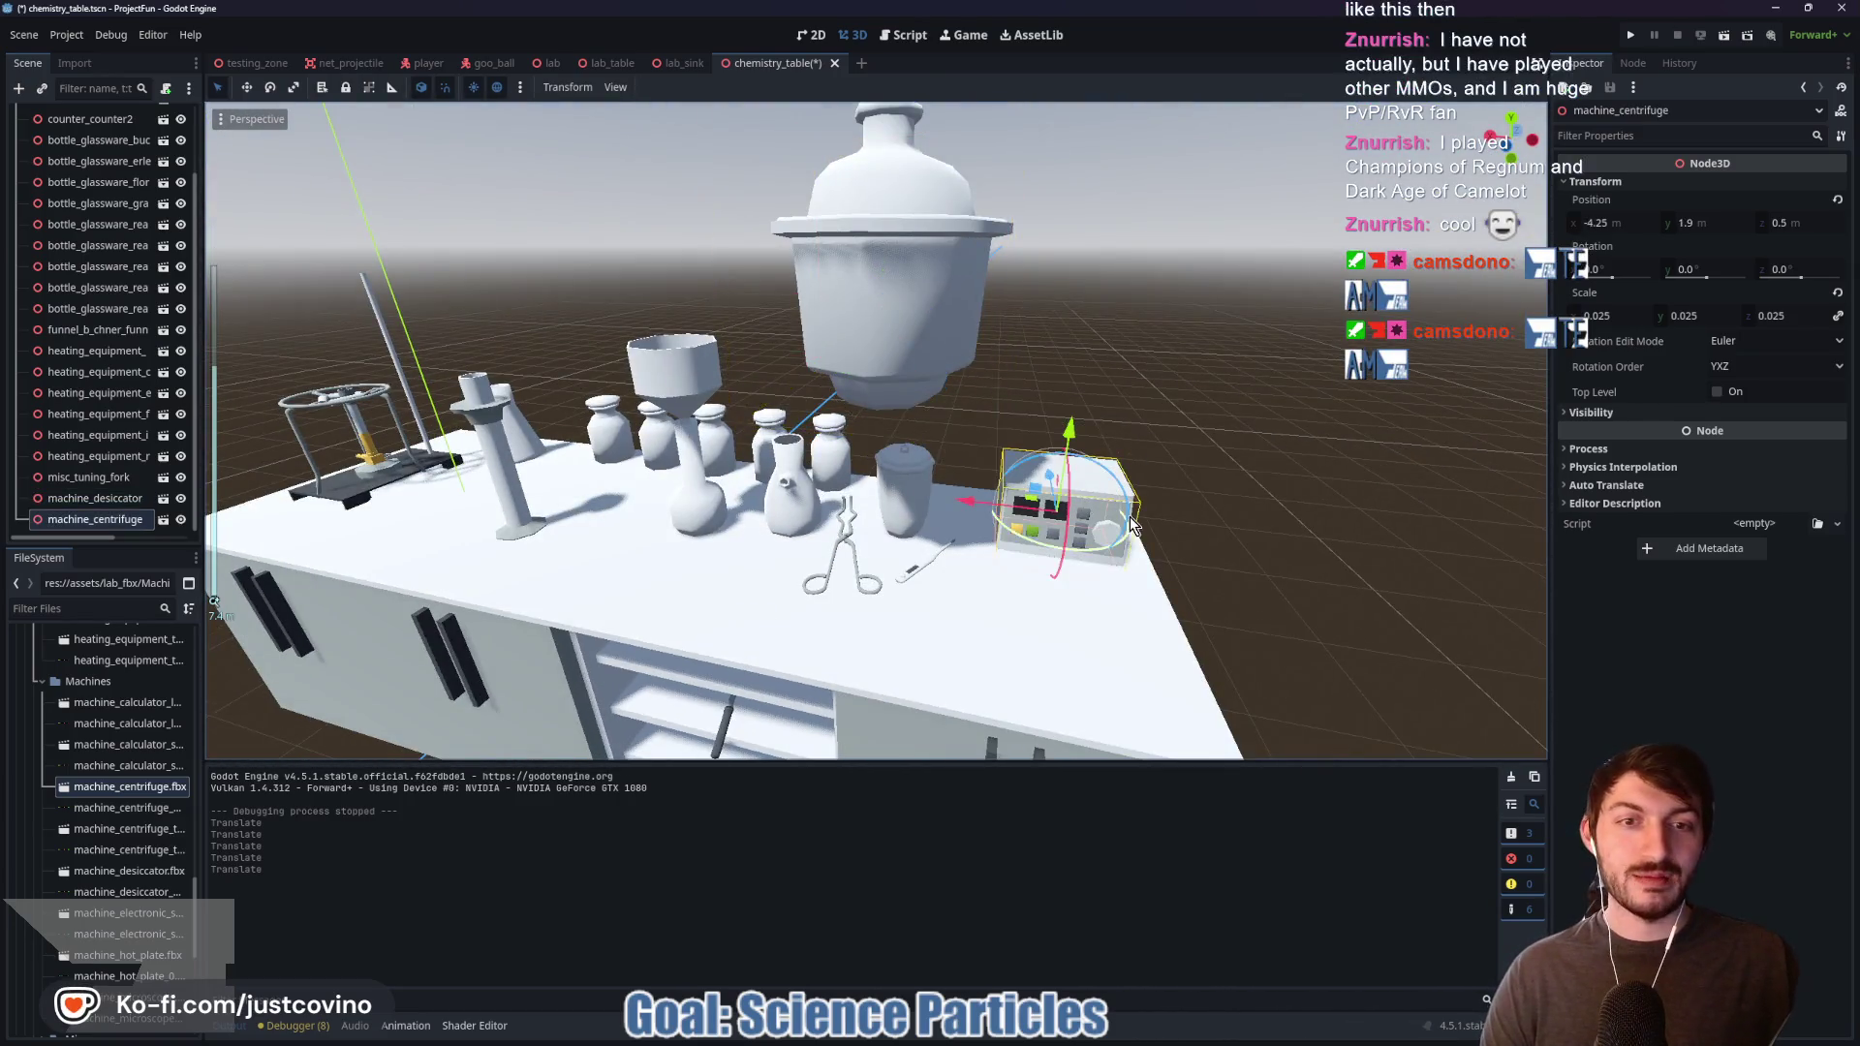
# Step: Enable Editable Children on machine_centrifuge to expose its mesh parts
pyautogui.rightClick(67, 518)
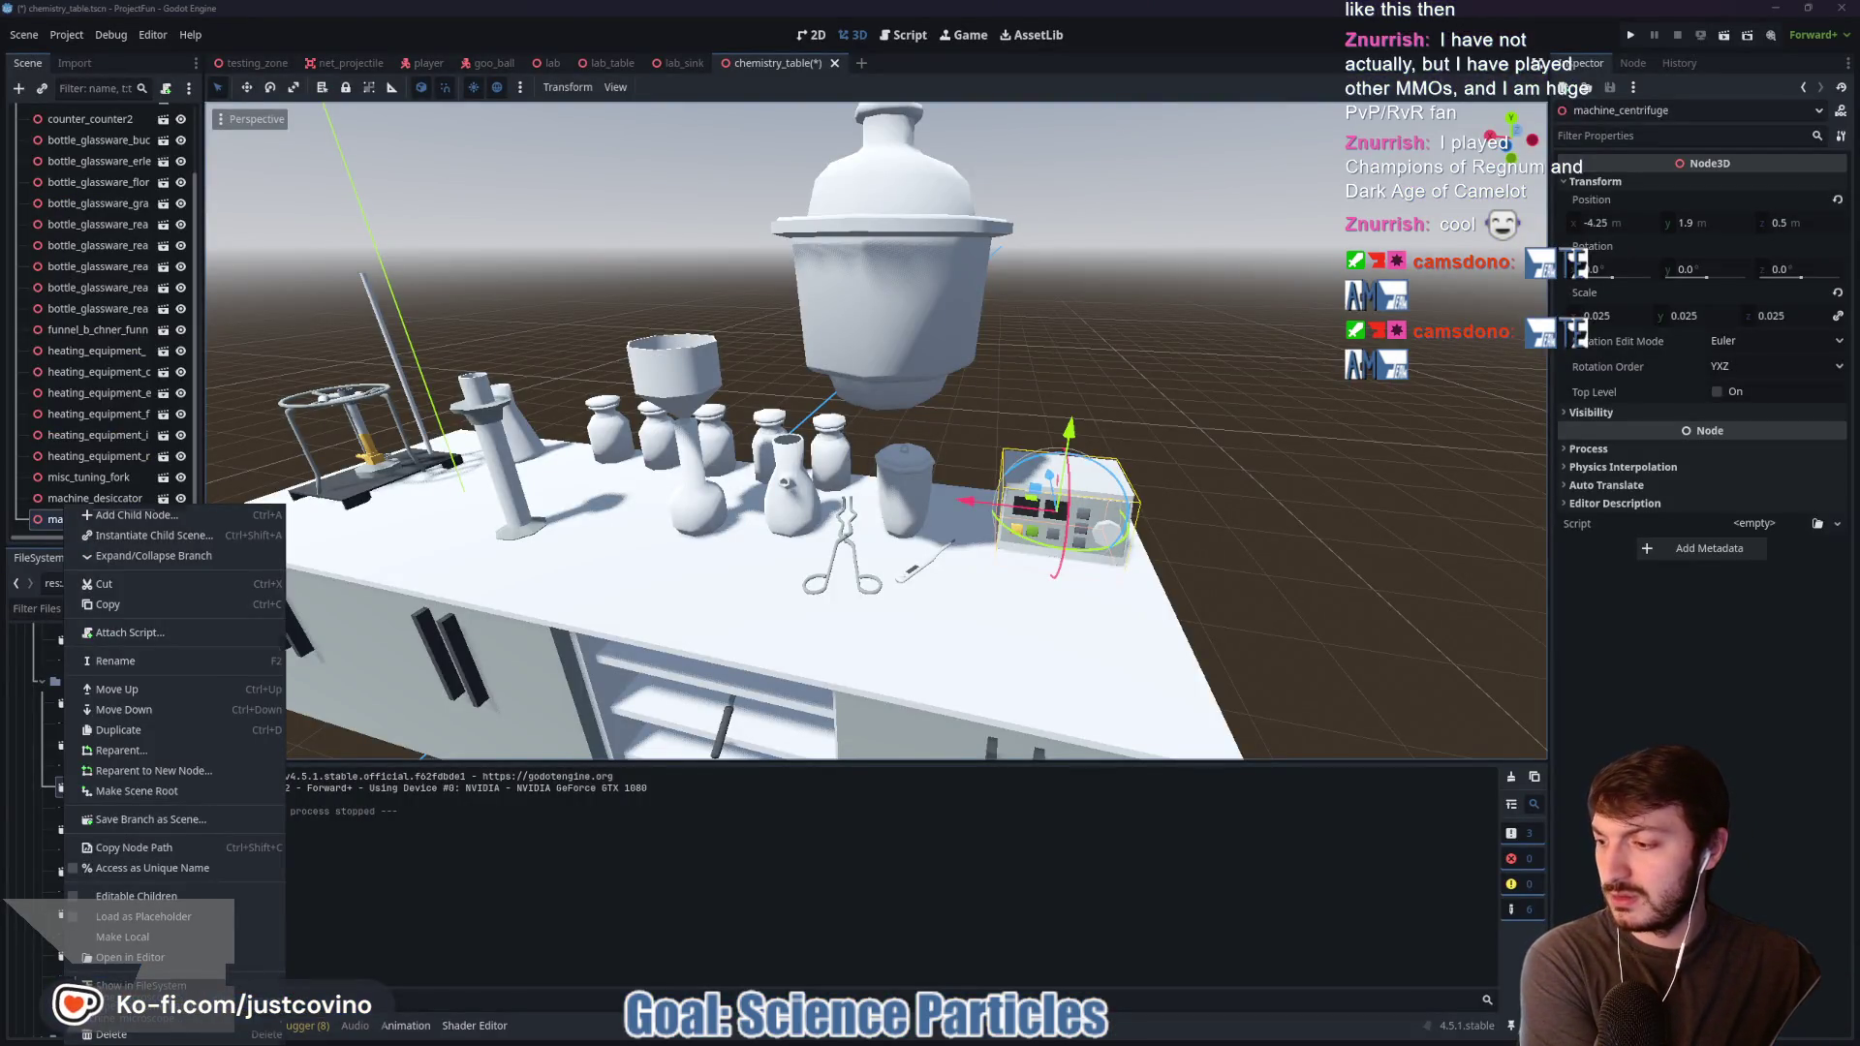
pyautogui.click(135, 985)
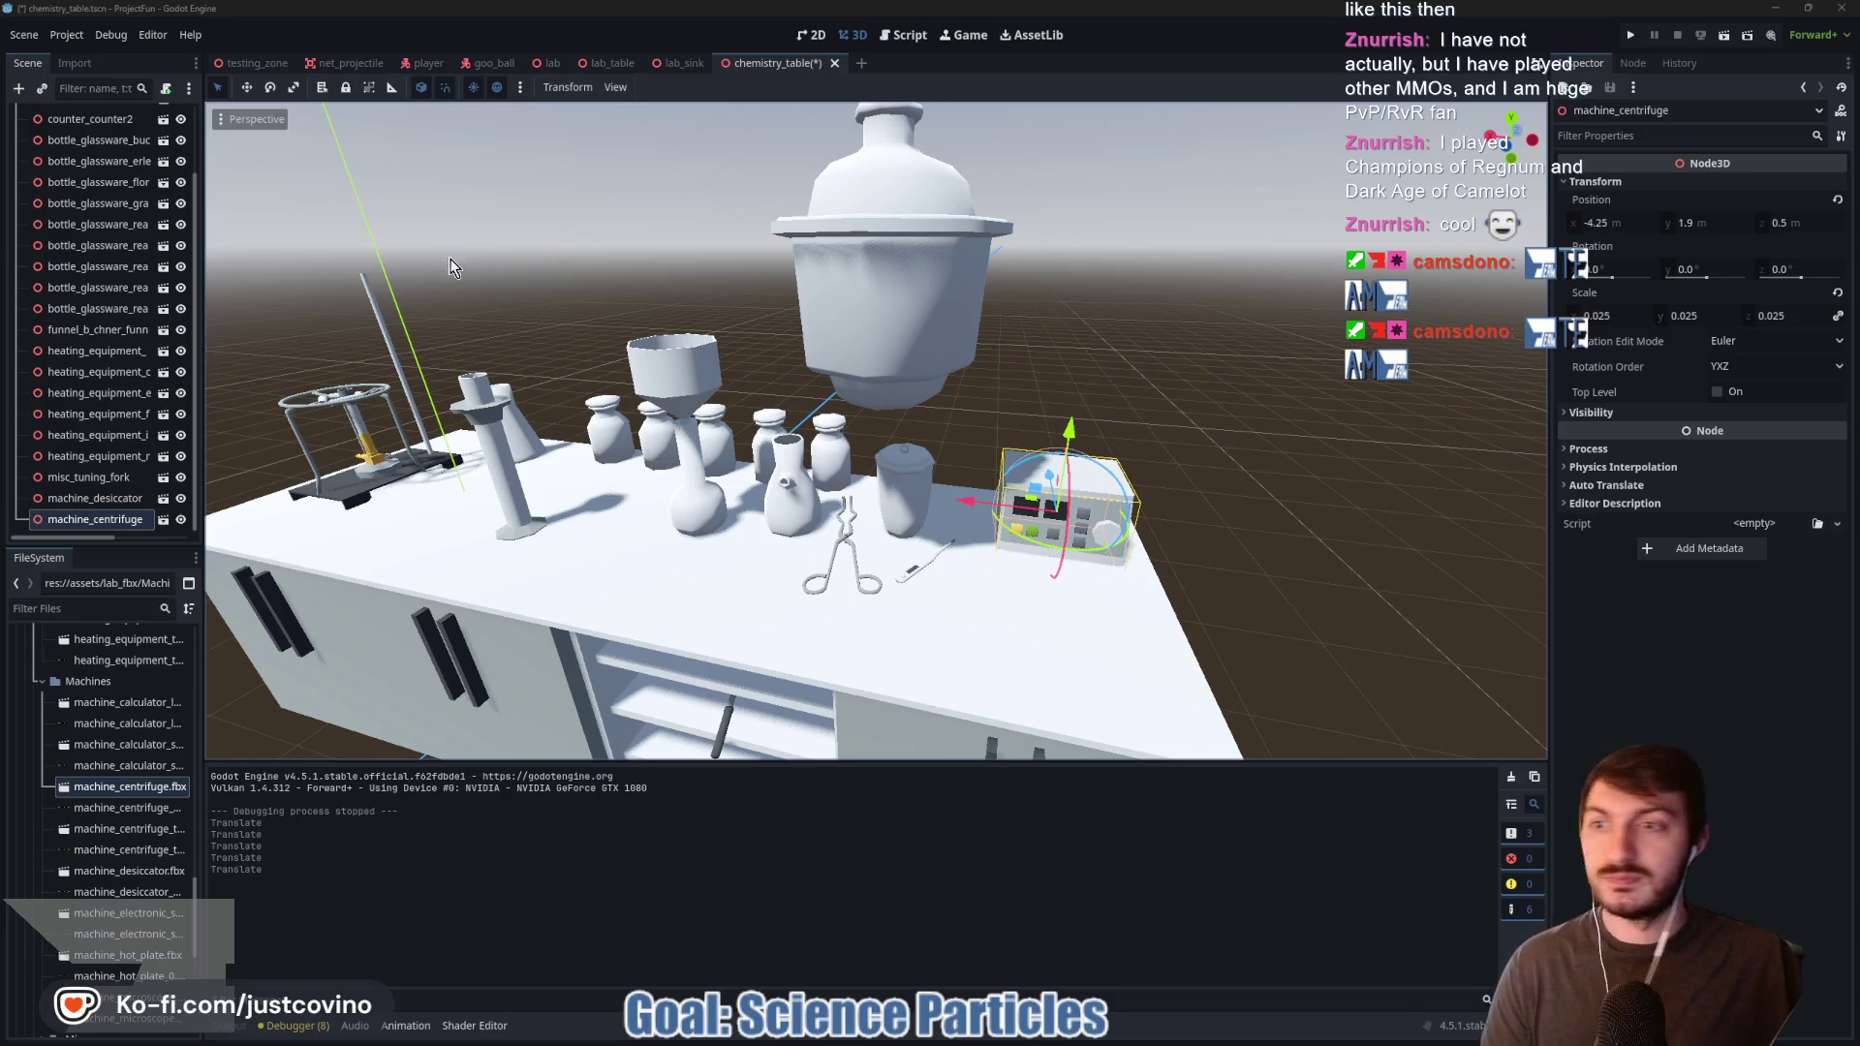
pyautogui.rightClick(103, 525)
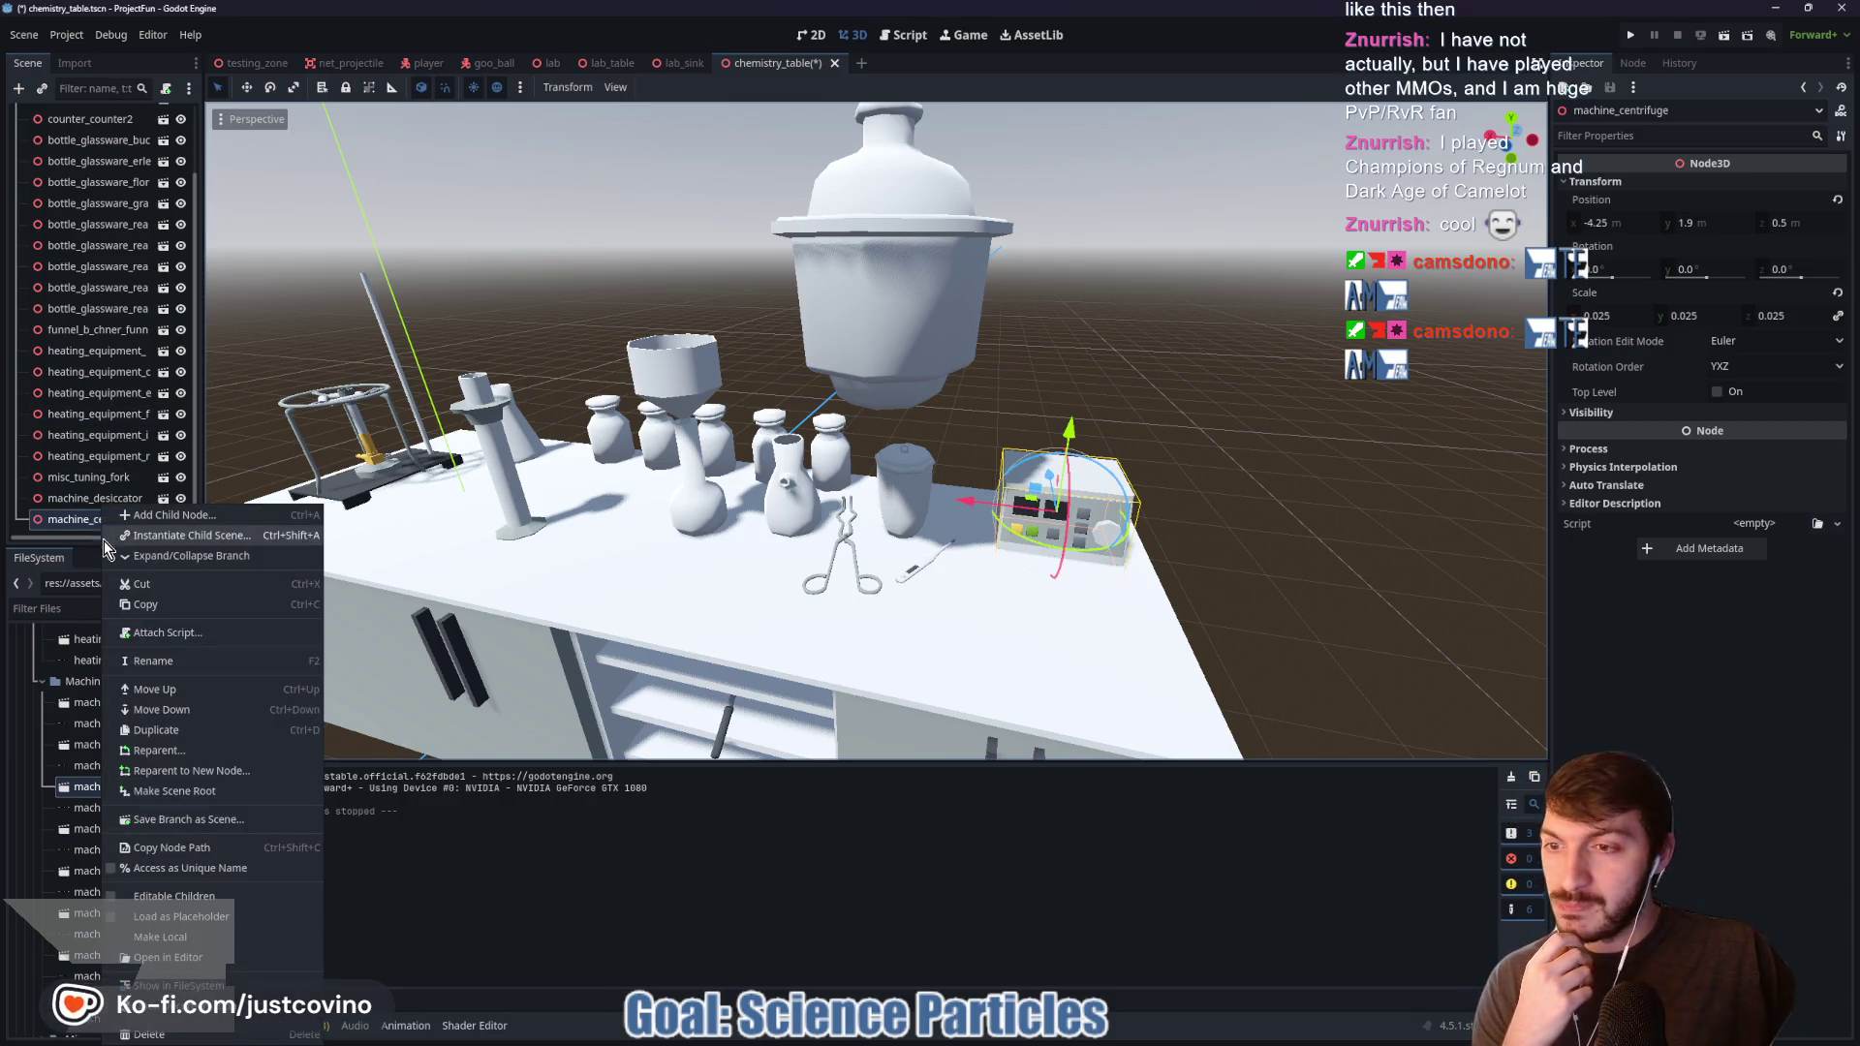
pyautogui.click(175, 896)
pyautogui.scroll(-2, 129, 500)
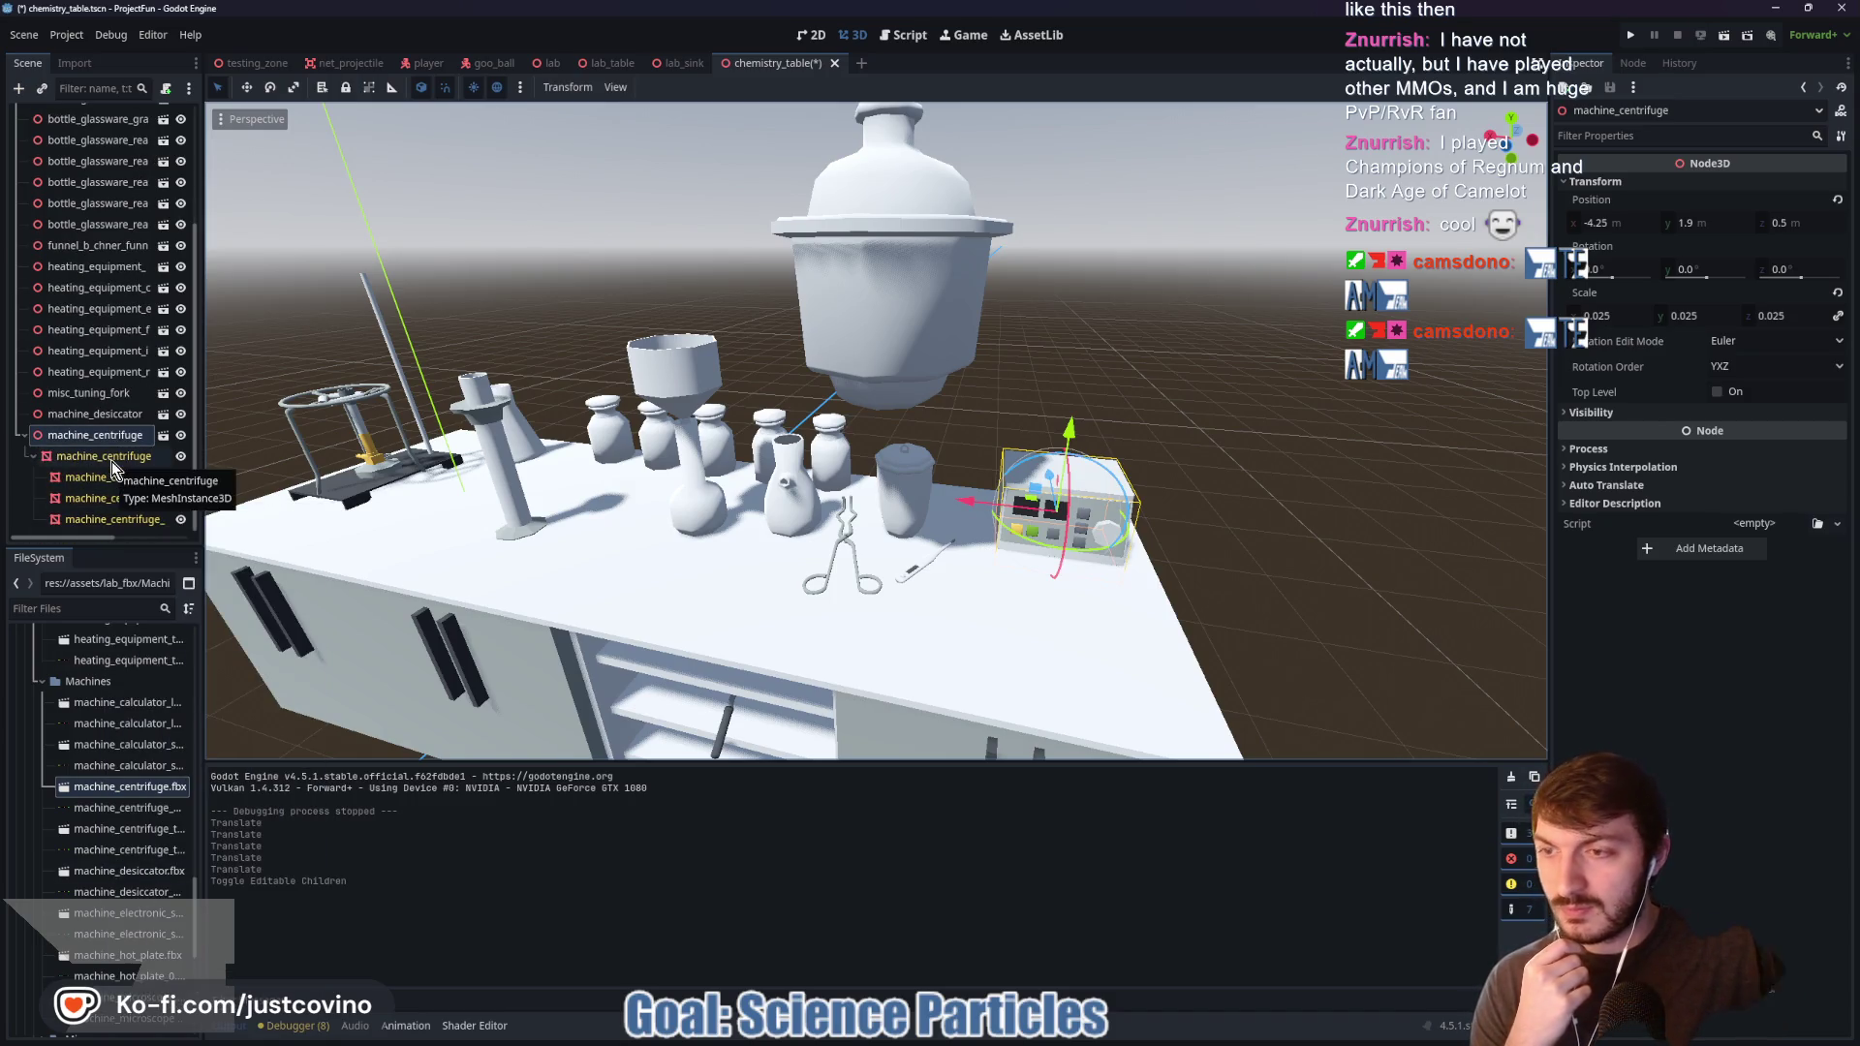
pyautogui.click(113, 461)
# Step: Tilt the centrifuge lid open by 30 degrees
pyautogui.moveTo(1264, 474); pyautogui.dragTo(851, 451)
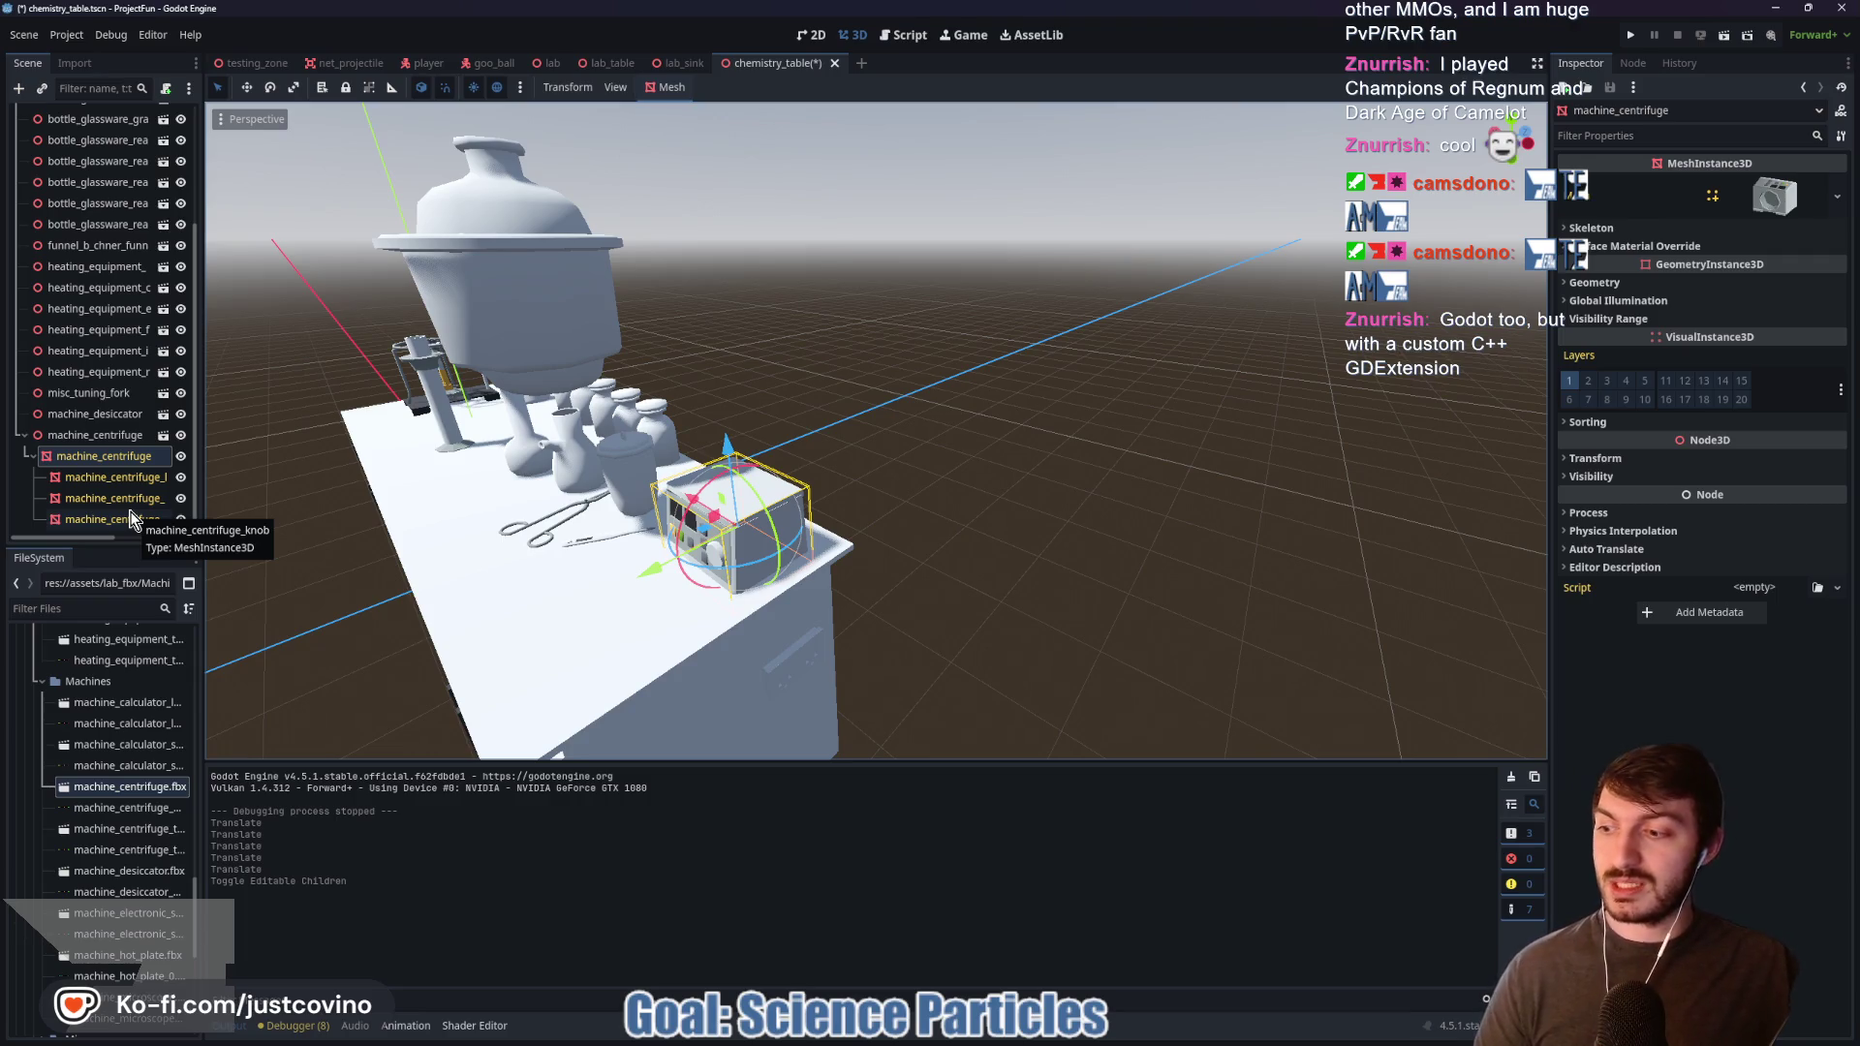
pyautogui.click(756, 481)
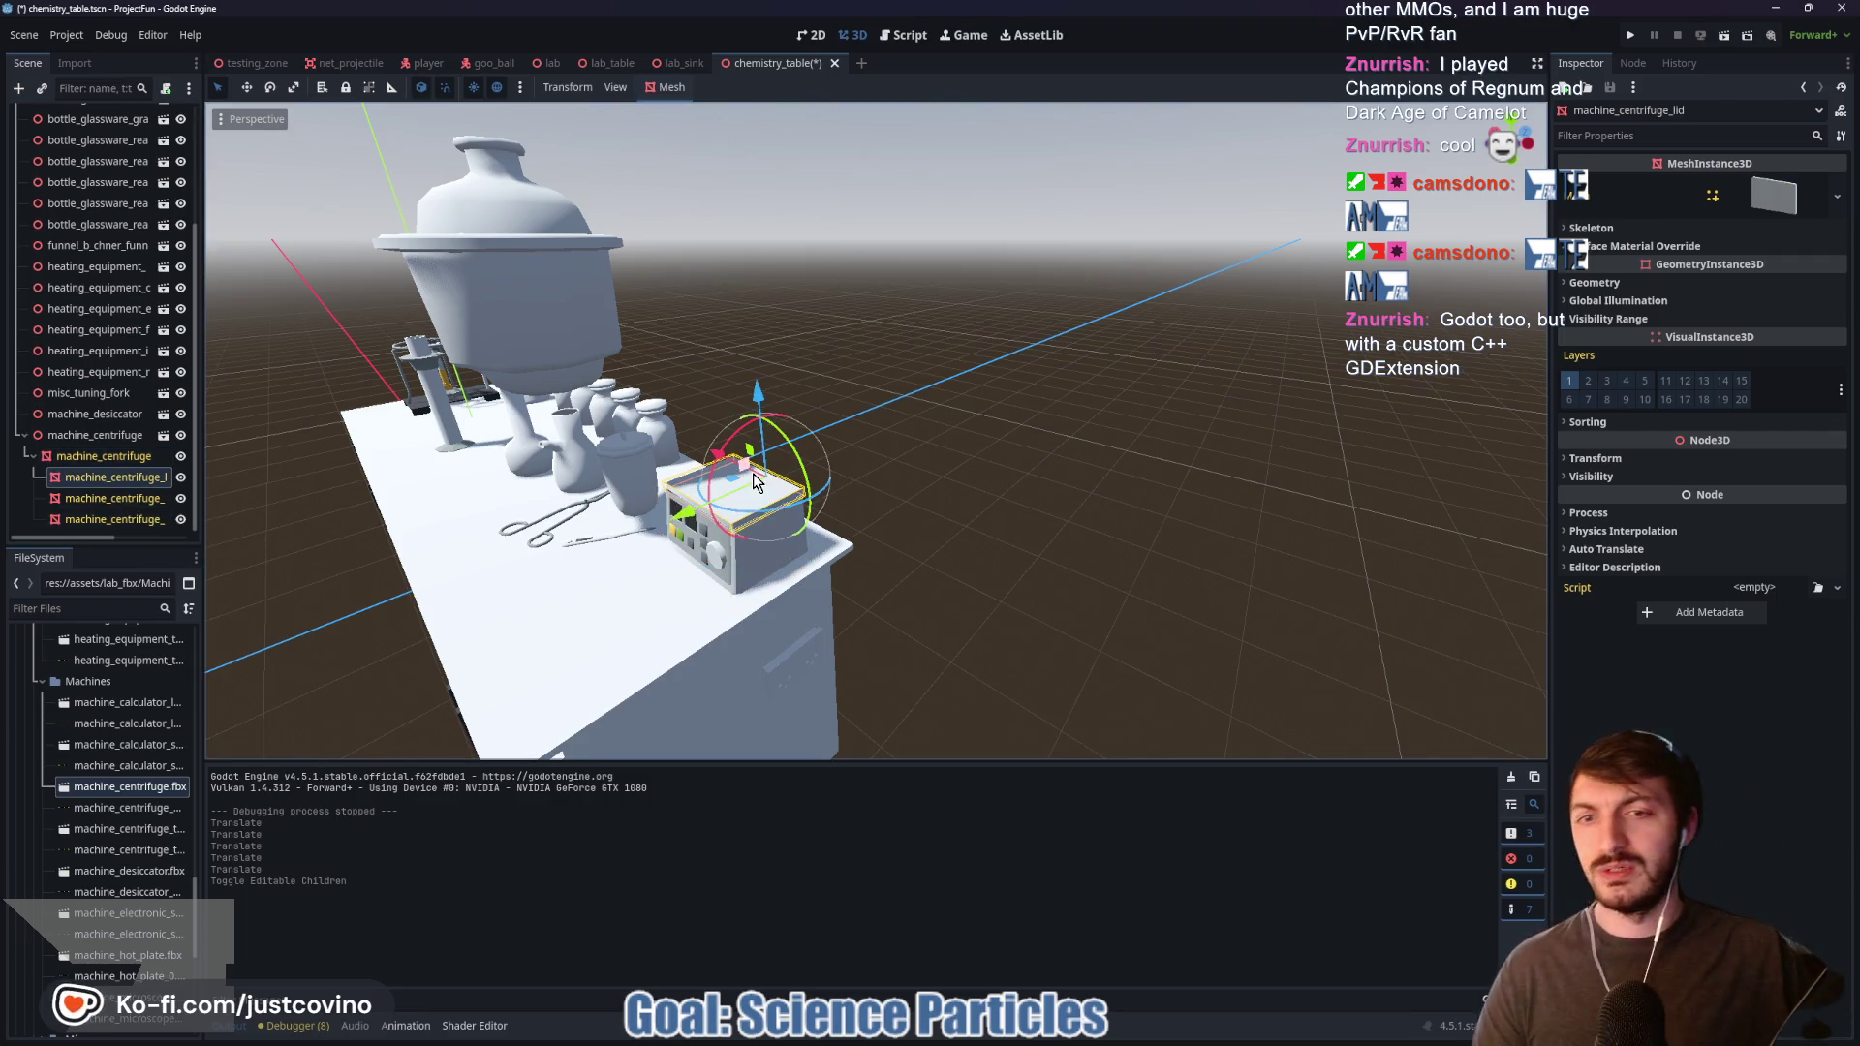
pyautogui.moveTo(752, 463)
pyautogui.mouseDown()
pyautogui.moveTo(804, 403)
pyautogui.moveTo(920, 401)
pyautogui.mouseUp()
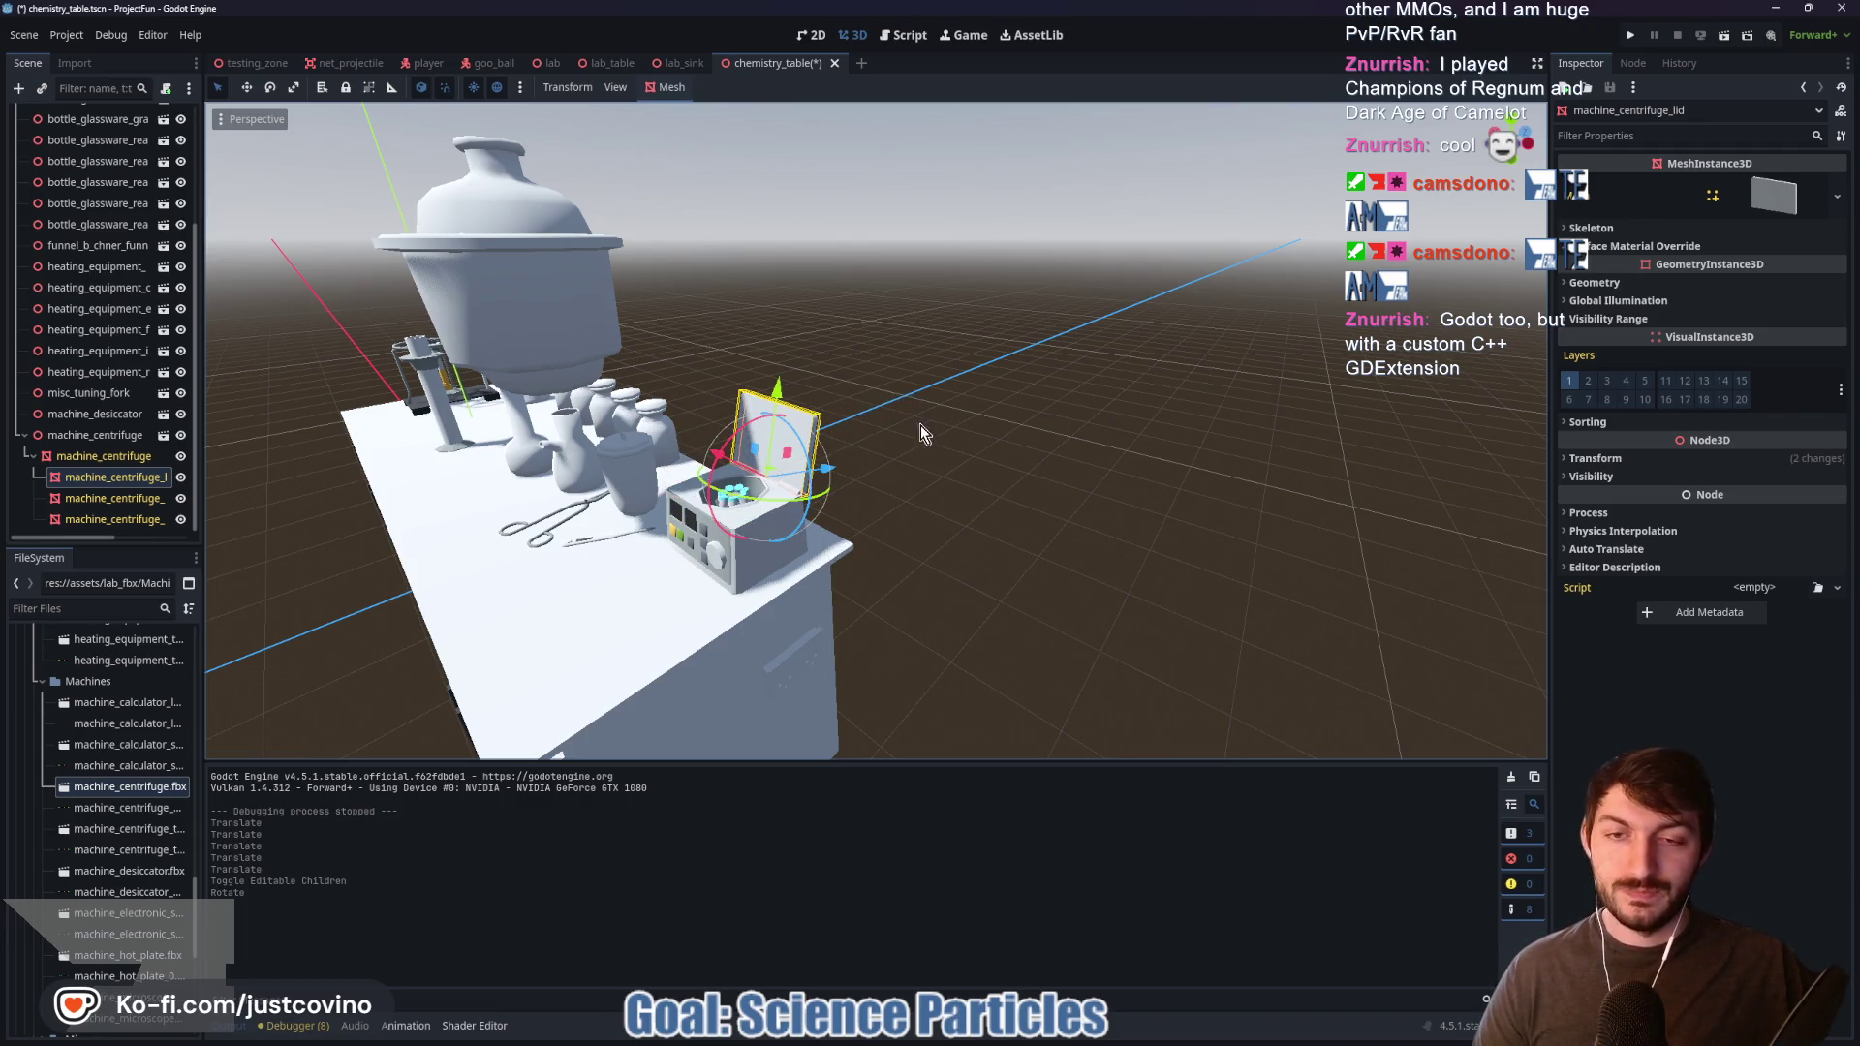
pyautogui.press('f')
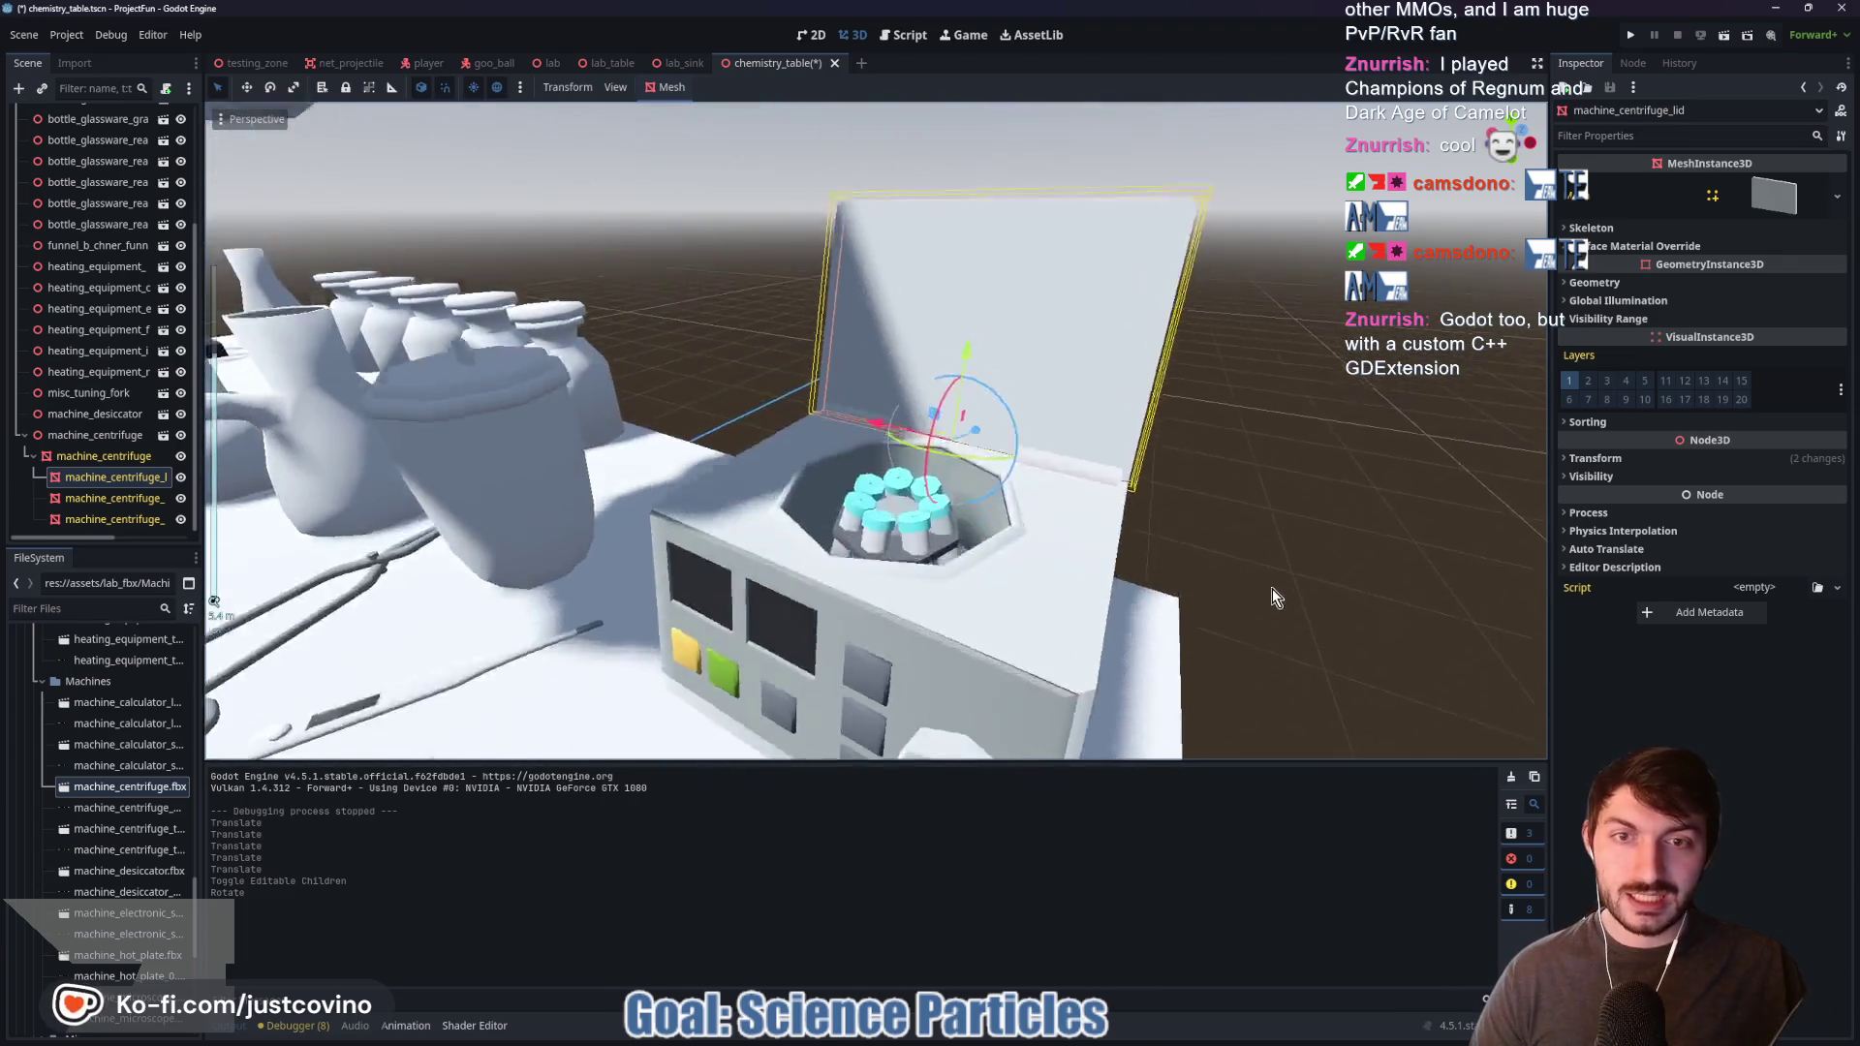
# Step: Raise the centrifuge chamber upward along its vertical axis
pyautogui.click(930, 657)
pyautogui.scroll(-5, 1003, 634)
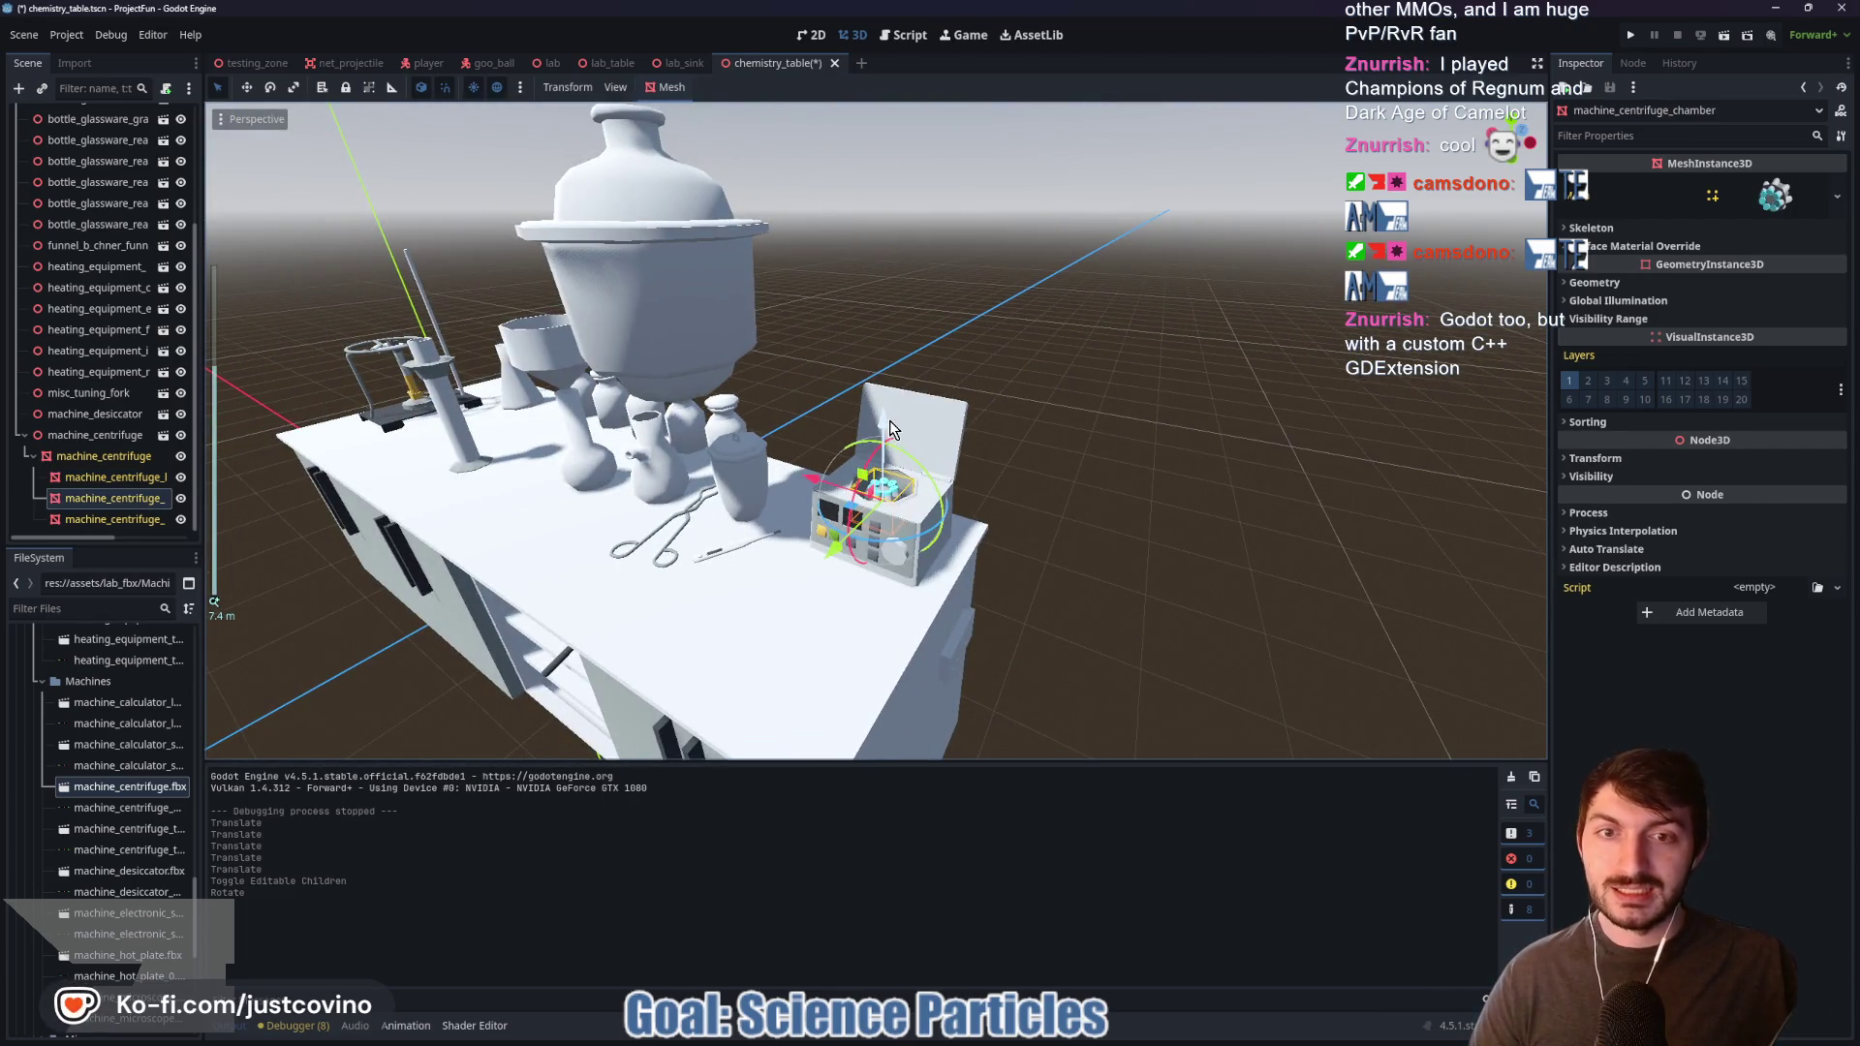
pyautogui.moveTo(889, 420); pyautogui.dragTo(878, 387)
pyautogui.moveTo(897, 324); pyautogui.dragTo(915, 261)
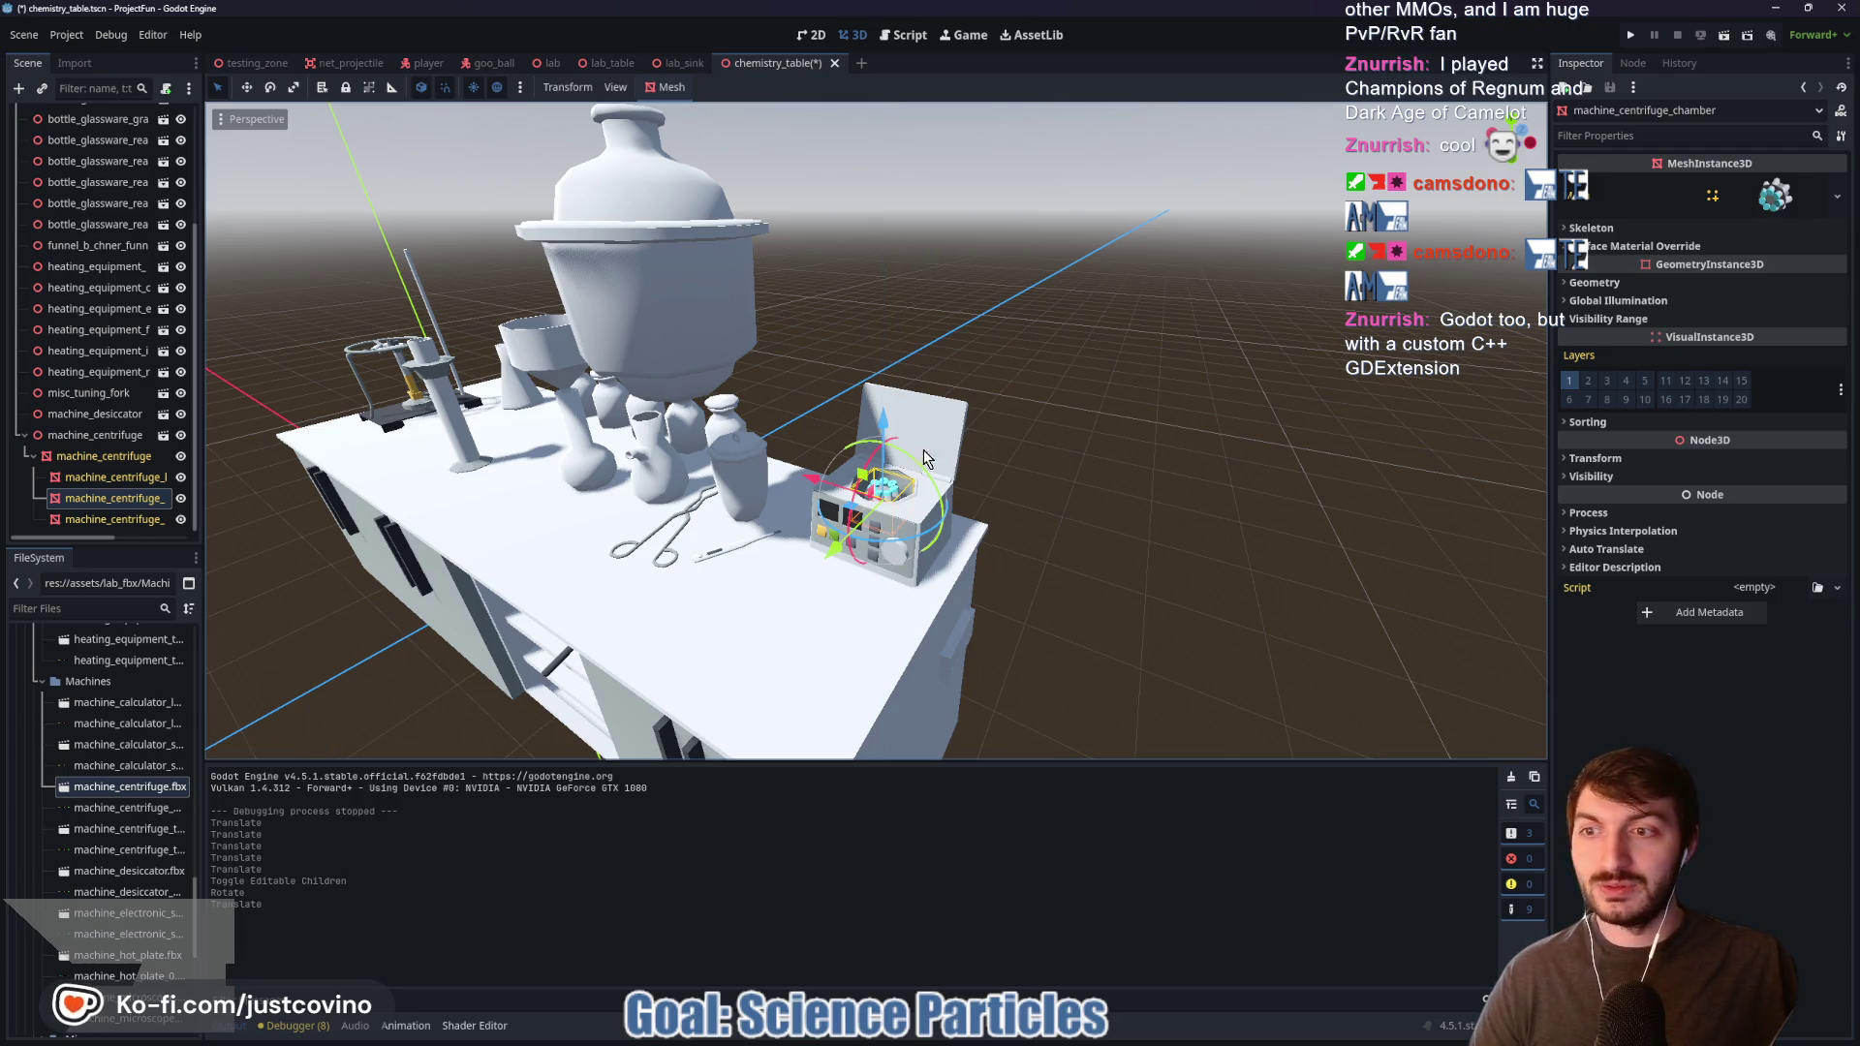
pyautogui.press('f')
# Step: Slide the desiccator further along X to -4.05
pyautogui.scroll(-5, 1036, 556)
pyautogui.moveTo(1036, 556); pyautogui.dragTo(1188, 555)
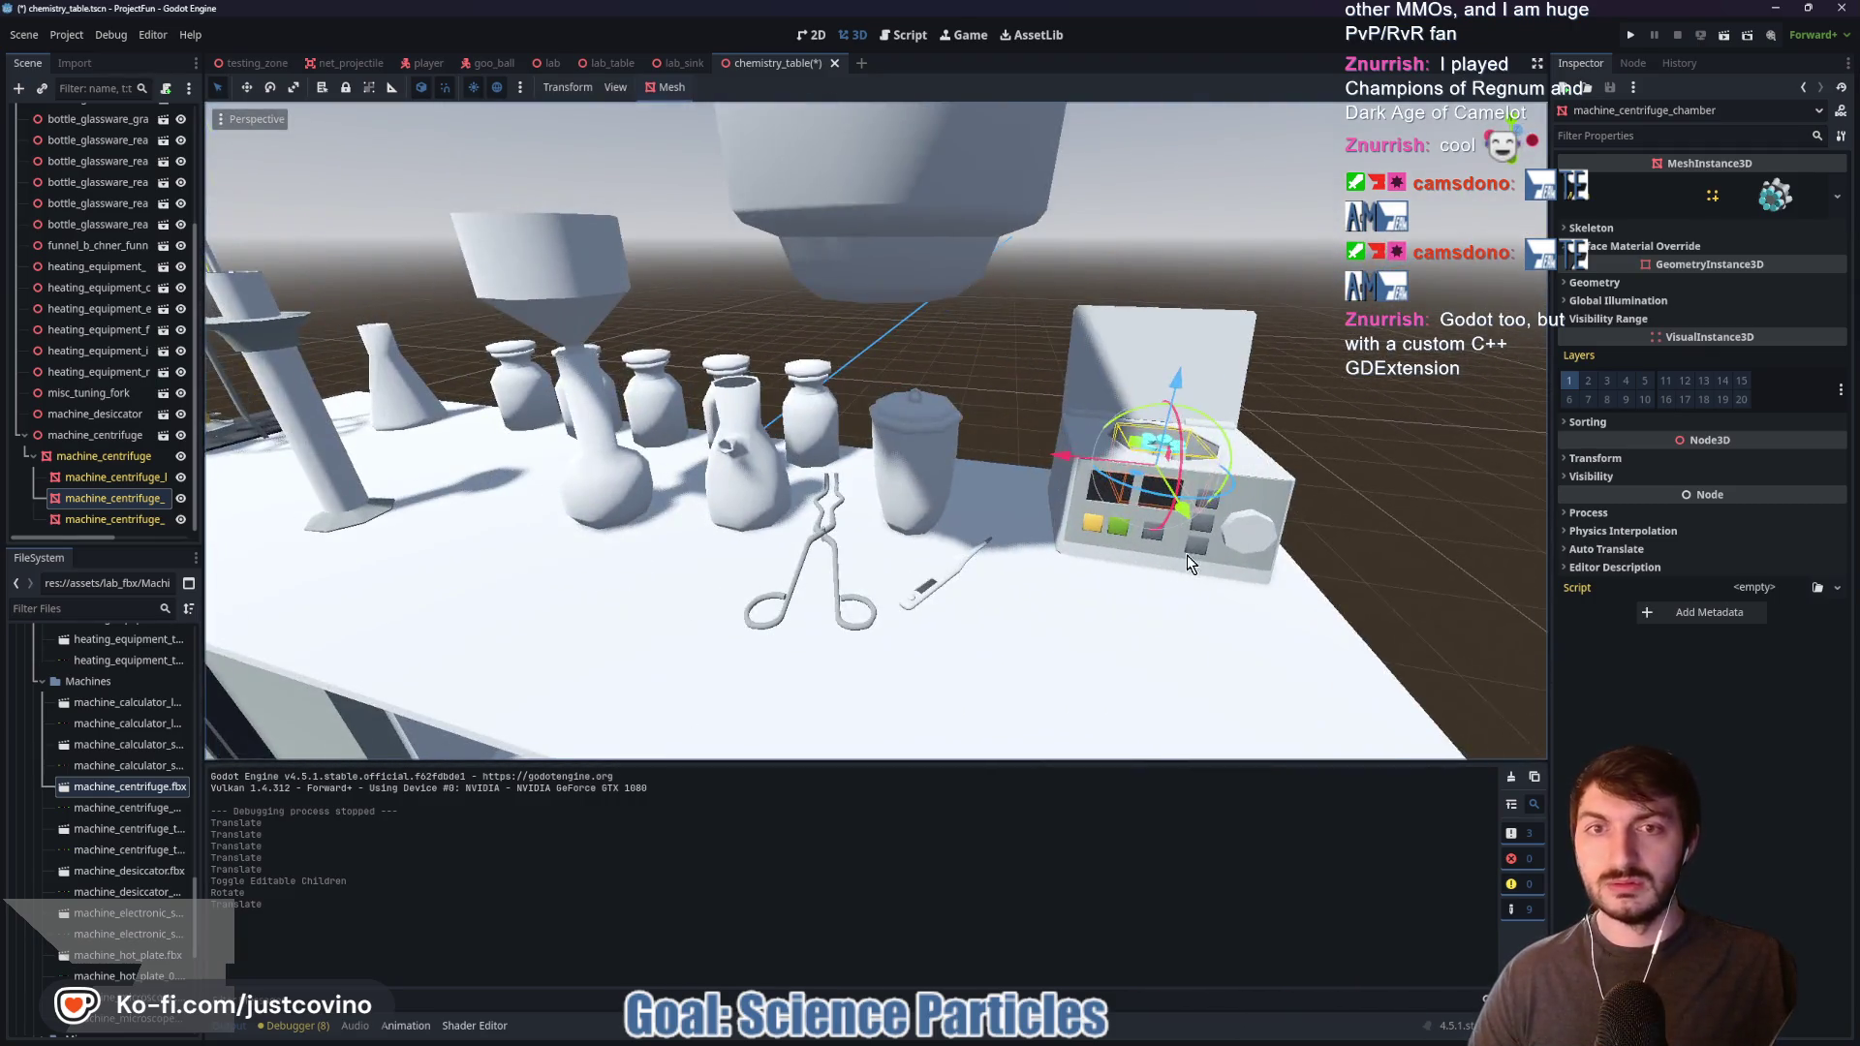
pyautogui.click(925, 189)
pyautogui.moveTo(790, 224)
pyautogui.mouseDown()
pyautogui.moveTo(1393, 421)
pyautogui.moveTo(692, 352)
pyautogui.mouseUp()
# Step: Lower the desiccator onto the table and fine-tune its height and depth
pyautogui.moveTo(364, 375)
pyautogui.mouseDown()
pyautogui.moveTo(558, 378)
pyautogui.moveTo(438, 306)
pyautogui.moveTo(457, 437)
pyautogui.mouseUp()
pyautogui.moveTo(651, 483)
pyautogui.mouseDown()
pyautogui.moveTo(623, 484)
pyautogui.moveTo(634, 505)
pyautogui.mouseUp()
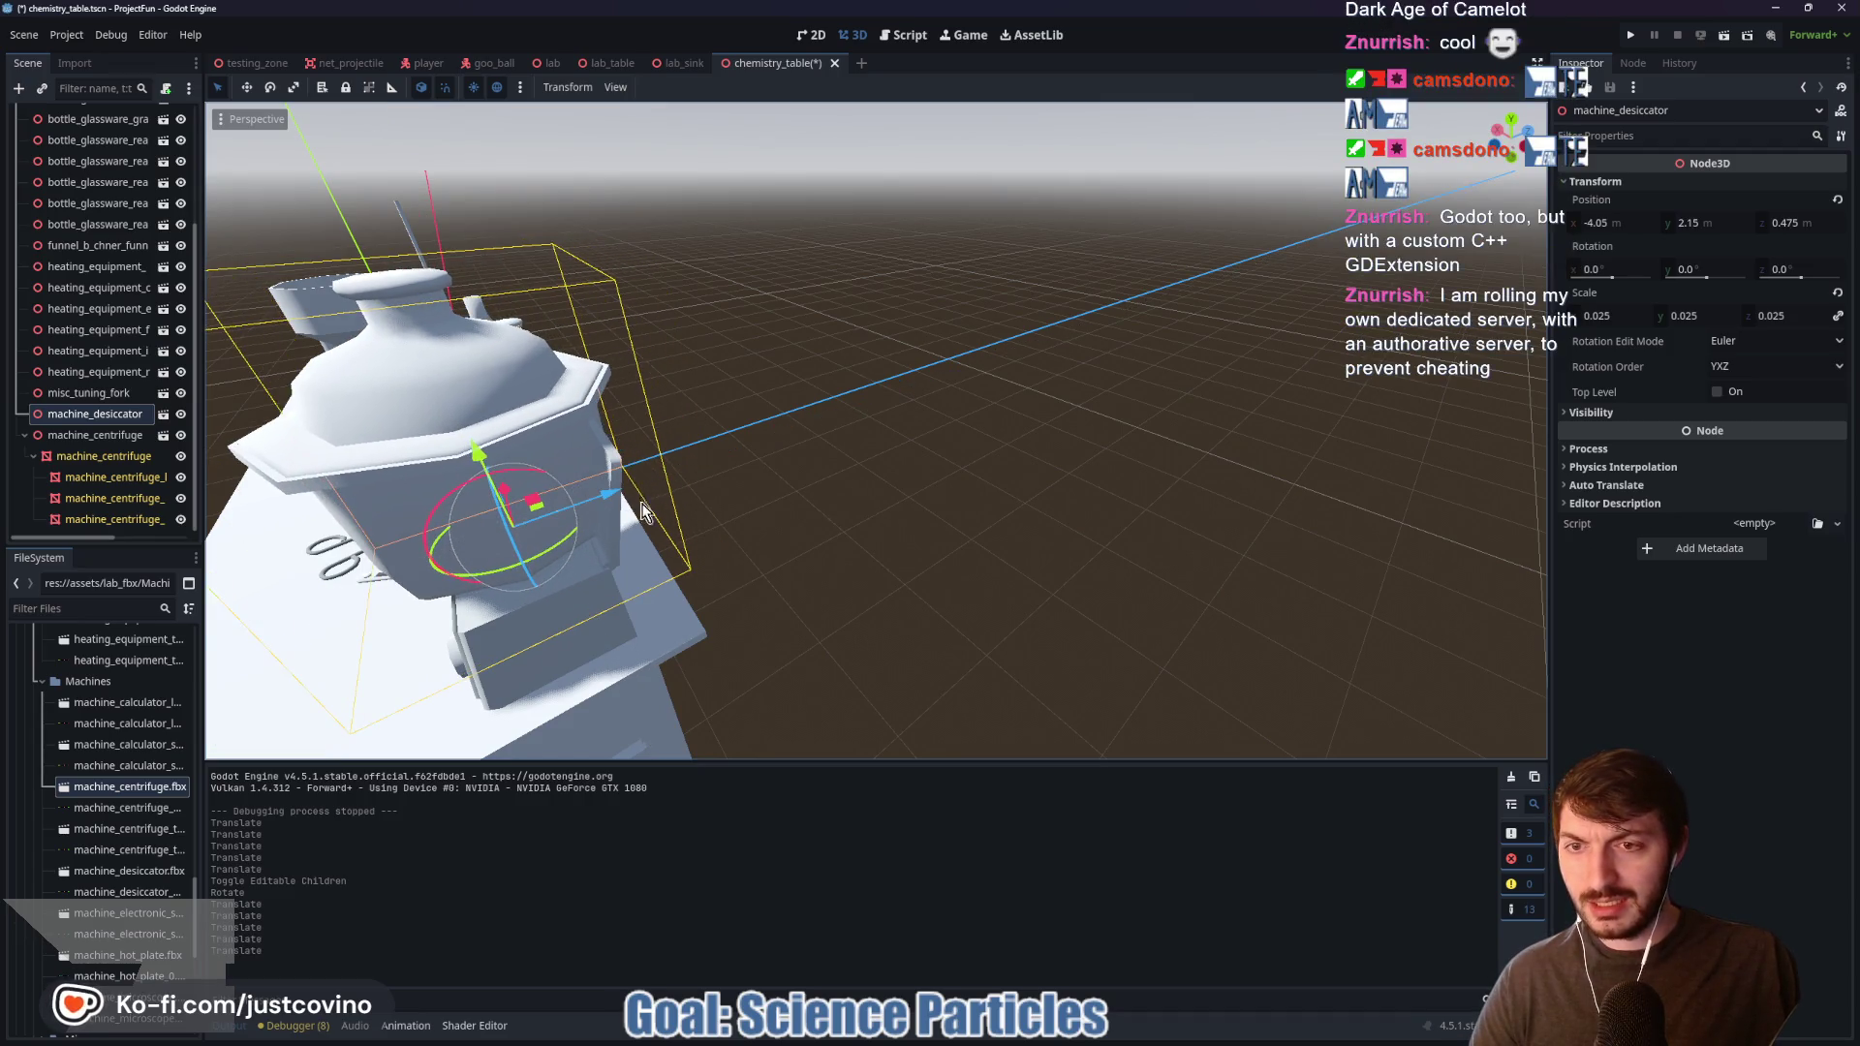
pyautogui.scroll(-5, 704, 472)
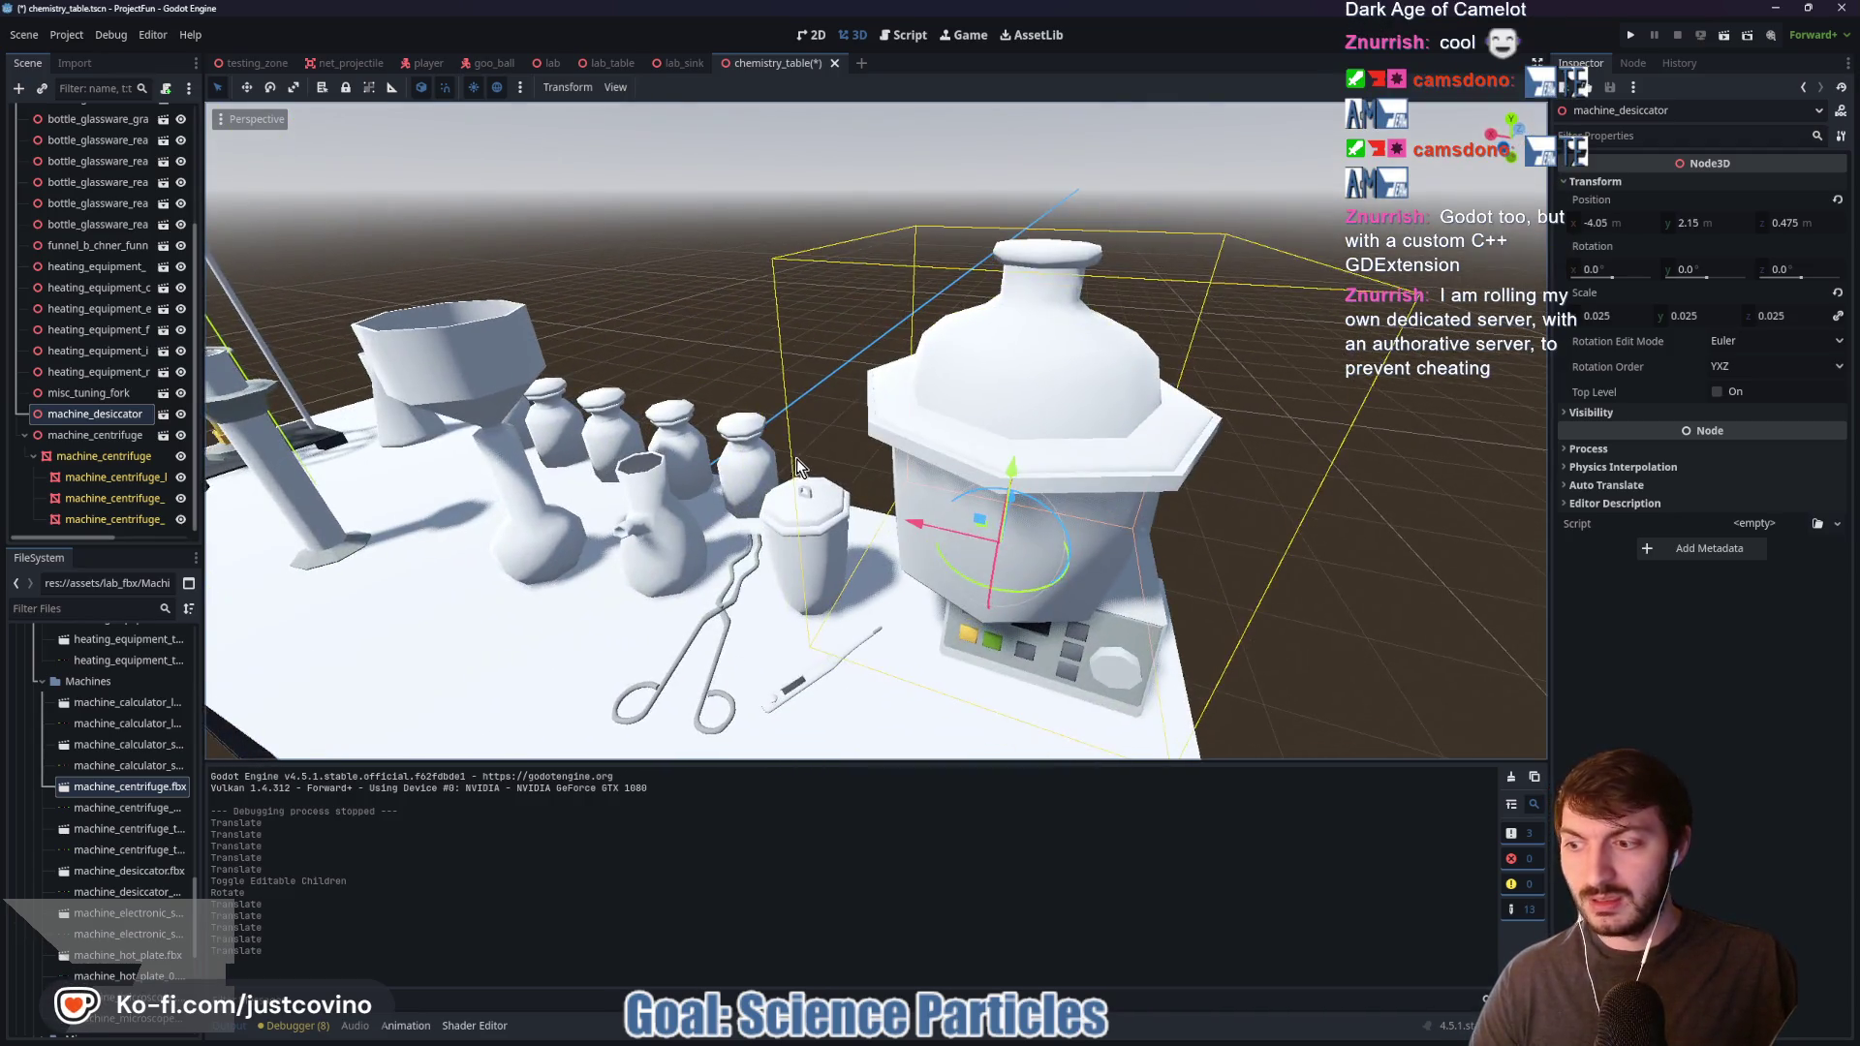
pyautogui.scroll(5, 962, 554)
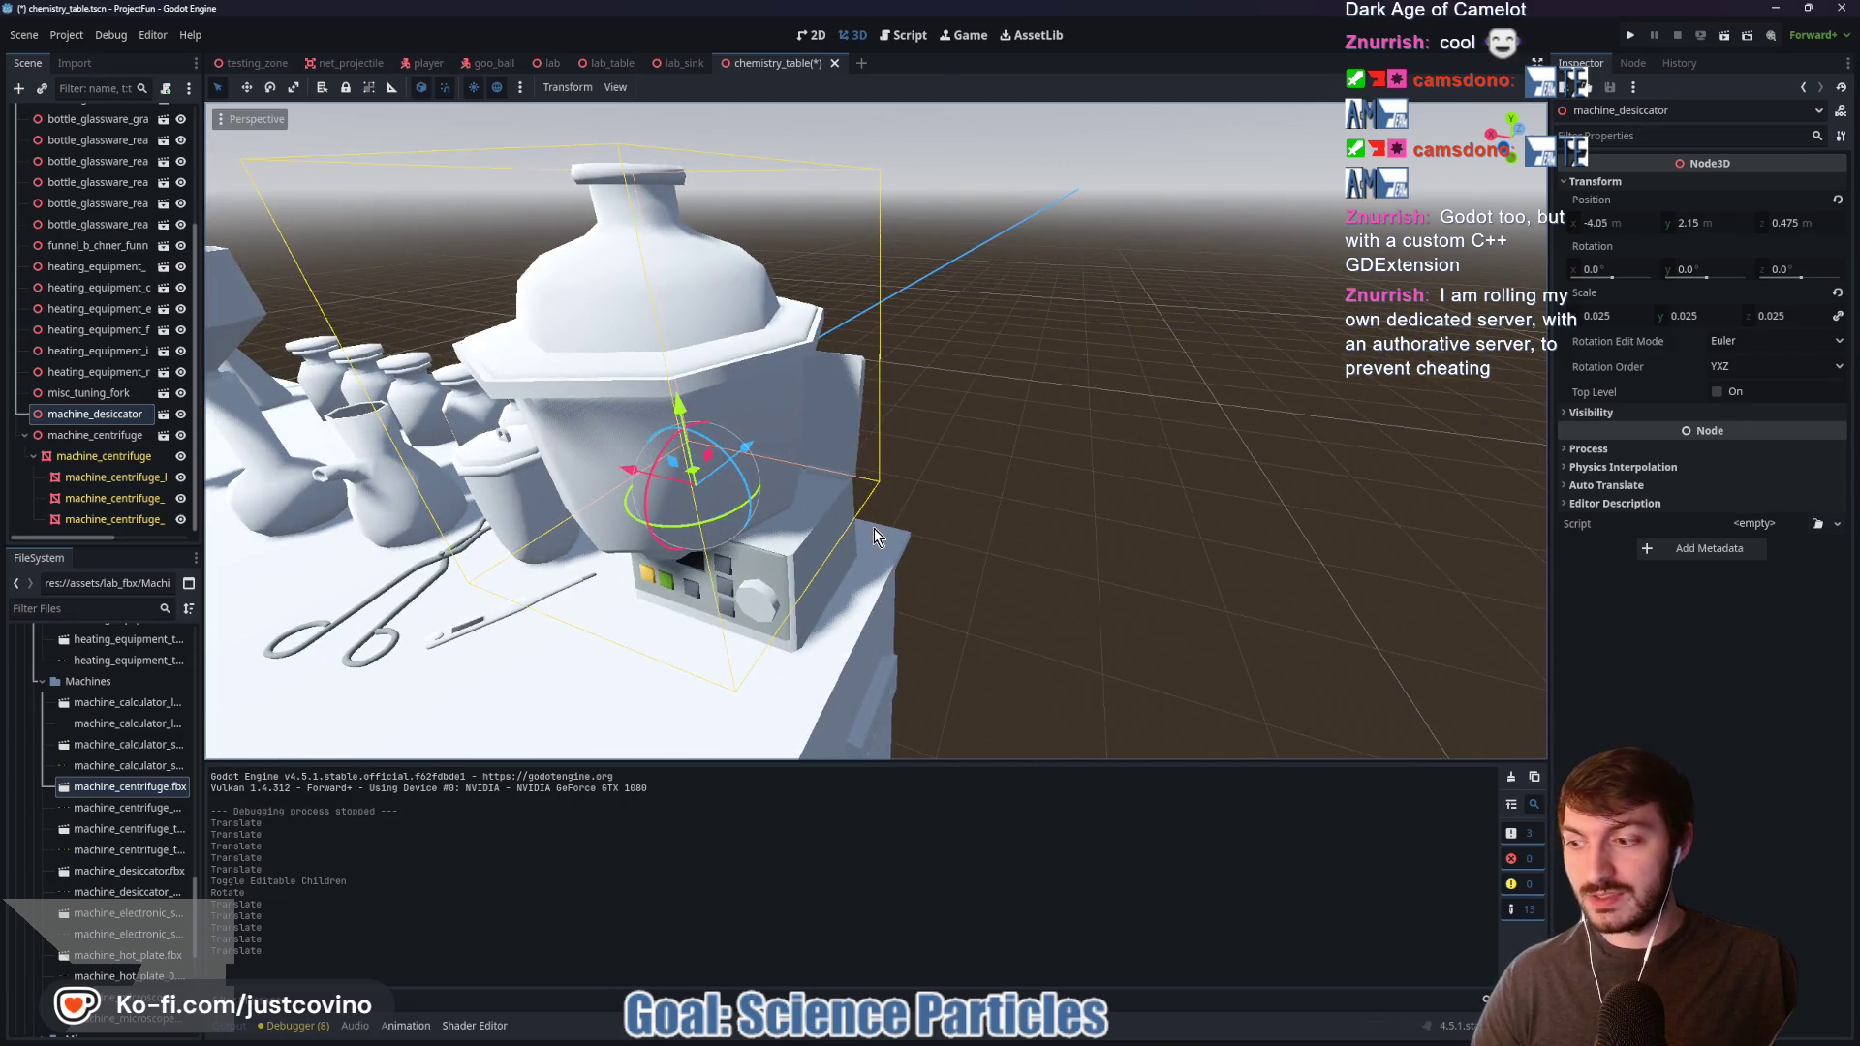
# Step: Delete the desiccator and confirm its removal
pyautogui.press('Delete')
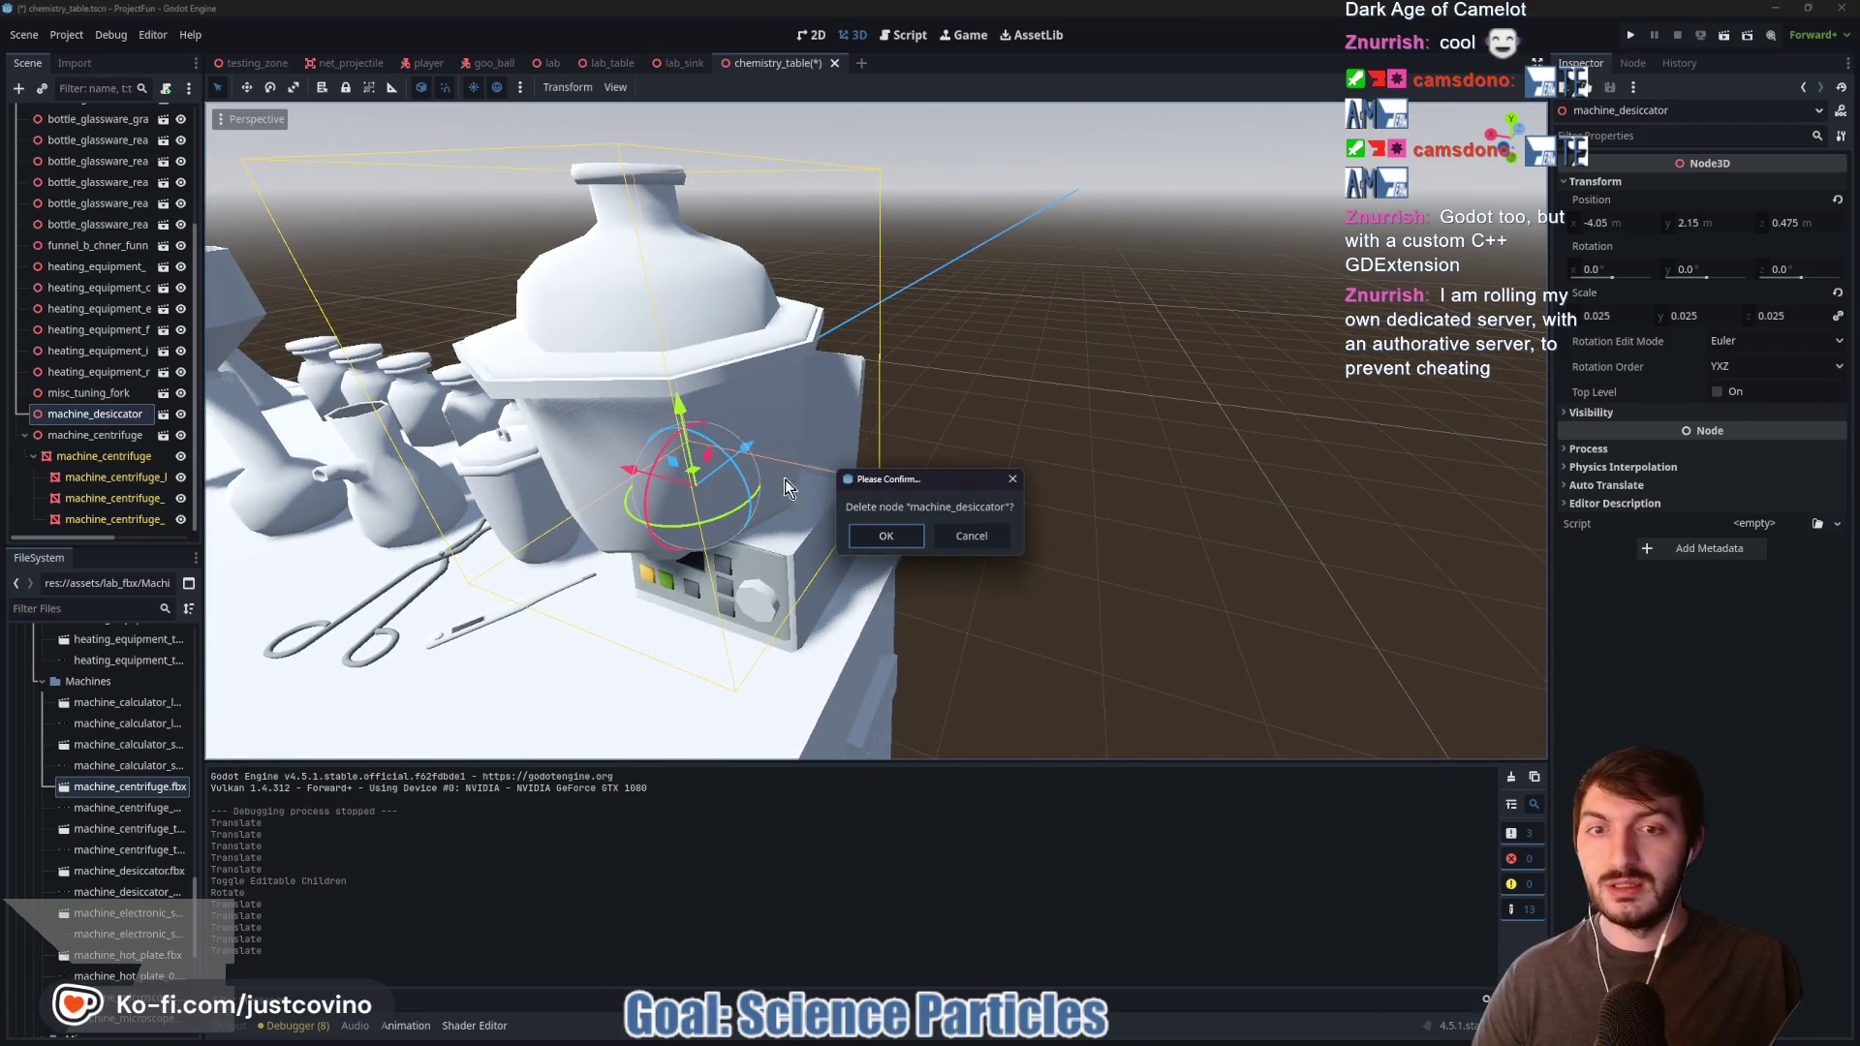
pyautogui.click(885, 536)
pyautogui.scroll(5, 1054, 549)
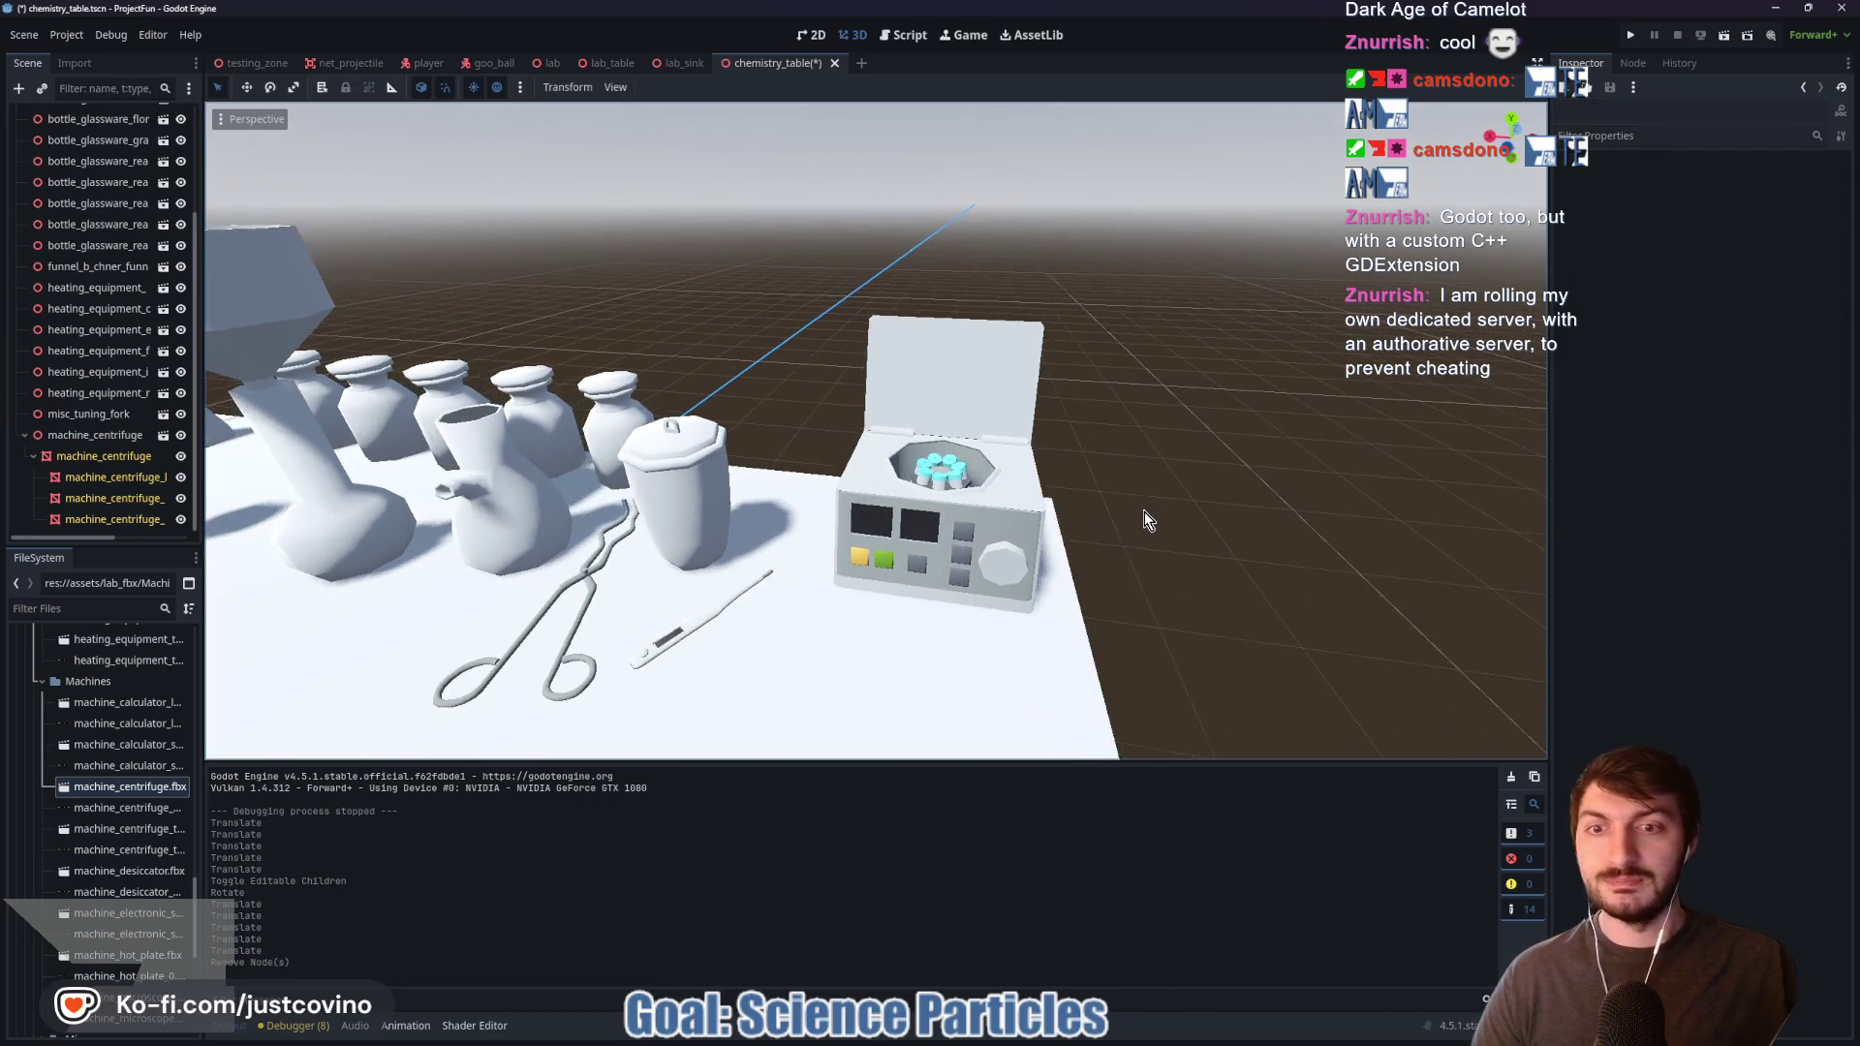
pyautogui.moveTo(1143, 520); pyautogui.dragTo(1153, 521)
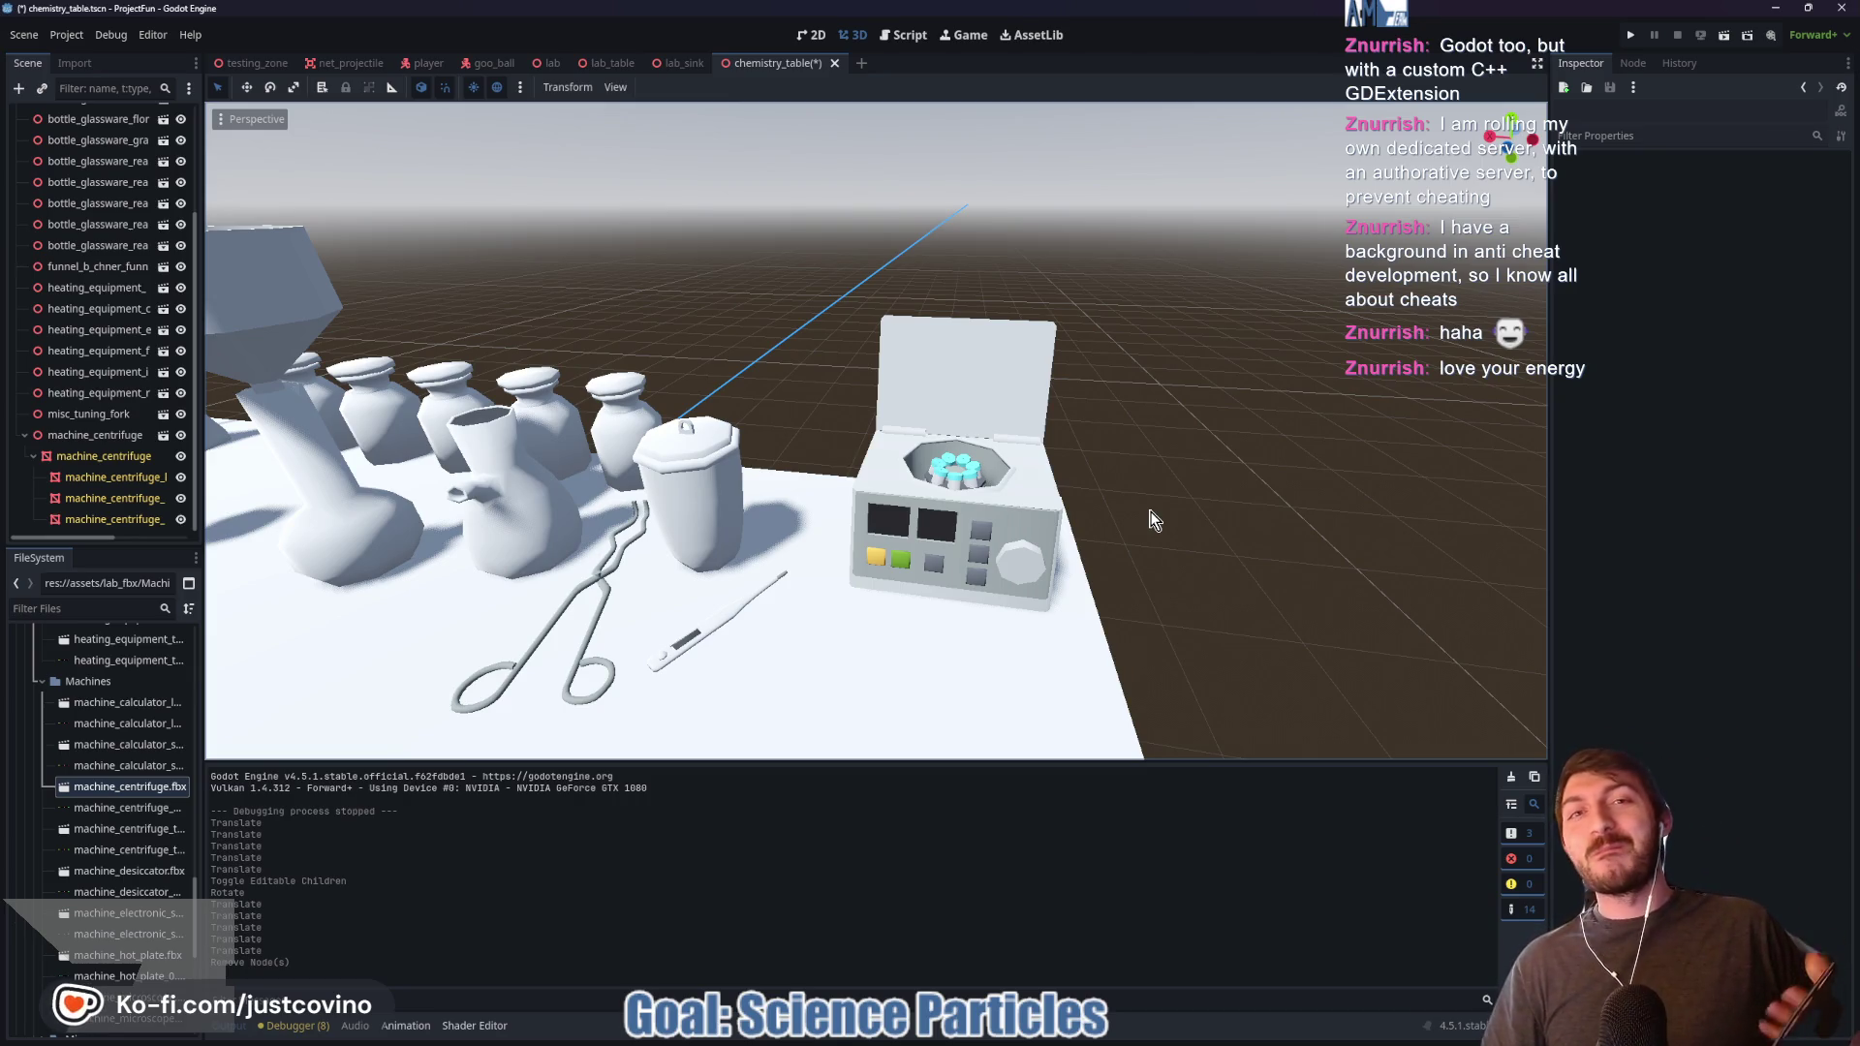
pyautogui.click(1002, 469)
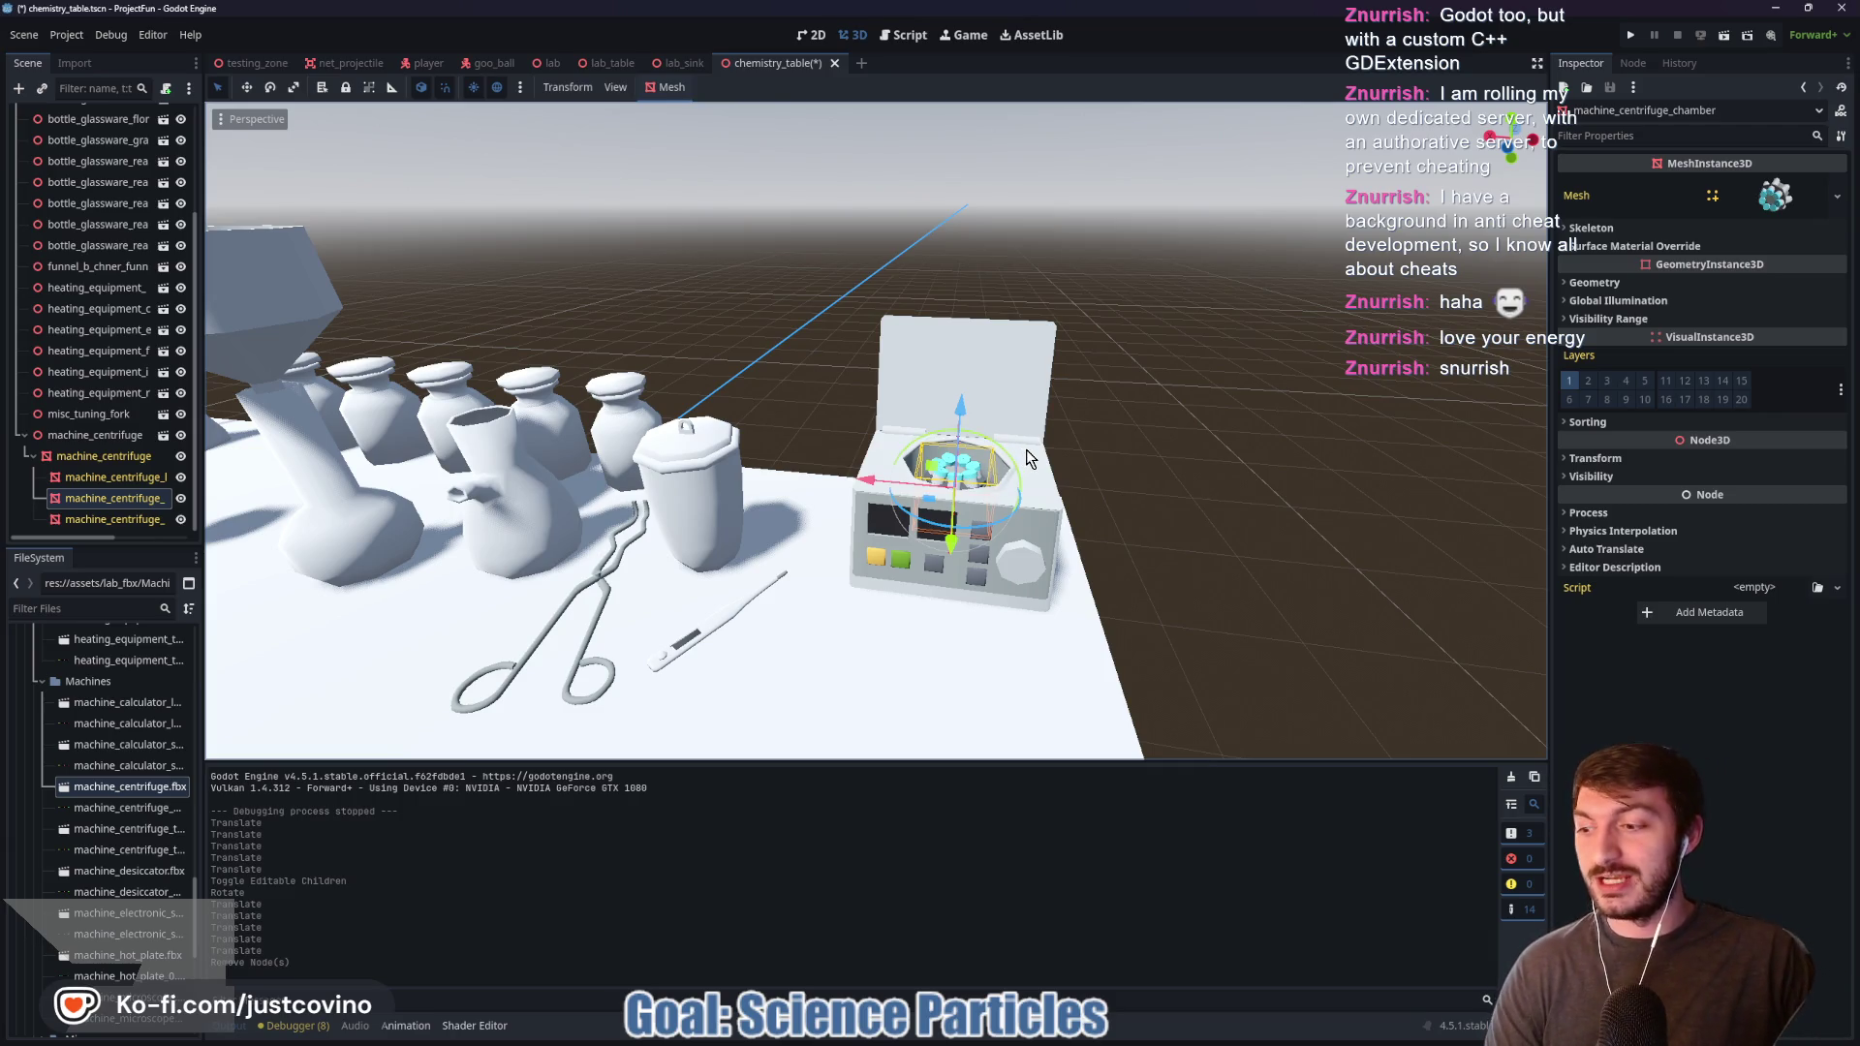
# Step: Raise the centrifuge chamber slightly, then look over the table and clear the selection
pyautogui.moveTo(960, 405); pyautogui.dragTo(964, 320)
pyautogui.scroll(-5, 961, 407)
pyautogui.moveTo(821, 450)
pyautogui.mouseDown()
pyautogui.moveTo(845, 458)
pyautogui.moveTo(653, 508)
pyautogui.moveTo(947, 466)
pyautogui.moveTo(980, 502)
pyautogui.moveTo(829, 515)
pyautogui.moveTo(981, 435)
pyautogui.mouseUp()
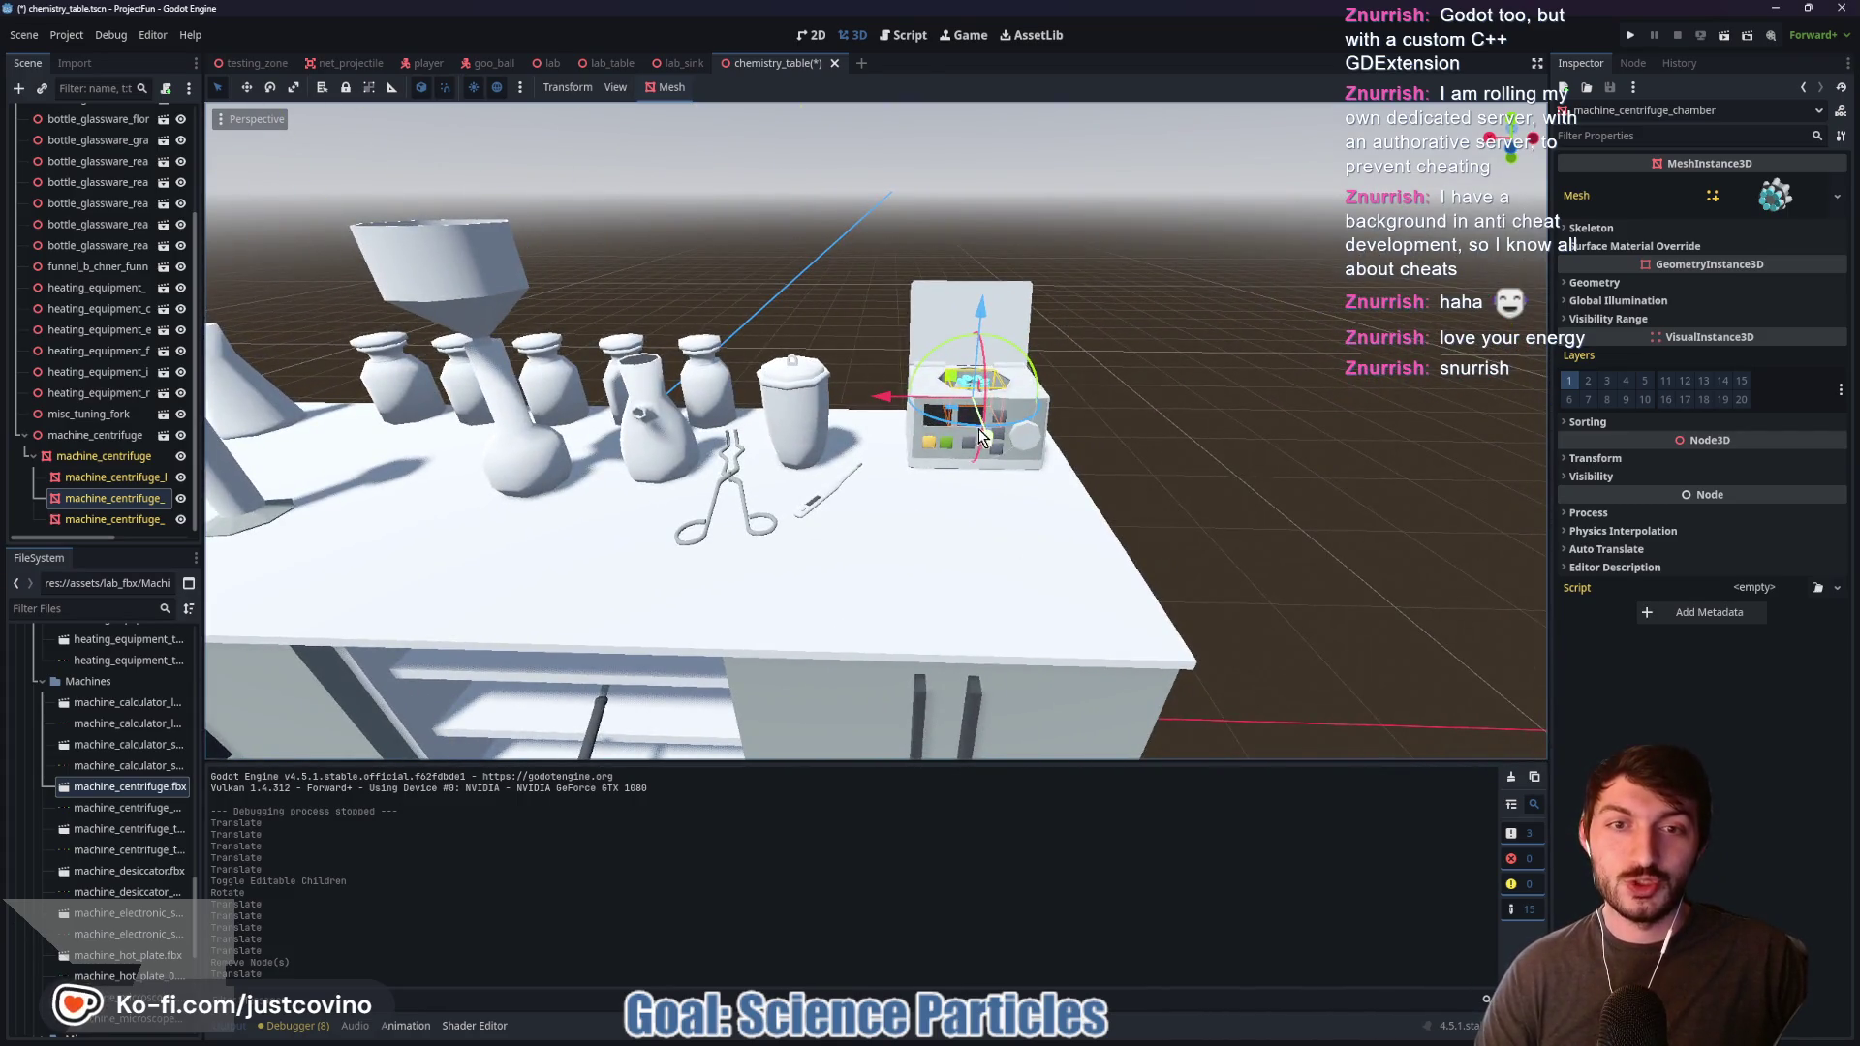
pyautogui.click(1063, 428)
pyautogui.scroll(4, 1194, 436)
pyautogui.moveTo(1197, 447)
pyautogui.mouseDown()
pyautogui.moveTo(1222, 420)
pyautogui.moveTo(1101, 413)
pyautogui.moveTo(1061, 455)
pyautogui.mouseUp()
pyautogui.moveTo(954, 539)
pyautogui.mouseDown()
pyautogui.moveTo(1171, 490)
pyautogui.moveTo(939, 503)
pyautogui.moveTo(782, 463)
pyautogui.moveTo(625, 381)
pyautogui.mouseUp()
pyautogui.scroll(-5, 782, 467)
pyautogui.click(625, 380)
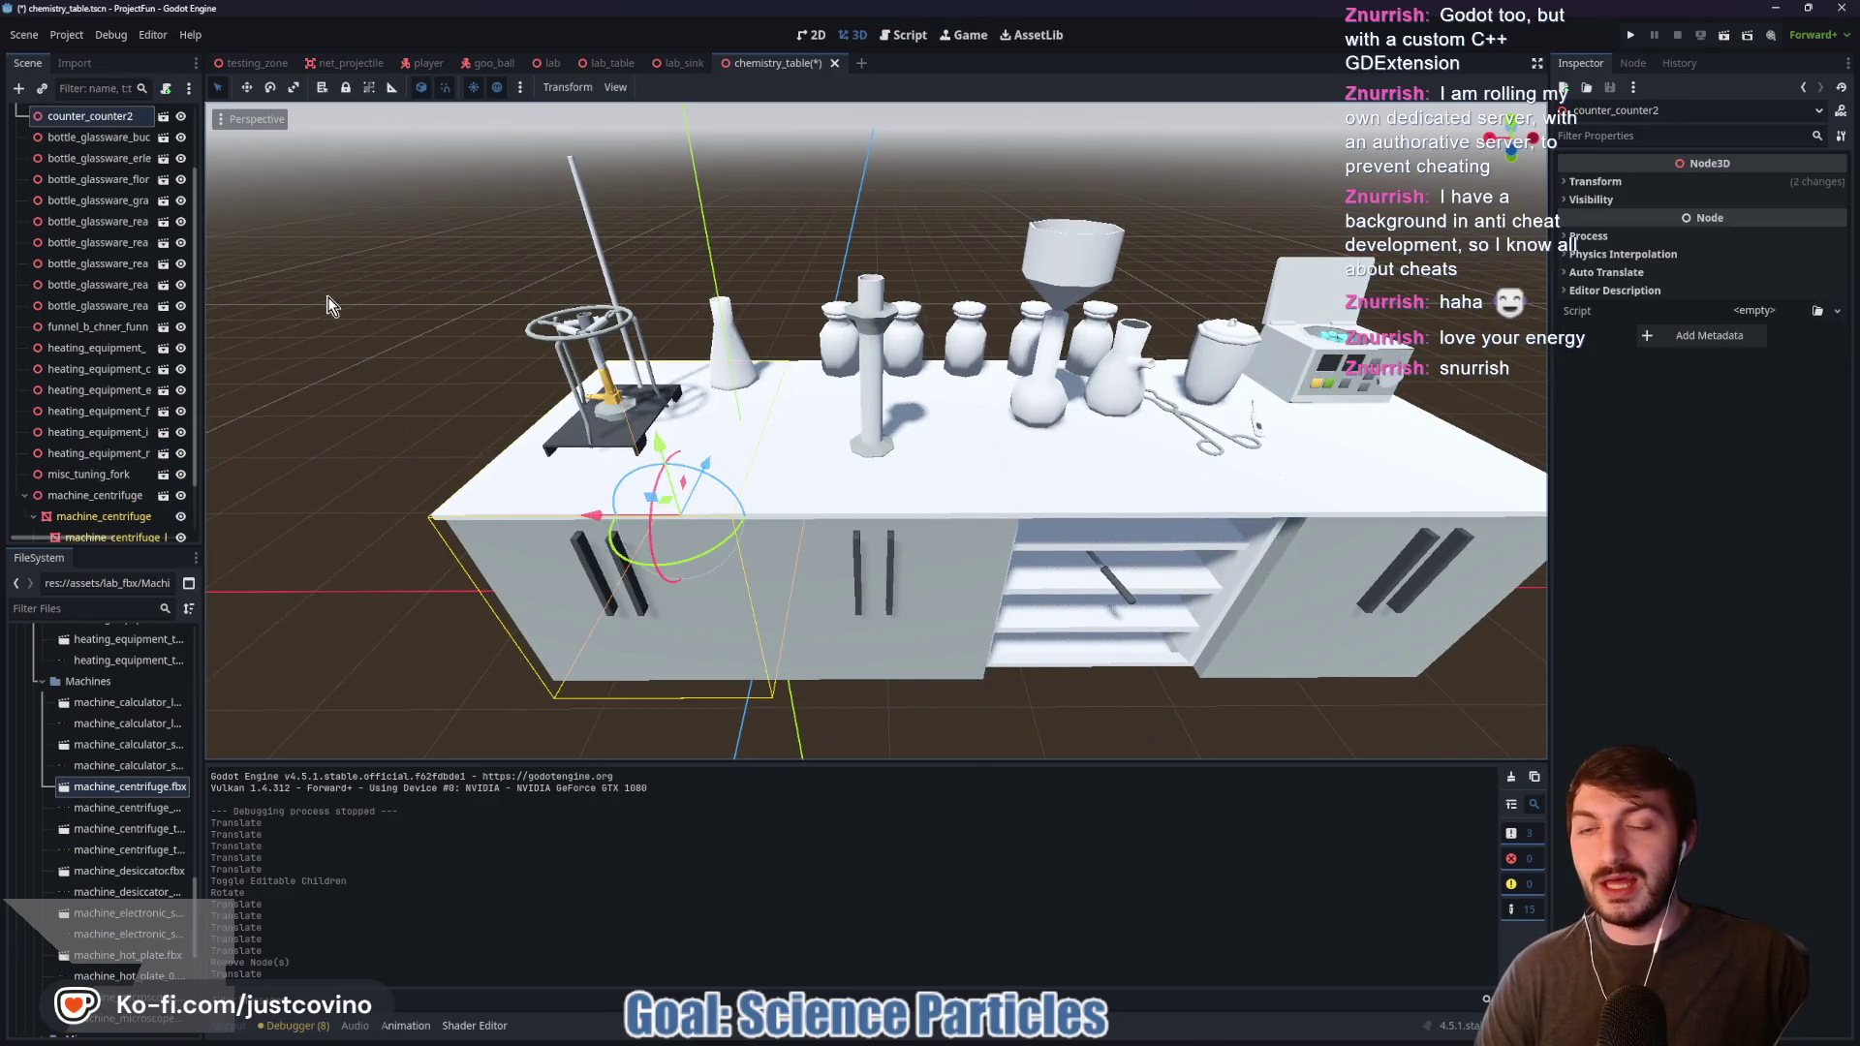
pyautogui.click(327, 304)
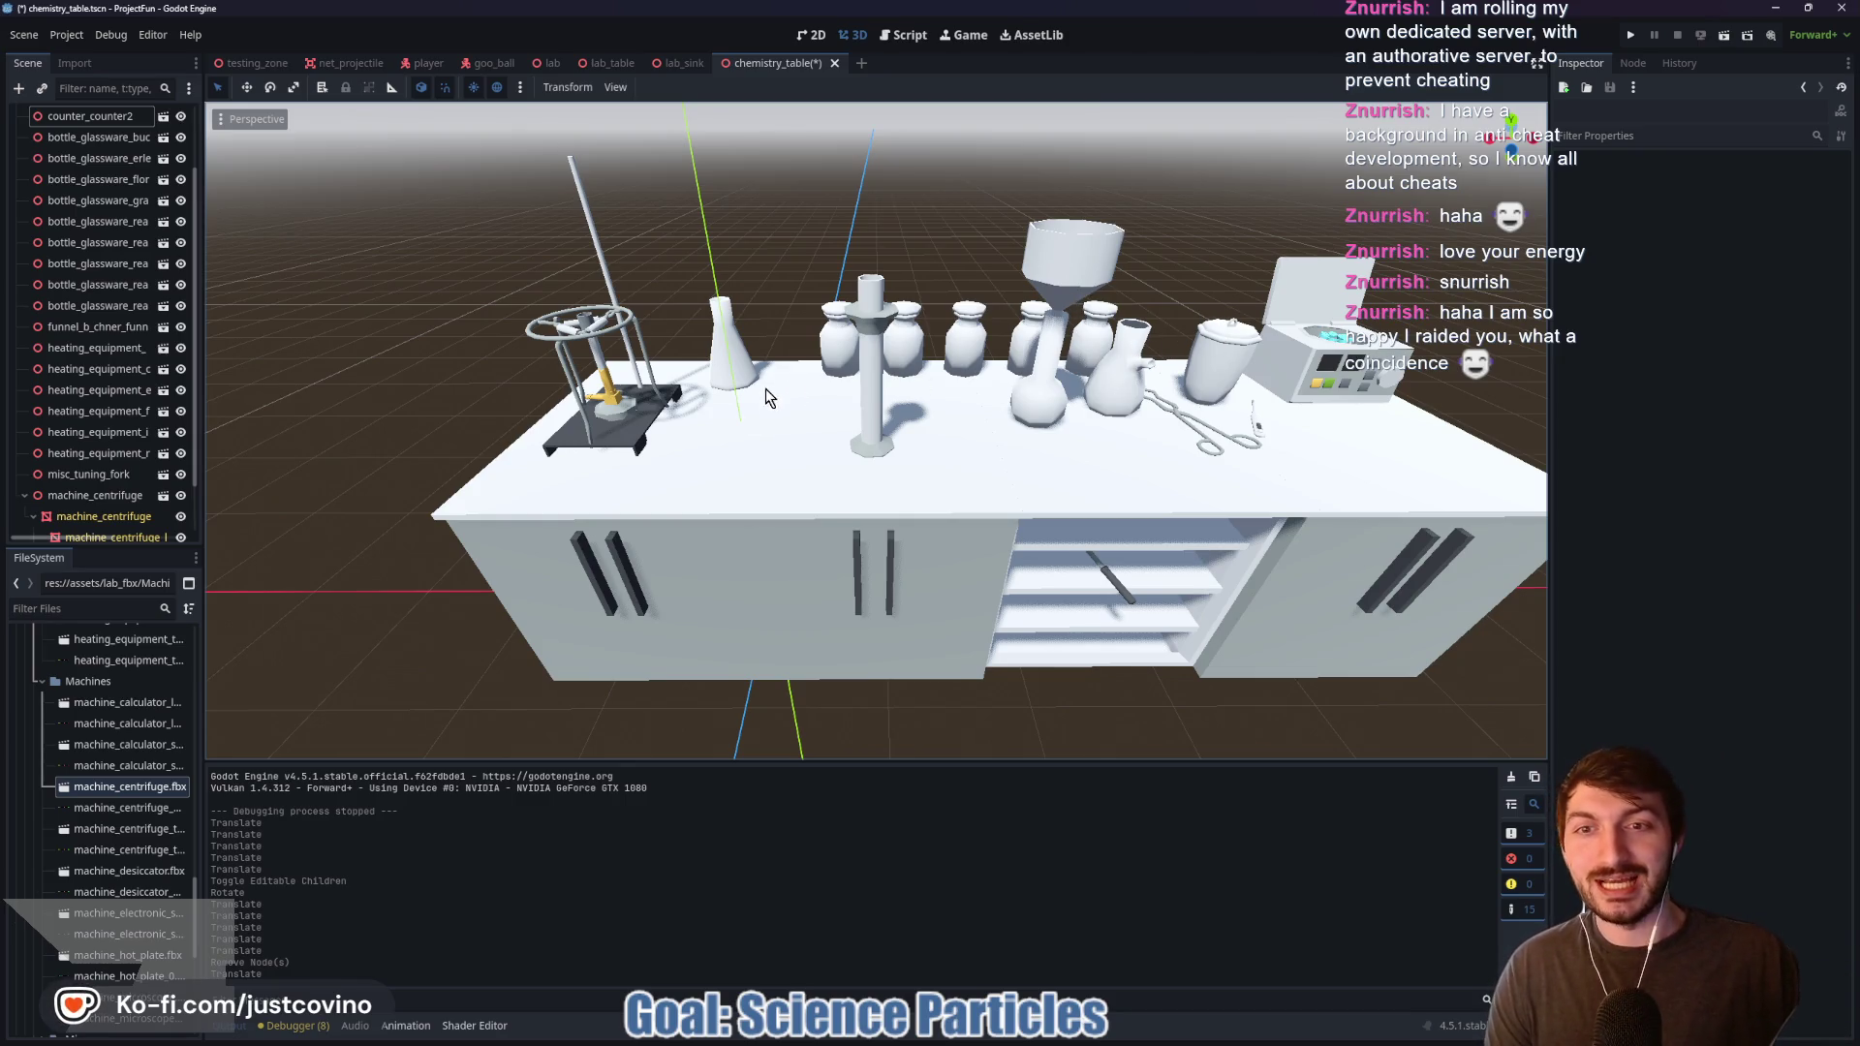
pyautogui.scroll(5, 767, 371)
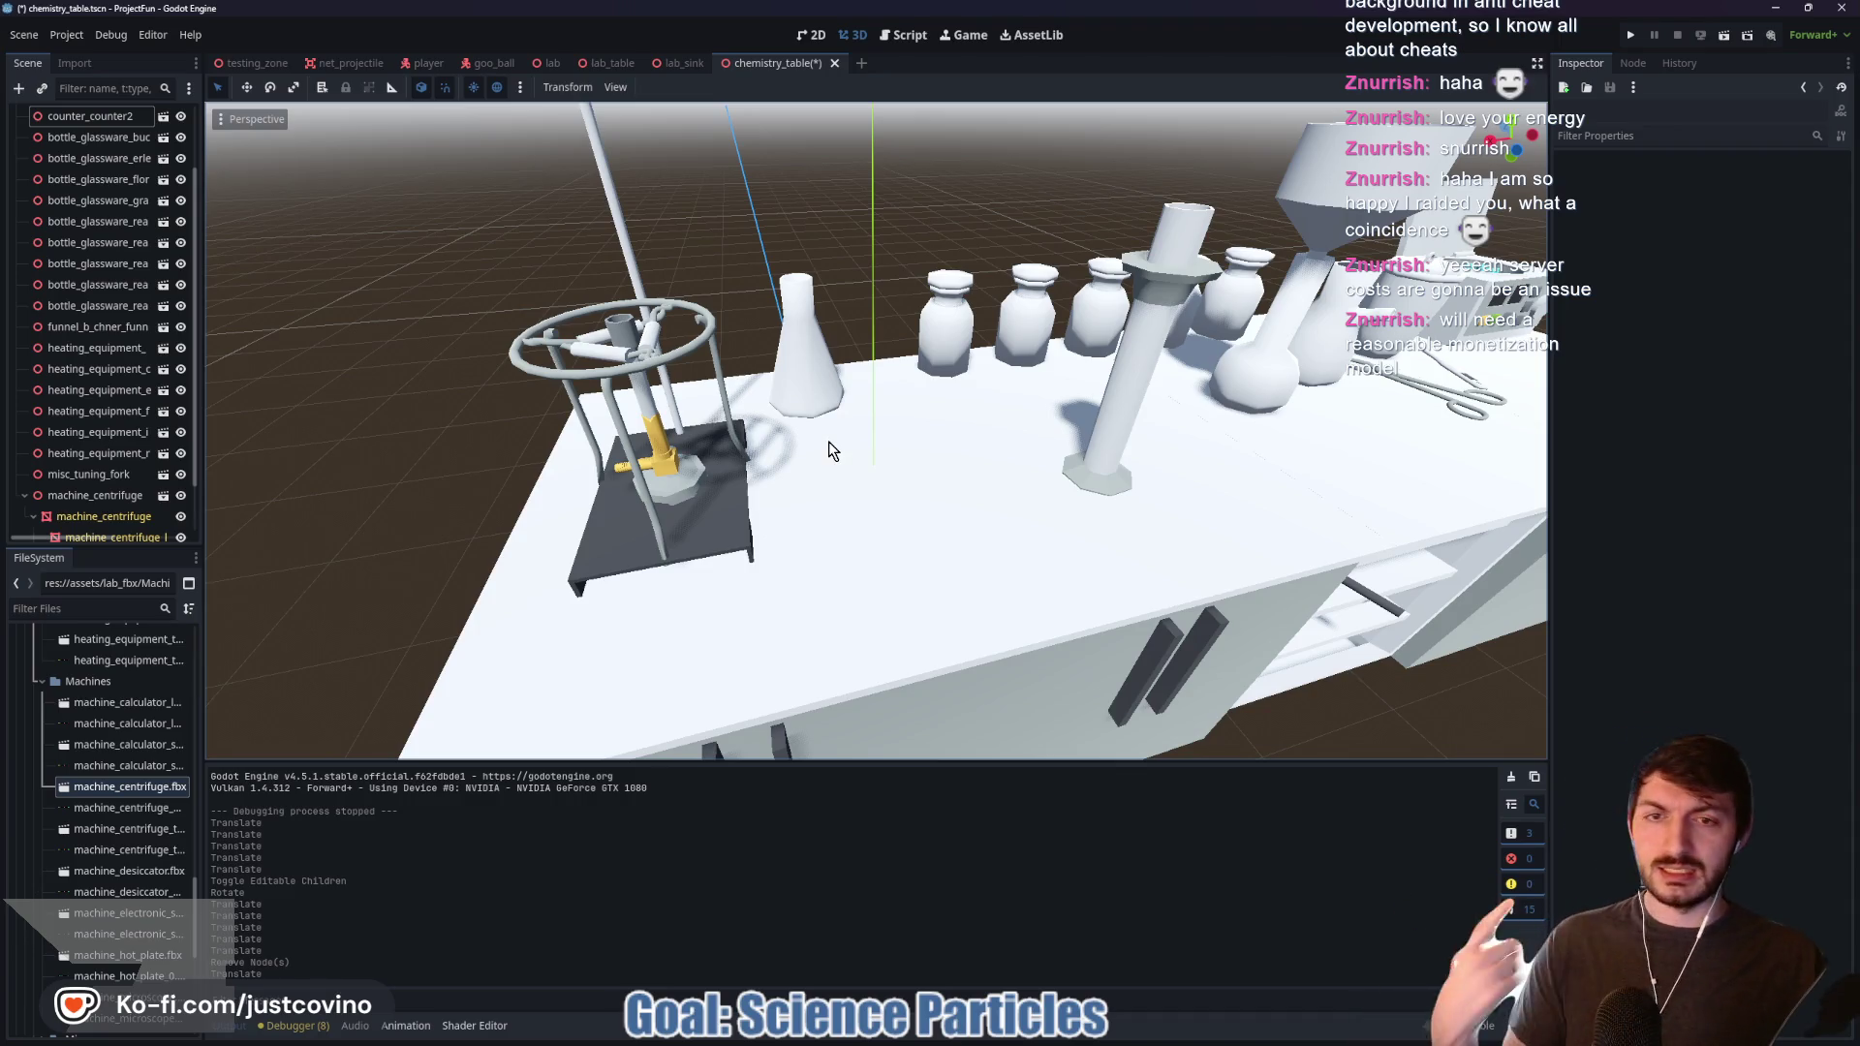
pyautogui.scroll(-5, 932, 441)
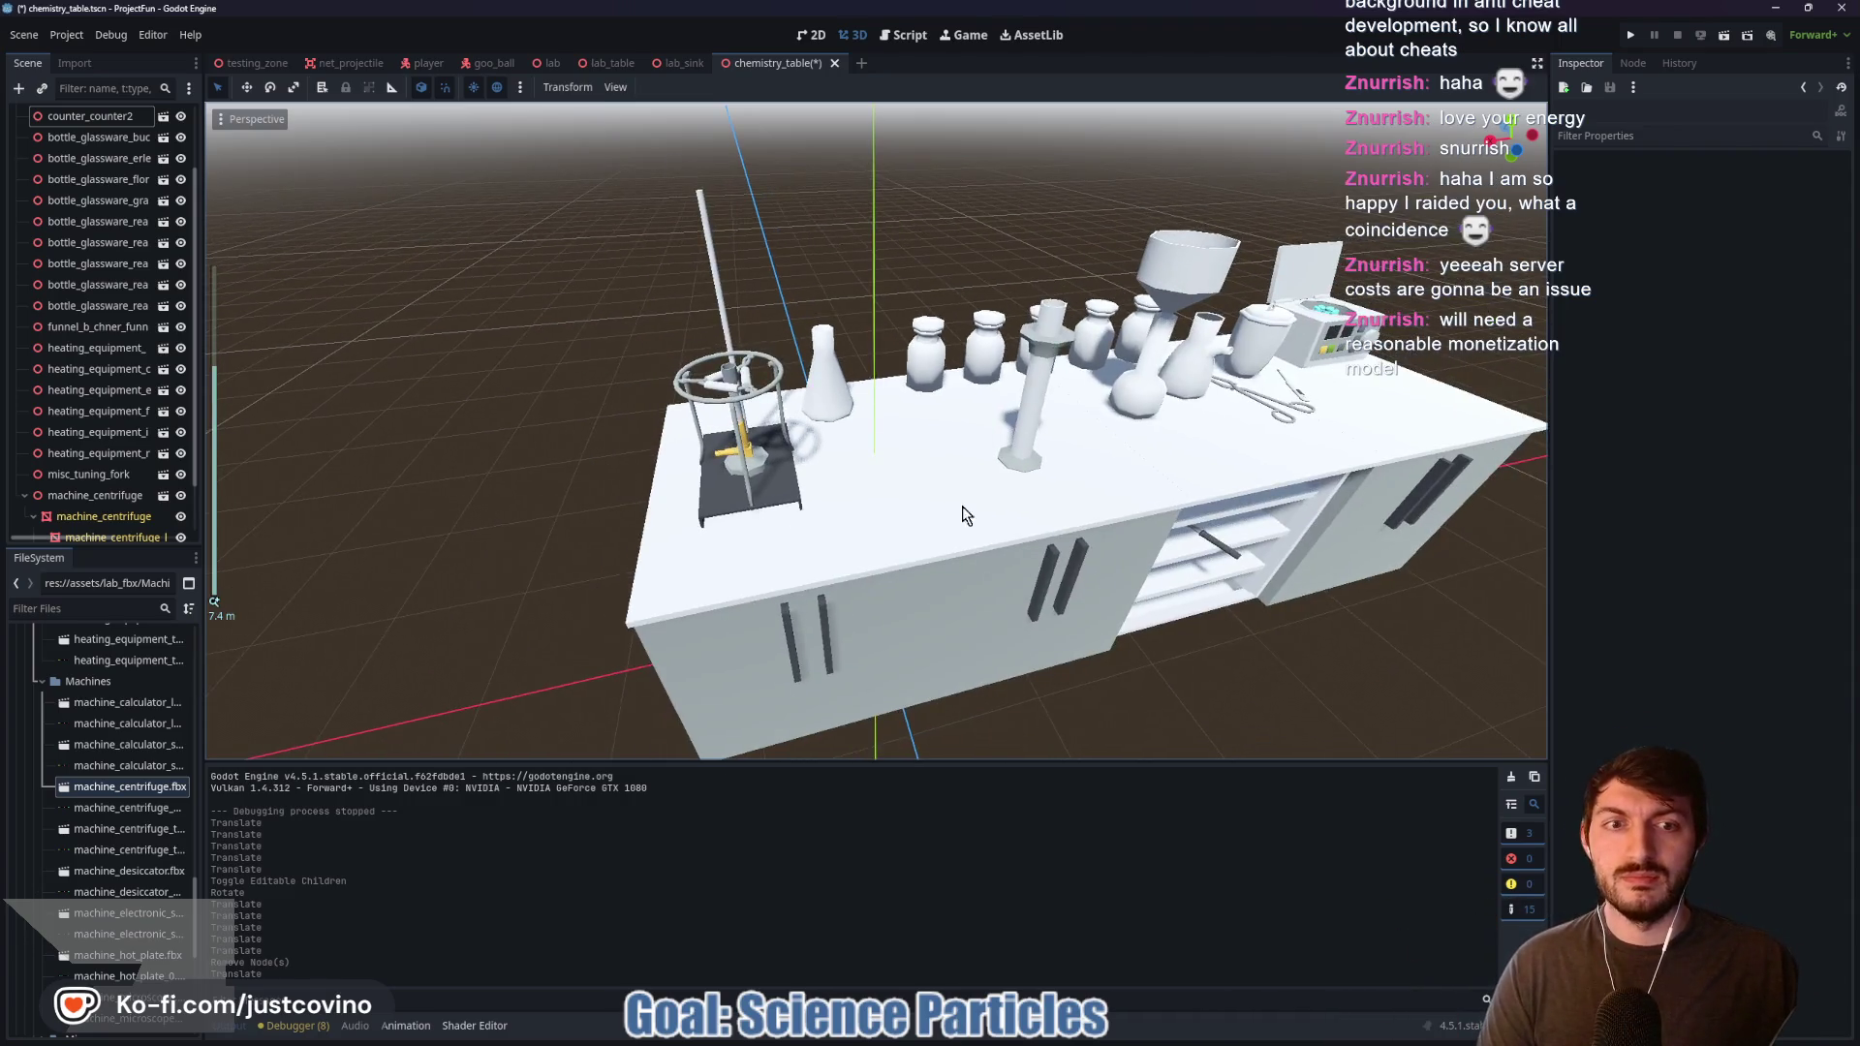
# Step: Orbit to the counter's front and select the counter, expanding machine_centrifuge's children
pyautogui.scroll(2, 859, 489)
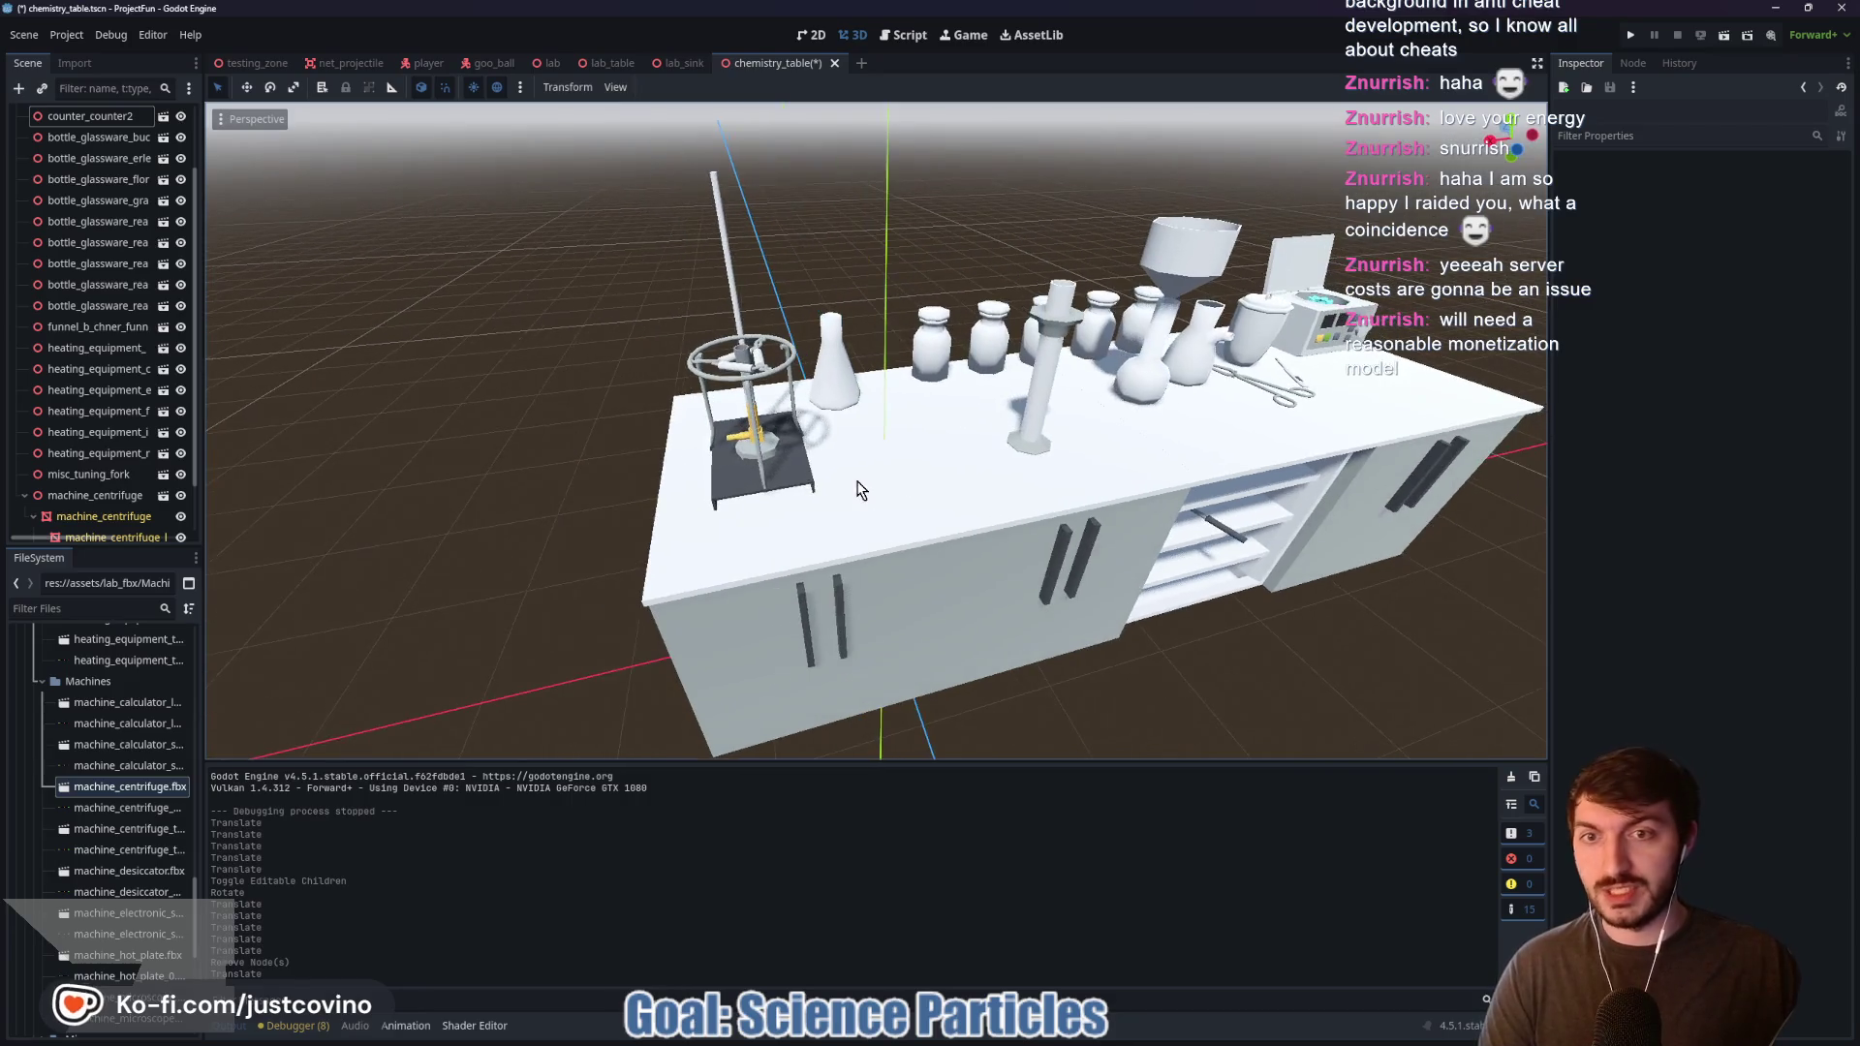
pyautogui.scroll(3, 860, 489)
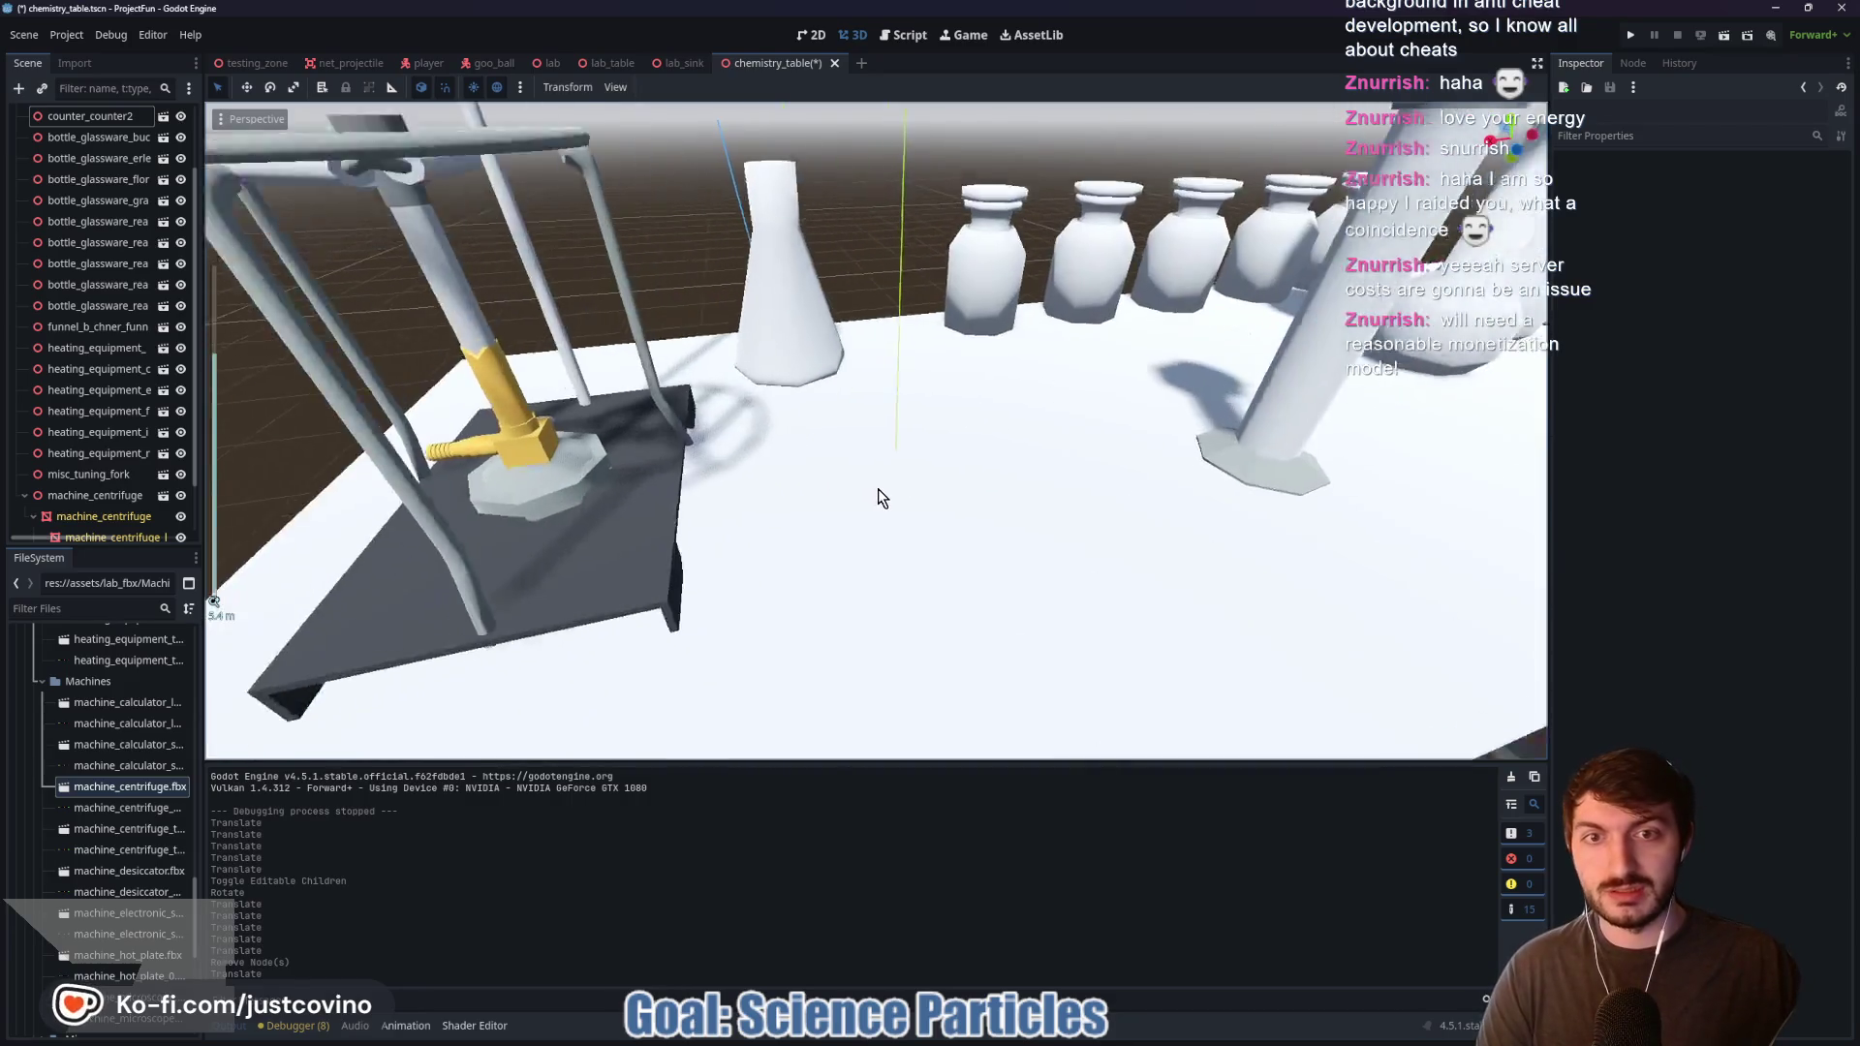
pyautogui.scroll(-2, 881, 508)
pyautogui.moveTo(880, 507); pyautogui.dragTo(897, 504)
pyautogui.moveTo(1100, 483)
pyautogui.mouseDown()
pyautogui.moveTo(943, 482)
pyautogui.moveTo(1036, 461)
pyautogui.moveTo(1019, 466)
pyautogui.mouseUp()
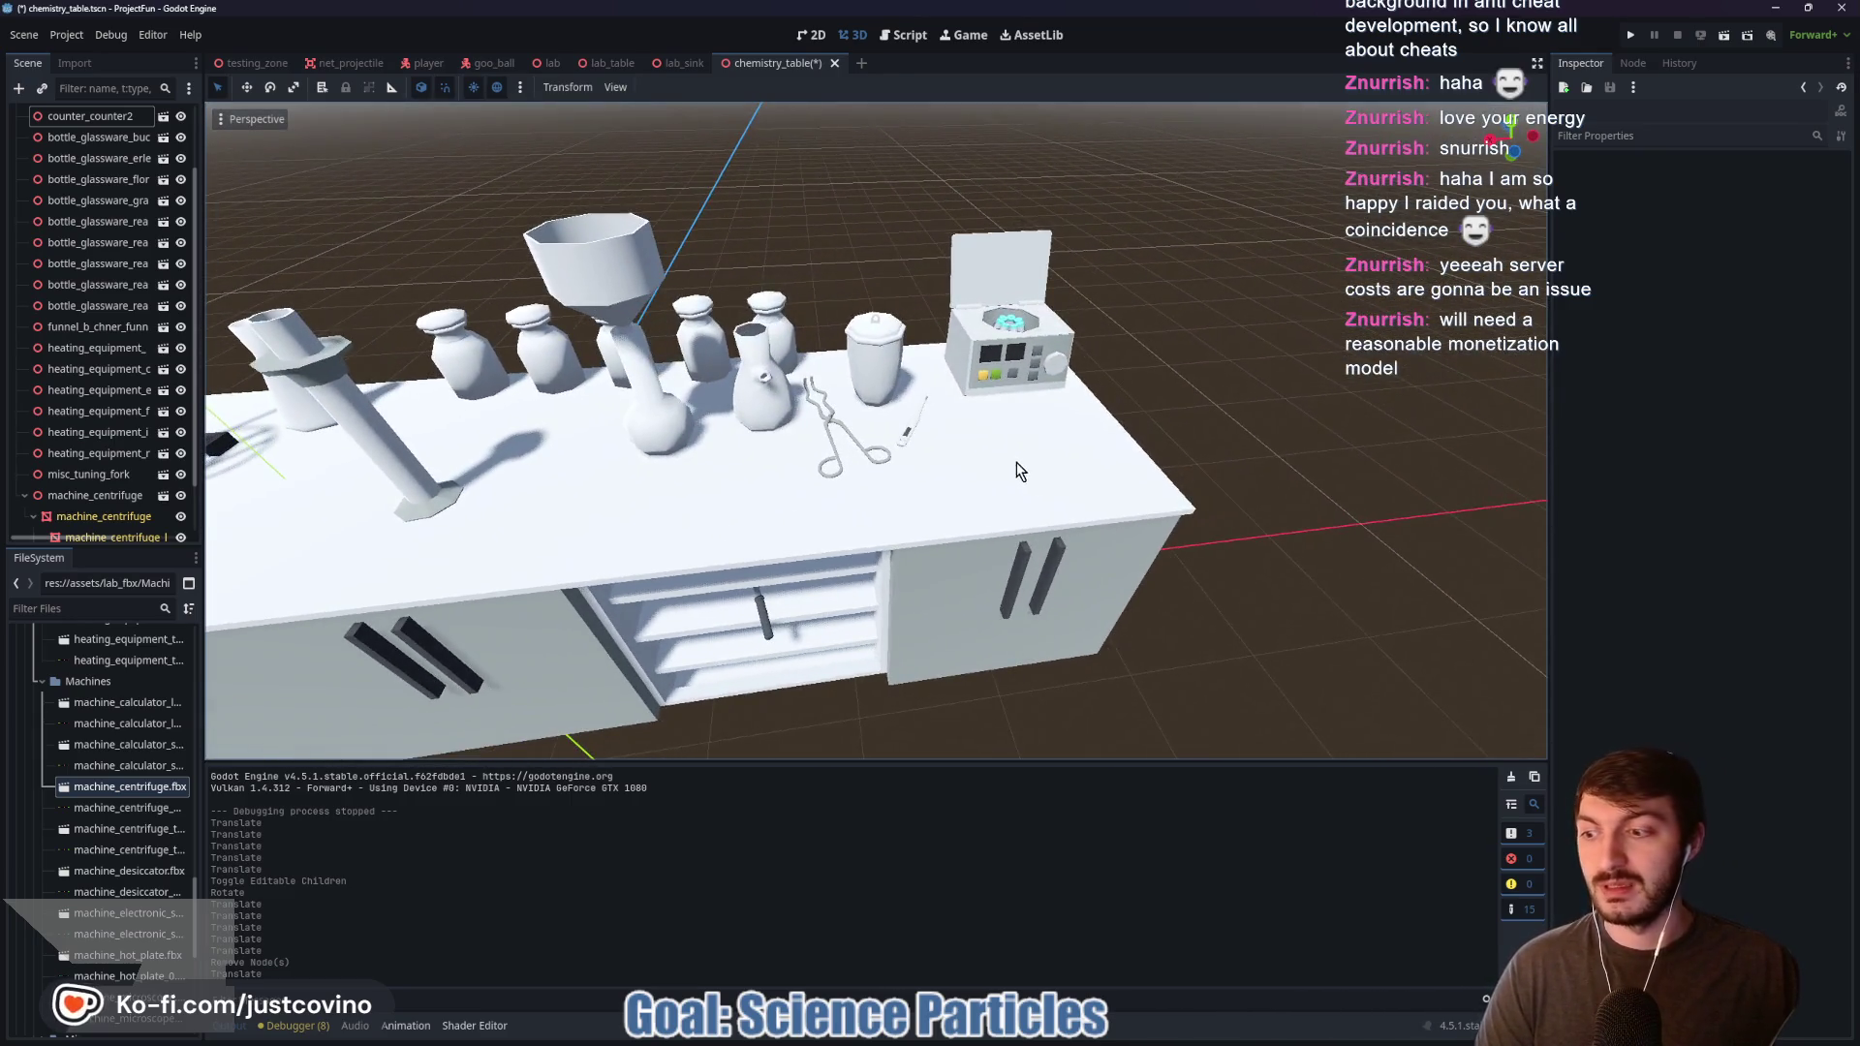
pyautogui.scroll(3, 984, 477)
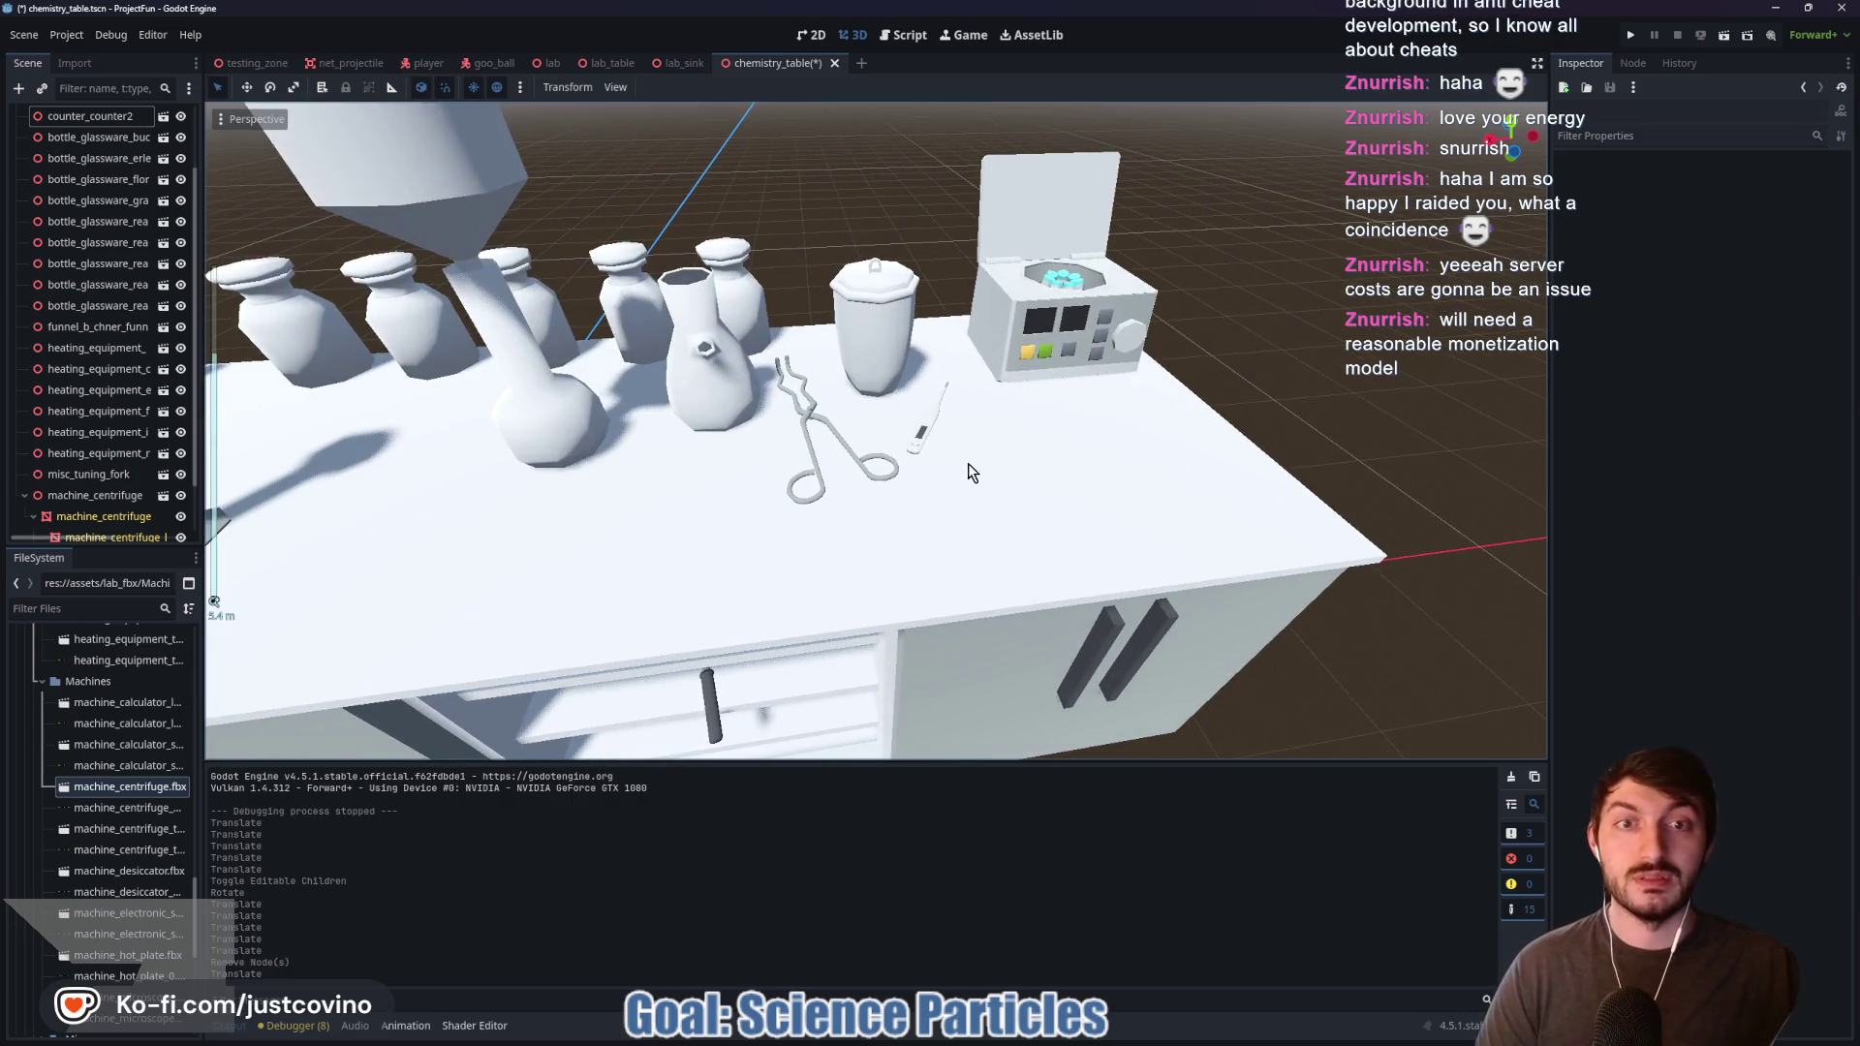
pyautogui.click(911, 451)
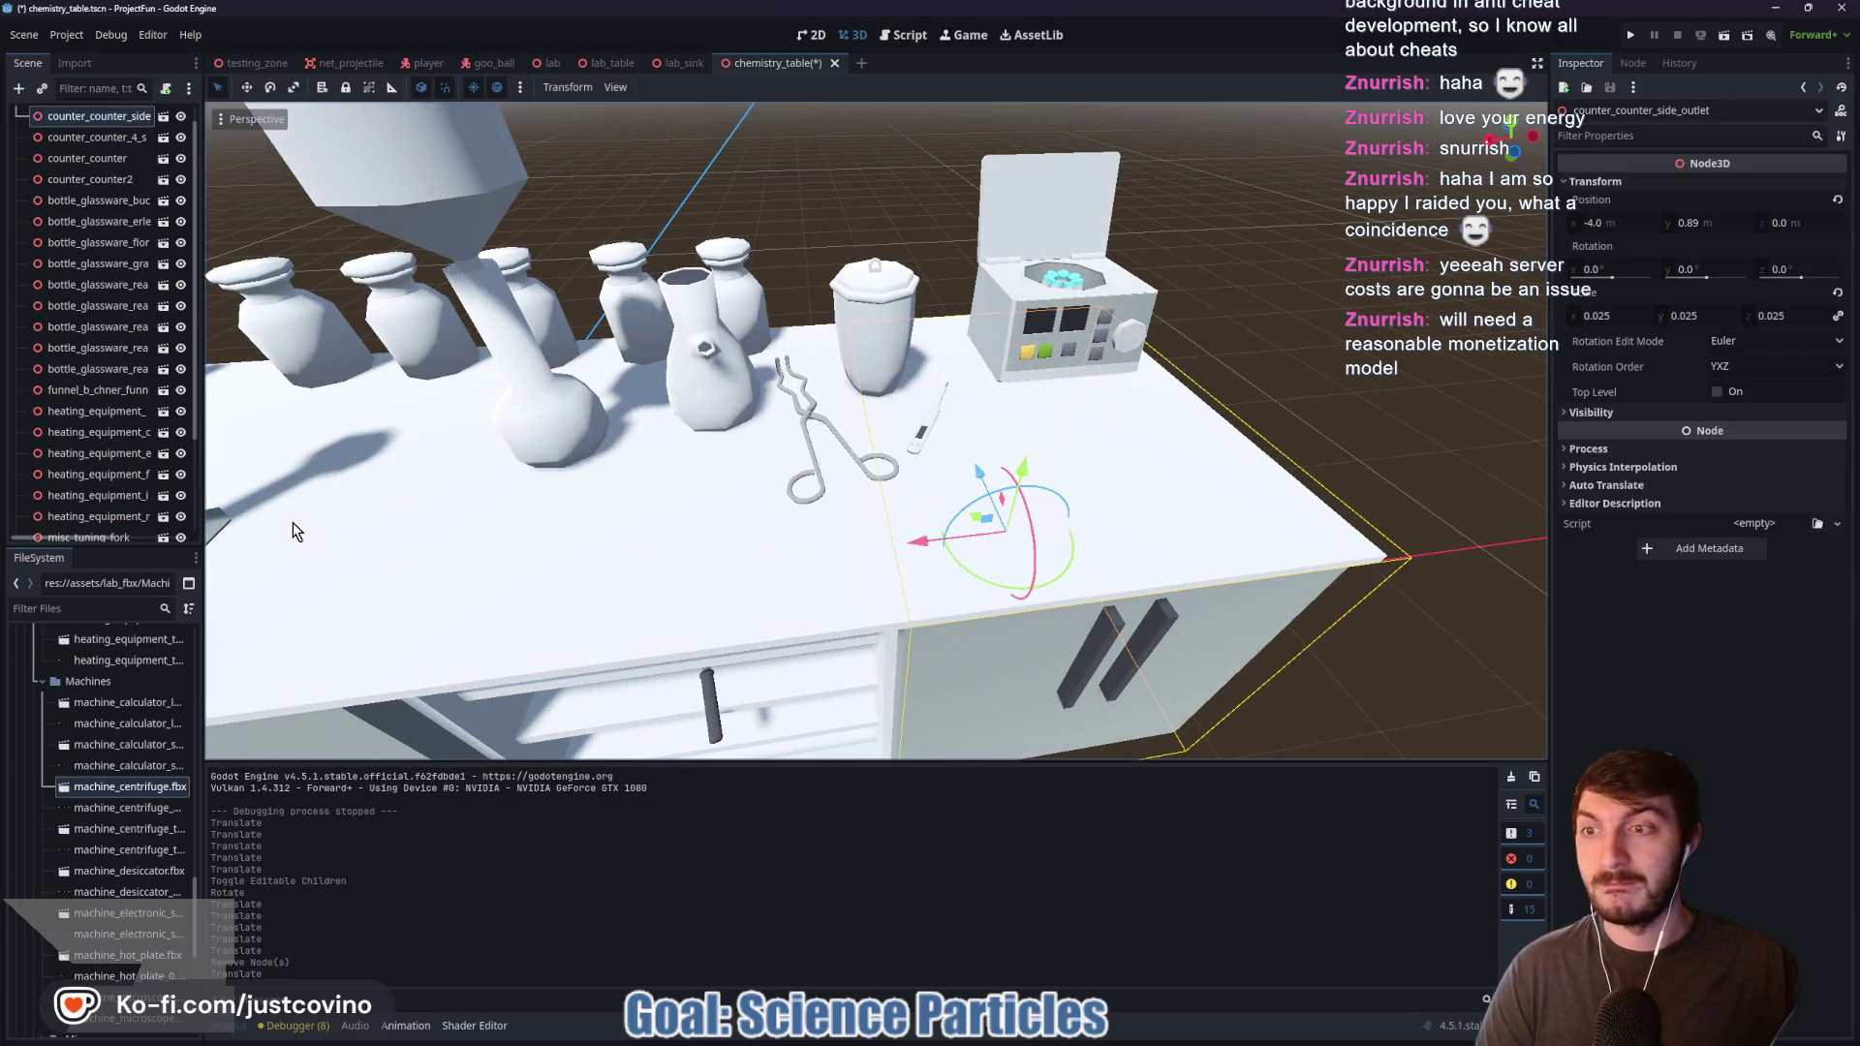
pyautogui.scroll(-3, 86, 310)
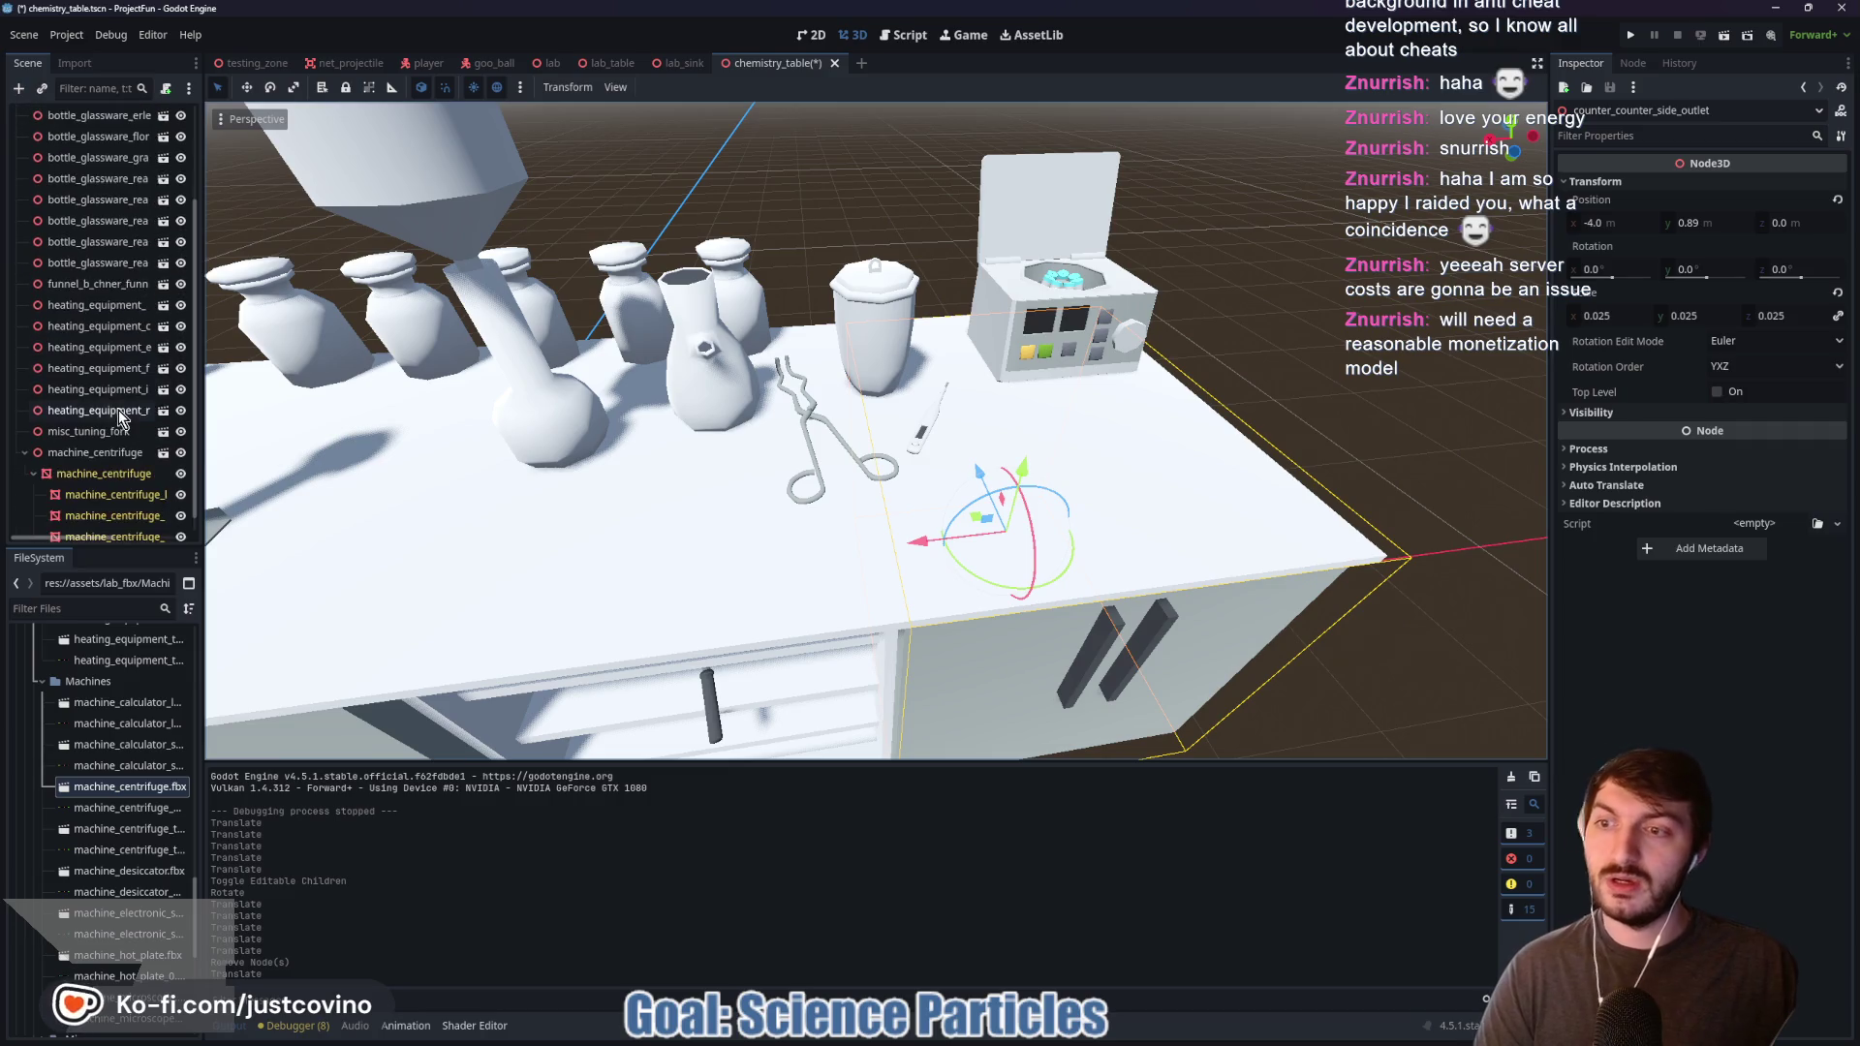
pyautogui.click(24, 435)
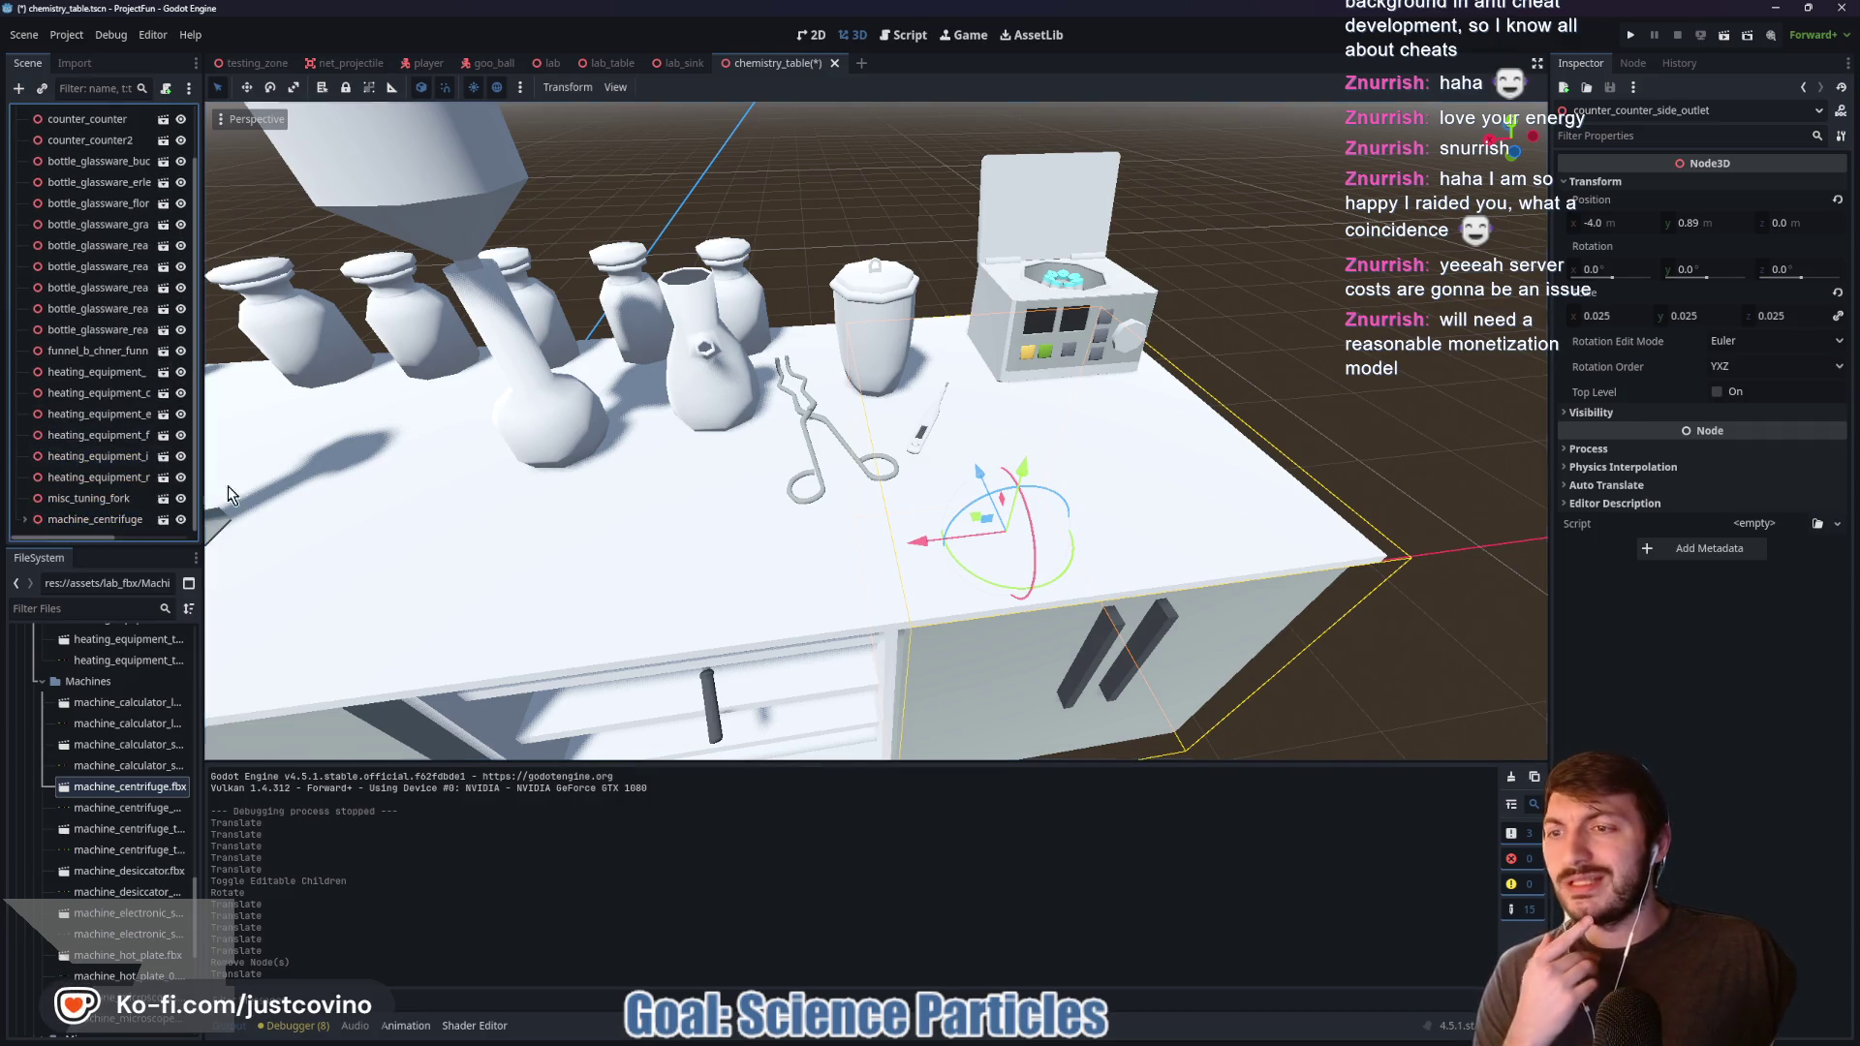
pyautogui.click(830, 466)
# Step: Slide the electronic thermometer along X to about 0.1
pyautogui.click(920, 443)
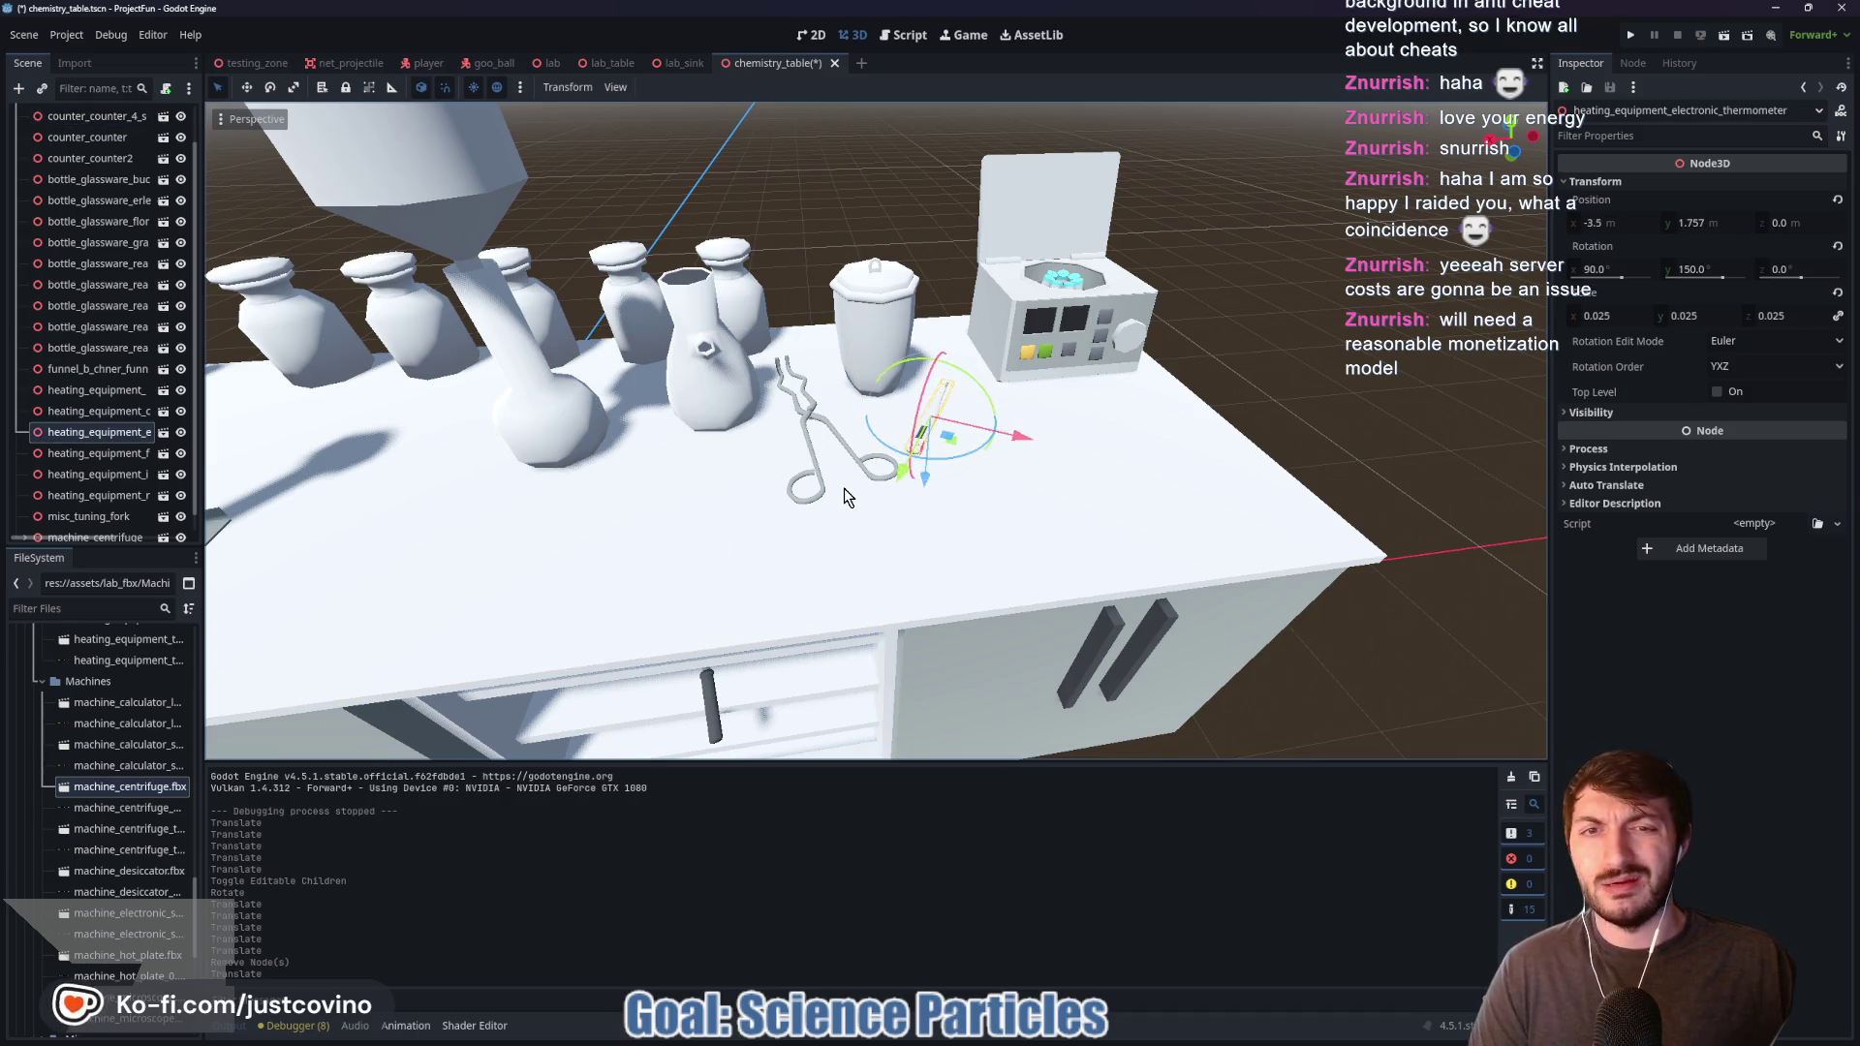
pyautogui.scroll(-10, 968, 455)
pyautogui.moveTo(804, 447); pyautogui.dragTo(523, 461)
pyautogui.scroll(8, 601, 494)
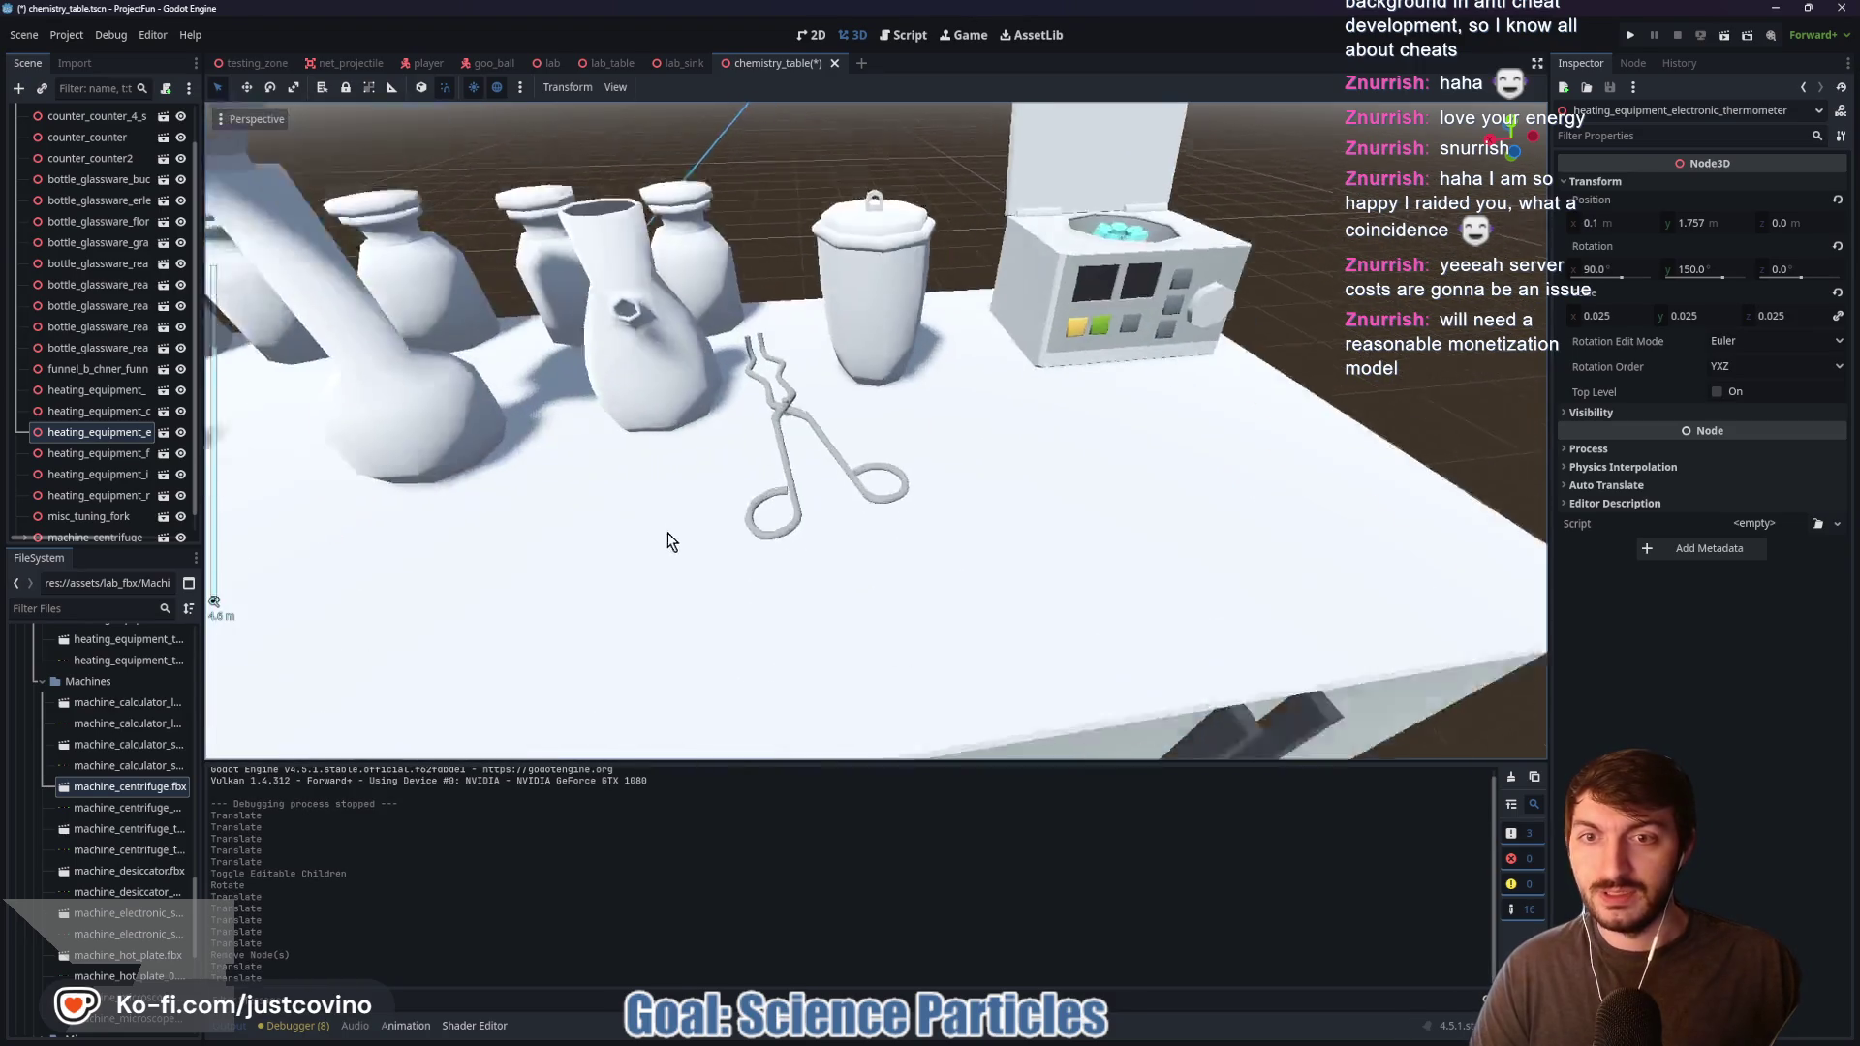
# Step: Slide the forceps along X to 0.0
pyautogui.click(938, 465)
pyautogui.scroll(-8, 852, 490)
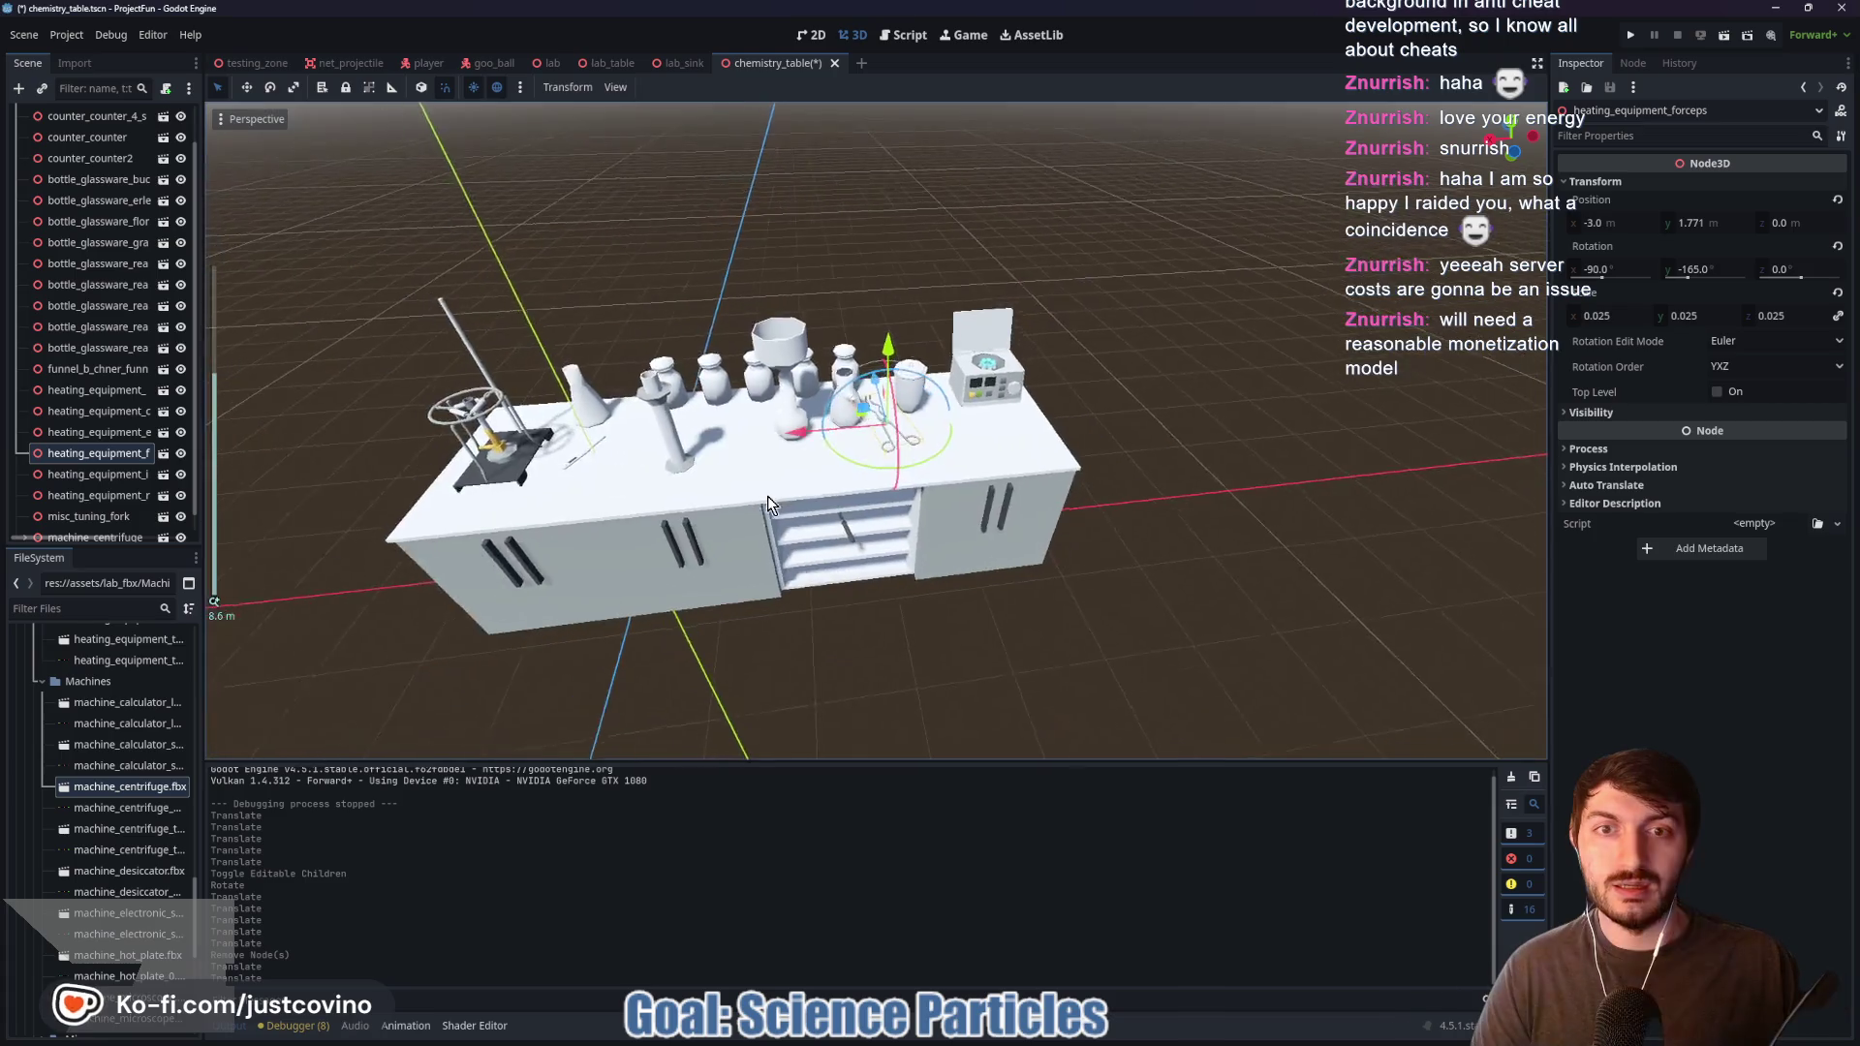
pyautogui.moveTo(812, 441)
pyautogui.mouseDown()
pyautogui.moveTo(484, 475)
pyautogui.moveTo(546, 489)
pyautogui.mouseUp()
pyautogui.scroll(10, 757, 550)
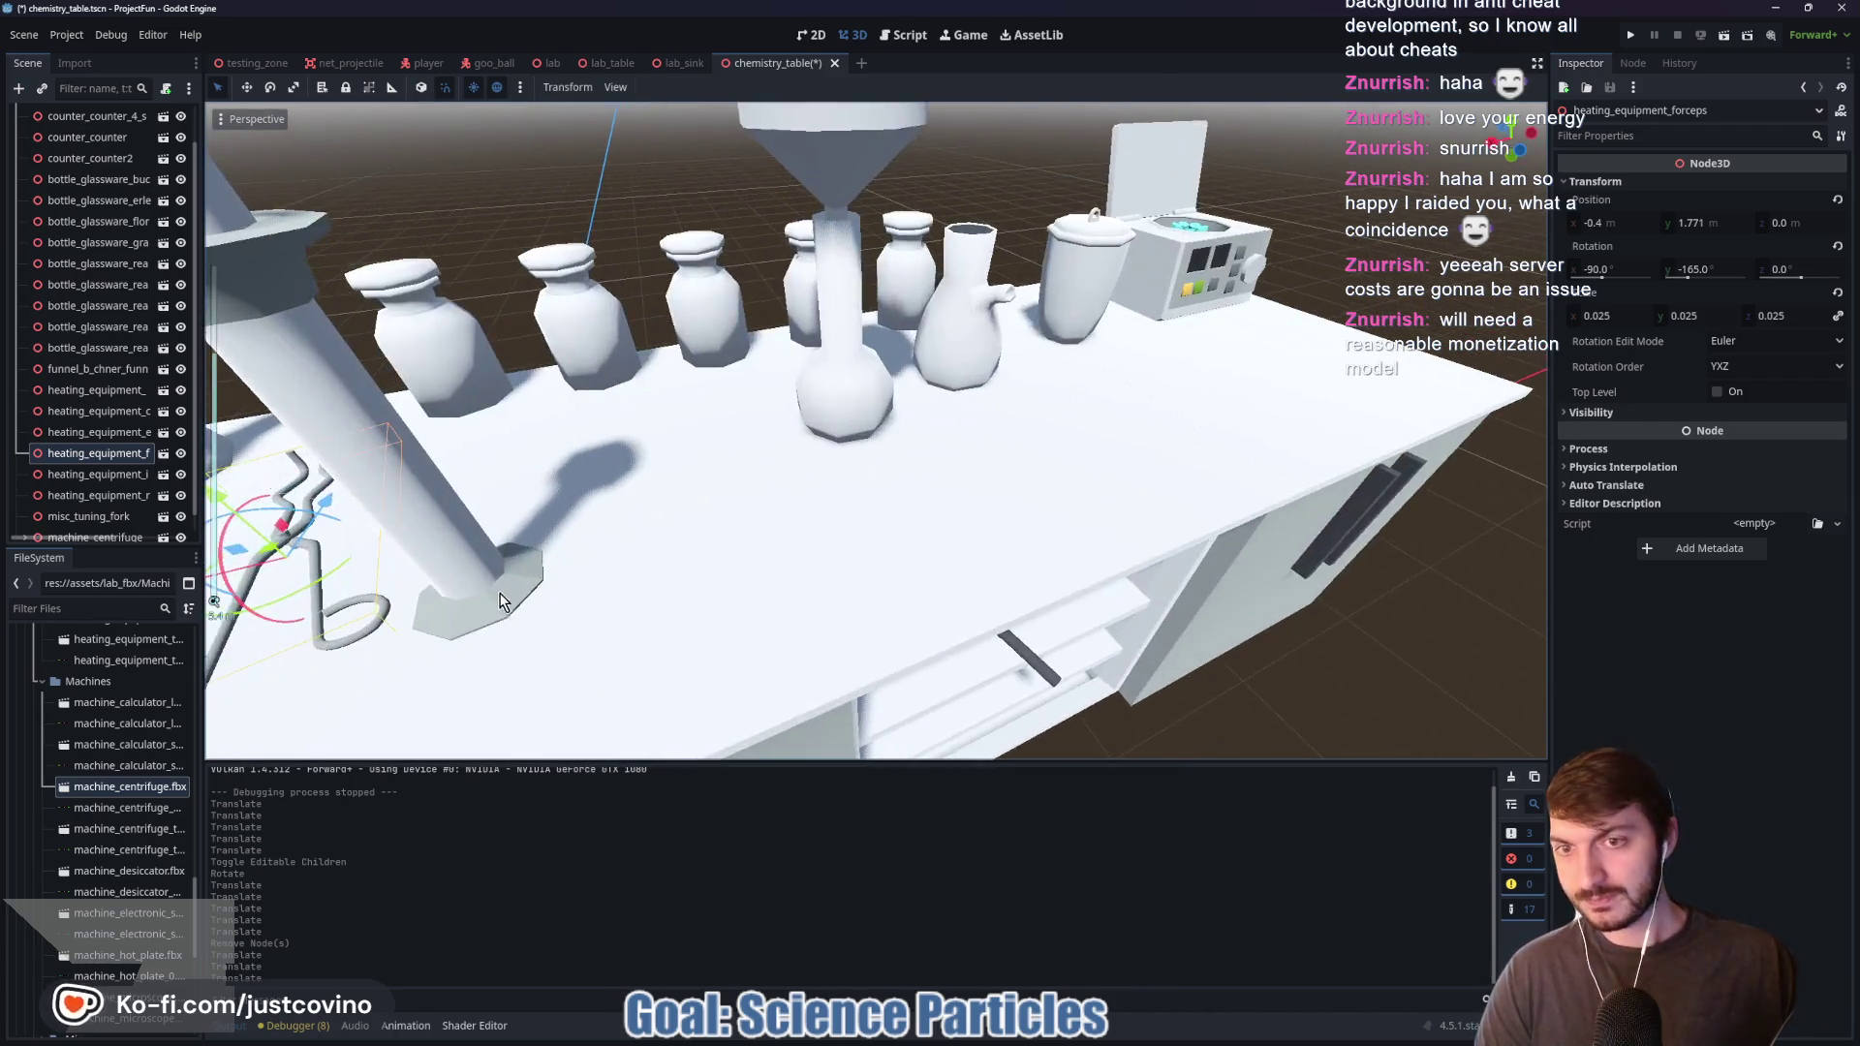
pyautogui.scroll(-3, 891, 461)
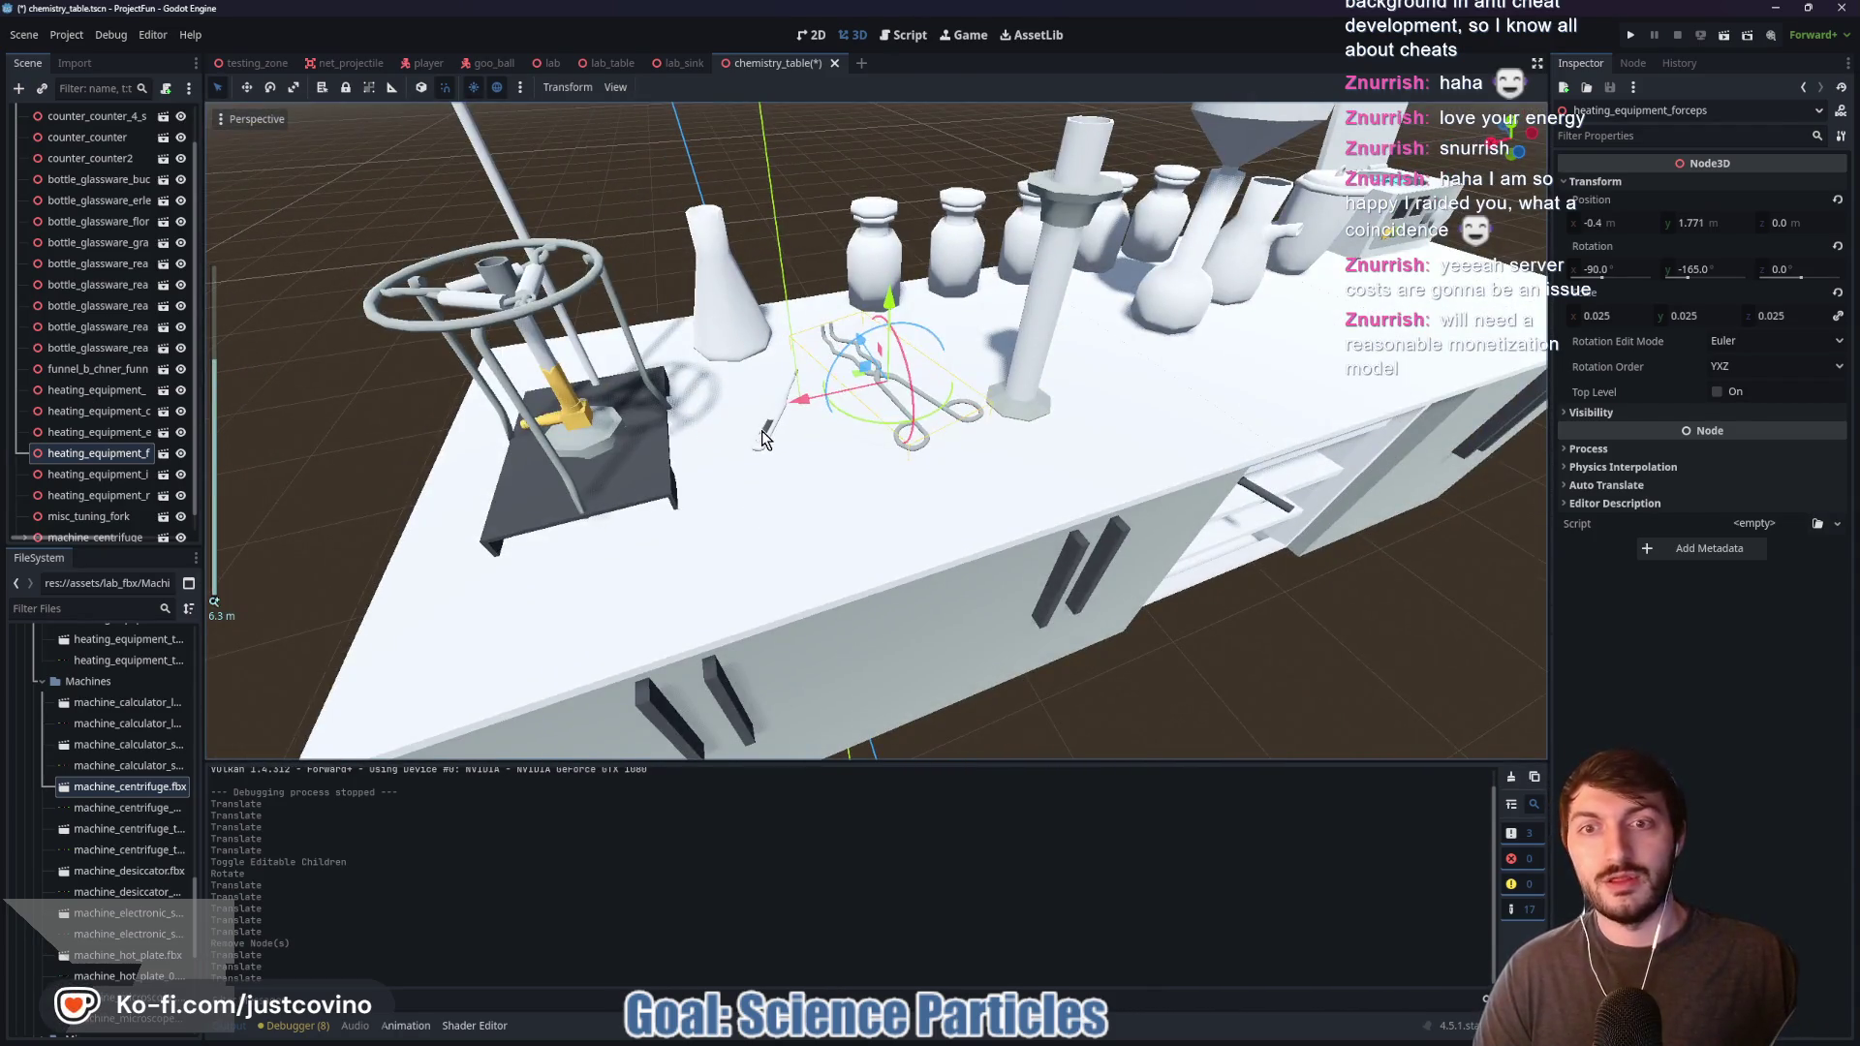
# Step: Move the thermometer on to about X 1.0 and rotate it 135° on Y
pyautogui.click(761, 436)
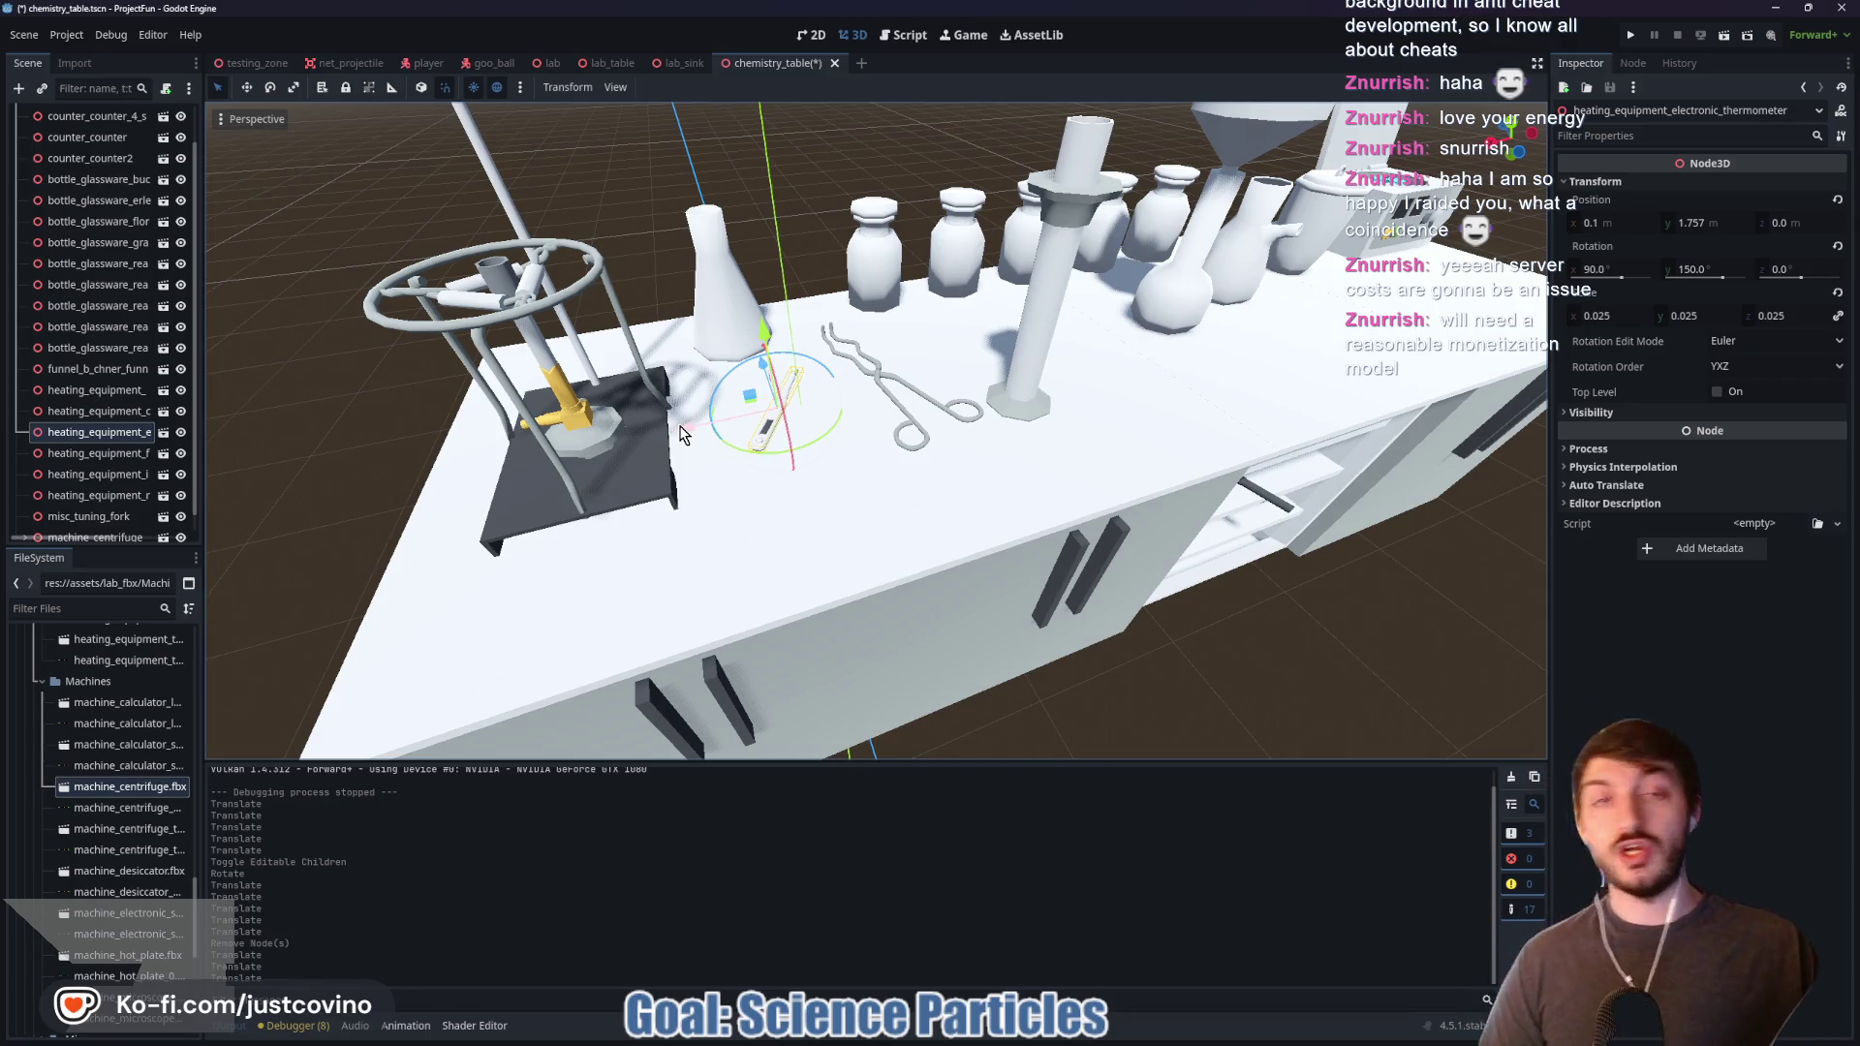
pyautogui.moveTo(681, 433)
pyautogui.mouseDown()
pyautogui.moveTo(356, 467)
pyautogui.moveTo(488, 529)
pyautogui.mouseUp()
pyautogui.scroll(-4, 679, 595)
pyautogui.scroll(5, 699, 590)
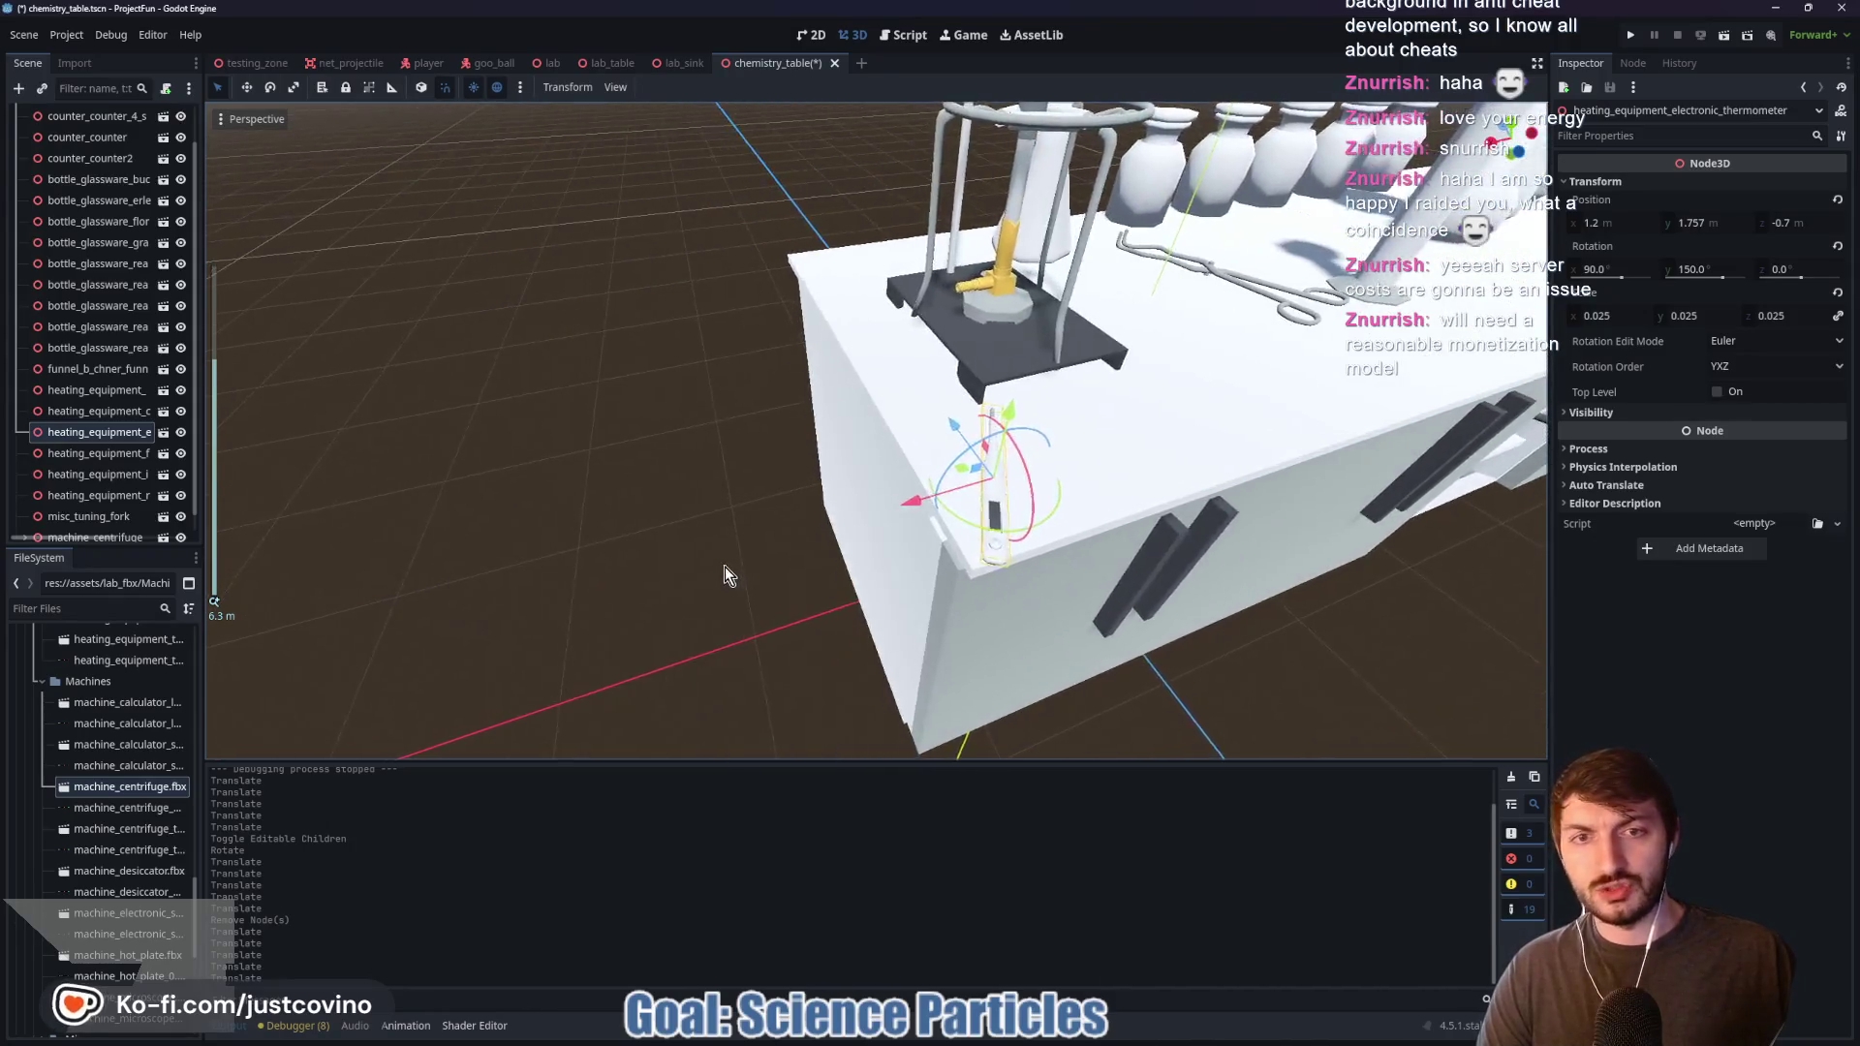
pyautogui.moveTo(876, 559)
pyautogui.mouseDown()
pyautogui.moveTo(808, 523)
pyautogui.moveTo(866, 504)
pyautogui.mouseUp()
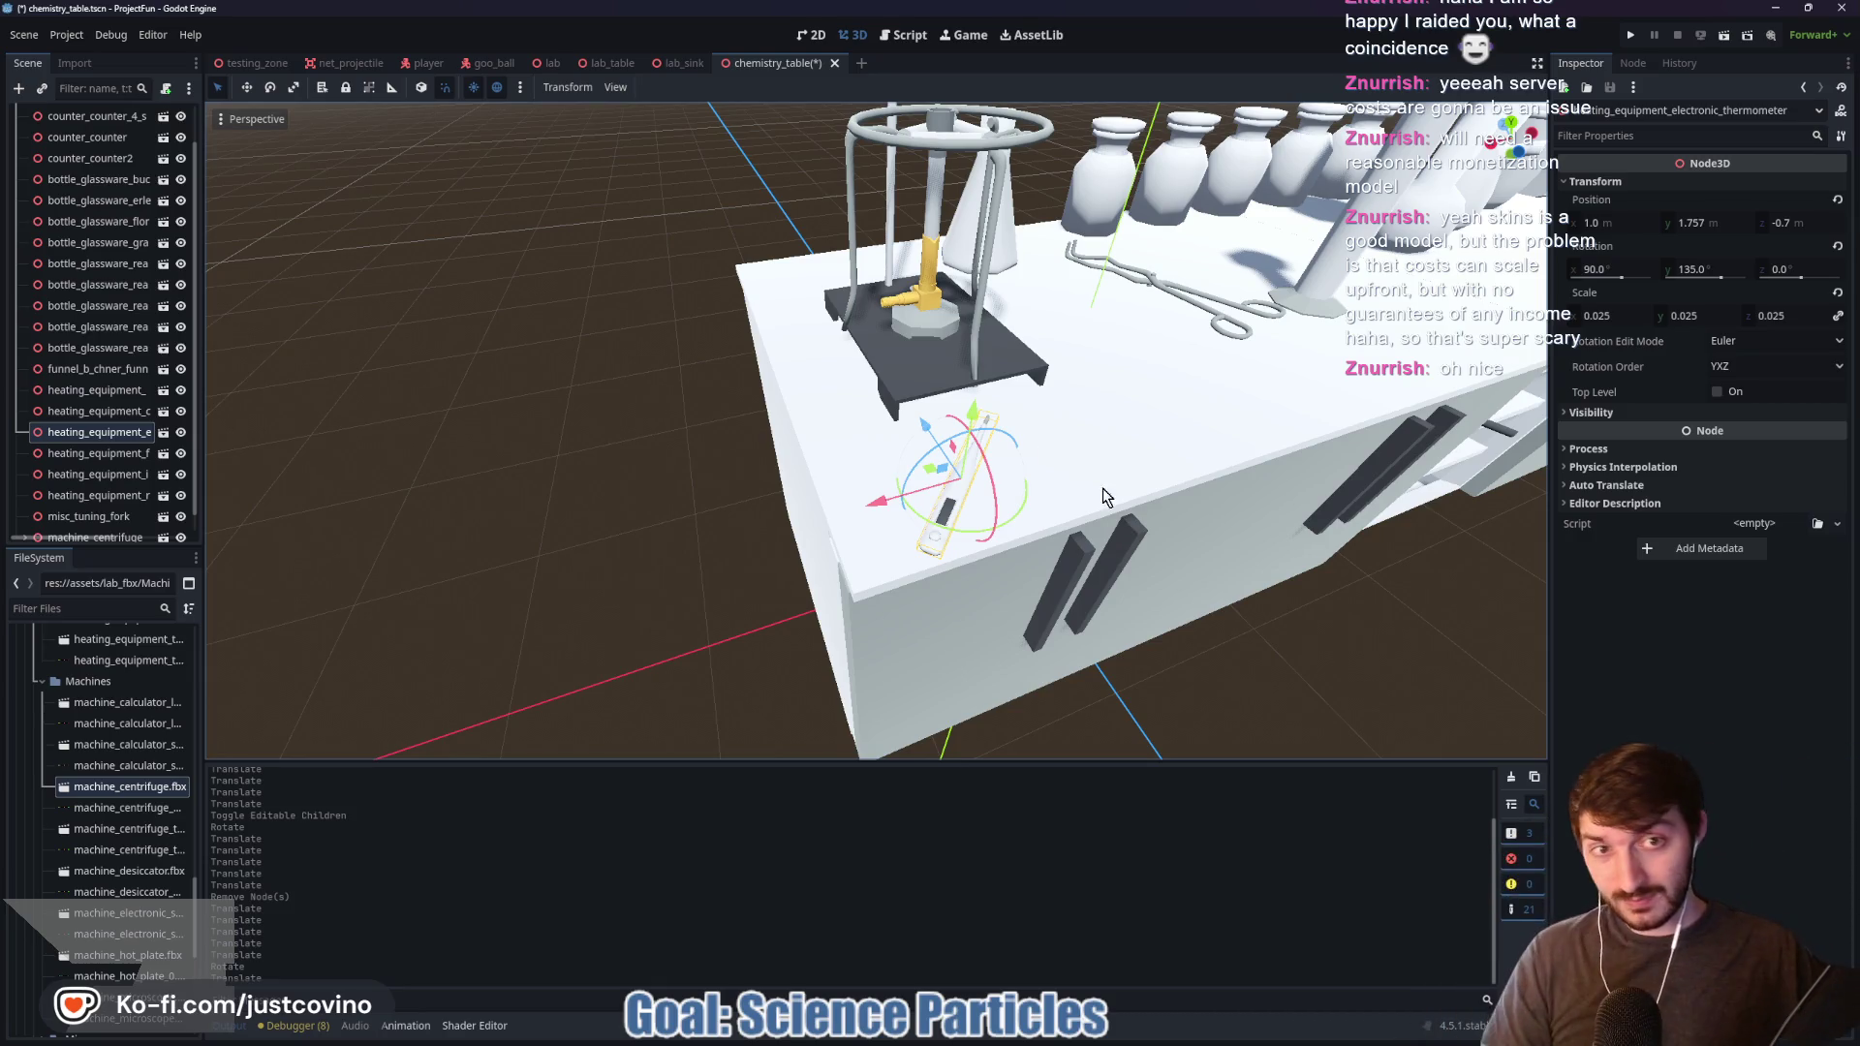
pyautogui.click(1155, 281)
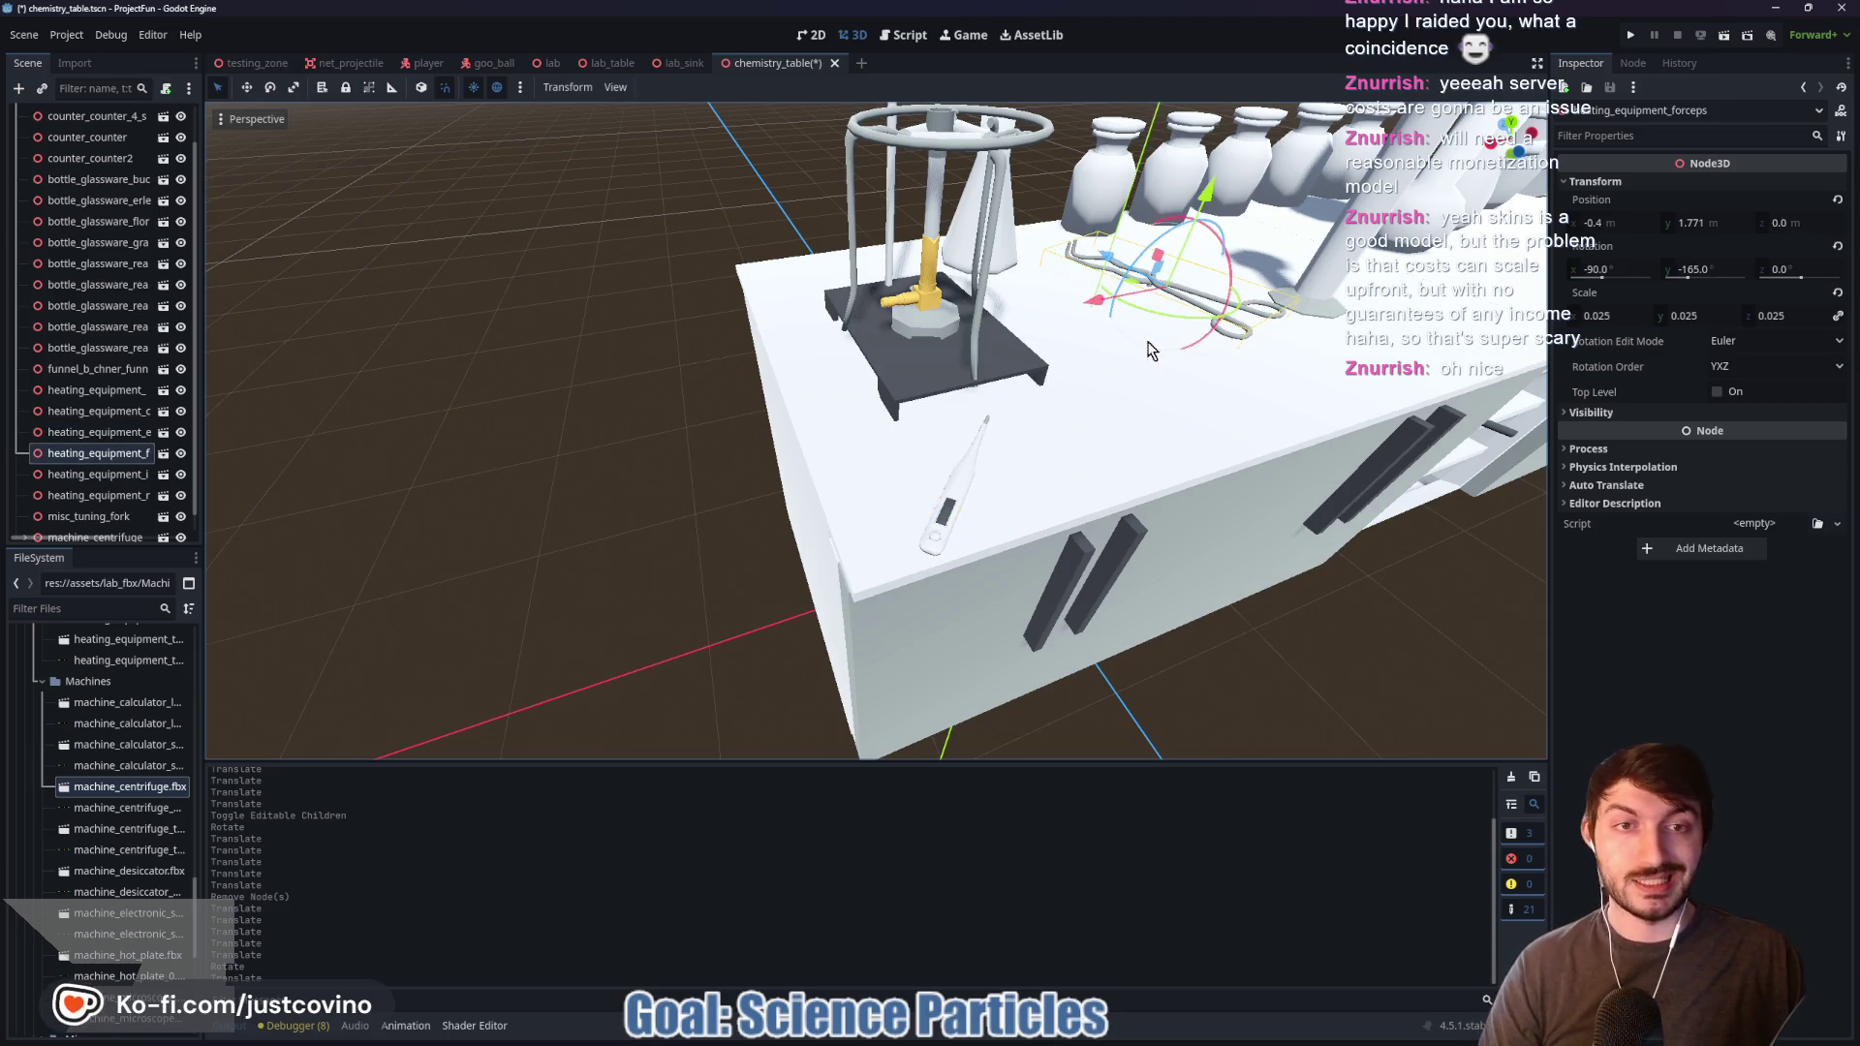
# Step: Nudge the forceps back onto the tabletop and reframe the view on them
pyautogui.moveTo(1026, 324)
pyautogui.mouseDown()
pyautogui.moveTo(1000, 298)
pyautogui.moveTo(952, 405)
pyautogui.moveTo(1017, 392)
pyautogui.moveTo(950, 377)
pyautogui.mouseUp()
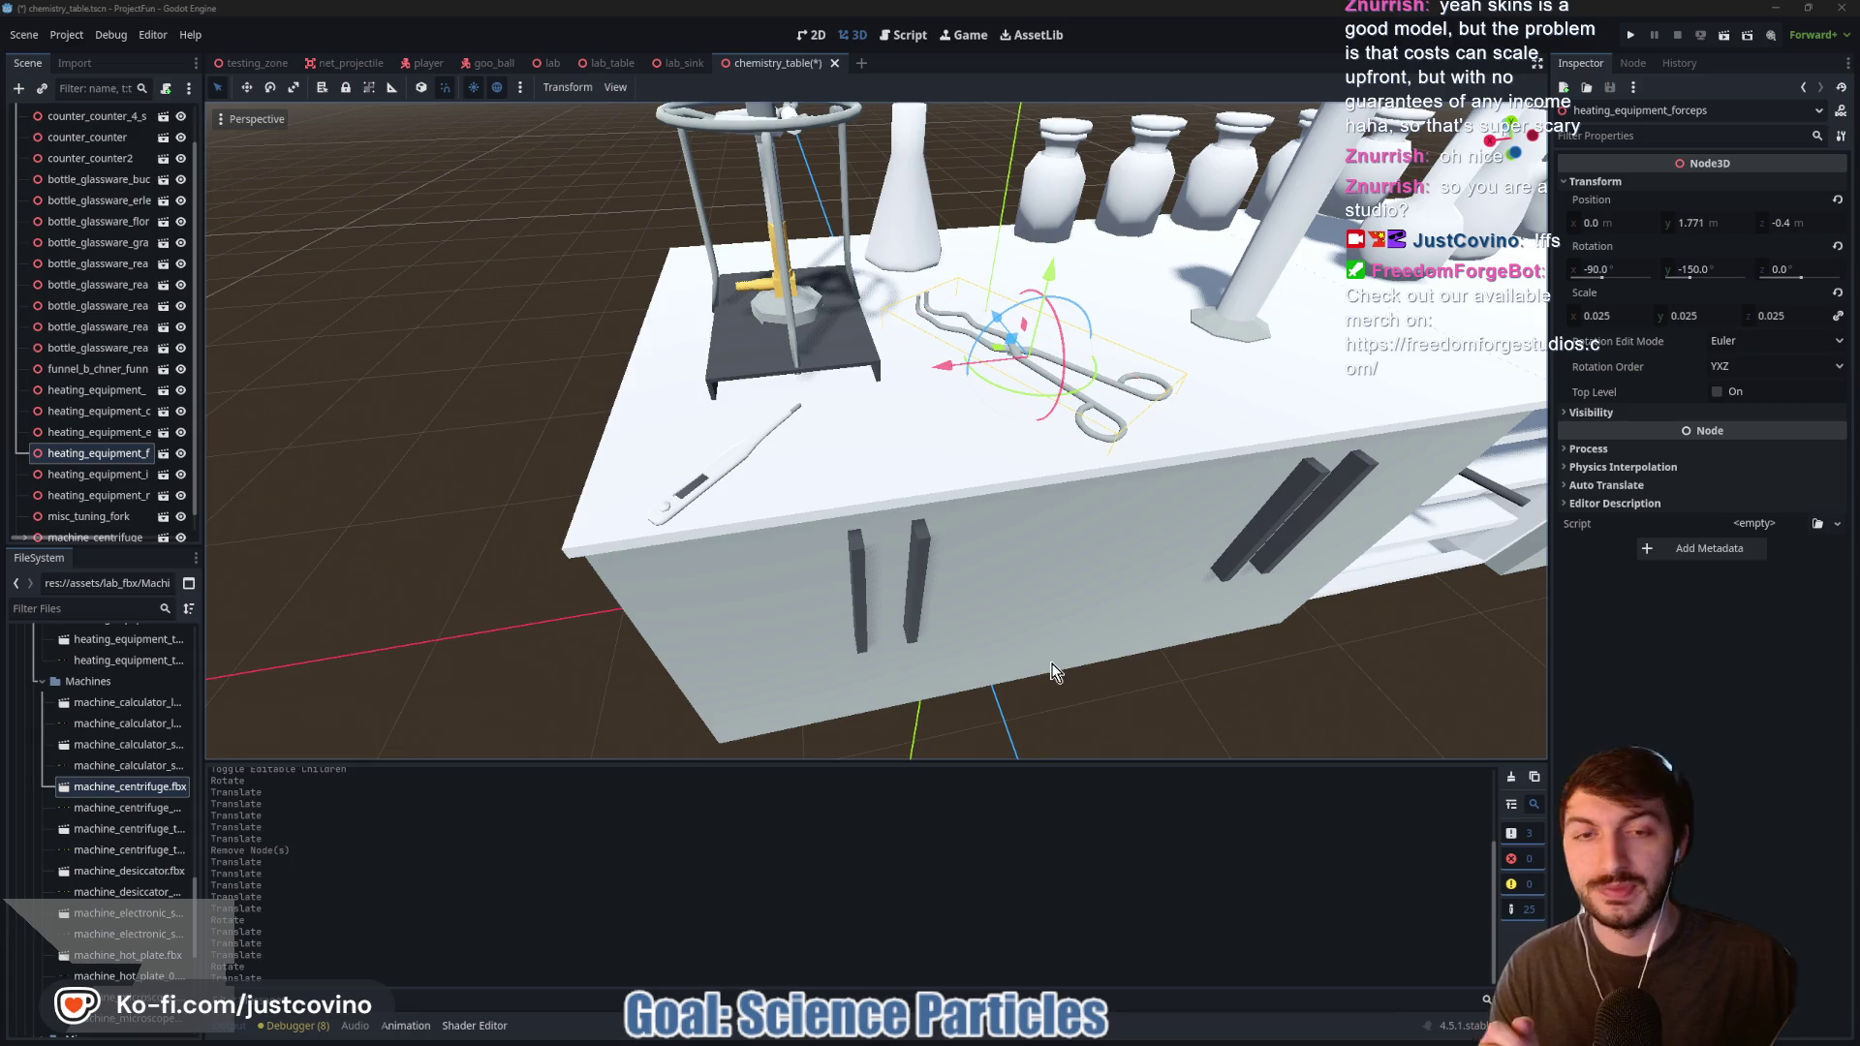
pyautogui.press('f')
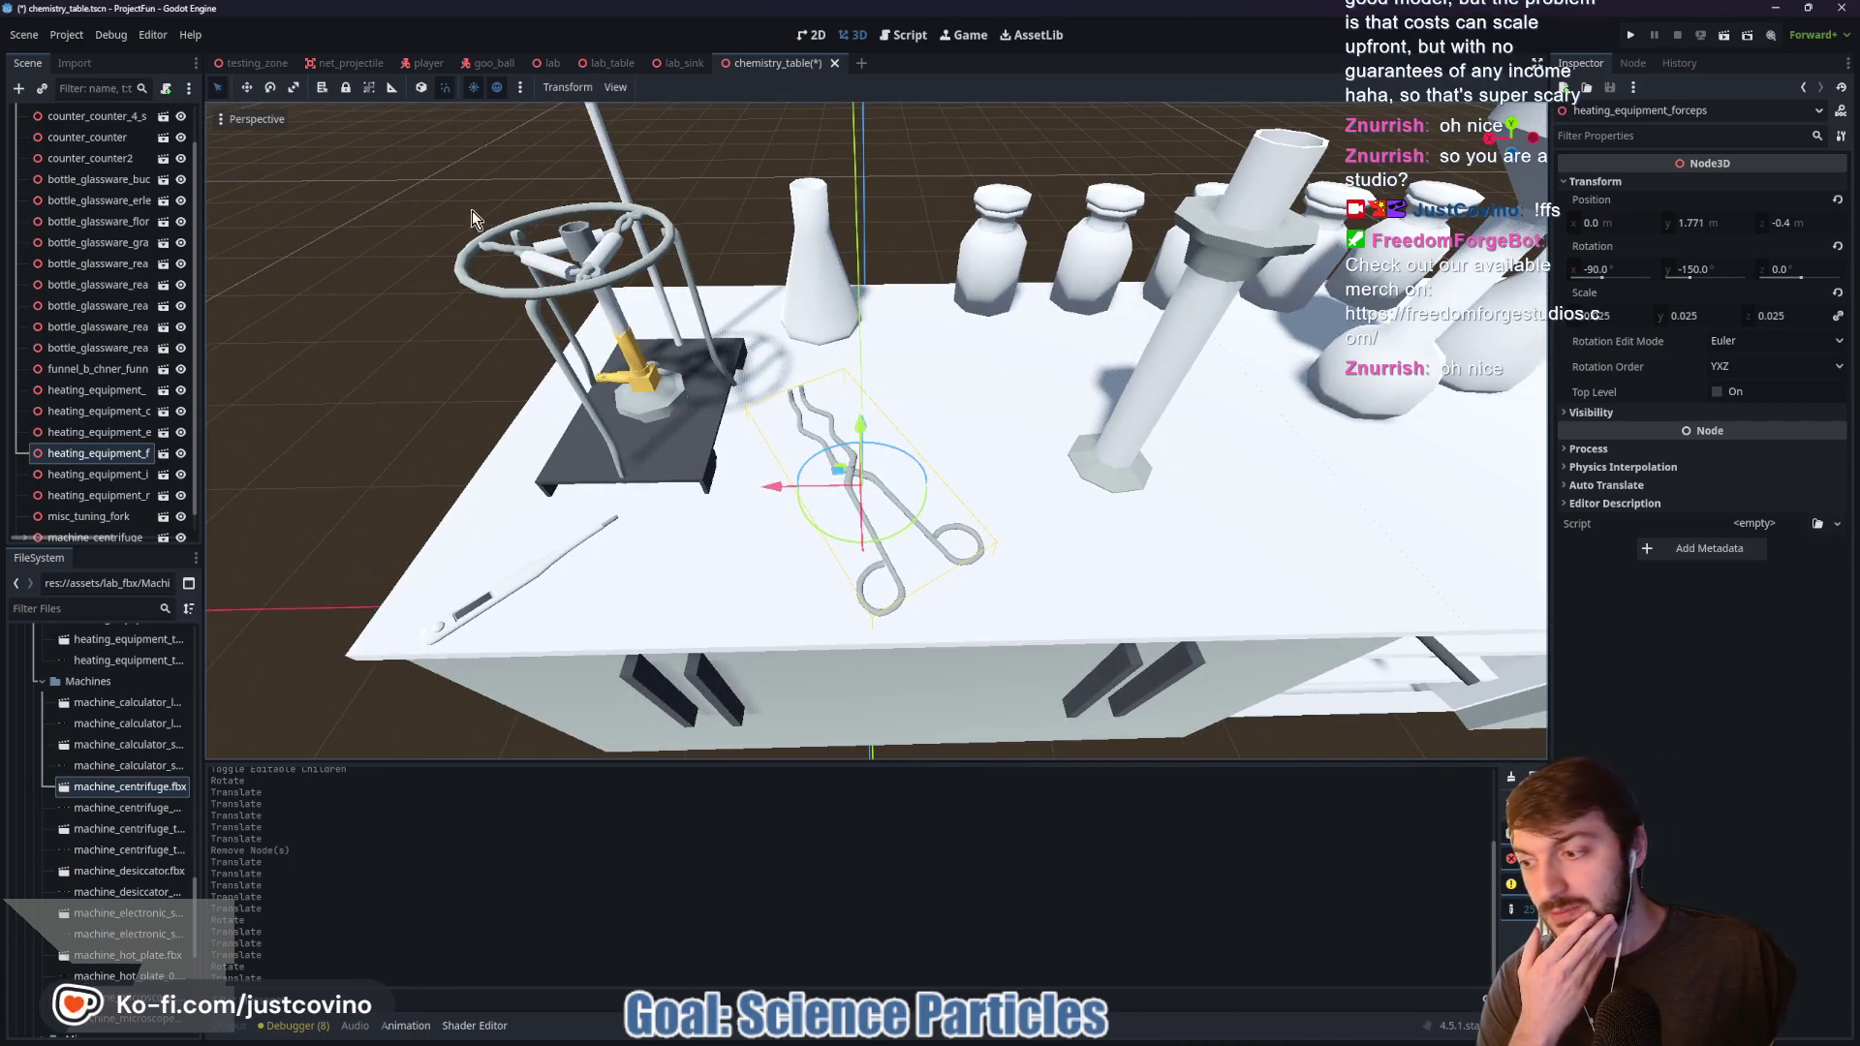
pyautogui.press('KP_8')
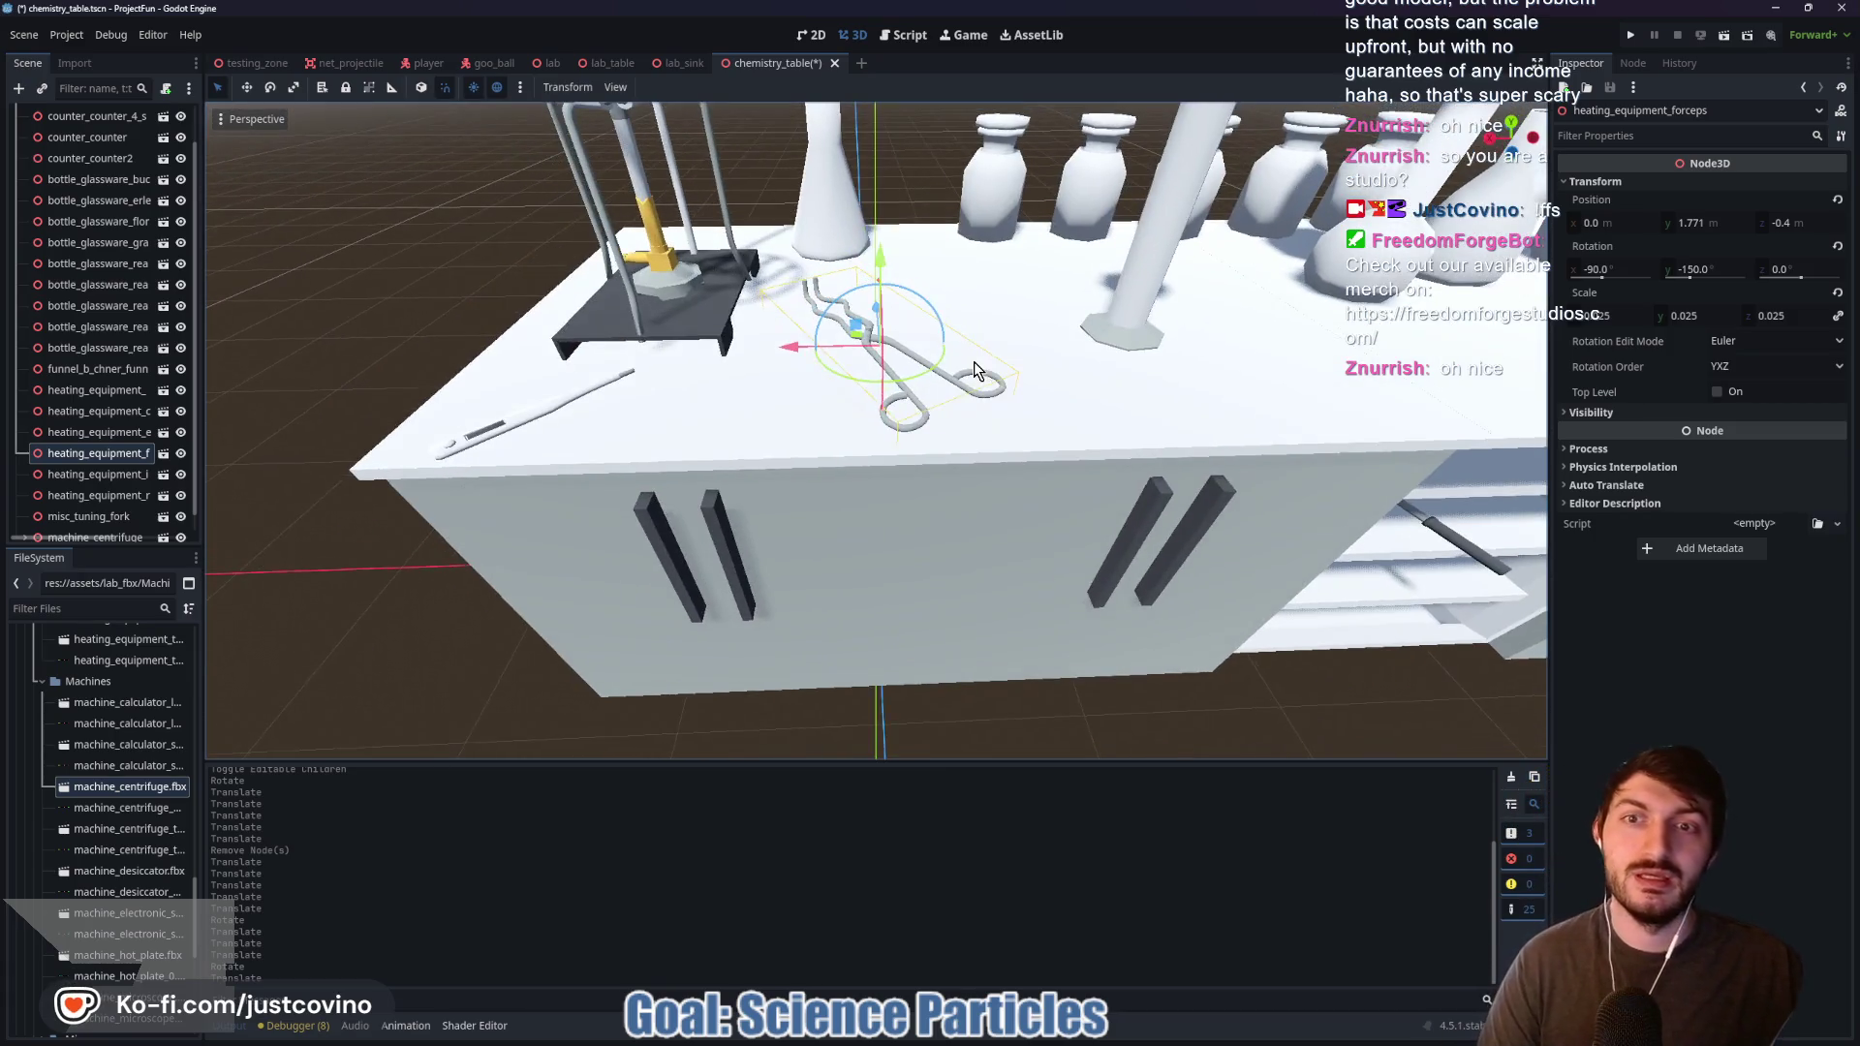
pyautogui.scroll(-5, 1010, 308)
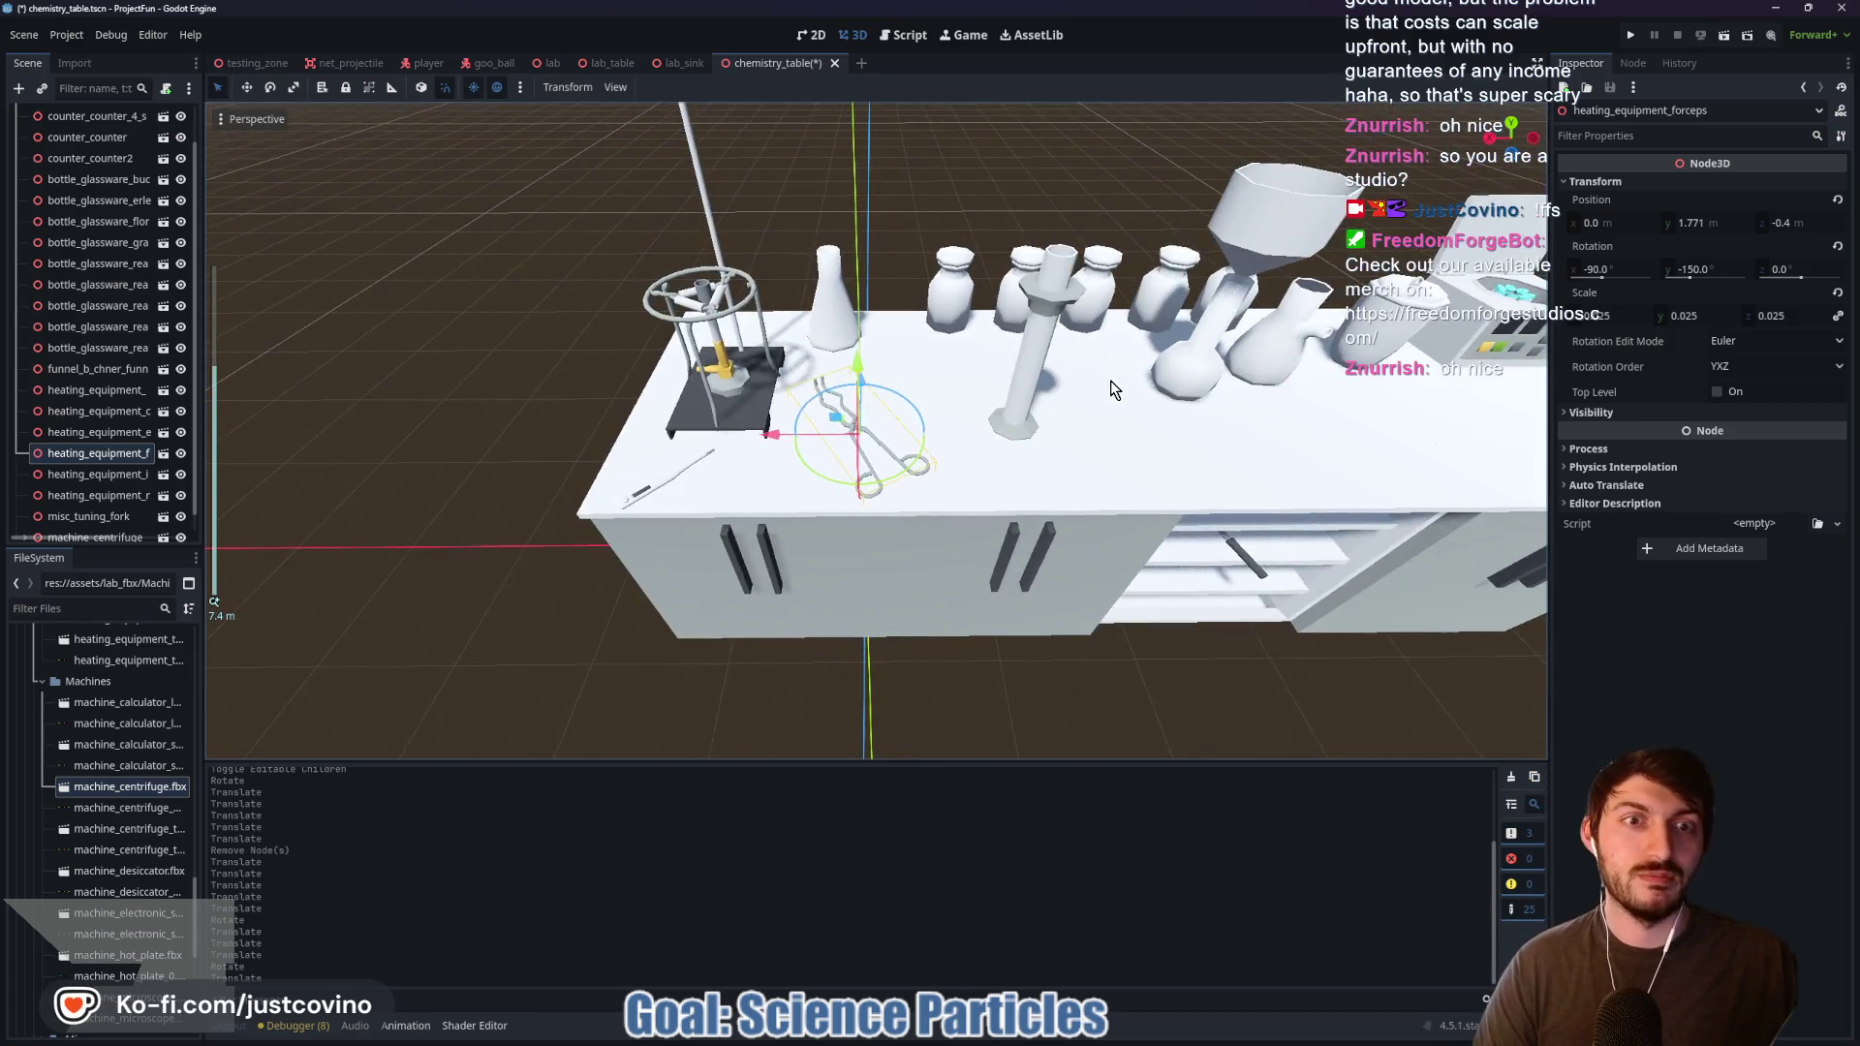
pyautogui.moveTo(1038, 380); pyautogui.dragTo(804, 373)
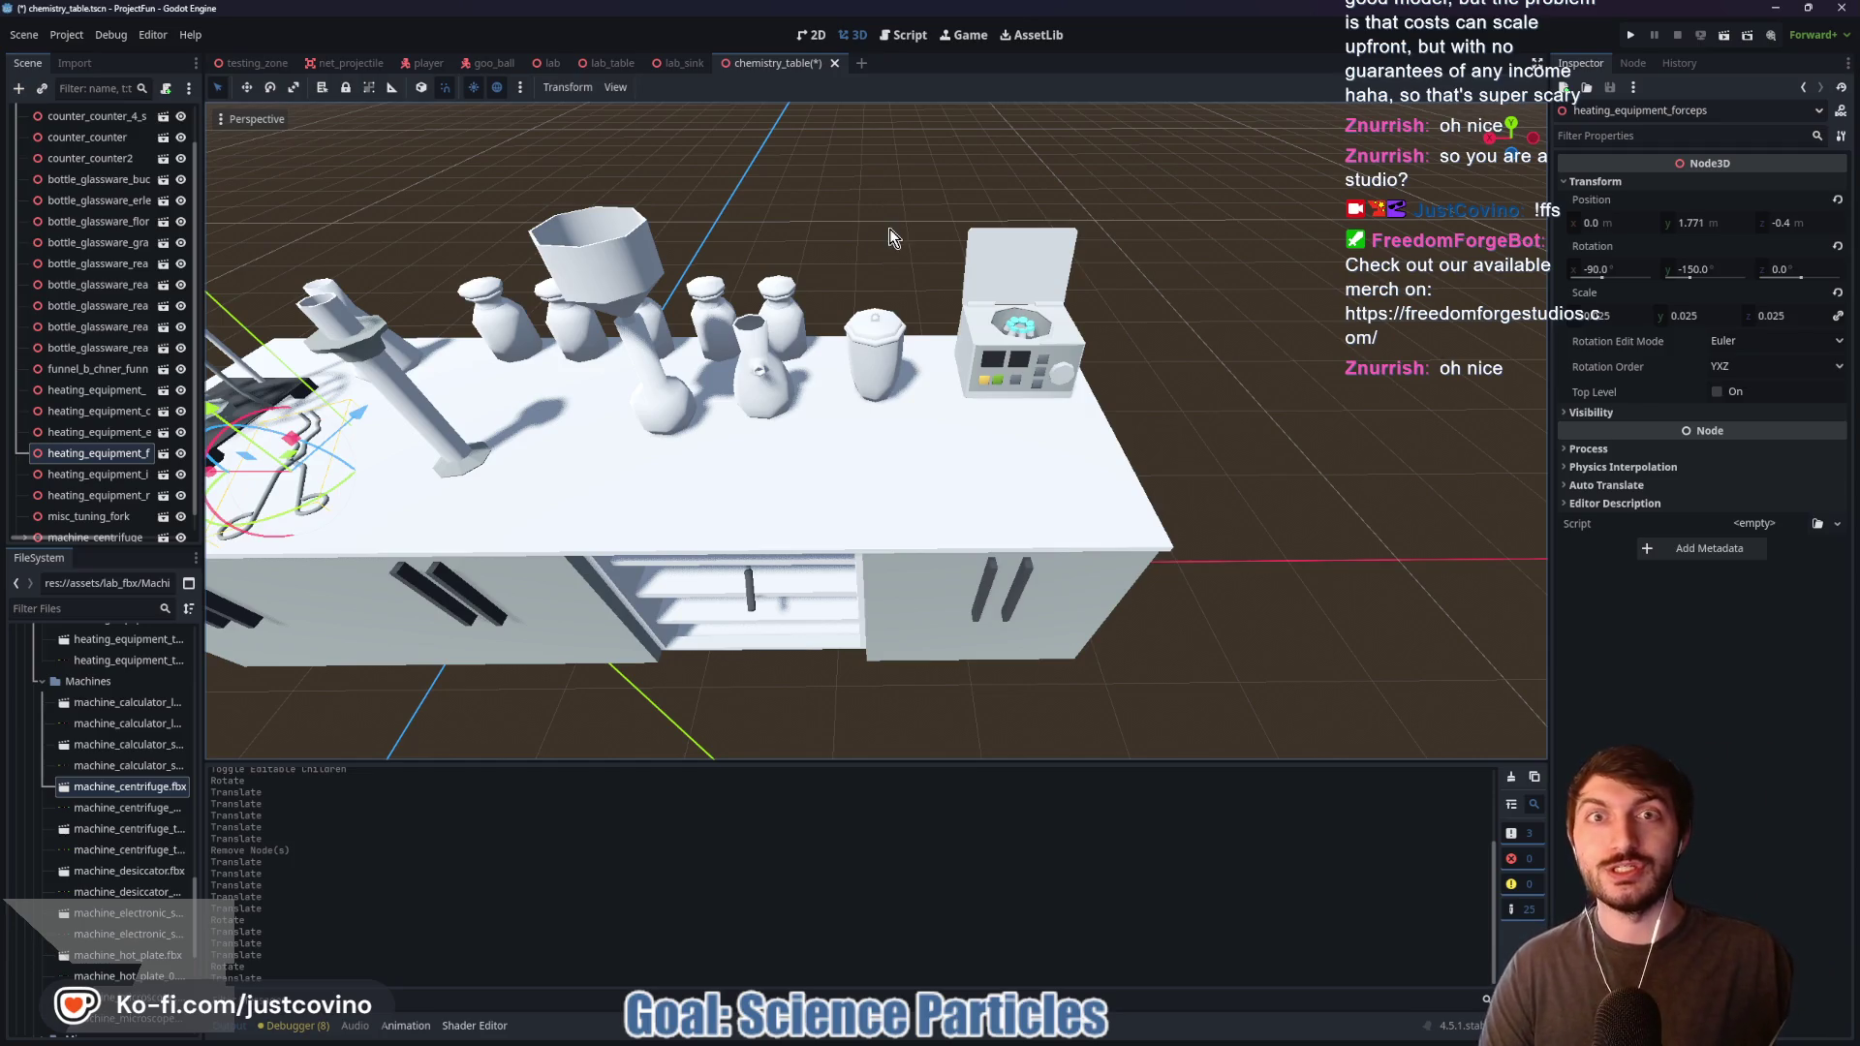
pyautogui.press('f')
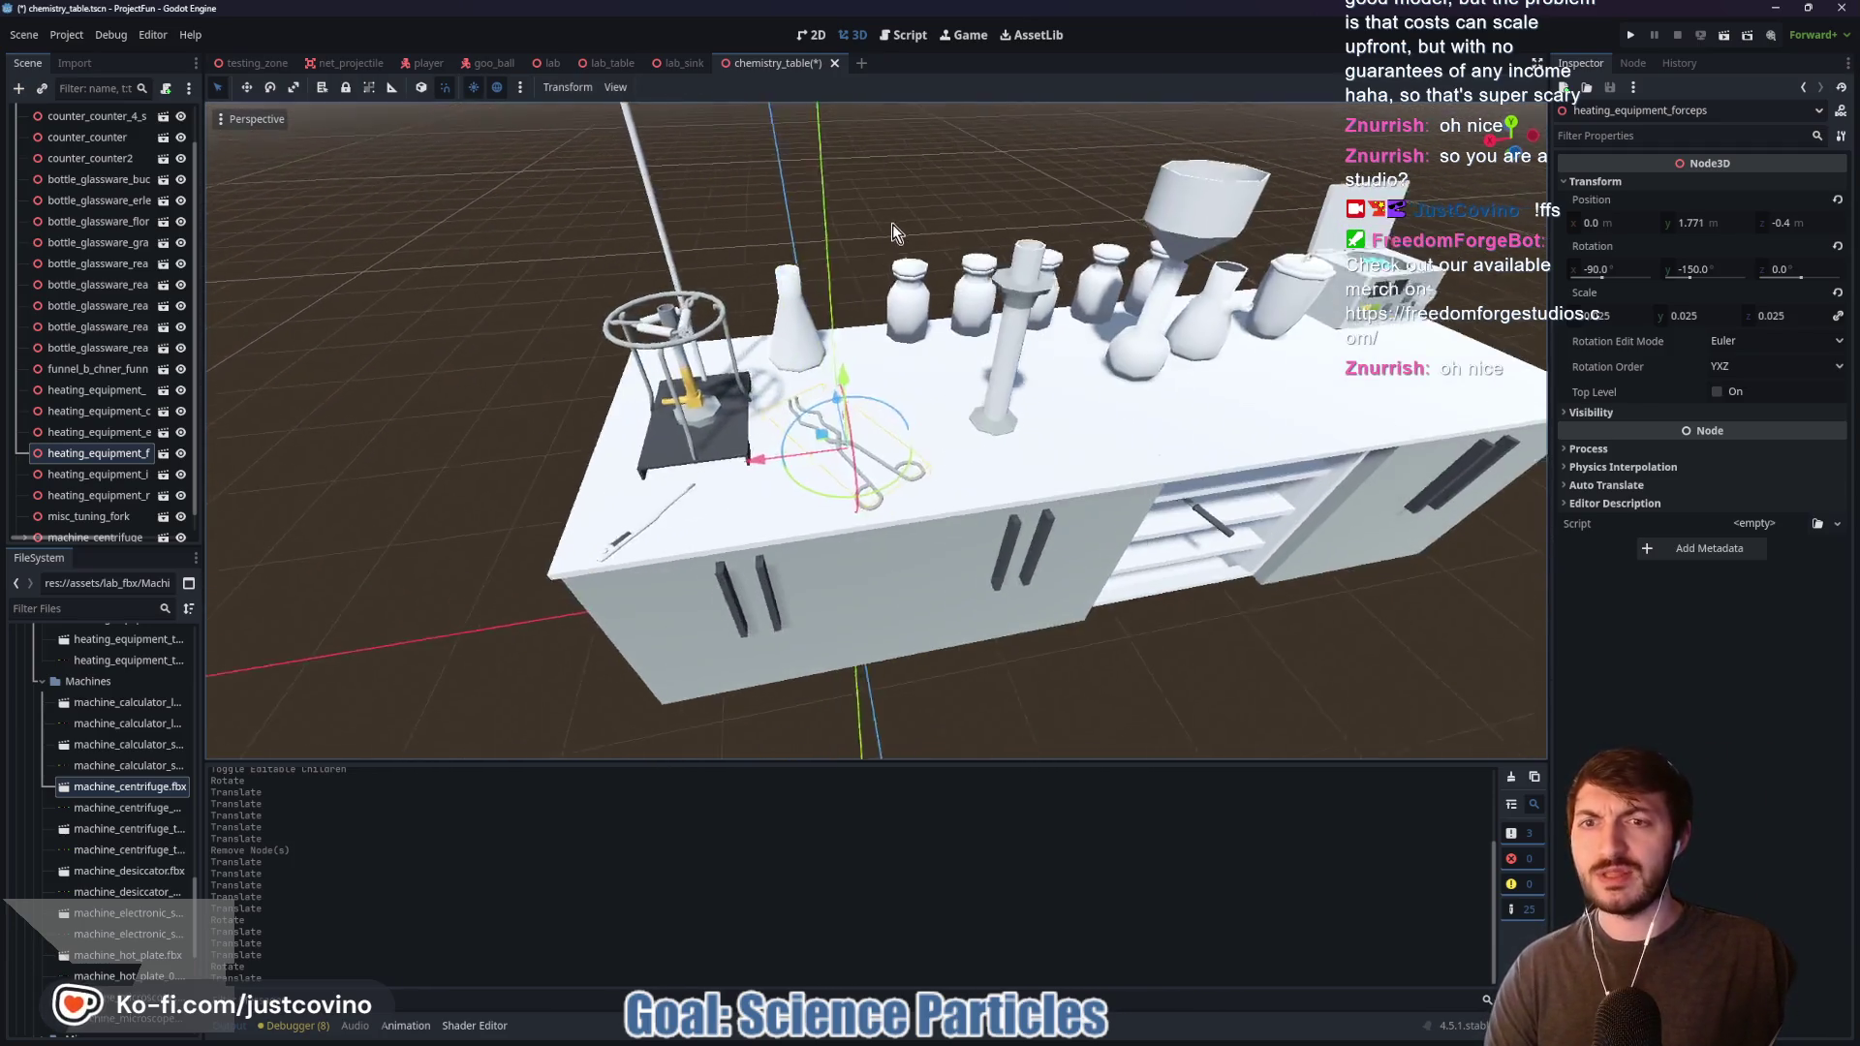
pyautogui.scroll(3, 898, 223)
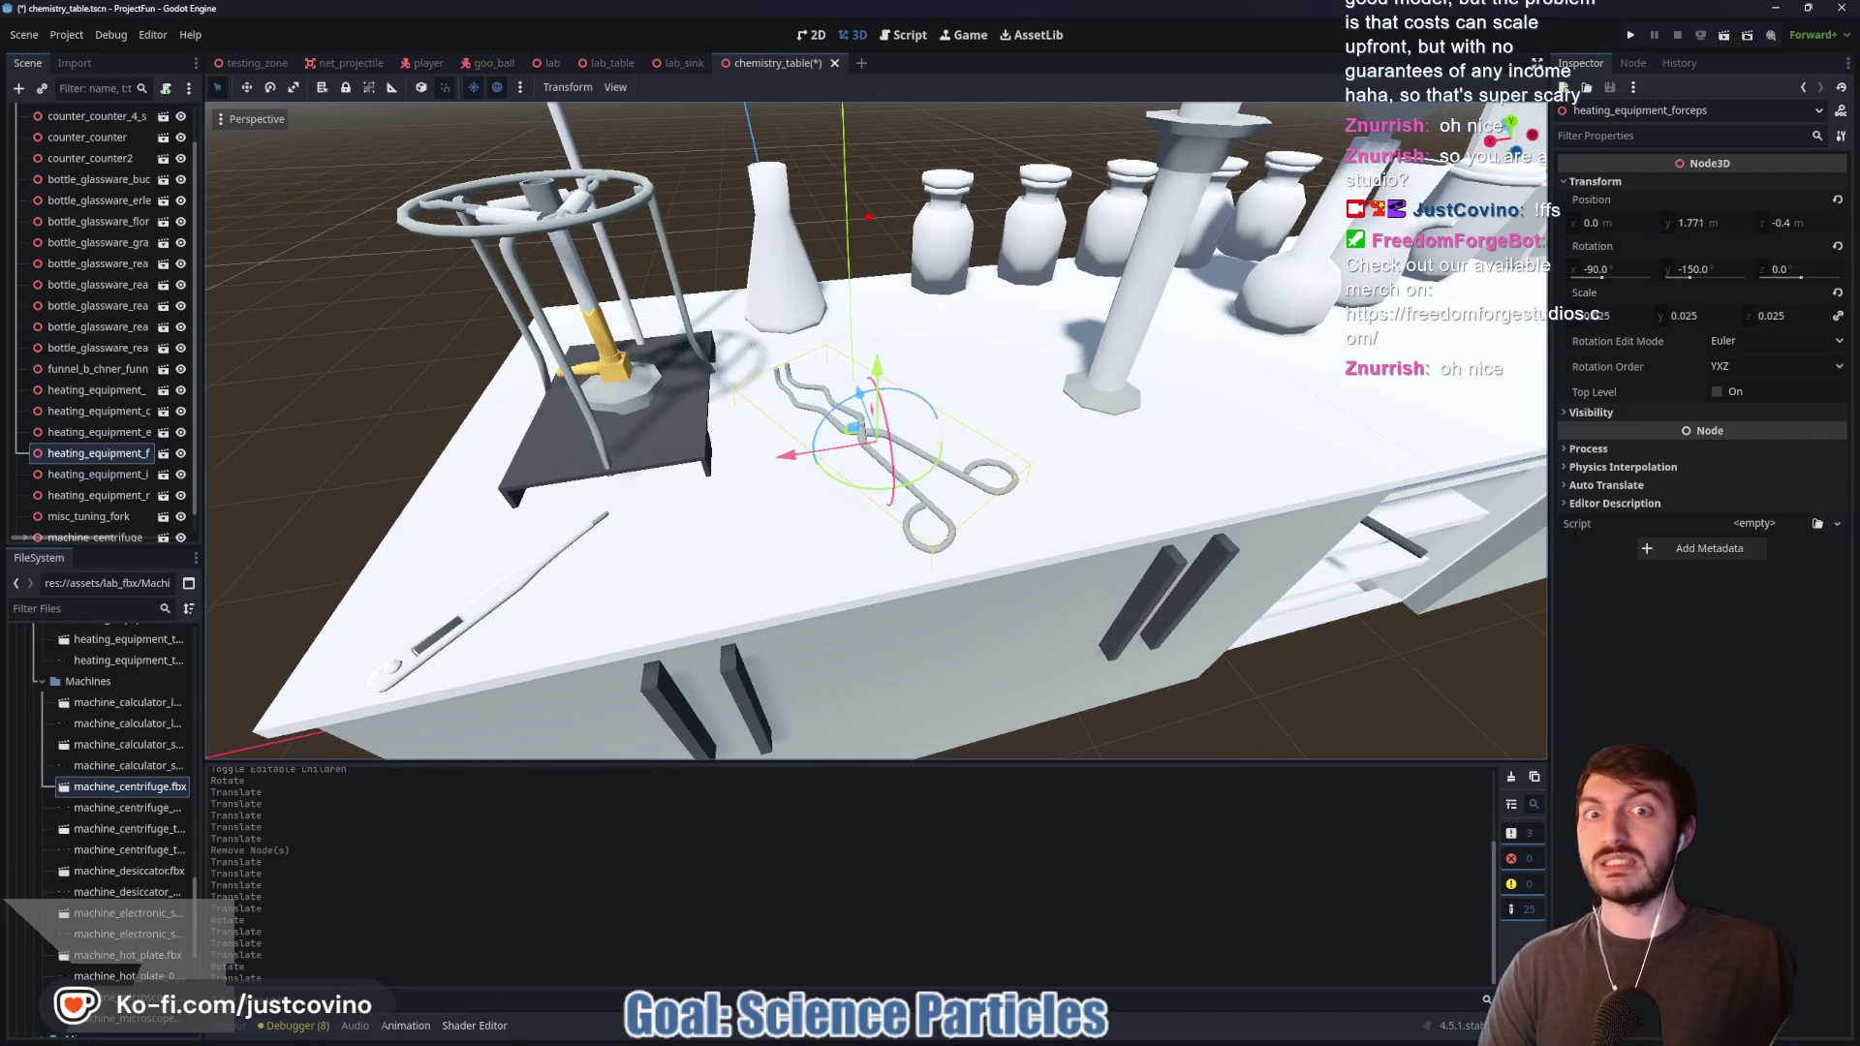
pyautogui.moveTo(869, 249)
pyautogui.mouseDown()
pyautogui.moveTo(869, 184)
pyautogui.moveTo(775, 233)
pyautogui.mouseUp()
# Step: Place the Erlenmeyer flask at X 0.0, Y 1.9, Z 0.625 beside the burner stand
pyautogui.click(666, 475)
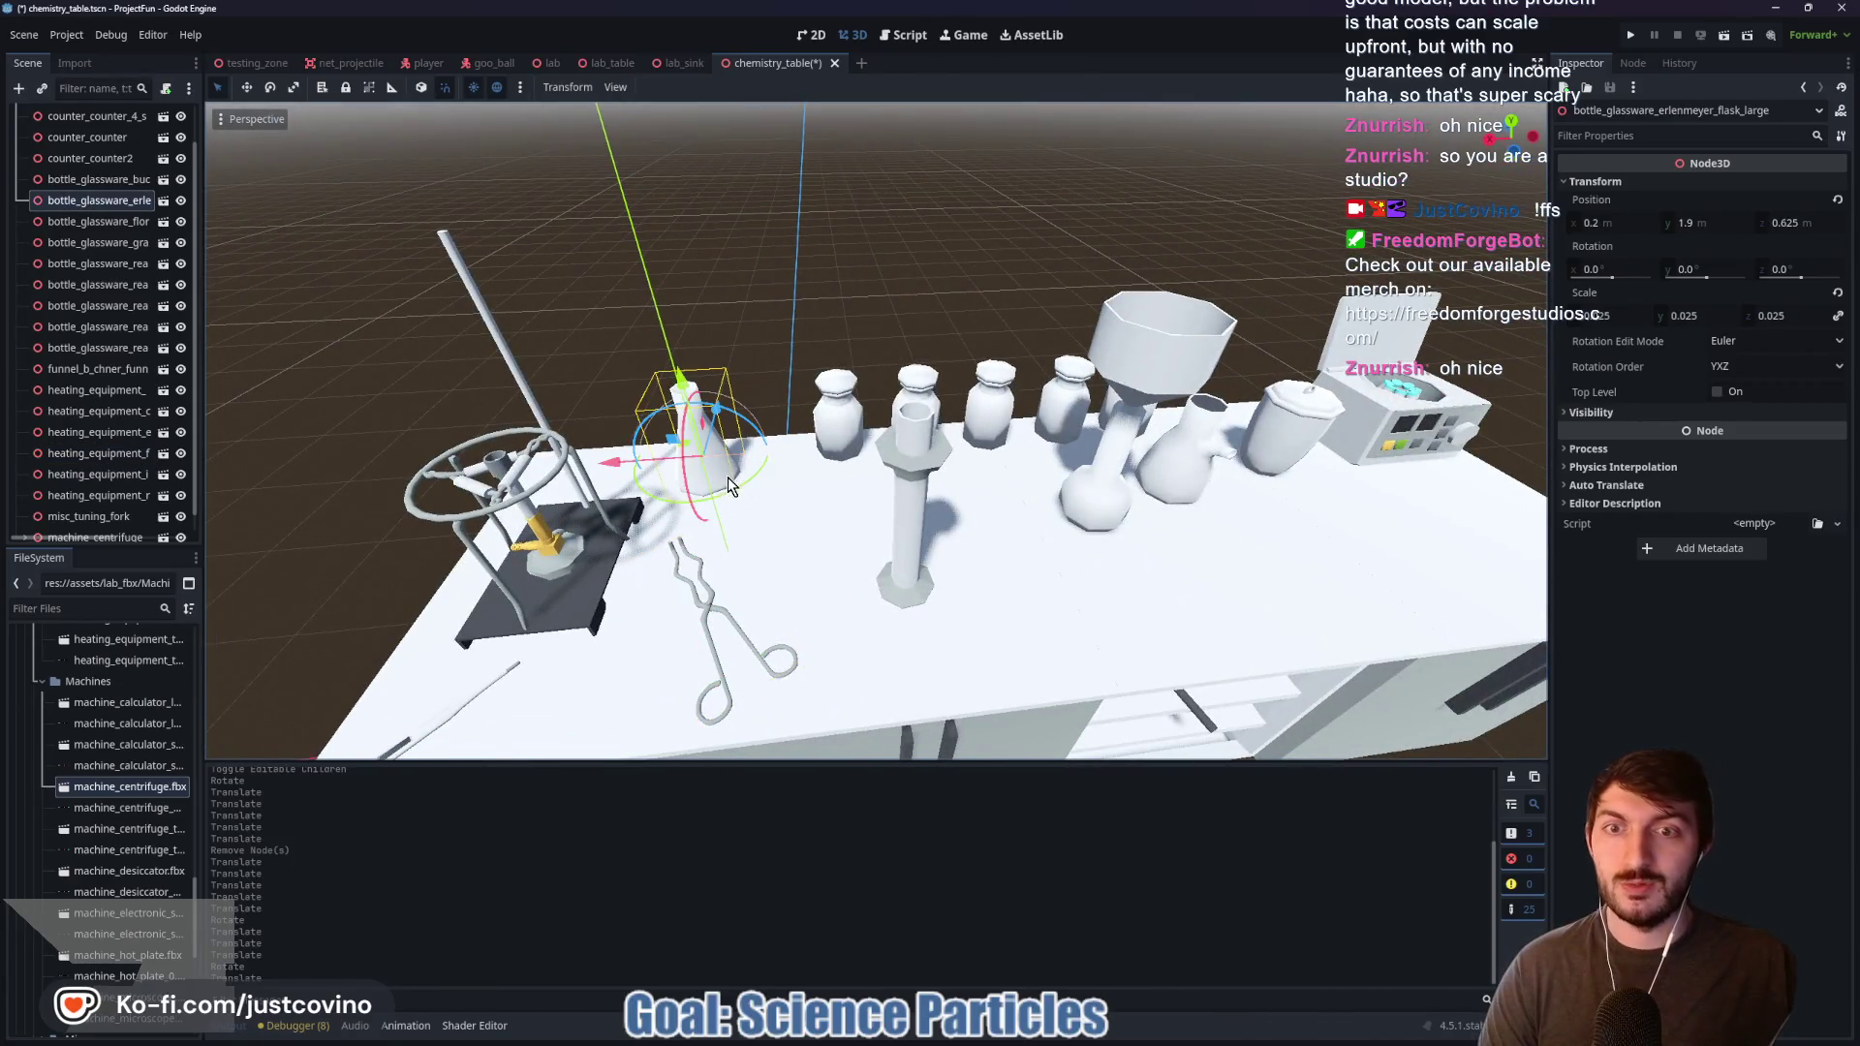
pyautogui.moveTo(666, 475); pyautogui.dragTo(653, 457)
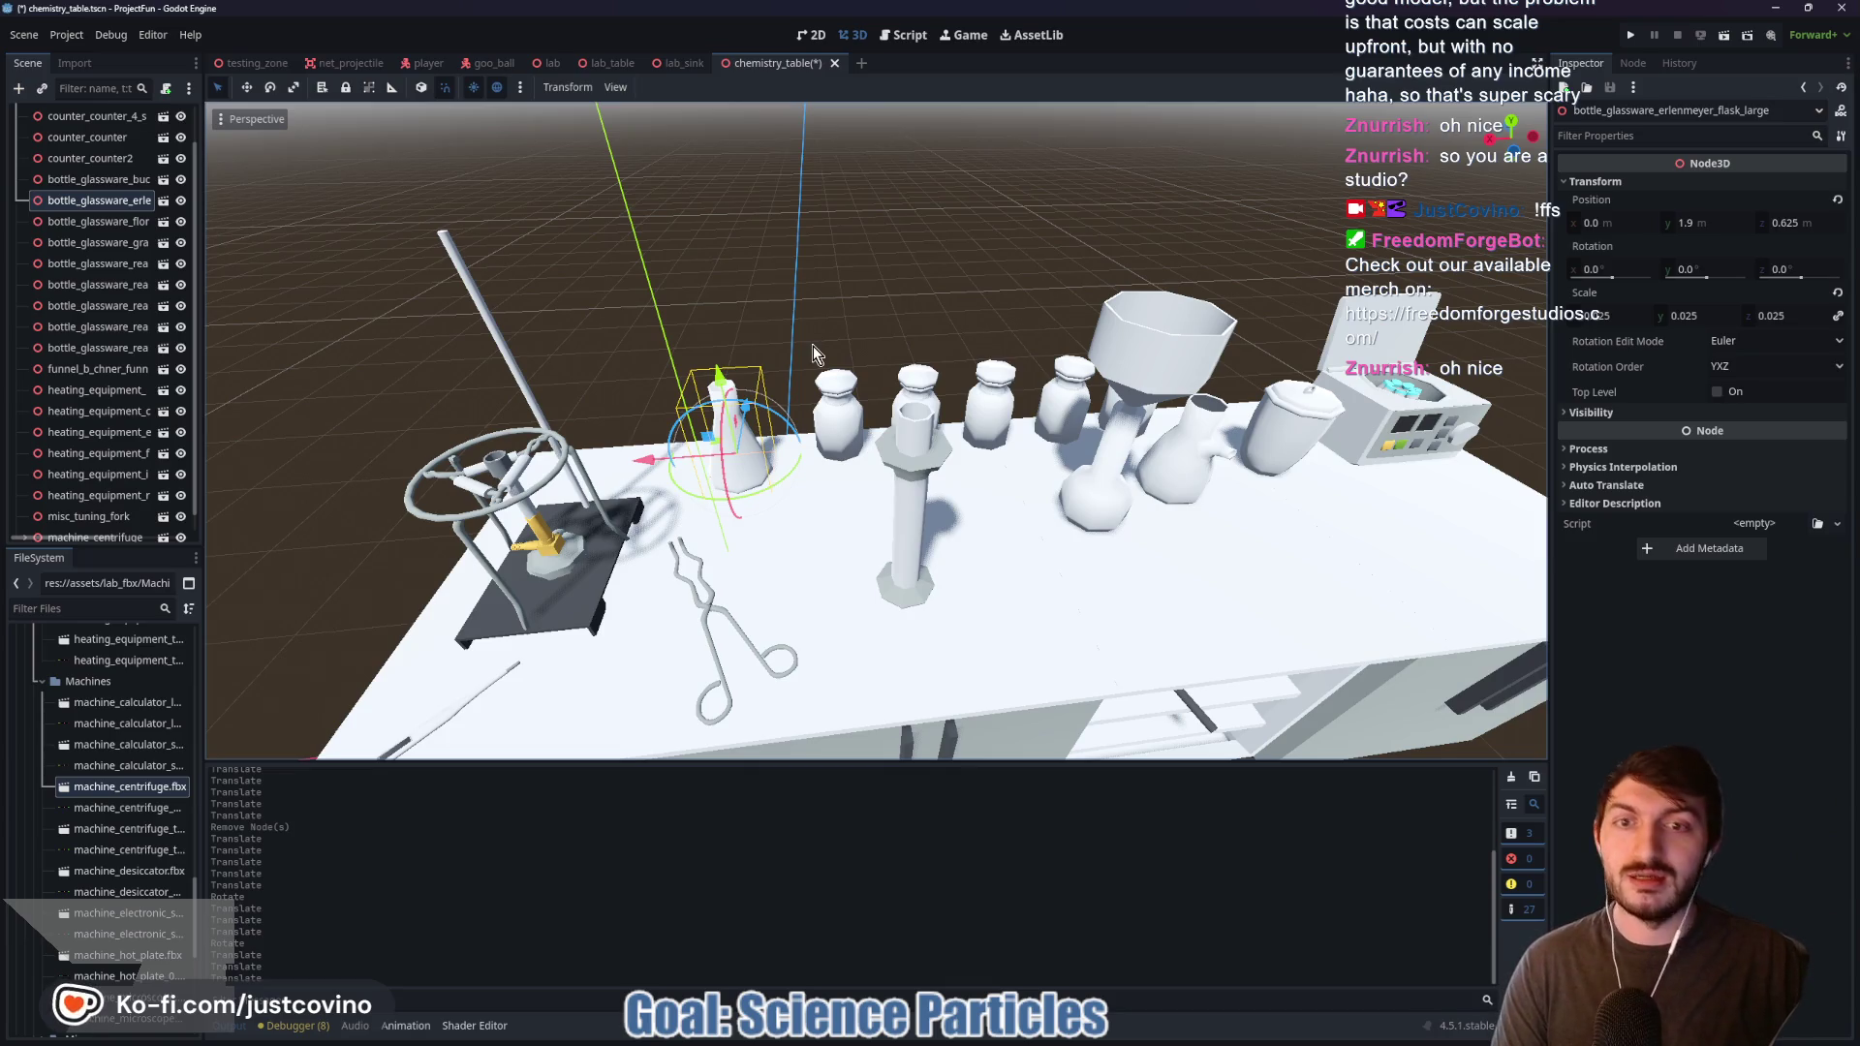
pyautogui.moveTo(945, 279)
pyautogui.mouseDown()
pyautogui.moveTo(823, 291)
pyautogui.moveTo(941, 263)
pyautogui.mouseUp()
# Step: Save chemistry_table.tscn and orbit to inspect the table's cabinets and left end
pyautogui.hotkey('ctrl', 's')
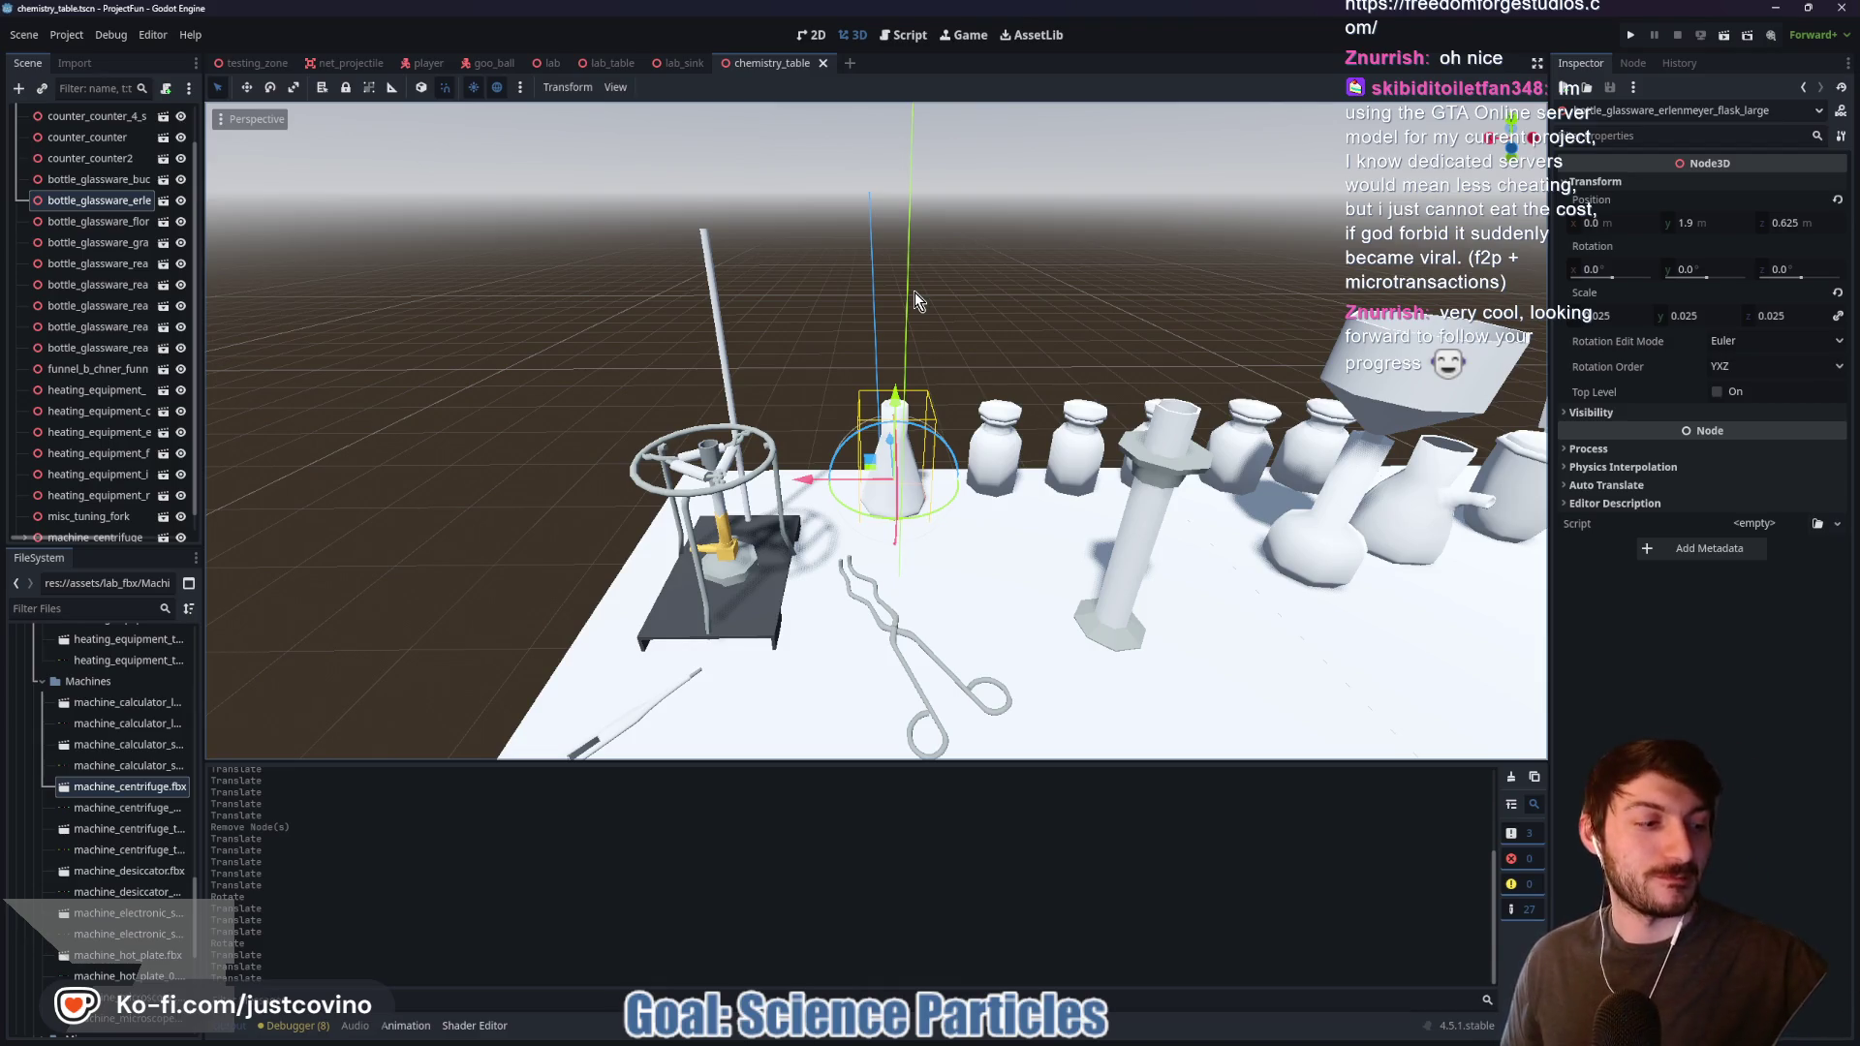
pyautogui.moveTo(891, 296)
pyautogui.mouseDown()
pyautogui.moveTo(813, 339)
pyautogui.moveTo(1025, 300)
pyautogui.mouseUp()
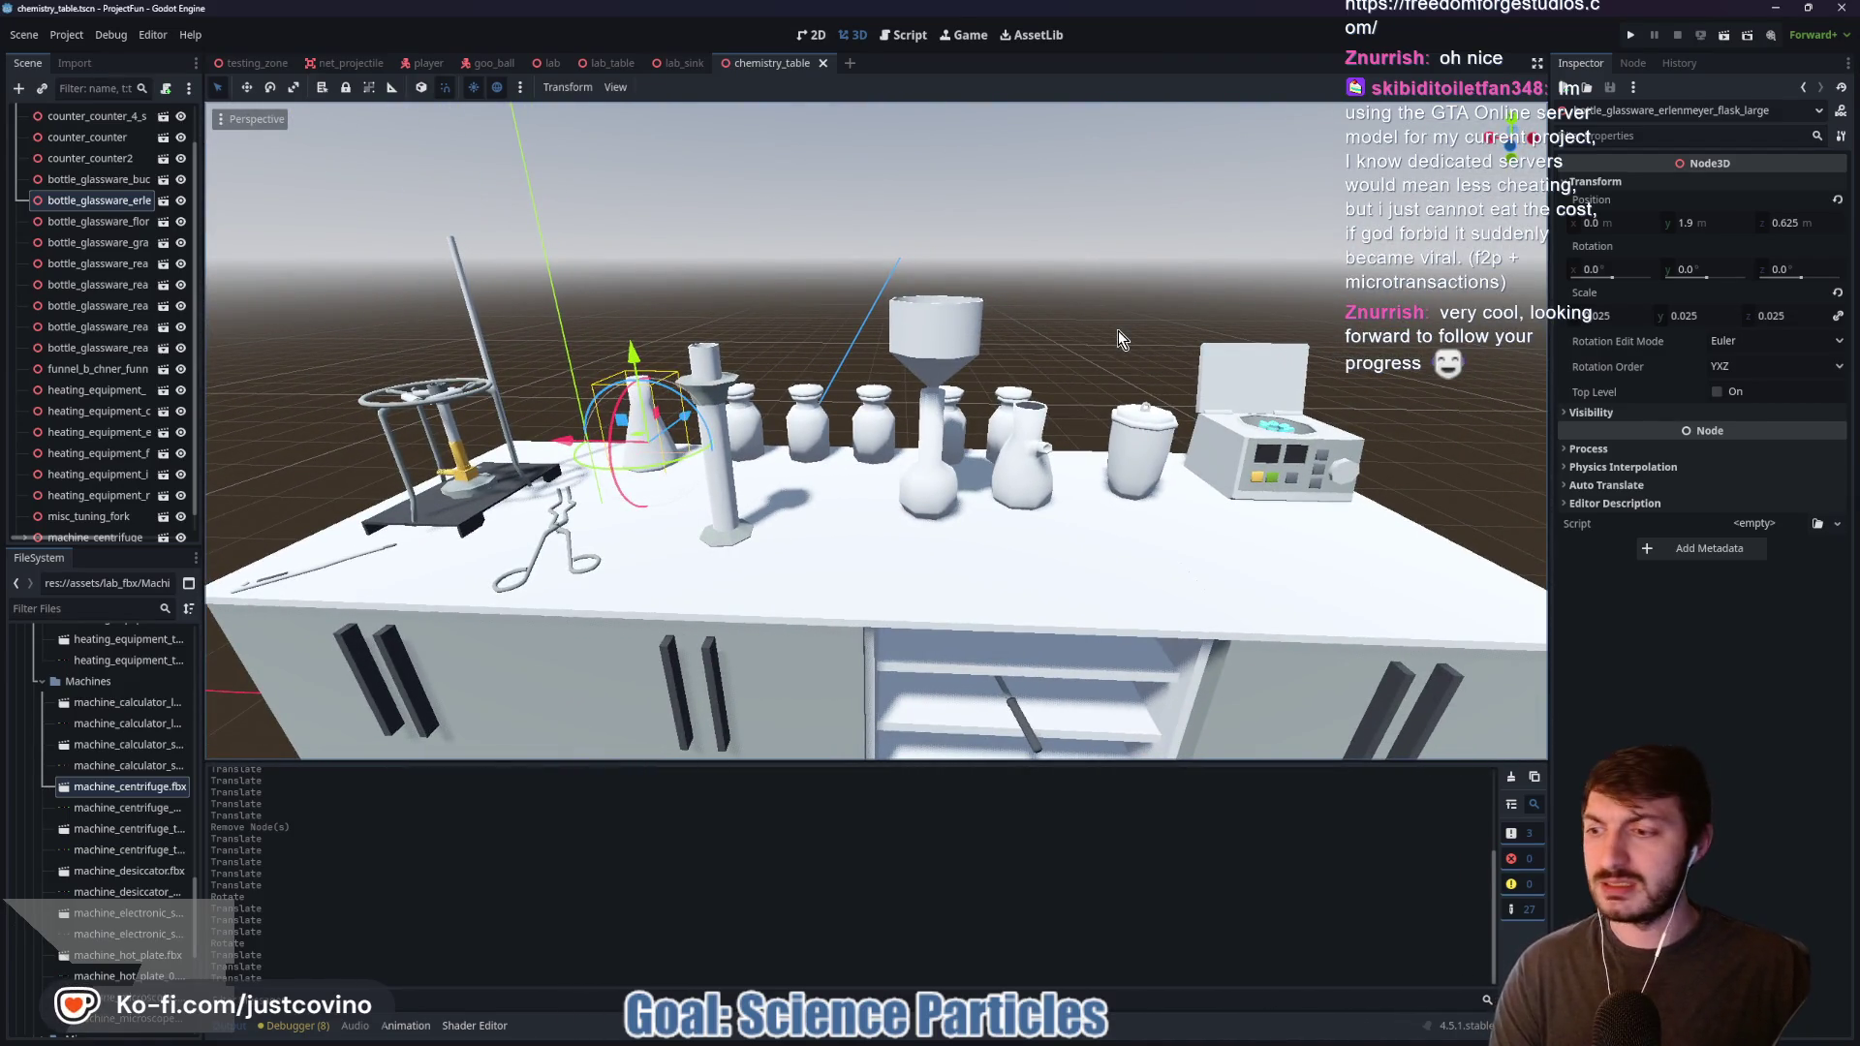
pyautogui.moveTo(1118, 336); pyautogui.dragTo(1056, 328)
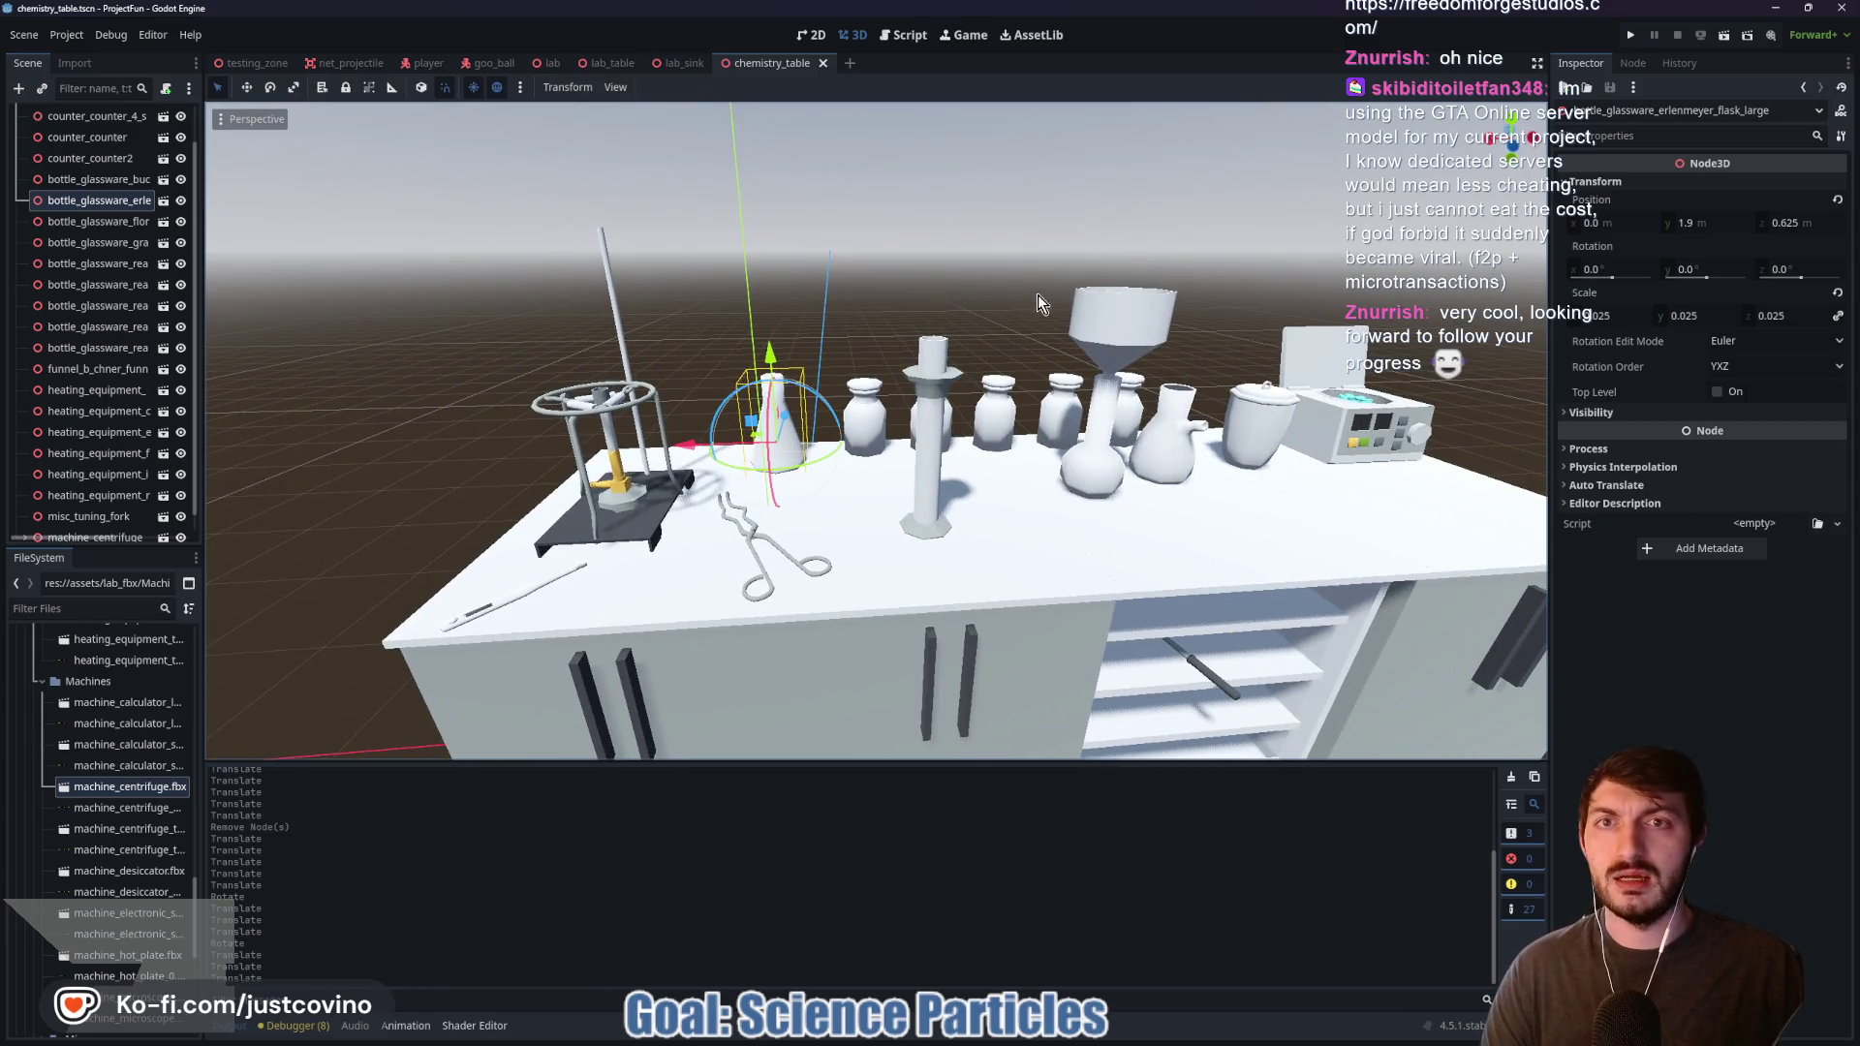
# Step: Bring up the main lab scene
pyautogui.scroll(-5, 982, 207)
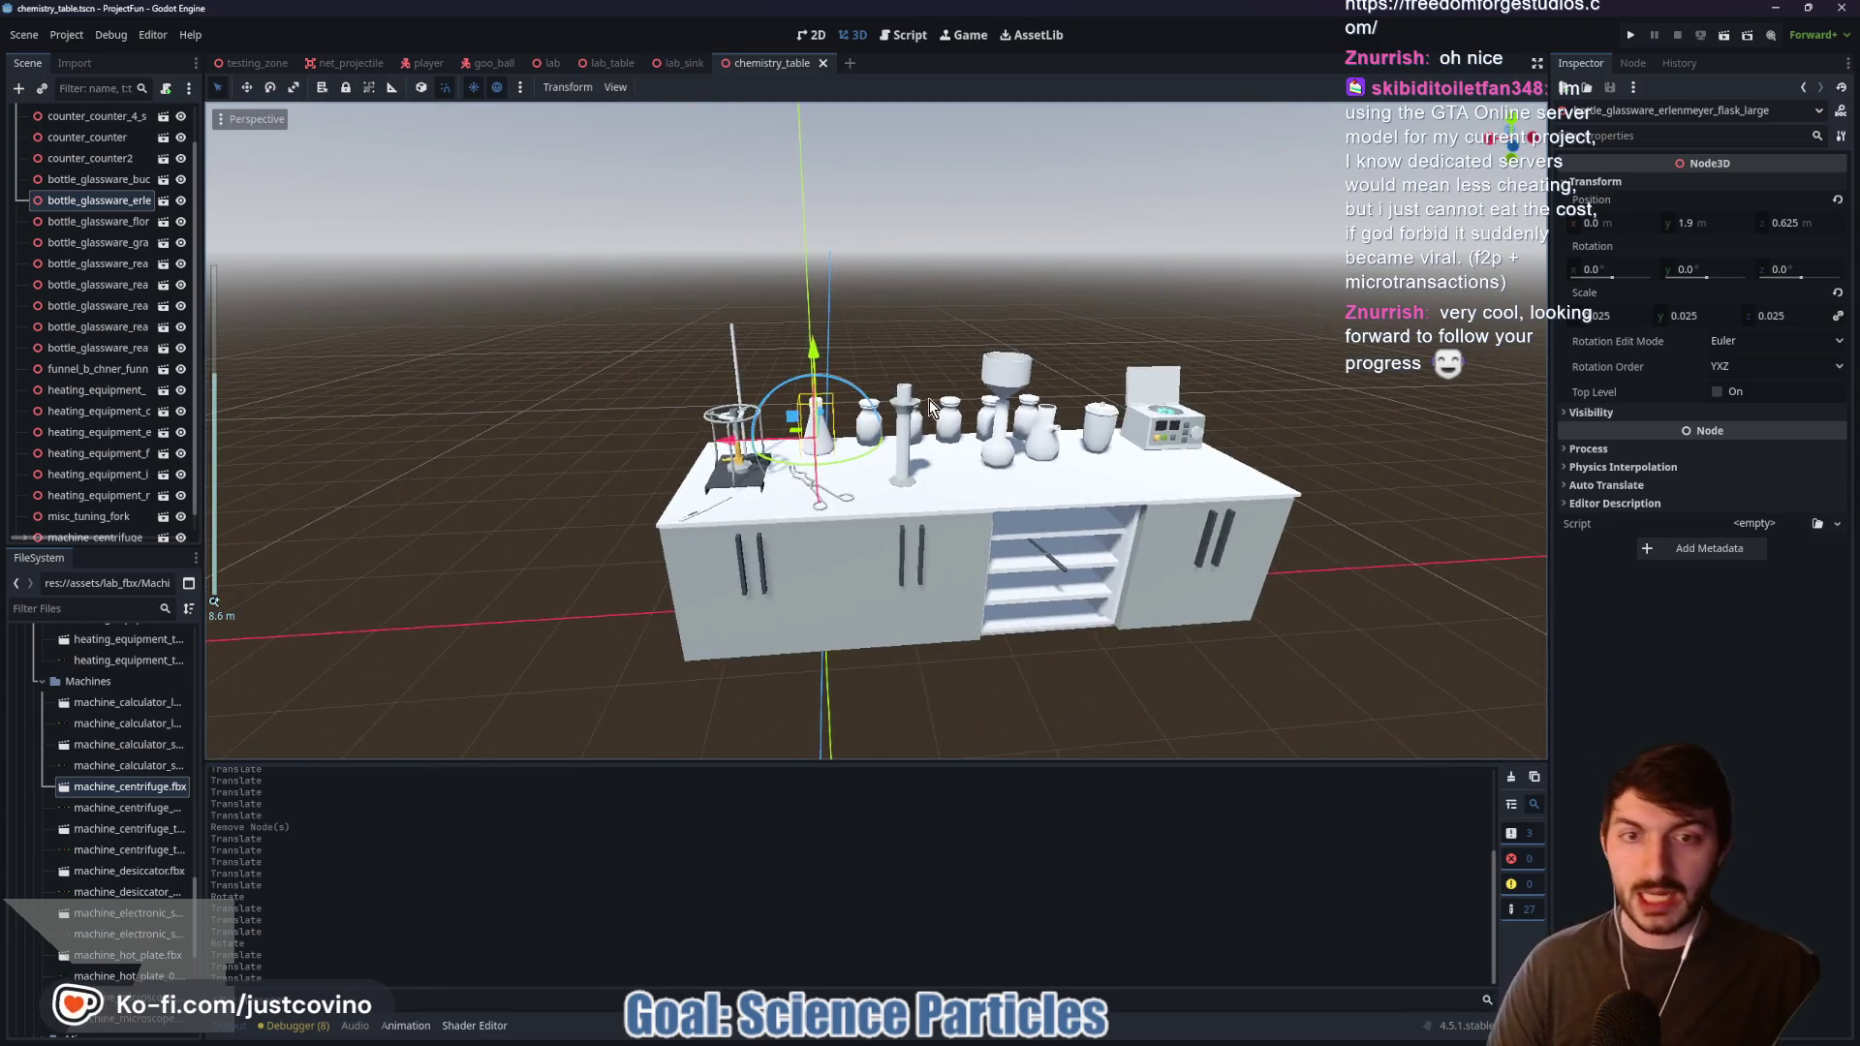
pyautogui.scroll(2, 928, 399)
pyautogui.click(554, 63)
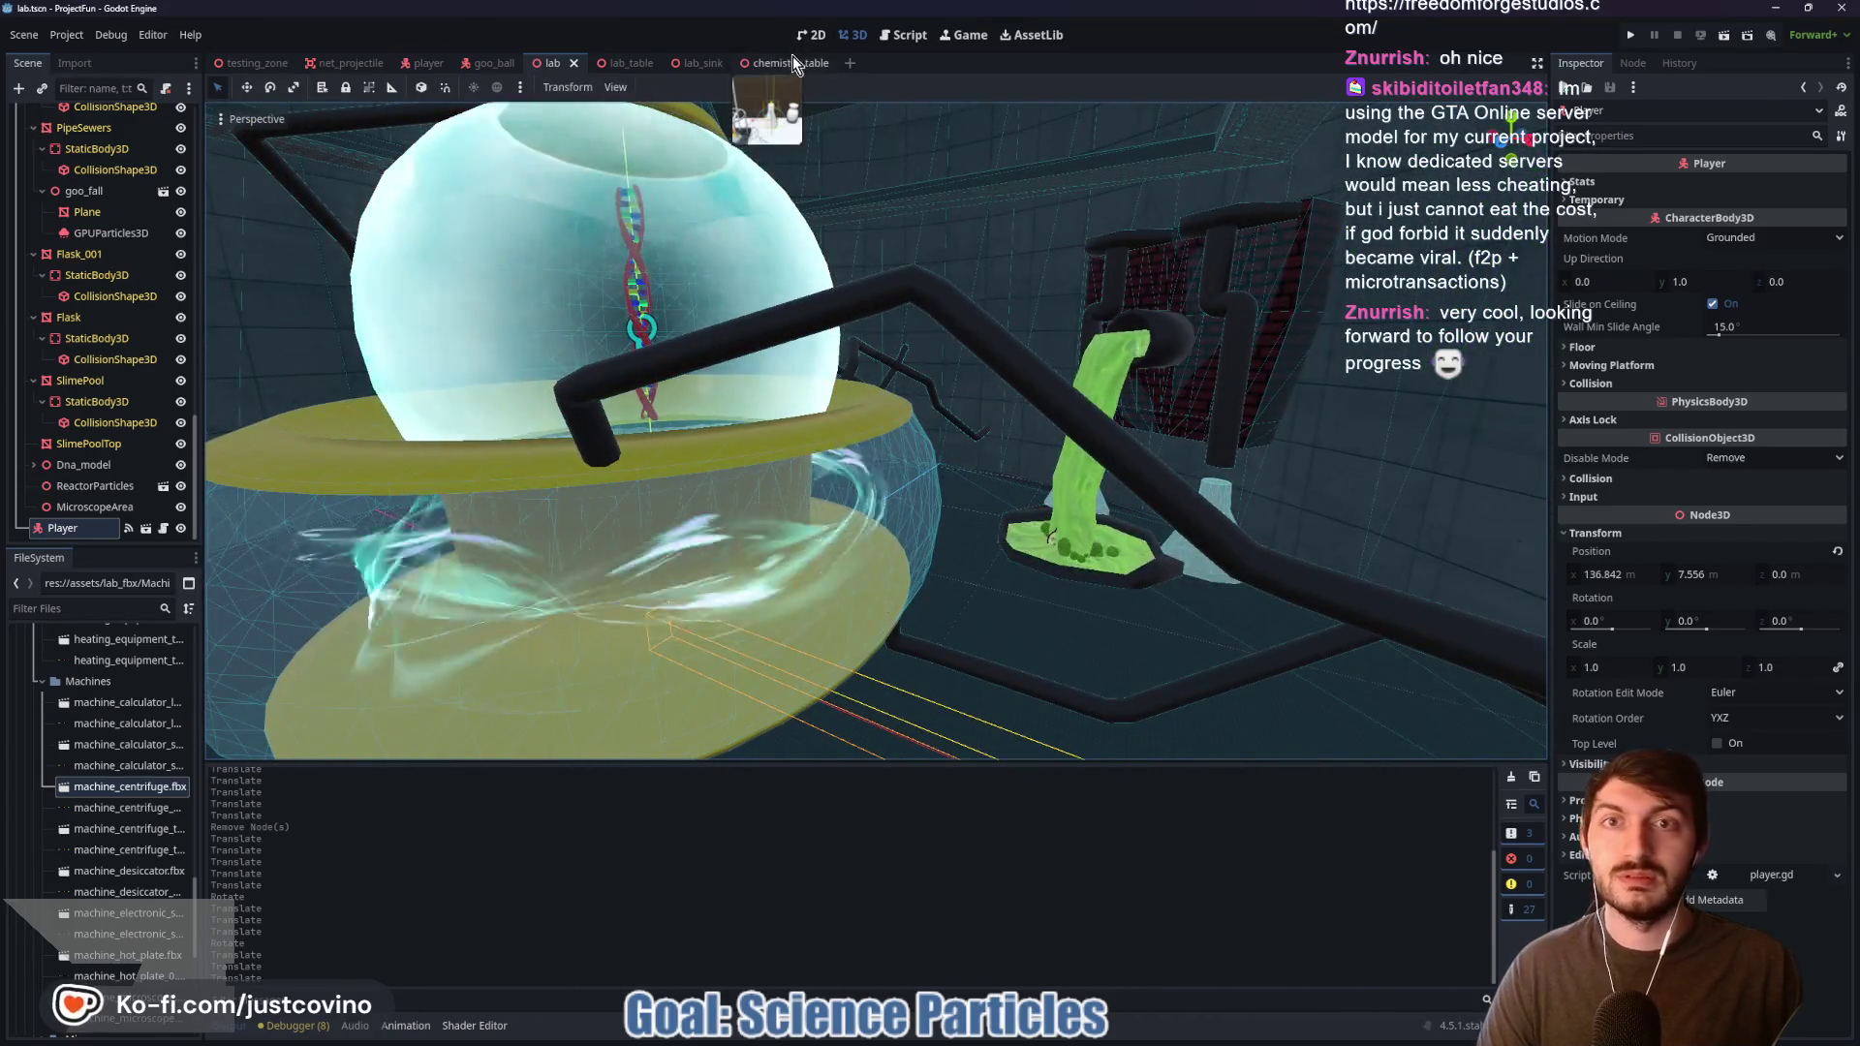
# Step: In the chemistry table scene, shift the white crucible jar slightly along X
pyautogui.click(789, 61)
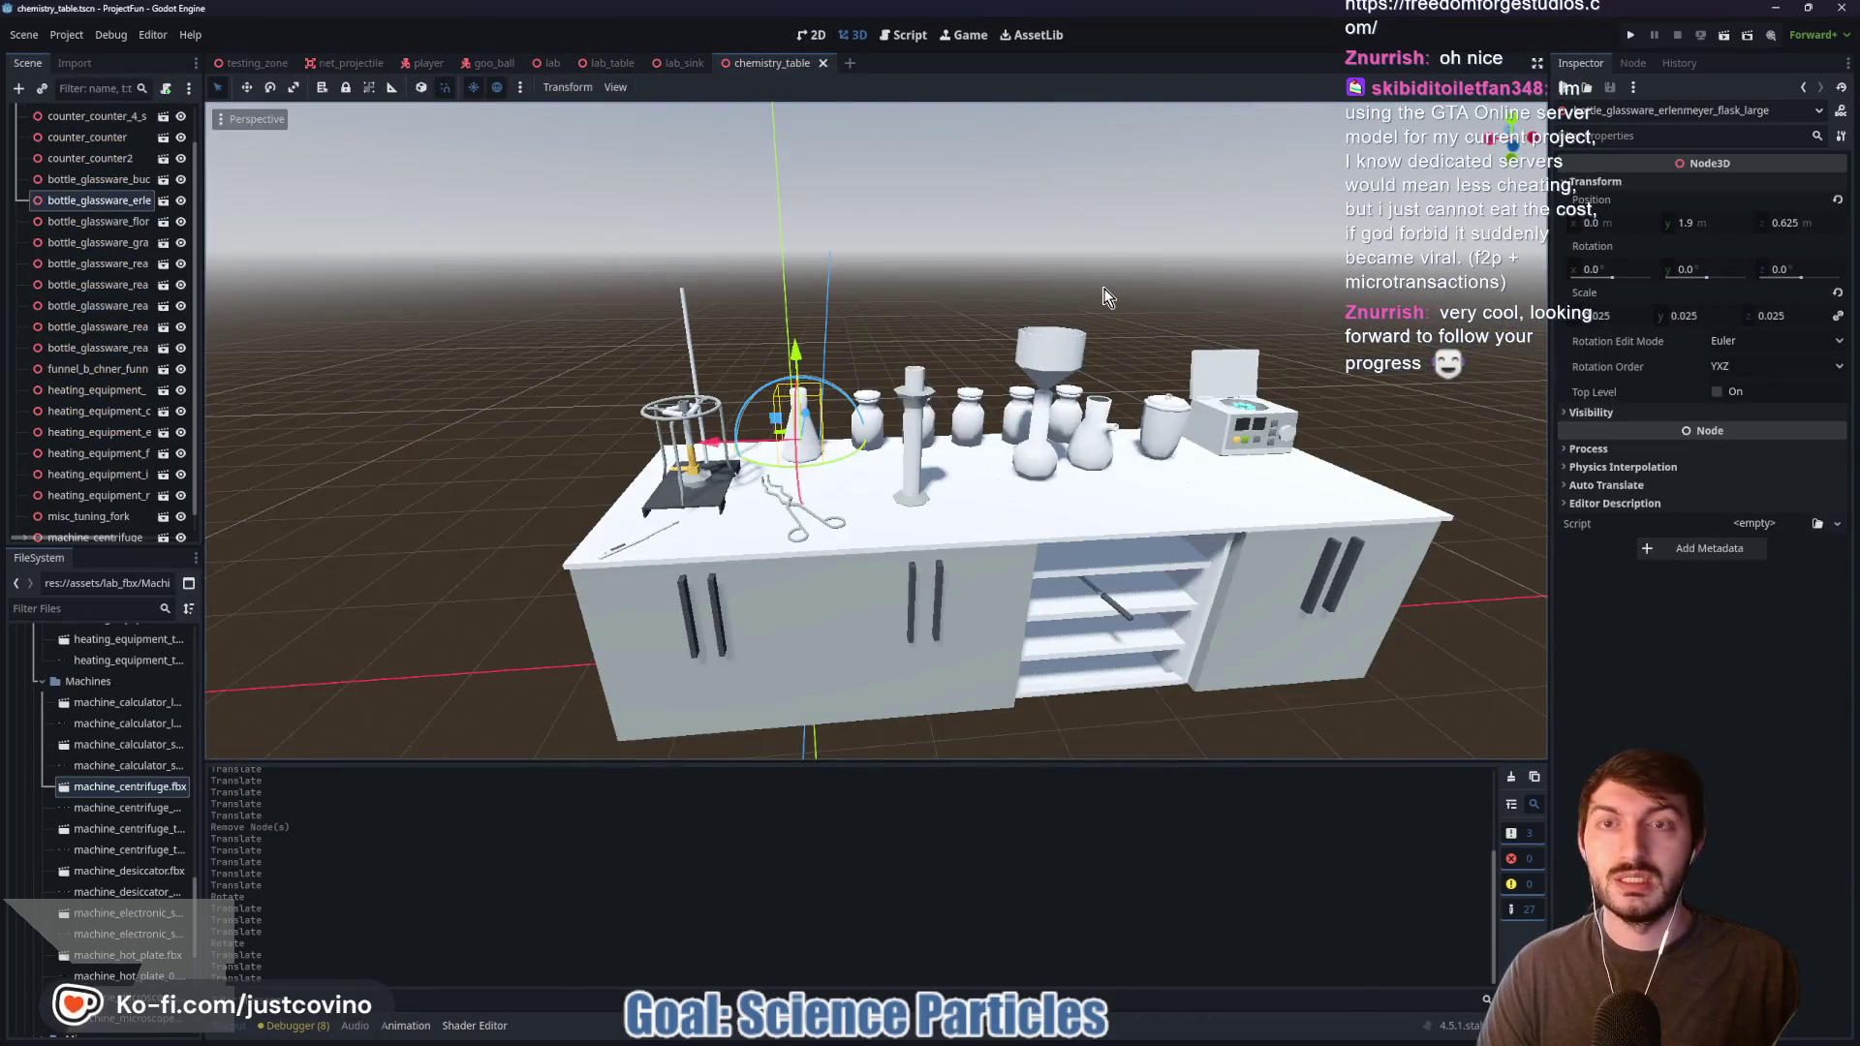
pyautogui.scroll(3, 1014, 273)
pyautogui.scroll(-5, 1014, 273)
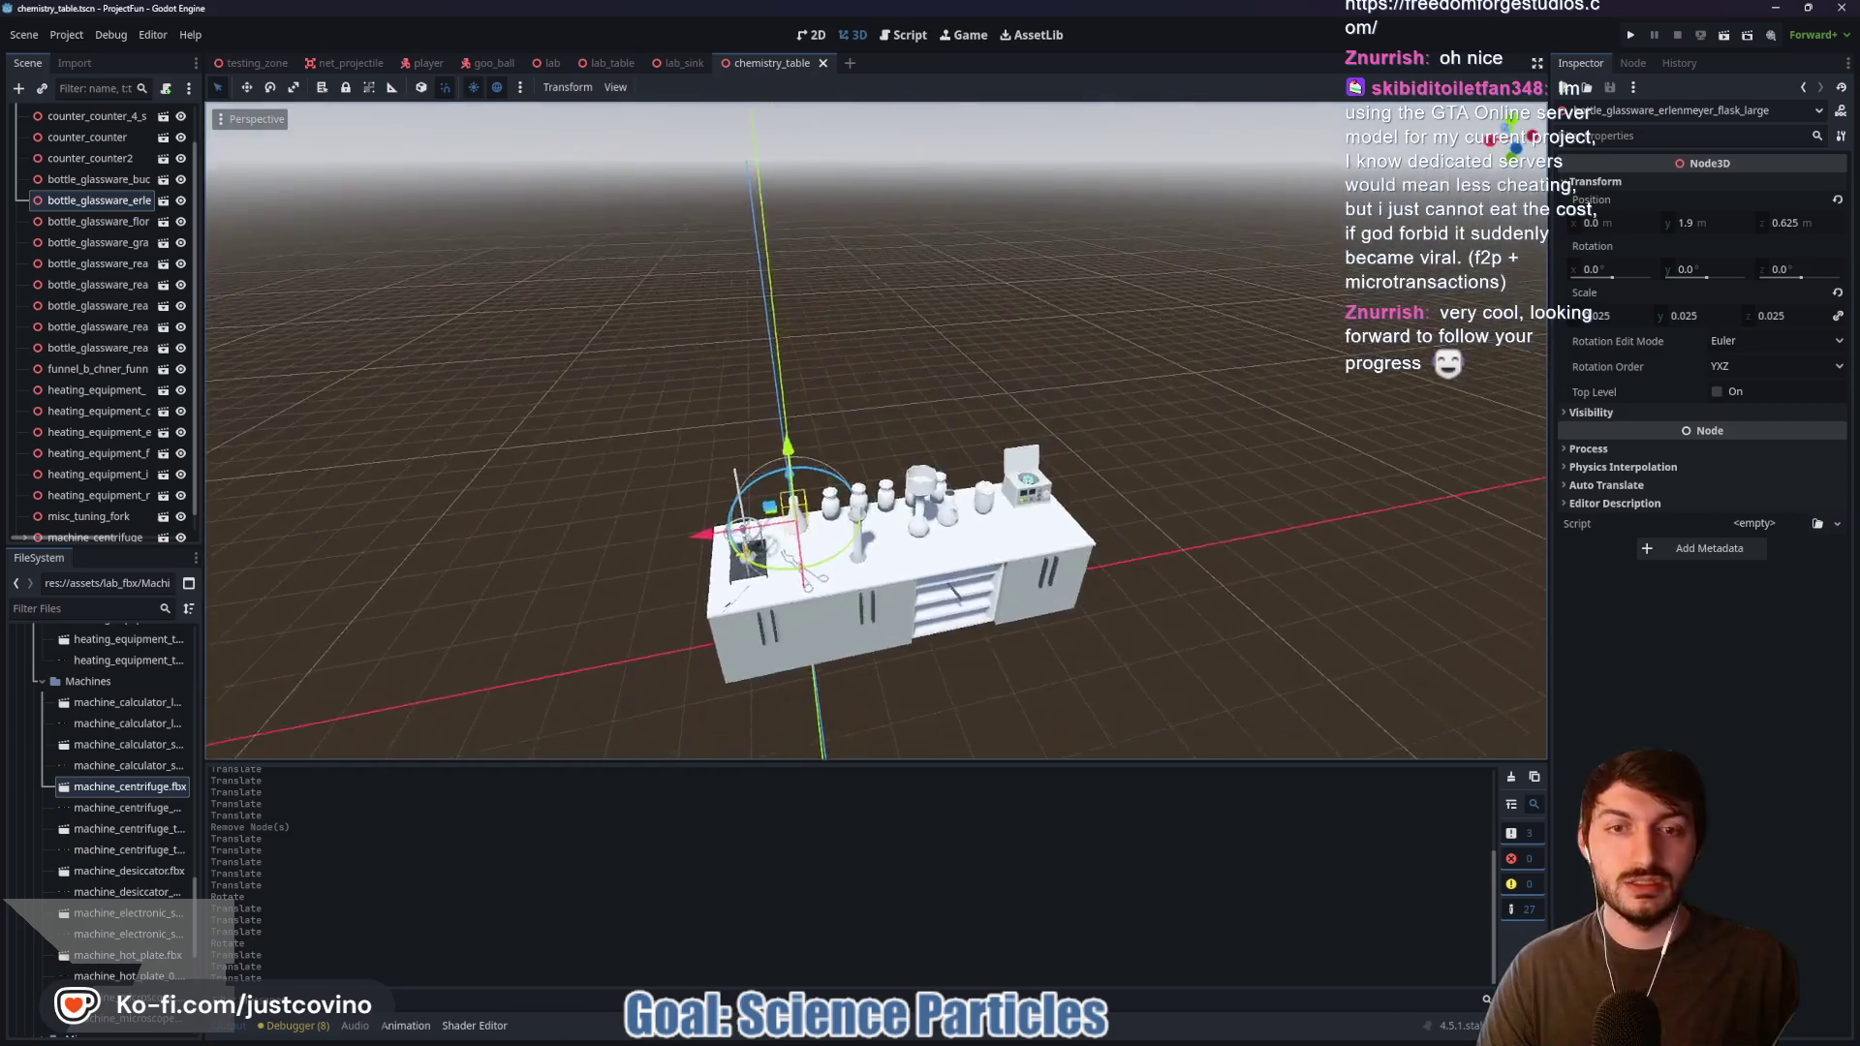
pyautogui.scroll(5, 967, 562)
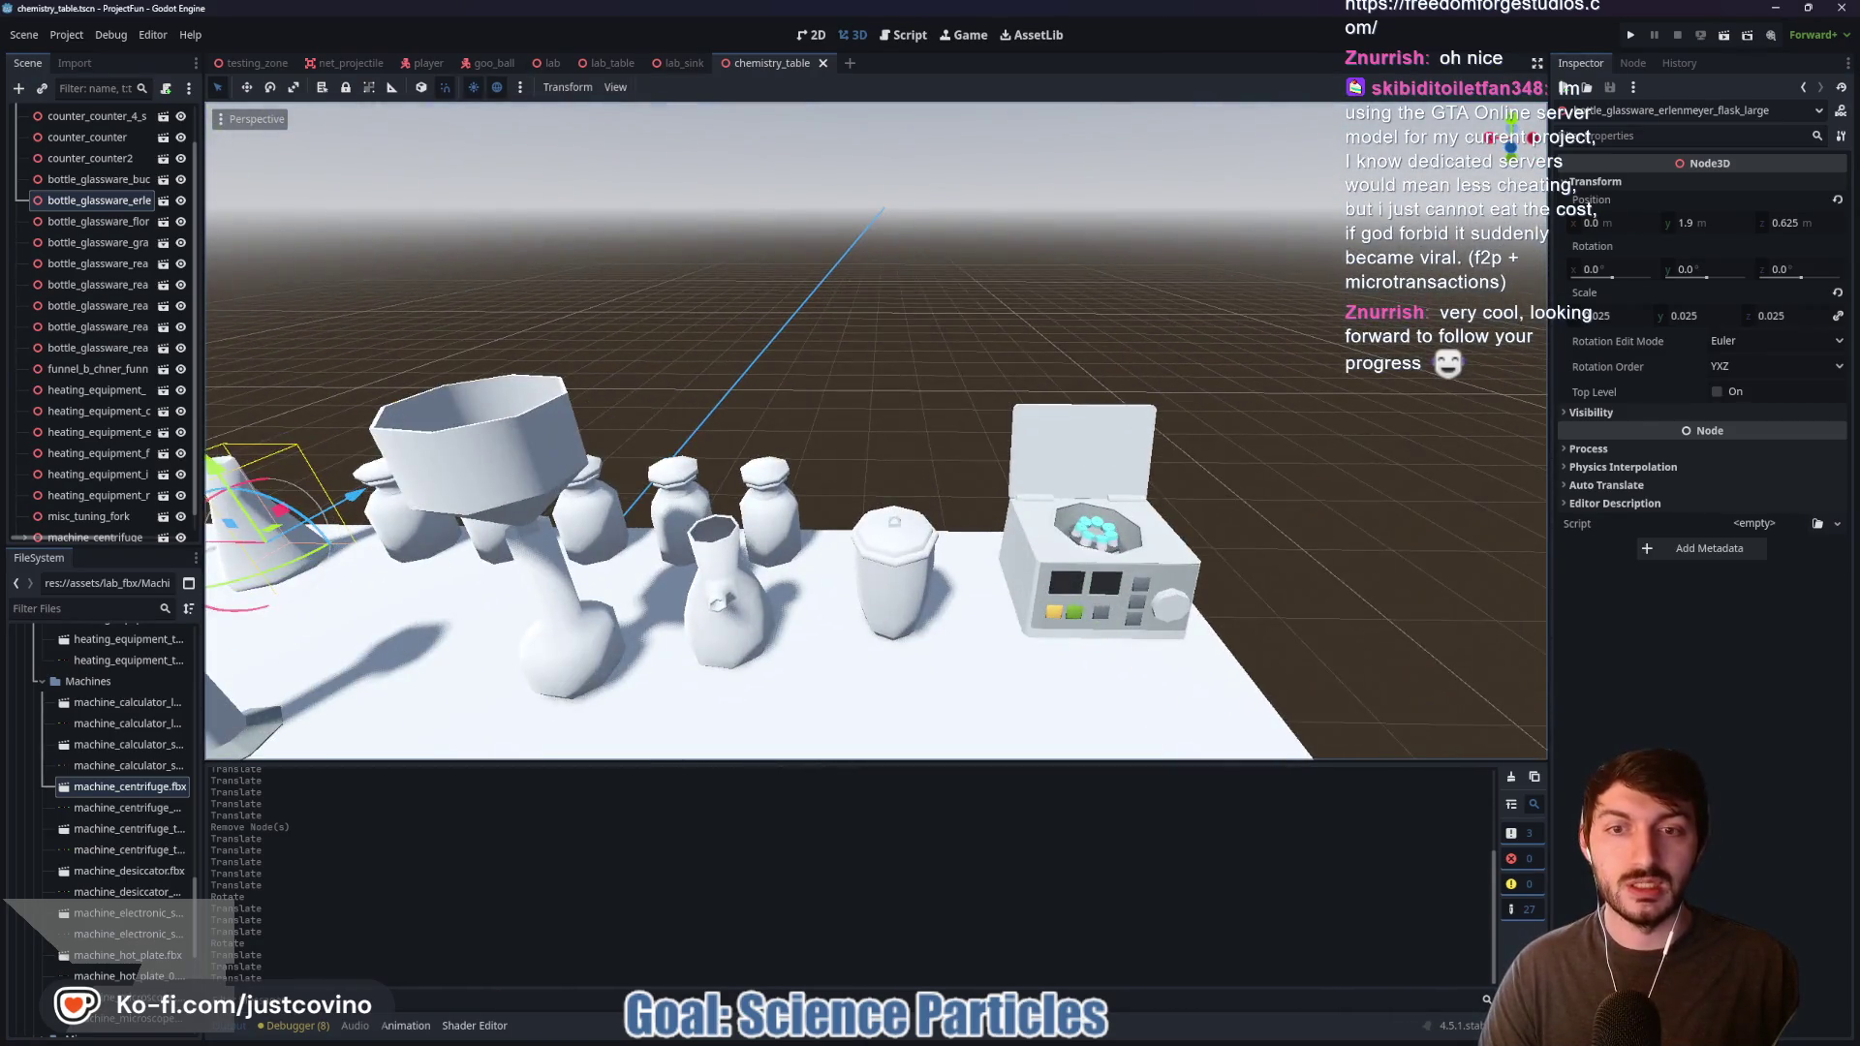
pyautogui.click(925, 572)
pyautogui.press('g')
pyautogui.click(827, 592)
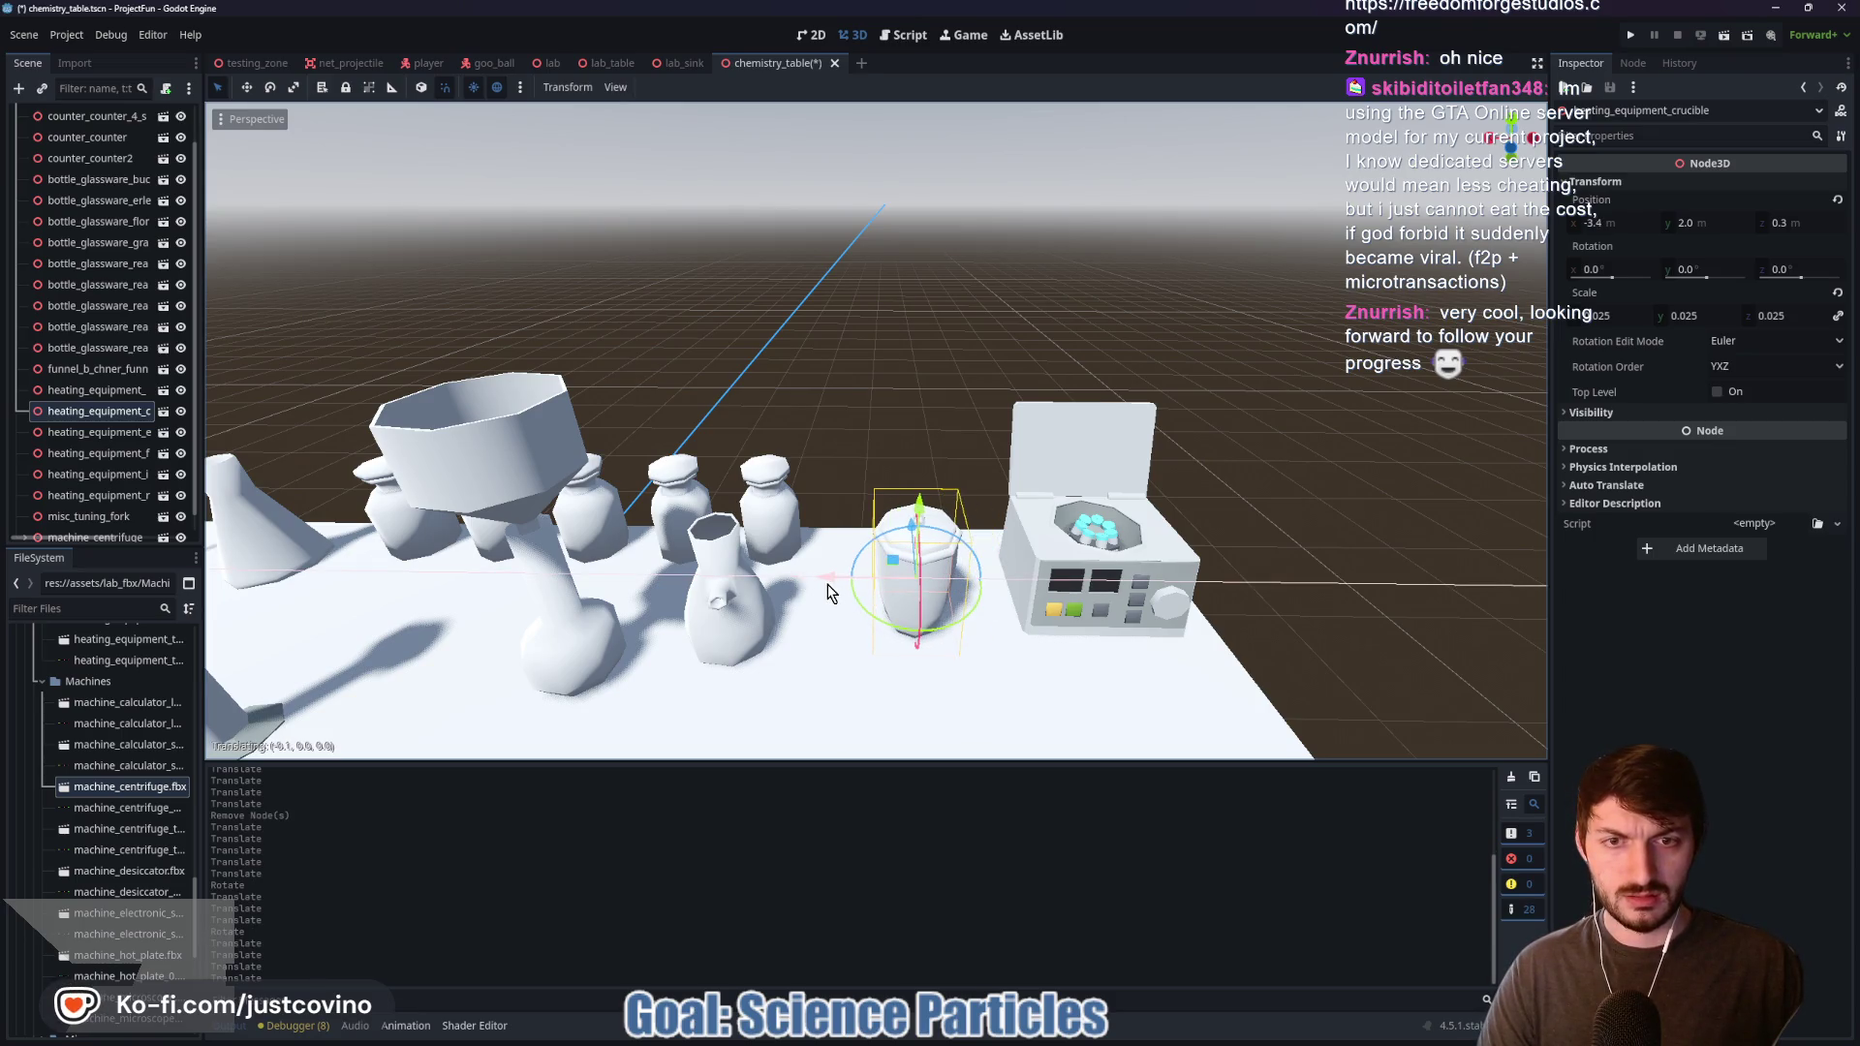
pyautogui.click(827, 585)
# Step: Orbit to a frontal angle and rotate the chemistry table placed in the lab
pyautogui.scroll(-5, 815, 577)
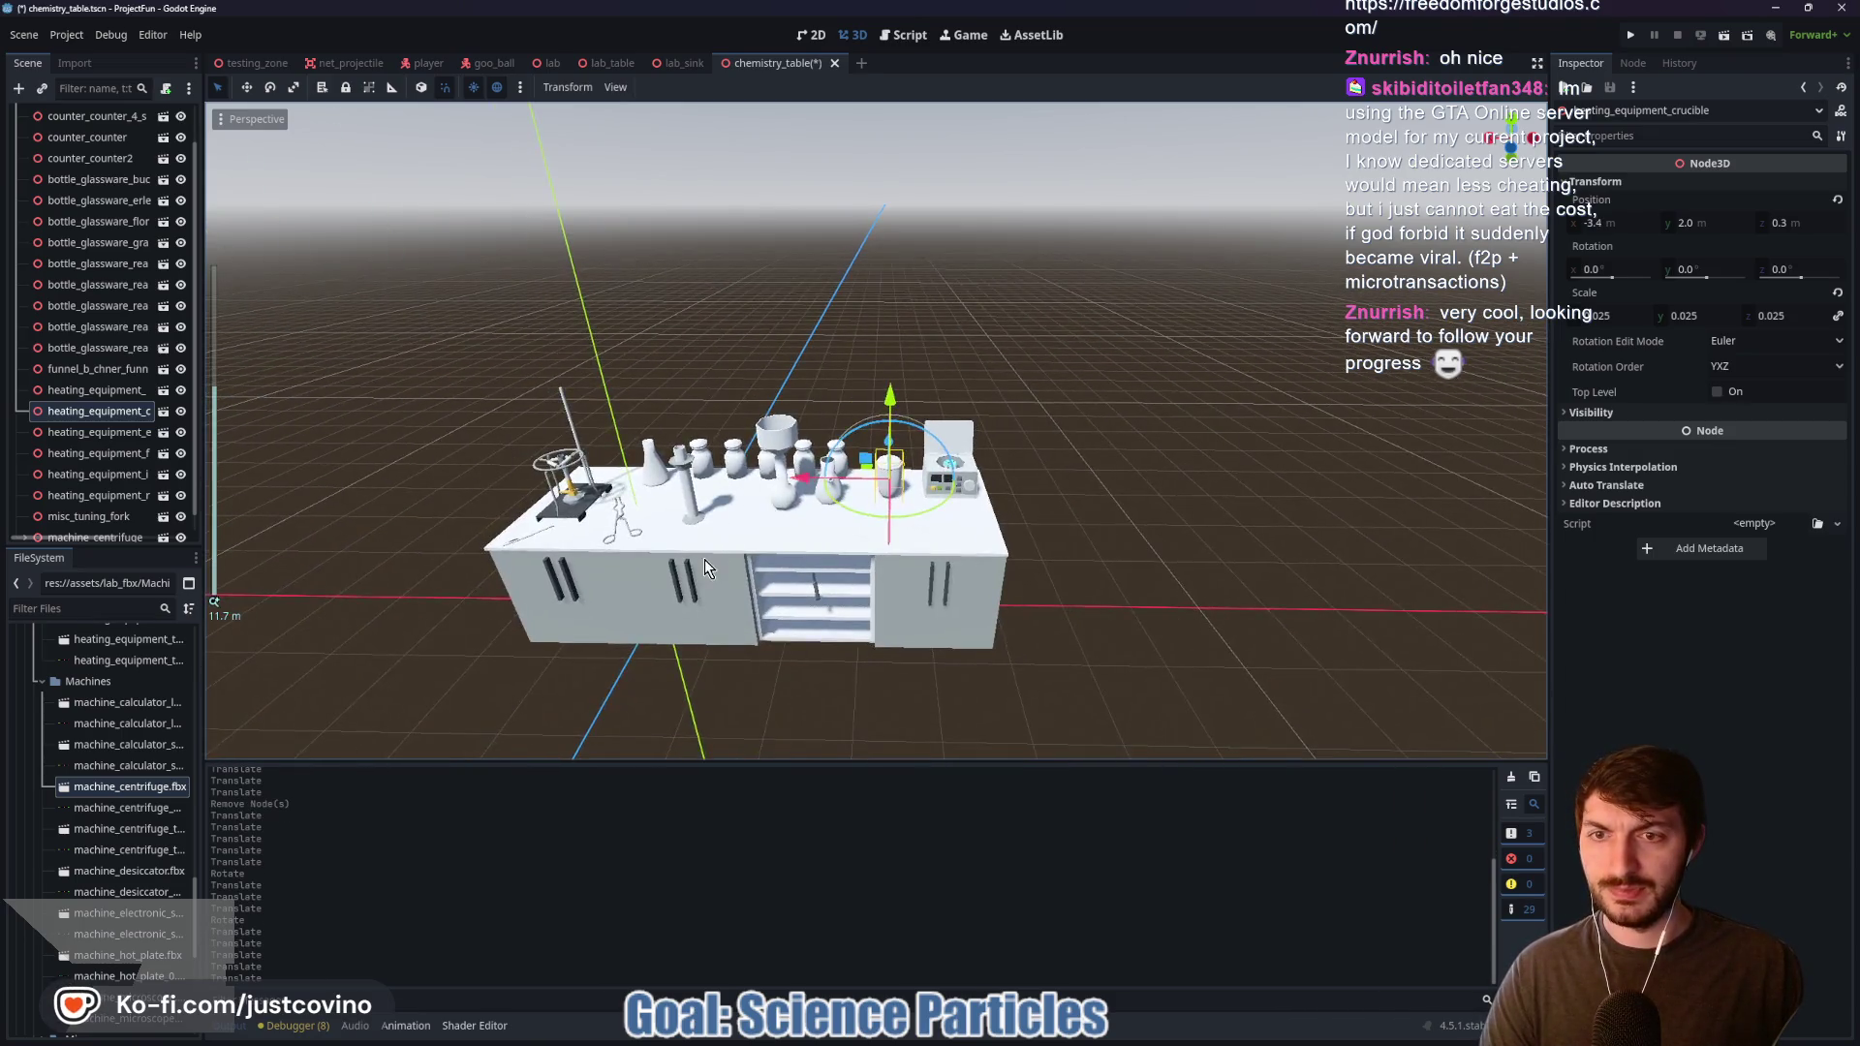
pyautogui.scroll(4, 705, 560)
pyautogui.scroll(-2, 622, 558)
pyautogui.moveTo(622, 558); pyautogui.dragTo(869, 509)
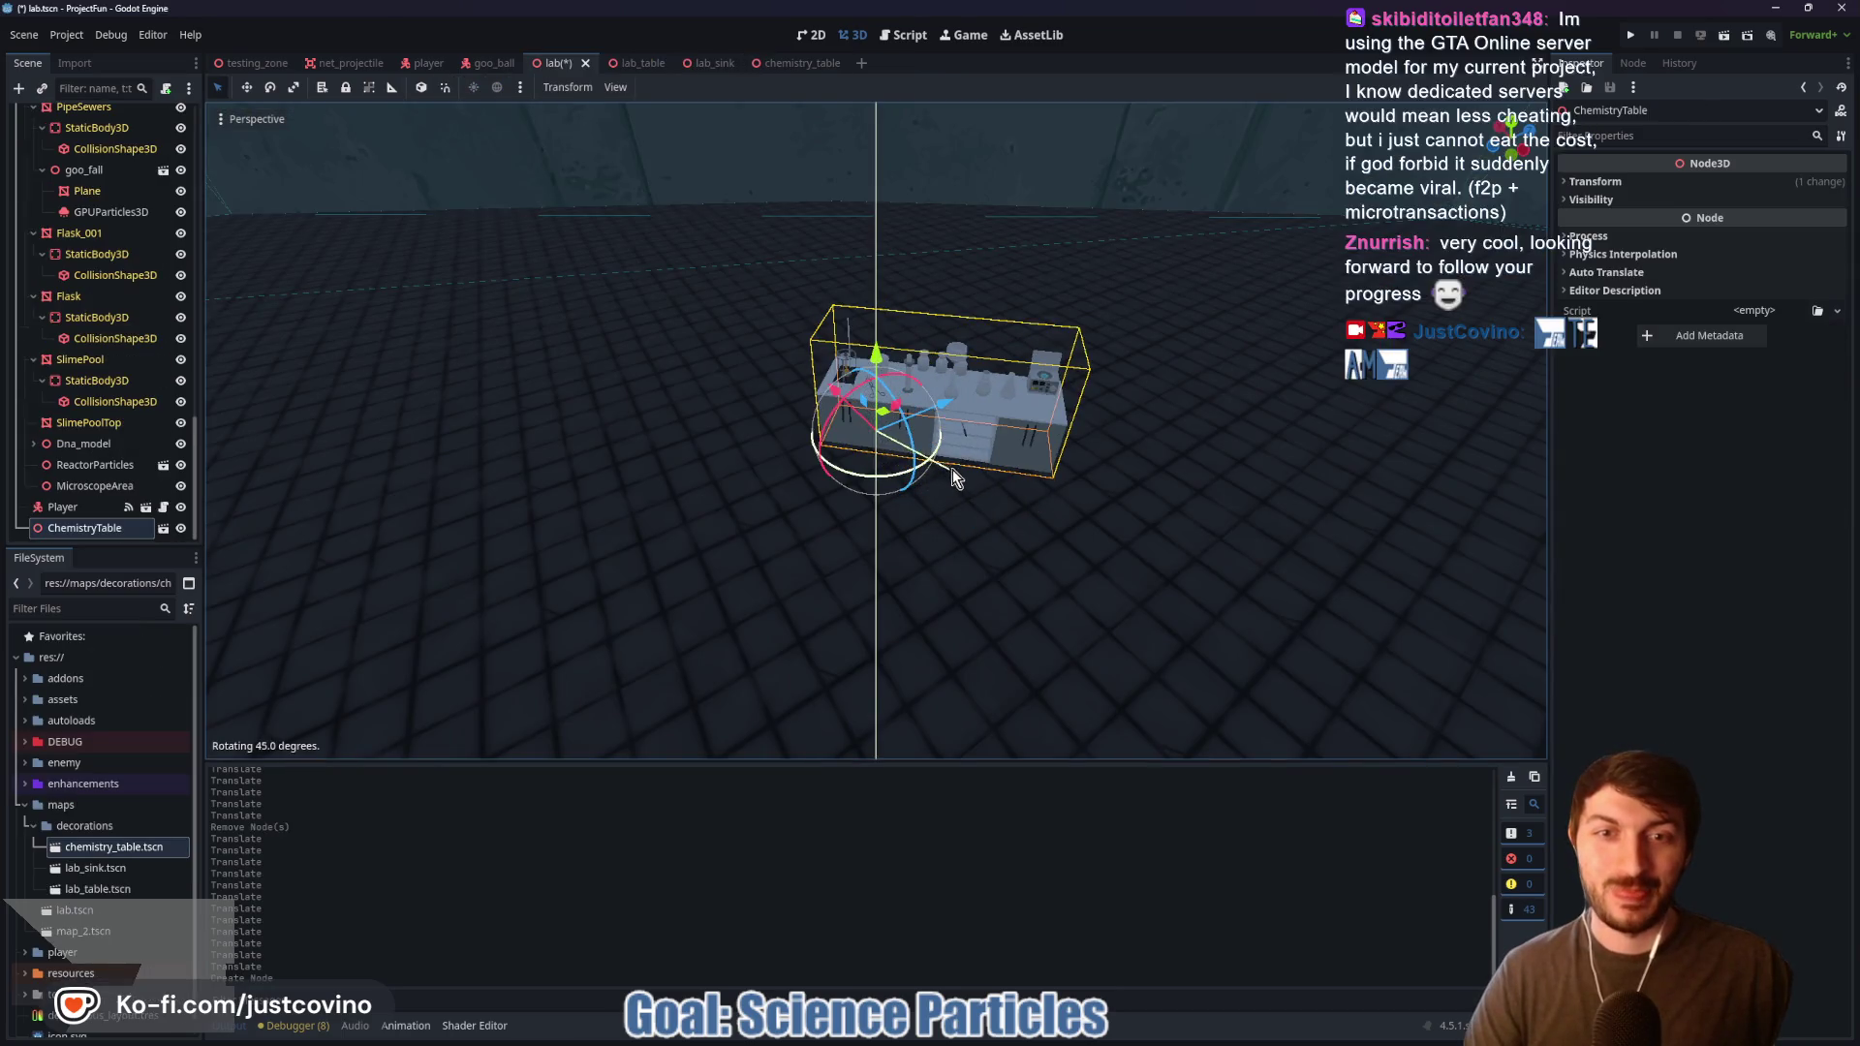
pyautogui.moveTo(951, 469); pyautogui.dragTo(1021, 492)
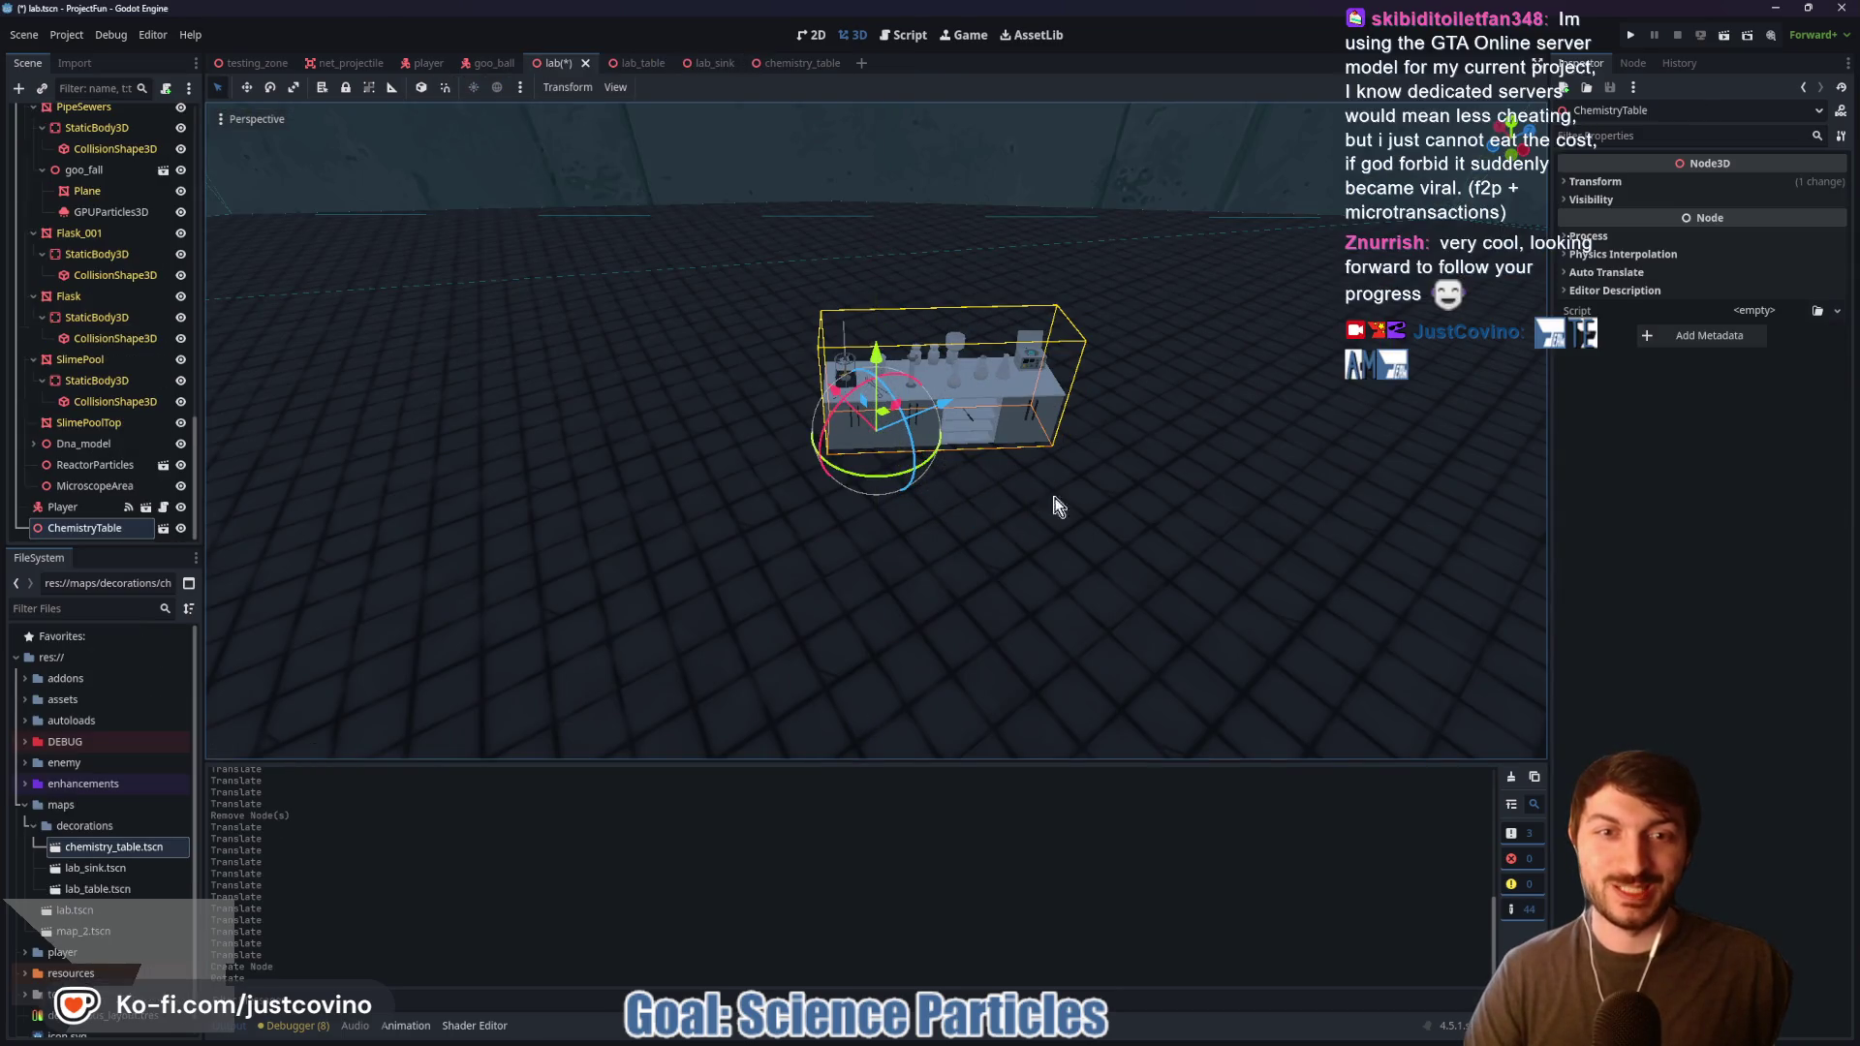
# Step: Fly to the chemistry table, enable Local Space, and push it further back
pyautogui.press('w')
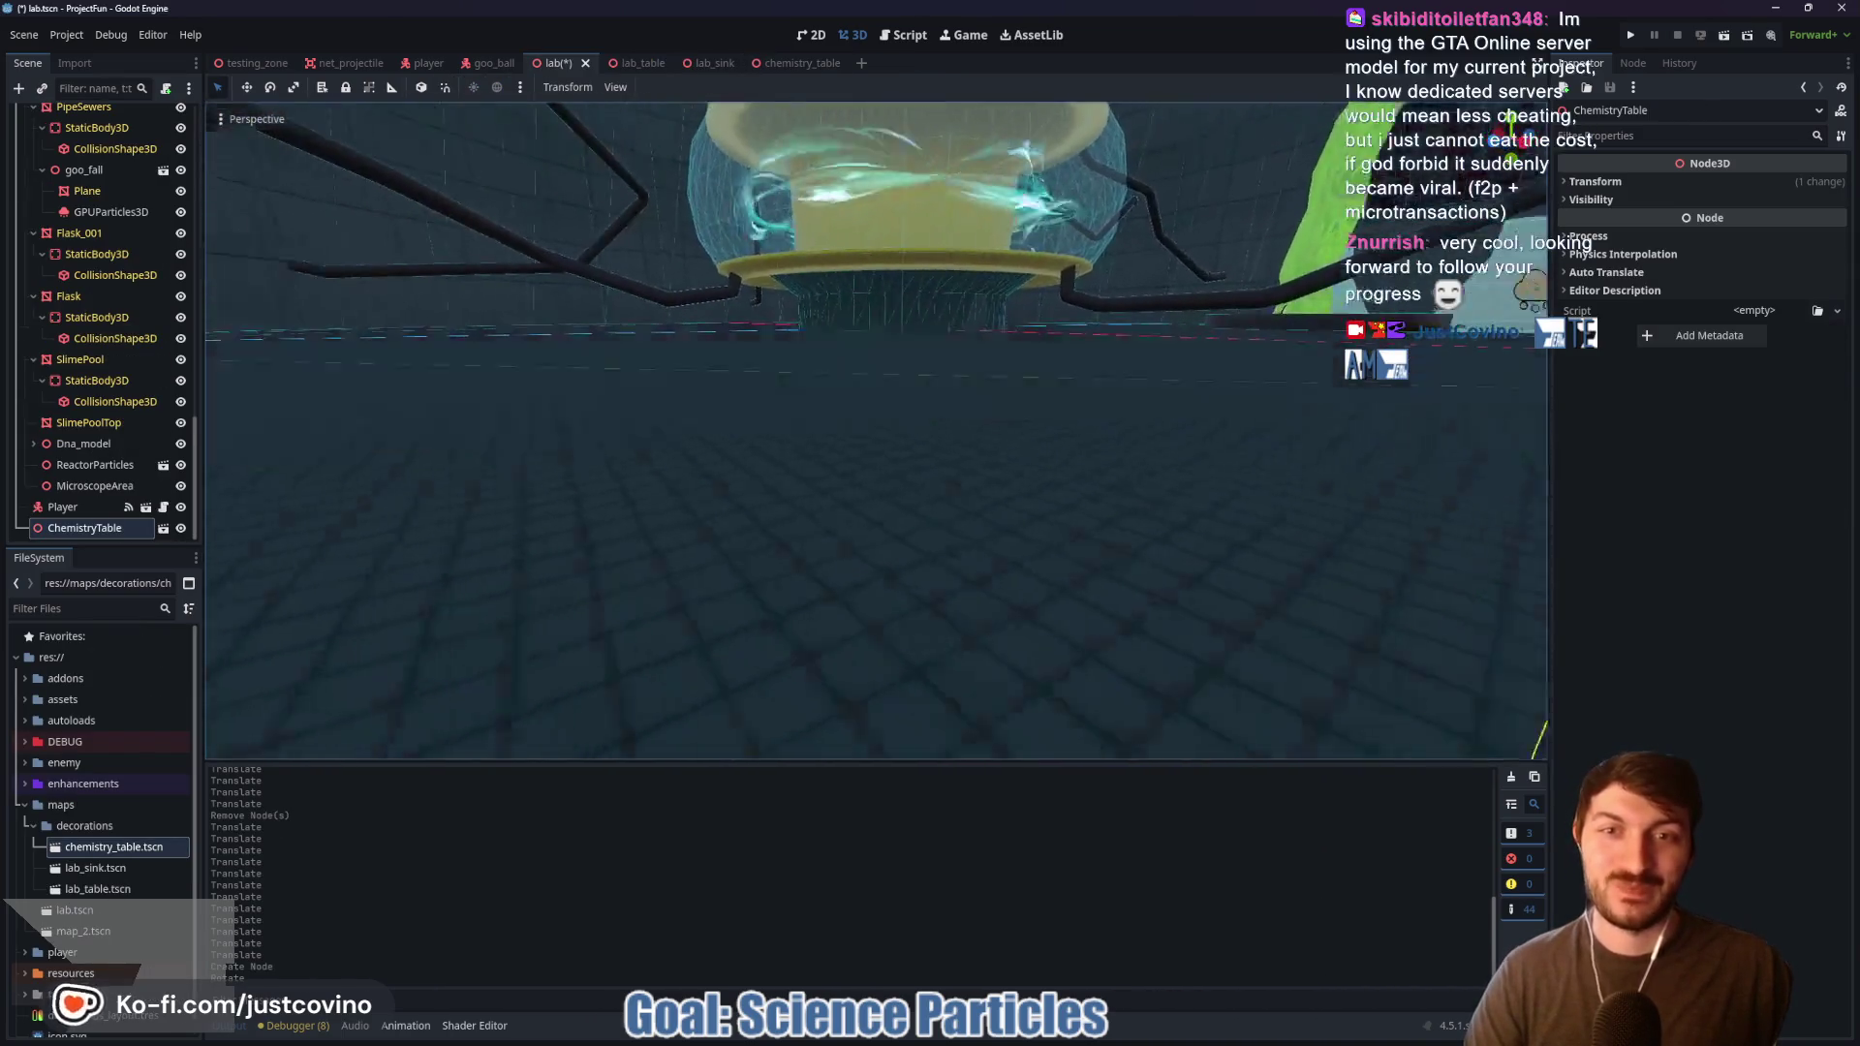
pyautogui.press('s')
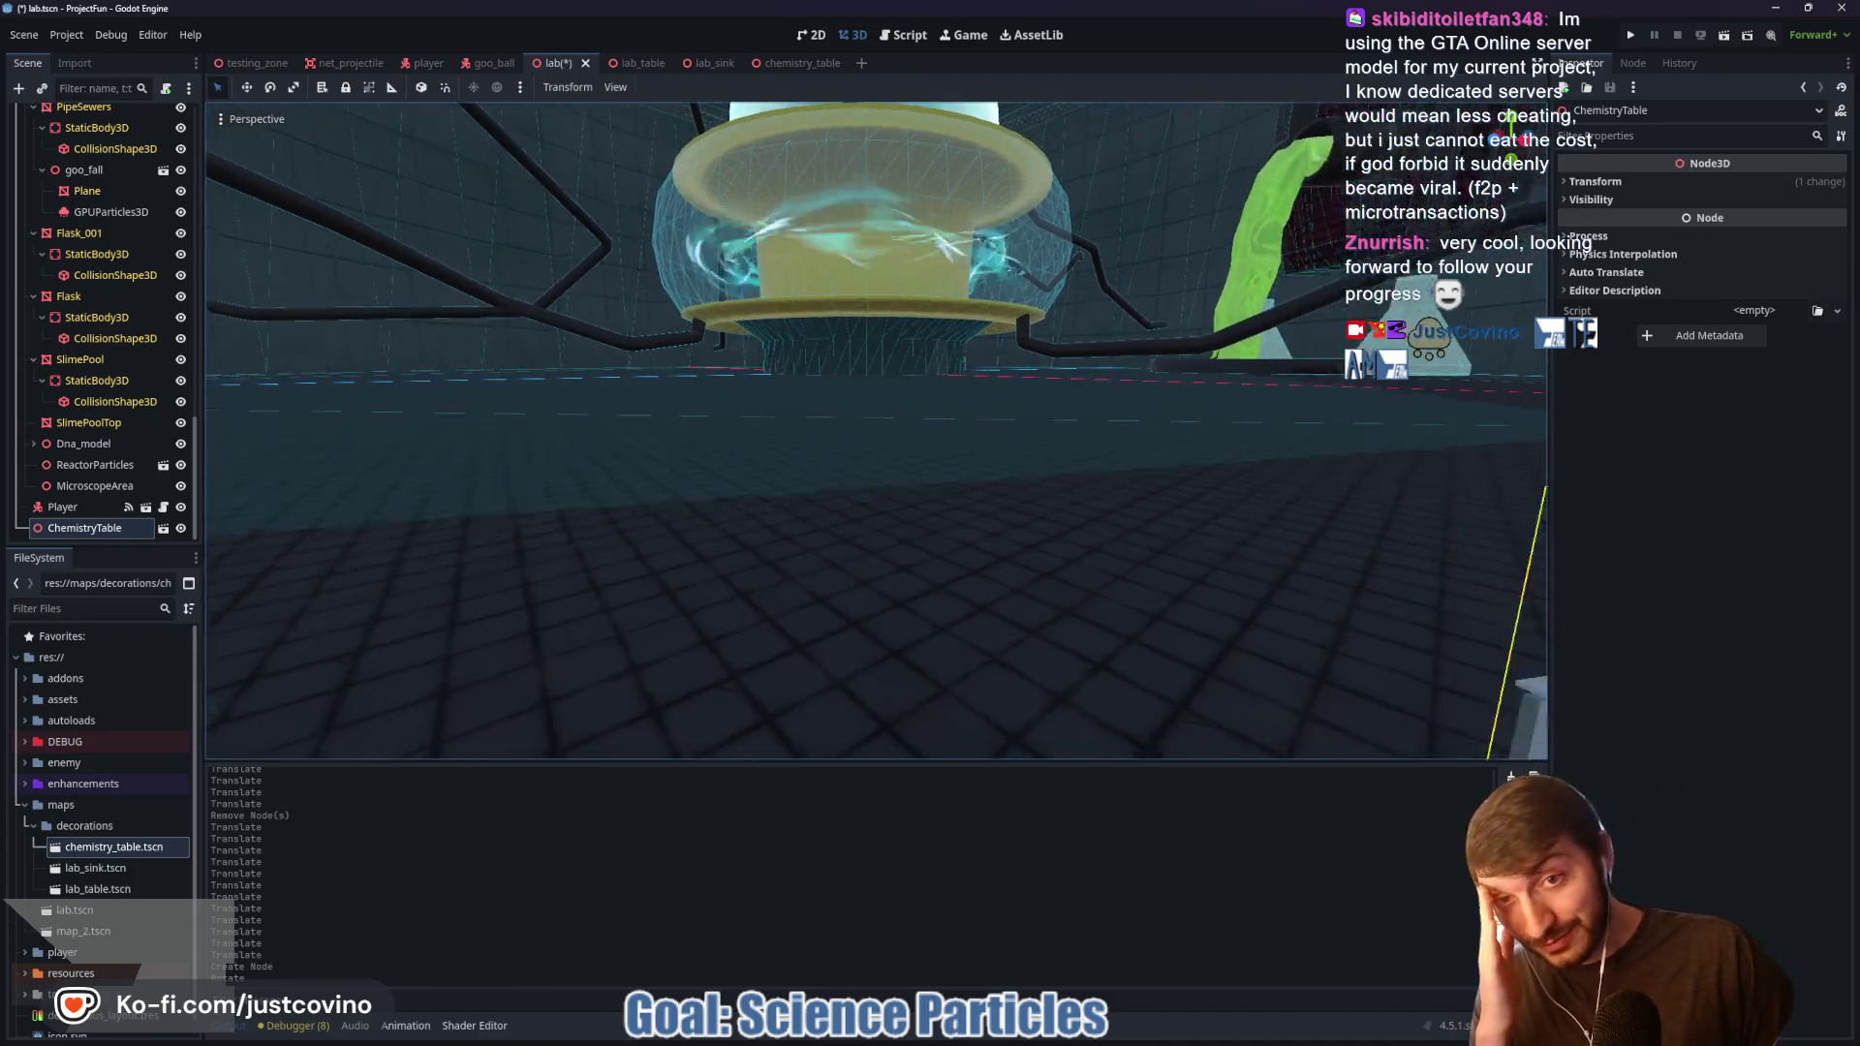
pyautogui.press('s')
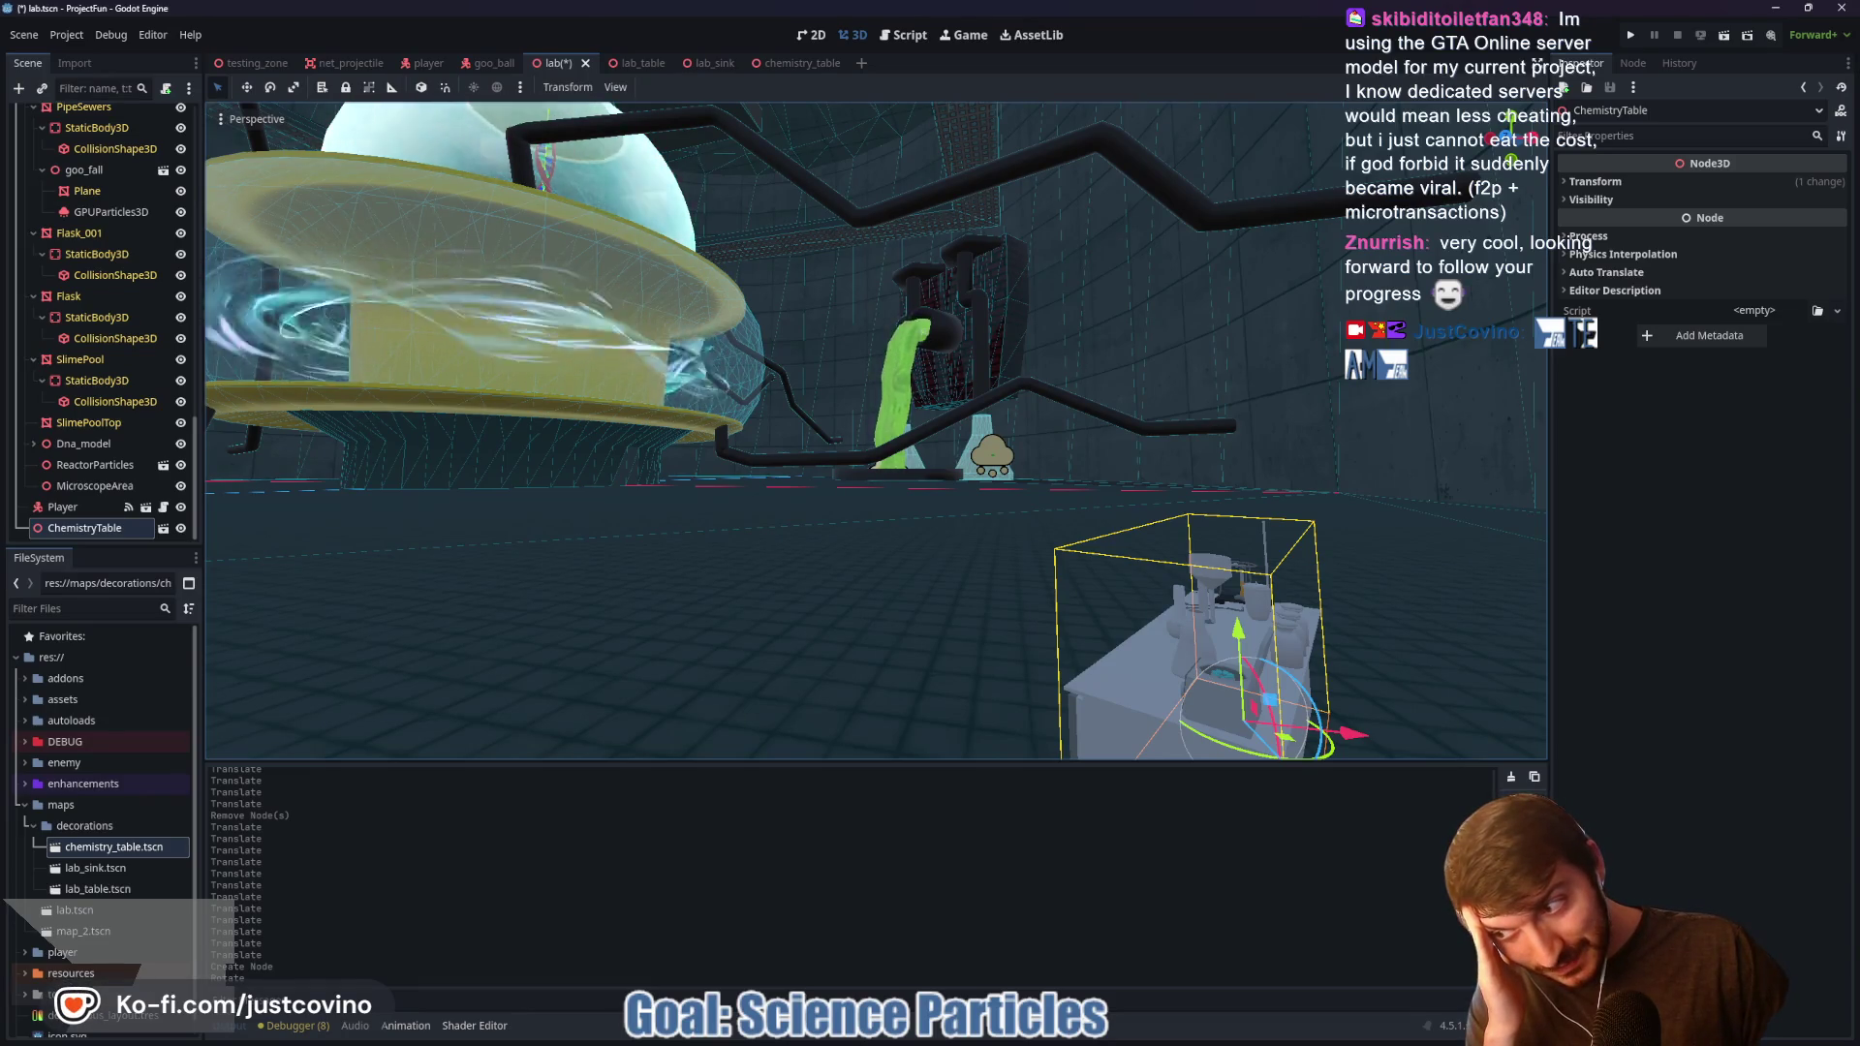
pyautogui.press('w')
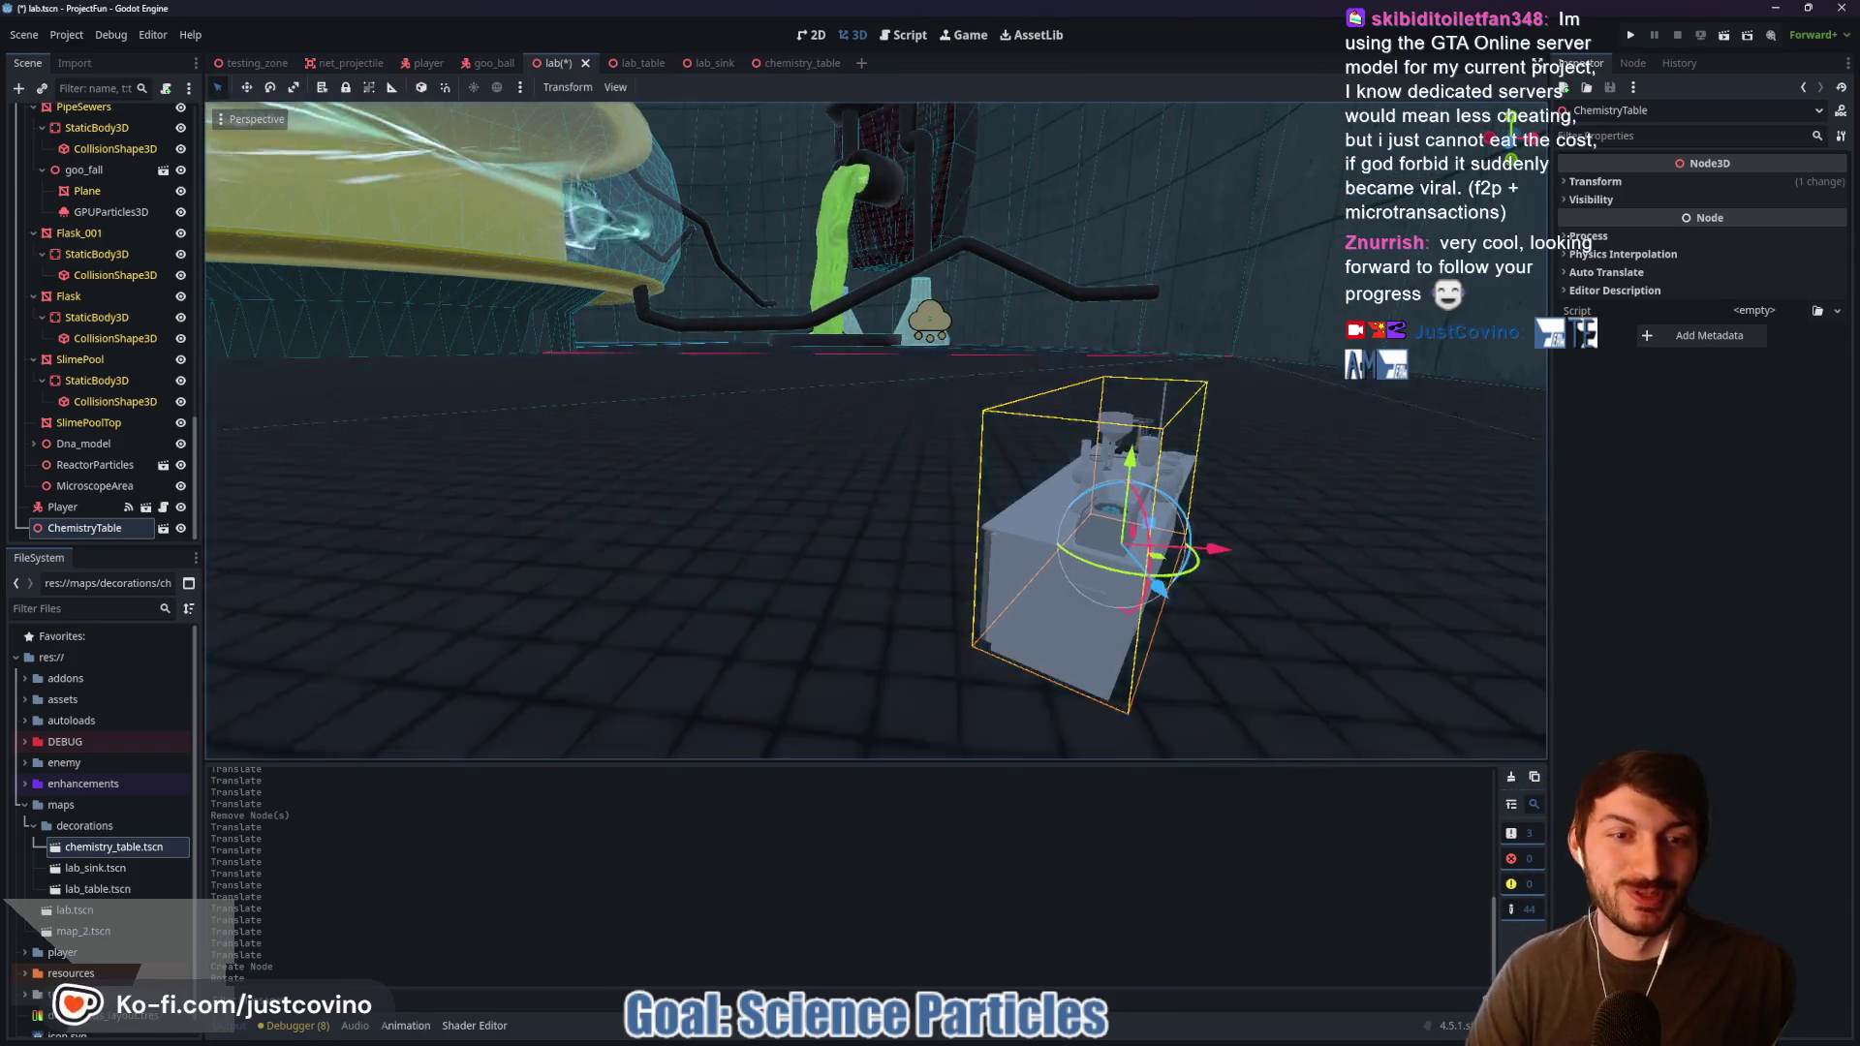
pyautogui.moveTo(902, 563); pyautogui.dragTo(871, 543)
pyautogui.press('w')
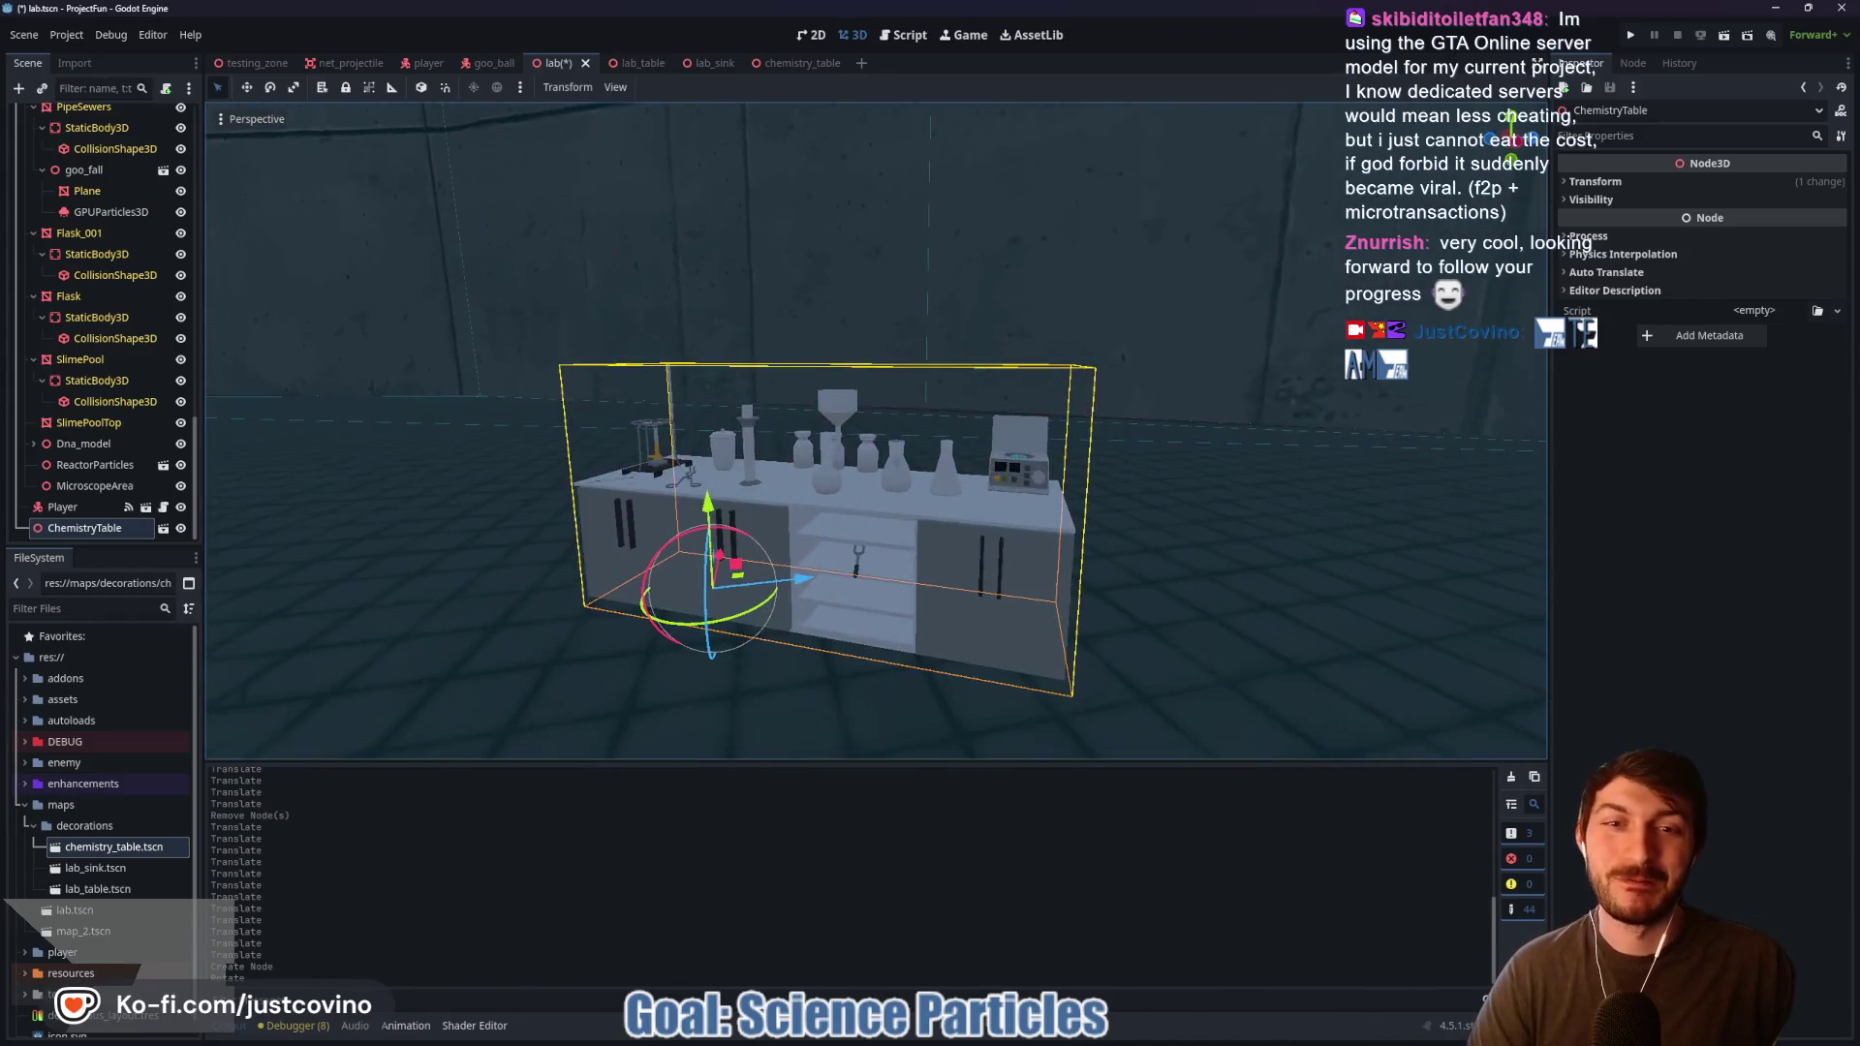
pyautogui.moveTo(876, 561); pyautogui.dragTo(875, 561)
pyautogui.press('t')
pyautogui.moveTo(830, 468)
pyautogui.mouseDown()
pyautogui.moveTo(858, 323)
pyautogui.moveTo(882, 364)
pyautogui.mouseUp()
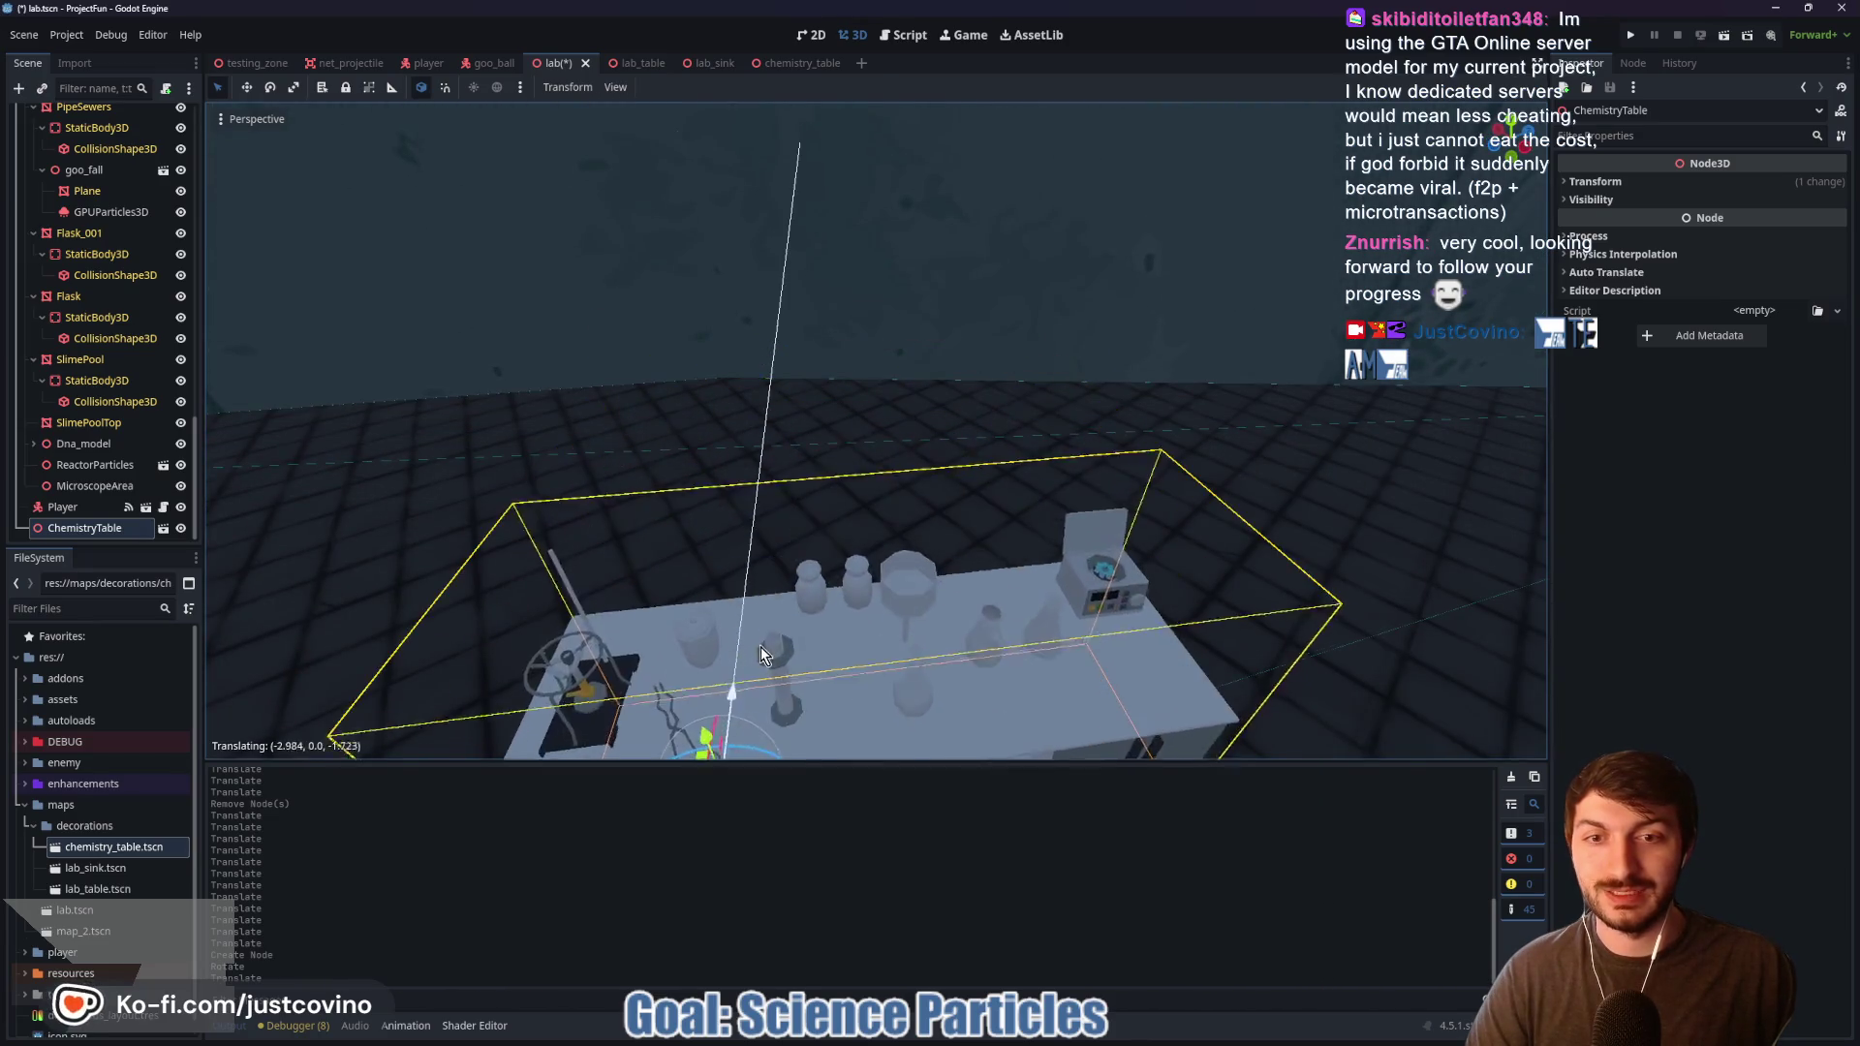
# Step: Level the view and drag a lab_sink.tscn instance into the lab
pyautogui.scroll(-3, 758, 492)
pyautogui.moveTo(871, 436); pyautogui.dragTo(969, 387)
pyautogui.moveTo(85, 872)
pyautogui.mouseDown()
pyautogui.moveTo(1004, 613)
pyautogui.moveTo(1210, 533)
pyautogui.mouseUp()
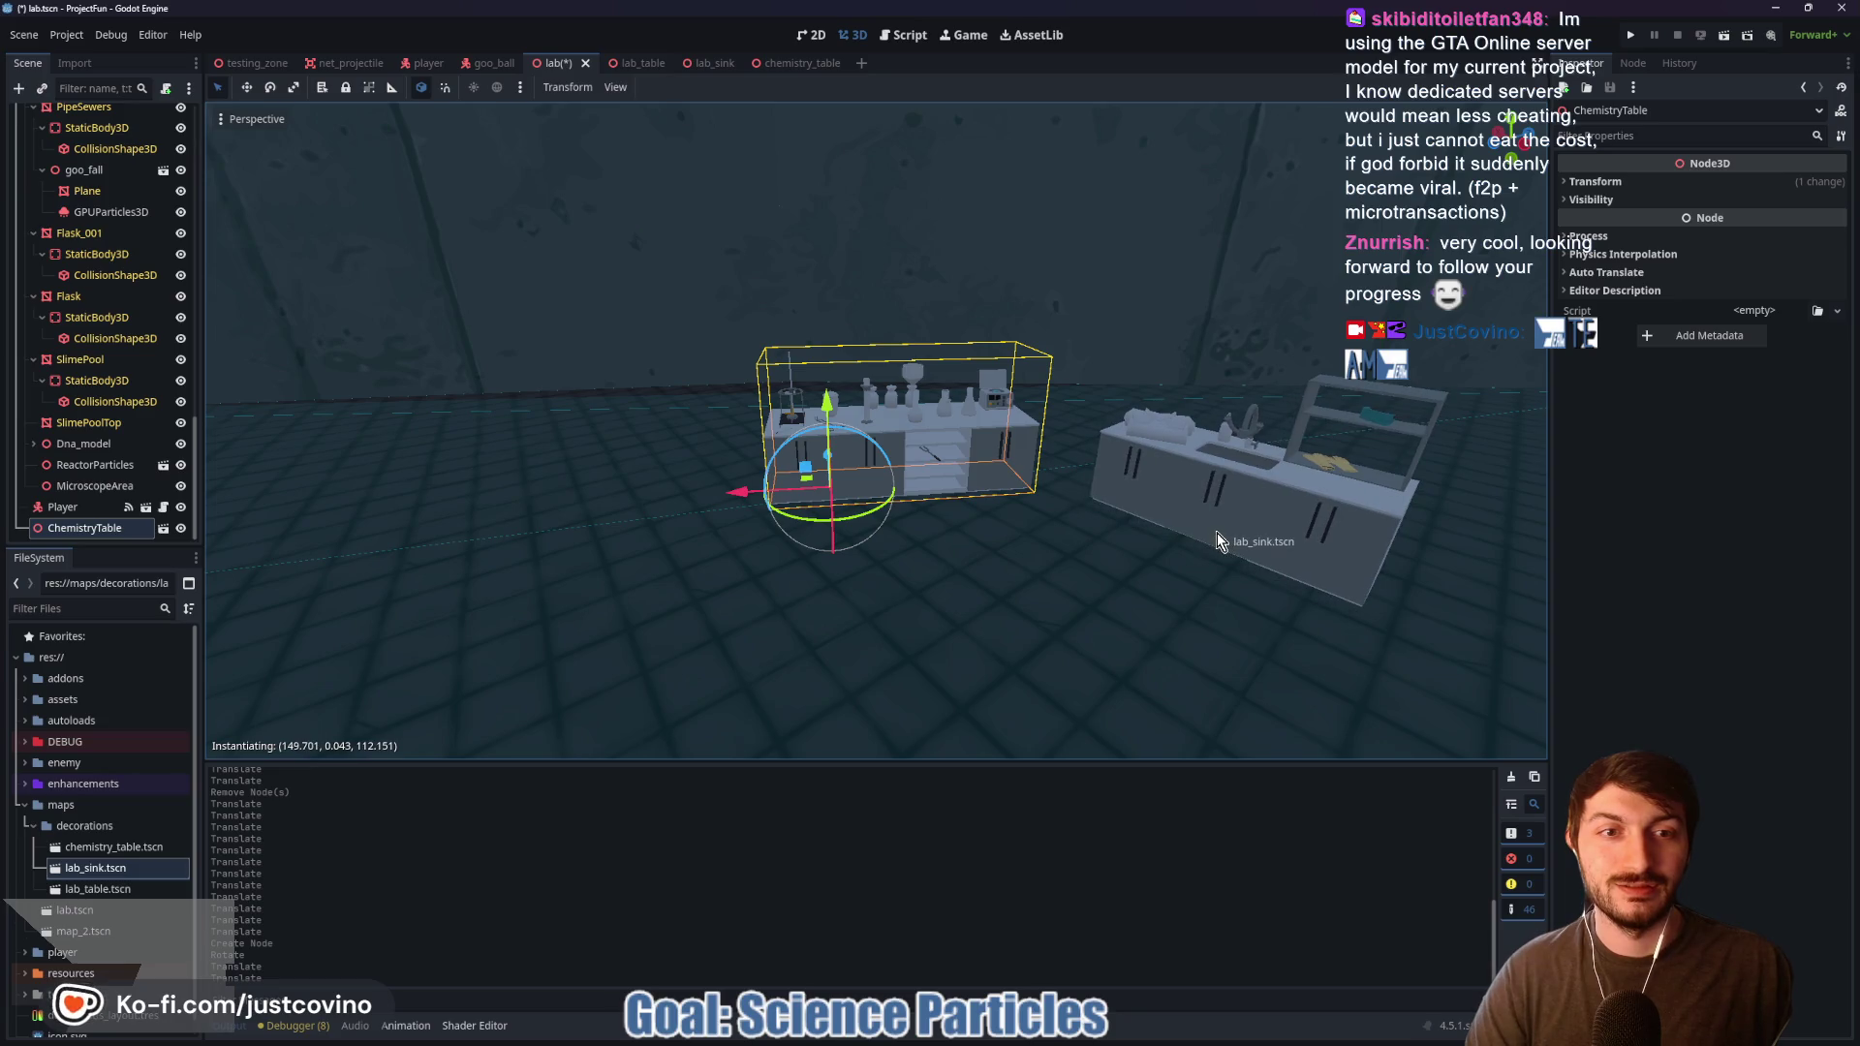
# Step: Place a lab_table.tscn instance, slide it sideways along X, and start angling it
pyautogui.moveTo(87, 891)
pyautogui.mouseDown()
pyautogui.moveTo(601, 736)
pyautogui.moveTo(620, 630)
pyautogui.moveTo(596, 586)
pyautogui.moveTo(668, 581)
pyautogui.moveTo(647, 496)
pyautogui.moveTo(682, 544)
pyautogui.moveTo(678, 513)
pyautogui.moveTo(567, 523)
pyautogui.moveTo(686, 528)
pyautogui.moveTo(770, 561)
pyautogui.moveTo(678, 547)
pyautogui.moveTo(763, 509)
pyautogui.mouseUp()
pyautogui.moveTo(640, 556); pyautogui.dragTo(917, 533)
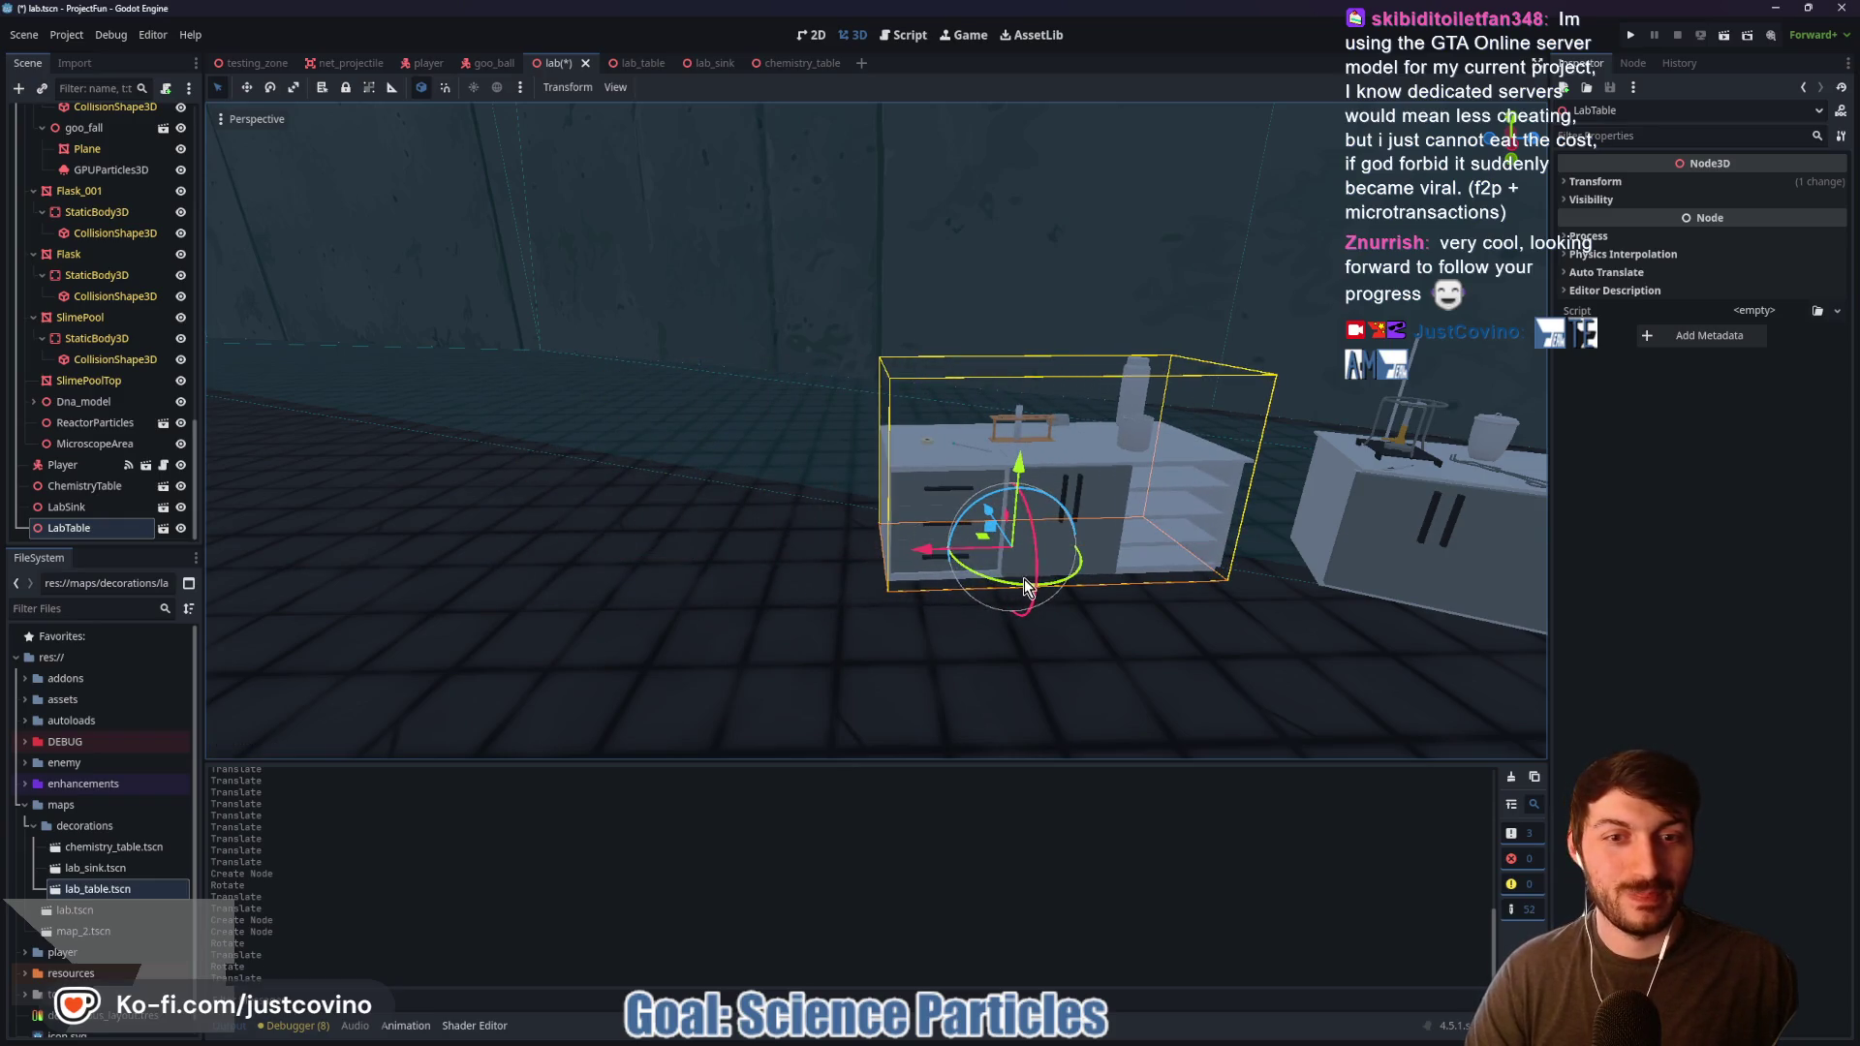
pyautogui.moveTo(1017, 592); pyautogui.dragTo(1025, 600)
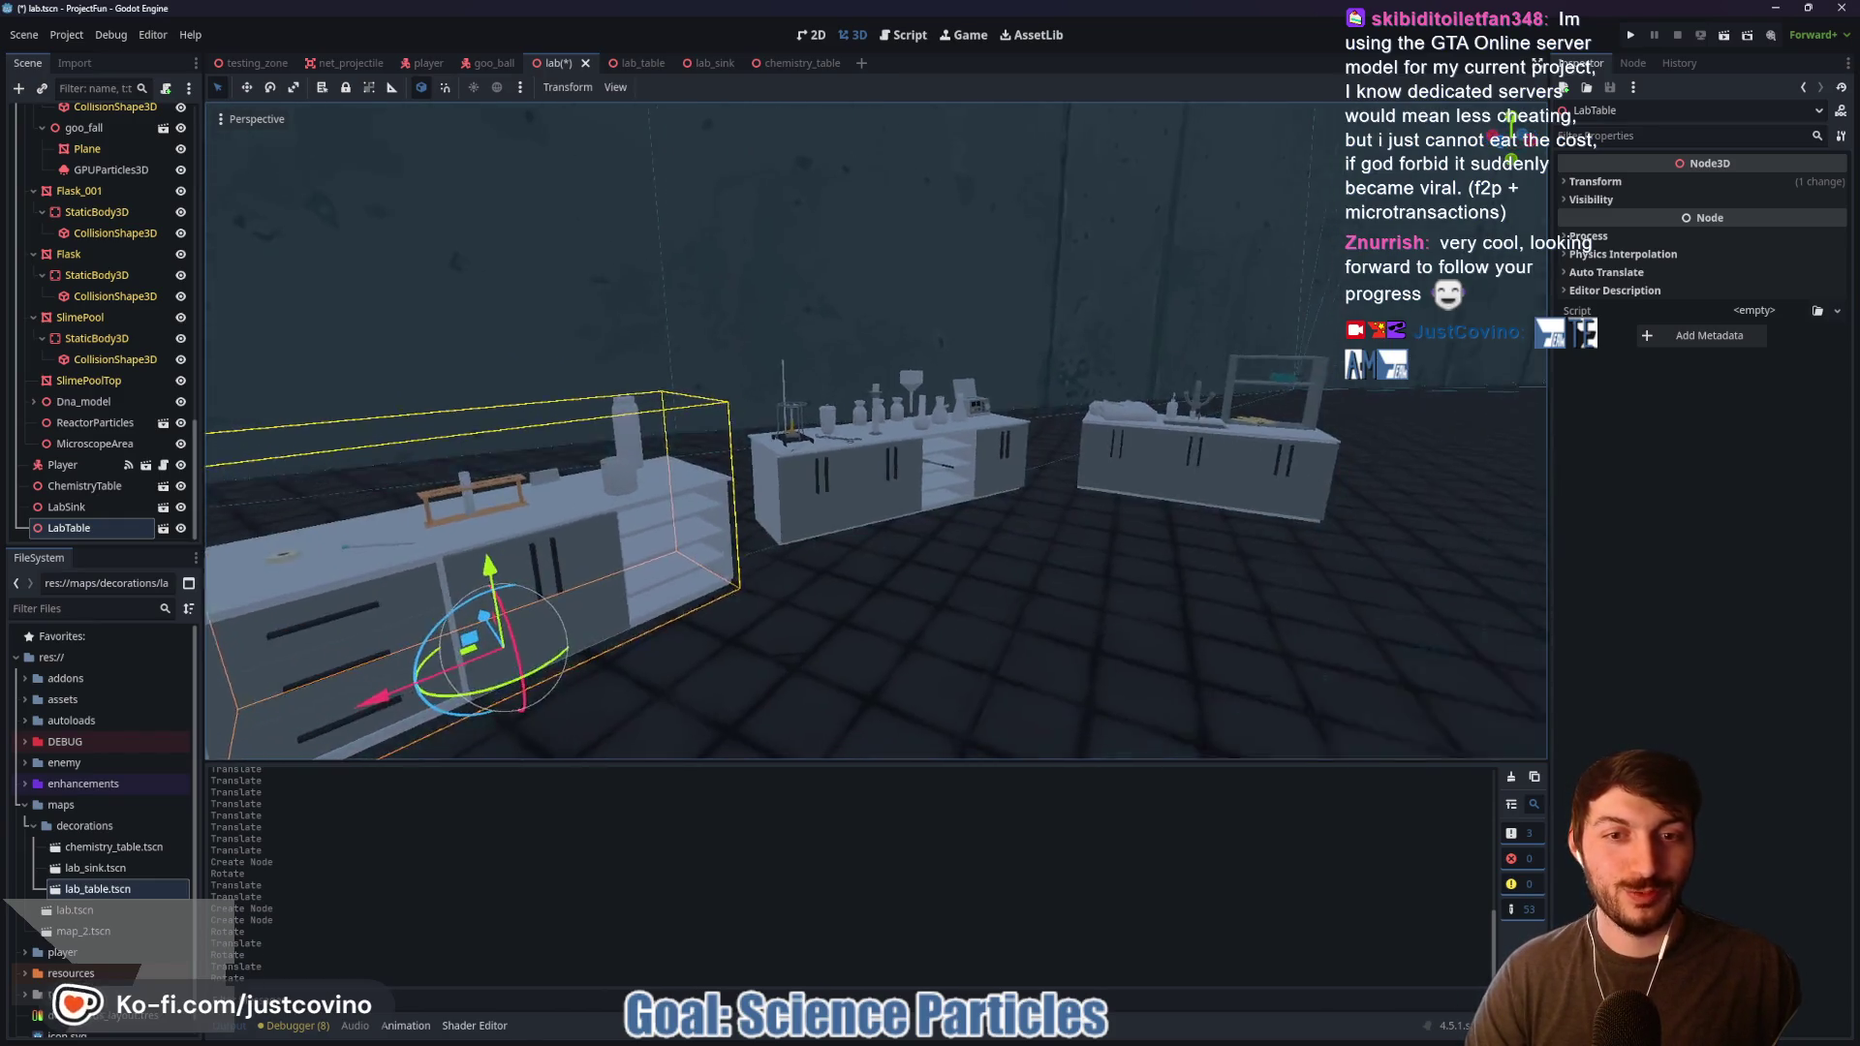
# Step: Rotate the LabTable further into position and run the game with F5
pyautogui.press('f')
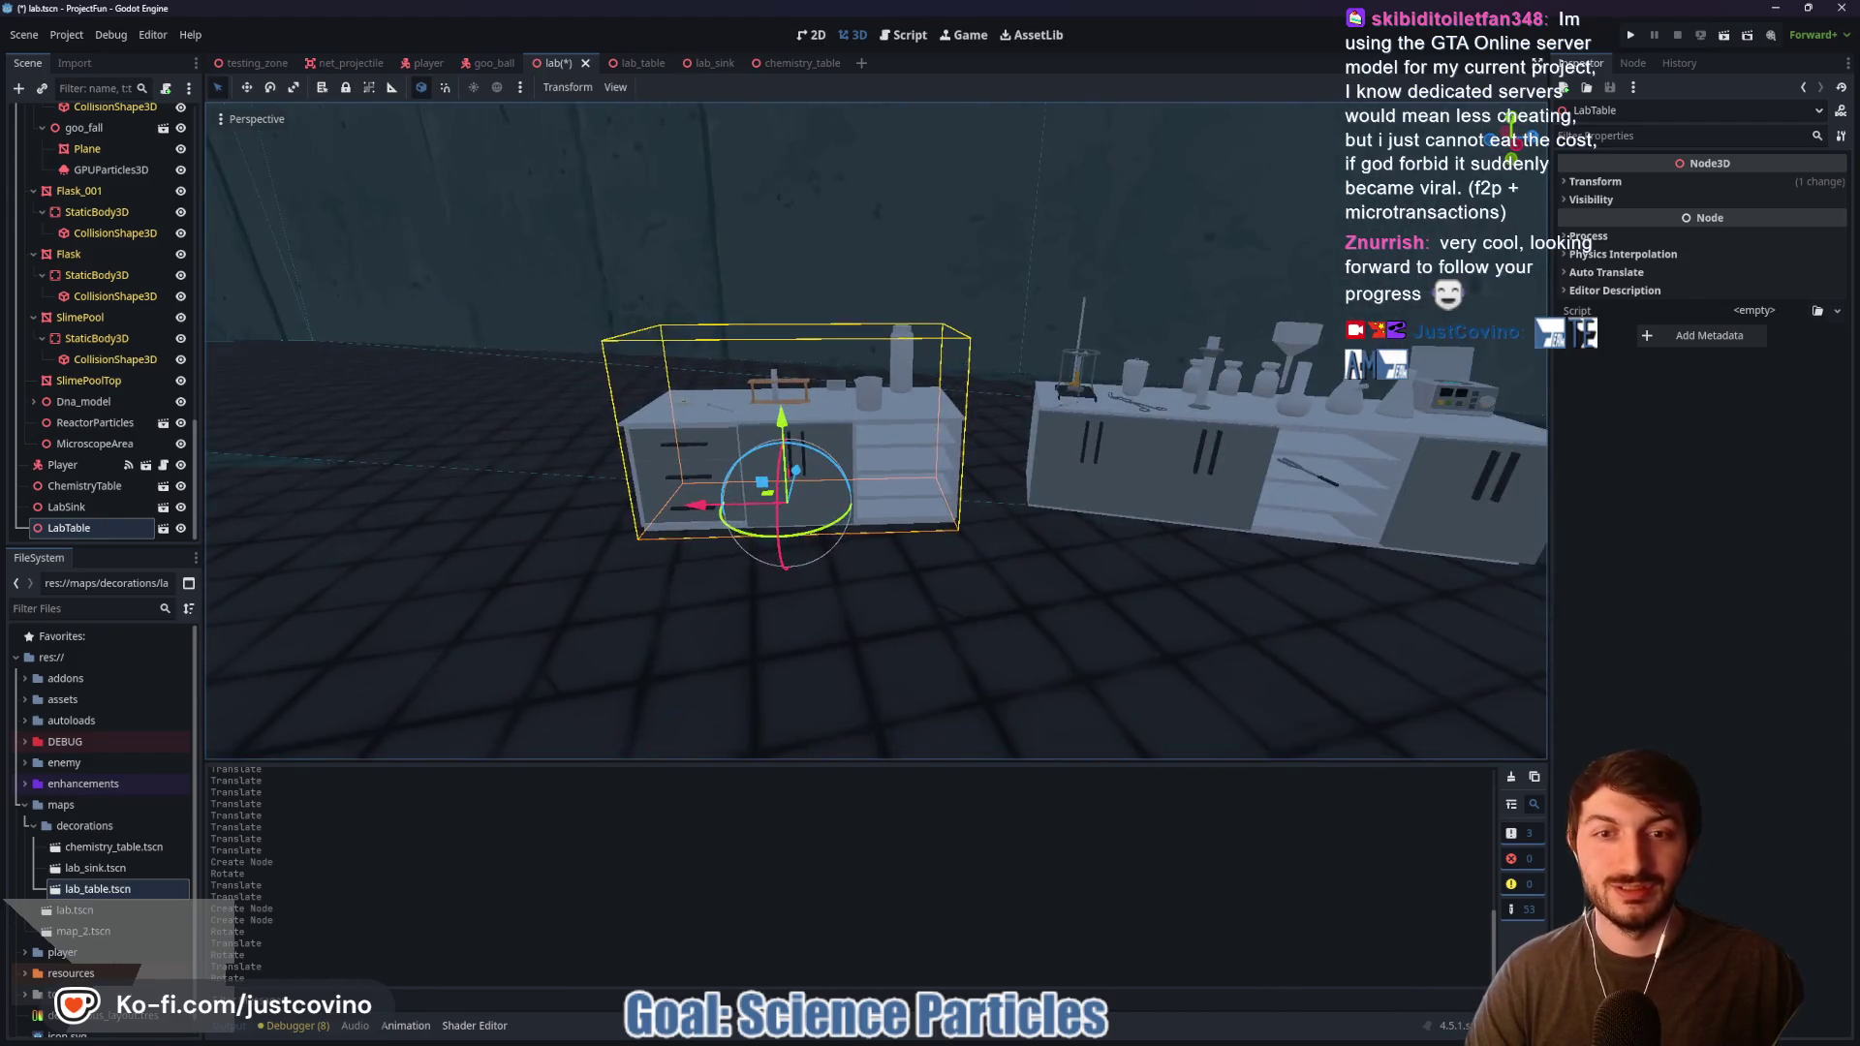
pyautogui.moveTo(831, 531); pyautogui.dragTo(823, 573)
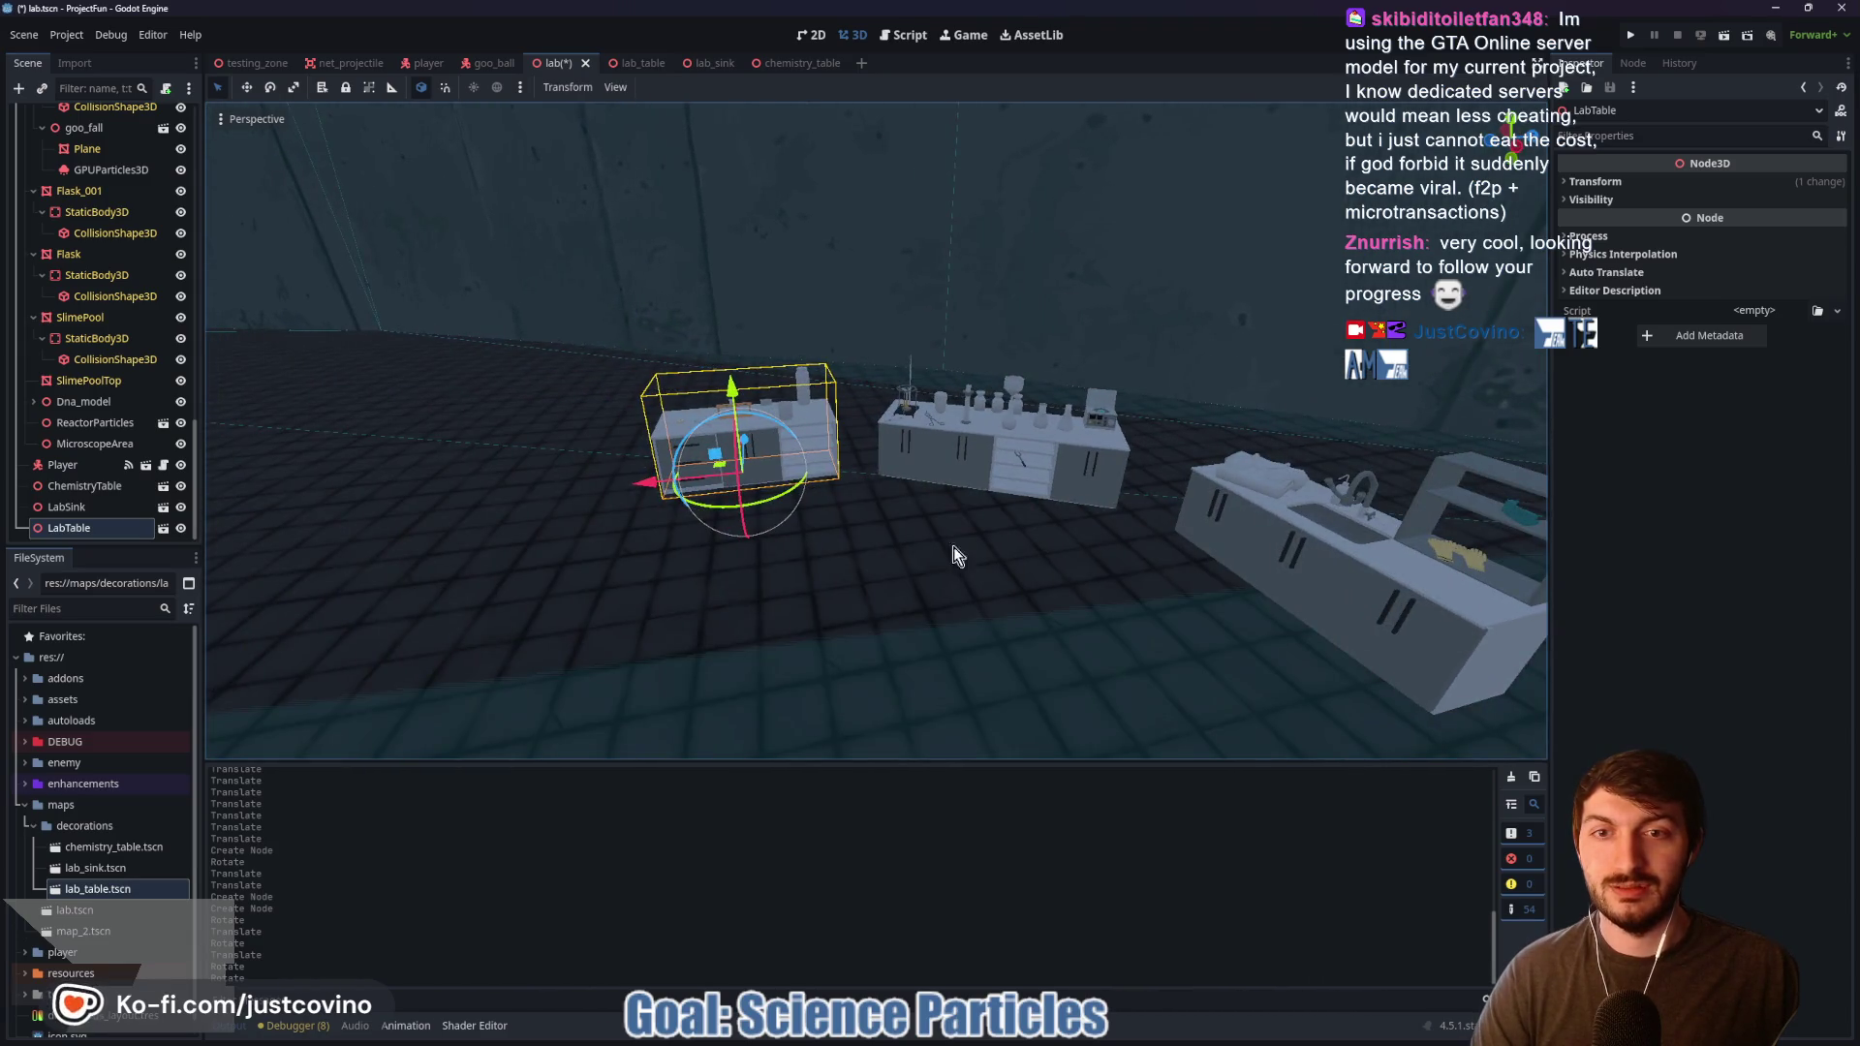
pyautogui.press('F5')
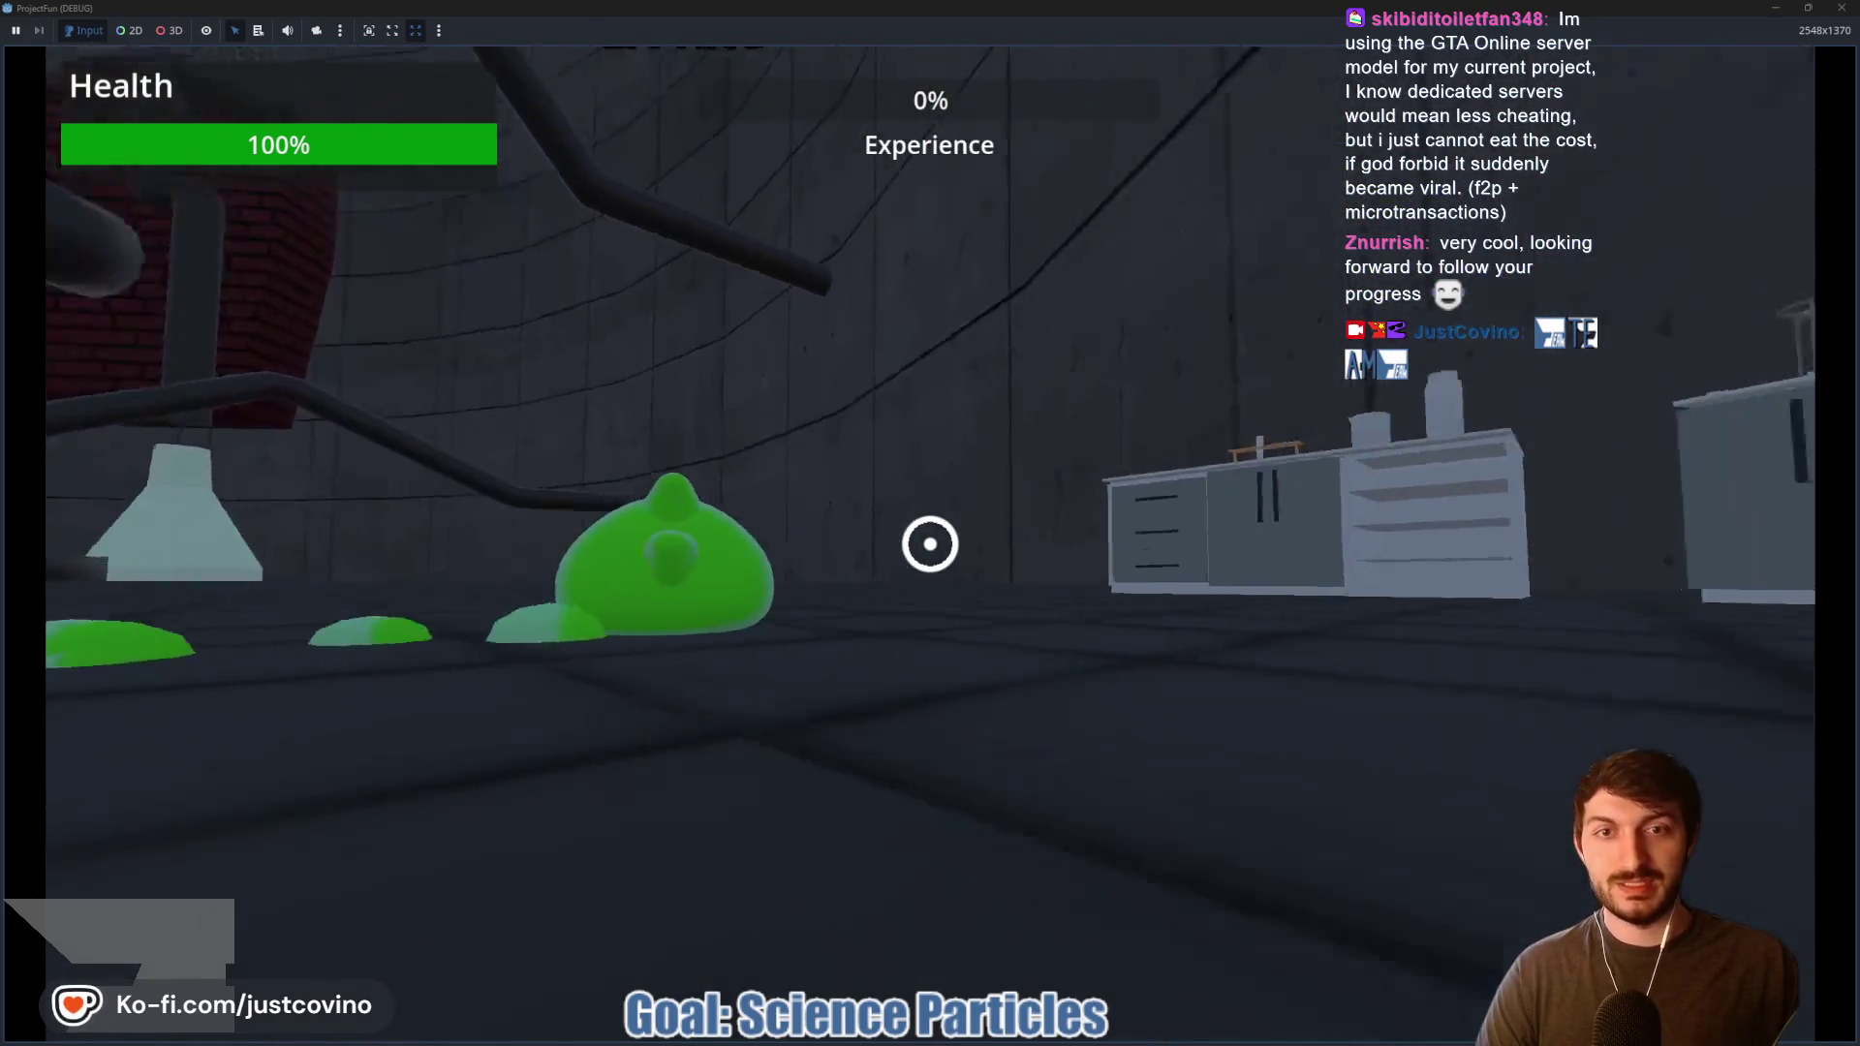
# Step: Swing the slime around the lab past the new counters, then stop the game with F8
pyautogui.click(930, 543)
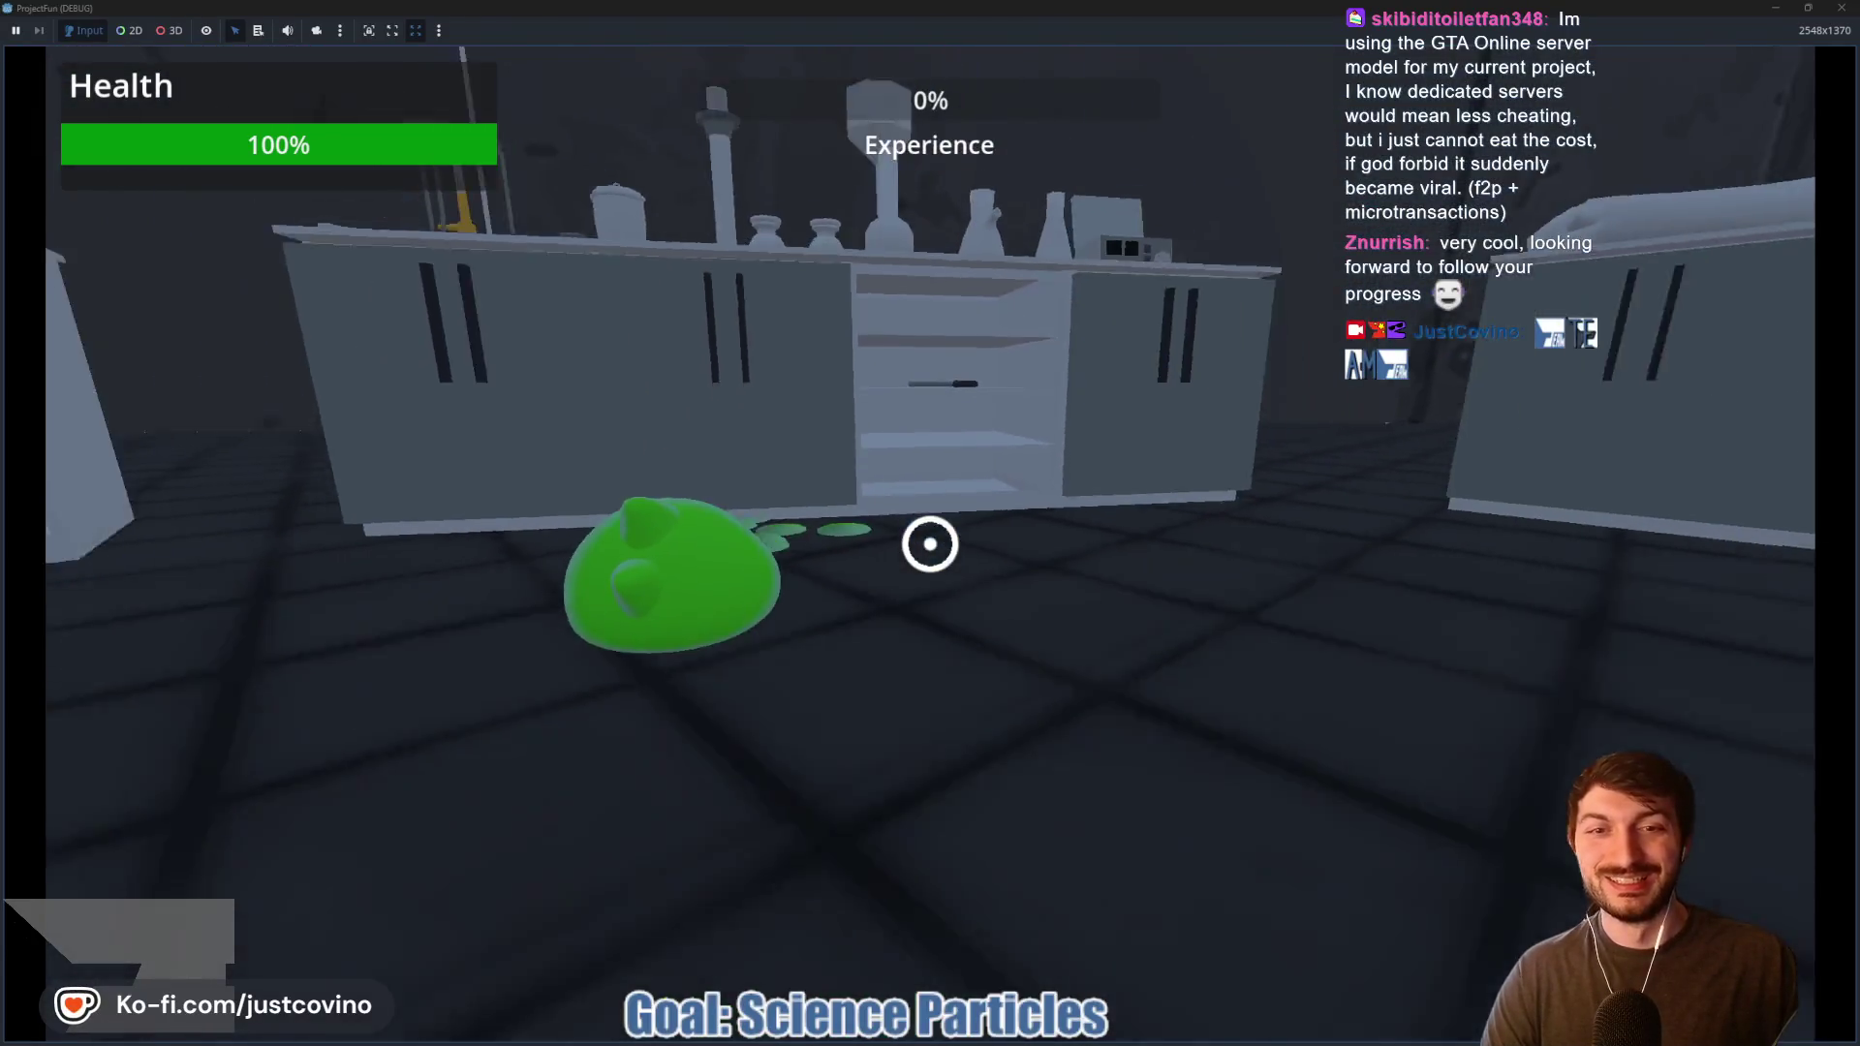
pyautogui.press('F8')
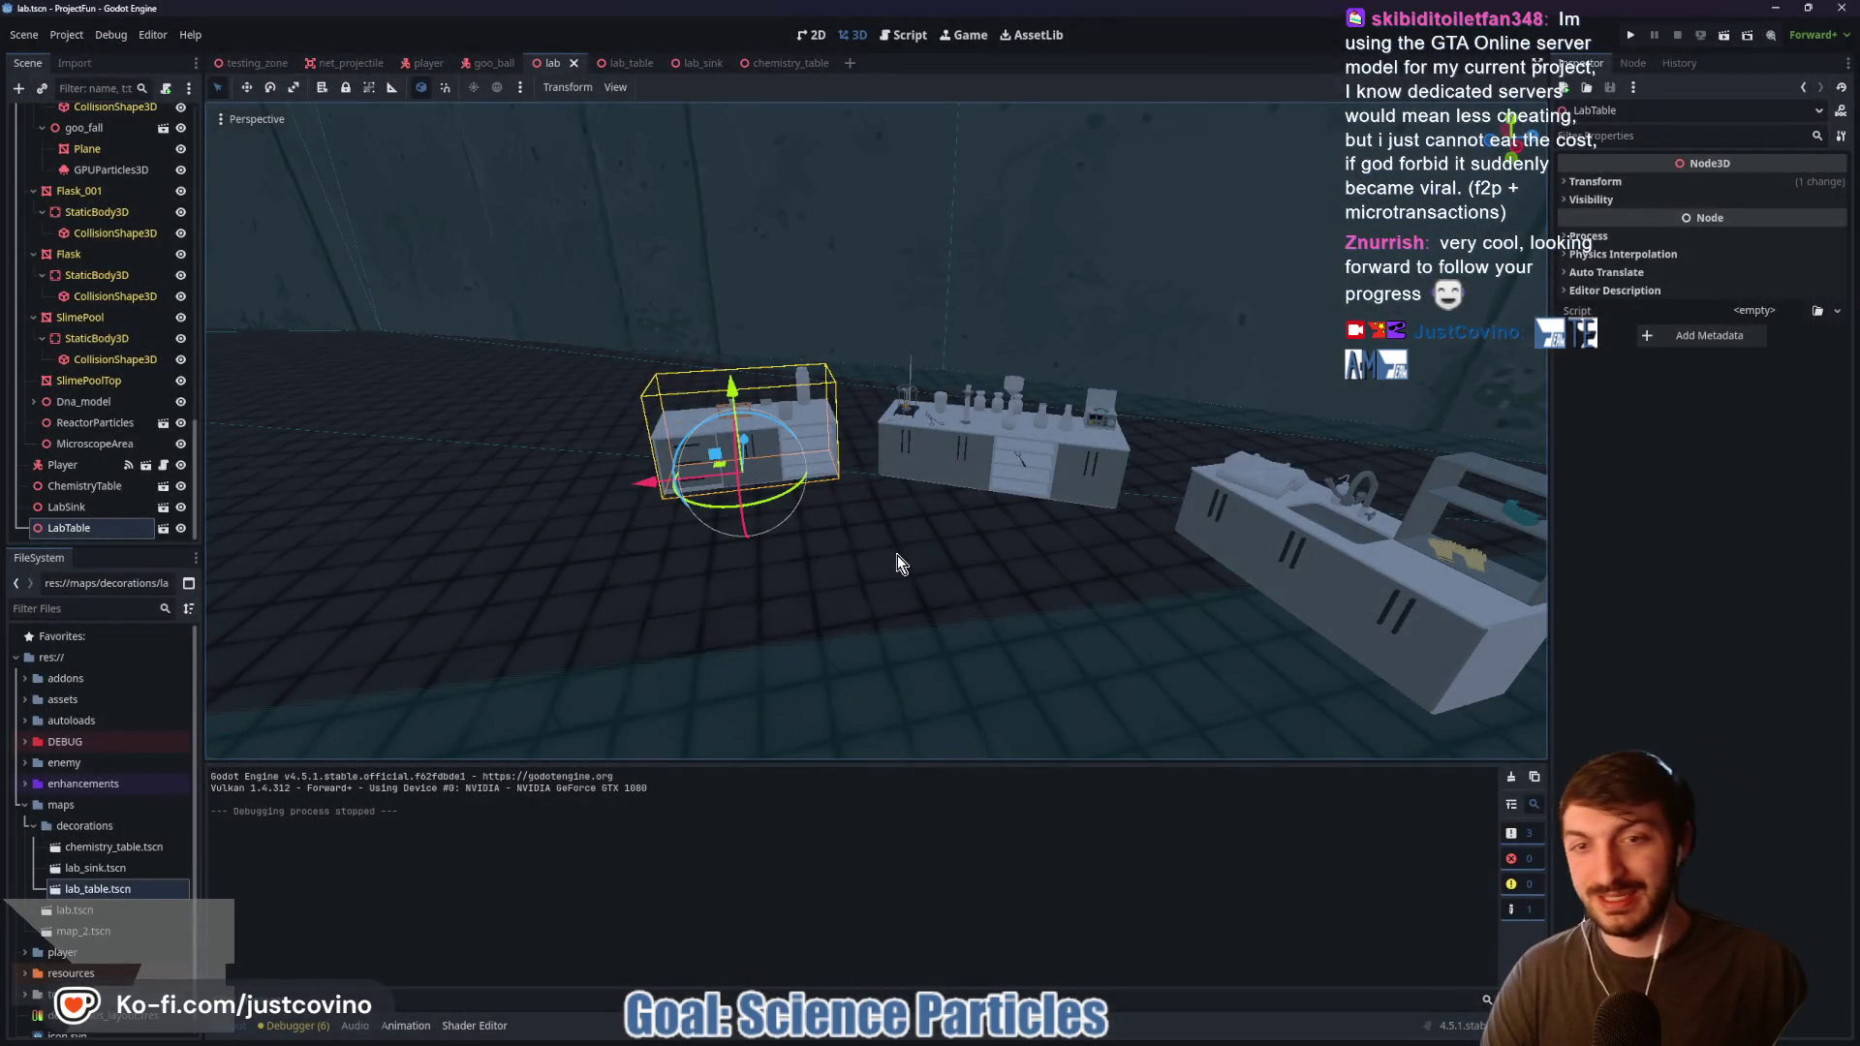
# Step: Rename the MicroscopeArea node to ChemistryArea
pyautogui.rightClick(875, 577)
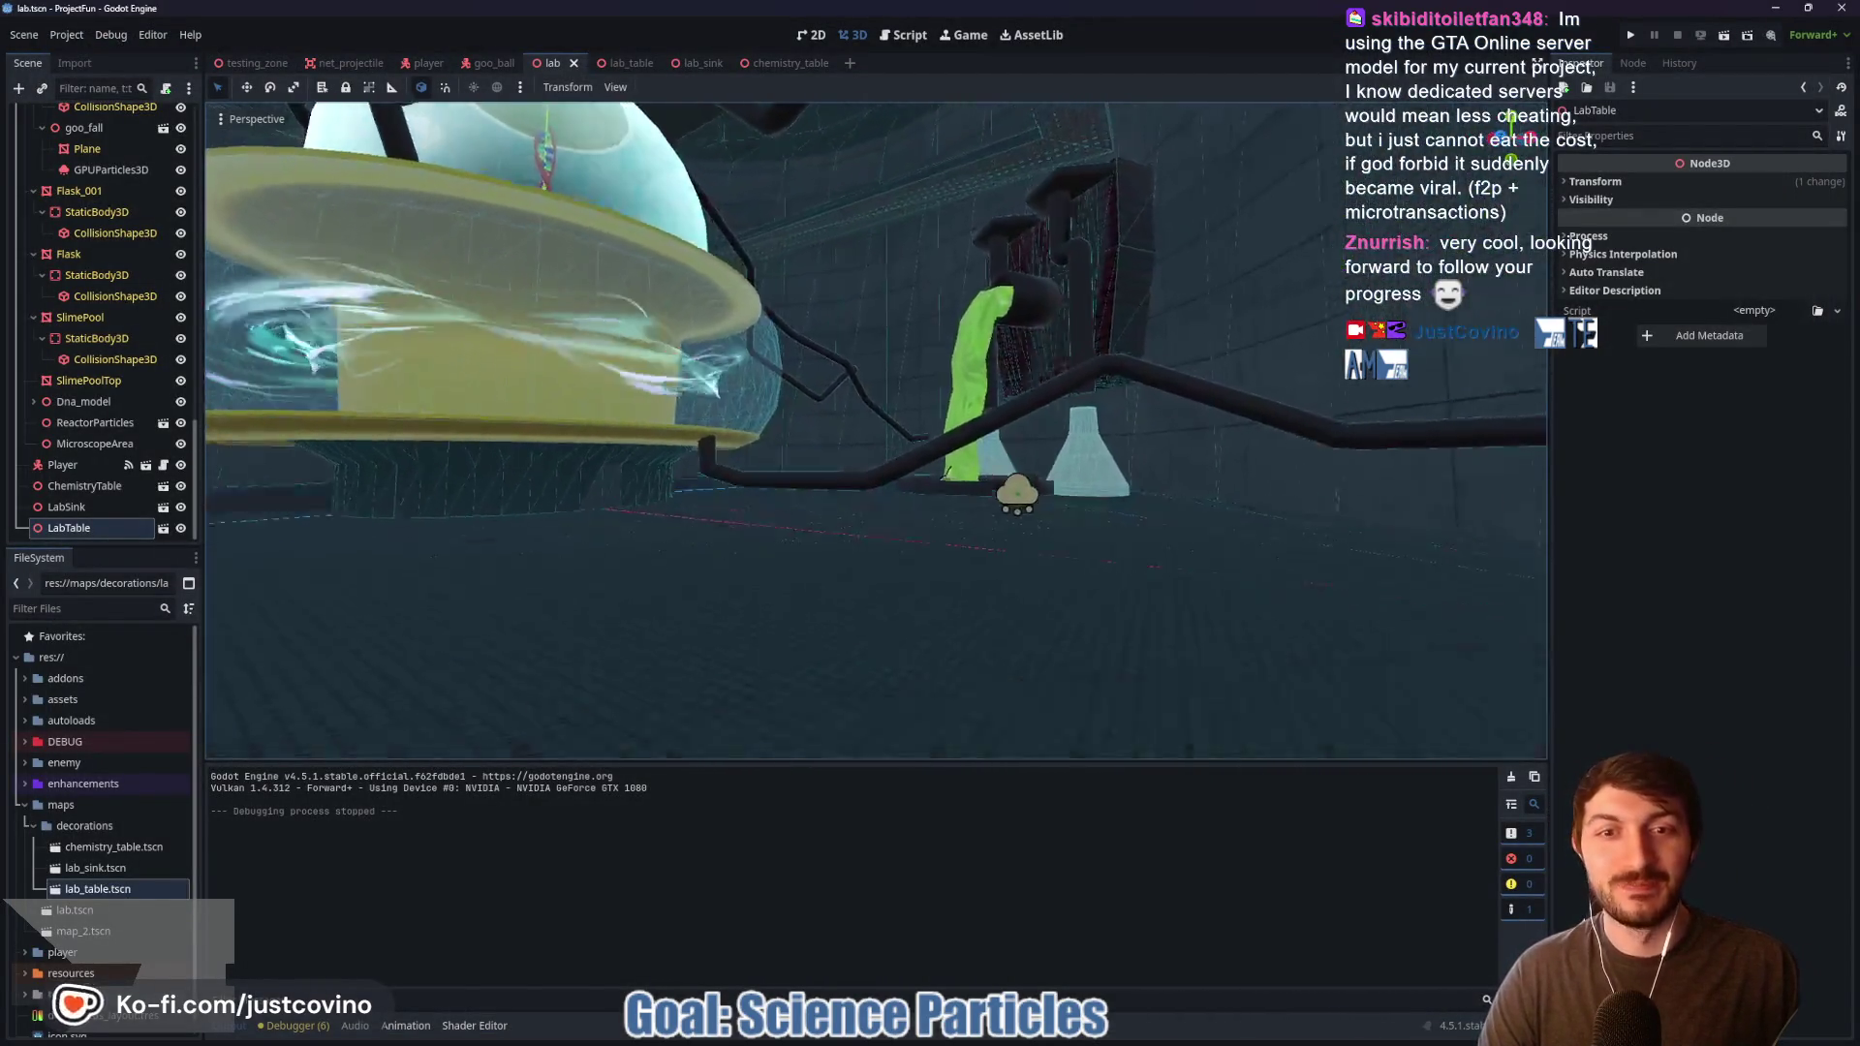
pyautogui.press('s')
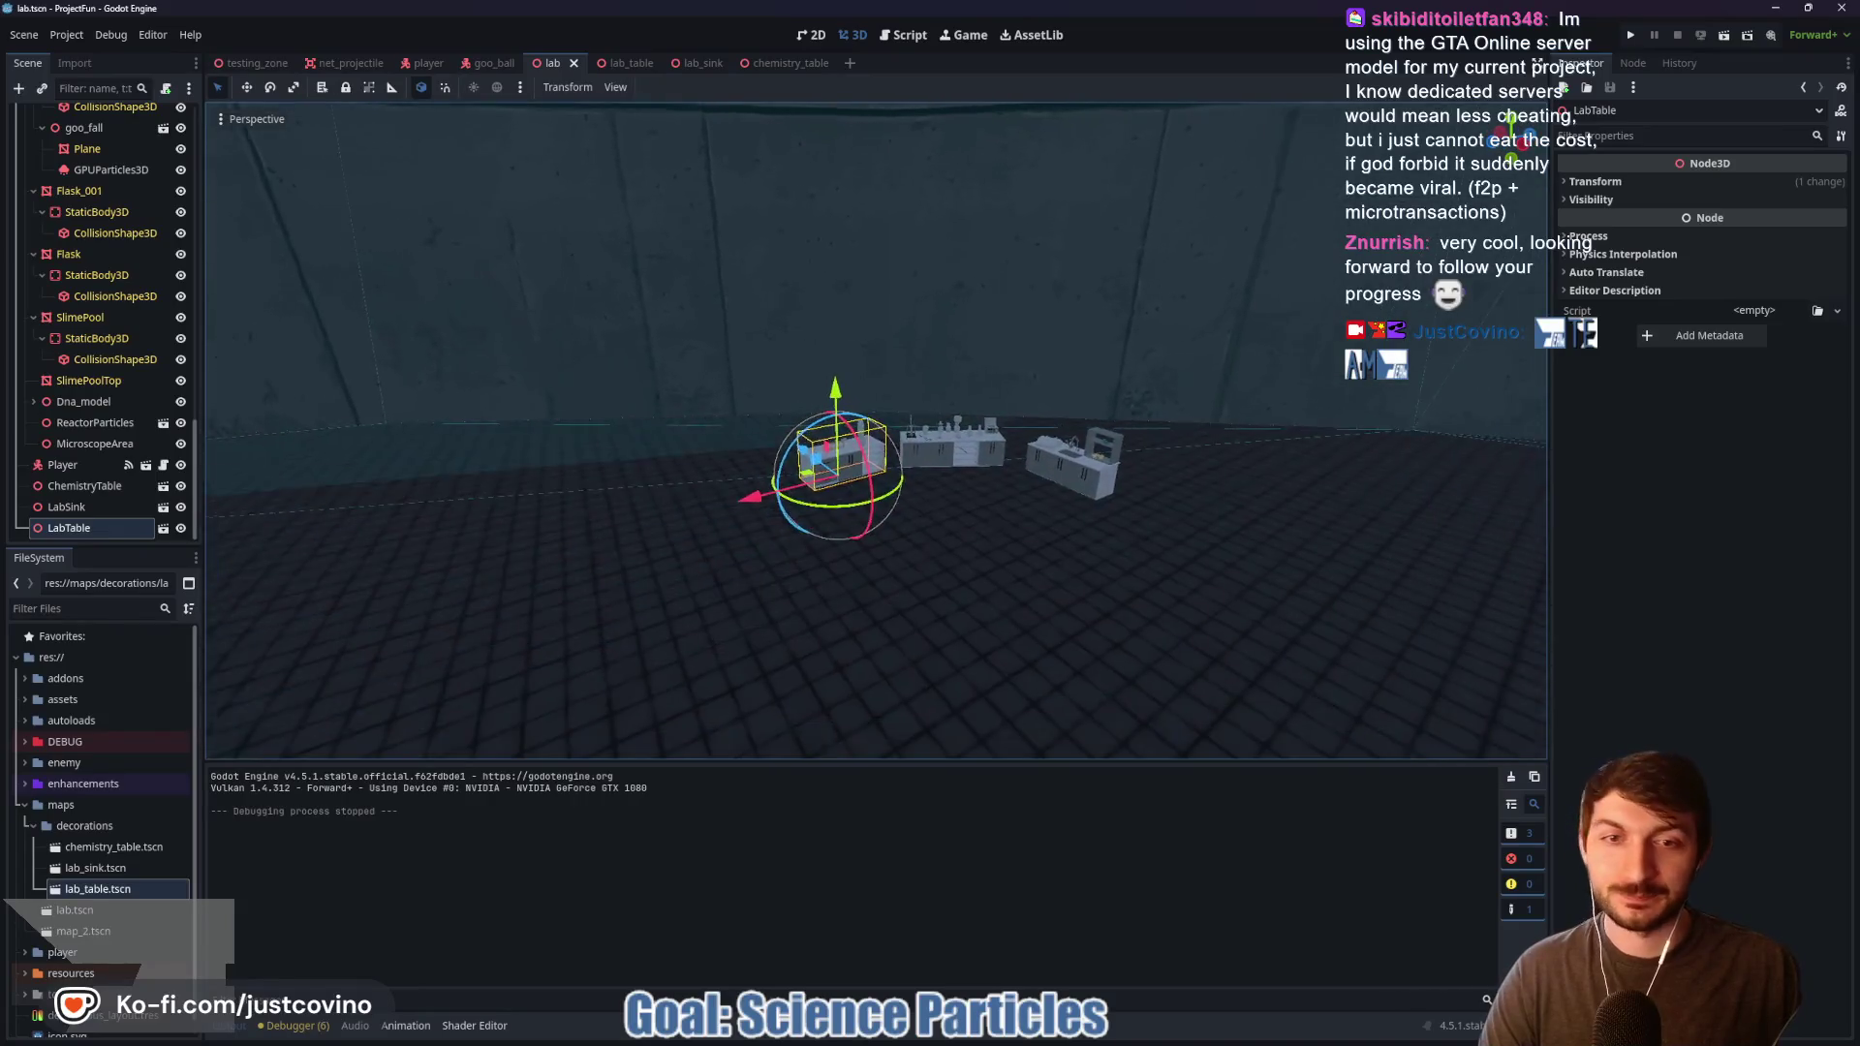
pyautogui.press('d')
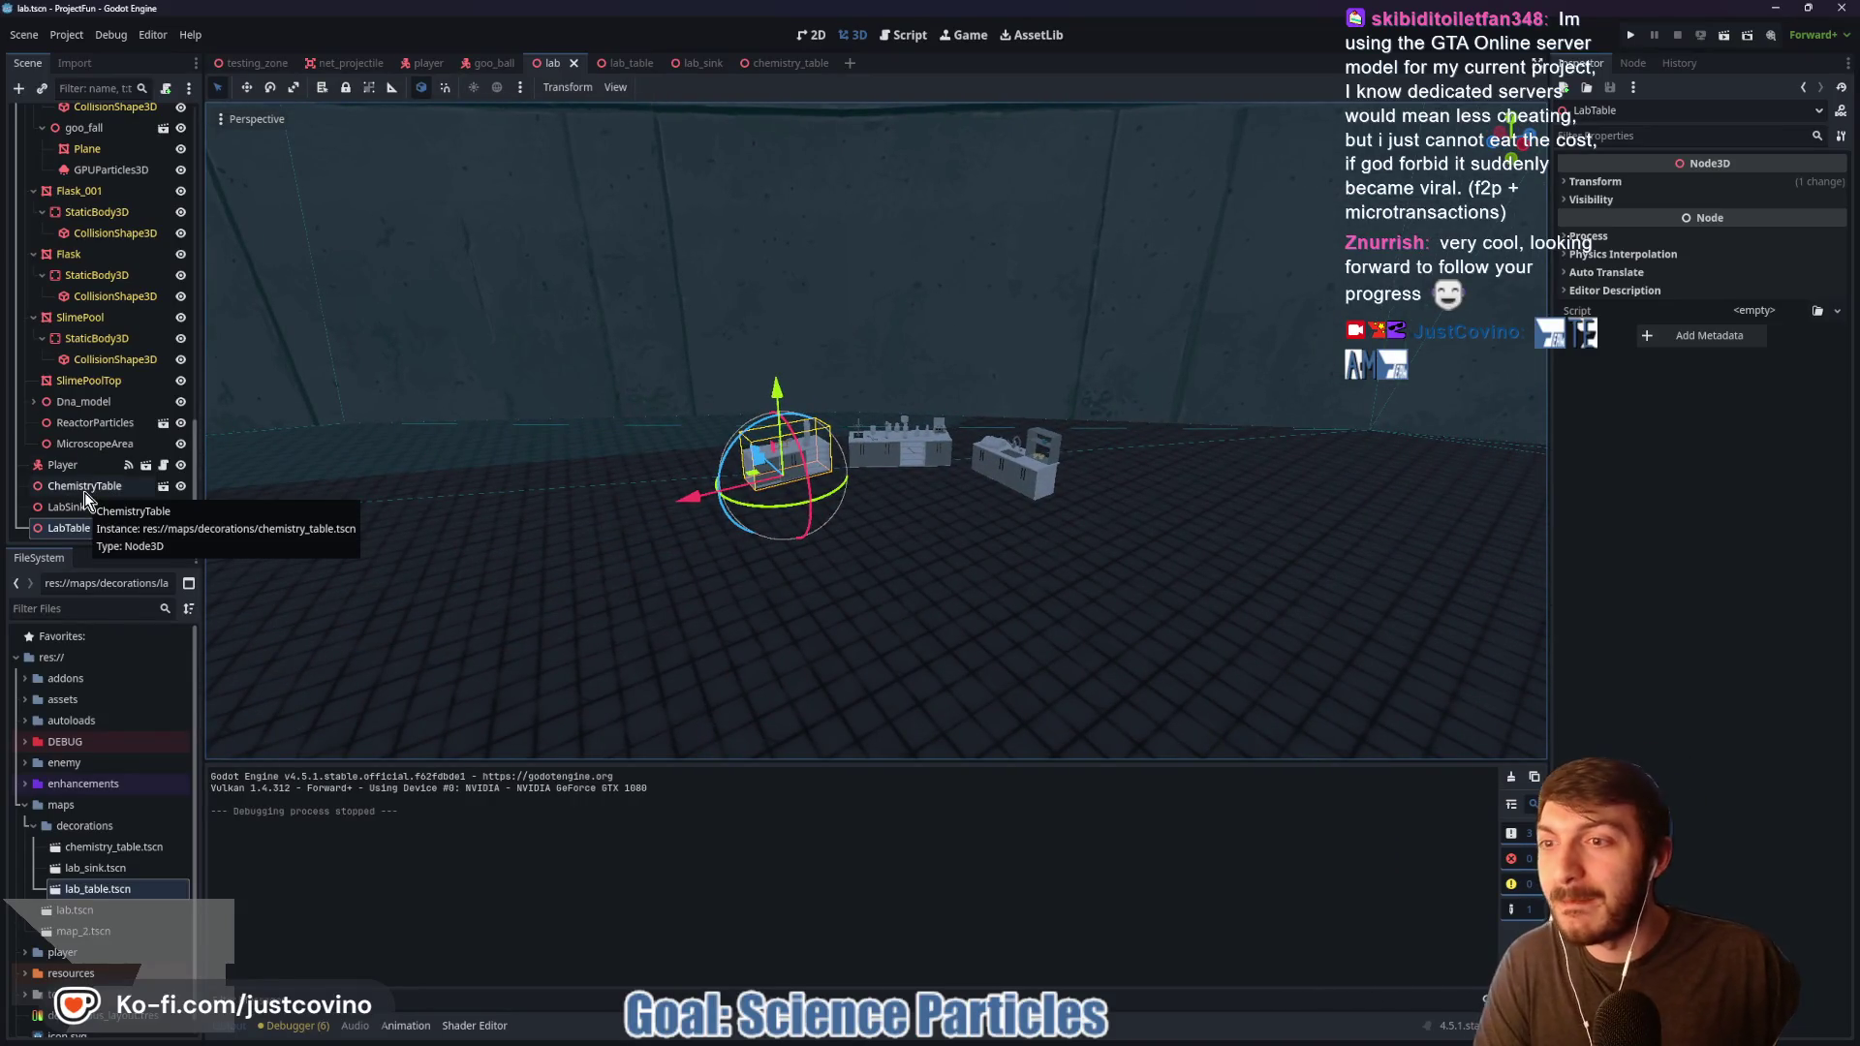
pyautogui.click(81, 445)
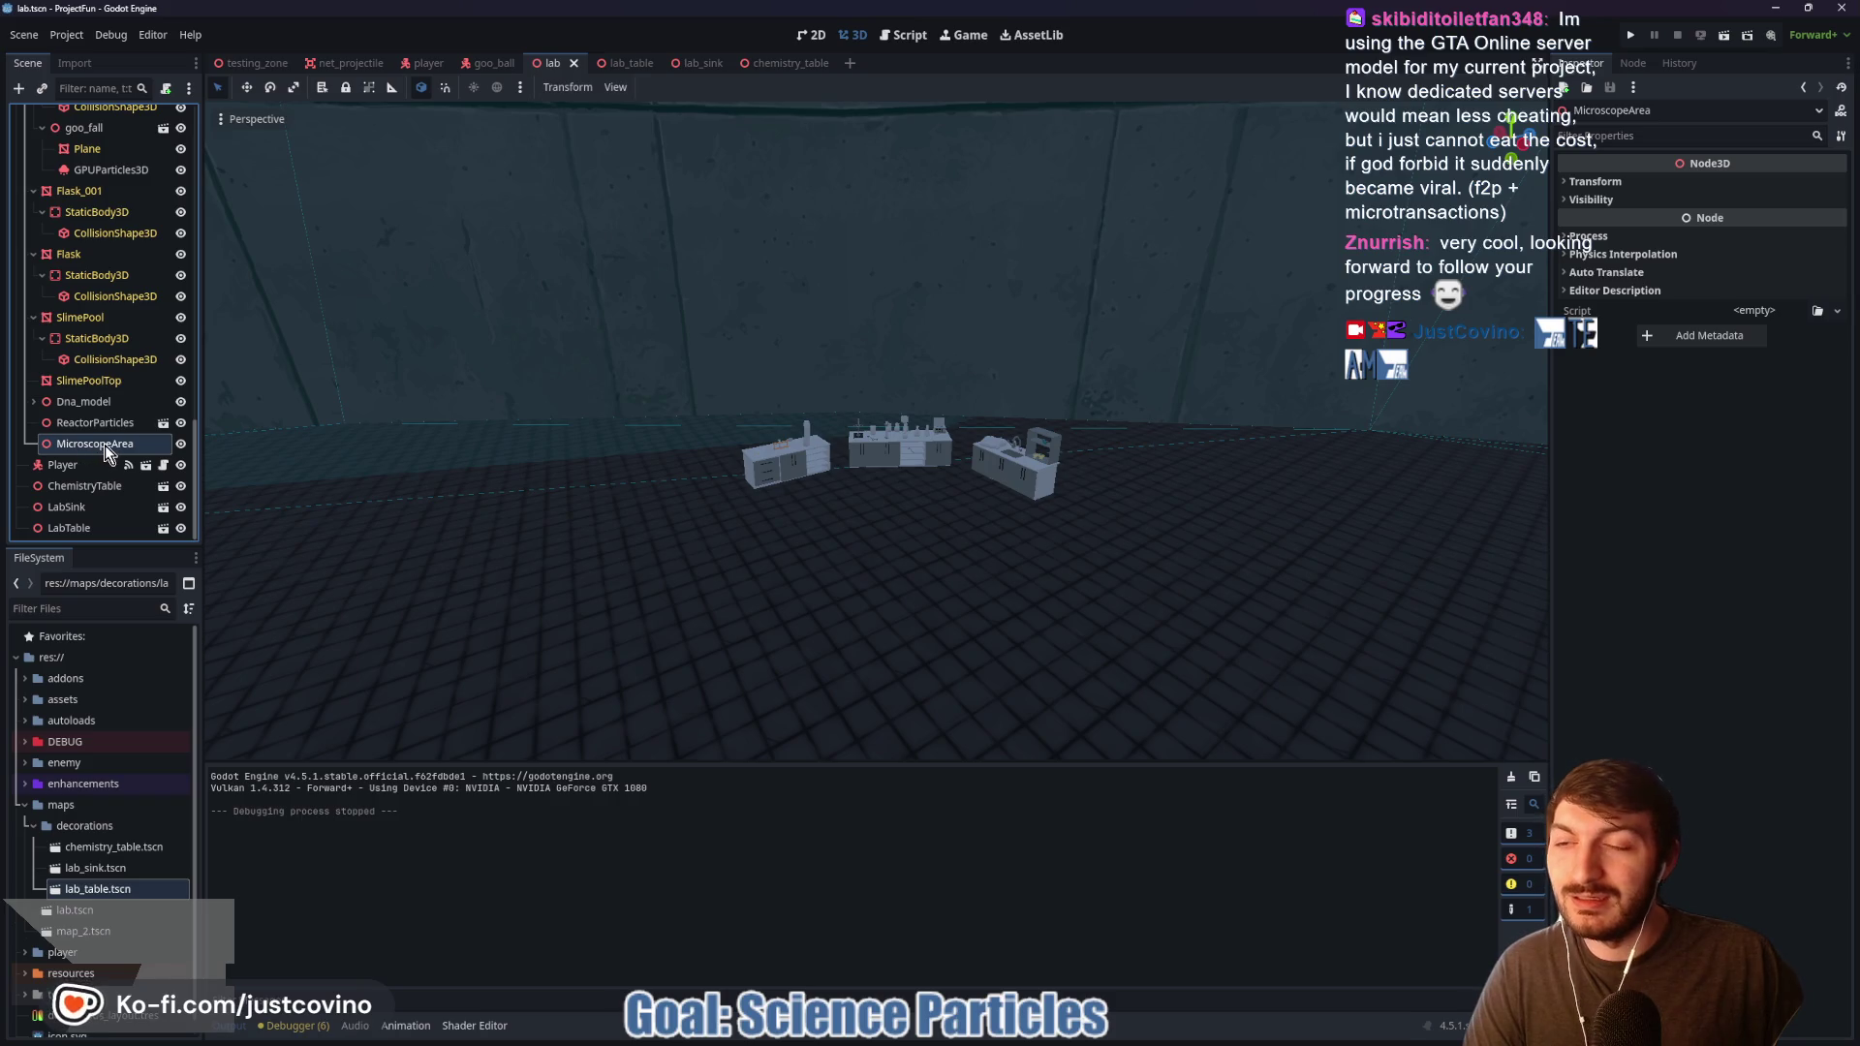
pyautogui.click(105, 444)
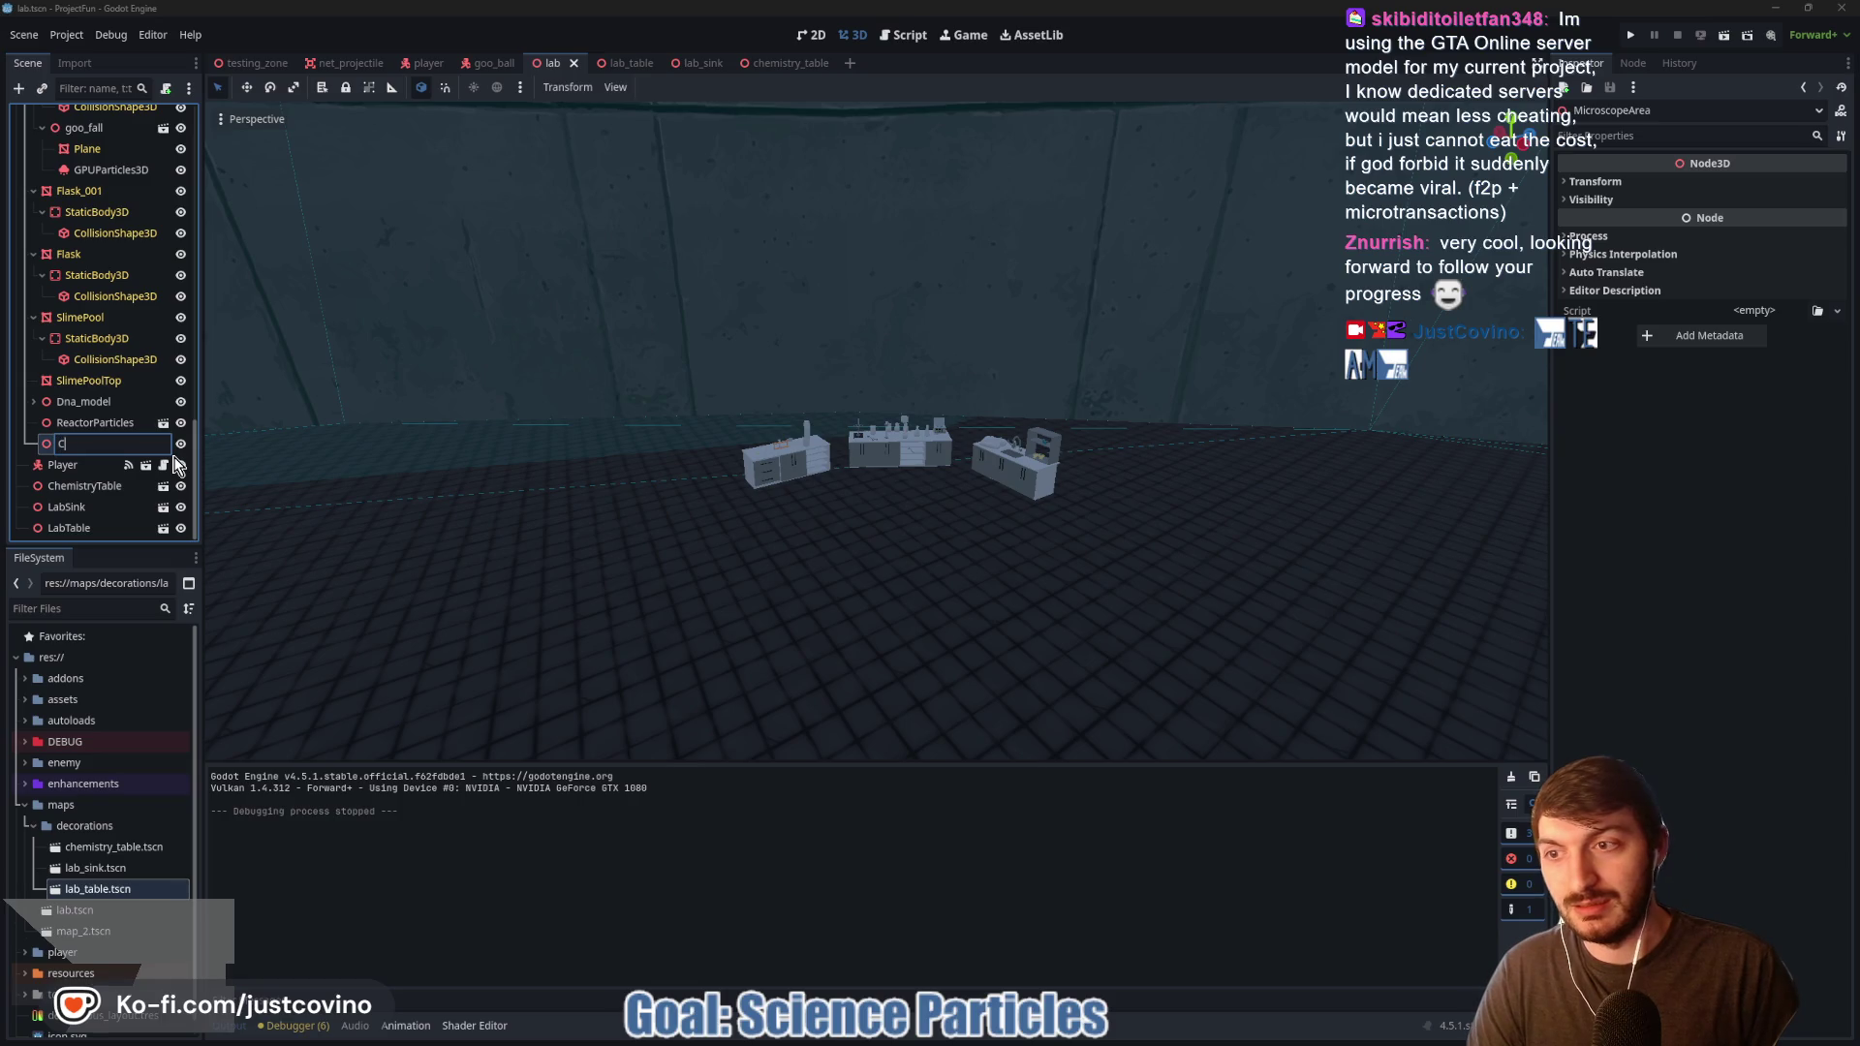
pyautogui.write('ChemistryArea')
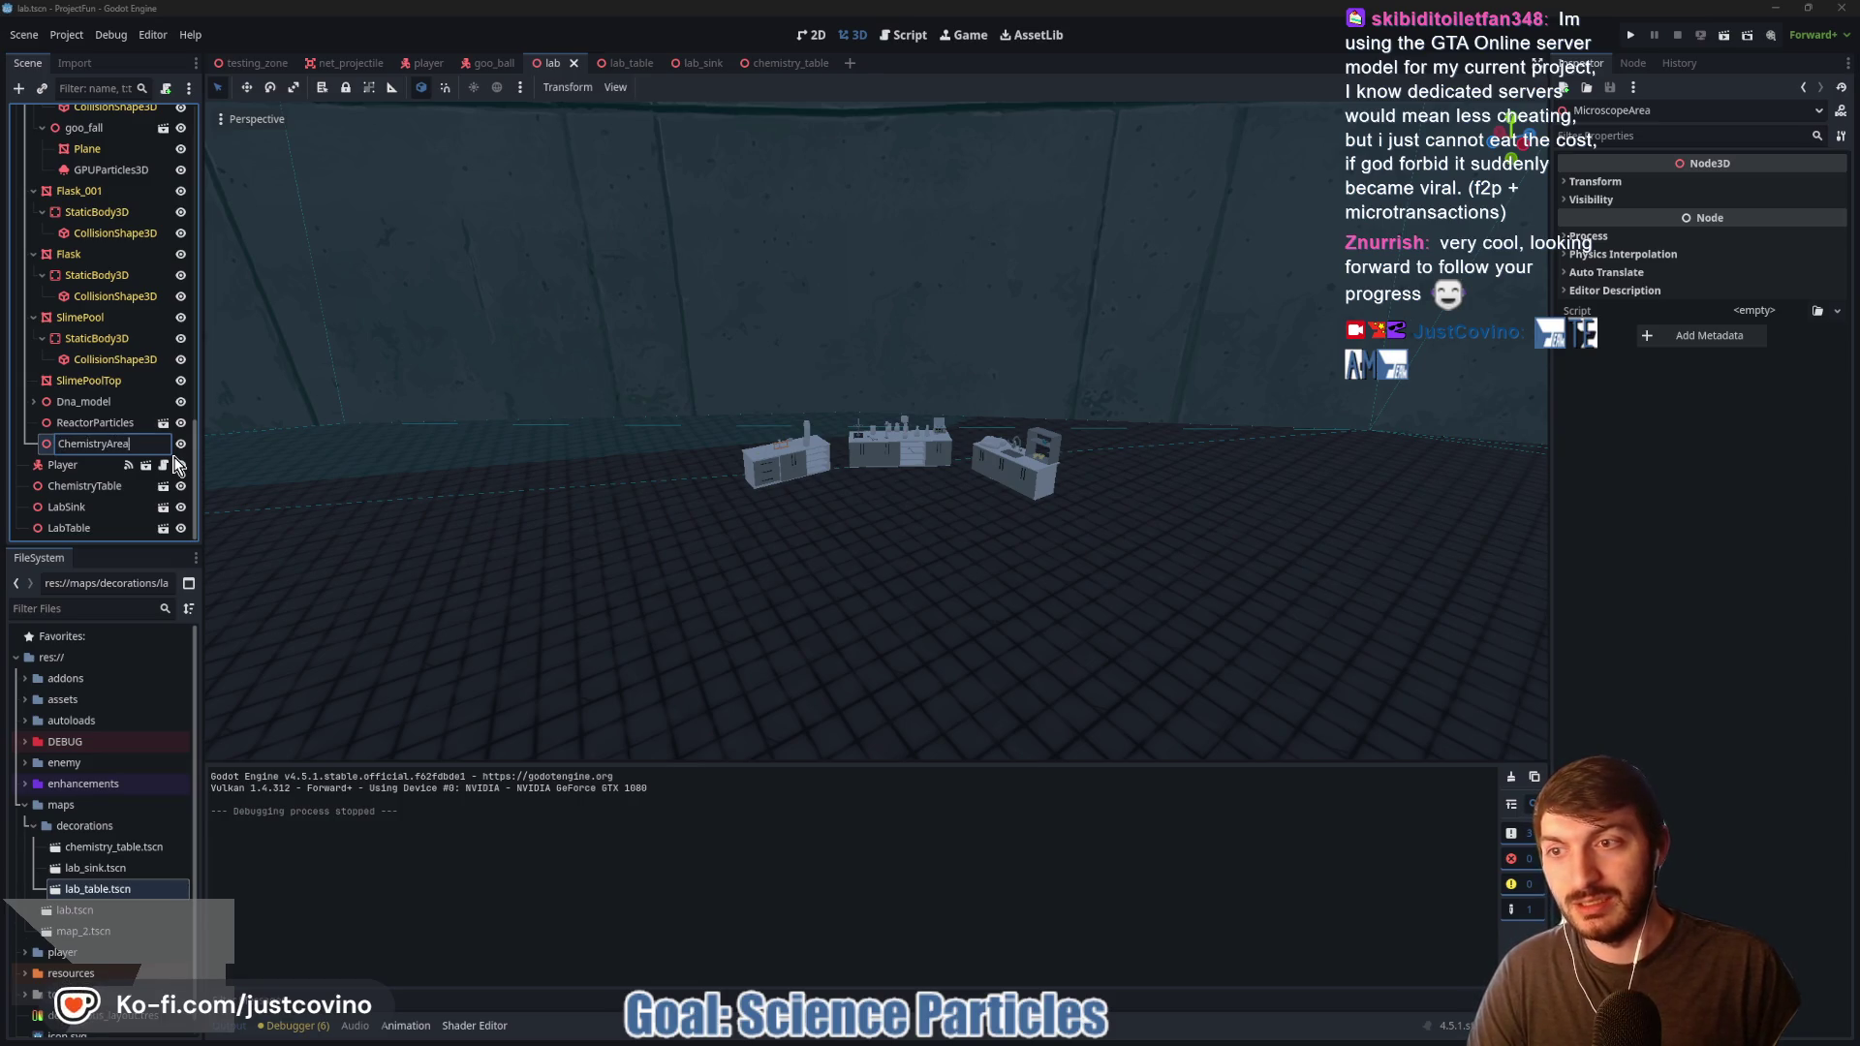
pyautogui.press('Return')
# Step: Move ChemistryTable, LabSink and LabTable under ChemistryArea in the Scene dock
pyautogui.click(67, 528)
pyautogui.keyDown('shift'); pyautogui.click(68, 486); pyautogui.keyUp('shift')
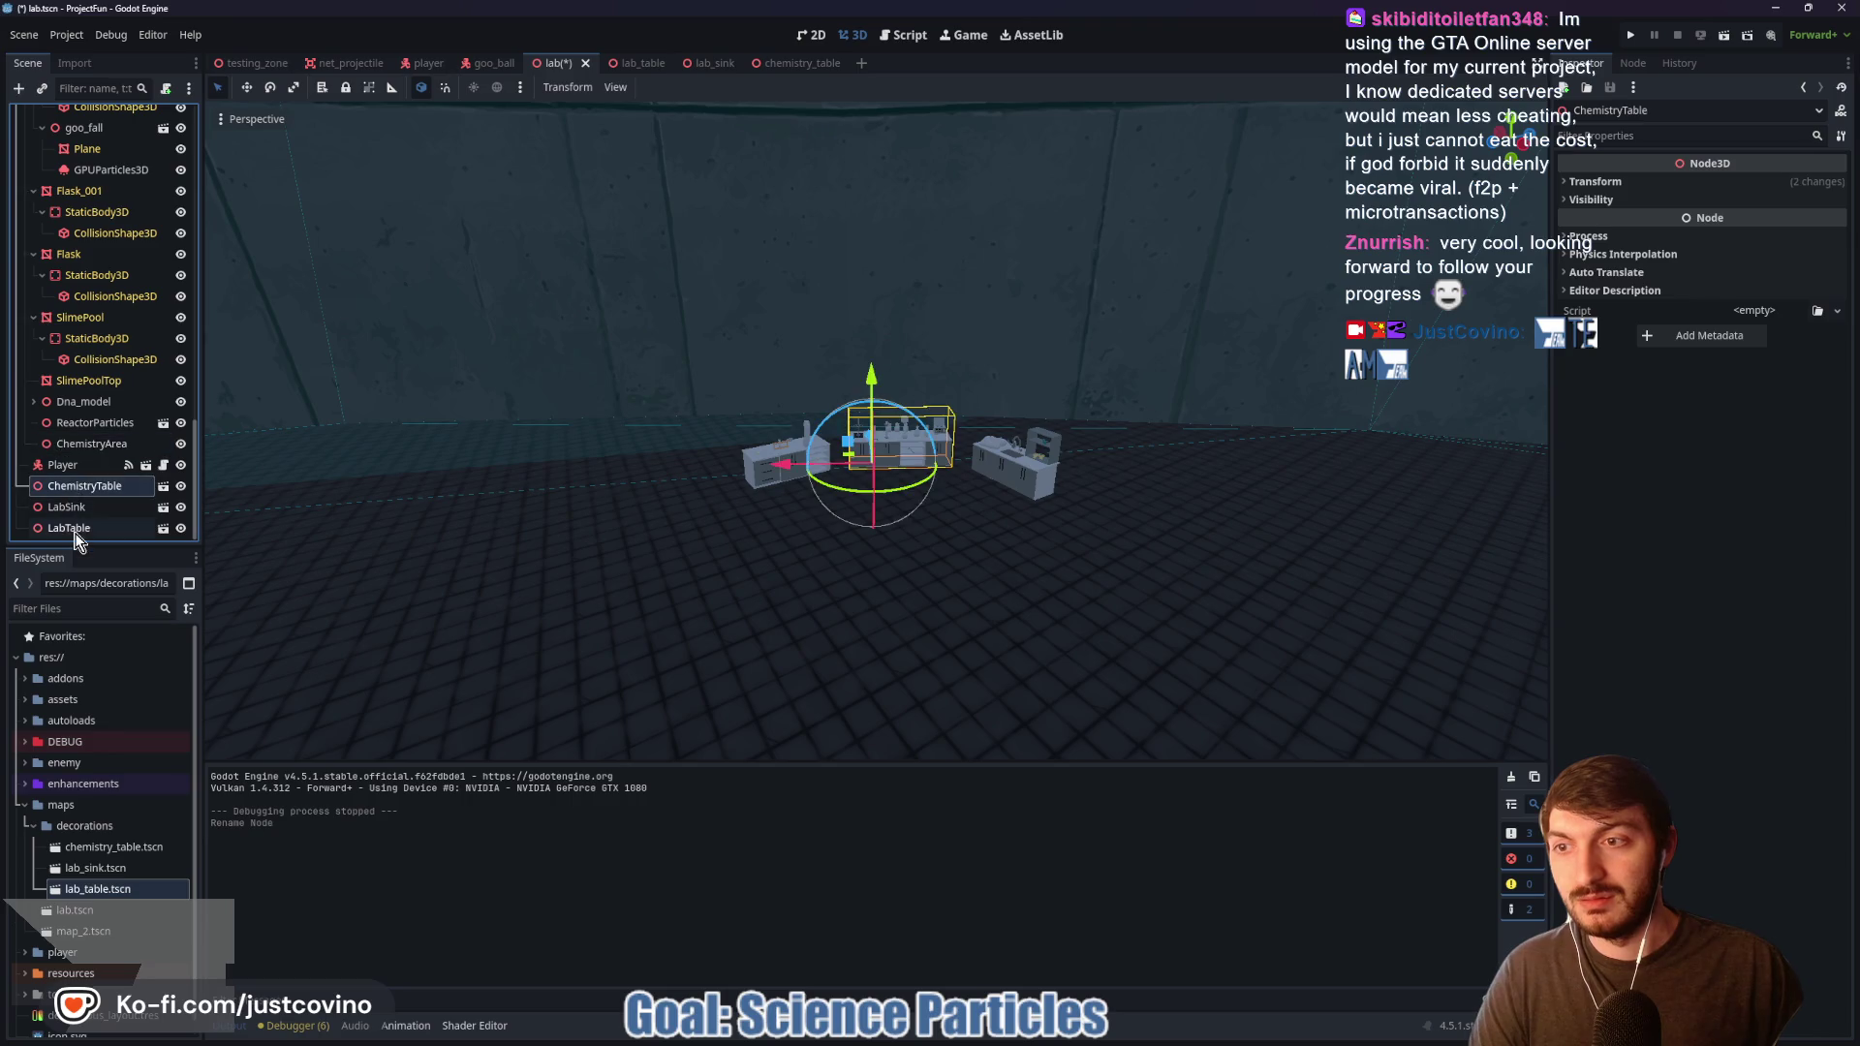
pyautogui.moveTo(68, 488)
pyautogui.mouseDown()
pyautogui.moveTo(102, 473)
pyautogui.moveTo(97, 444)
pyautogui.mouseUp()
pyautogui.click(92, 444)
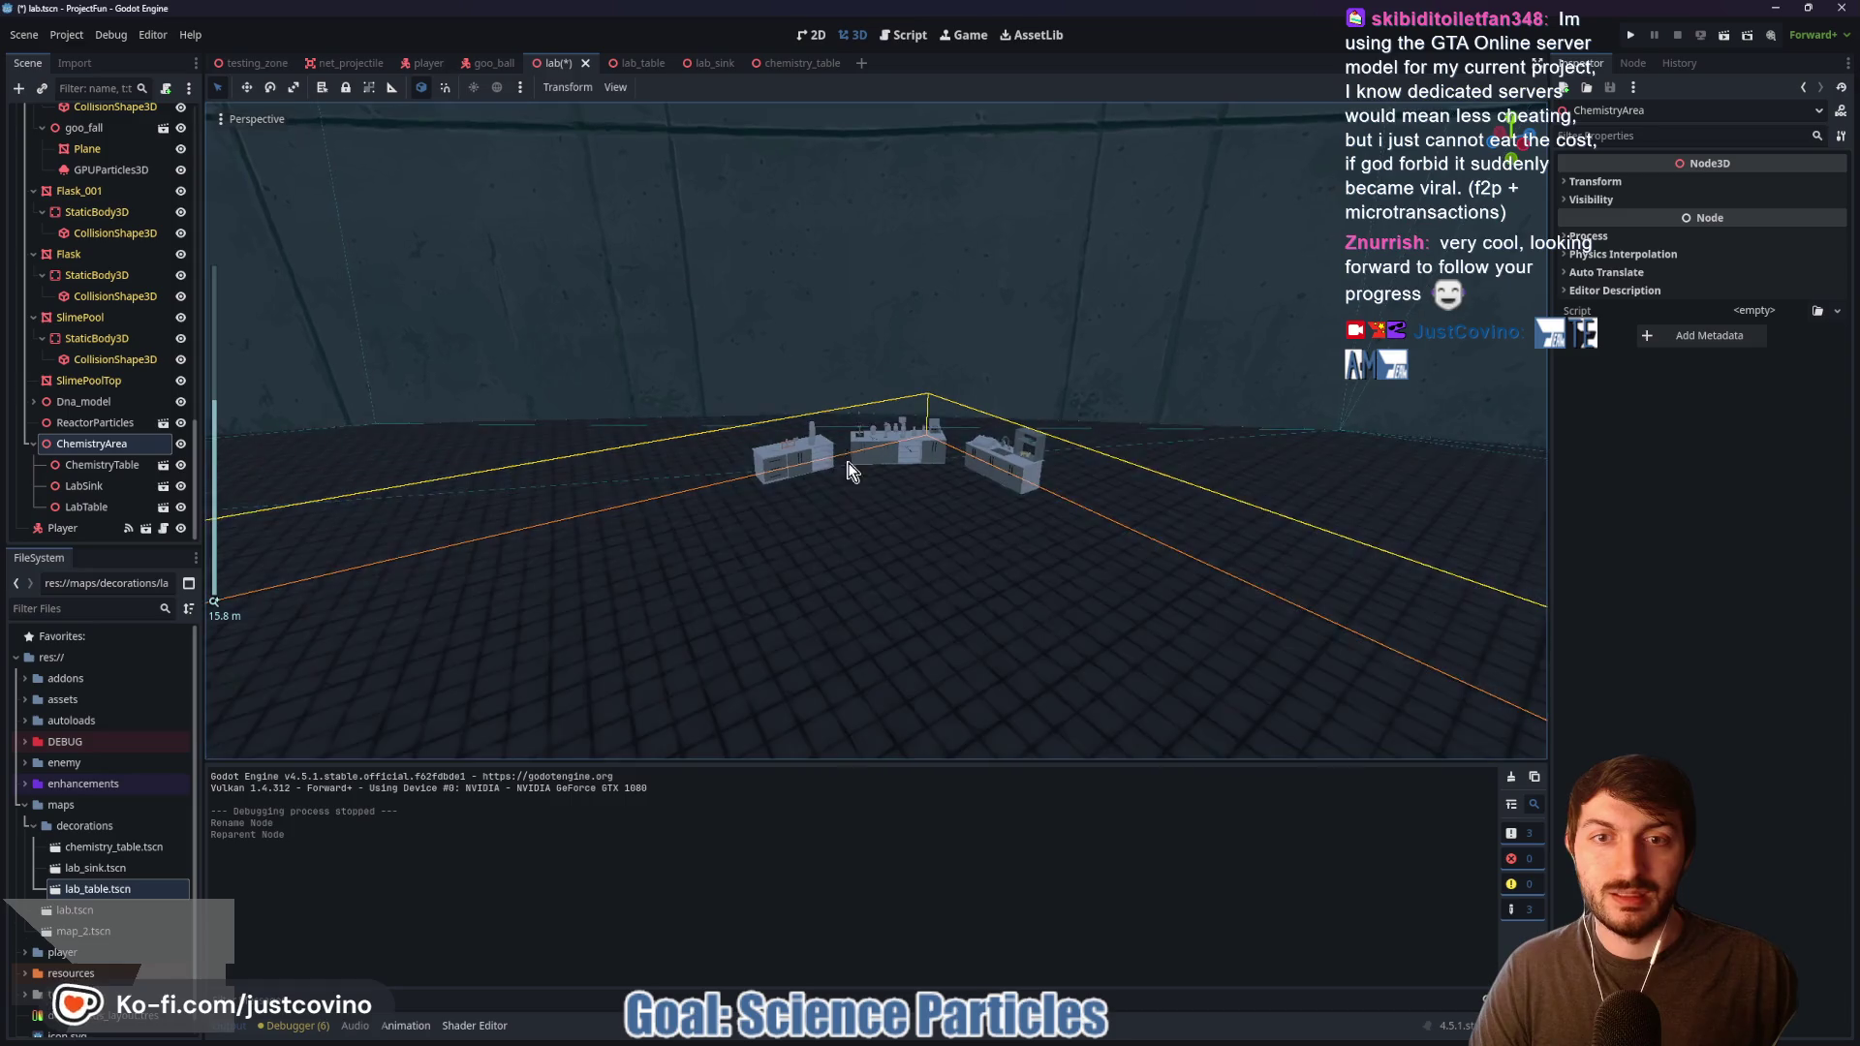
# Step: Frame the three grouped counters, save the lab scene, and switch to lab_table
pyautogui.scroll(5, 728, 496)
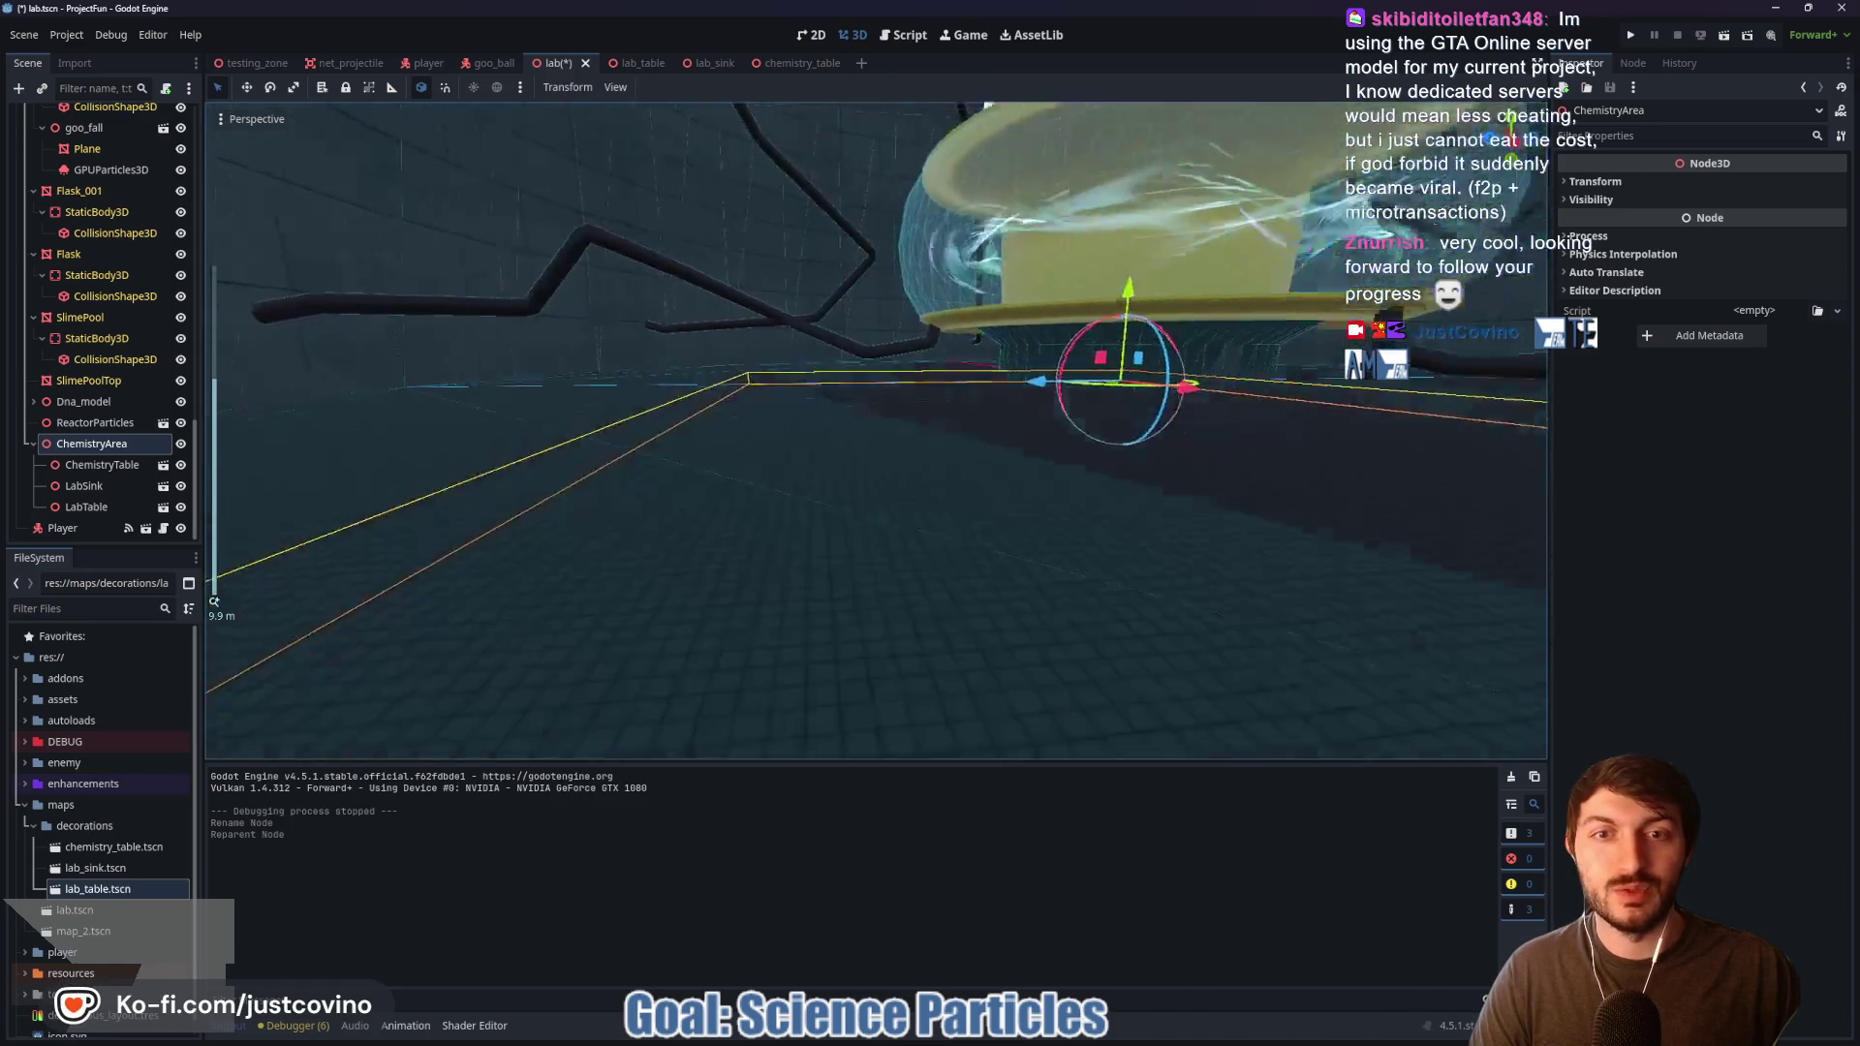
pyautogui.press('w')
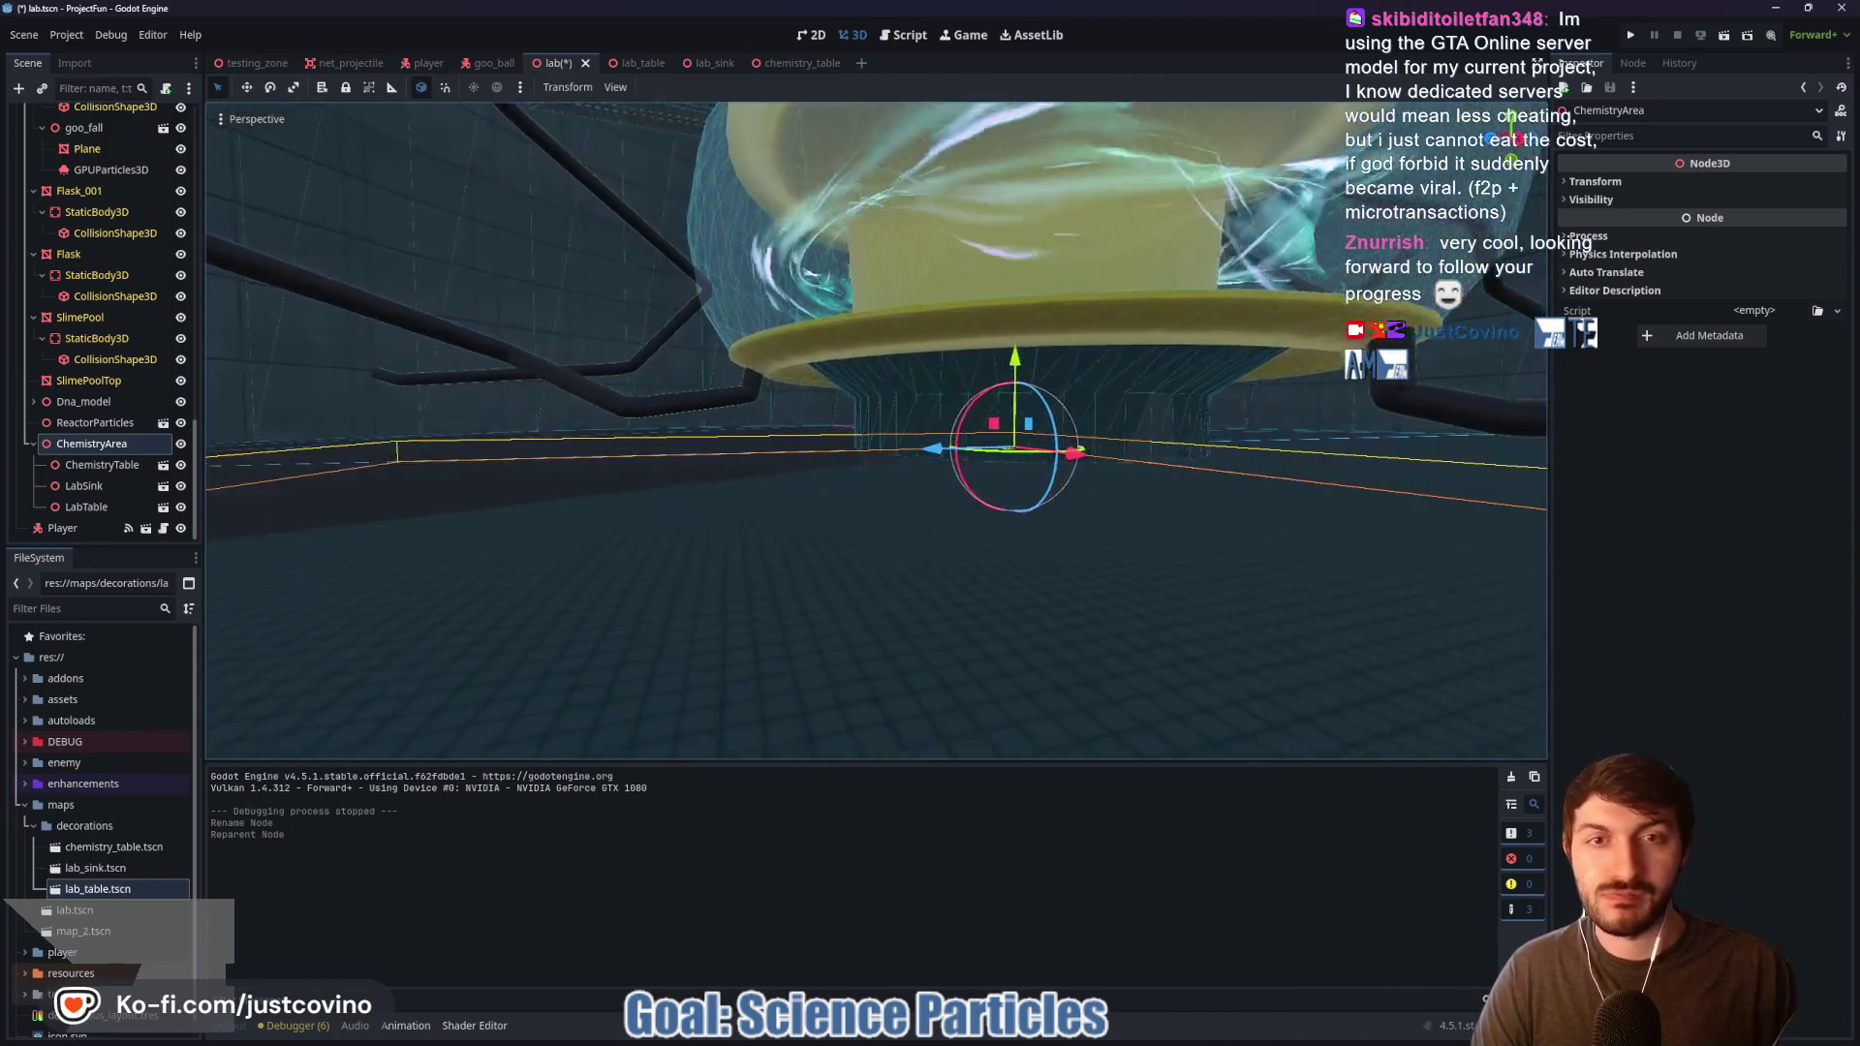
pyautogui.press('d')
pyautogui.press('s')
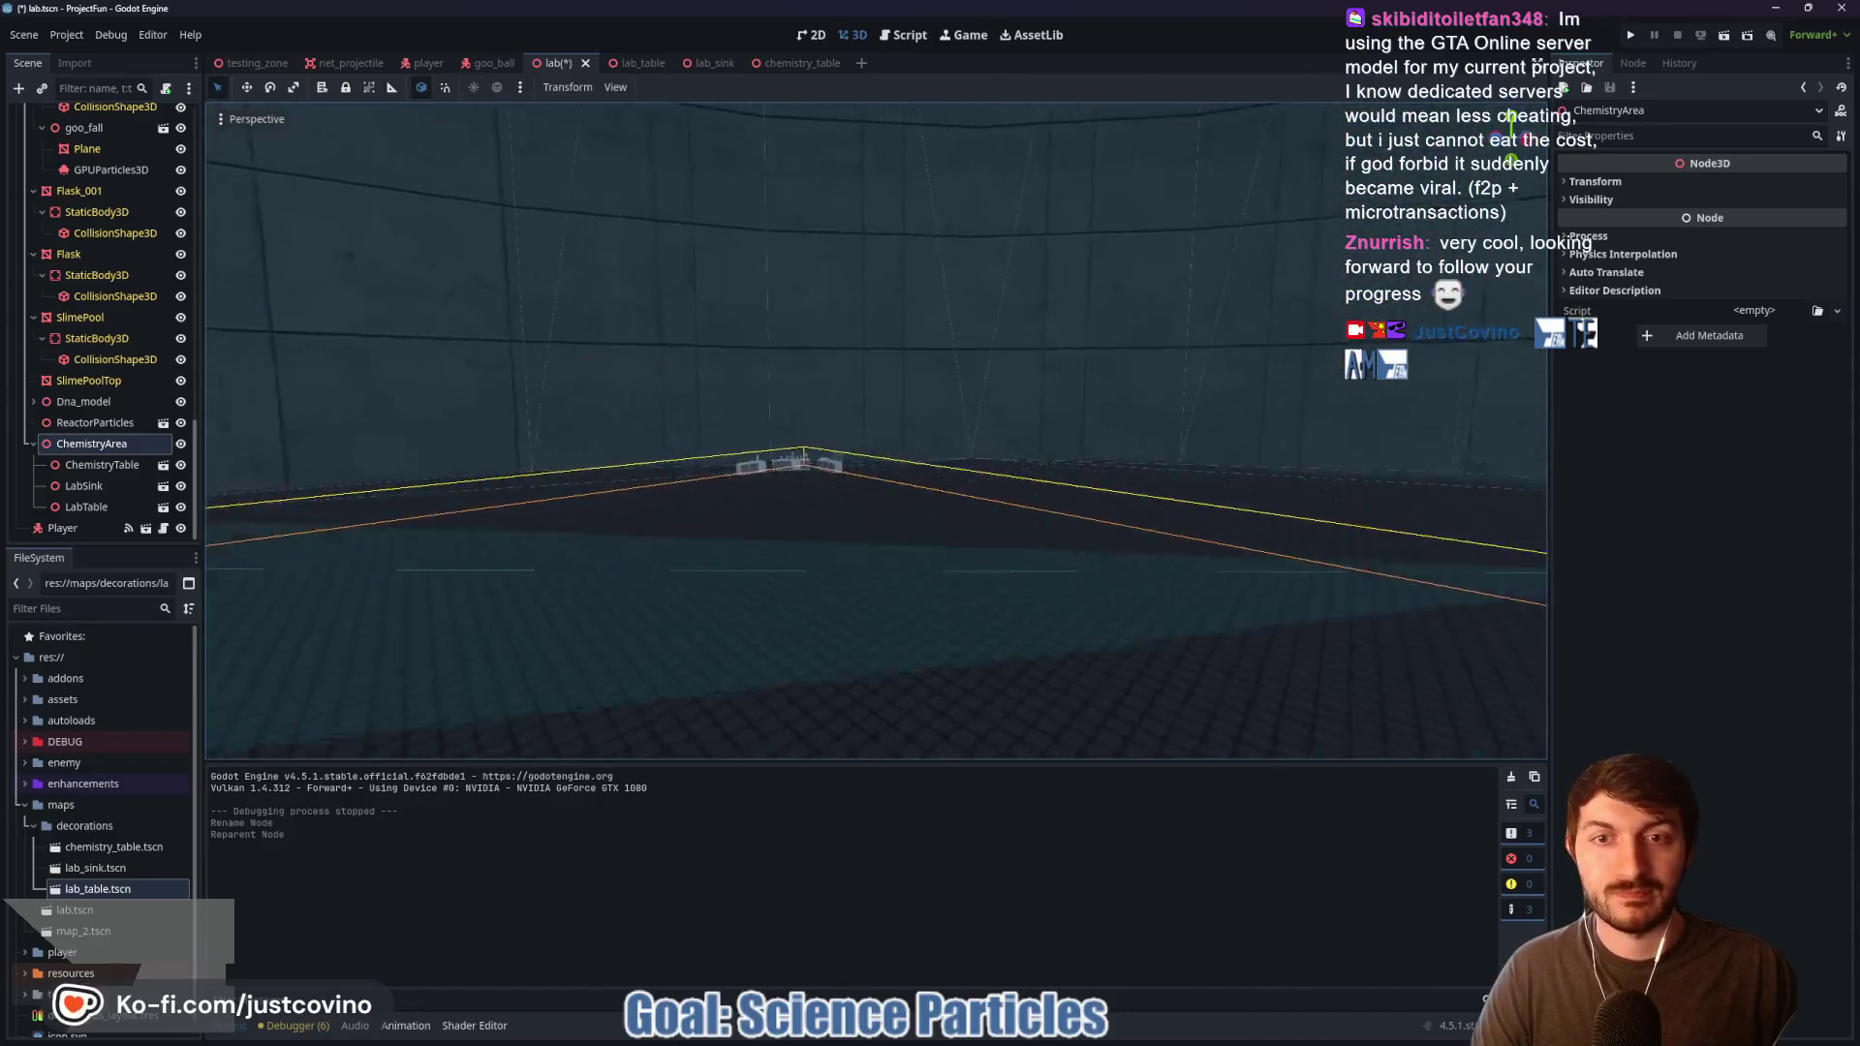
pyautogui.press('w')
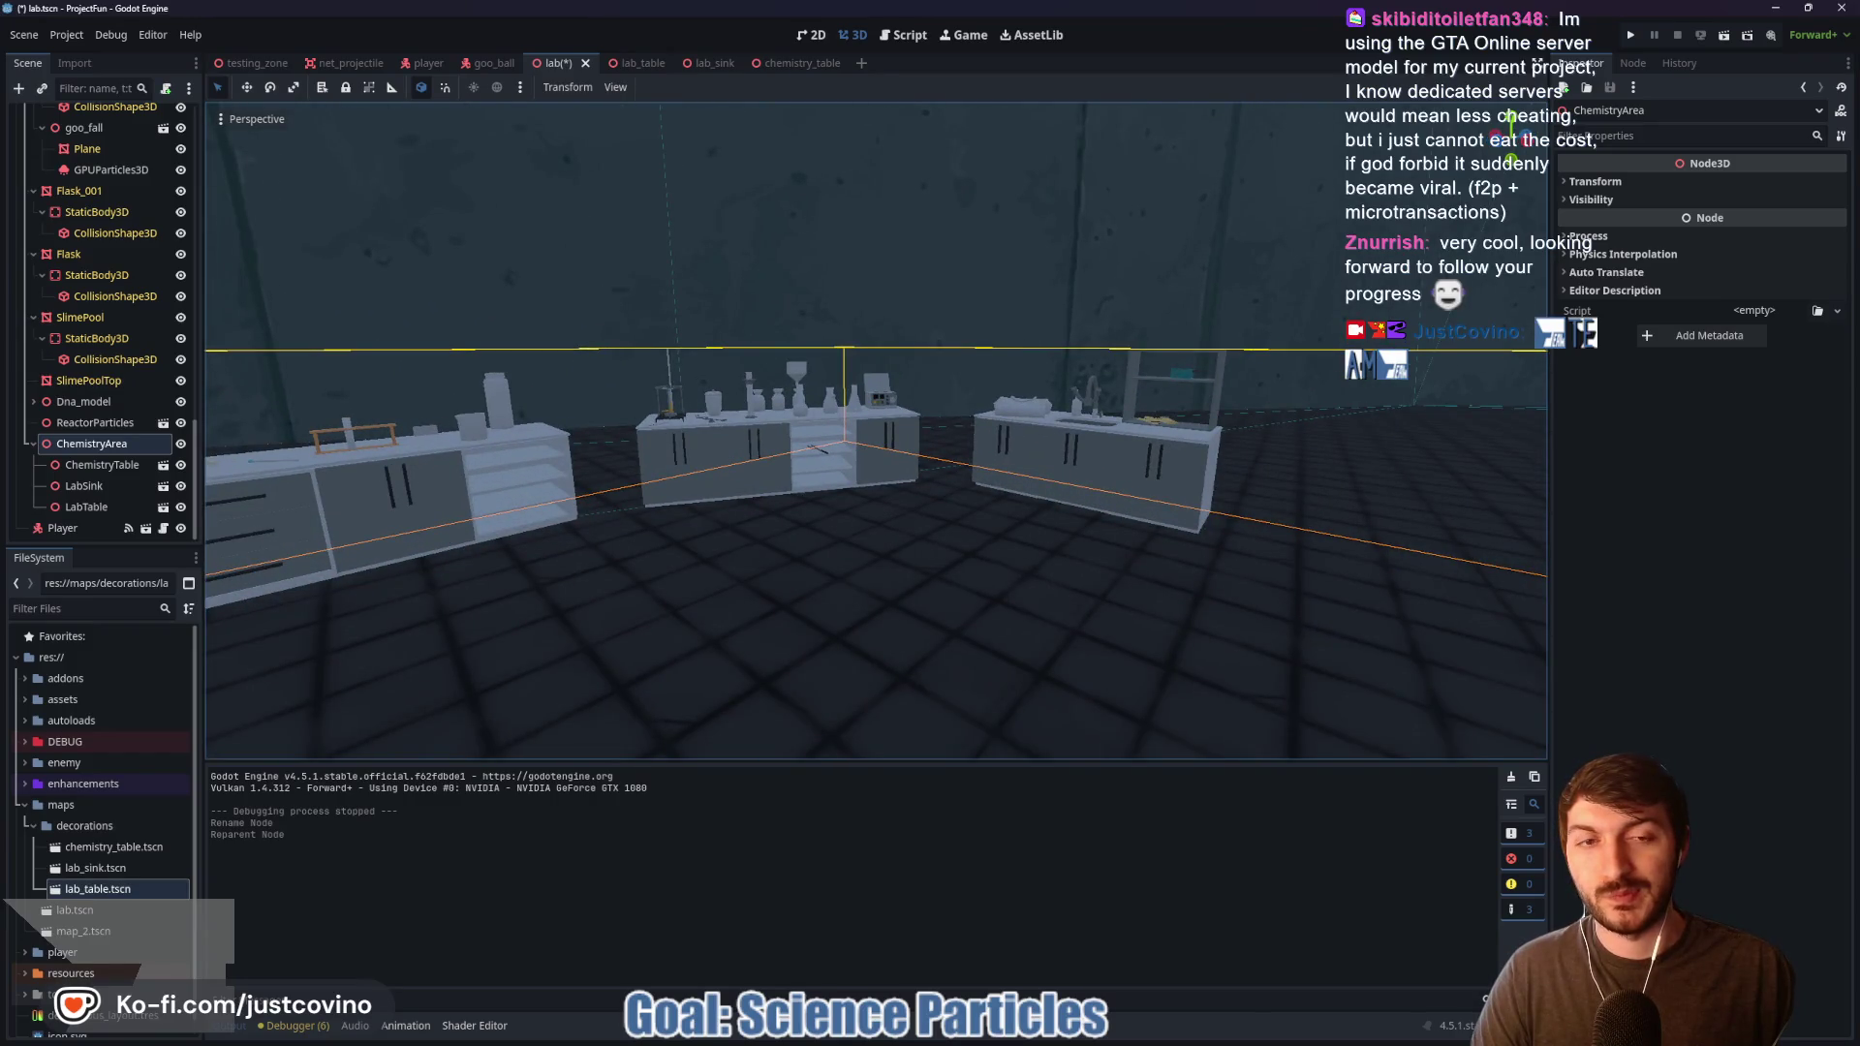
pyautogui.press('s')
pyautogui.press('w')
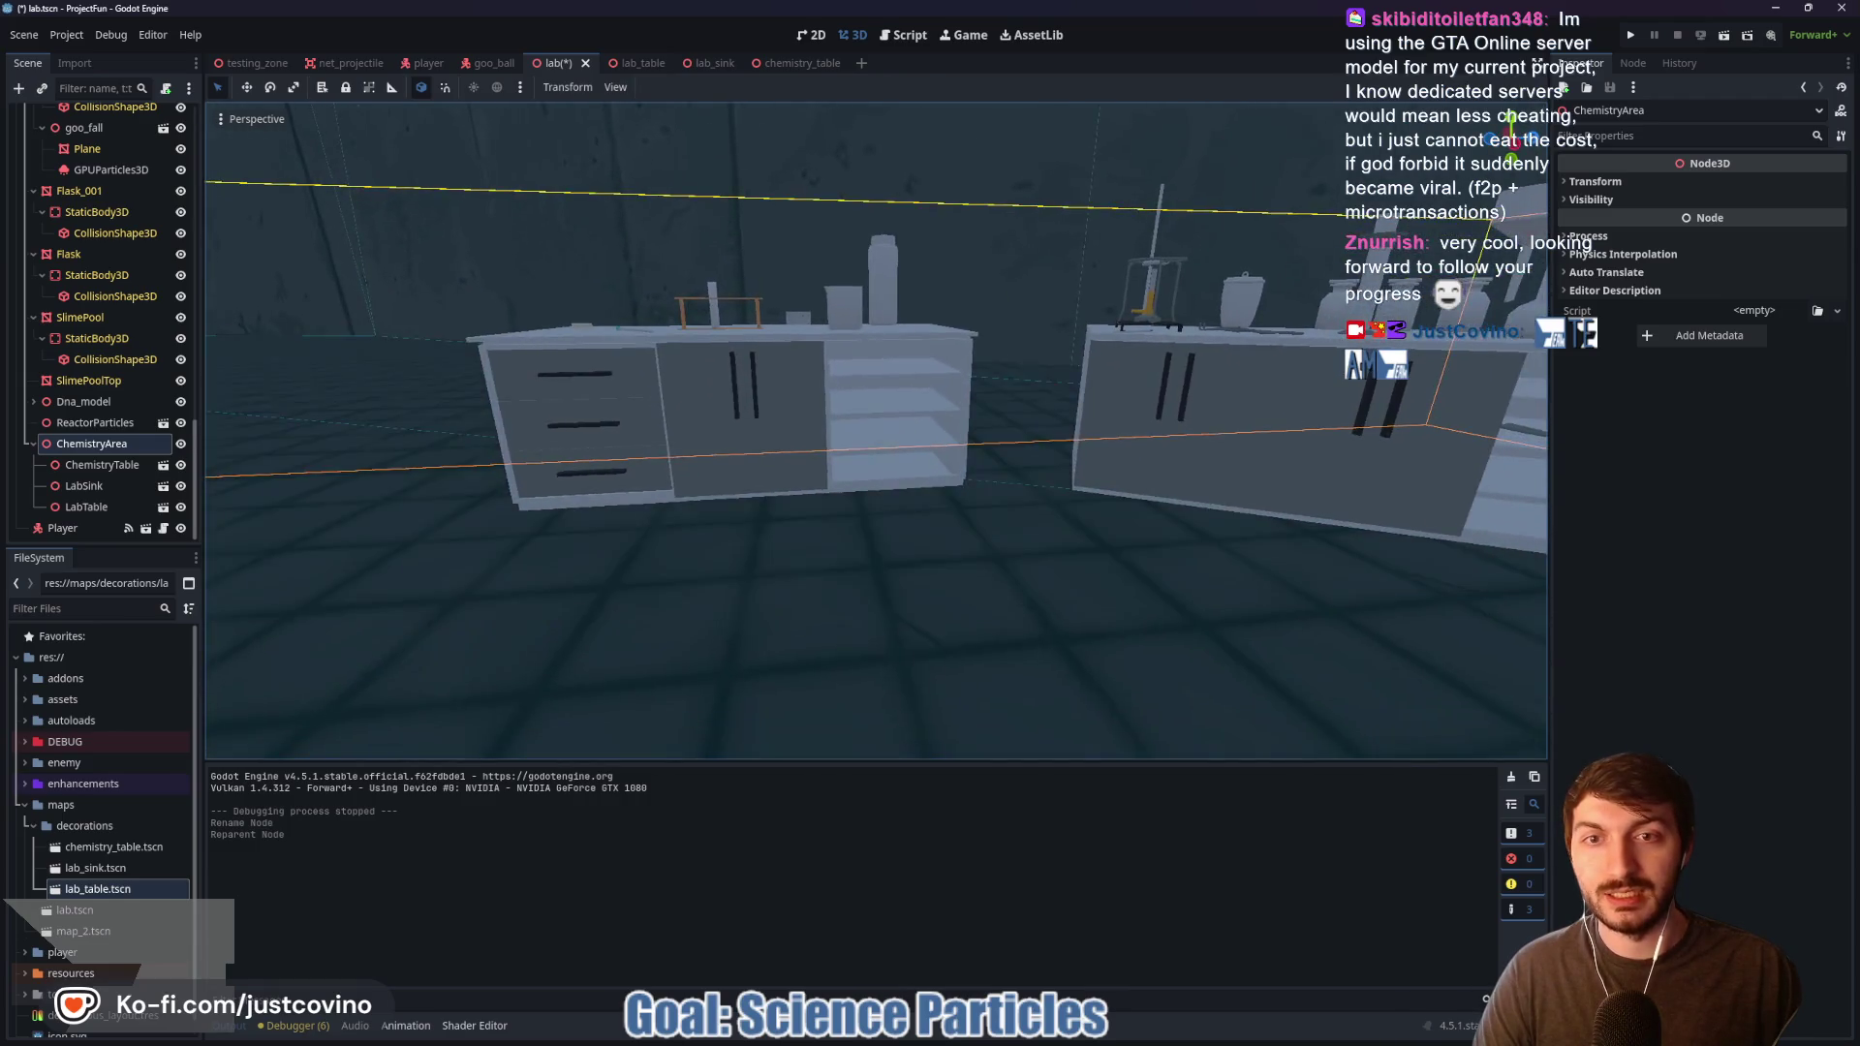
pyautogui.press('s')
pyautogui.press('a')
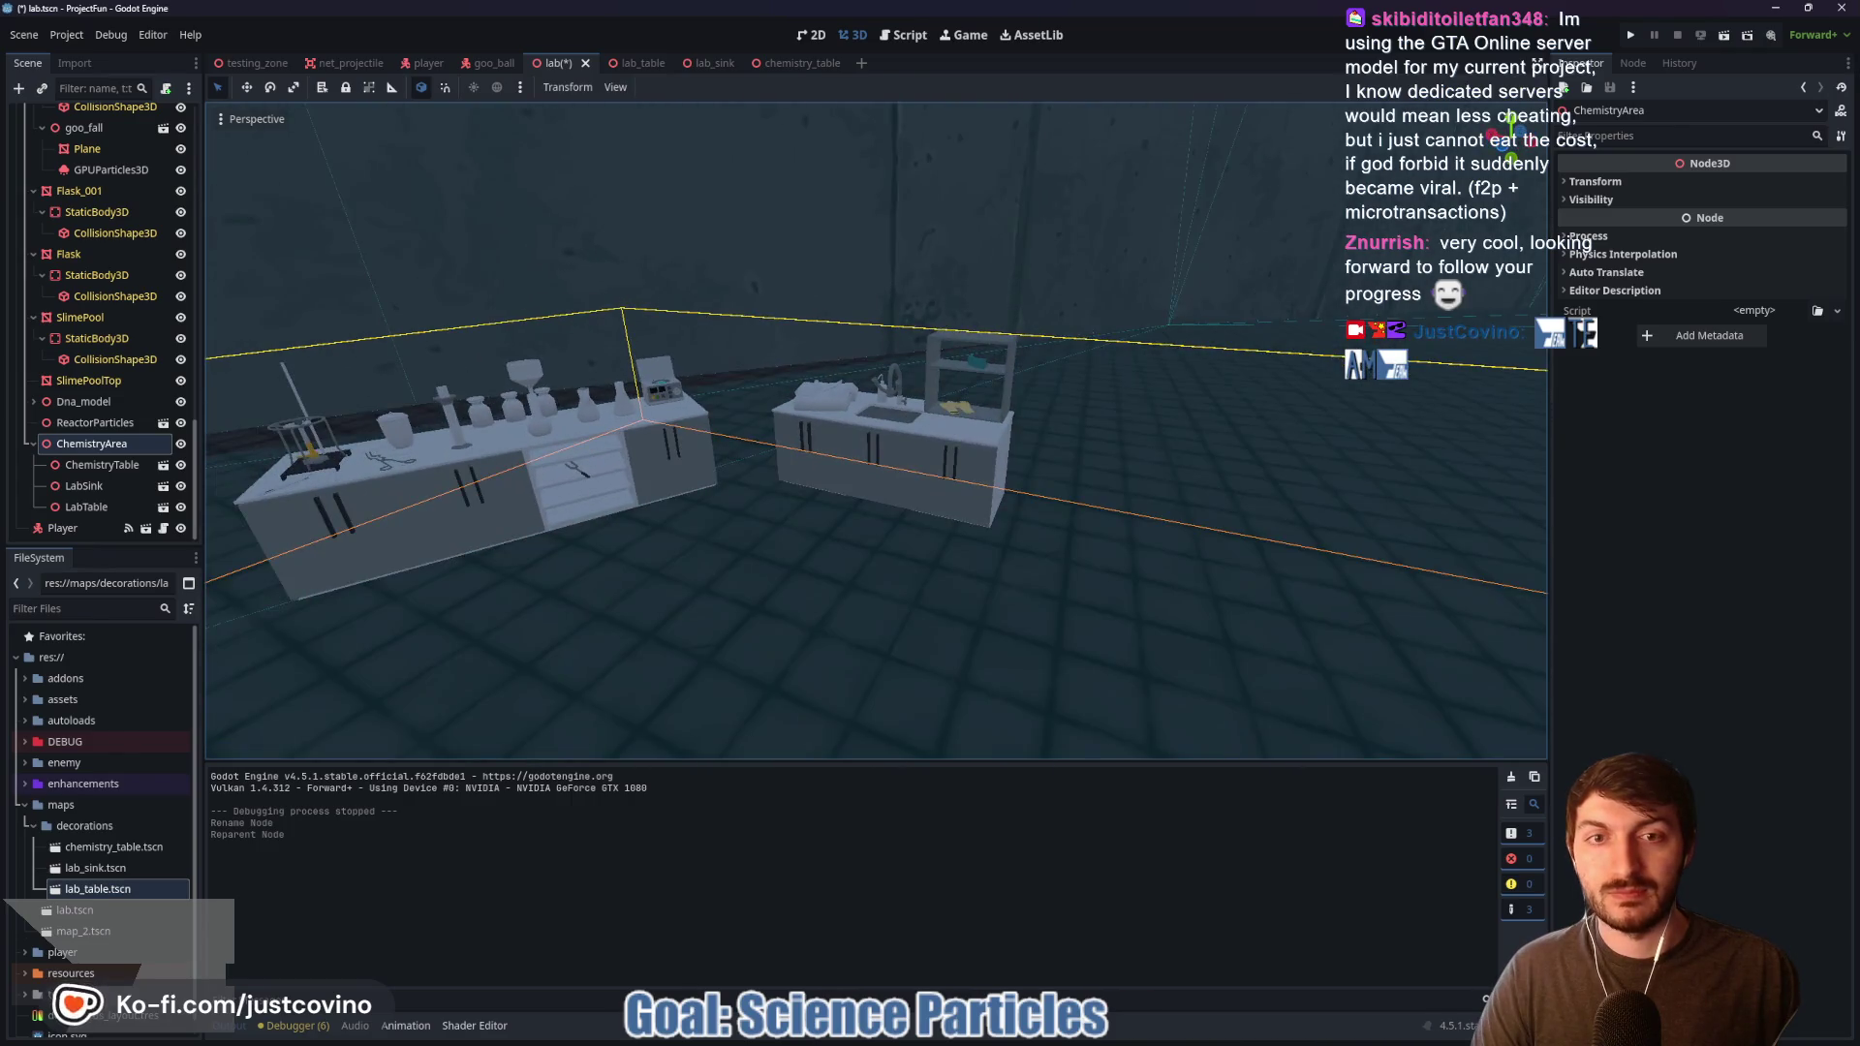
pyautogui.press('a')
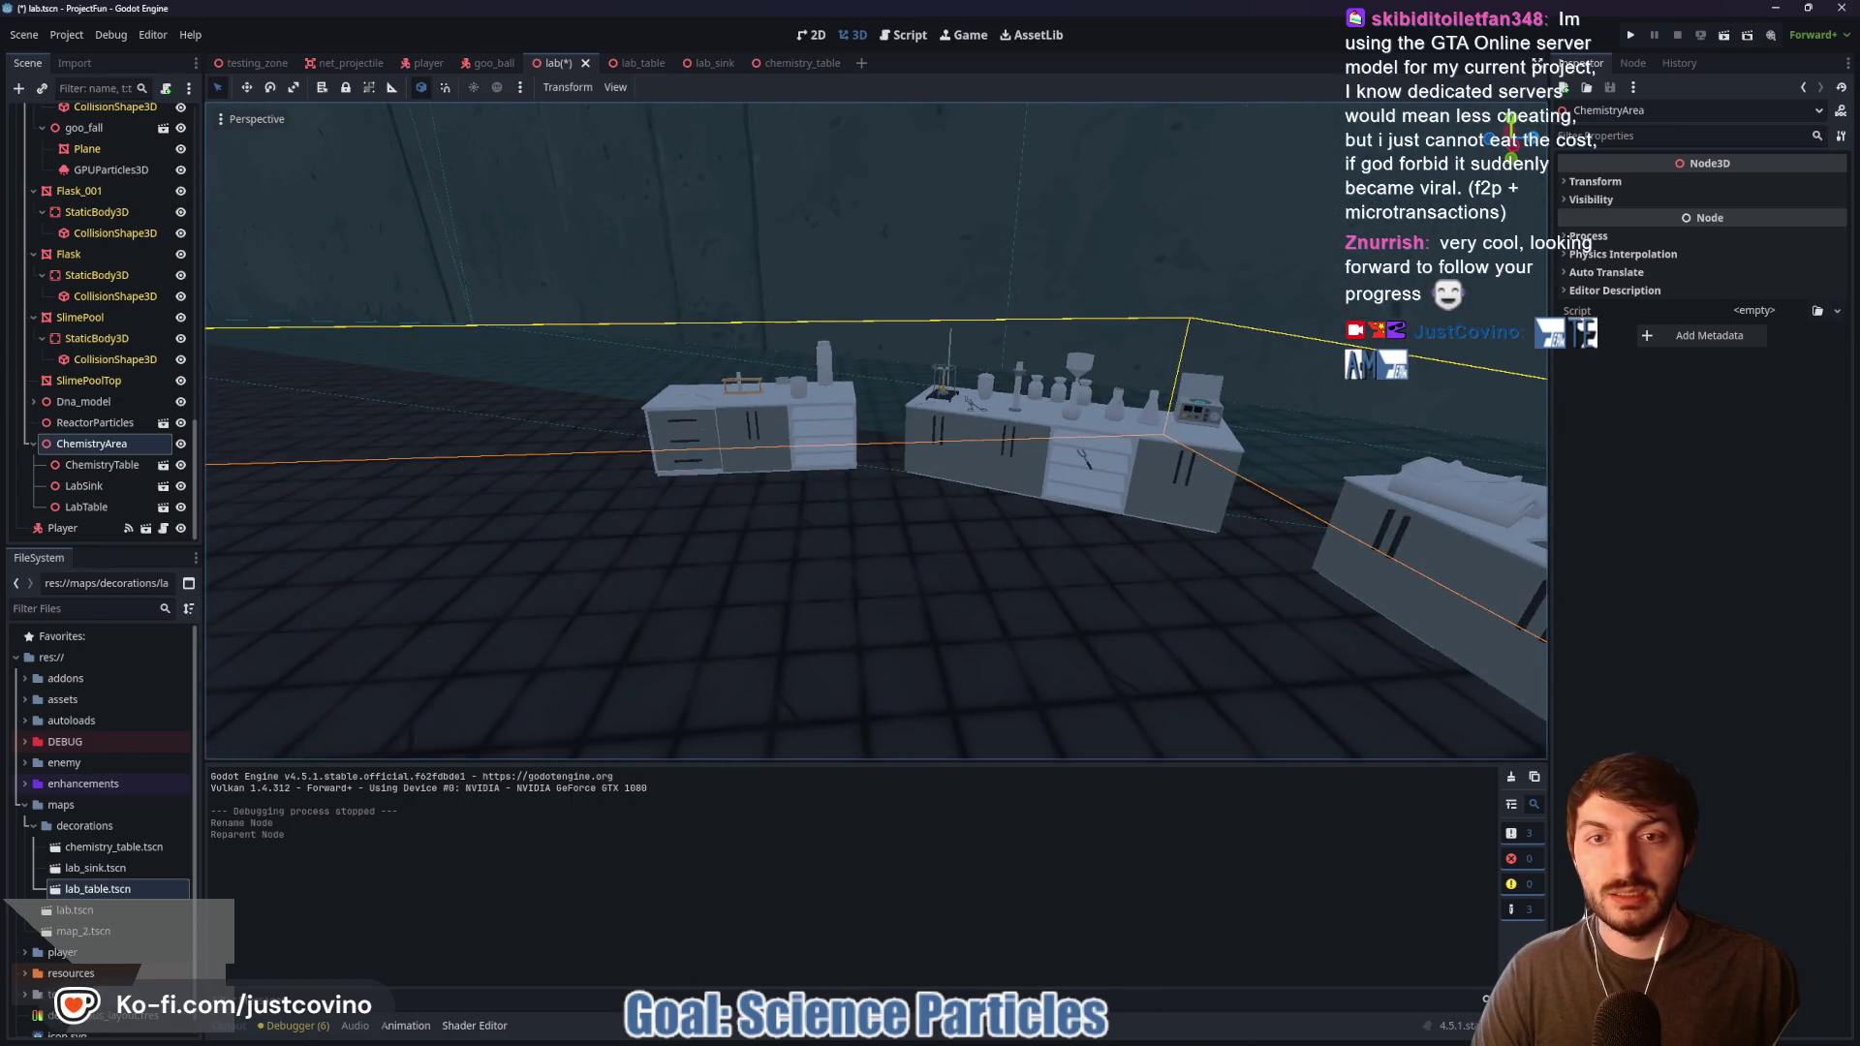
pyautogui.press('s')
pyautogui.hotkey('ctrl', 's')
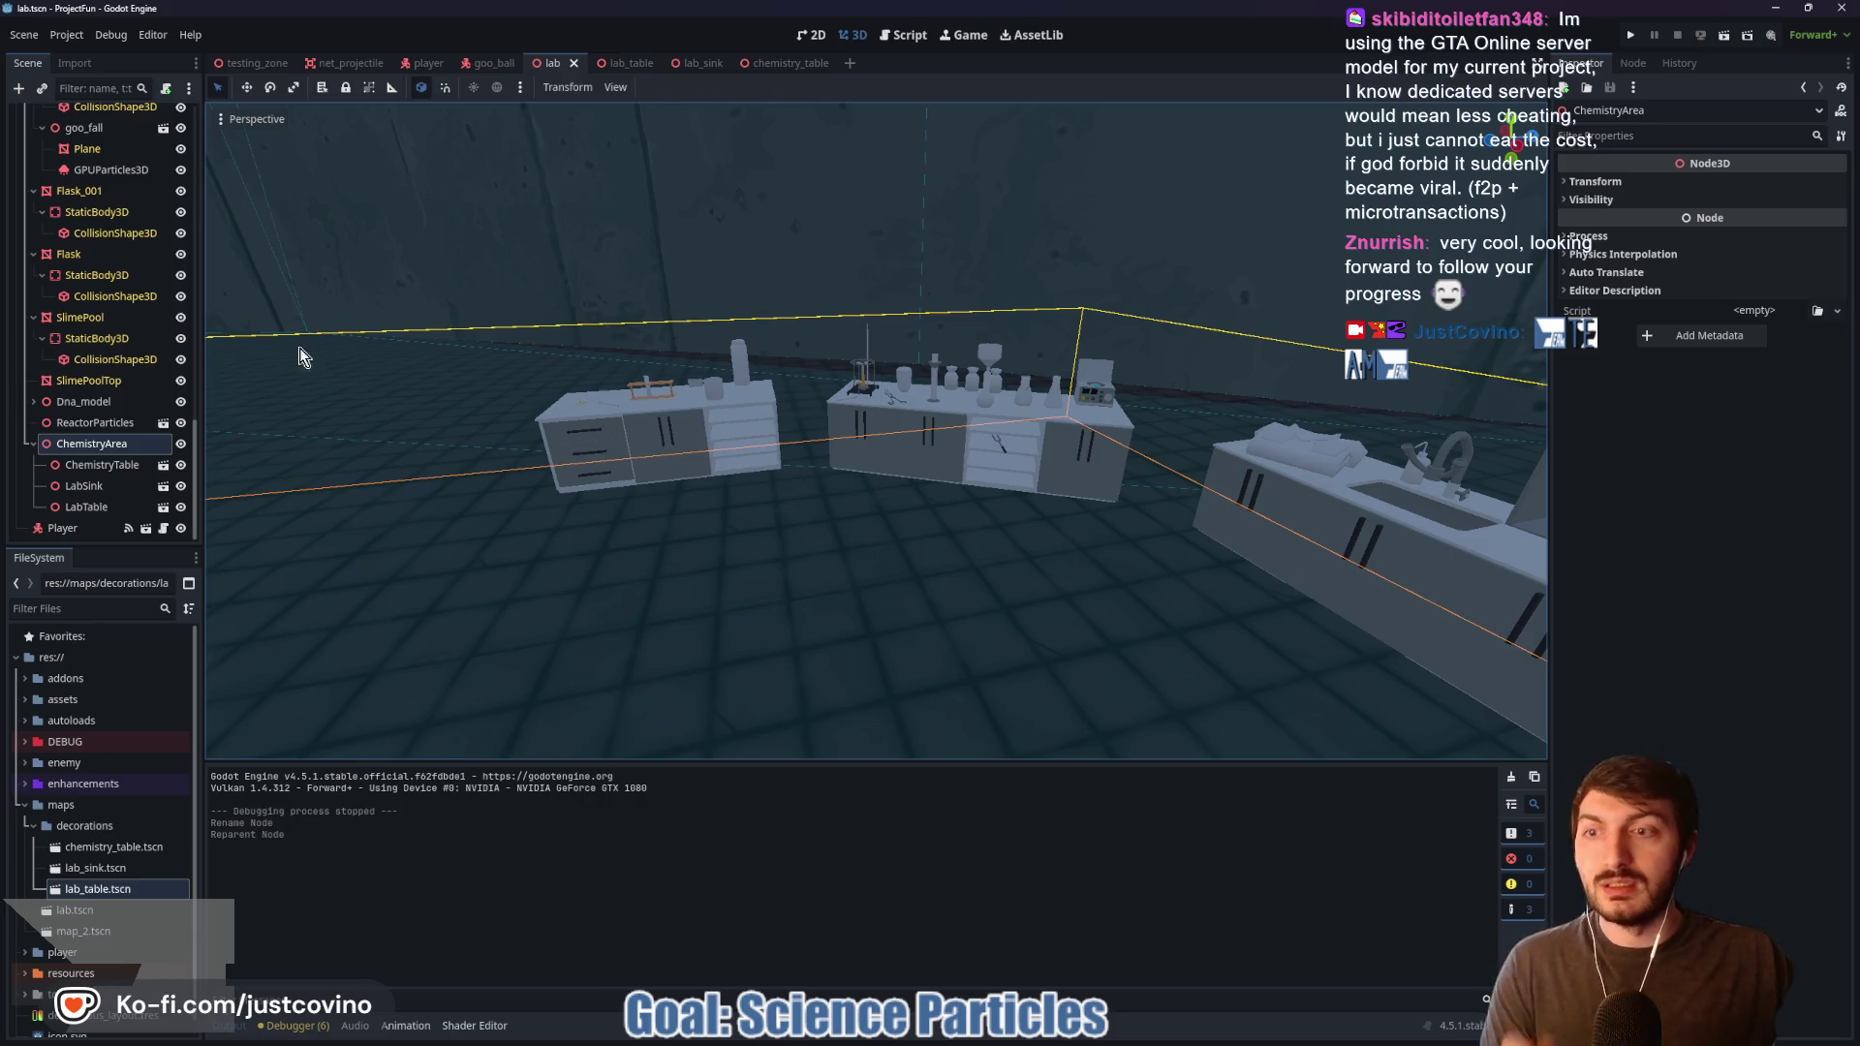
pyautogui.click(635, 63)
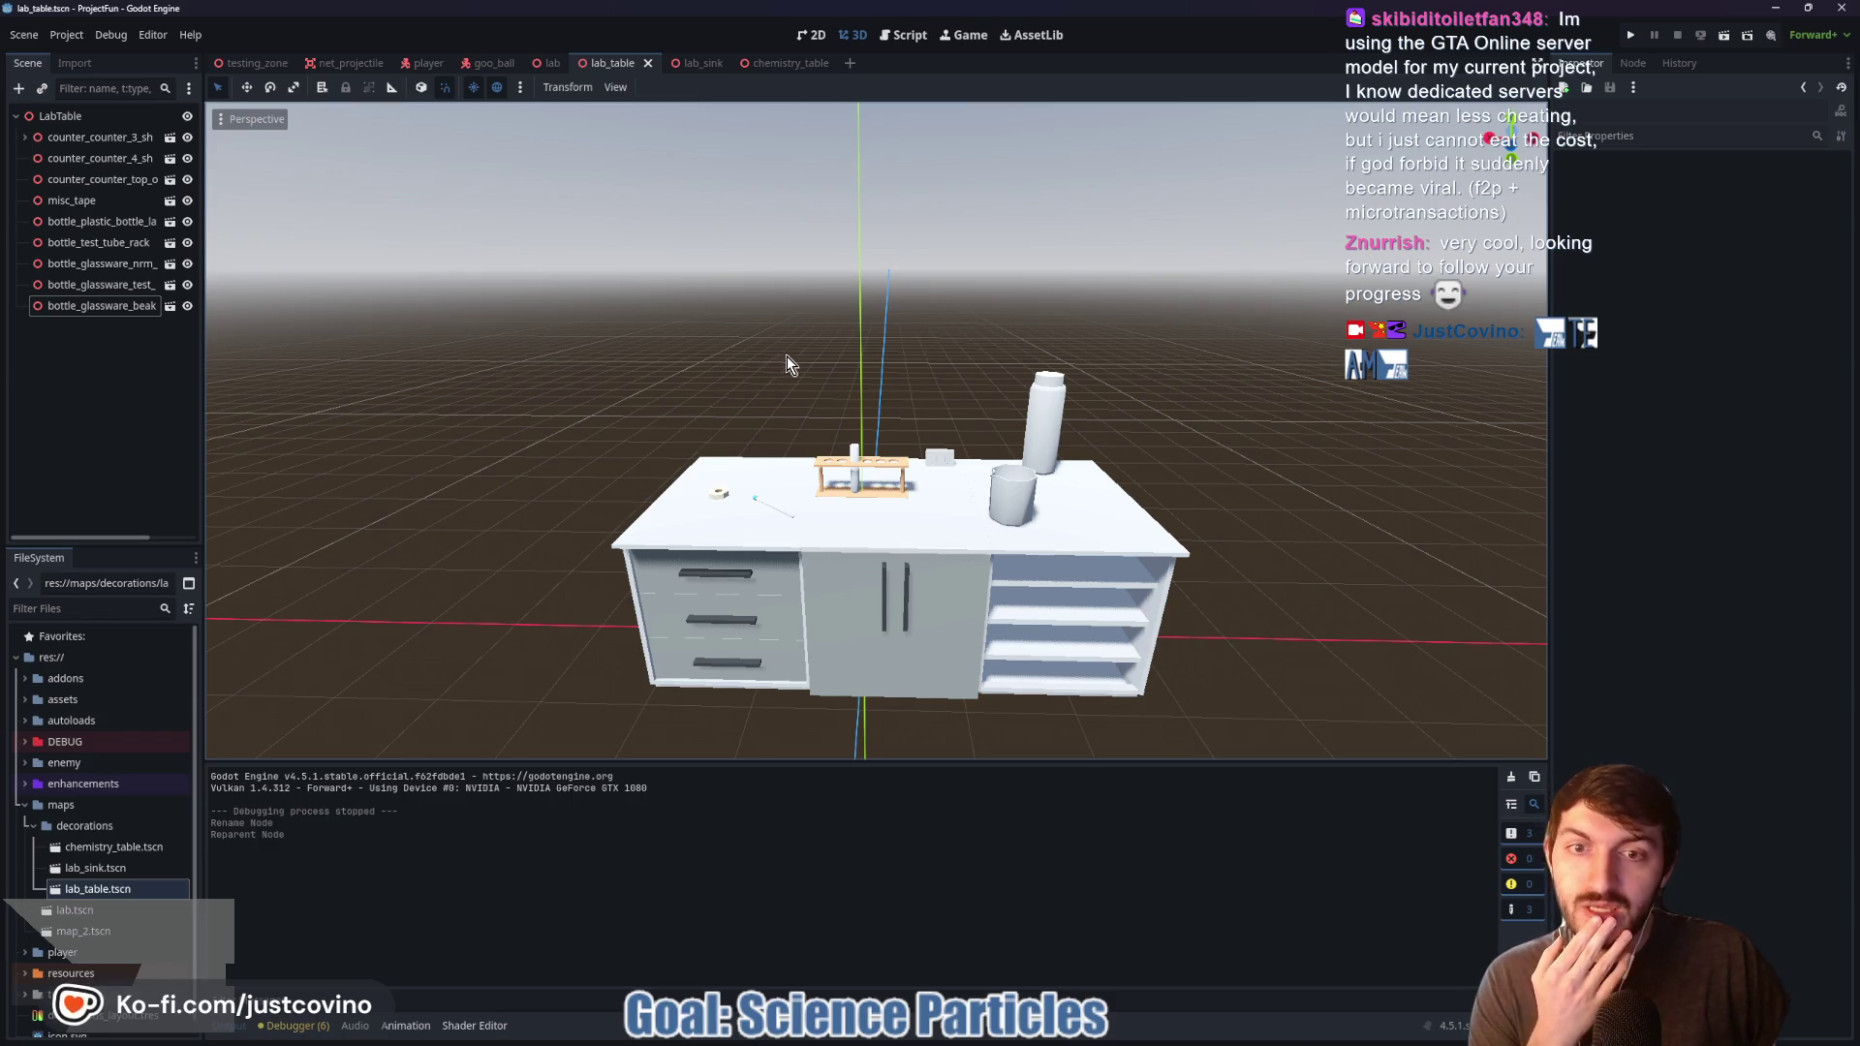
# Step: Start a new scene with a 3D Scene root node
pyautogui.click(709, 64)
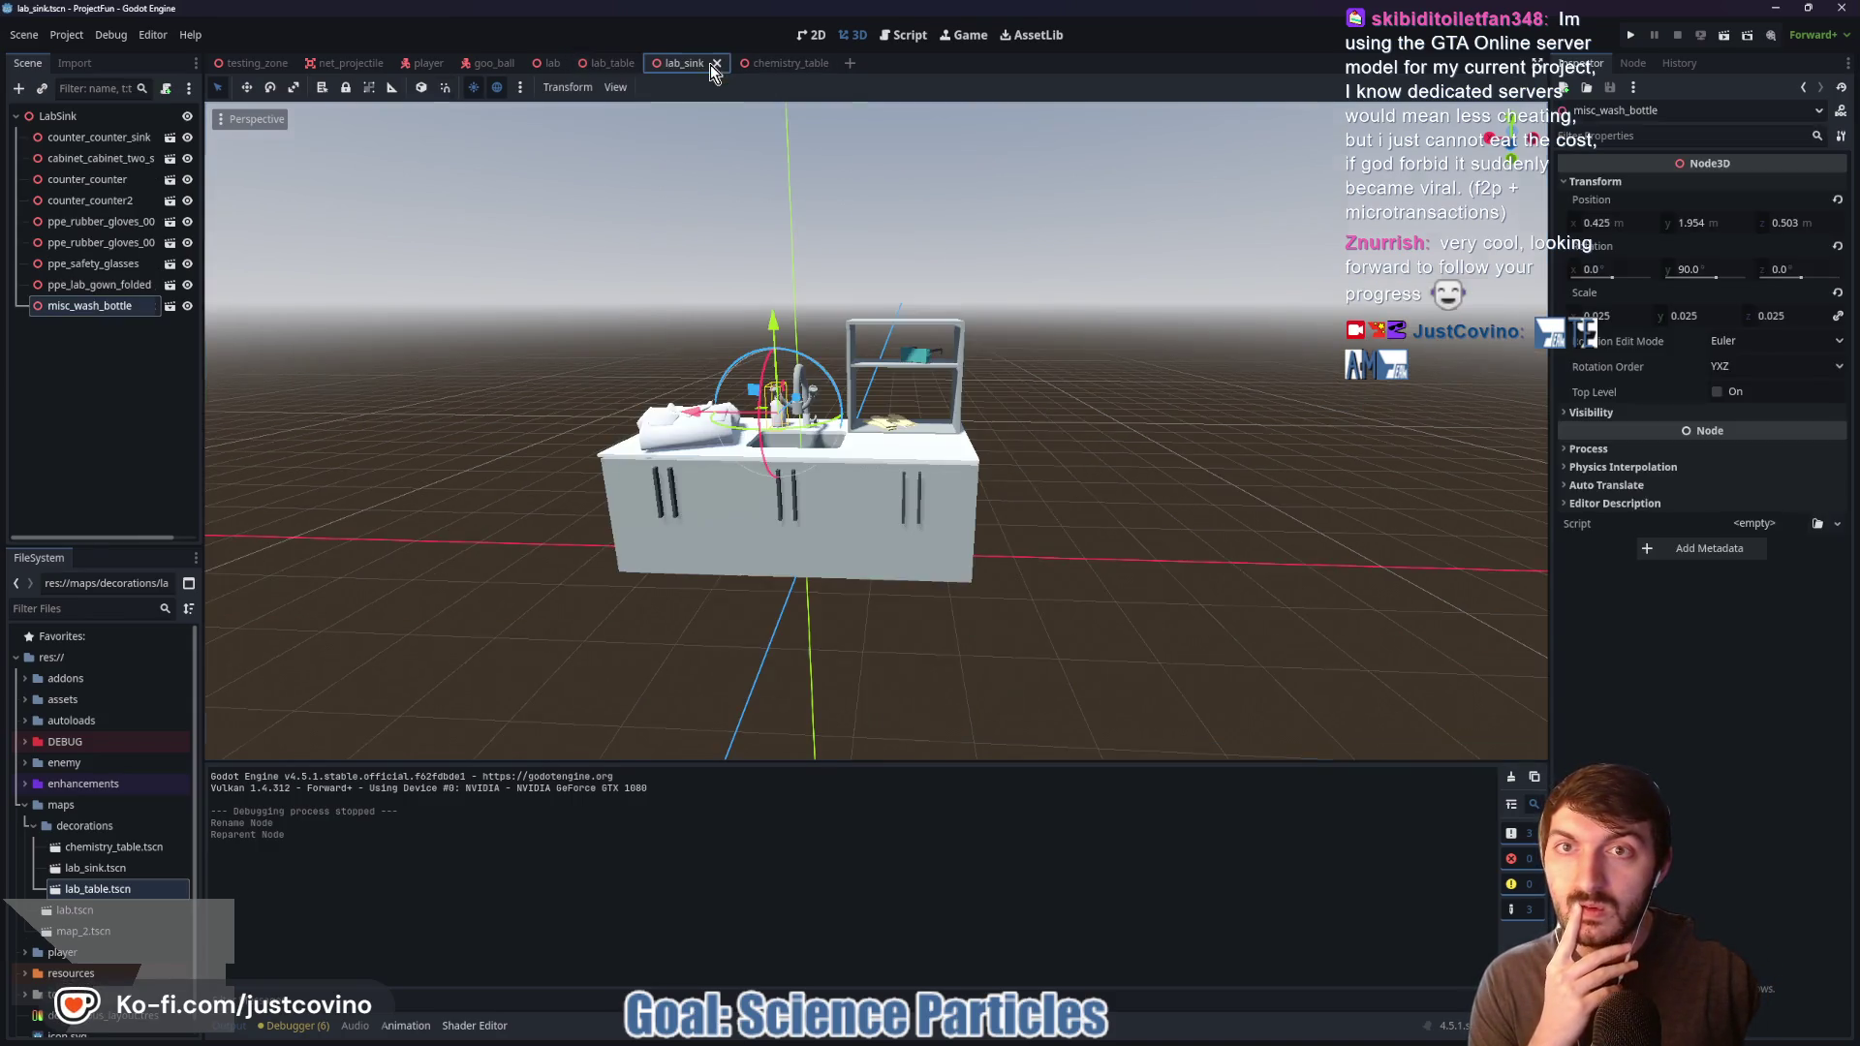
pyautogui.click(783, 65)
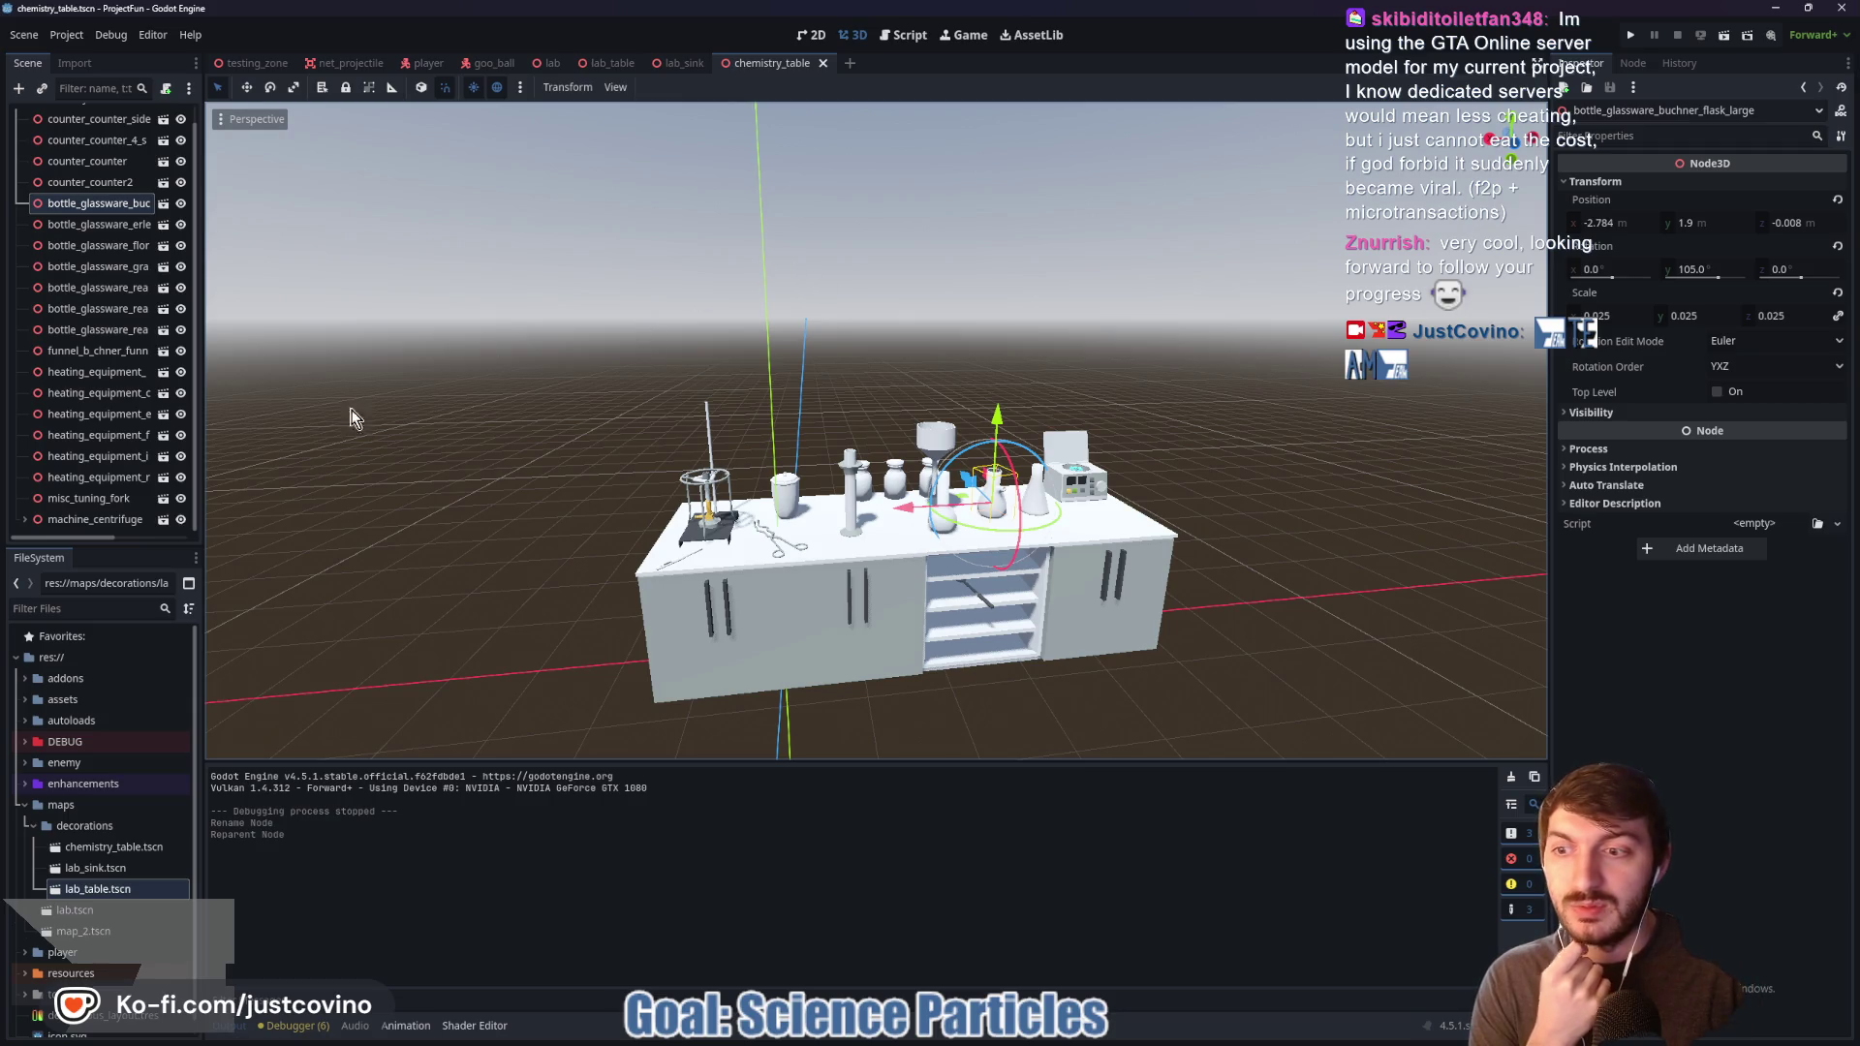
pyautogui.moveTo(907, 1041)
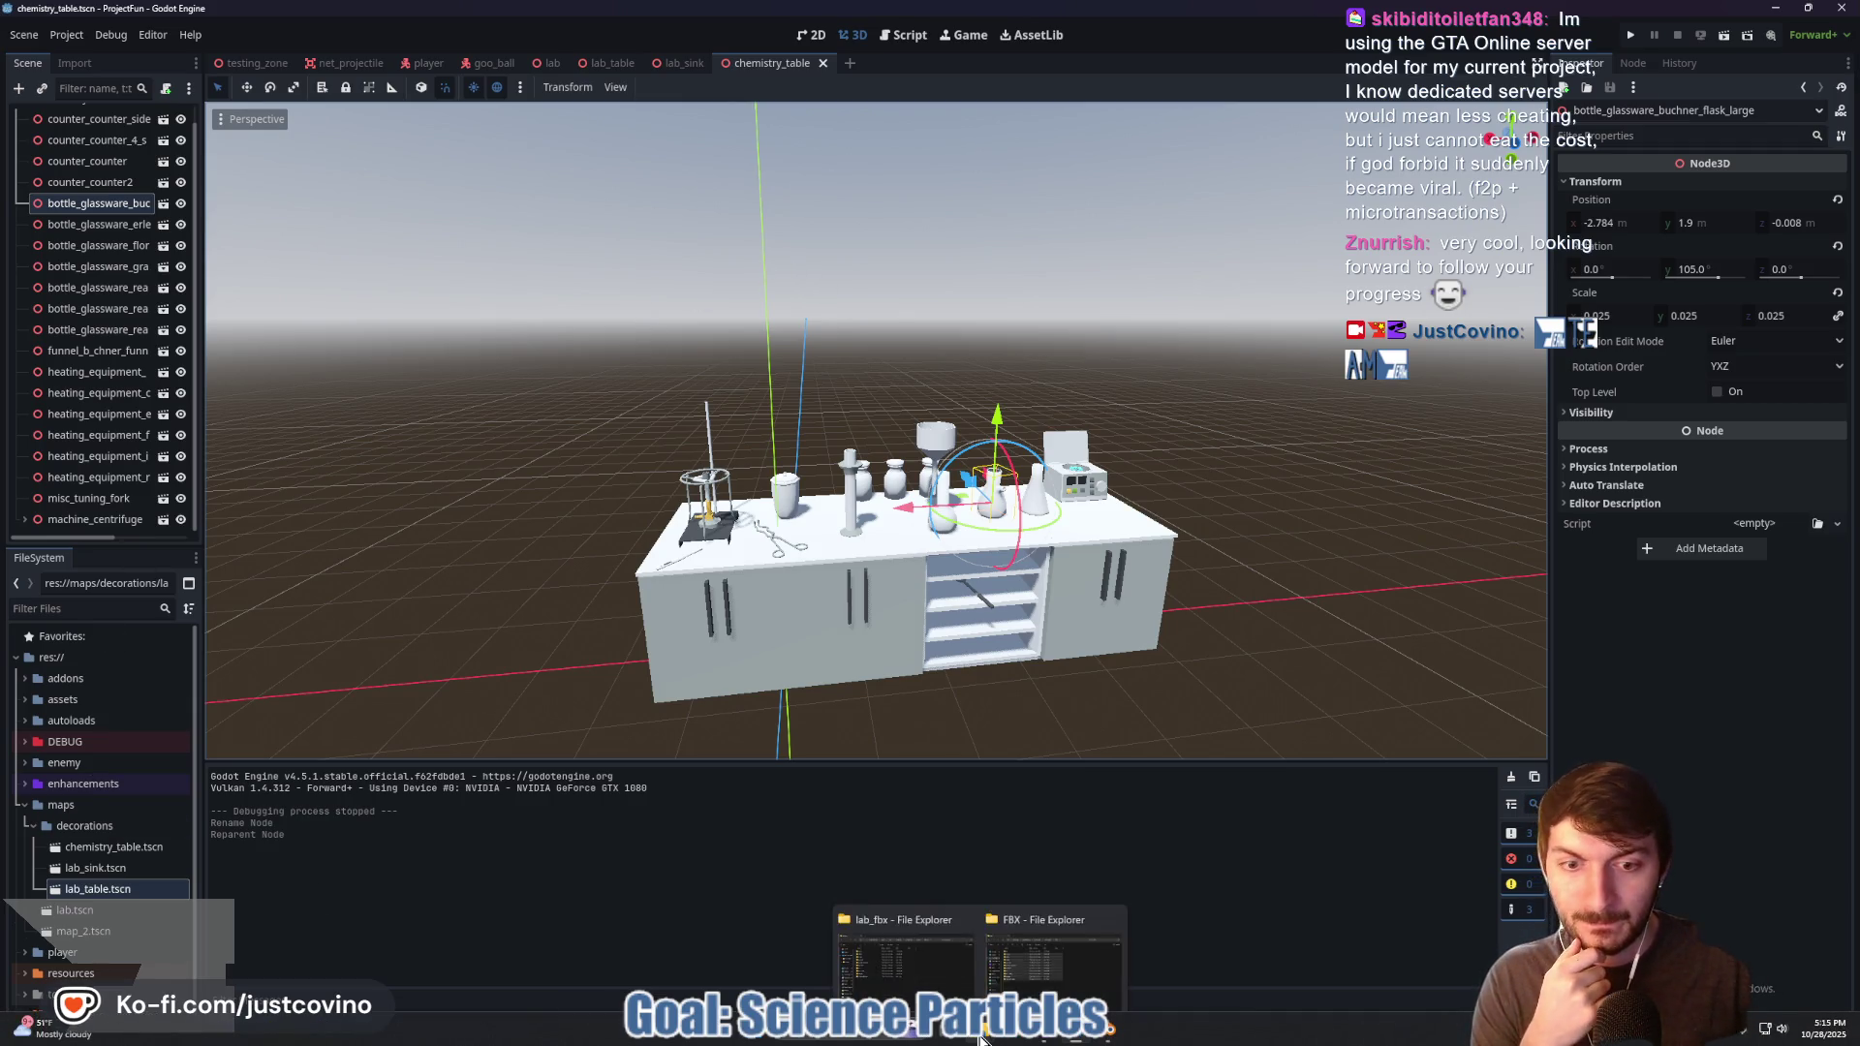
pyautogui.click(849, 63)
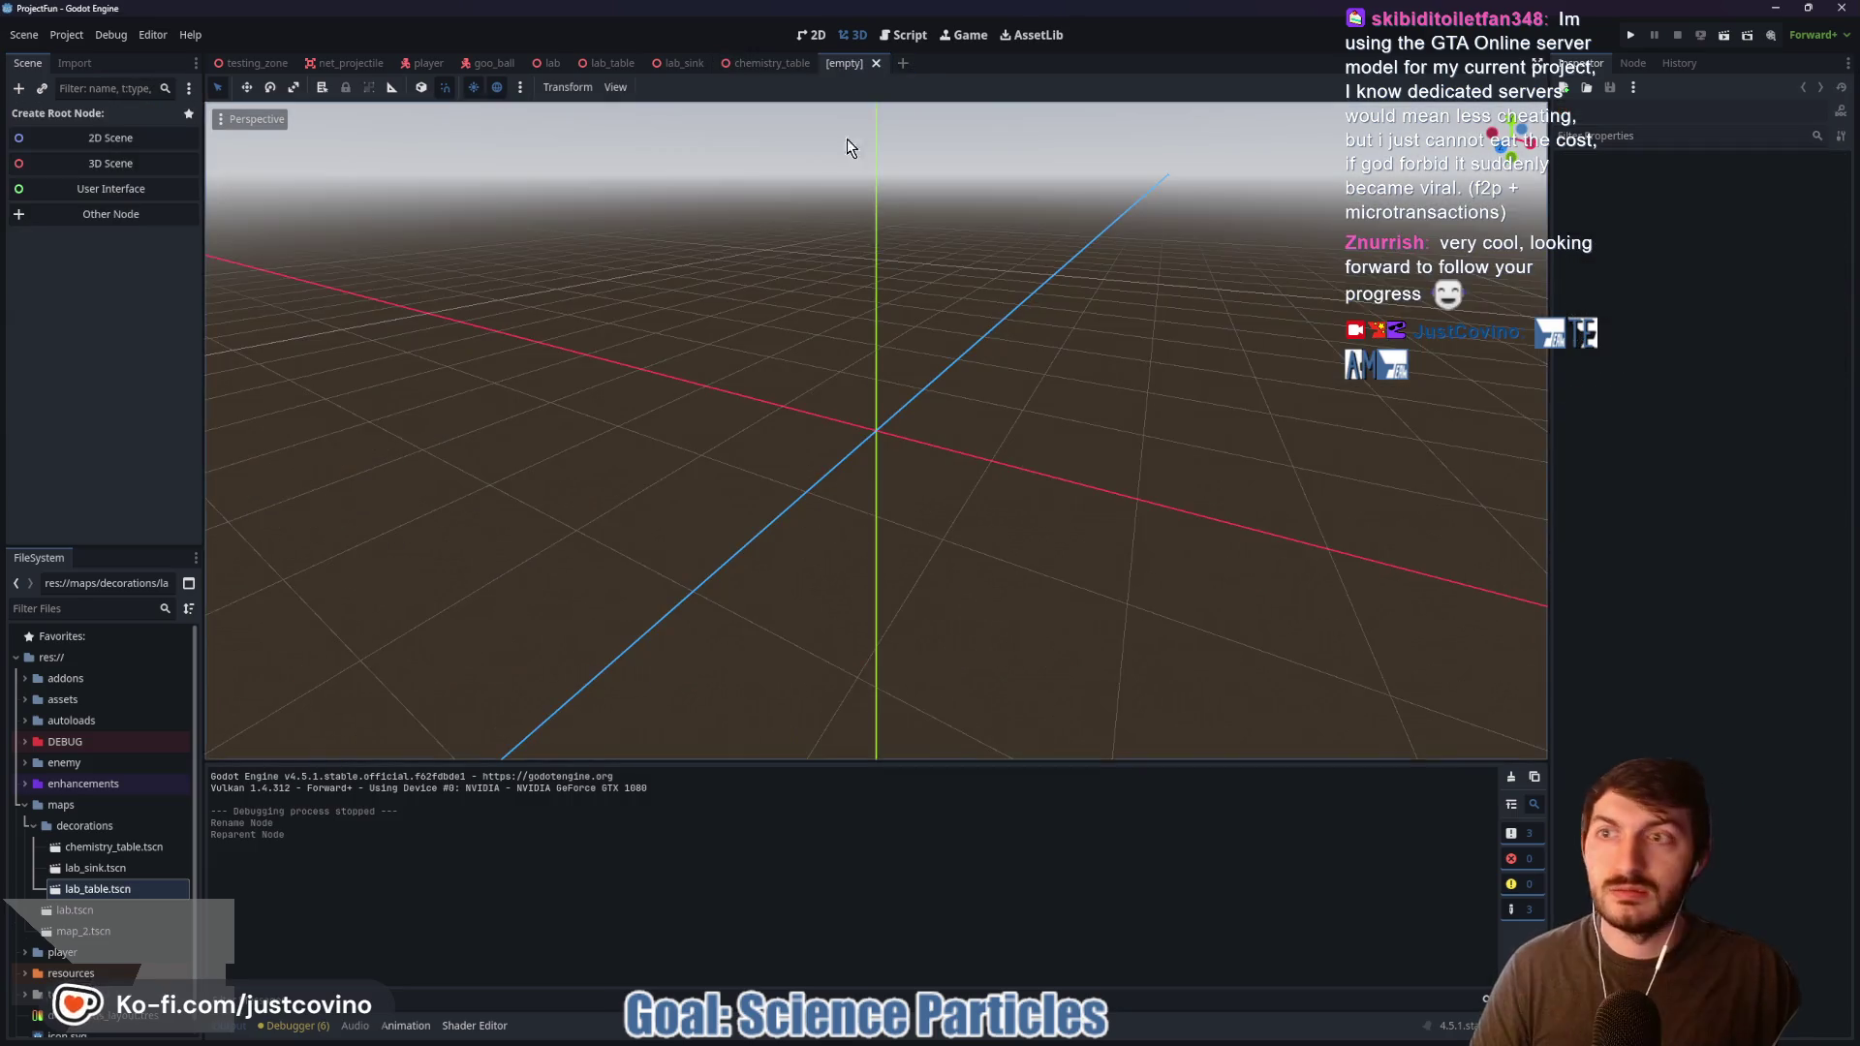
pyautogui.click(109, 163)
pyautogui.write('MicroscopeTable')
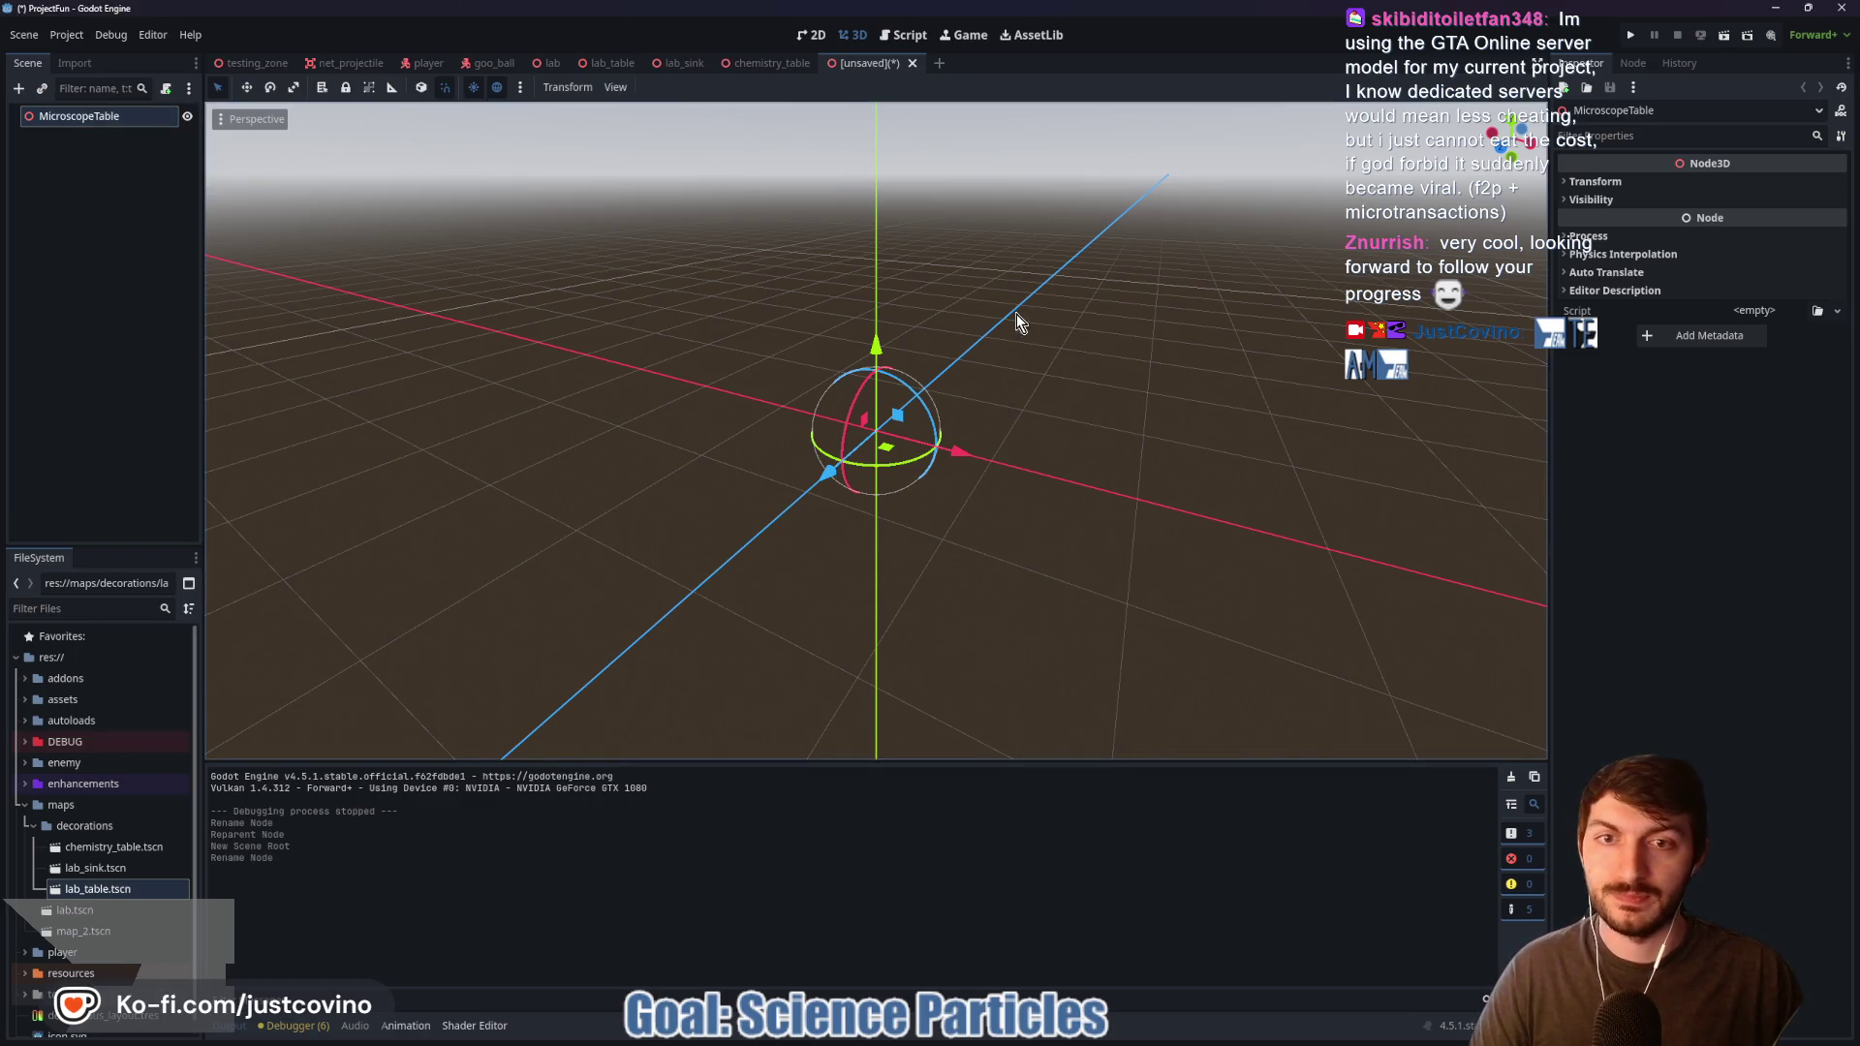
# Step: Save the new scene as microscope_table.tscn
pyautogui.hotkey('ctrl', 's')
pyautogui.click(804, 763)
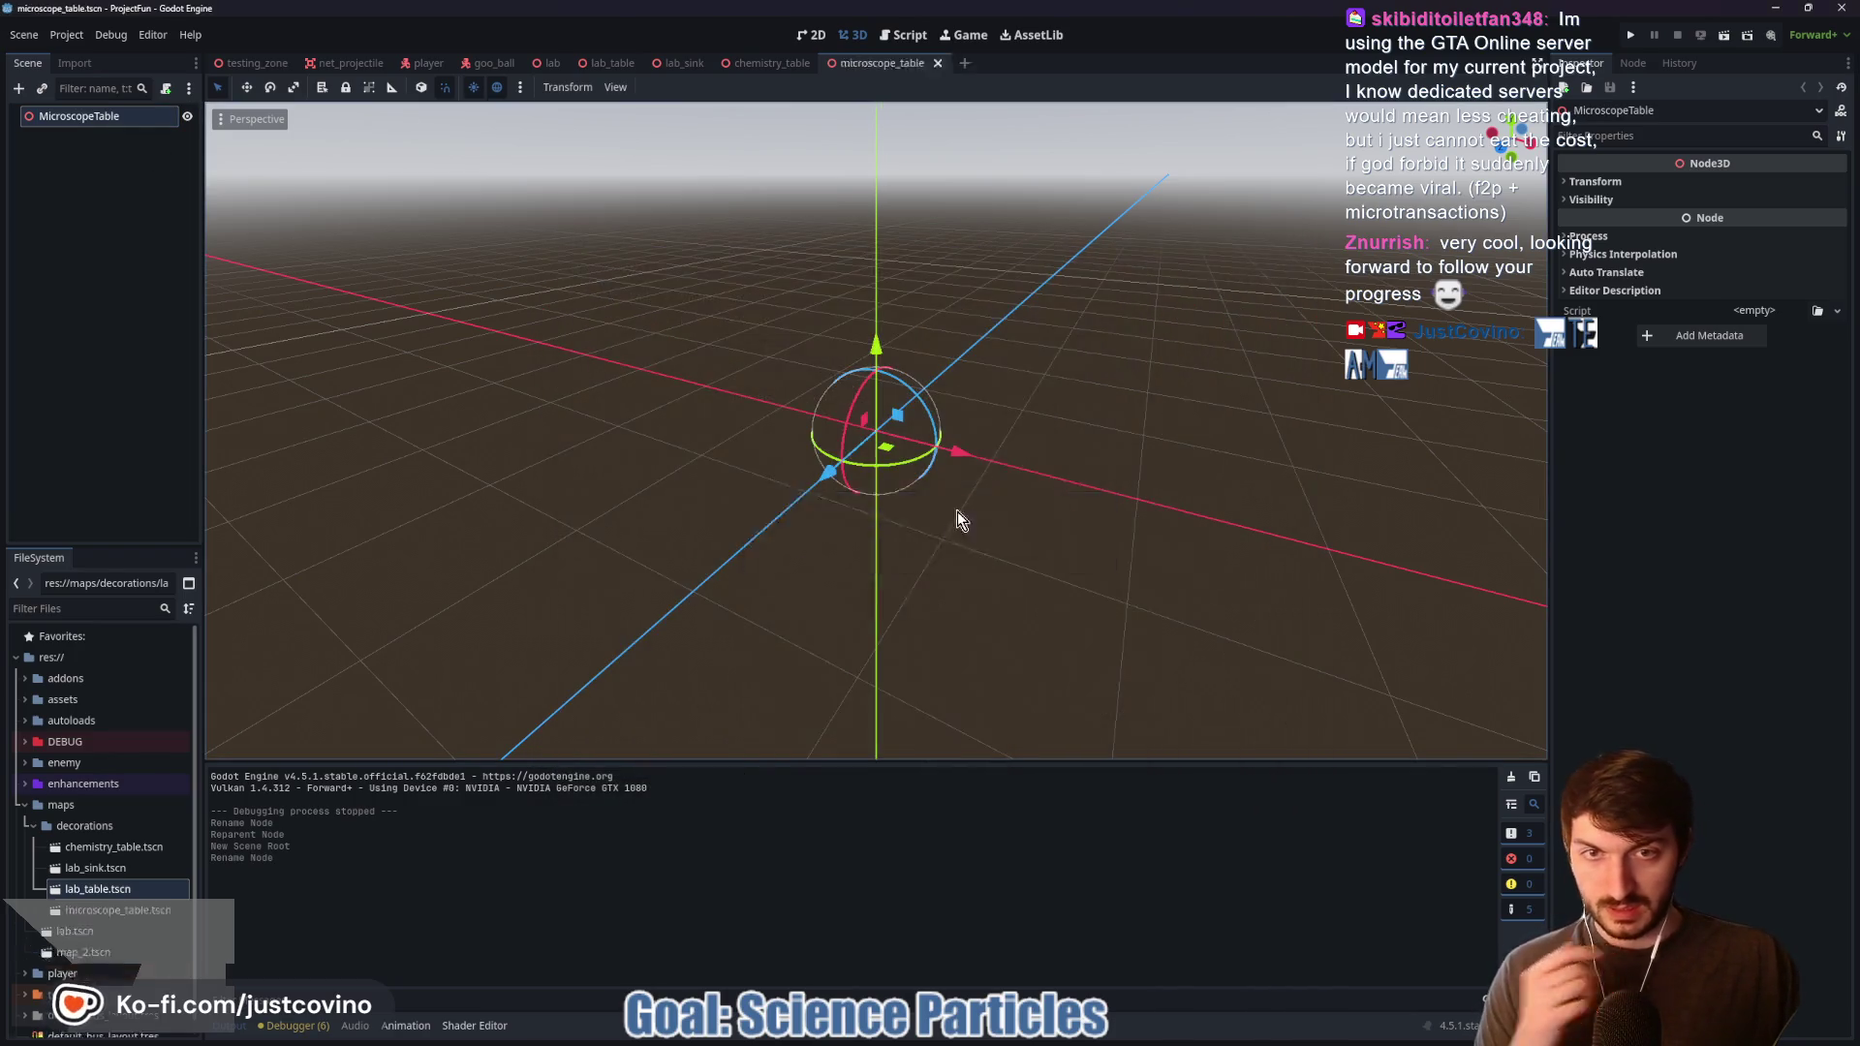
pyautogui.press('f')
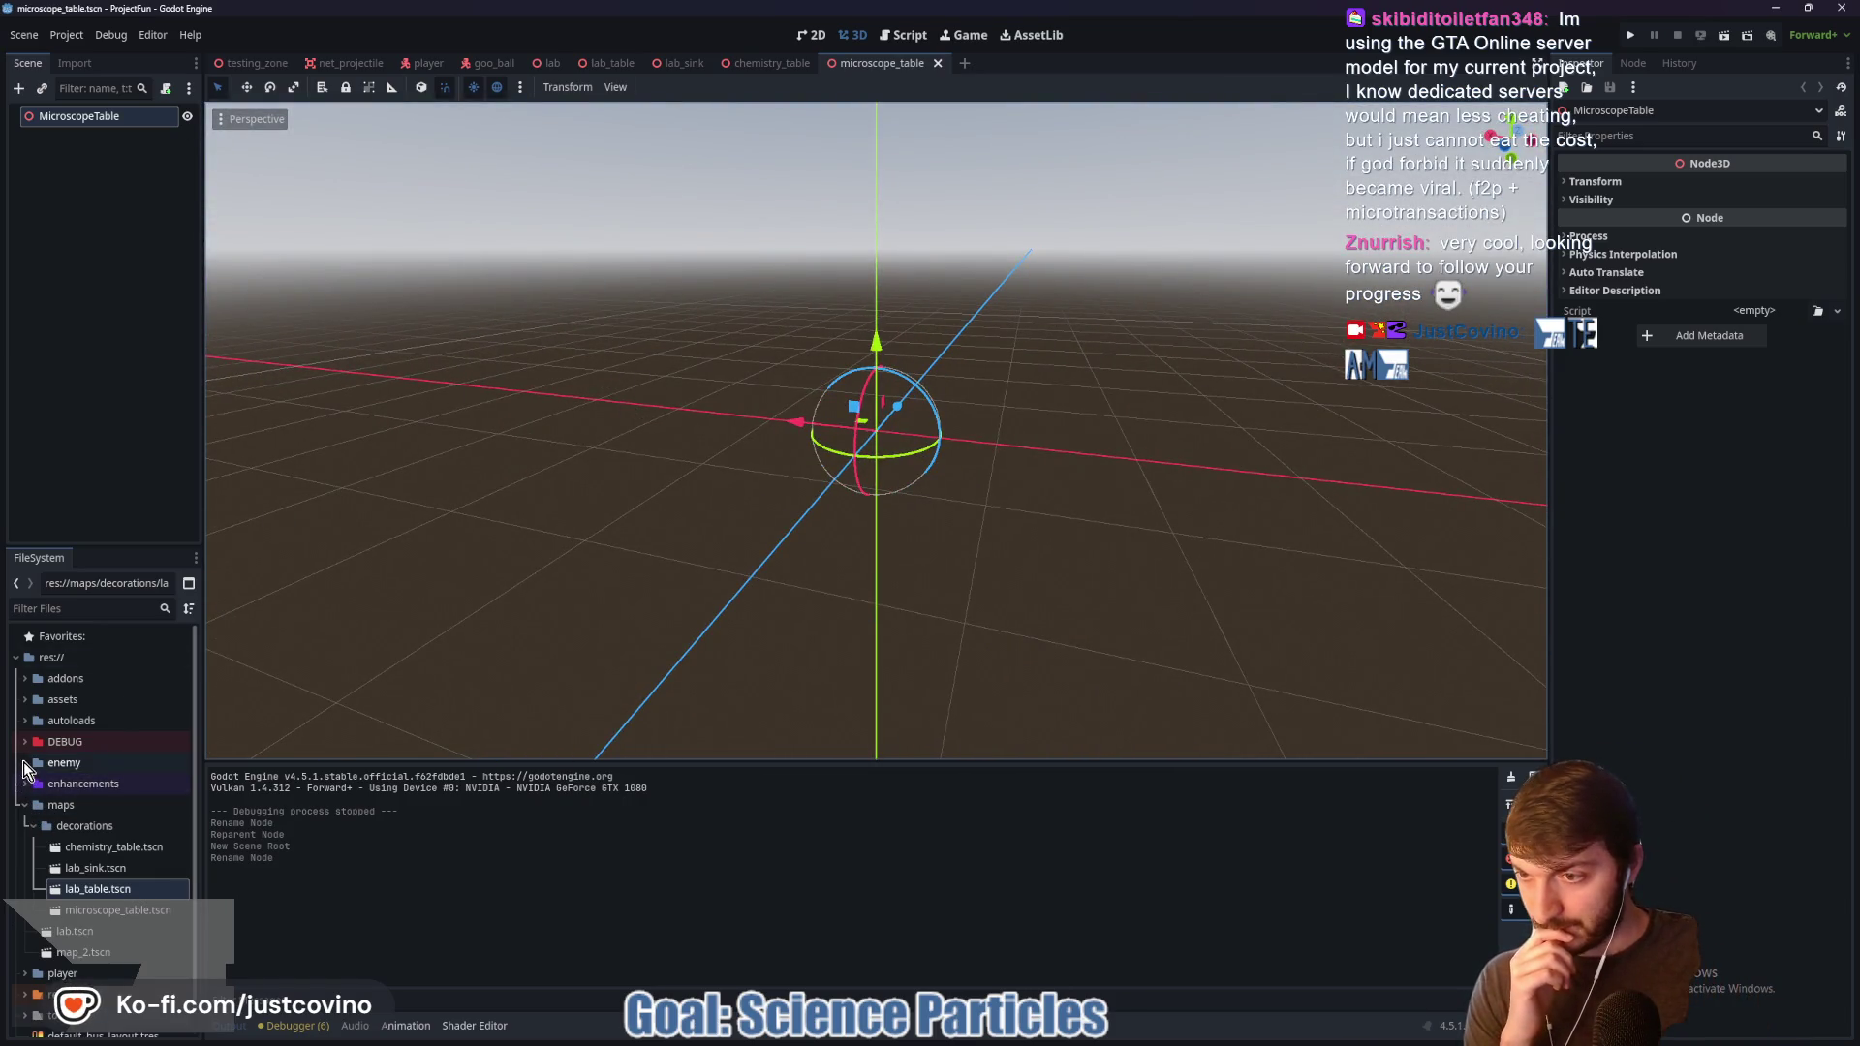
# Step: Expand assets down to the Counters folder and drop counter_counter into the scene
pyautogui.click(26, 699)
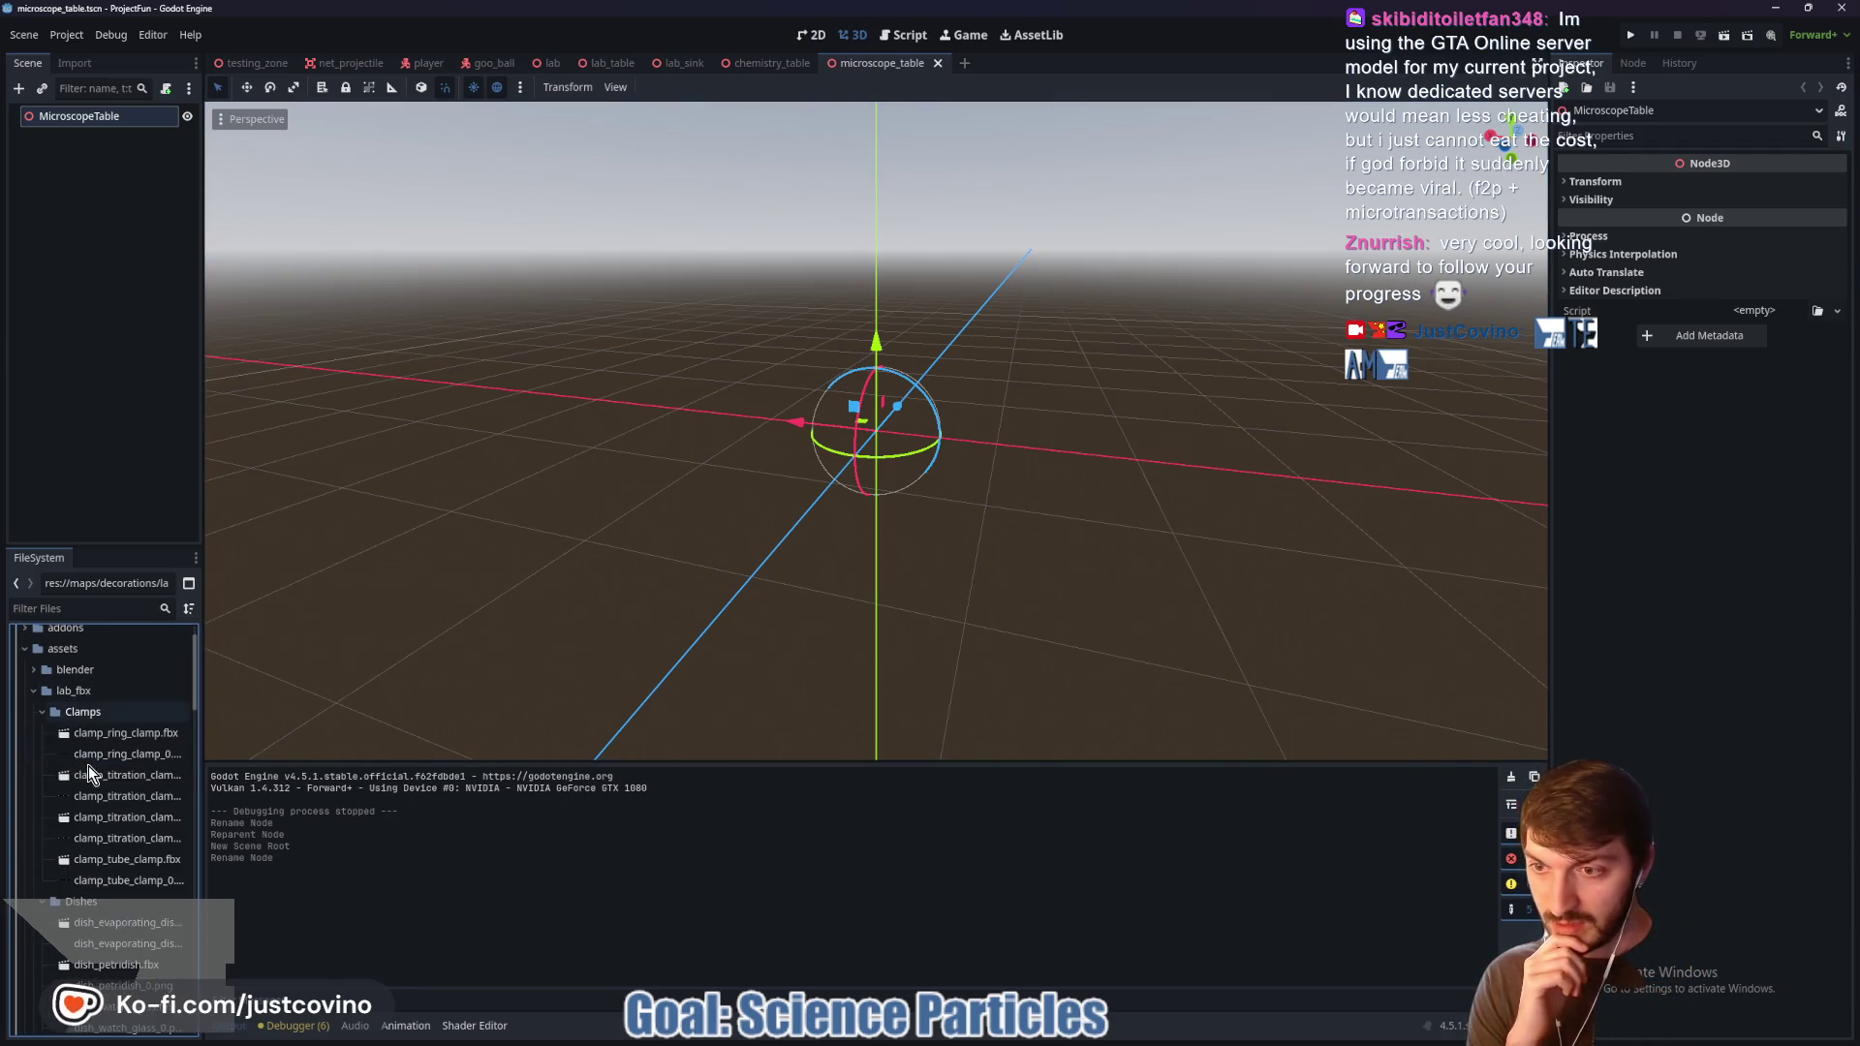
pyautogui.click(42, 714)
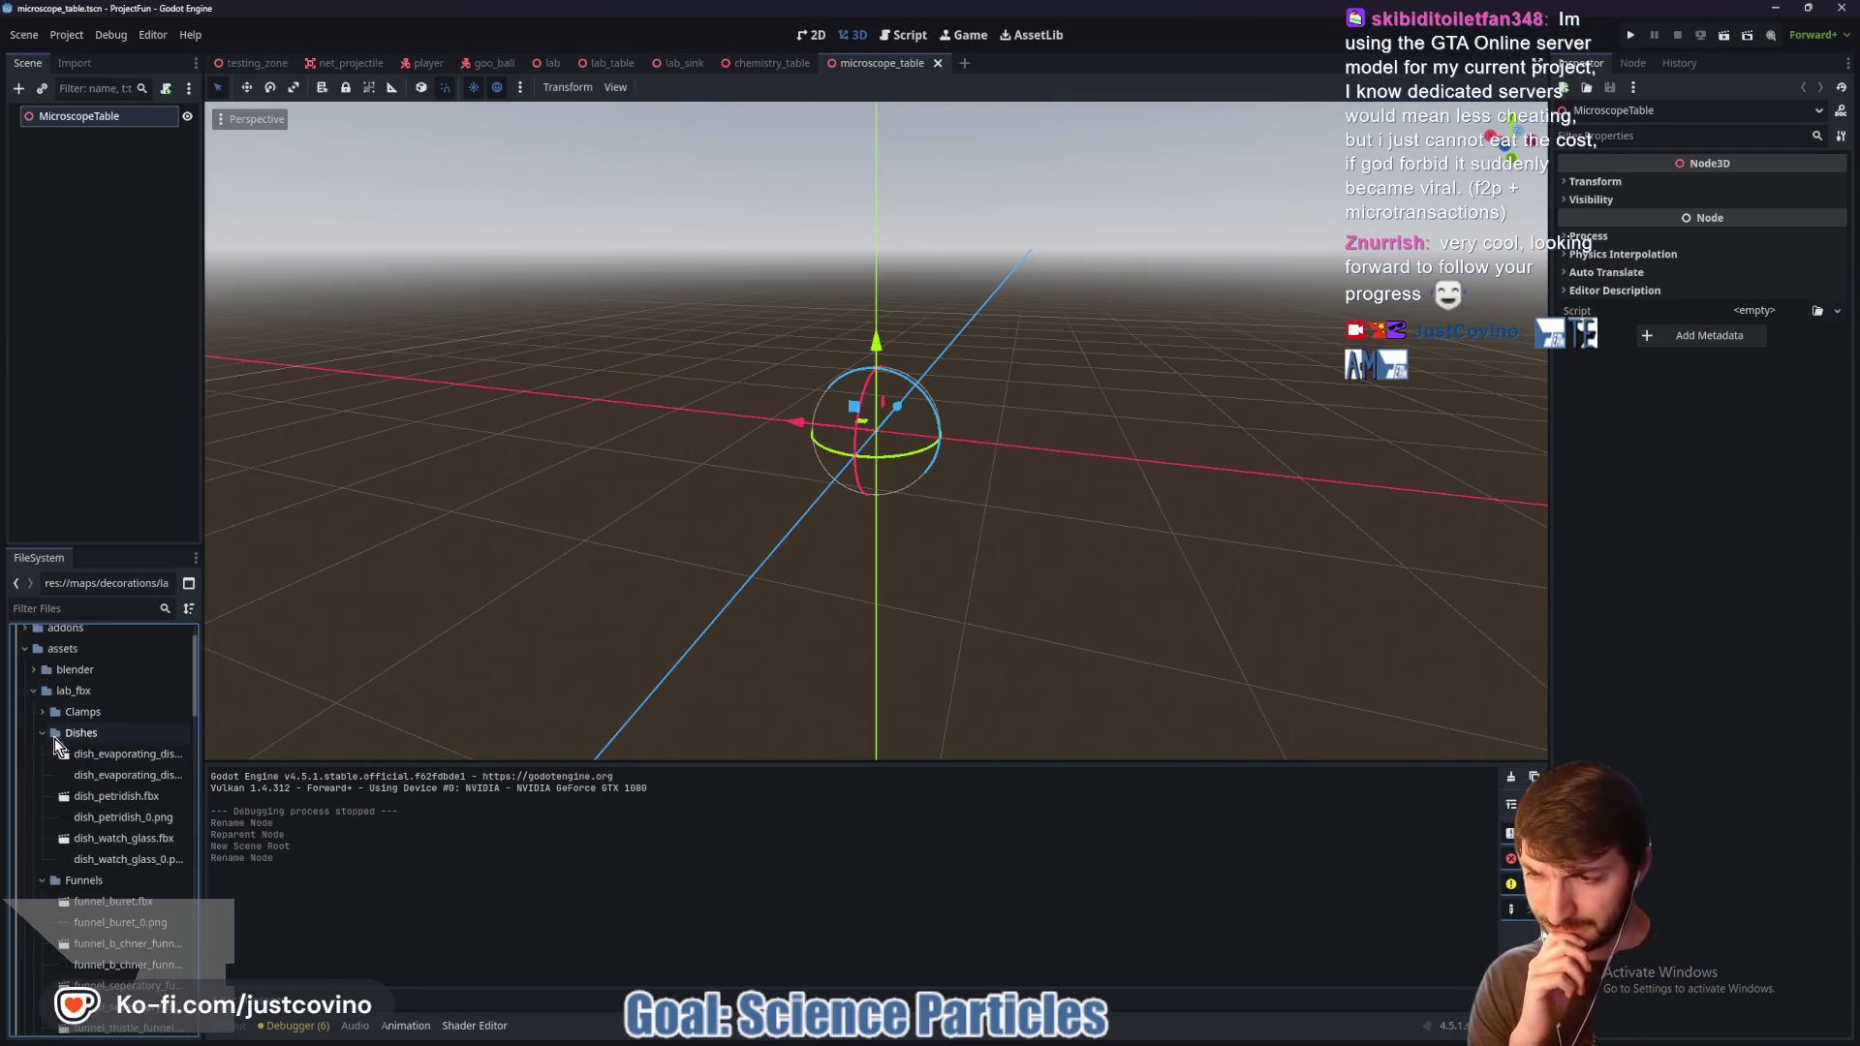
pyautogui.click(45, 740)
pyautogui.scroll(-3, 58, 760)
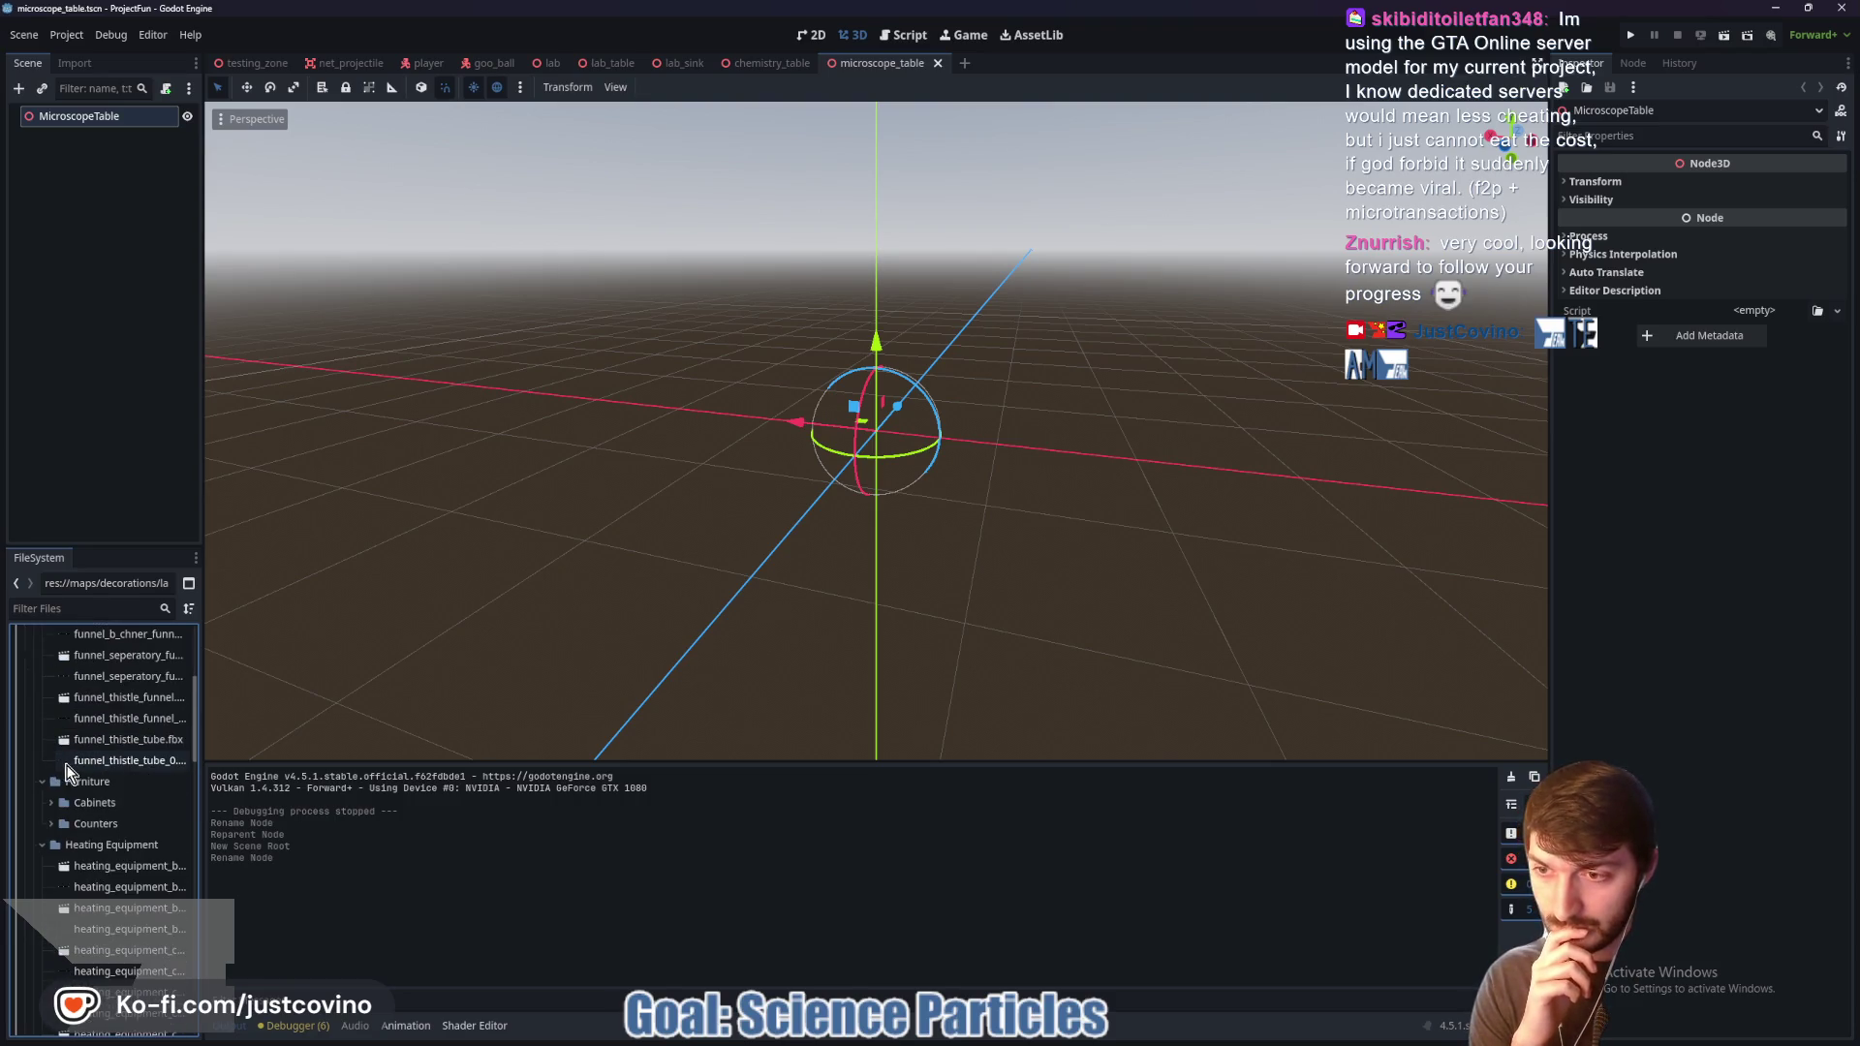
pyautogui.click(51, 824)
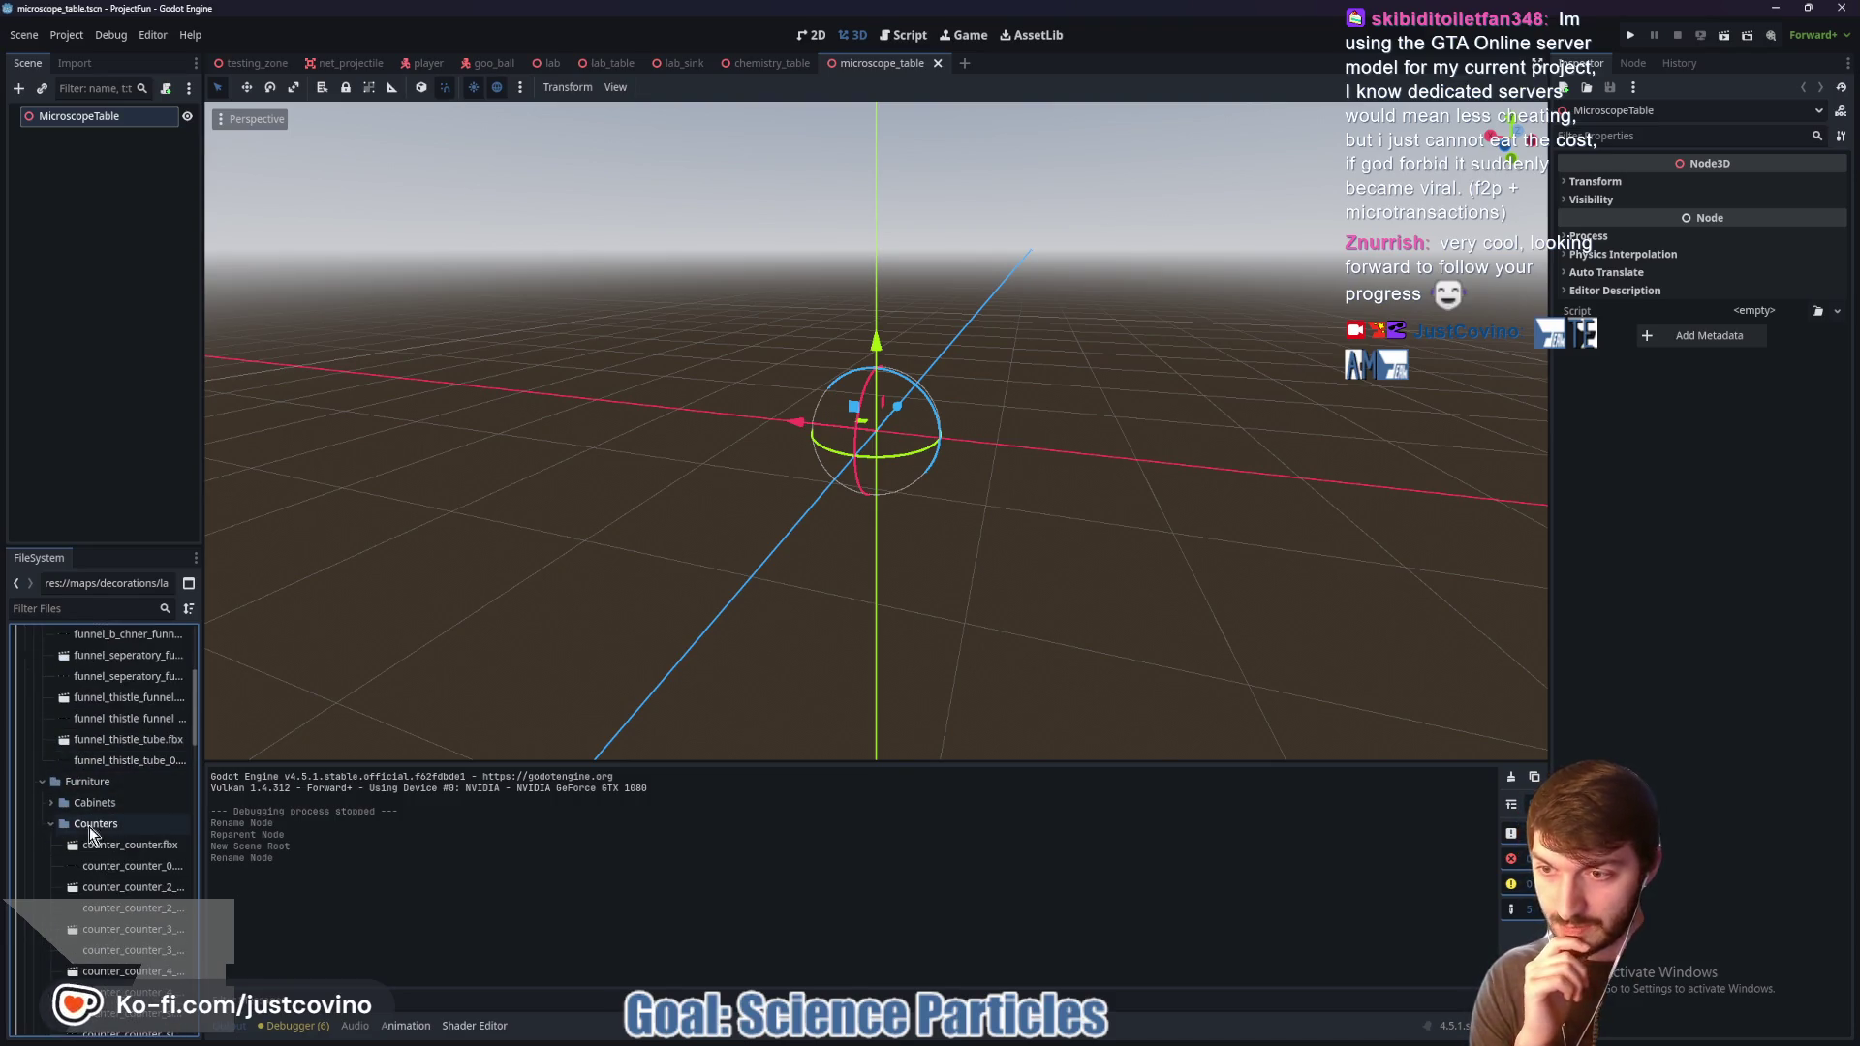
pyautogui.moveTo(141, 851); pyautogui.dragTo(833, 620)
# Step: Set the counter's position to 0,0,0 and its scale to 0.025
pyautogui.click(1630, 189)
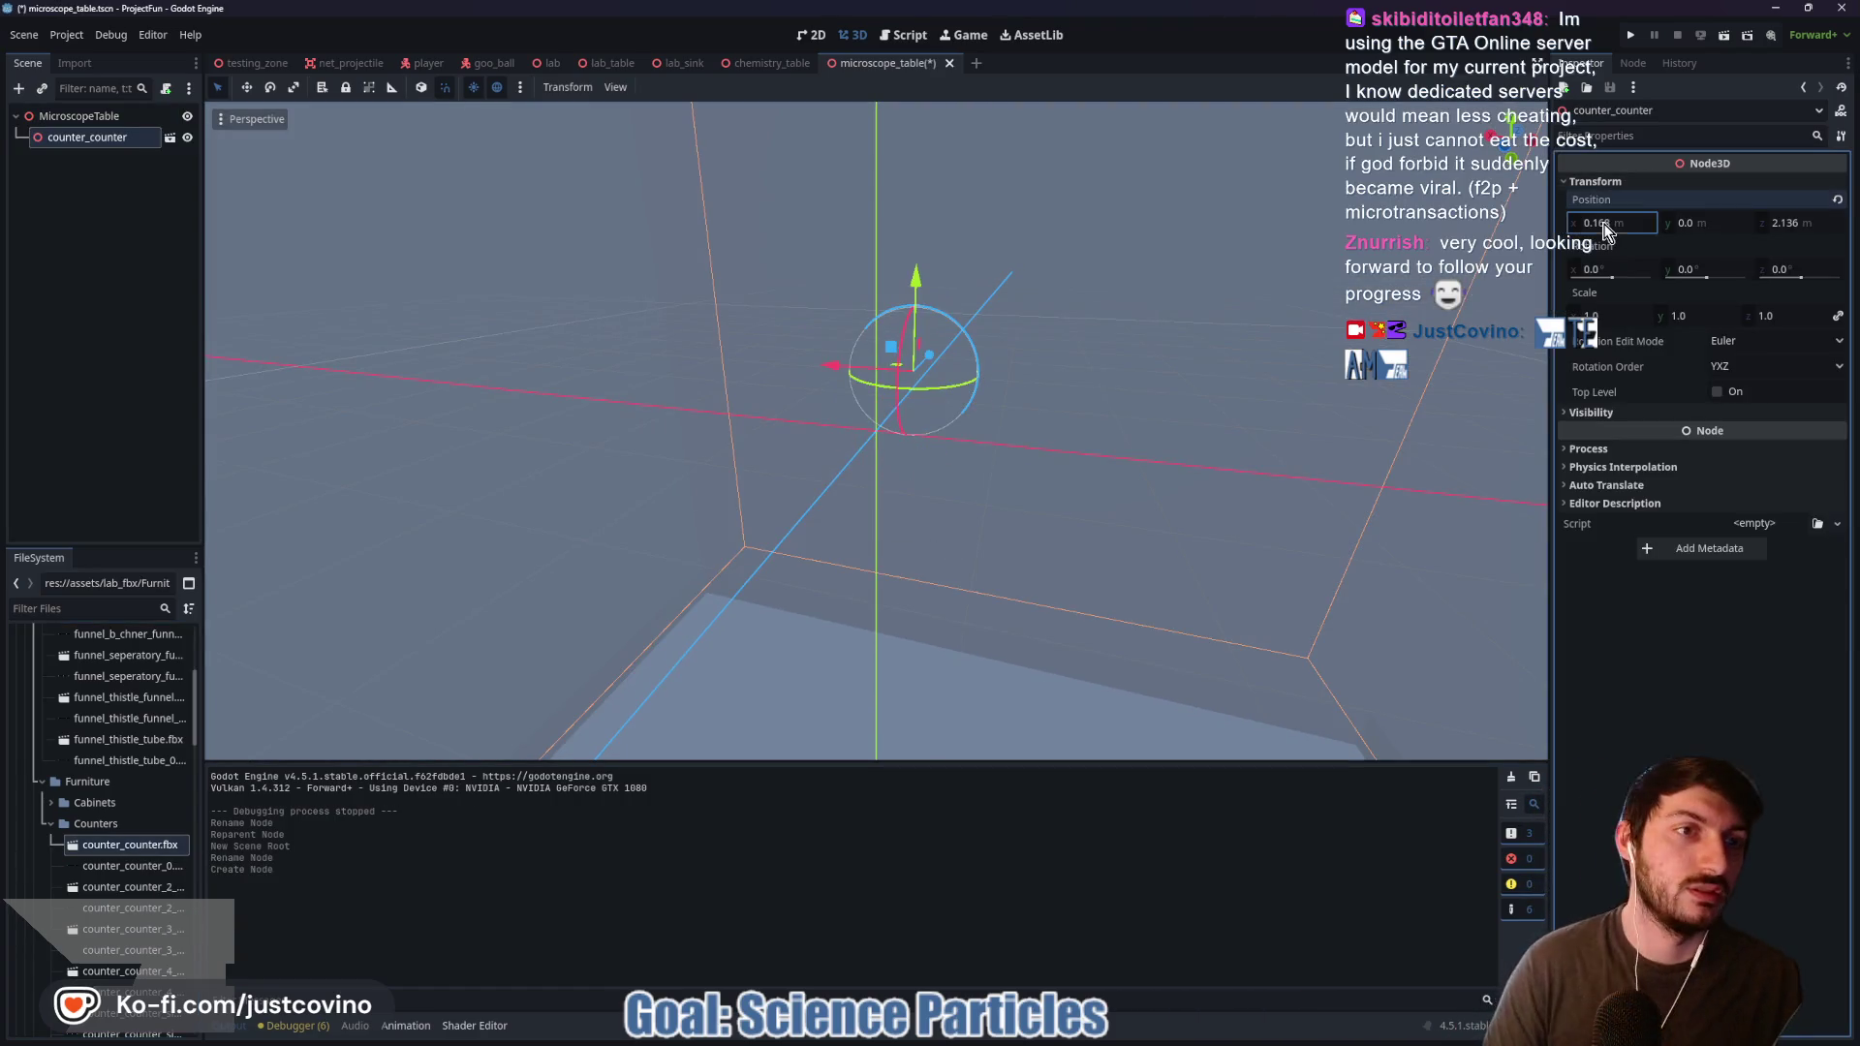
pyautogui.click(1603, 223)
pyautogui.write('0')
pyautogui.press('Tab')
pyautogui.write('0')
pyautogui.press('Tab')
pyautogui.write('0')
pyautogui.press('Tab')
pyautogui.press('Tab')
pyautogui.press('Tab')
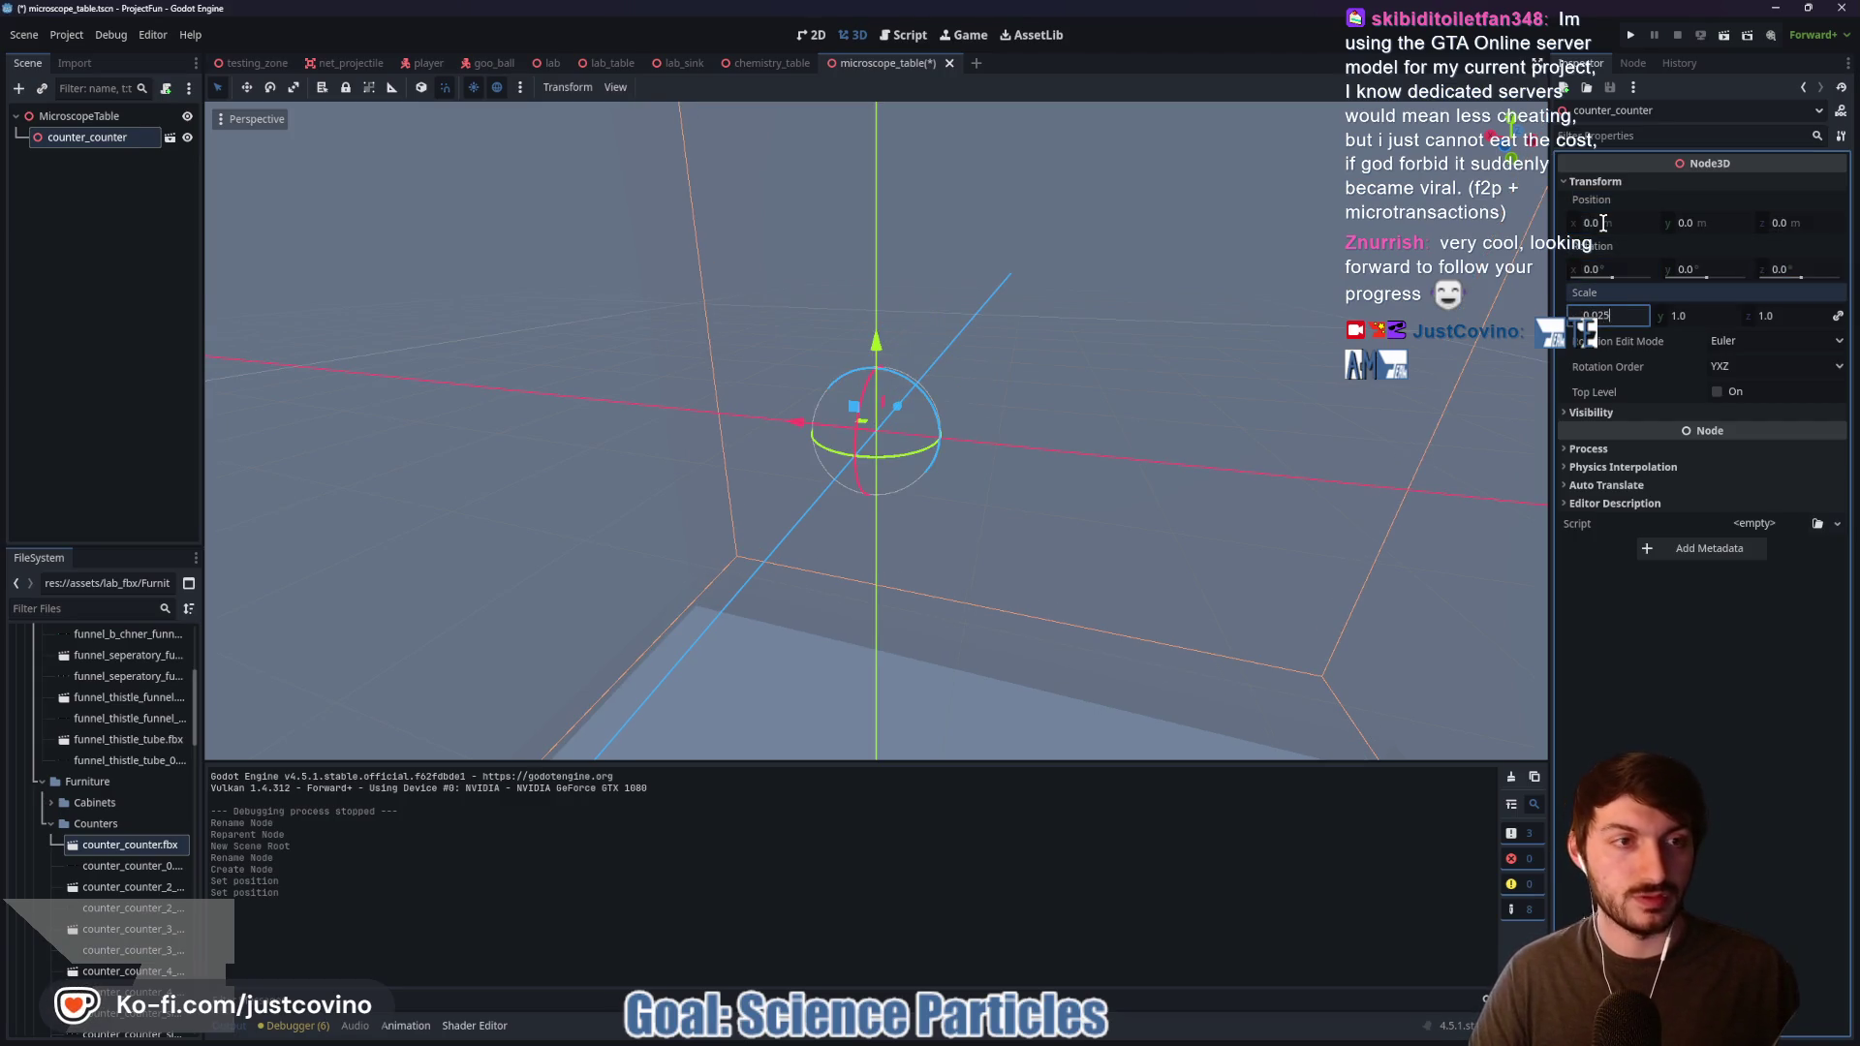
pyautogui.press('Return')
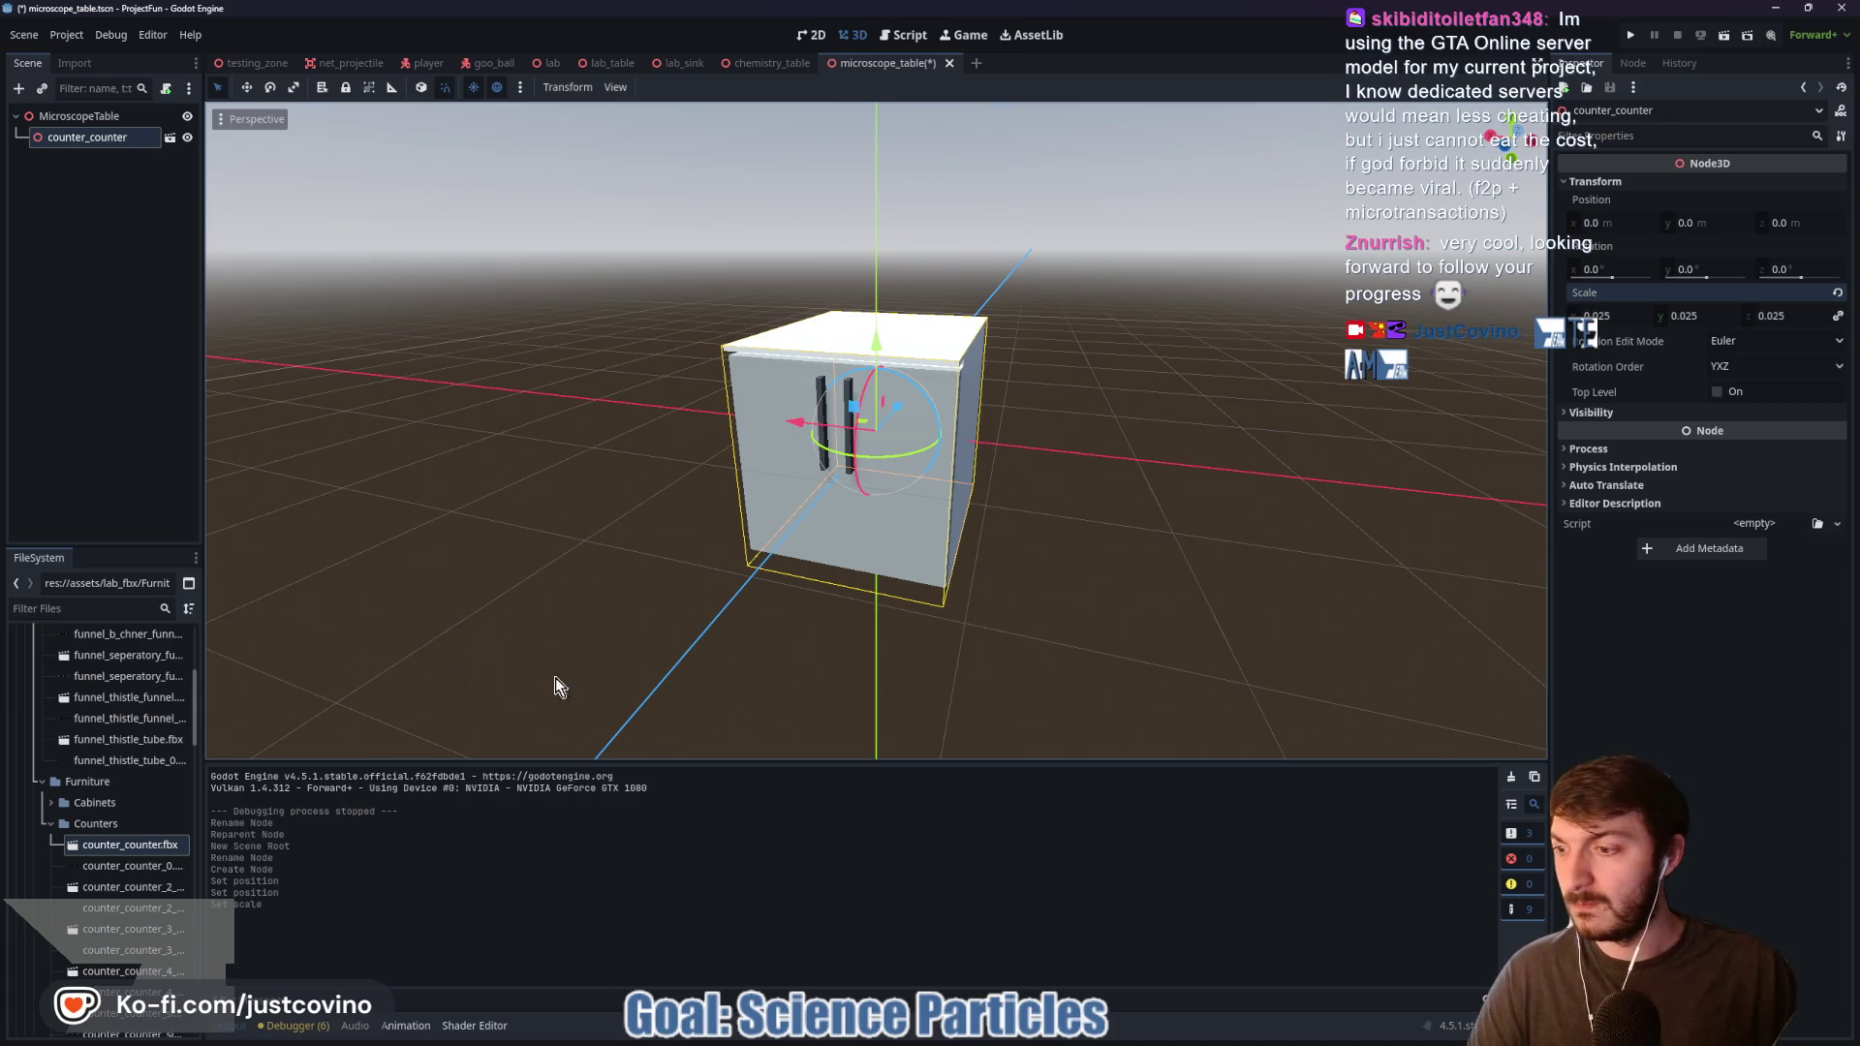
# Step: In a rear orthographic view, raise the counter up off the ground
pyautogui.click(1506, 150)
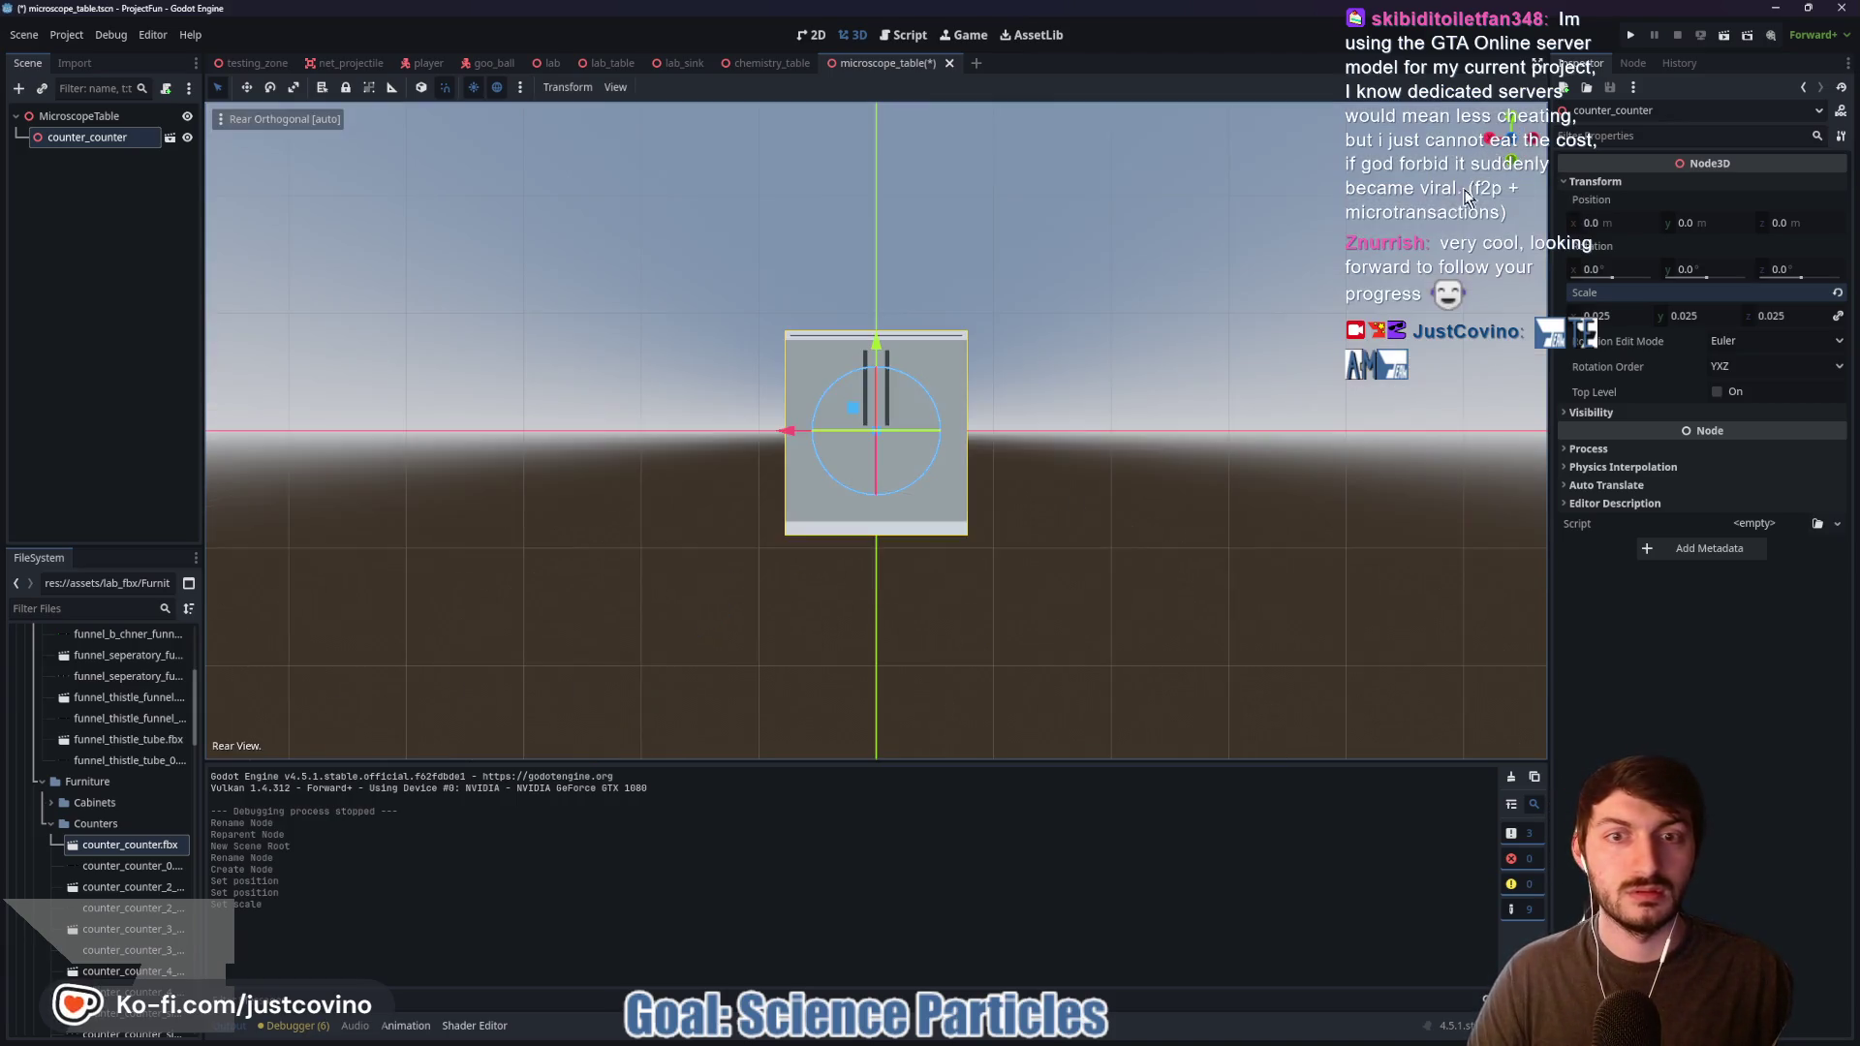
pyautogui.moveTo(879, 343); pyautogui.dragTo(875, 231)
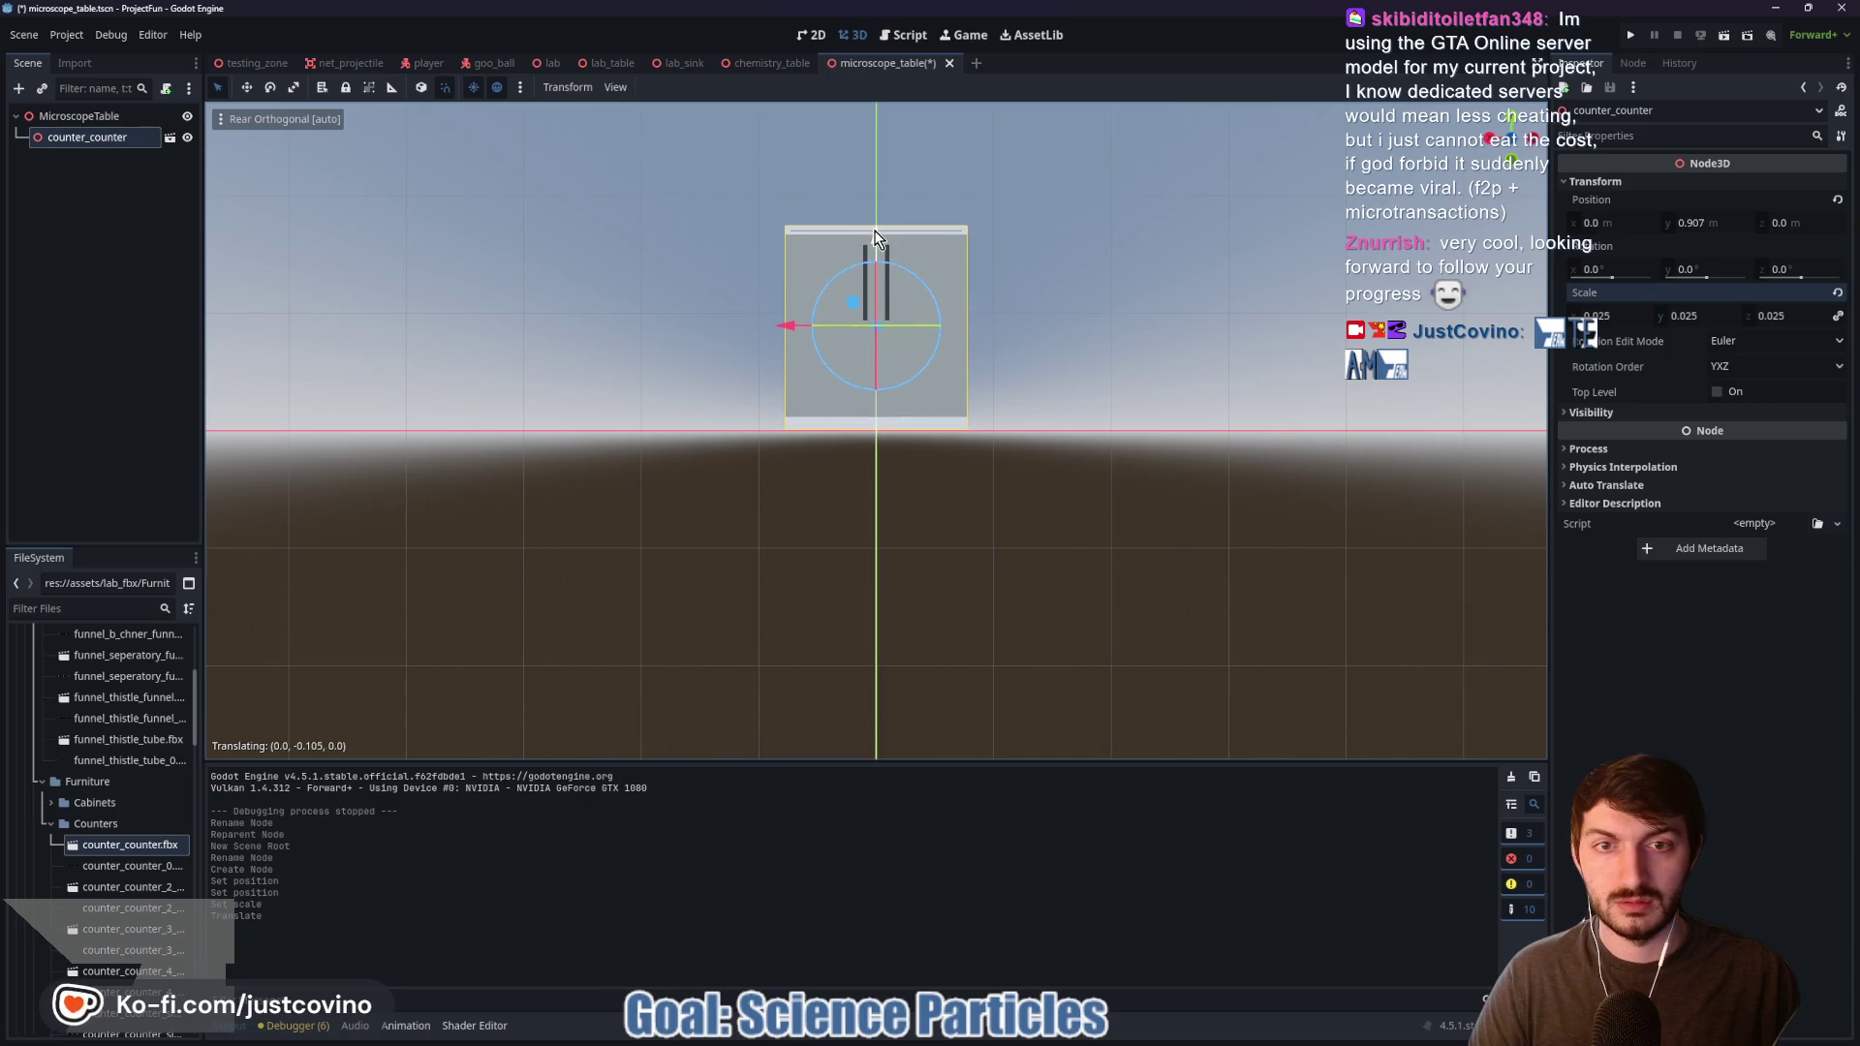
pyautogui.moveTo(1104, 337)
pyautogui.mouseDown()
pyautogui.moveTo(1108, 353)
pyautogui.moveTo(1361, 351)
pyautogui.moveTo(1037, 440)
pyautogui.mouseUp()
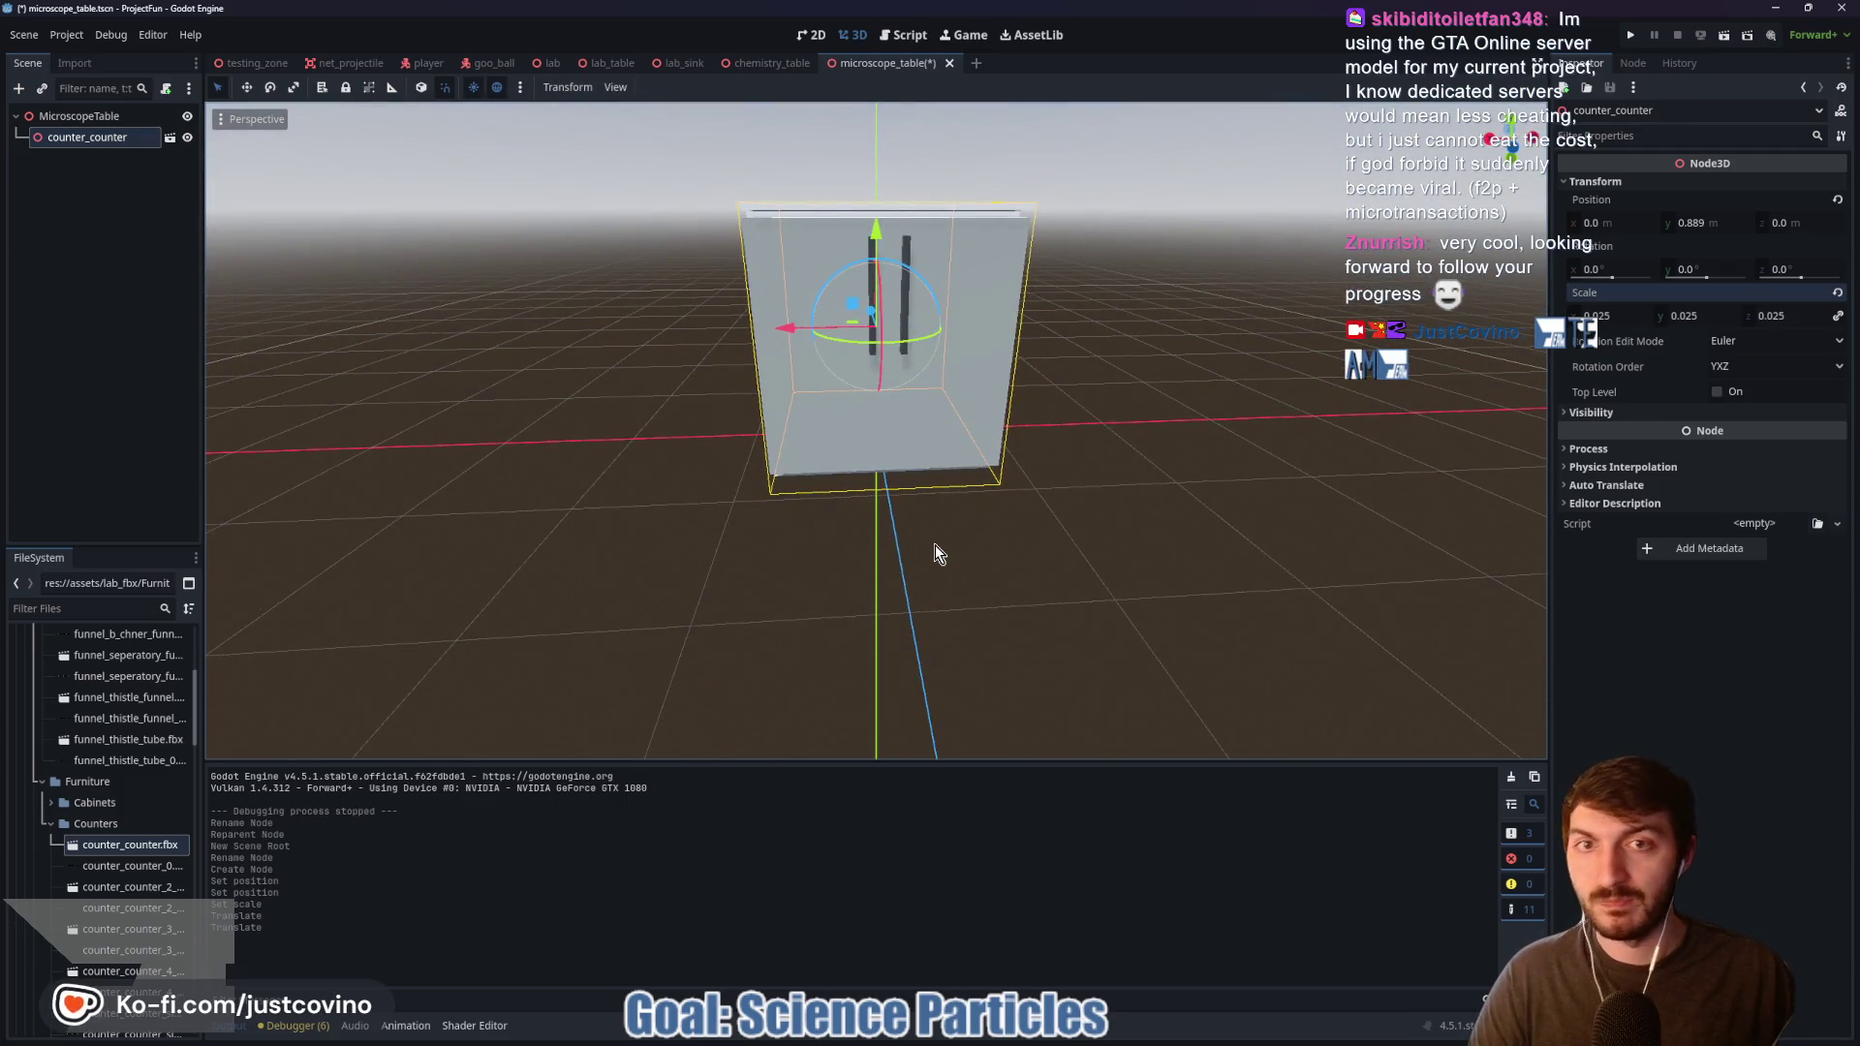
pyautogui.moveTo(933, 544); pyautogui.dragTo(914, 623)
# Step: Duplicate the counter twice and place the copies on either side along X
pyautogui.hotkey('ctrl', 'd')
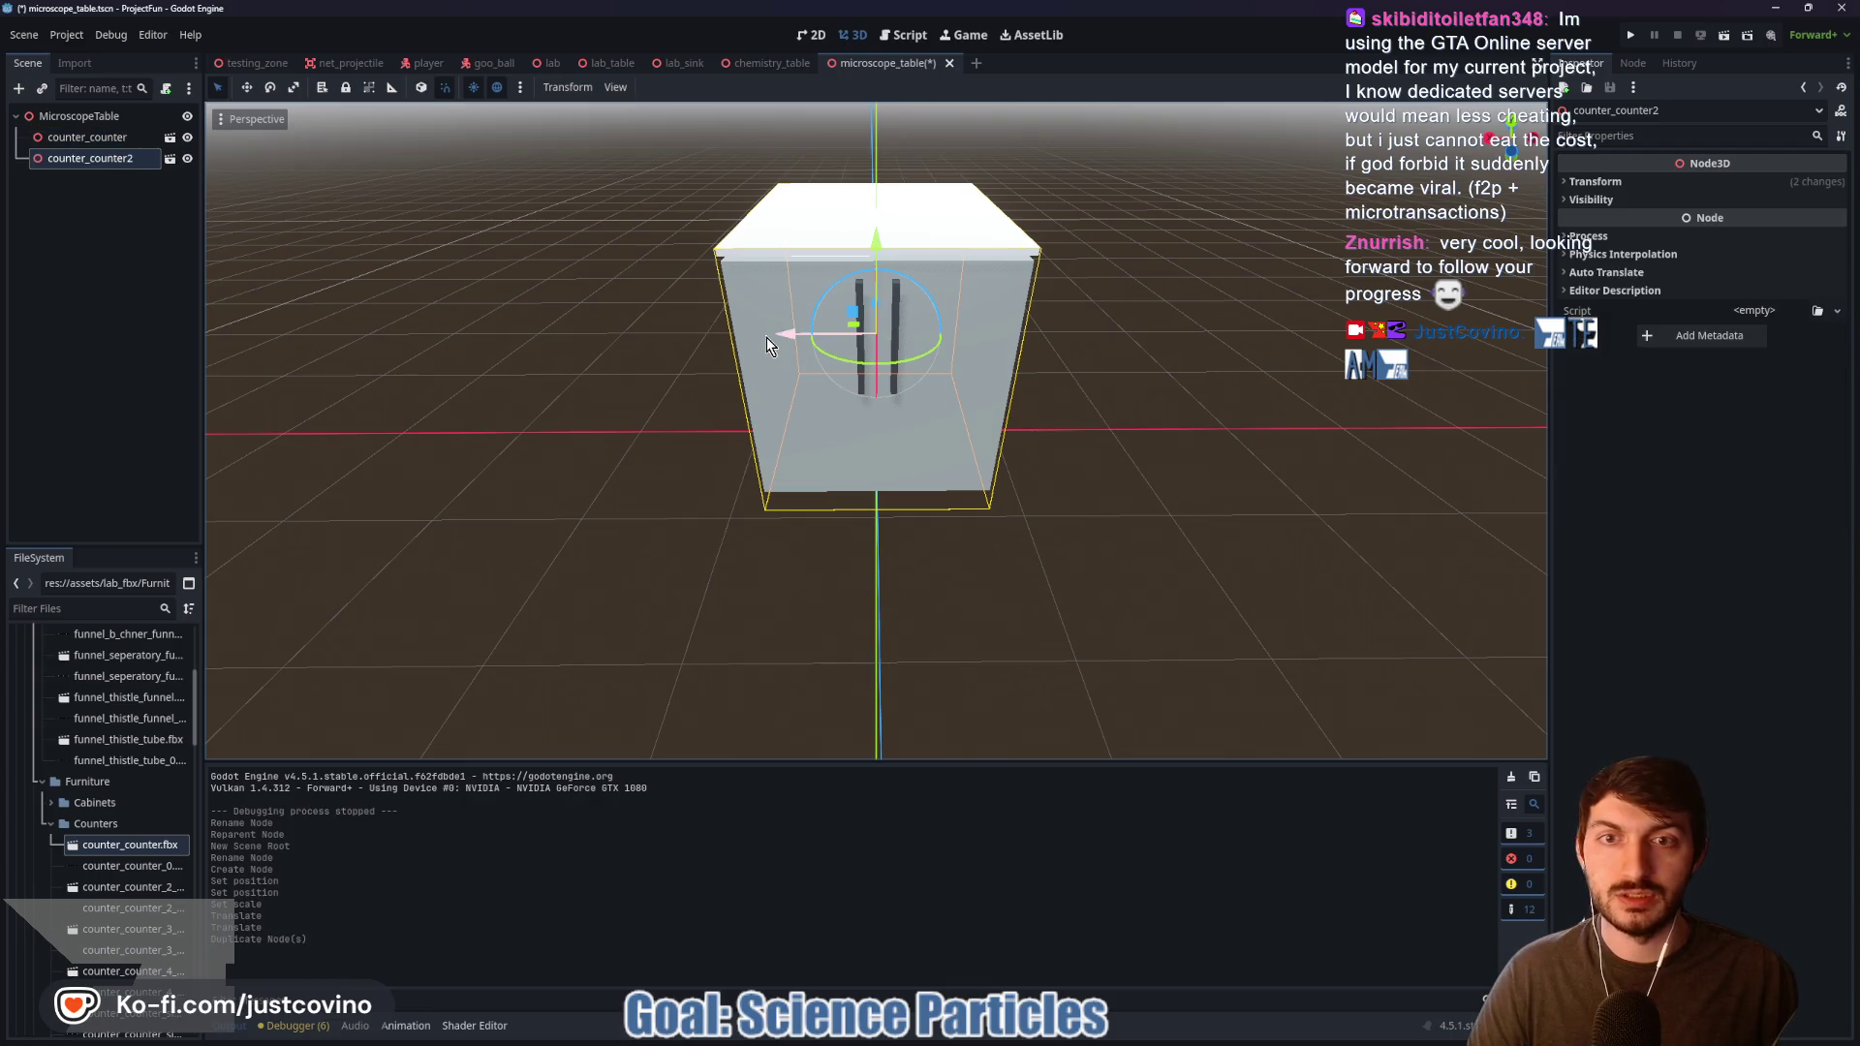
pyautogui.moveTo(786, 337)
pyautogui.mouseDown()
pyautogui.moveTo(1073, 337)
pyautogui.moveTo(996, 329)
pyautogui.mouseUp()
pyautogui.click(1485, 339)
pyautogui.moveTo(1485, 339); pyautogui.dragTo(1225, 405)
pyautogui.click(909, 361)
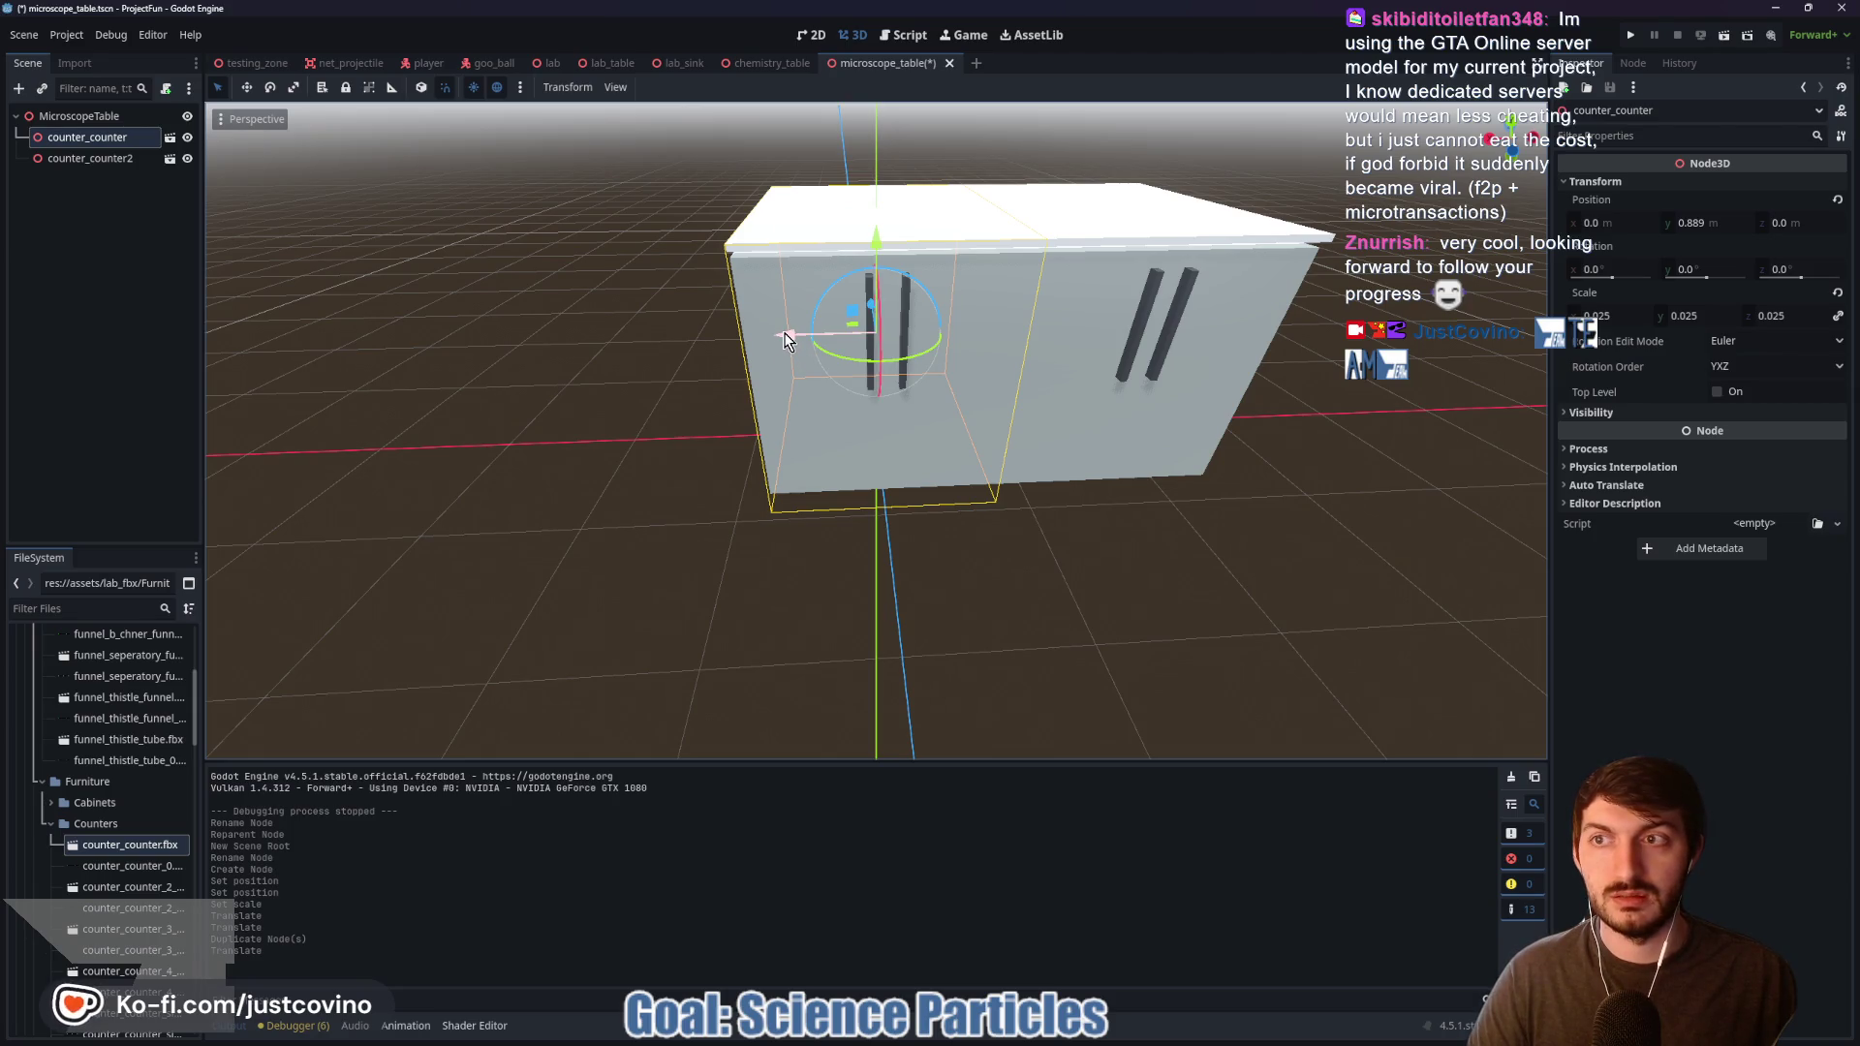
pyautogui.hotkey('ctrl', 'd')
pyautogui.moveTo(785, 333)
pyautogui.mouseDown()
pyautogui.moveTo(534, 343)
pyautogui.moveTo(600, 345)
pyautogui.mouseUp()
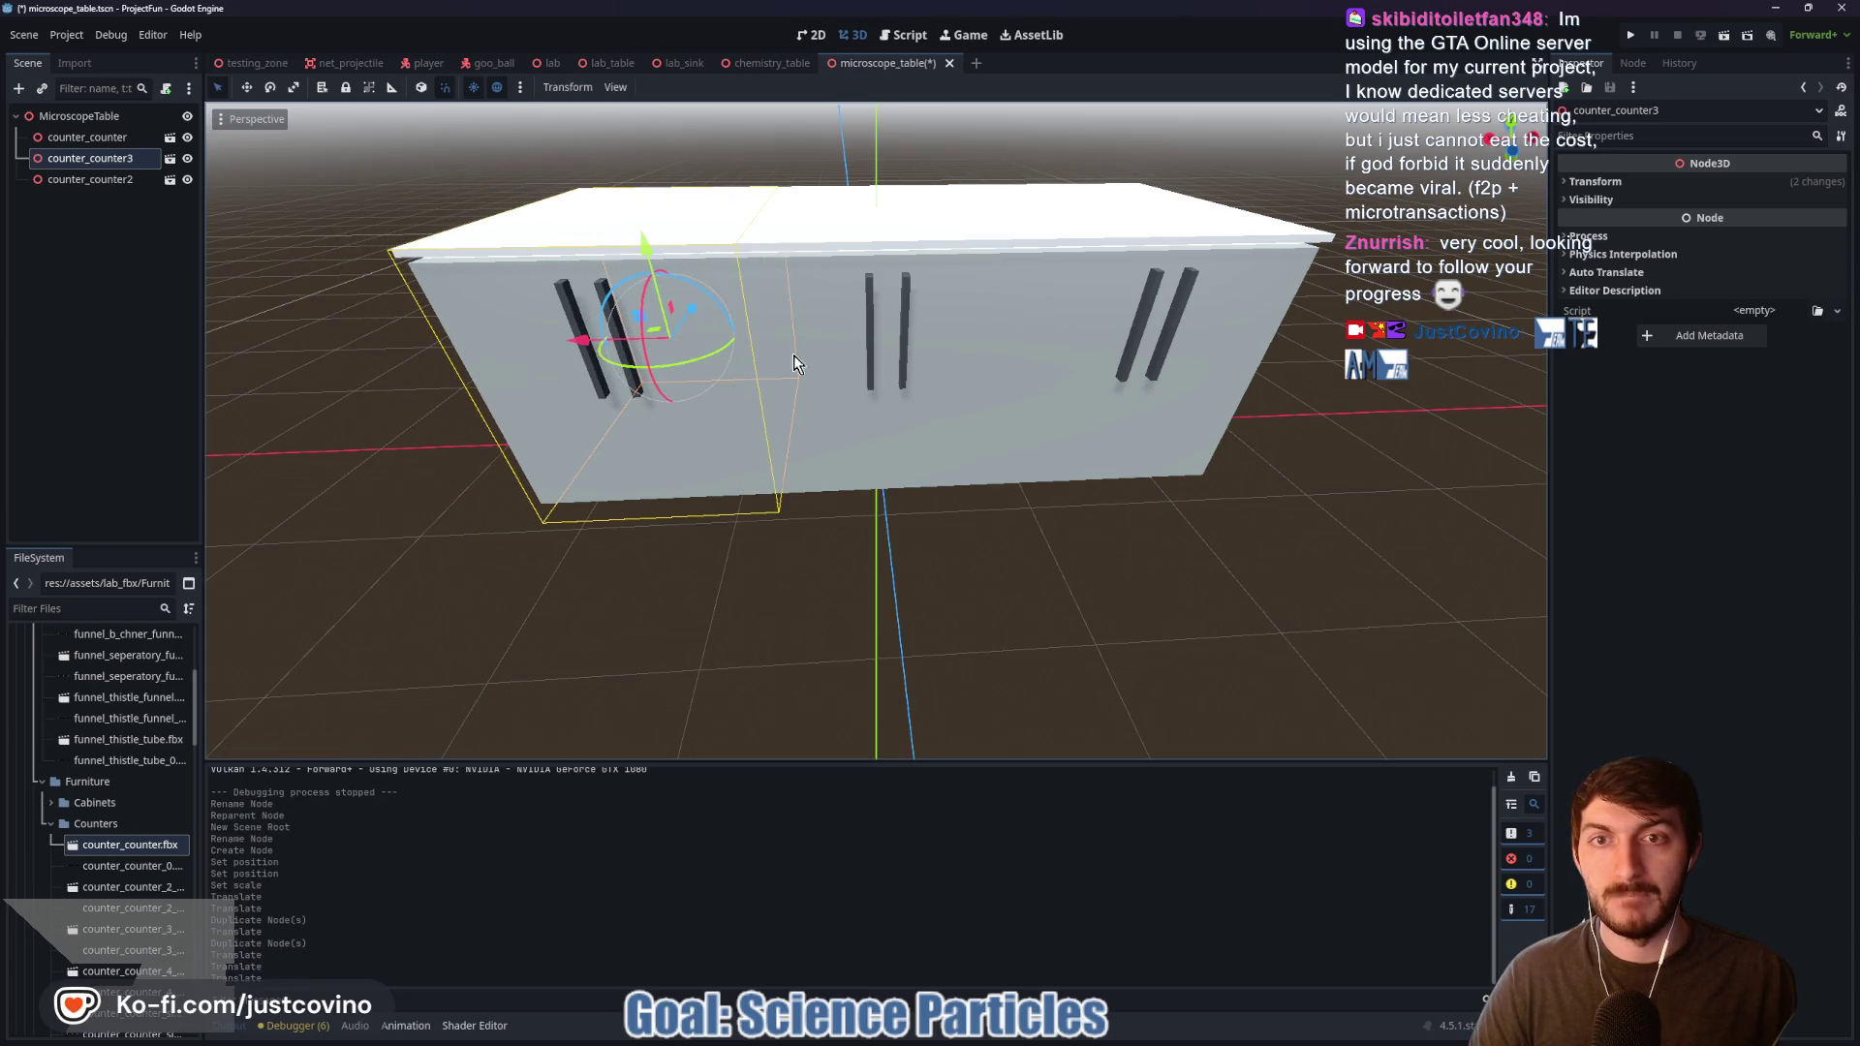
pyautogui.click(1300, 520)
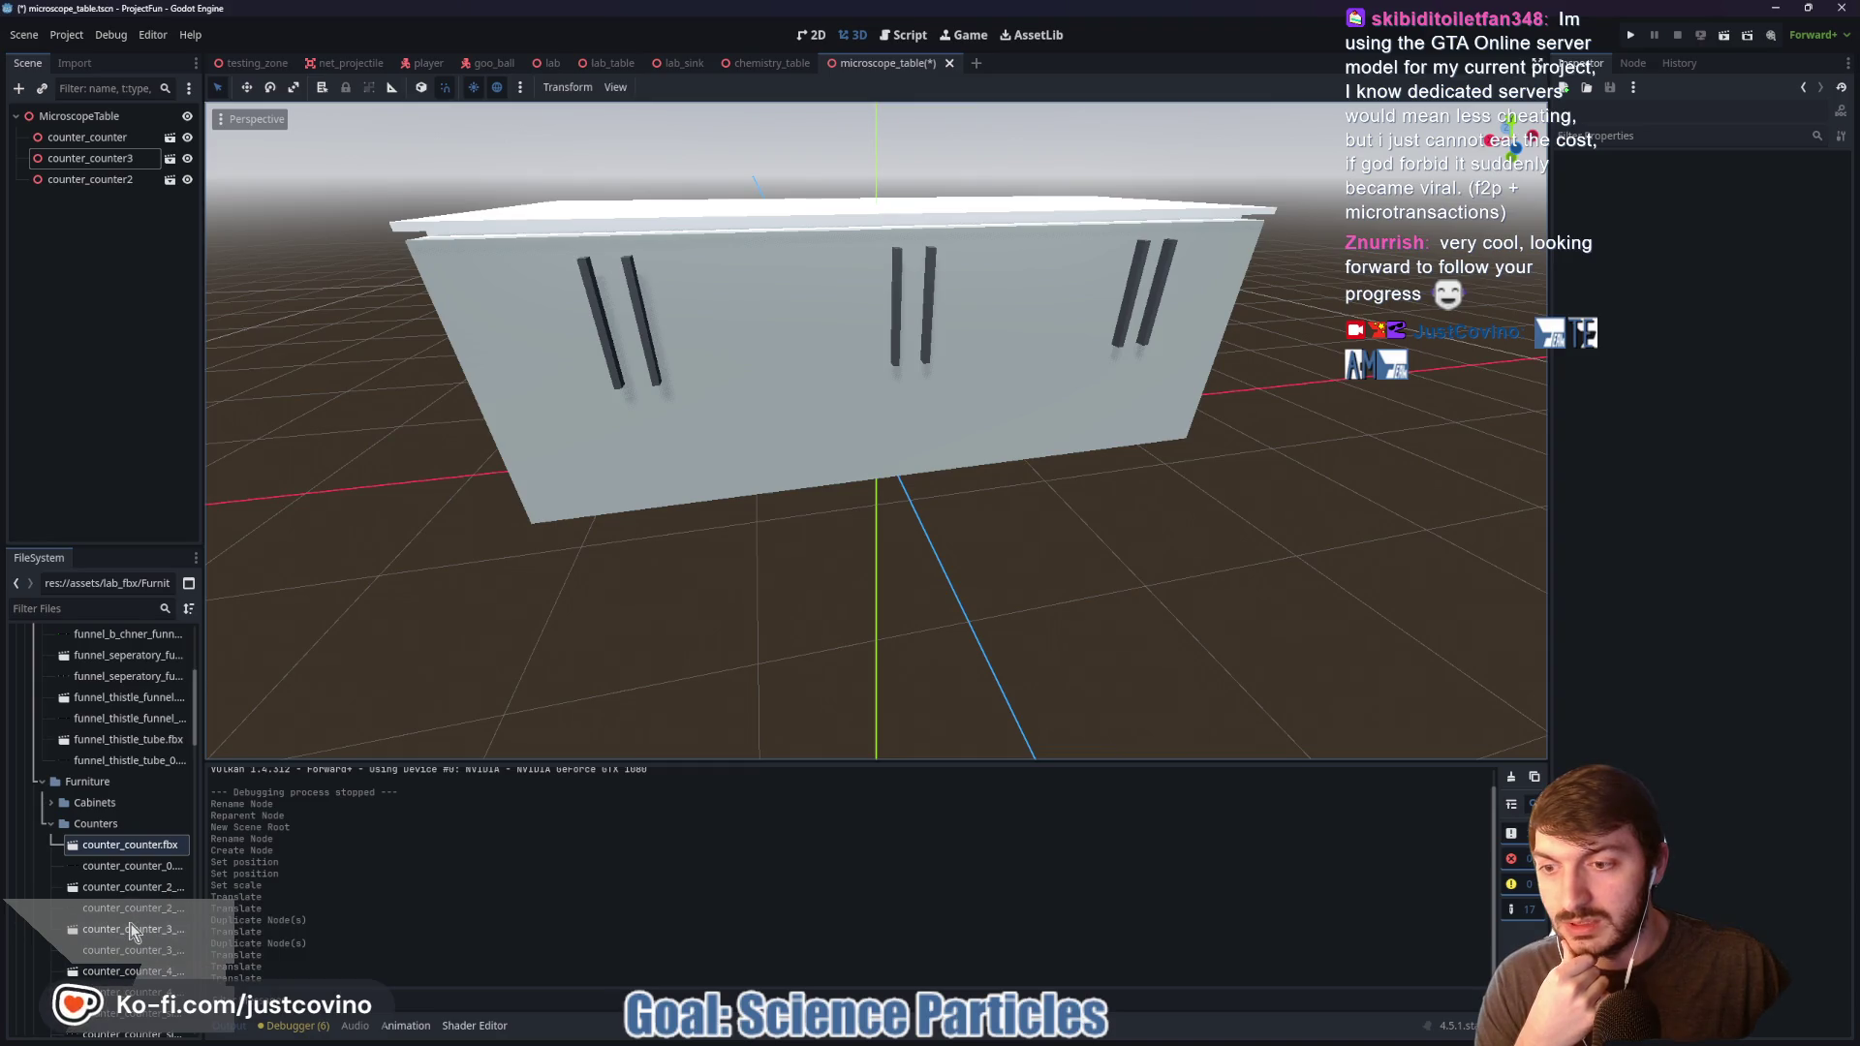
# Step: Add the counter_counter_4_shelves unit to the scene and view it from the front
pyautogui.moveTo(131, 972)
pyautogui.mouseDown()
pyautogui.moveTo(1228, 469)
pyautogui.moveTo(1119, 563)
pyautogui.mouseUp()
pyautogui.scroll(3, 1084, 579)
pyautogui.scroll(-5, 1084, 579)
pyautogui.scroll(4, 972, 665)
pyautogui.moveTo(964, 643); pyautogui.dragTo(933, 564)
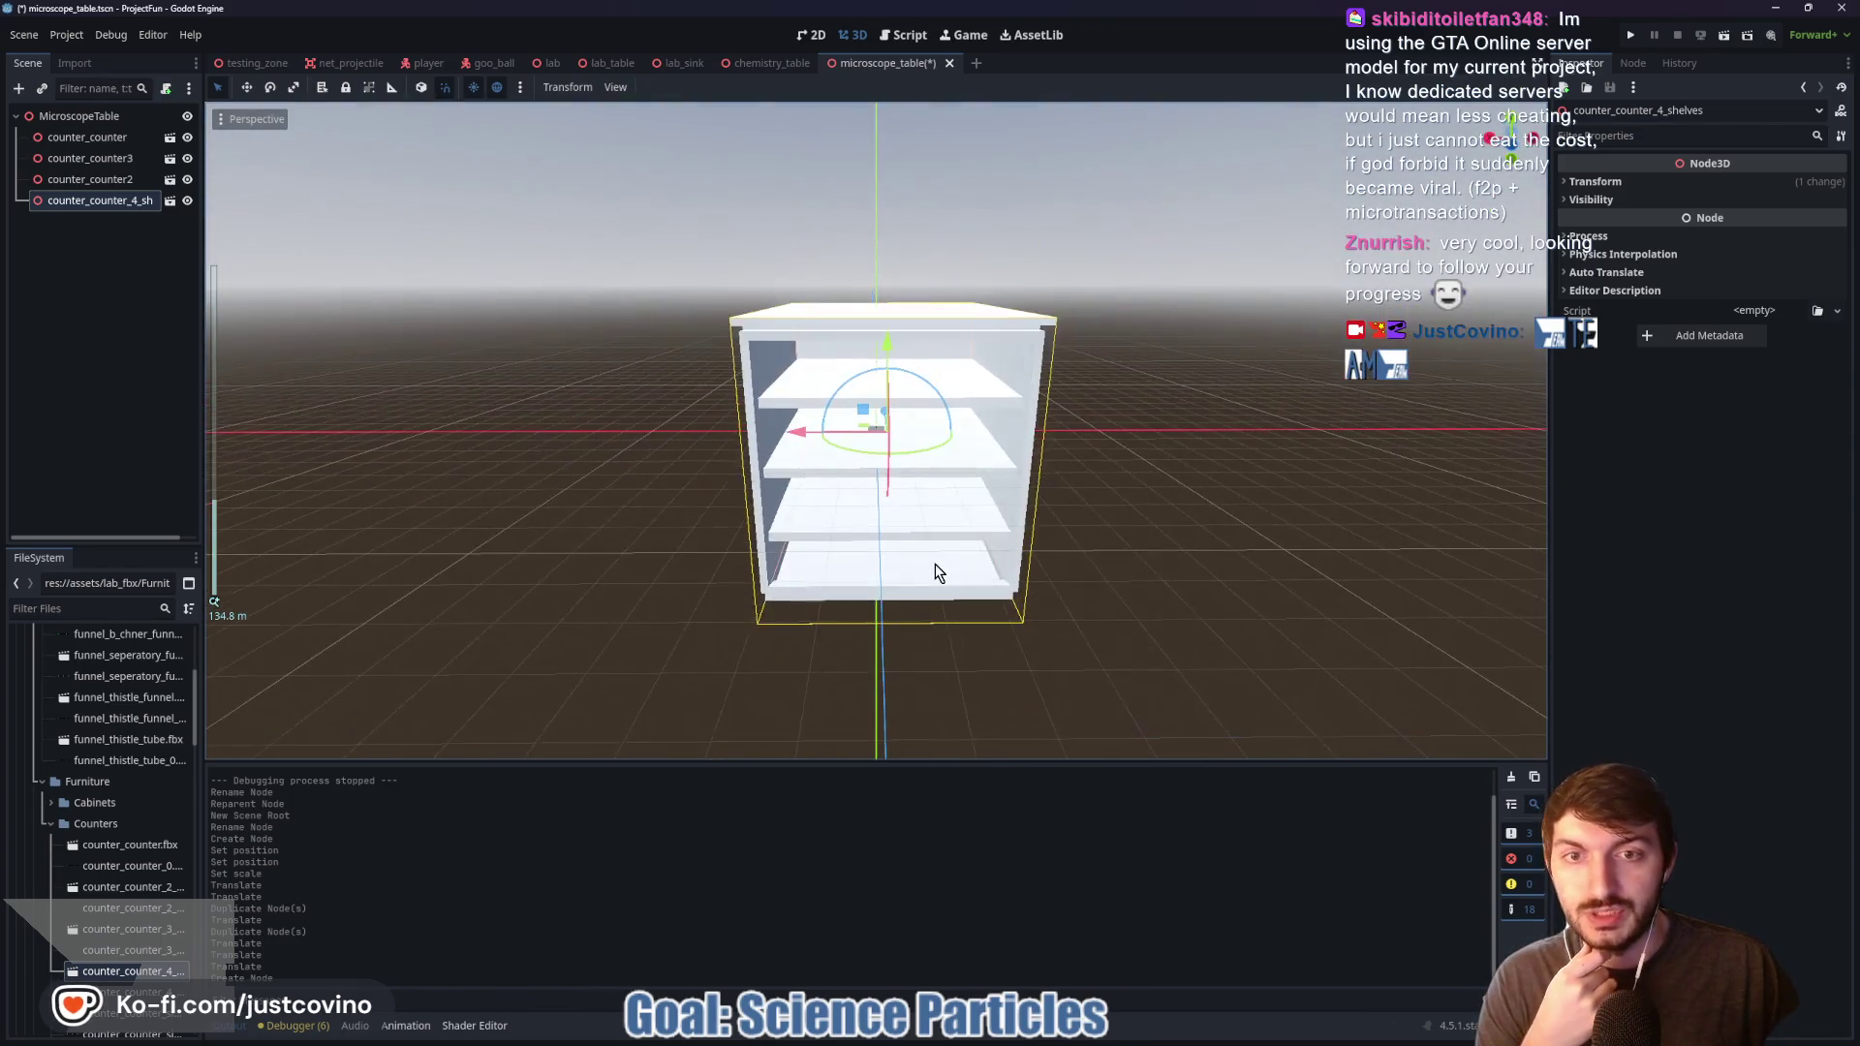
# Step: Drag counter_counter_3_shelves into the viewport
pyautogui.click(102, 931)
pyautogui.moveTo(101, 932)
pyautogui.mouseDown()
pyautogui.moveTo(567, 818)
pyautogui.moveTo(1344, 377)
pyautogui.moveTo(1148, 519)
pyautogui.moveTo(984, 556)
pyautogui.moveTo(1014, 552)
pyautogui.mouseUp()
pyautogui.scroll(-3, 1147, 519)
pyautogui.scroll(5, 1148, 519)
pyautogui.scroll(-2, 1077, 539)
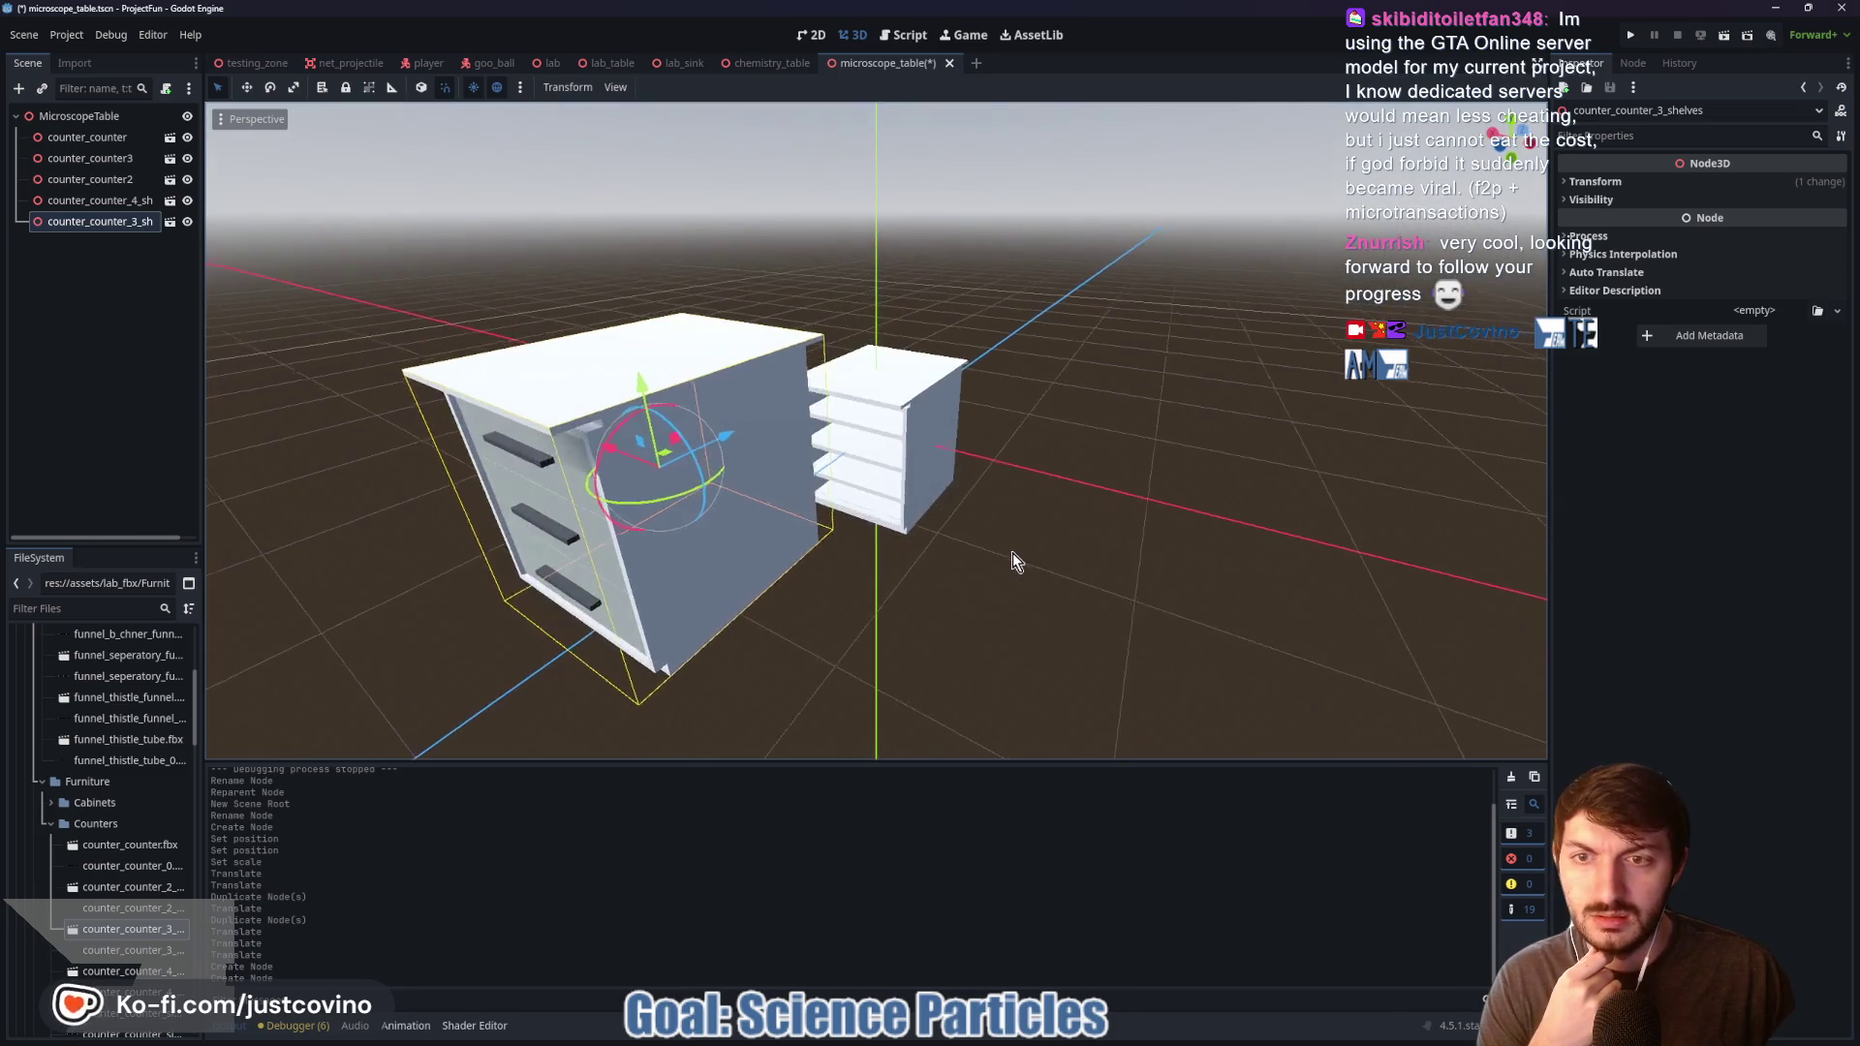
# Step: Delete both the three-shelf and four-shelf counter units
pyautogui.press('Delete')
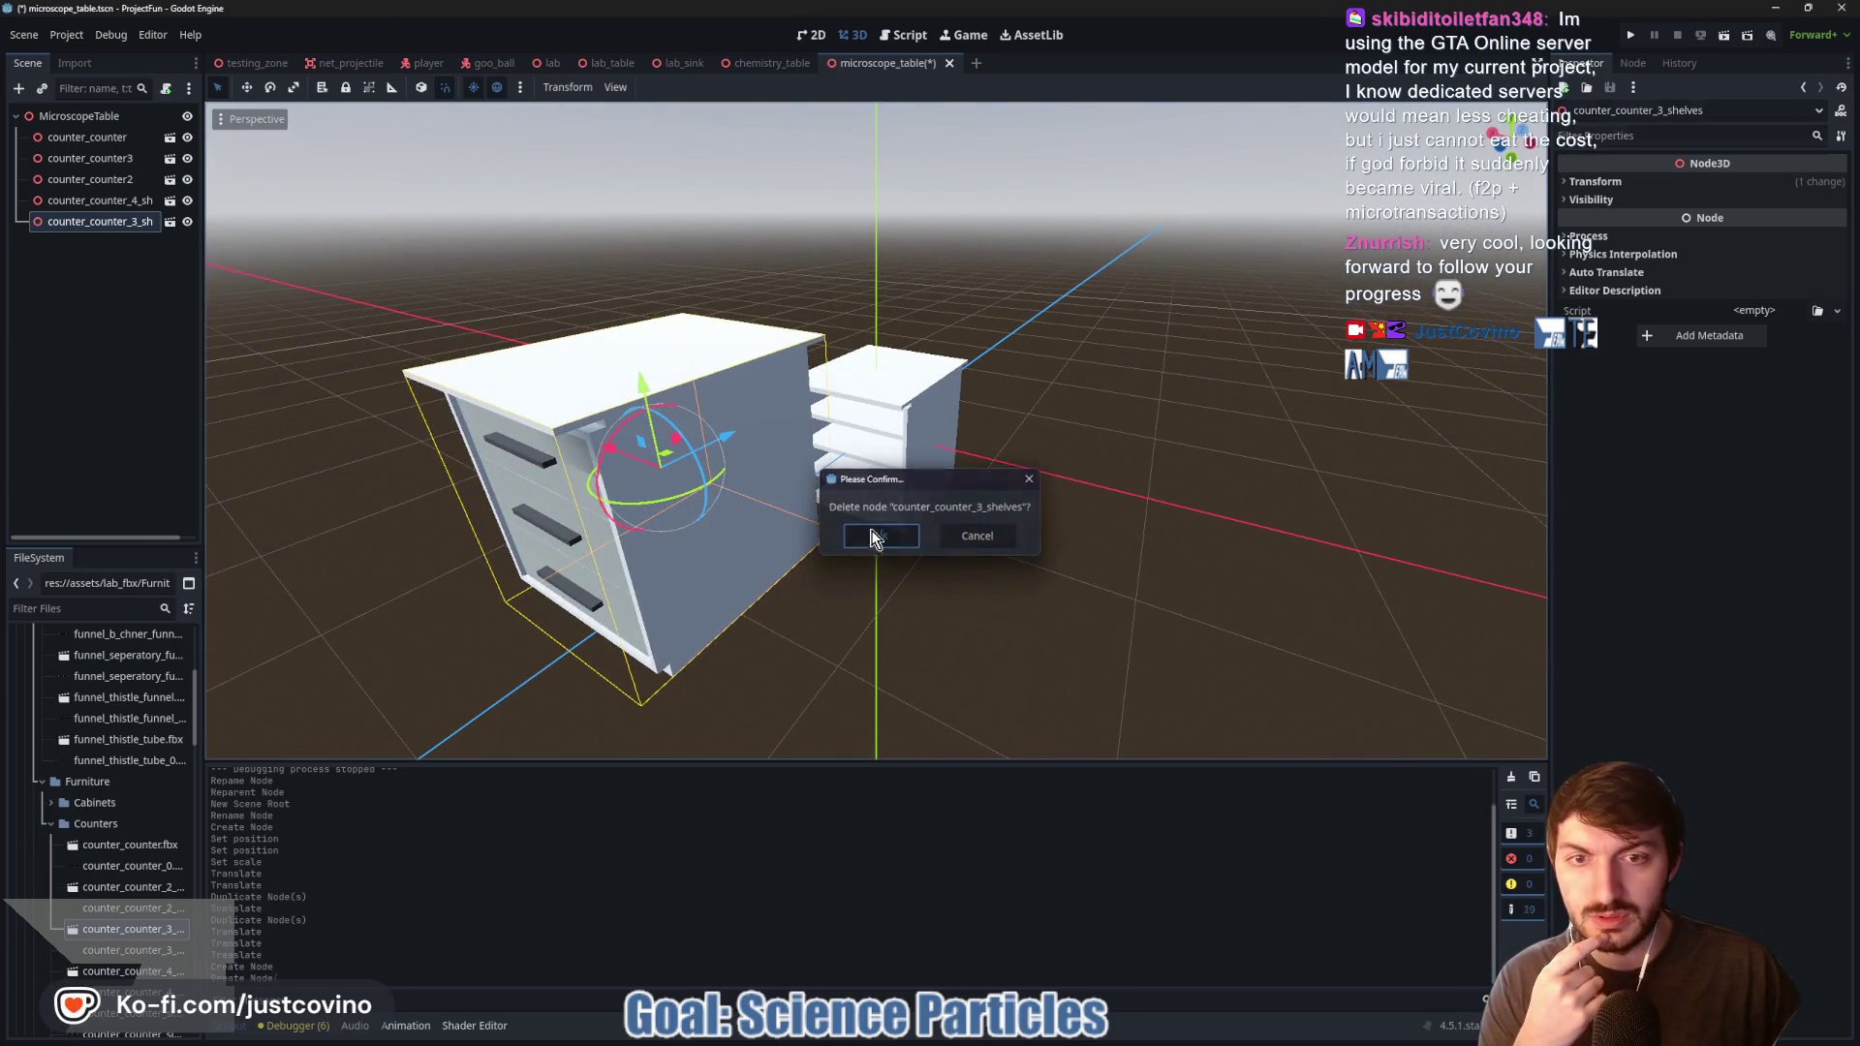
pyautogui.press('Return')
pyautogui.press('Delete')
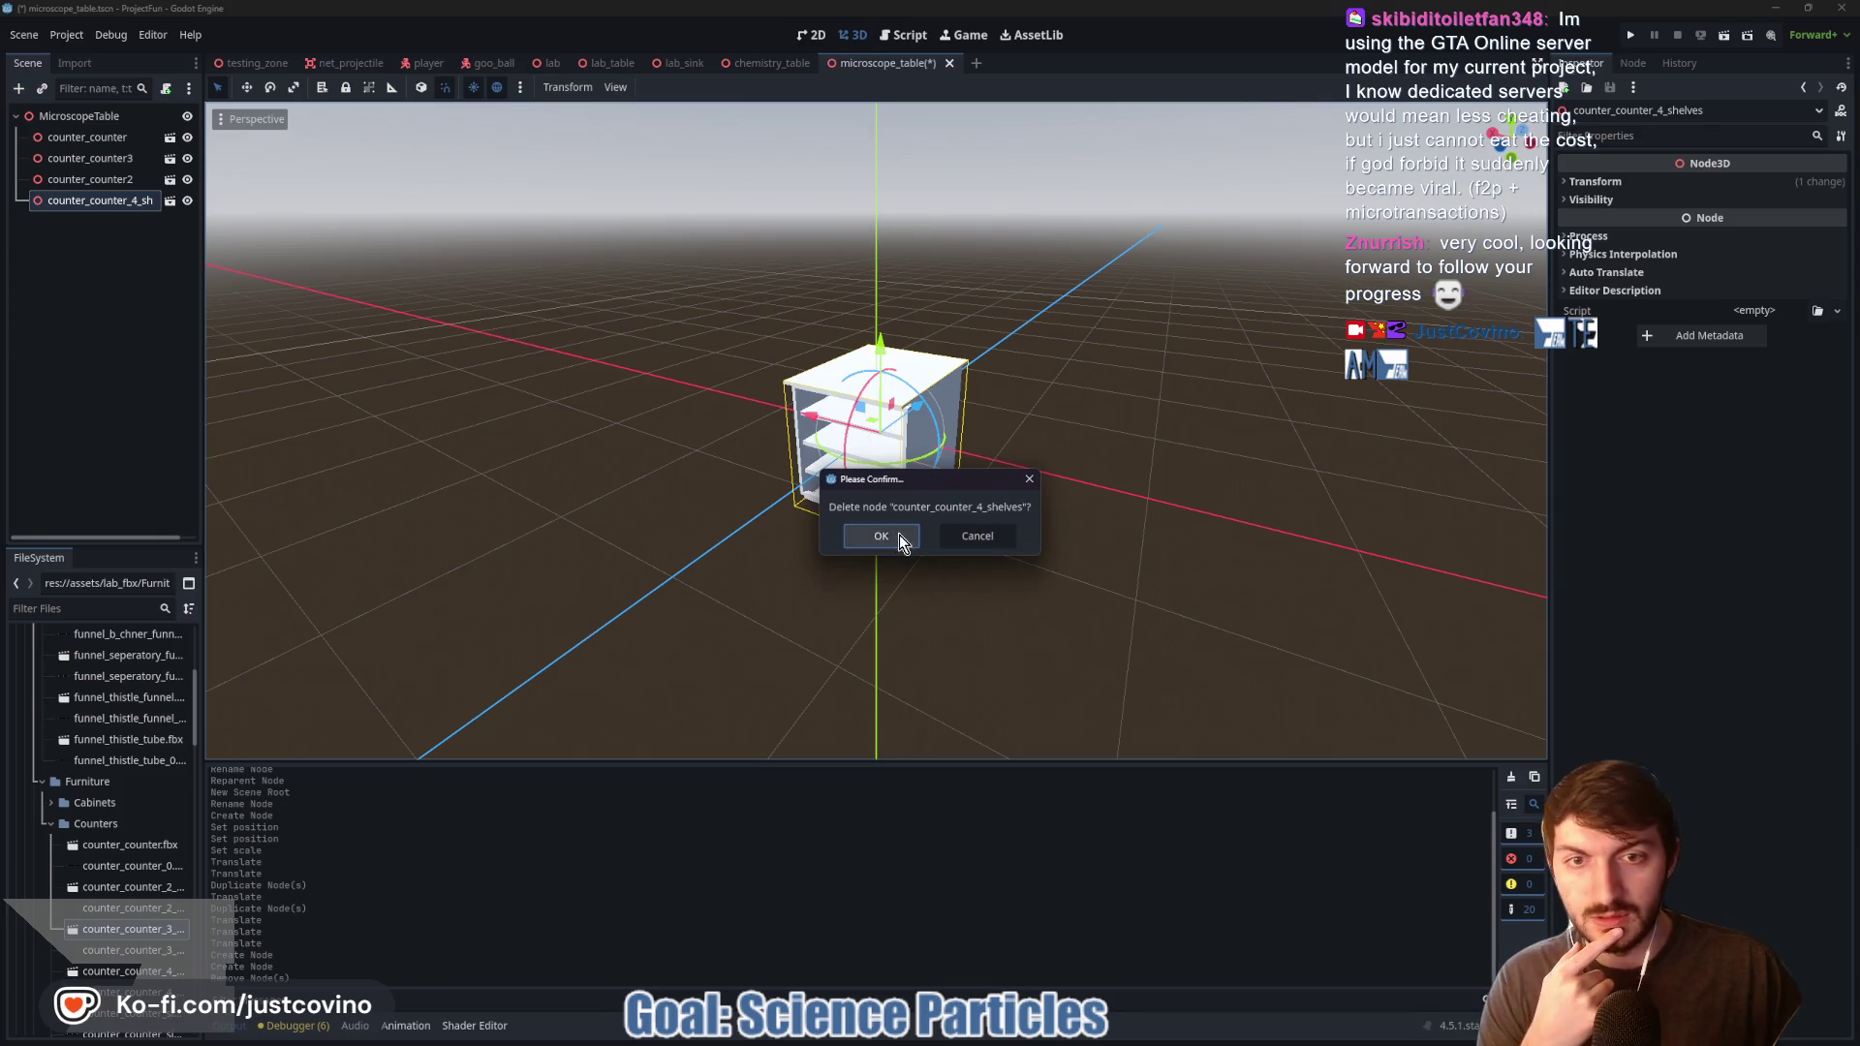
pyautogui.click(883, 533)
pyautogui.scroll(-2, 887, 535)
pyautogui.scroll(5, 888, 534)
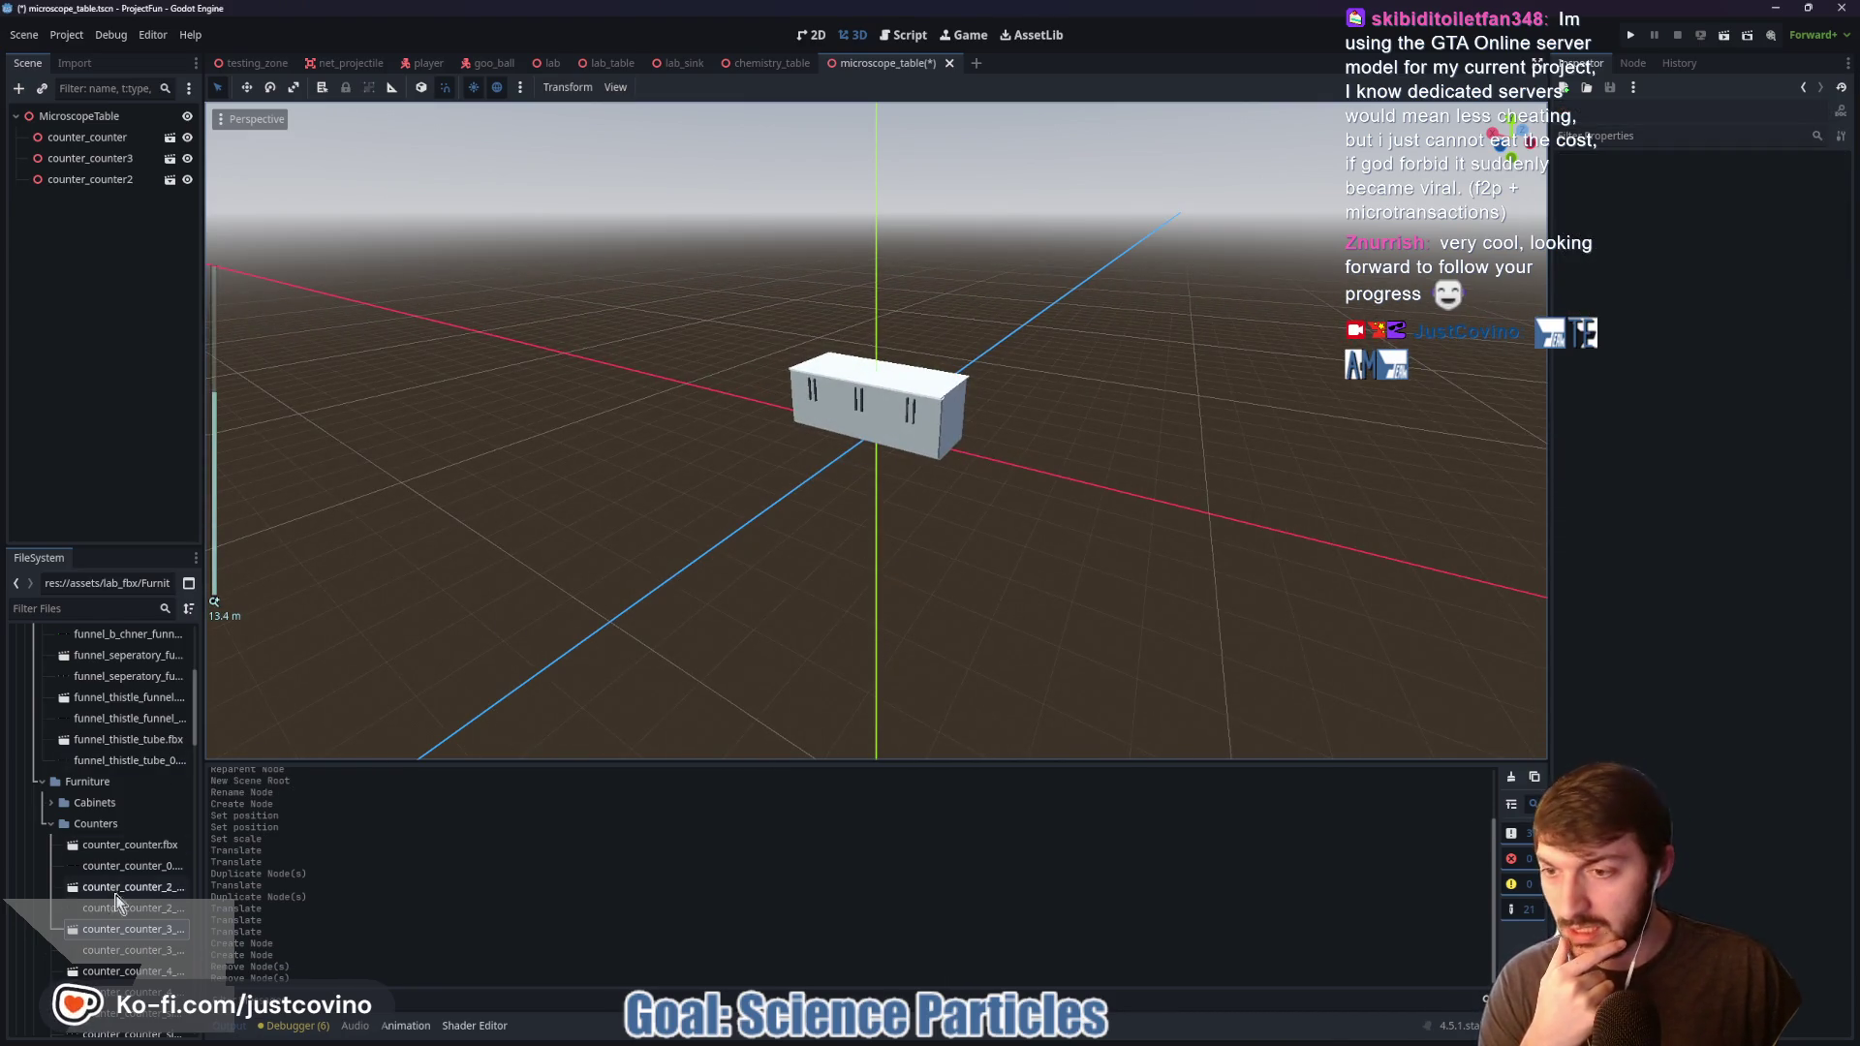
# Step: Re-add counter_counter_3_shelves at position 0,0,0 with scale 0.025
pyautogui.moveTo(116, 935)
pyautogui.mouseDown()
pyautogui.moveTo(746, 747)
pyautogui.moveTo(996, 514)
pyautogui.moveTo(990, 499)
pyautogui.mouseUp()
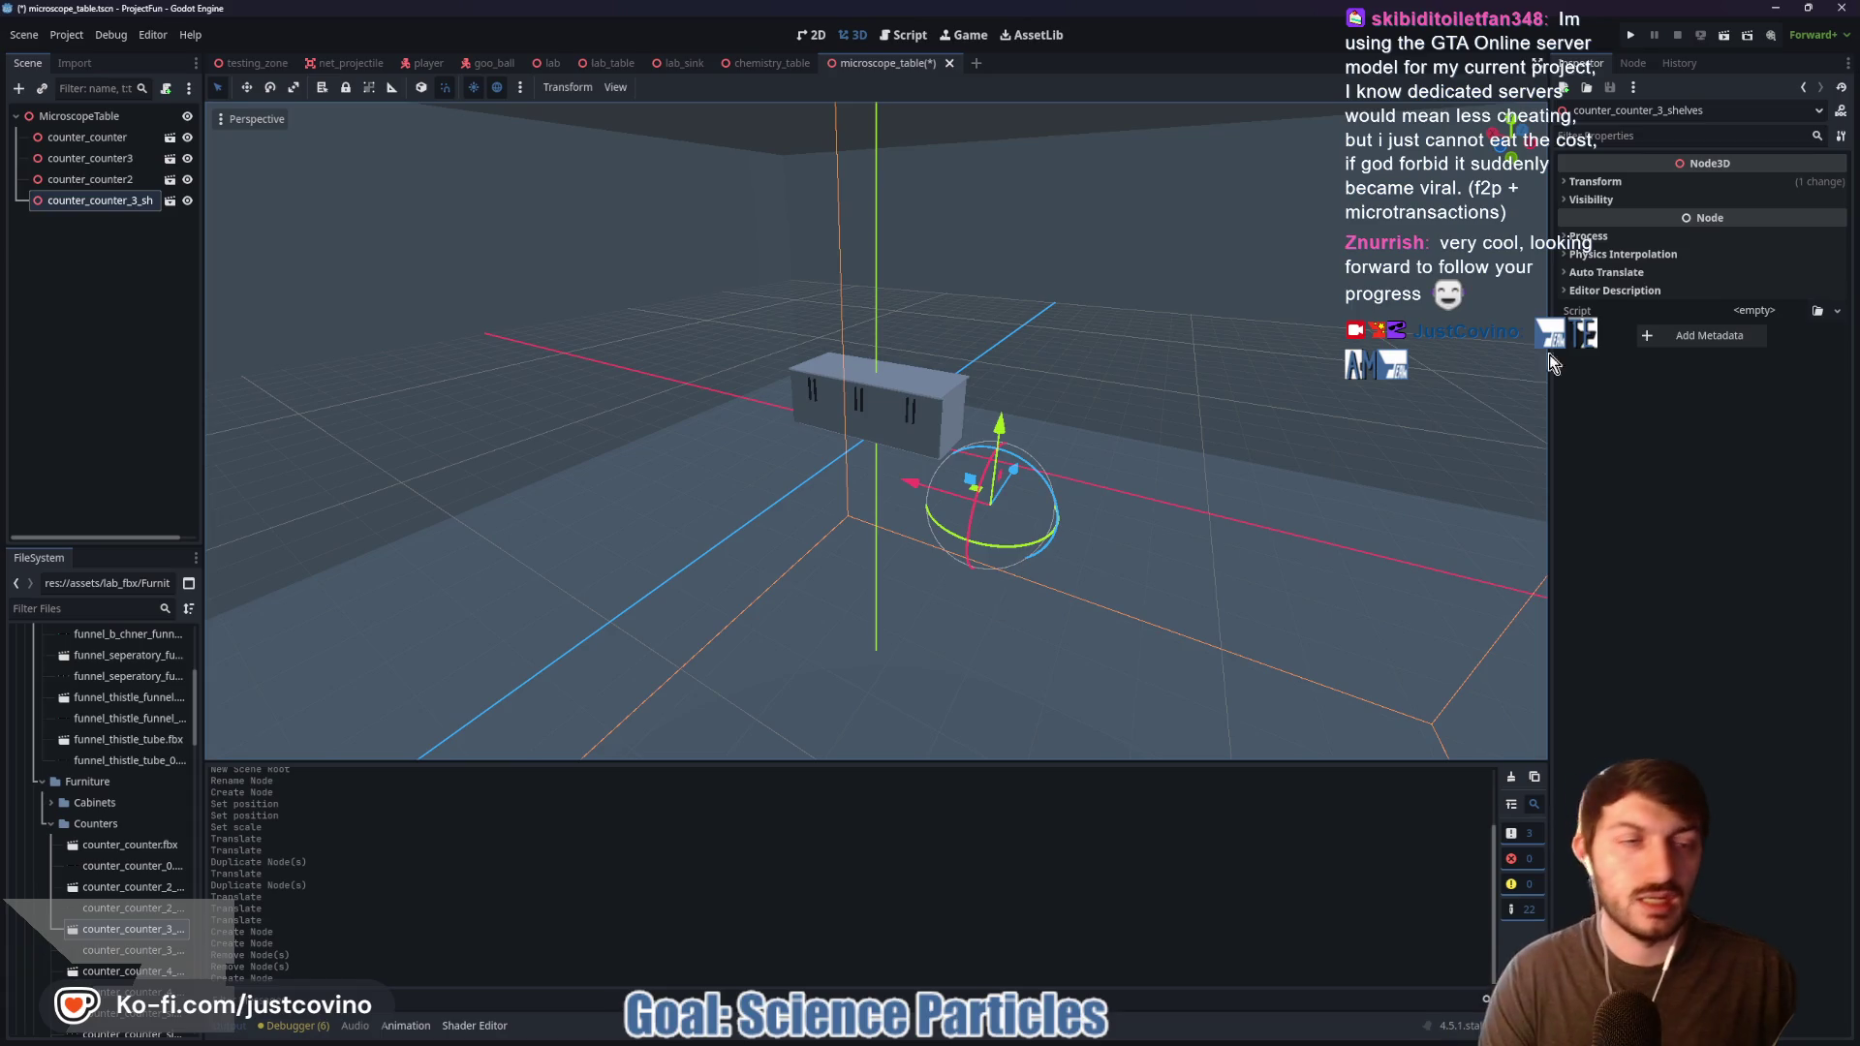
pyautogui.click(1619, 180)
pyautogui.click(1602, 222)
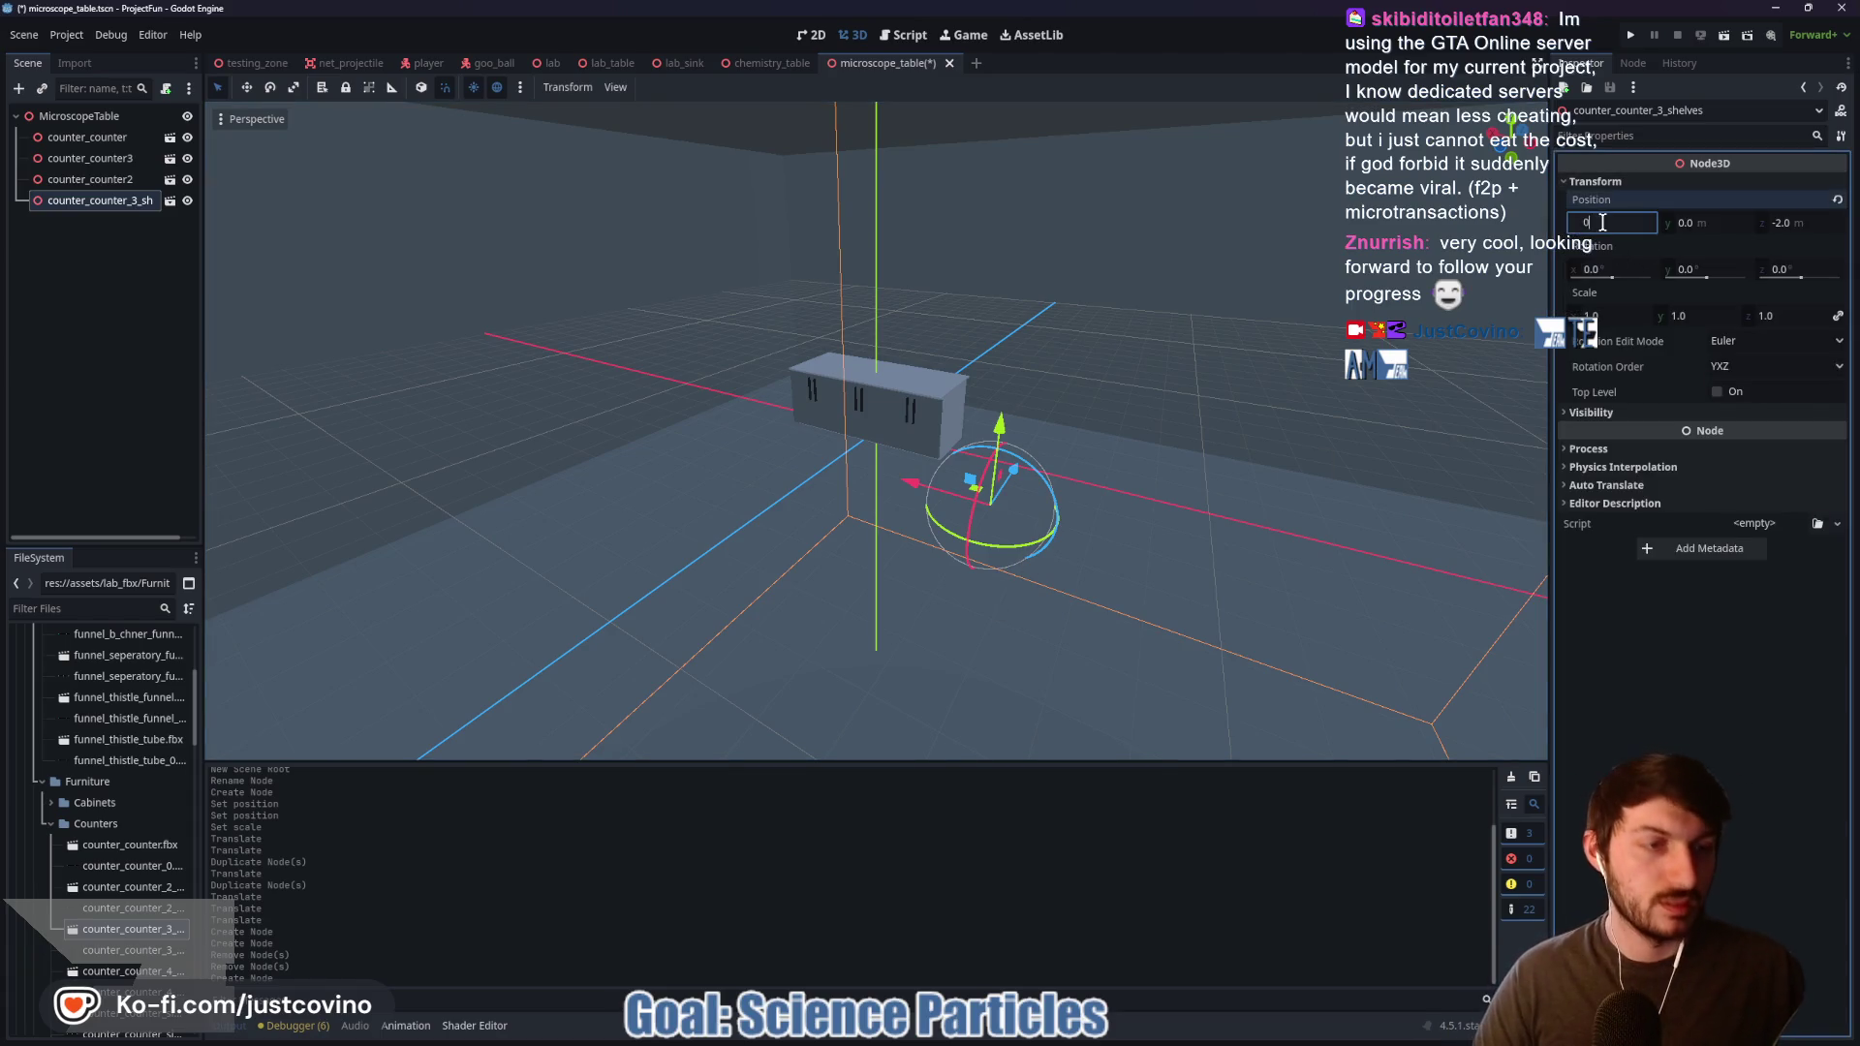
pyautogui.write('0')
pyautogui.press('Tab')
pyautogui.press('Tab')
pyautogui.write('0')
pyautogui.press('Tab')
pyautogui.press('Tab')
pyautogui.press('Tab')
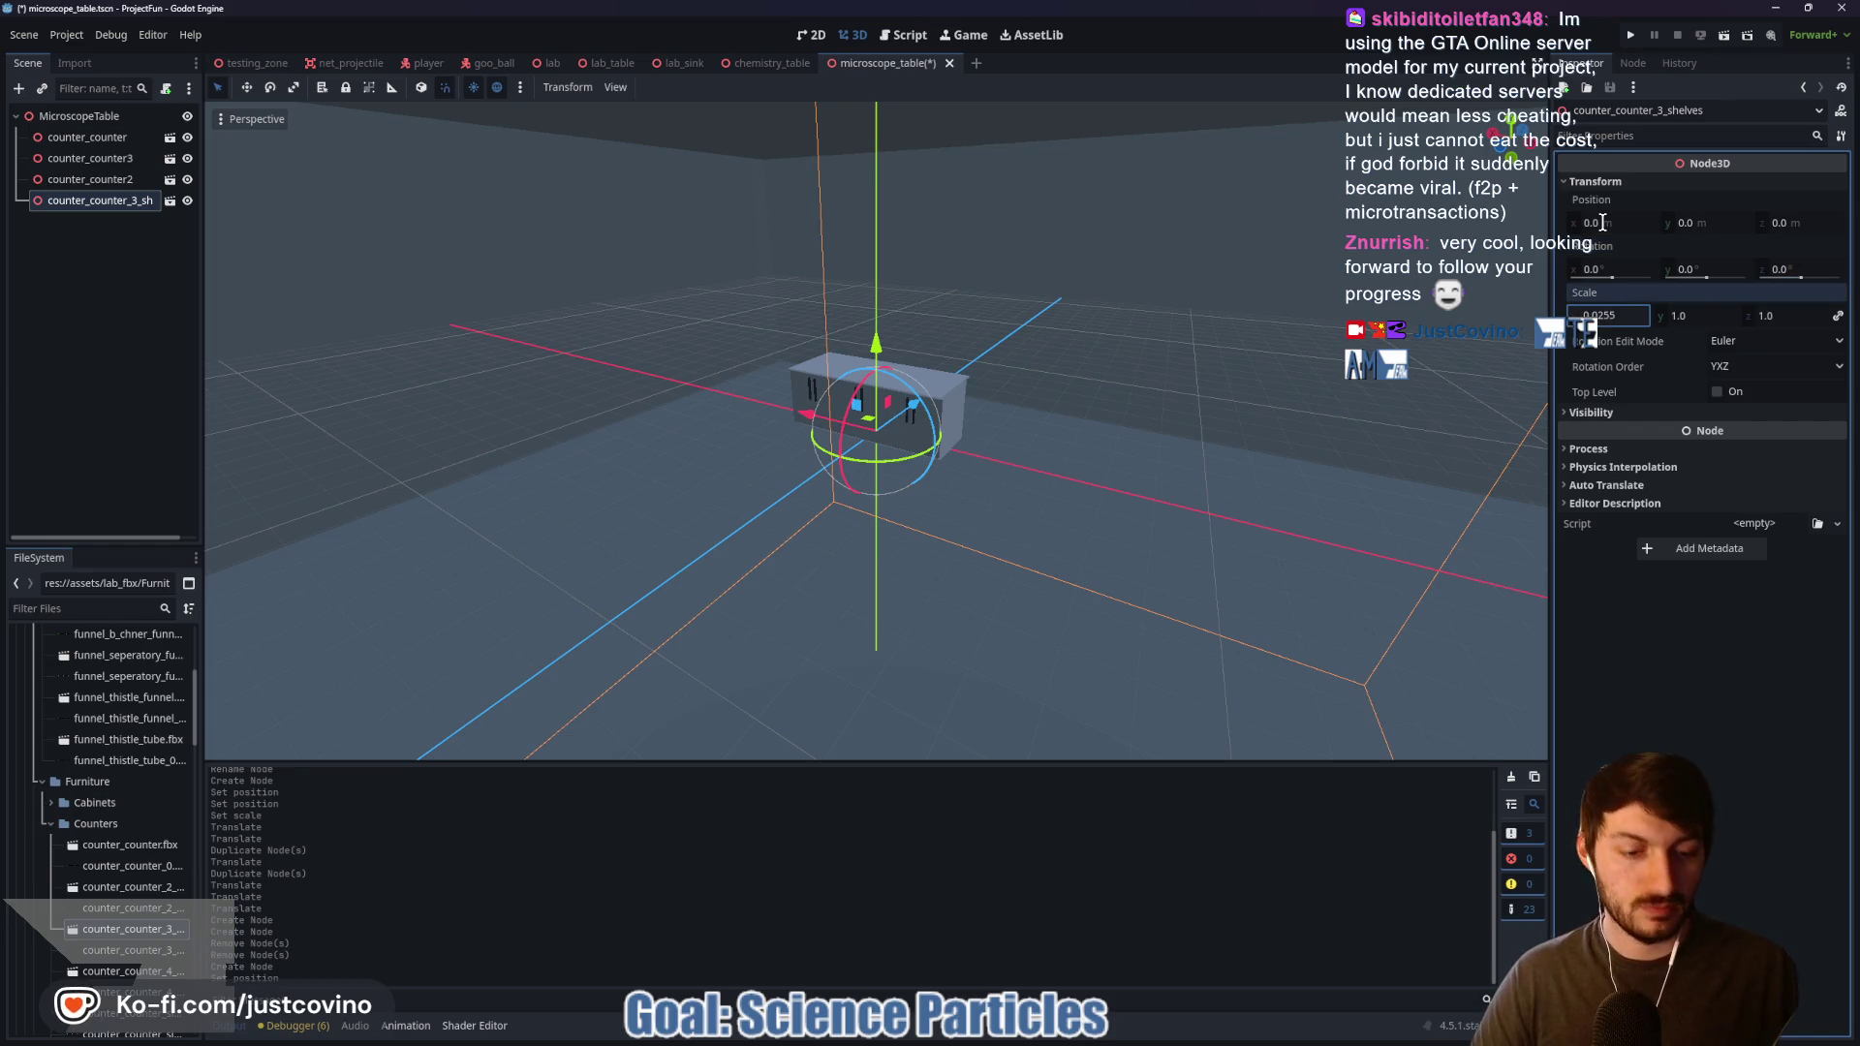
pyautogui.press('Return')
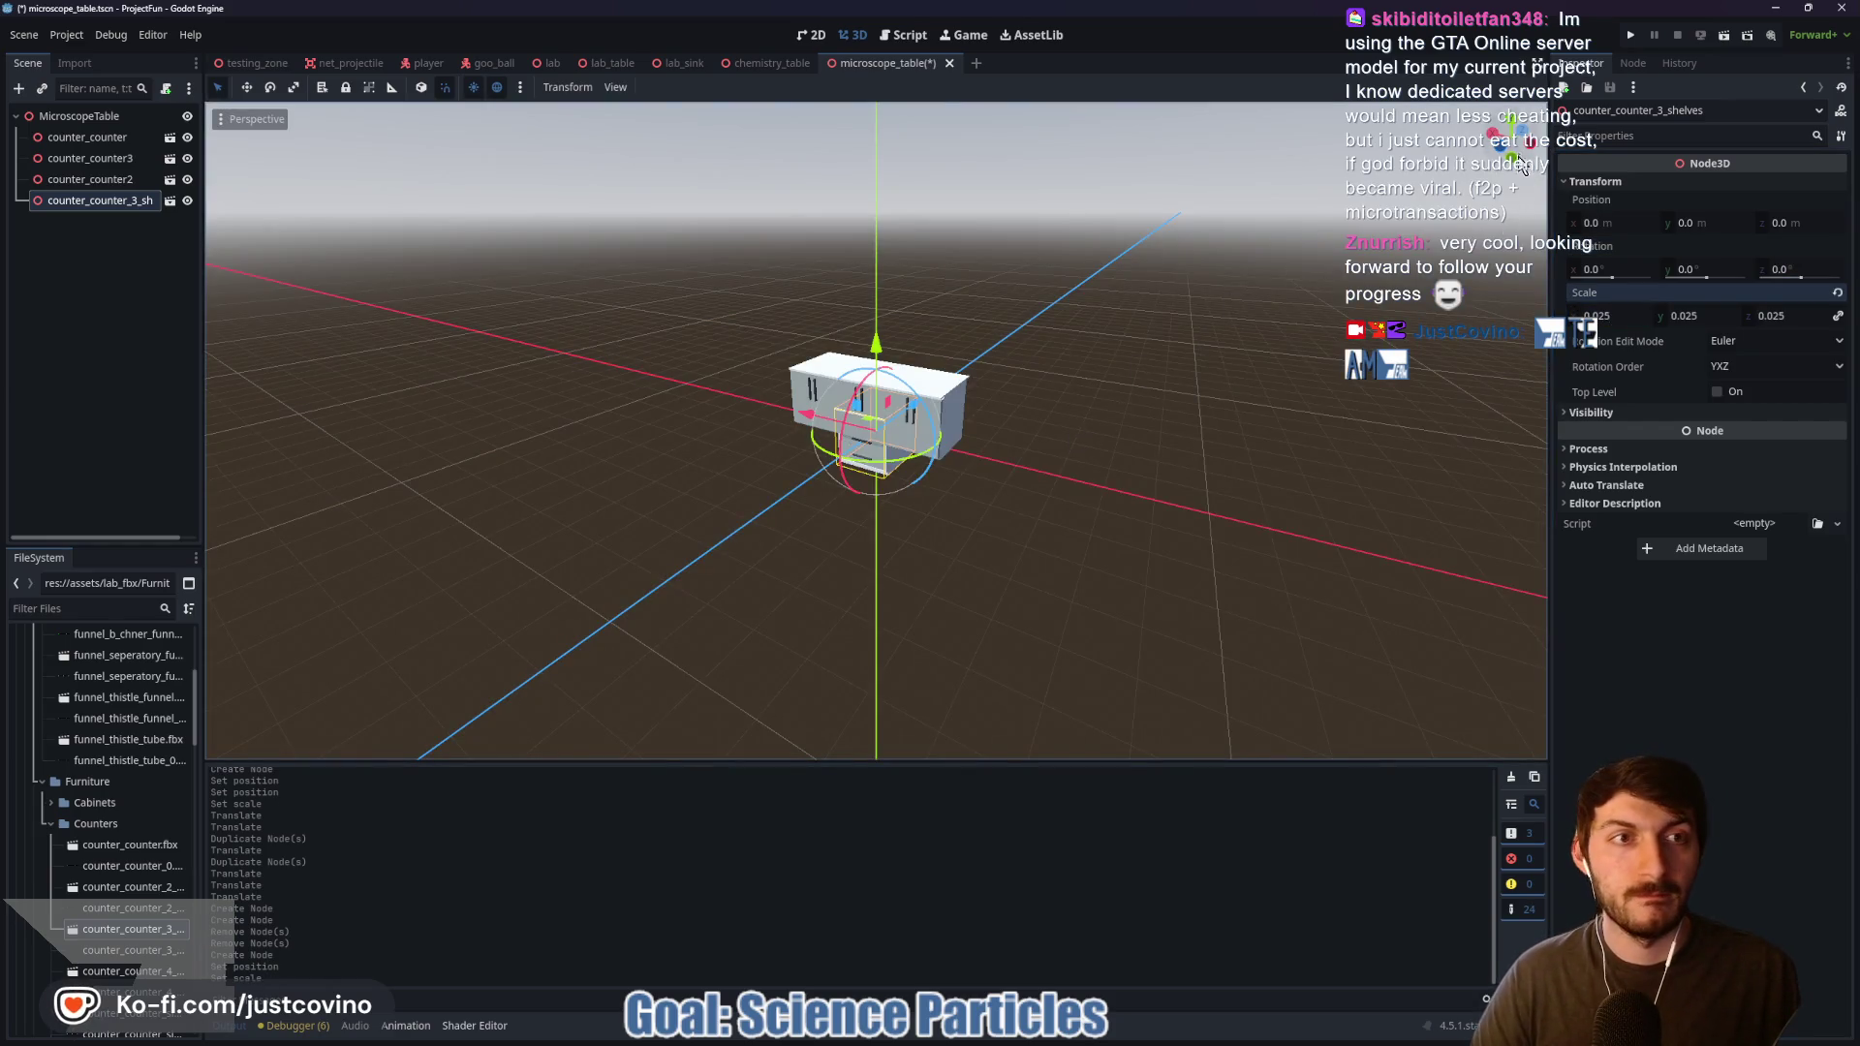
pyautogui.click(1499, 151)
# Step: Reposition the drawer cabinet against the counter, adjusting its height and sliding it sideways
pyautogui.moveTo(874, 335)
pyautogui.mouseDown()
pyautogui.moveTo(873, 306)
pyautogui.moveTo(790, 311)
pyautogui.moveTo(1133, 314)
pyautogui.mouseUp()
pyautogui.scroll(7, 1023, 411)
pyautogui.moveTo(1236, 223); pyautogui.dragTo(1242, 247)
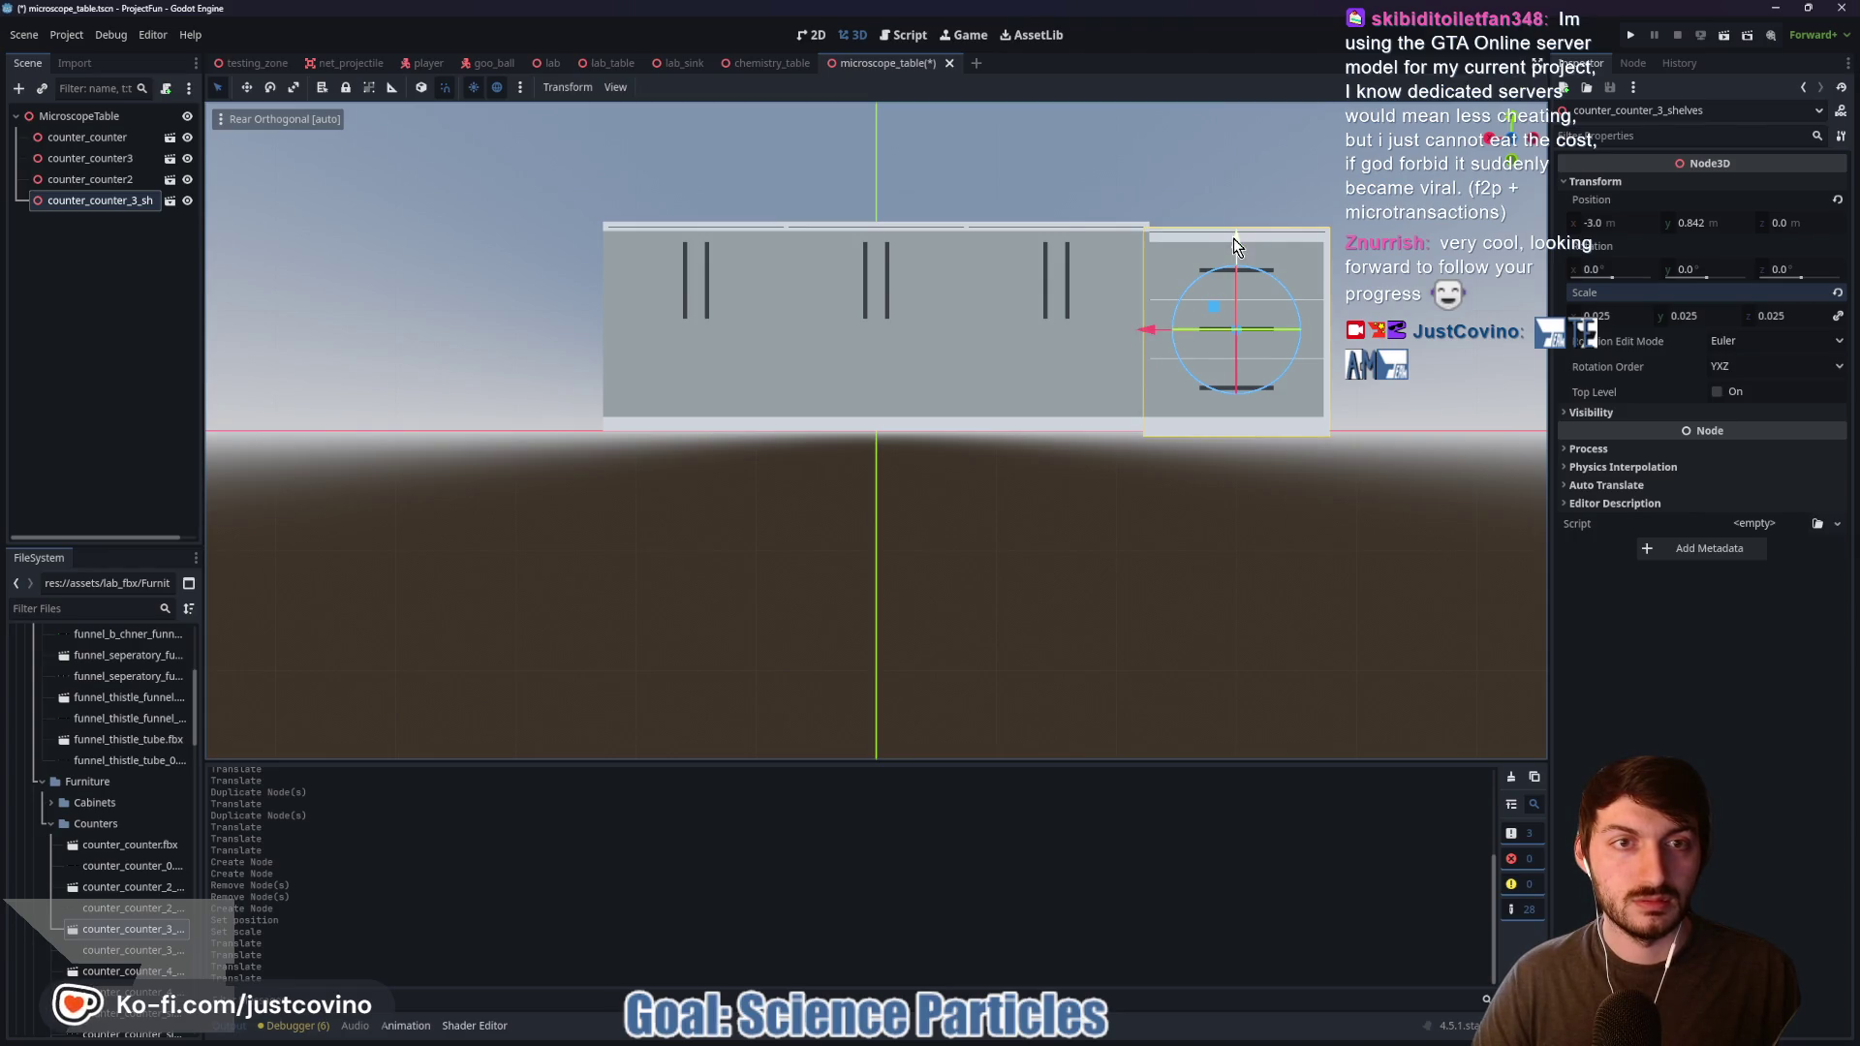
pyautogui.moveTo(1238, 236); pyautogui.dragTo(1245, 232)
pyautogui.scroll(3, 1212, 325)
pyautogui.moveTo(1213, 325)
pyautogui.mouseDown()
pyautogui.moveTo(1166, 417)
pyautogui.moveTo(864, 497)
pyautogui.moveTo(909, 551)
pyautogui.moveTo(969, 566)
pyautogui.mouseUp()
pyautogui.scroll(3, 969, 560)
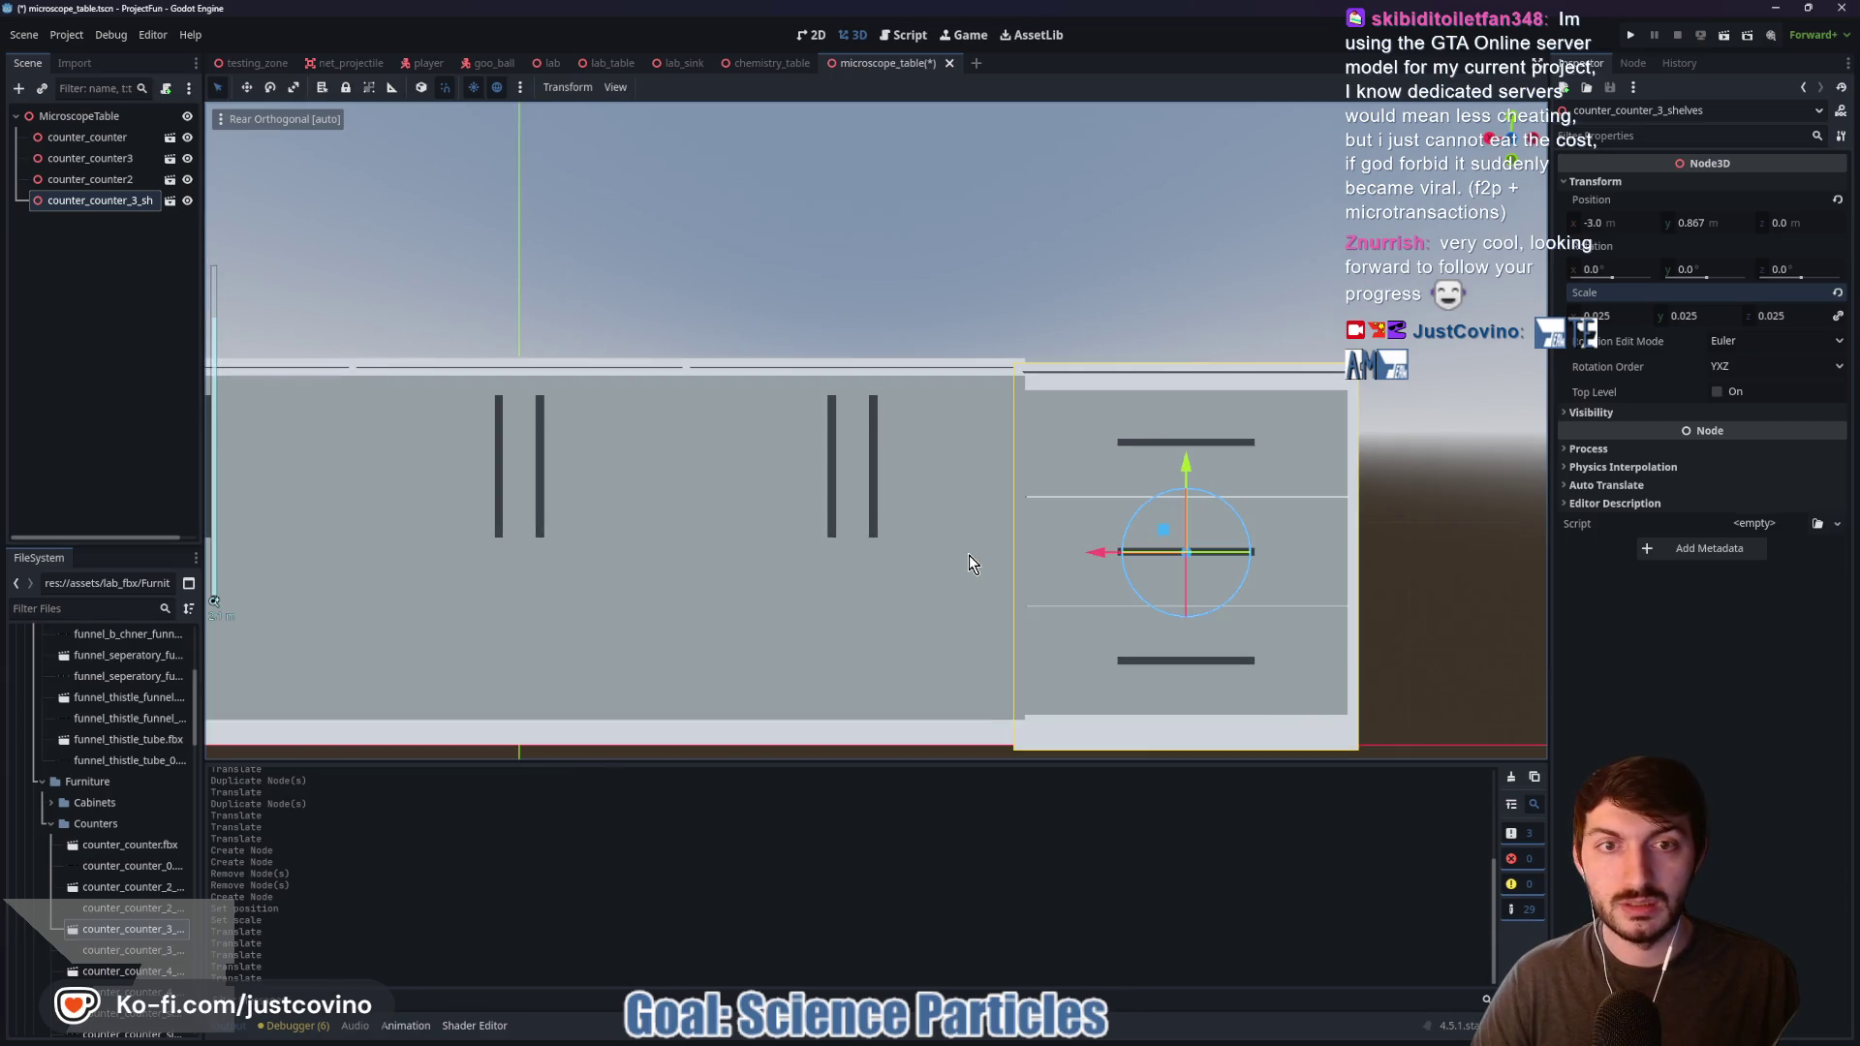
pyautogui.moveTo(1184, 453)
pyautogui.mouseDown()
pyautogui.moveTo(1190, 439)
pyautogui.moveTo(1193, 462)
pyautogui.mouseUp()
pyautogui.moveTo(1100, 554)
pyautogui.mouseDown()
pyautogui.moveTo(1311, 581)
pyautogui.moveTo(1323, 548)
pyautogui.moveTo(1107, 572)
pyautogui.moveTo(1075, 462)
pyautogui.moveTo(1073, 533)
pyautogui.moveTo(1112, 552)
pyautogui.moveTo(1244, 543)
pyautogui.moveTo(1269, 513)
pyautogui.moveTo(1211, 496)
pyautogui.moveTo(1049, 512)
pyautogui.moveTo(1201, 504)
pyautogui.moveTo(1223, 473)
pyautogui.moveTo(1199, 526)
pyautogui.mouseUp()
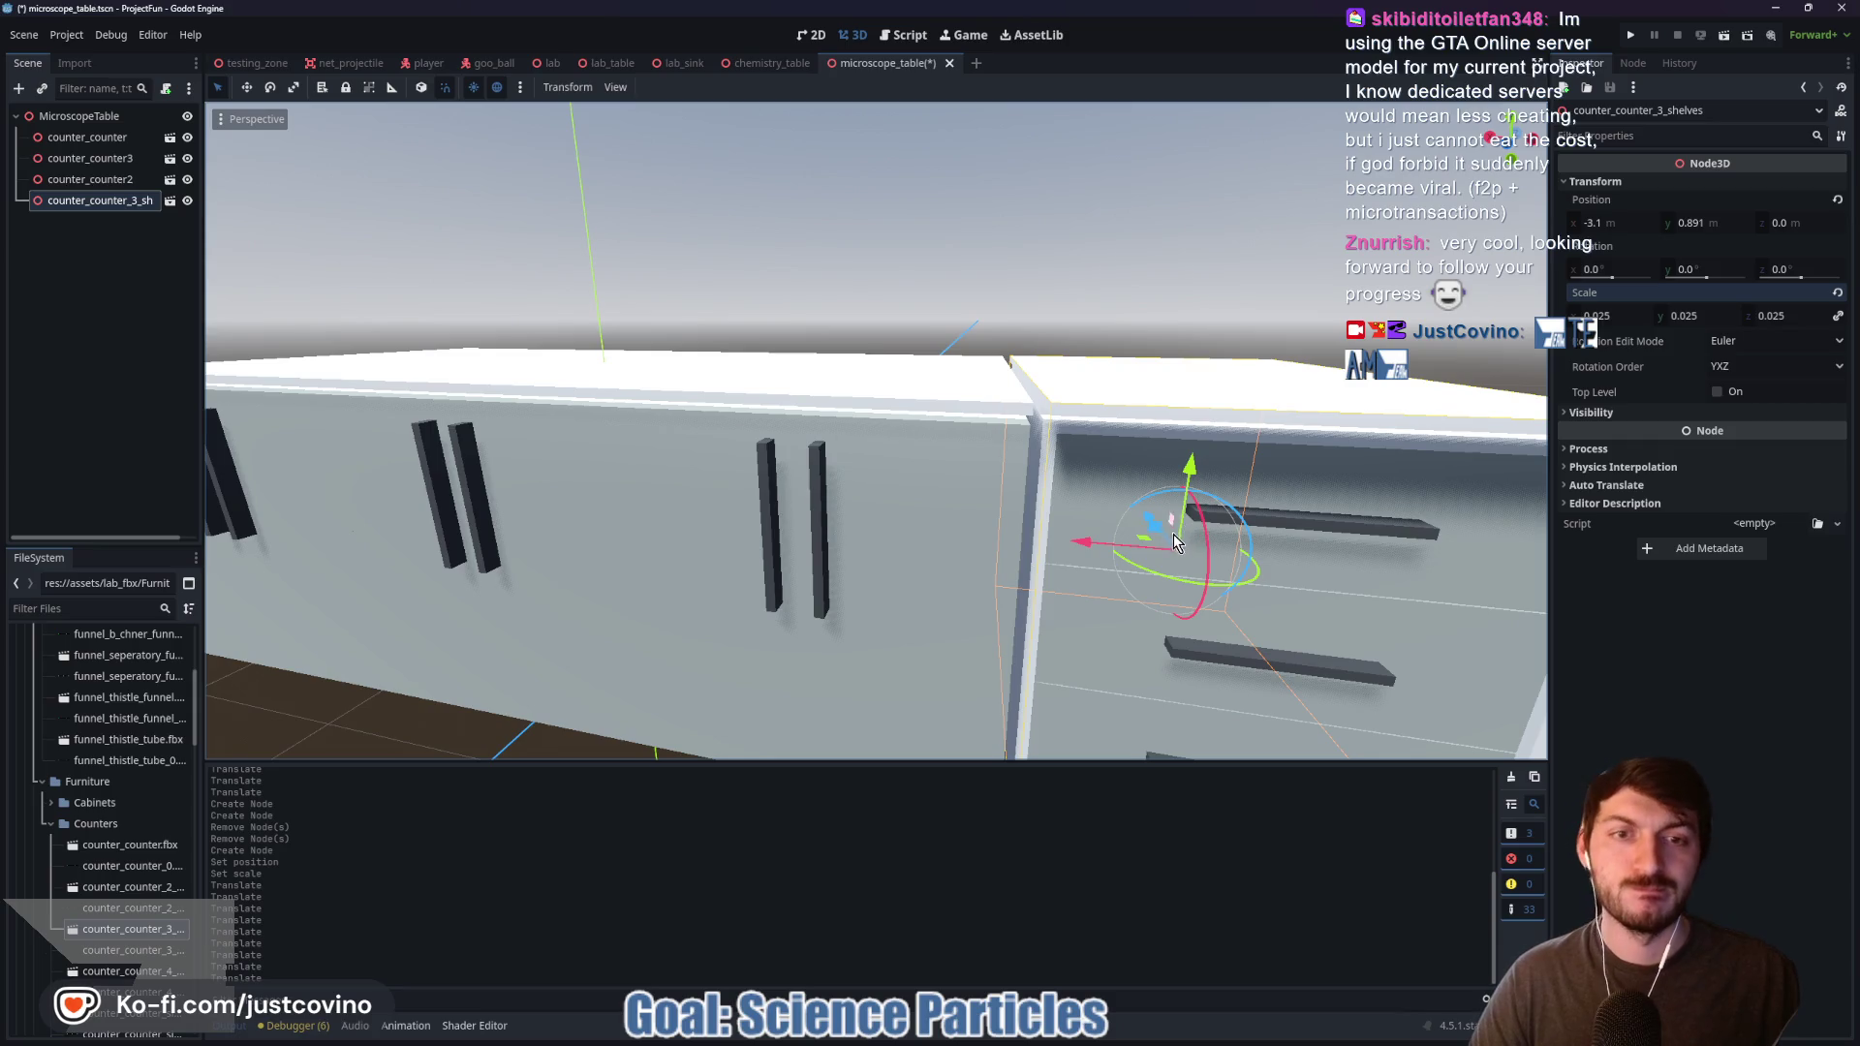
# Step: Nudge the cabinet flush in rear view and set its Position Y to 0.889
pyautogui.click(1141, 515)
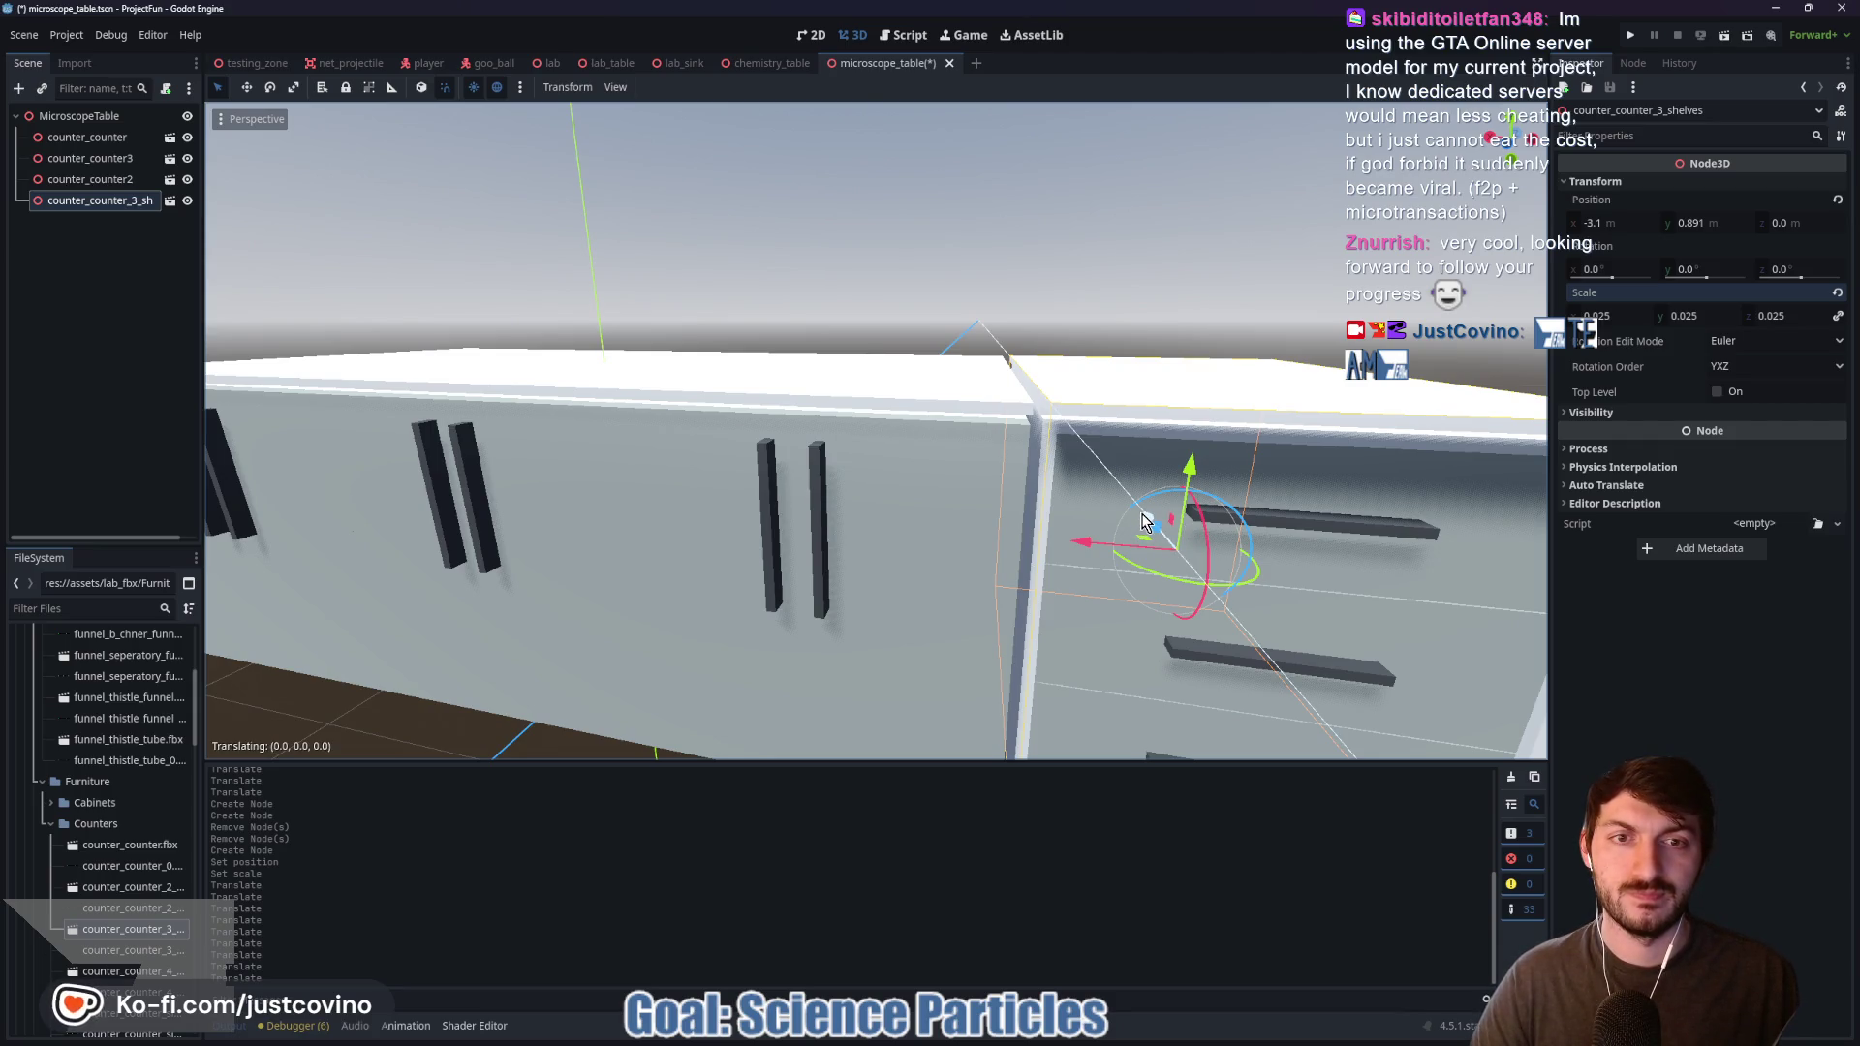
pyautogui.moveTo(1095, 543); pyautogui.dragTo(1073, 543)
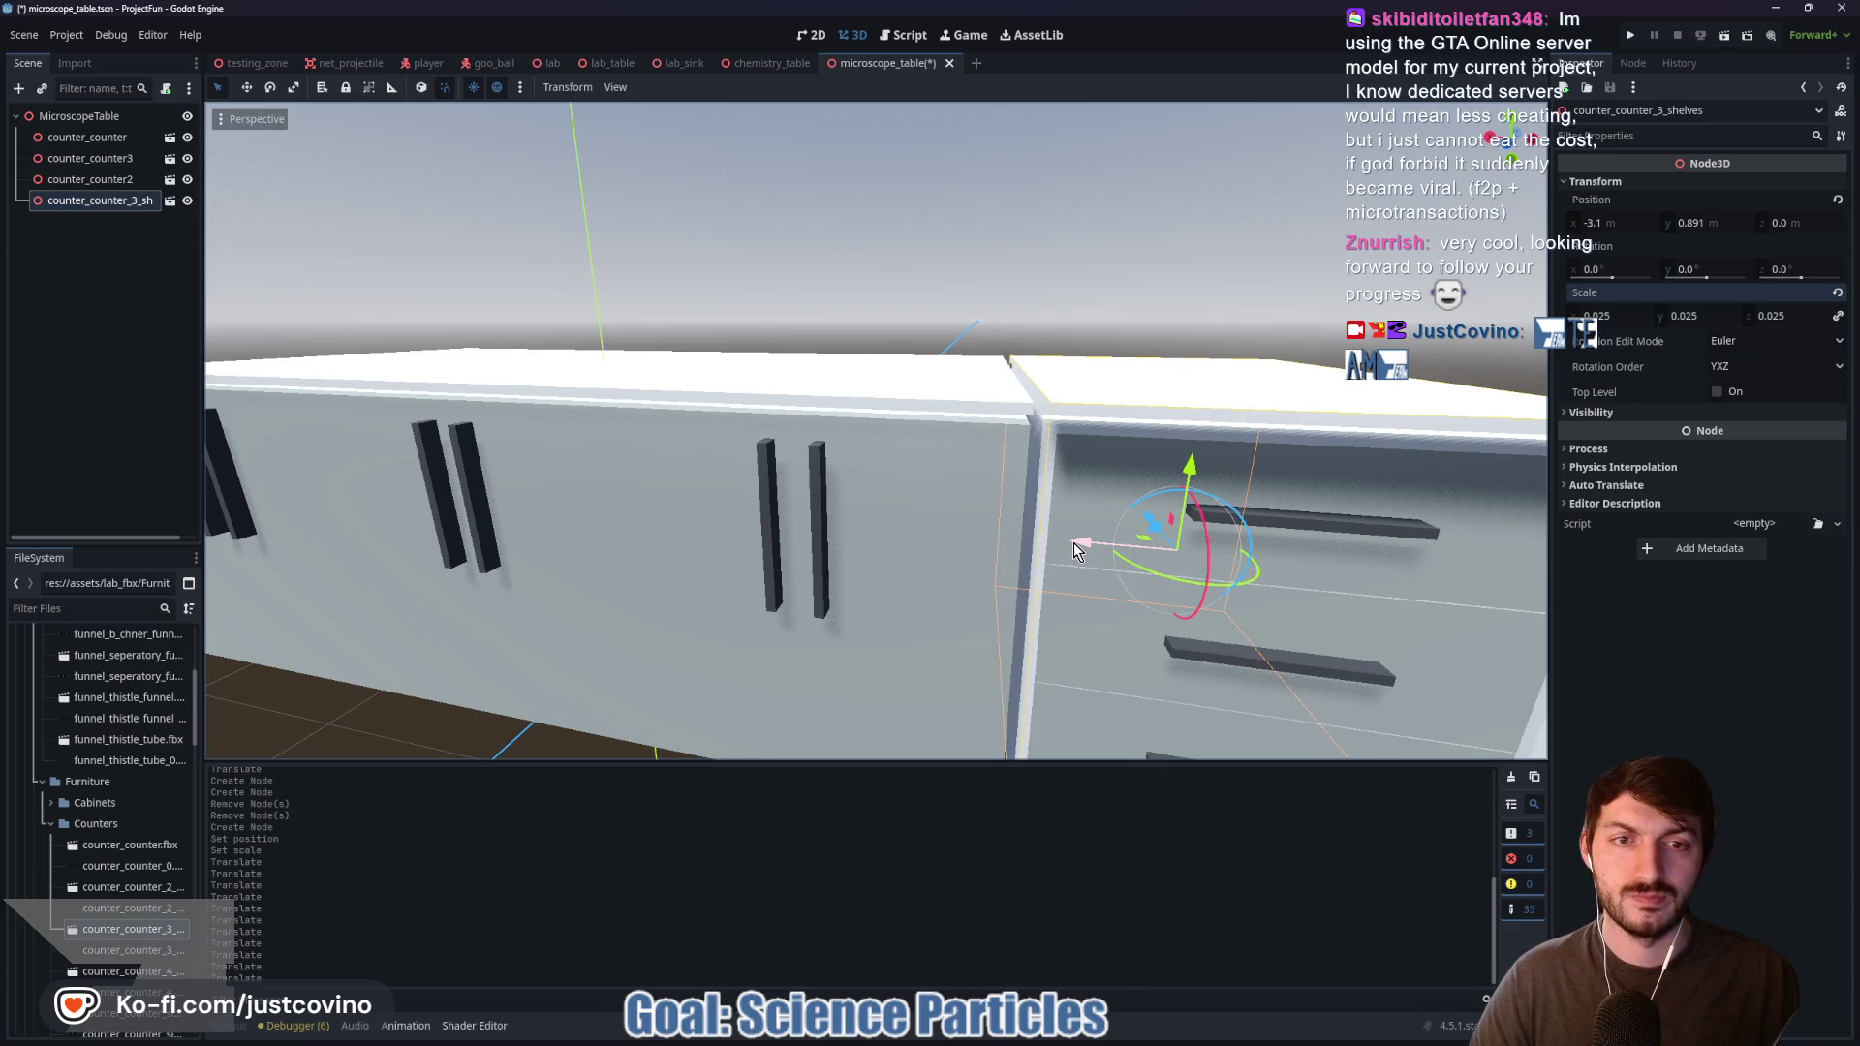
pyautogui.click(1509, 146)
pyautogui.moveTo(1163, 566); pyautogui.dragTo(1153, 572)
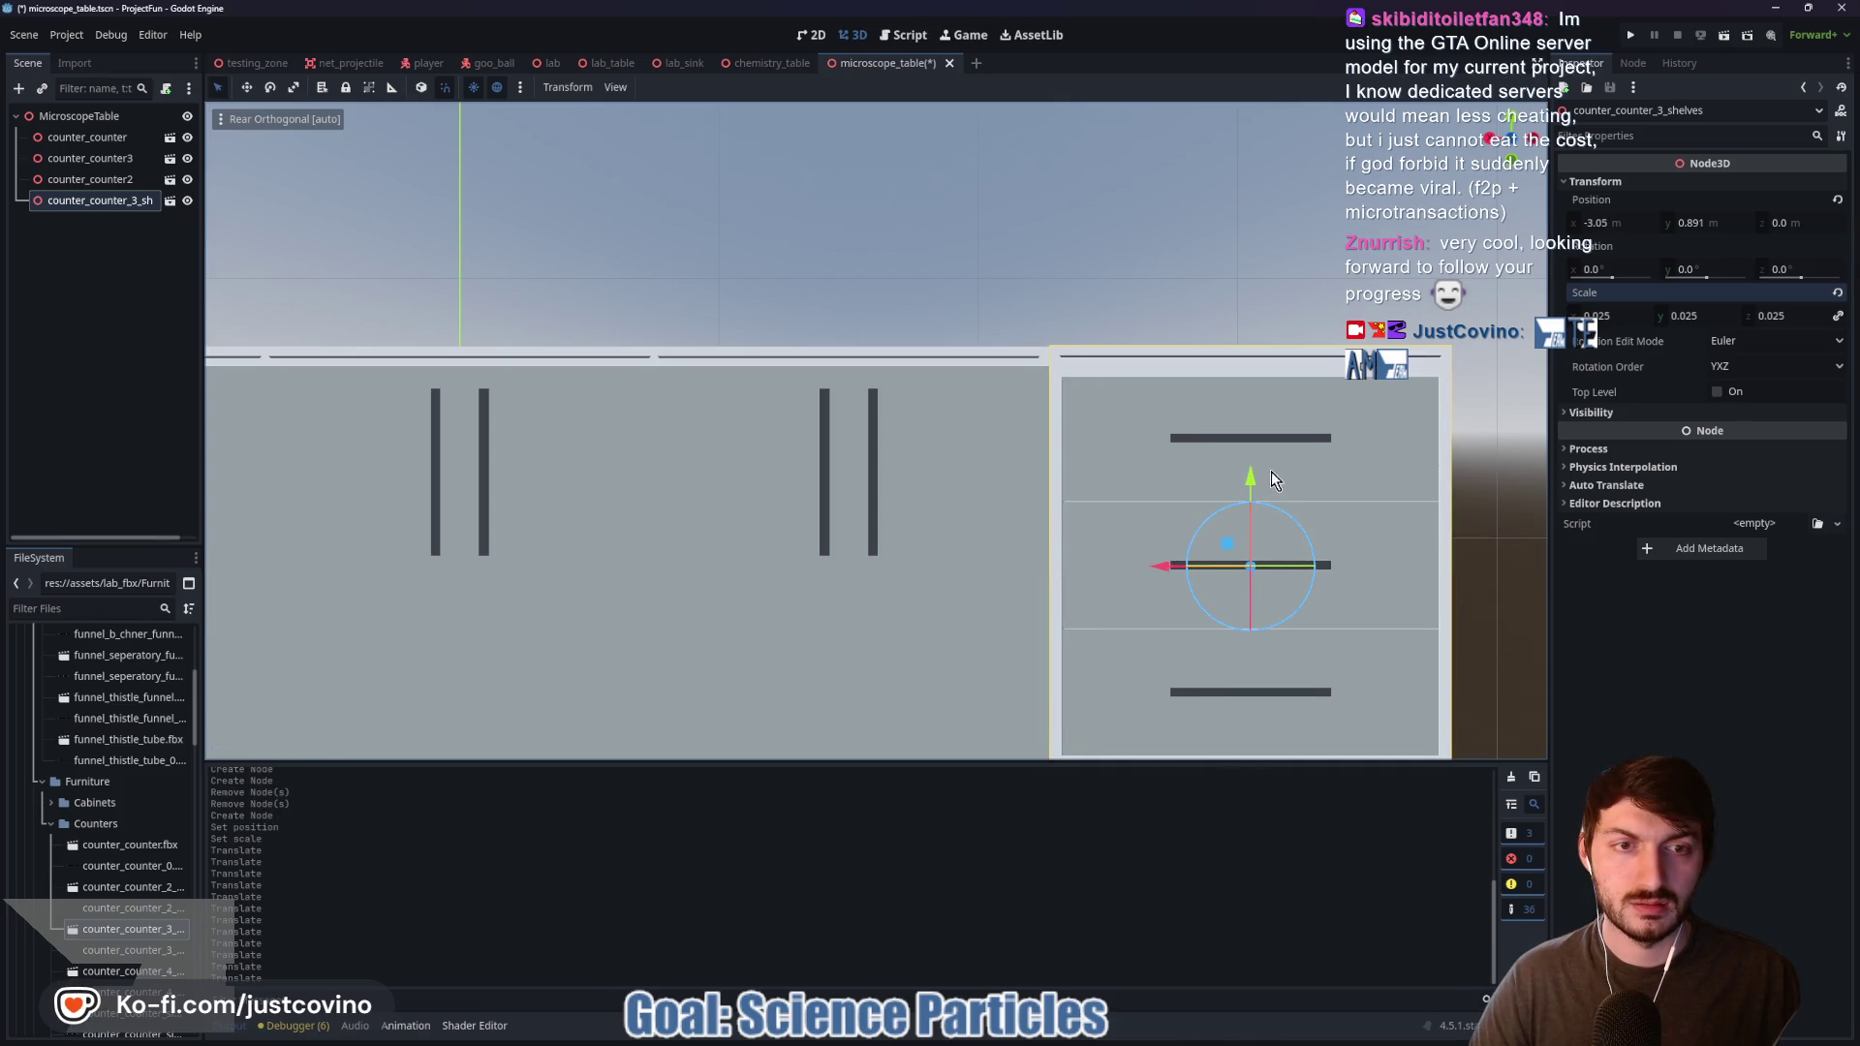
pyautogui.click(1716, 221)
pyautogui.write('0.')
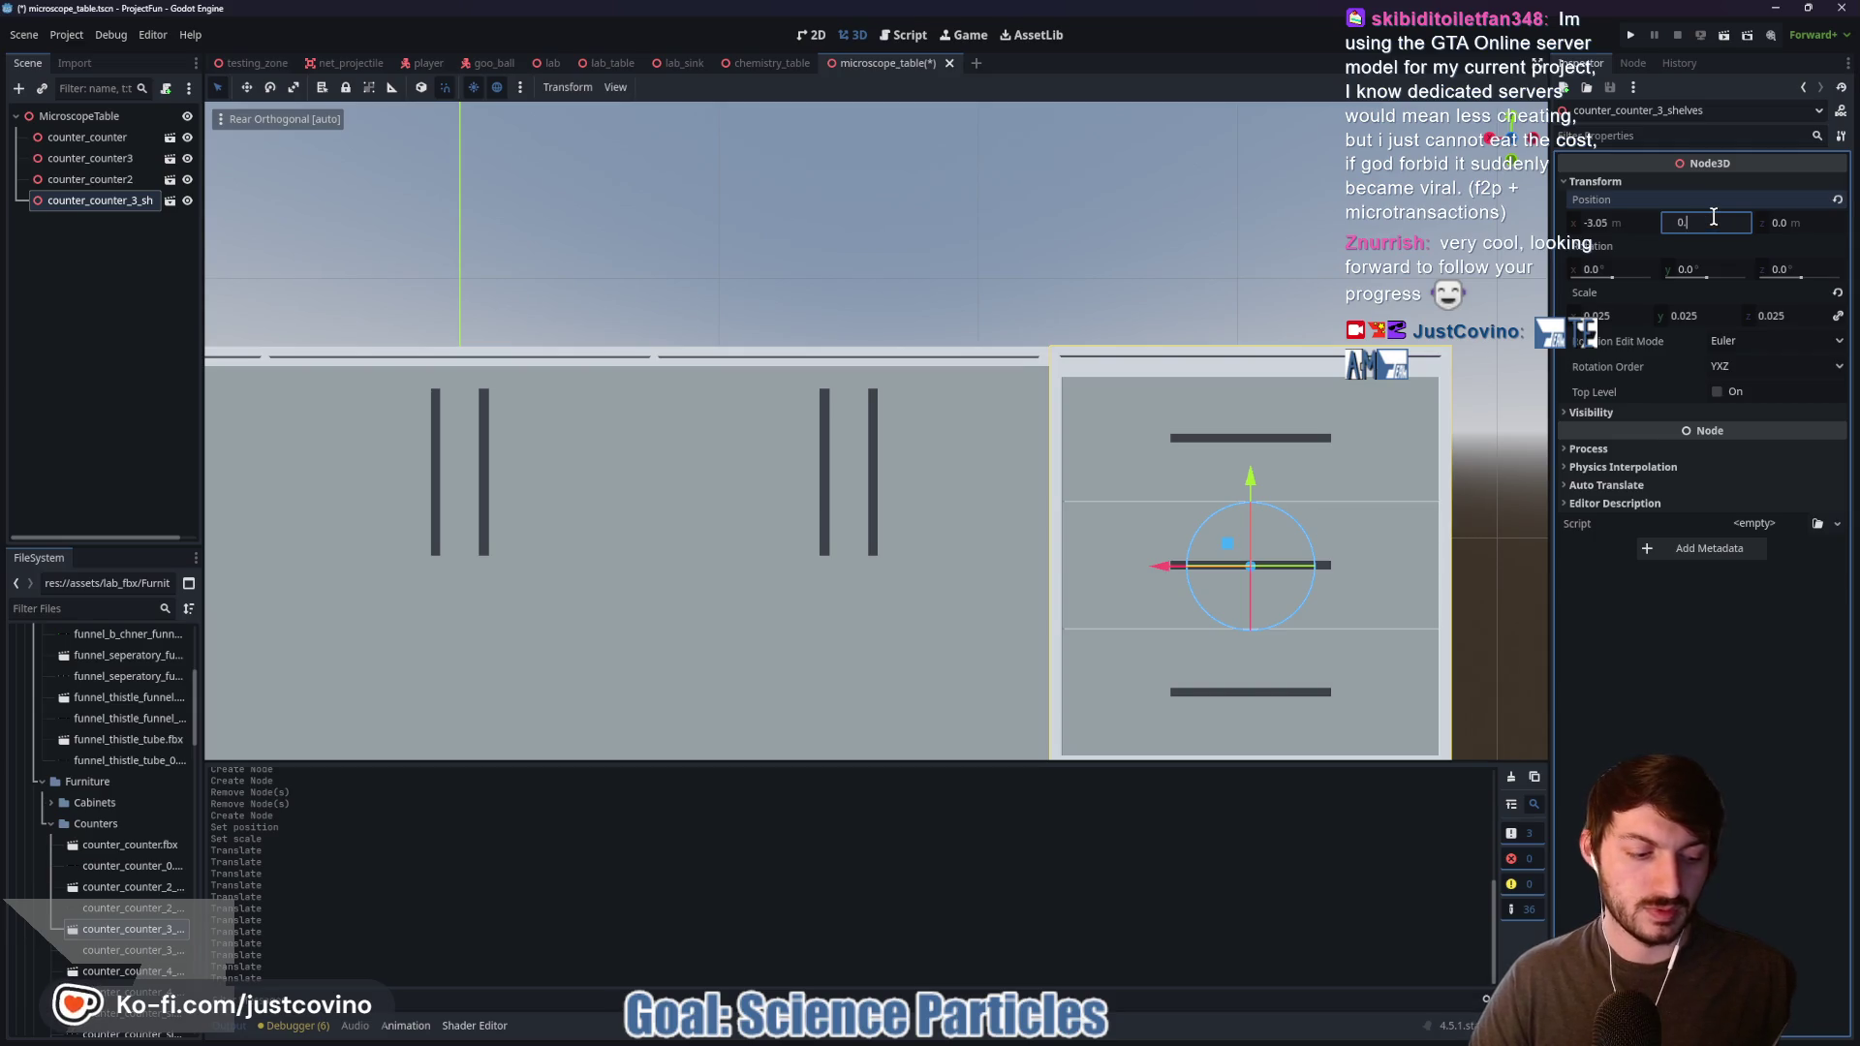
pyautogui.press('Return')
# Step: Duplicate the drawer cabinet and move the copy to the counter's left end
pyautogui.click(1212, 259)
pyautogui.scroll(-2, 1219, 347)
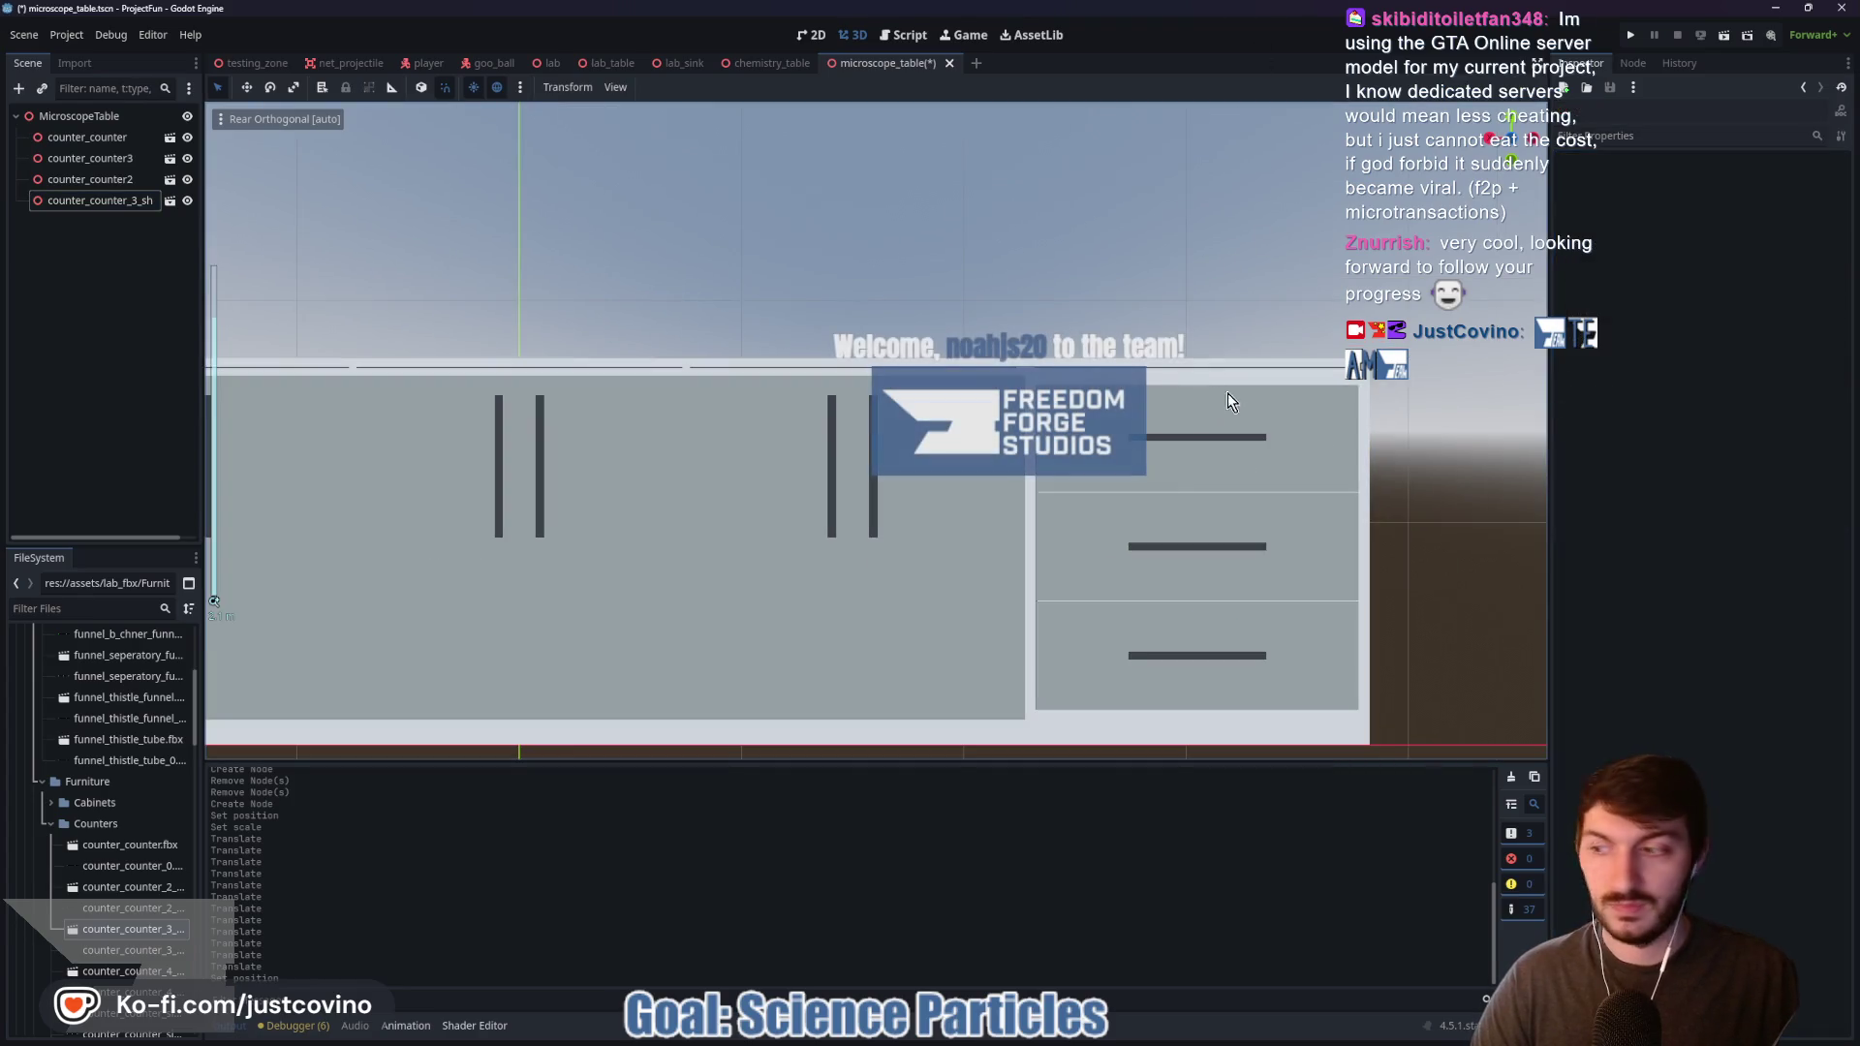
pyautogui.moveTo(1217, 407); pyautogui.dragTo(1327, 478)
pyautogui.scroll(5, 1327, 471)
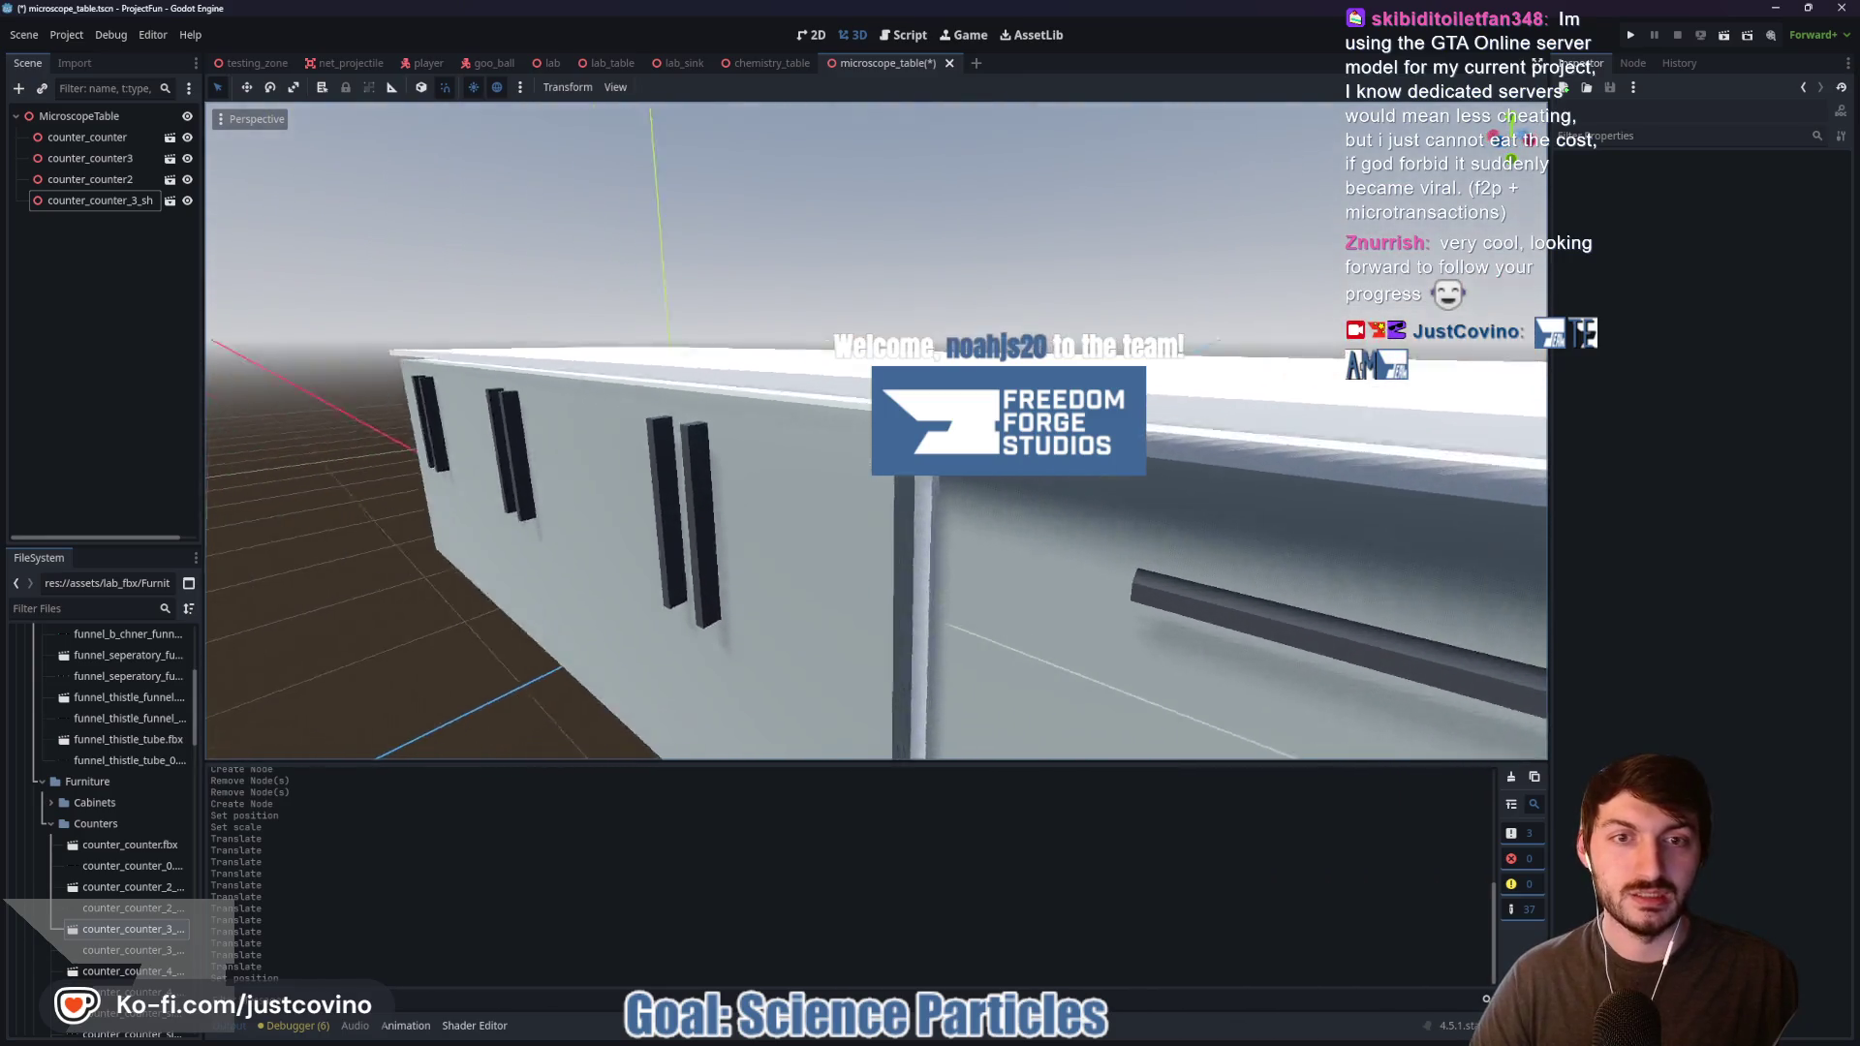
pyautogui.scroll(-5, 961, 537)
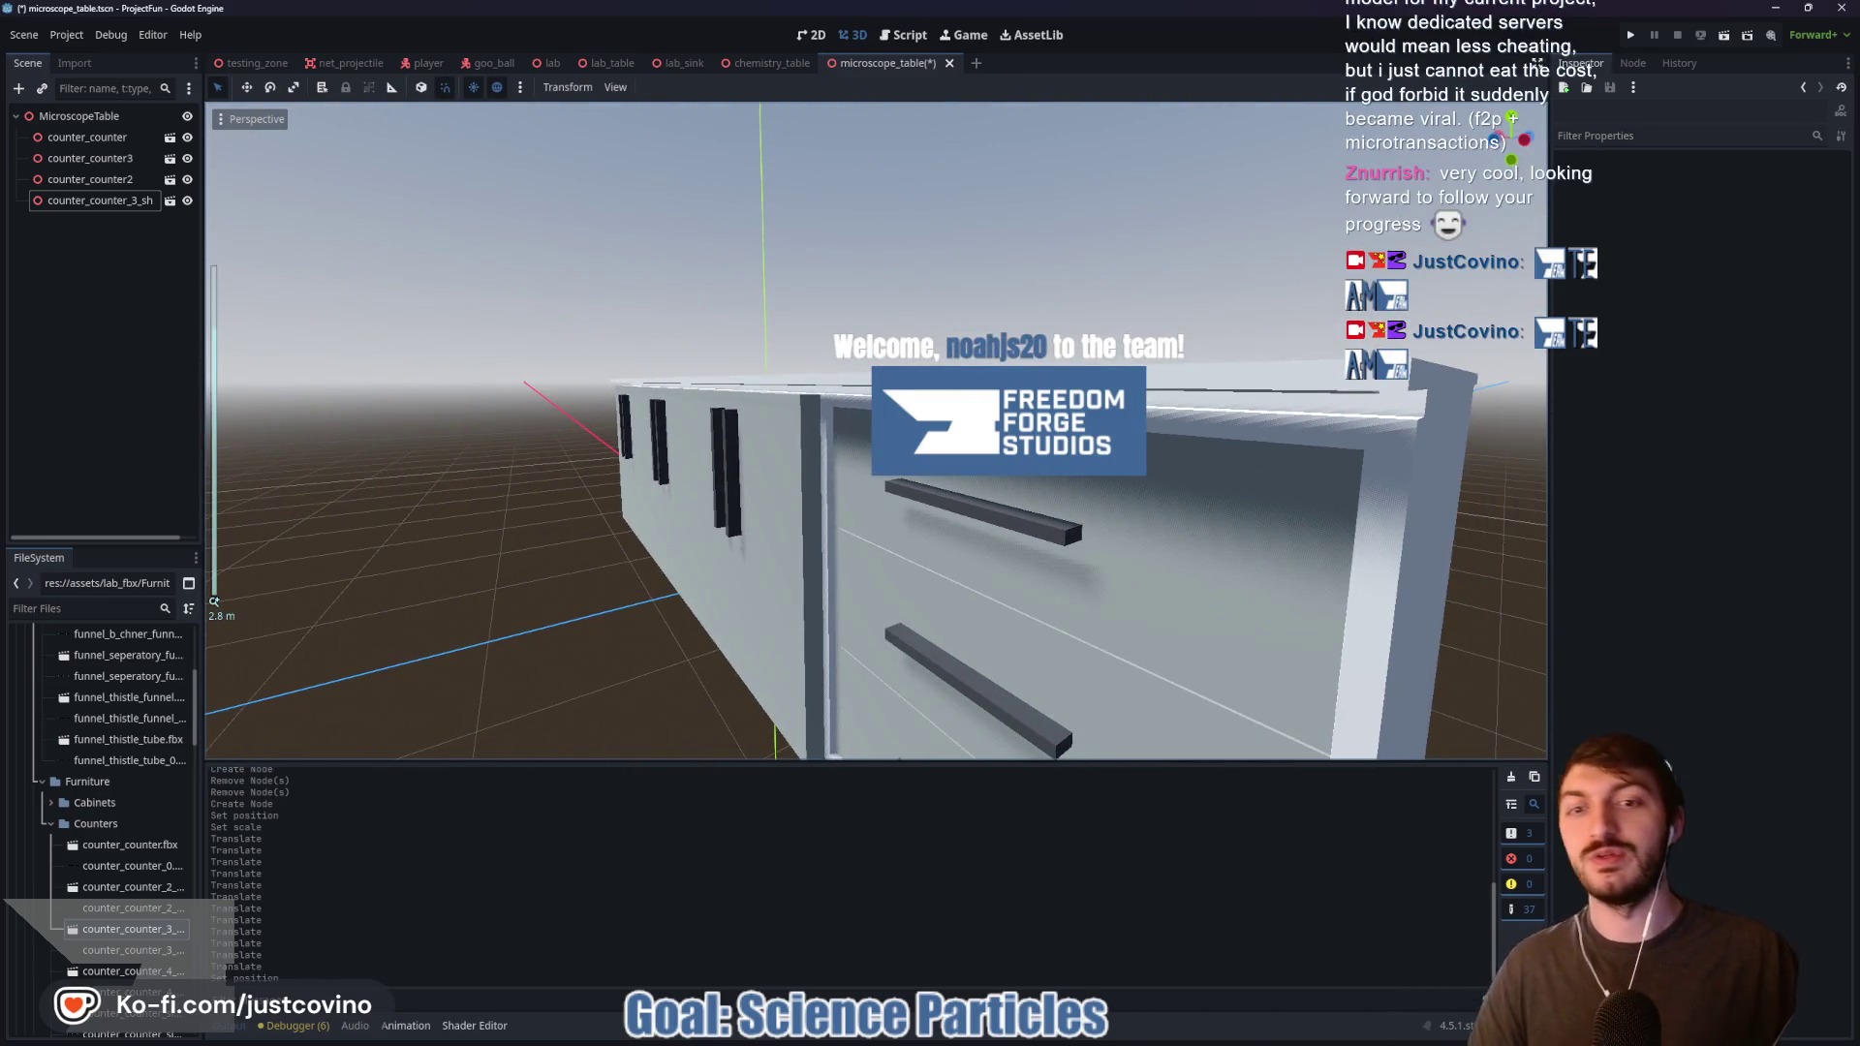
pyautogui.click(960, 537)
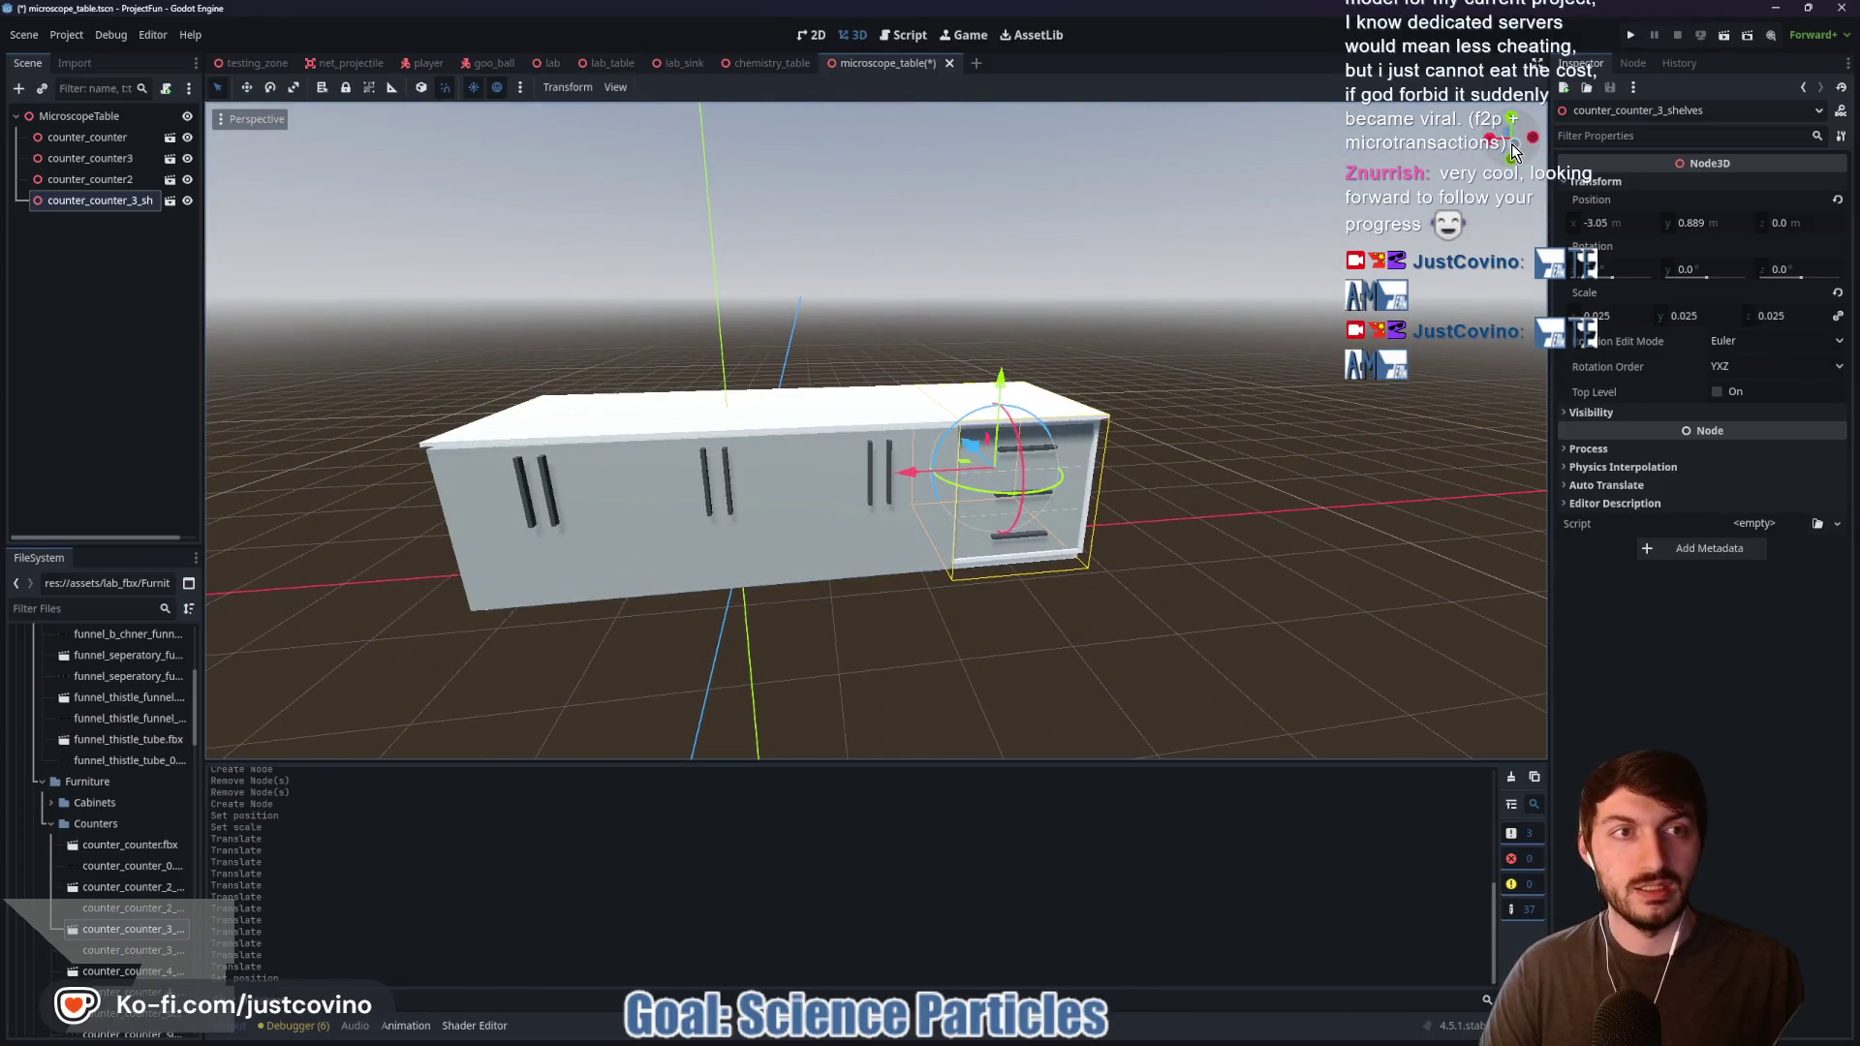
pyautogui.click(1511, 144)
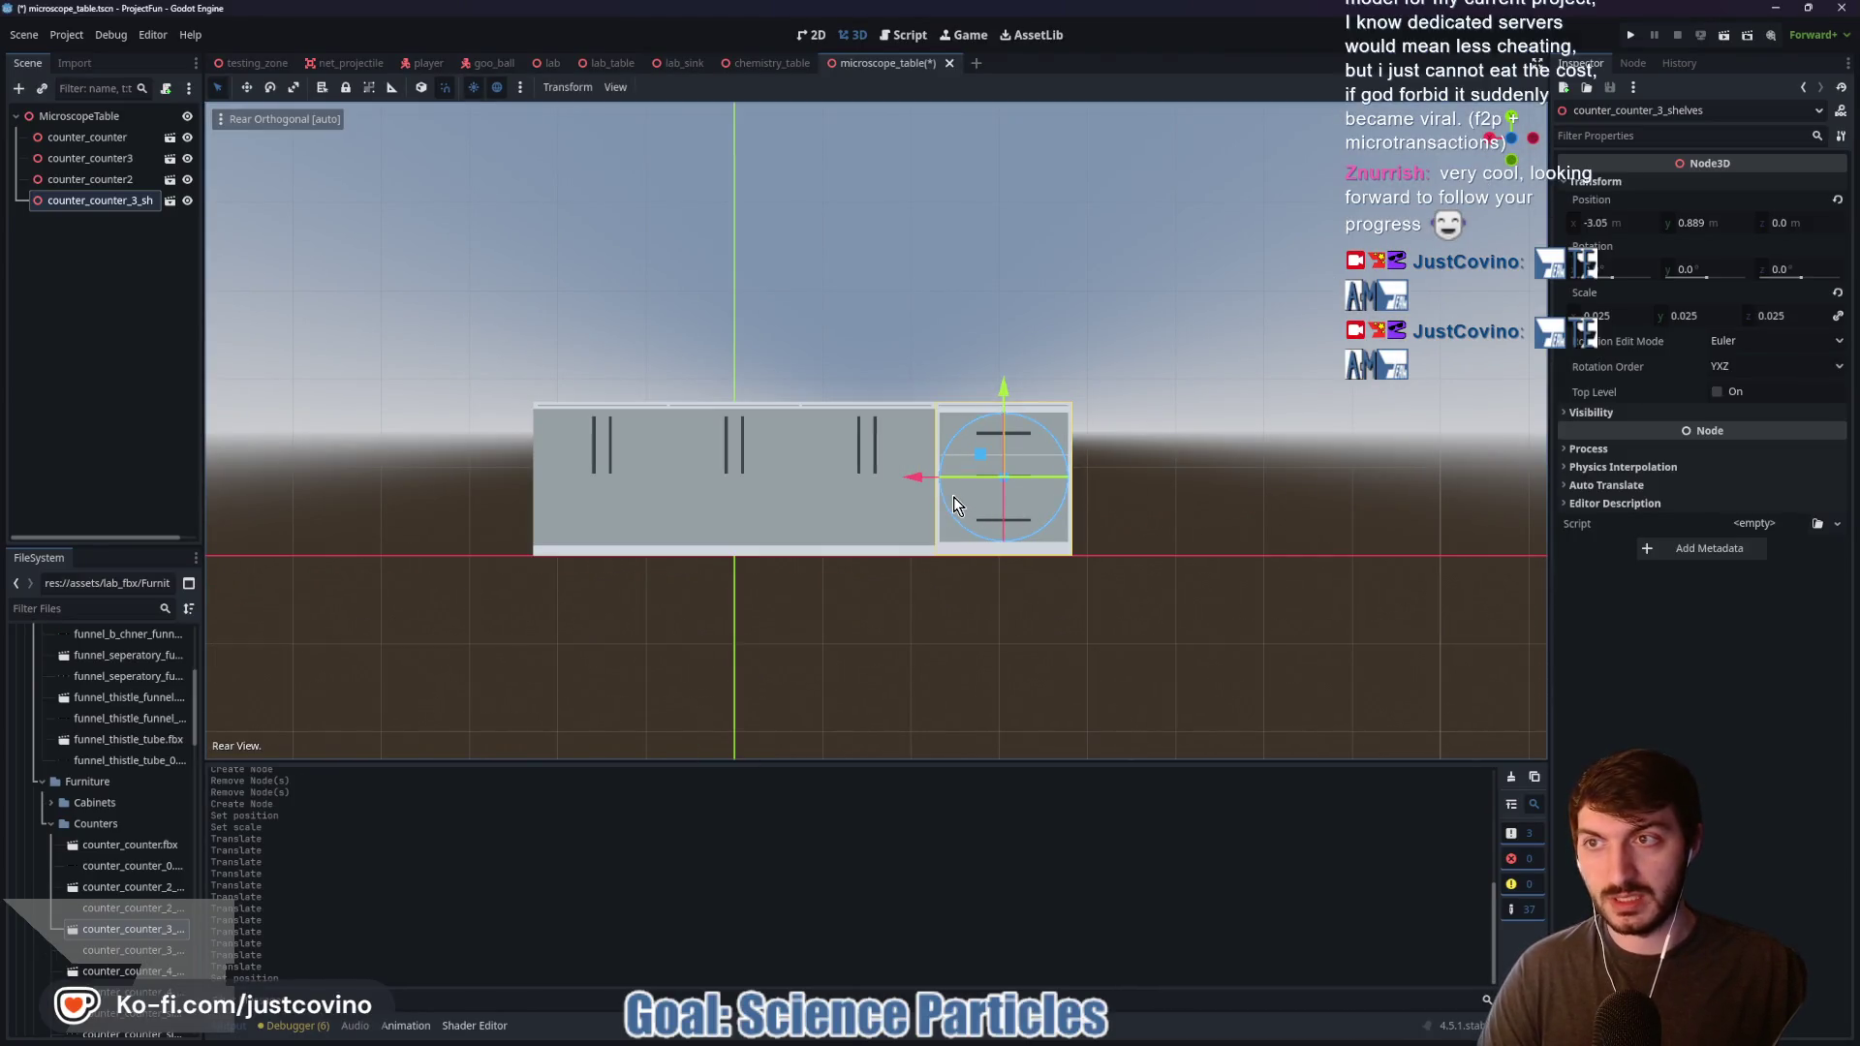
pyautogui.hotkey('ctrl', 'd')
pyautogui.moveTo(917, 476)
pyautogui.mouseDown()
pyautogui.moveTo(329, 482)
pyautogui.moveTo(355, 501)
pyautogui.moveTo(316, 480)
pyautogui.moveTo(369, 489)
pyautogui.mouseUp()
pyautogui.click(870, 518)
# Step: Save the microscope_table scene and tidy the FileSystem folders
pyautogui.moveTo(1239, 510)
pyautogui.mouseDown()
pyautogui.moveTo(1329, 539)
pyautogui.moveTo(1303, 536)
pyautogui.moveTo(1282, 590)
pyautogui.mouseUp()
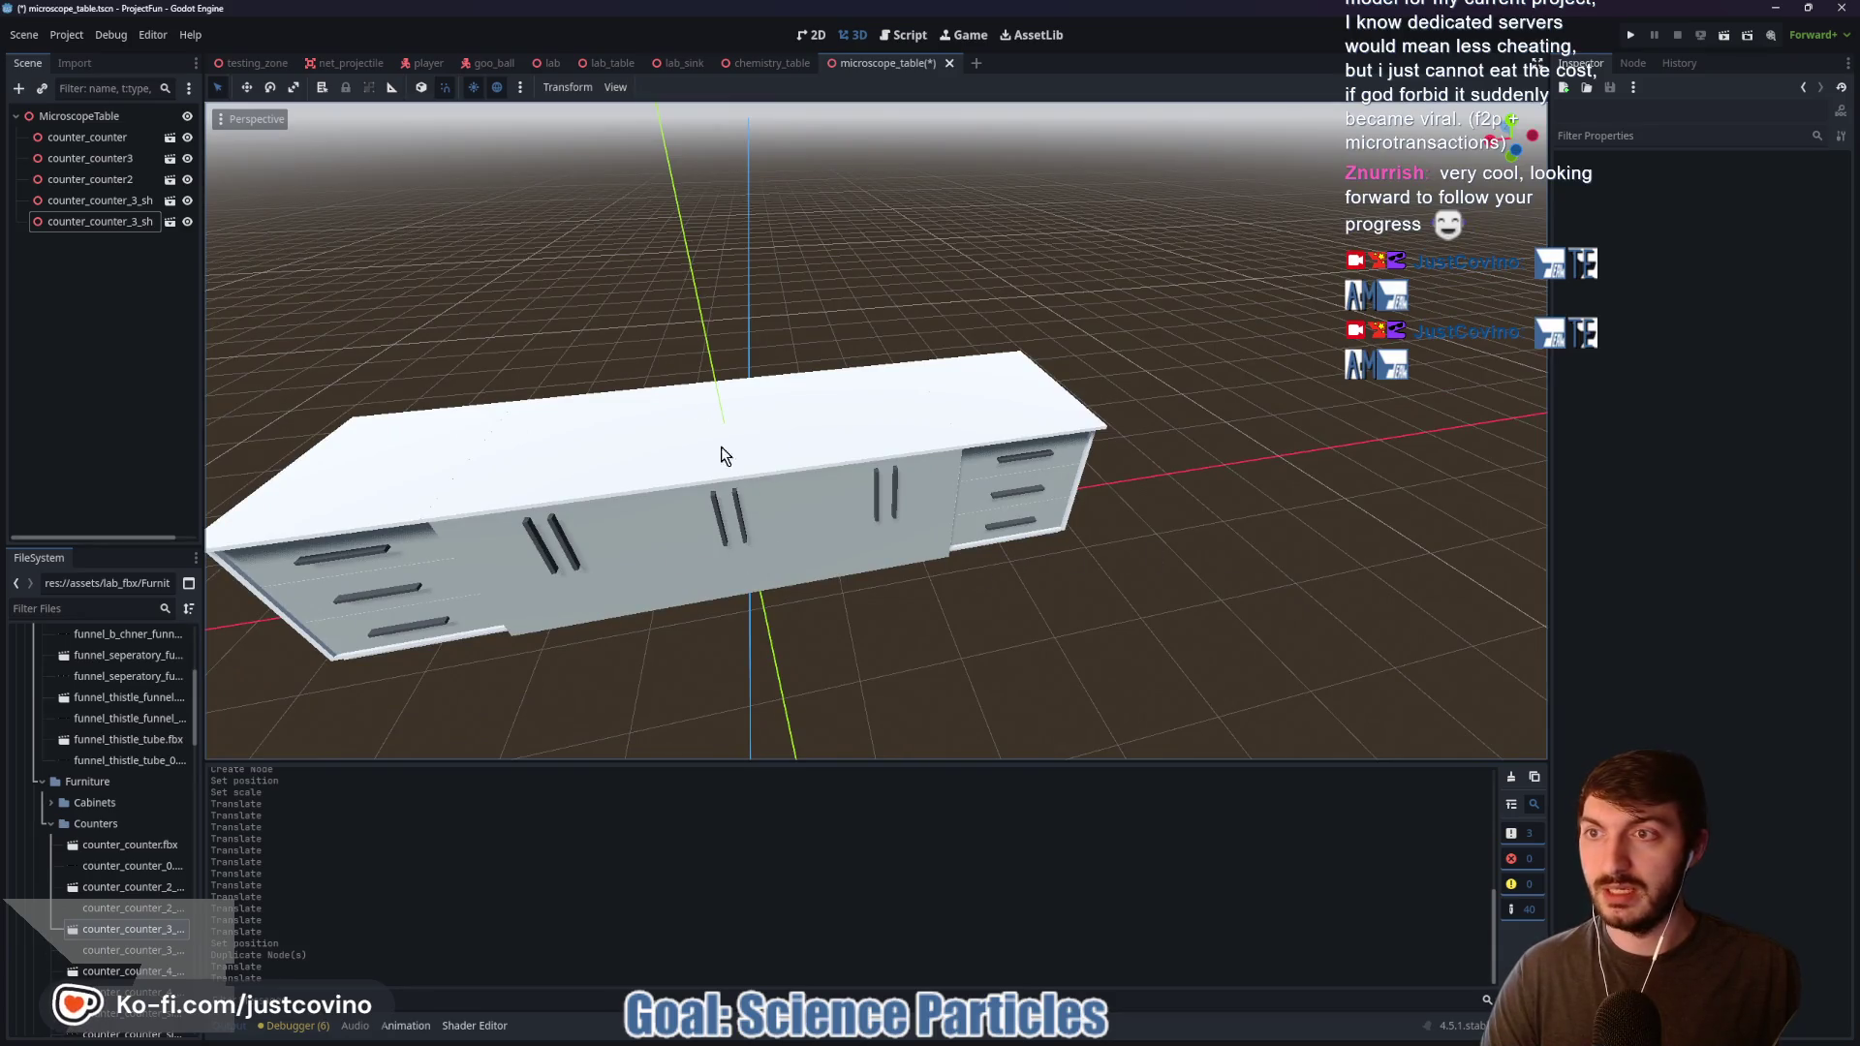
pyautogui.hotkey('ctrl', 's')
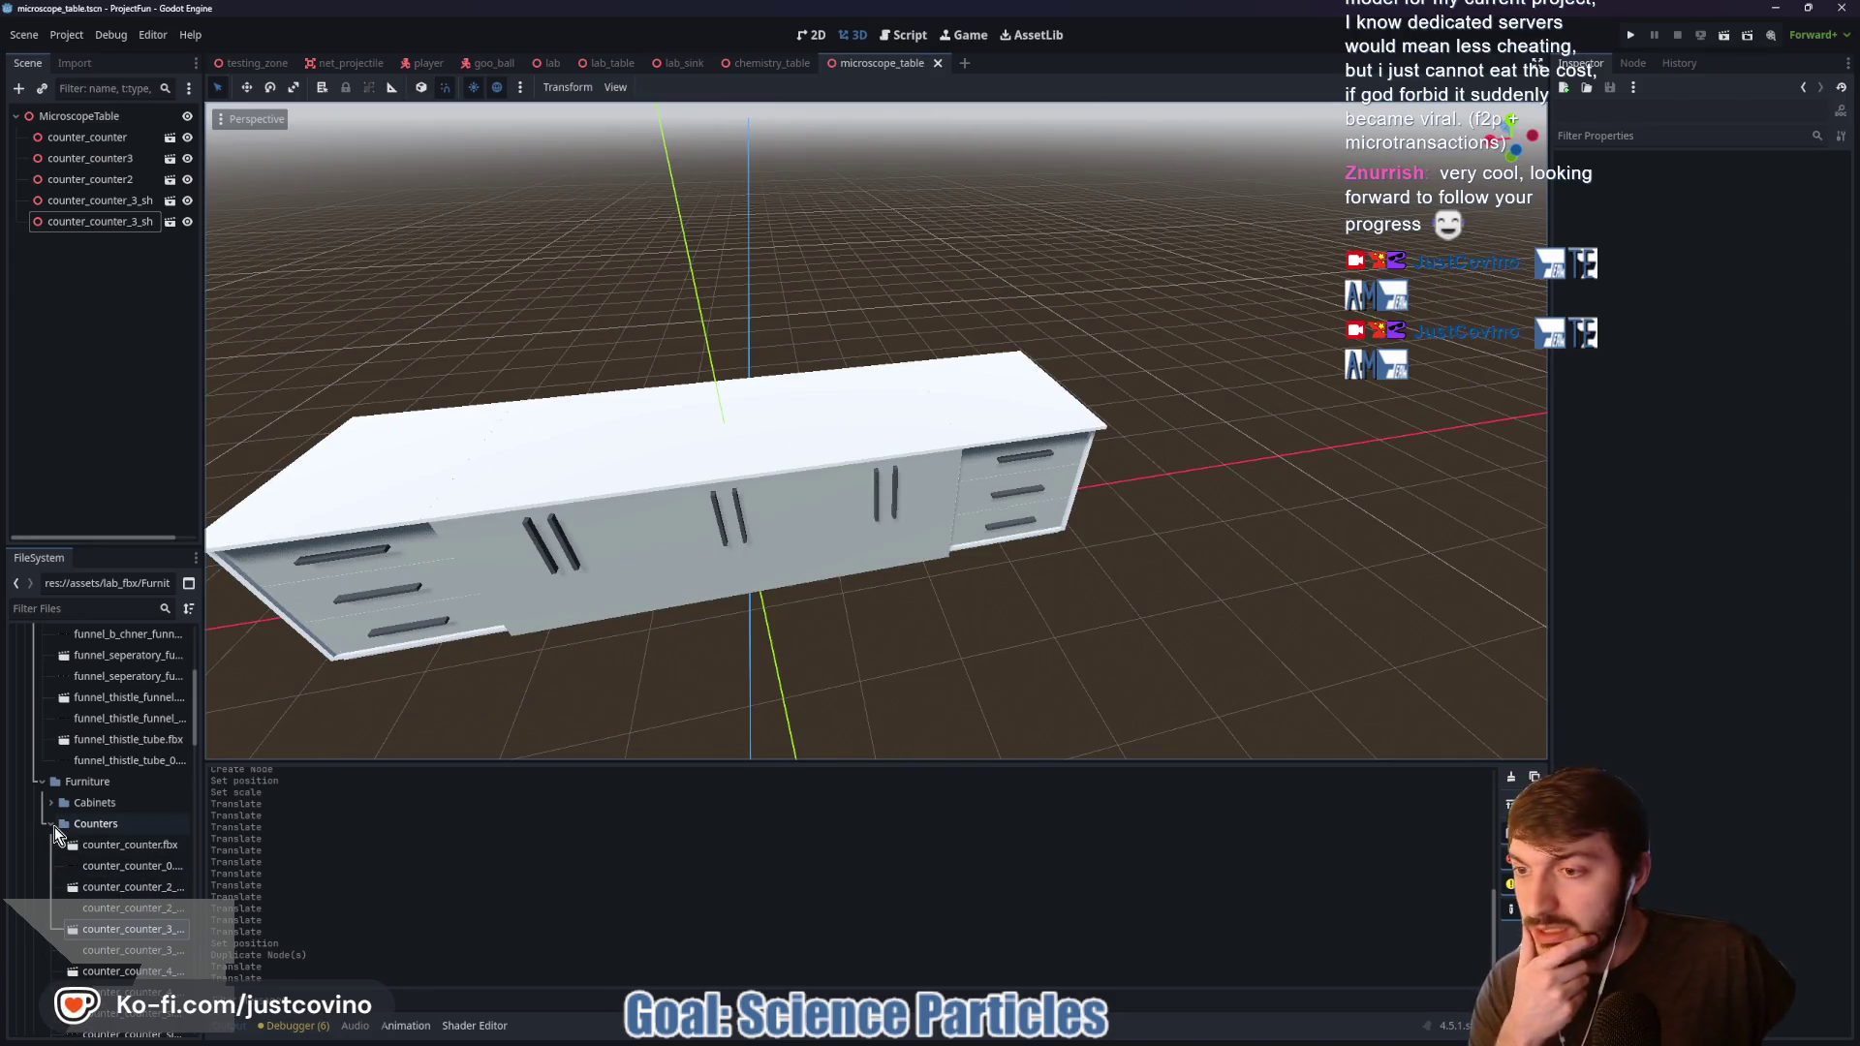
pyautogui.click(52, 826)
pyautogui.click(45, 742)
pyautogui.click(44, 742)
# Step: Add machine_calculator_large, zero its position, scale it to 0.025, and raise it onto the counter top
pyautogui.doubleClick(78, 761)
pyautogui.scroll(-2, 112, 782)
pyautogui.moveTo(114, 688)
pyautogui.mouseDown()
pyautogui.moveTo(295, 631)
pyautogui.moveTo(786, 334)
pyautogui.mouseUp()
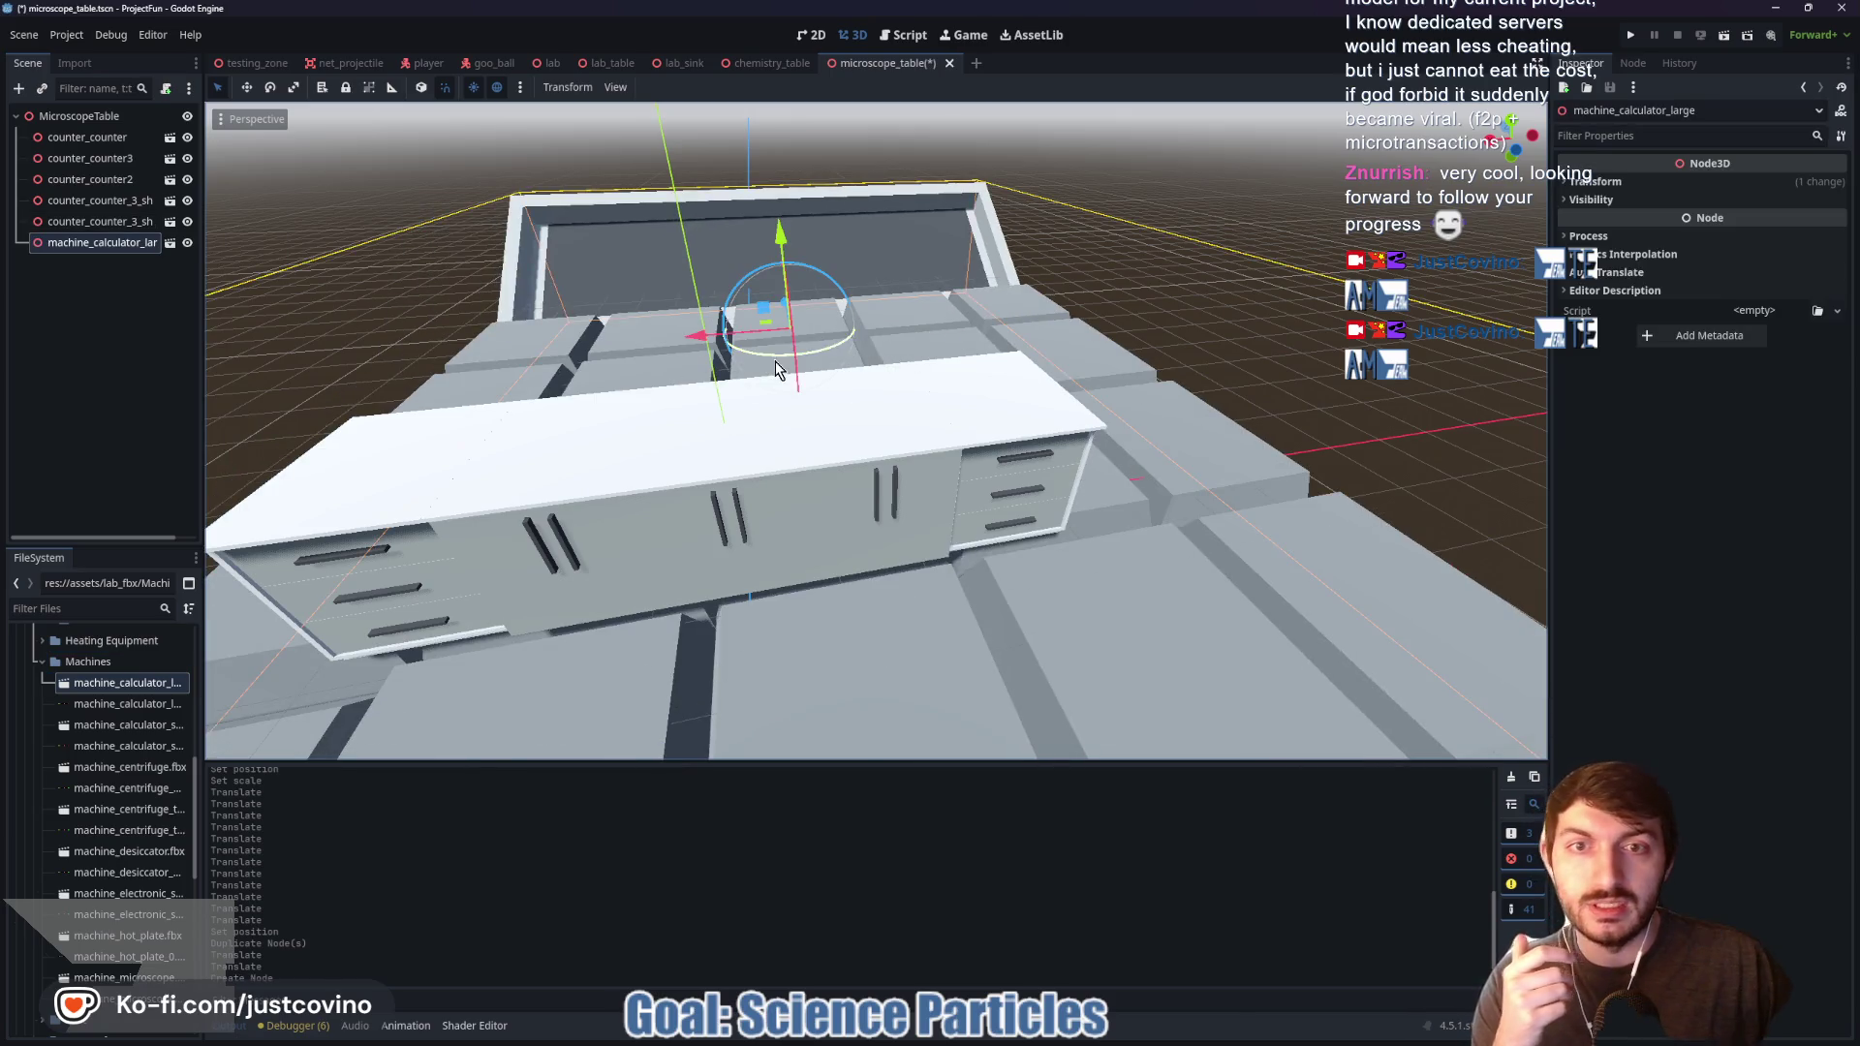
pyautogui.click(1613, 222)
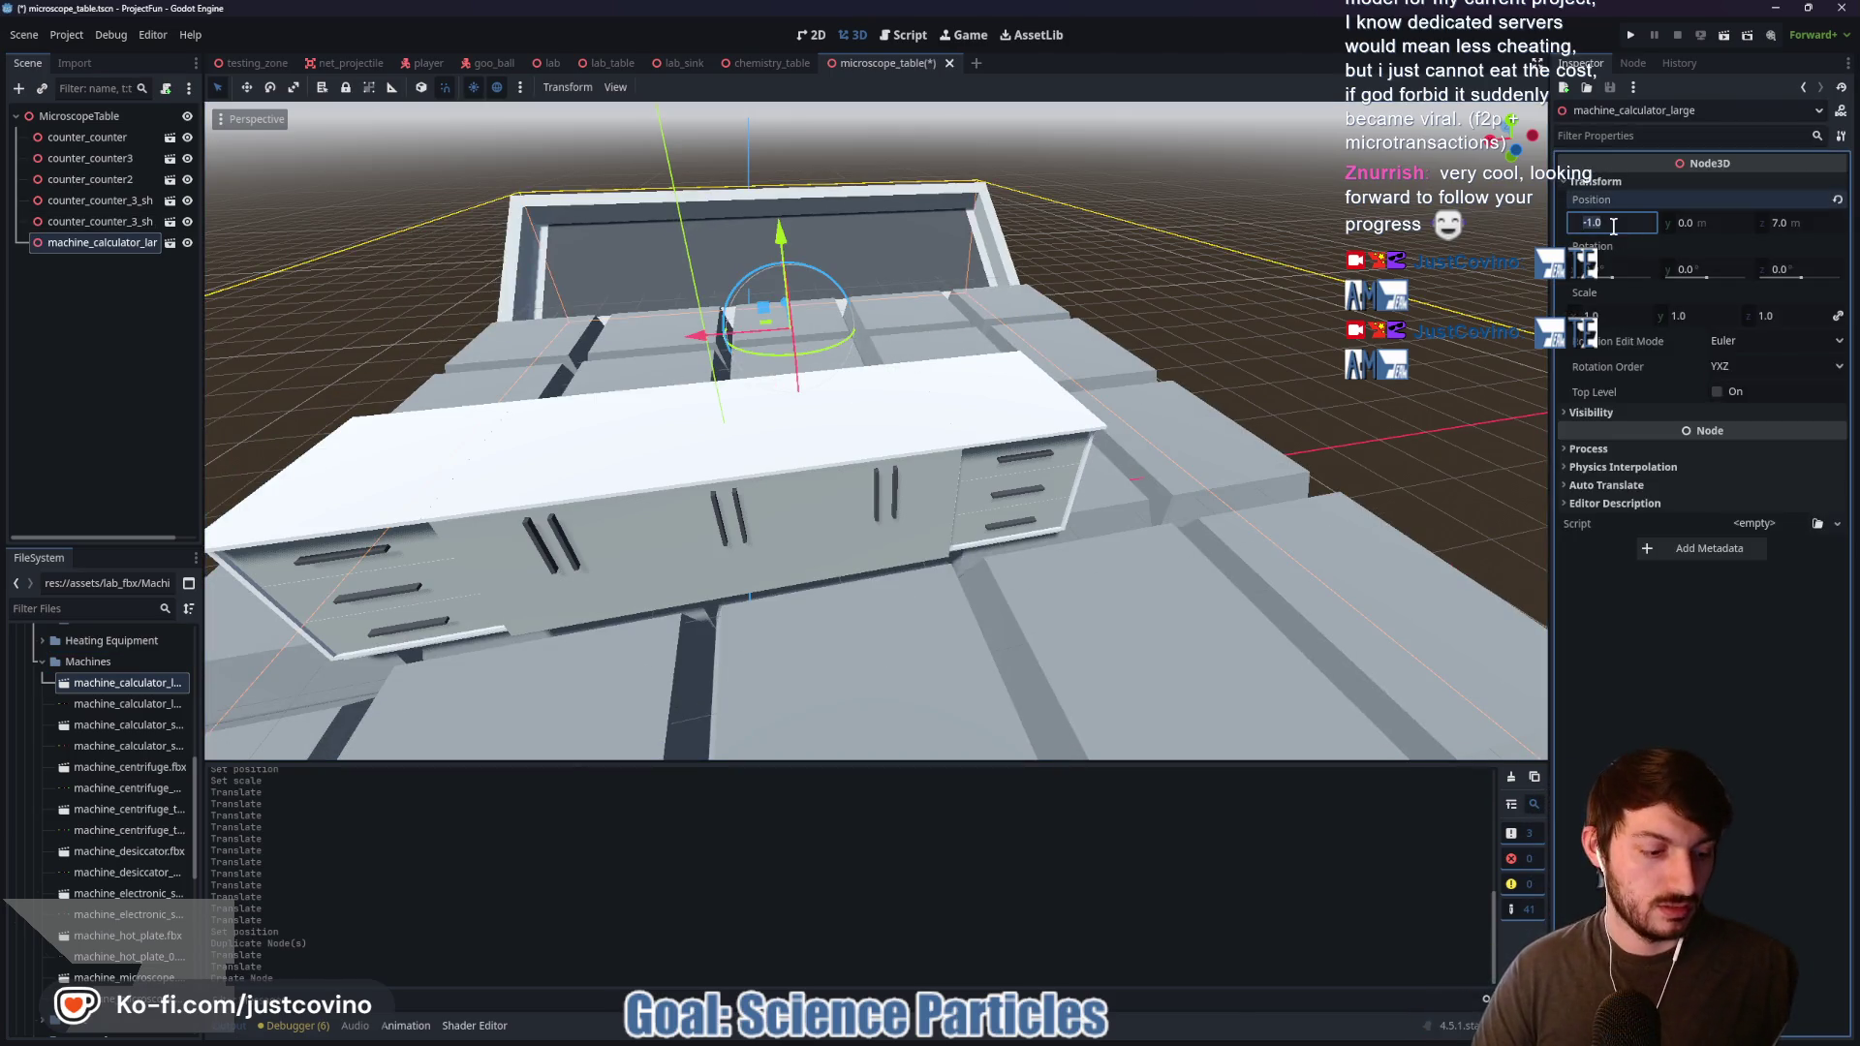
pyautogui.write('0')
pyautogui.press('Tab')
pyautogui.press('Tab')
pyautogui.write('0')
pyautogui.click(1611, 317)
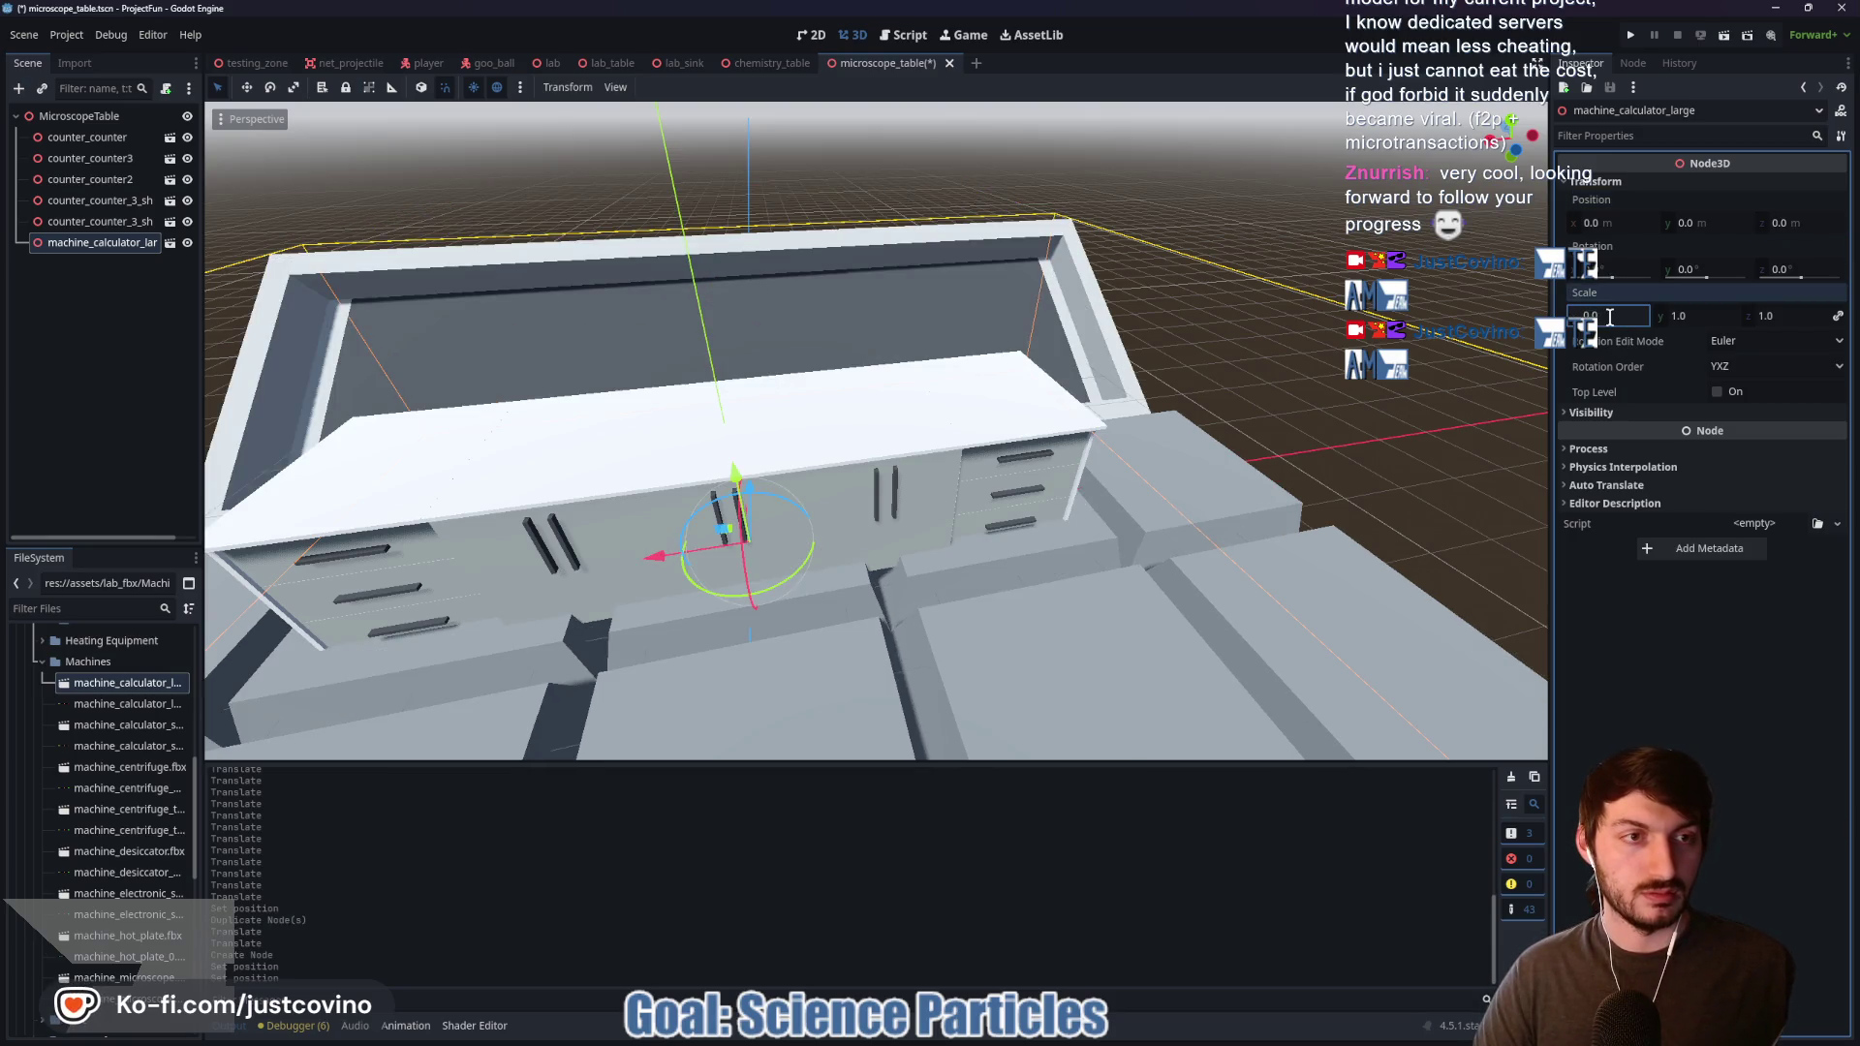
pyautogui.write('0.025')
pyautogui.press('Return')
pyautogui.moveTo(721, 475); pyautogui.dragTo(719, 326)
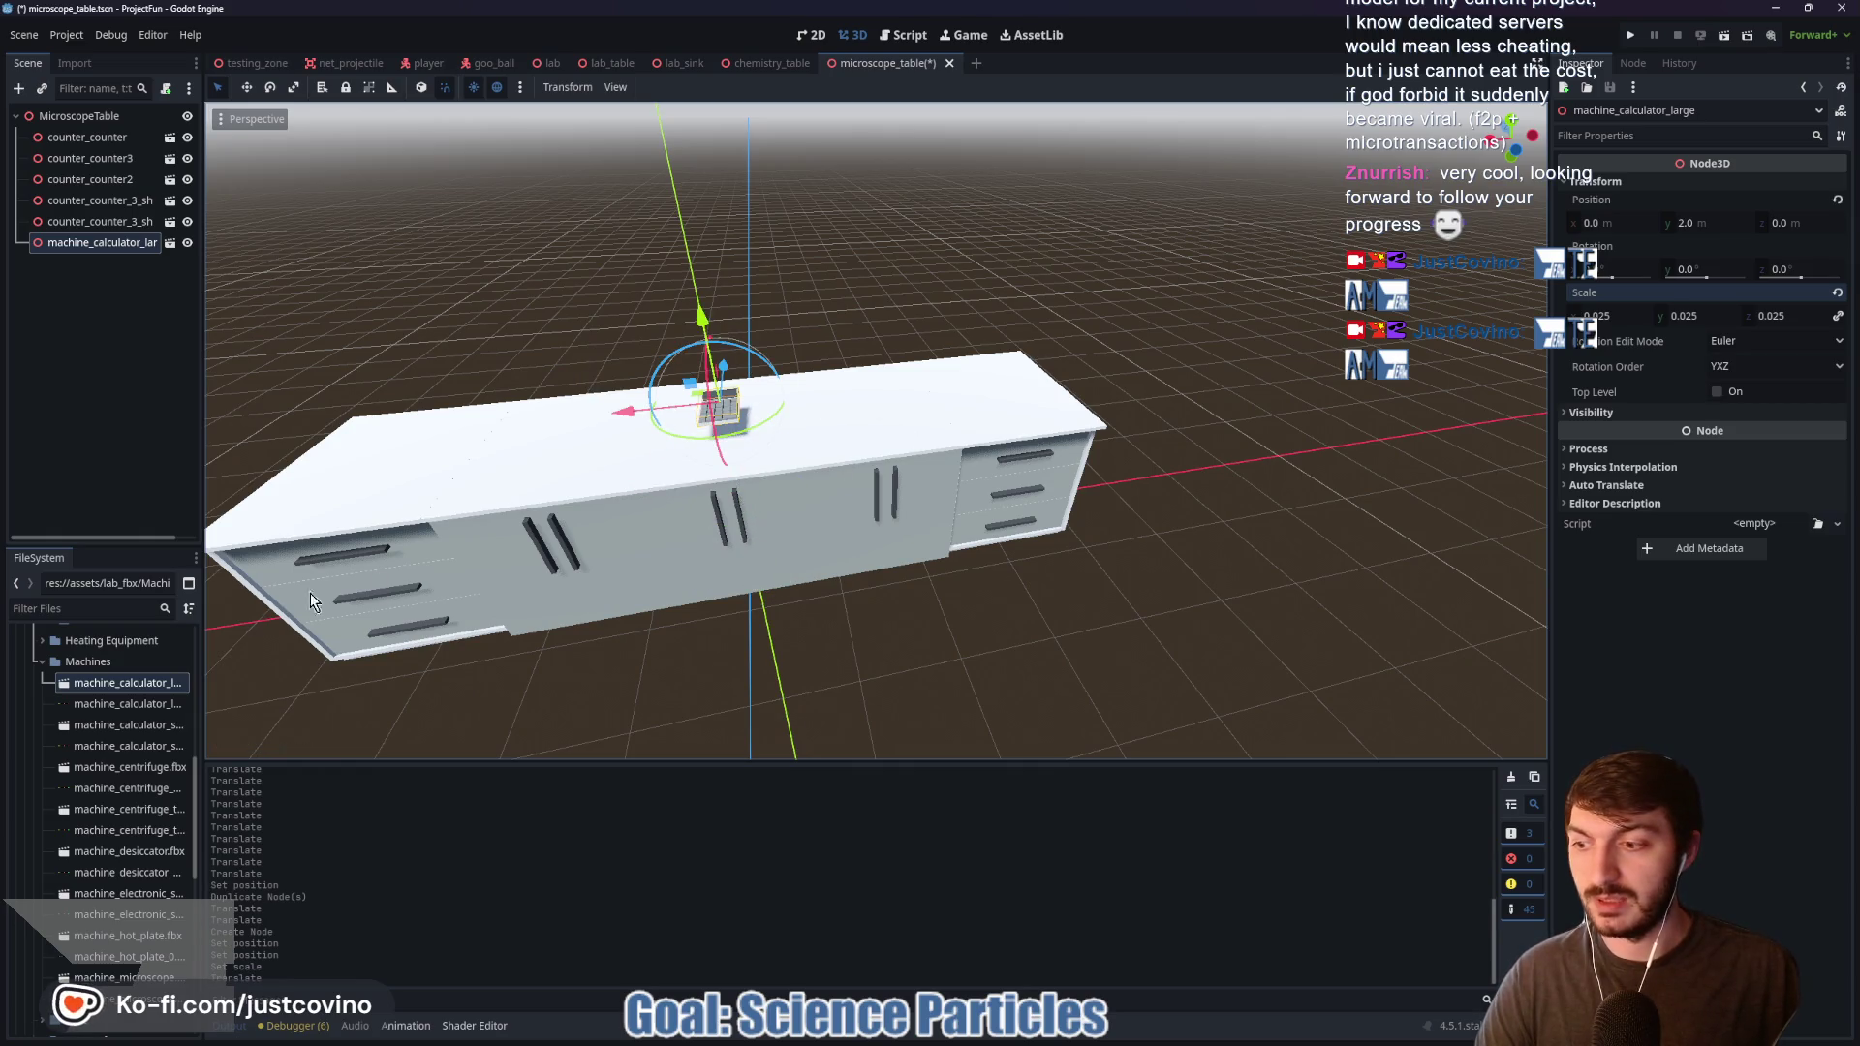
pyautogui.moveTo(630, 424); pyautogui.dragTo(841, 407)
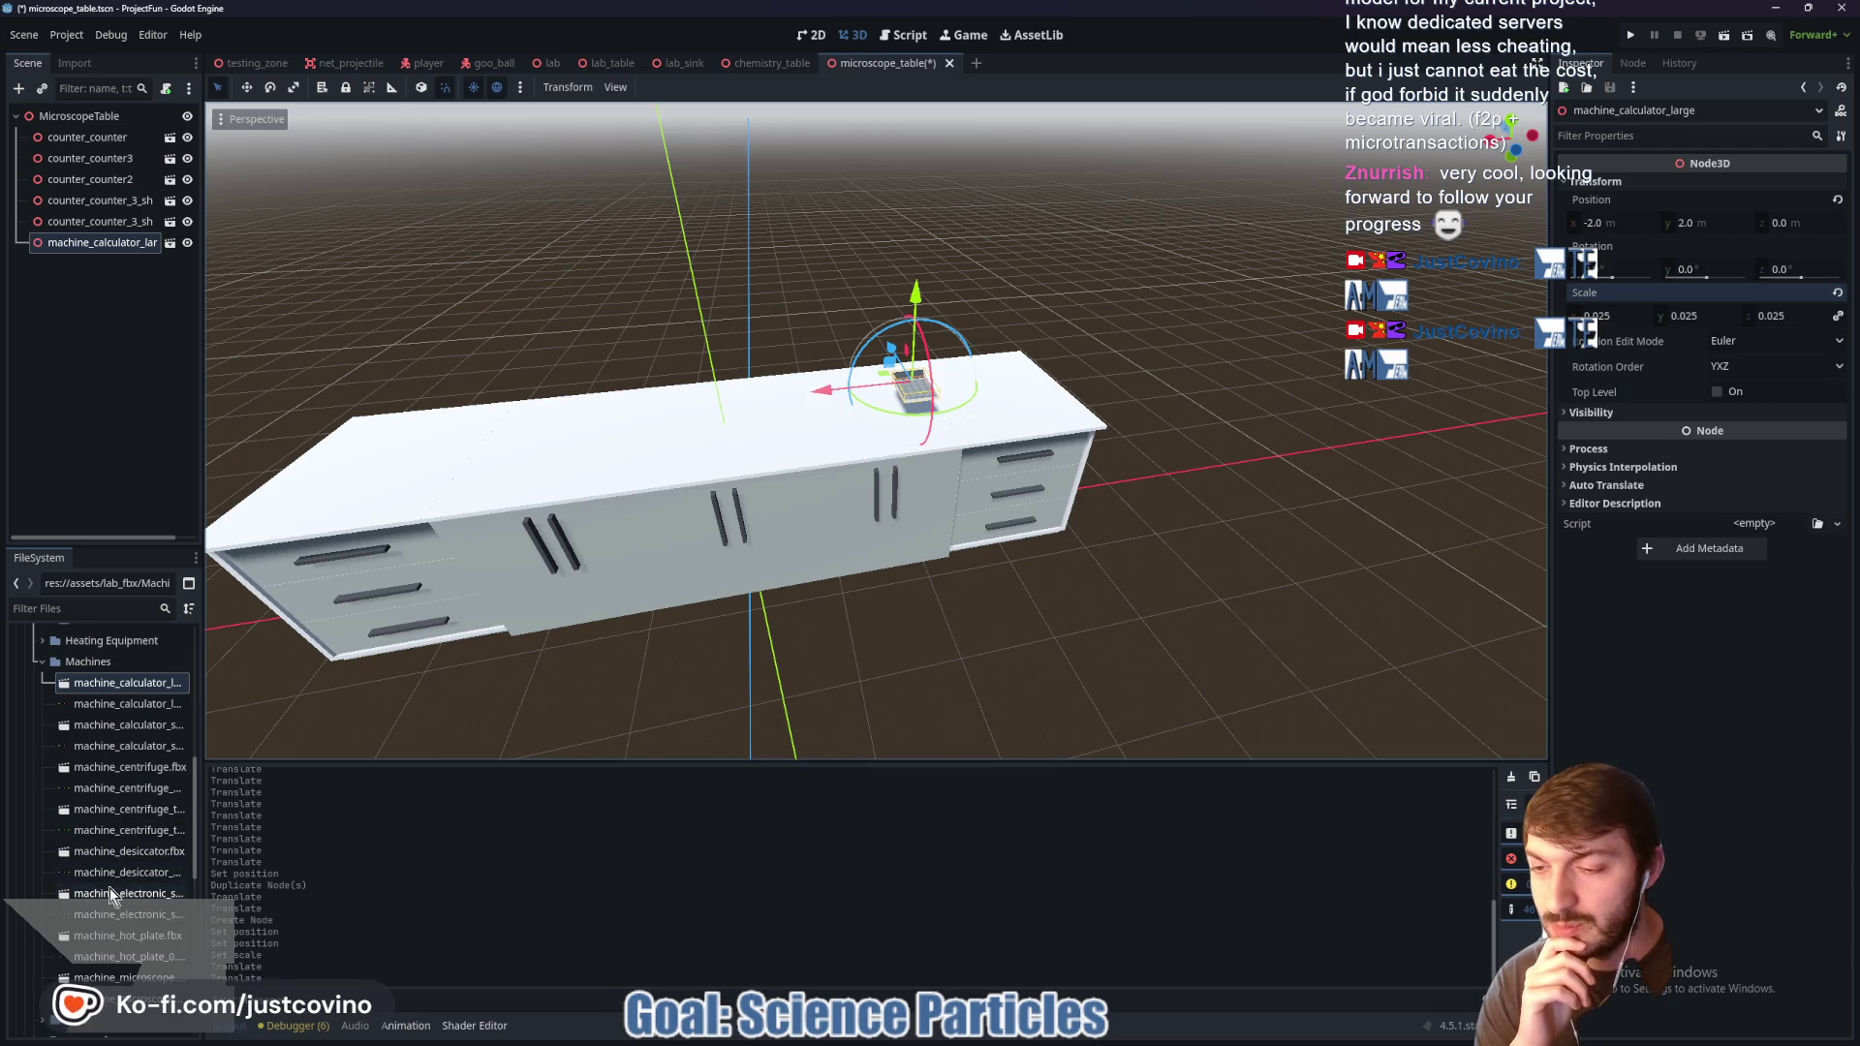
# Step: Add the electronic scale at 0.025 on the counter's other side, then drop in the microscope model
pyautogui.moveTo(109, 892); pyautogui.dragTo(682, 562)
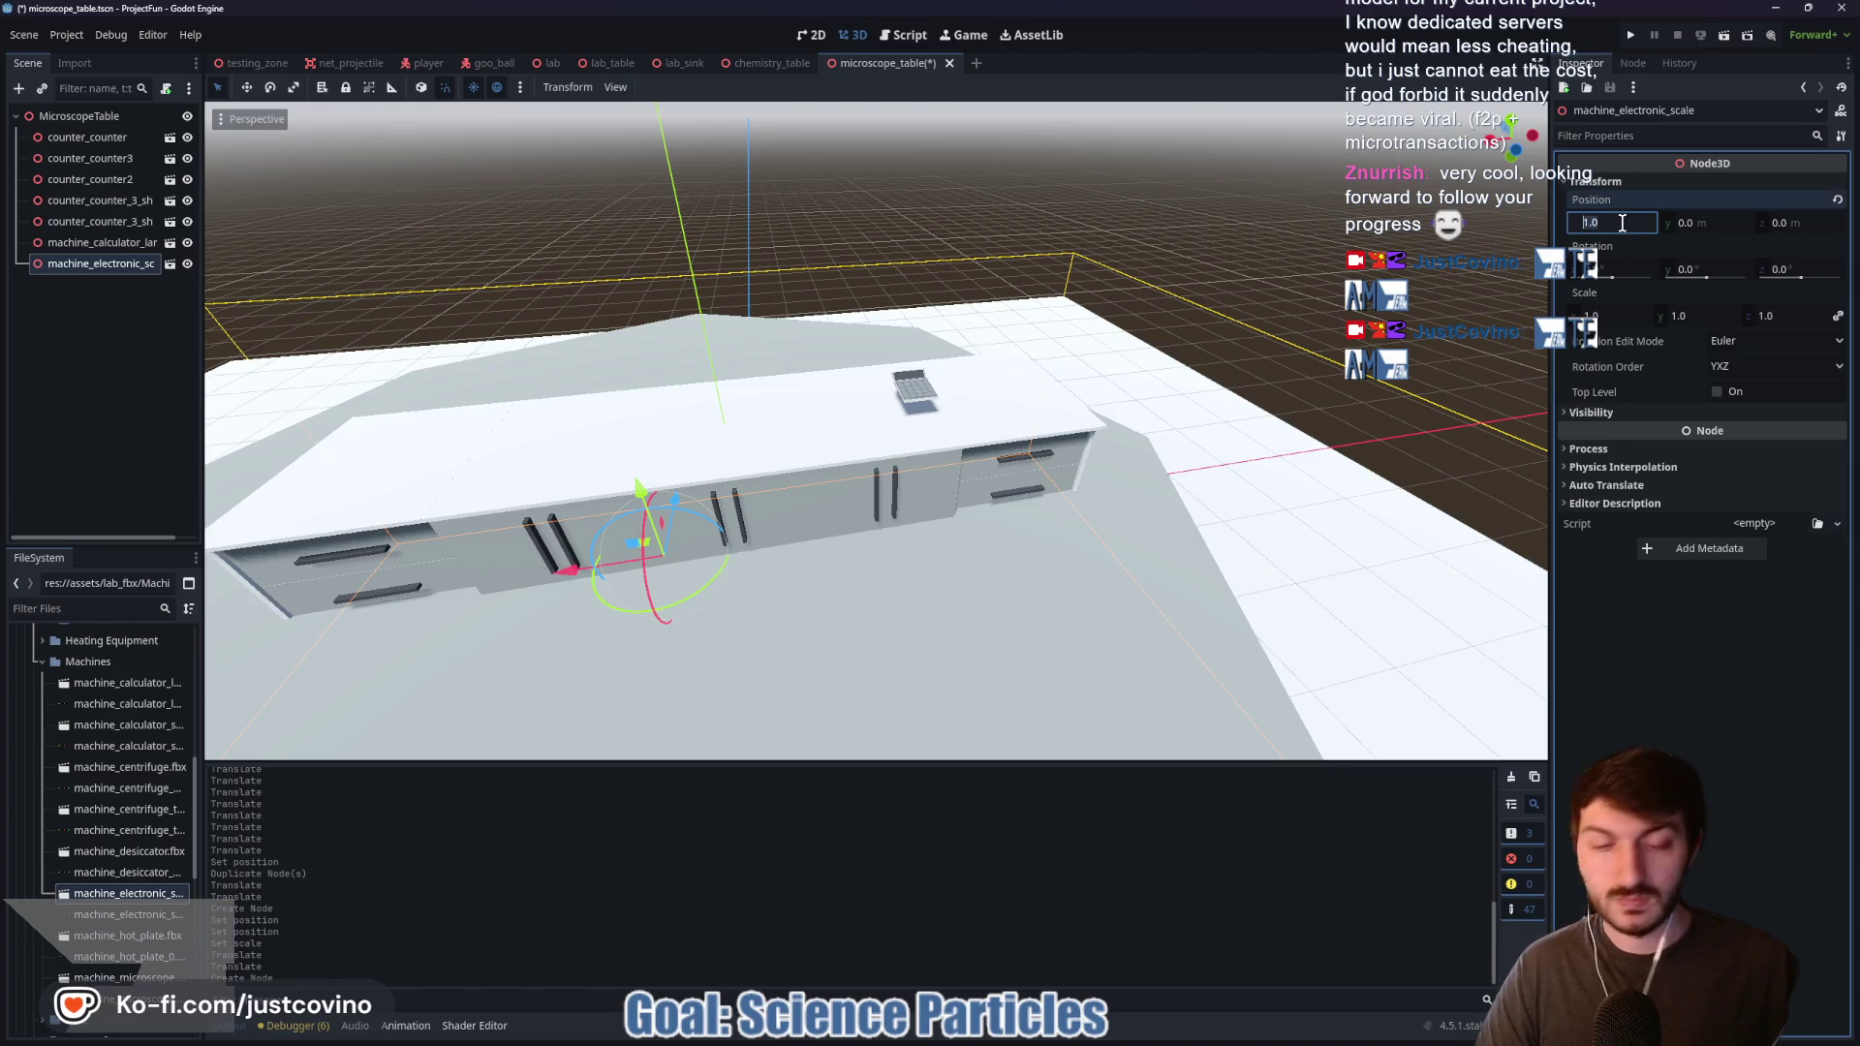
pyautogui.write('0')
pyautogui.press('Return')
pyautogui.click(1611, 316)
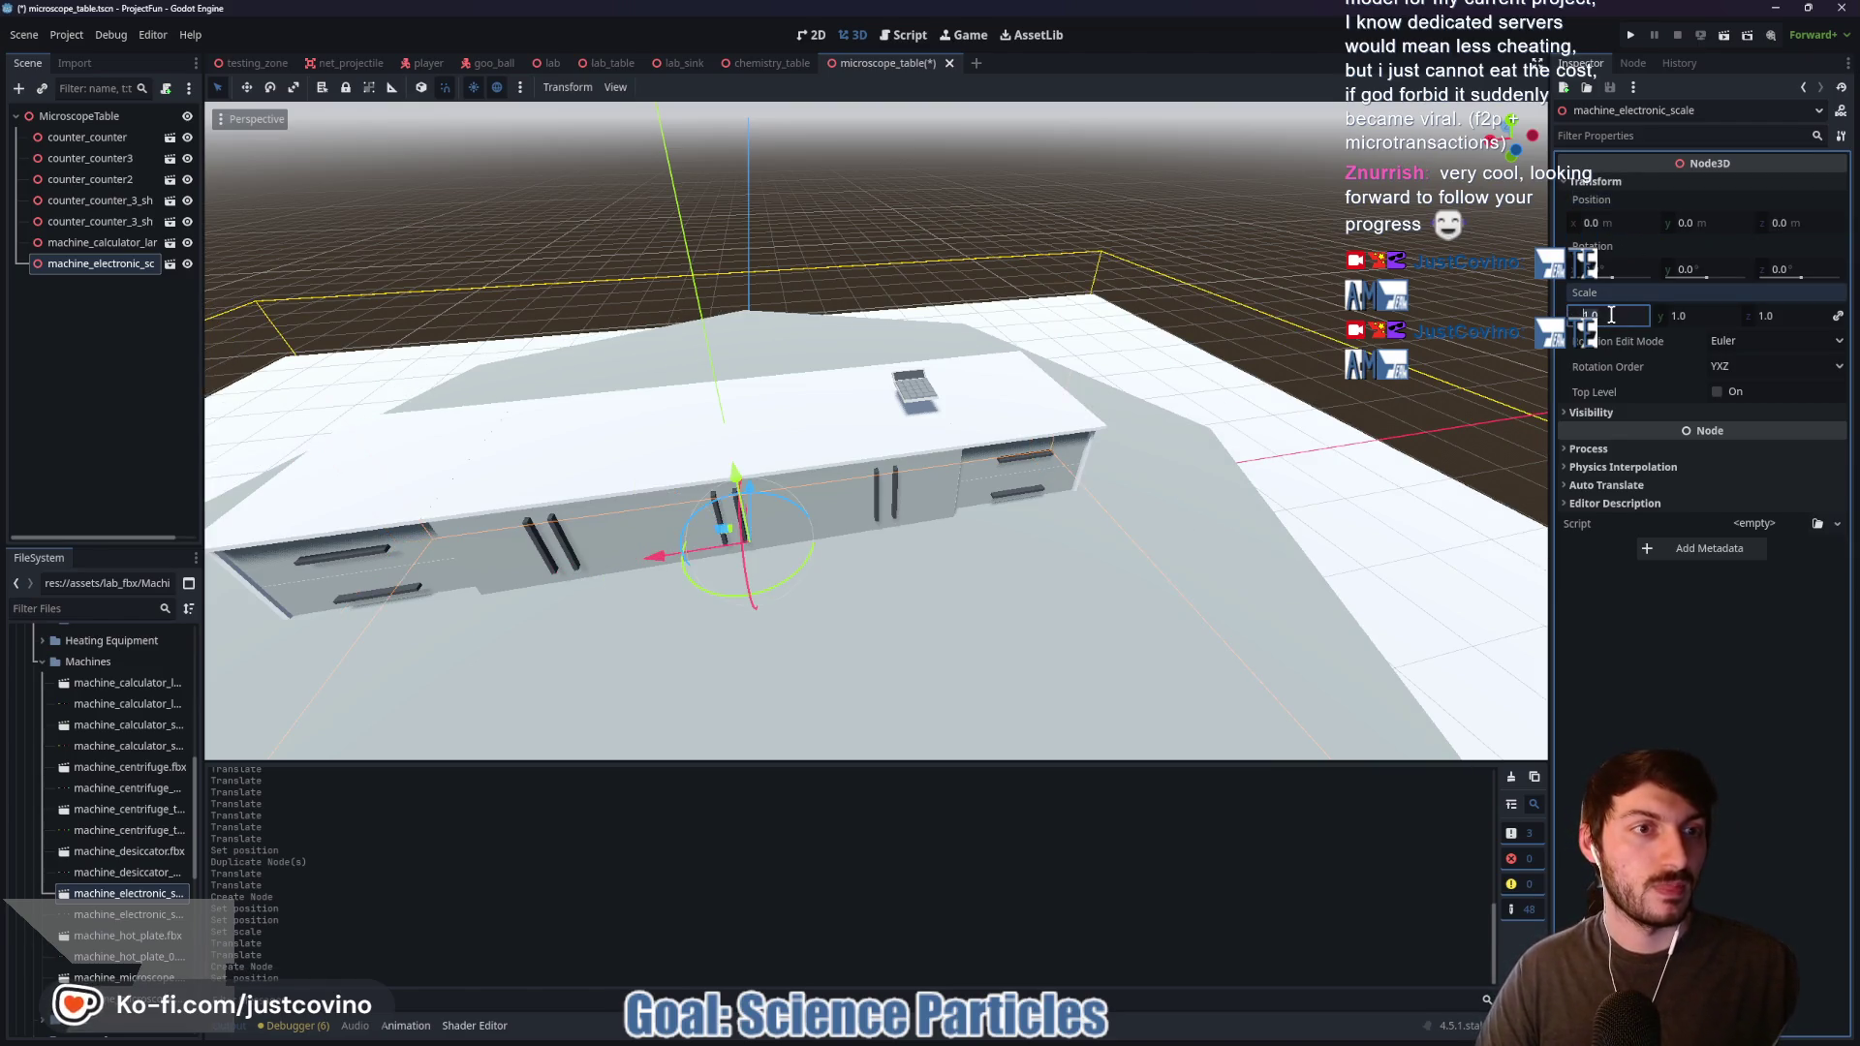
pyautogui.write('25')
pyautogui.press('Return')
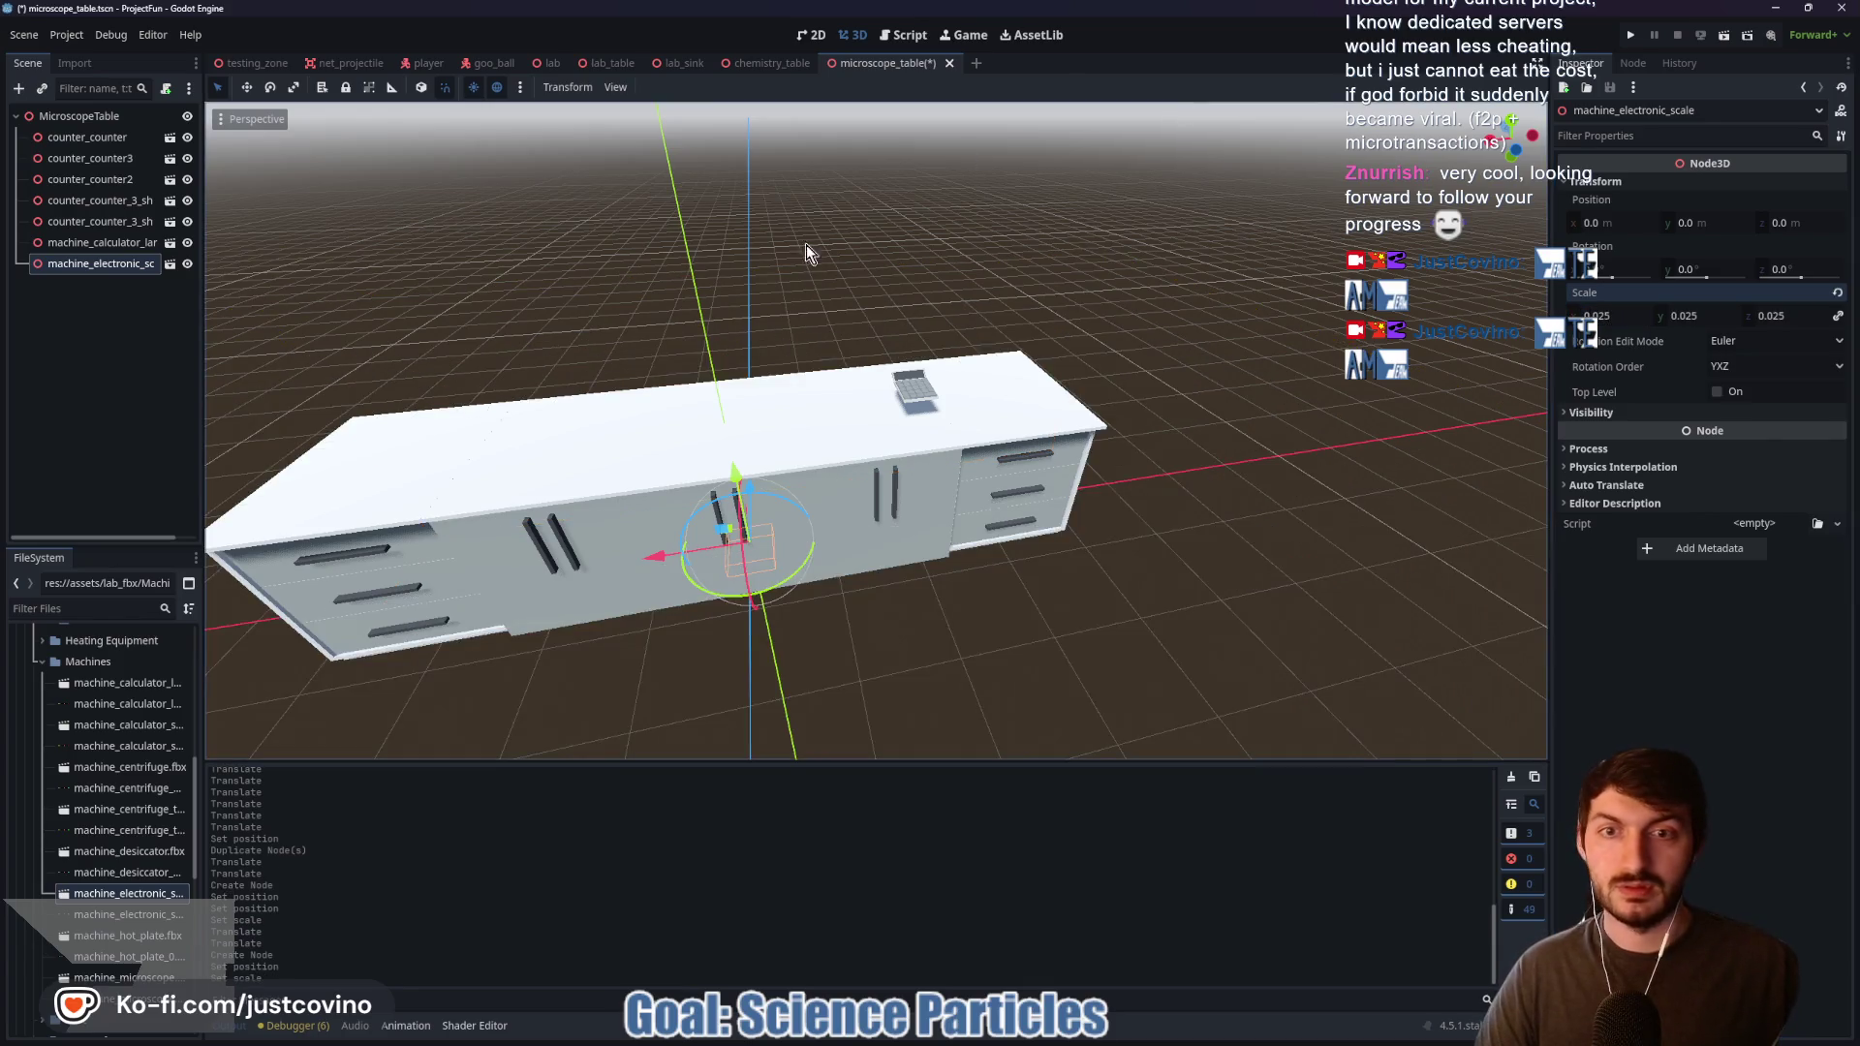
pyautogui.moveTo(736, 481); pyautogui.dragTo(699, 316)
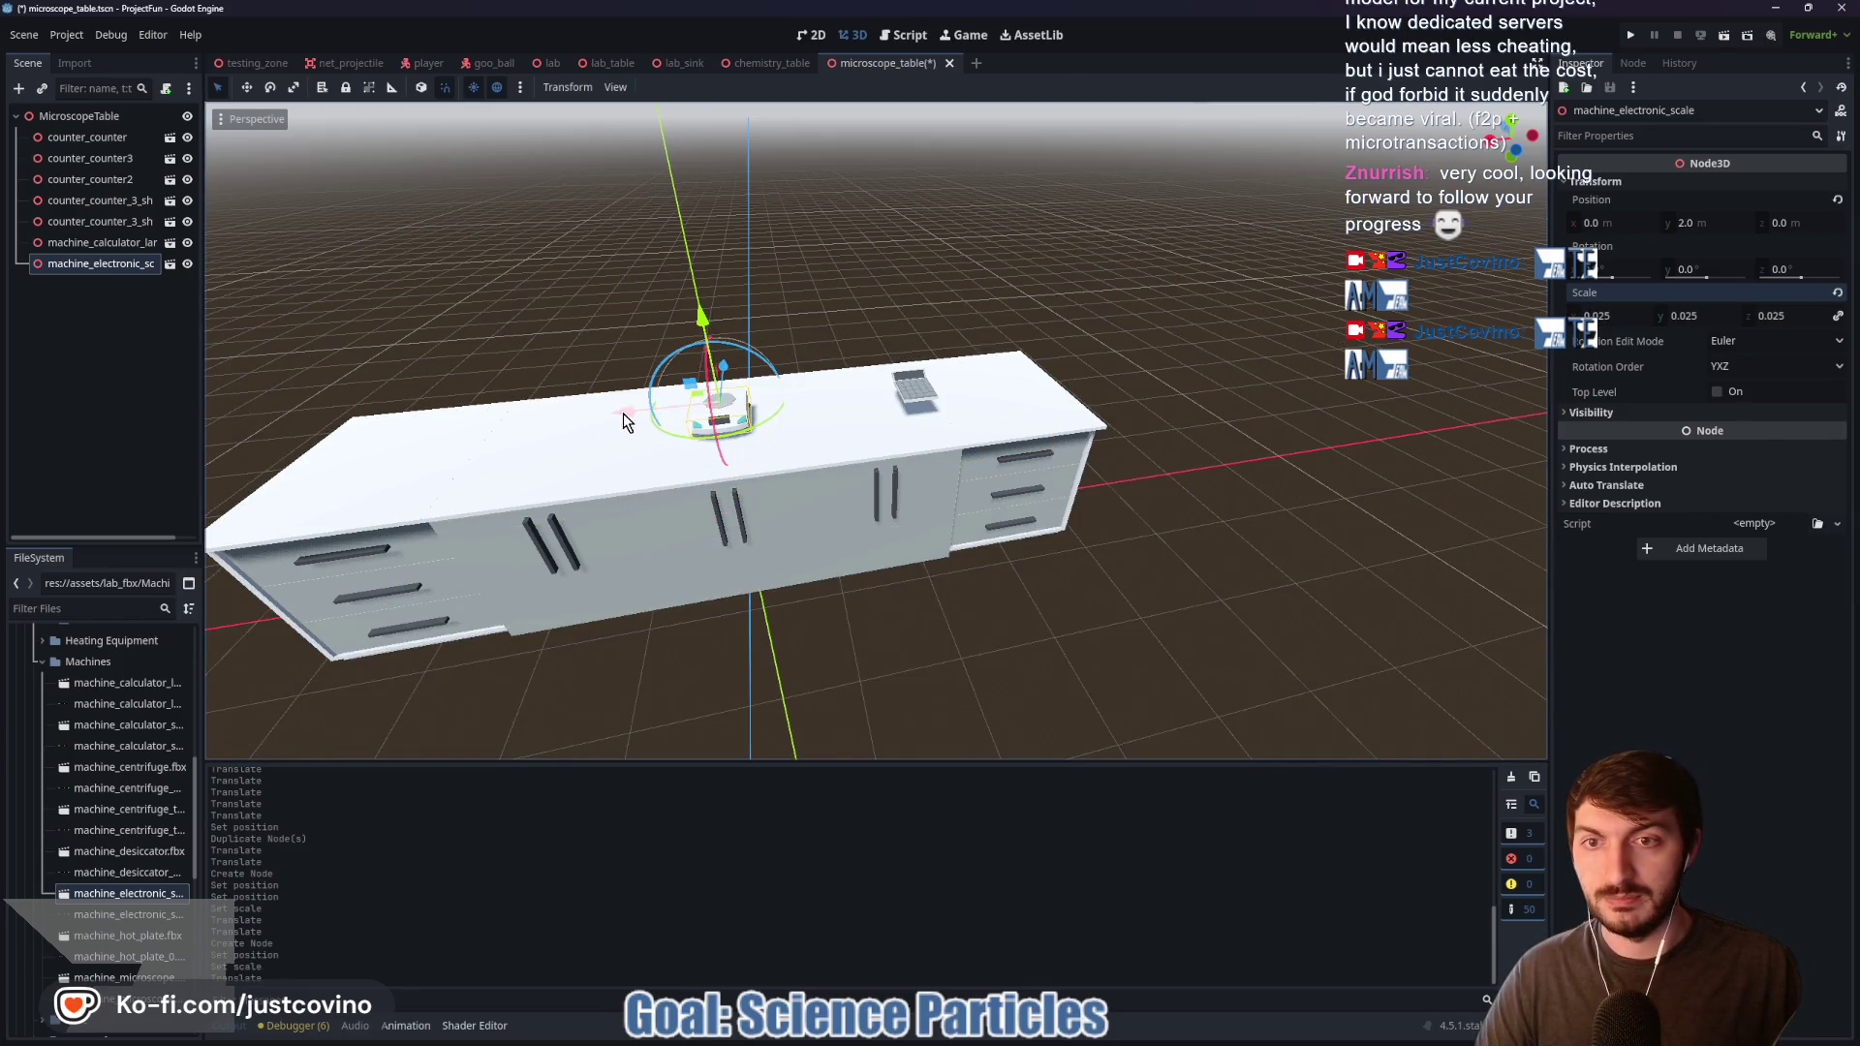
pyautogui.moveTo(623, 422); pyautogui.dragTo(393, 441)
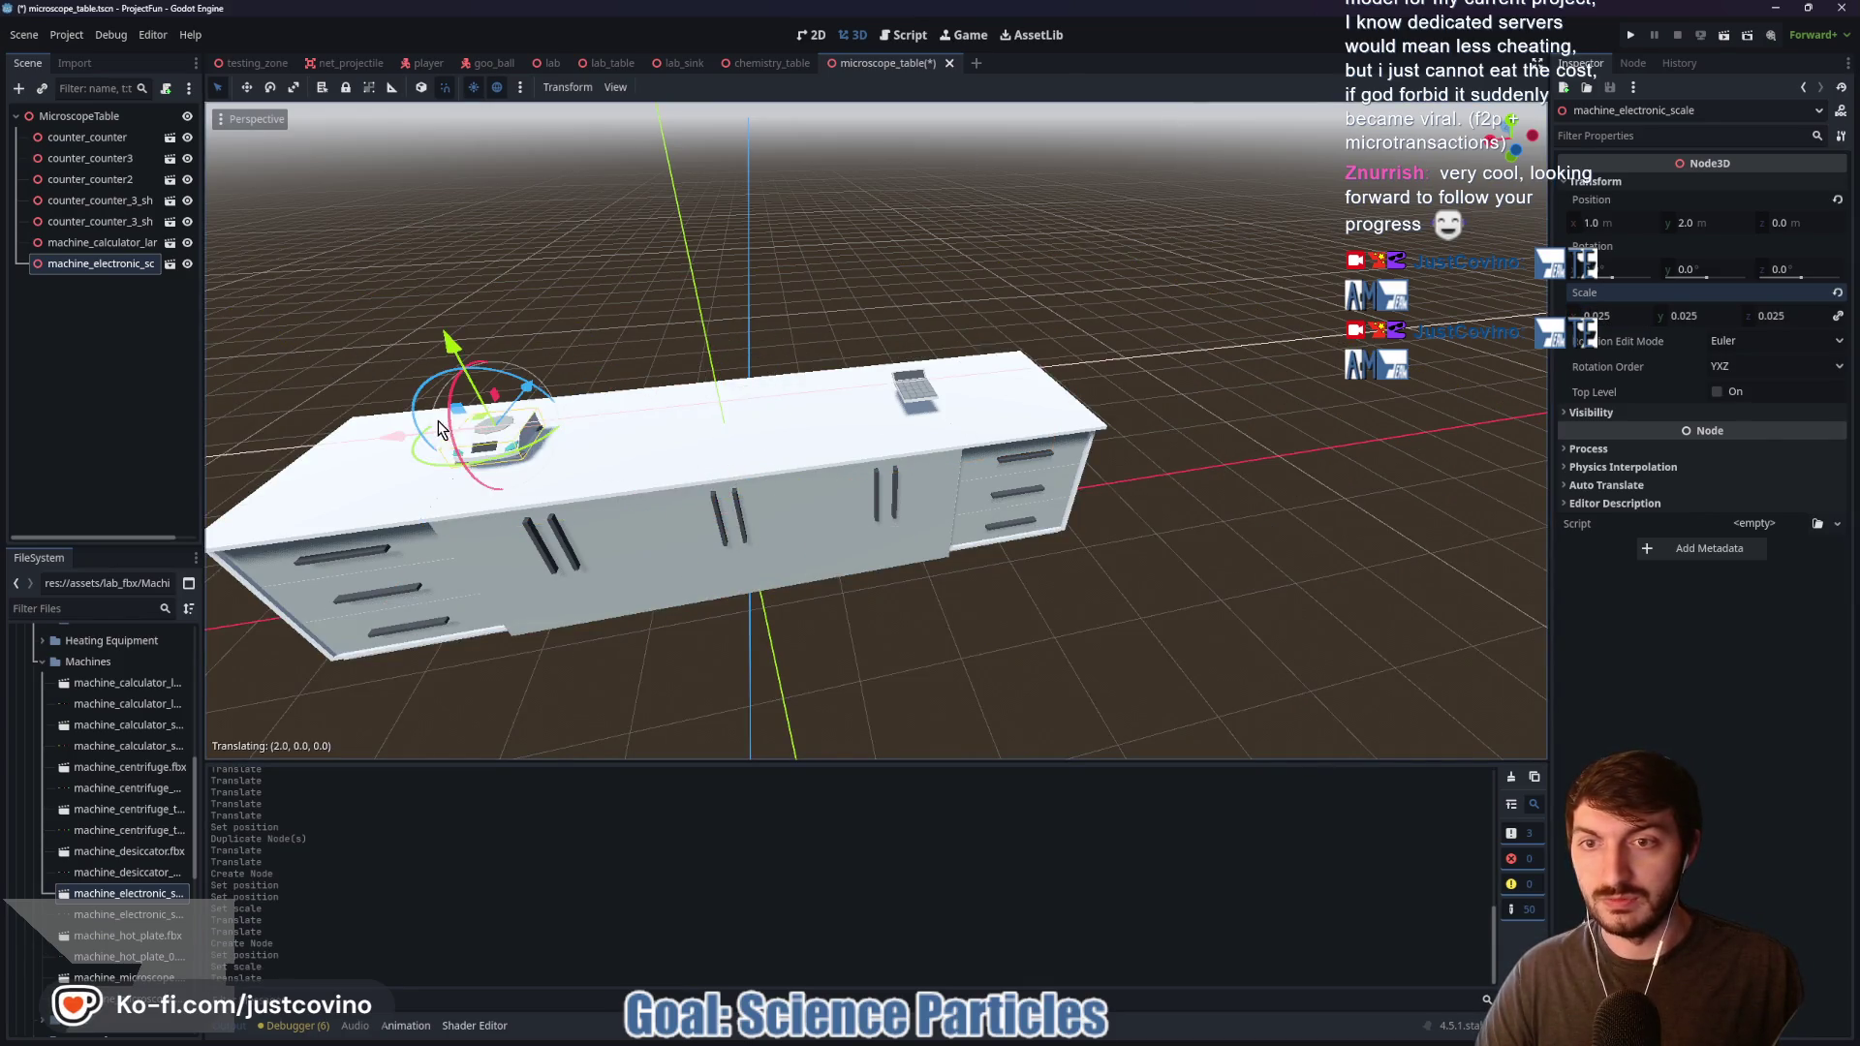
pyautogui.click(126, 938)
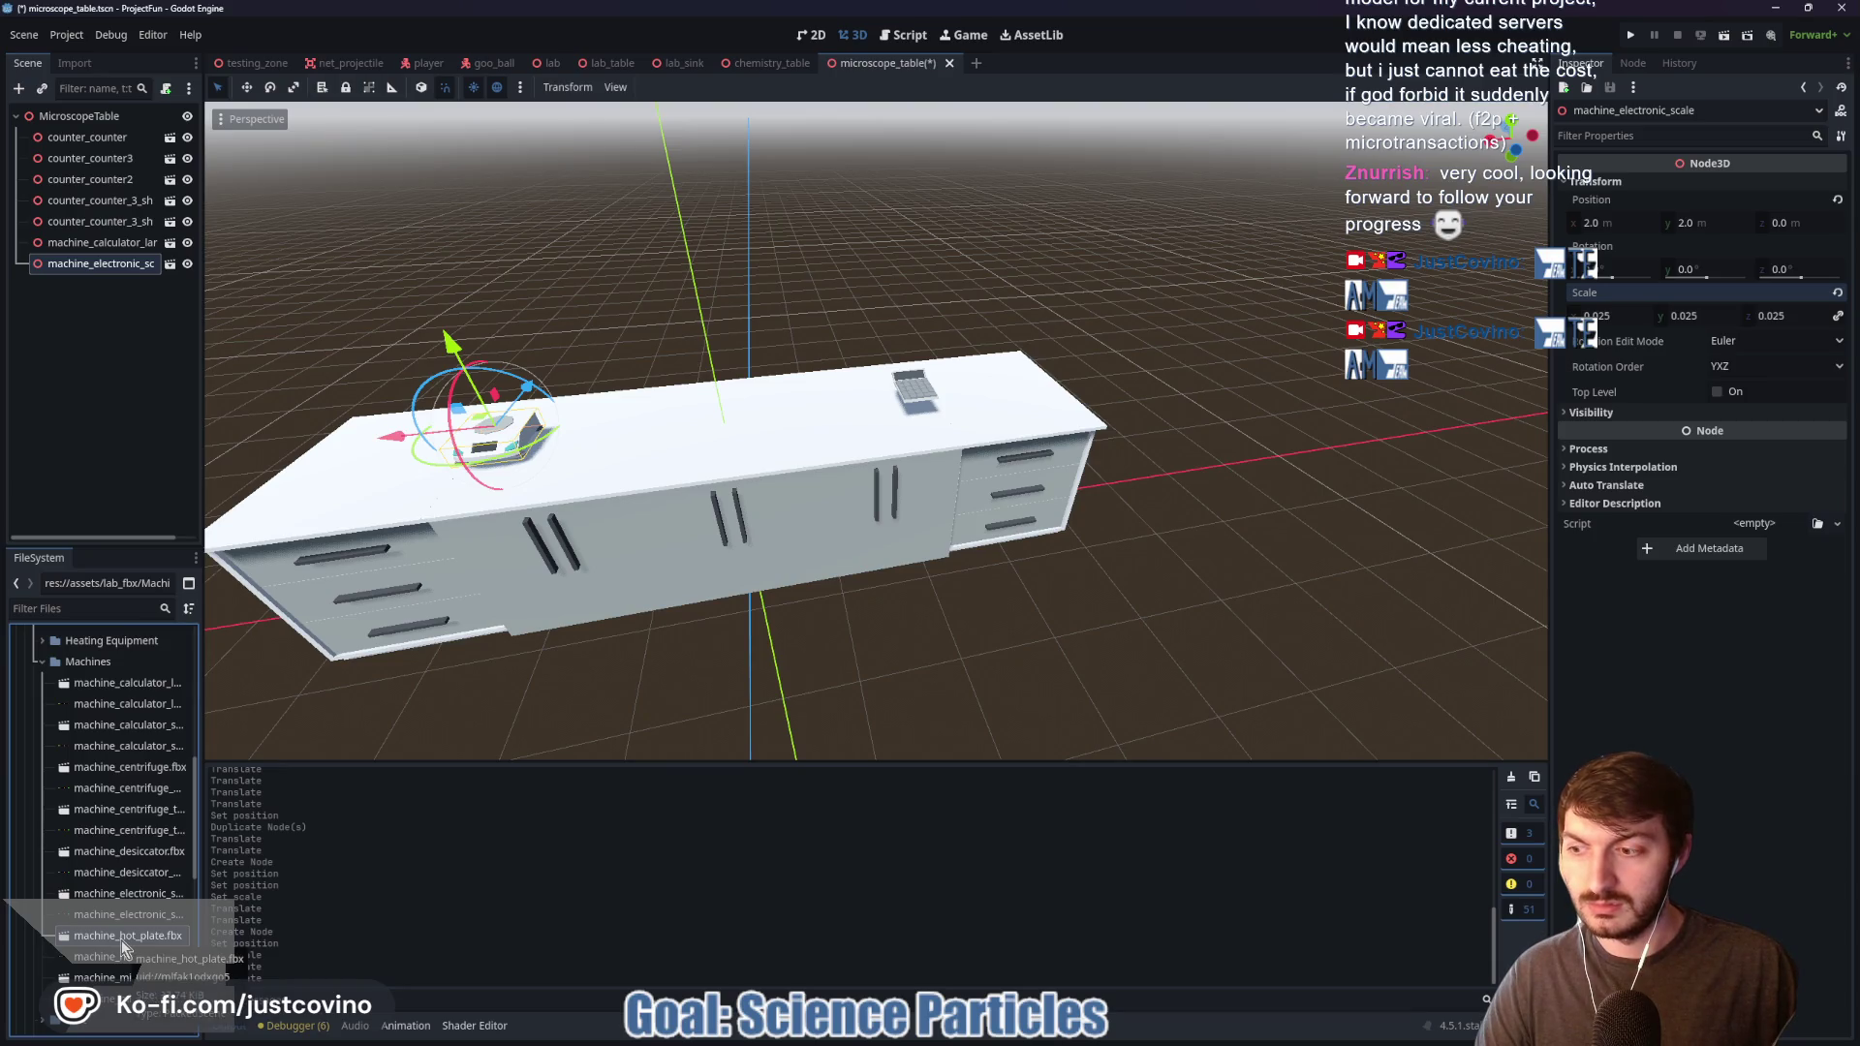
pyautogui.moveTo(110, 988); pyautogui.dragTo(747, 625)
# Step: Scale the microscope to 0.025, set Position Z to 0, and stand it on the counter top
pyautogui.click(1605, 181)
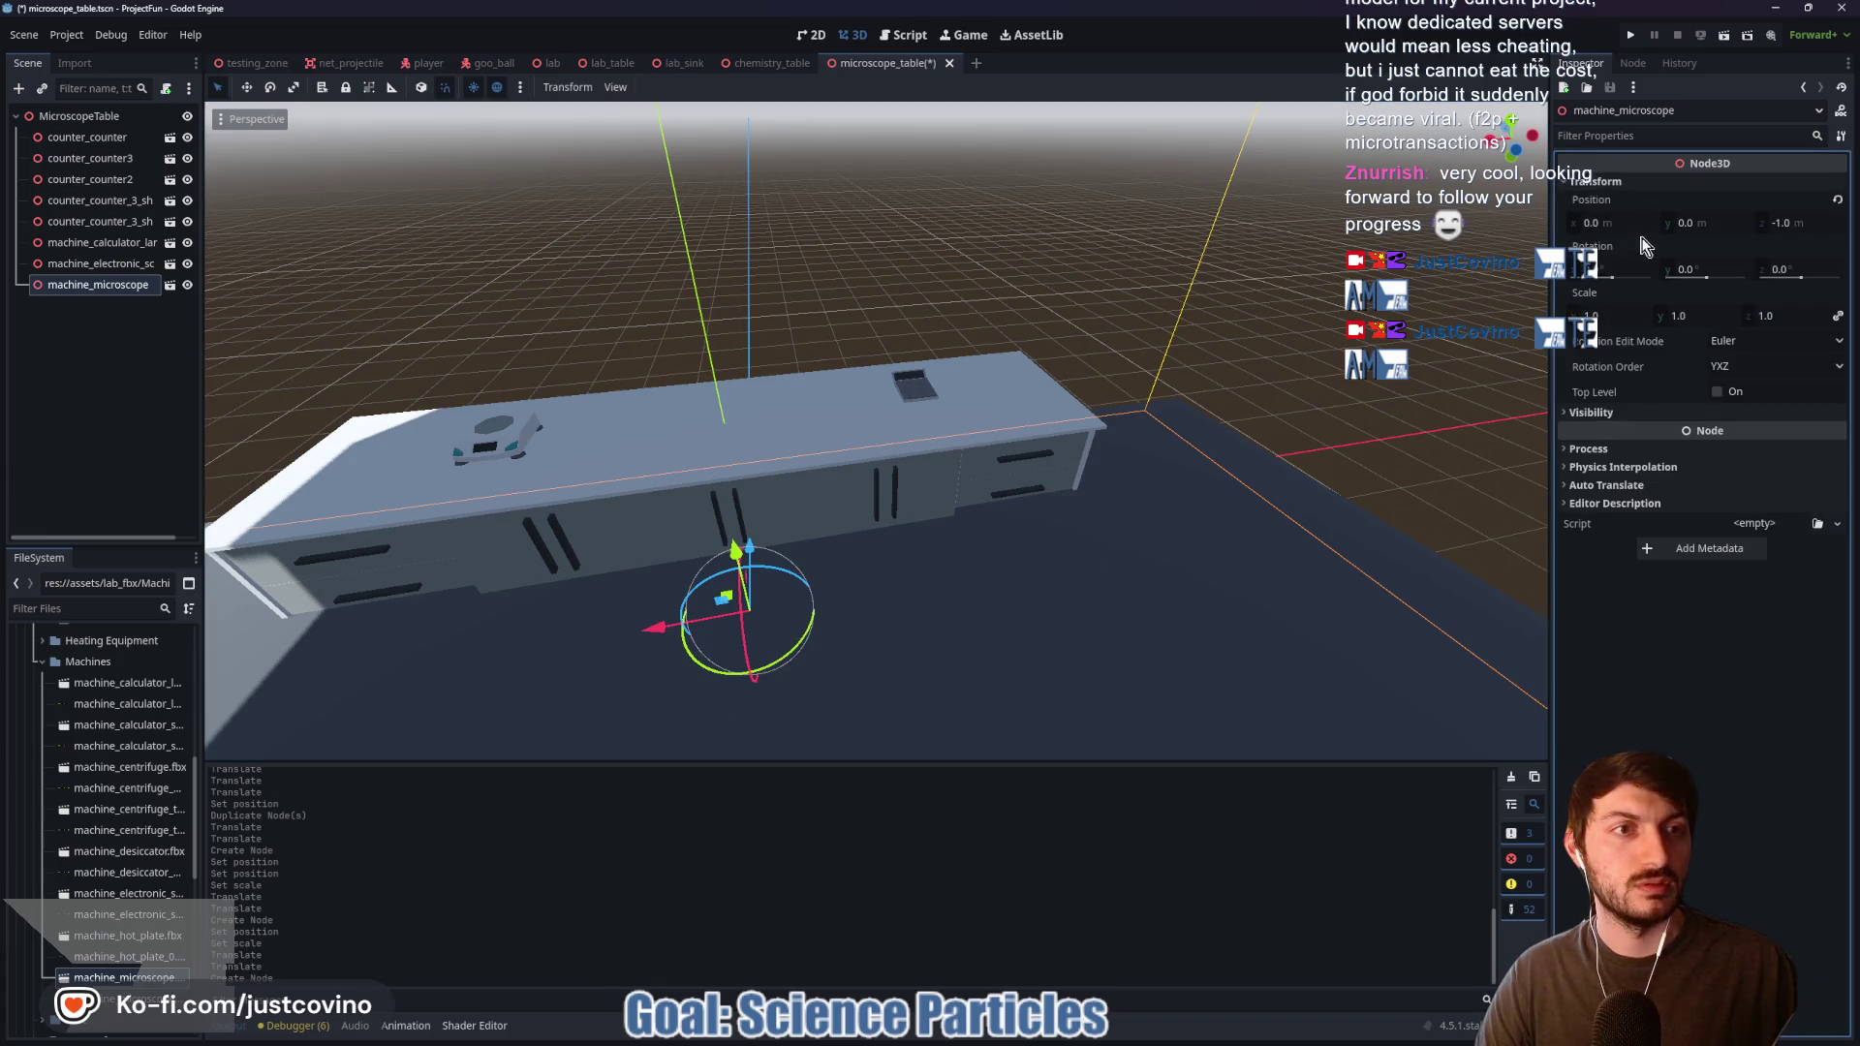
pyautogui.click(1601, 315)
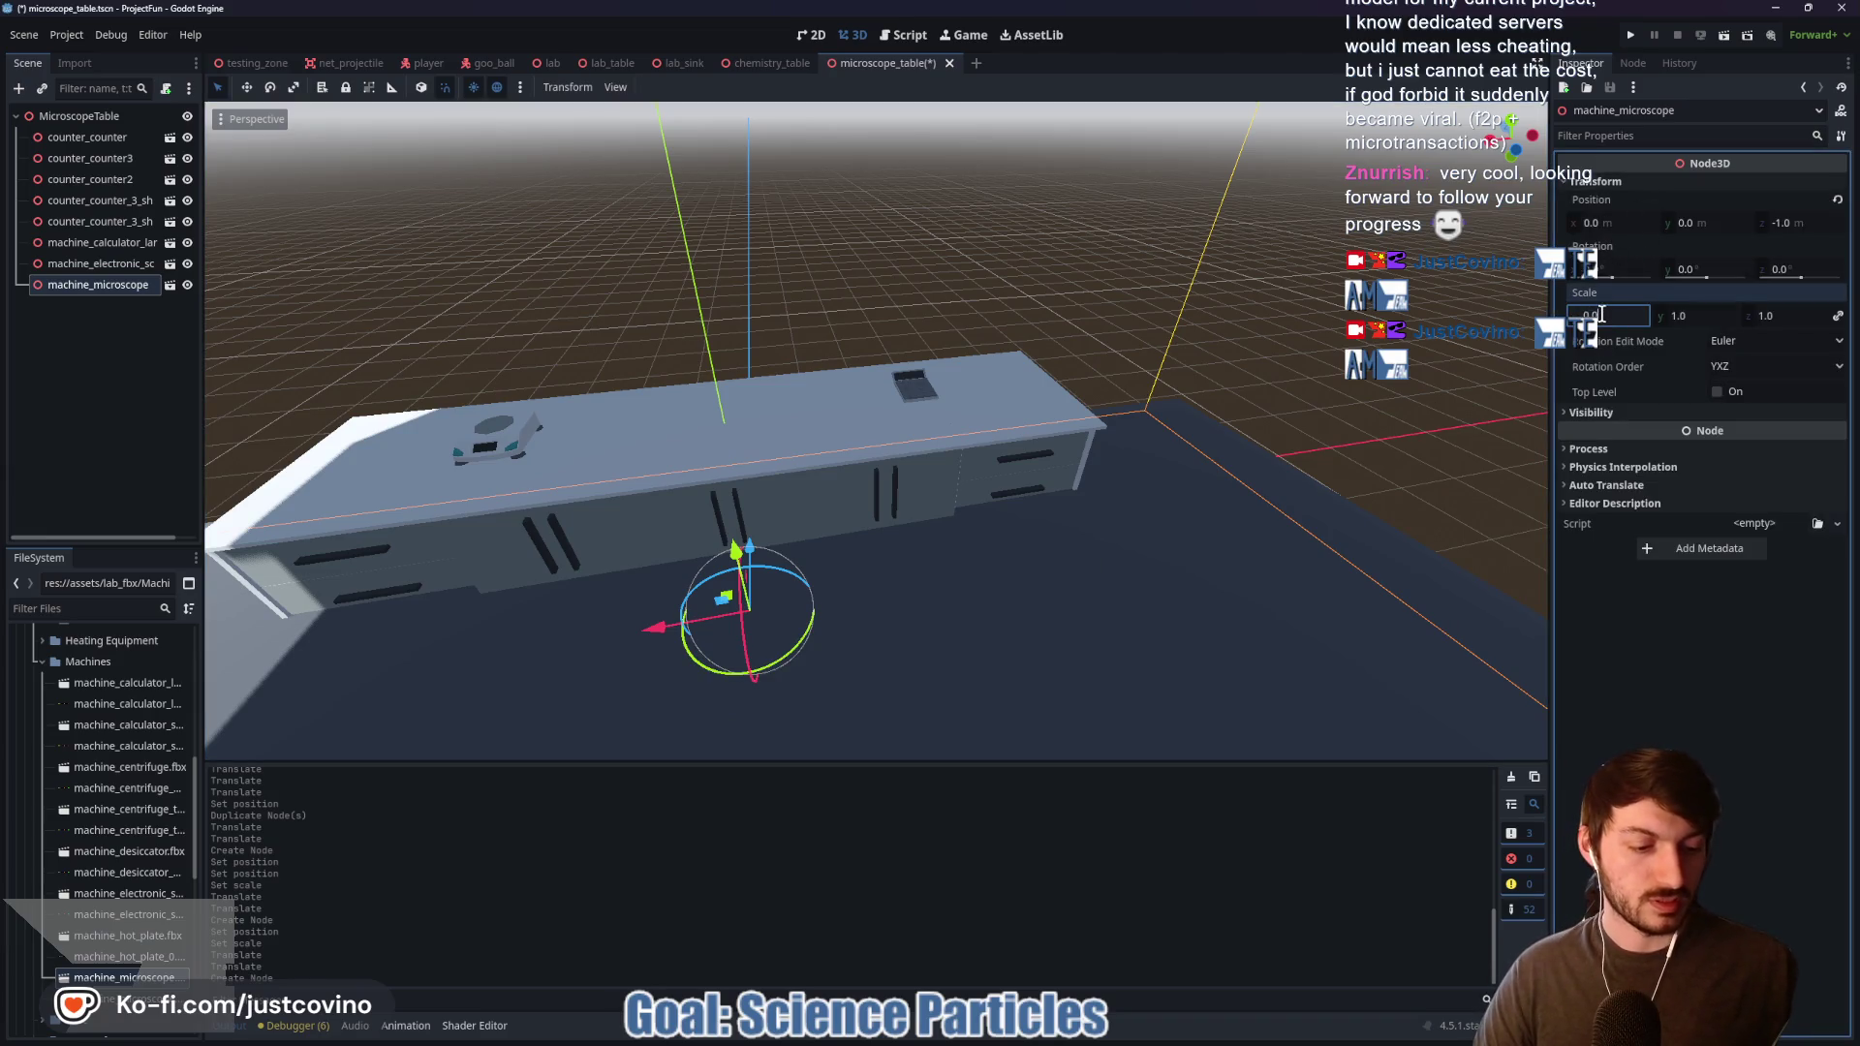
pyautogui.write('0.02')
pyautogui.press('Return')
pyautogui.click(1615, 222)
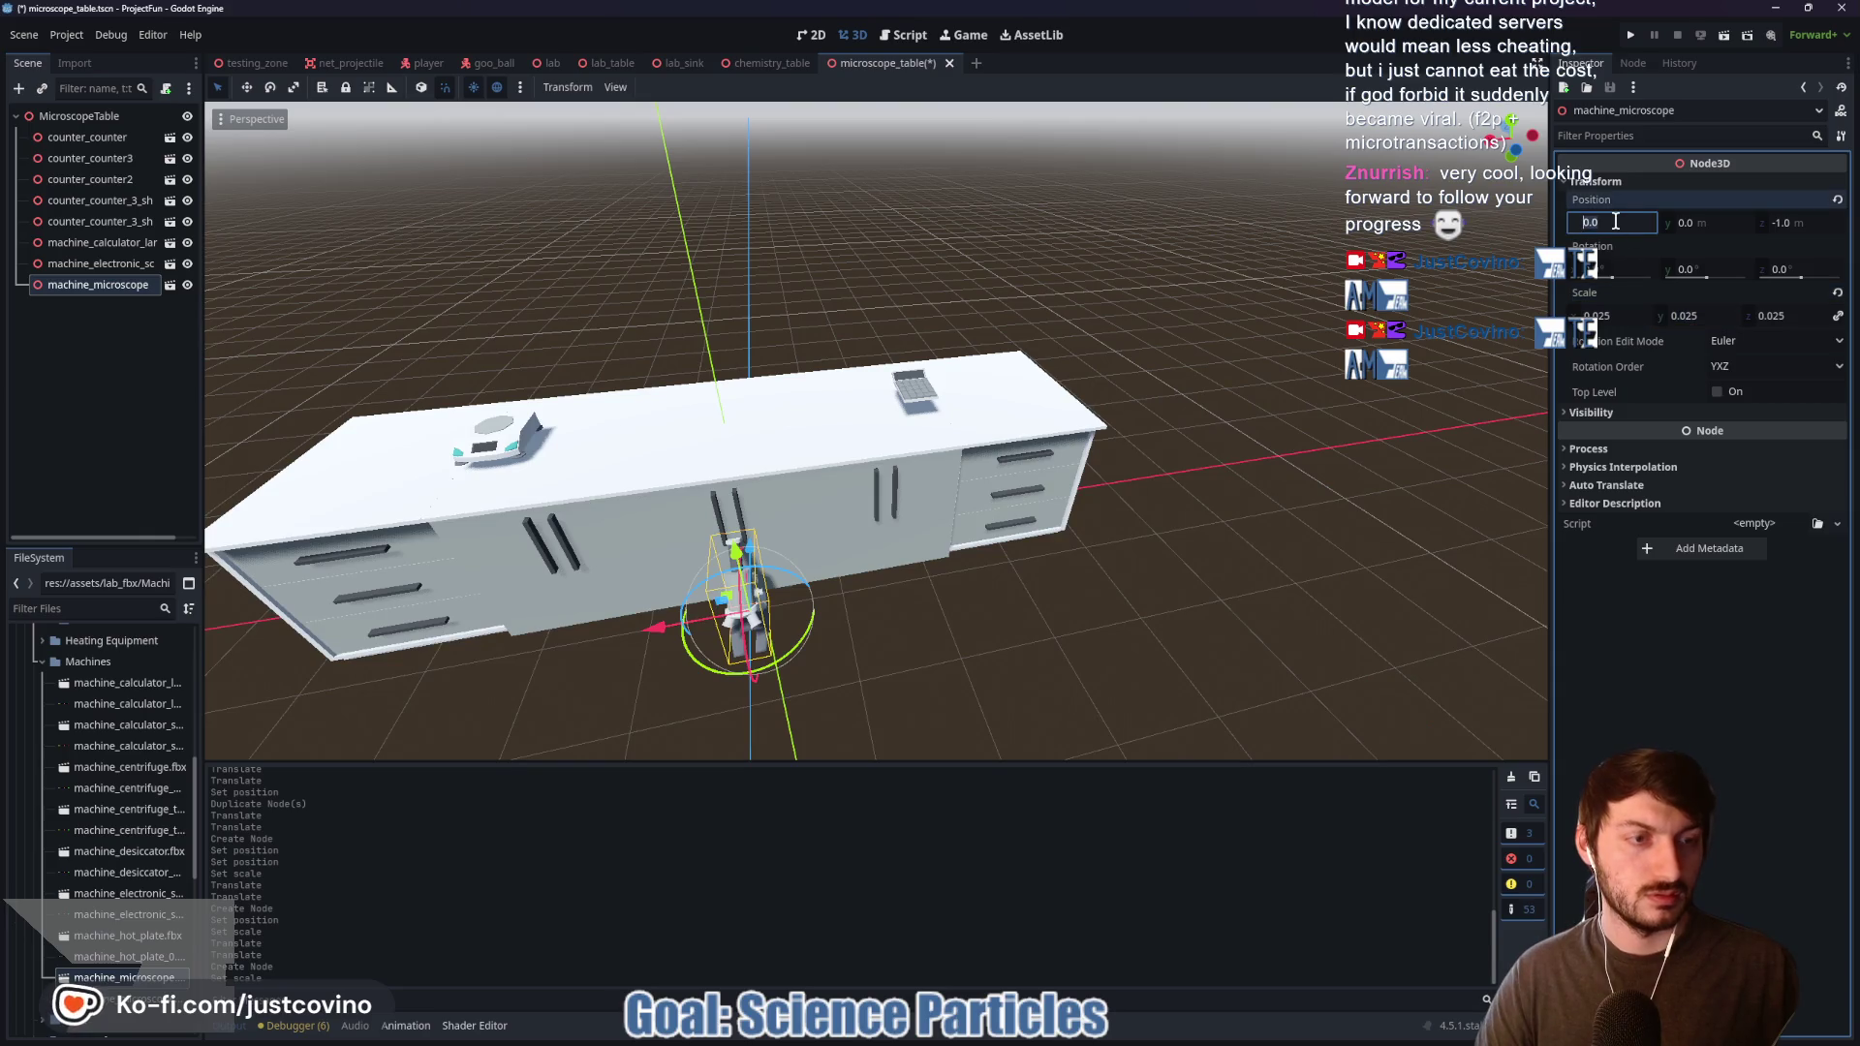
pyautogui.press('Tab')
pyautogui.press('Tab')
pyautogui.write('0')
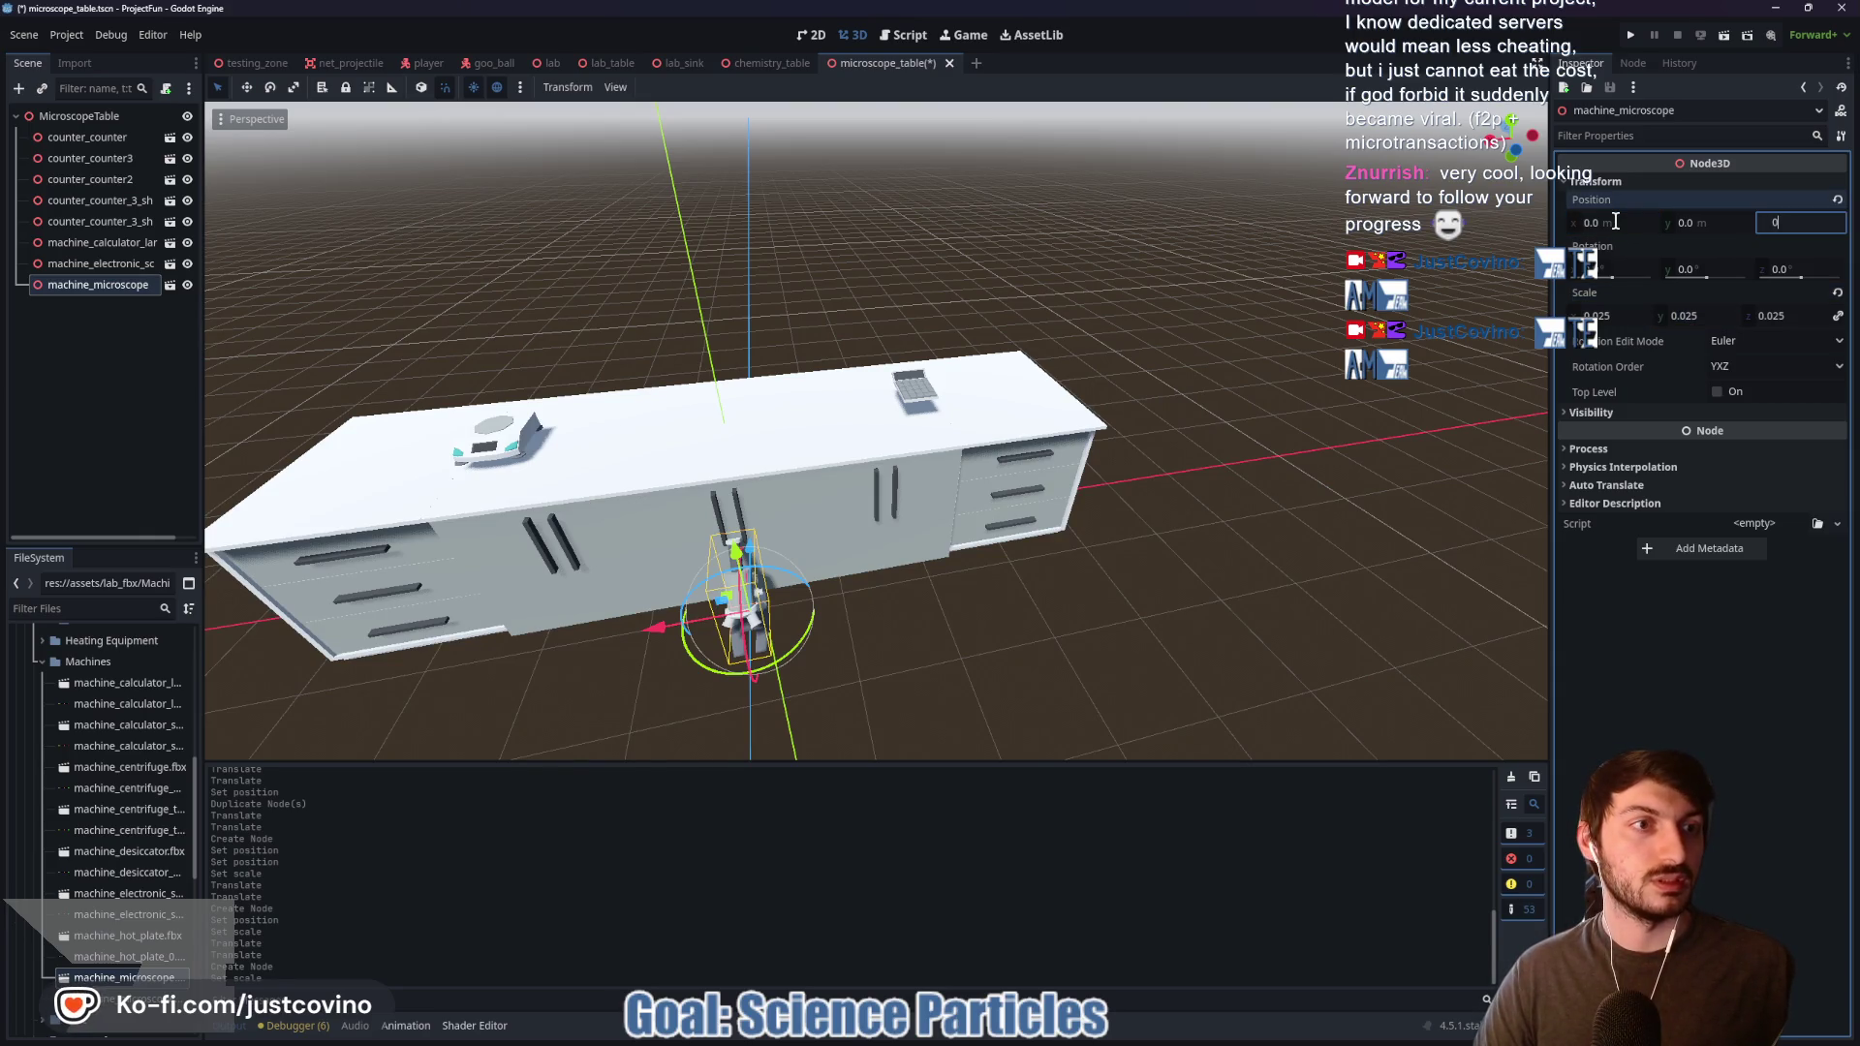
pyautogui.press('Return')
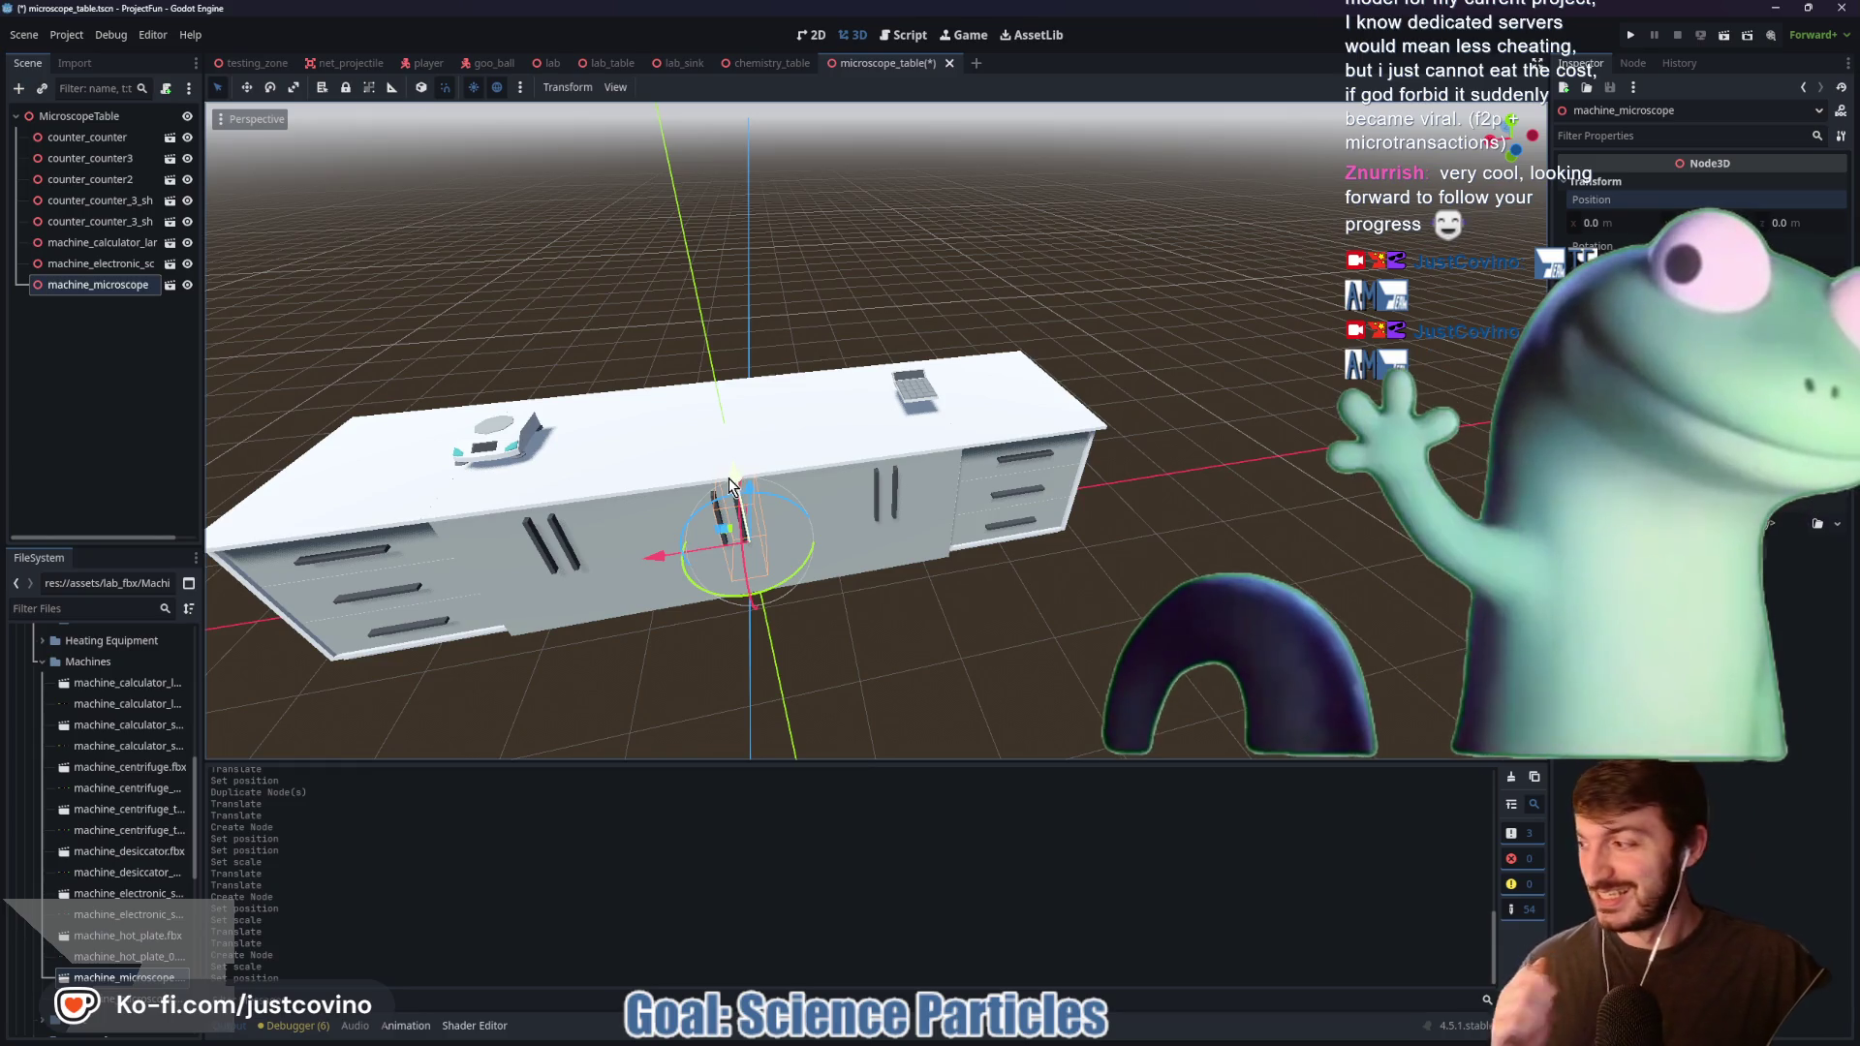
pyautogui.moveTo(731, 491)
pyautogui.mouseDown()
pyautogui.moveTo(882, 363)
pyautogui.moveTo(805, 333)
pyautogui.moveTo(871, 353)
pyautogui.moveTo(942, 326)
pyautogui.mouseUp()
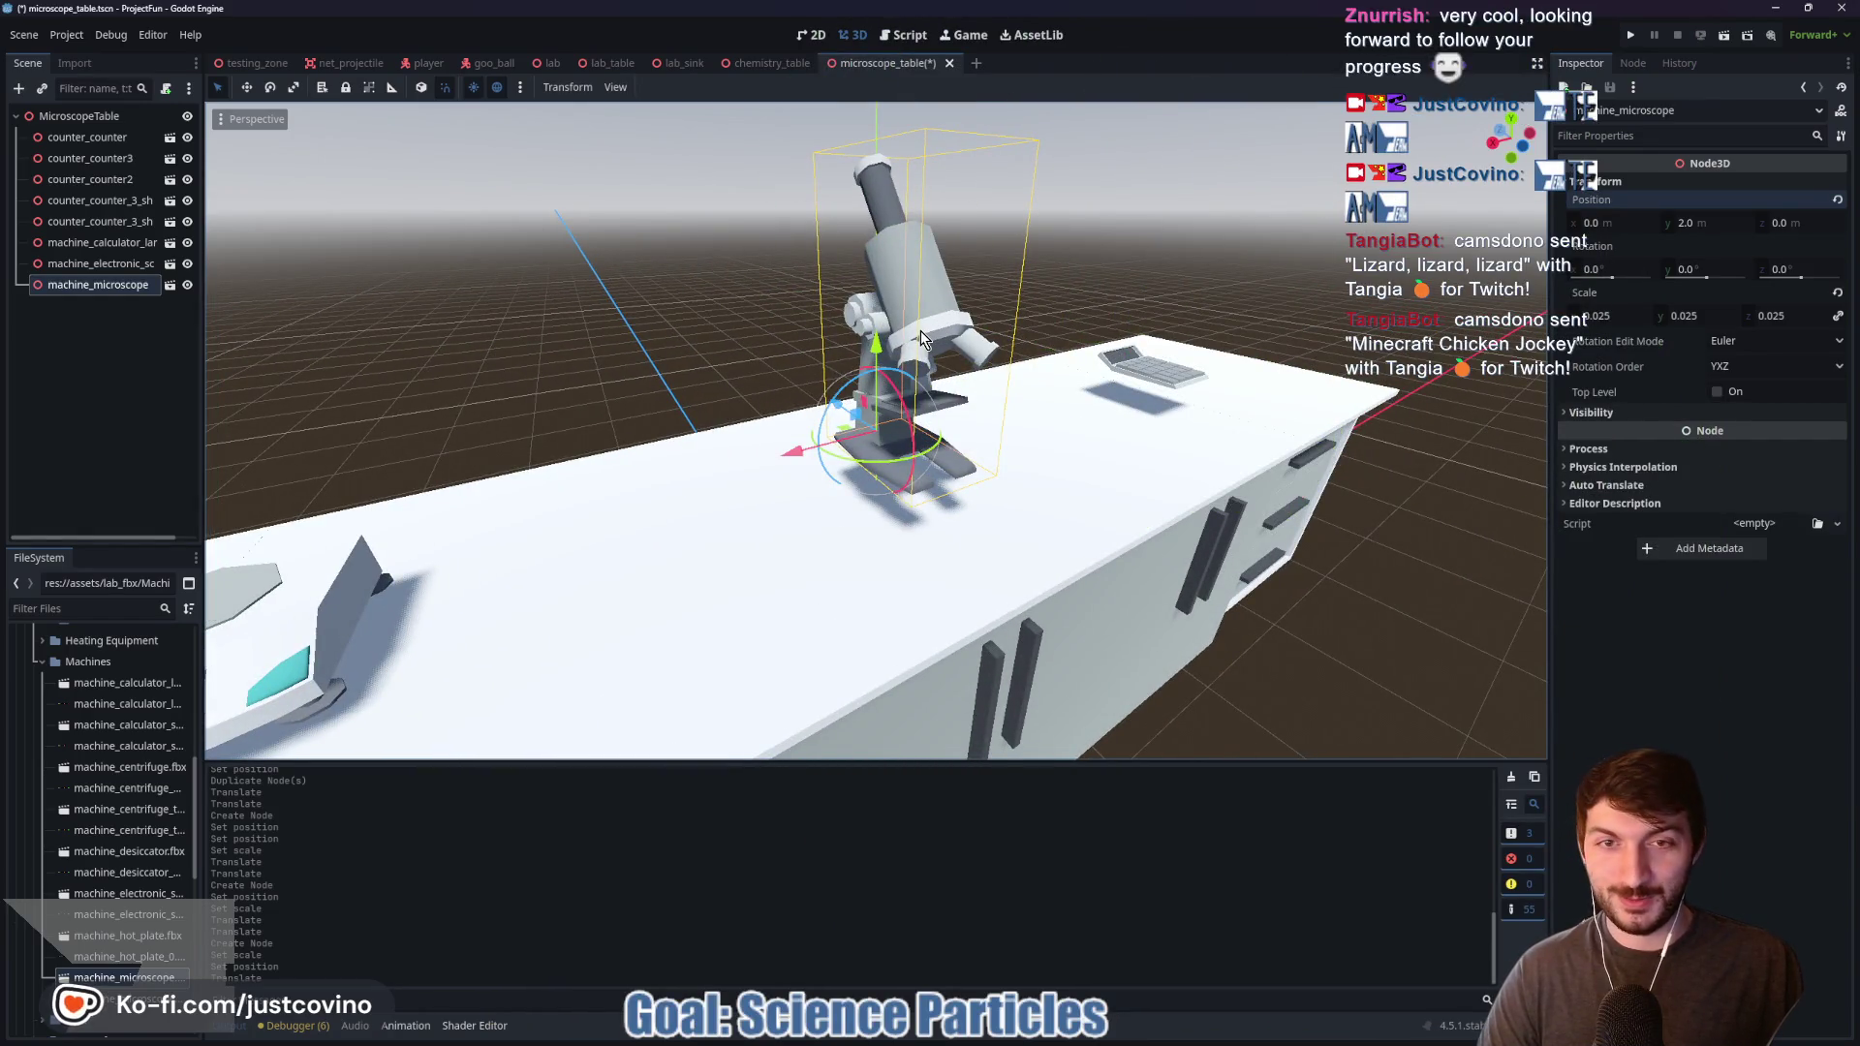
pyautogui.moveTo(879, 390)
pyautogui.mouseDown()
pyautogui.moveTo(1067, 354)
pyautogui.moveTo(951, 341)
pyautogui.moveTo(976, 453)
pyautogui.moveTo(1114, 409)
pyautogui.moveTo(1172, 422)
pyautogui.moveTo(653, 478)
pyautogui.mouseUp()
# Step: Turn the calculator 30 degrees around its vertical axis
pyautogui.click(568, 436)
pyautogui.moveTo(567, 436)
pyautogui.mouseDown()
pyautogui.moveTo(800, 433)
pyautogui.moveTo(464, 351)
pyautogui.moveTo(463, 380)
pyautogui.moveTo(463, 346)
pyautogui.moveTo(456, 373)
pyautogui.mouseUp()
pyautogui.moveTo(772, 329)
pyautogui.mouseDown()
pyautogui.moveTo(635, 353)
pyautogui.moveTo(1212, 275)
pyautogui.moveTo(1201, 366)
pyautogui.moveTo(1080, 386)
pyautogui.moveTo(1031, 368)
pyautogui.moveTo(1036, 401)
pyautogui.moveTo(1195, 411)
pyautogui.moveTo(1208, 398)
pyautogui.moveTo(1079, 354)
pyautogui.moveTo(1029, 368)
pyautogui.mouseUp()
pyautogui.click(1043, 463)
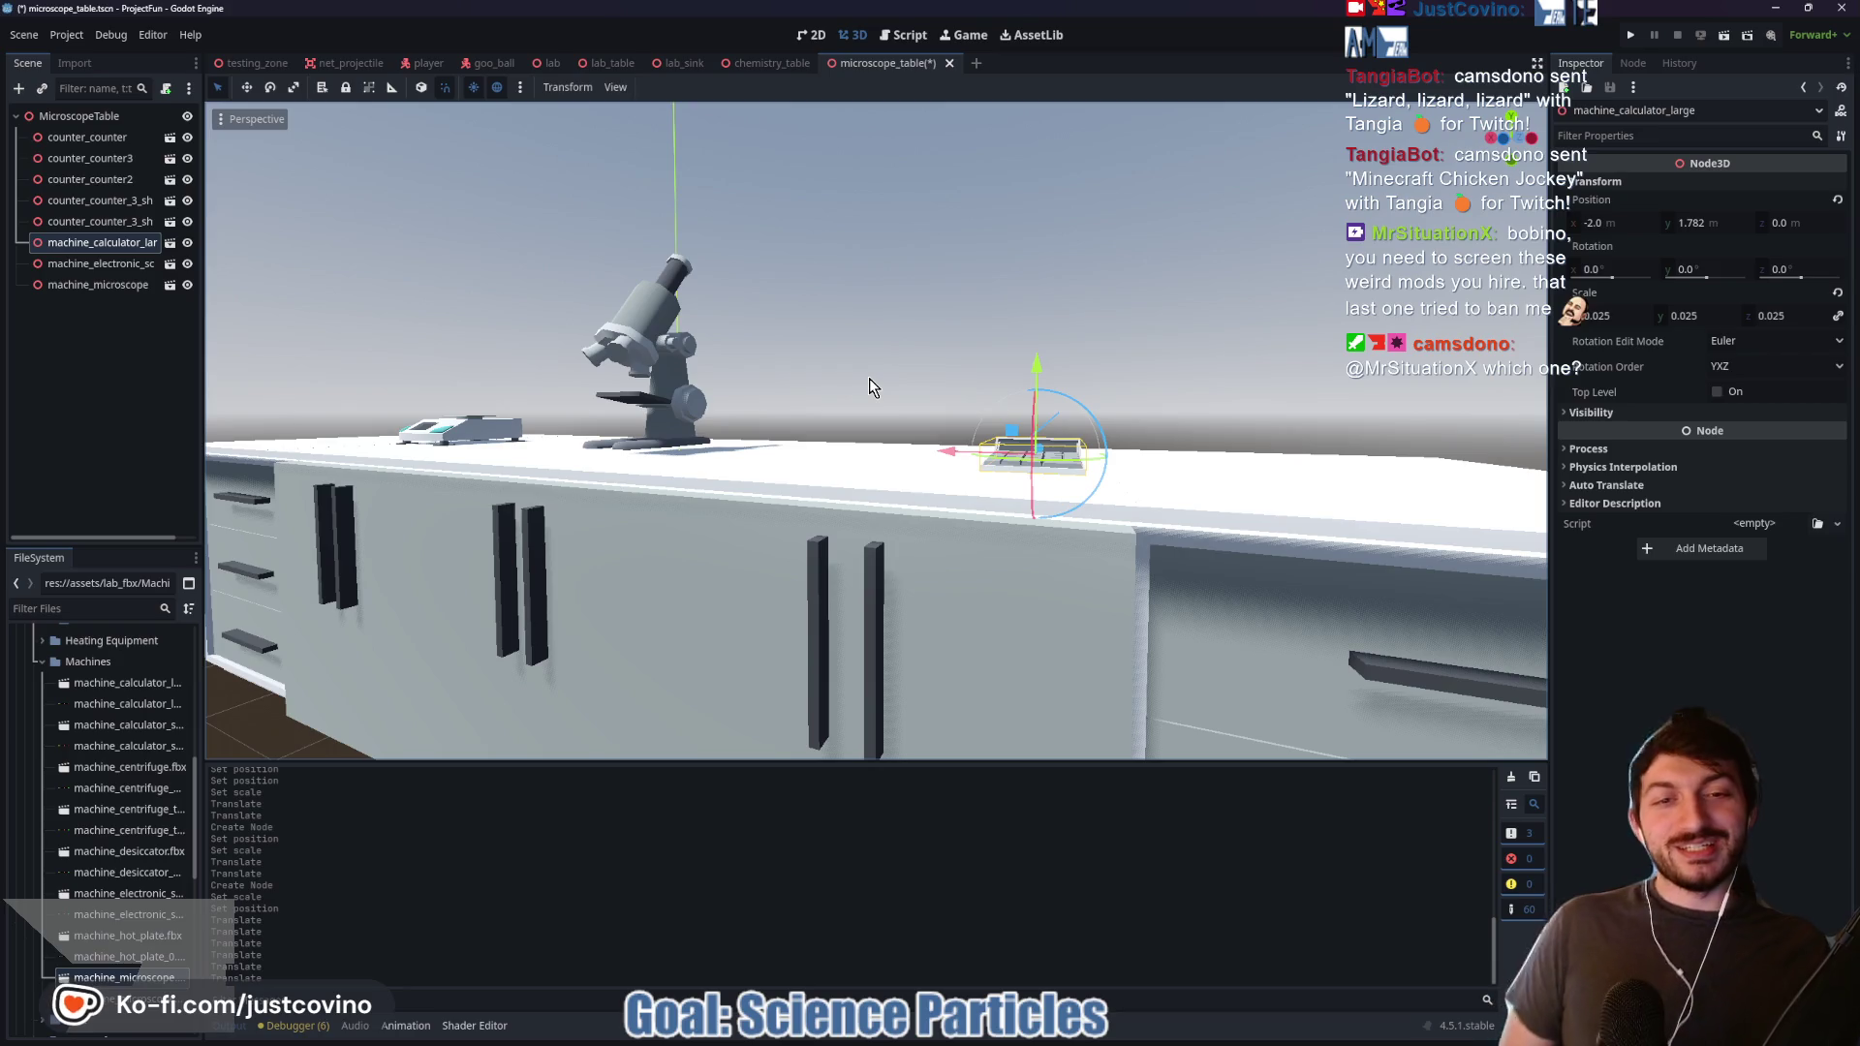
pyautogui.moveTo(1114, 474); pyautogui.dragTo(1112, 431)
pyautogui.scroll(-5, 792, 455)
pyautogui.scroll(3, 899, 567)
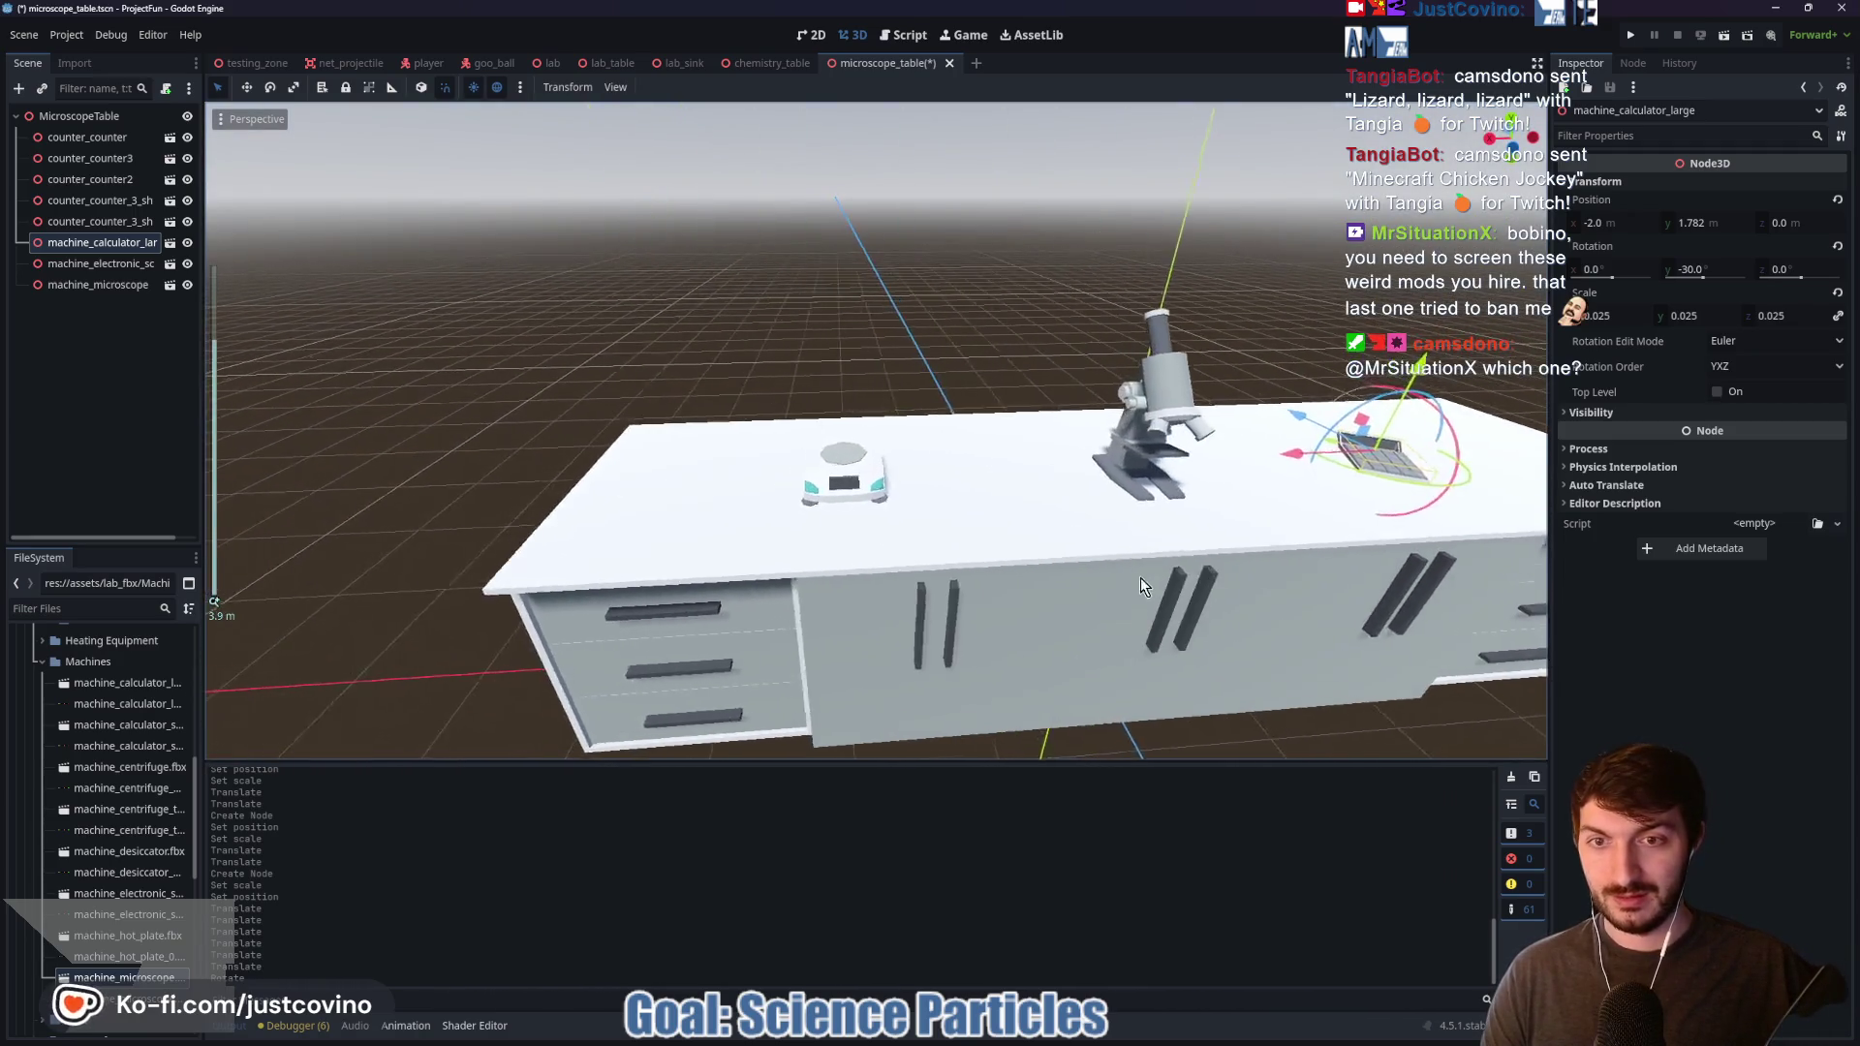
# Step: Move the electronic scale along the counter, rotate it 30 degrees, and shift the microscope back
pyautogui.click(839, 476)
pyautogui.moveTo(759, 472); pyautogui.dragTo(582, 473)
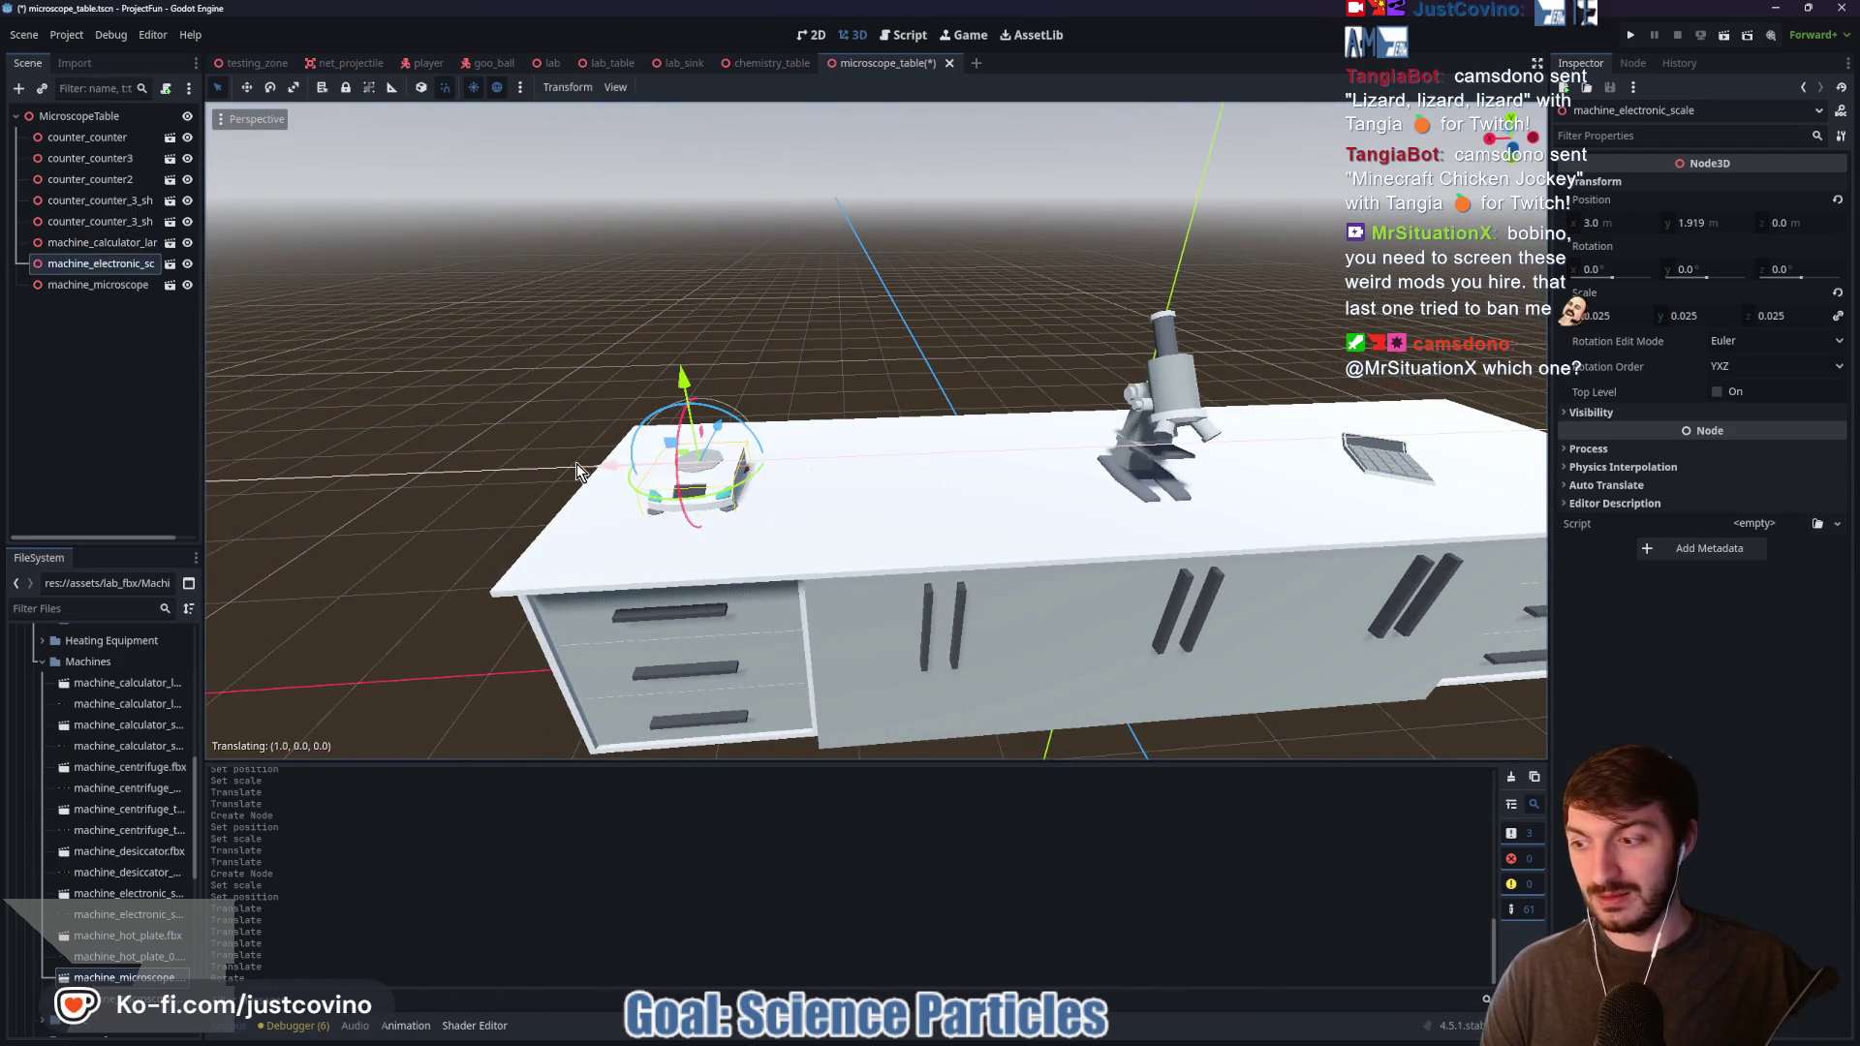
pyautogui.moveTo(712, 504)
pyautogui.mouseDown()
pyautogui.moveTo(734, 504)
pyautogui.moveTo(713, 503)
pyautogui.mouseUp()
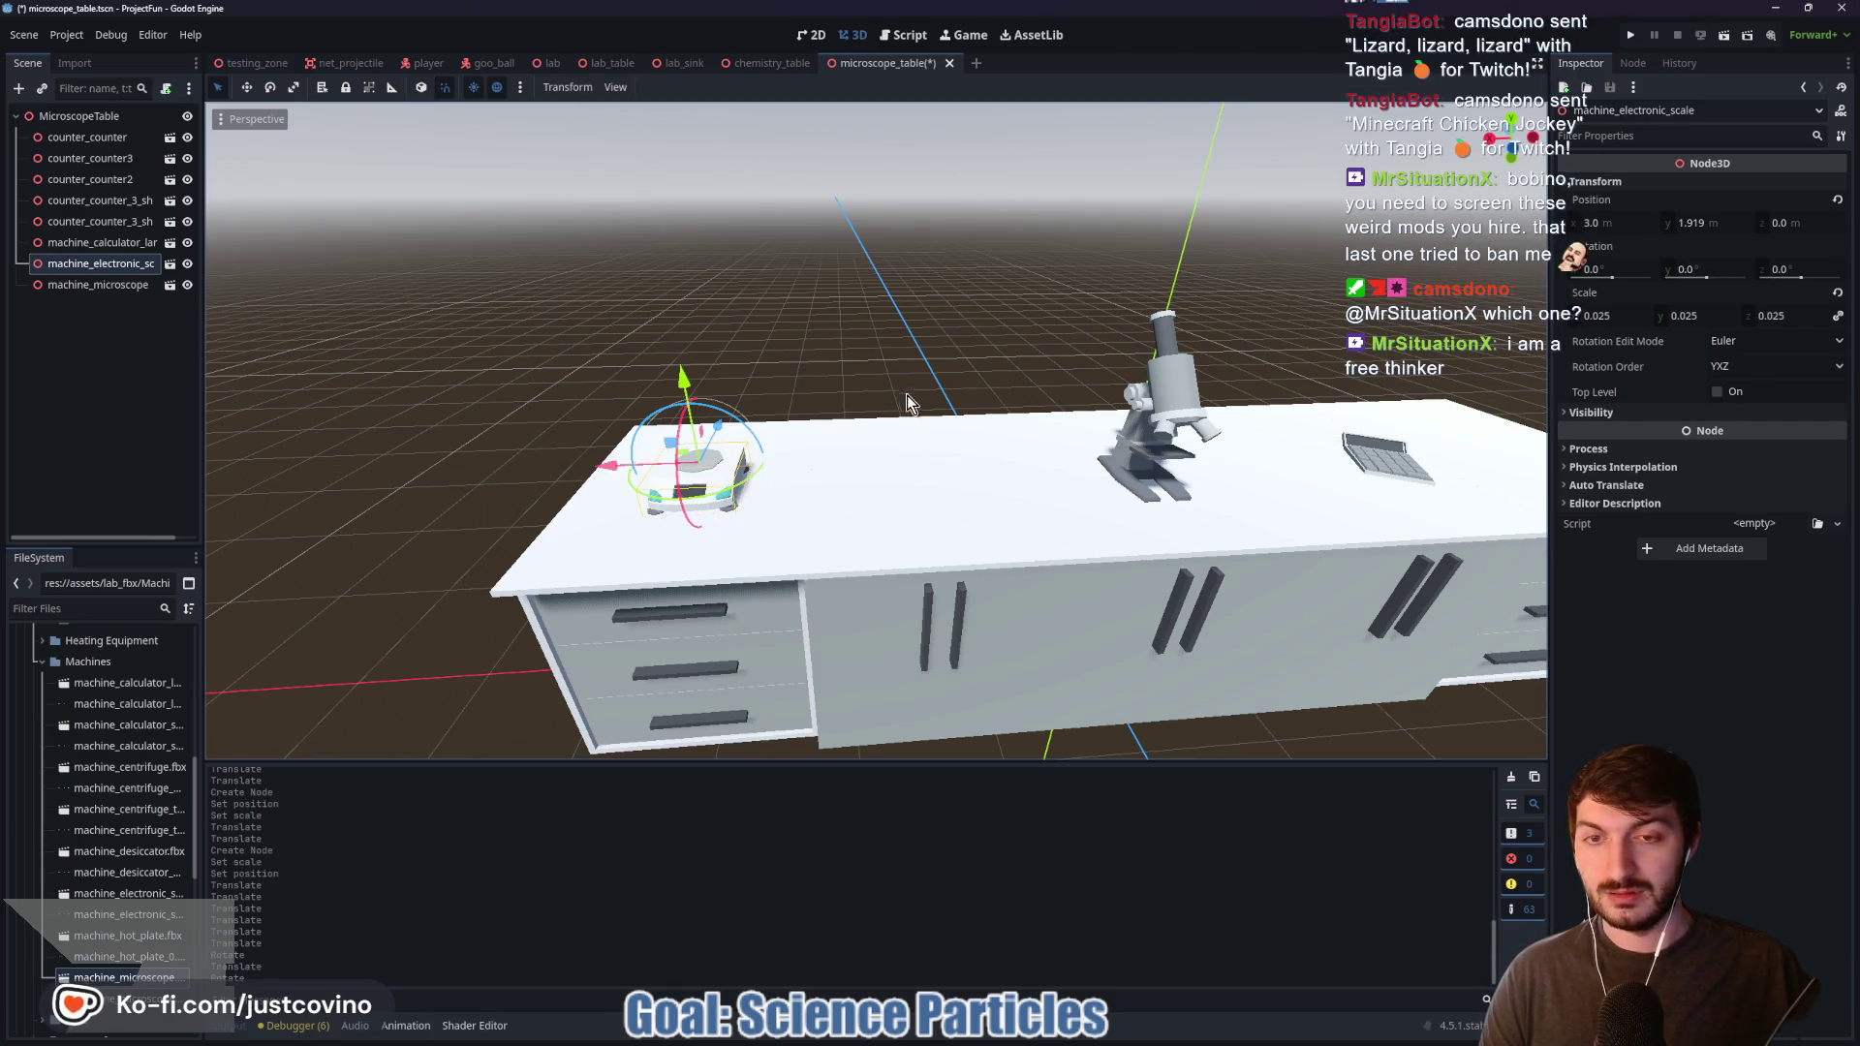
pyautogui.moveTo(963, 554)
pyautogui.mouseDown()
pyautogui.moveTo(1046, 572)
pyautogui.moveTo(919, 405)
pyautogui.moveTo(920, 454)
pyautogui.moveTo(867, 435)
pyautogui.moveTo(823, 378)
pyautogui.moveTo(792, 386)
pyautogui.moveTo(901, 544)
pyautogui.moveTo(886, 401)
pyautogui.moveTo(930, 406)
pyautogui.mouseUp()
pyautogui.click(922, 427)
pyautogui.moveTo(1066, 456)
pyautogui.mouseDown()
pyautogui.moveTo(1170, 476)
pyautogui.moveTo(1002, 485)
pyautogui.mouseUp()
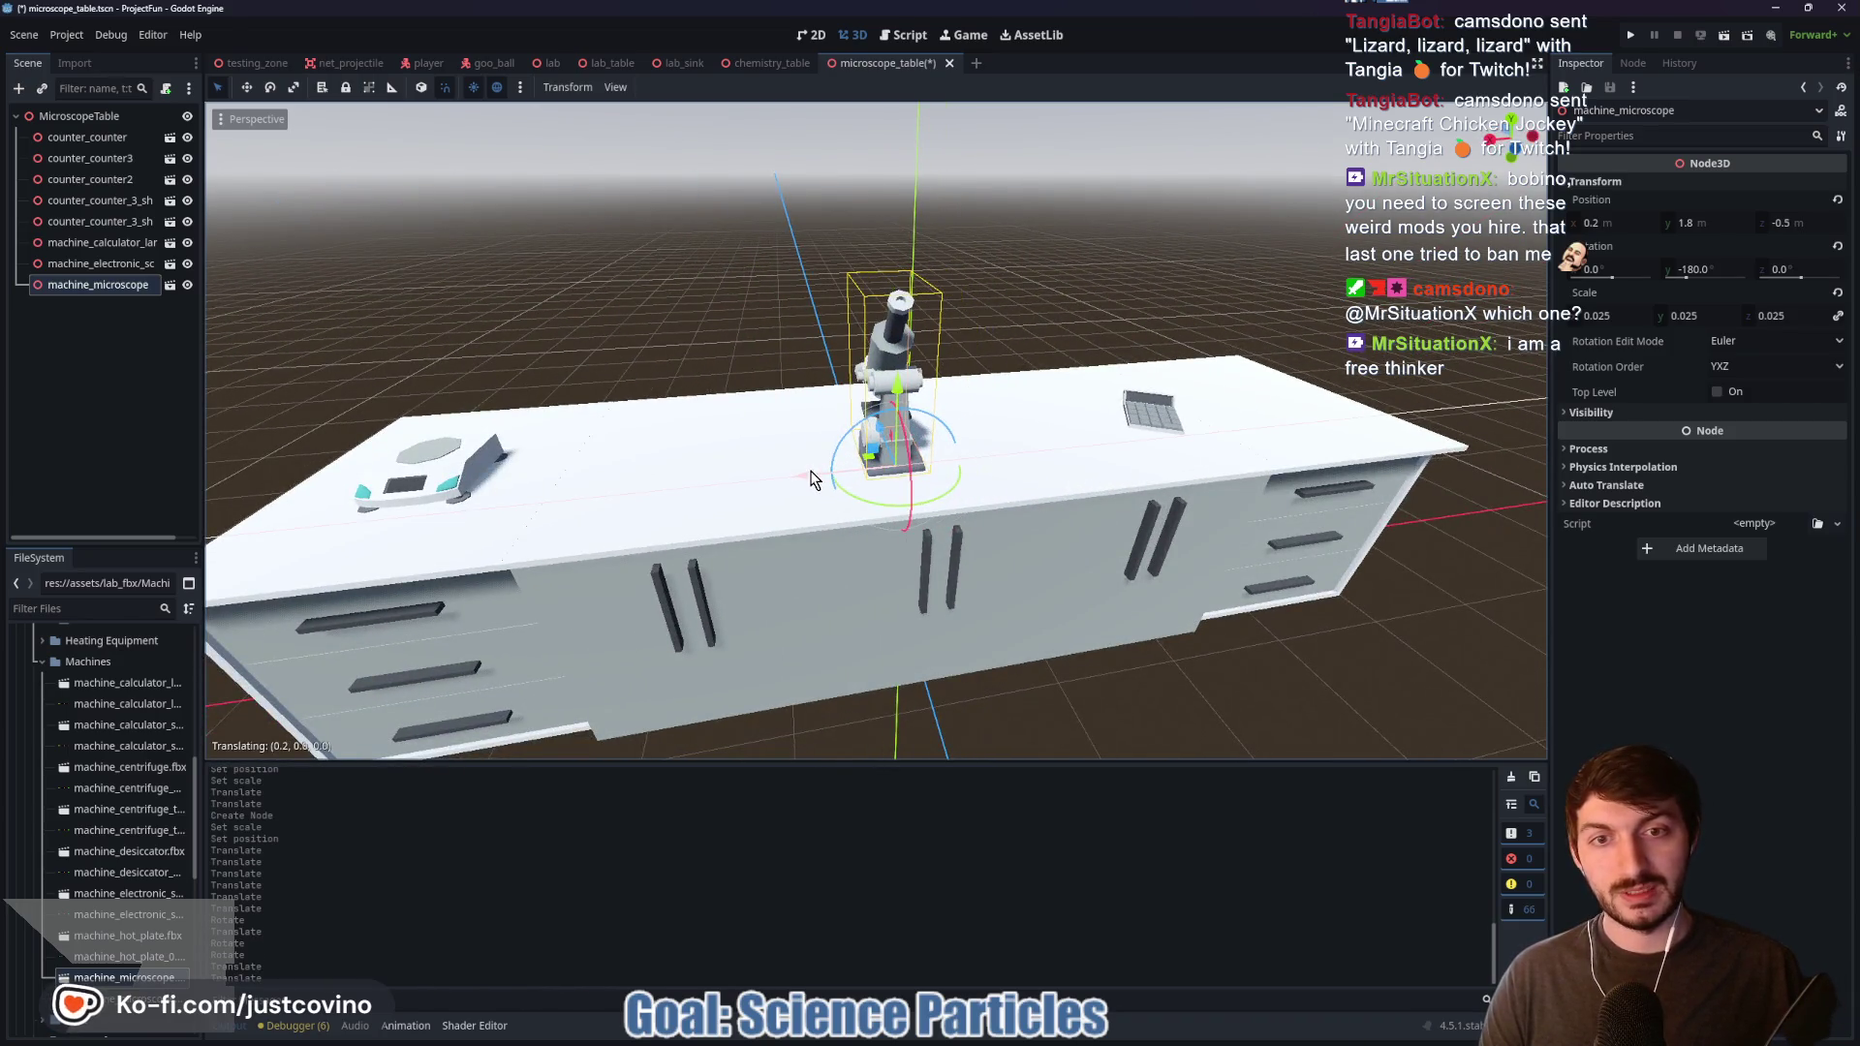
# Step: Slide the electronic scale into its final spot at X 2.0
pyautogui.moveTo(1141, 453)
pyautogui.mouseDown()
pyautogui.moveTo(1162, 436)
pyautogui.moveTo(986, 451)
pyautogui.mouseUp()
pyautogui.click(1162, 434)
pyautogui.click(1113, 481)
pyautogui.moveTo(1113, 481)
pyautogui.mouseDown()
pyautogui.moveTo(1308, 484)
pyautogui.moveTo(1113, 492)
pyautogui.mouseUp()
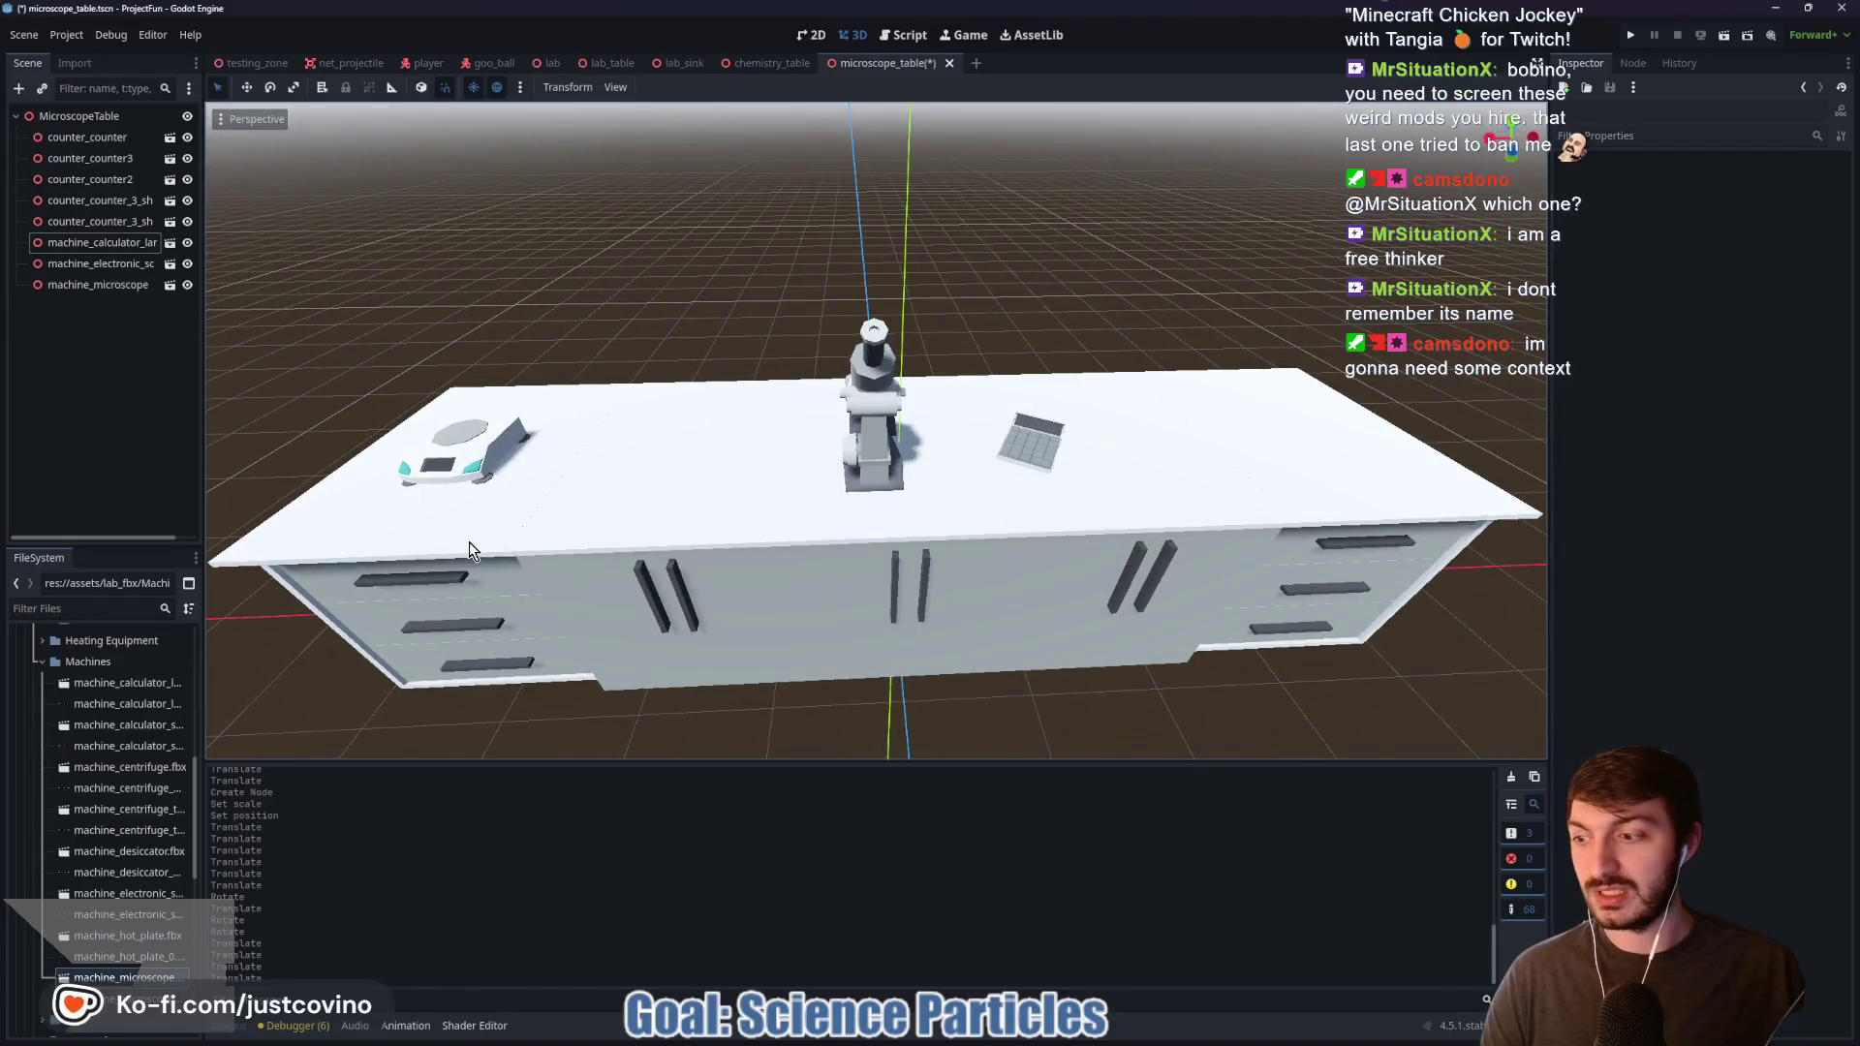
pyautogui.click(442, 465)
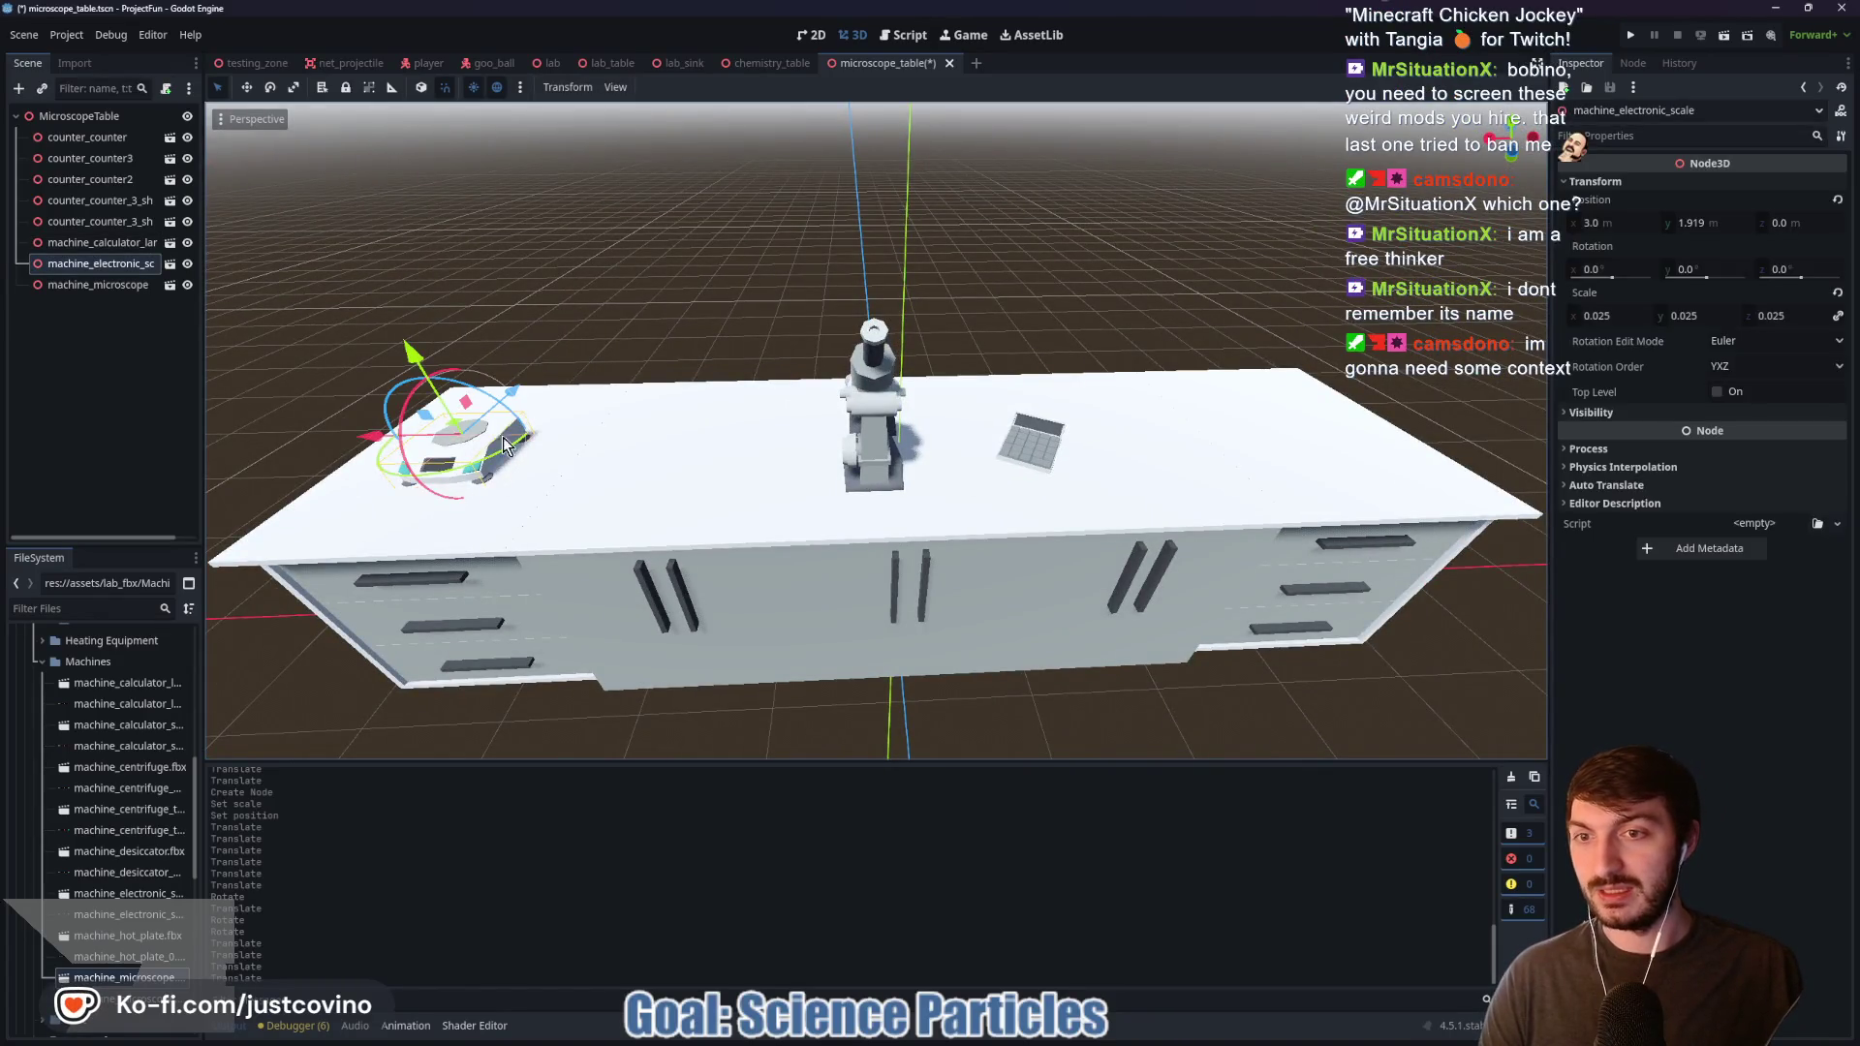
pyautogui.moveTo(367, 444)
pyautogui.mouseDown()
pyautogui.moveTo(628, 473)
pyautogui.moveTo(667, 455)
pyautogui.mouseUp()
pyautogui.click(755, 315)
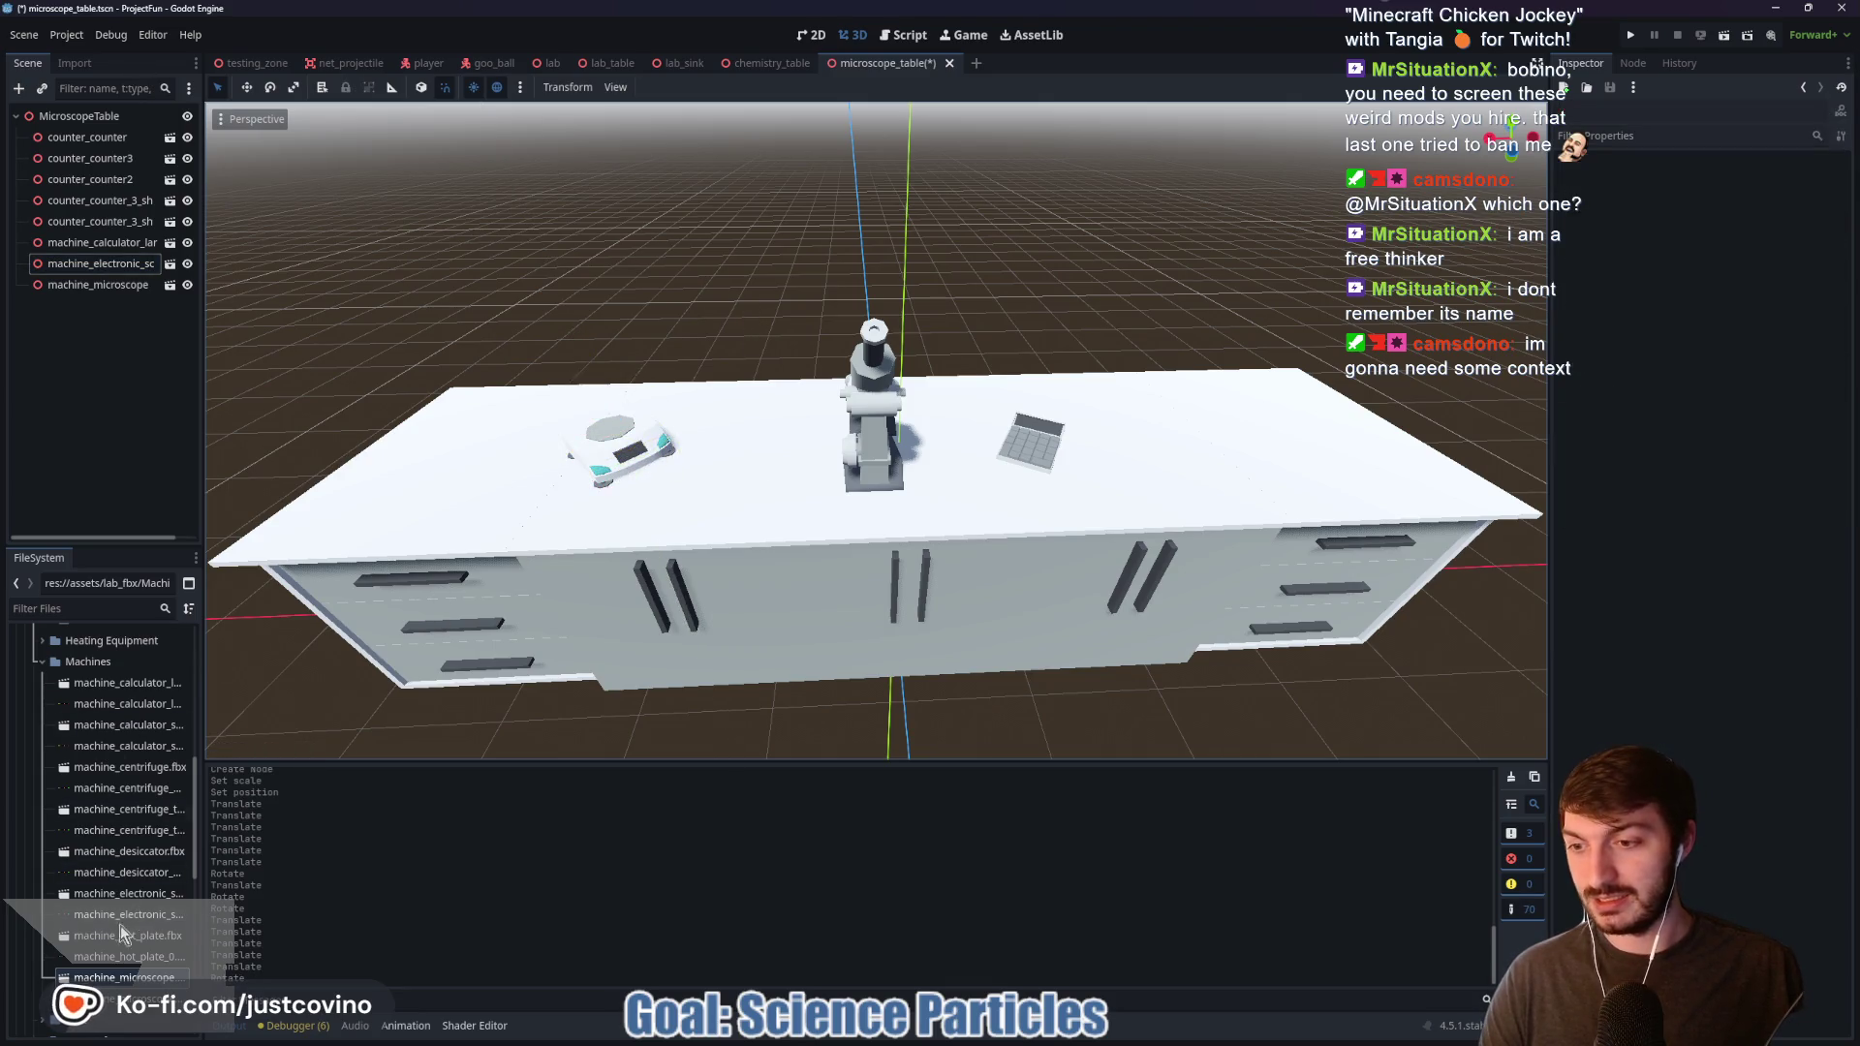
# Step: Collapse the Machines folder and expand the Misc folder in the FileSystem dock
pyautogui.scroll(-2, 765, 701)
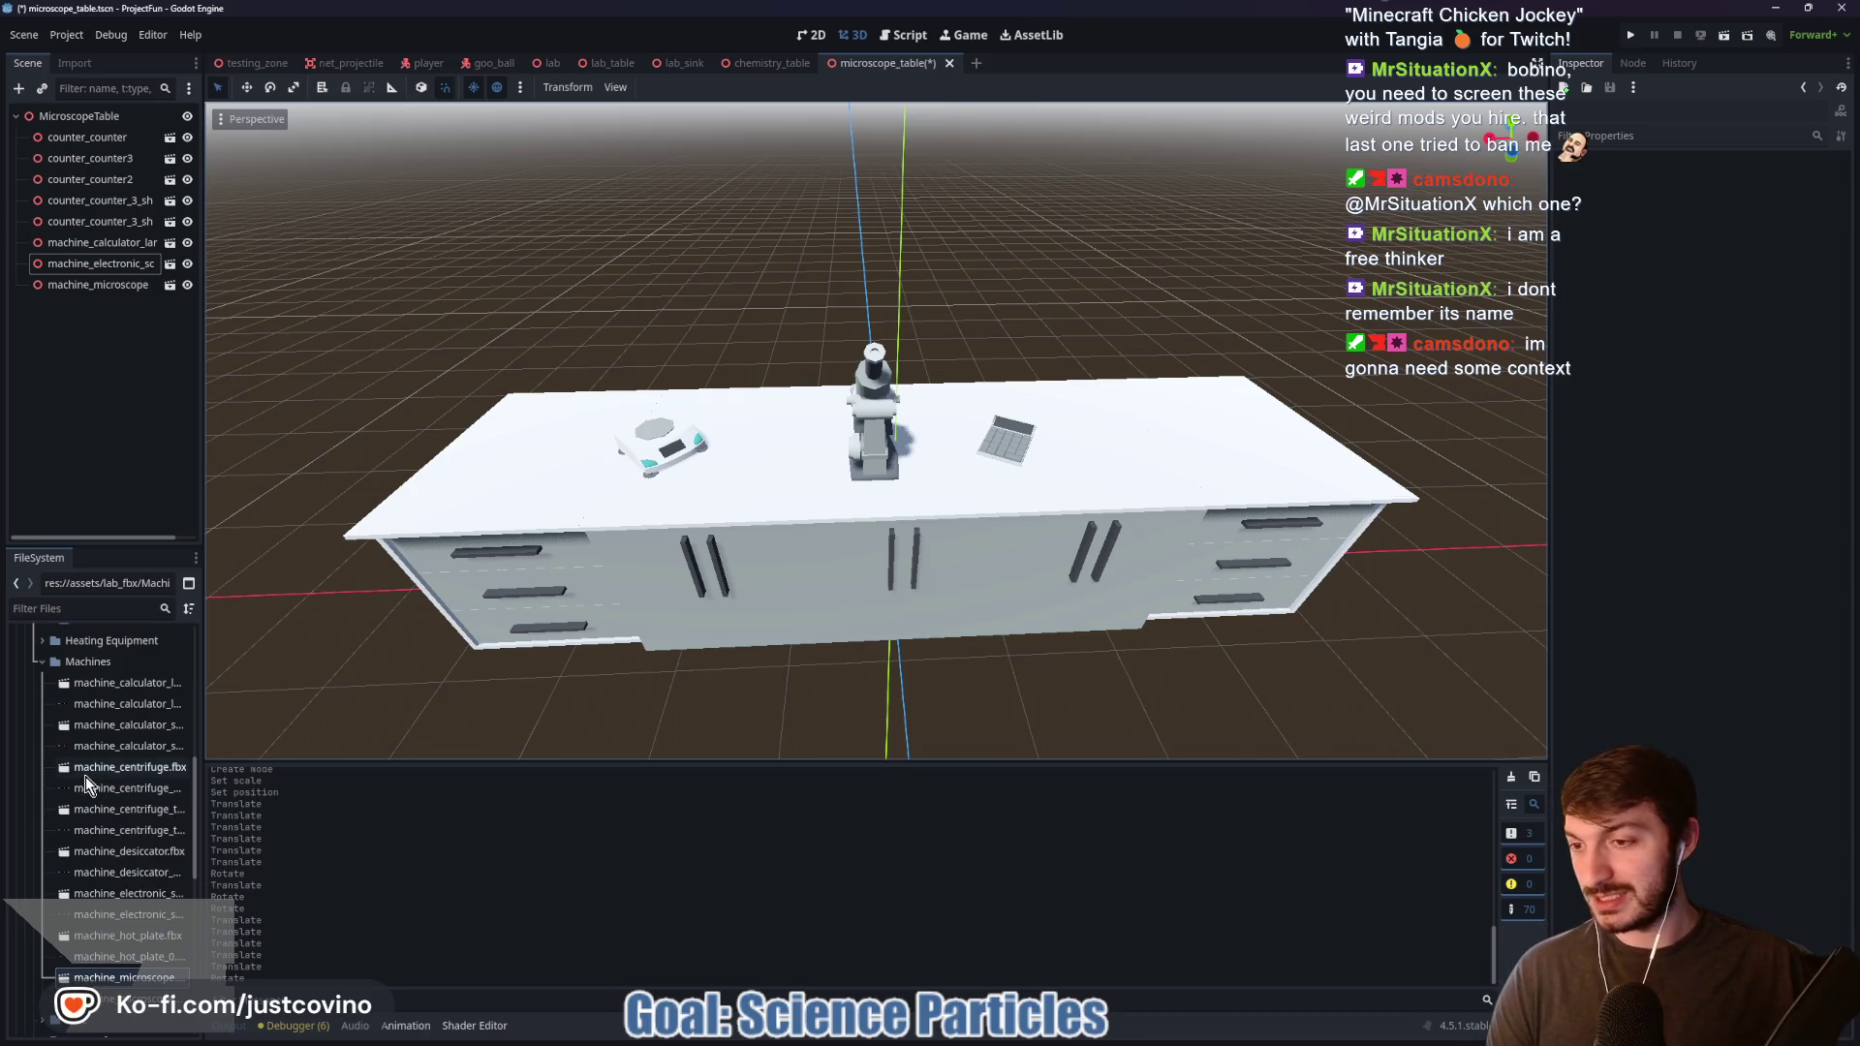
pyautogui.scroll(-2, 85, 776)
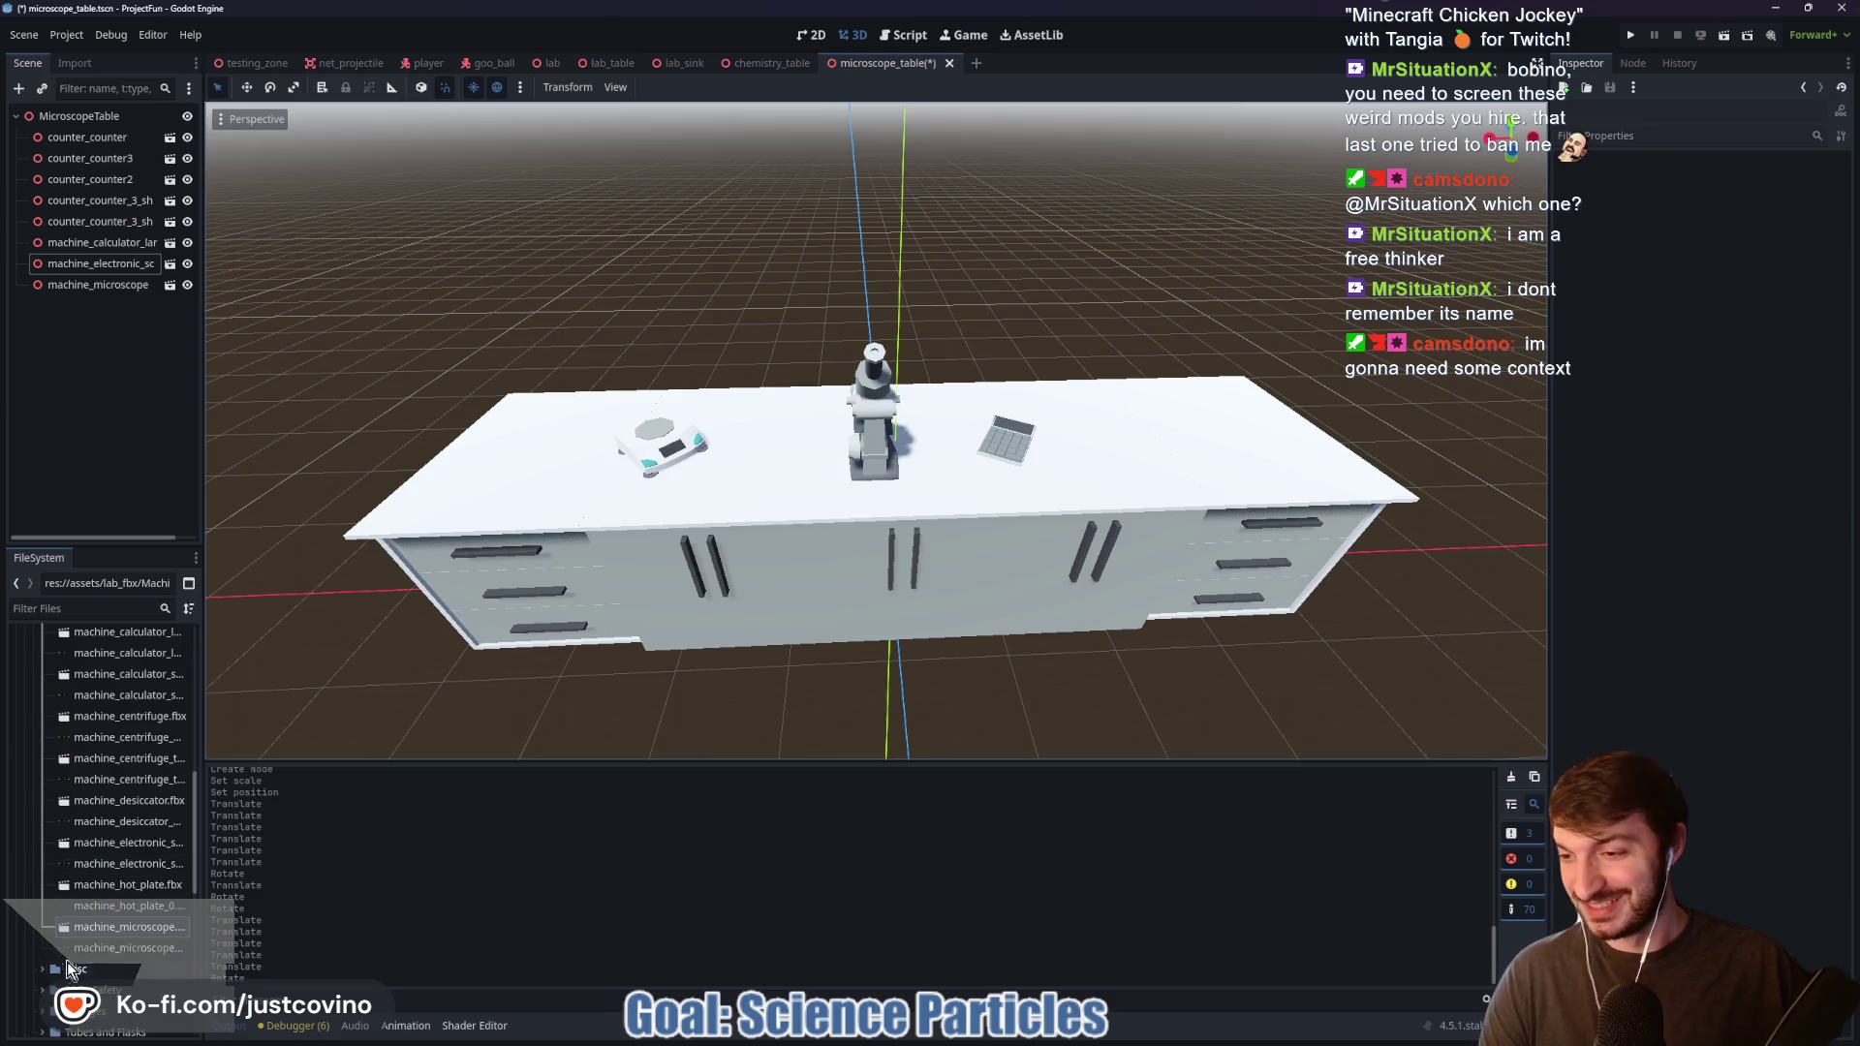
pyautogui.scroll(5, 112, 783)
pyautogui.click(42, 714)
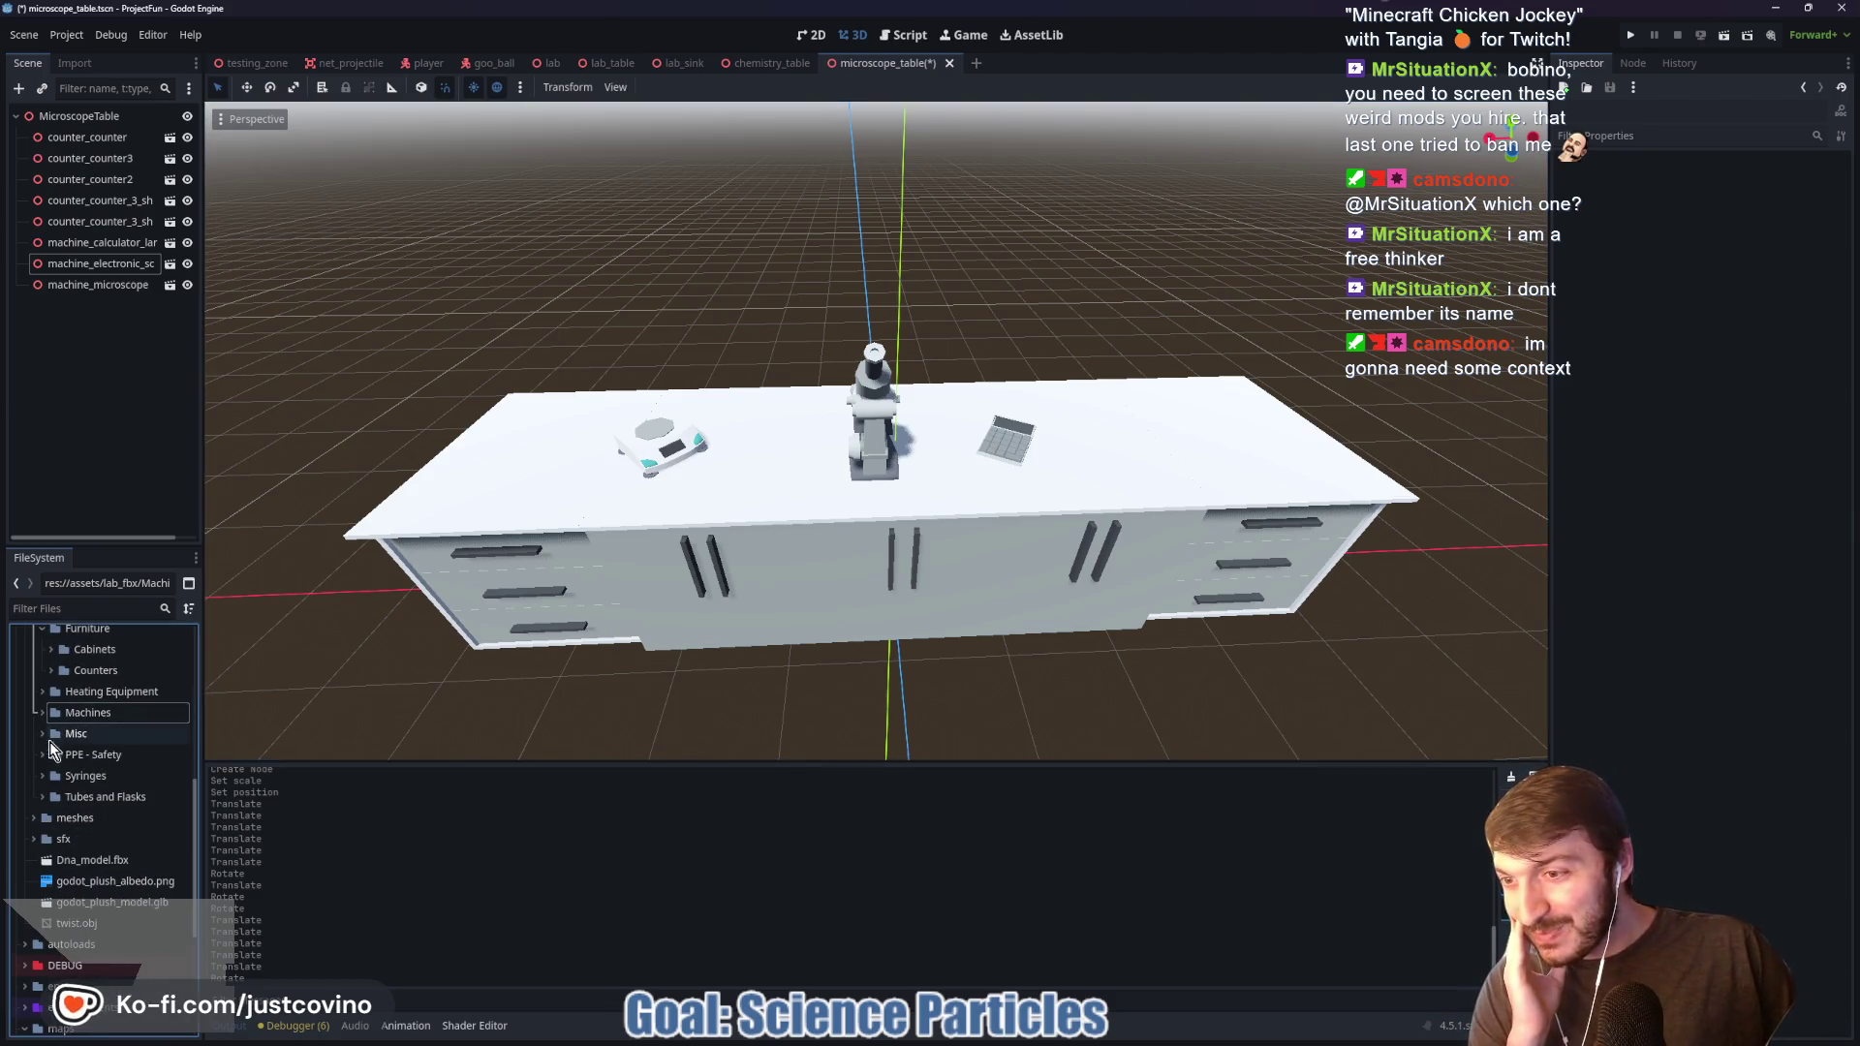
pyautogui.click(42, 734)
pyautogui.scroll(-4, 91, 773)
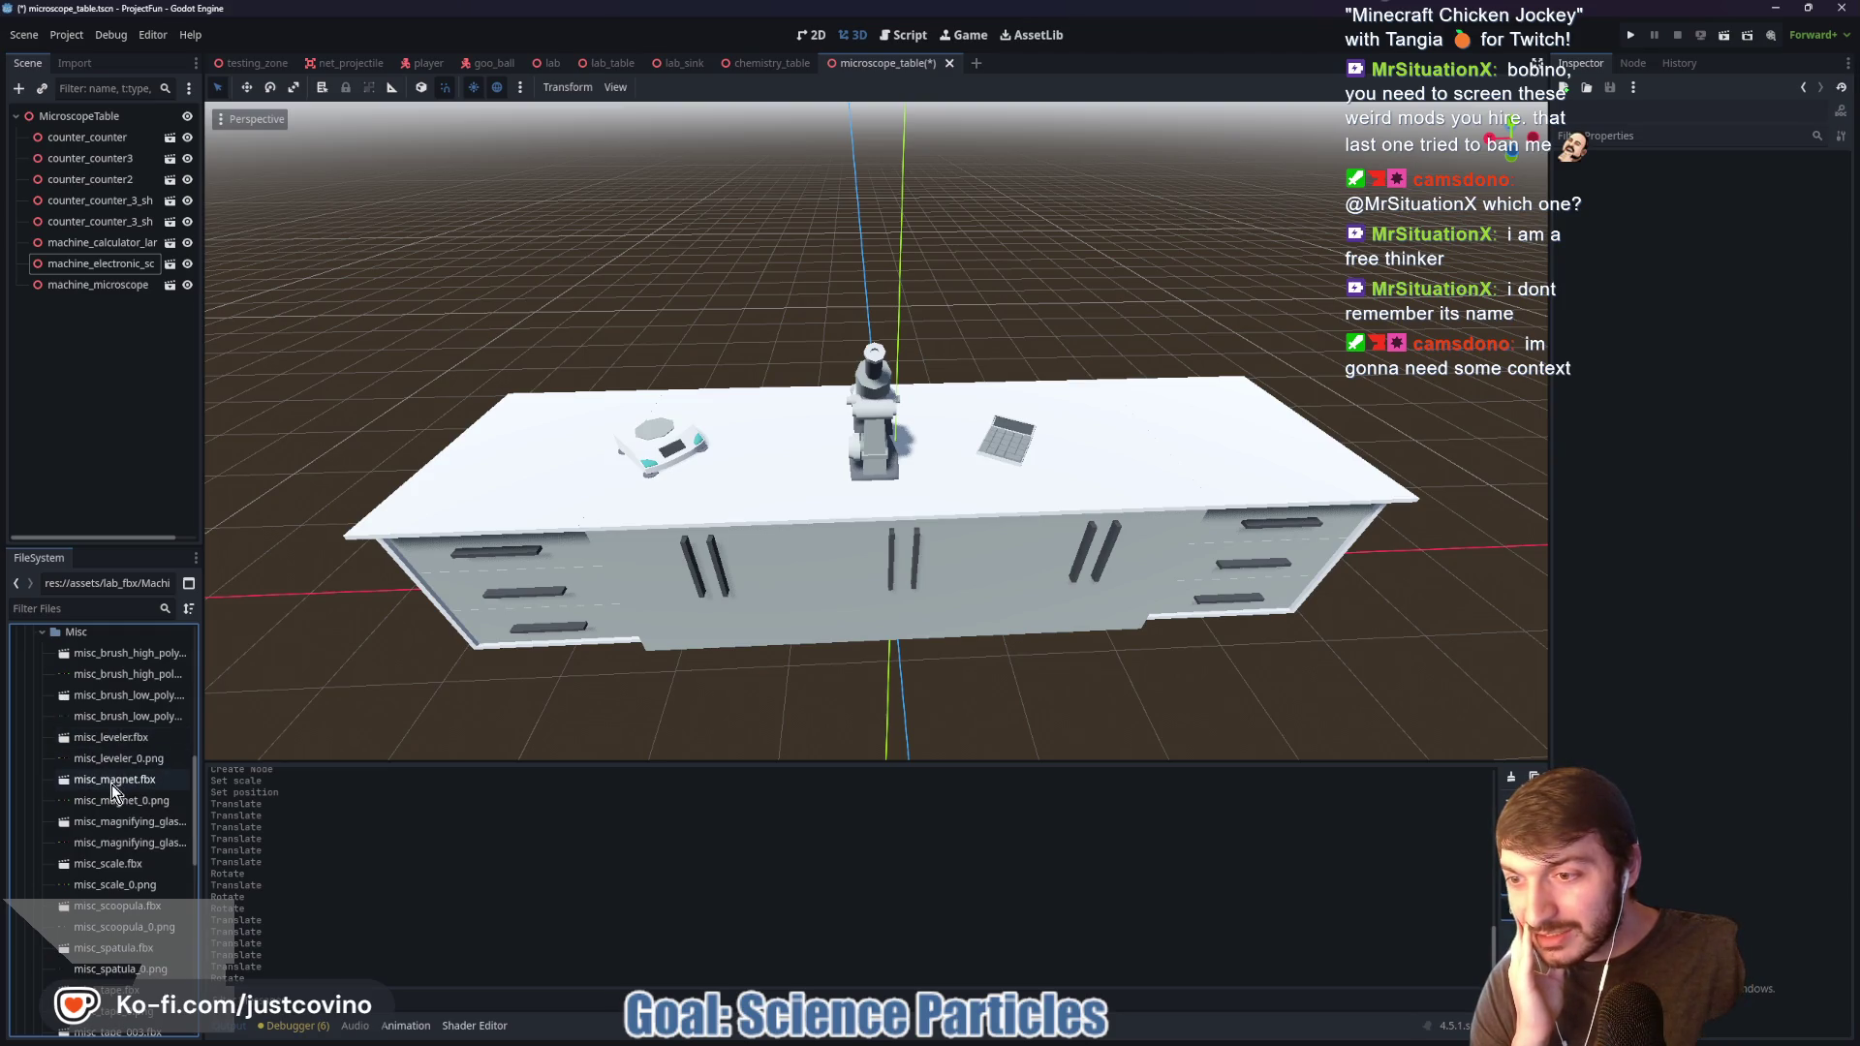
# Step: Add misc_magnet.fbx, zero its position, and scale it to 0.025
pyautogui.moveTo(112, 785)
pyautogui.mouseDown()
pyautogui.moveTo(780, 370)
pyautogui.moveTo(799, 283)
pyautogui.mouseUp()
pyautogui.click(1618, 179)
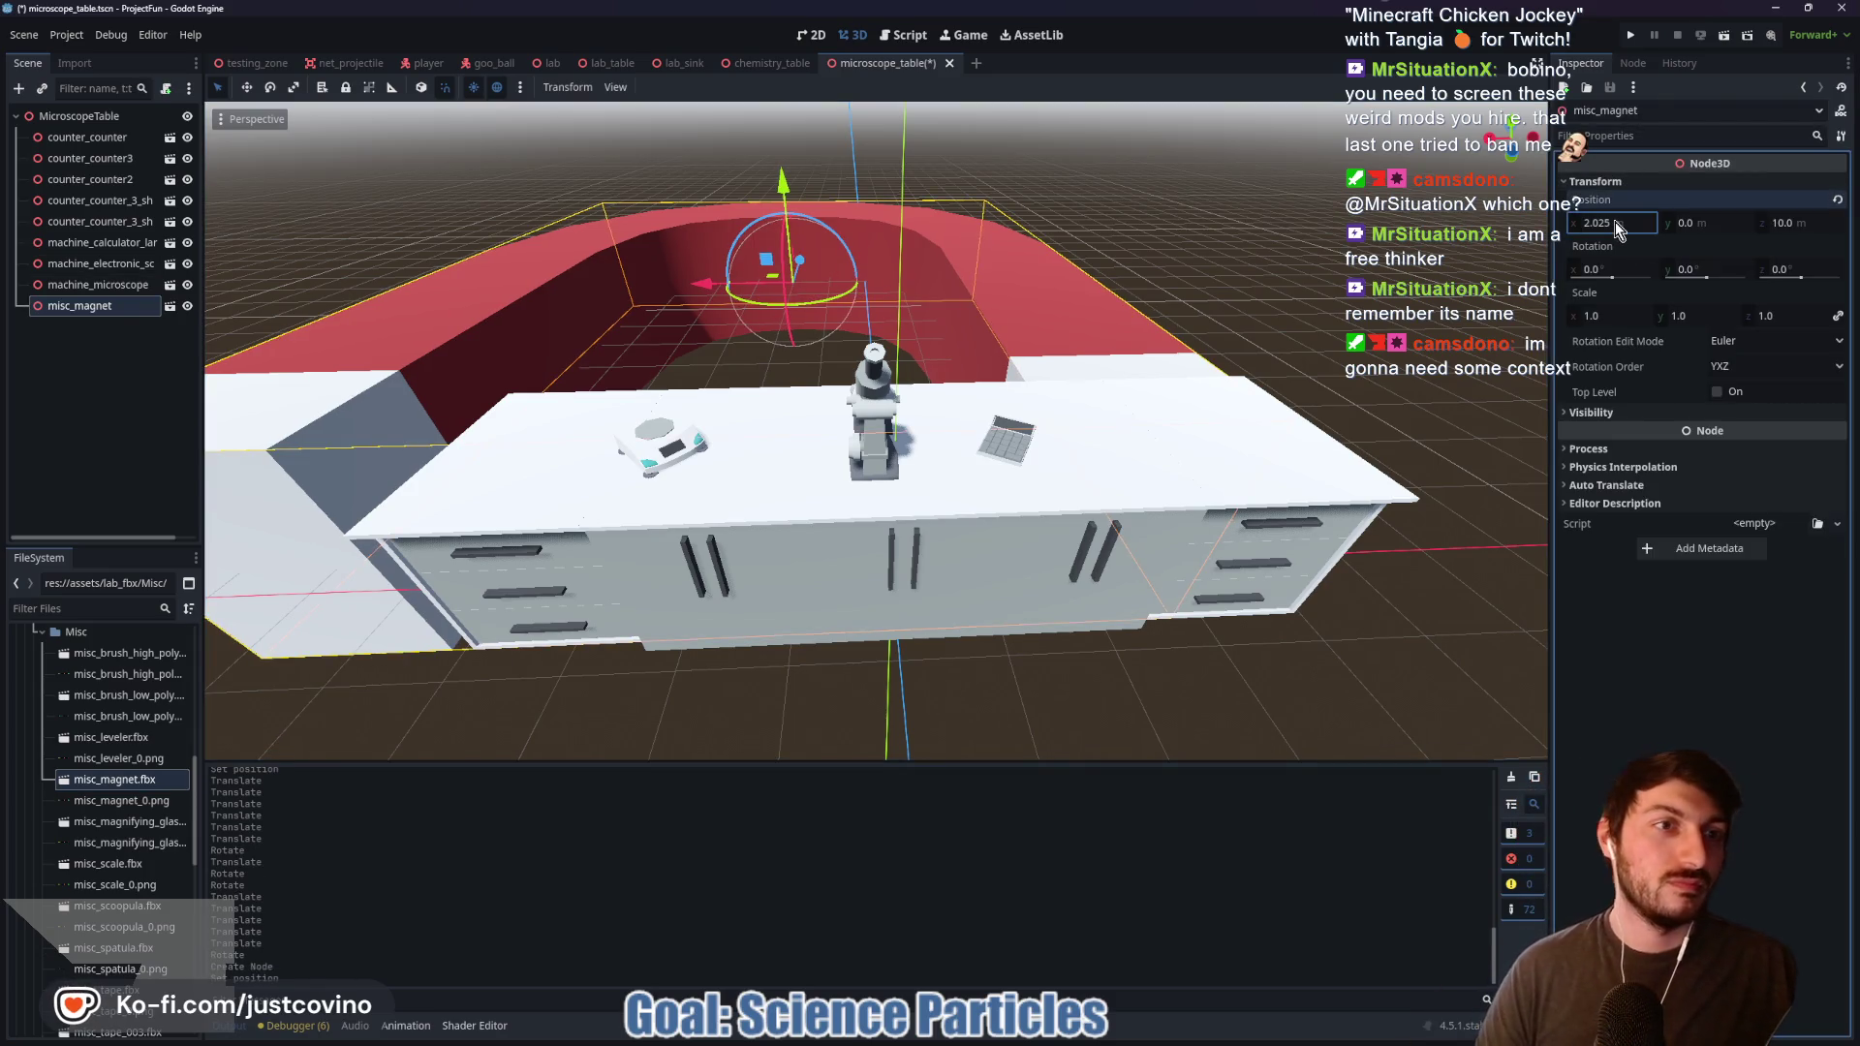
pyautogui.click(1614, 223)
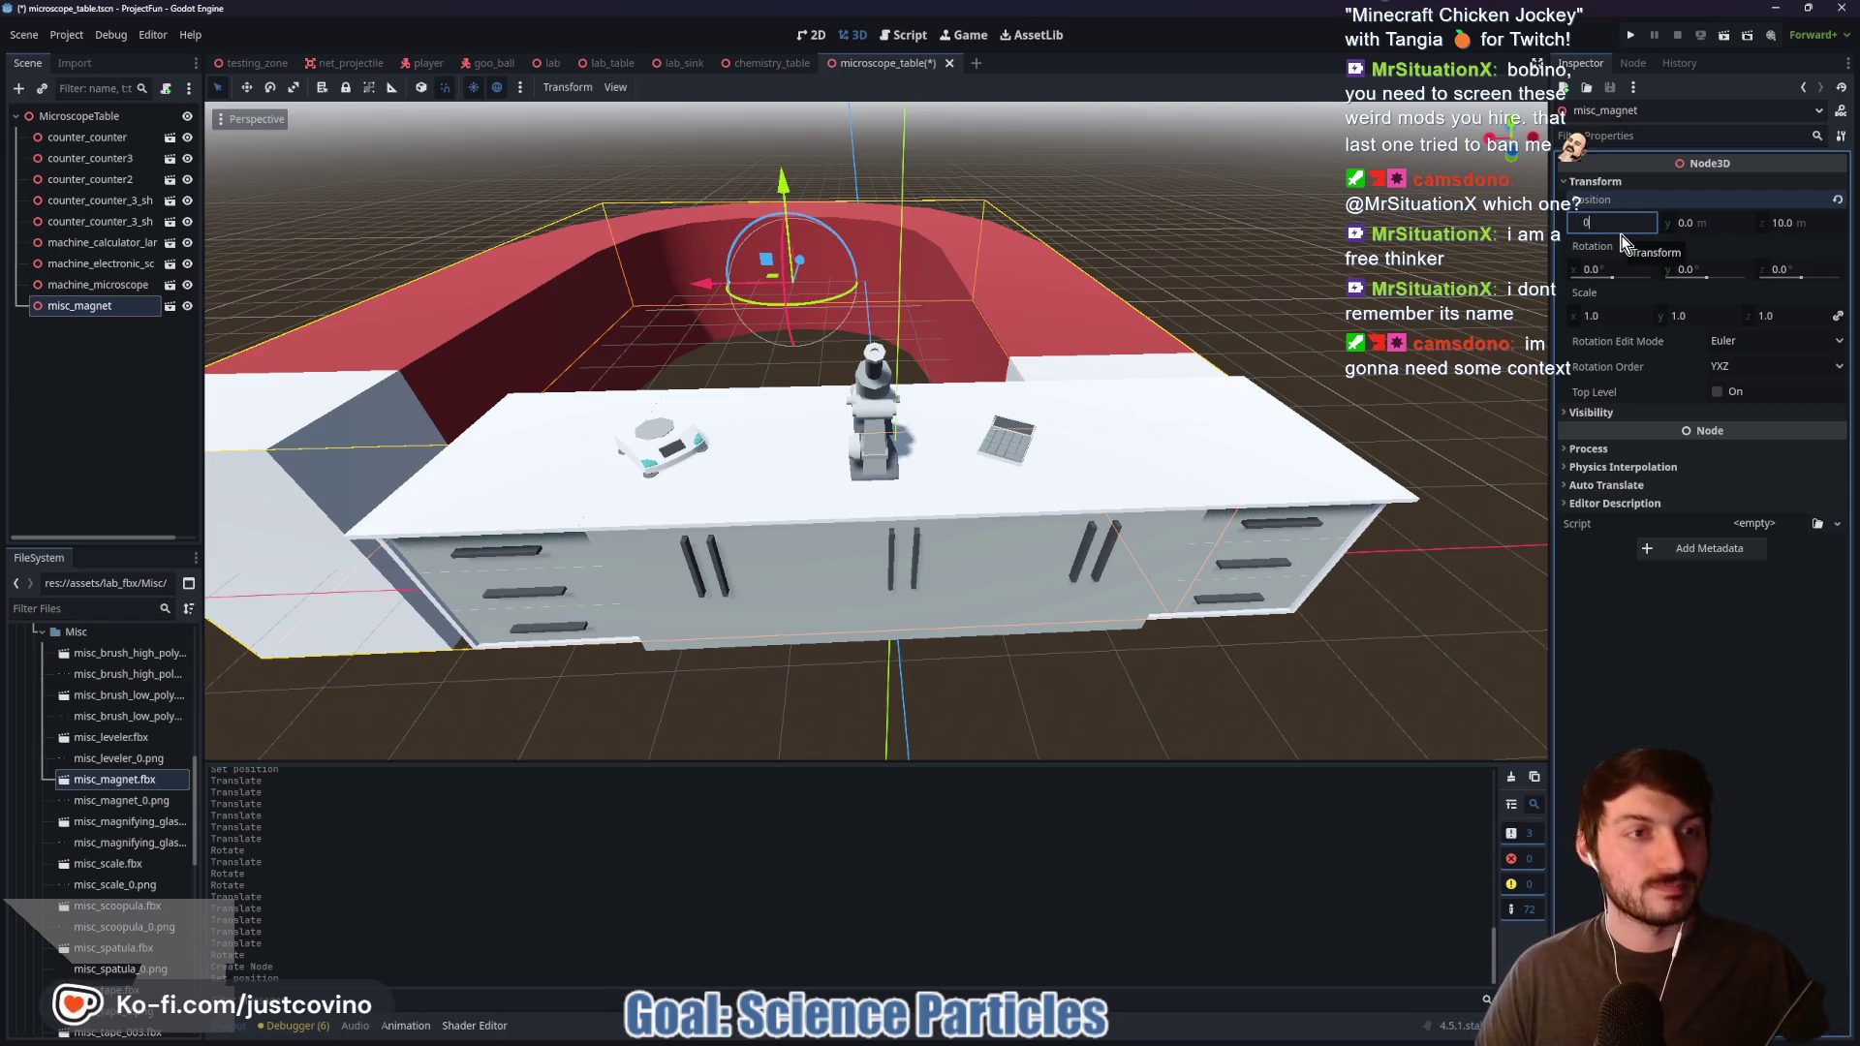
pyautogui.write('0')
pyautogui.press('Tab')
pyautogui.press('Tab')
pyautogui.write('0')
pyautogui.click(1599, 320)
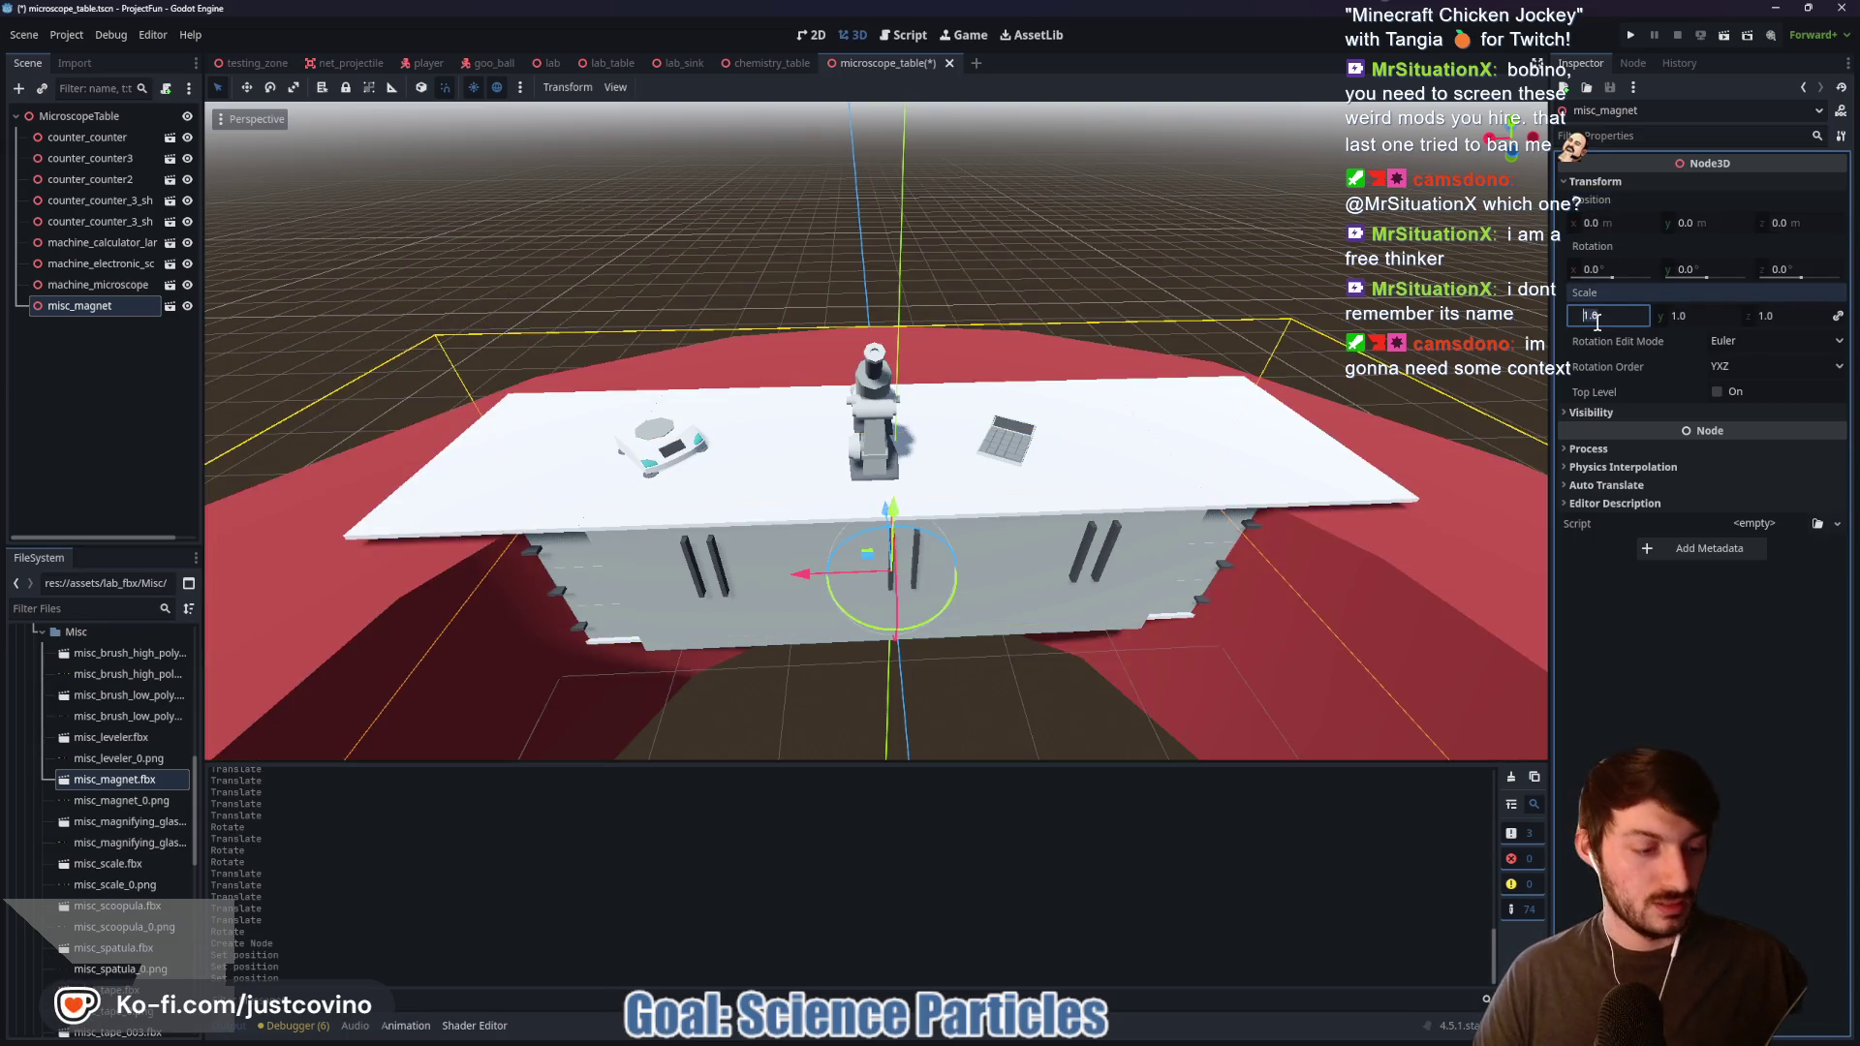
pyautogui.write('0.05')
pyautogui.press('Return')
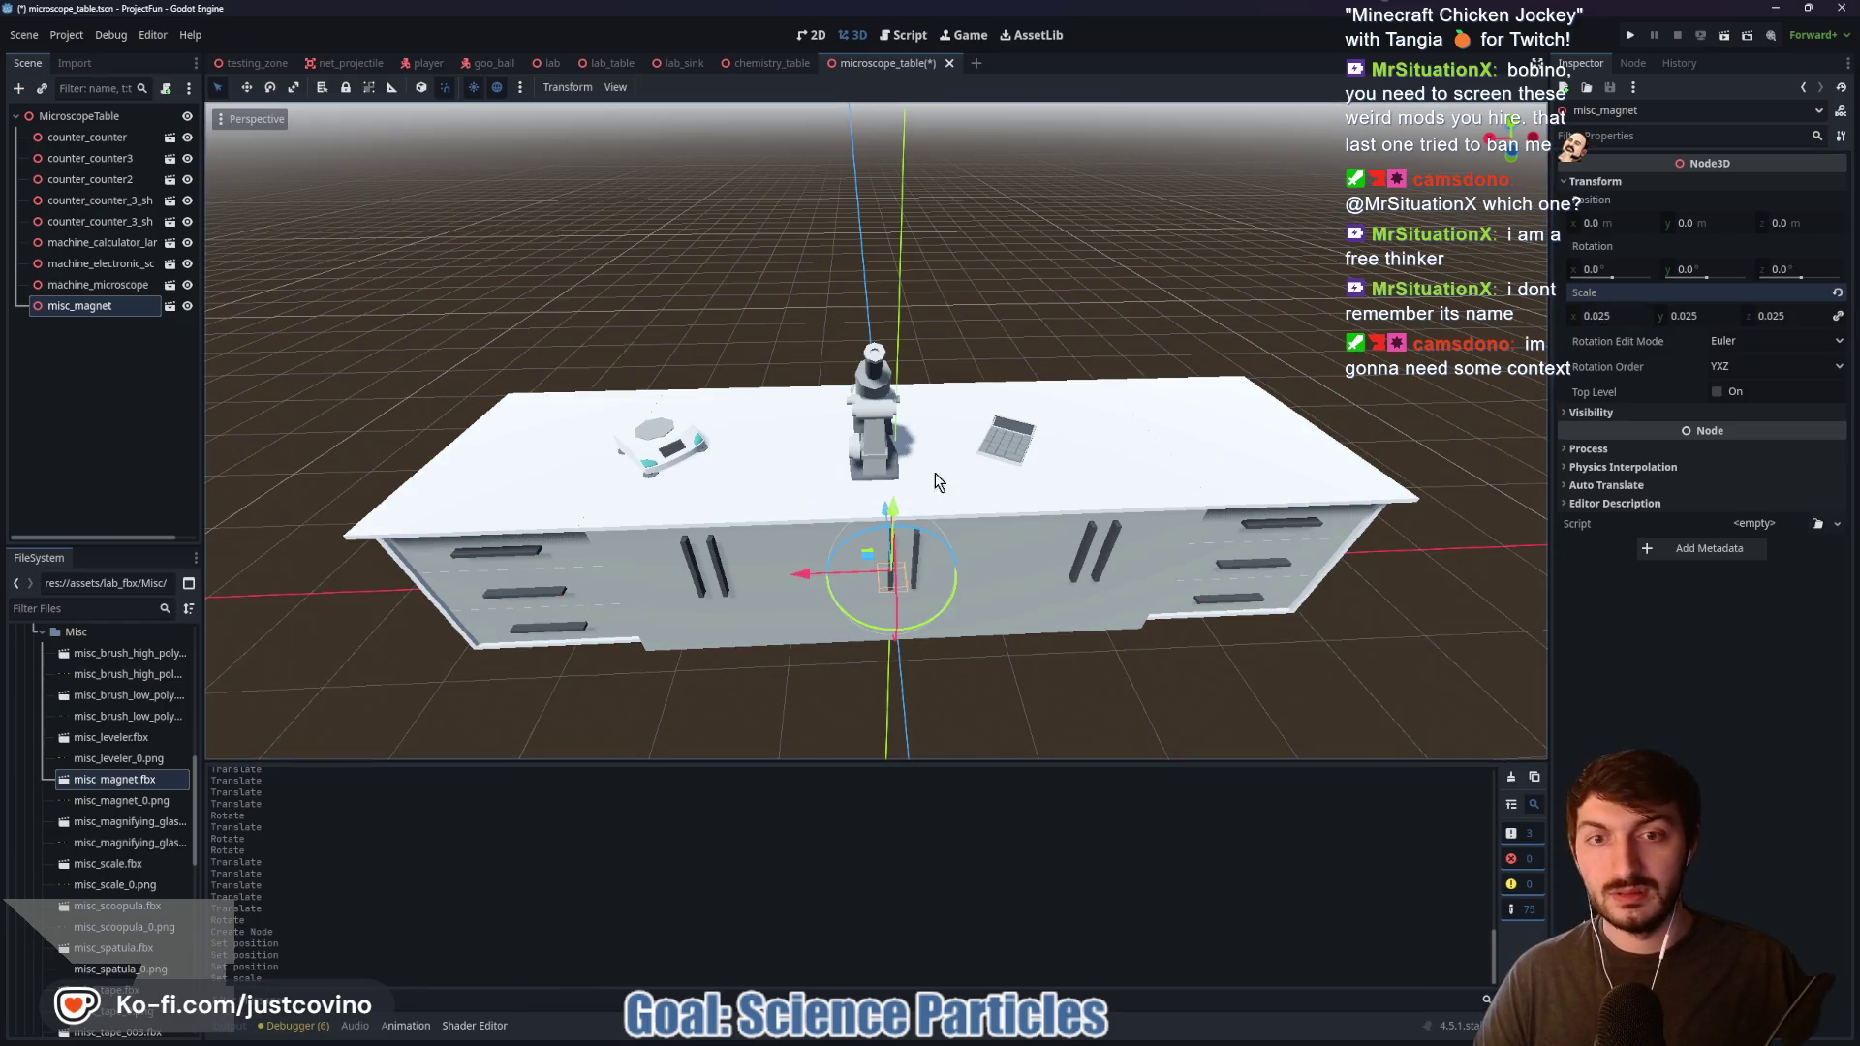
# Step: Move the magnet to the counter's right end, turn it −75°, and lower it onto the surface
pyautogui.moveTo(895, 513); pyautogui.dragTo(894, 383)
pyautogui.moveTo(795, 427); pyautogui.dragTo(1149, 418)
pyautogui.moveTo(1248, 465); pyautogui.dragTo(1254, 445)
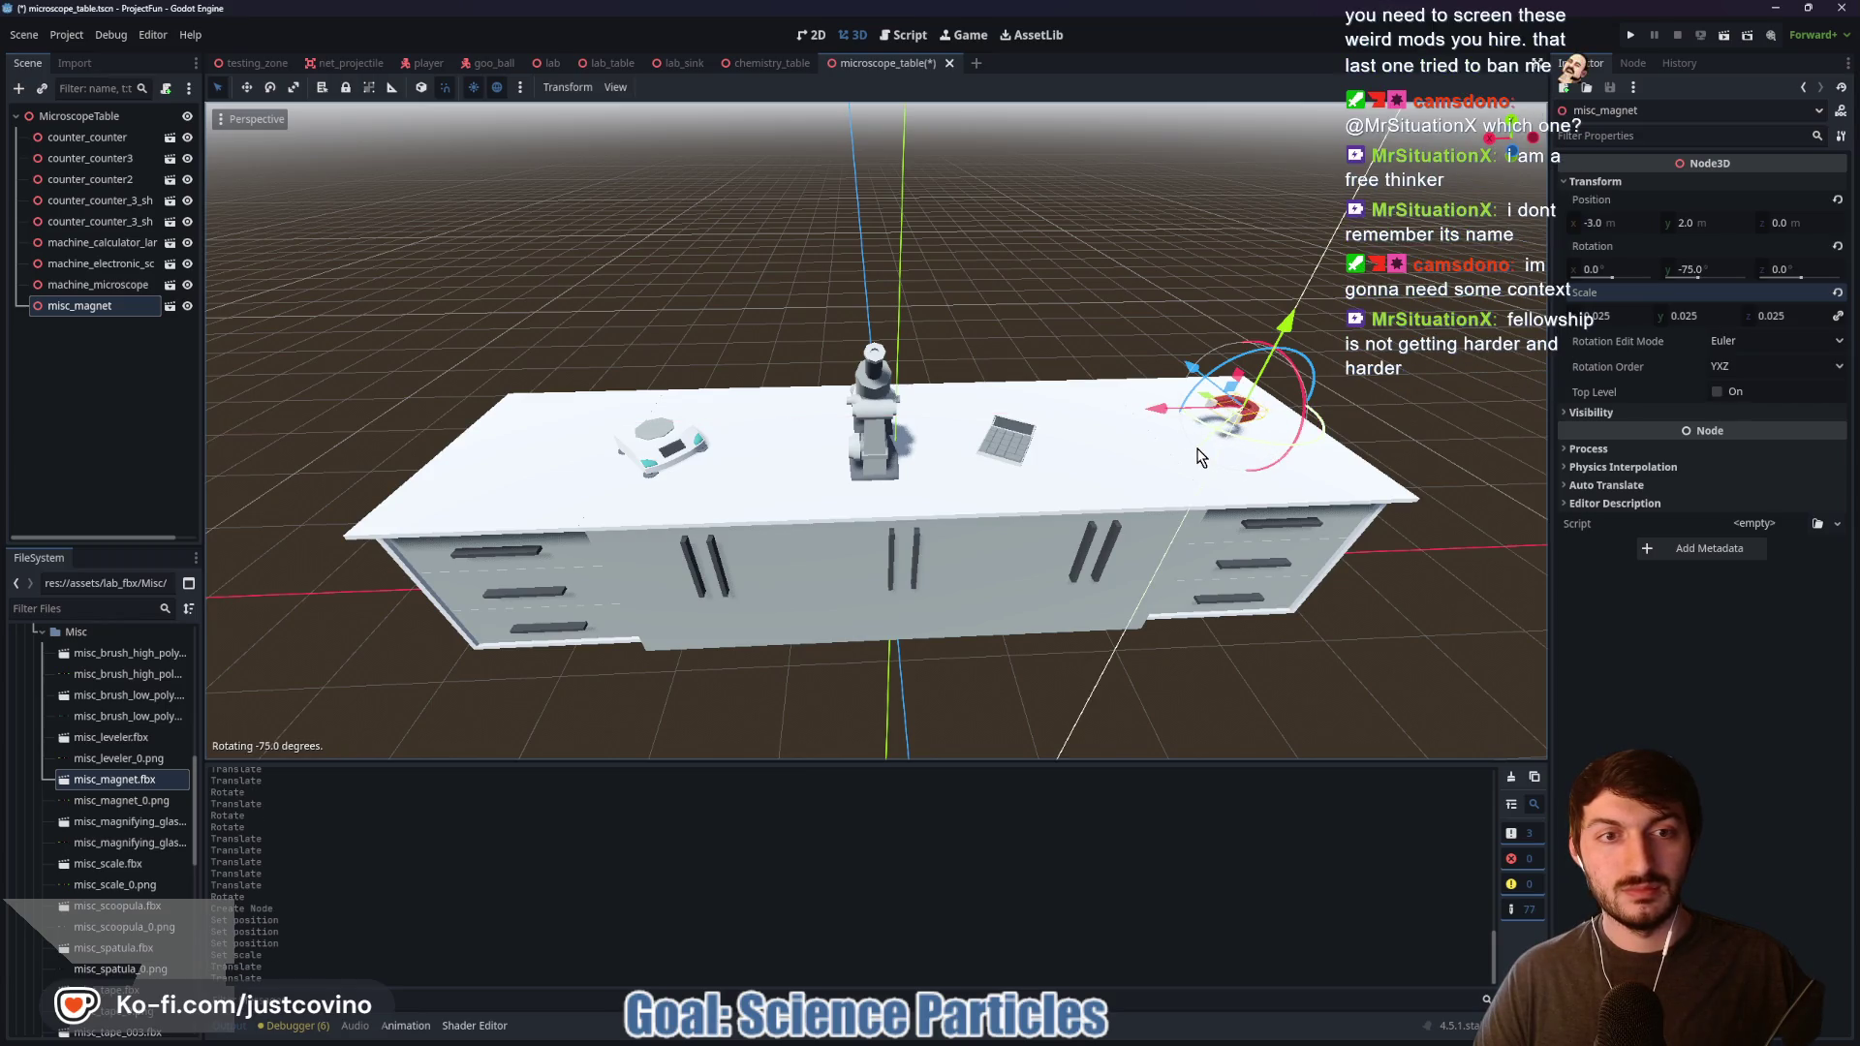
pyautogui.moveTo(1168, 450); pyautogui.dragTo(978, 446)
pyautogui.scroll(6, 930, 482)
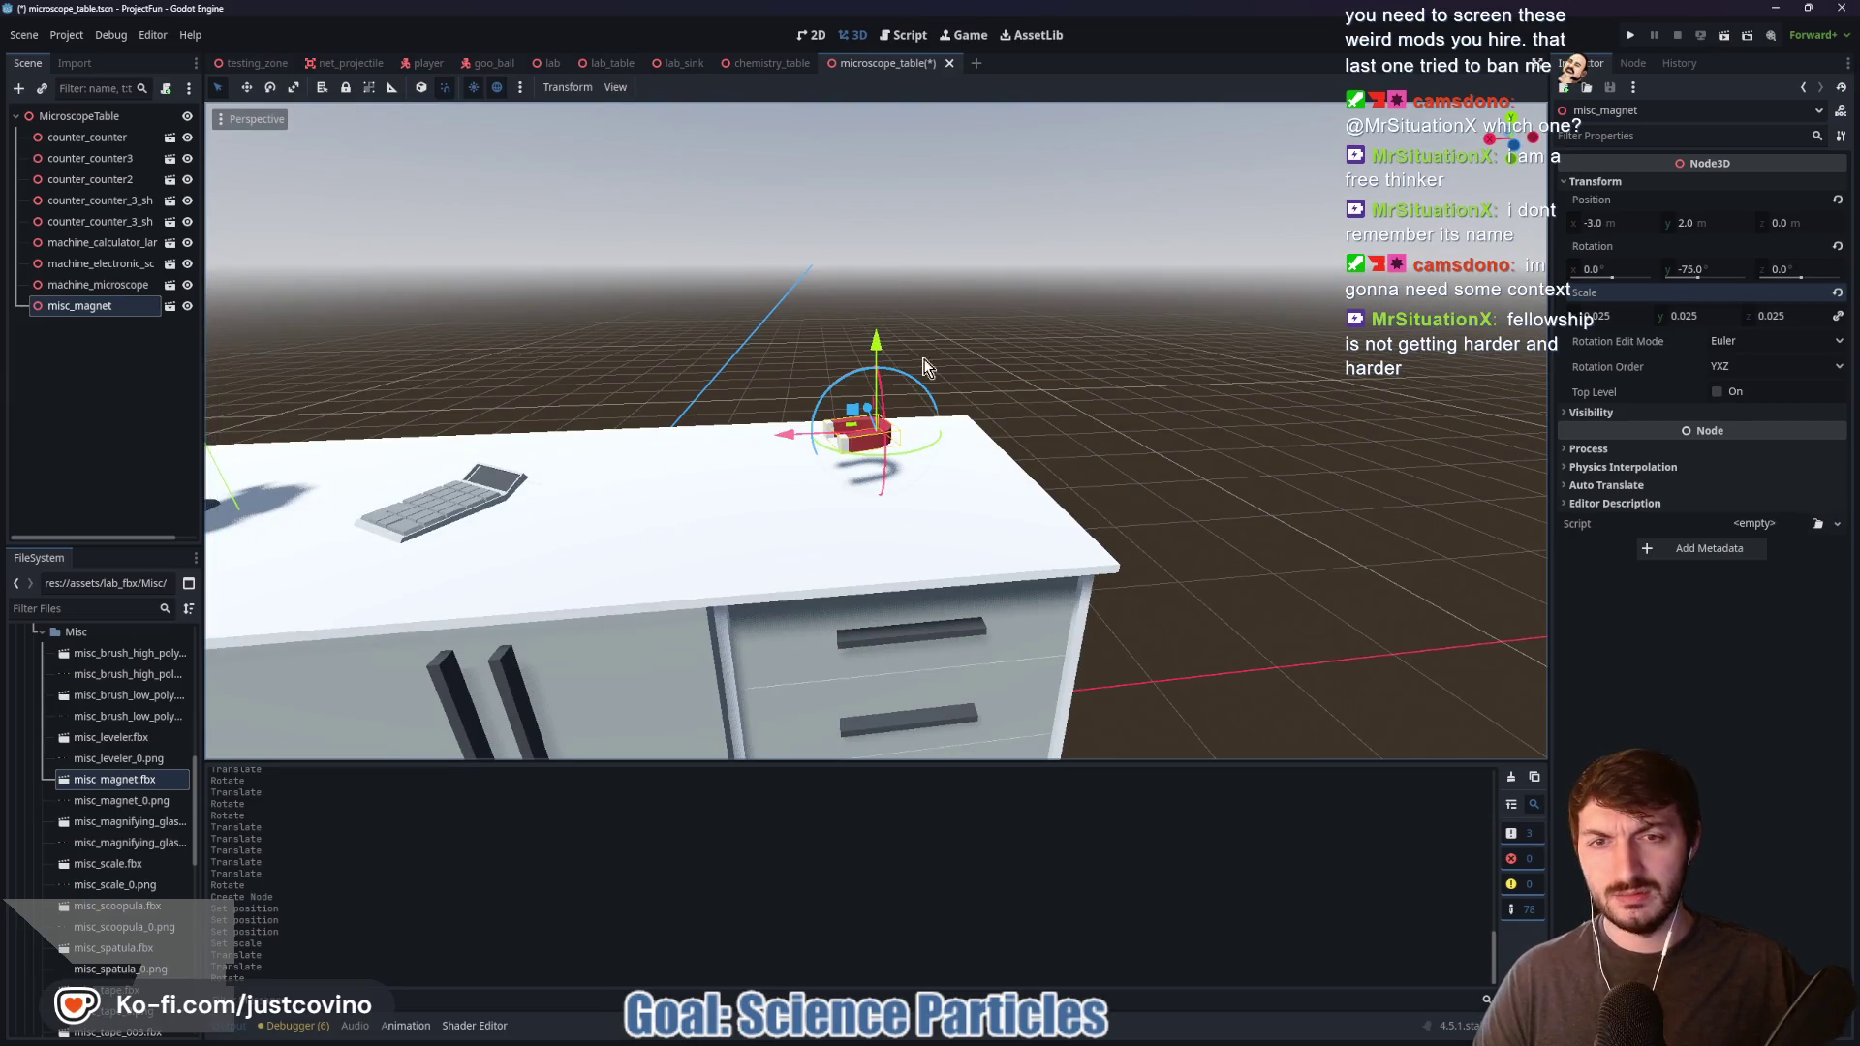
pyautogui.moveTo(925, 360); pyautogui.dragTo(1040, 360)
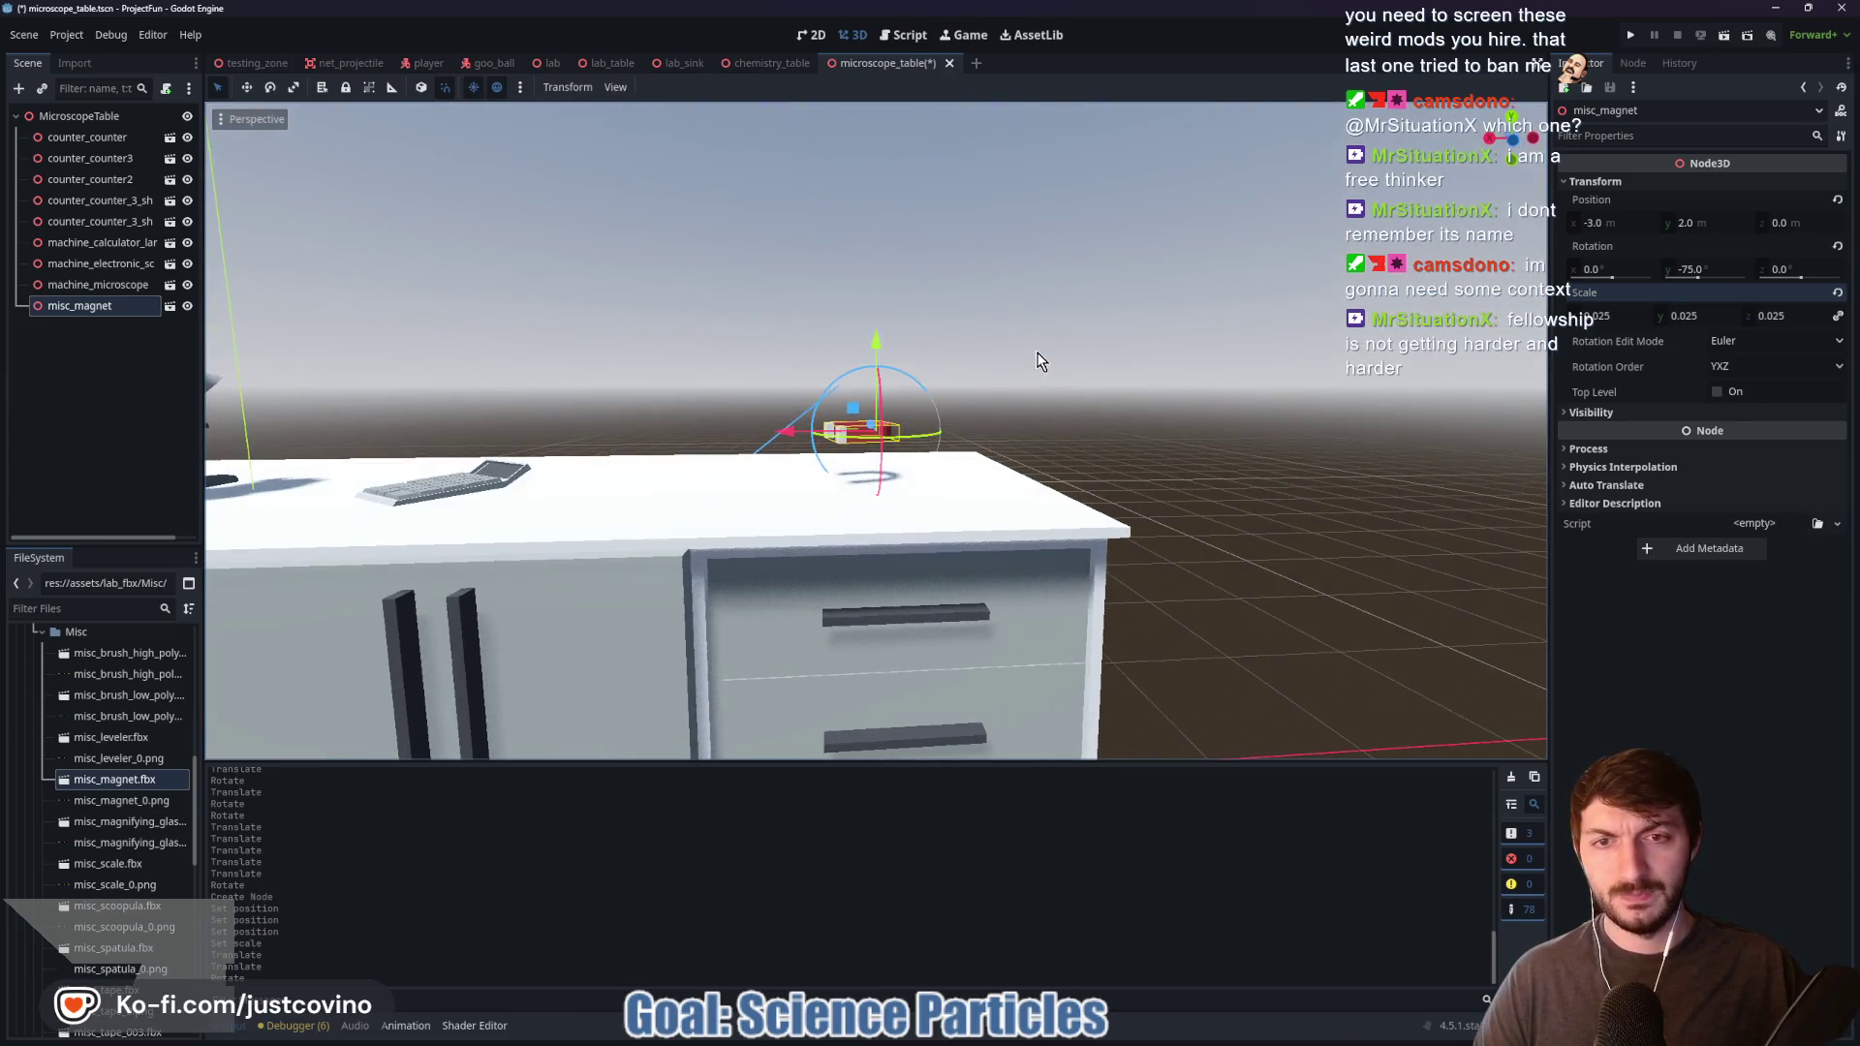
pyautogui.moveTo(876, 359); pyautogui.dragTo(881, 382)
pyautogui.scroll(5, 1015, 427)
# Step: Save the microscope_table scene
pyautogui.click(1116, 399)
pyautogui.moveTo(1118, 405)
pyautogui.mouseDown()
pyautogui.moveTo(1005, 497)
pyautogui.moveTo(1075, 498)
pyautogui.moveTo(675, 542)
pyautogui.moveTo(962, 531)
pyautogui.moveTo(868, 481)
pyautogui.moveTo(889, 498)
pyautogui.mouseUp()
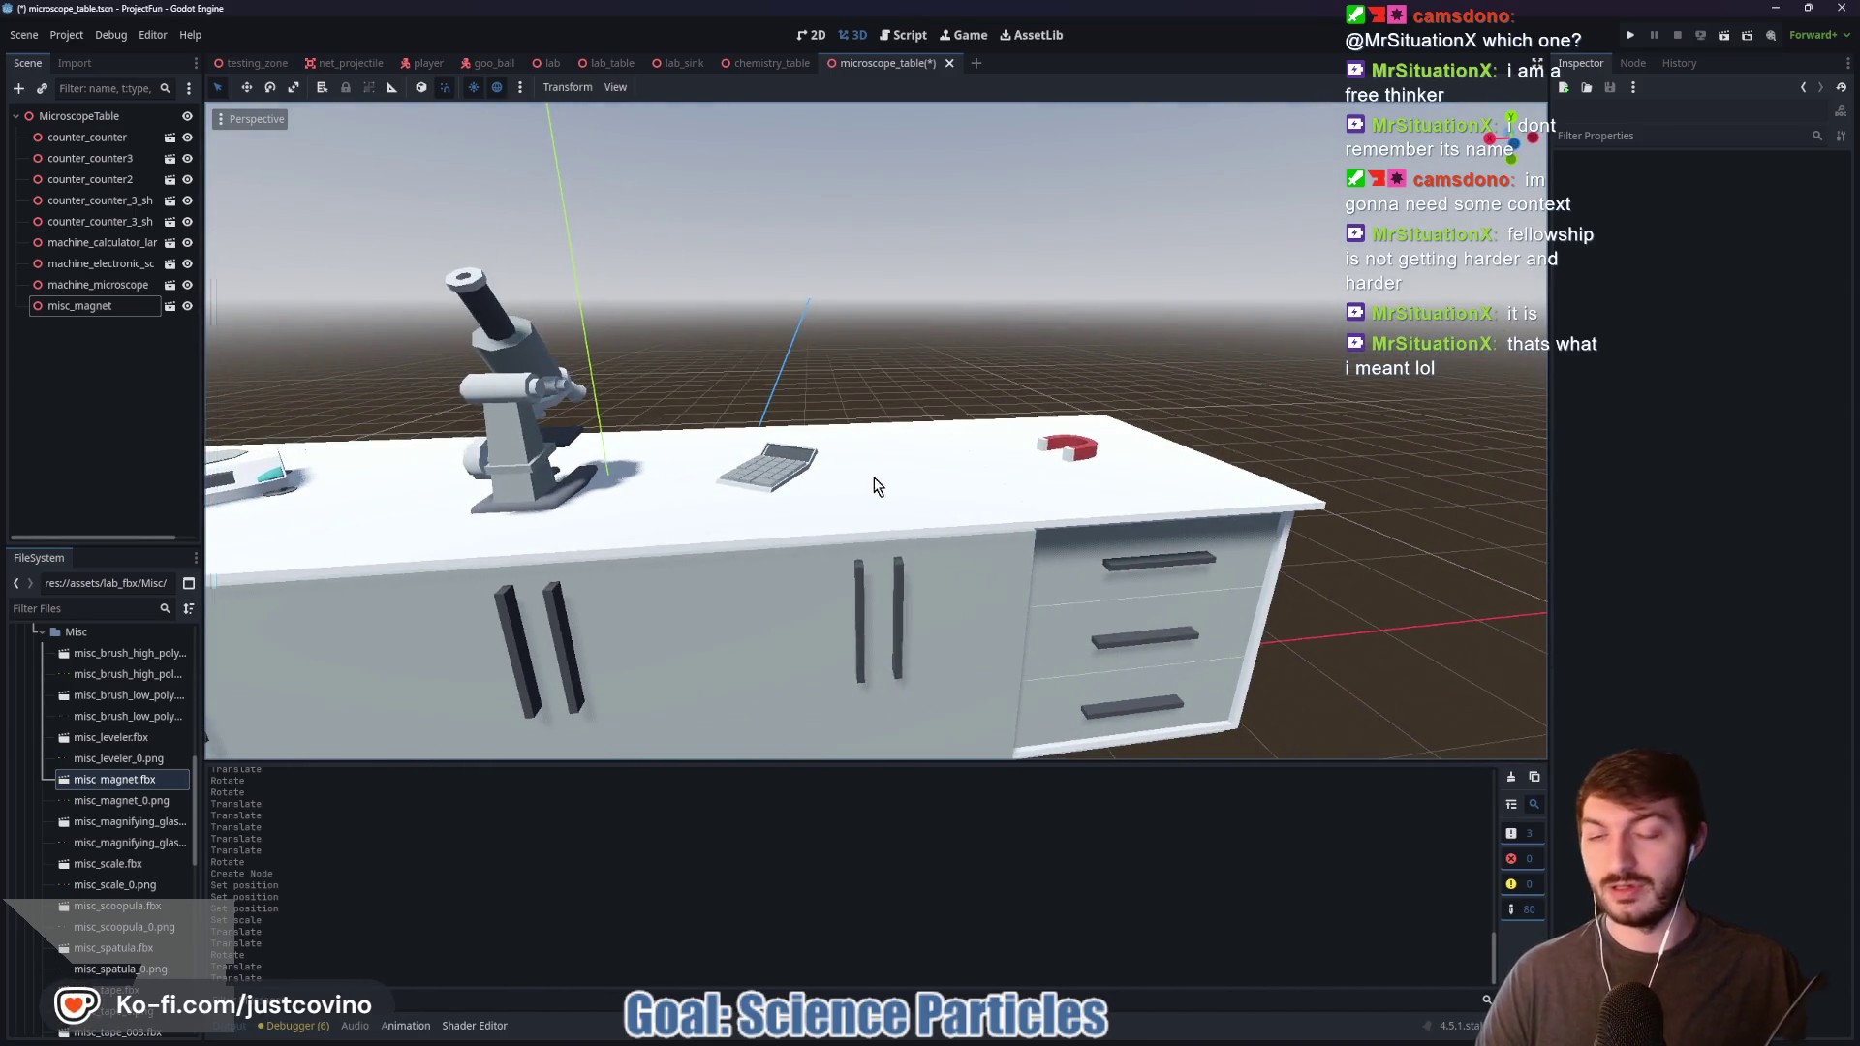
pyautogui.hotkey('ctrl', 's')
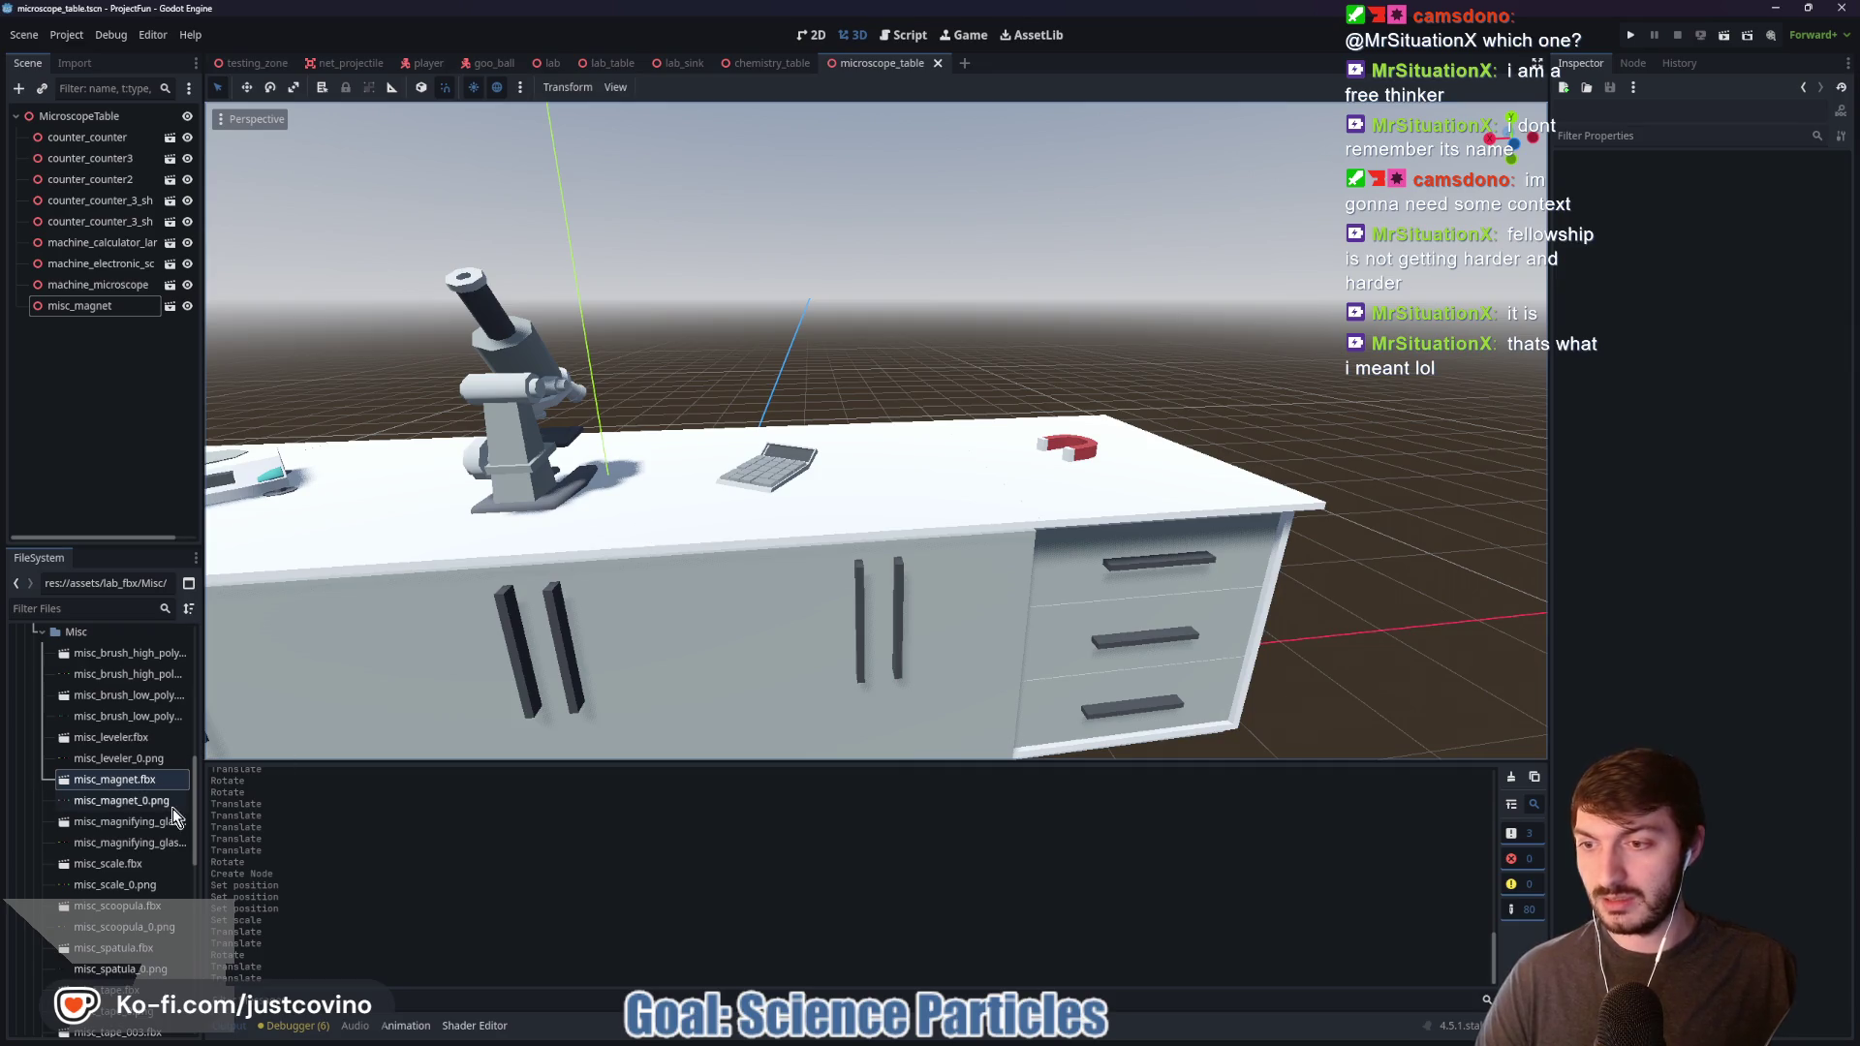
# Step: Add misc_scale.fbx, zero its position, and scale it to 0.025
pyautogui.scroll(-2, 467, 710)
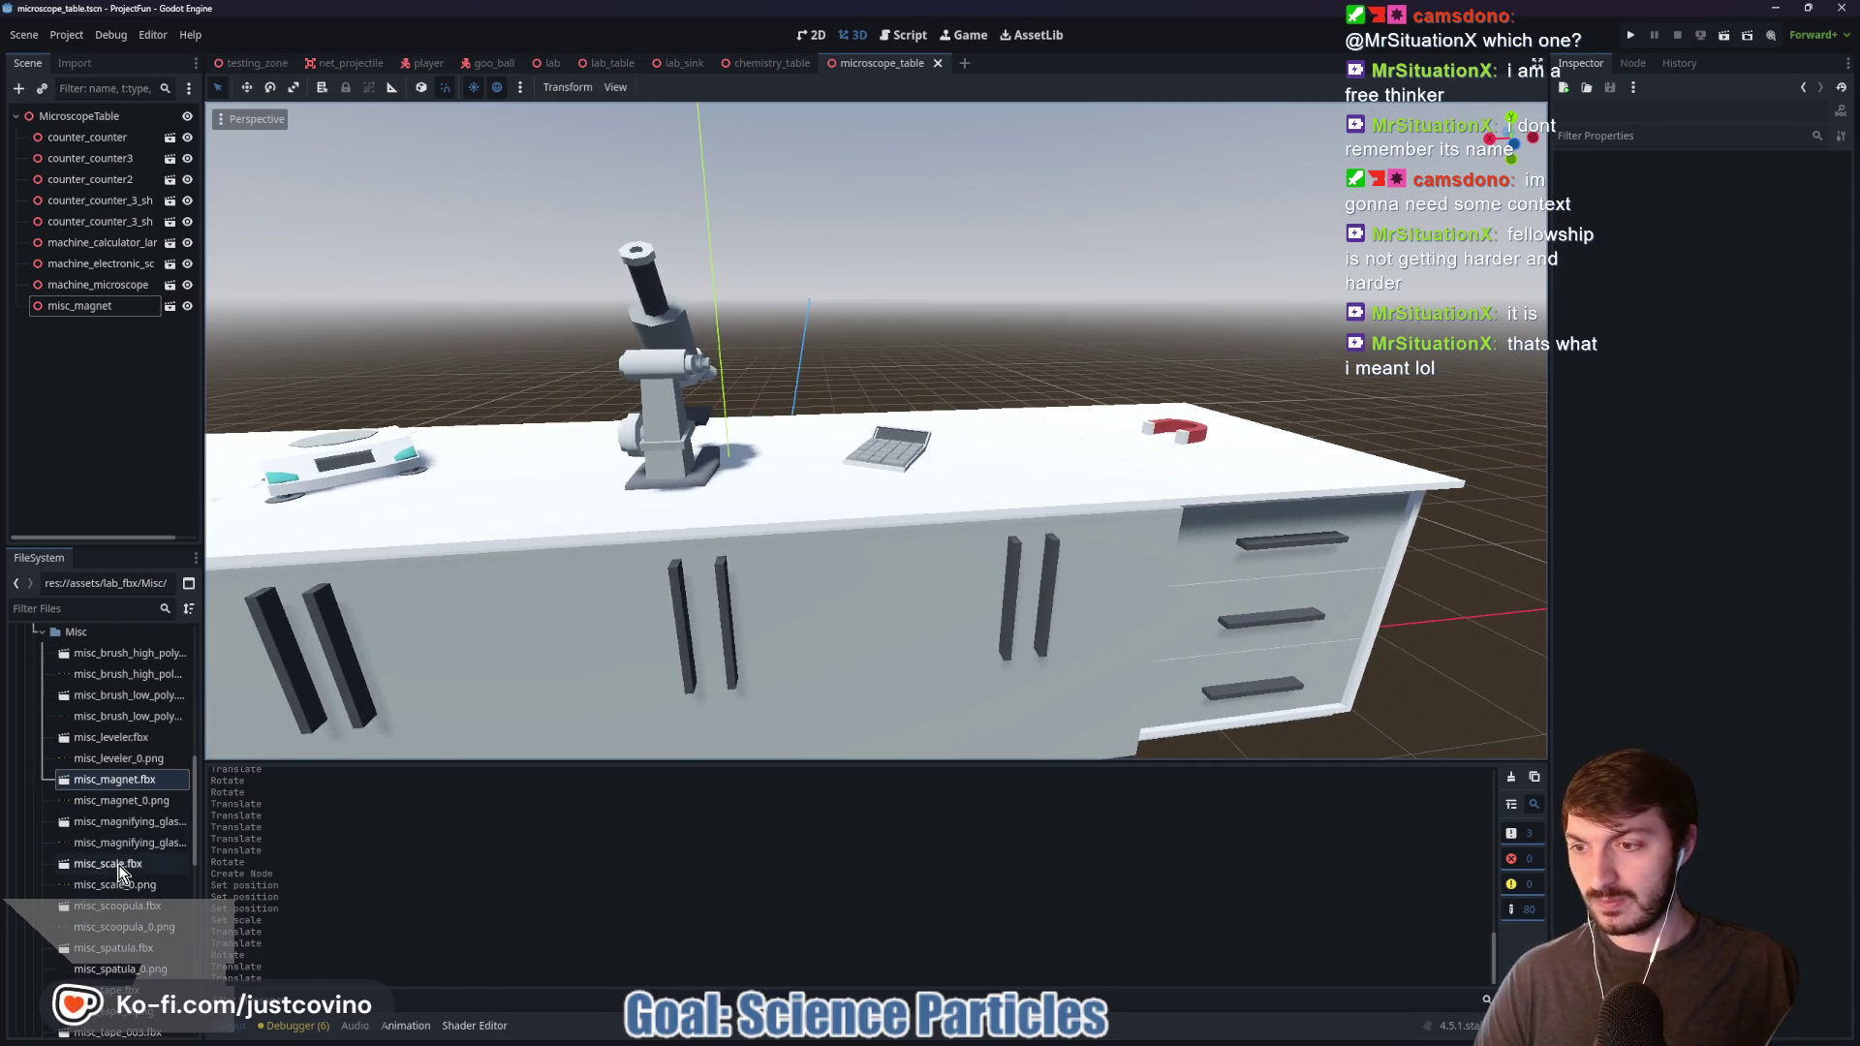
pyautogui.moveTo(111, 863)
pyautogui.mouseDown()
pyautogui.moveTo(814, 504)
pyautogui.moveTo(968, 316)
pyautogui.mouseUp()
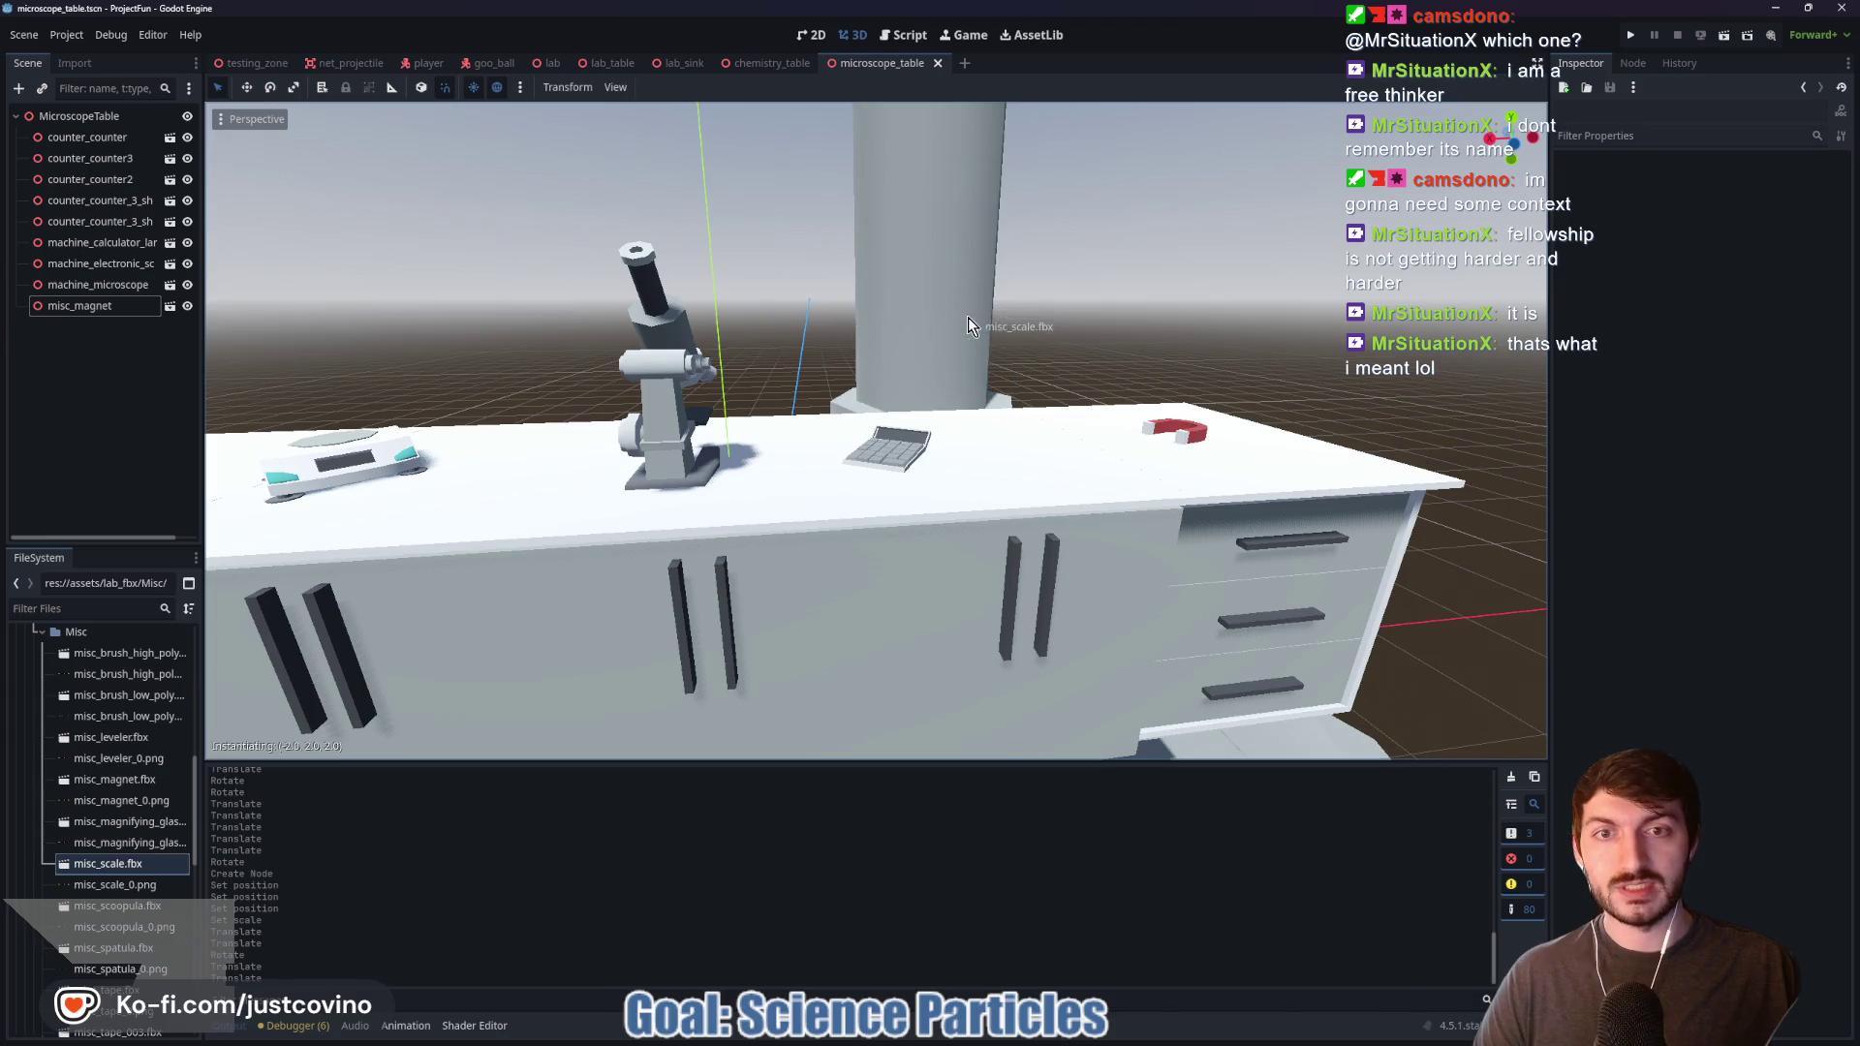
pyautogui.click(1615, 181)
pyautogui.click(1588, 223)
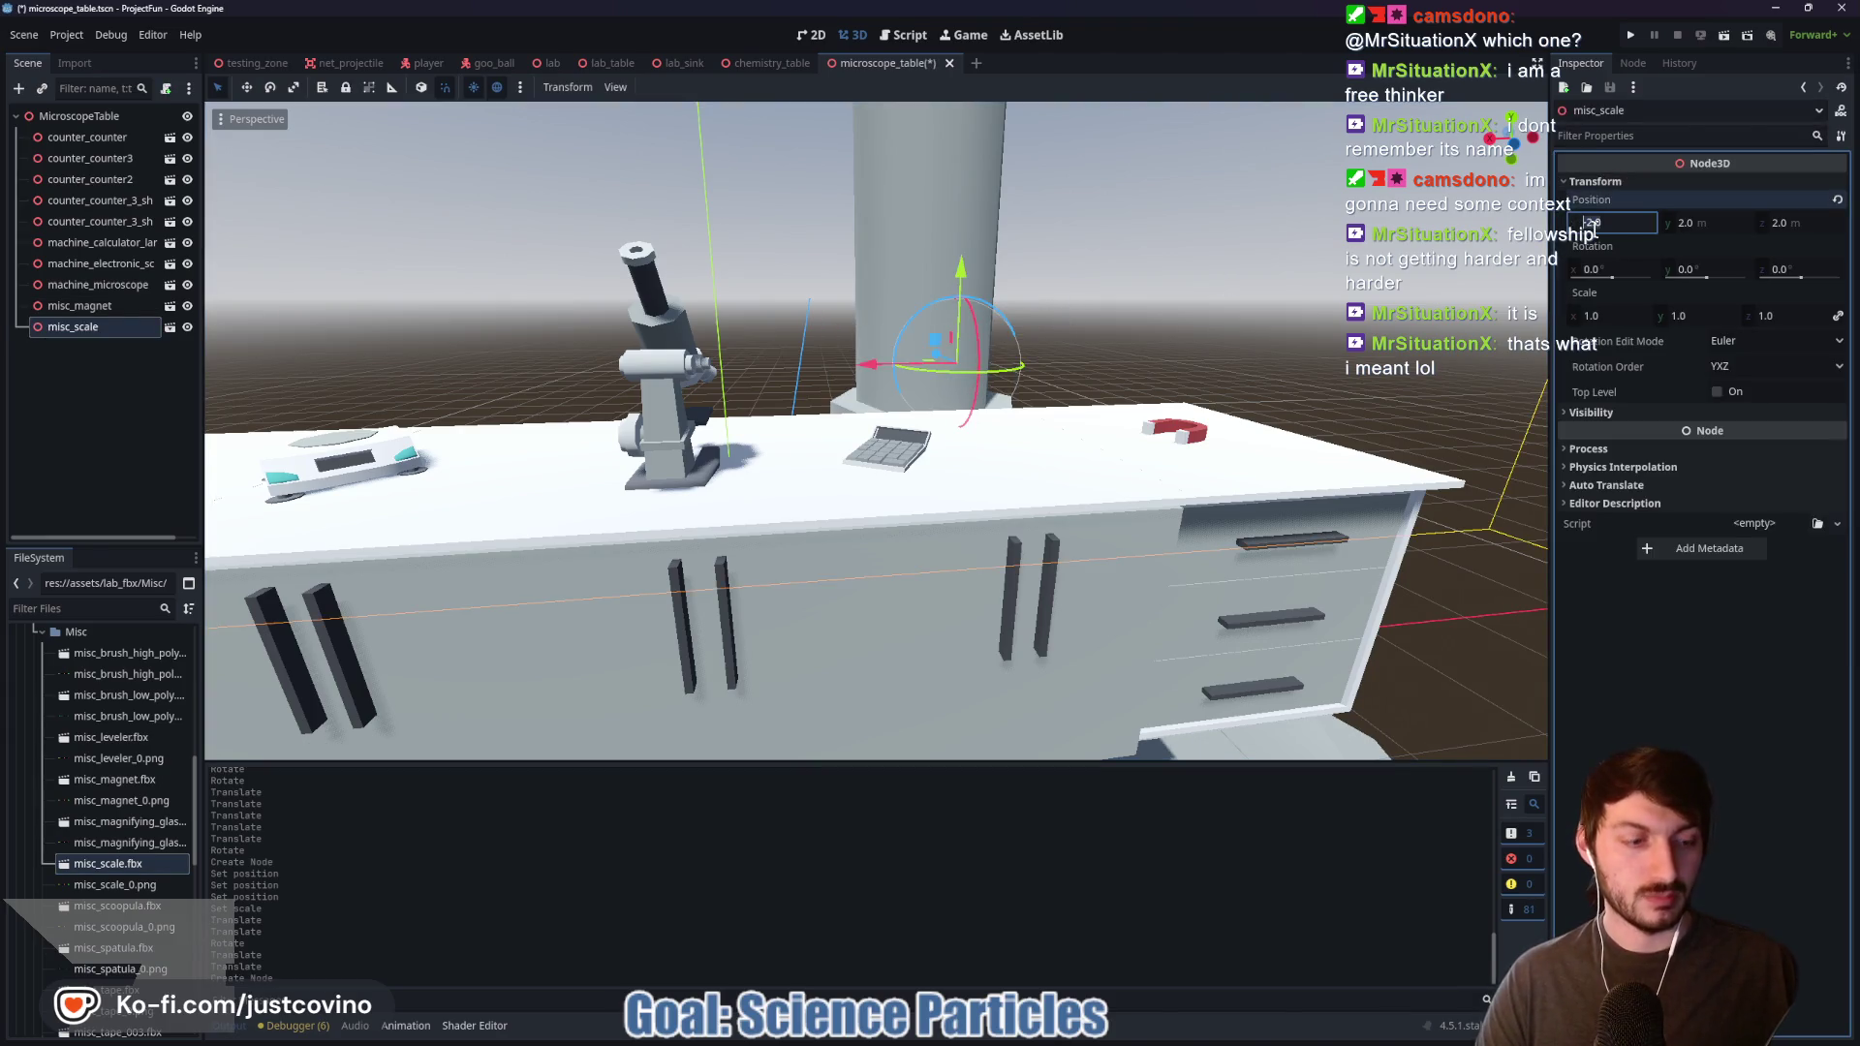
pyautogui.press('Tab')
pyautogui.write('0')
pyautogui.press('Tab')
pyautogui.write('0')
pyautogui.click(1600, 315)
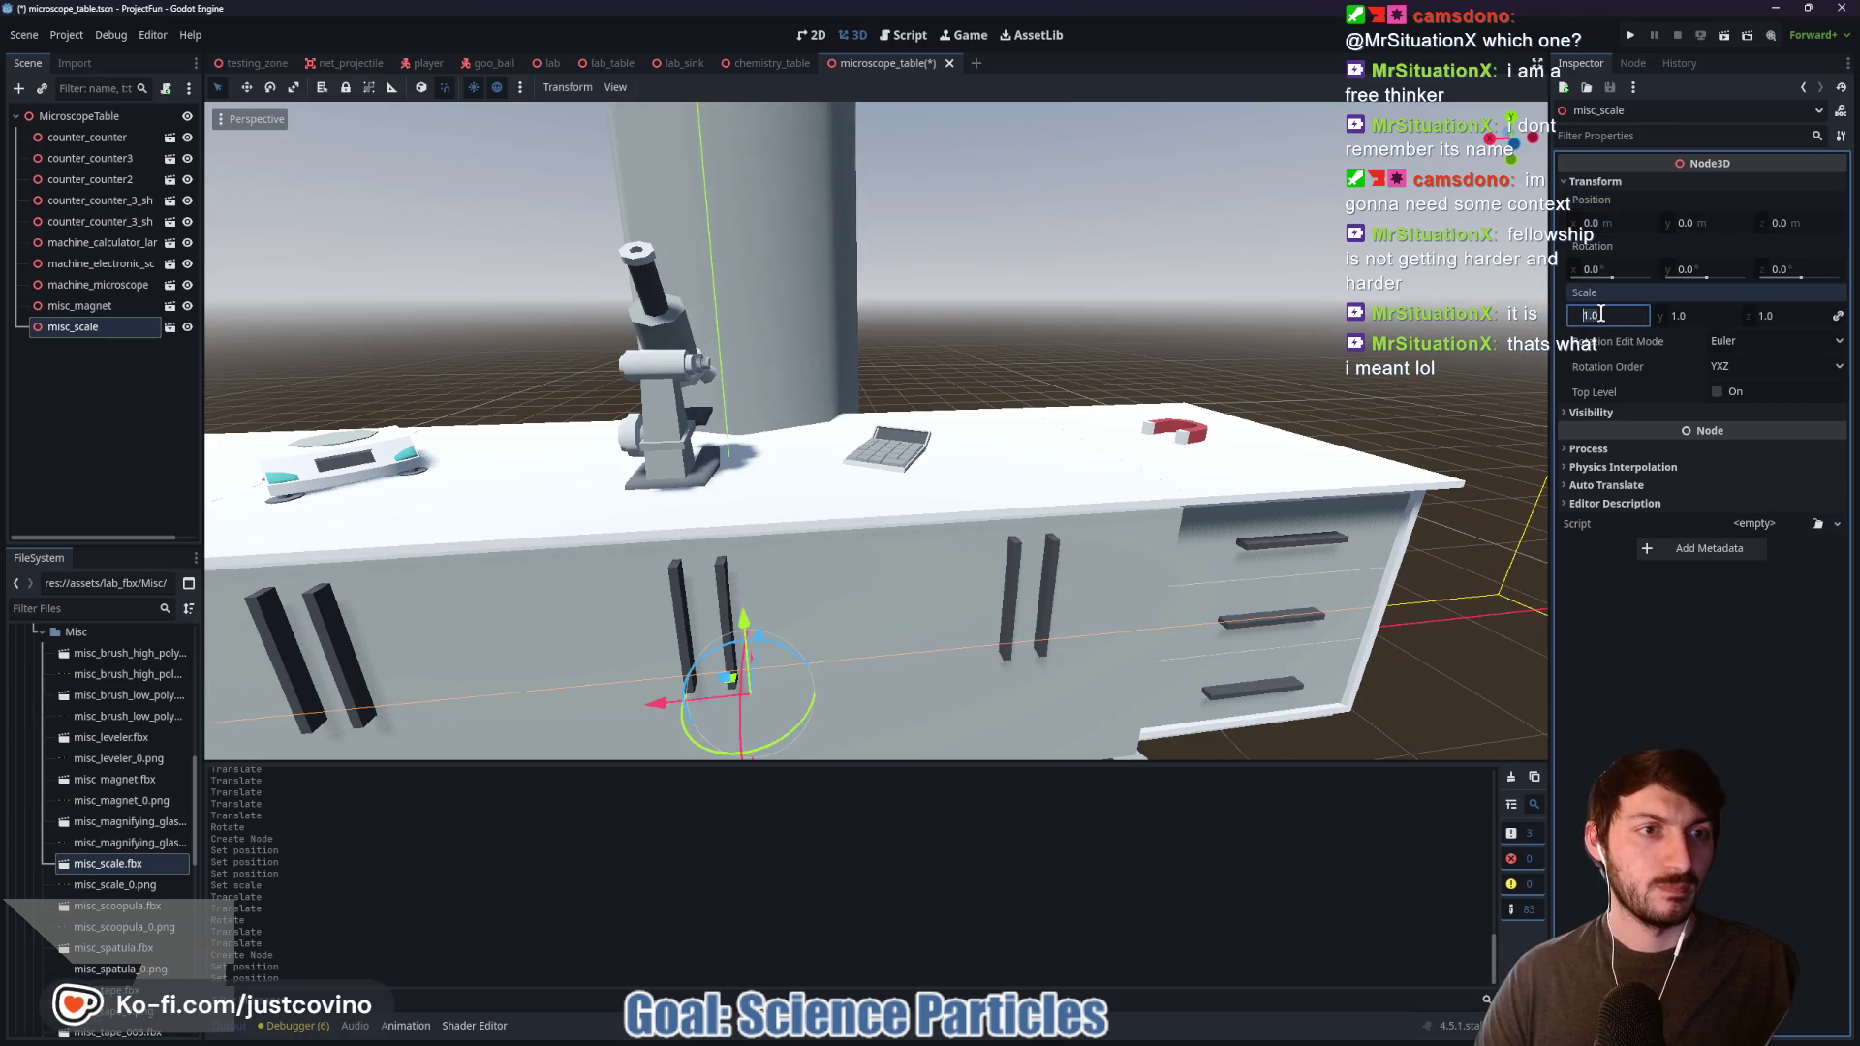
pyautogui.write('0.05')
pyautogui.press('Return')
# Step: Move the balance scale to (3.0, 2.0, 0.5) beside the electronic scale
pyautogui.moveTo(746, 610); pyautogui.dragTo(736, 261)
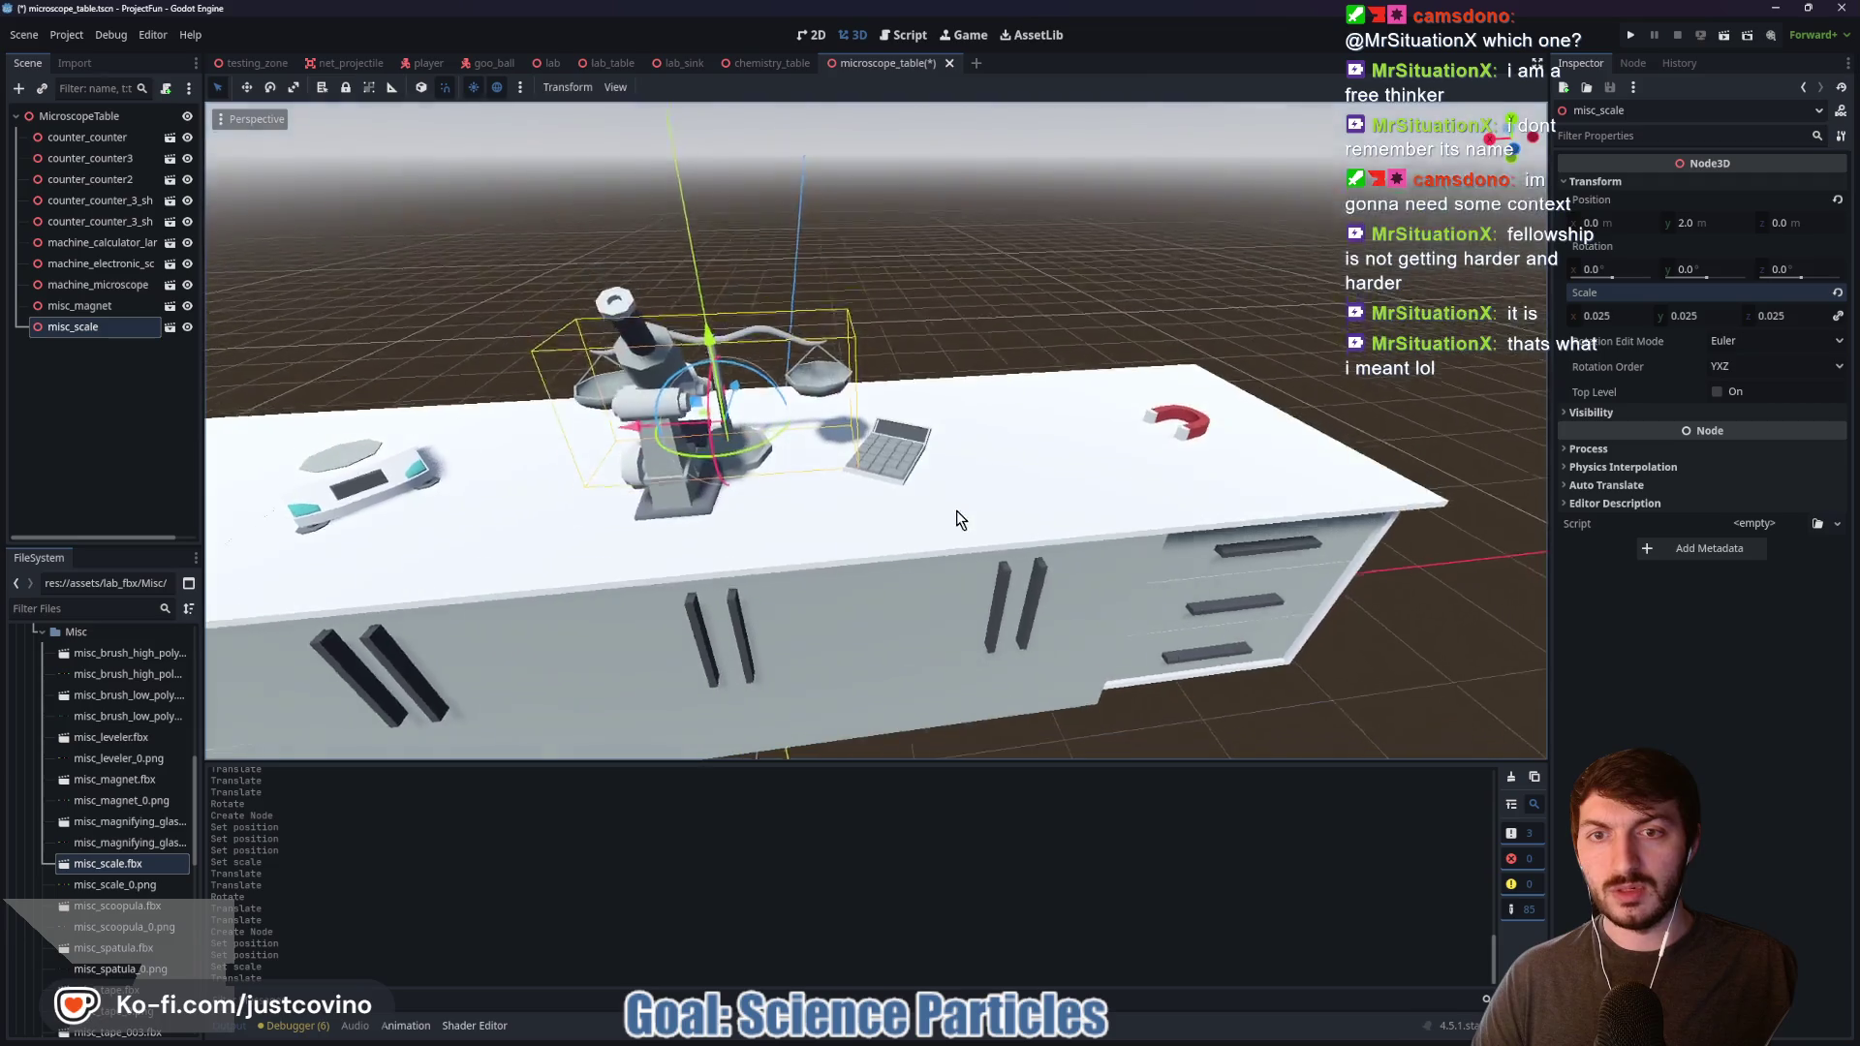
pyautogui.moveTo(959, 517); pyautogui.dragTo(730, 438)
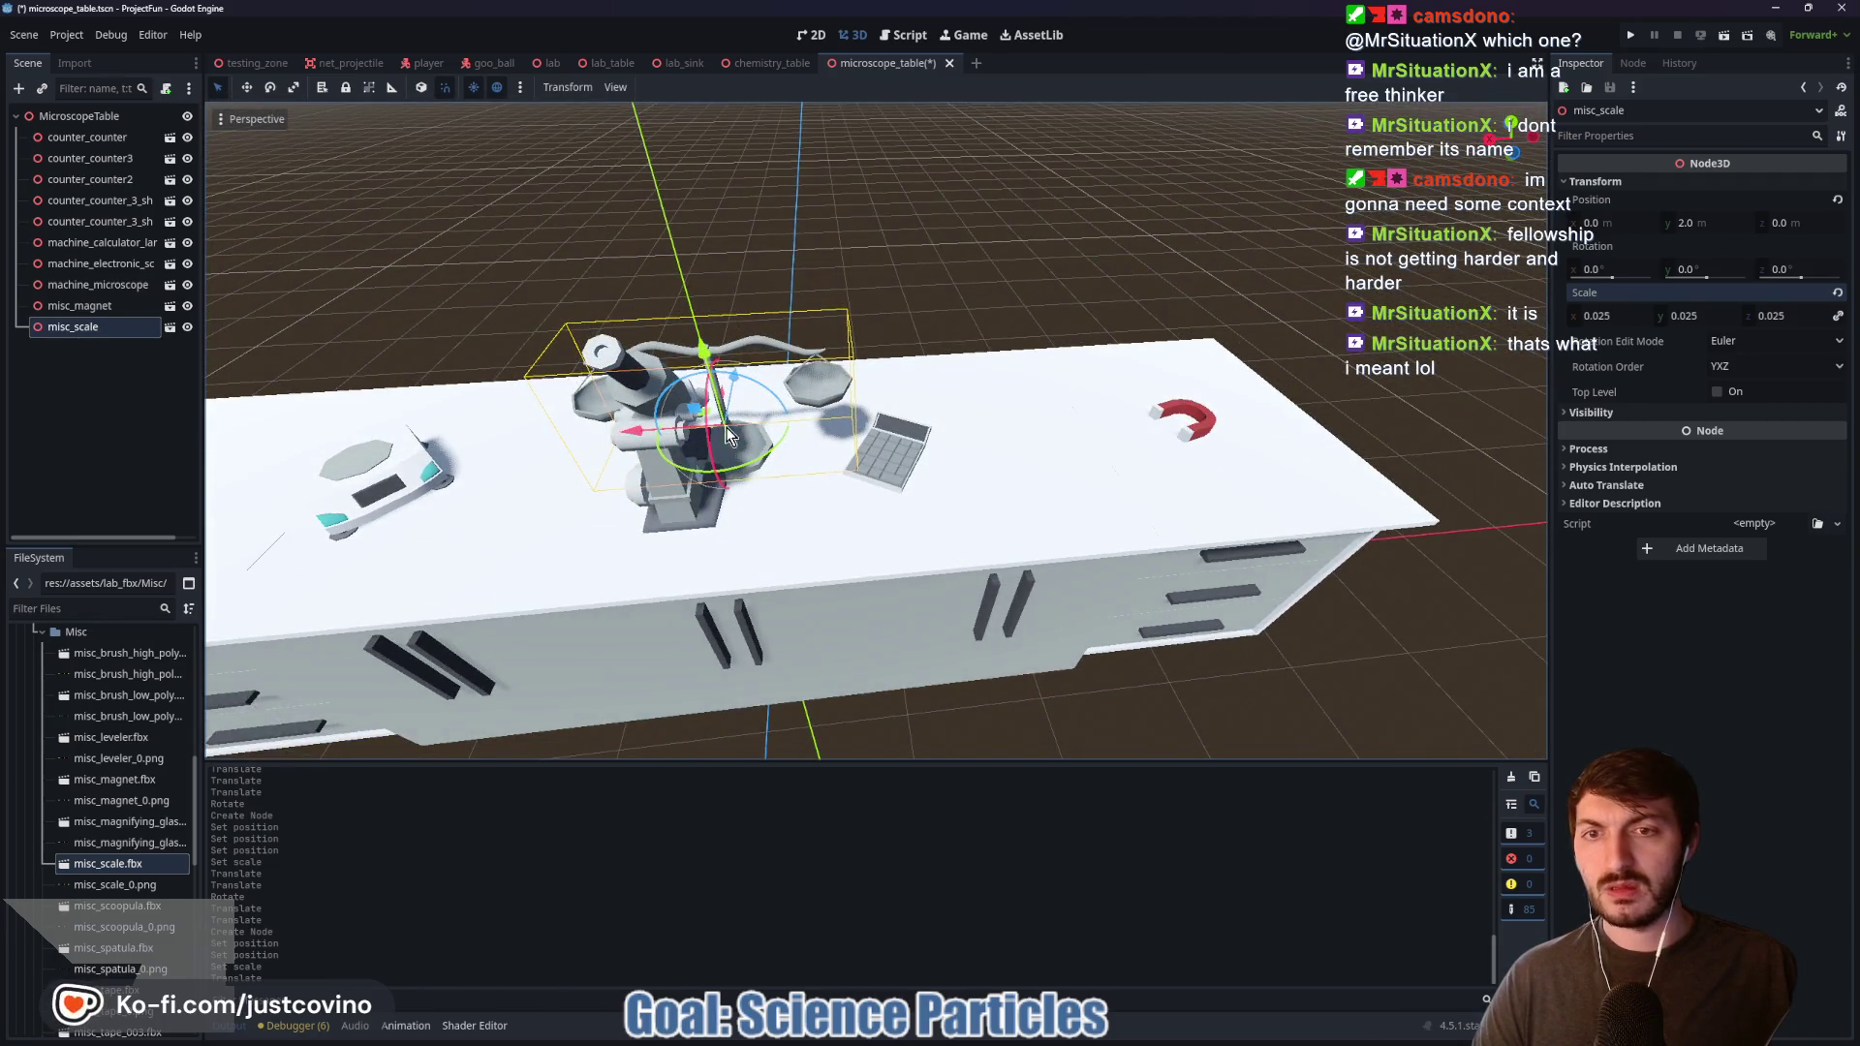
pyautogui.scroll(-3, 717, 431)
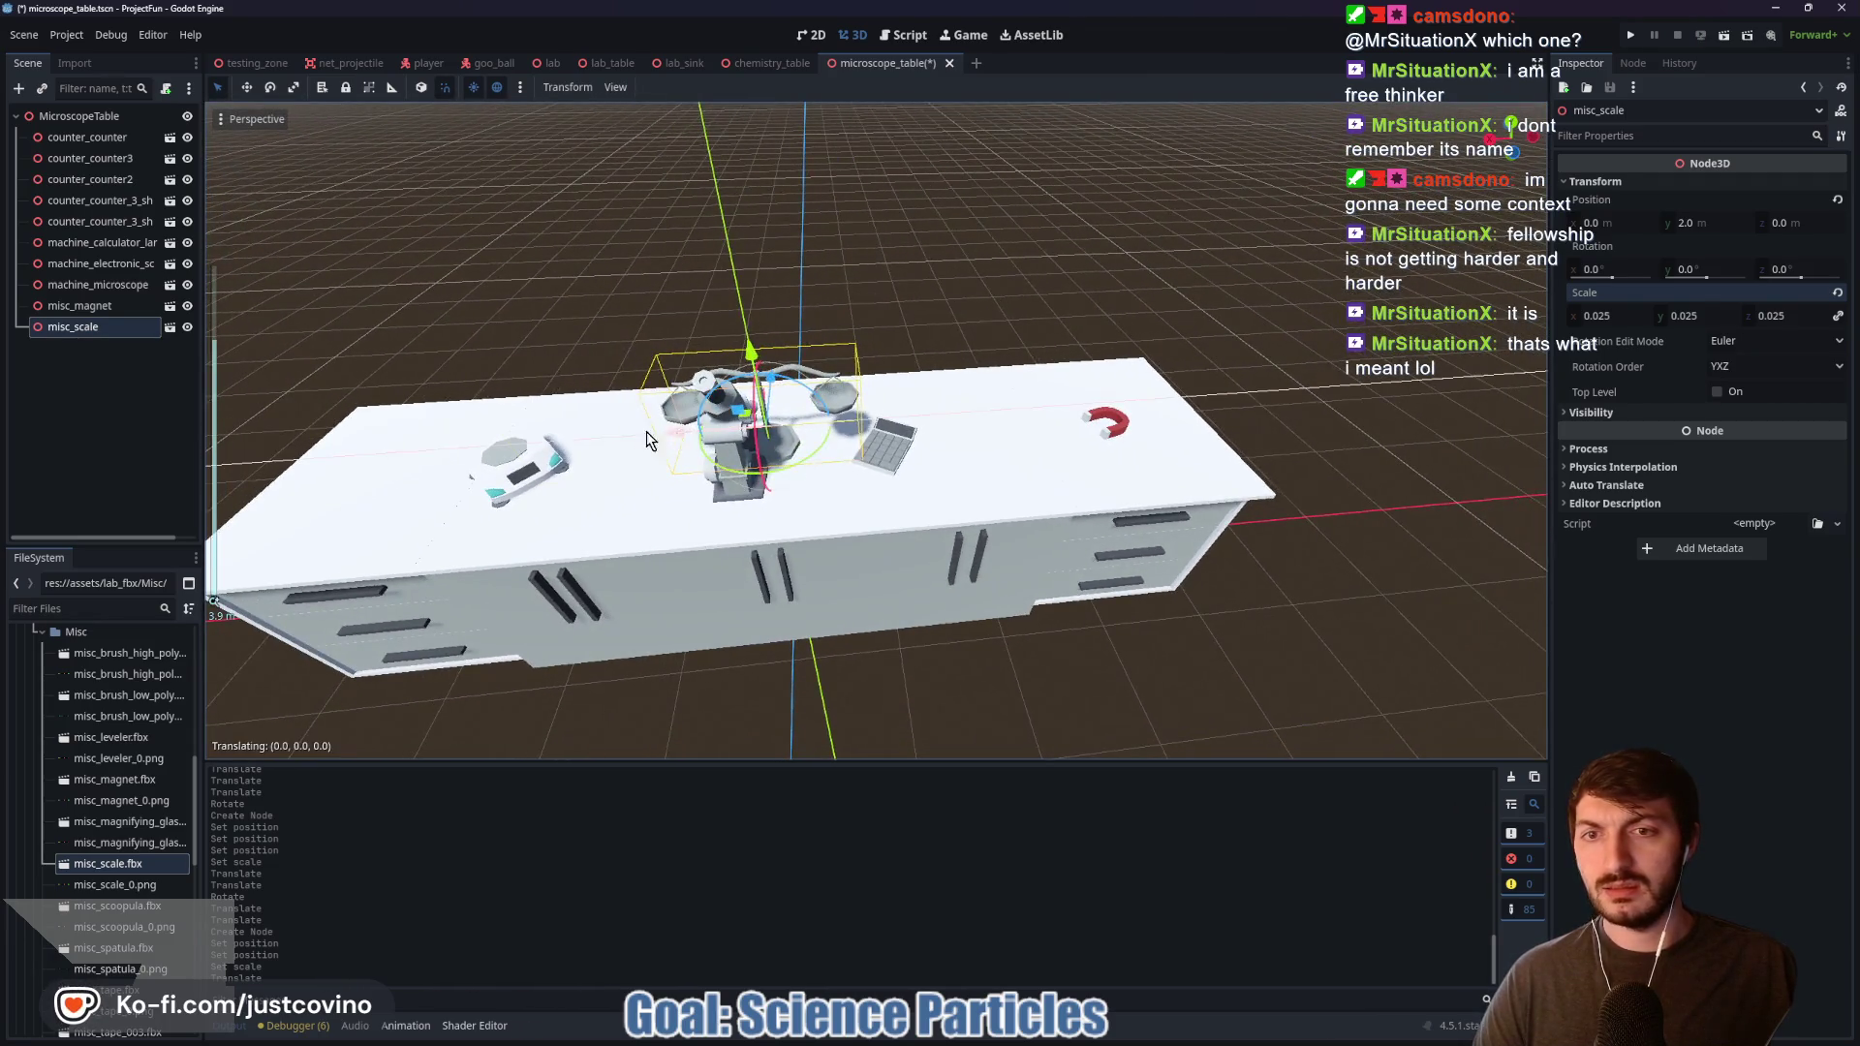
pyautogui.moveTo(647, 432); pyautogui.dragTo(319, 417)
pyautogui.scroll(2, 465, 557)
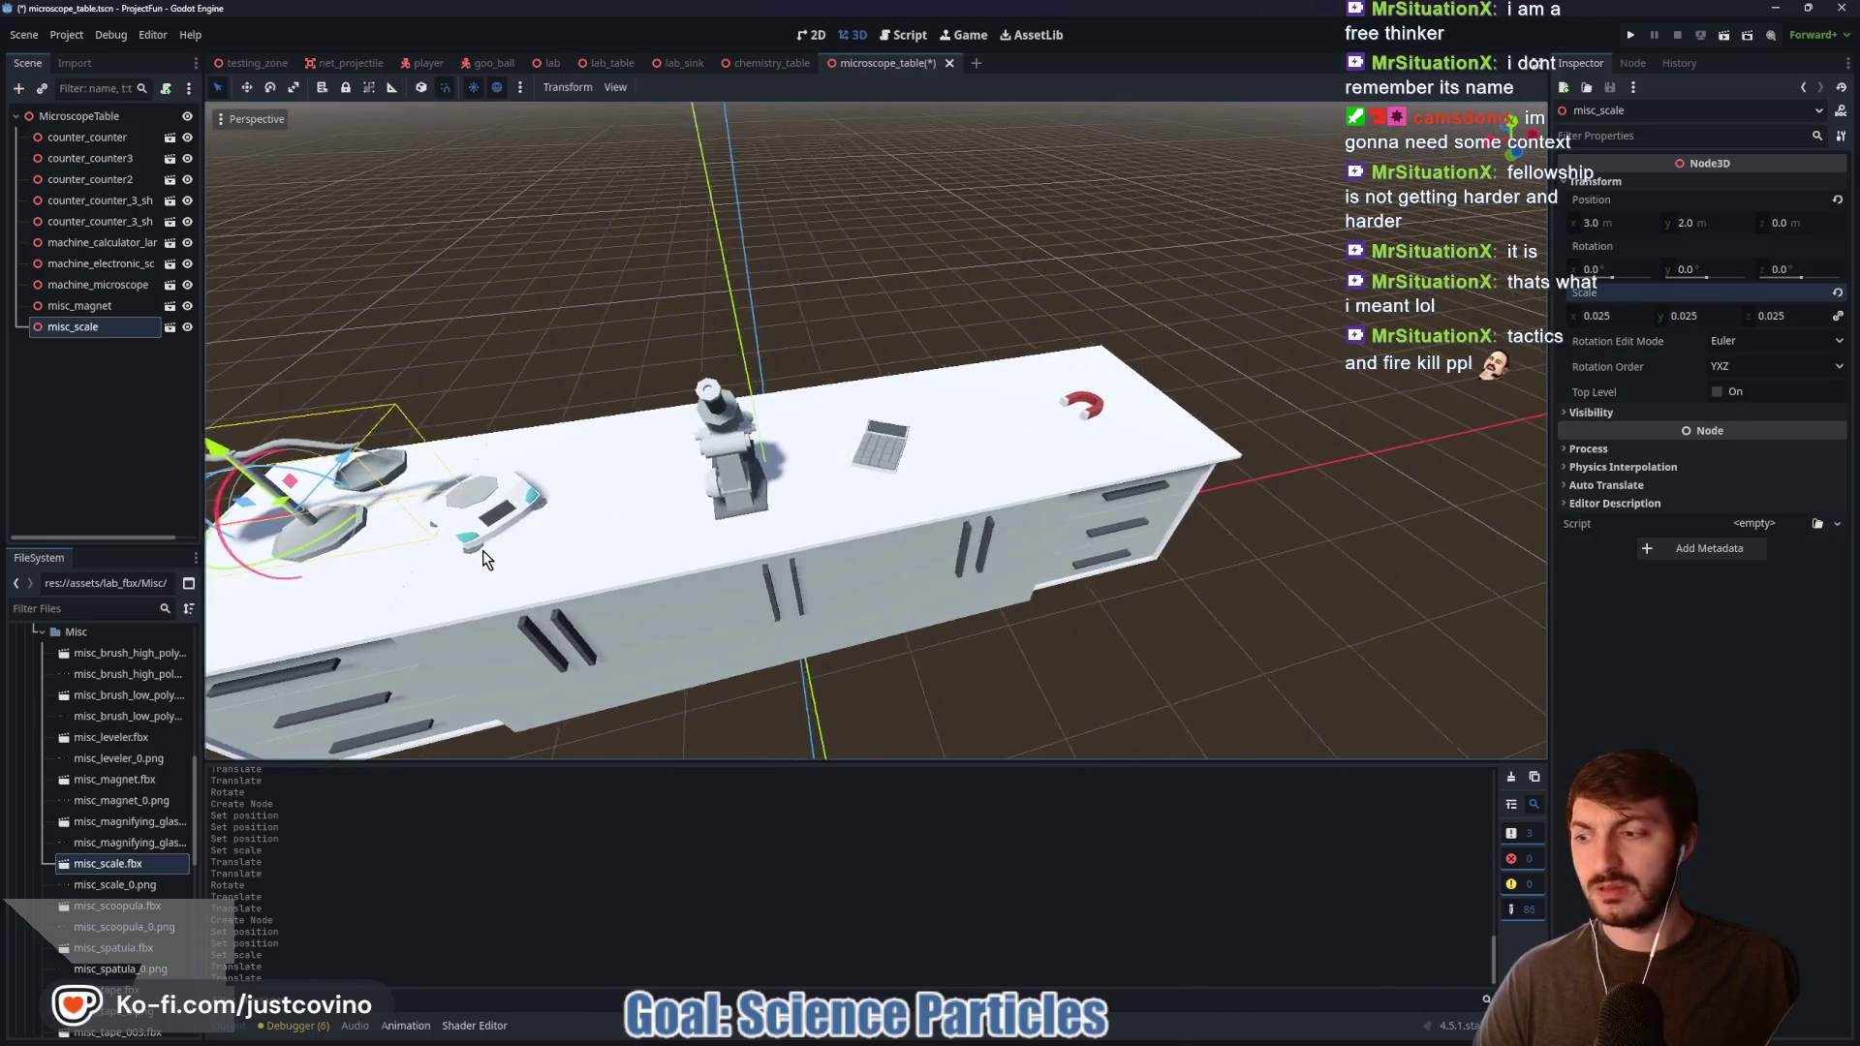
pyautogui.scroll(-2, 482, 550)
pyautogui.moveTo(482, 550)
pyautogui.mouseDown()
pyautogui.moveTo(776, 496)
pyautogui.moveTo(793, 411)
pyautogui.mouseUp()
pyautogui.scroll(1, 776, 490)
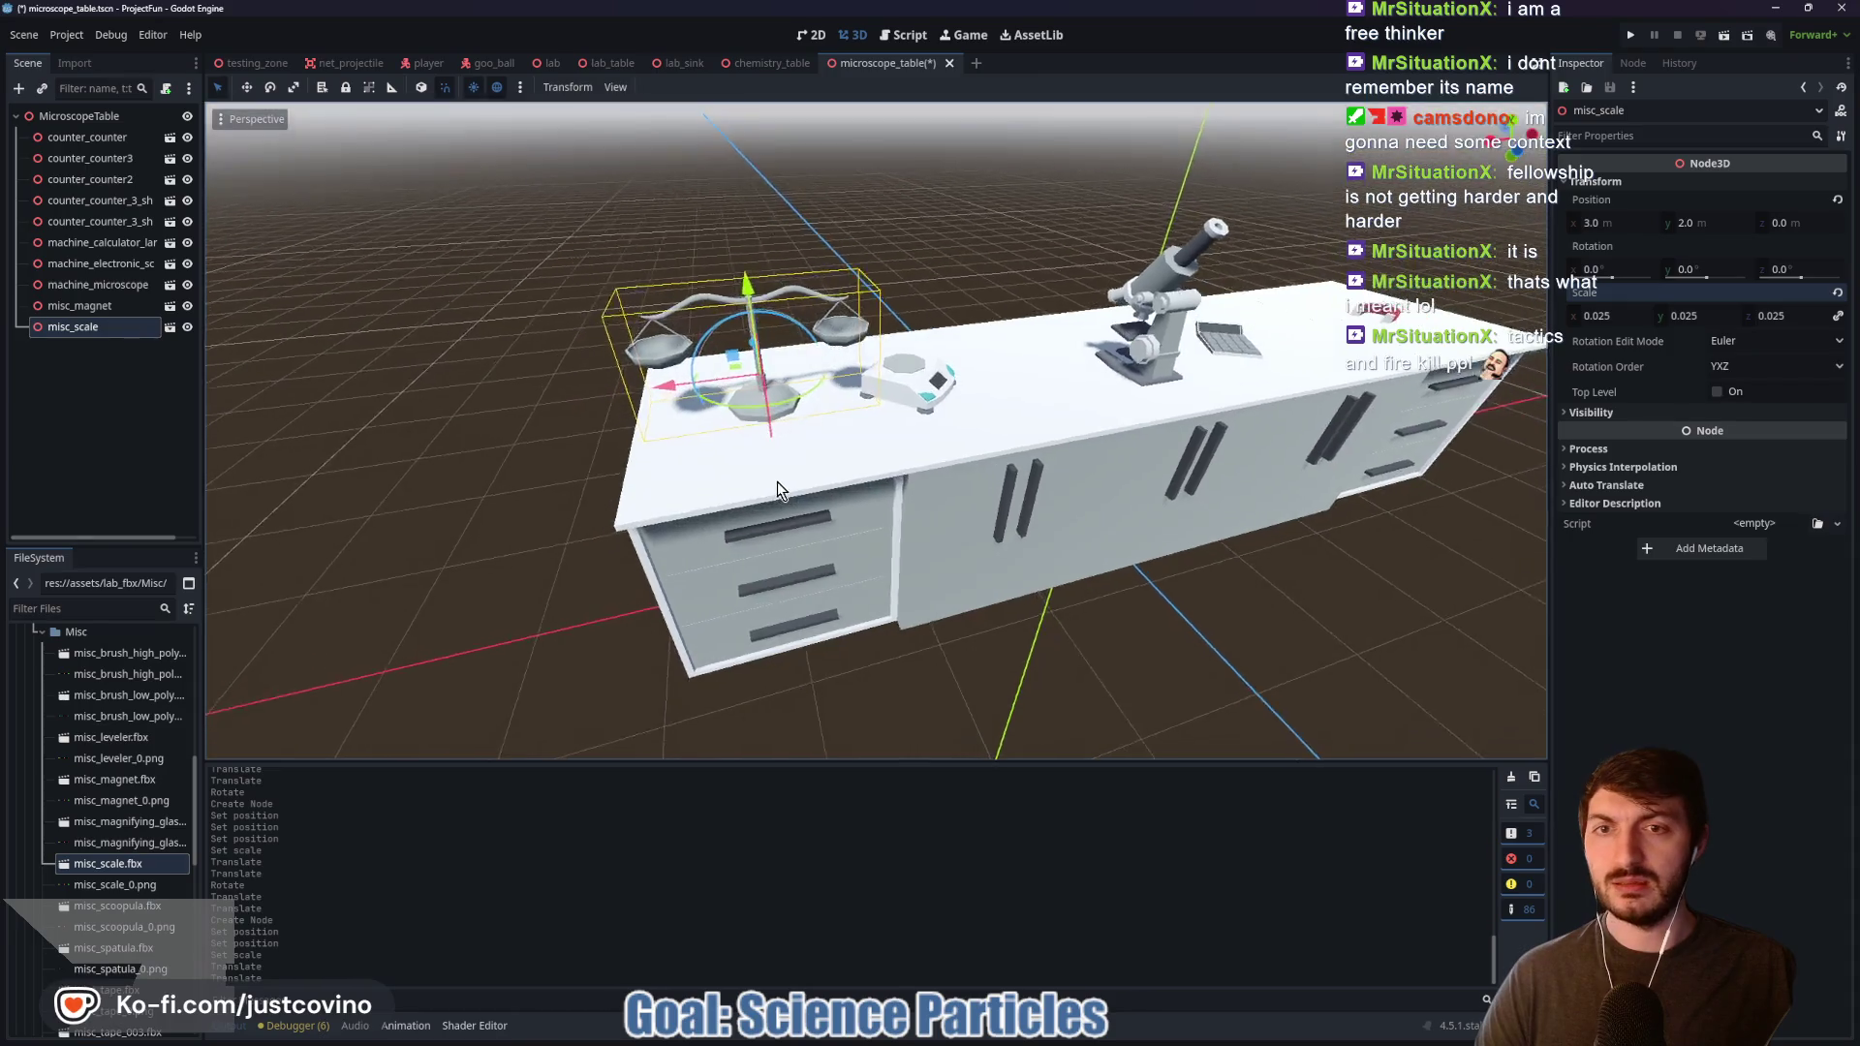
pyautogui.press('g')
pyautogui.press('z')
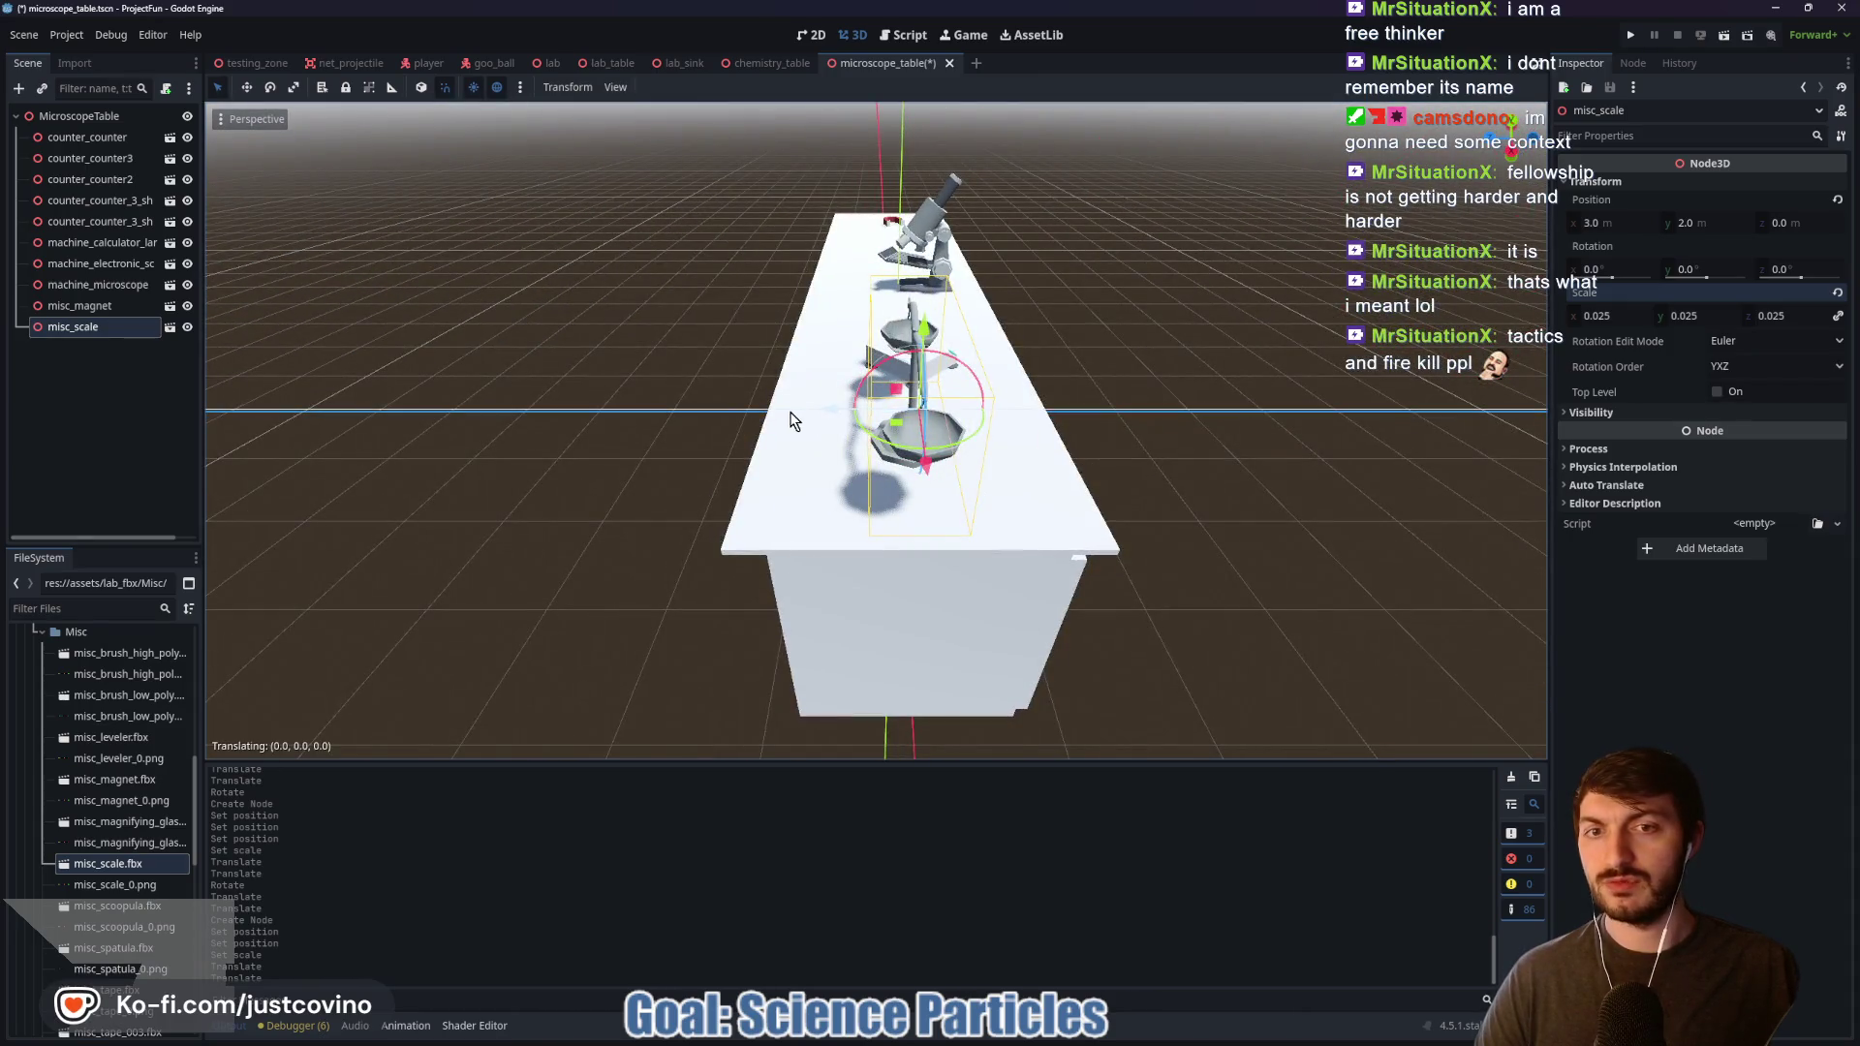
pyautogui.click(668, 418)
pyautogui.moveTo(669, 418)
pyautogui.mouseDown()
pyautogui.moveTo(973, 418)
pyautogui.moveTo(758, 392)
pyautogui.moveTo(1059, 447)
pyautogui.mouseUp()
pyautogui.click(1032, 329)
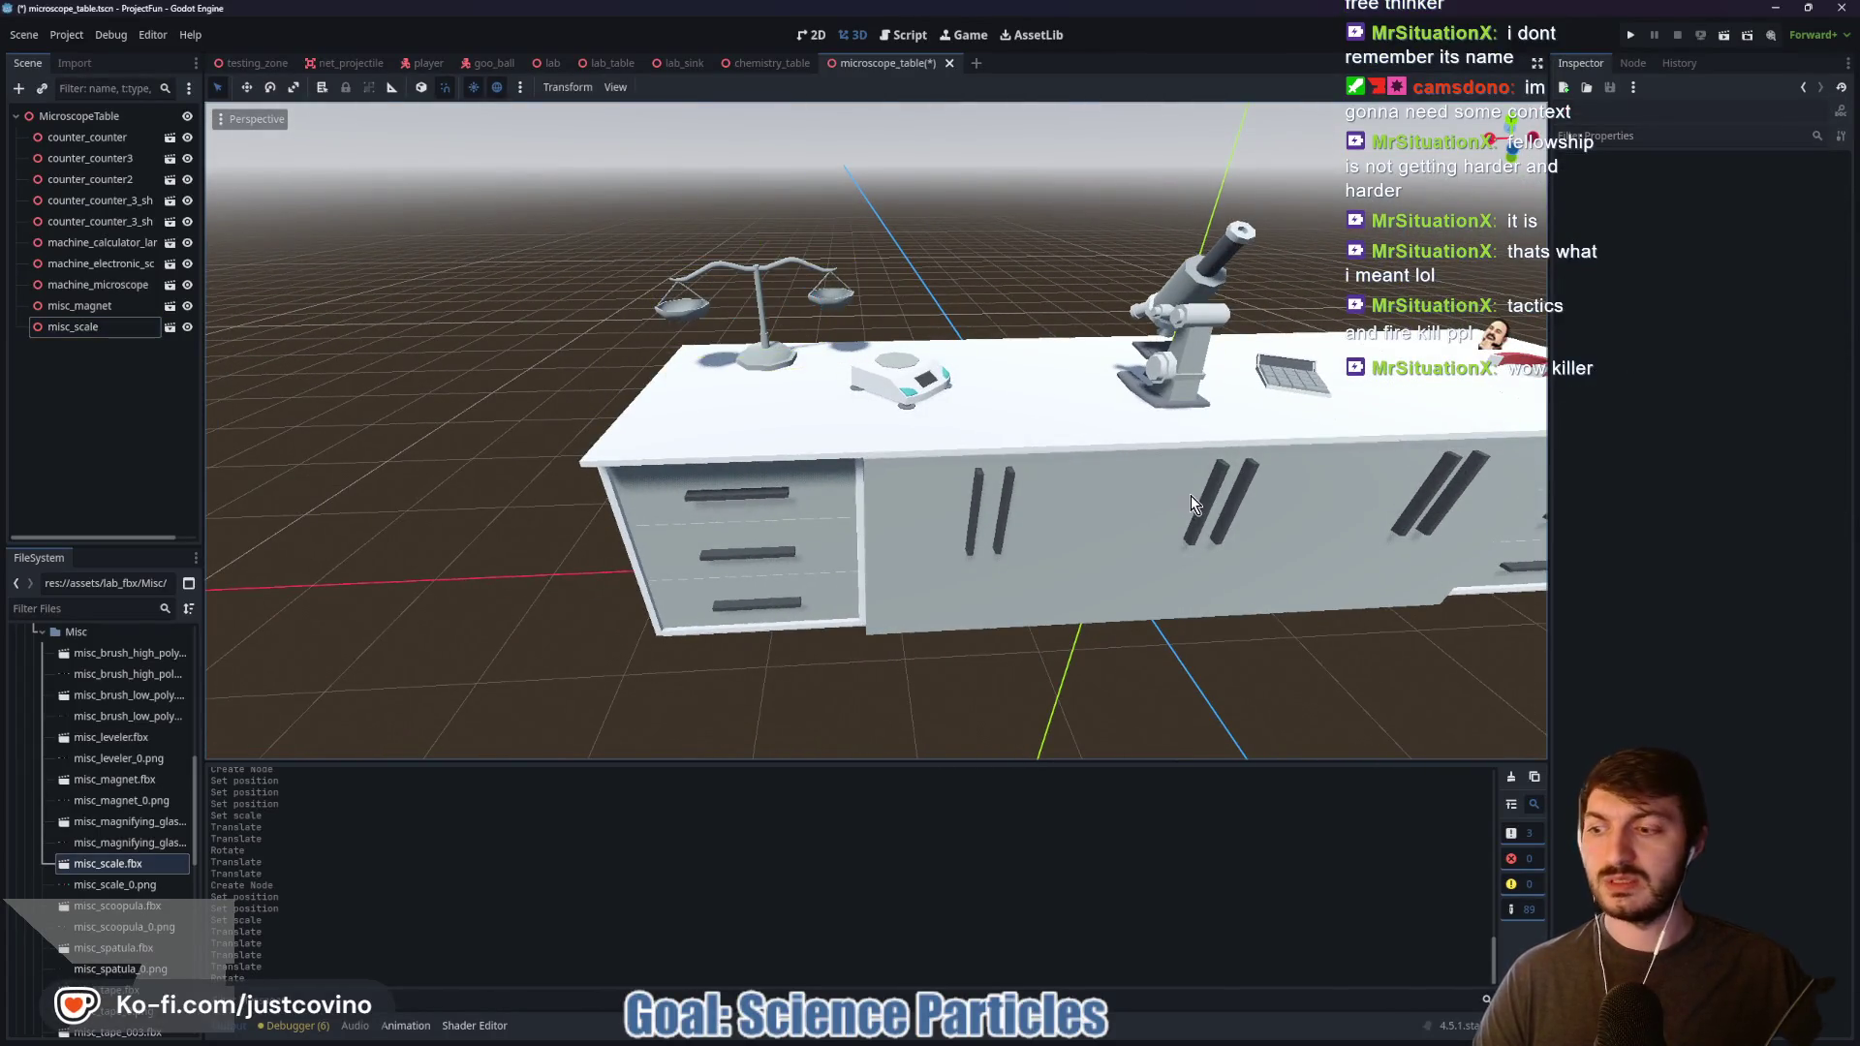
pyautogui.moveTo(1189, 496); pyautogui.dragTo(1108, 494)
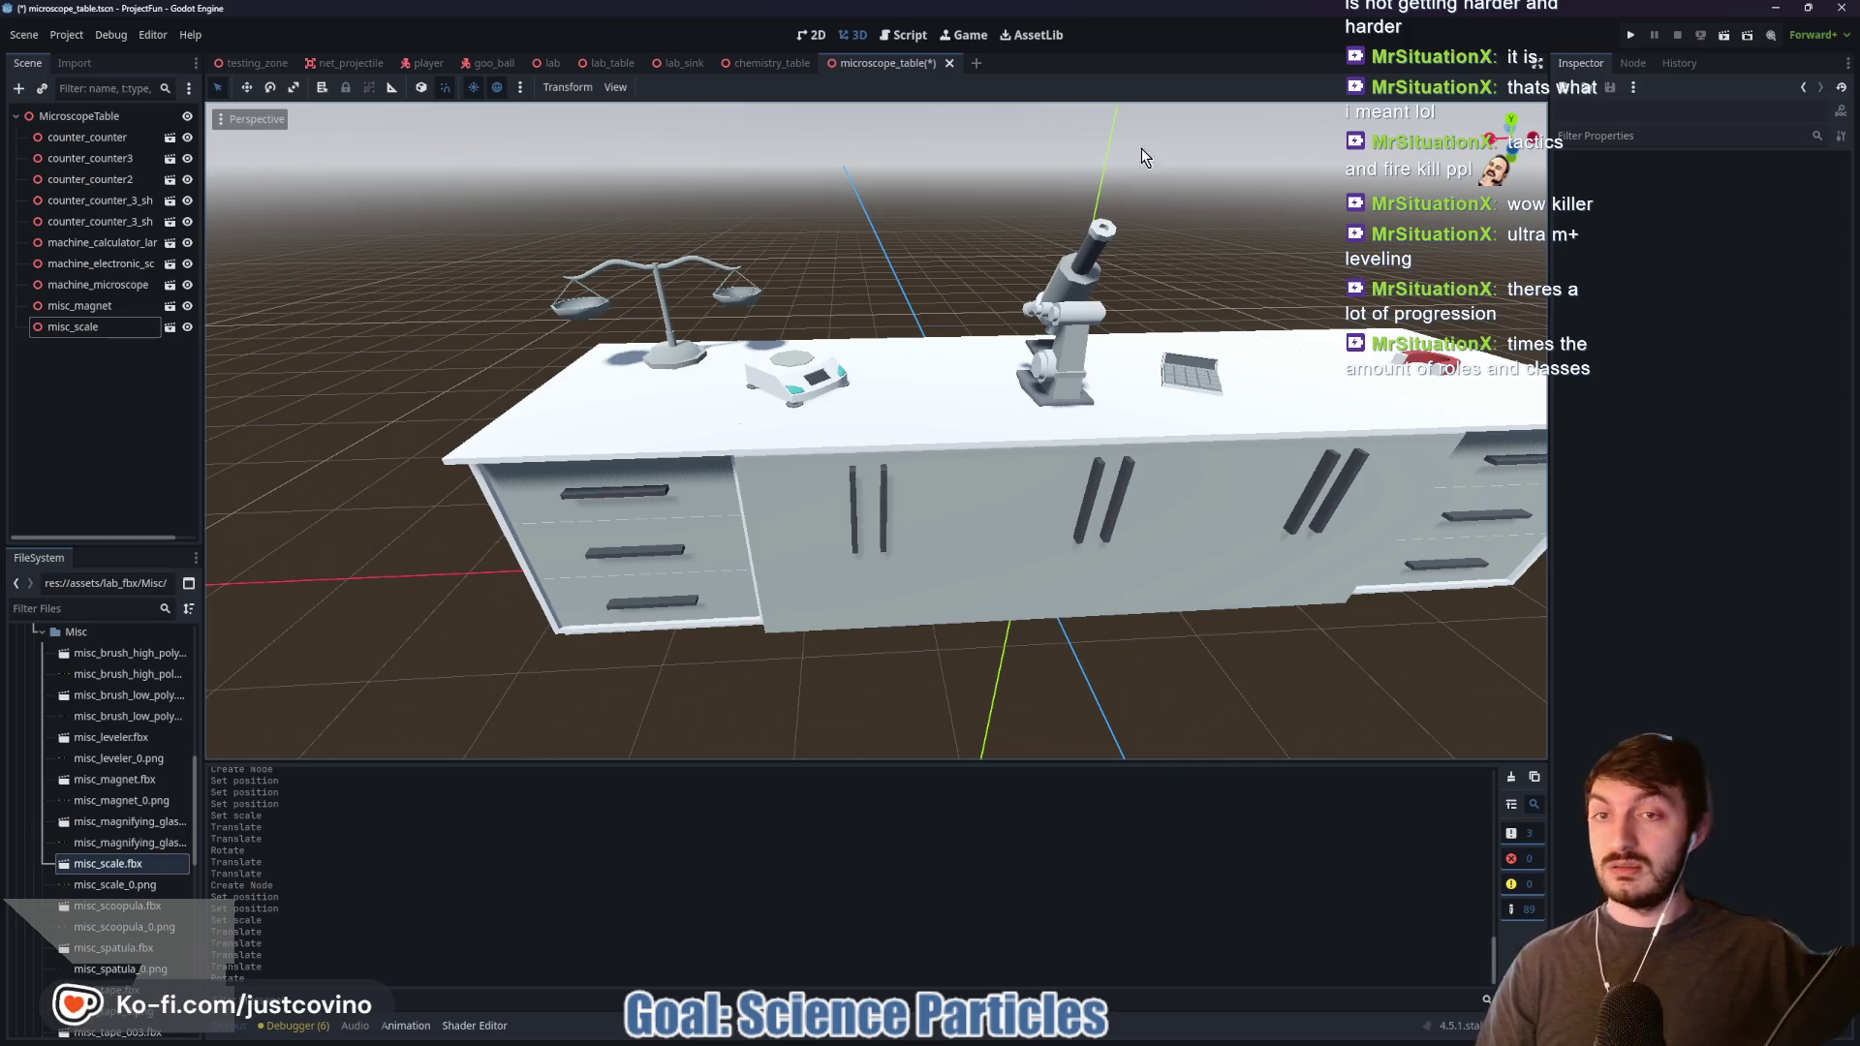
# Step: Launch Steam from Windows Start search and choose the user's account to sign in
pyautogui.press('super')
pyautogui.write('stea,')
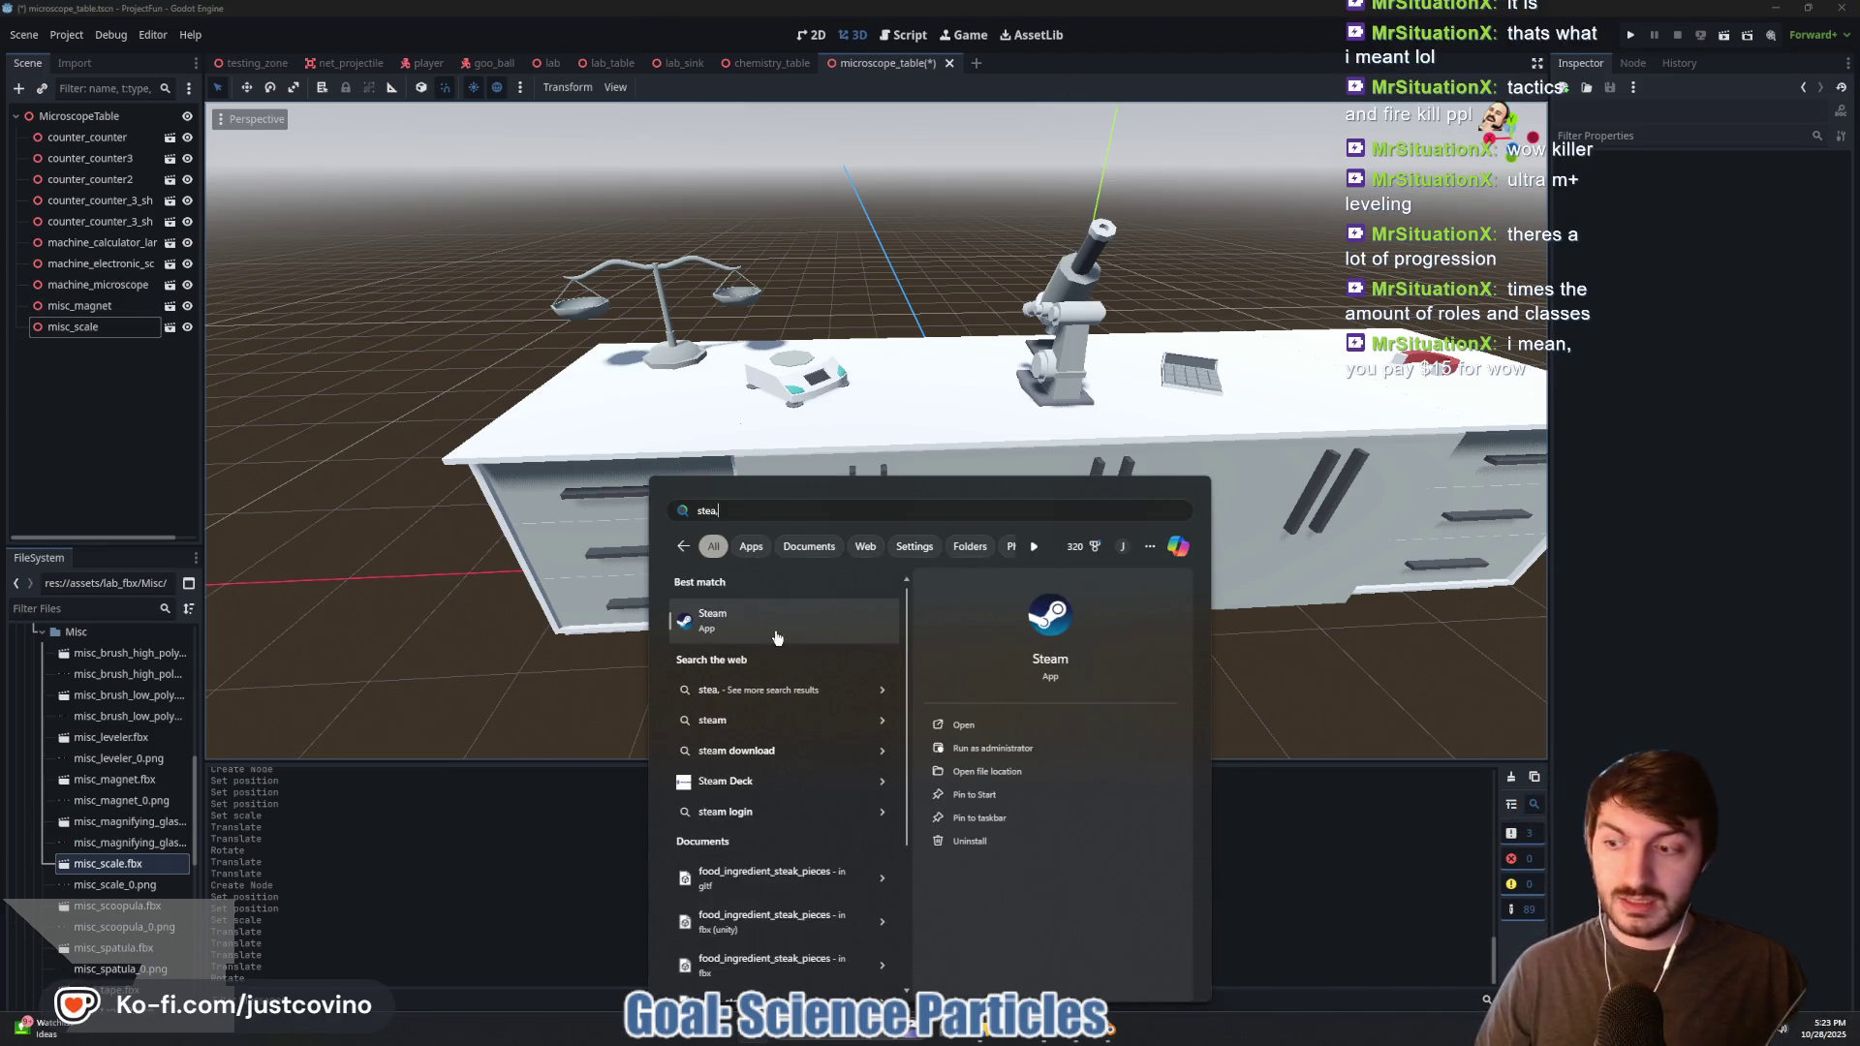
pyautogui.click(776, 619)
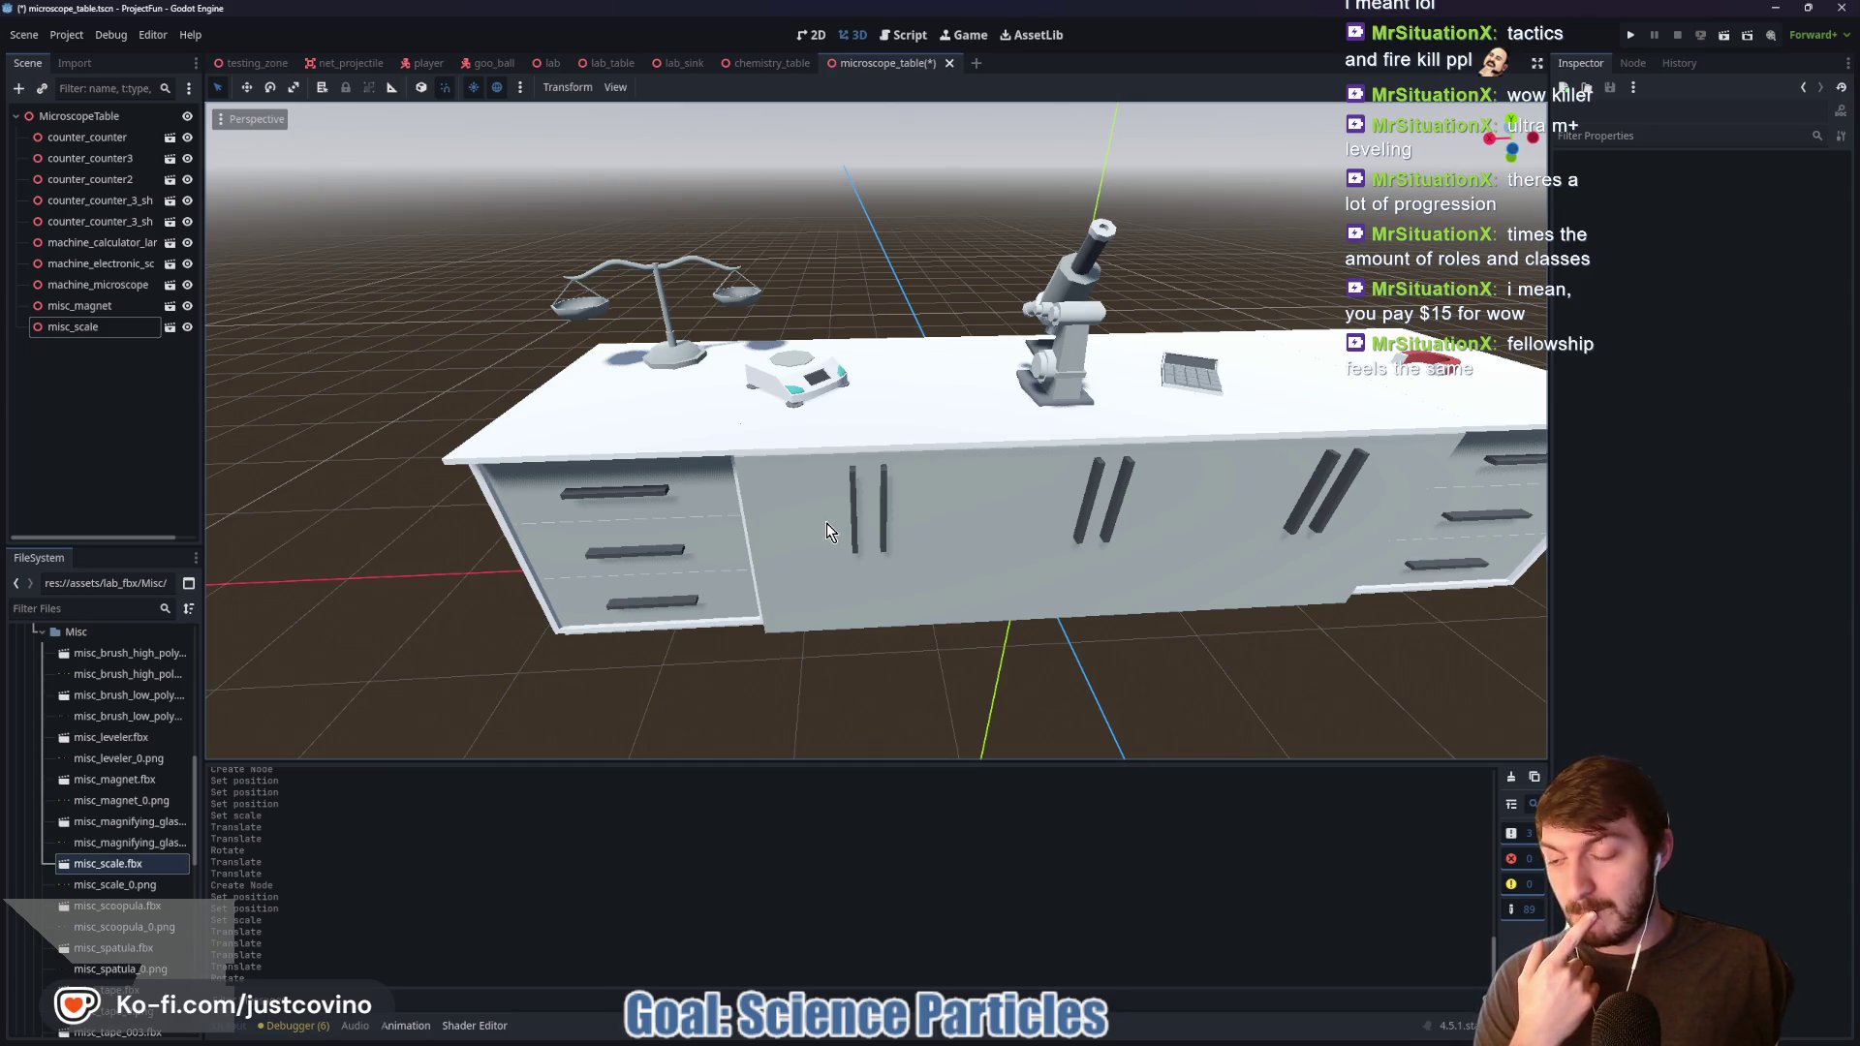
pyautogui.click(822, 527)
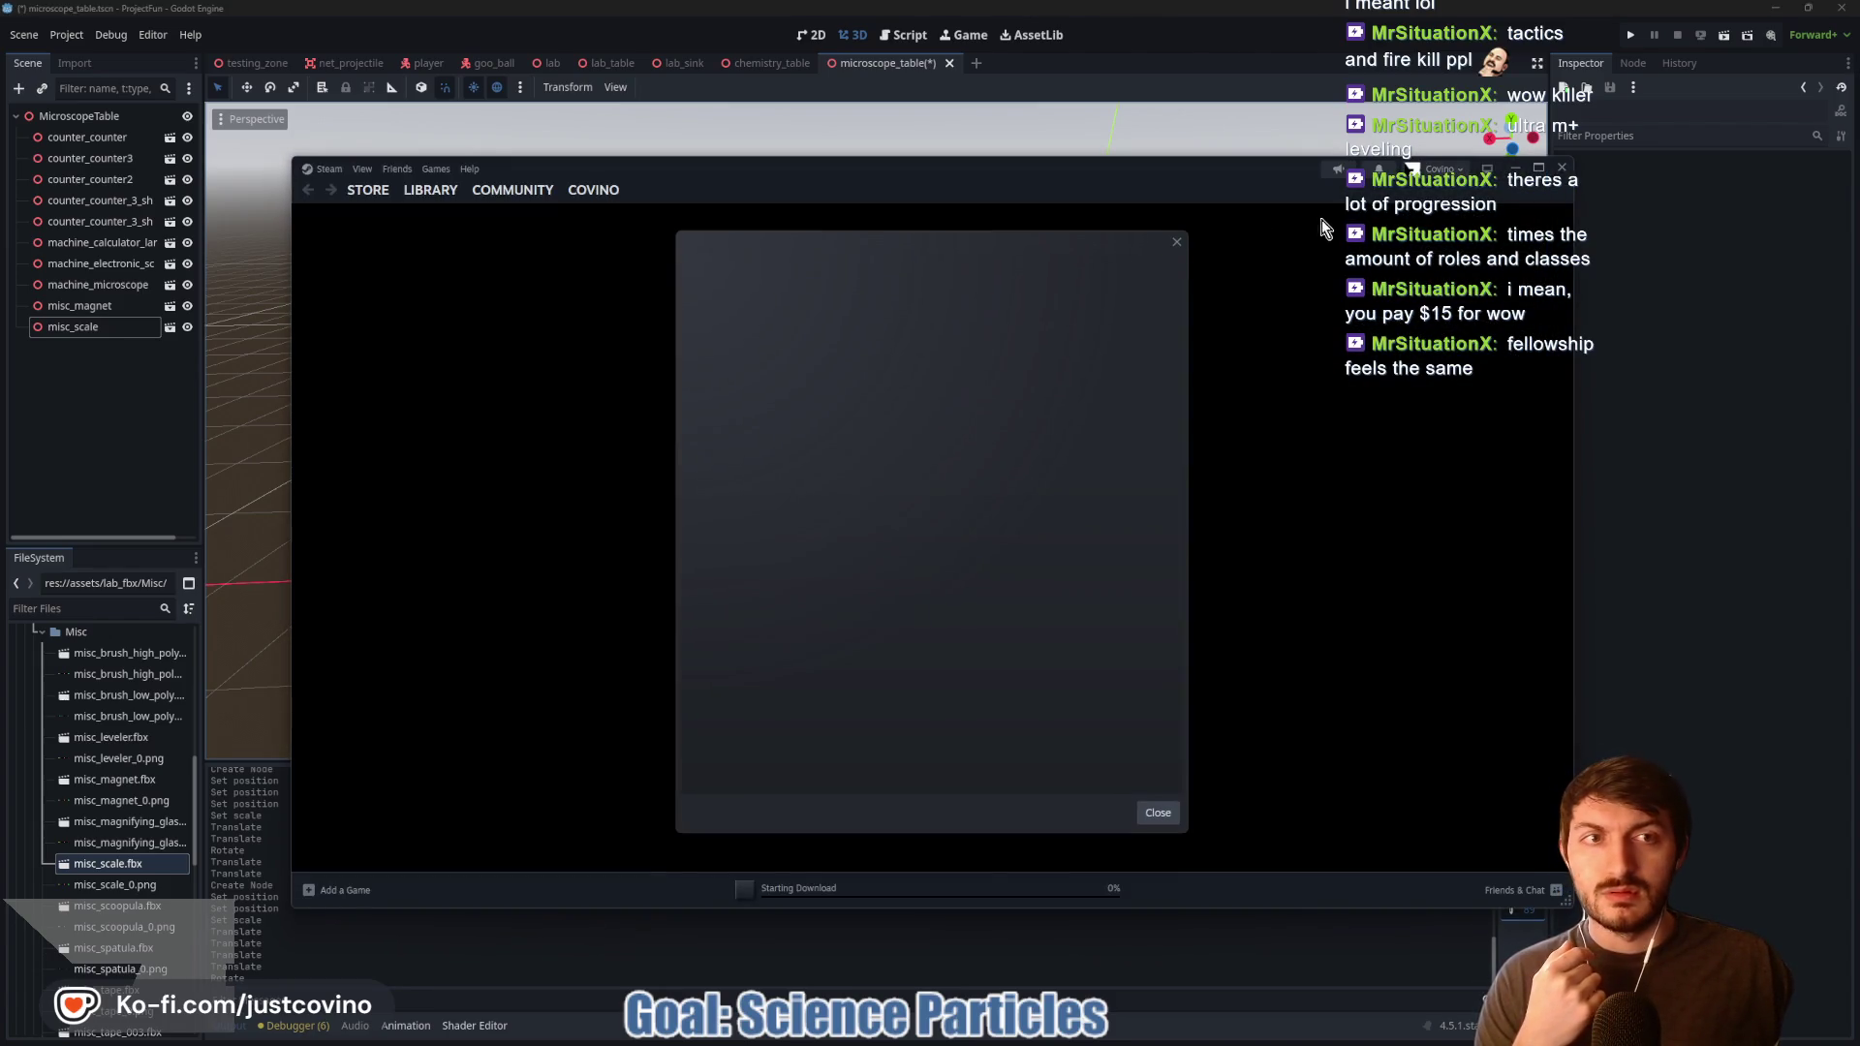
# Step: Dismiss the blank popup, search the Steam store for 'ship' and open Fellowship's store page
pyautogui.click(1177, 241)
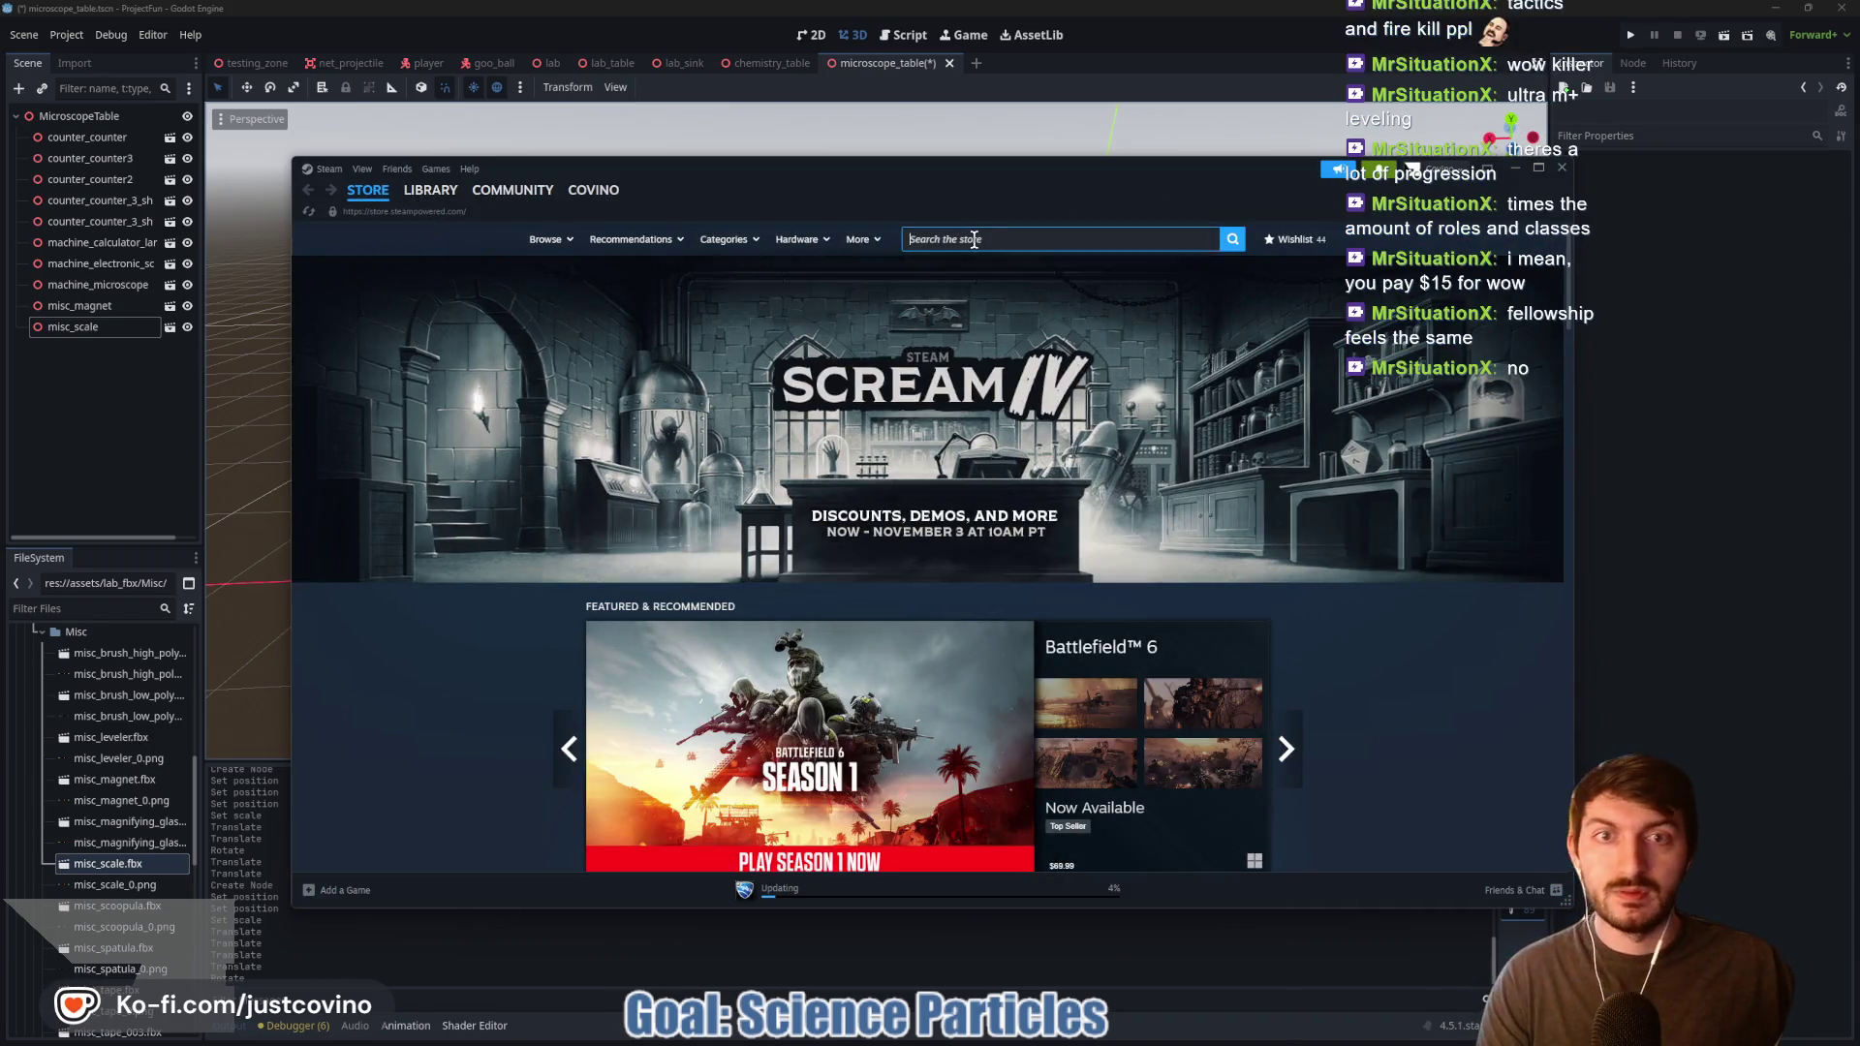
pyautogui.click(975, 239)
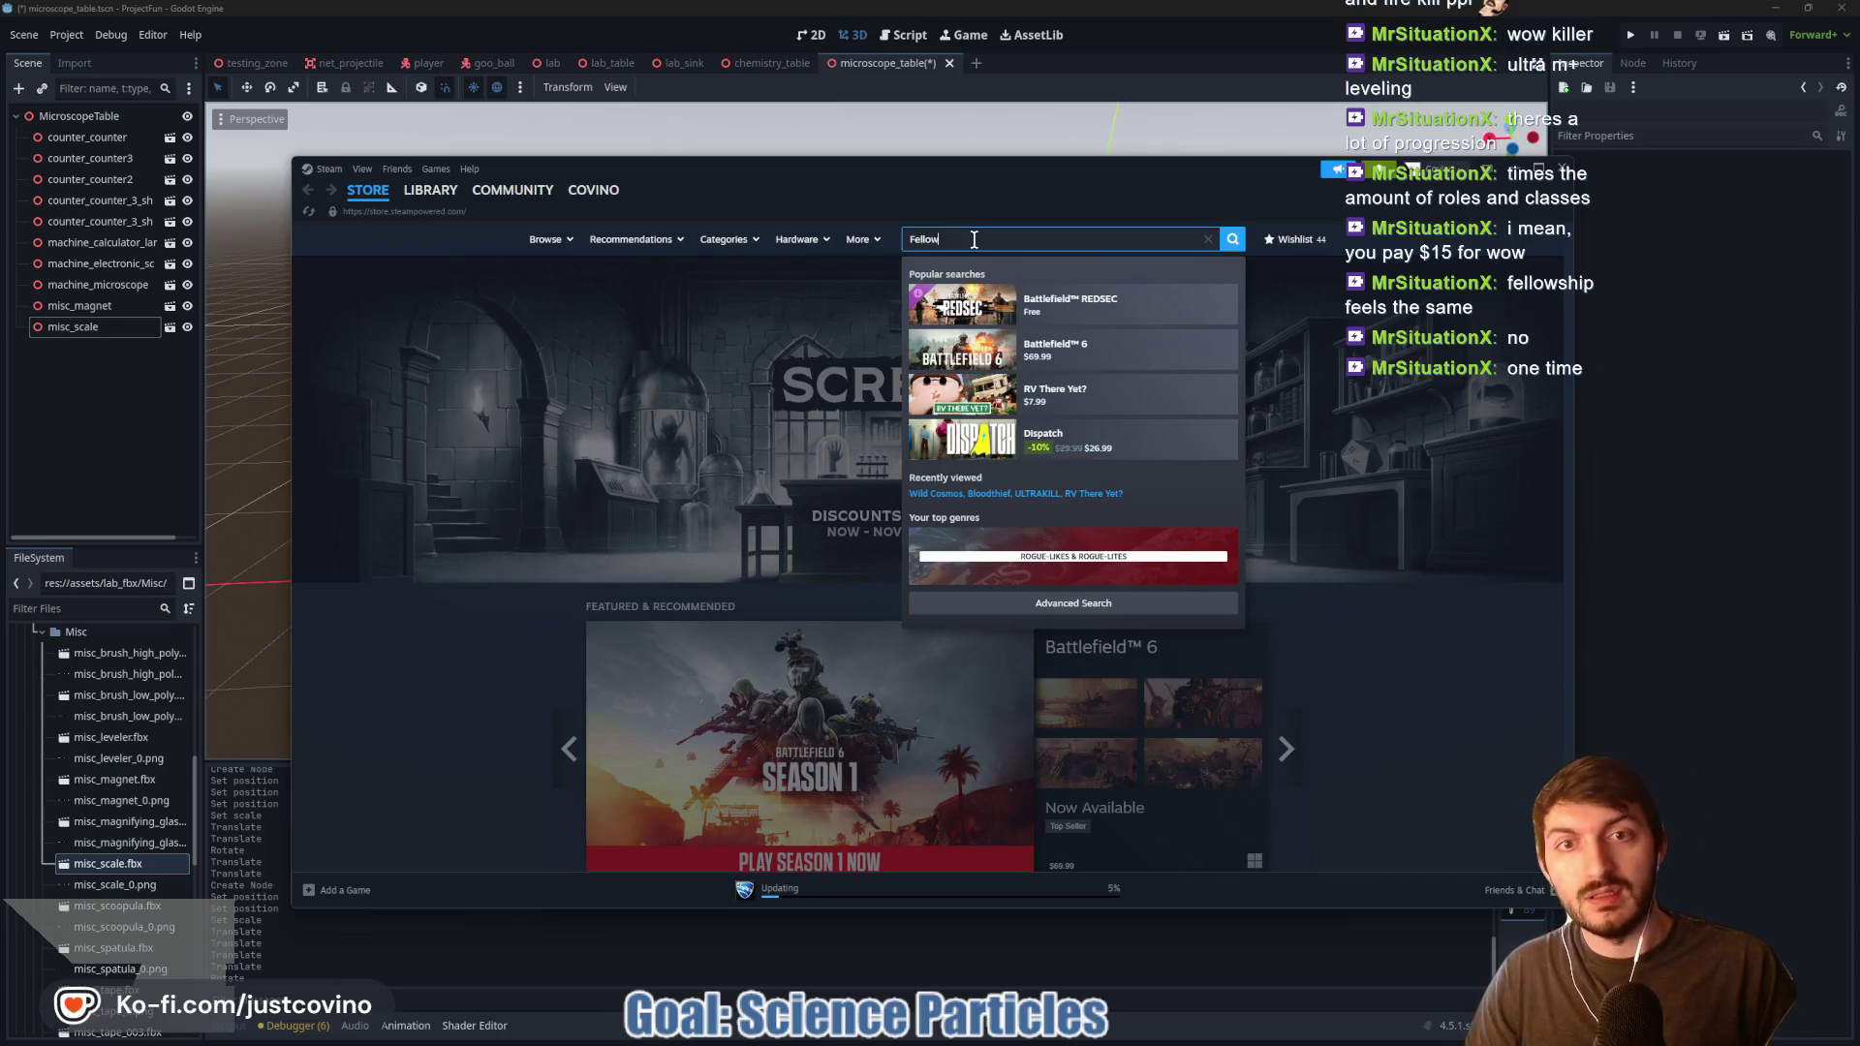
pyautogui.write('ship')
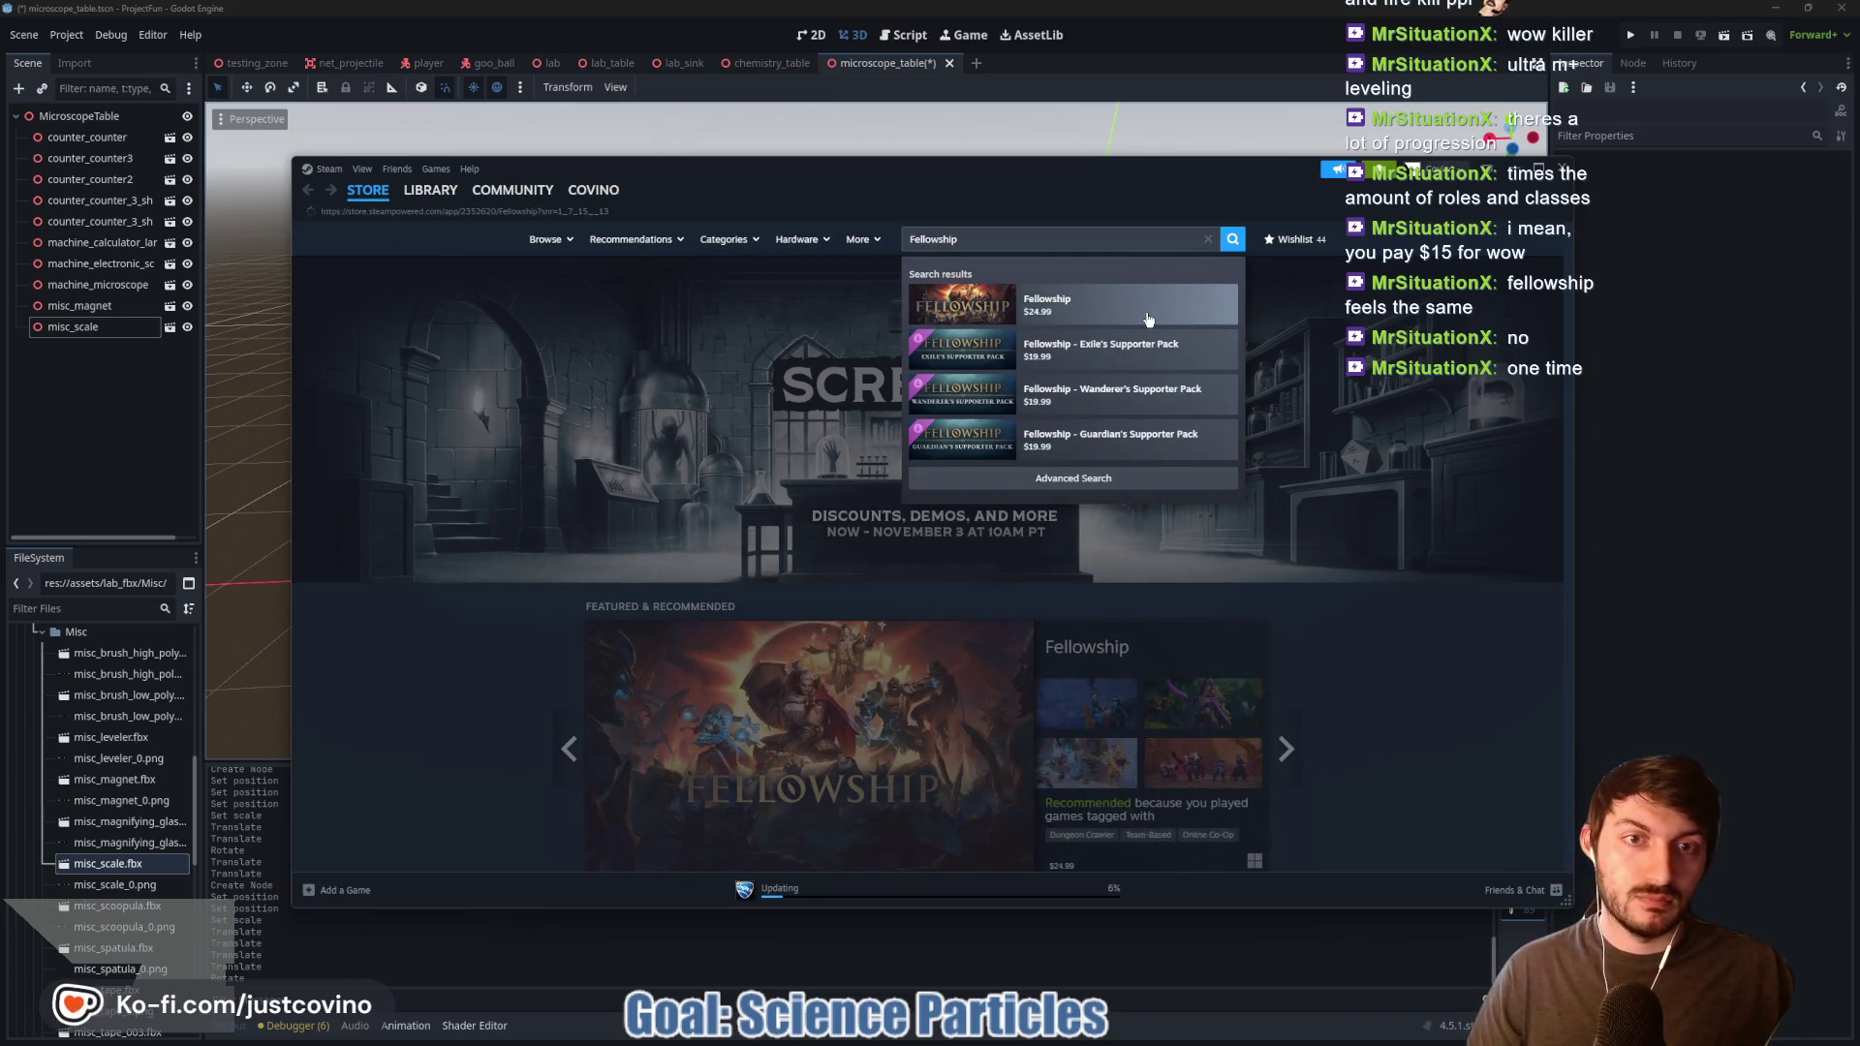
pyautogui.click(1148, 320)
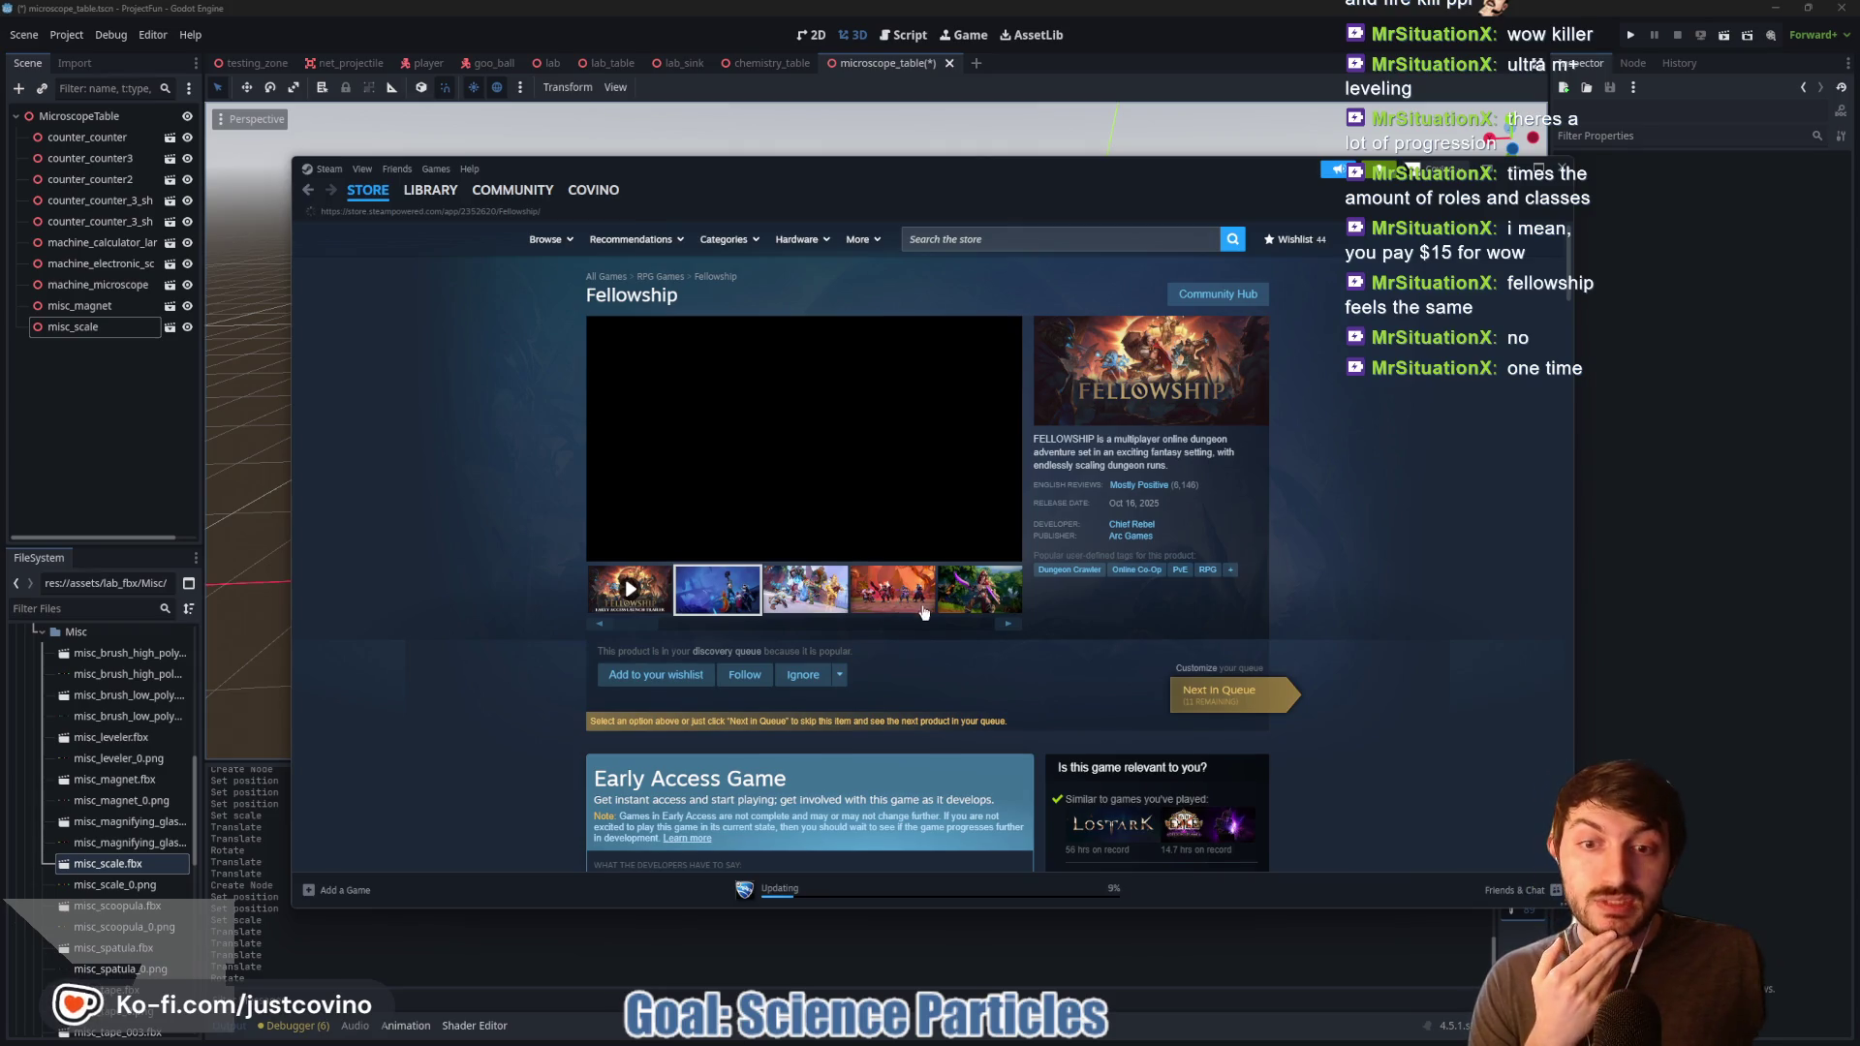
# Step: Scroll the Fellowship page and enlarge several gallery screenshots, including the third and fifth
pyautogui.scroll(-3, 923, 611)
pyautogui.scroll(-2, 831, 605)
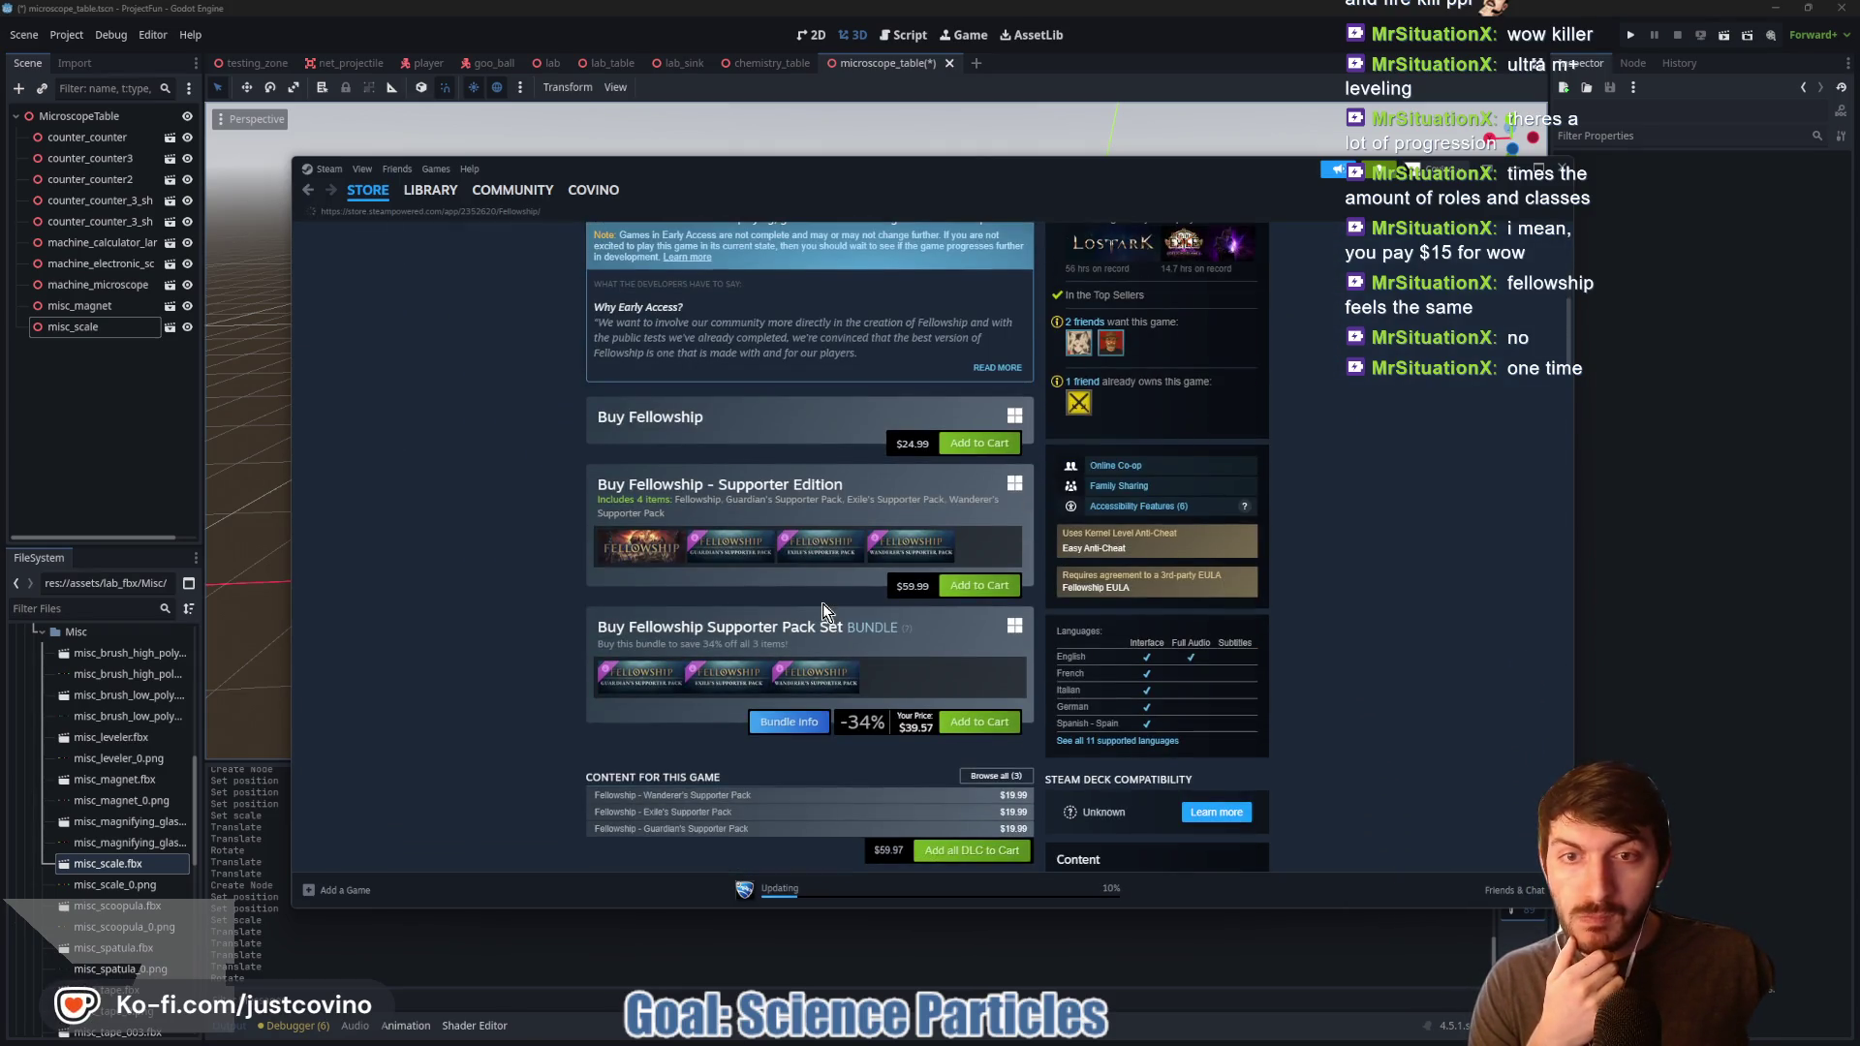
pyautogui.scroll(-1, 812, 608)
pyautogui.scroll(-1, 804, 605)
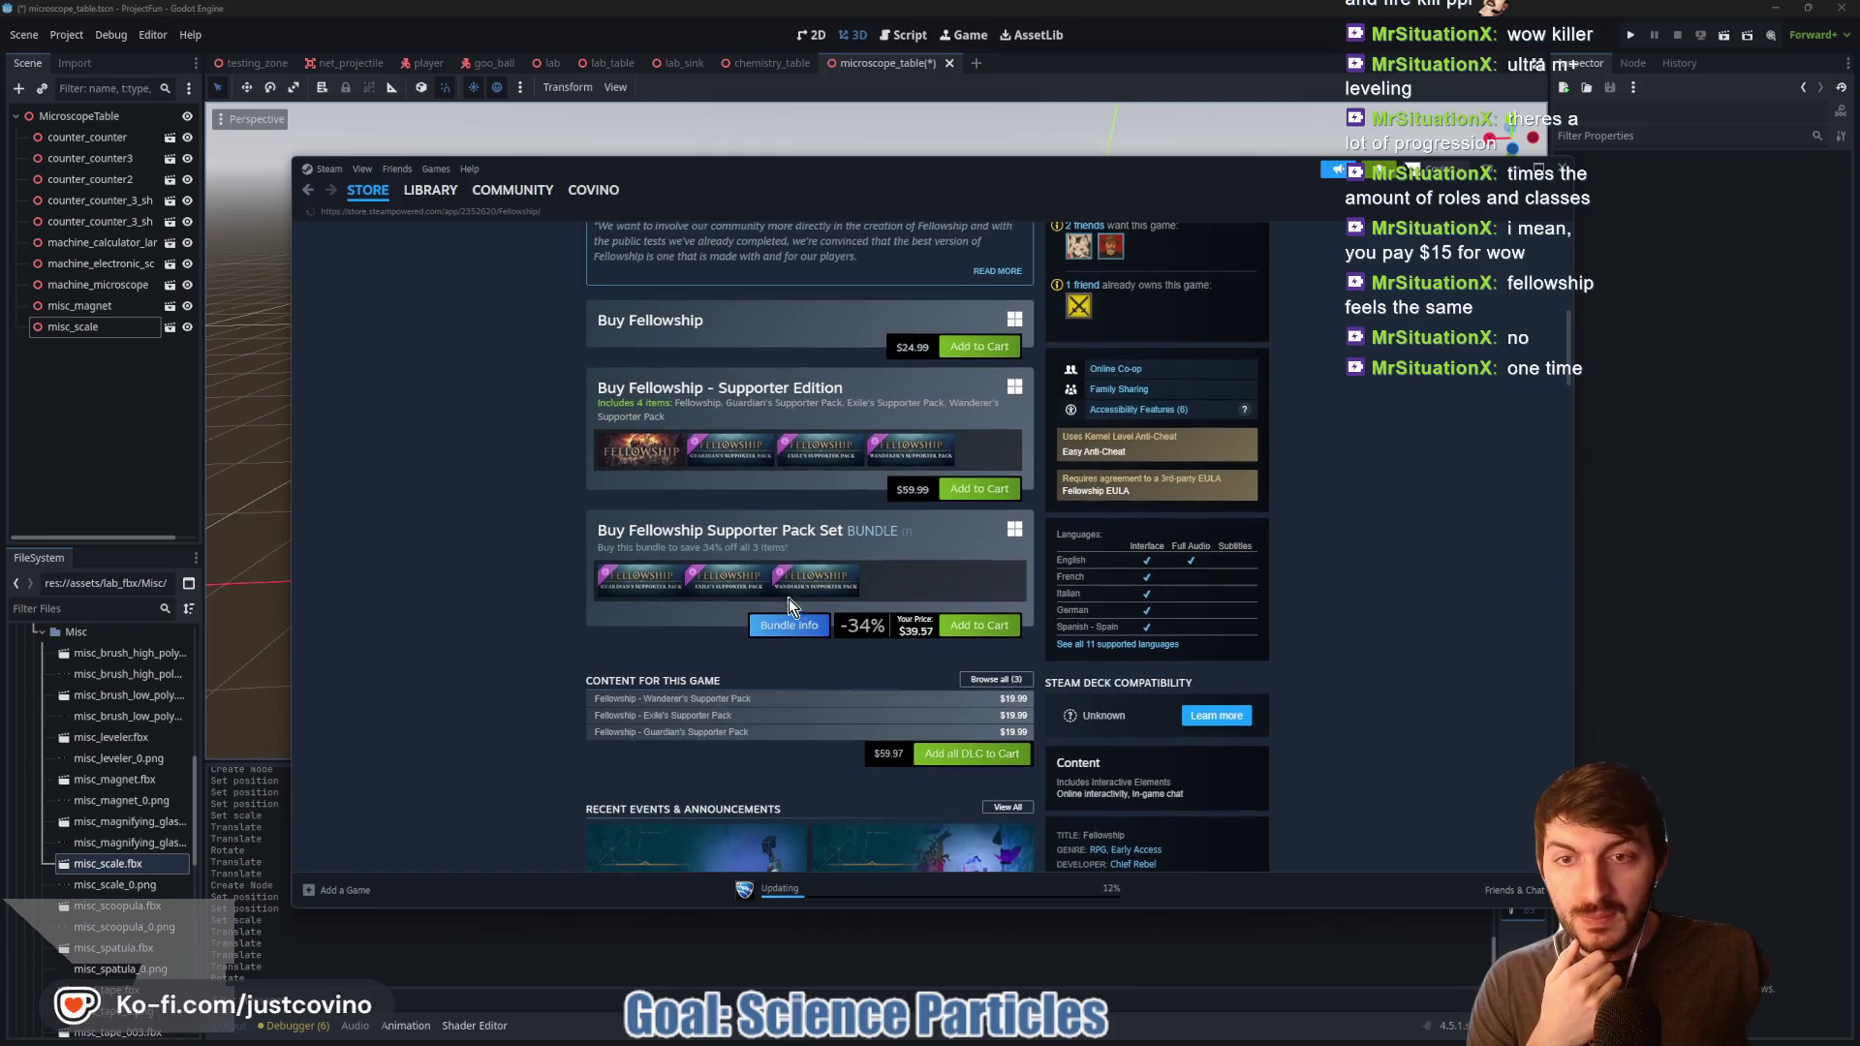
pyautogui.scroll(4, 819, 523)
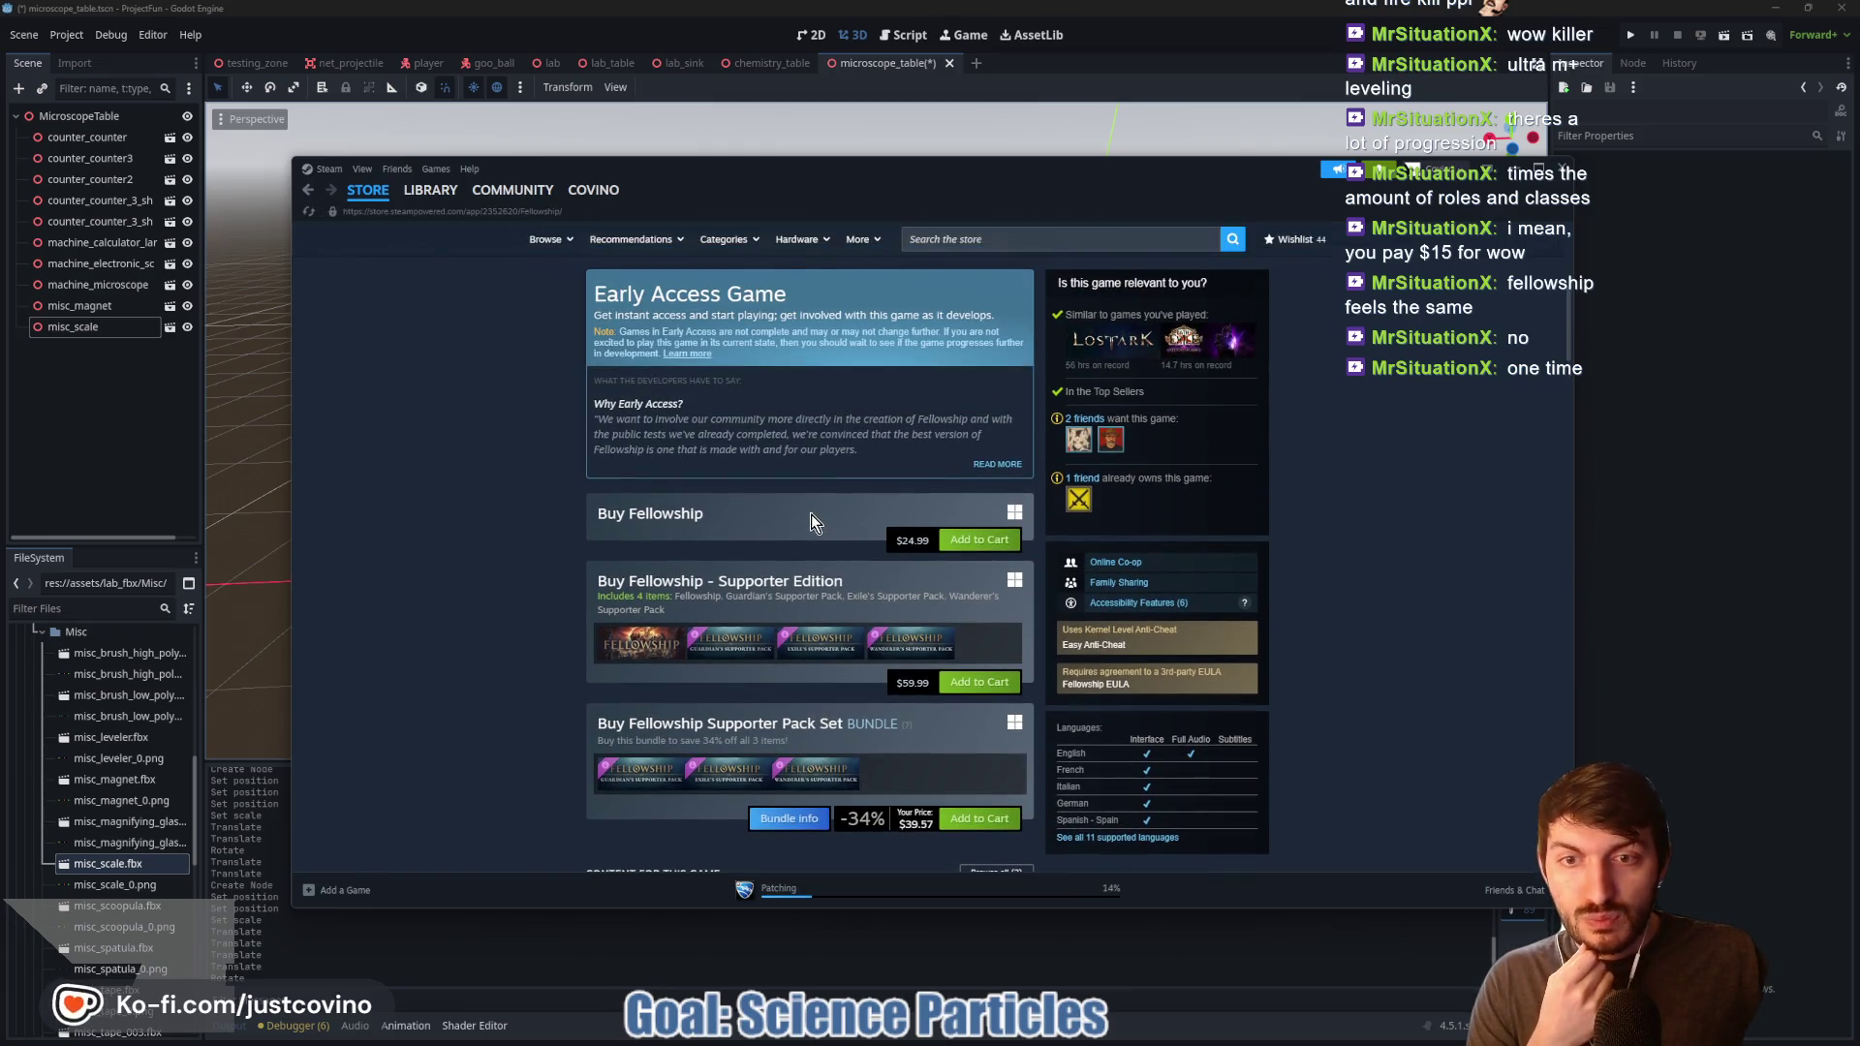
pyautogui.scroll(6, 801, 561)
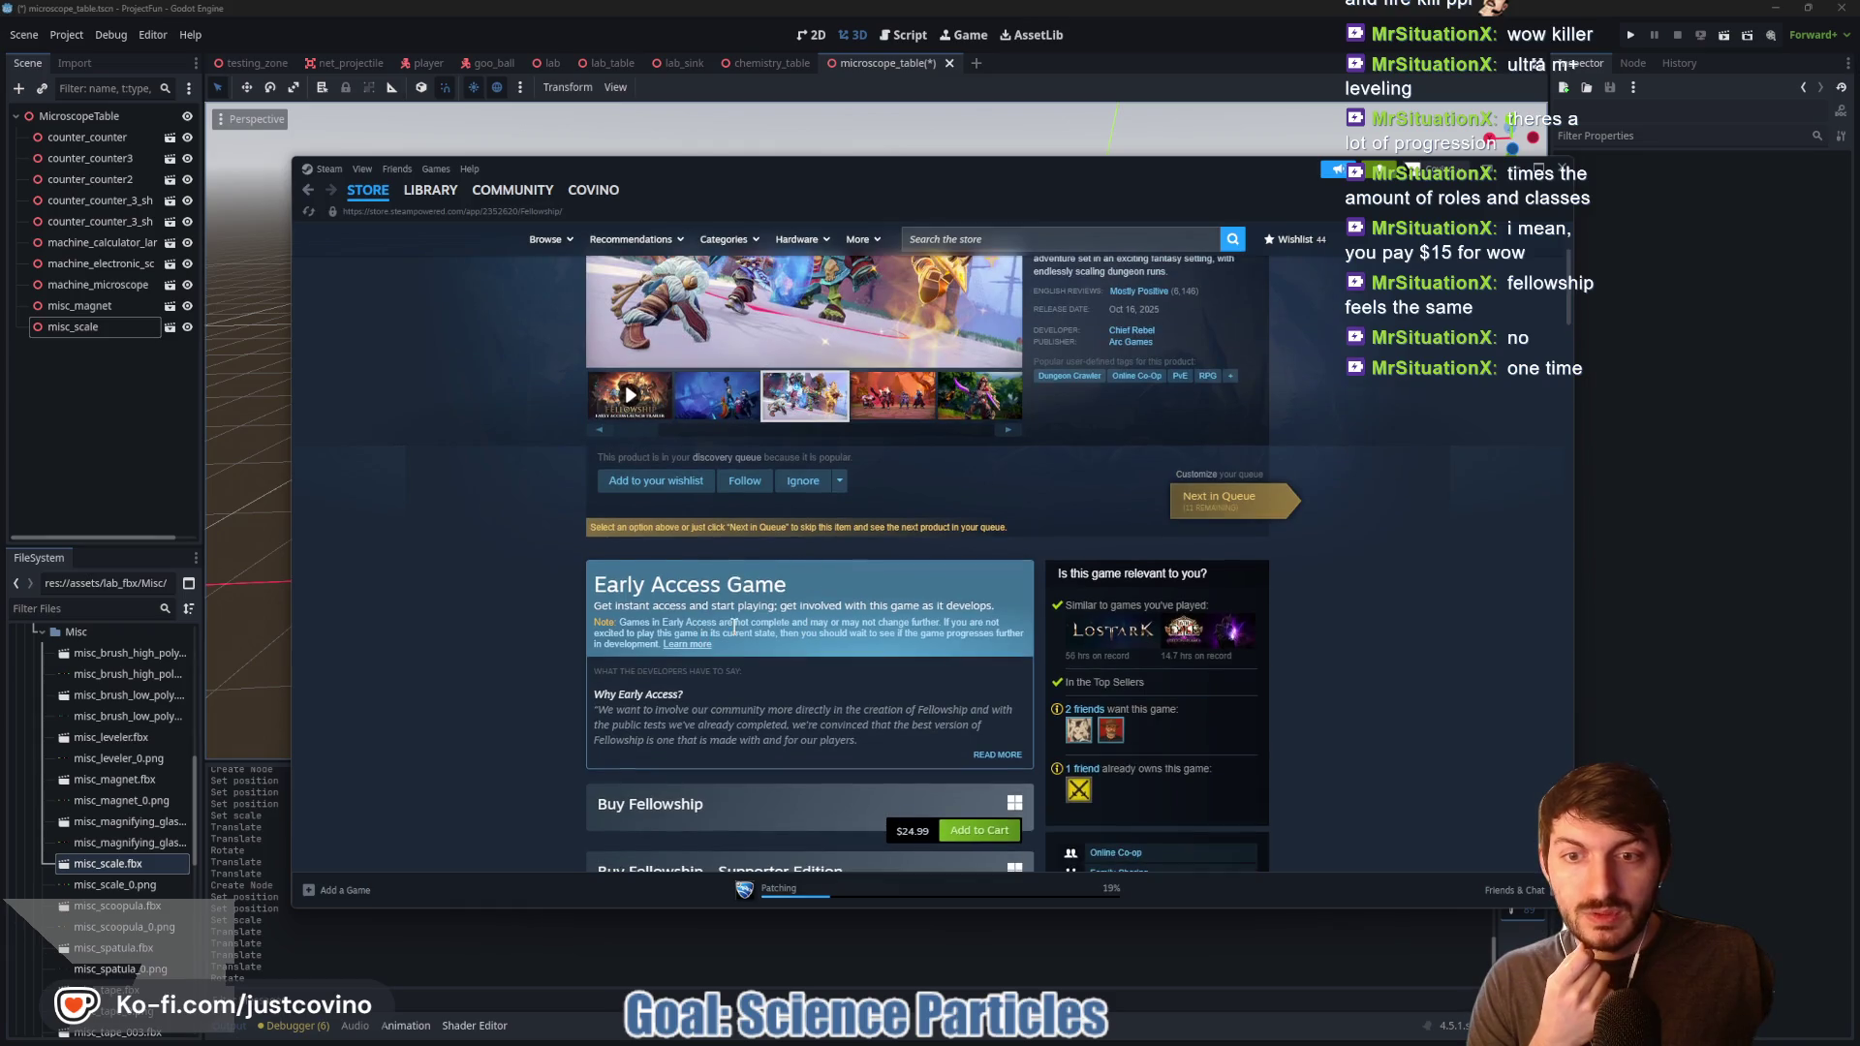
pyautogui.scroll(4, 741, 596)
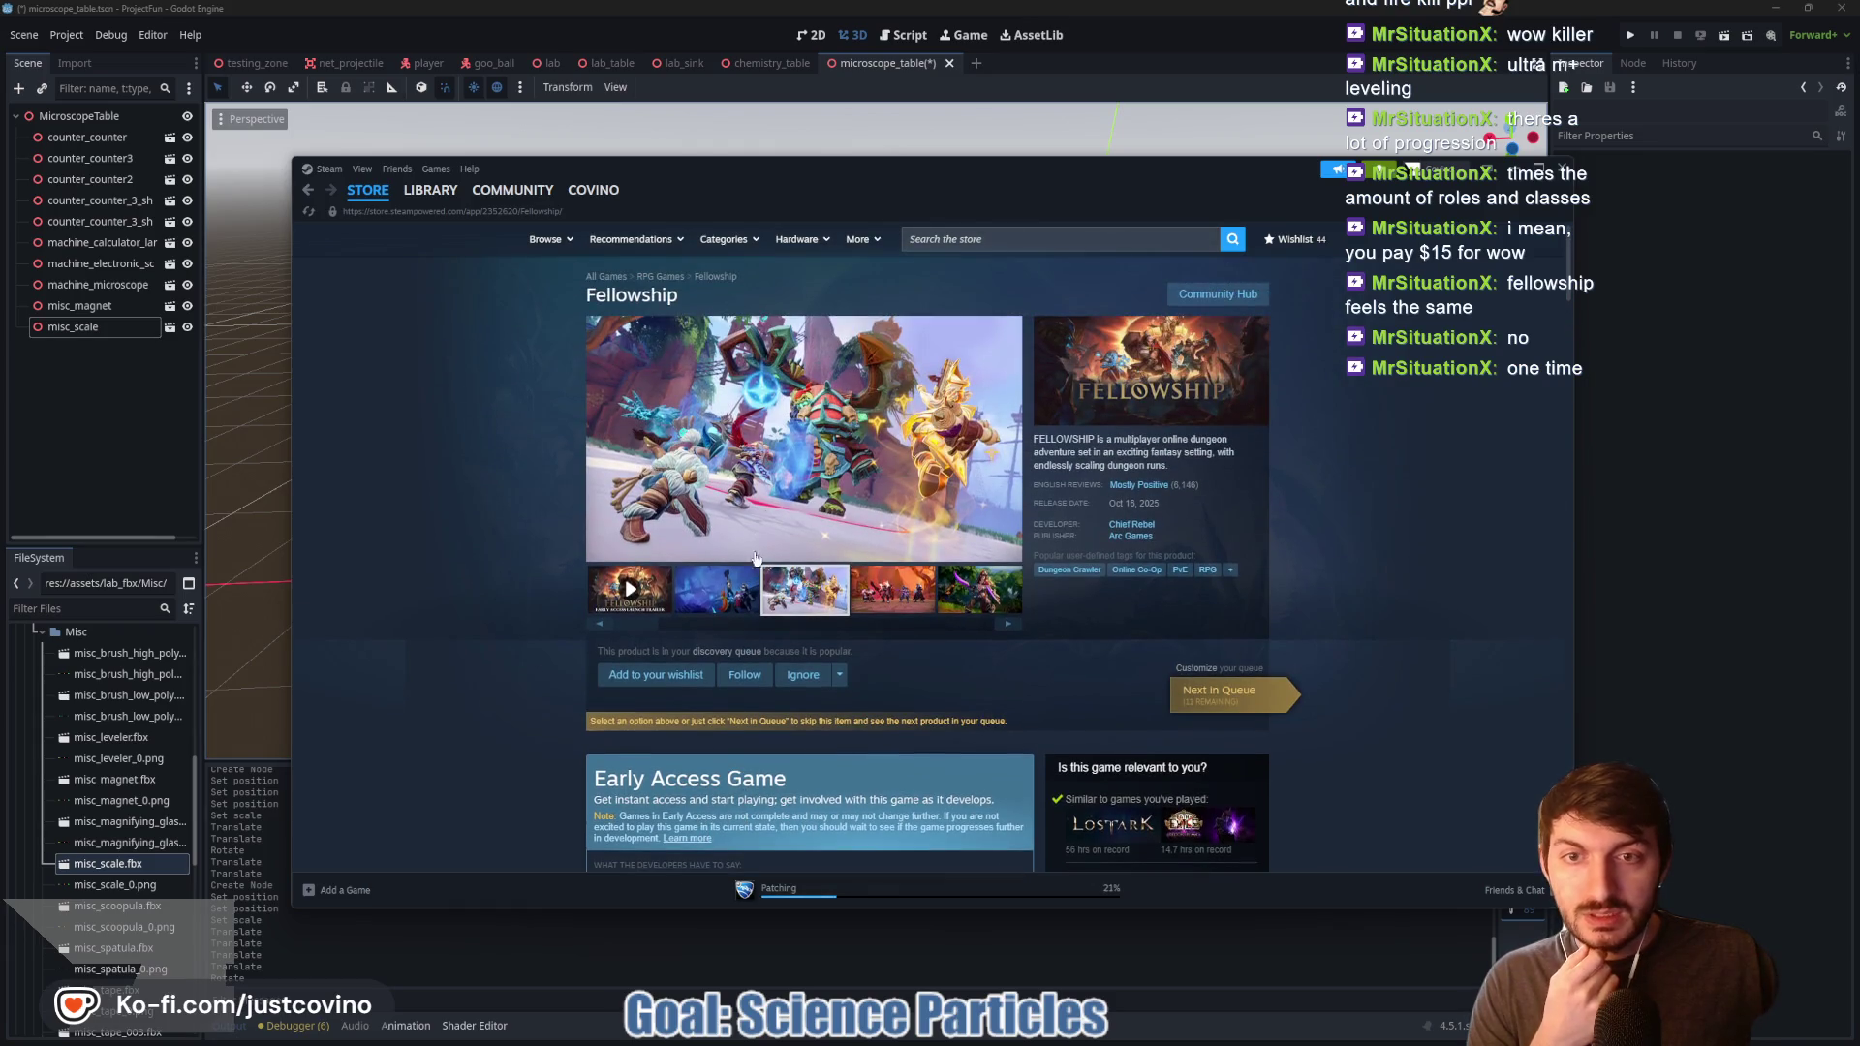
pyautogui.click(890, 600)
pyautogui.click(954, 598)
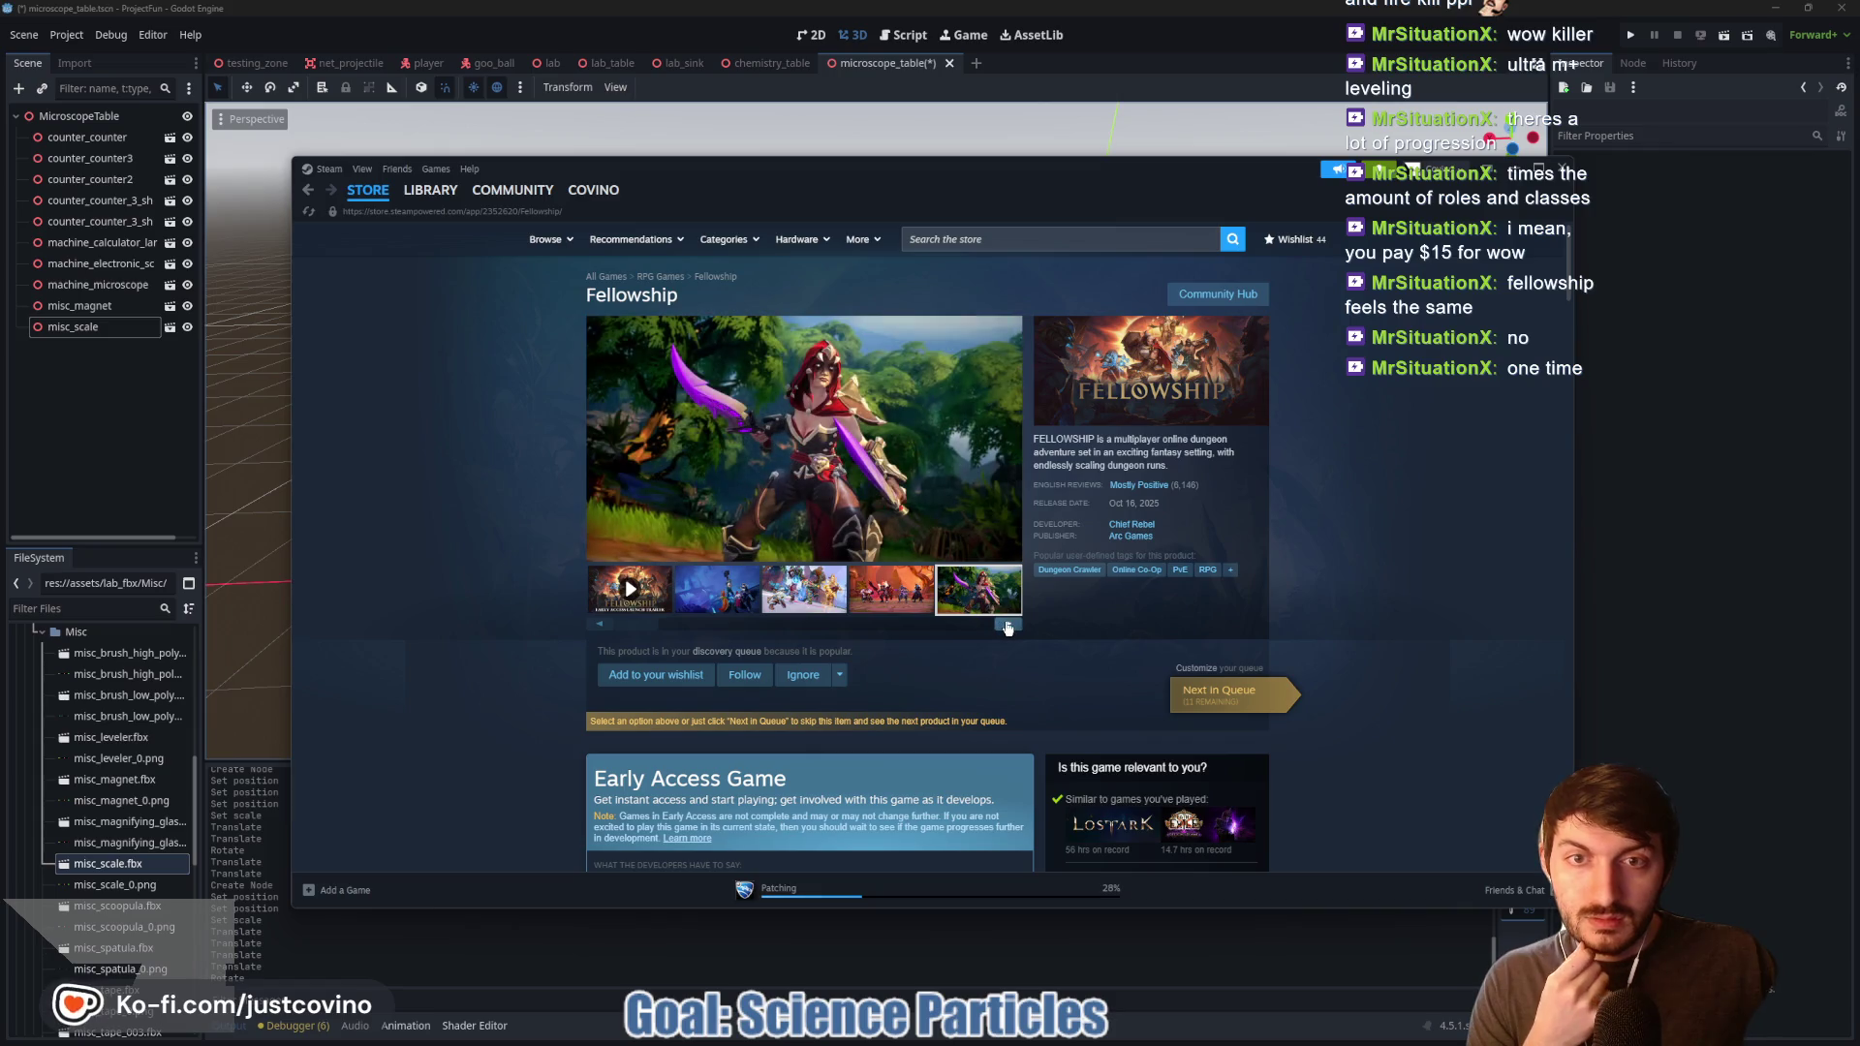
pyautogui.click(1007, 622)
pyautogui.click(725, 592)
pyautogui.click(824, 599)
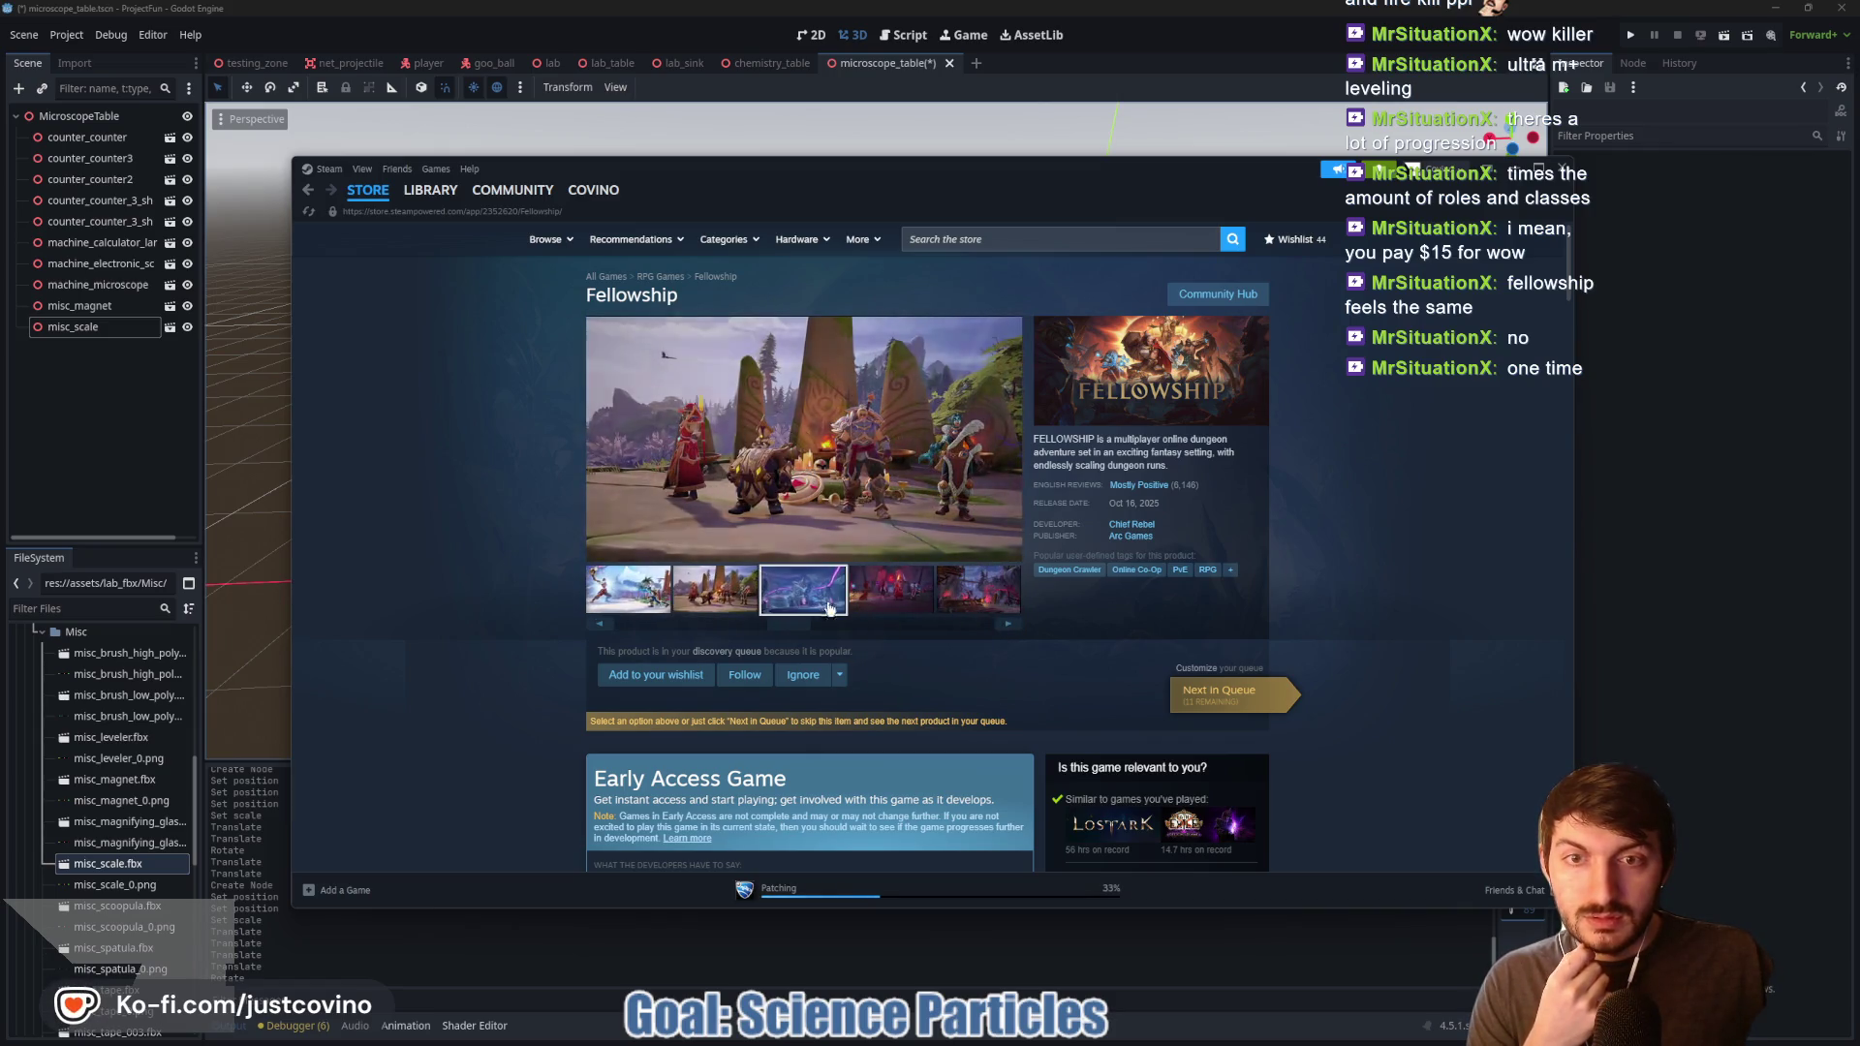
pyautogui.click(901, 598)
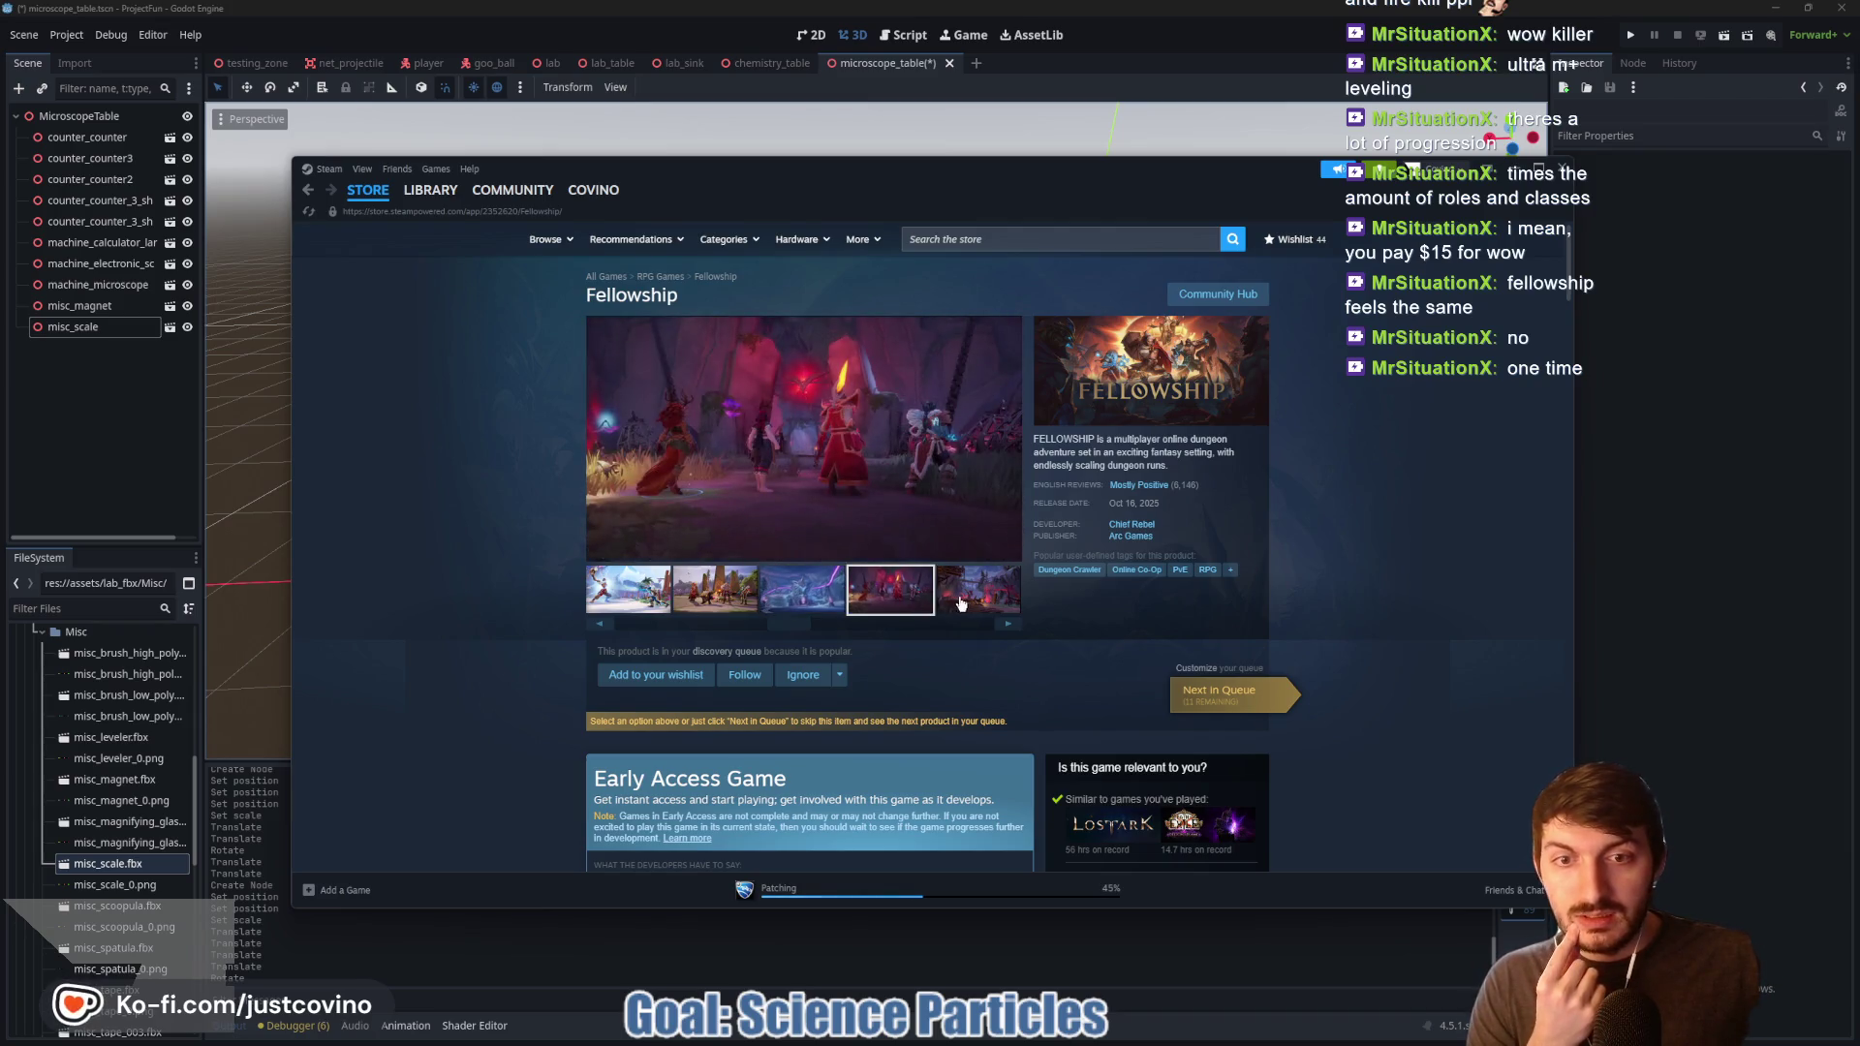
pyautogui.click(965, 605)
# Step: Slide the media strip along to view the later Fellowship screenshots
pyautogui.moveTo(804, 625); pyautogui.dragTo(877, 638)
pyautogui.click(851, 608)
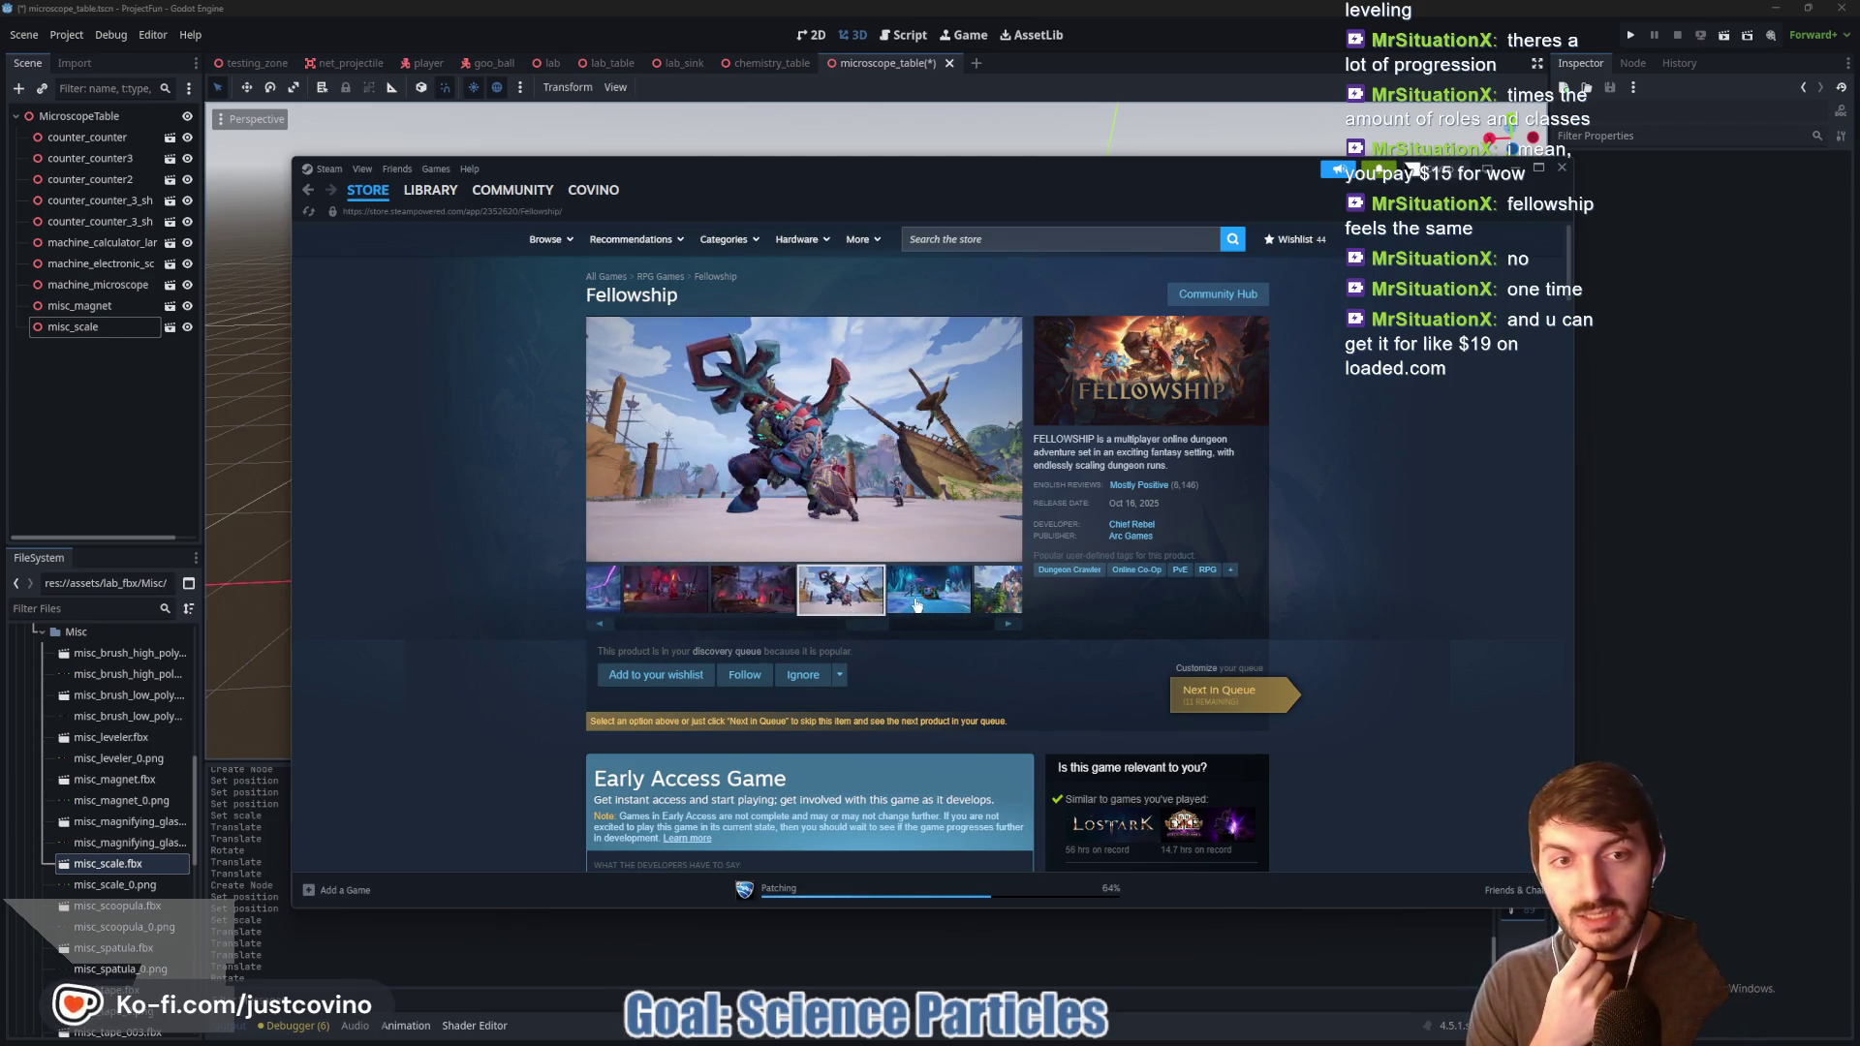
pyautogui.moveTo(845, 634); pyautogui.dragTo(925, 628)
pyautogui.scroll(-3, 930, 634)
pyautogui.scroll(-1, 930, 630)
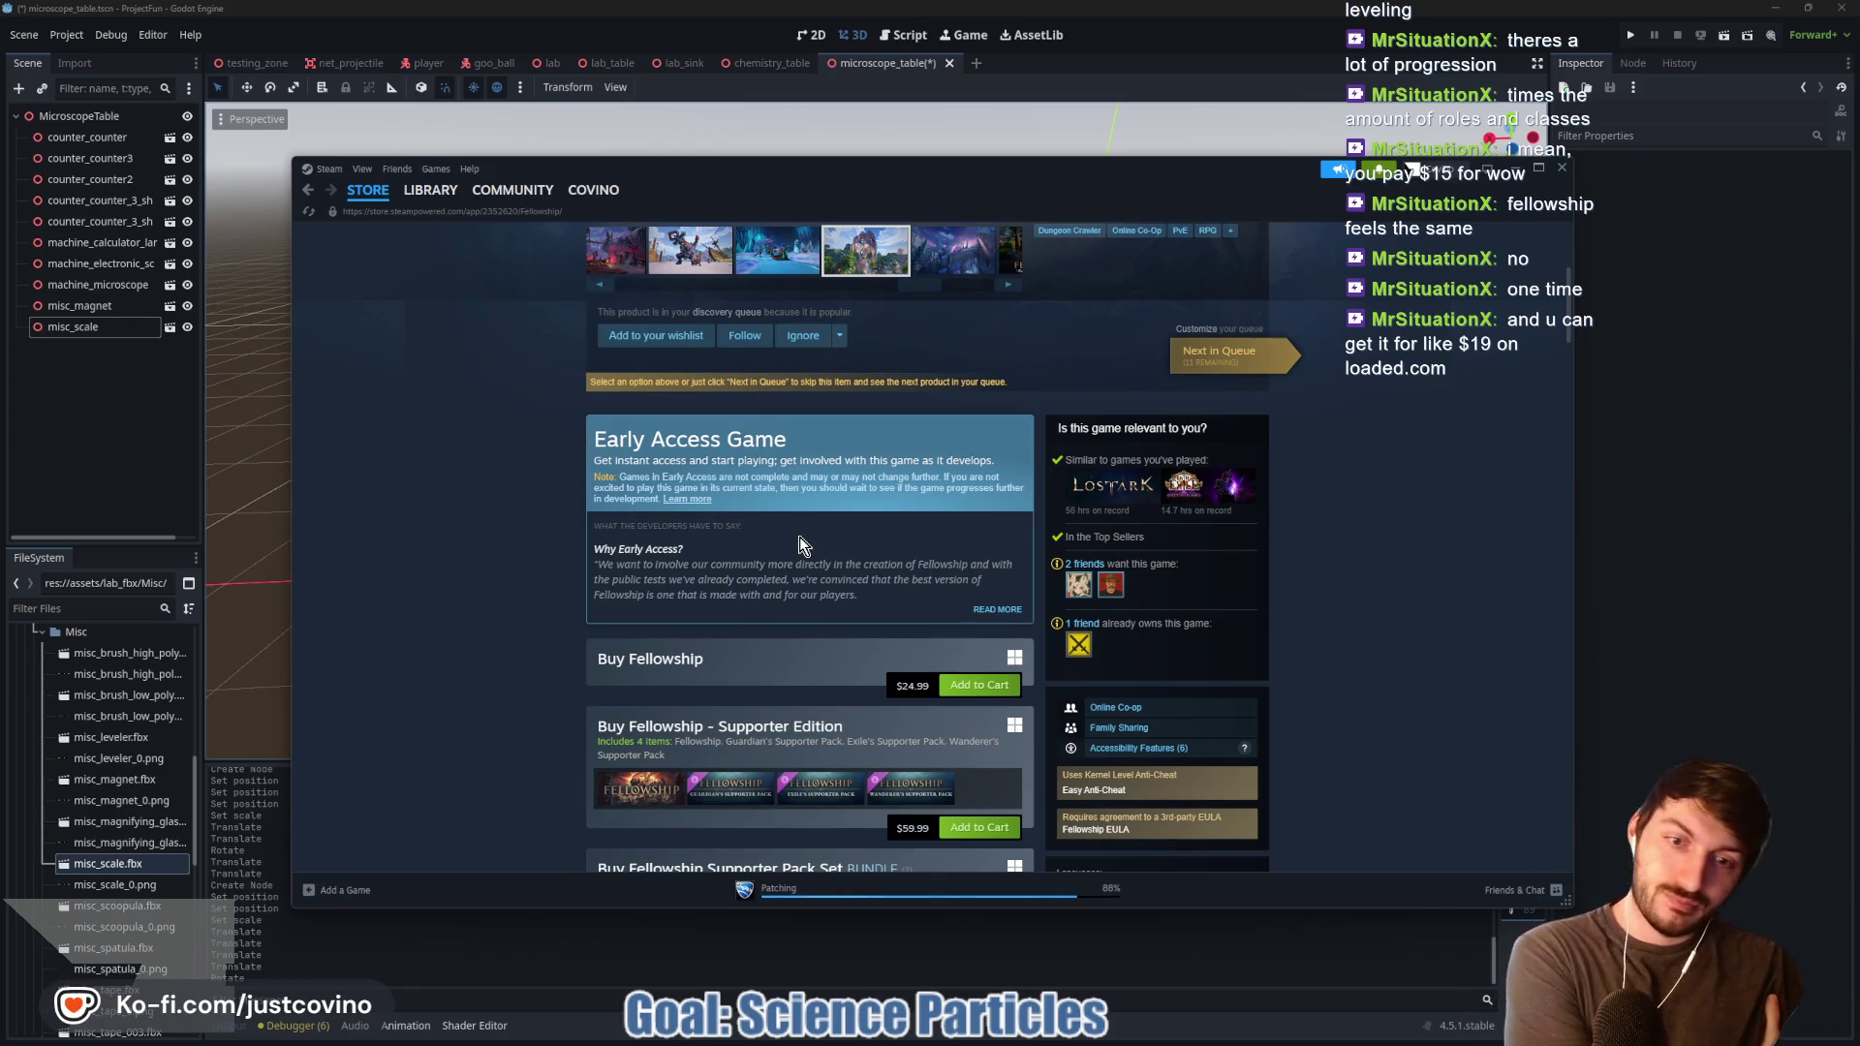
pyautogui.scroll(3, 796, 546)
pyautogui.scroll(1, 928, 534)
pyautogui.moveTo(938, 625); pyautogui.dragTo(969, 625)
# Step: Play the Fellowship announcement trailer, pausing it once and resuming
pyautogui.click(967, 602)
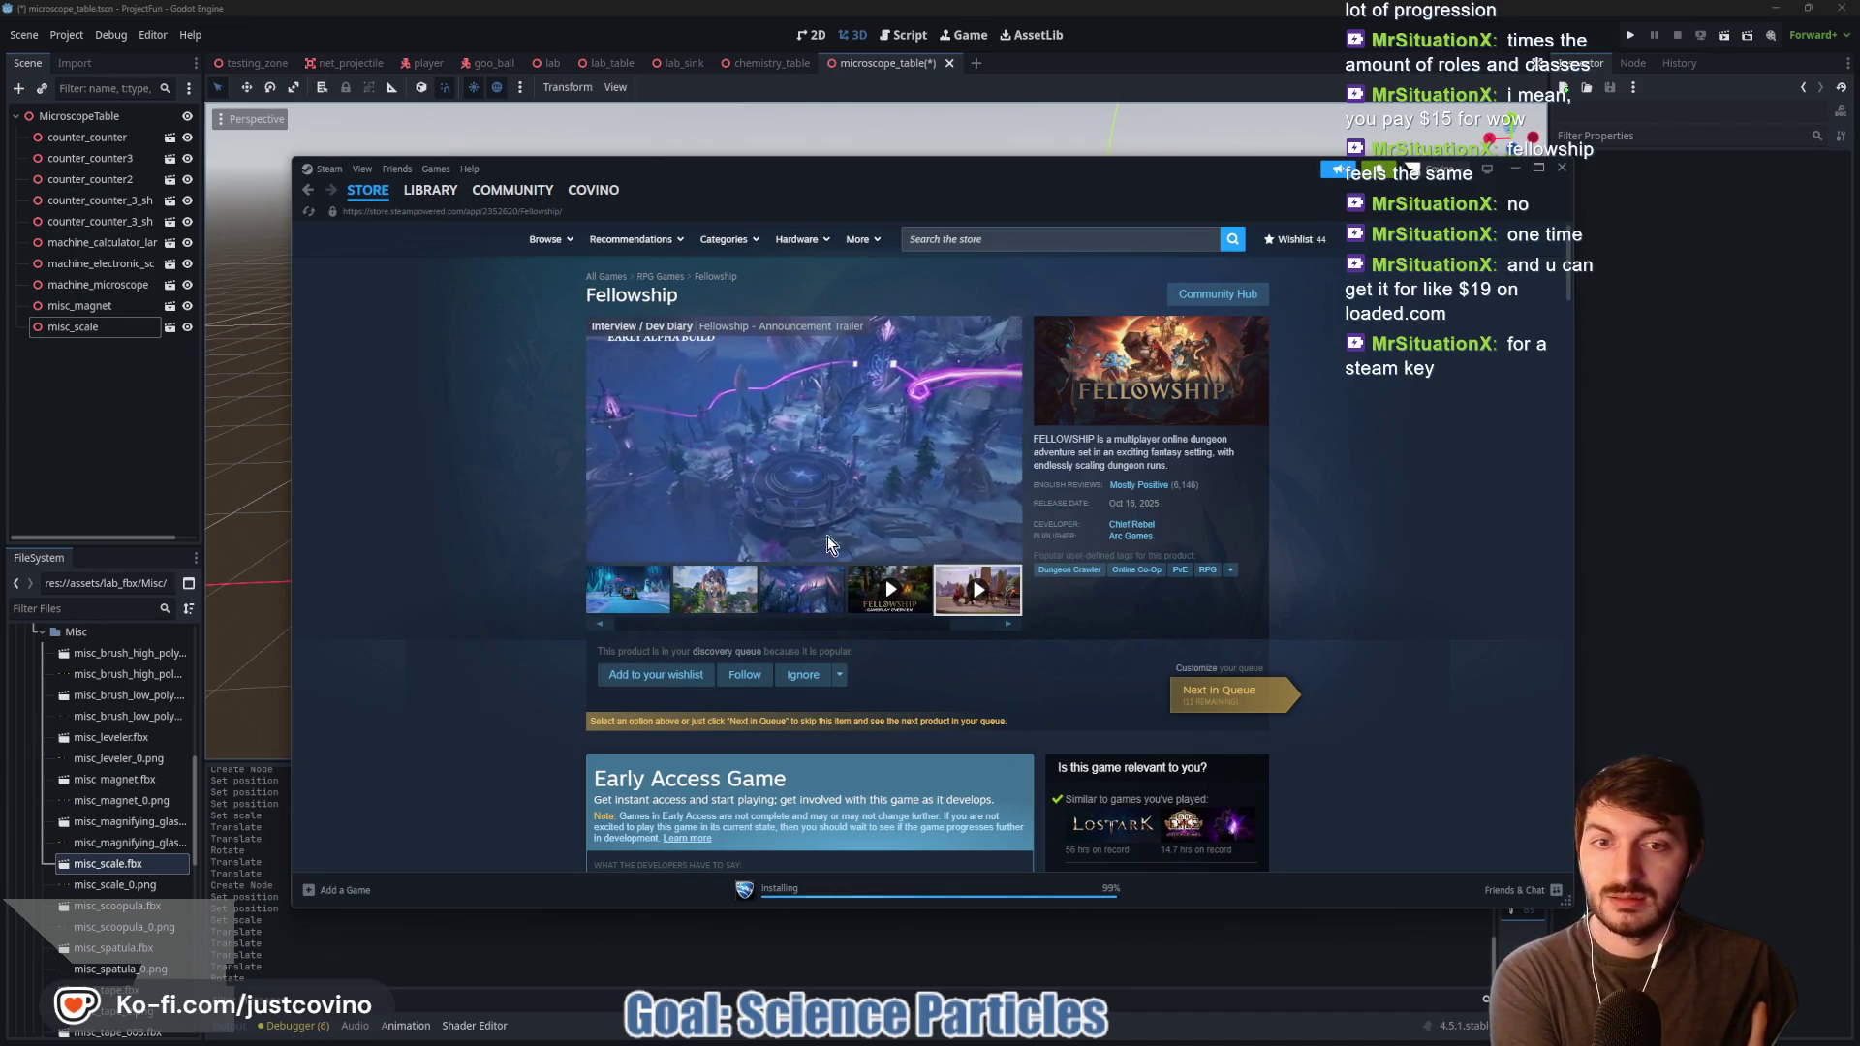
pyautogui.click(602, 548)
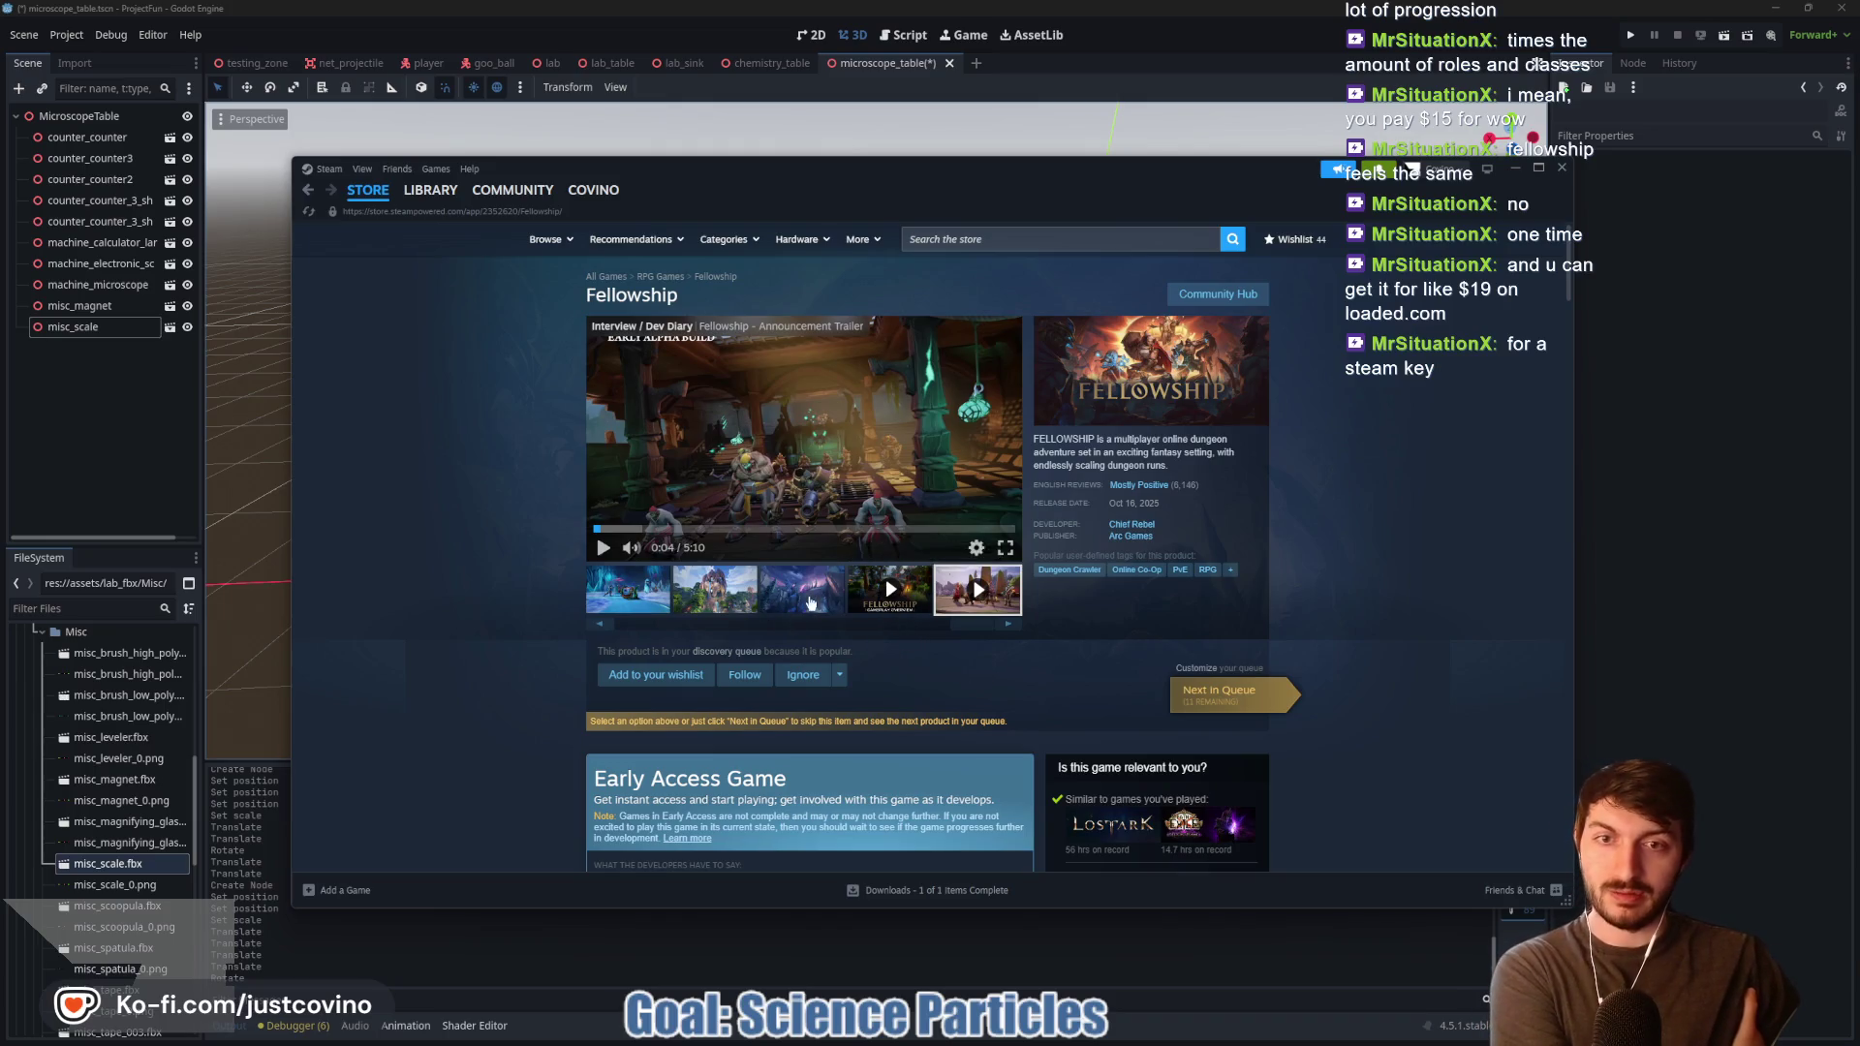
pyautogui.click(601, 548)
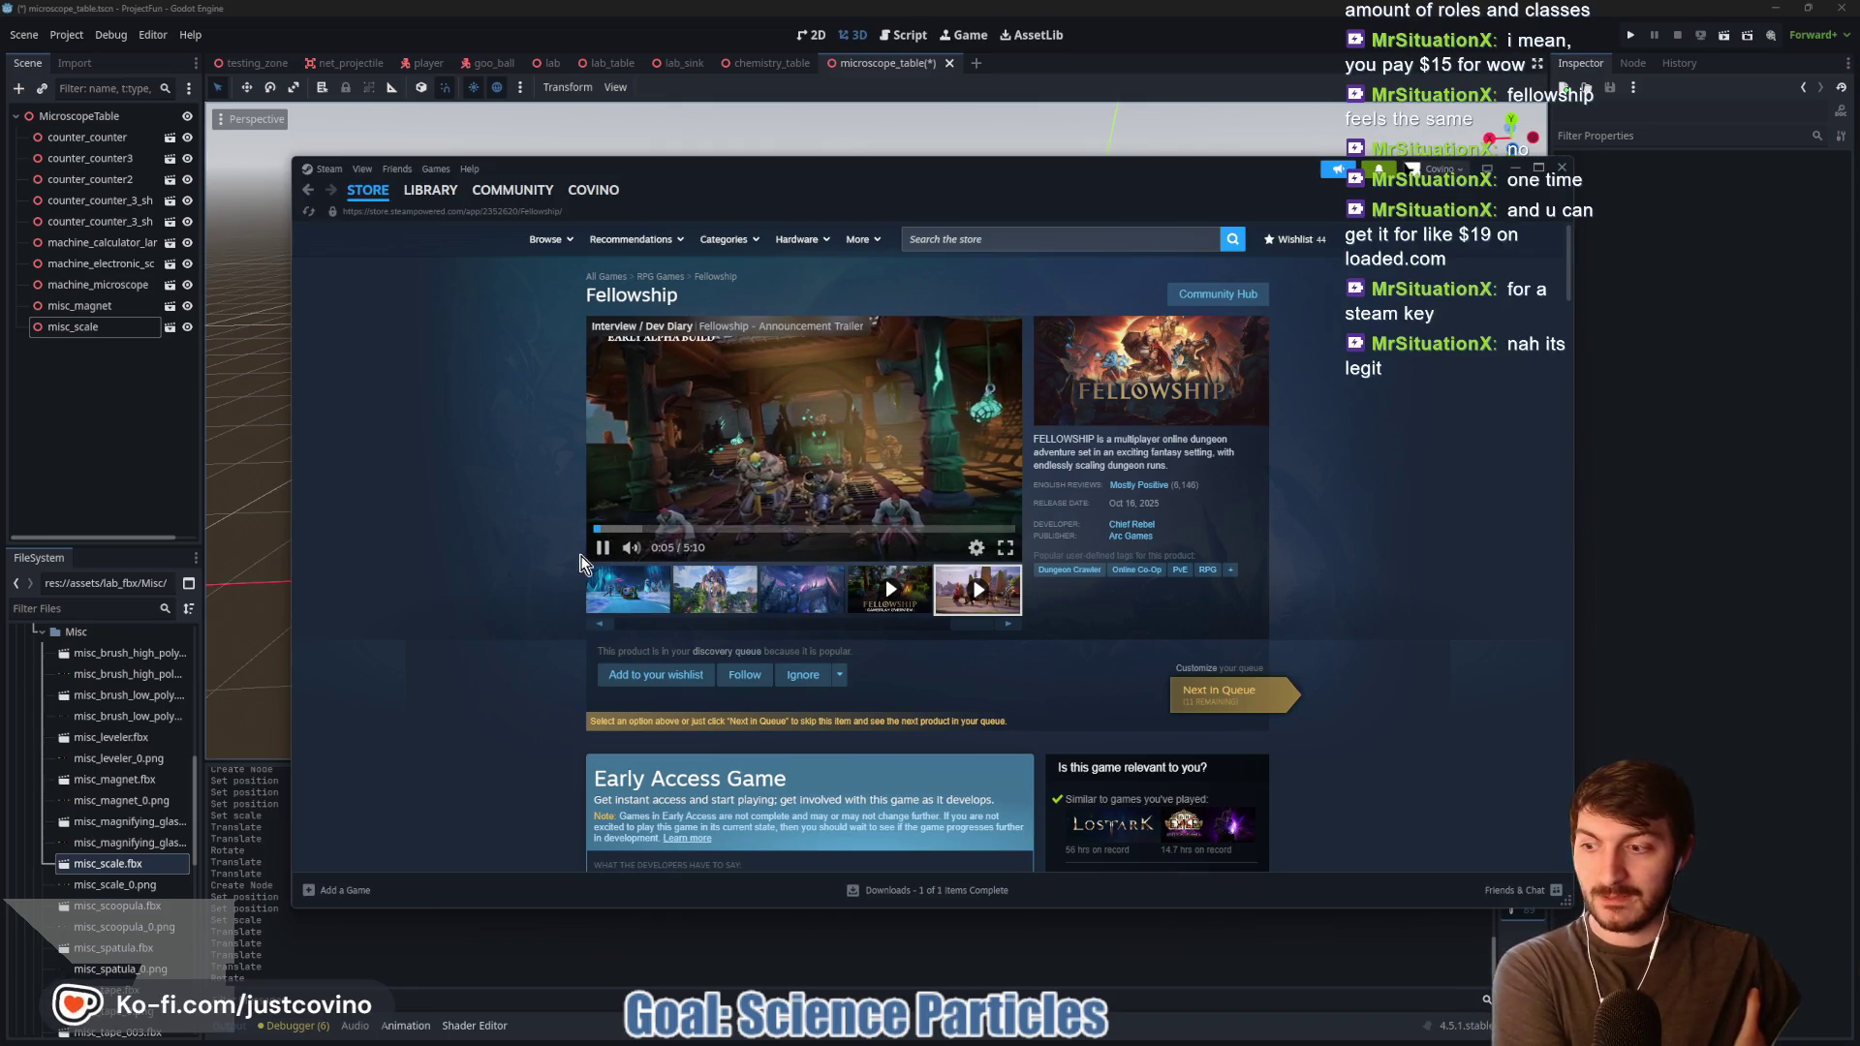
# Step: Pause the trailer and view the waterfall rock, dark camp, white-sky fight and purple character screenshots
pyautogui.click(602, 548)
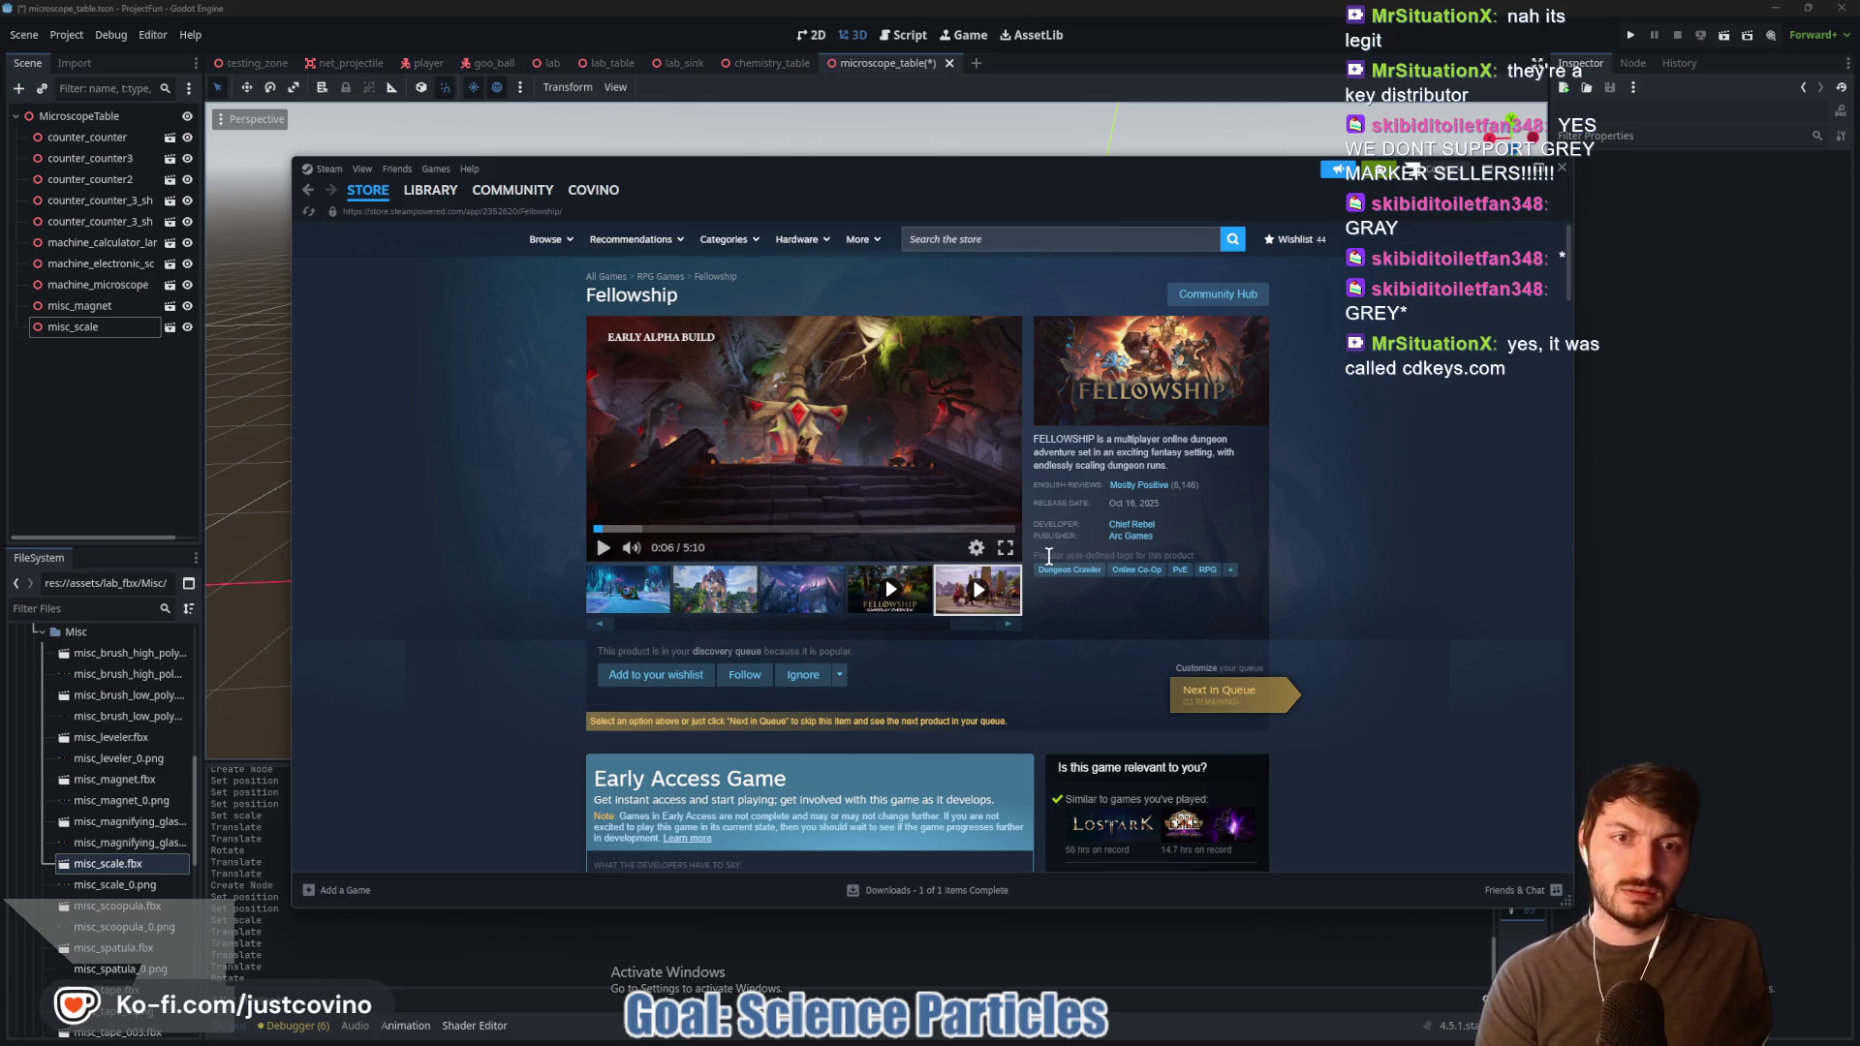
pyautogui.click(795, 606)
pyautogui.click(734, 610)
pyautogui.moveTo(973, 624); pyautogui.dragTo(854, 607)
pyautogui.click(853, 605)
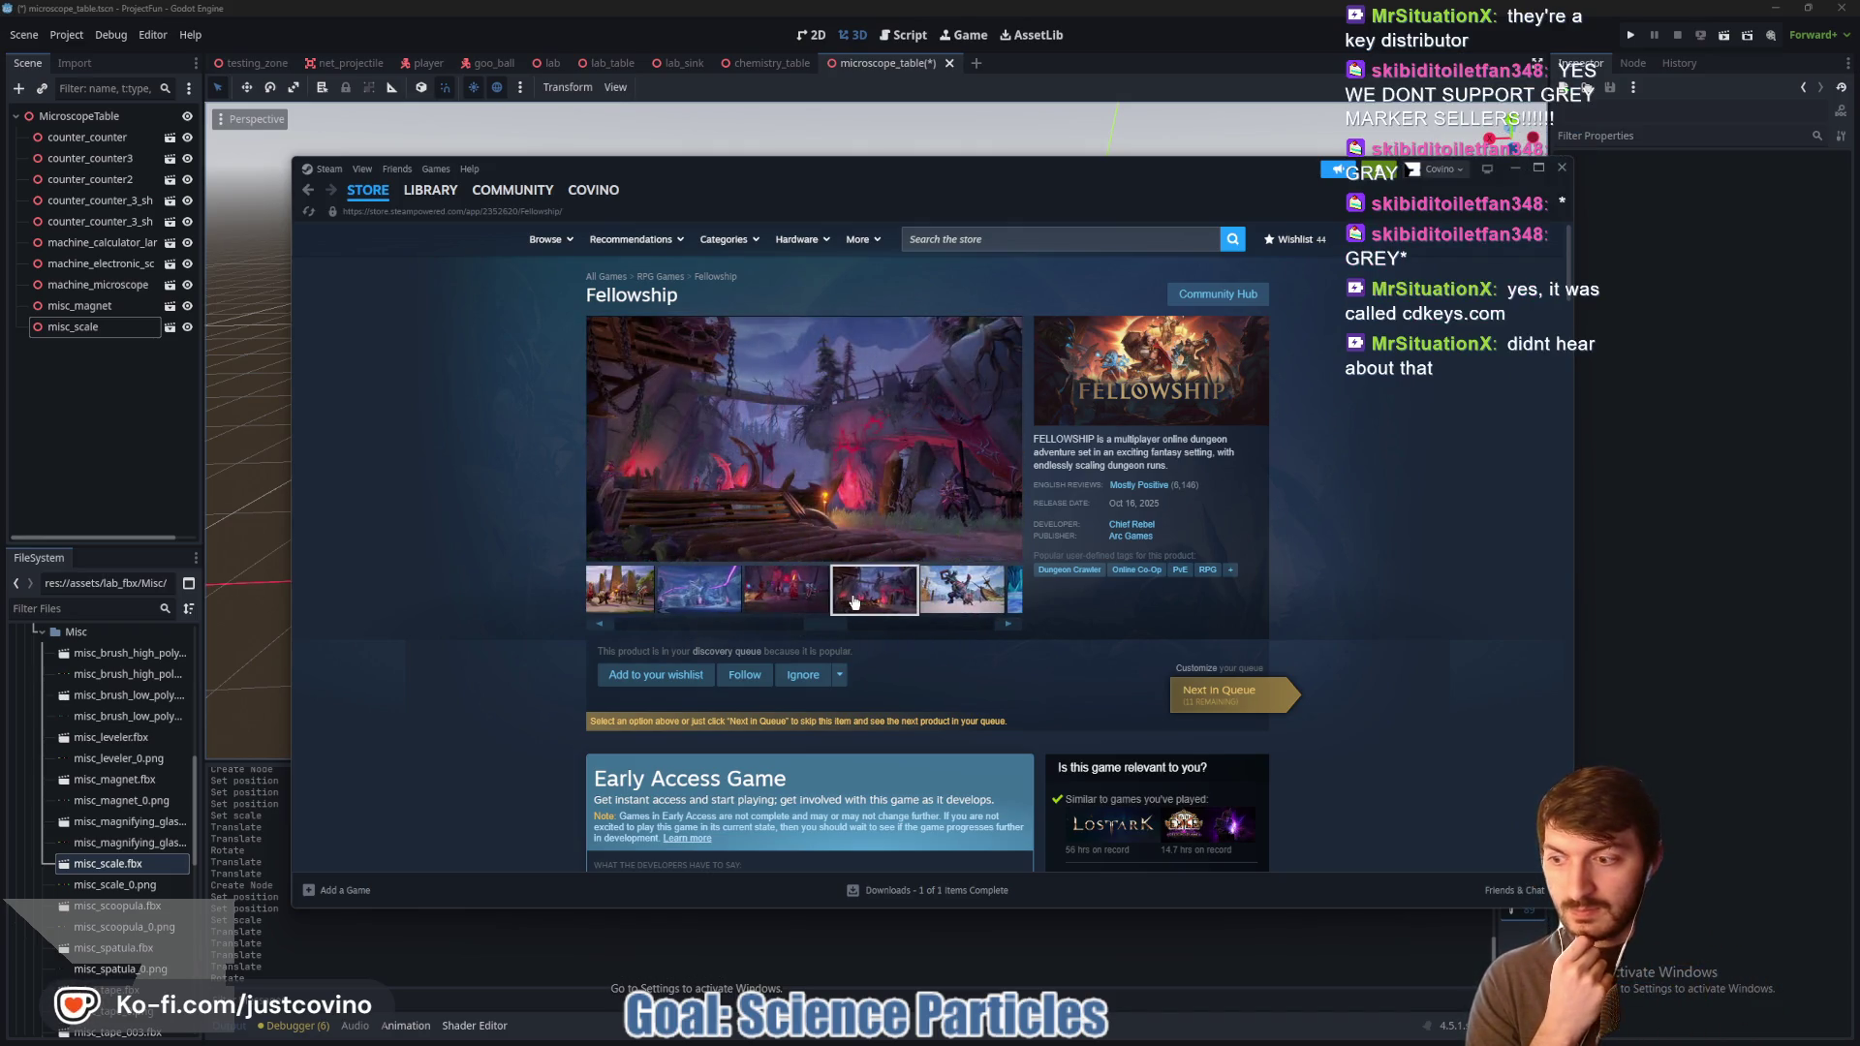
pyautogui.click(821, 604)
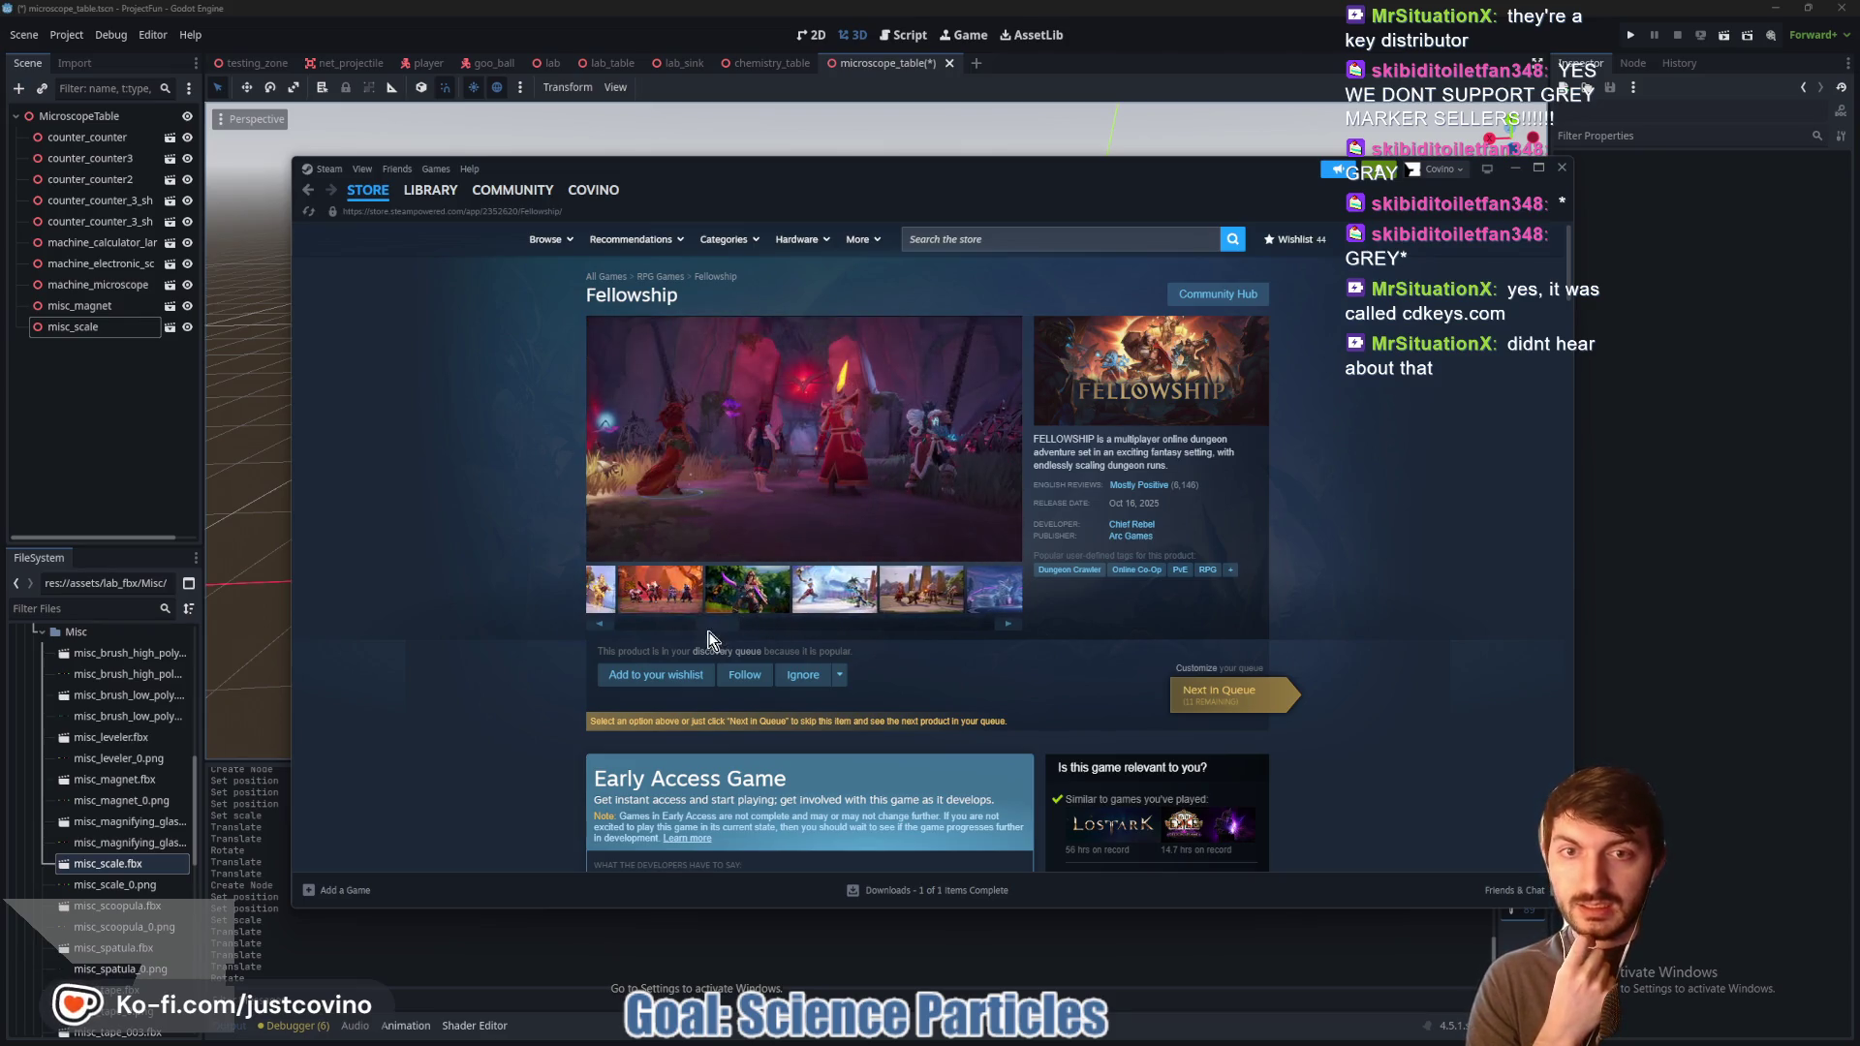
pyautogui.click(730, 607)
pyautogui.moveTo(746, 625); pyautogui.dragTo(698, 624)
# Step: View the red forest group and blue night screenshots, then scroll through the page
pyautogui.click(775, 593)
pyautogui.click(655, 606)
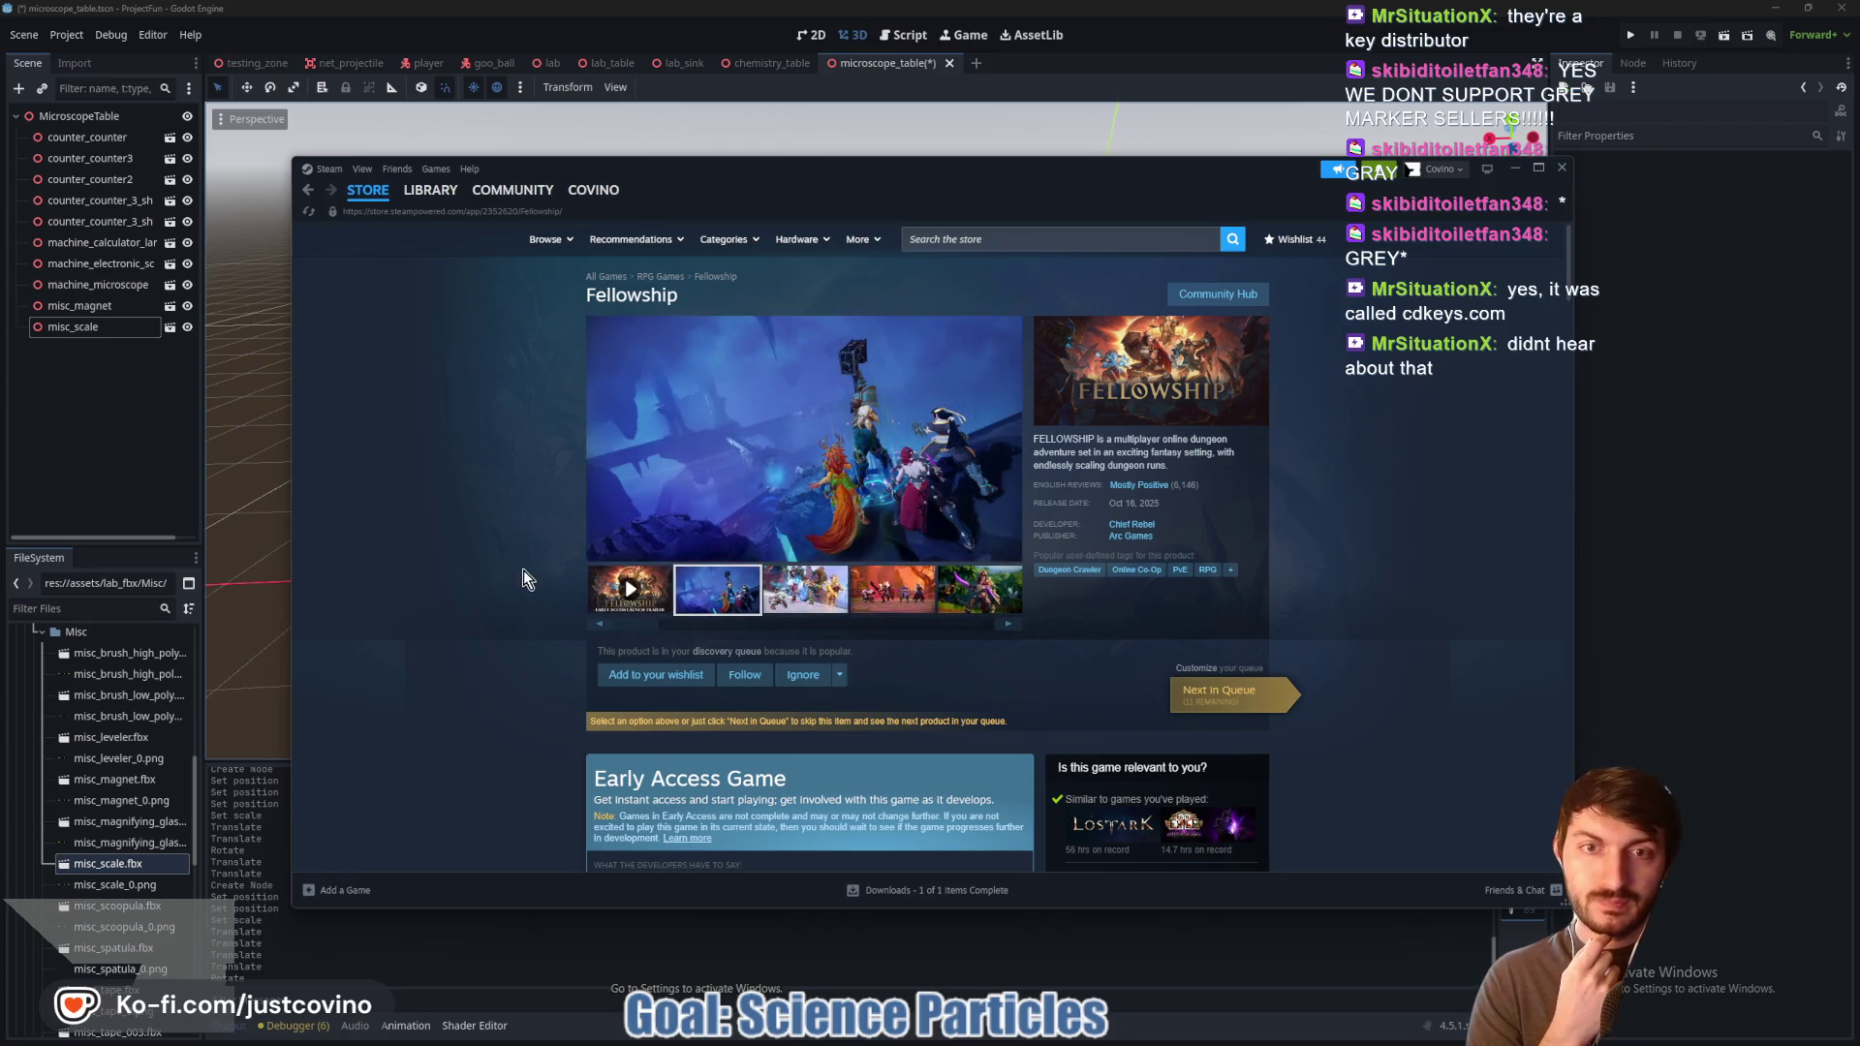
pyautogui.scroll(-3, 498, 558)
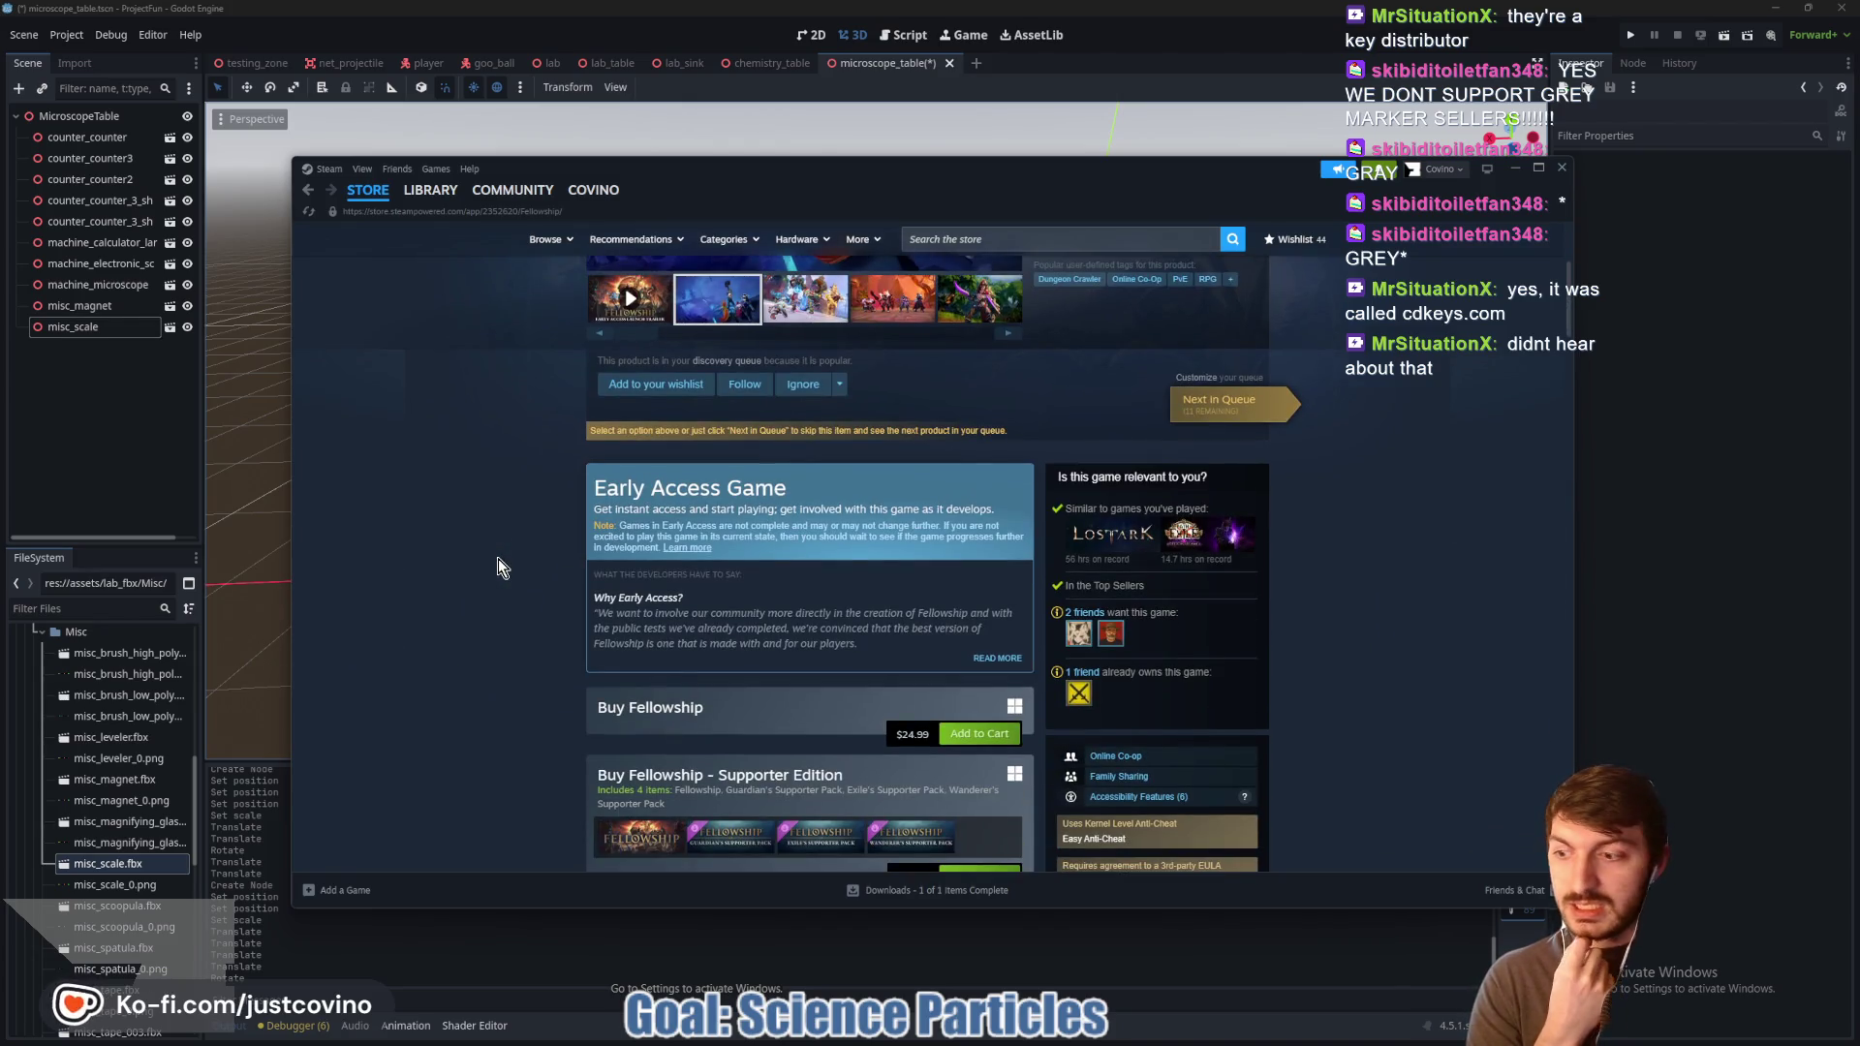
pyautogui.scroll(-3, 502, 562)
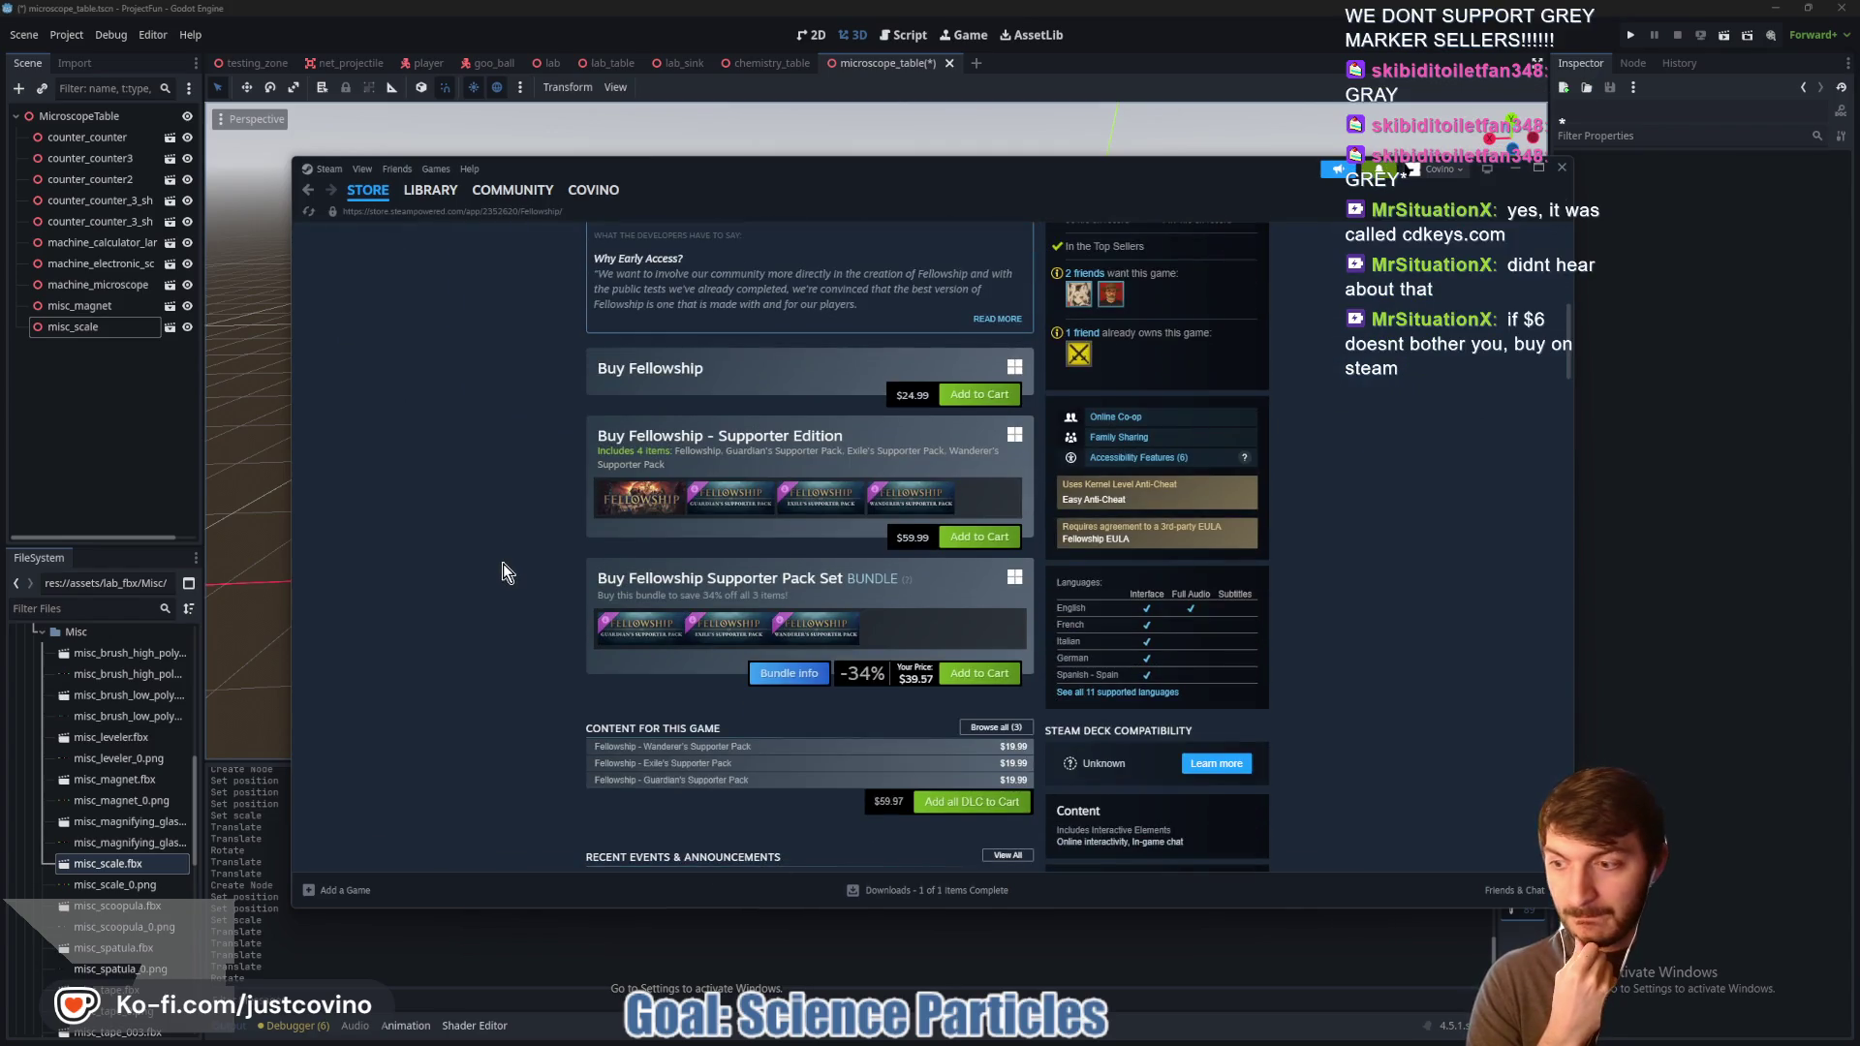
pyautogui.scroll(6, 504, 570)
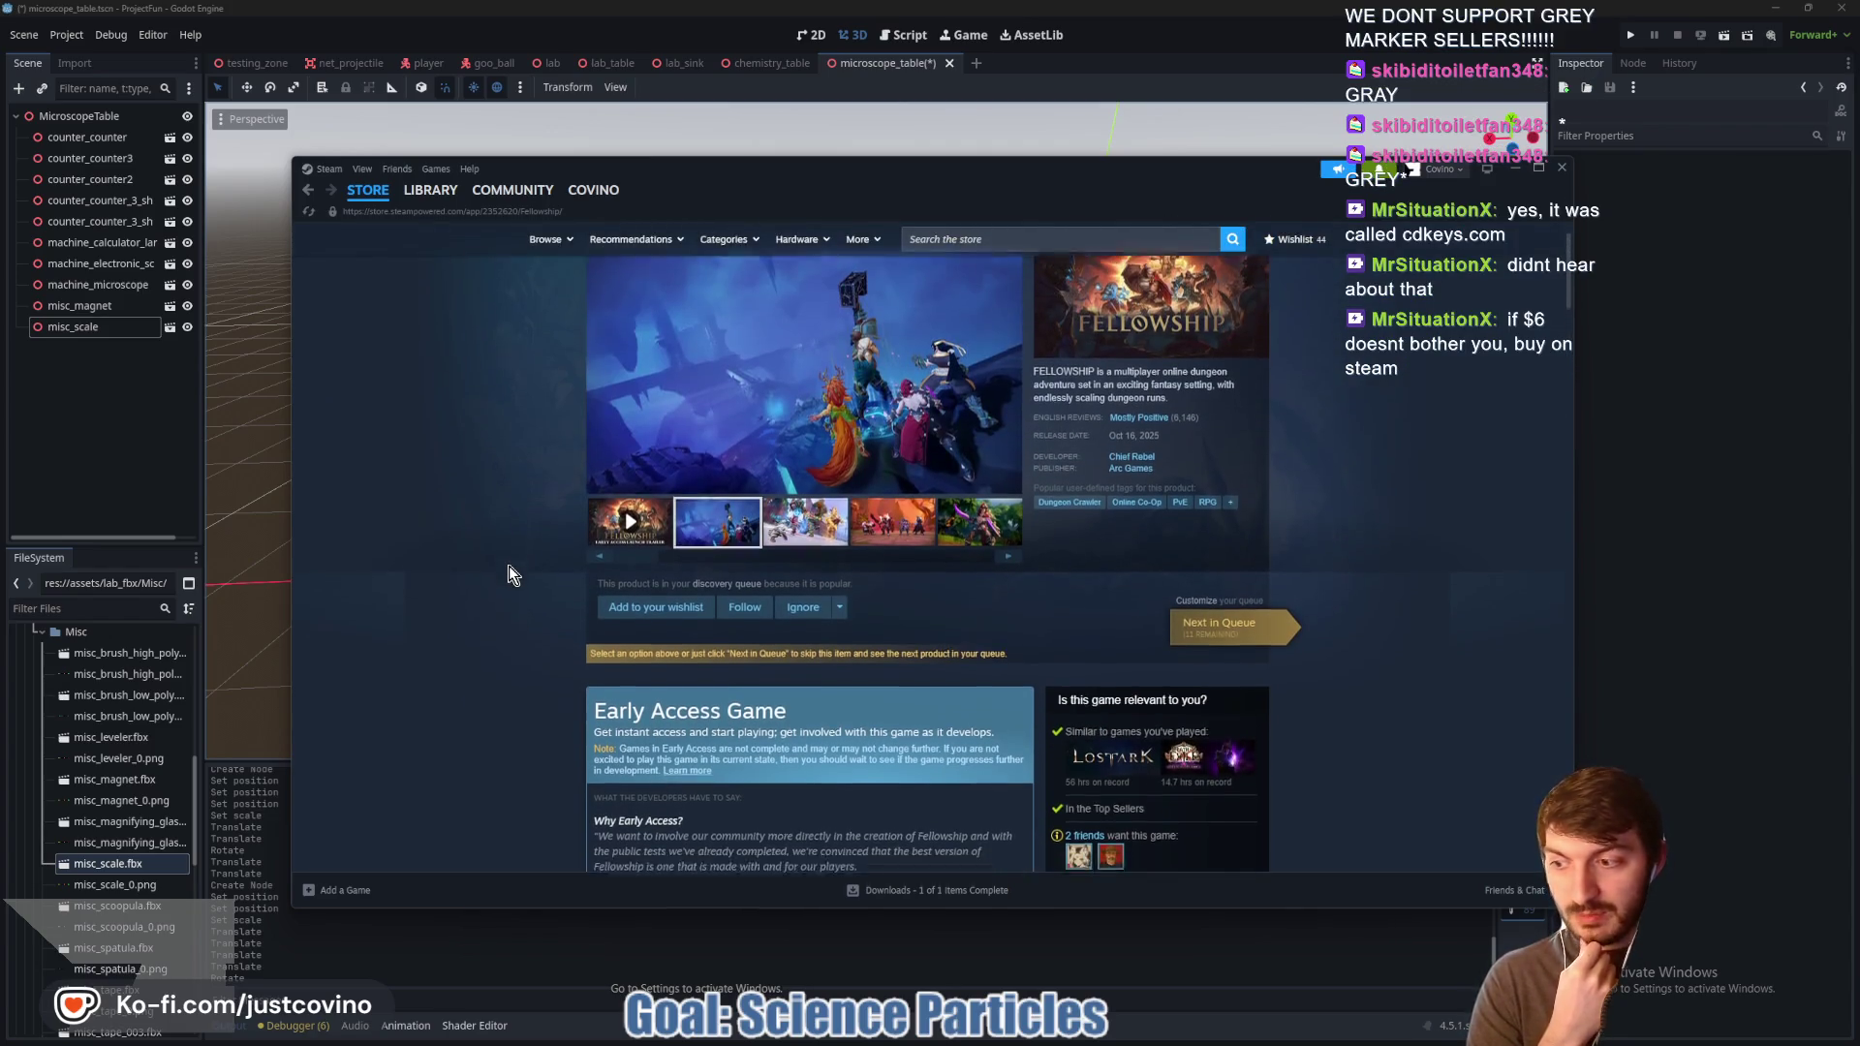
pyautogui.scroll(-3, 509, 566)
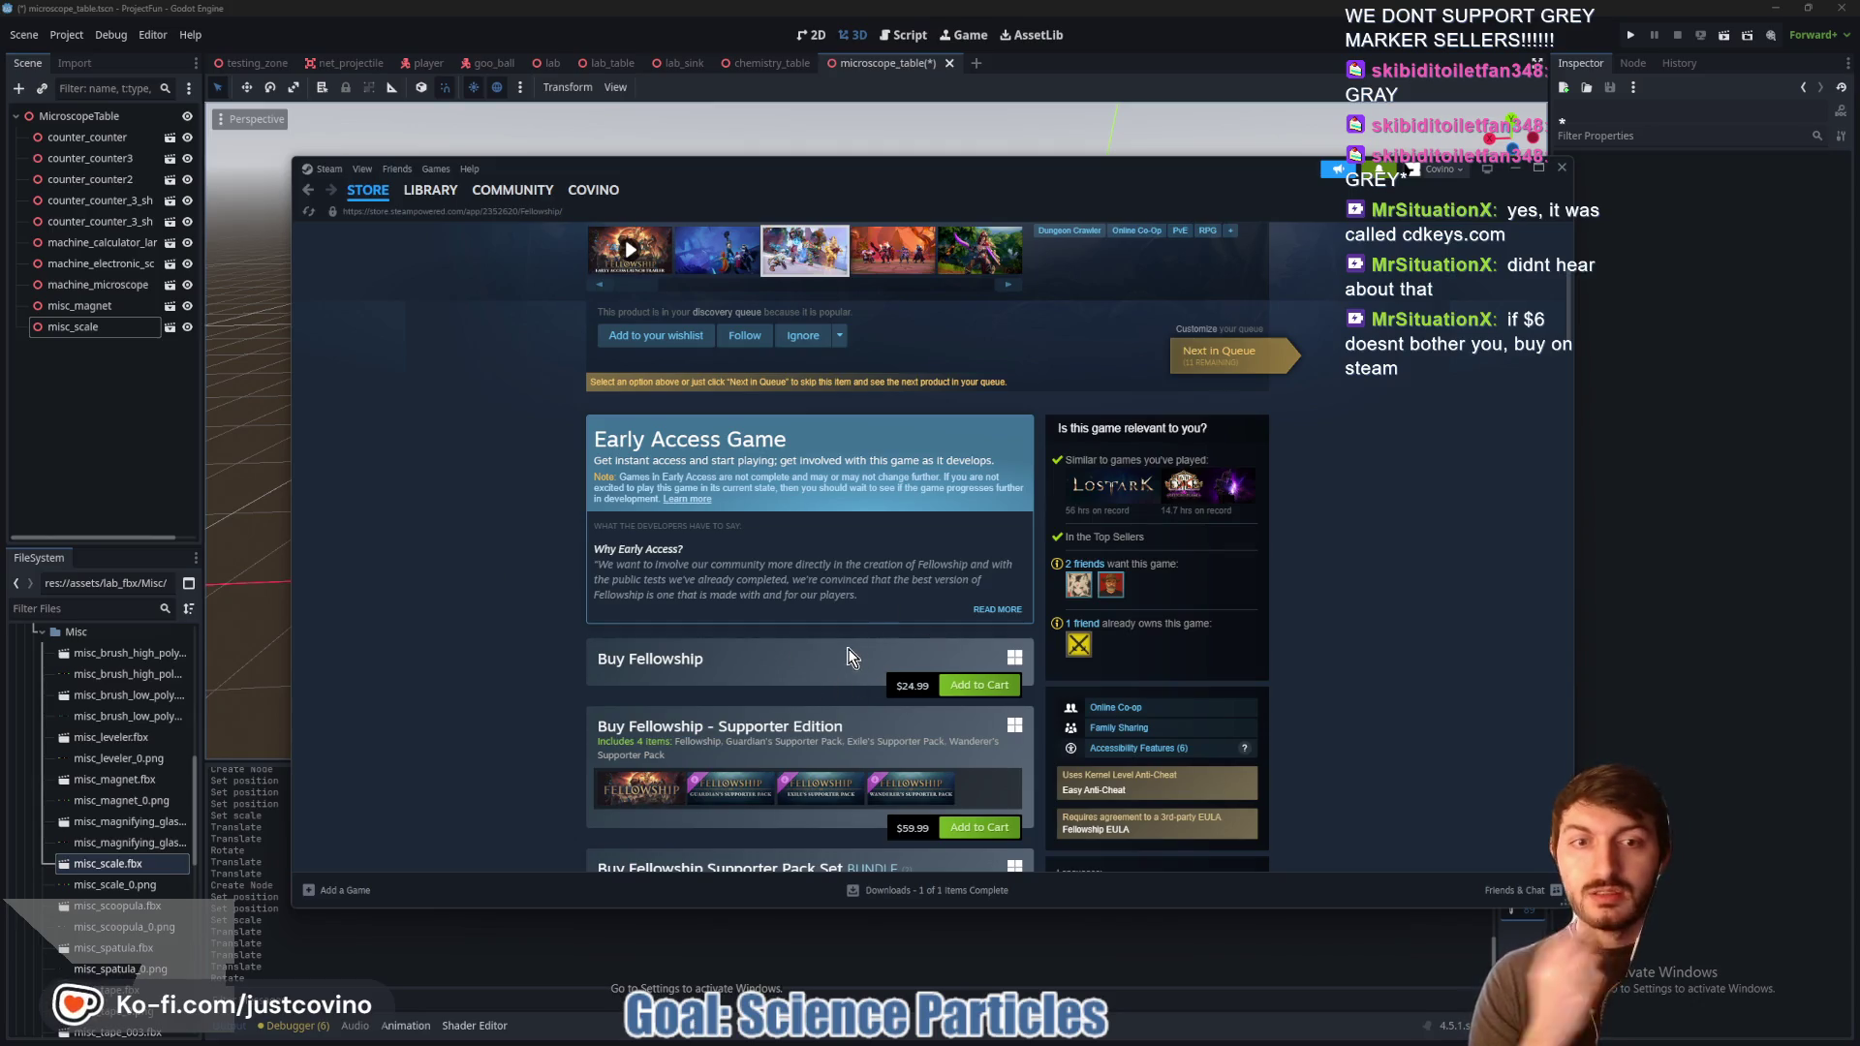
pyautogui.scroll(3, 848, 659)
# Step: Add Fellowship to the Steam wishlist
pyautogui.click(646, 578)
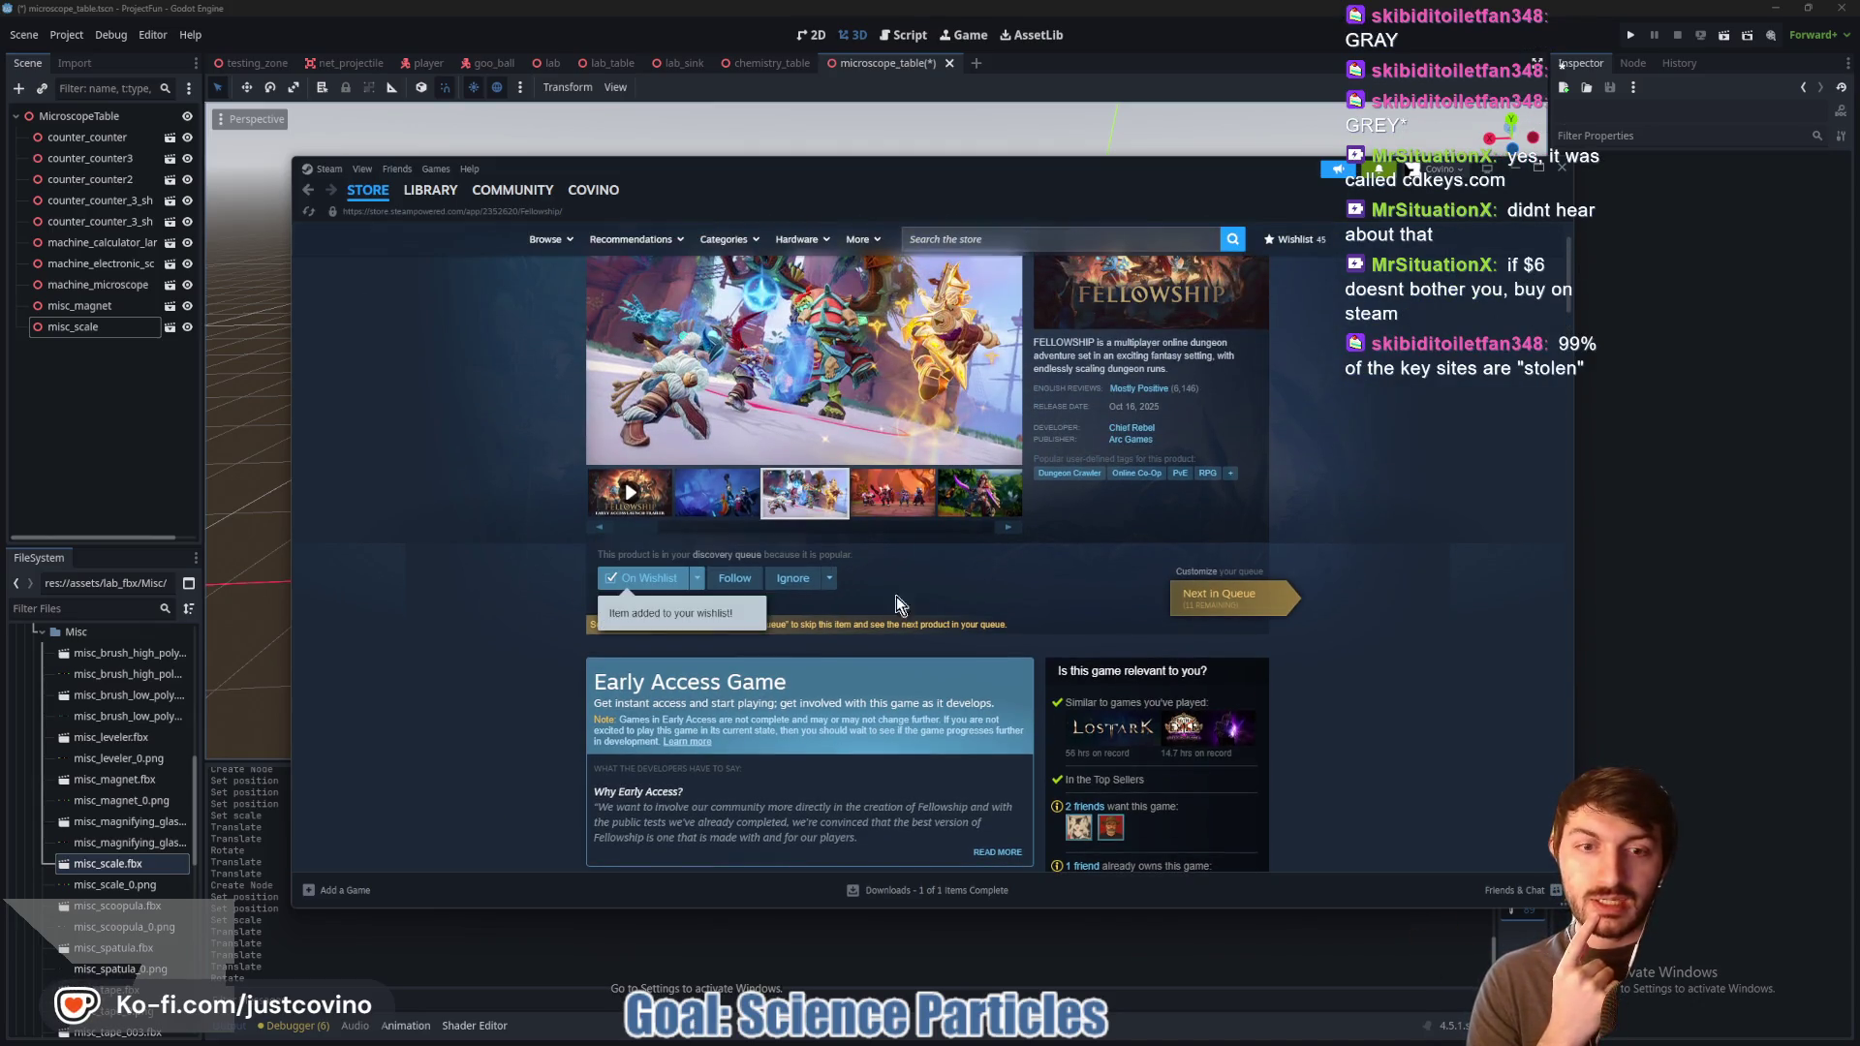
pyautogui.scroll(-3, 965, 613)
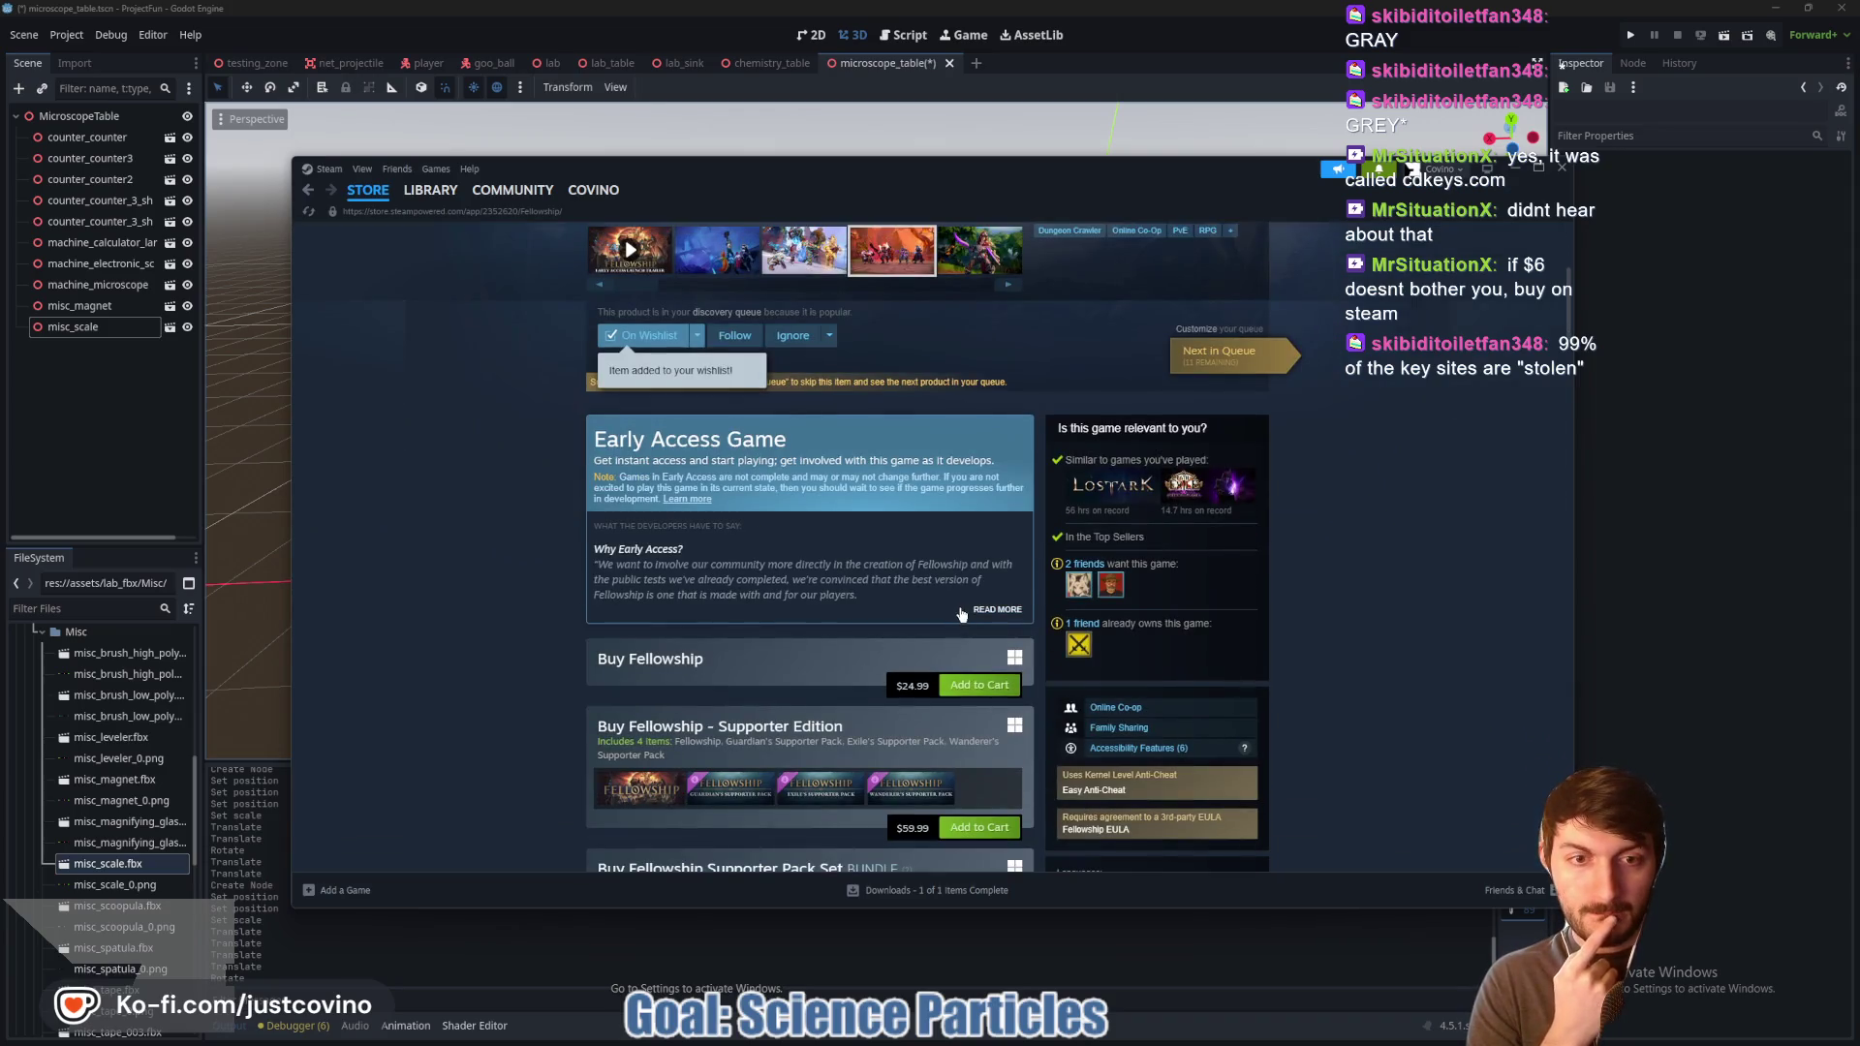
pyautogui.scroll(2, 884, 613)
pyautogui.scroll(1, 886, 611)
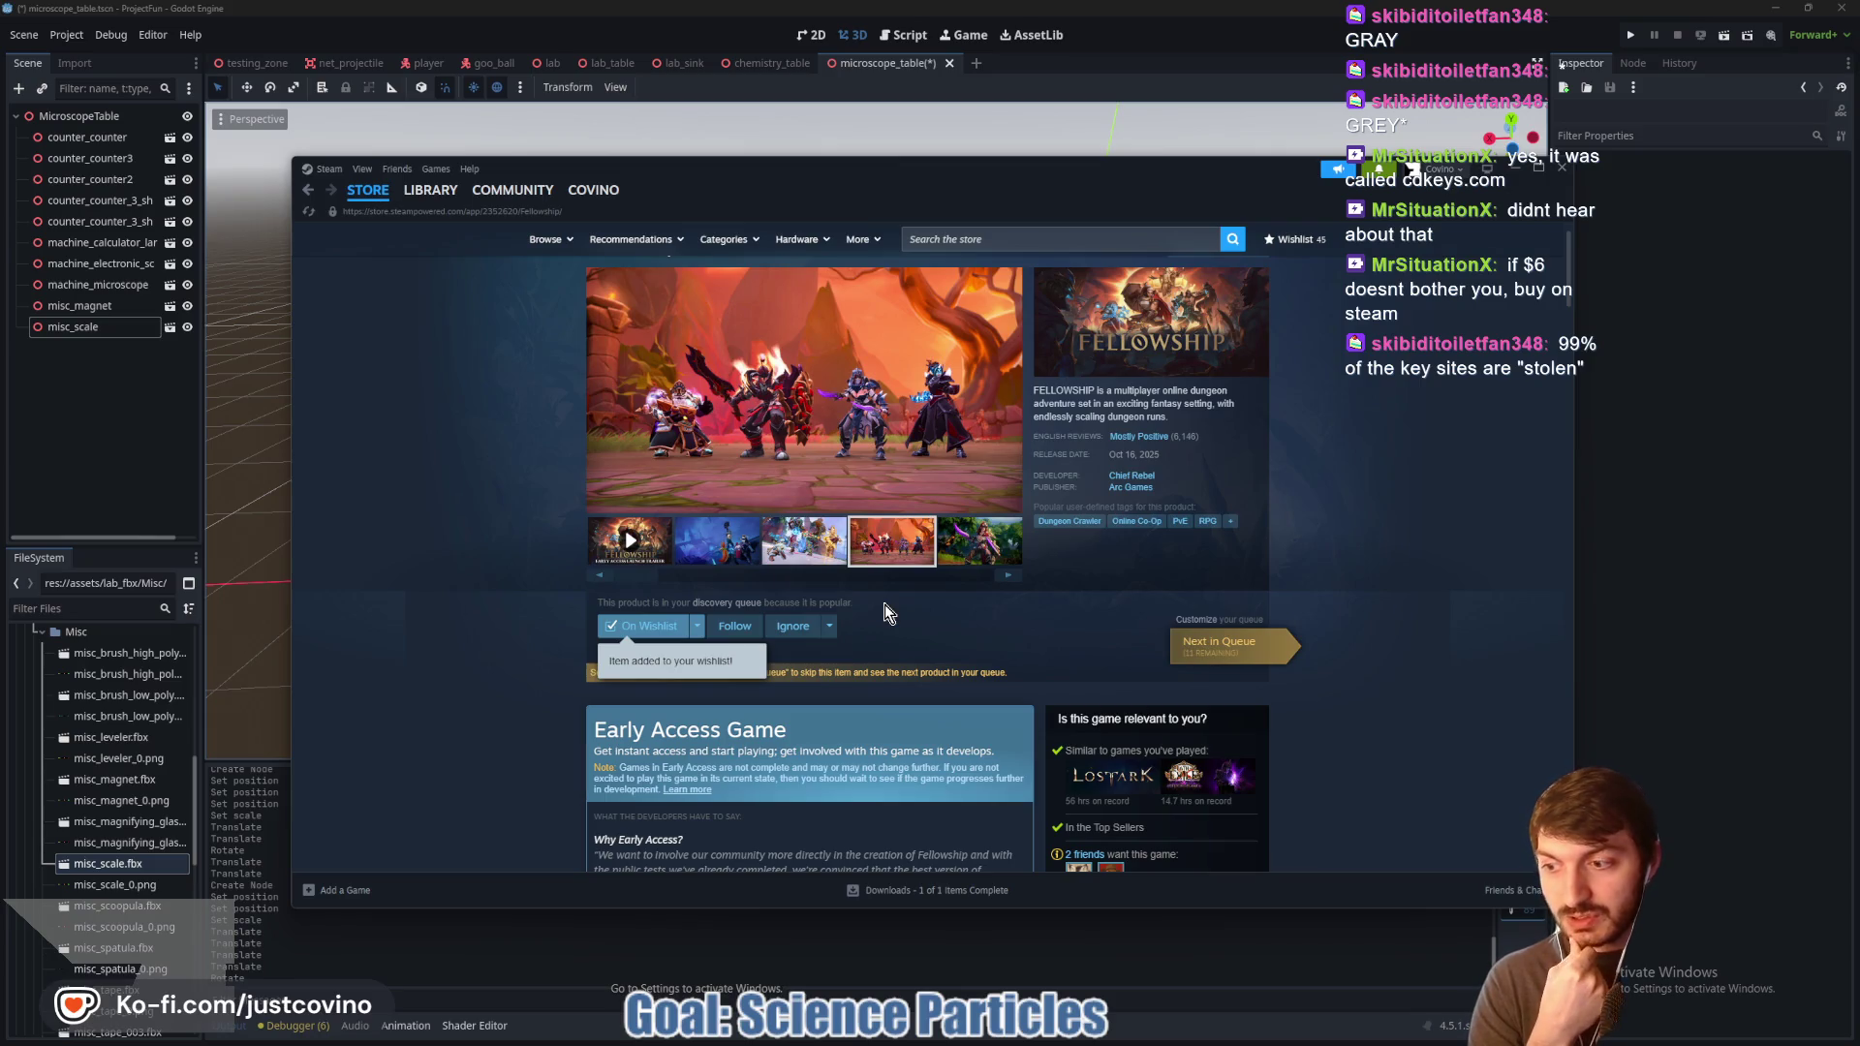
pyautogui.scroll(1, 886, 604)
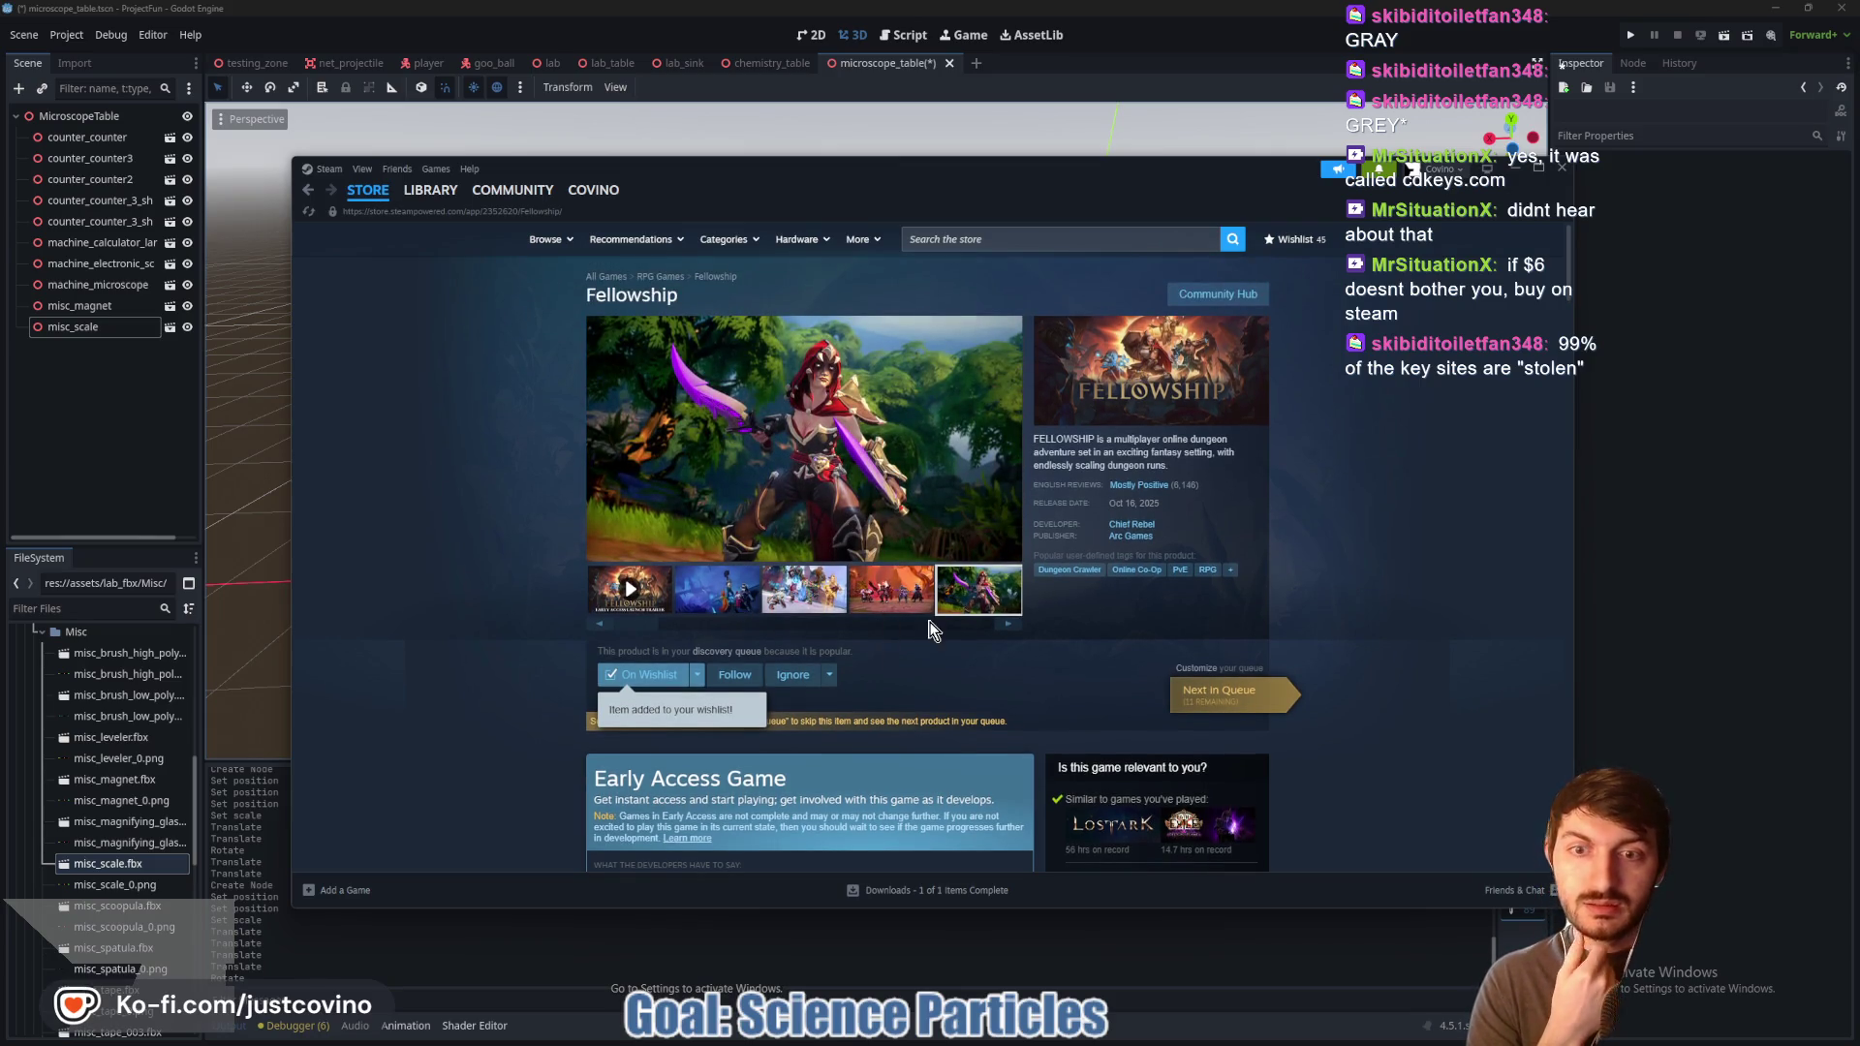
pyautogui.scroll(-1, 719, 651)
# Step: Check notifications, then review the $59.99 Supporter Edition and 34%-off Supporter Pack bundle
pyautogui.click(1375, 173)
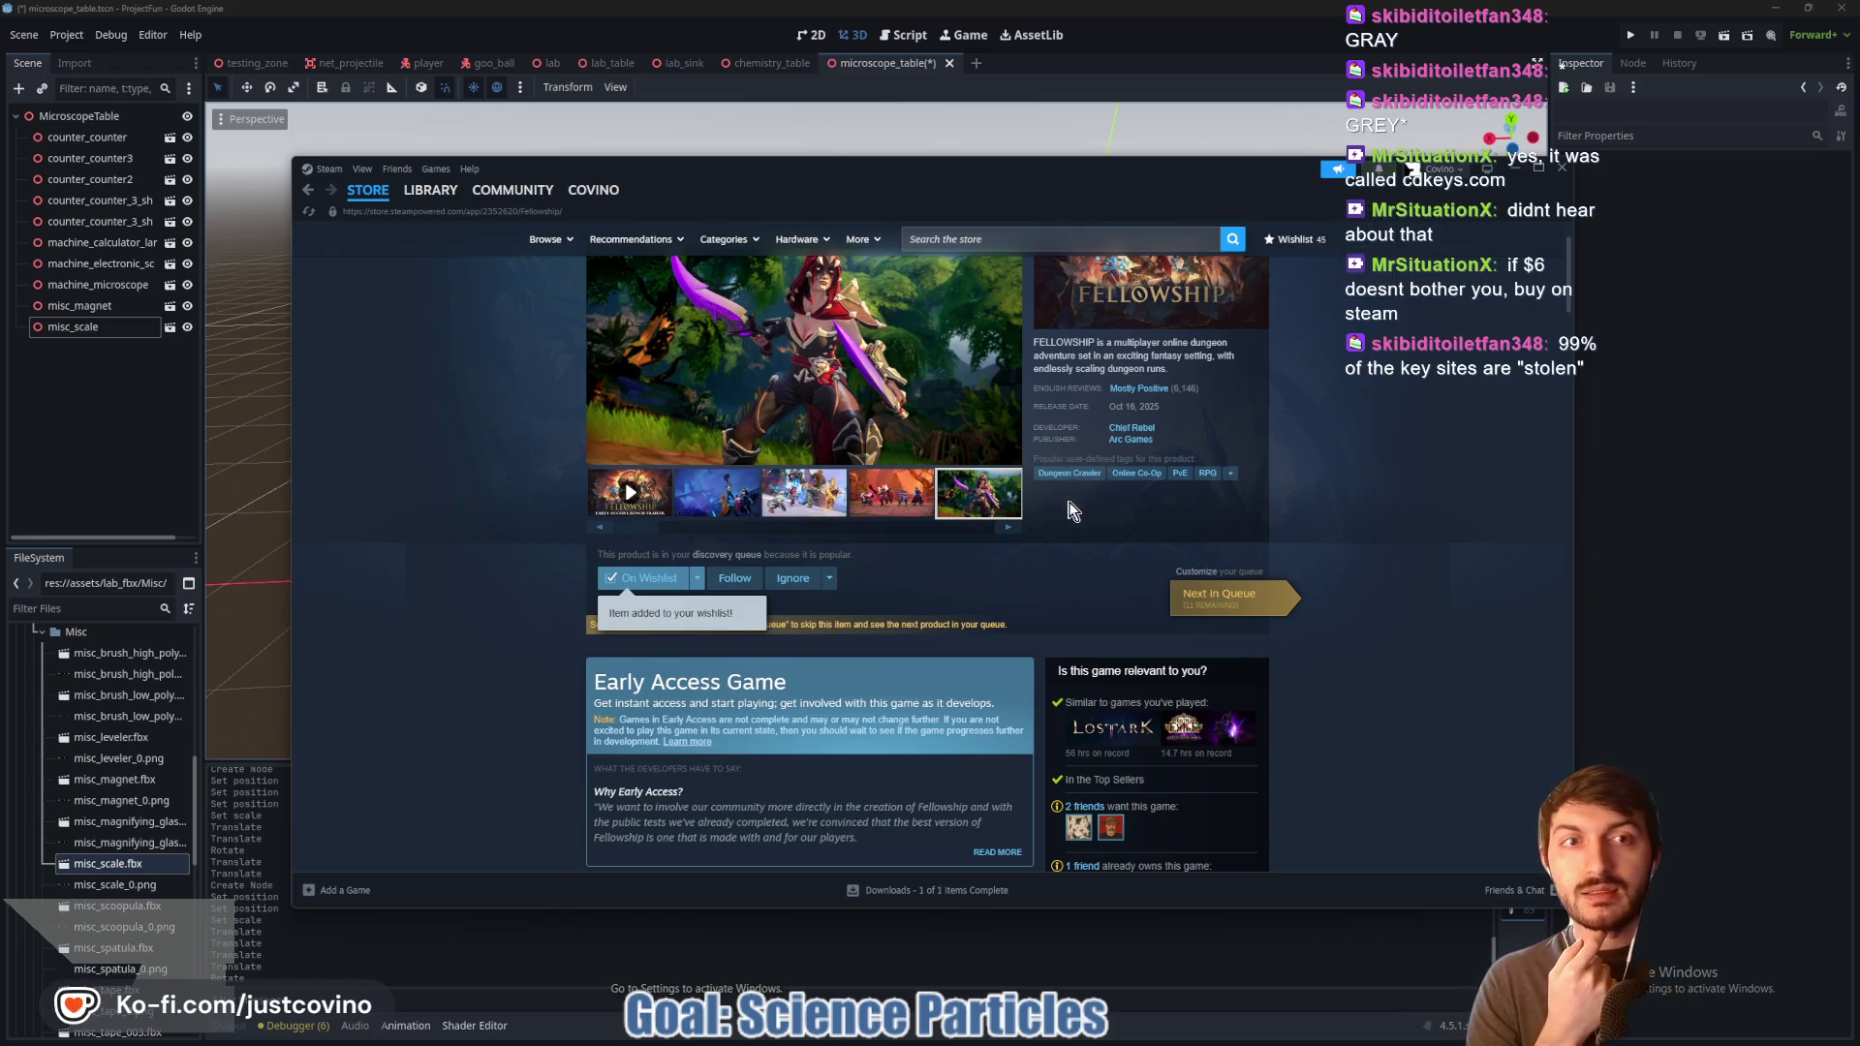
pyautogui.scroll(1, 744, 470)
pyautogui.scroll(-3, 982, 618)
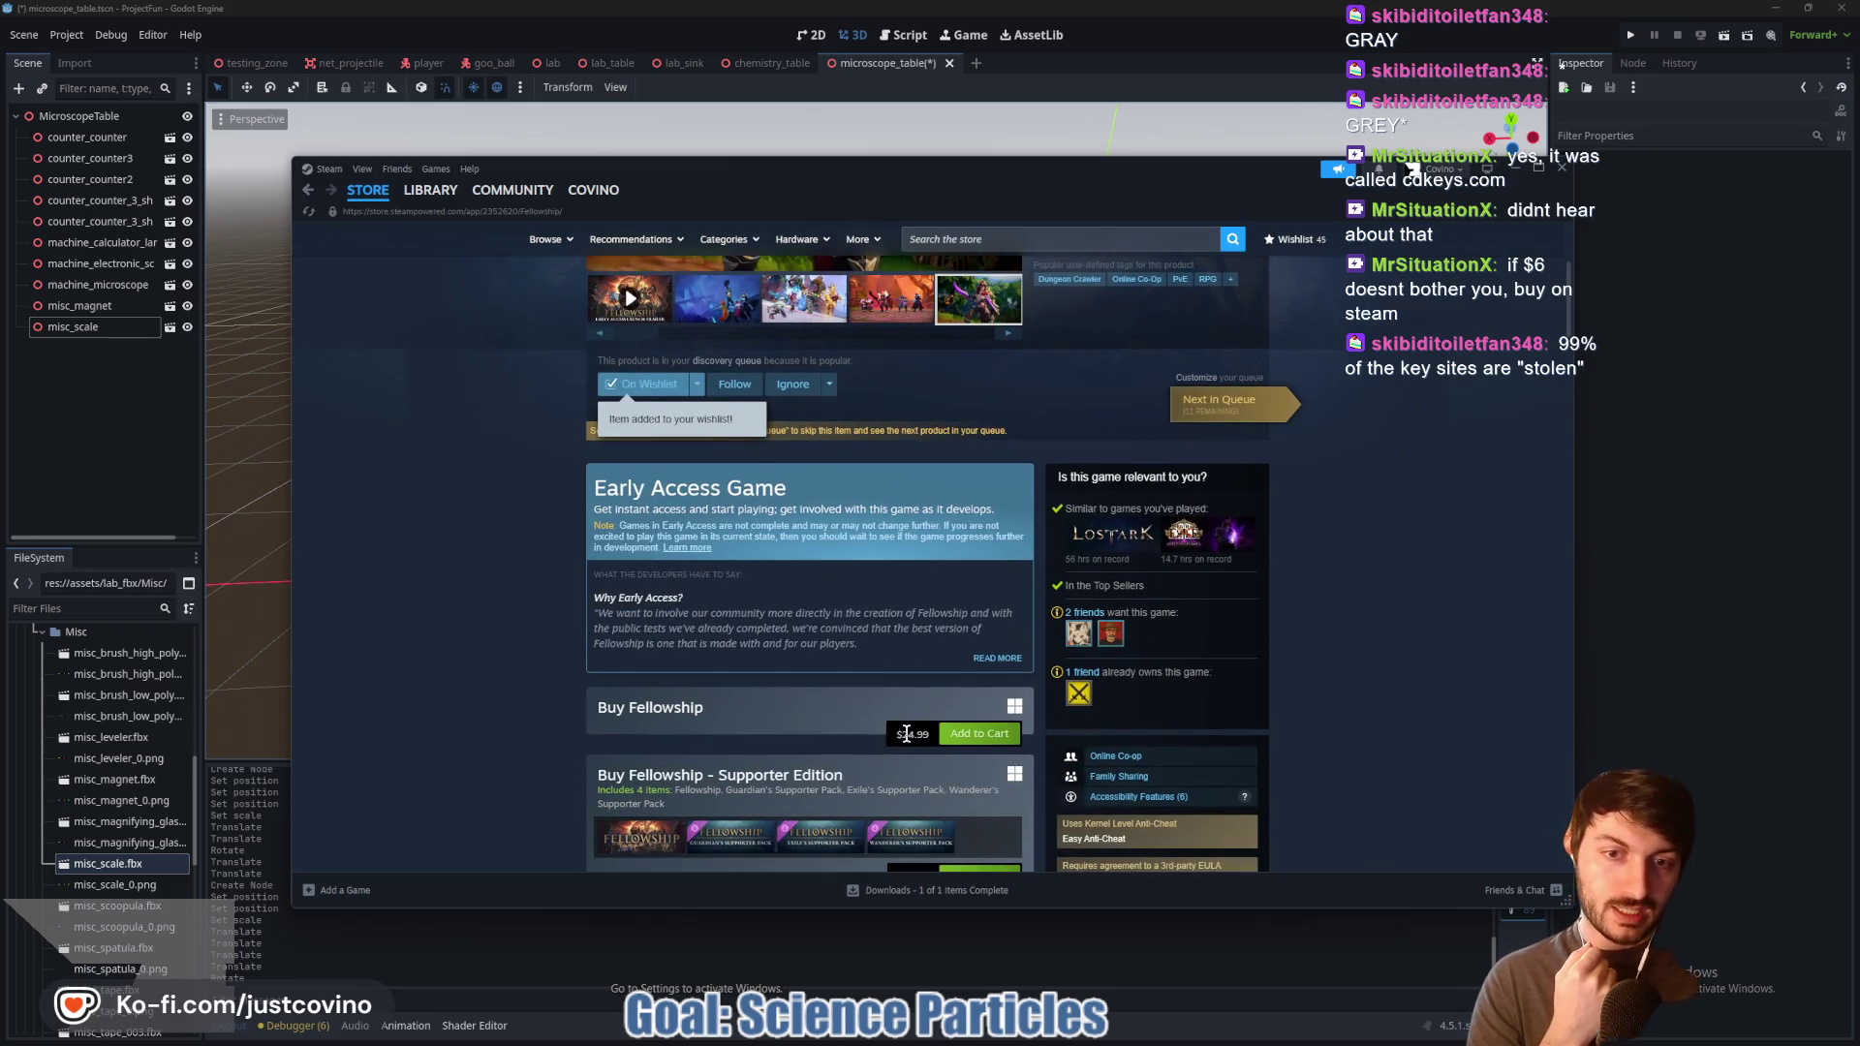
pyautogui.scroll(-1, 810, 674)
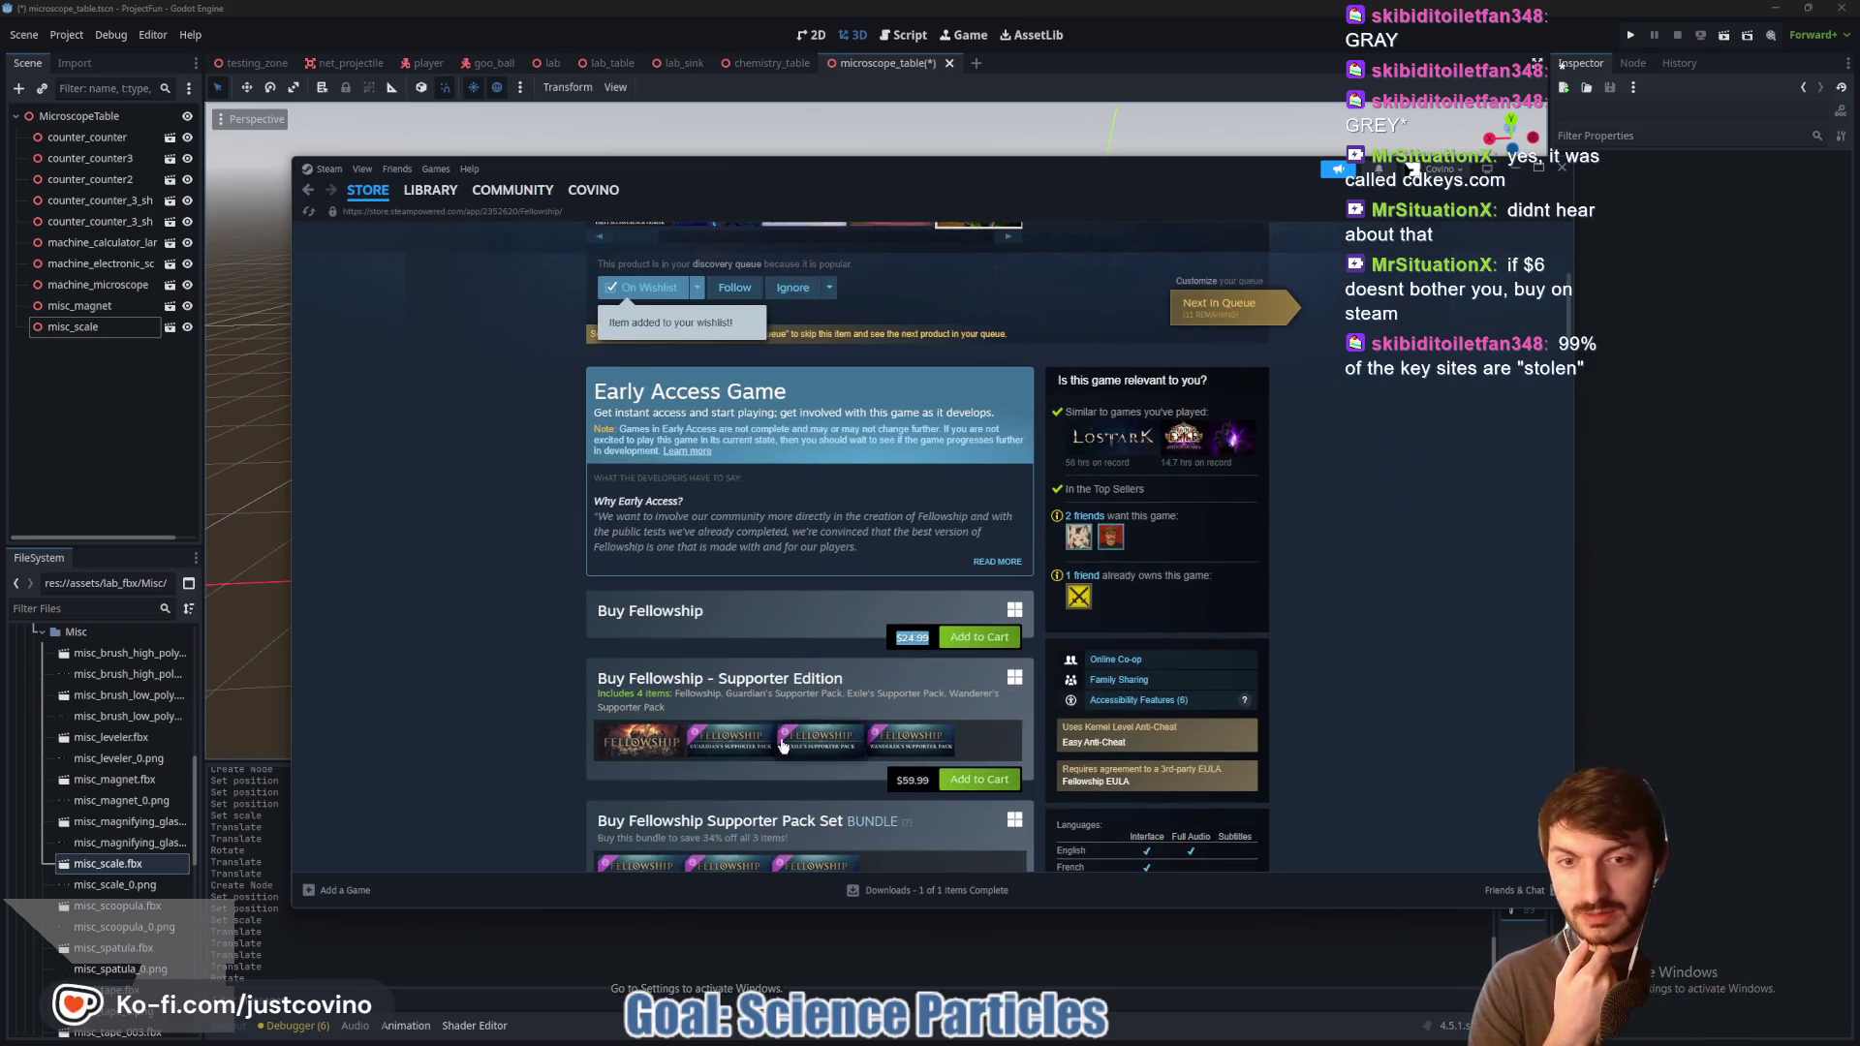
pyautogui.scroll(-3, 772, 612)
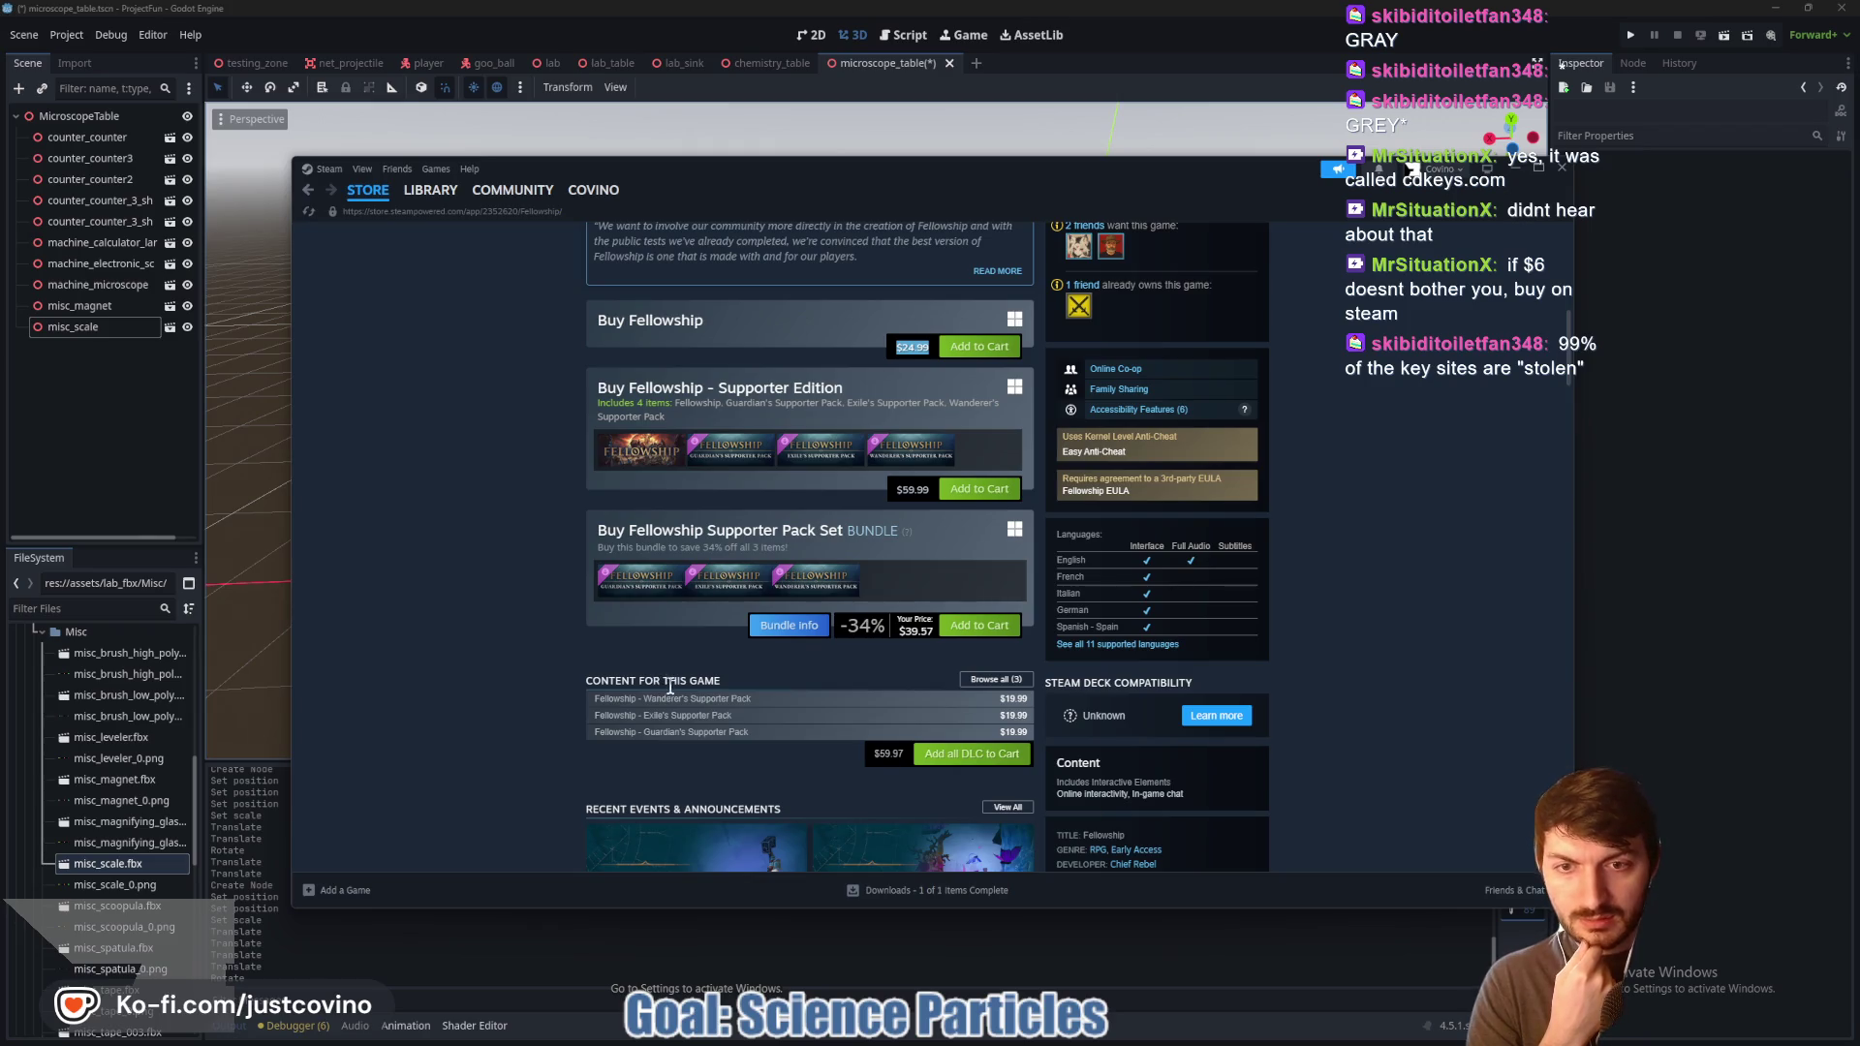
pyautogui.scroll(-3, 669, 686)
pyautogui.scroll(2, 658, 684)
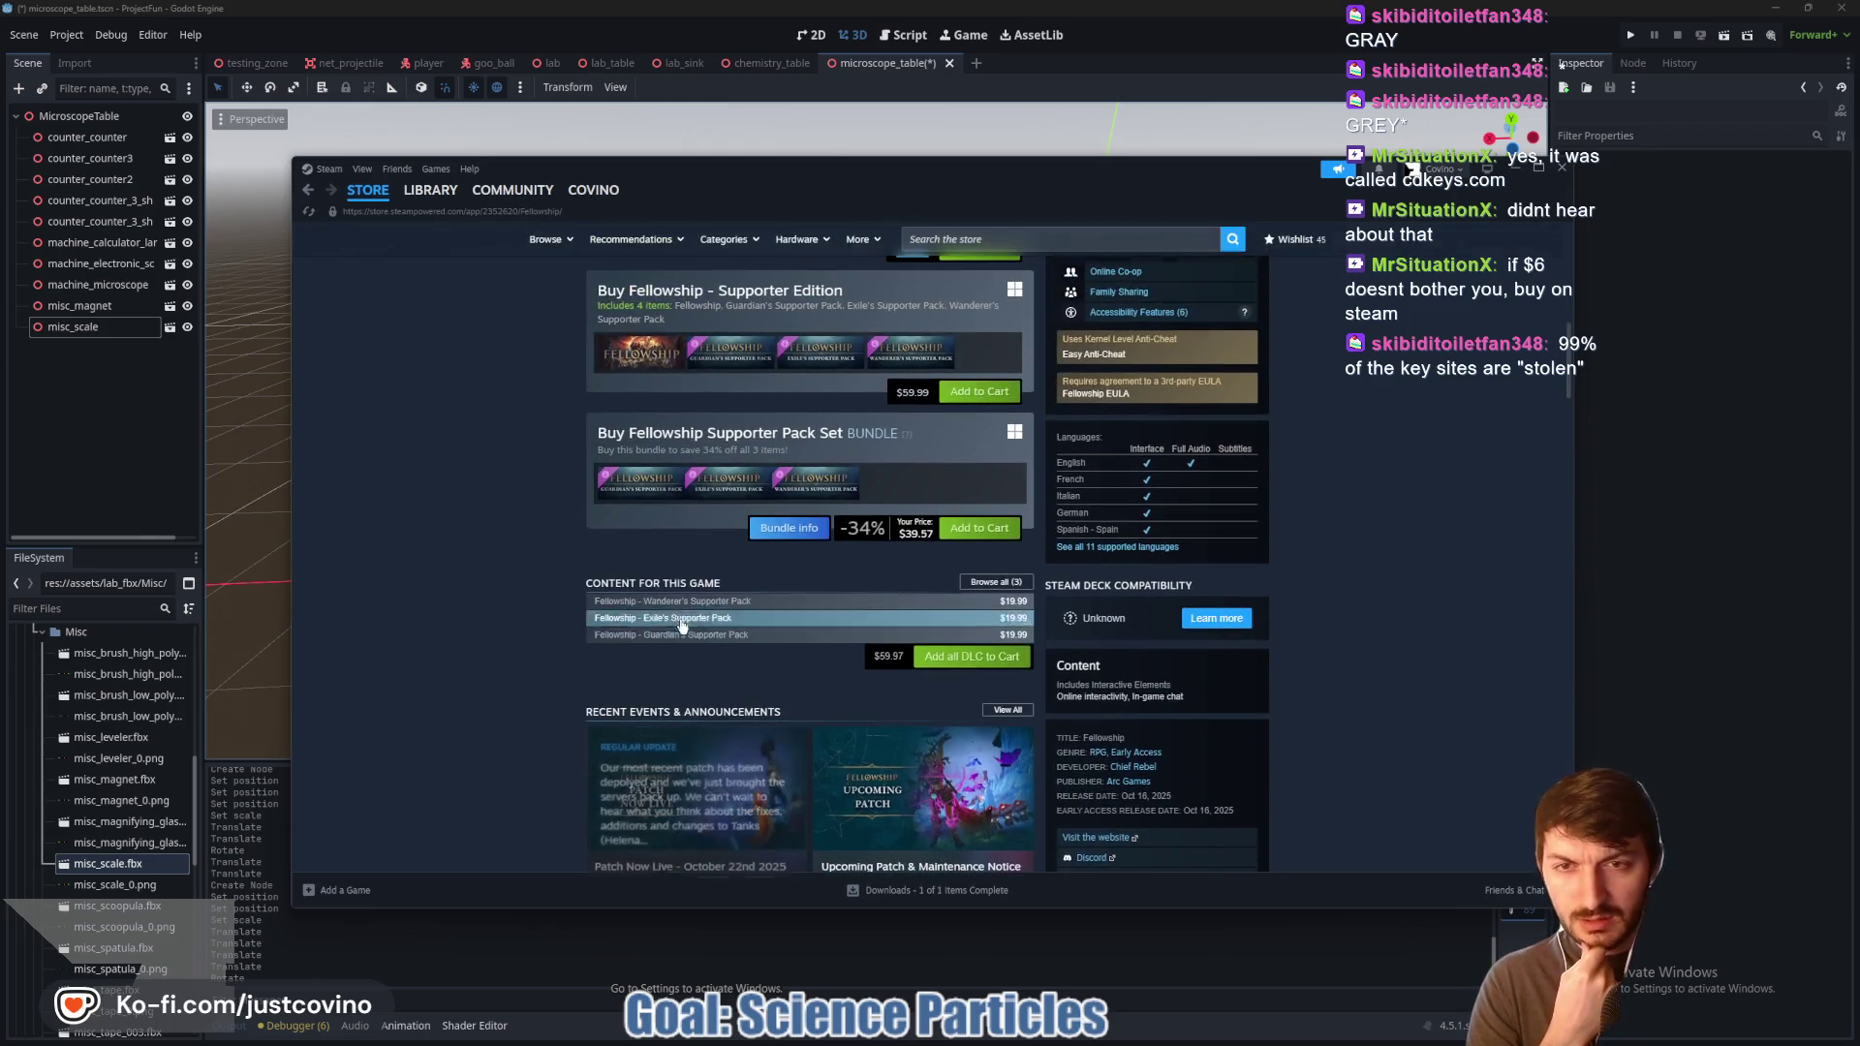
pyautogui.click(631, 489)
pyautogui.scroll(-5, 805, 682)
pyautogui.scroll(-3, 783, 655)
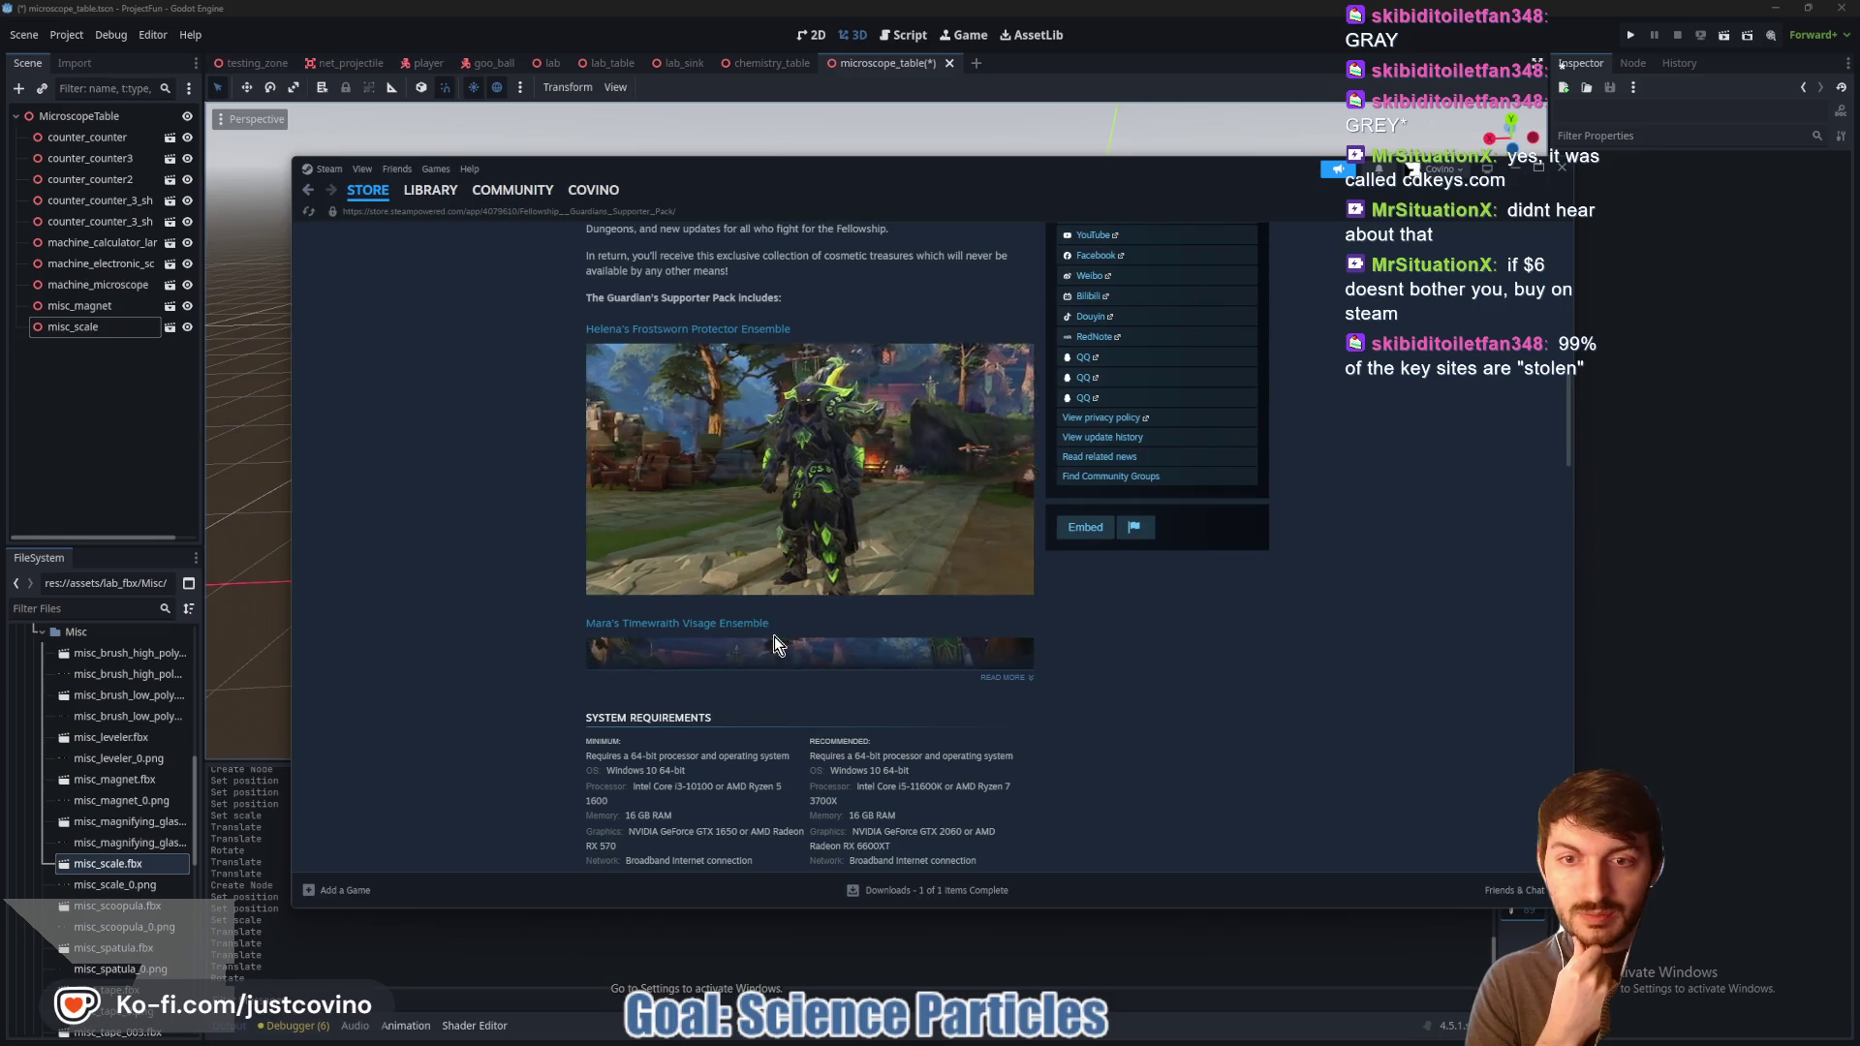
pyautogui.scroll(-1, 996, 635)
pyautogui.click(996, 631)
pyautogui.scroll(-3, 887, 577)
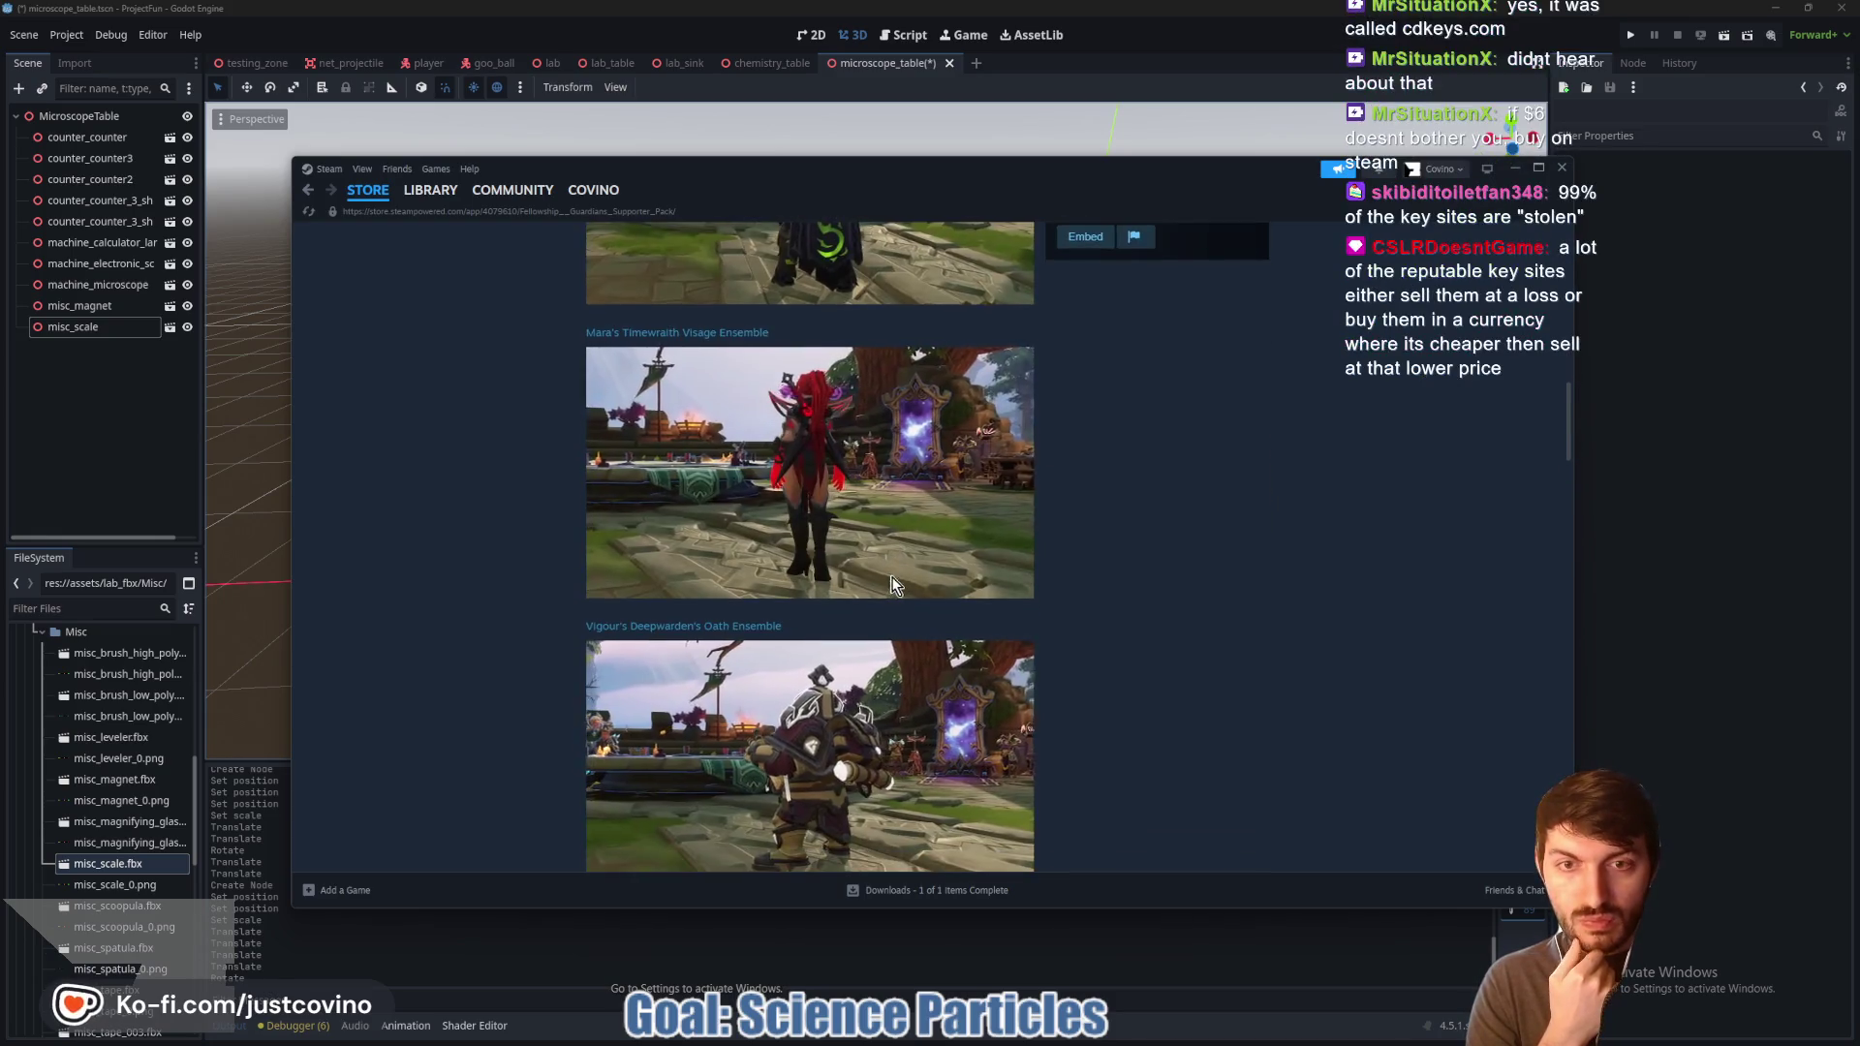
pyautogui.scroll(-2, 1143, 544)
pyautogui.scroll(-3, 1124, 542)
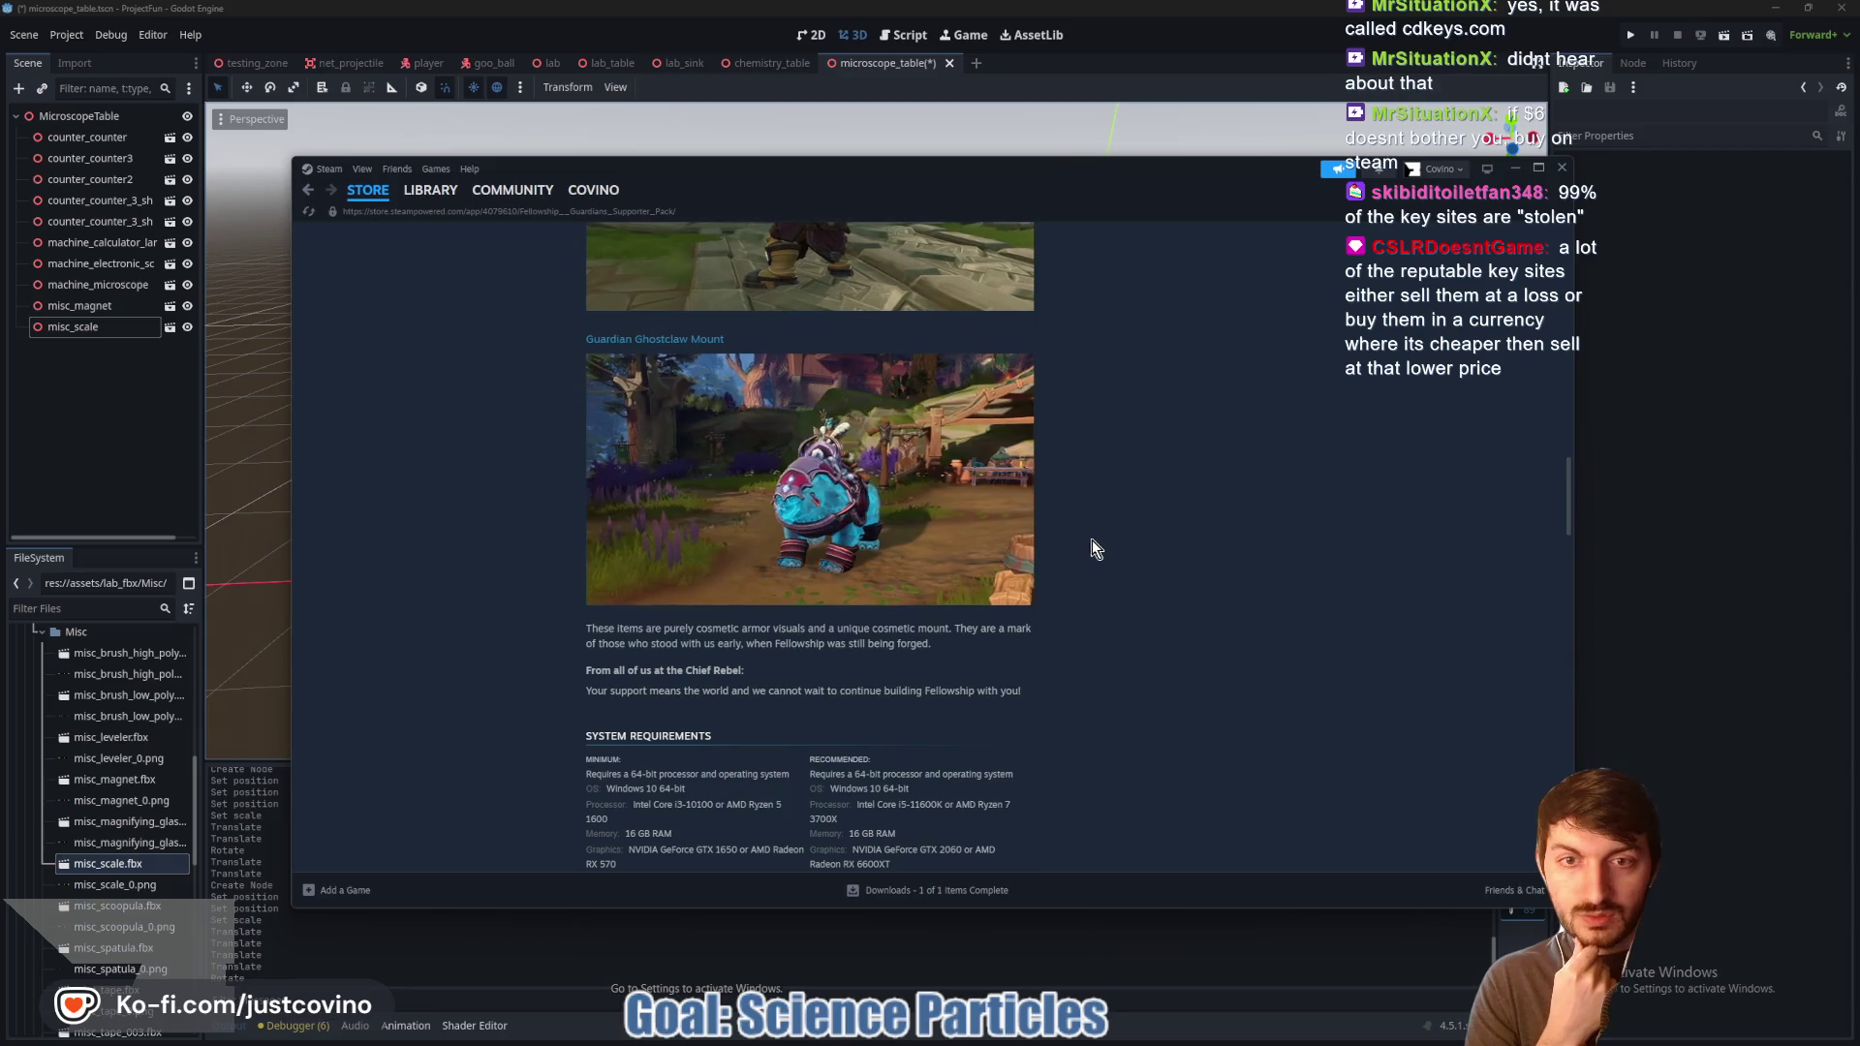
pyautogui.scroll(-3, 1046, 544)
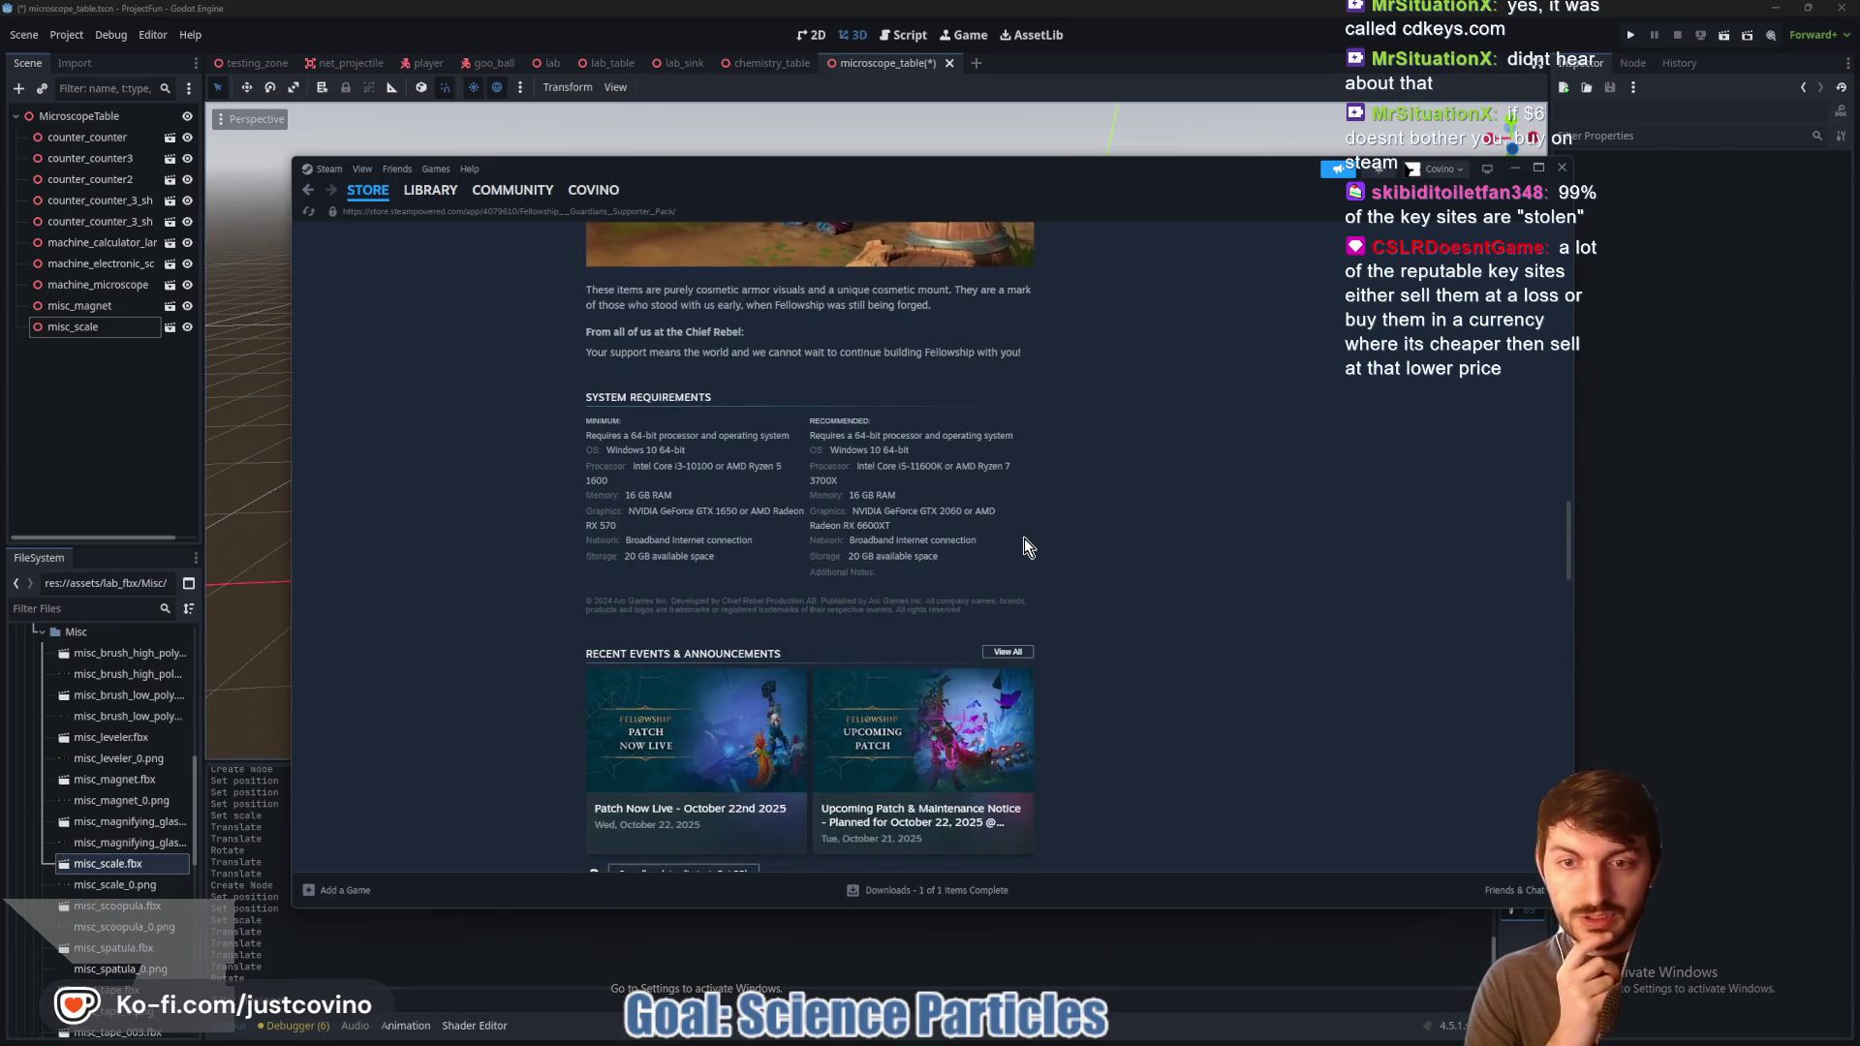
pyautogui.scroll(2, 1009, 559)
pyautogui.scroll(5, 1009, 554)
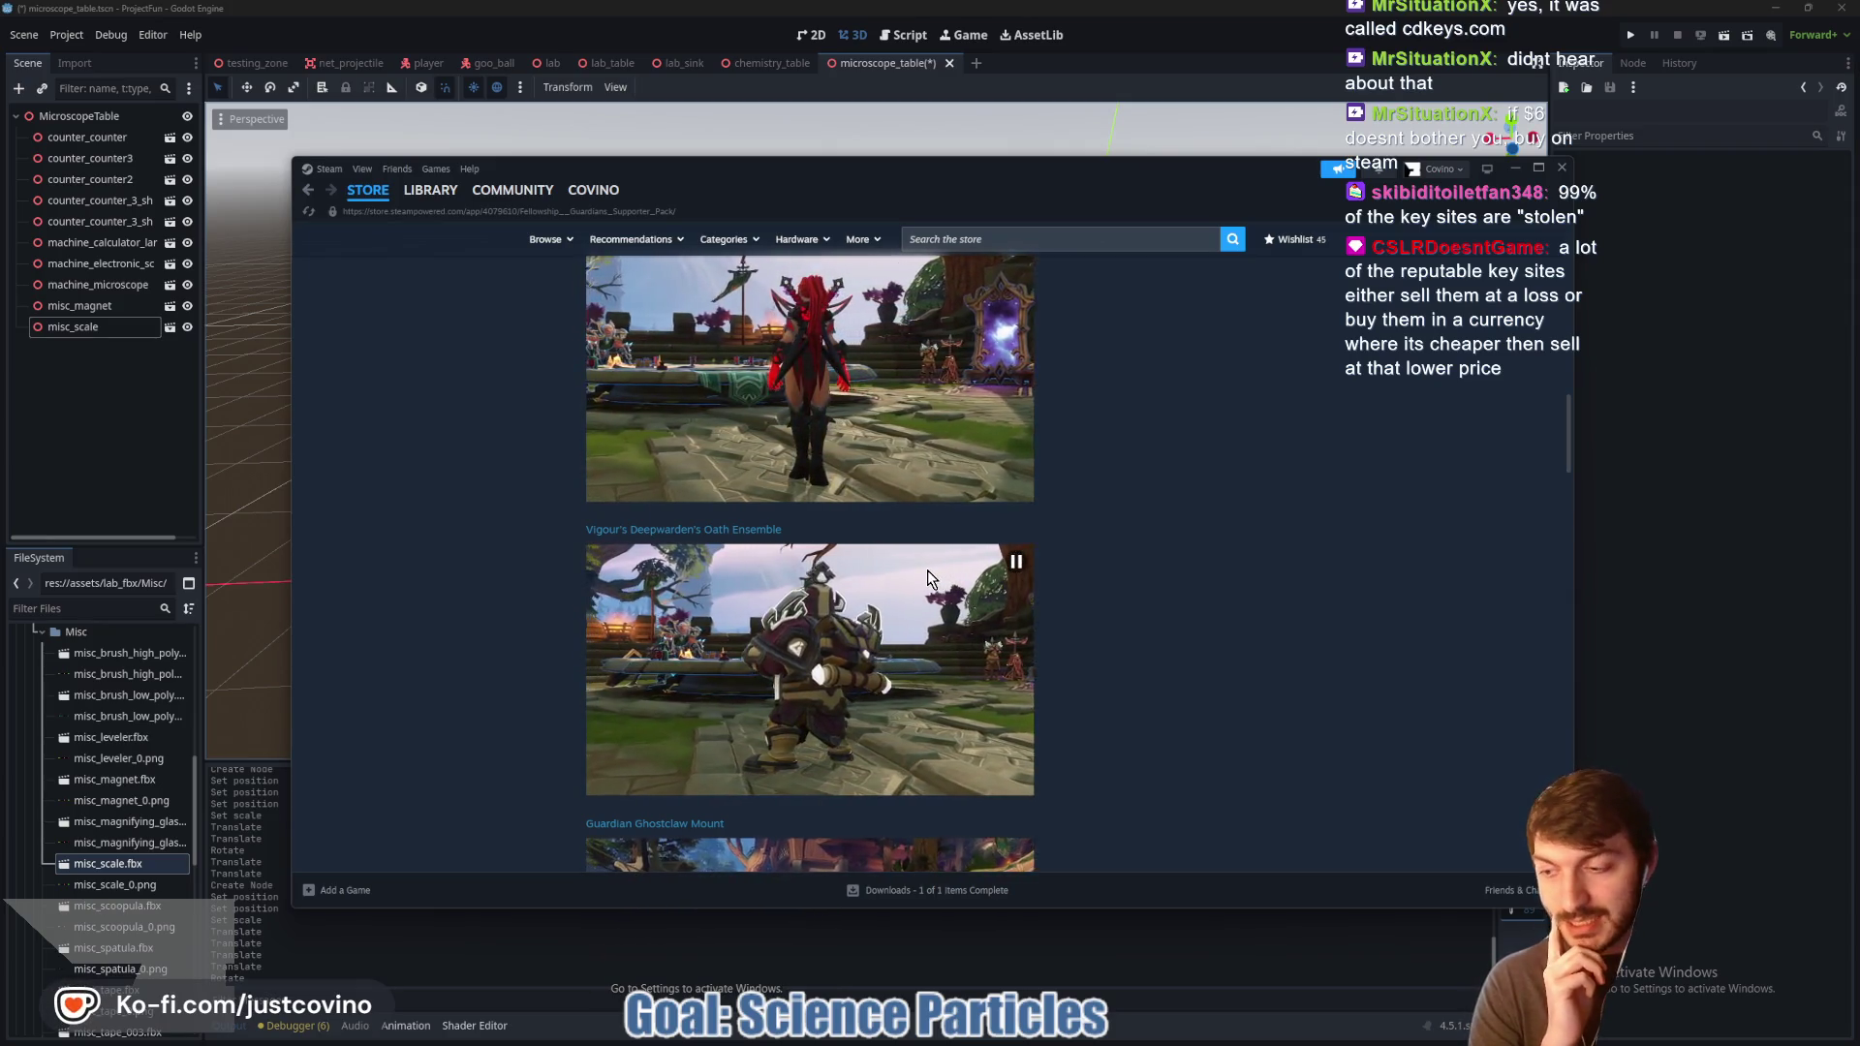
pyautogui.scroll(9, 905, 597)
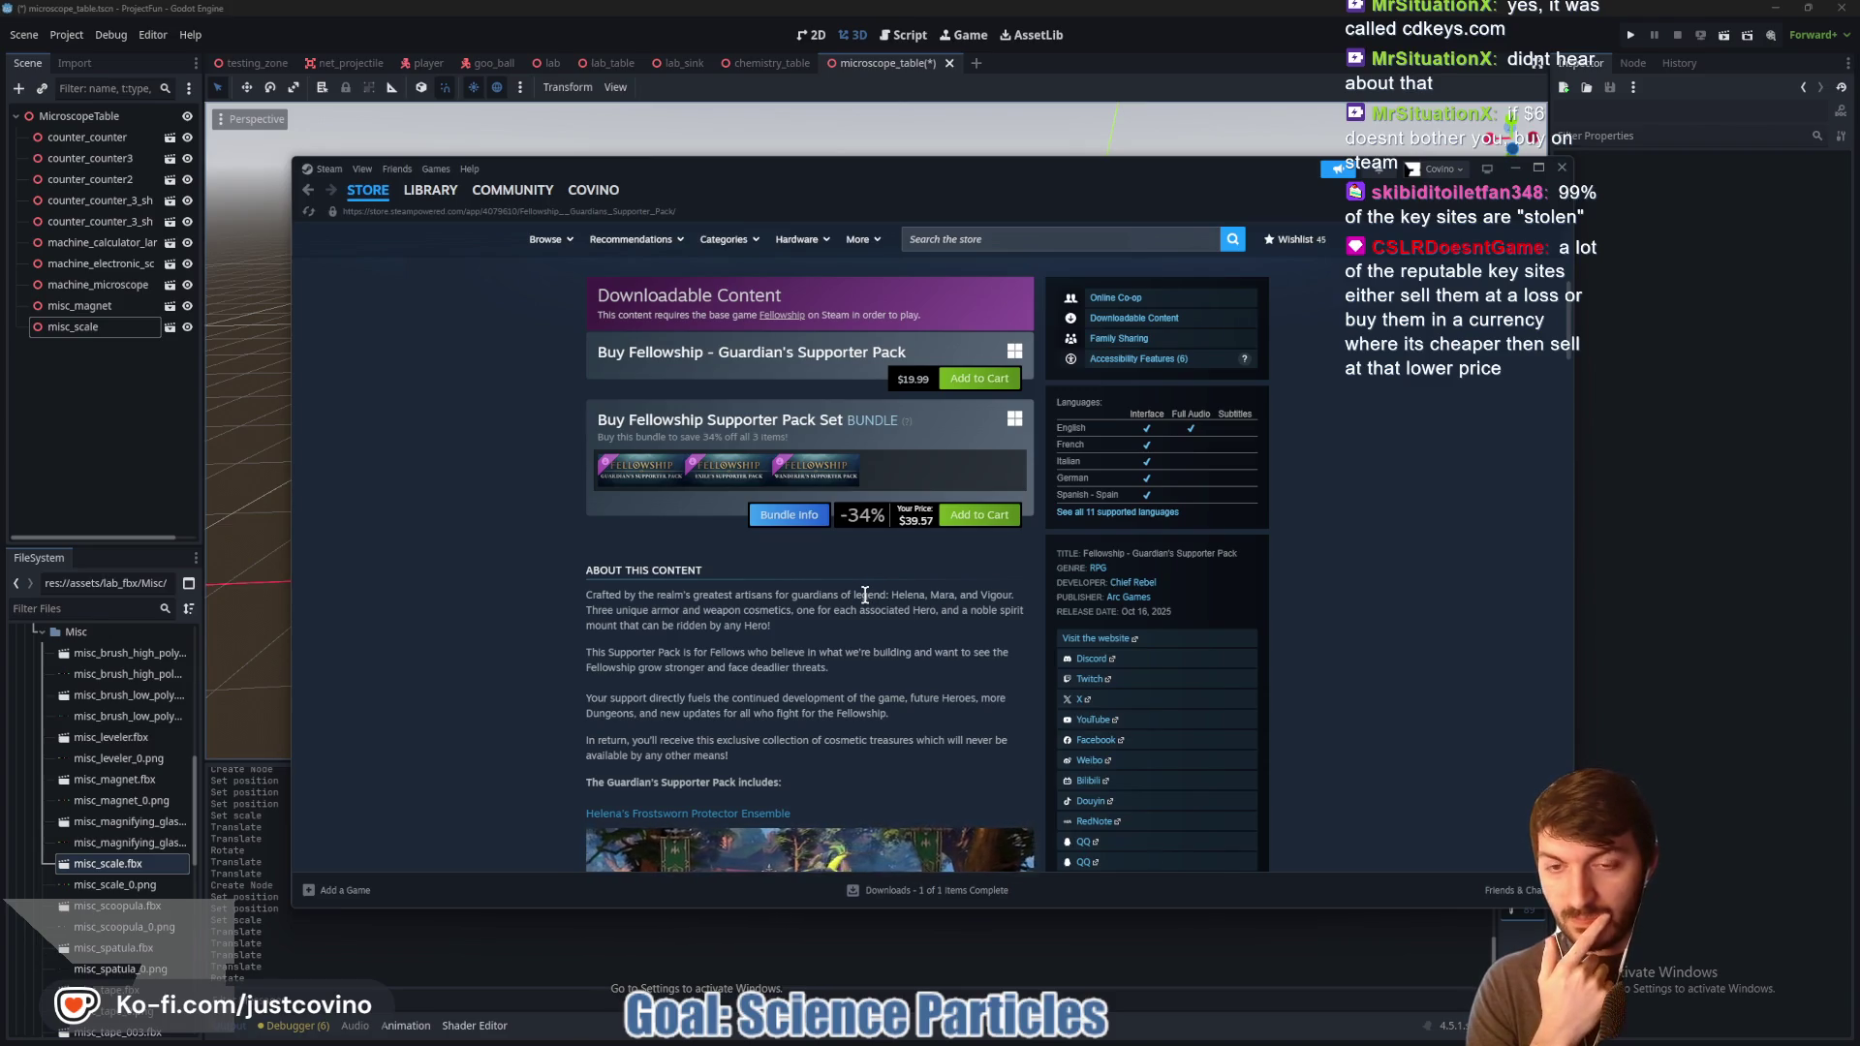
pyautogui.scroll(5, 865, 595)
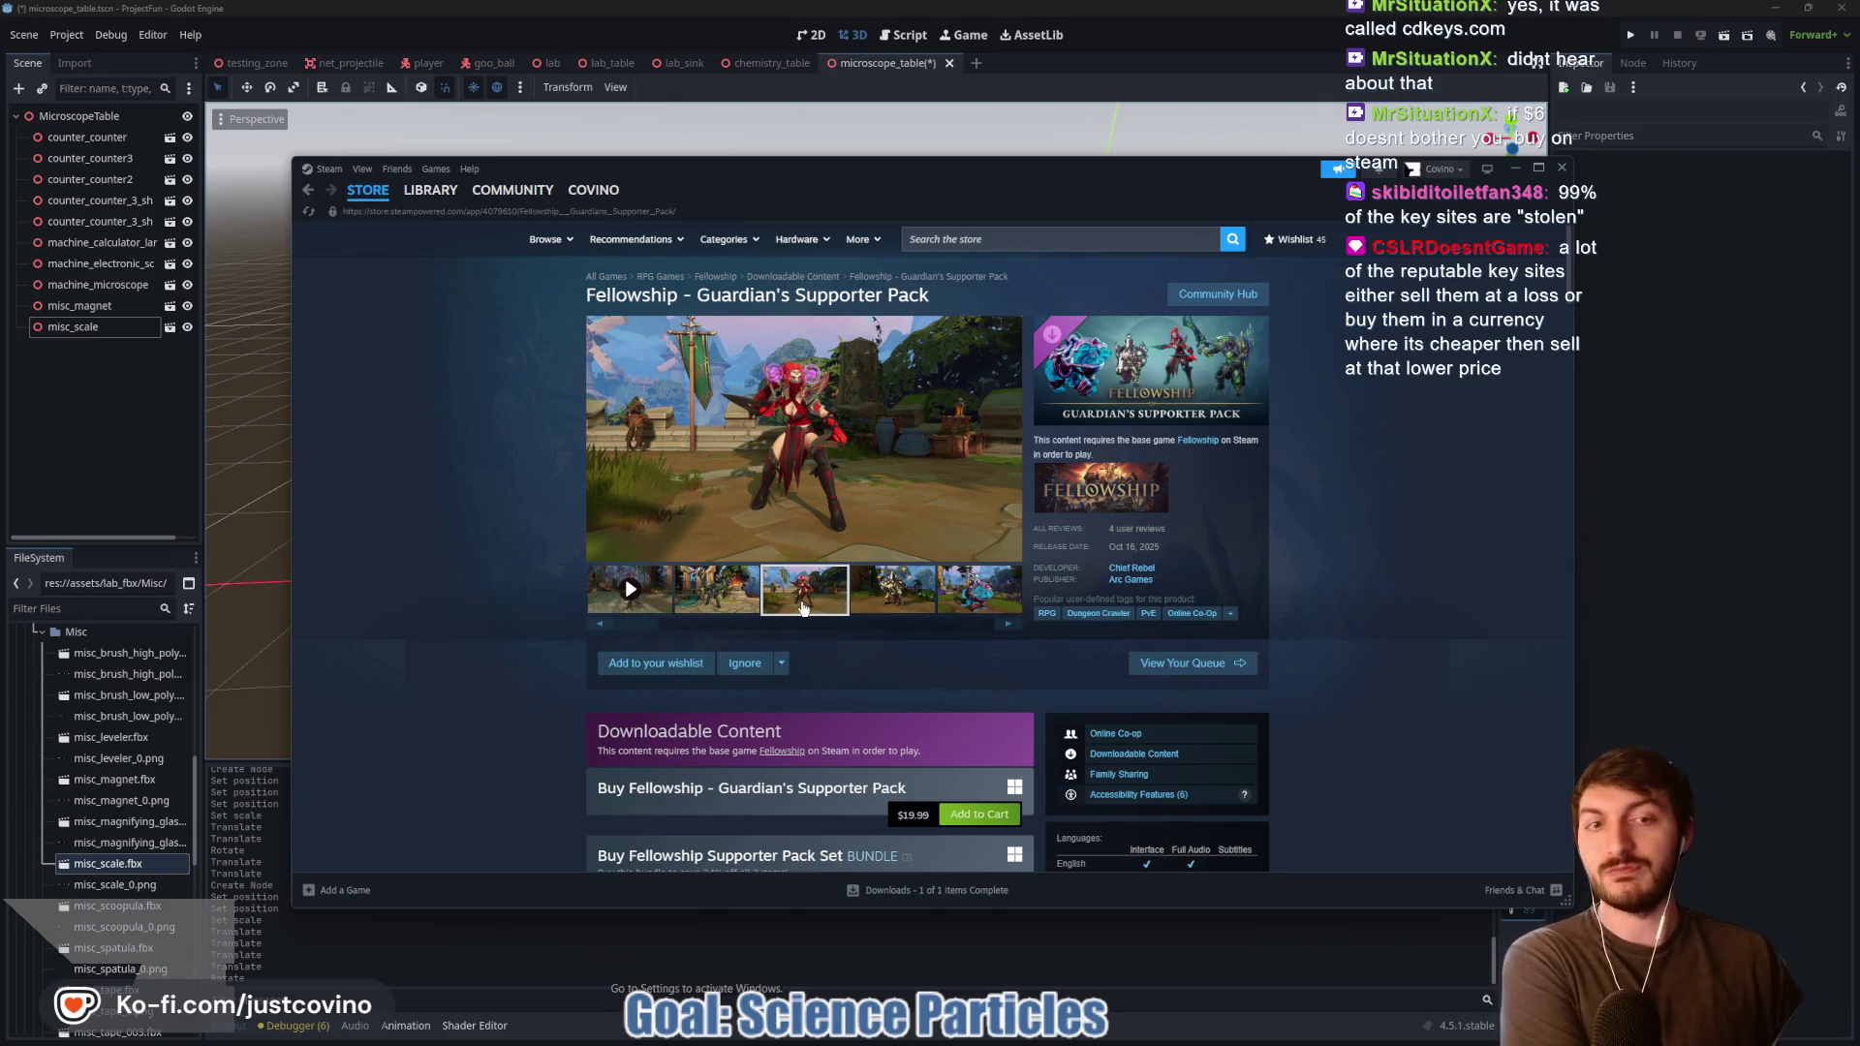
pyautogui.scroll(-3, 521, 626)
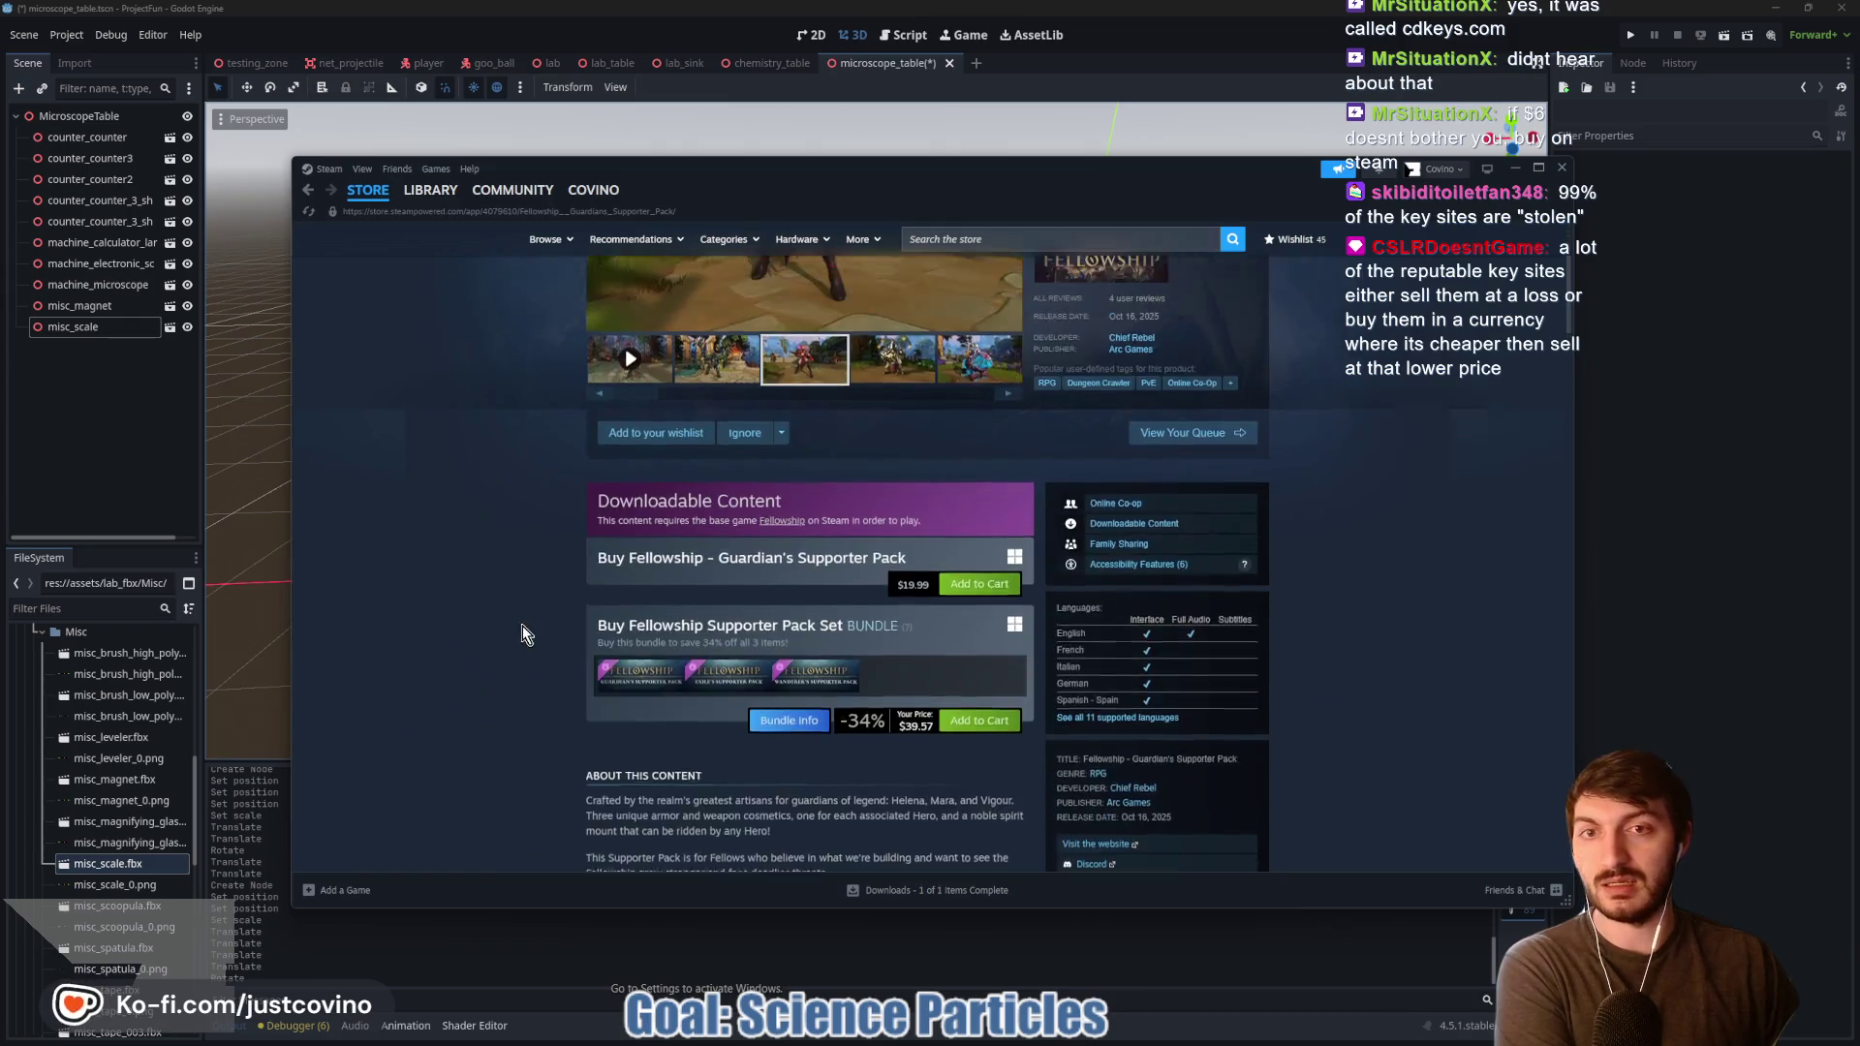
# Step: Go via the Downloadable Content listing to Fellowship's main page, showing Early Access and the $24.99 price
pyautogui.scroll(3, 455, 710)
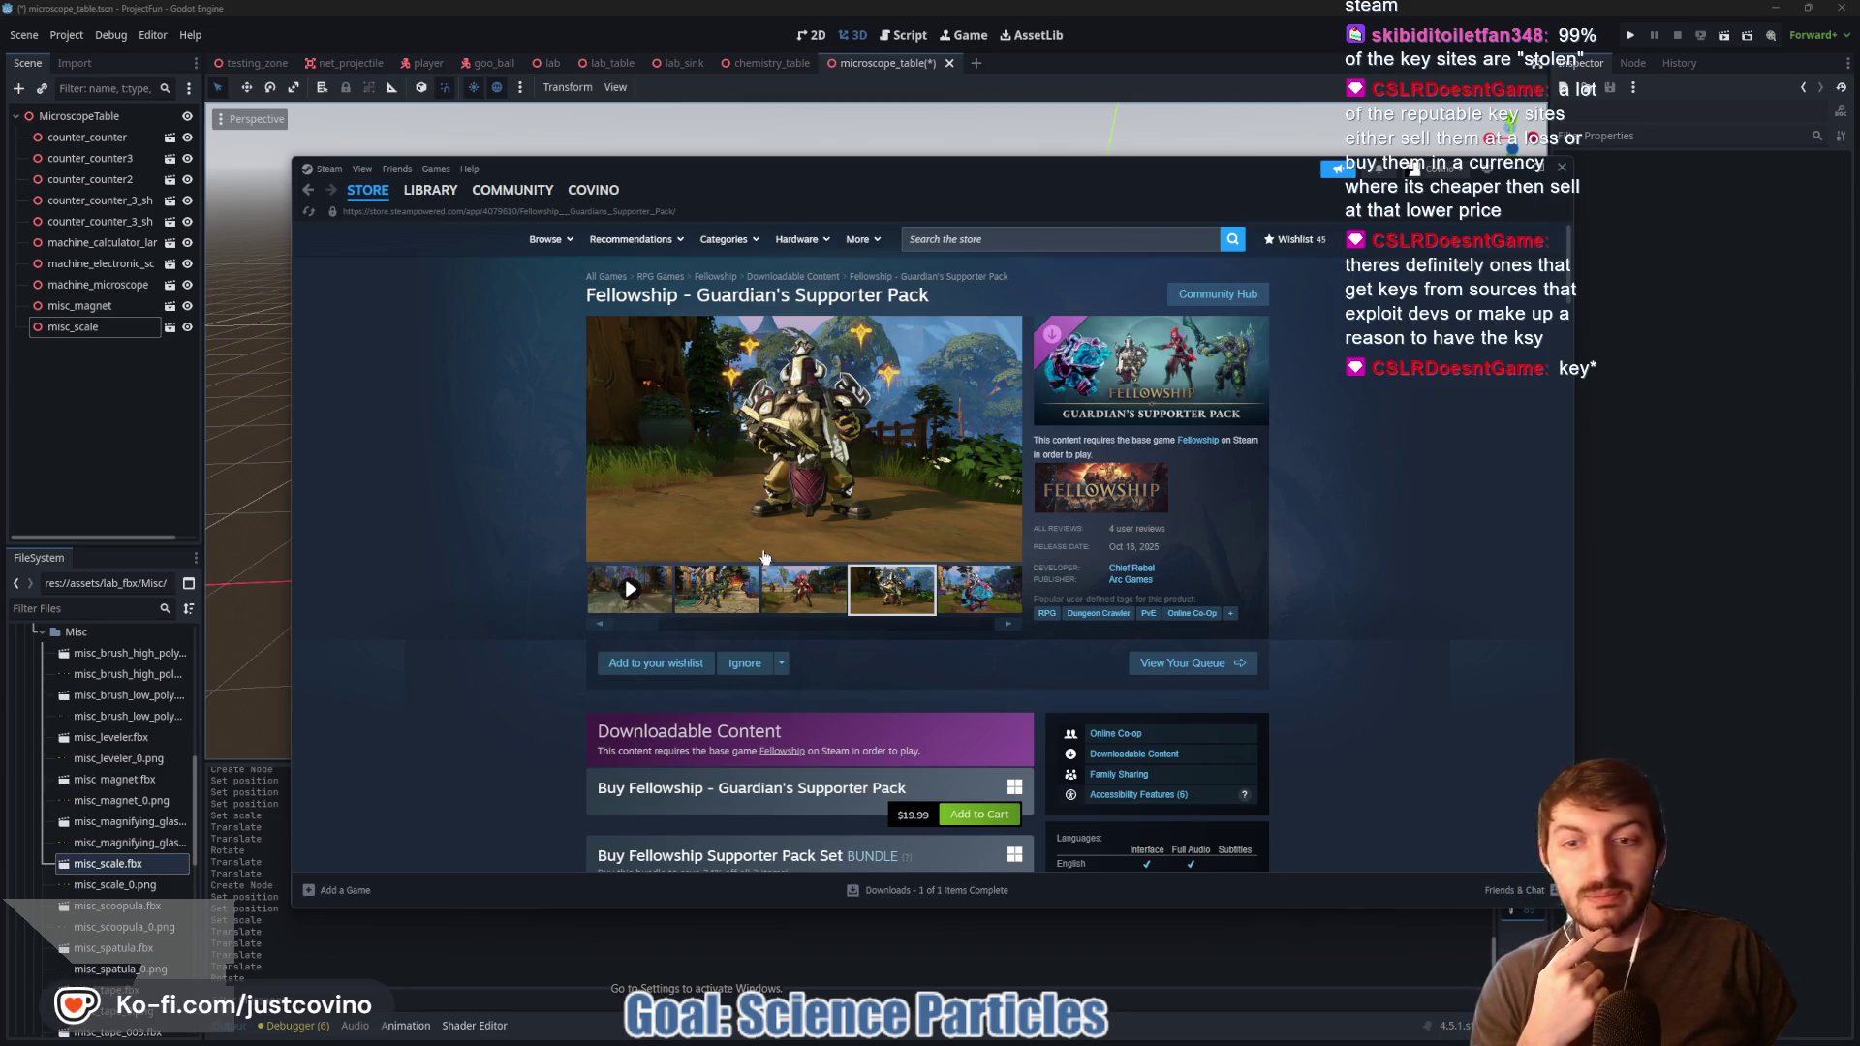
pyautogui.scroll(-3, 638, 779)
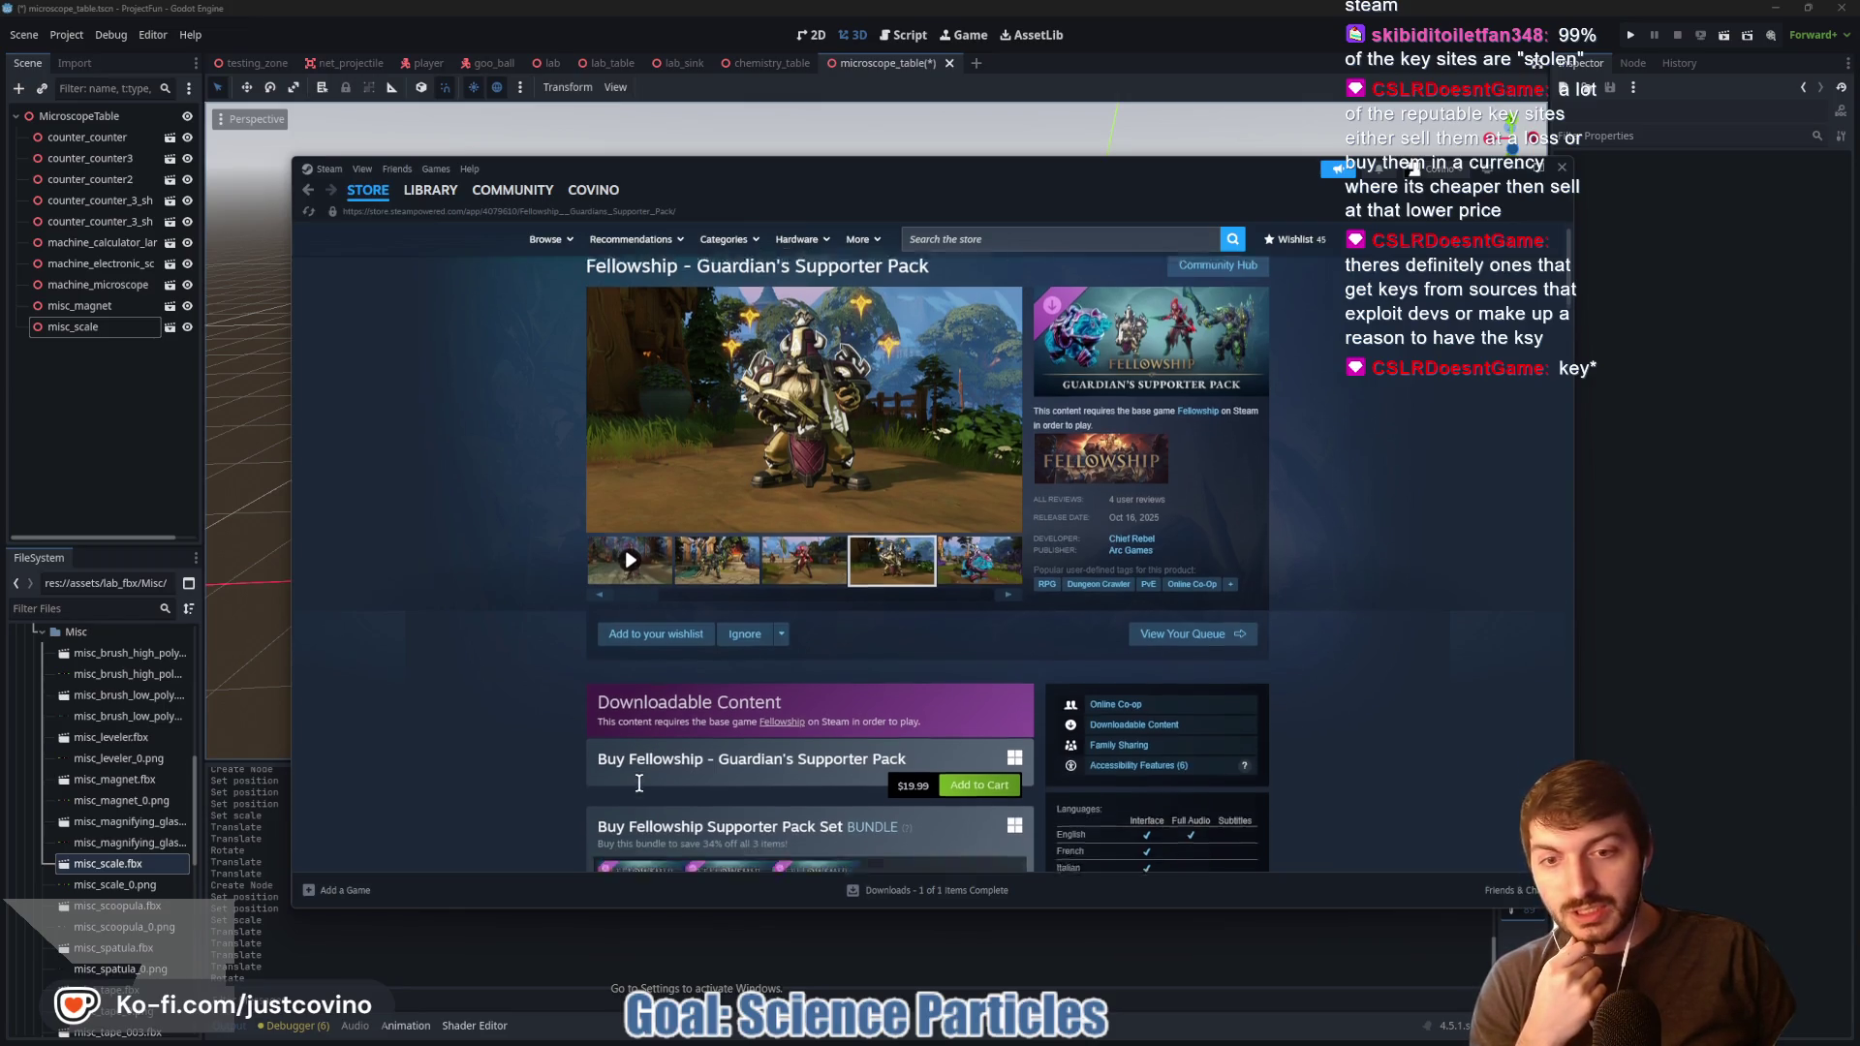
pyautogui.scroll(-15, 714, 676)
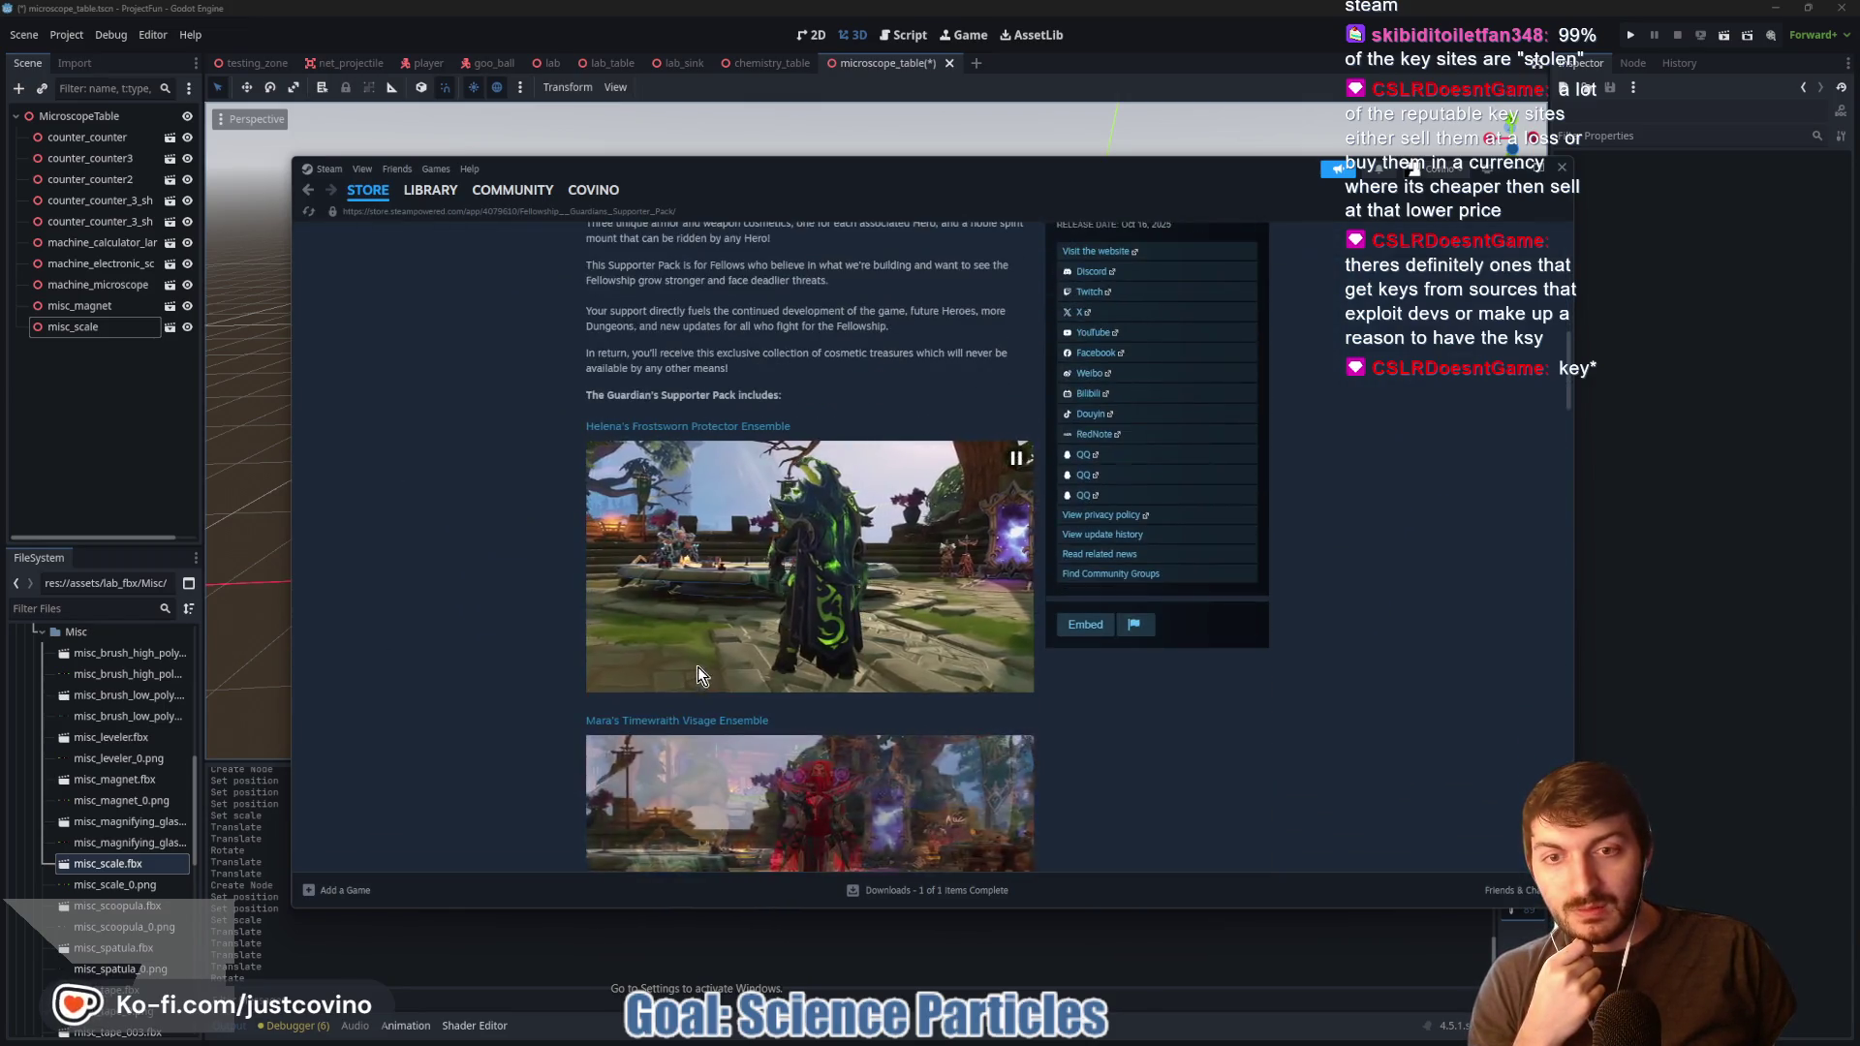
pyautogui.scroll(-6, 694, 672)
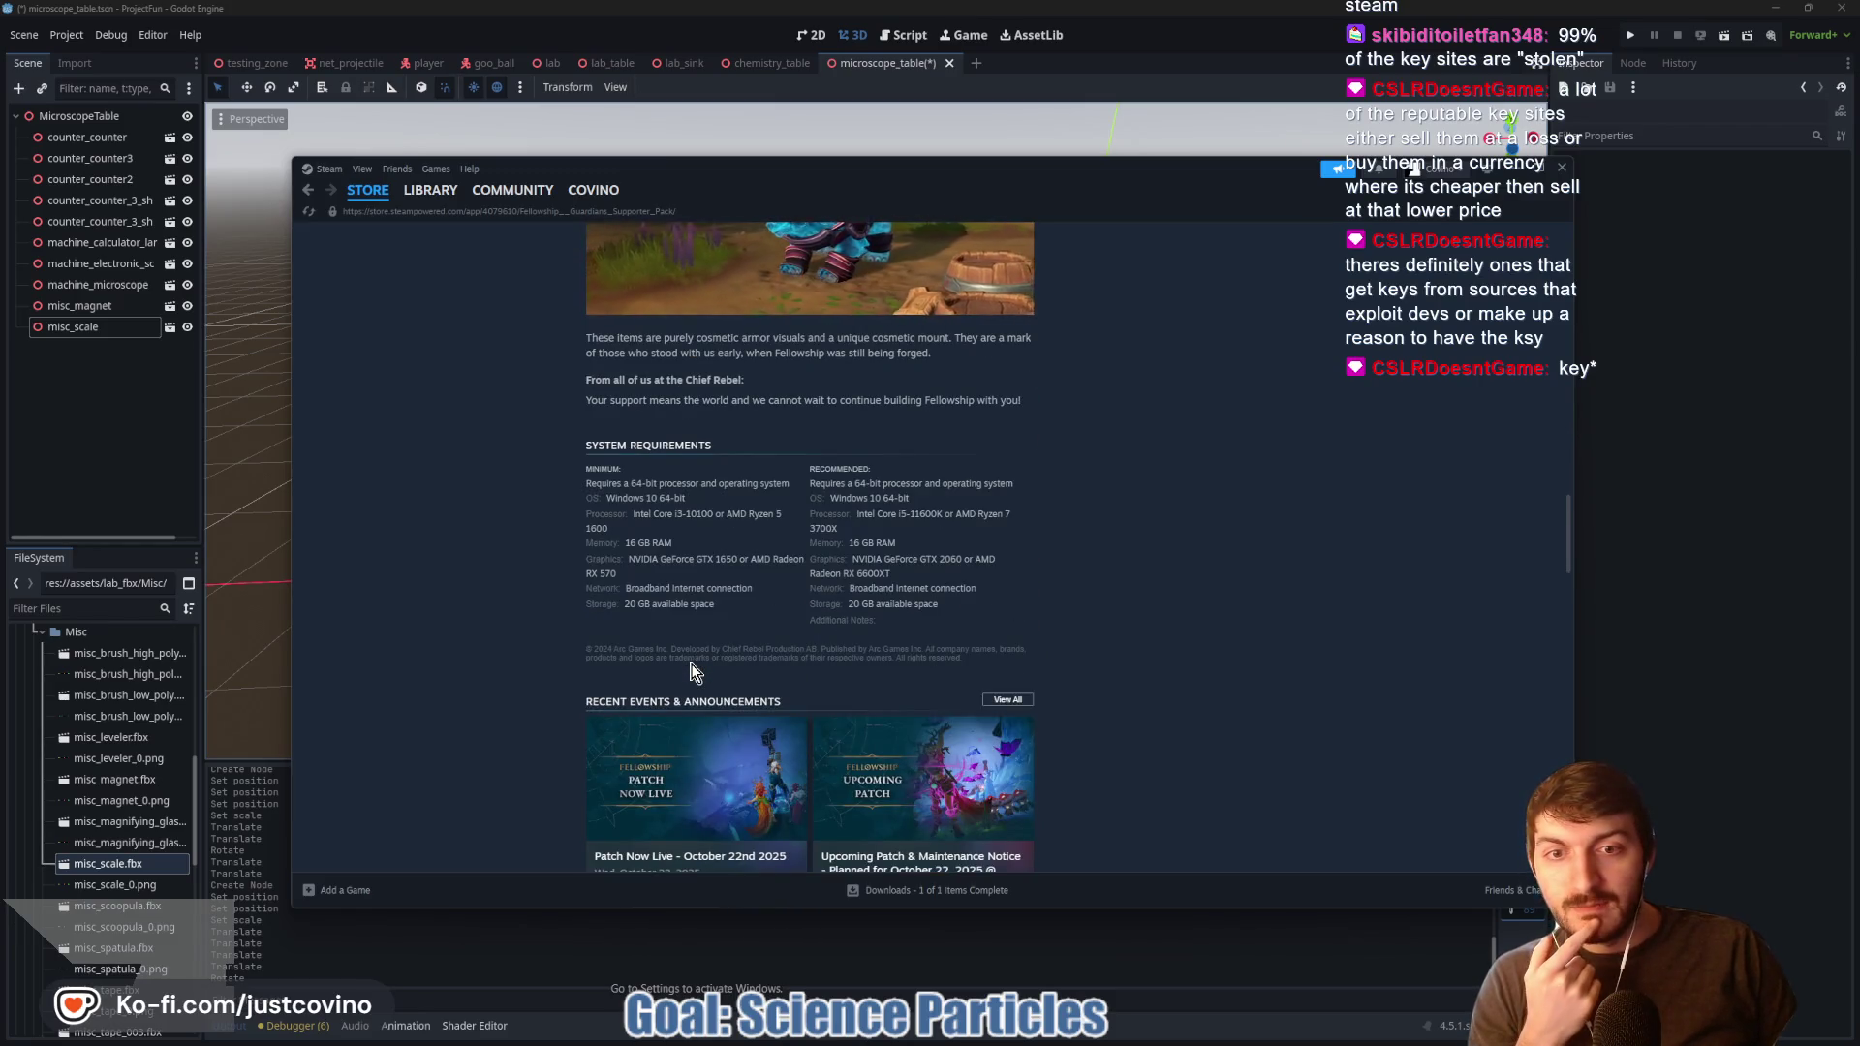
pyautogui.scroll(4, 693, 668)
pyautogui.scroll(12, 694, 659)
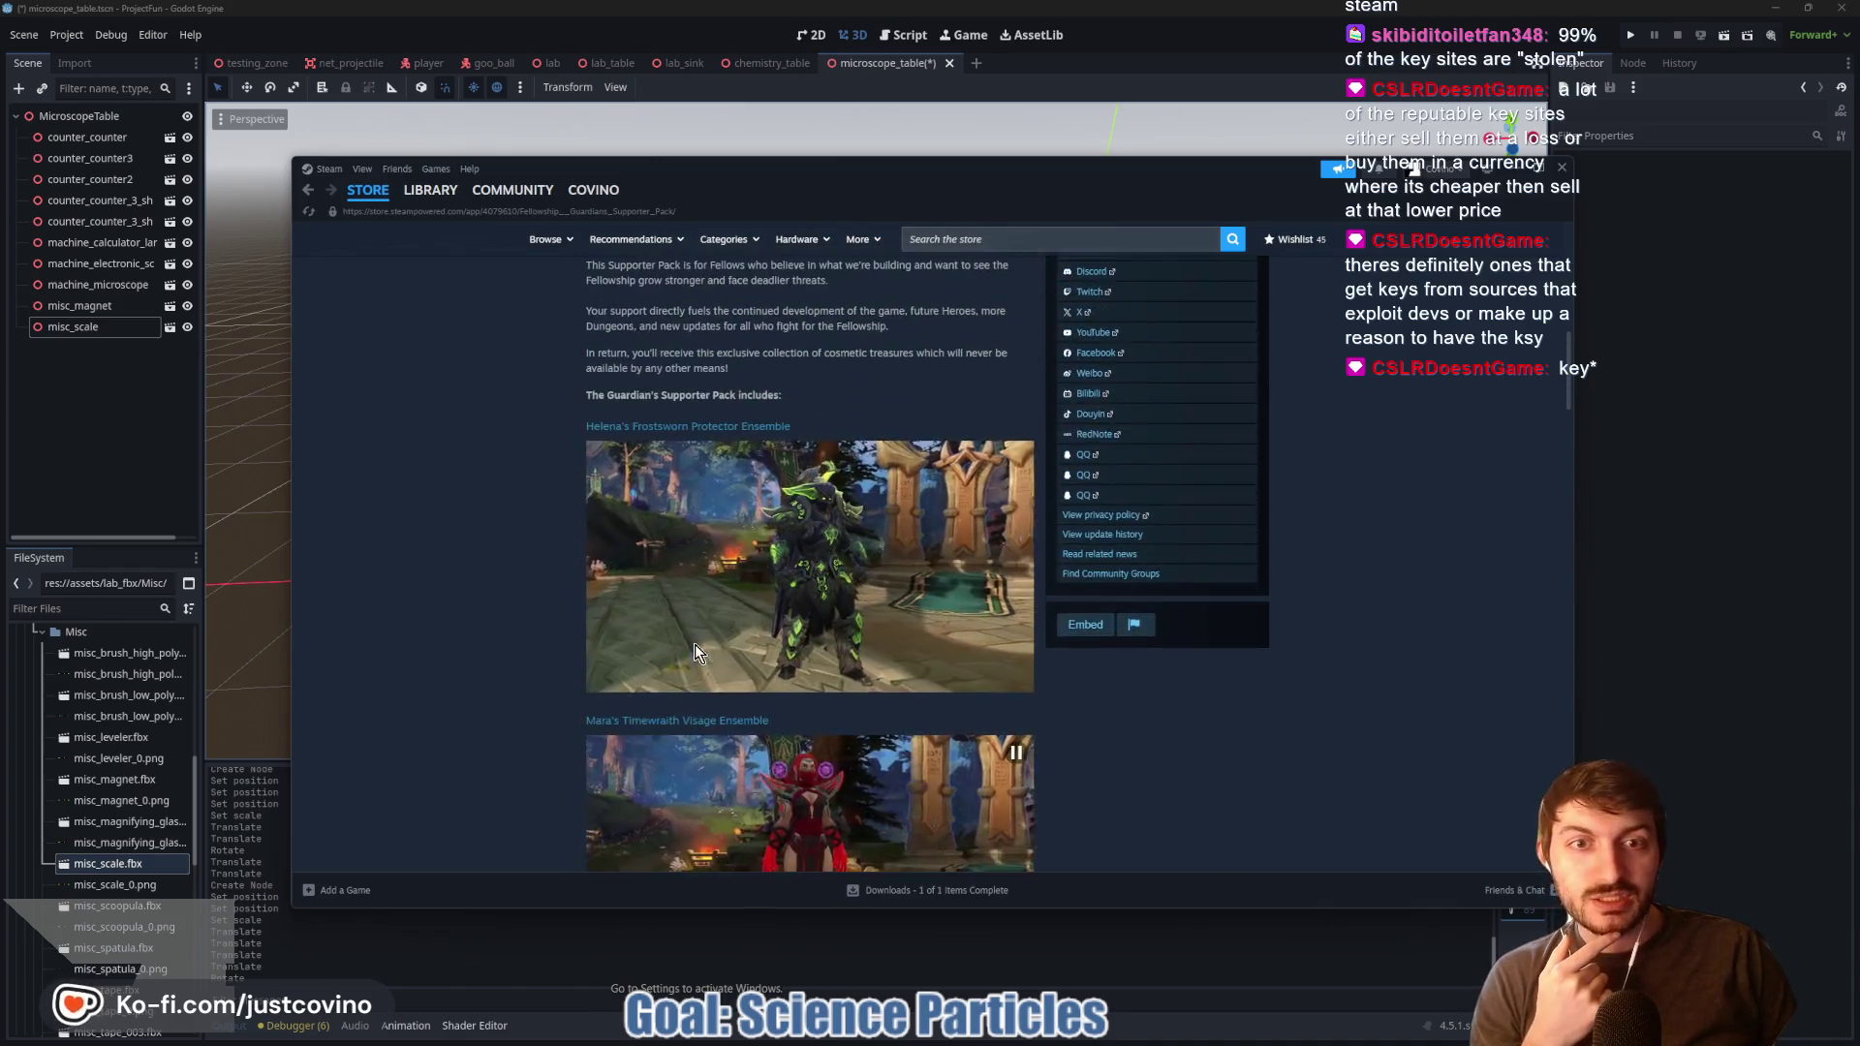
pyautogui.scroll(3, 1007, 403)
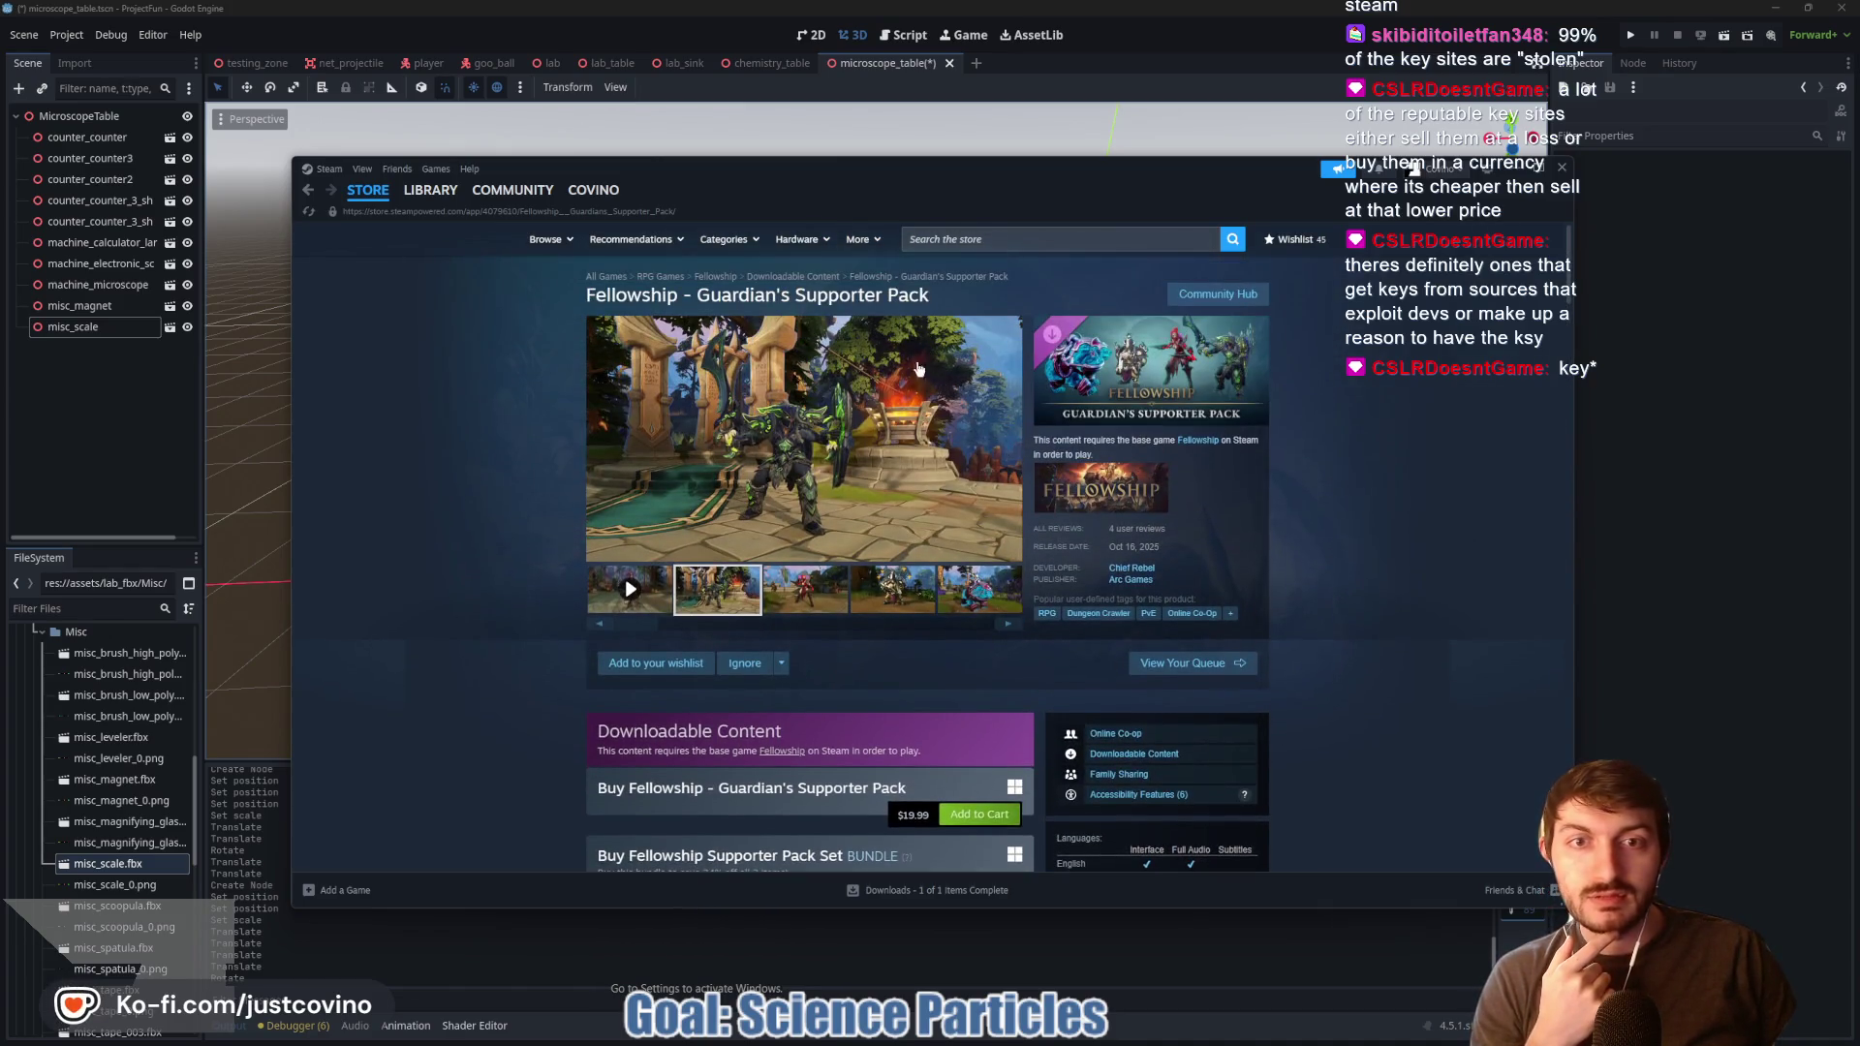
pyautogui.click(811, 278)
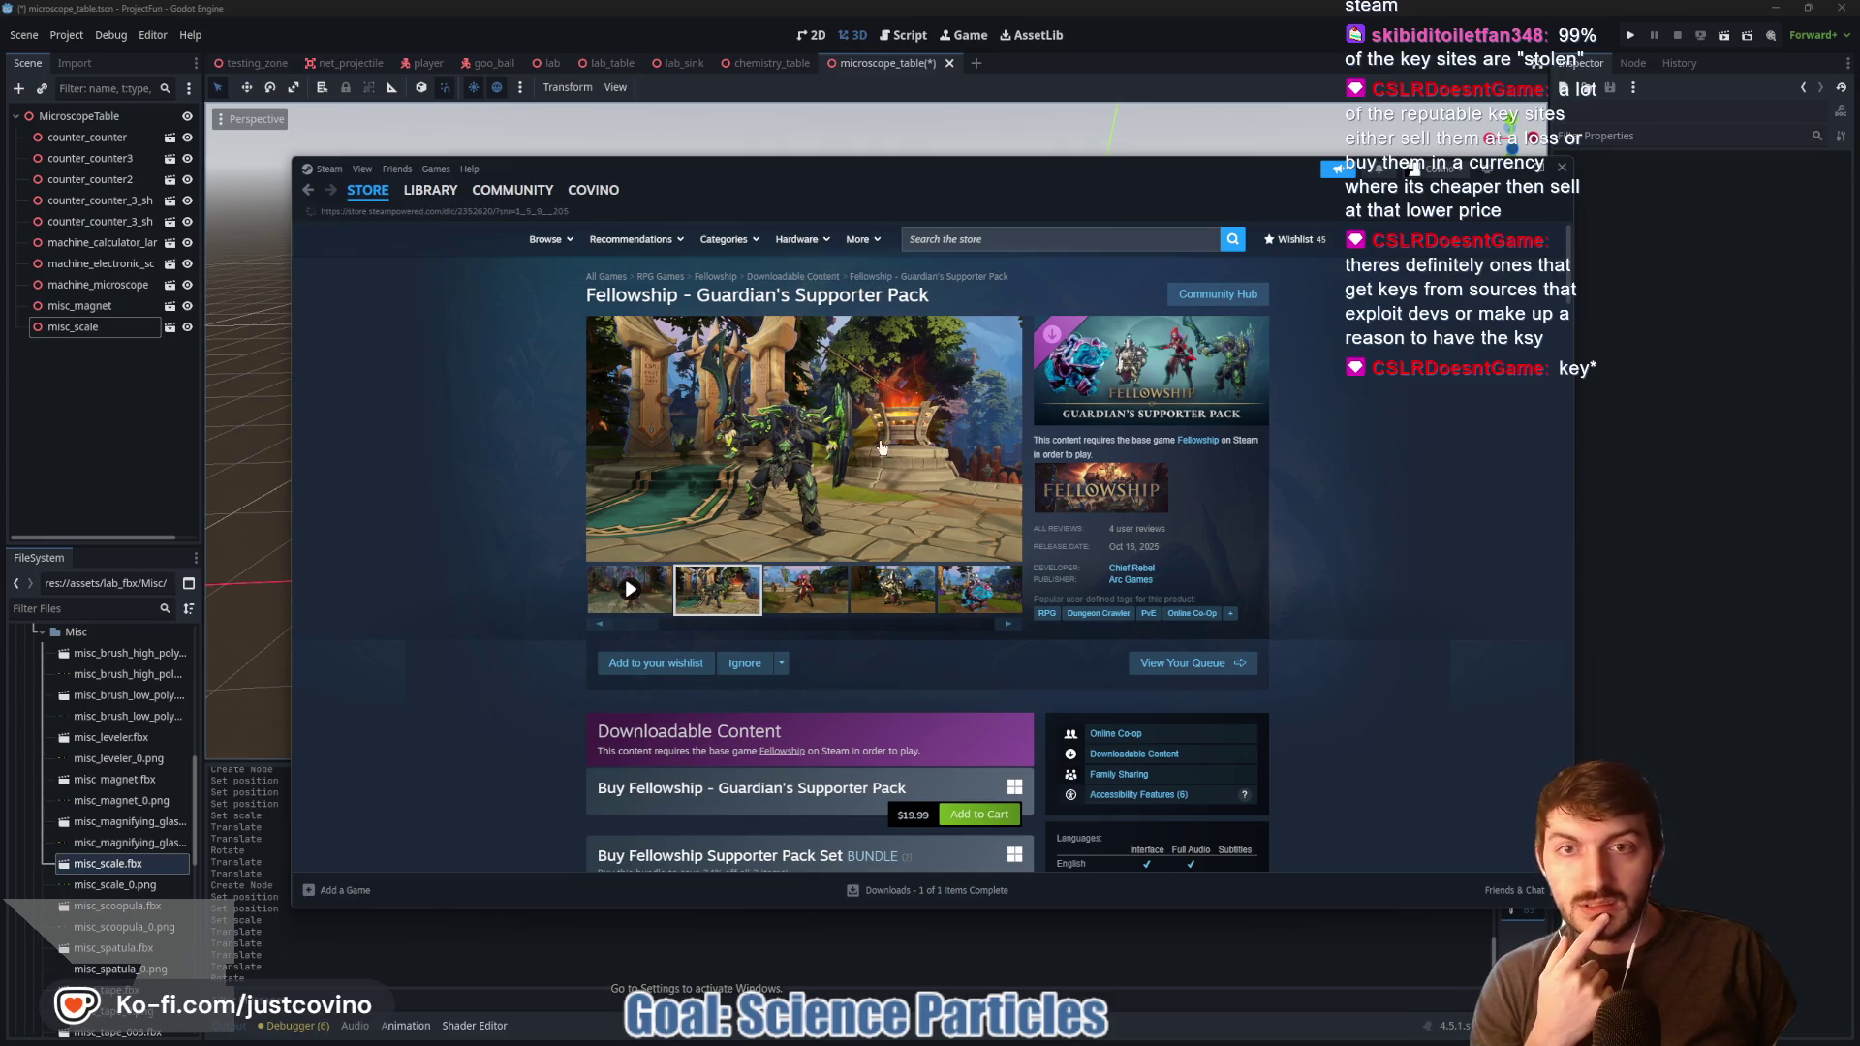
pyautogui.click(935, 305)
pyautogui.scroll(-4, 1035, 563)
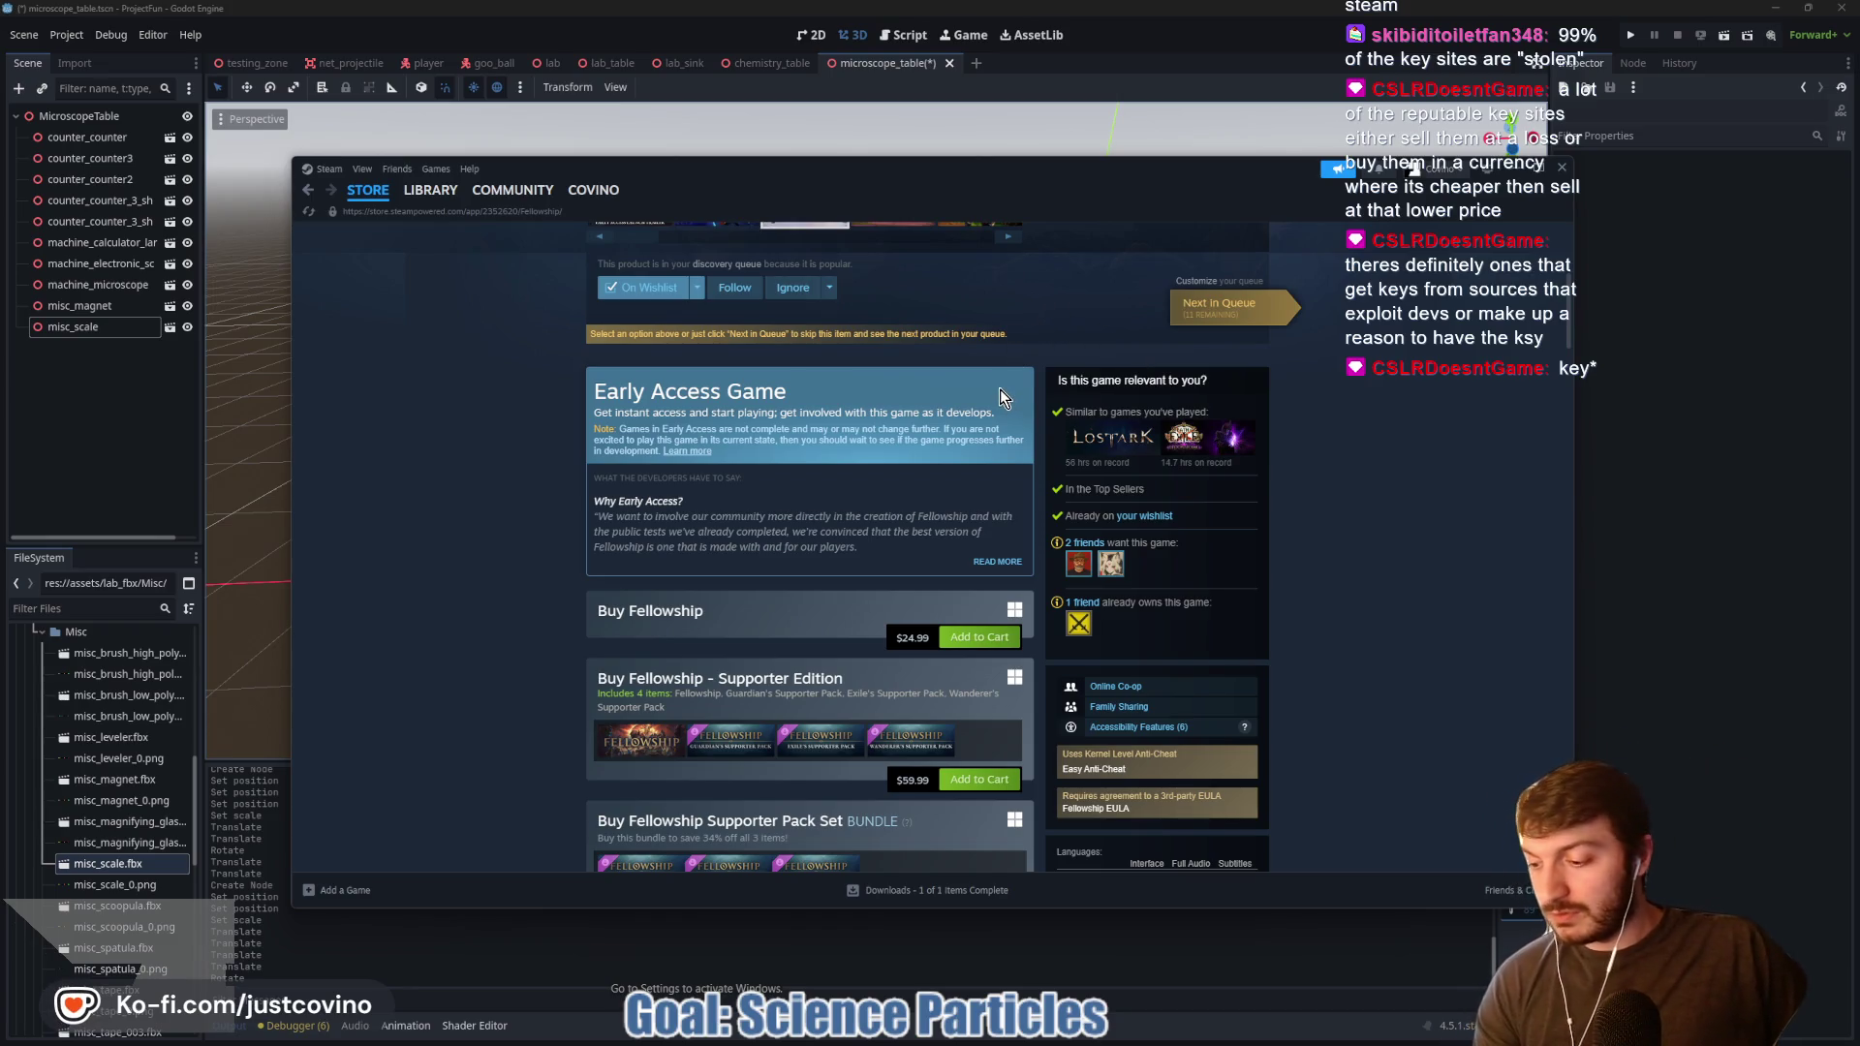
# Step: Return to Godot, view the lab table head-on and collapse the Misc assets folder
pyautogui.click(1715, 277)
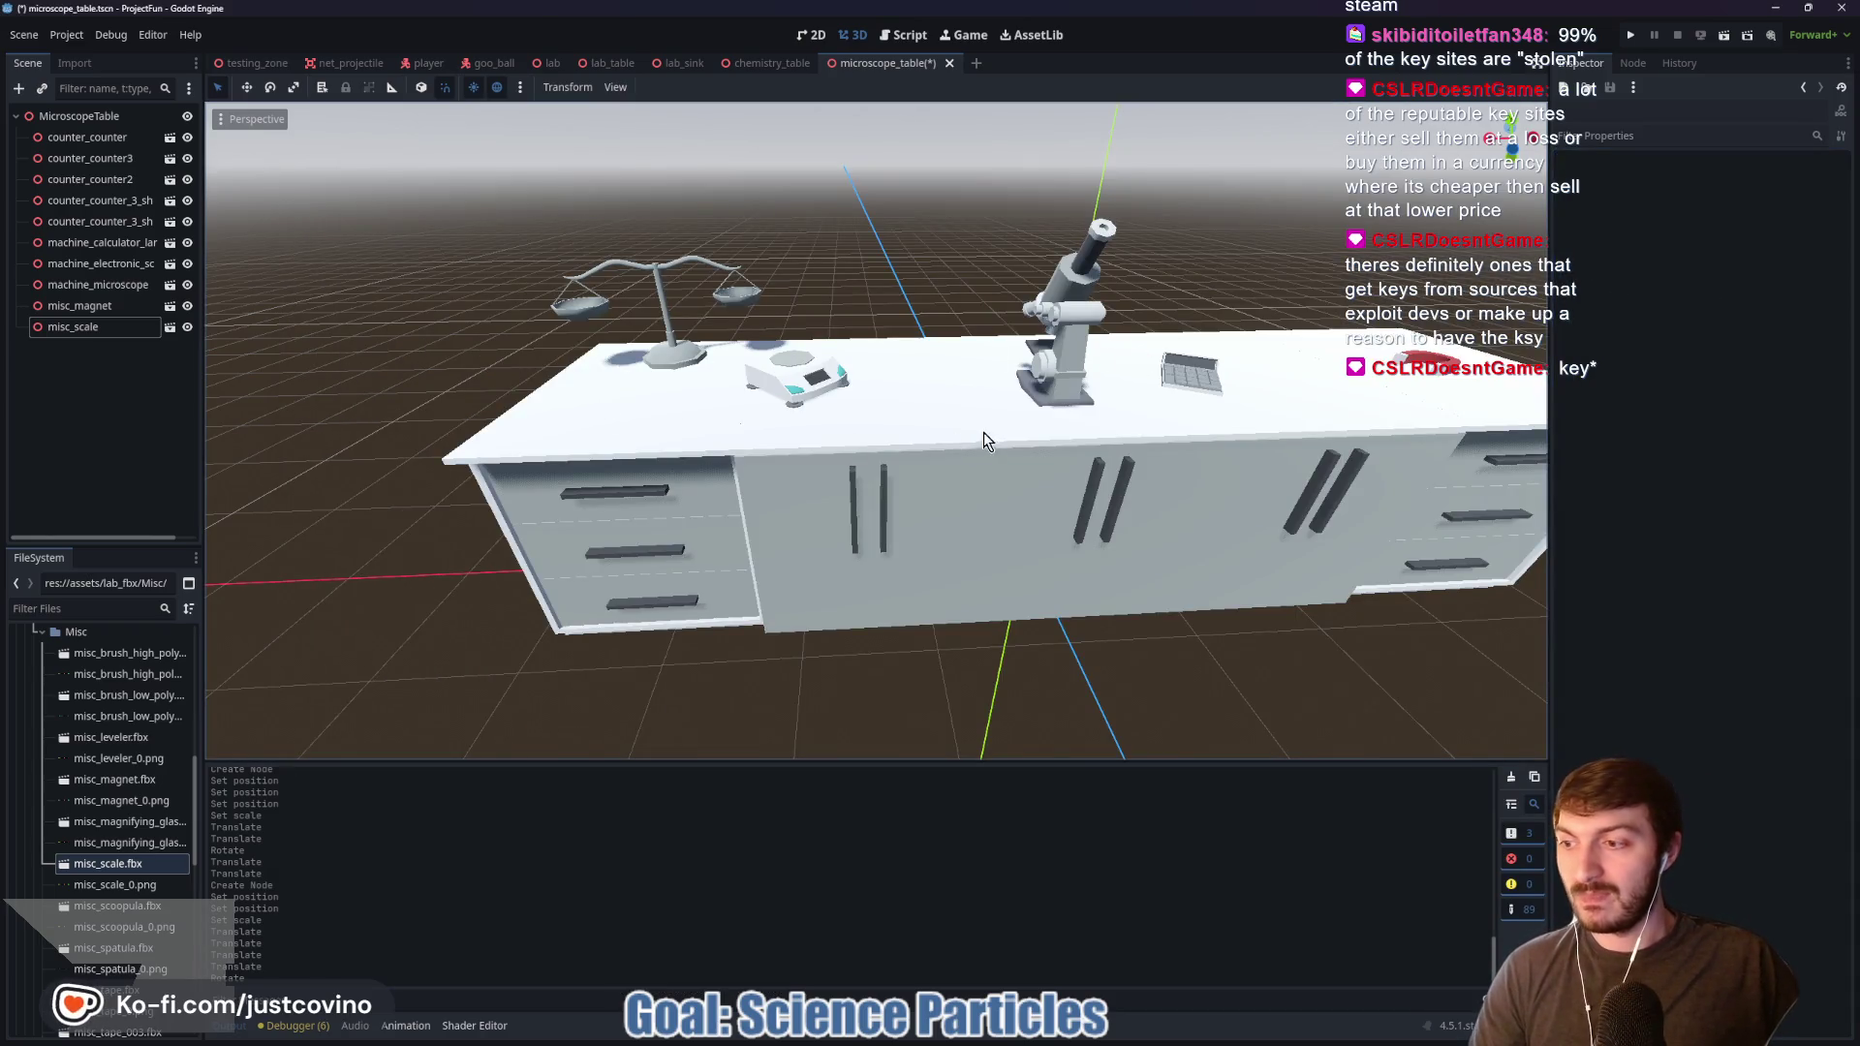
pyautogui.moveTo(1040, 491); pyautogui.dragTo(915, 503)
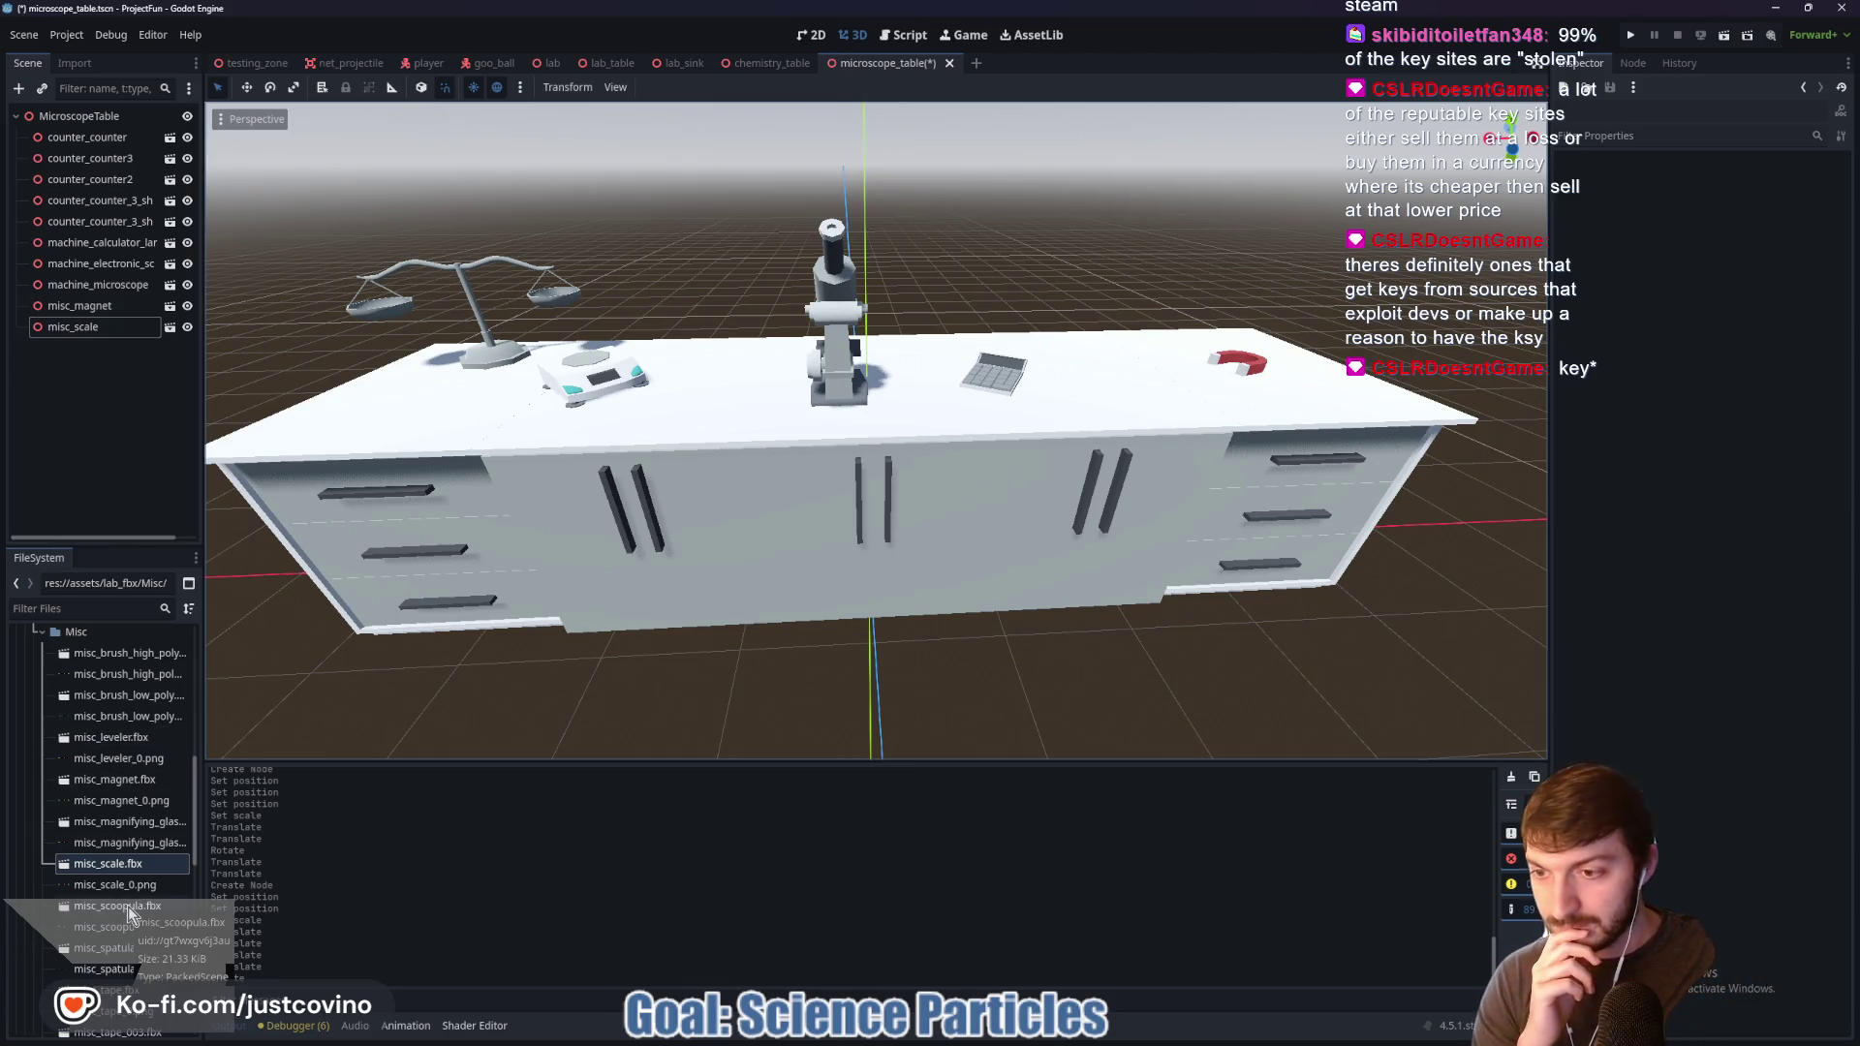
pyautogui.scroll(-2, 124, 920)
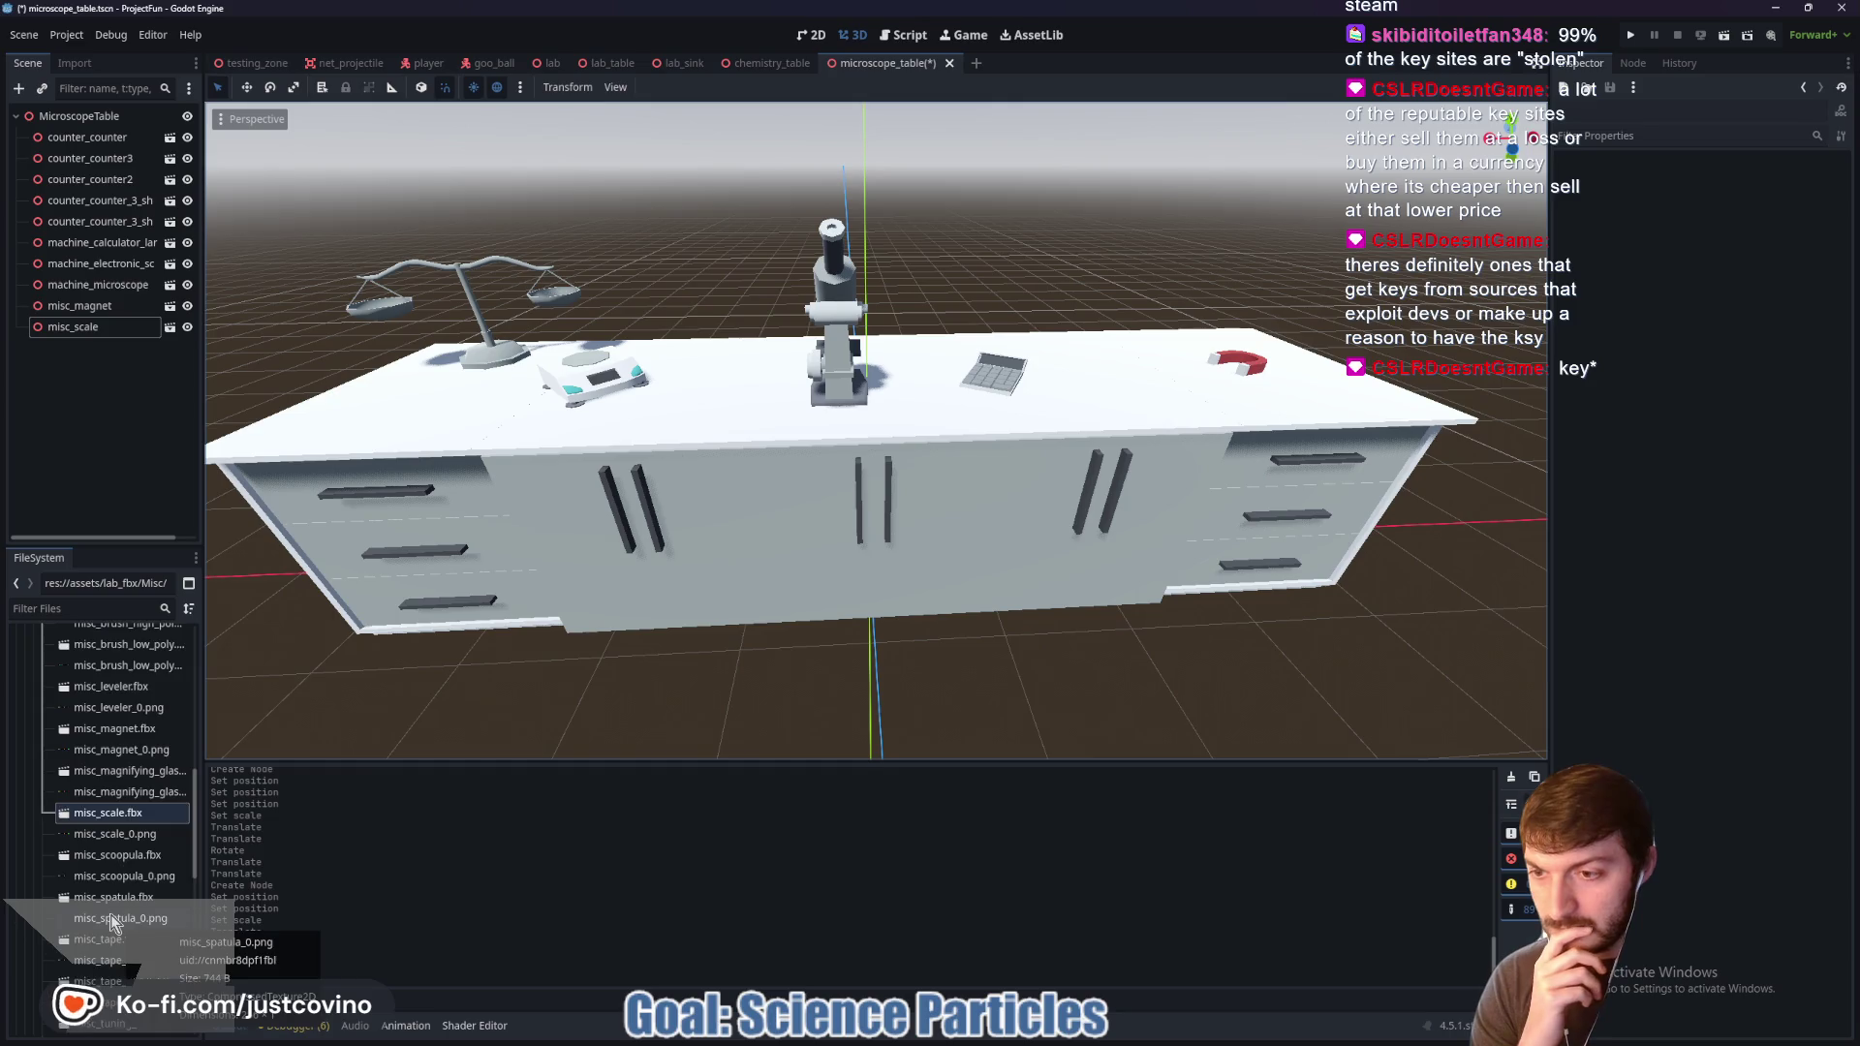
pyautogui.scroll(-2, 110, 915)
pyautogui.scroll(-2, 112, 885)
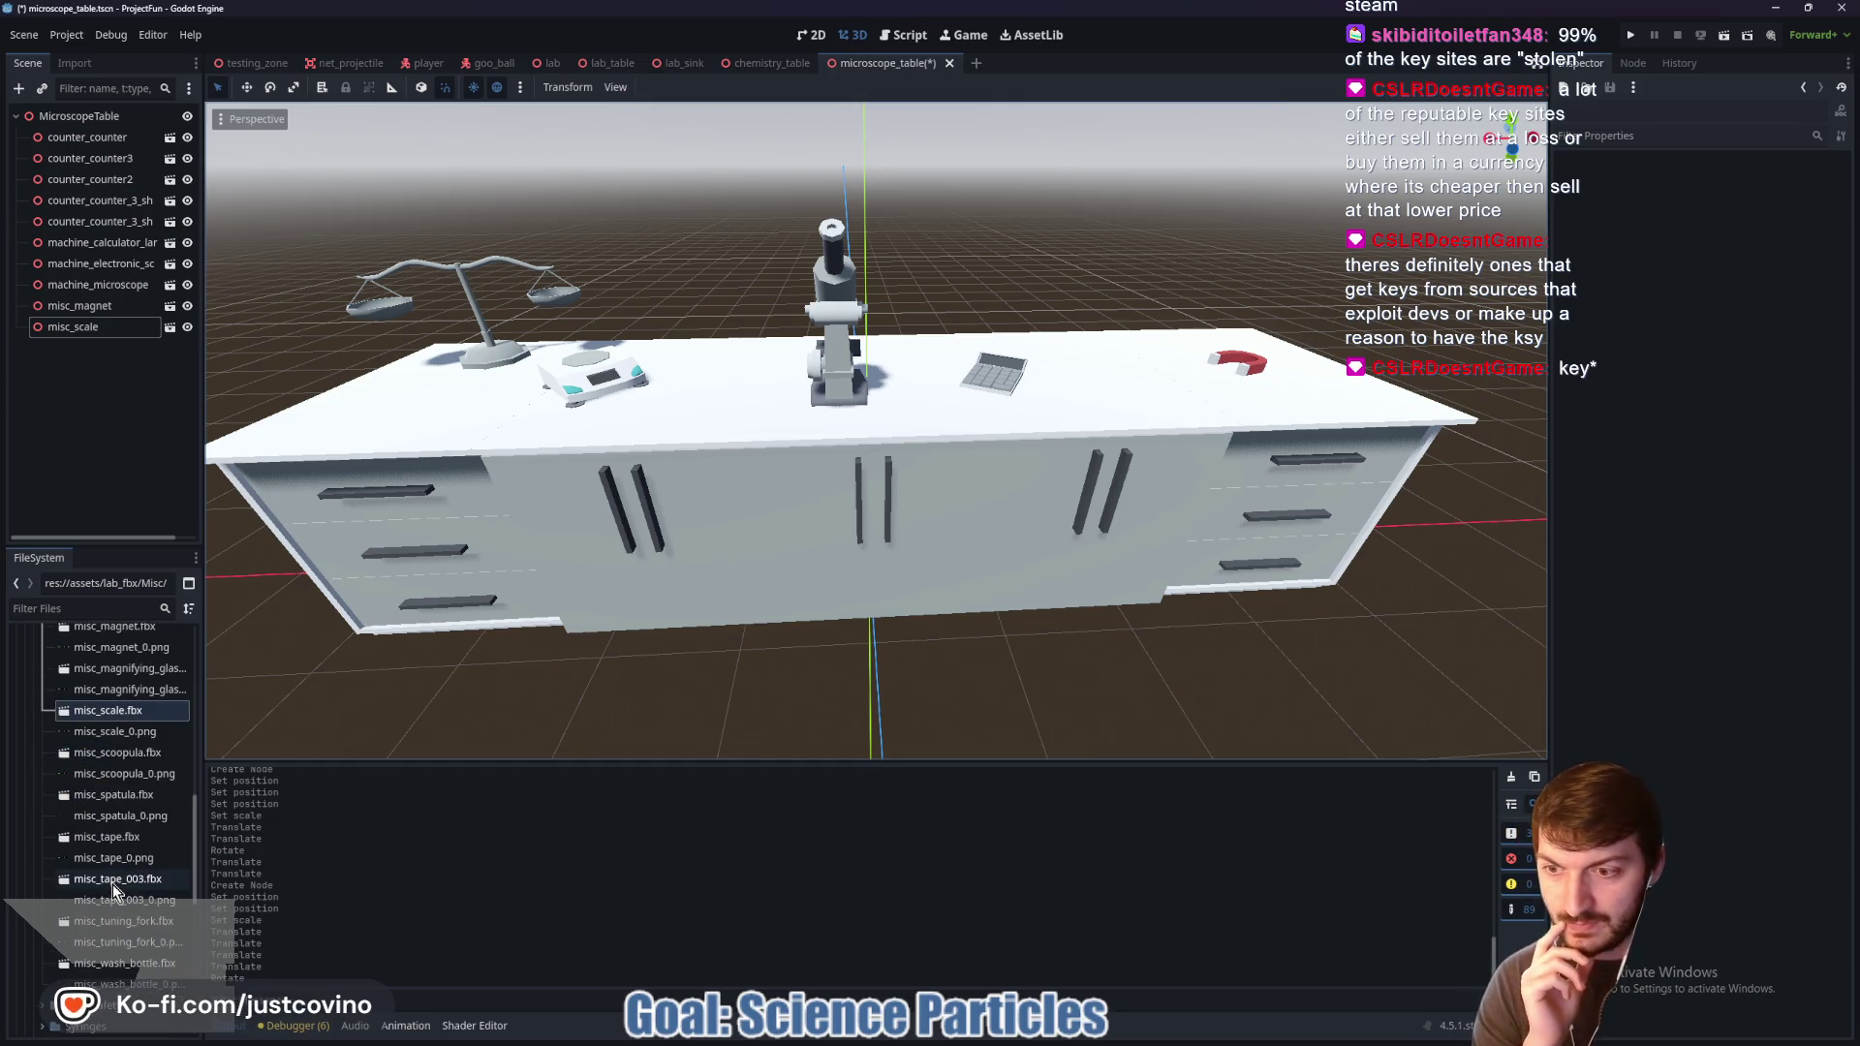
pyautogui.scroll(12, 120, 881)
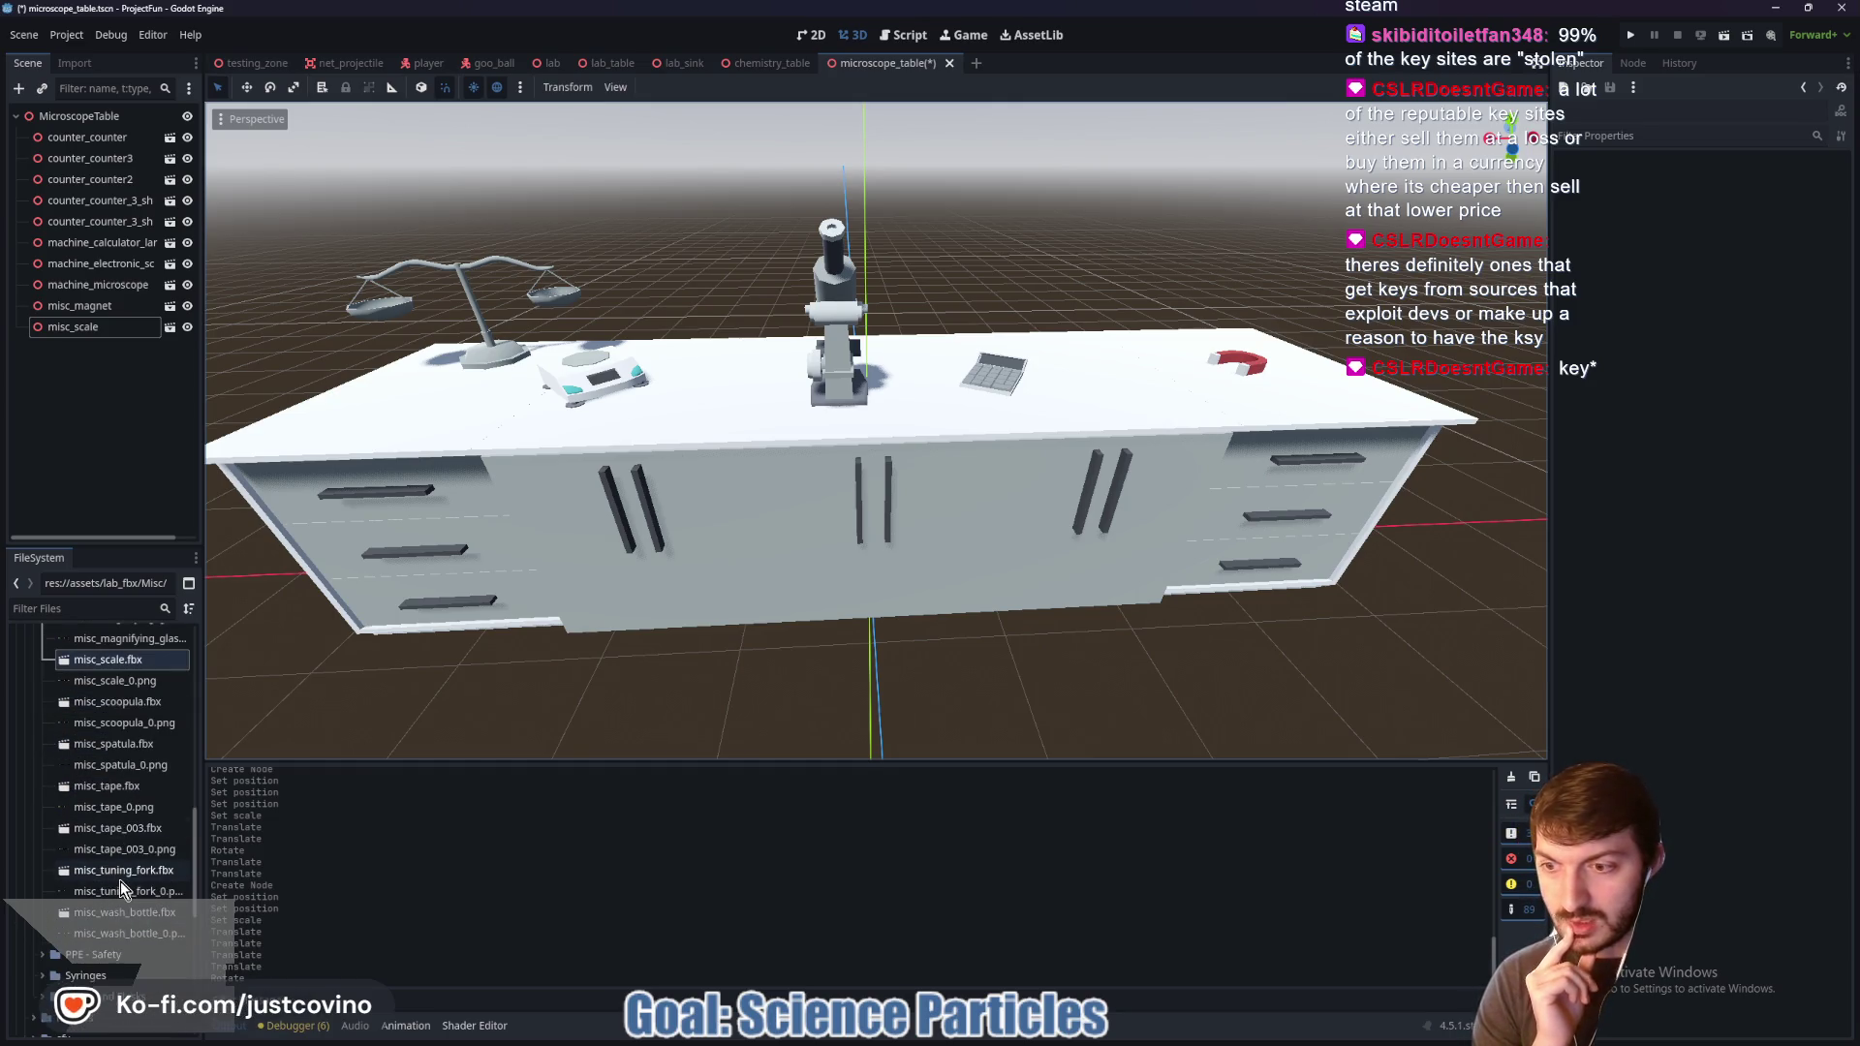
pyautogui.click(41, 785)
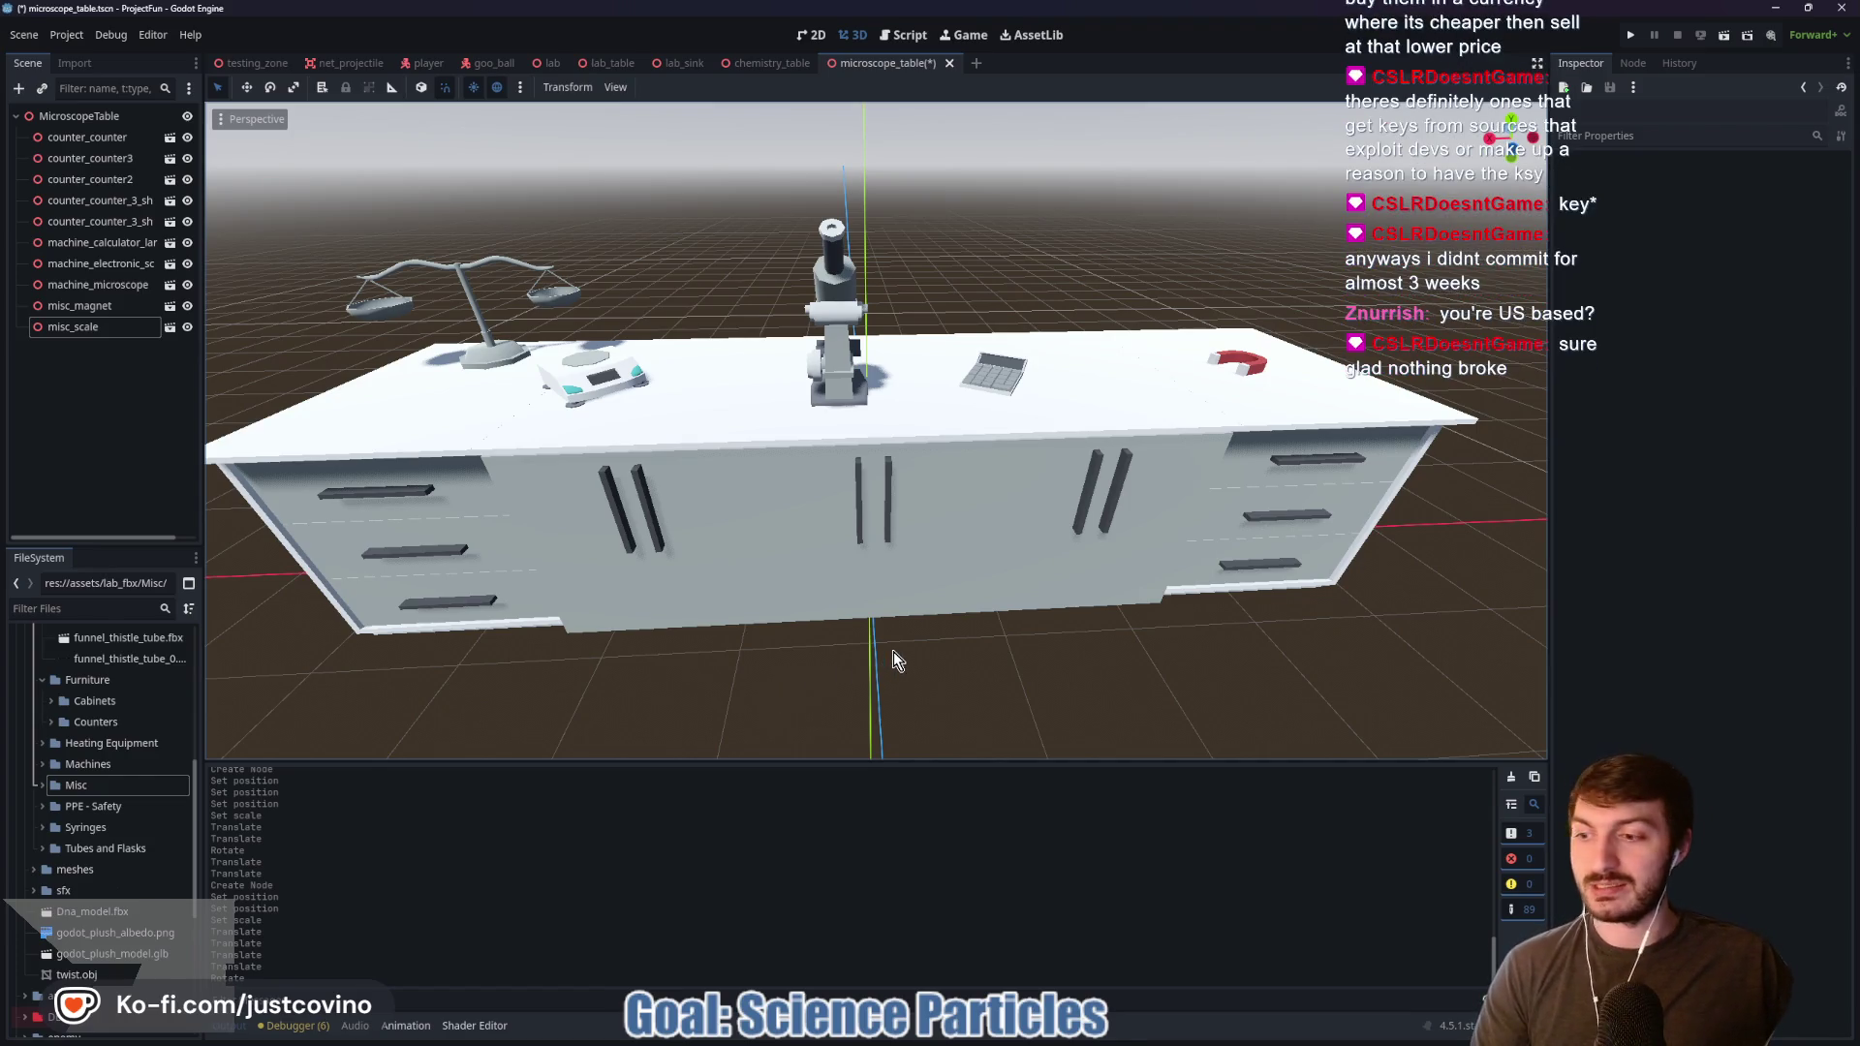
# Step: Fly the camera in toward the microscope and save the microscope_table scene with Ctrl+S
pyautogui.scroll(5, 952, 632)
pyautogui.scroll(-5, 877, 431)
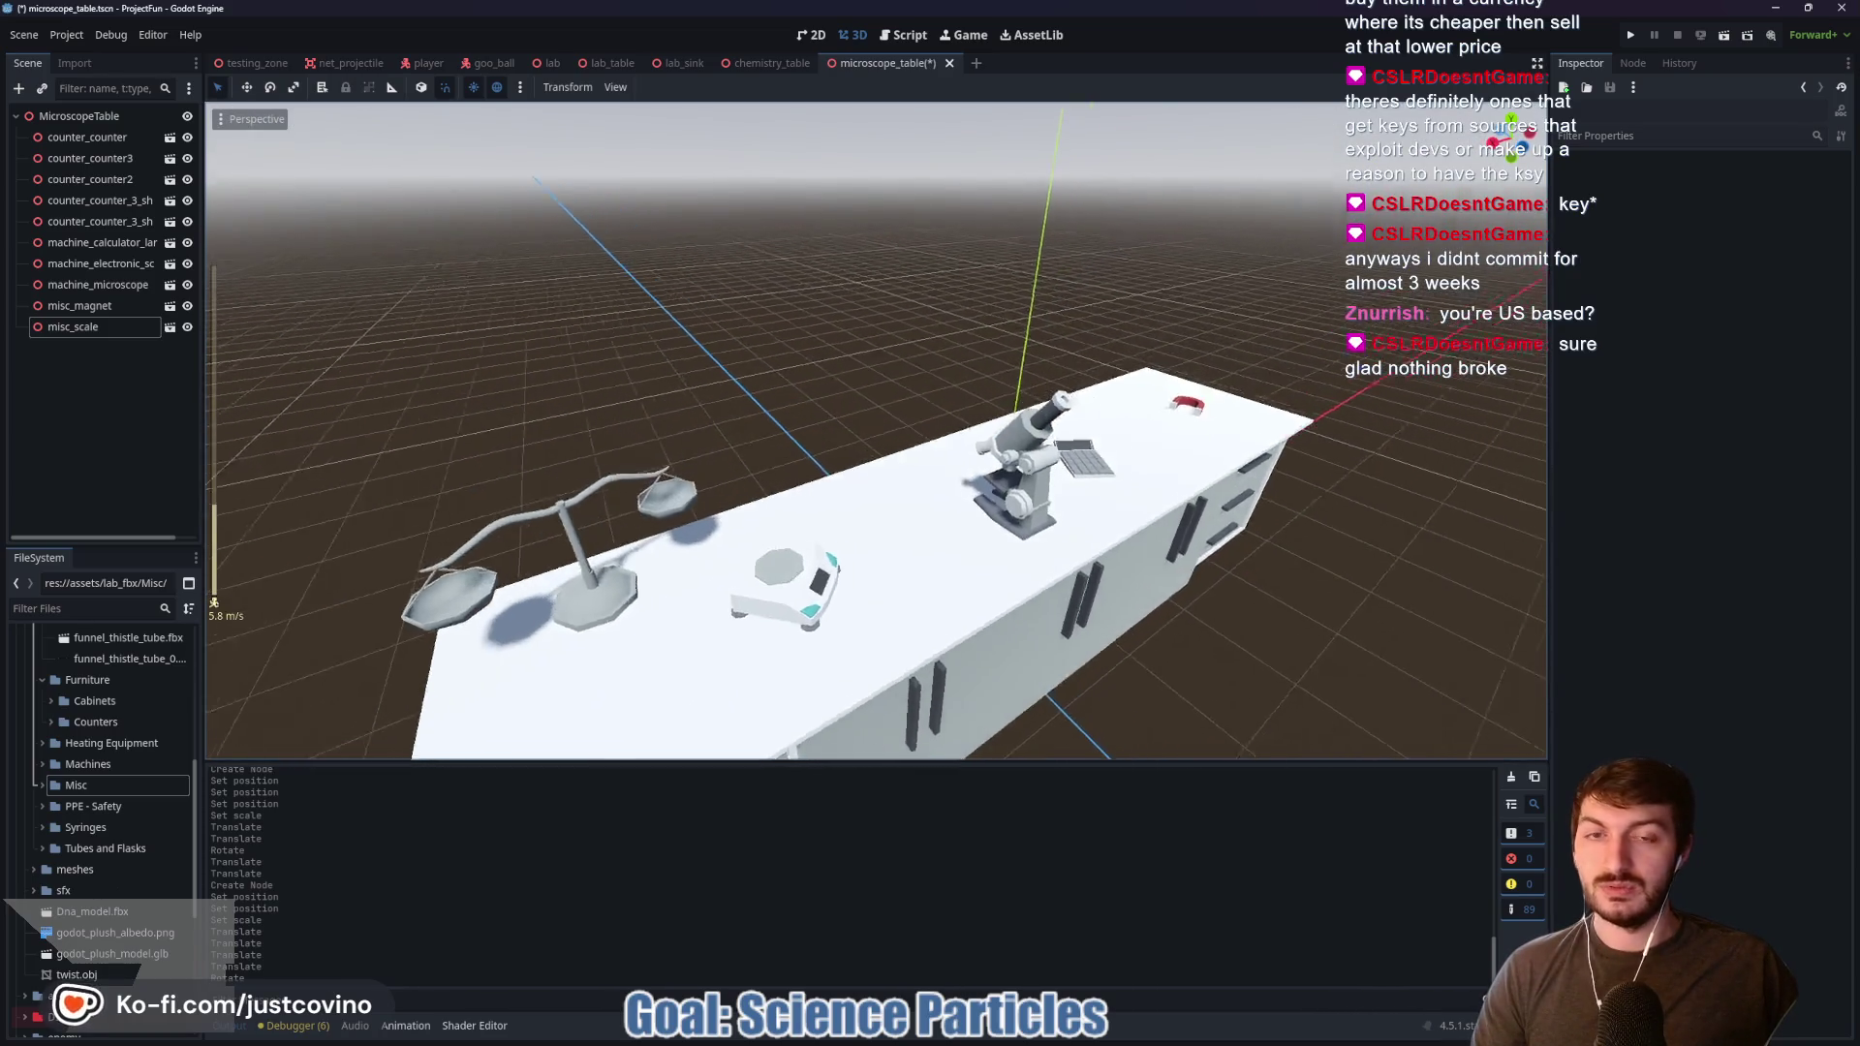
pyautogui.press('w')
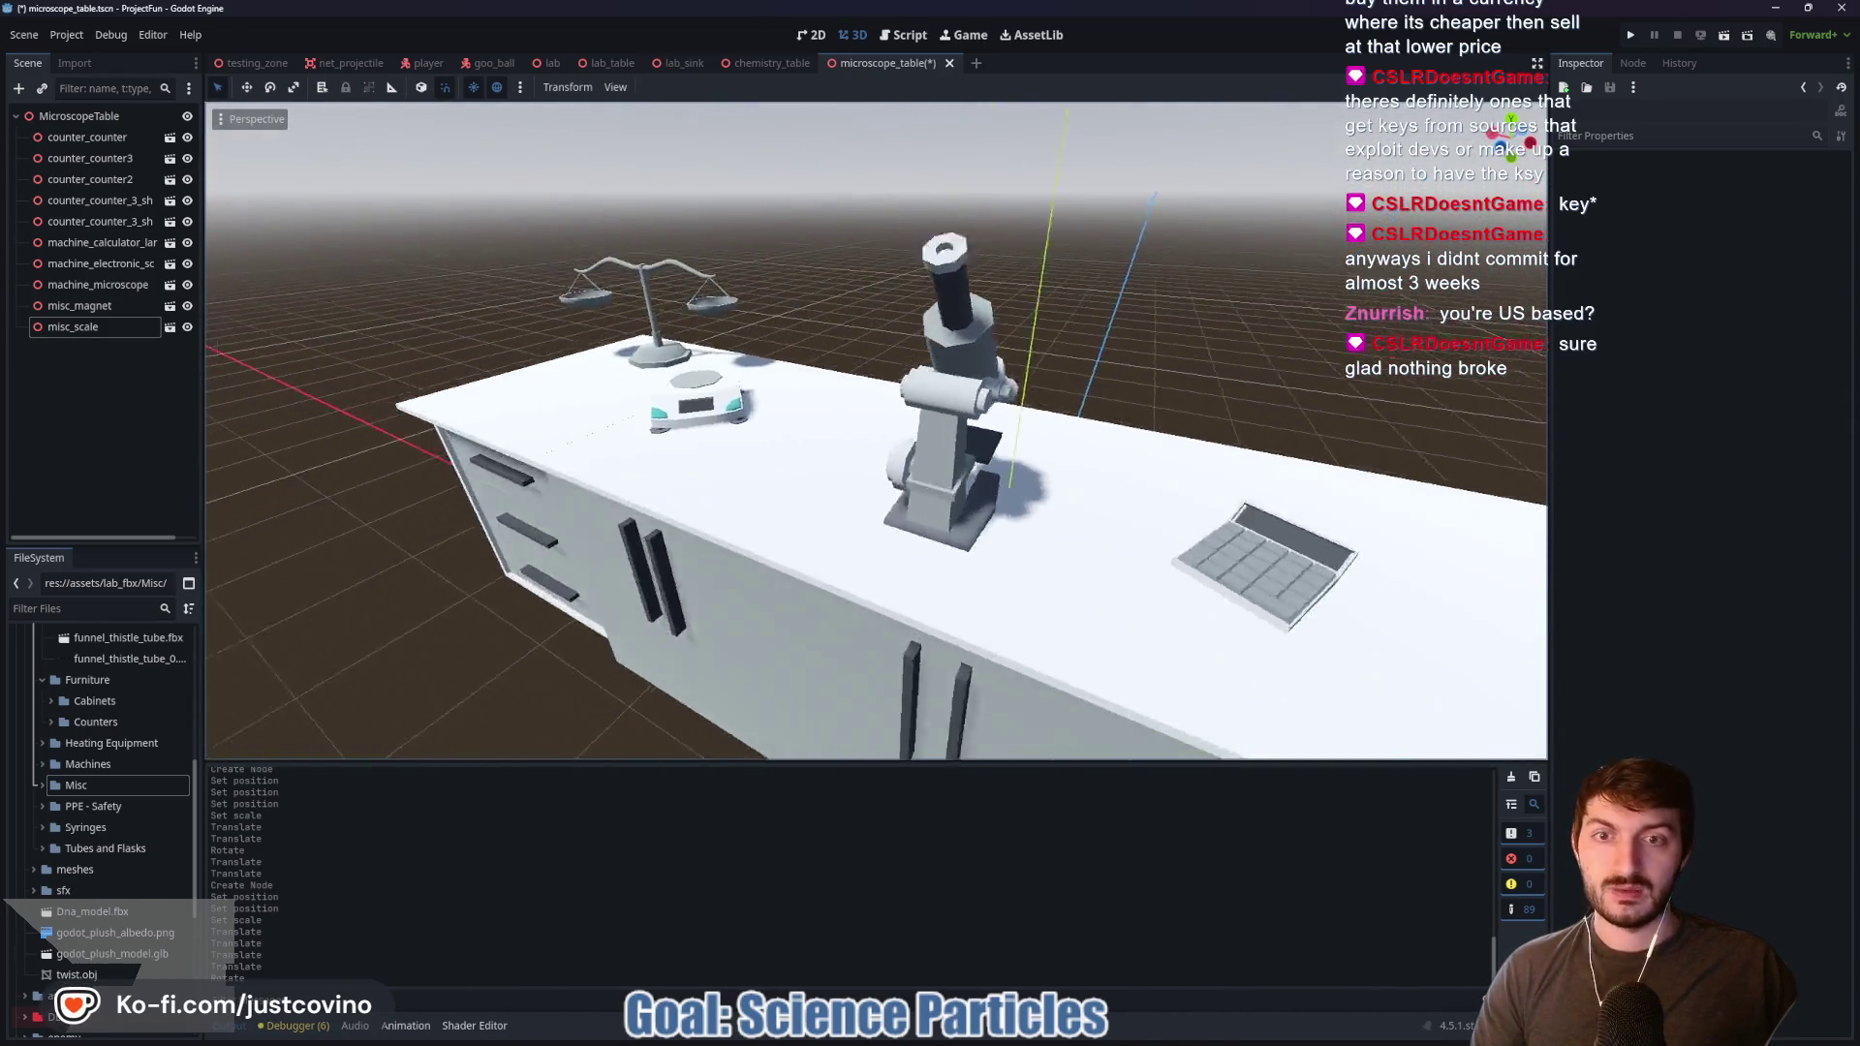
pyautogui.press('w')
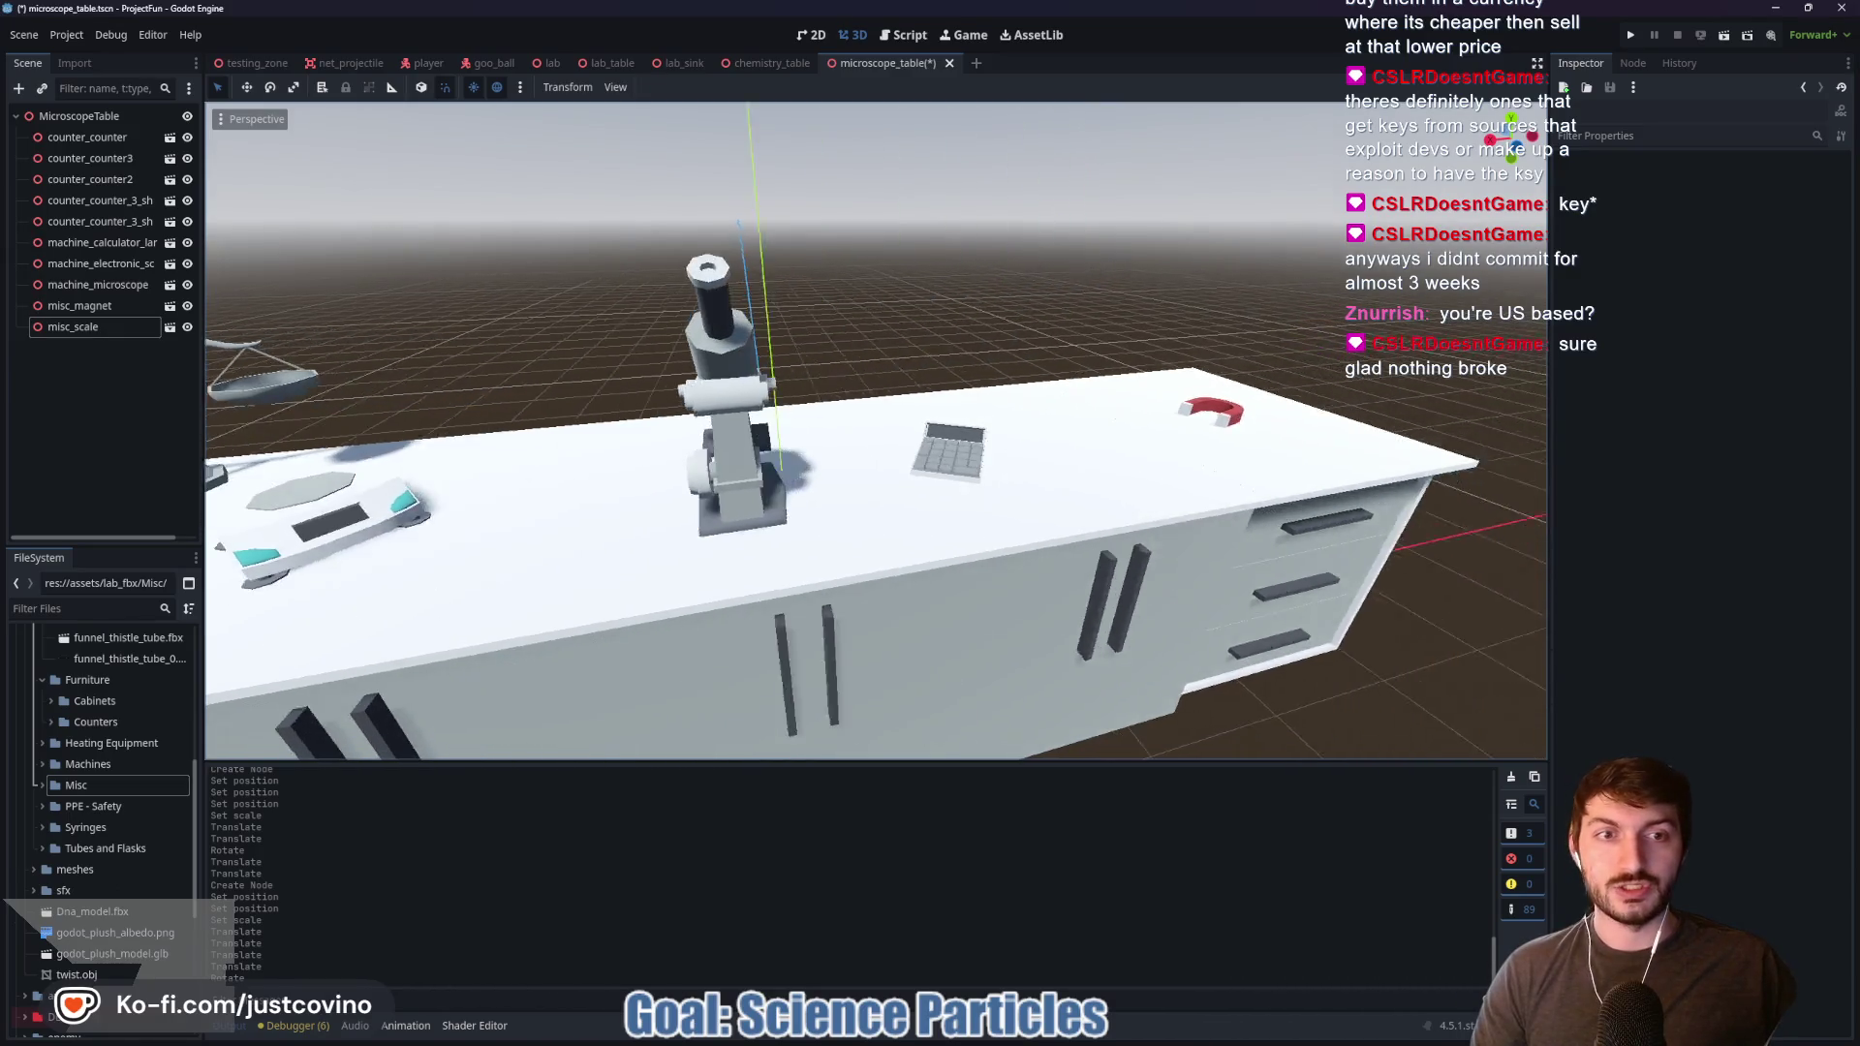
pyautogui.hotkey('ctrl', 's')
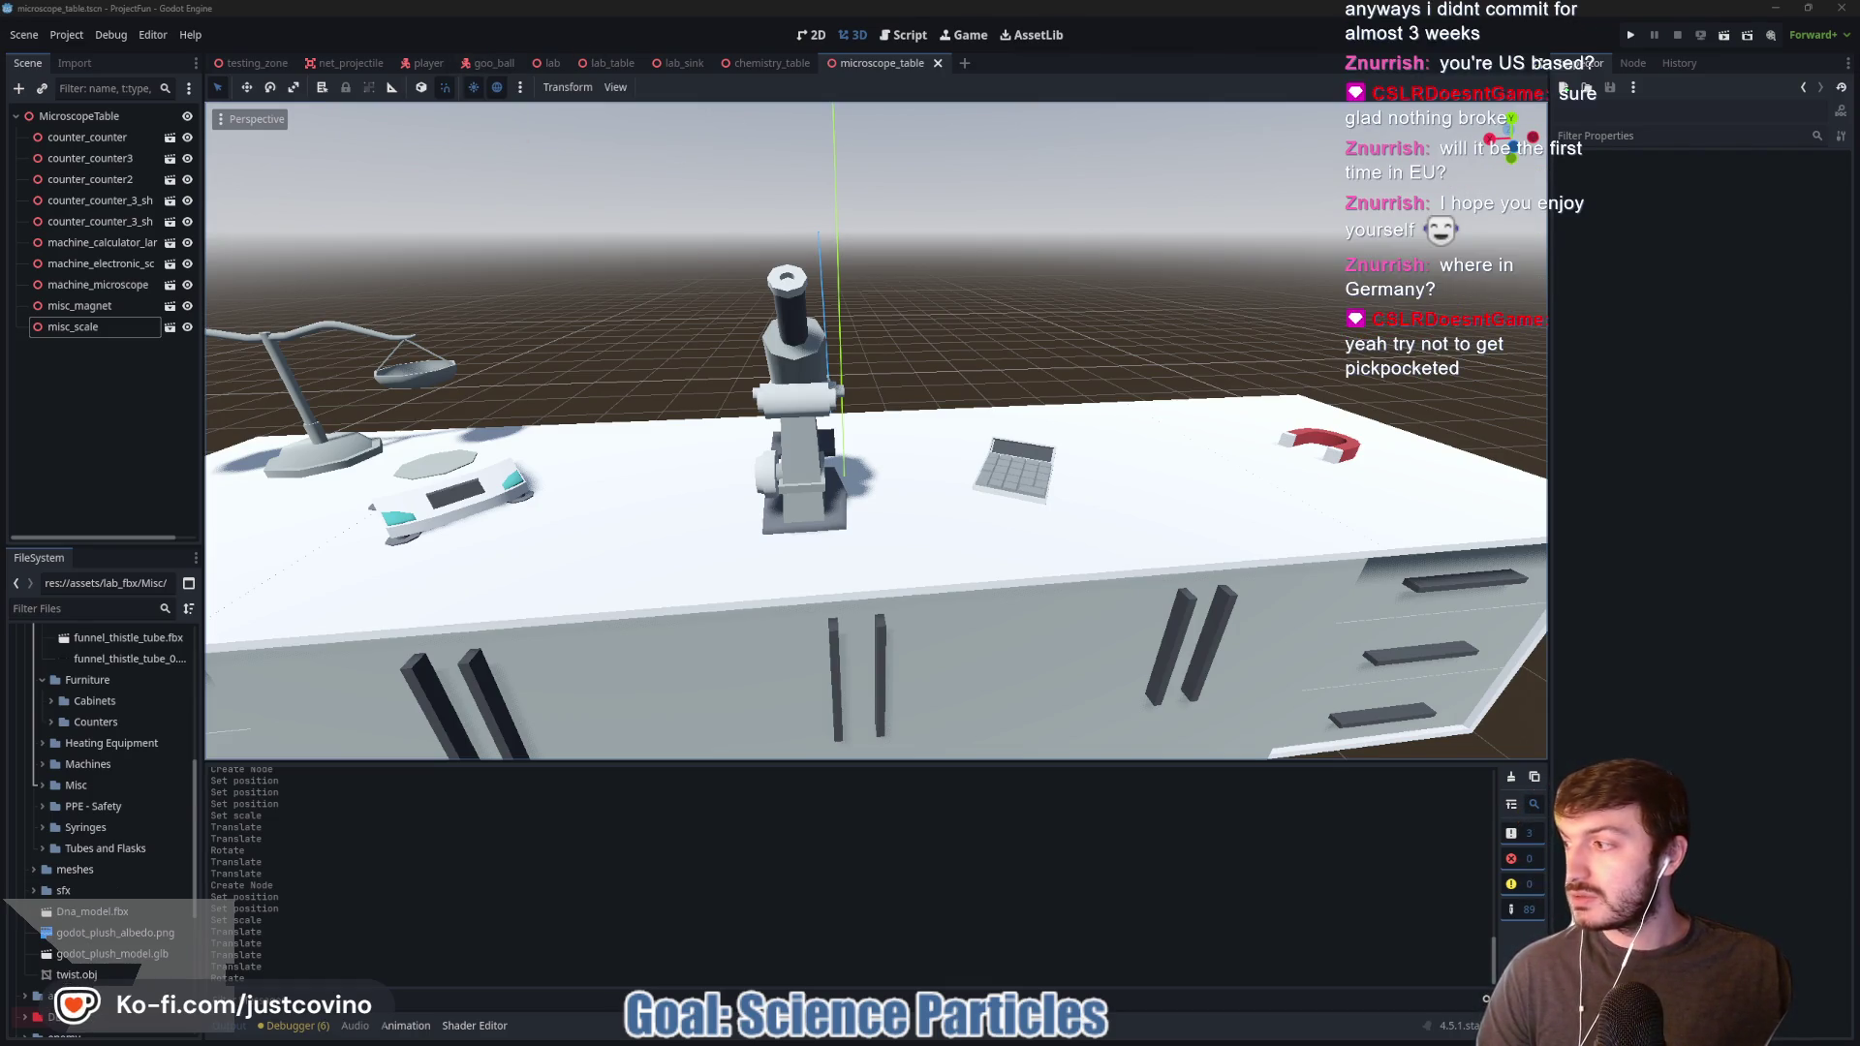
pyautogui.hotkey('alt', 'Tab')
# Step: Select the godotfest.com address, then enlarge and reposition the GodotFest browser window over the editor
pyautogui.click(606, 260)
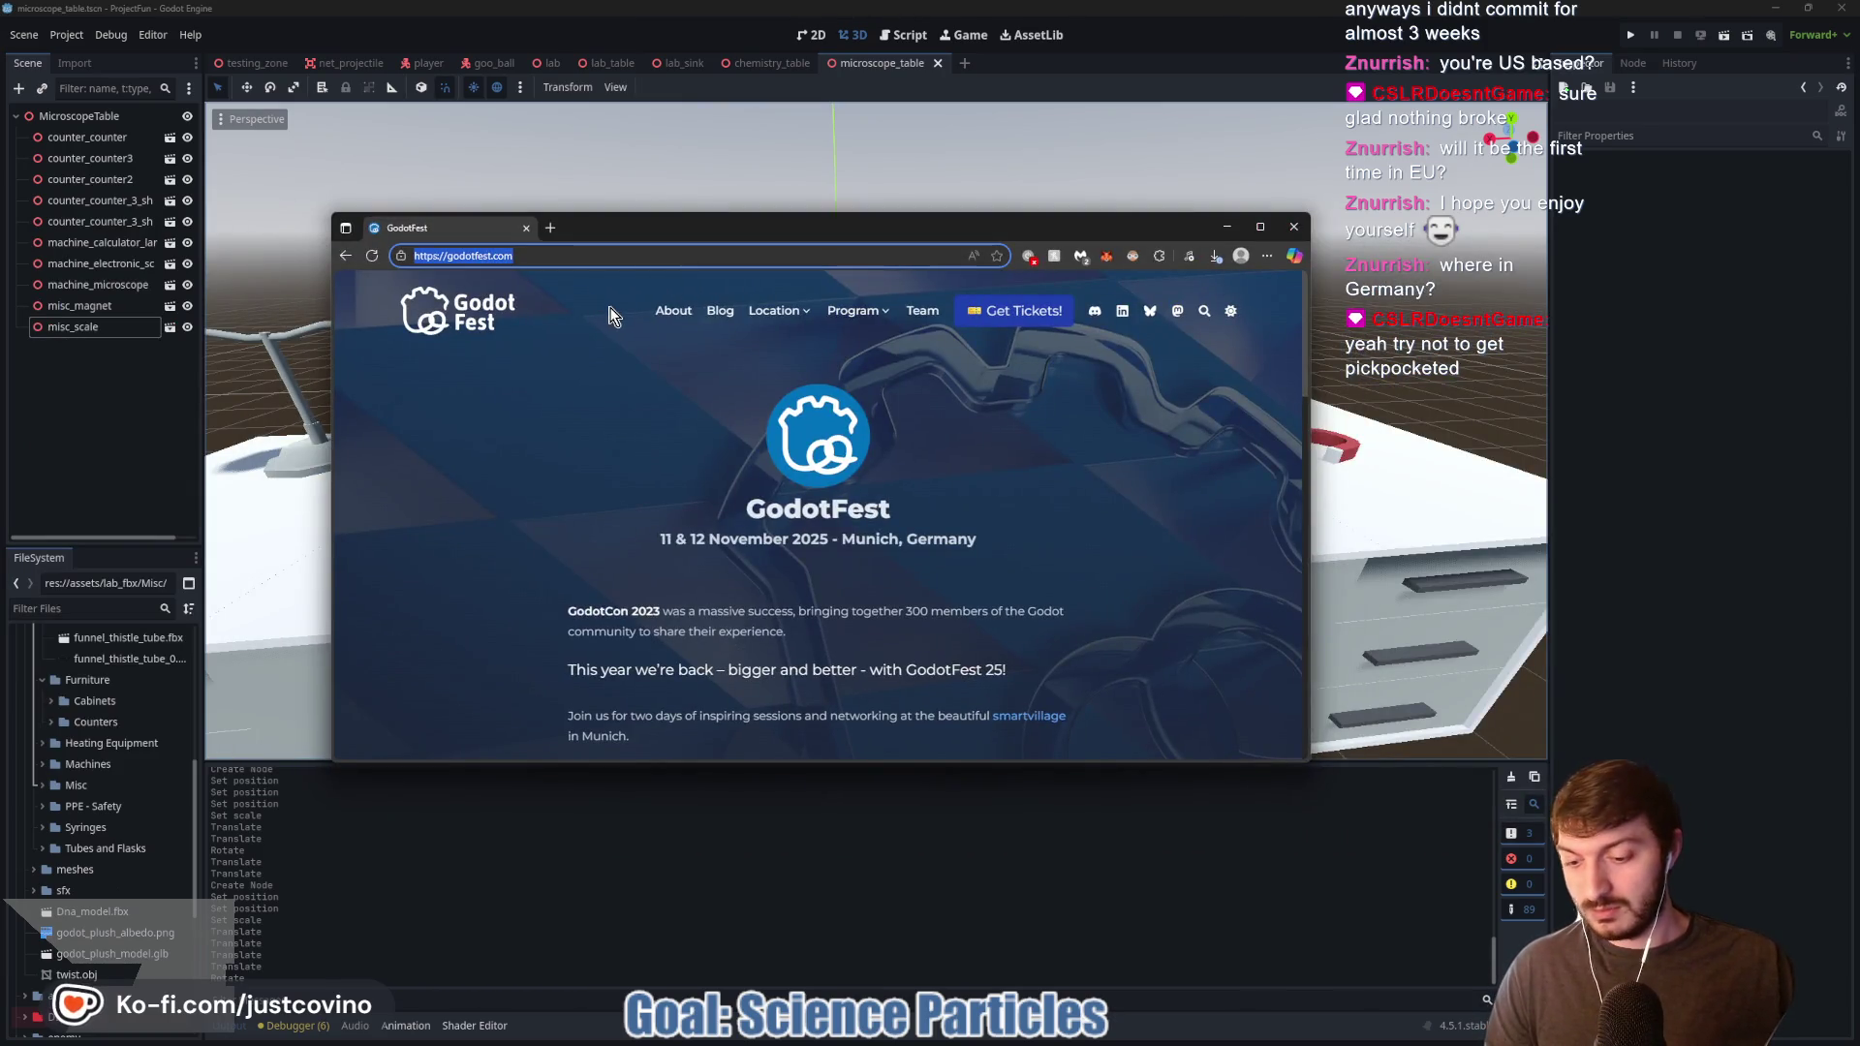
pyautogui.hotkey('alt', 'Tab')
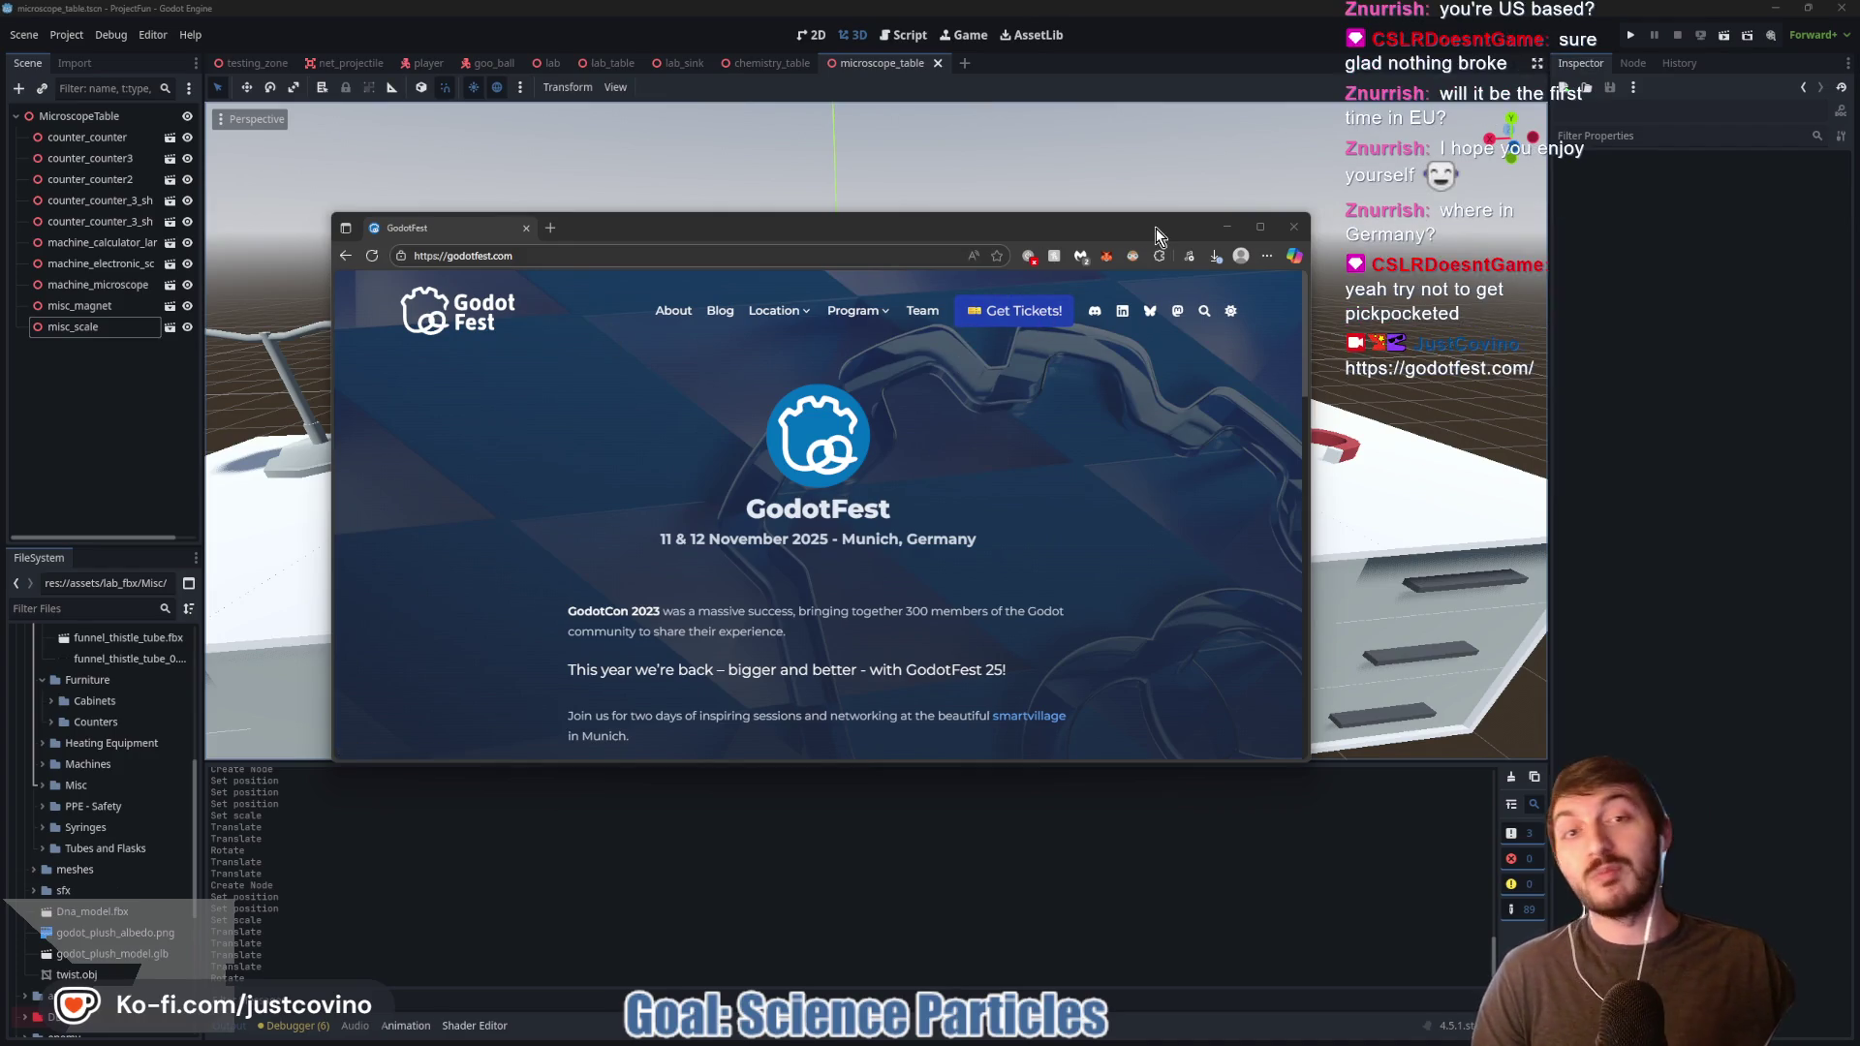
pyautogui.scroll(-2, 1056, 452)
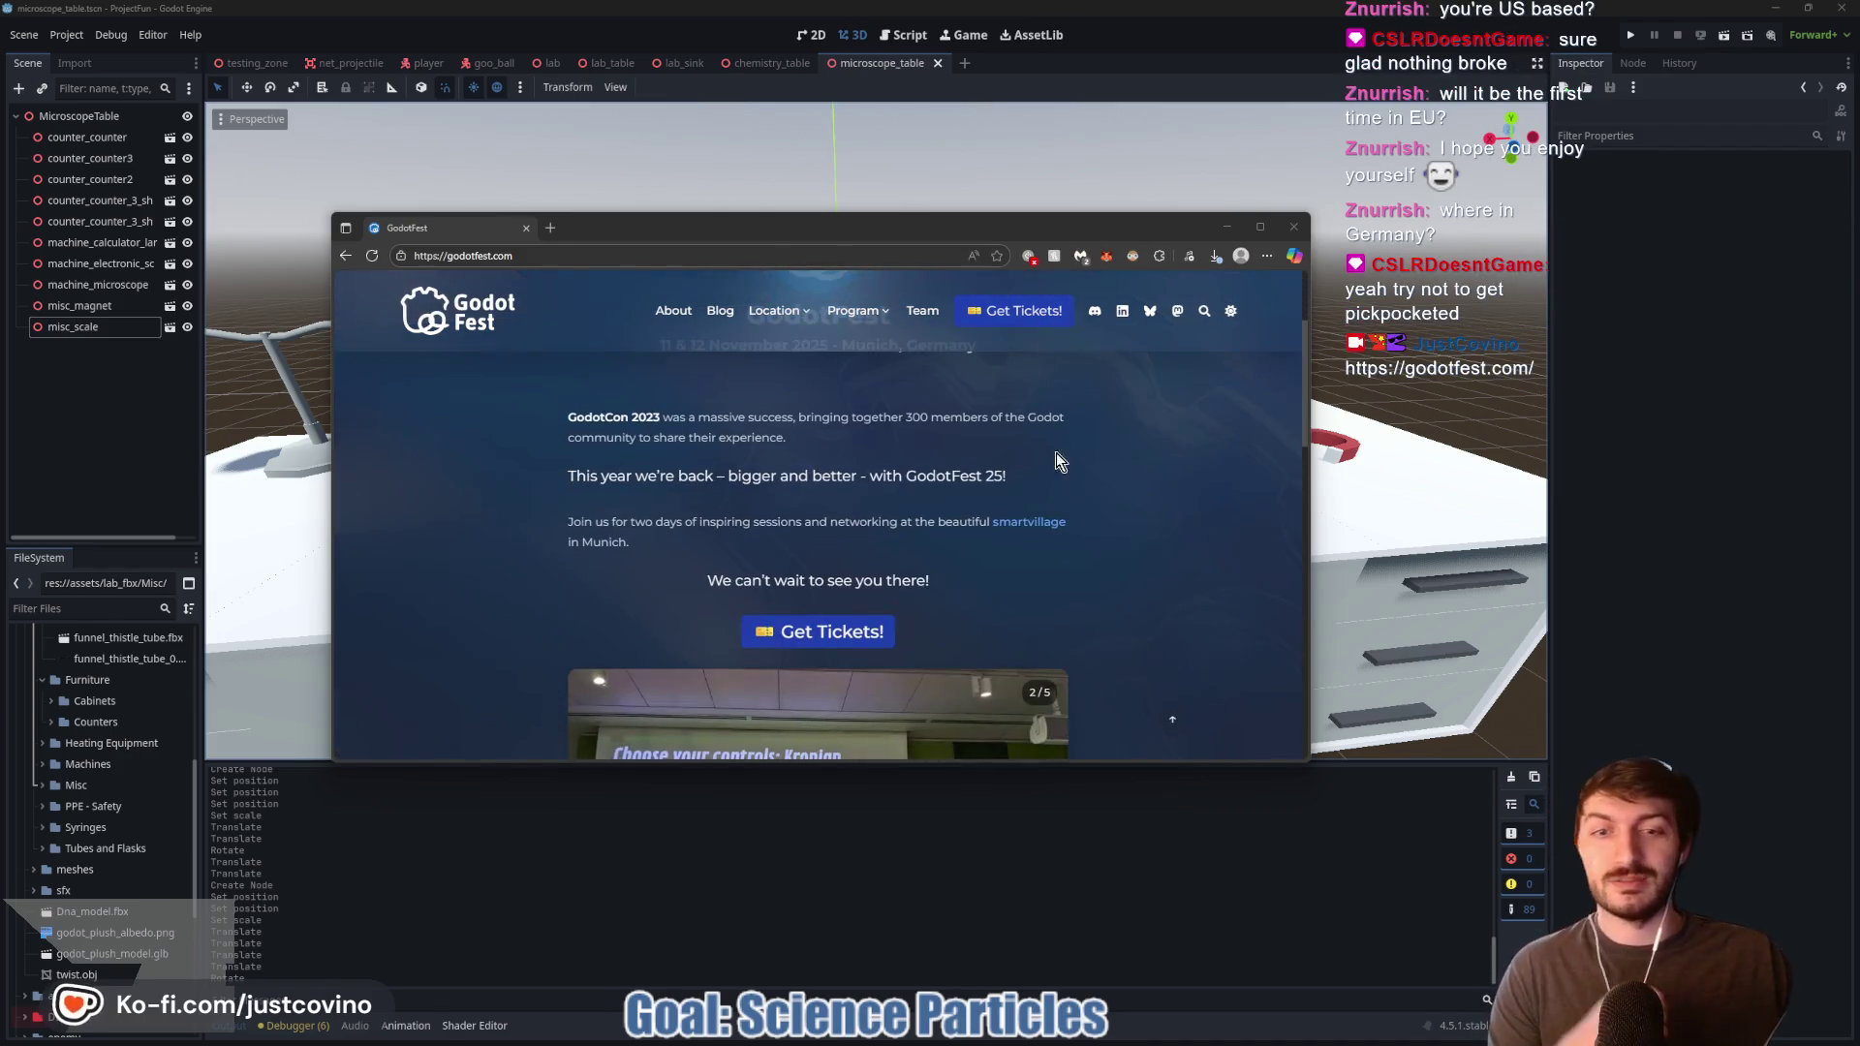
pyautogui.moveTo(1310, 766); pyautogui.dragTo(1643, 990)
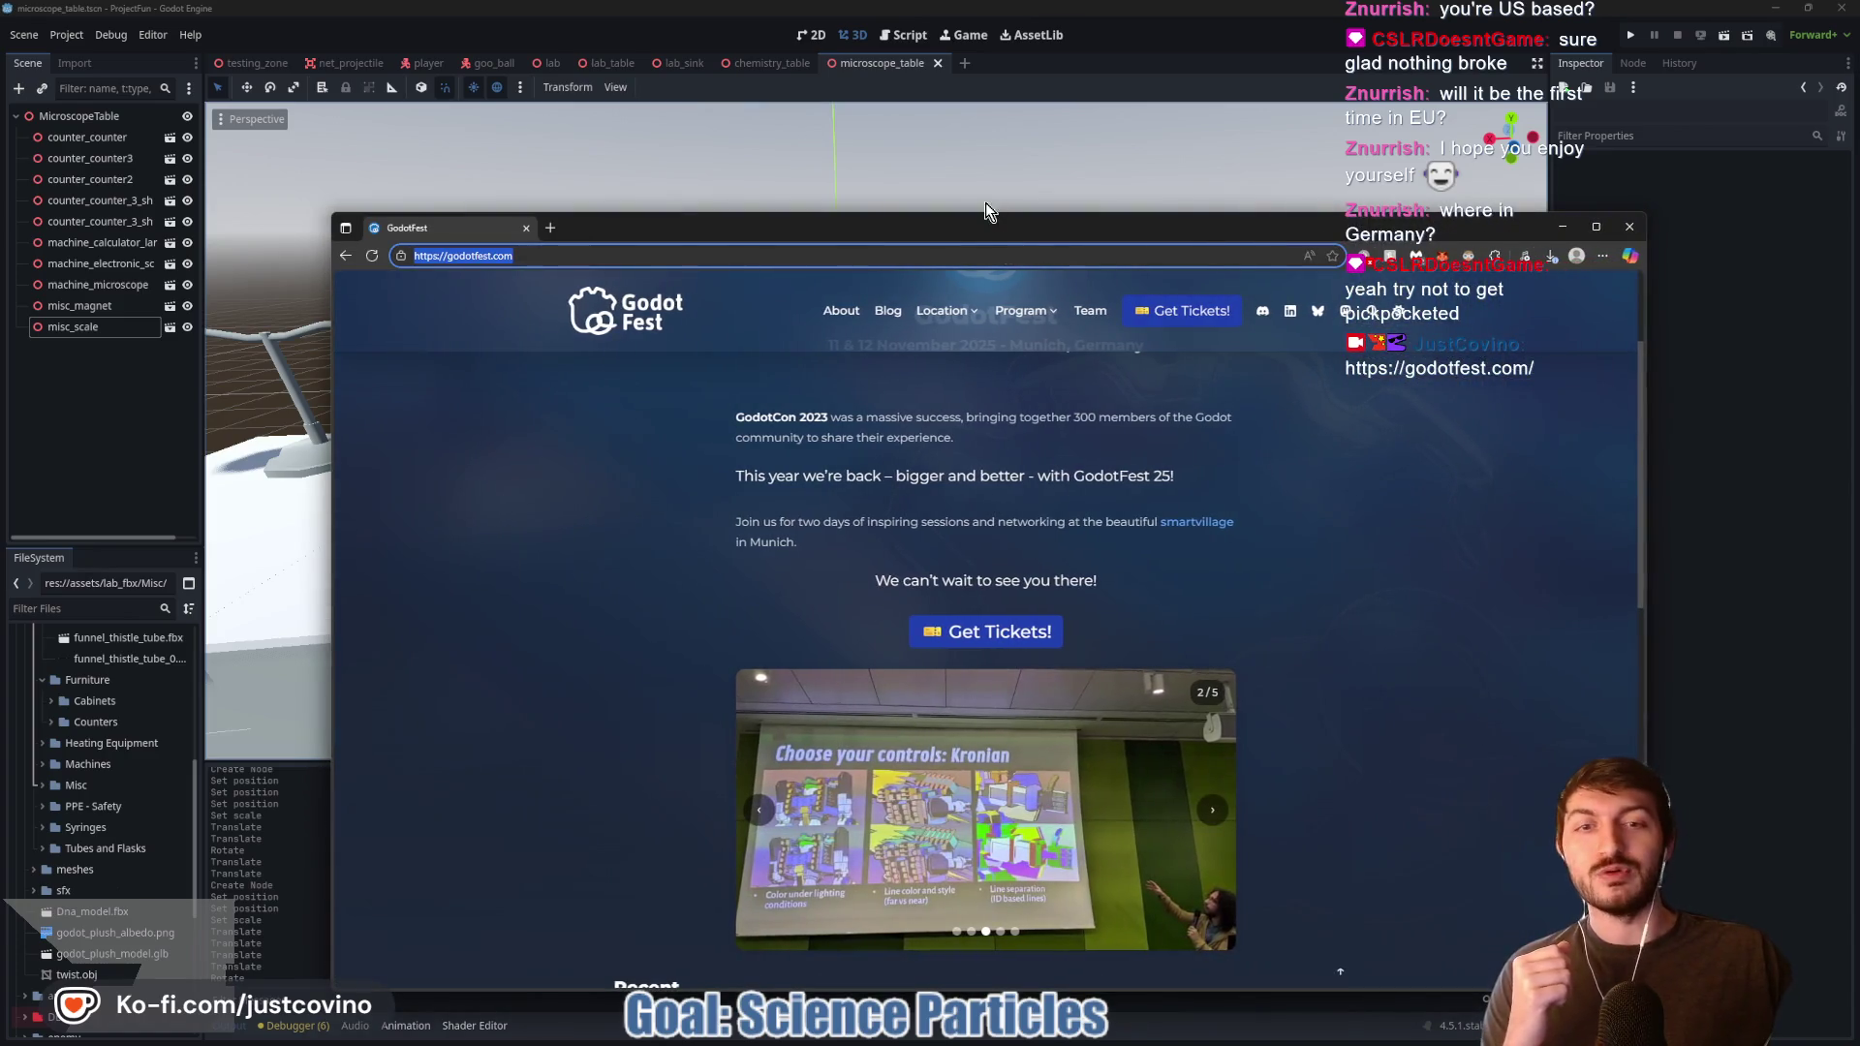
pyautogui.moveTo(996, 233); pyautogui.dragTo(876, 181)
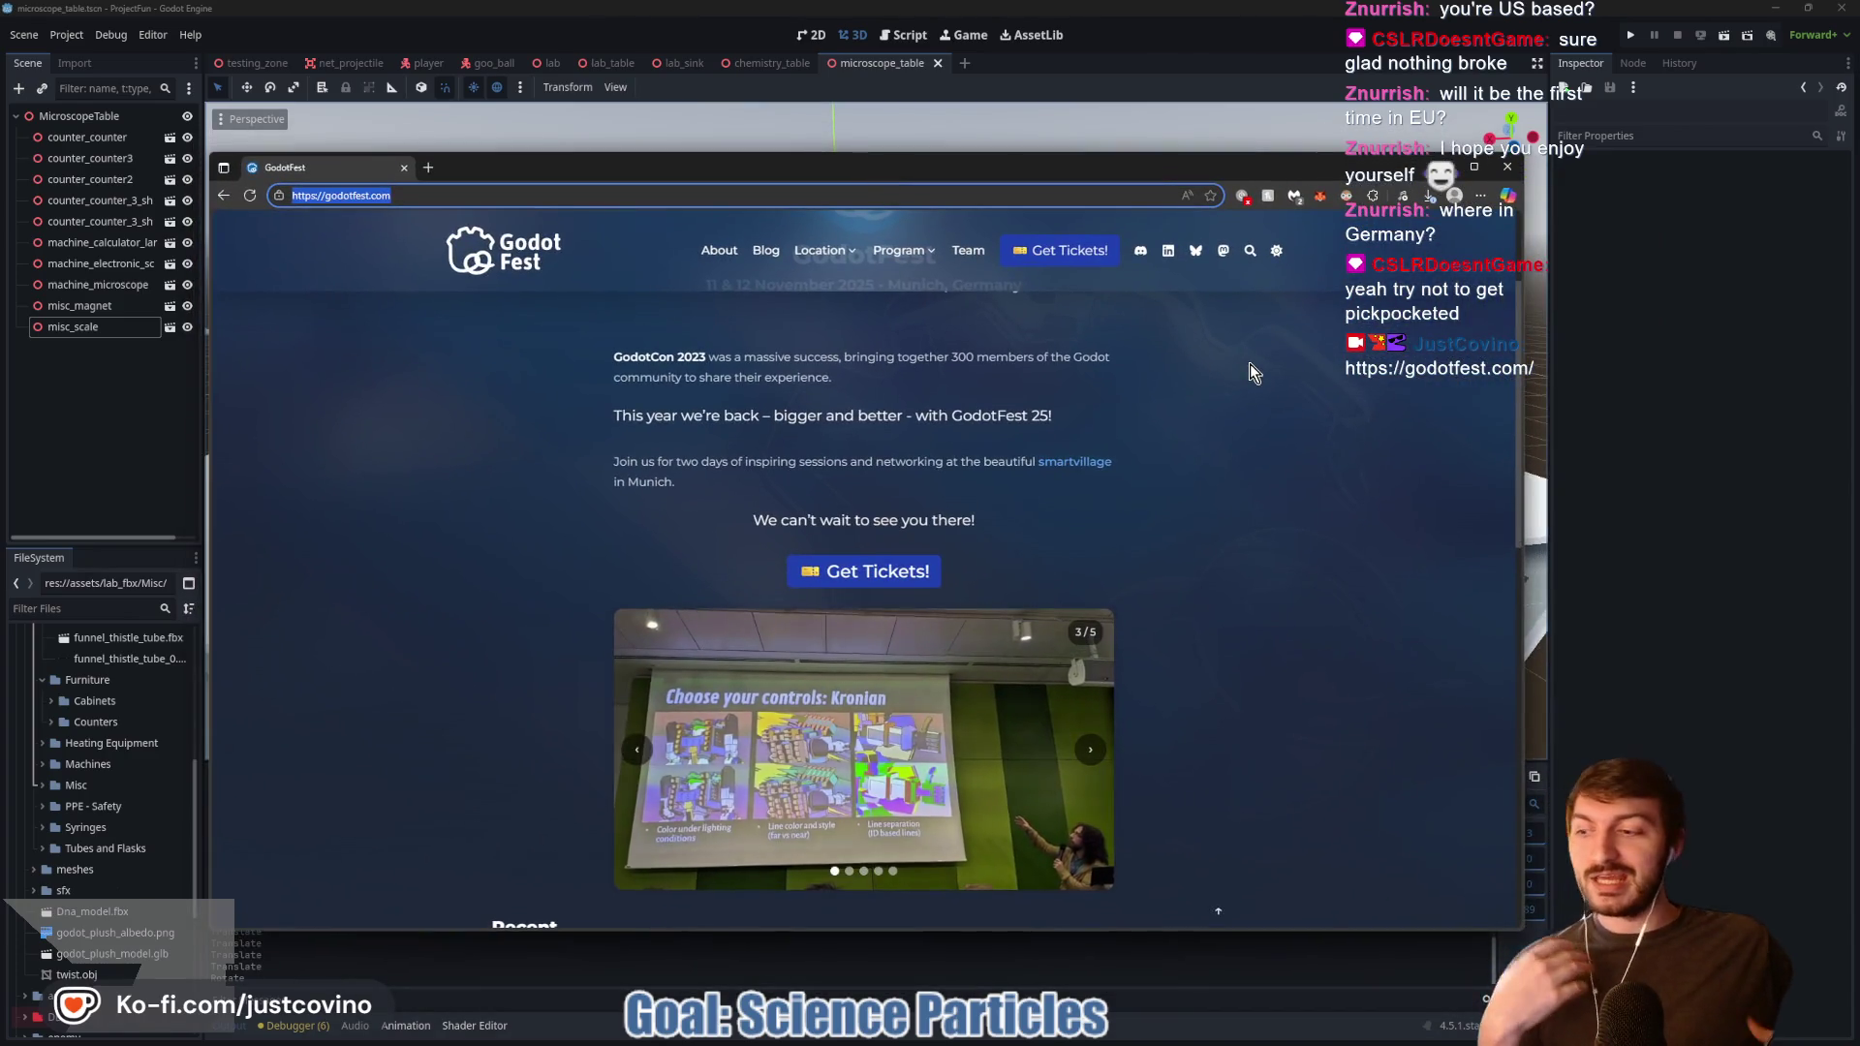
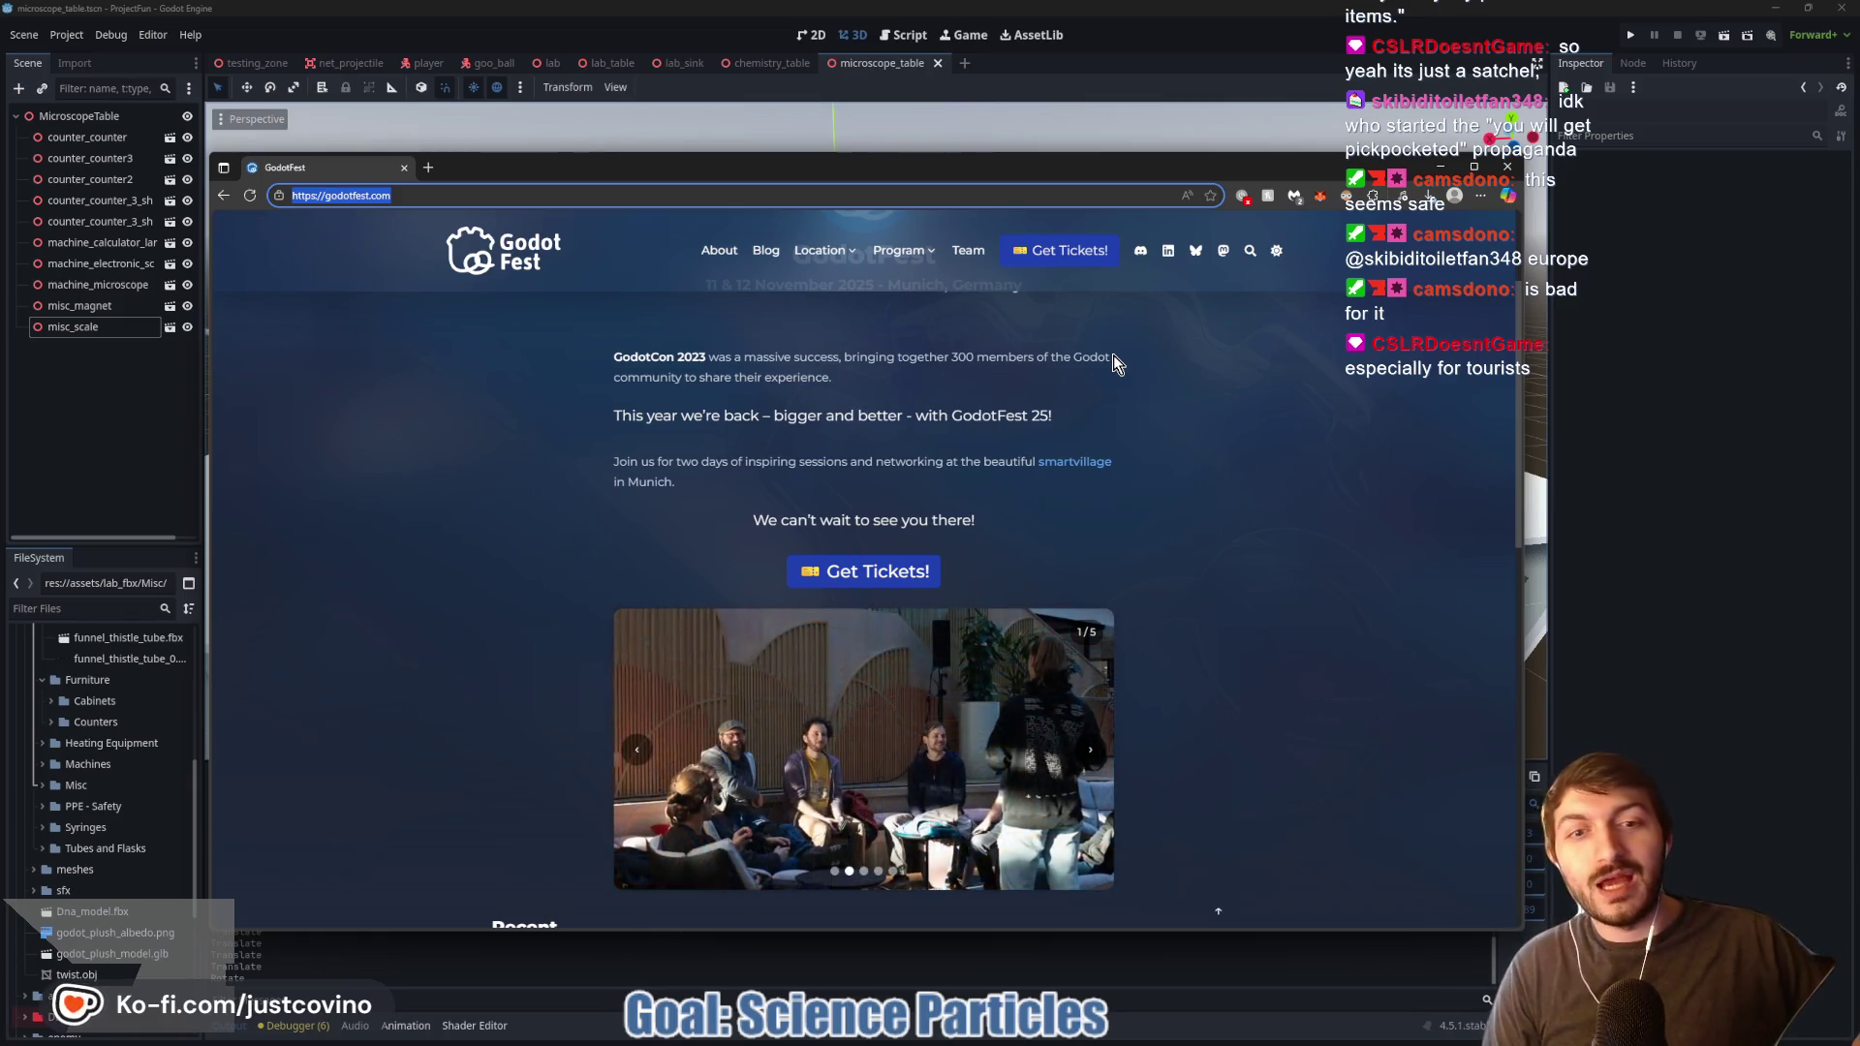
# Step: Minimize the godotfest.com browser window to bring the Godot editor back
pyautogui.click(1507, 167)
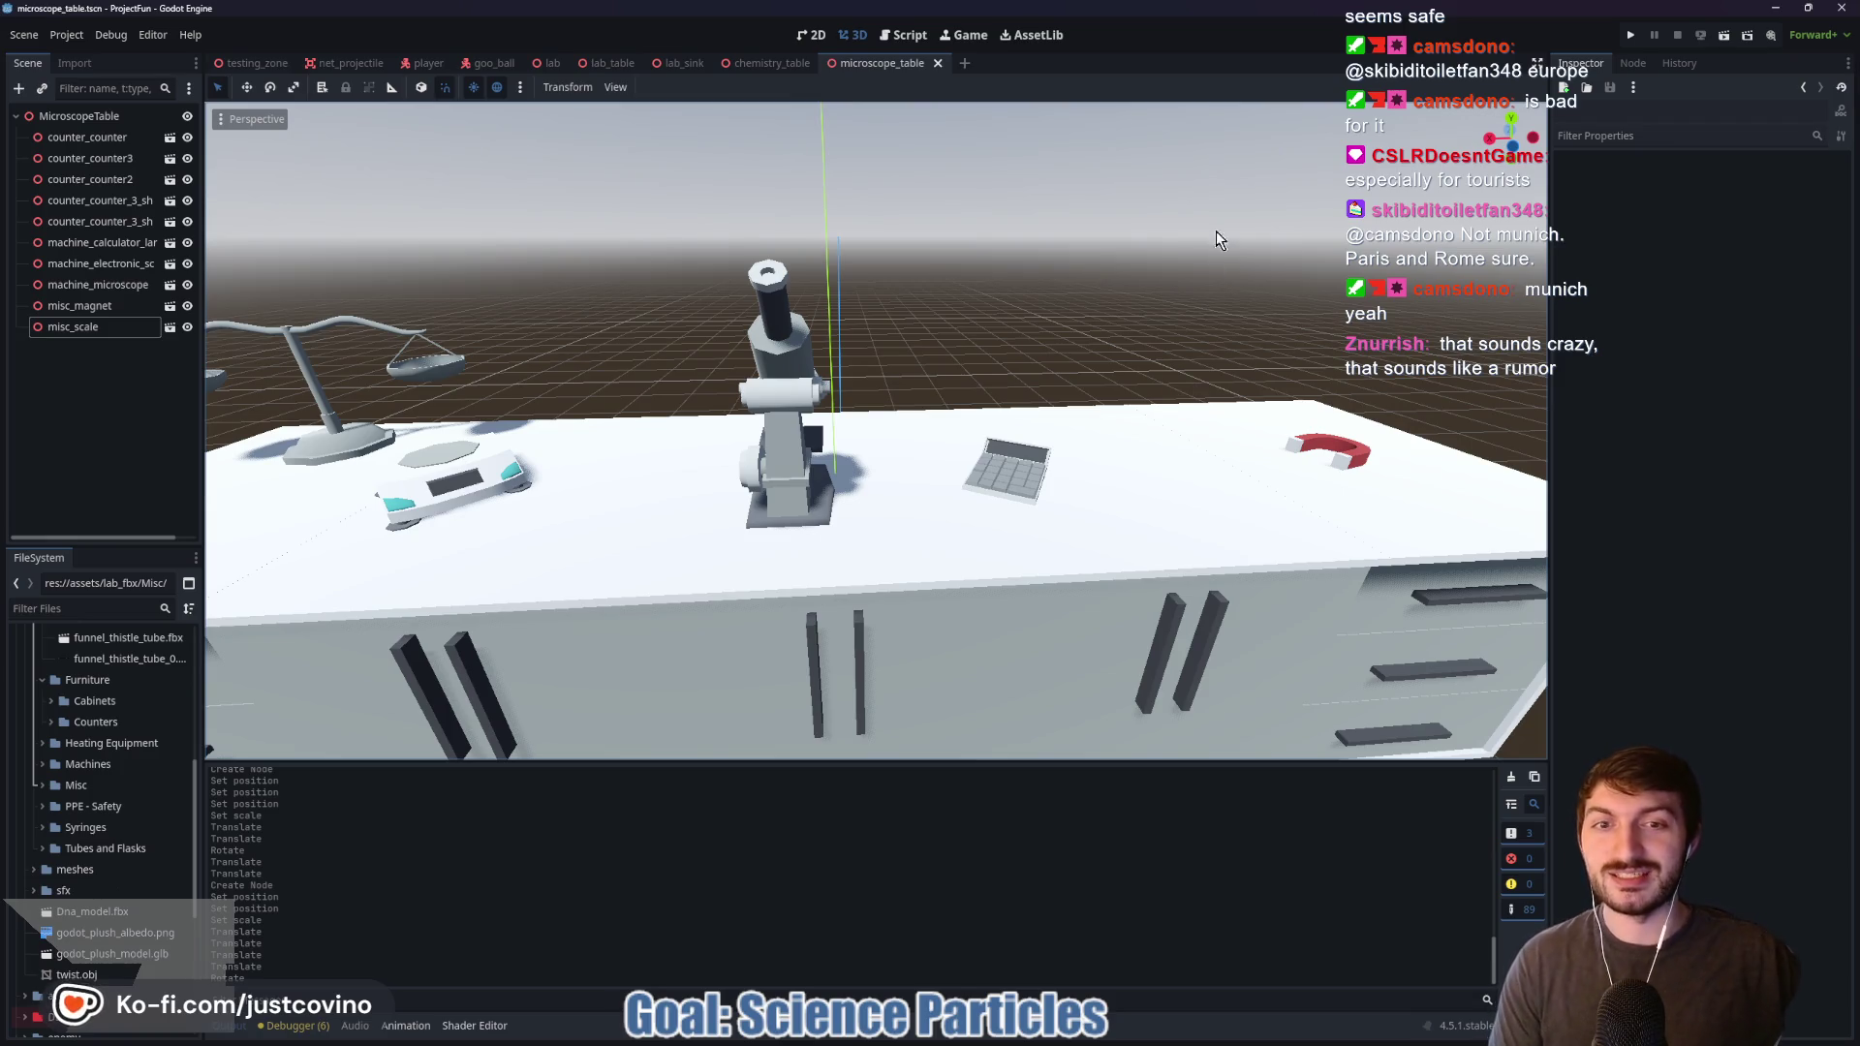
# Step: Orbit around the finished microscope table, then switch to the lab.tscn scene
pyautogui.moveTo(1170, 273); pyautogui.dragTo(1141, 270)
pyautogui.scroll(-3, 1092, 287)
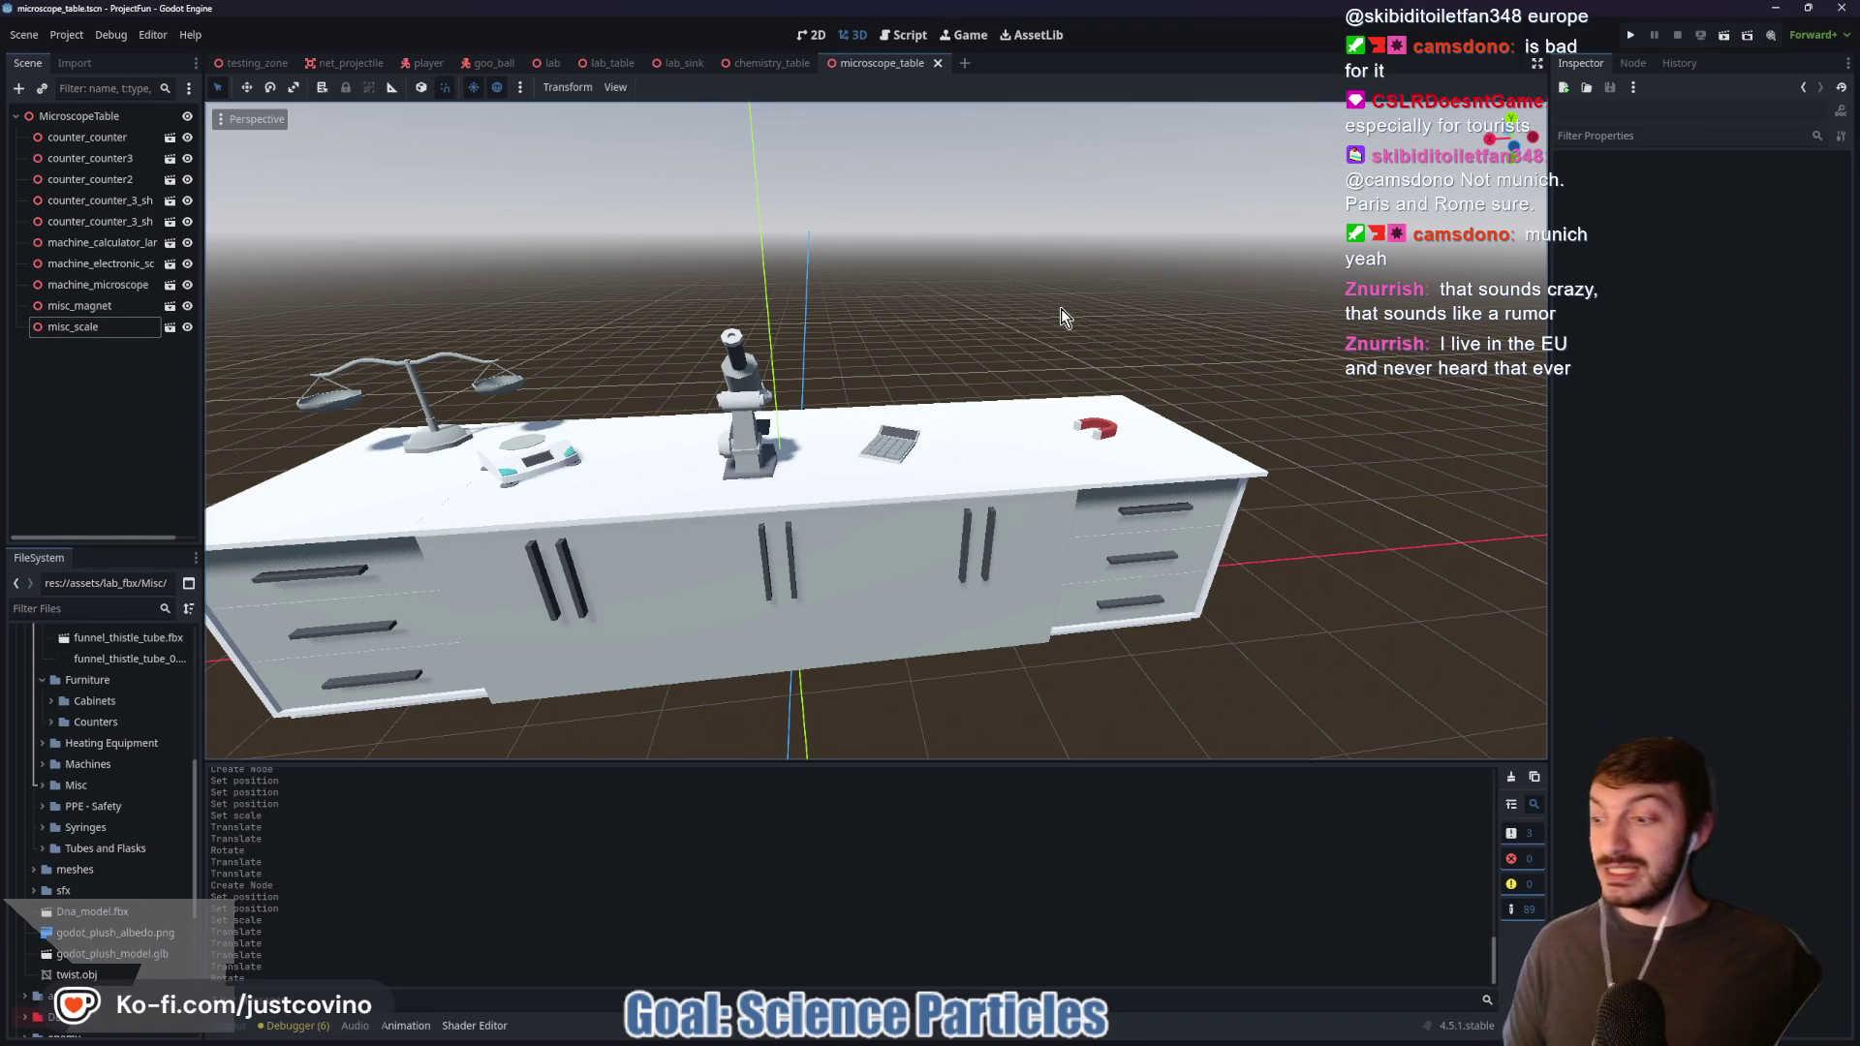
pyautogui.moveTo(1073, 326); pyautogui.dragTo(1100, 324)
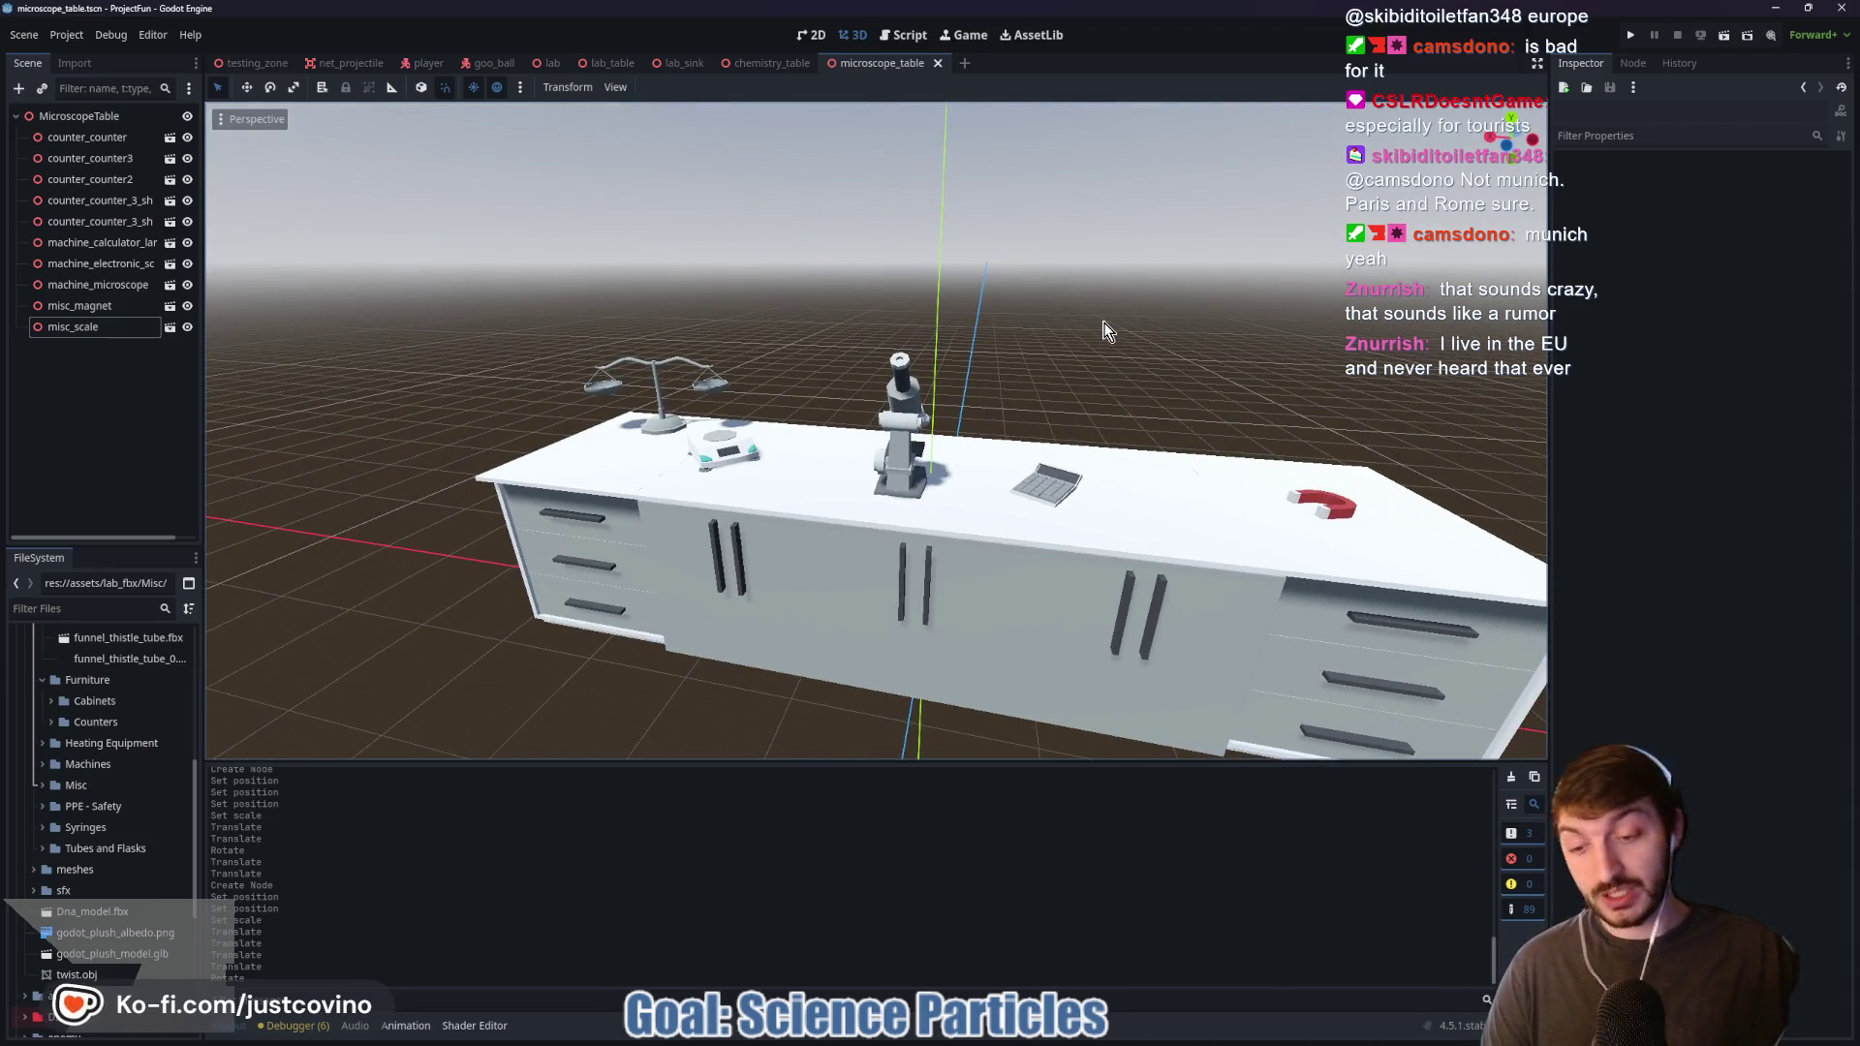
pyautogui.moveTo(721, 334)
pyautogui.mouseDown()
pyautogui.moveTo(872, 329)
pyautogui.moveTo(951, 294)
pyautogui.moveTo(924, 292)
pyautogui.moveTo(1182, 269)
pyautogui.mouseUp()
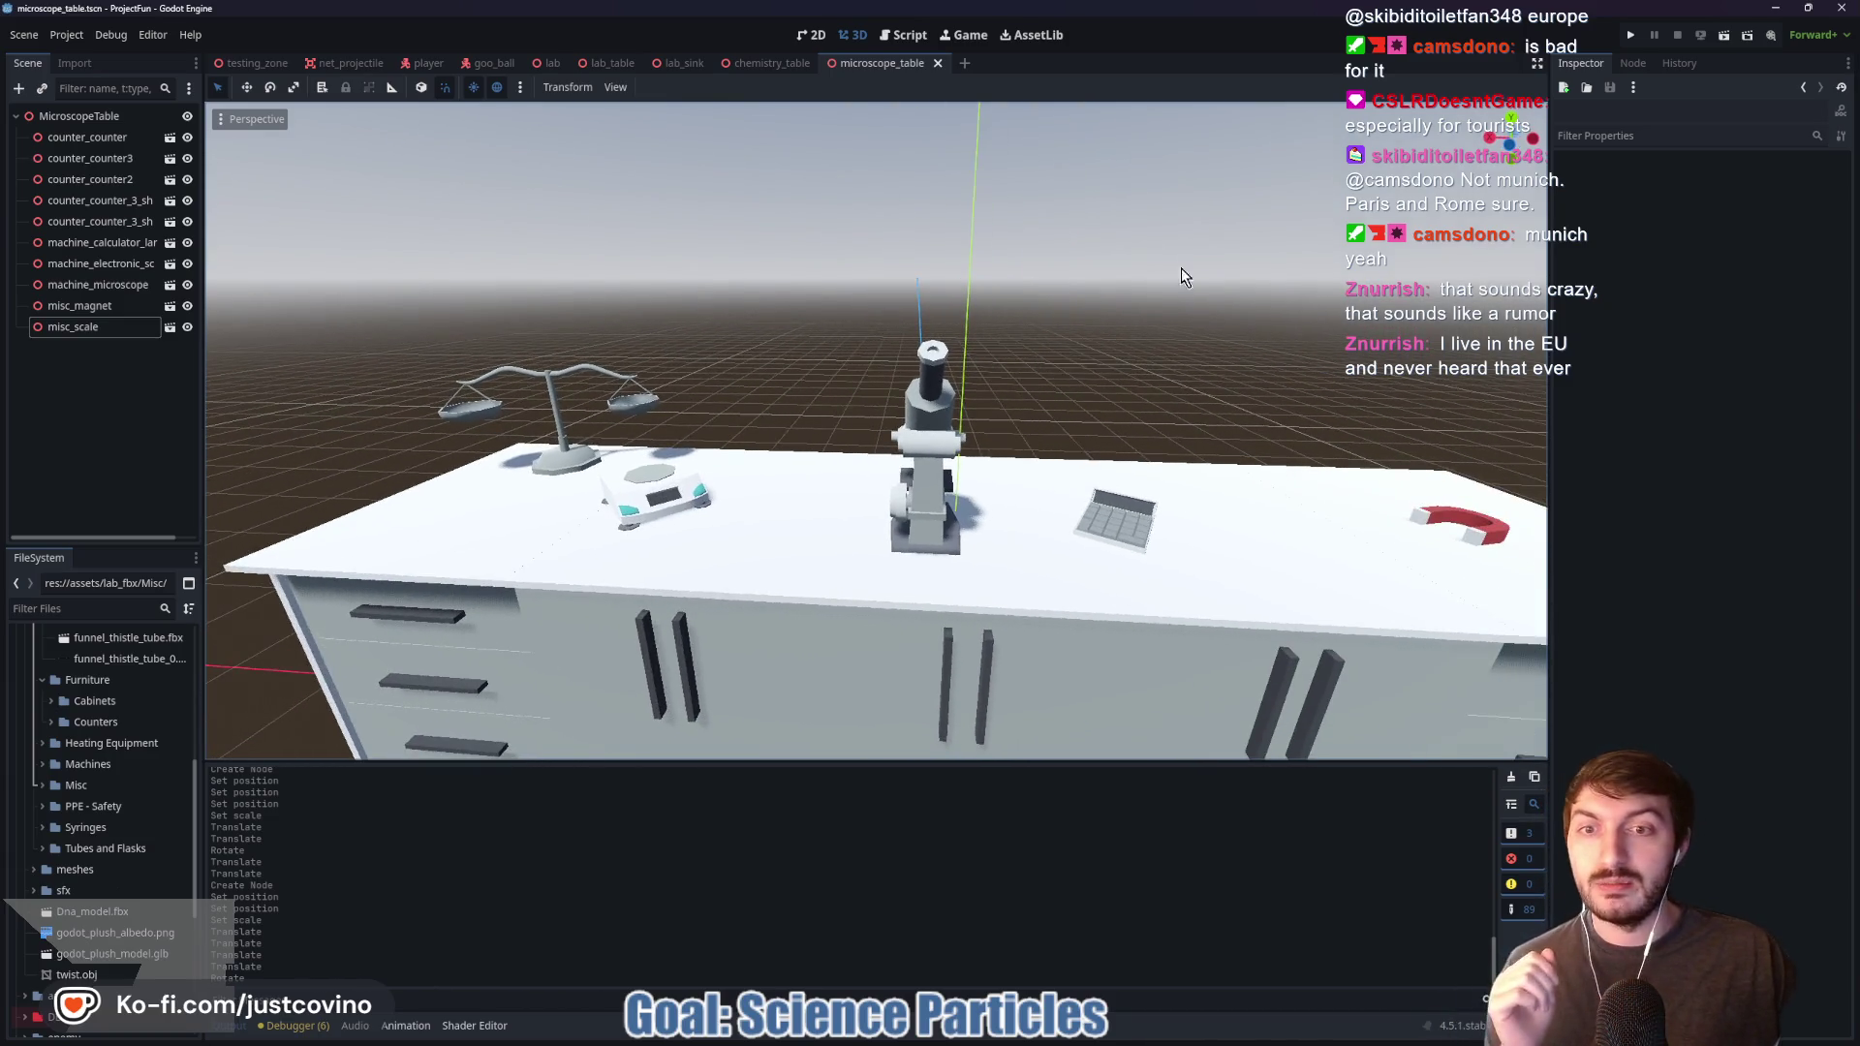
pyautogui.click(542, 63)
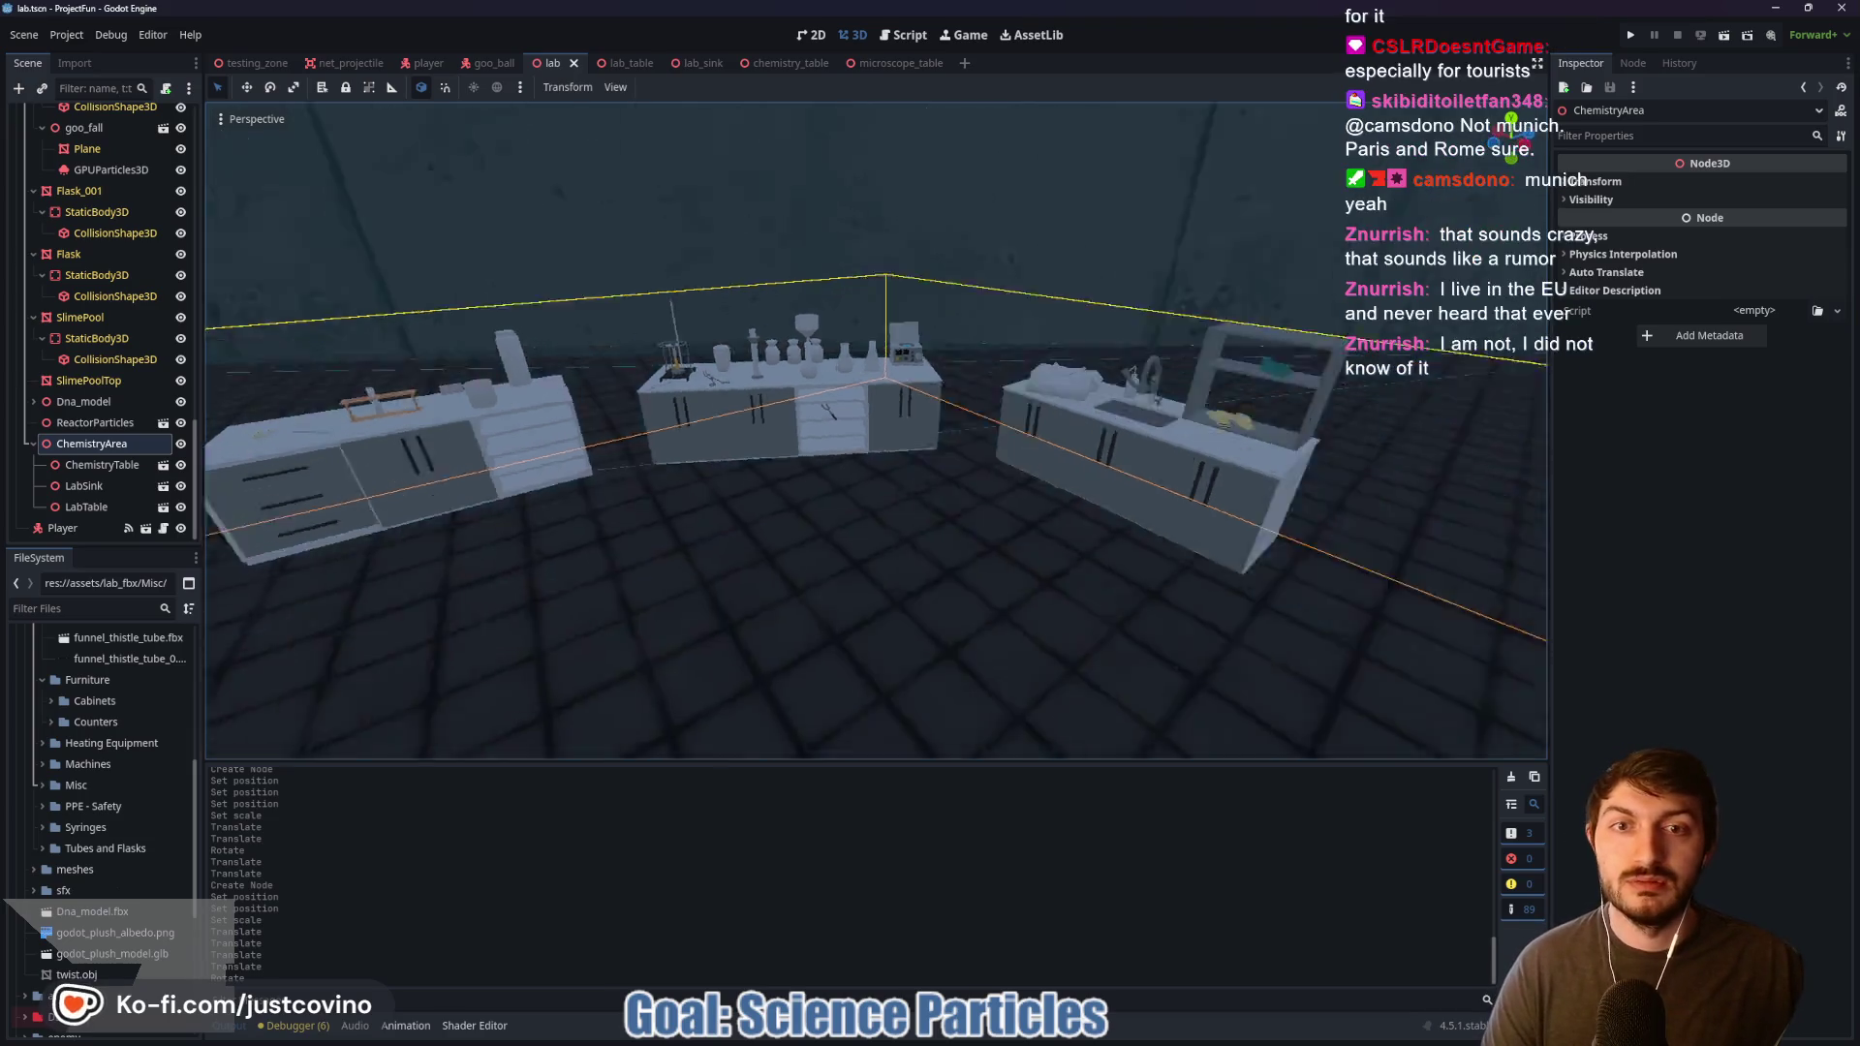
# Step: Rotate LabSink by -30 degrees, then Alt+Tab back to the GodotFest browser
pyautogui.scroll(-5, 856, 440)
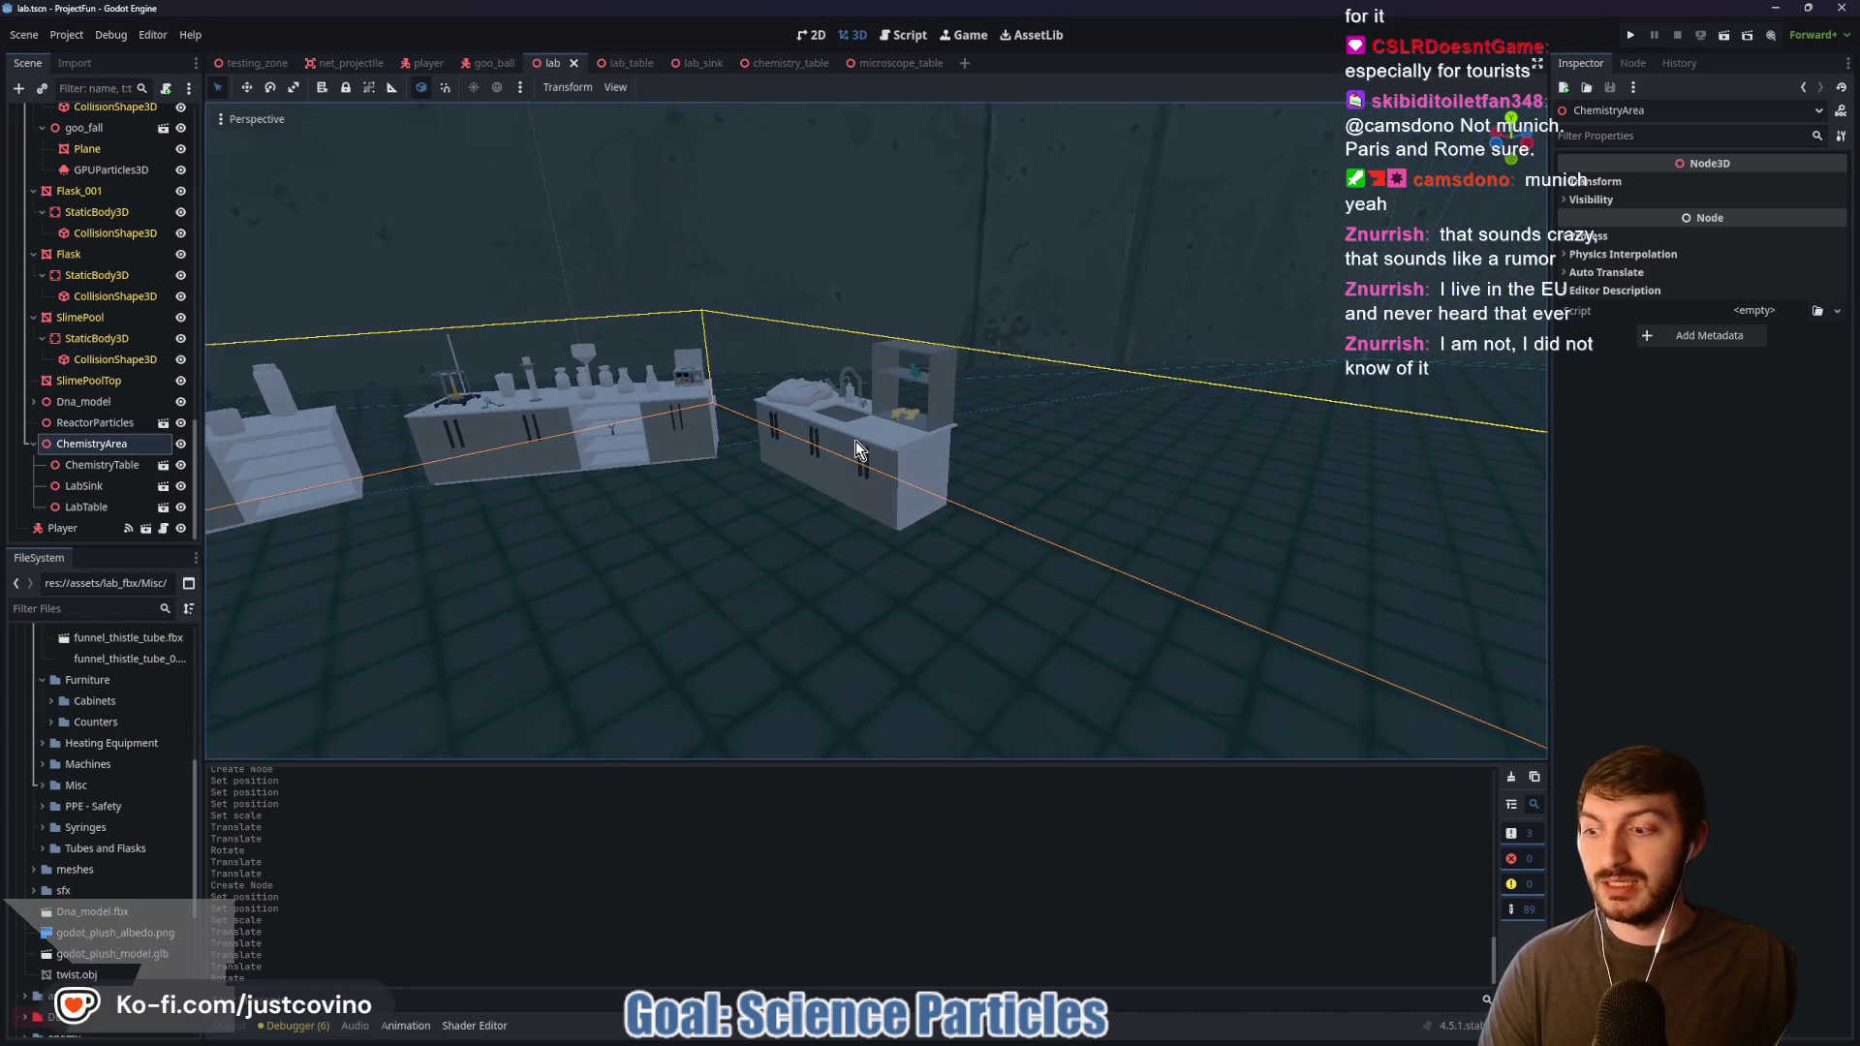
pyautogui.click(914, 453)
pyautogui.moveTo(905, 510)
pyautogui.mouseDown()
pyautogui.moveTo(841, 523)
pyautogui.moveTo(859, 525)
pyautogui.mouseUp()
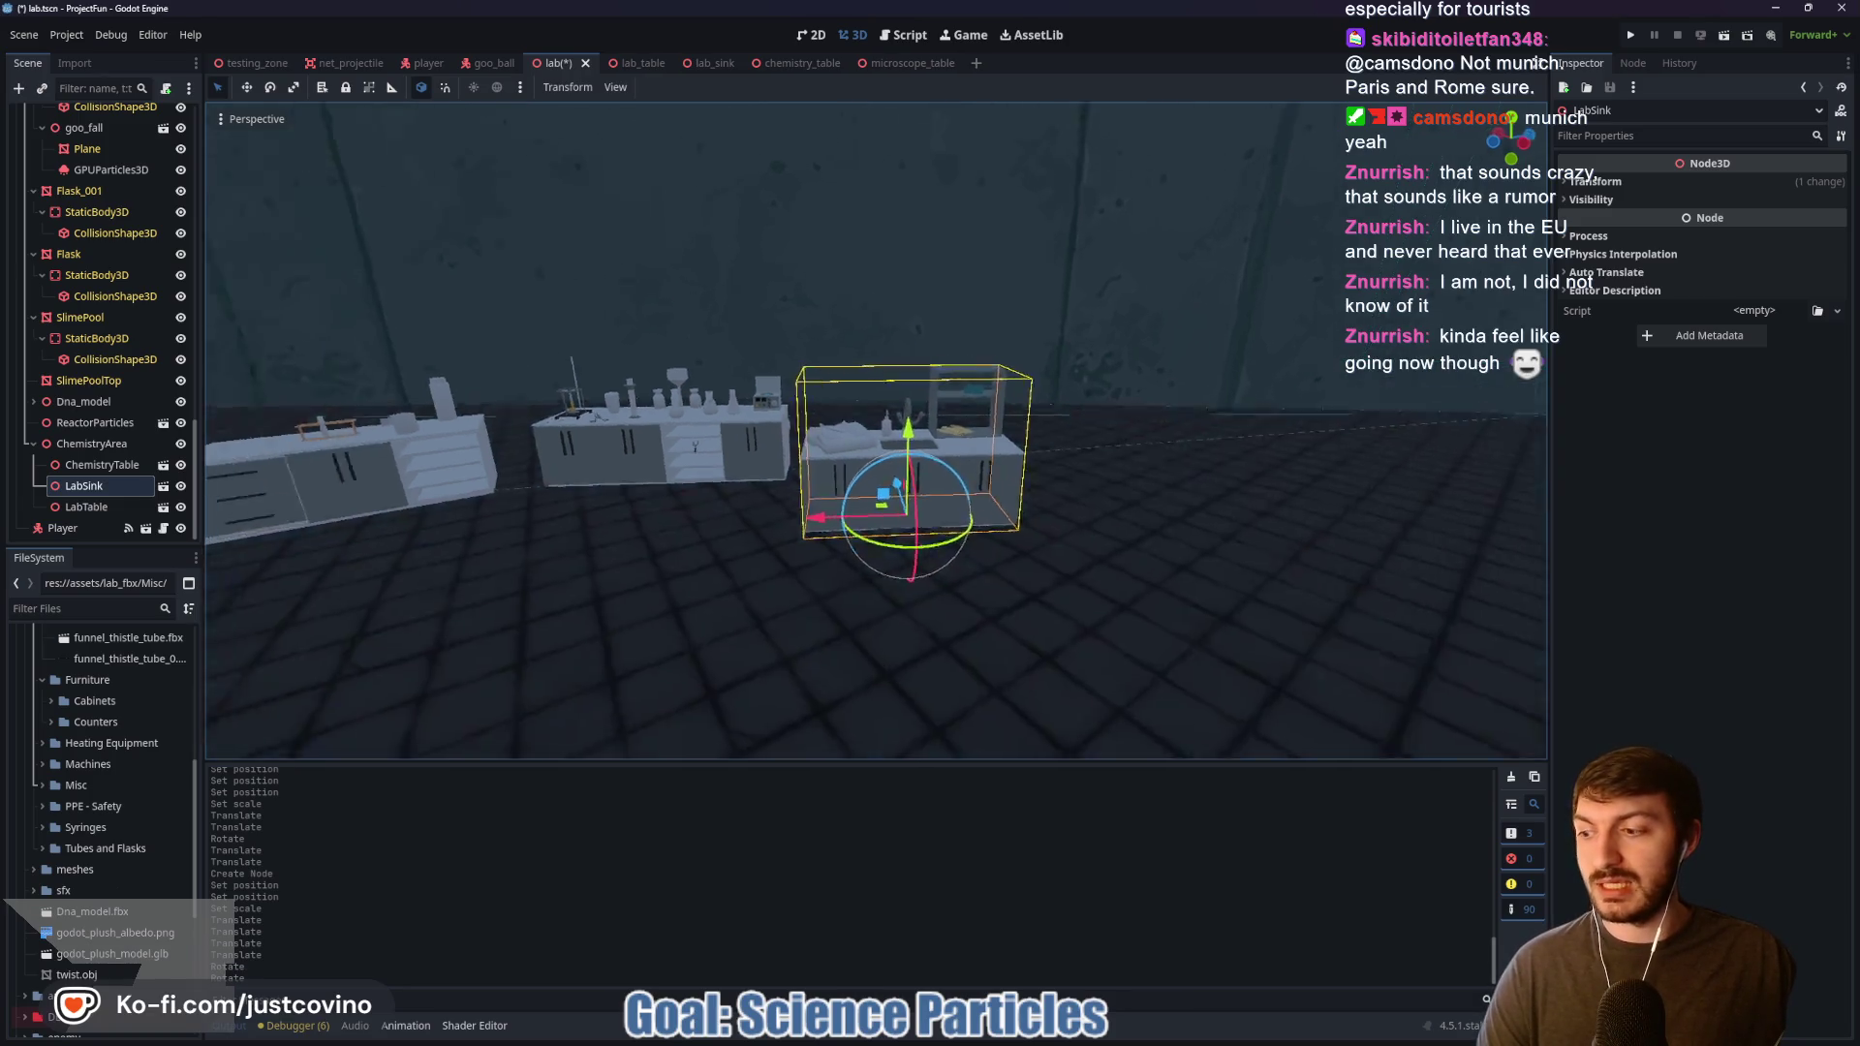
pyautogui.scroll(2, 1044, 456)
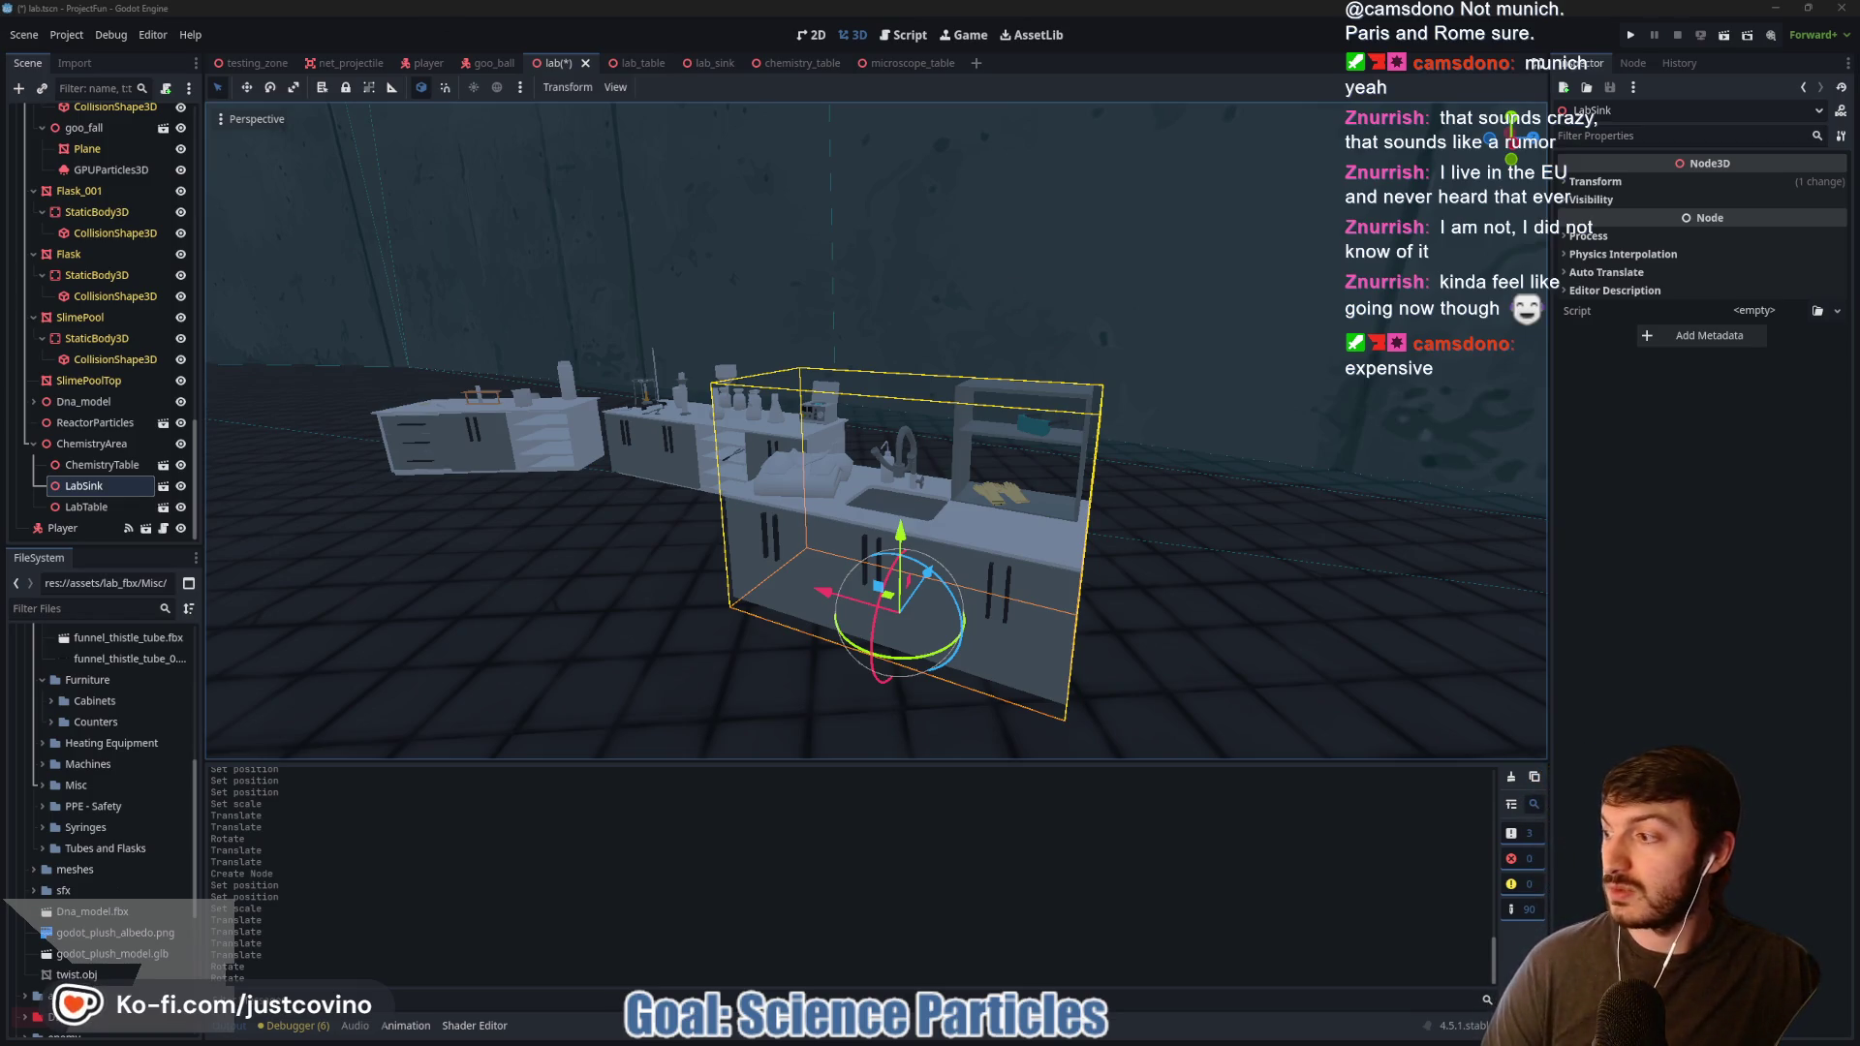
pyautogui.hotkey('alt', 'Tab')
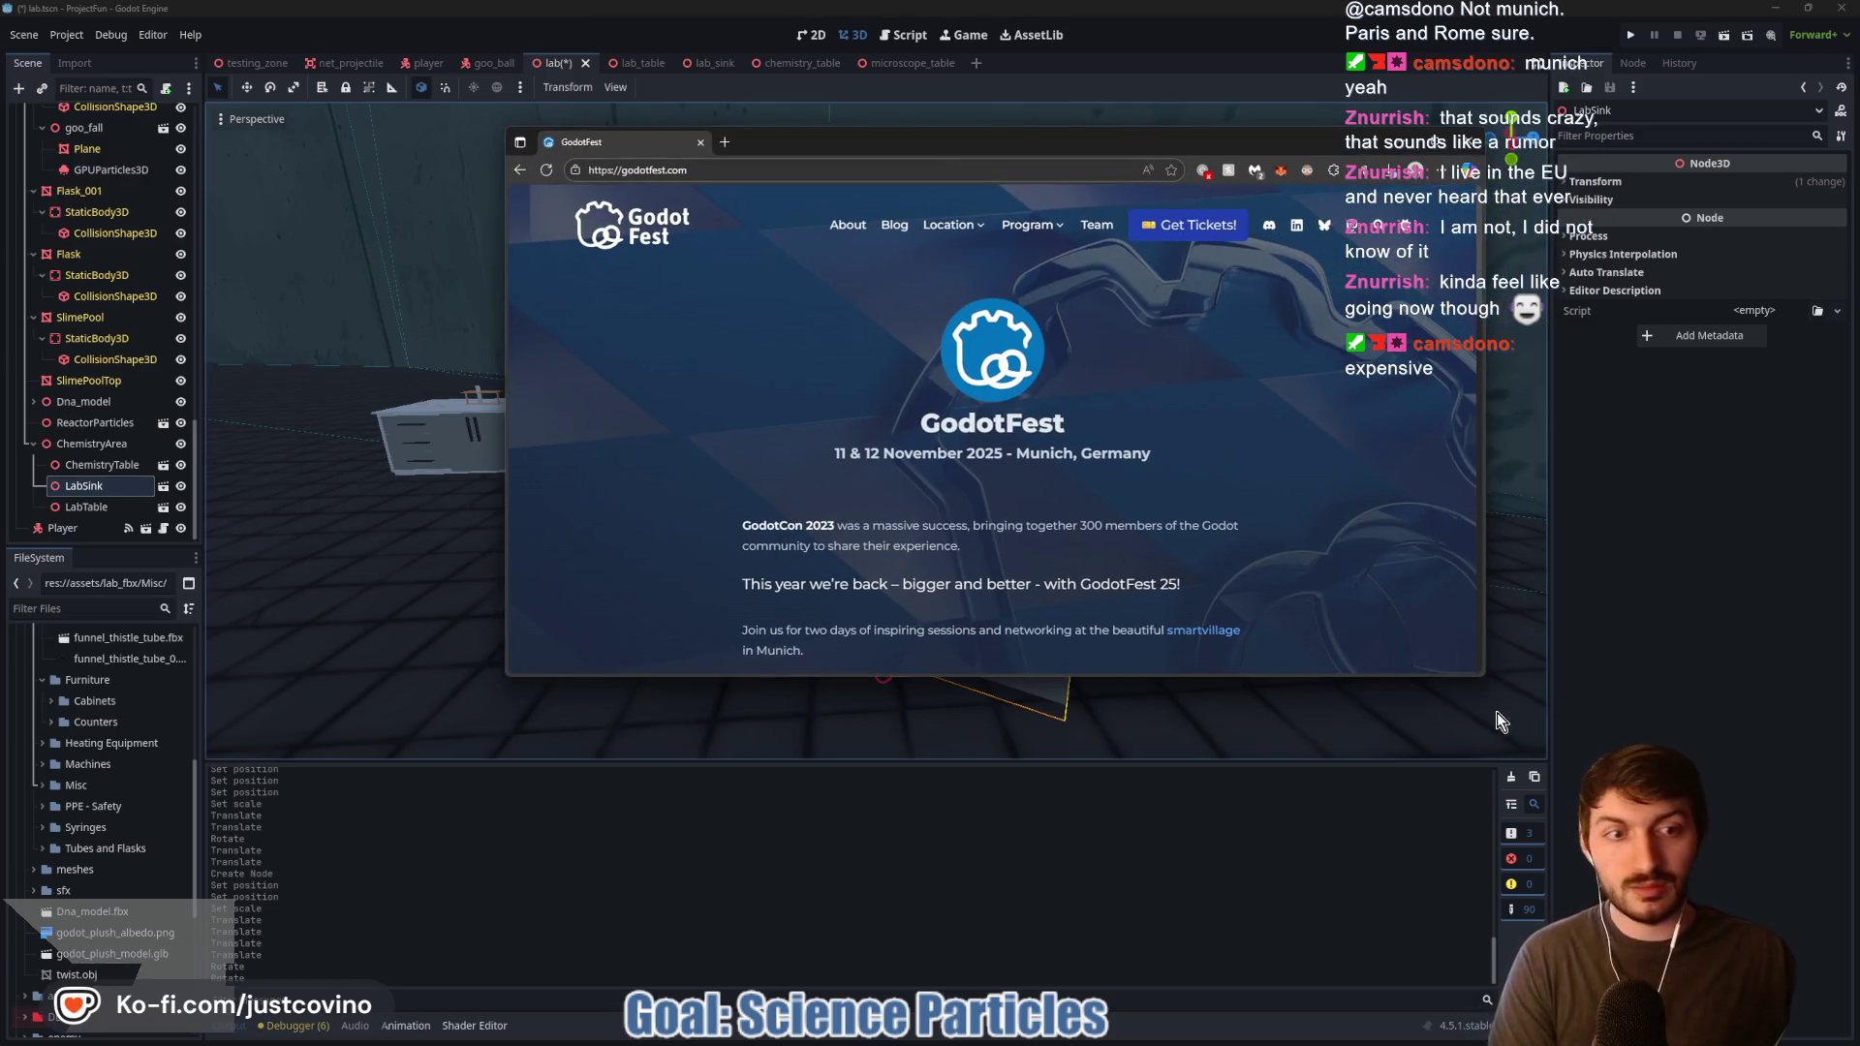
# Step: Enlarge the browser window and browse the GodotFest schedule page
pyautogui.moveTo(1170, 118); pyautogui.dragTo(958, 141)
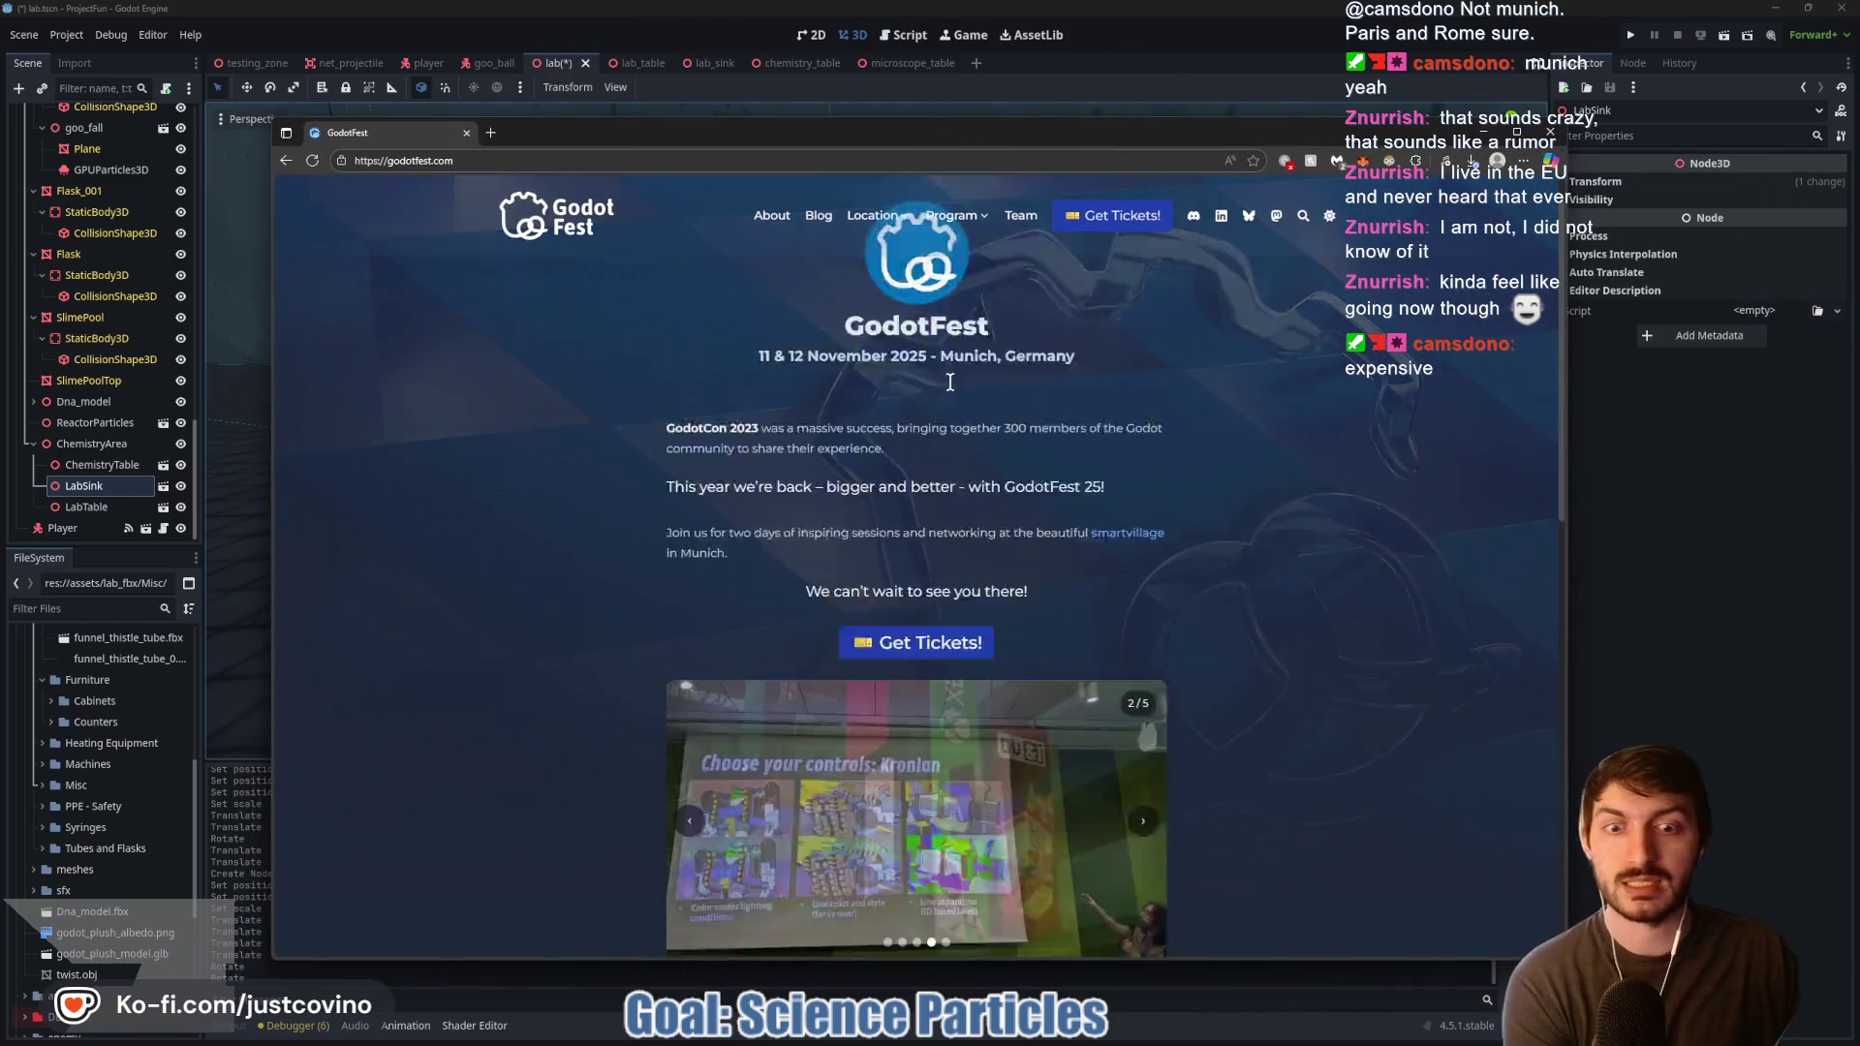
pyautogui.moveTo(959, 223)
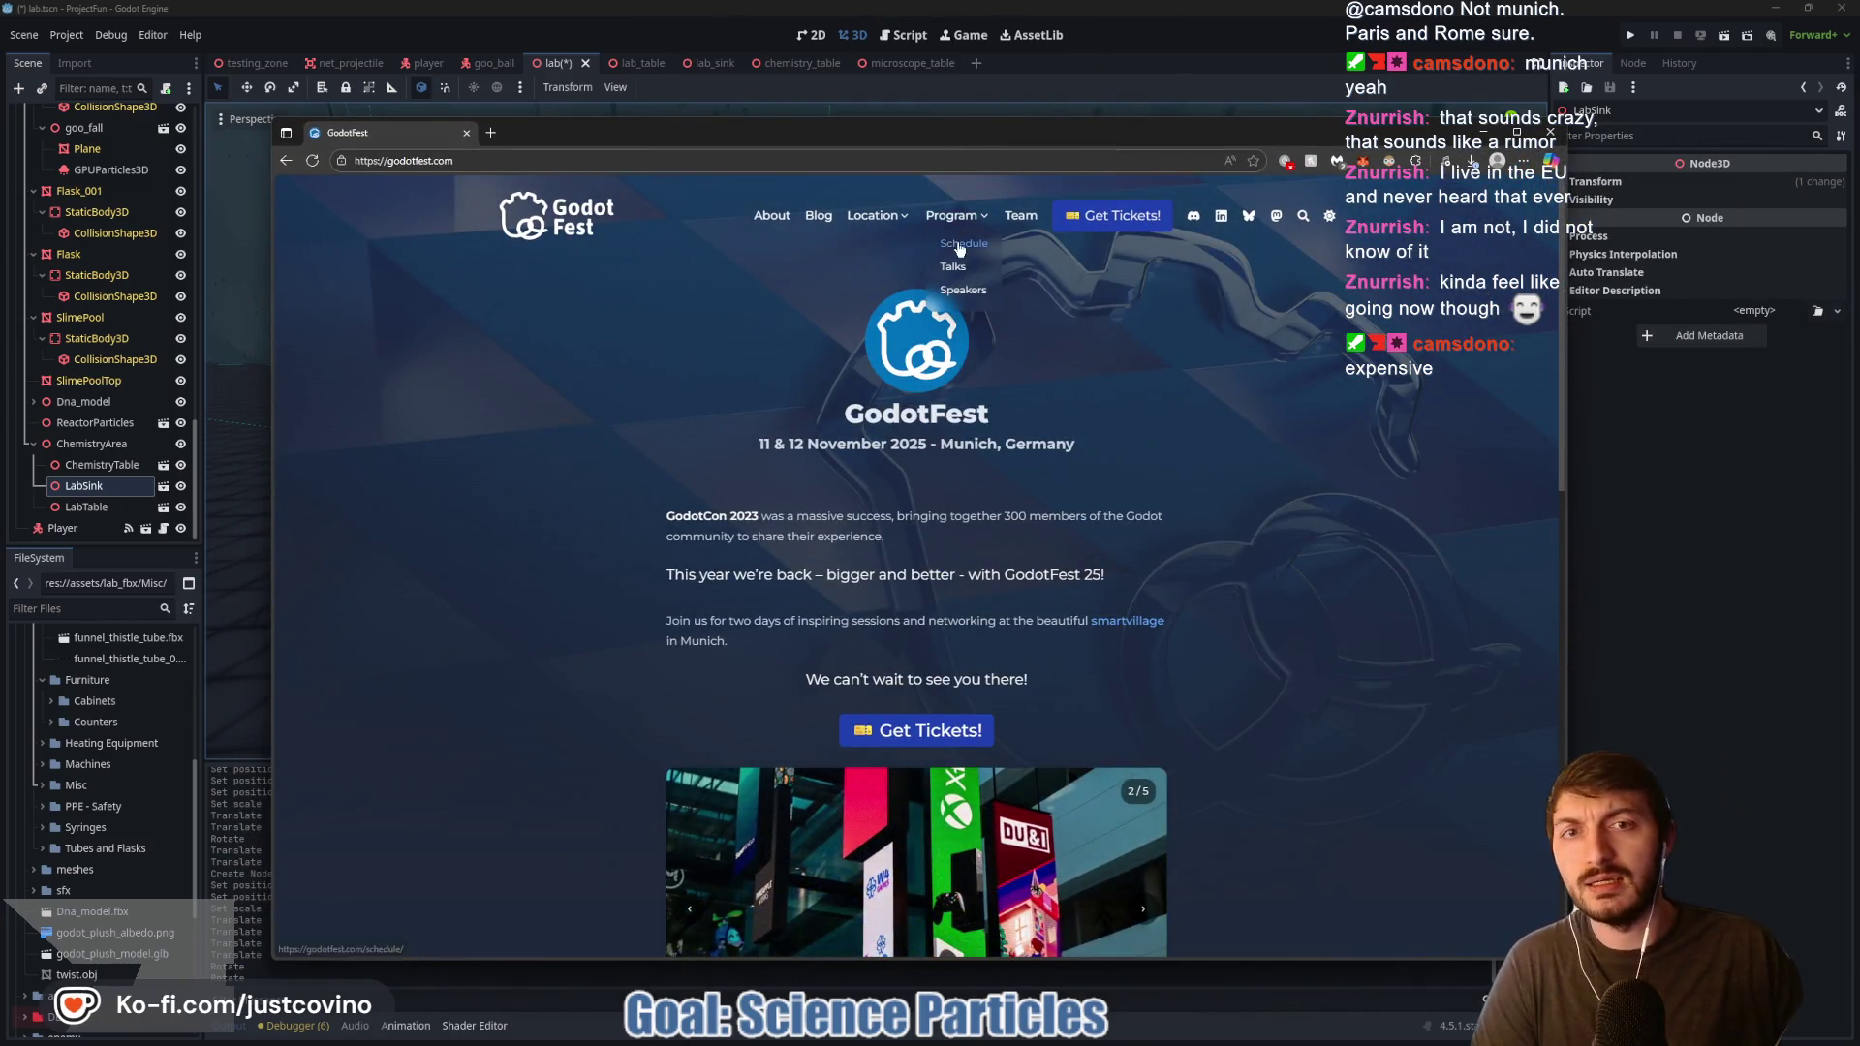
pyautogui.click(953, 243)
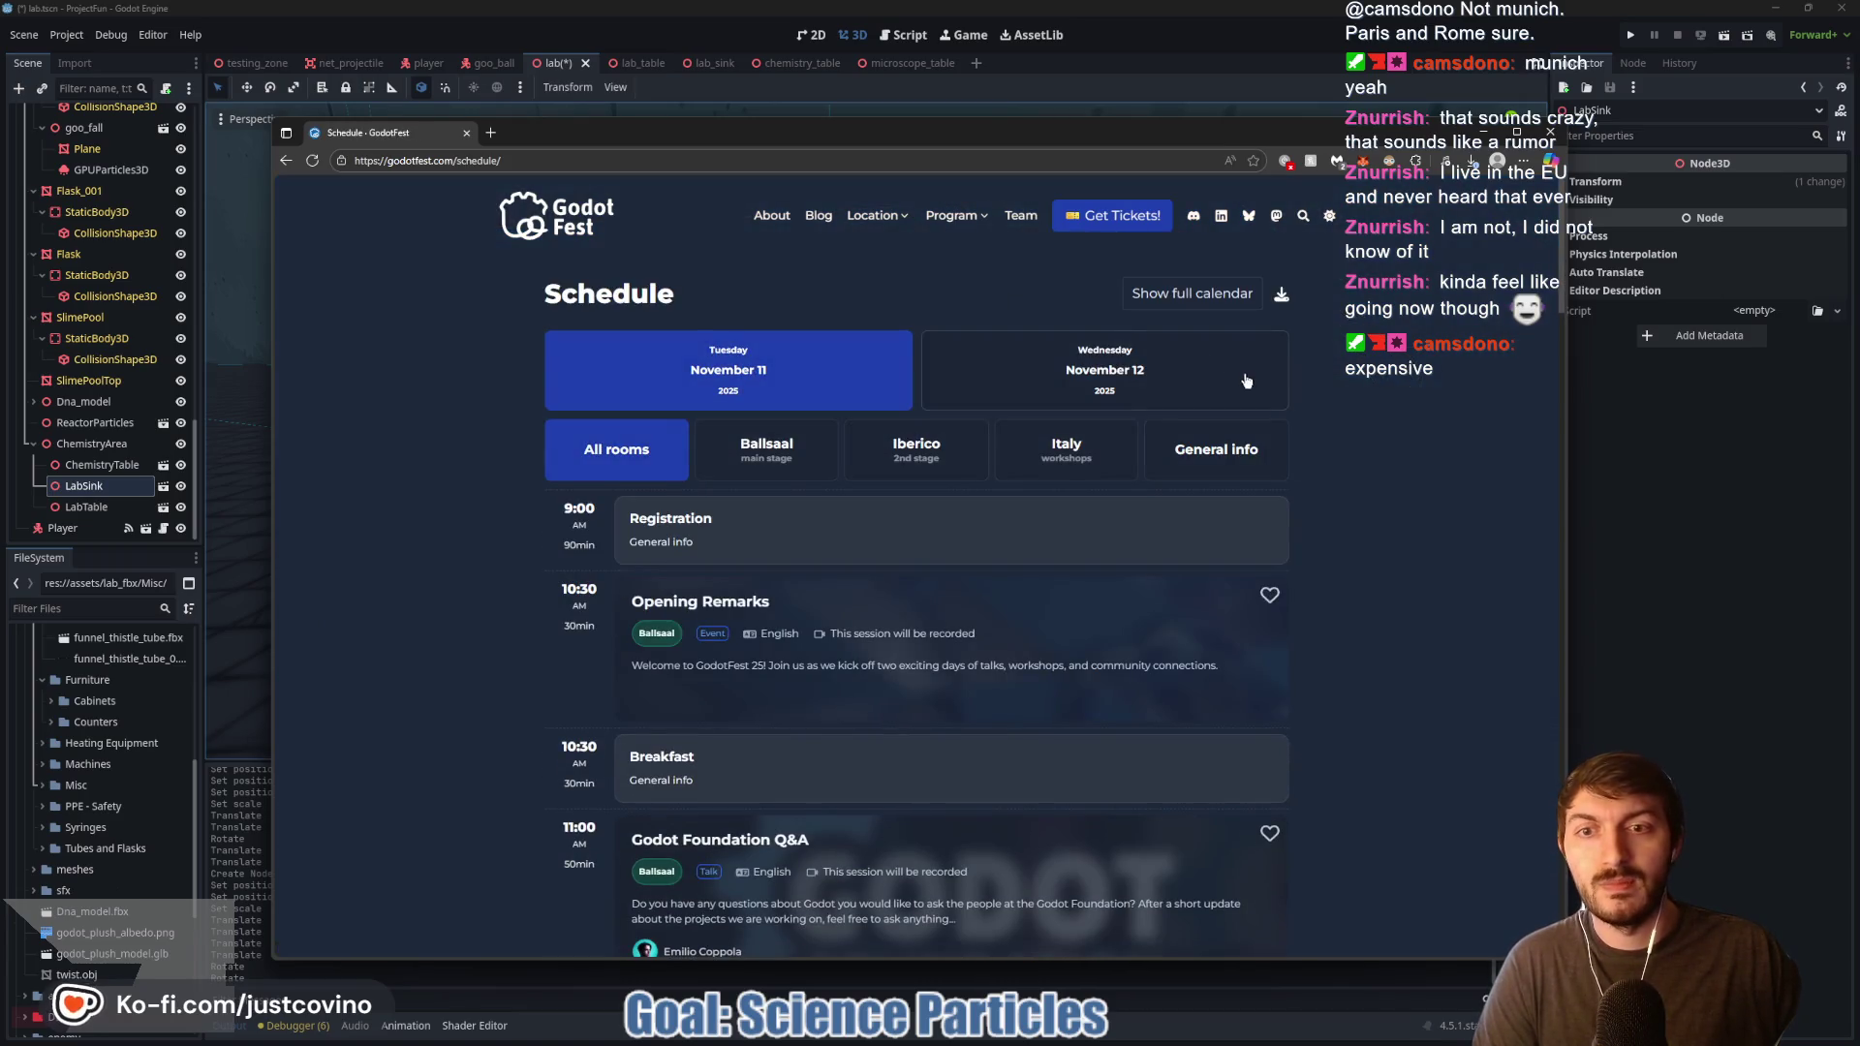
pyautogui.scroll(-2, 1344, 374)
pyautogui.scroll(-15, 1327, 376)
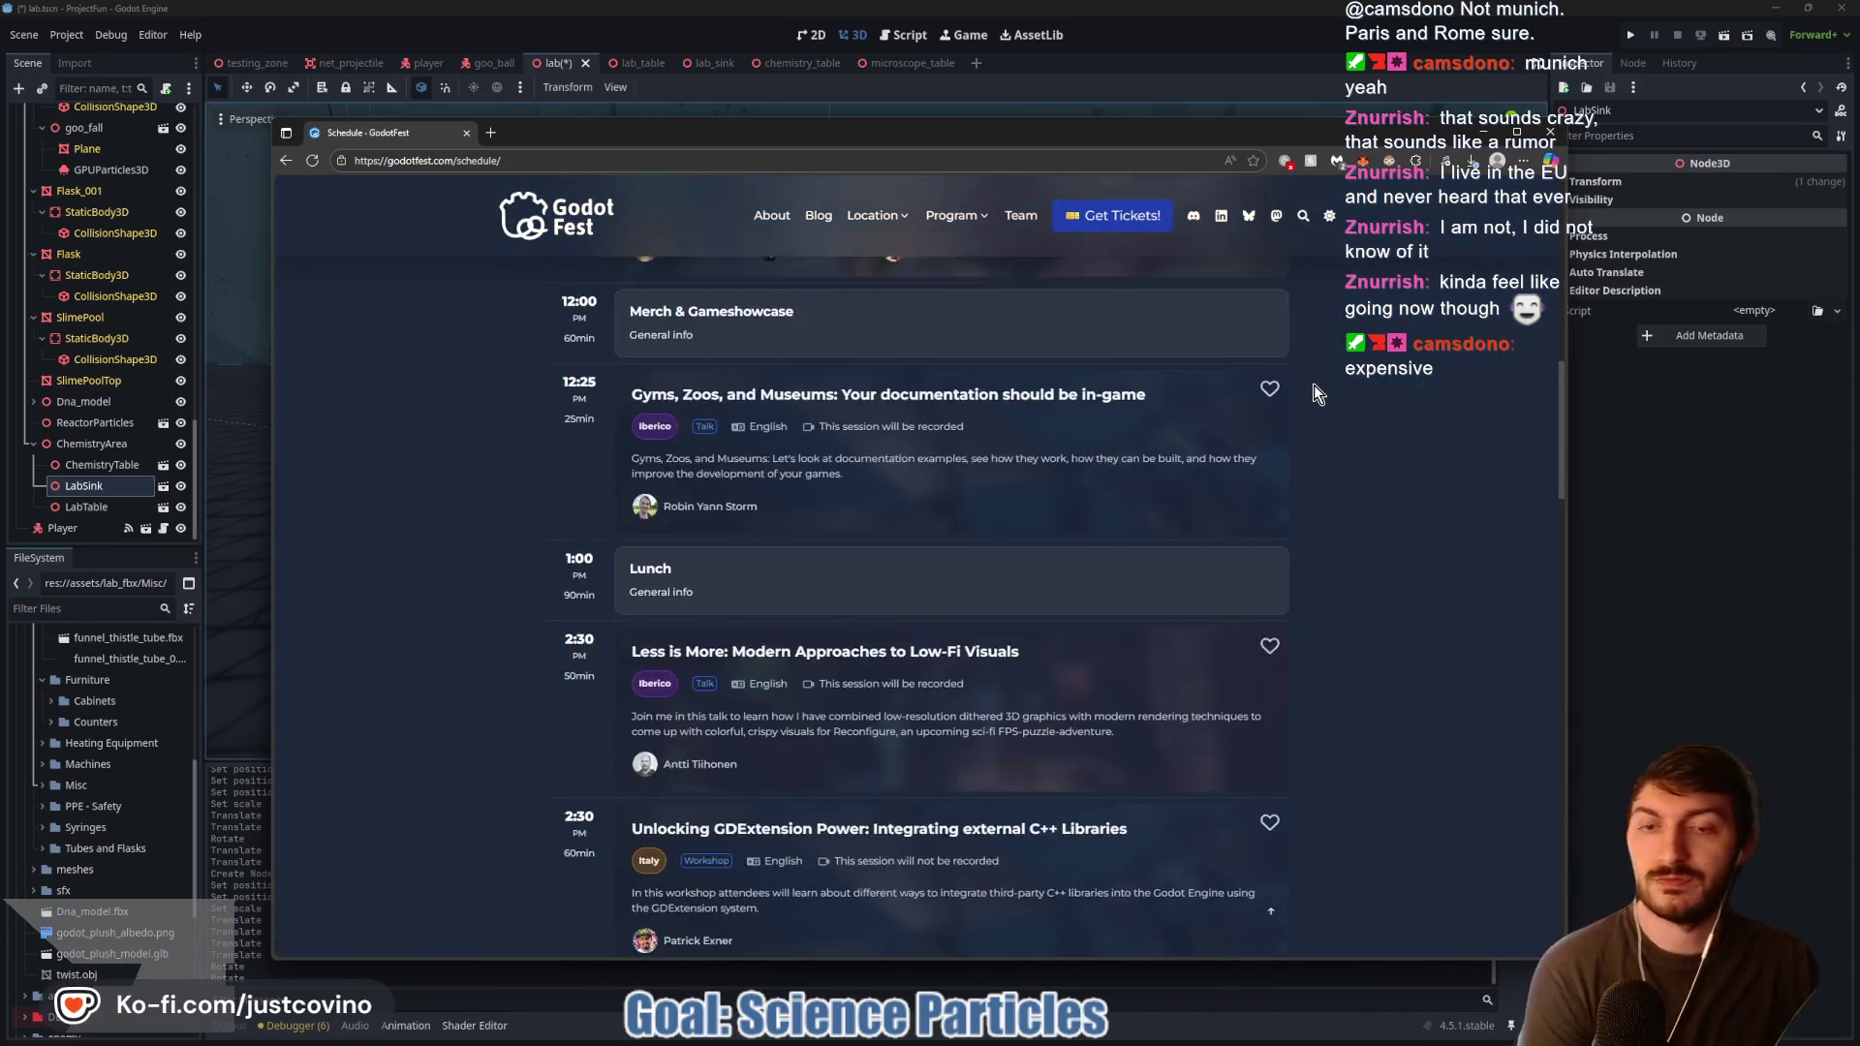
pyautogui.scroll(-10, 1047, 465)
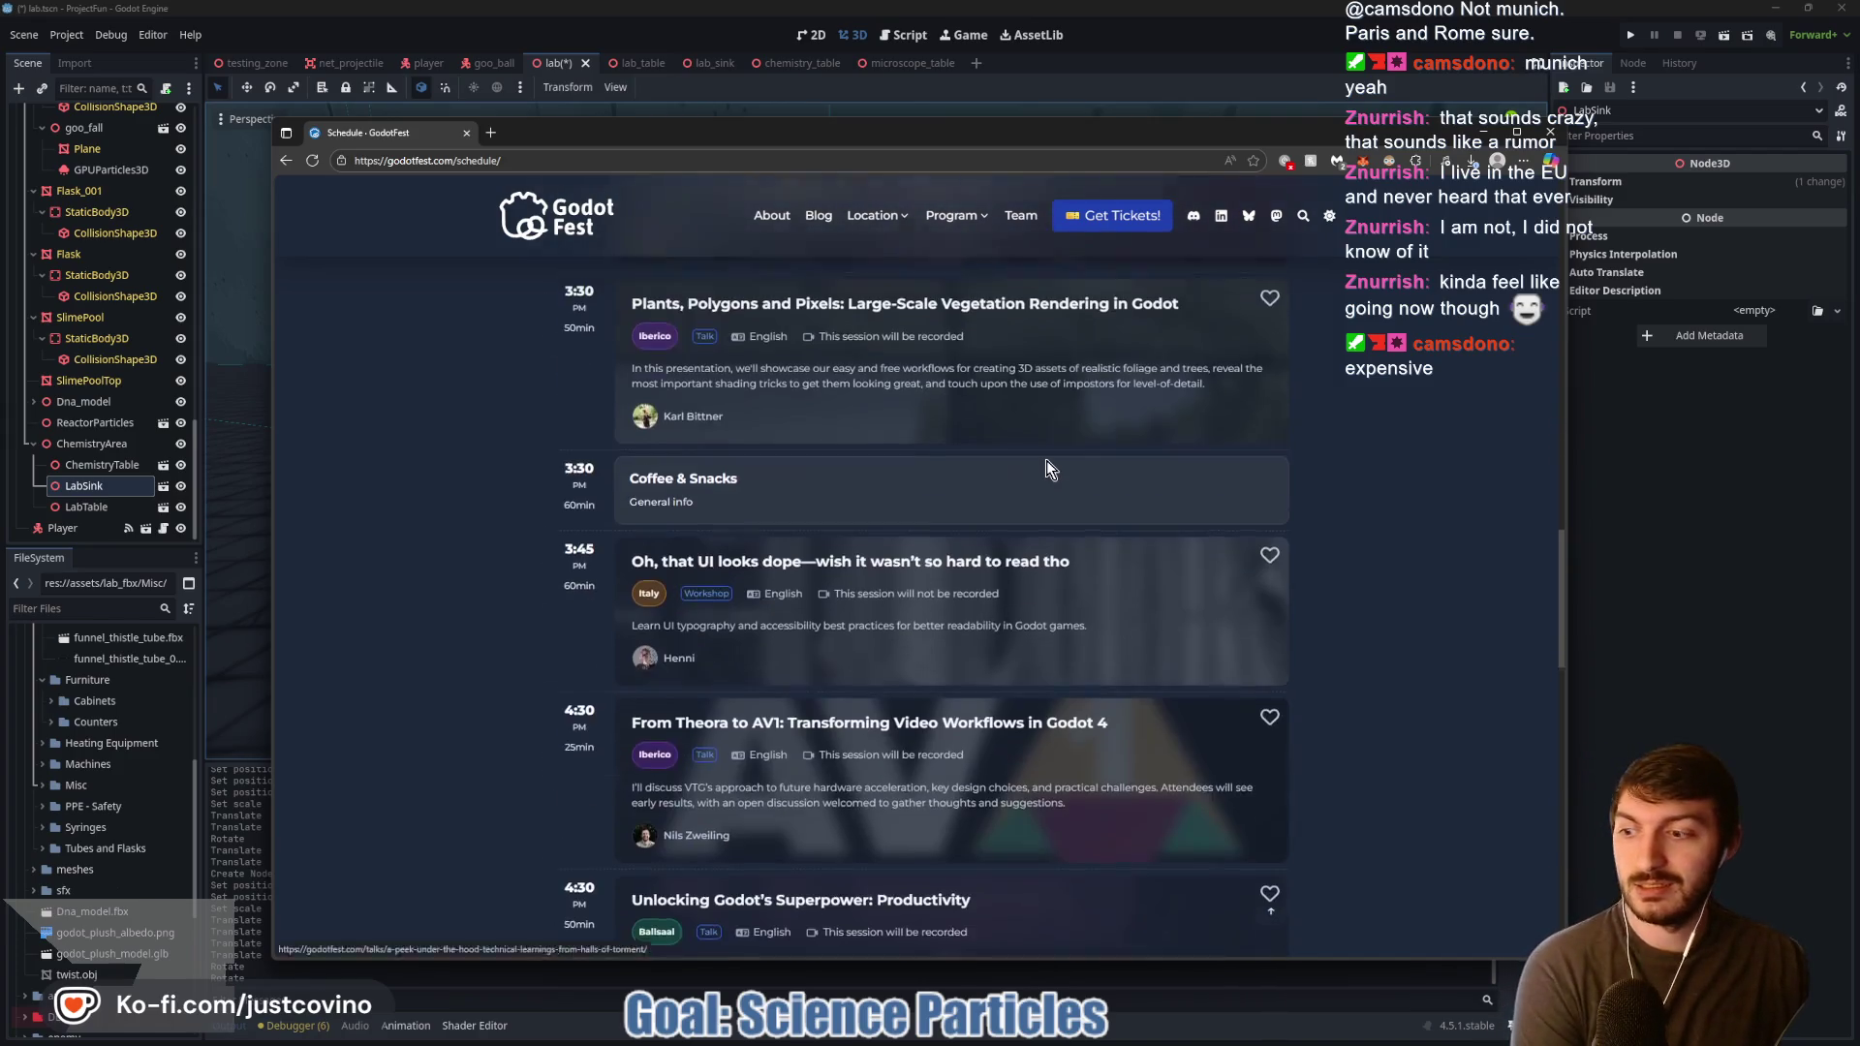
pyautogui.scroll(-3, 1046, 461)
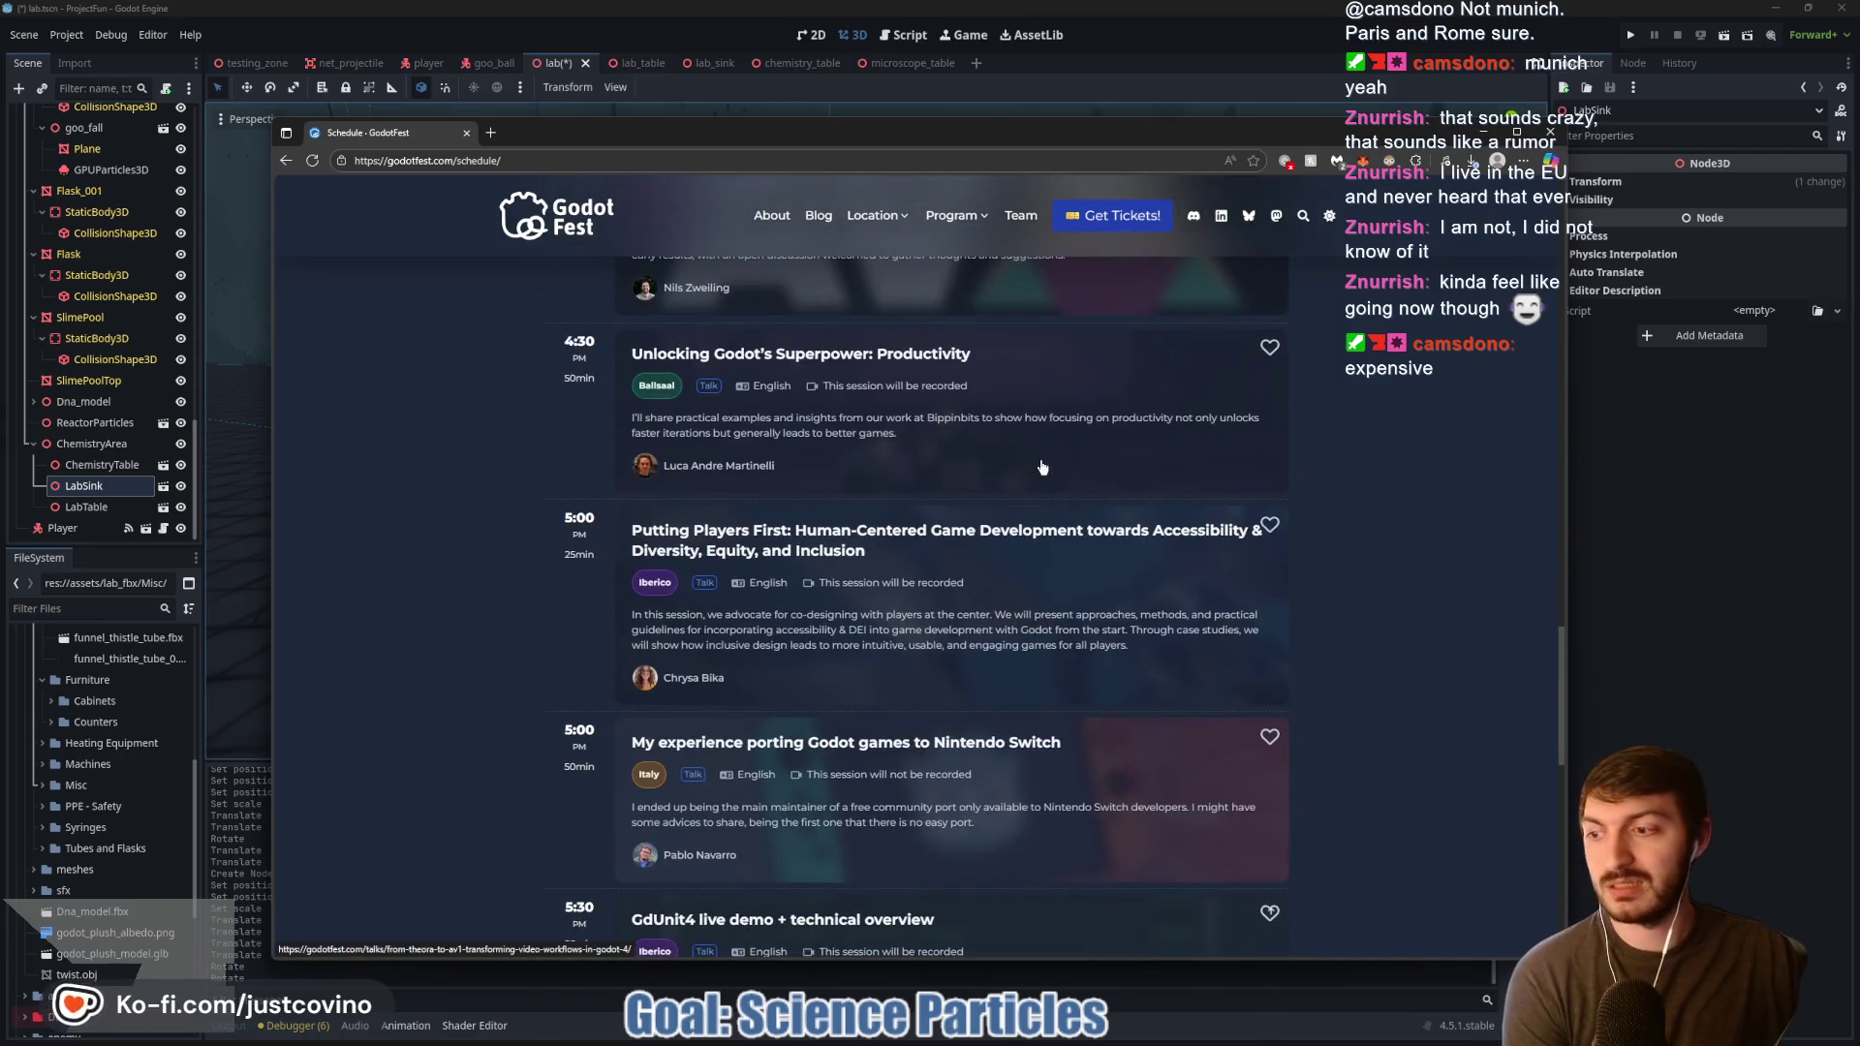
pyautogui.scroll(7, 1042, 417)
pyautogui.scroll(5, 1042, 417)
# Step: Open the GodotFest ticket page in a new tab and review the 300.00 pass details
pyautogui.click(1112, 216)
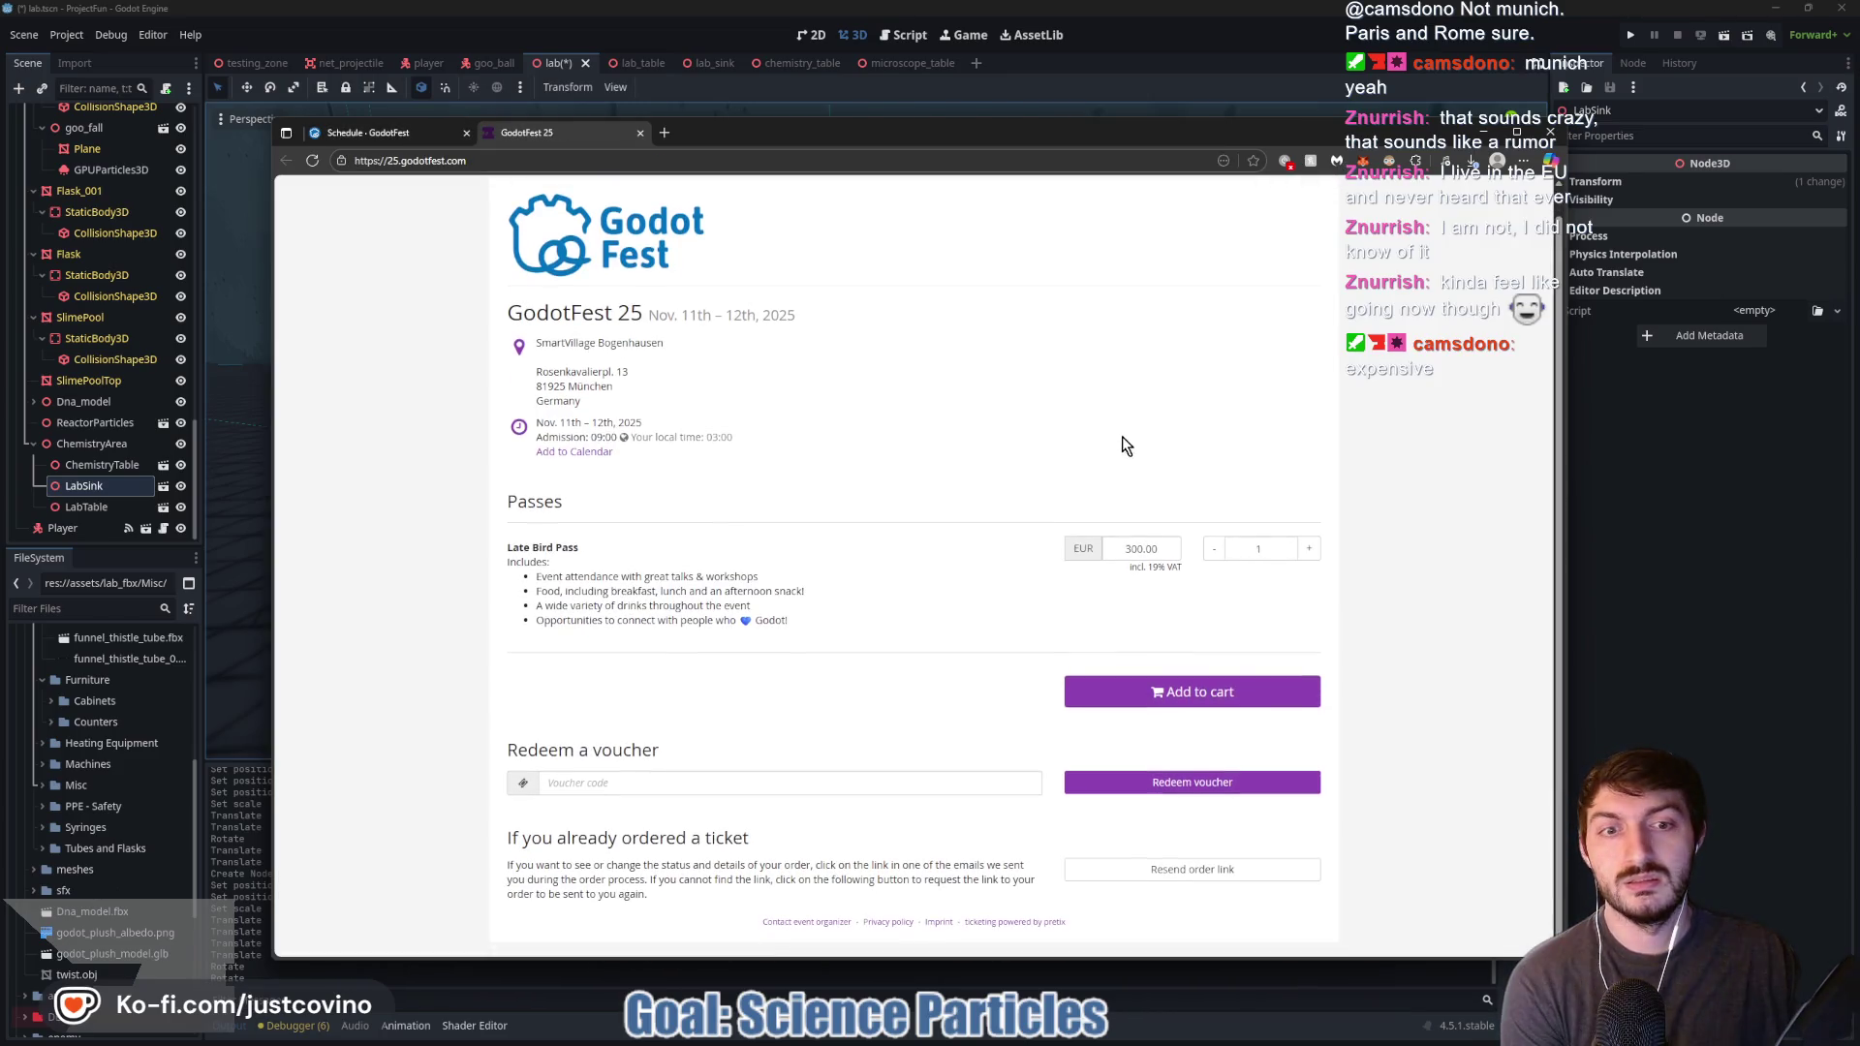
pyautogui.click(1158, 549)
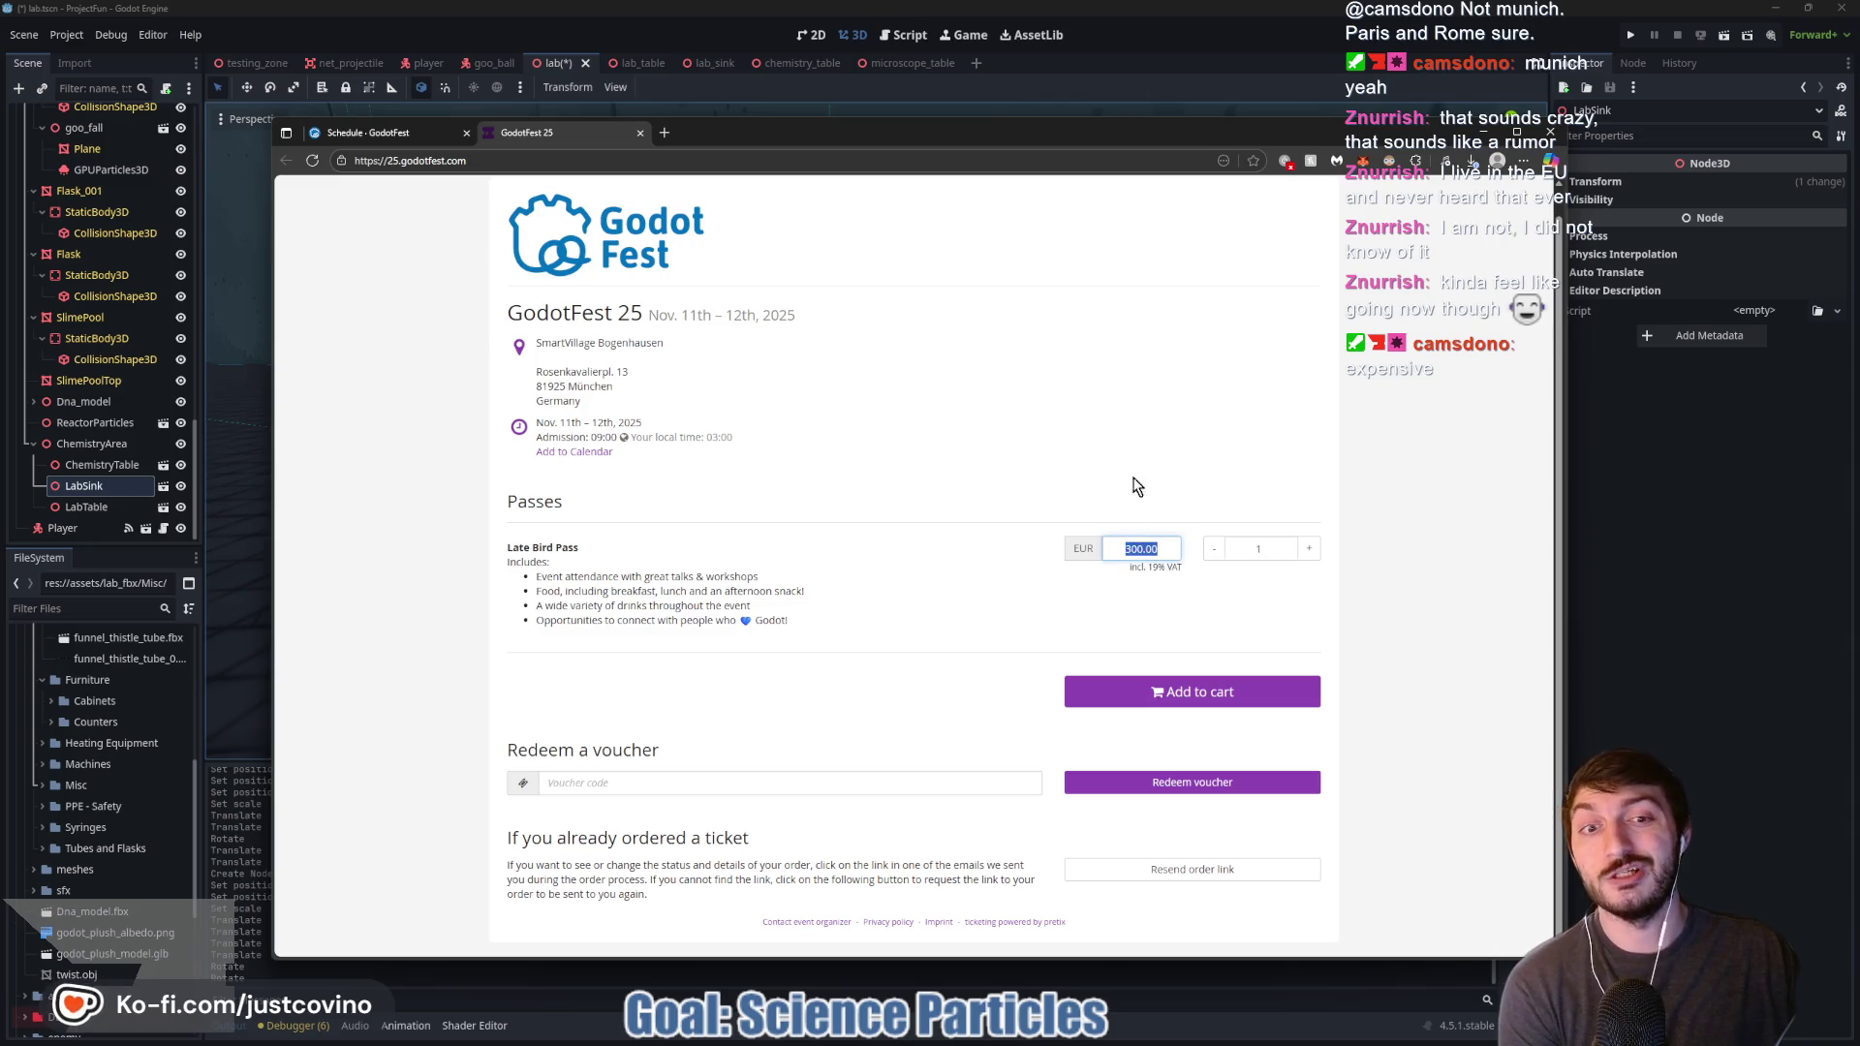
pyautogui.tripleClick(607, 548)
pyautogui.click(736, 529)
pyautogui.tripleClick(429, 538)
pyautogui.click(681, 565)
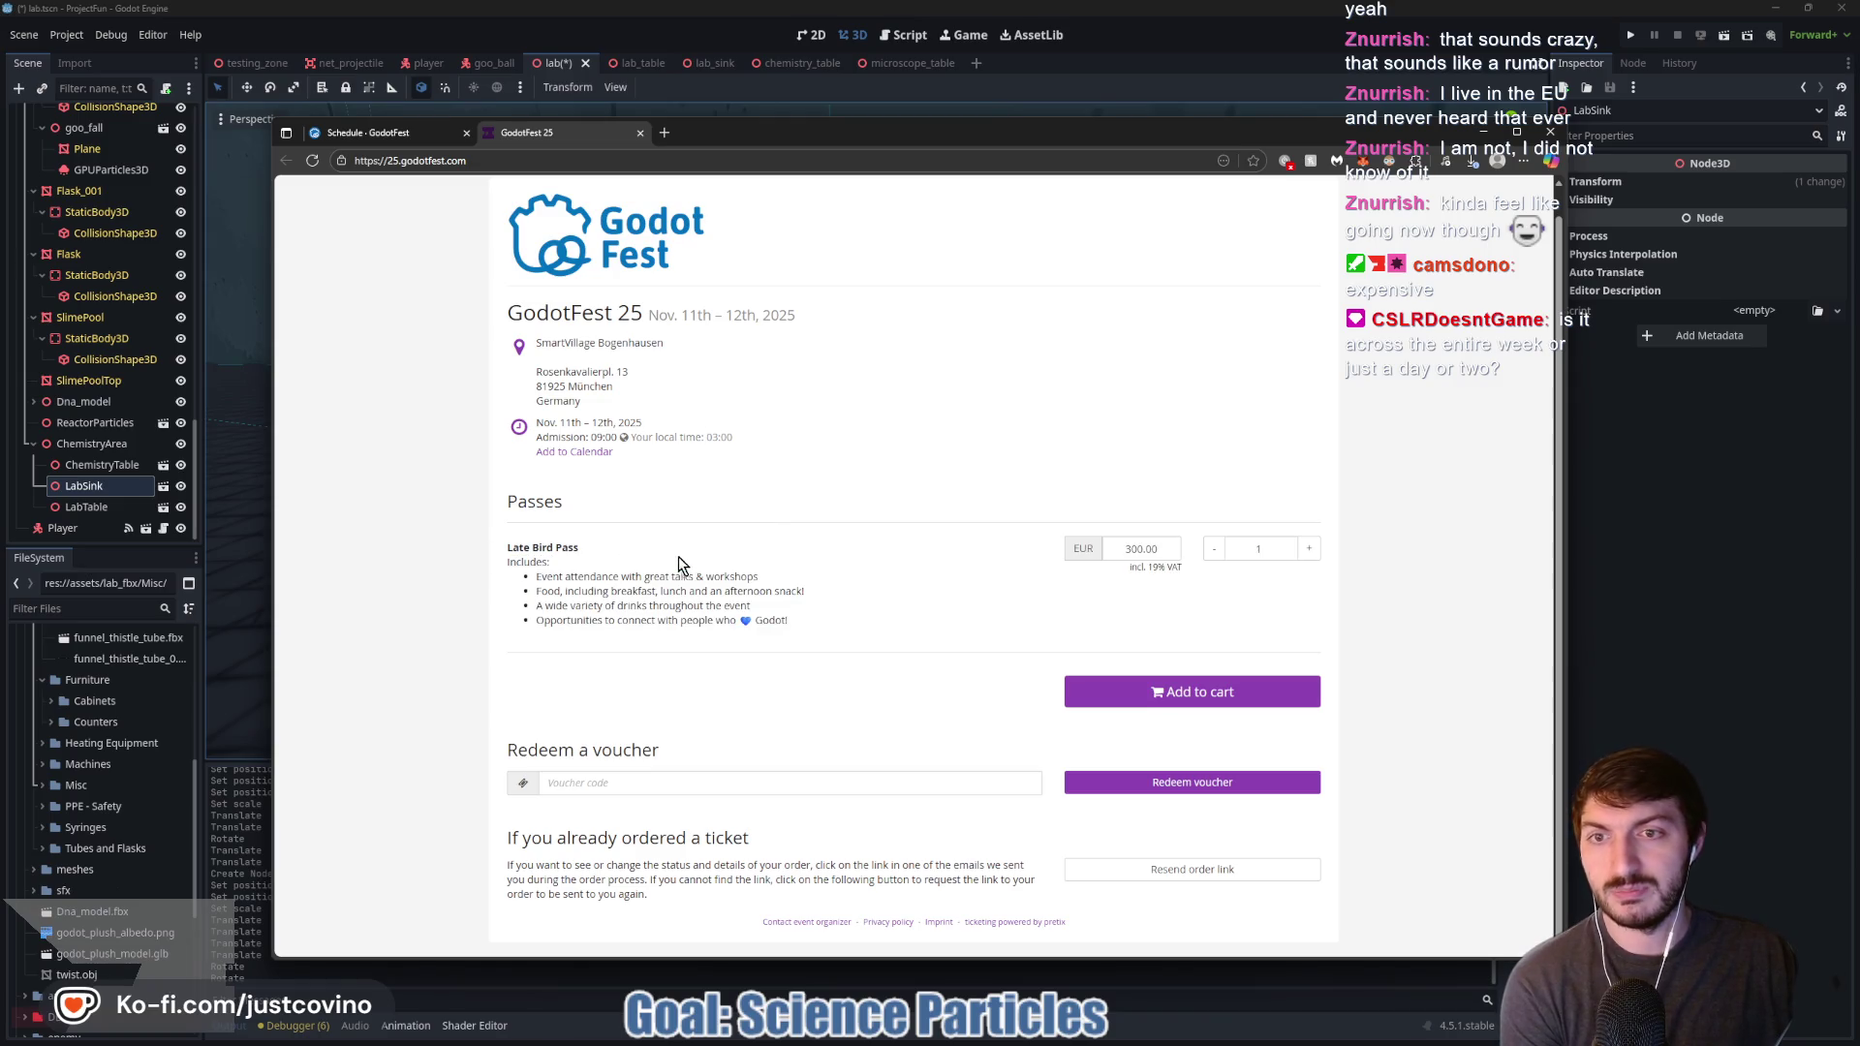
pyautogui.scroll(1, 630, 387)
pyautogui.moveTo(795, 341); pyautogui.dragTo(668, 341)
# Step: Return to the GodotFest schedule tab and scroll through it again
pyautogui.click(447, 131)
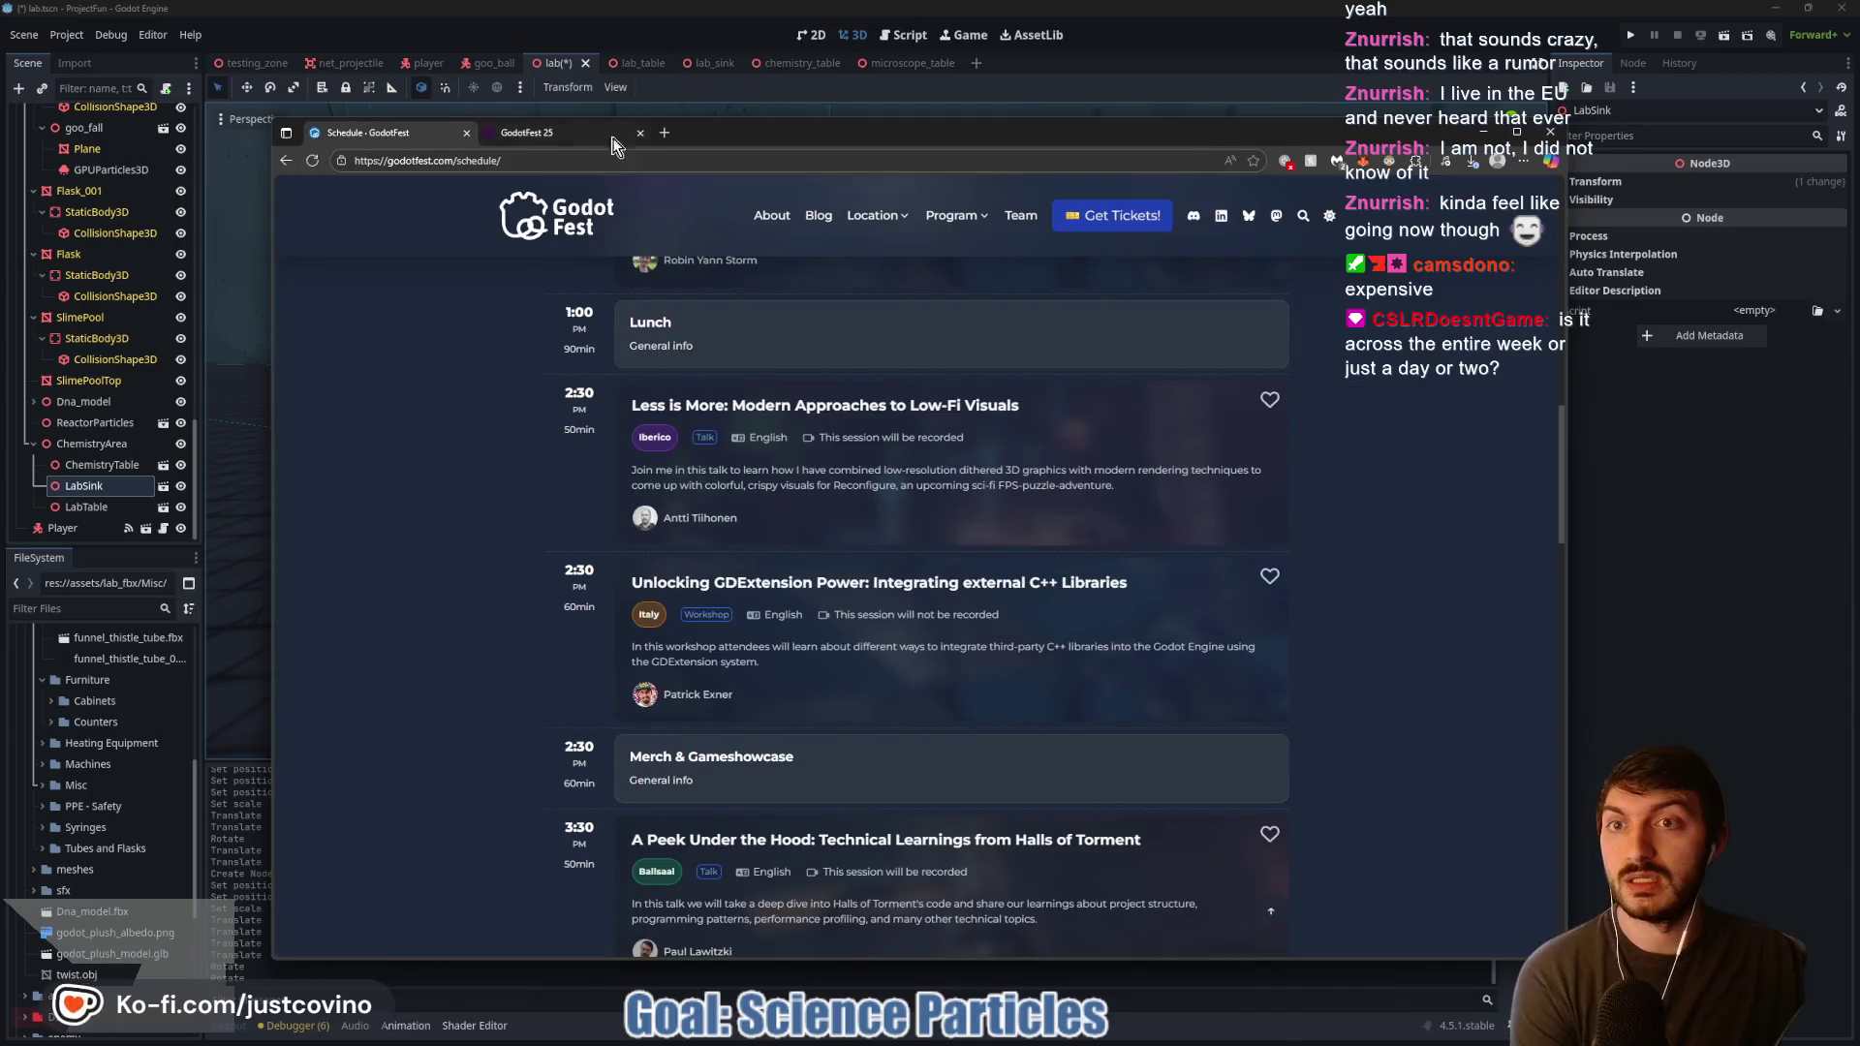
pyautogui.moveTo(967, 217)
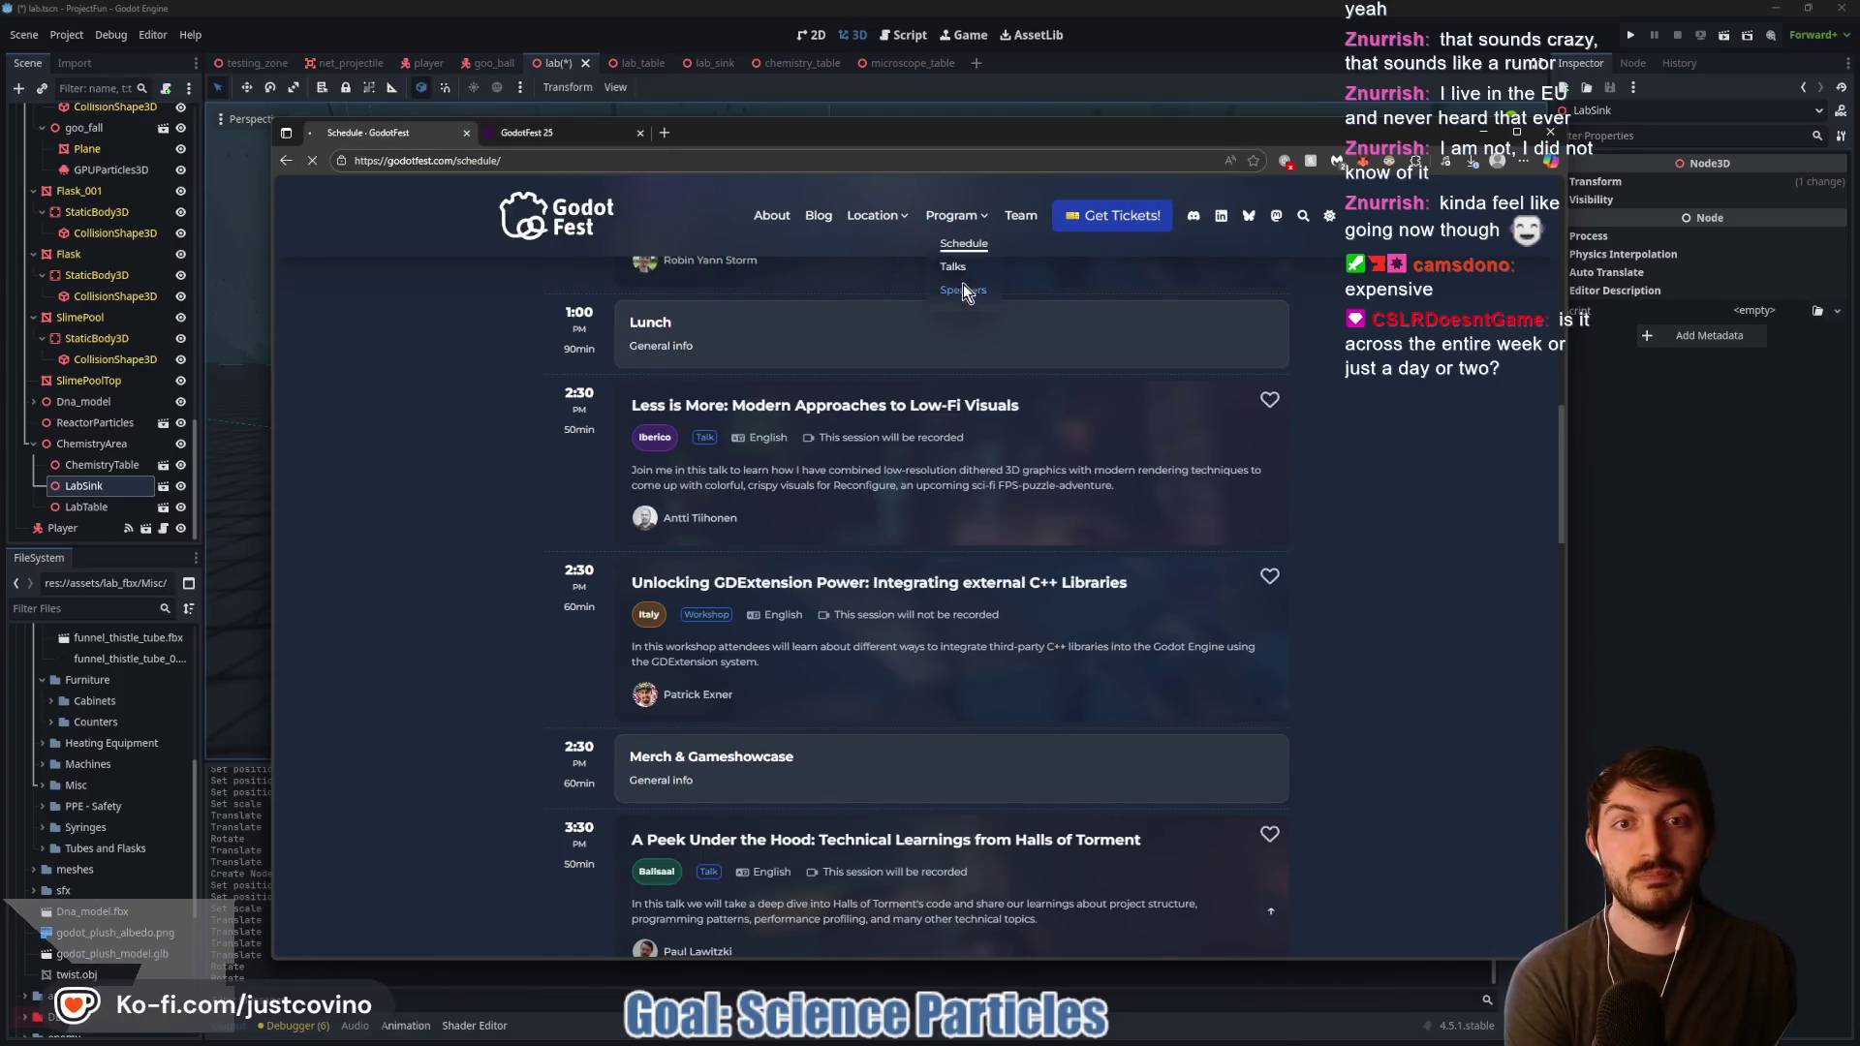
pyautogui.scroll(-8, 1492, 388)
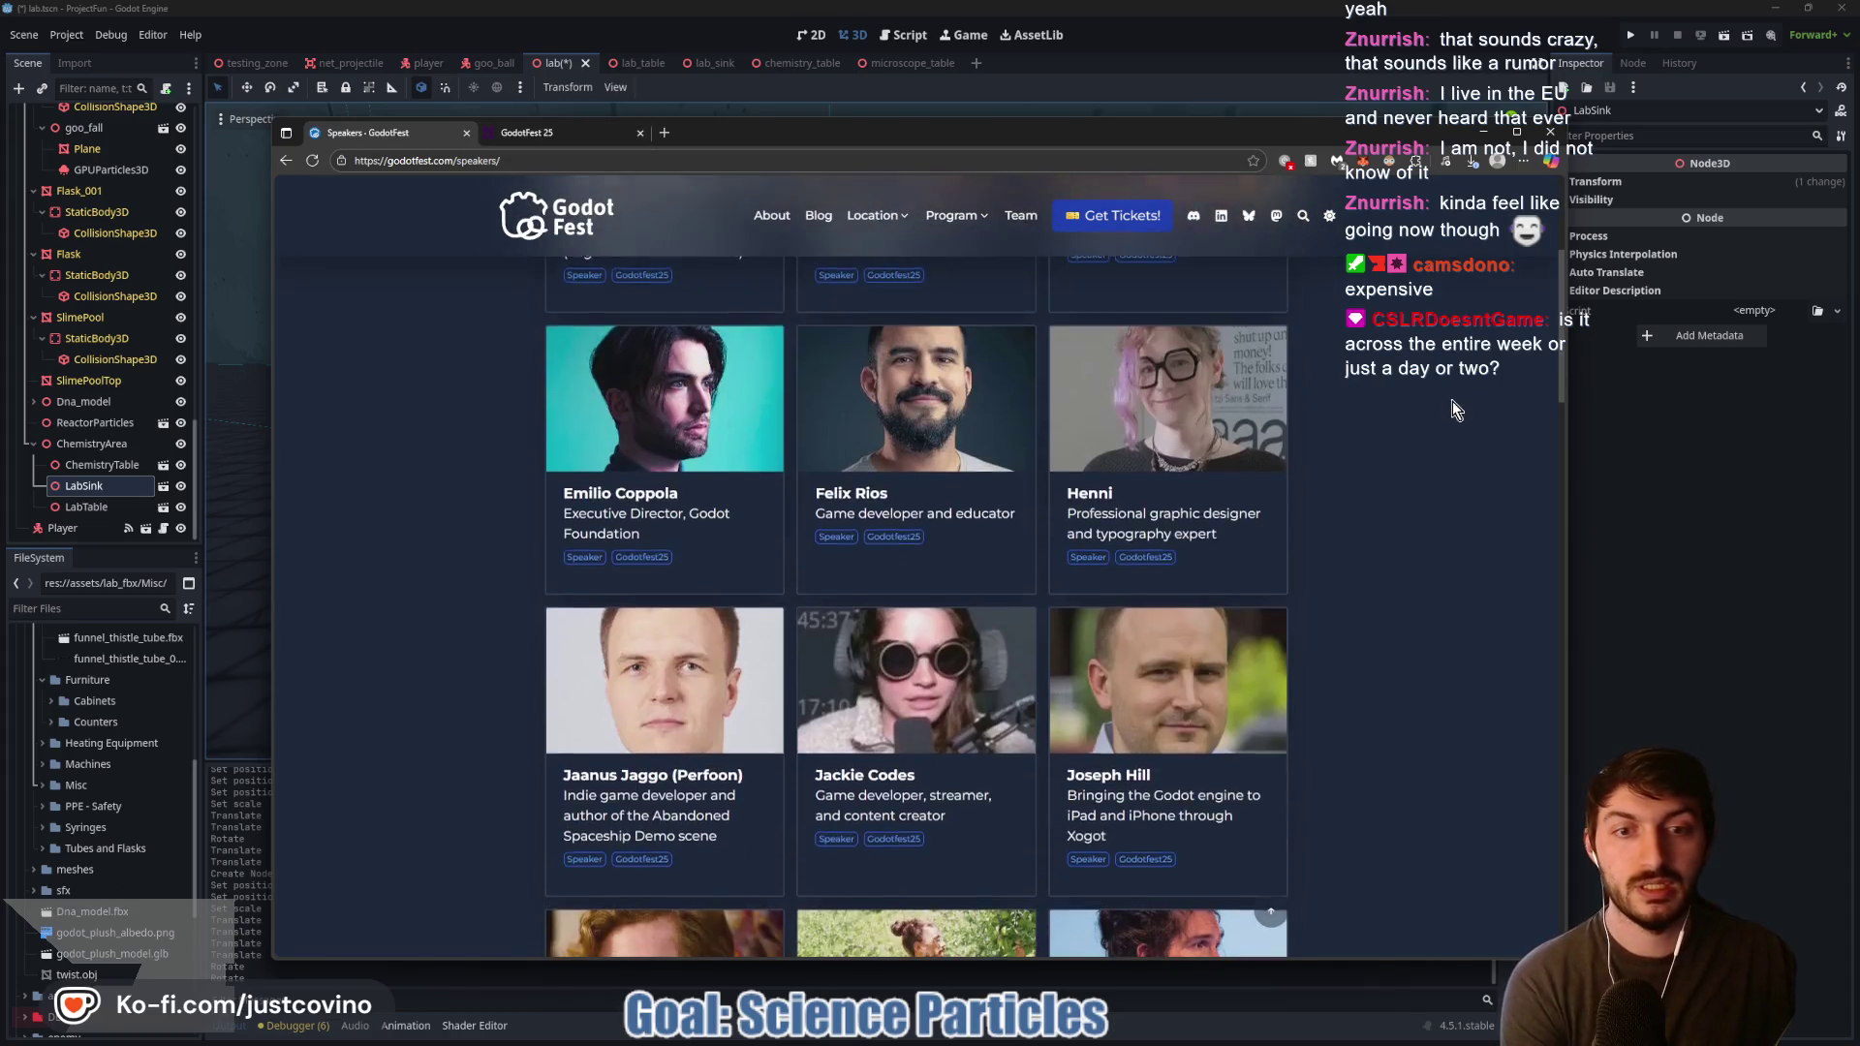
pyautogui.scroll(-8, 1442, 407)
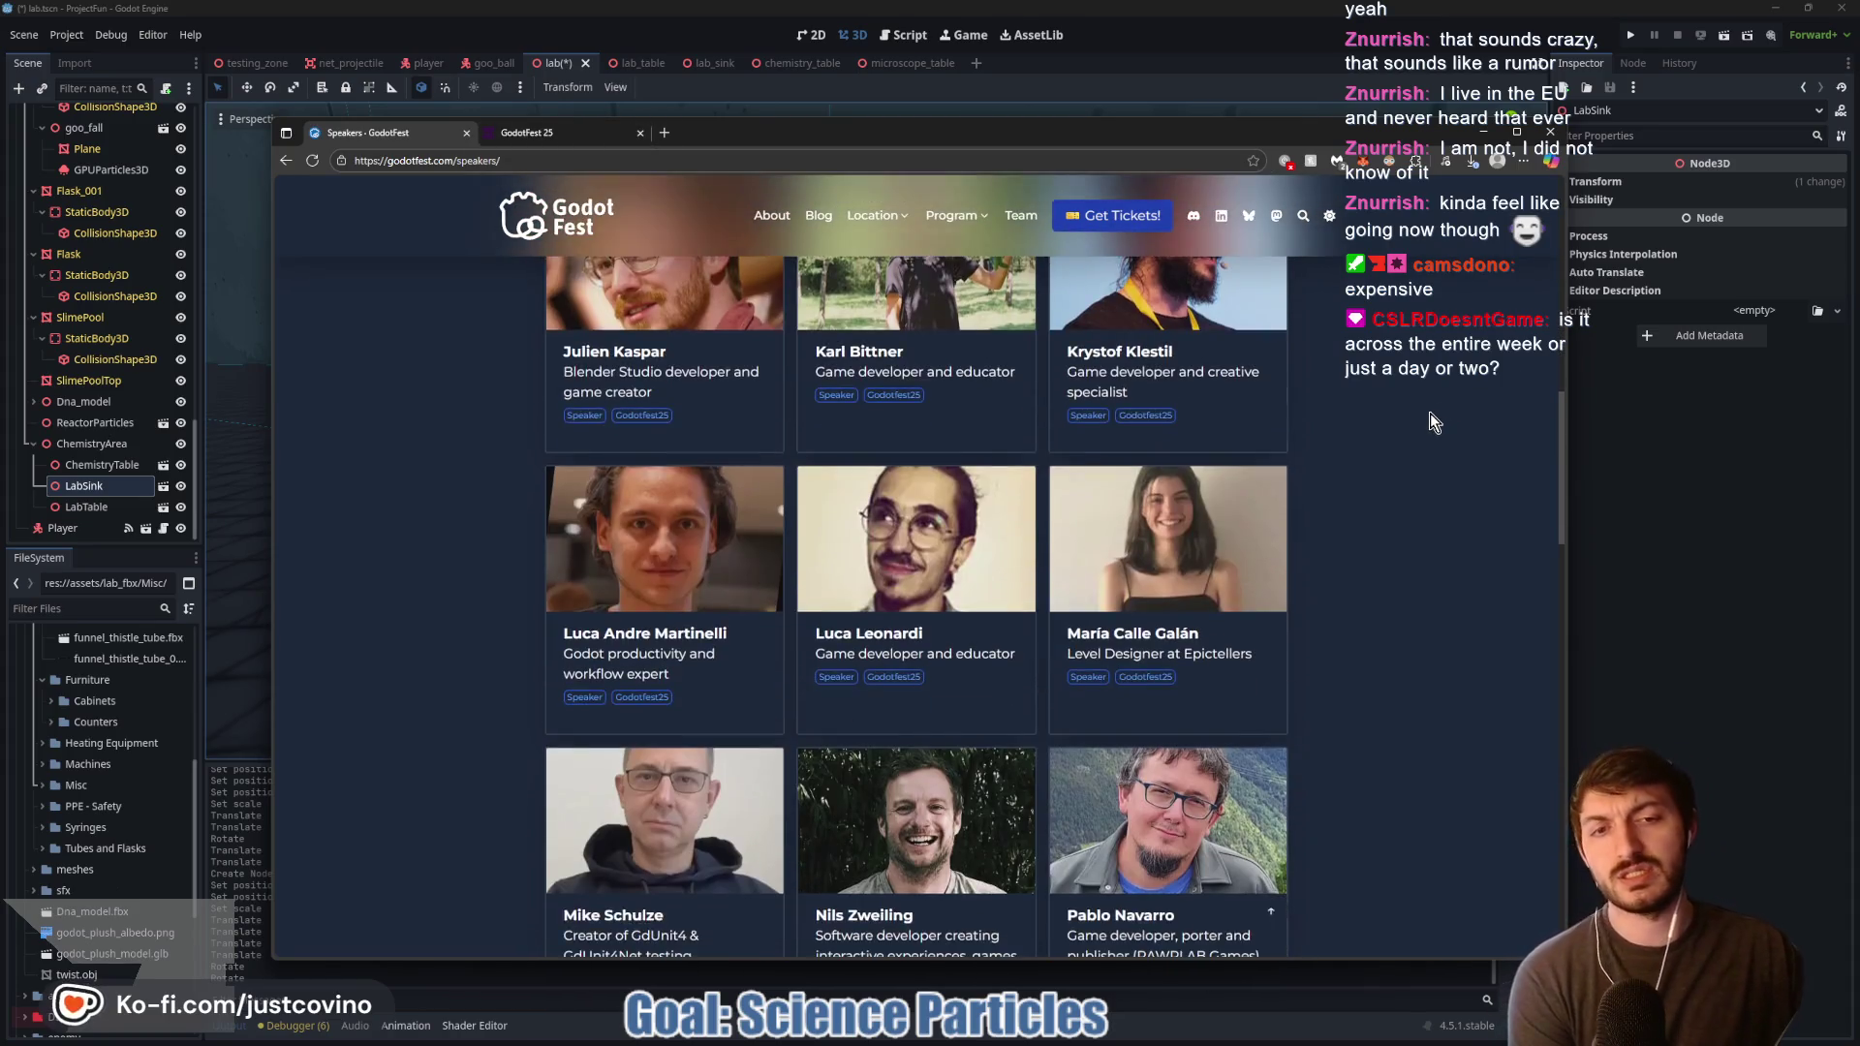
pyautogui.scroll(-5, 1484, 396)
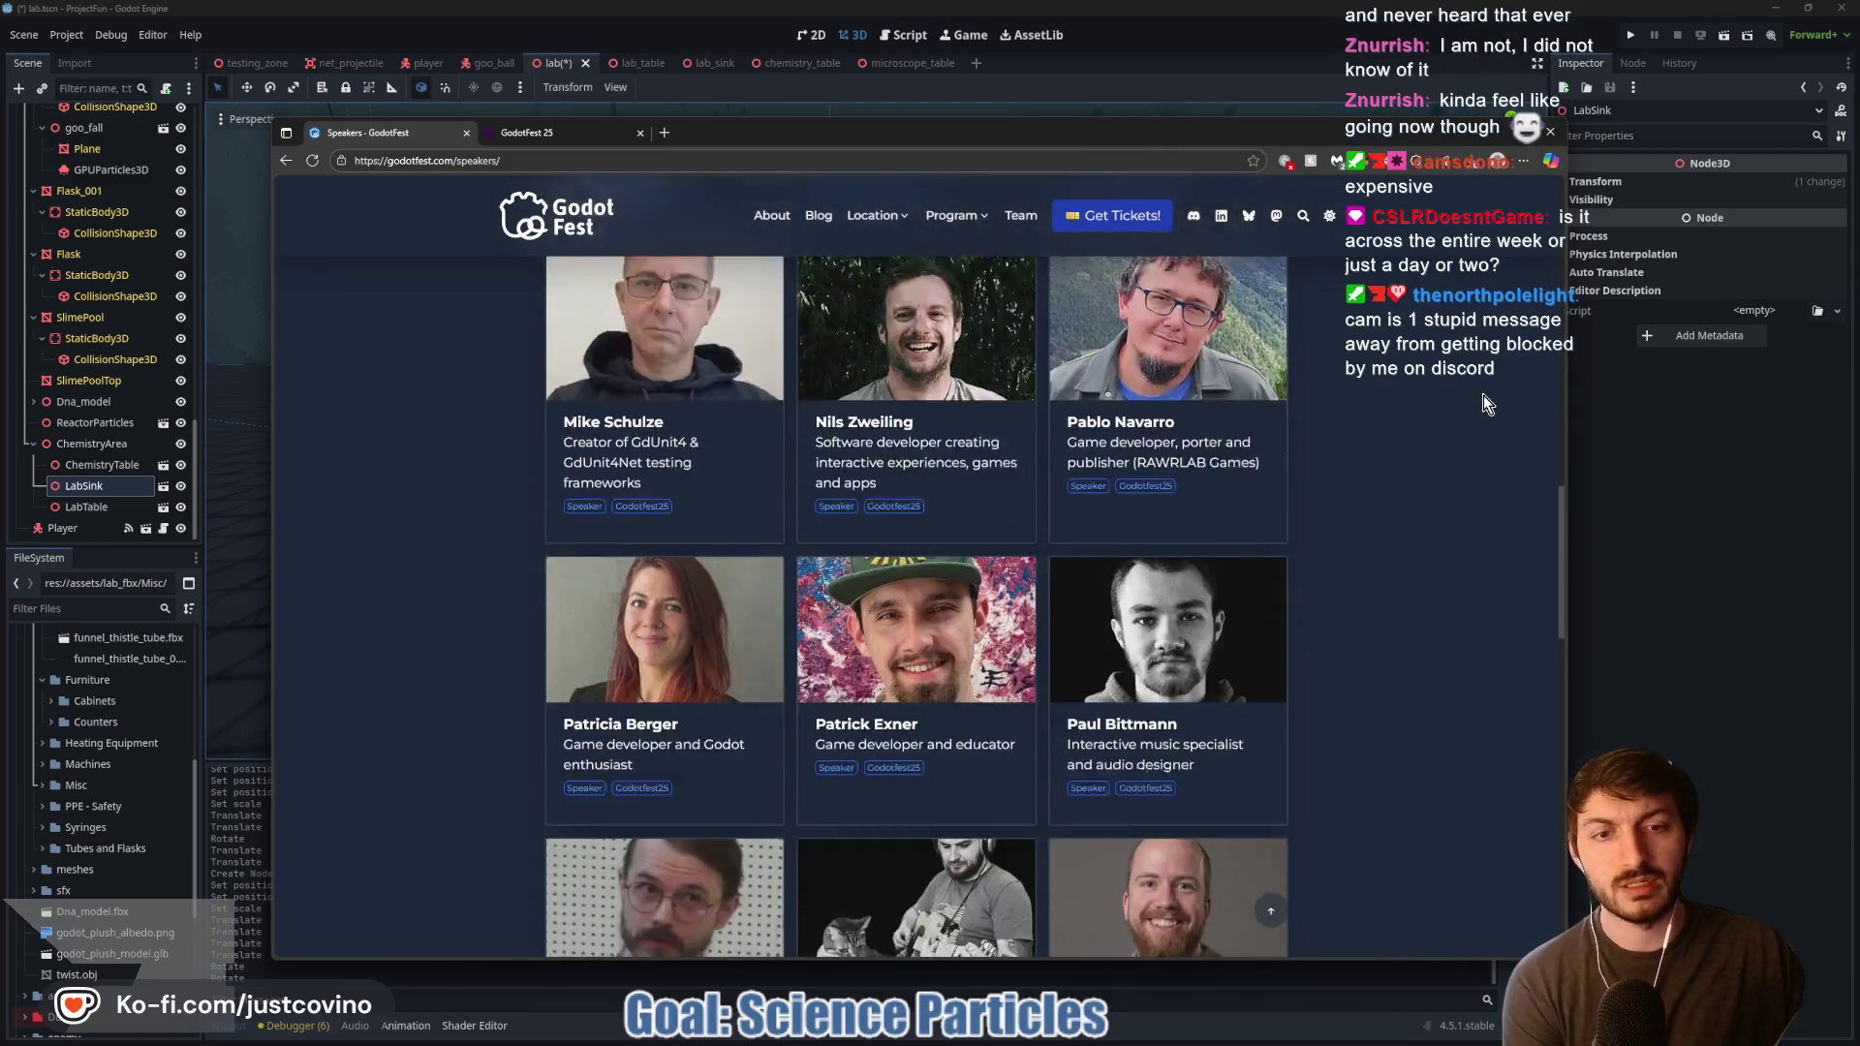
pyautogui.scroll(-7, 1477, 396)
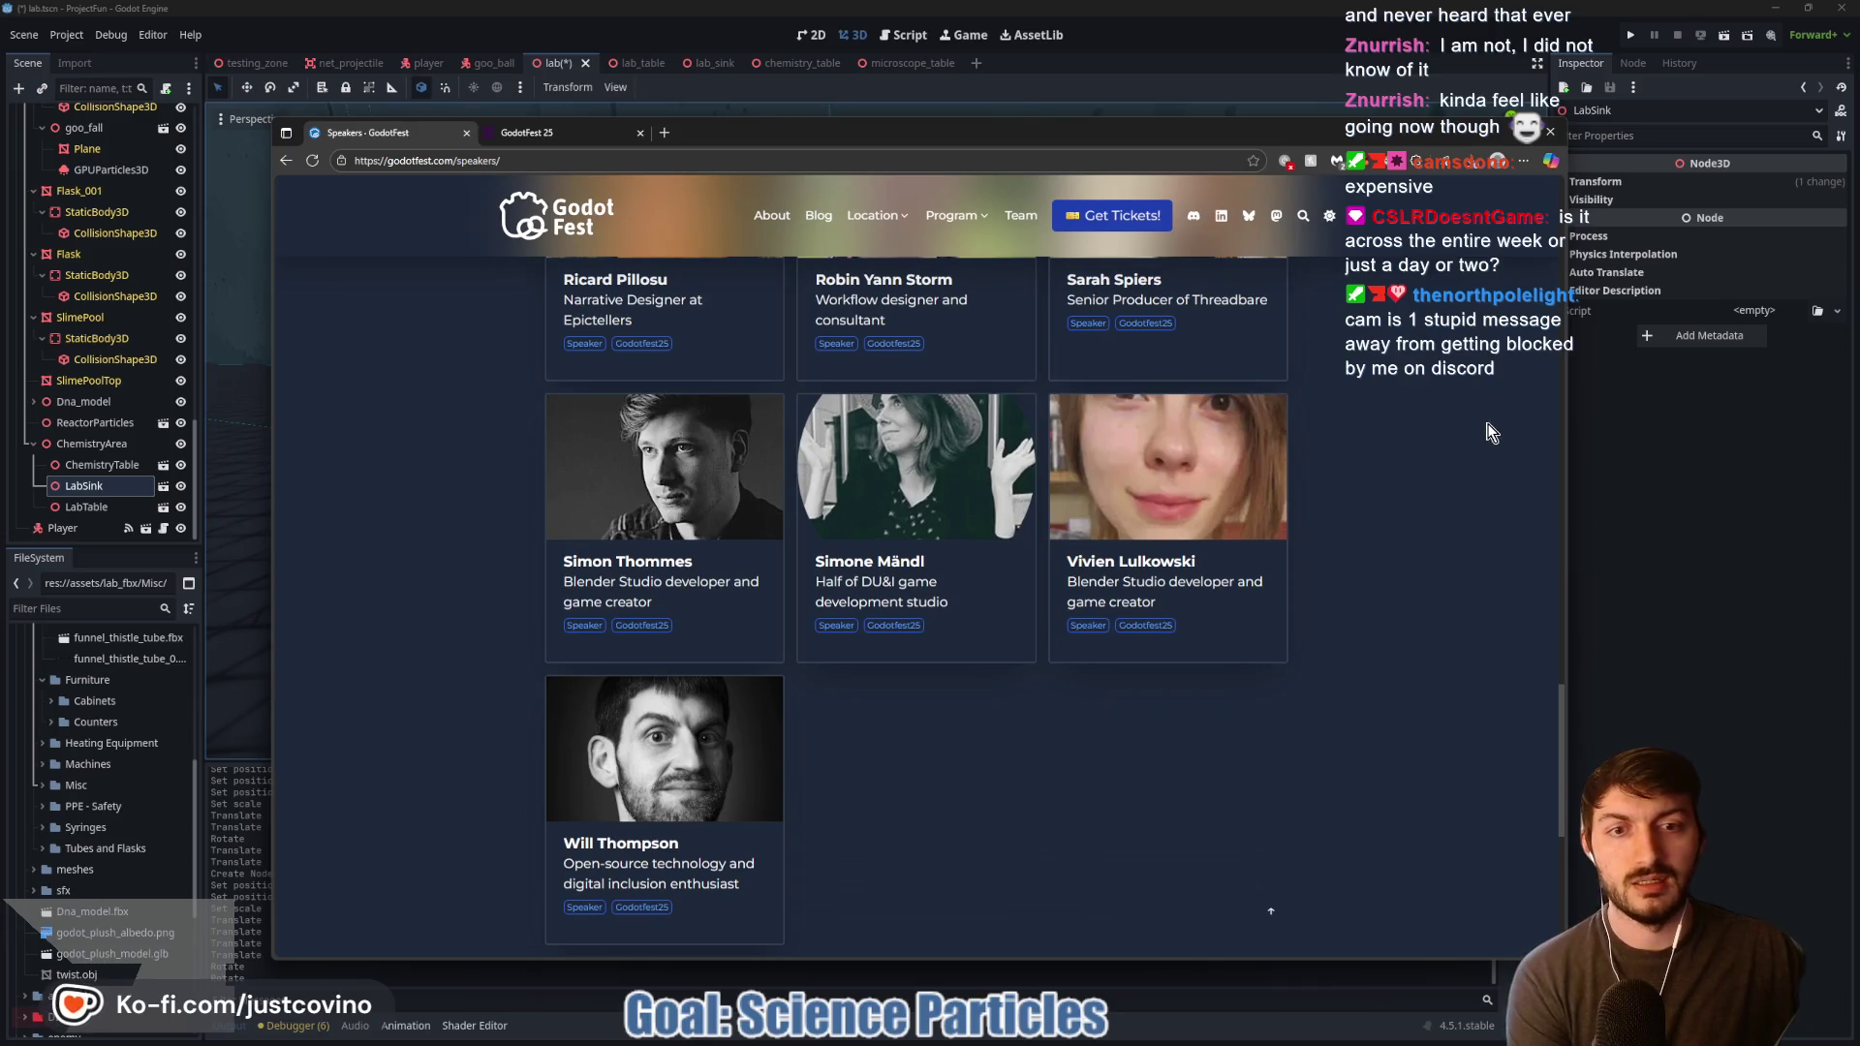
pyautogui.scroll(10, 1464, 470)
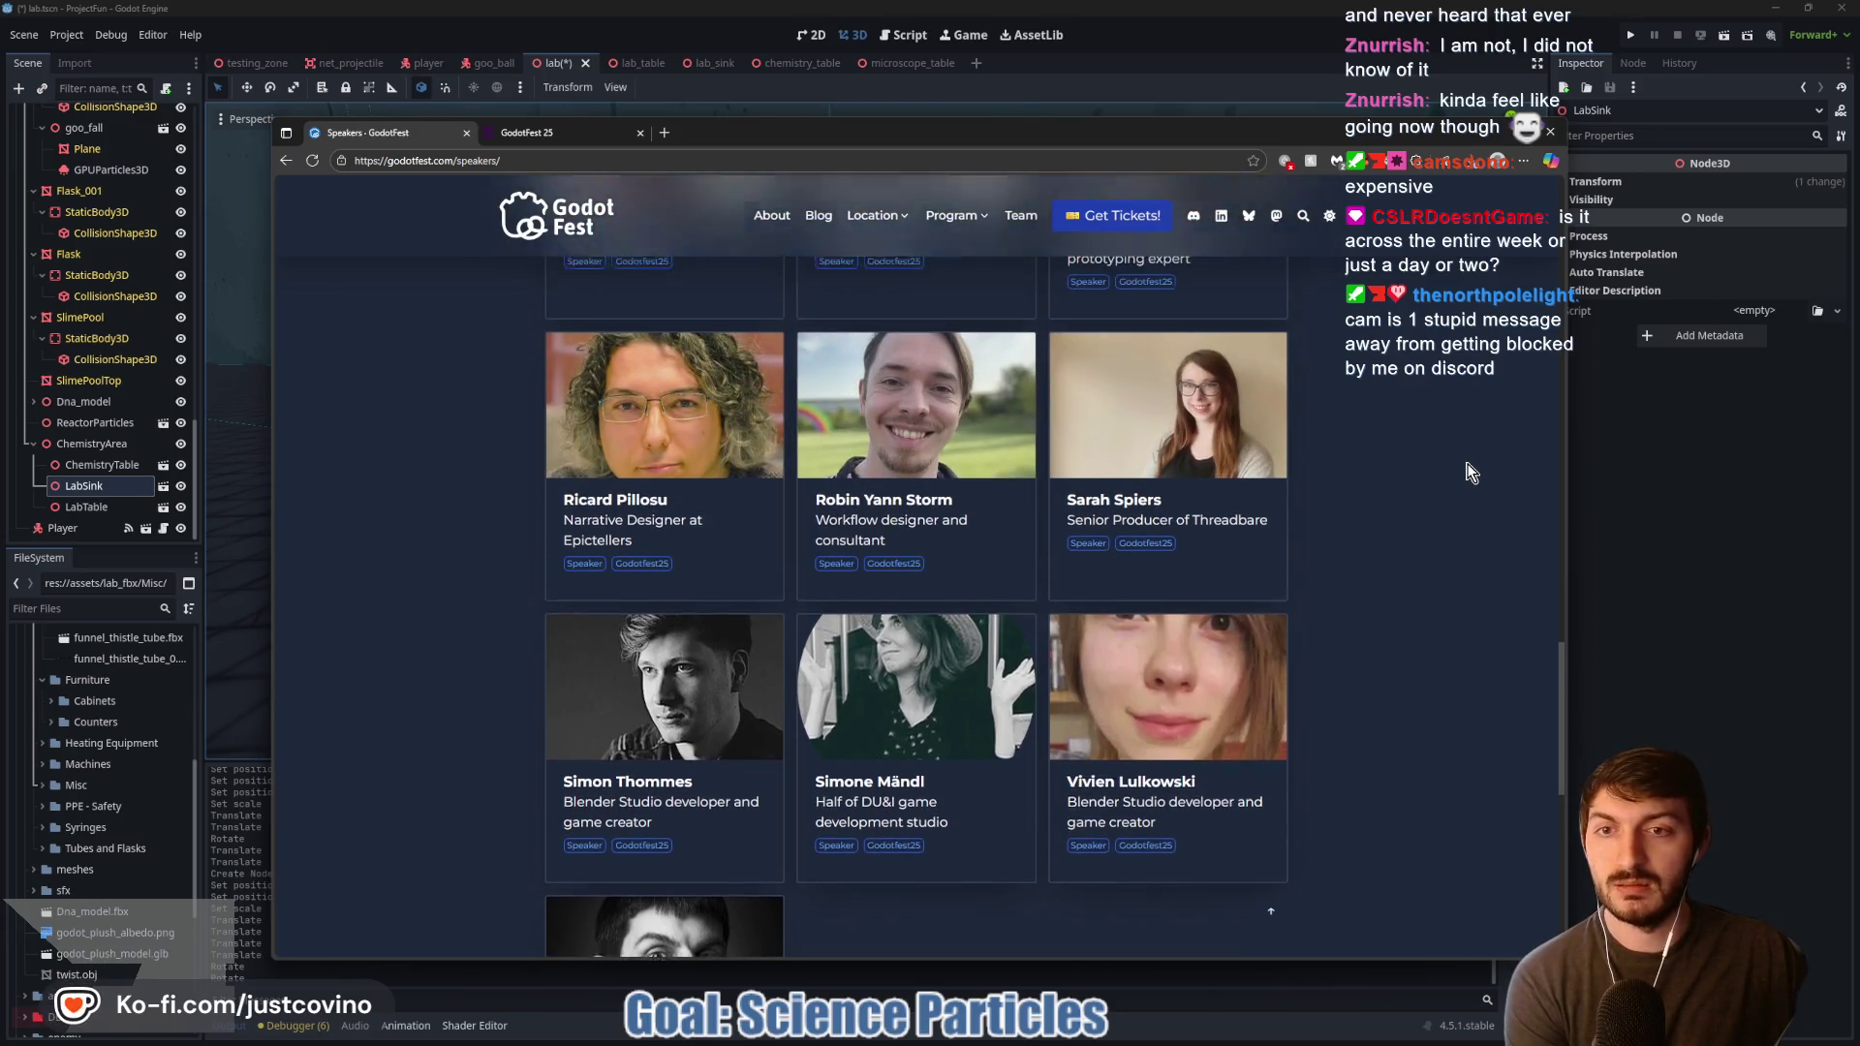
pyautogui.scroll(15, 1472, 472)
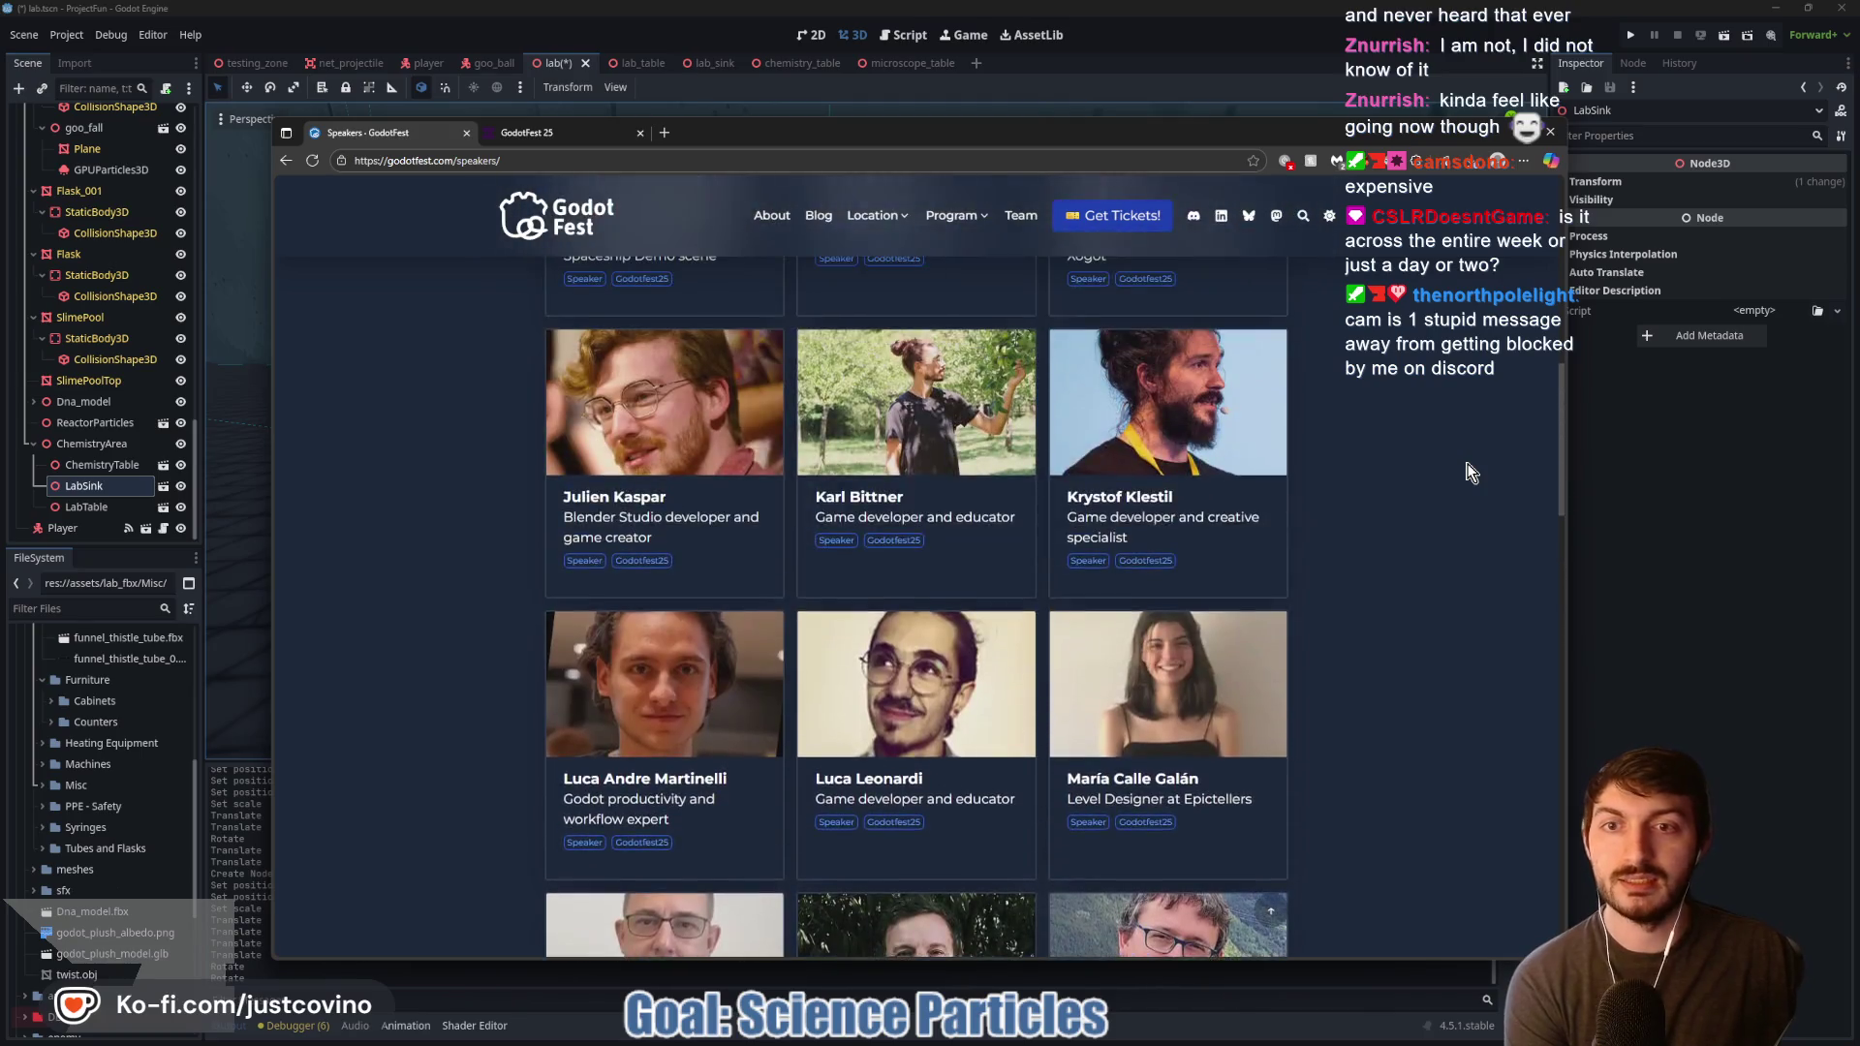
pyautogui.scroll(3, 1467, 457)
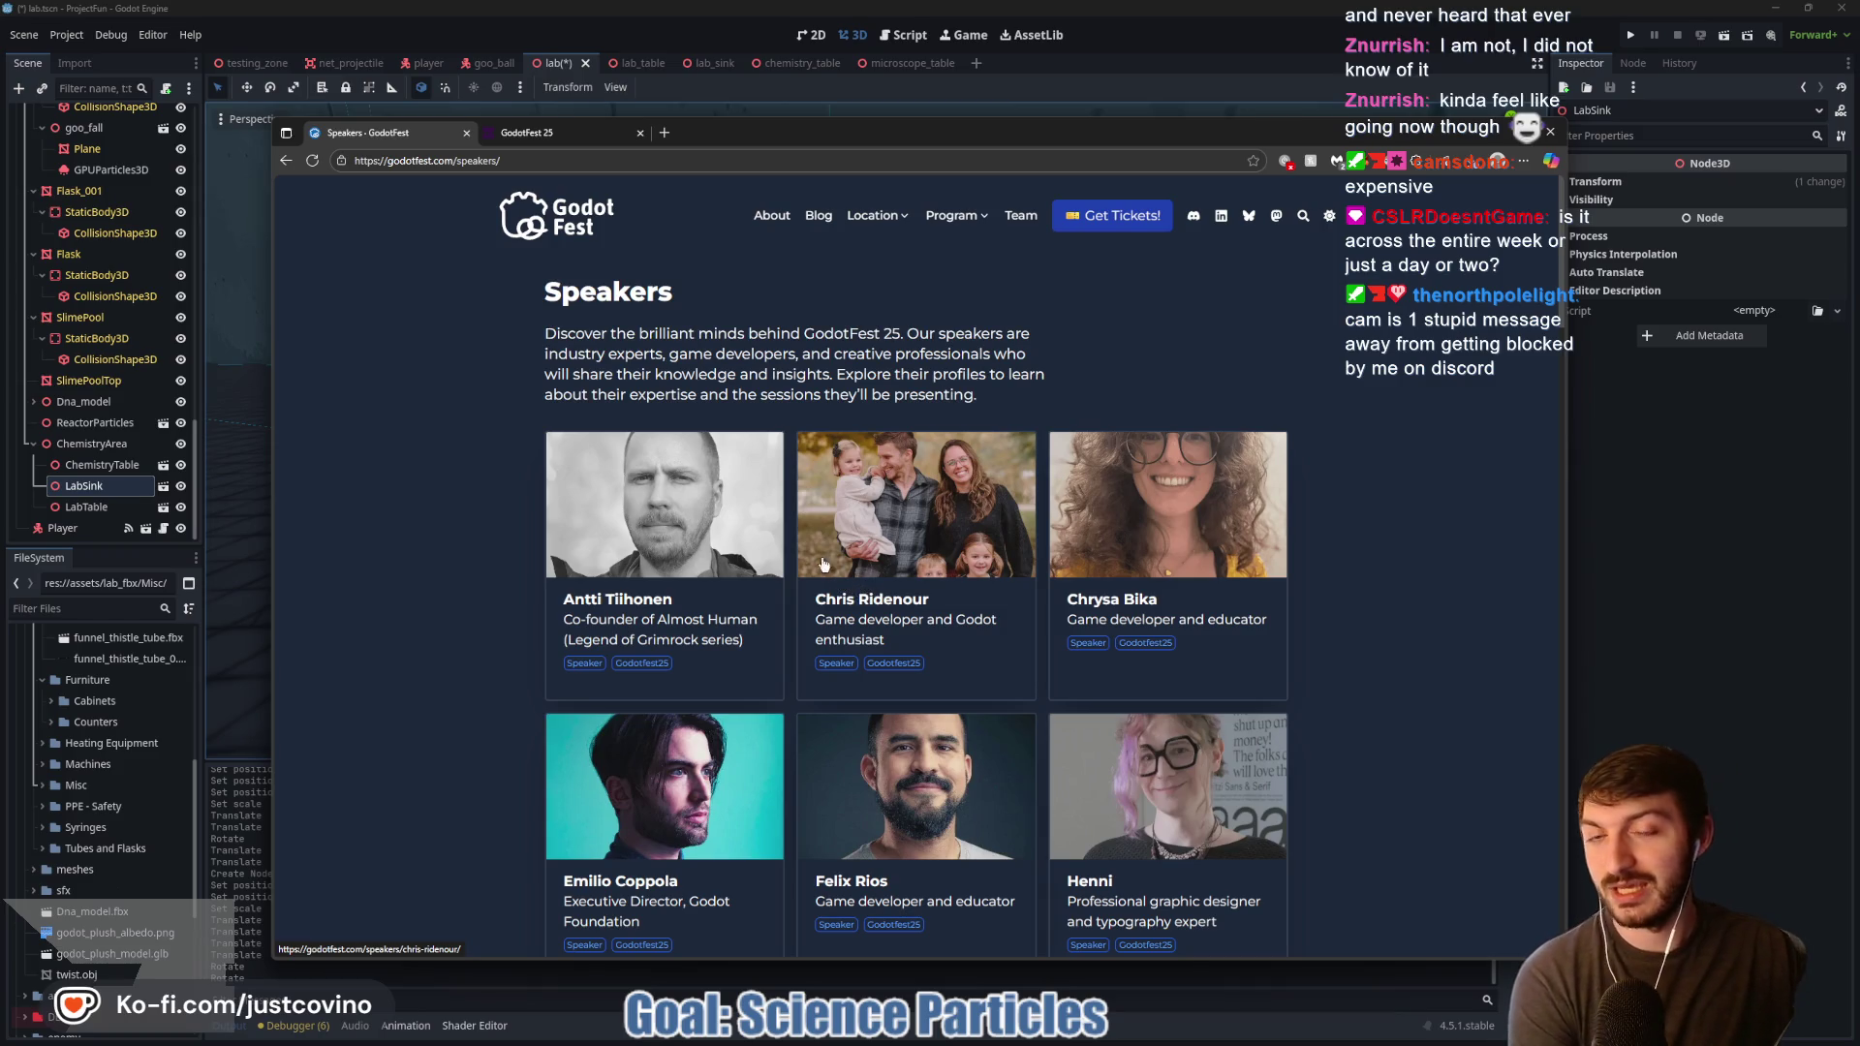
# Step: Close the GodotFest 25 tab and the browser, then save the lab scene
pyautogui.click(567, 140)
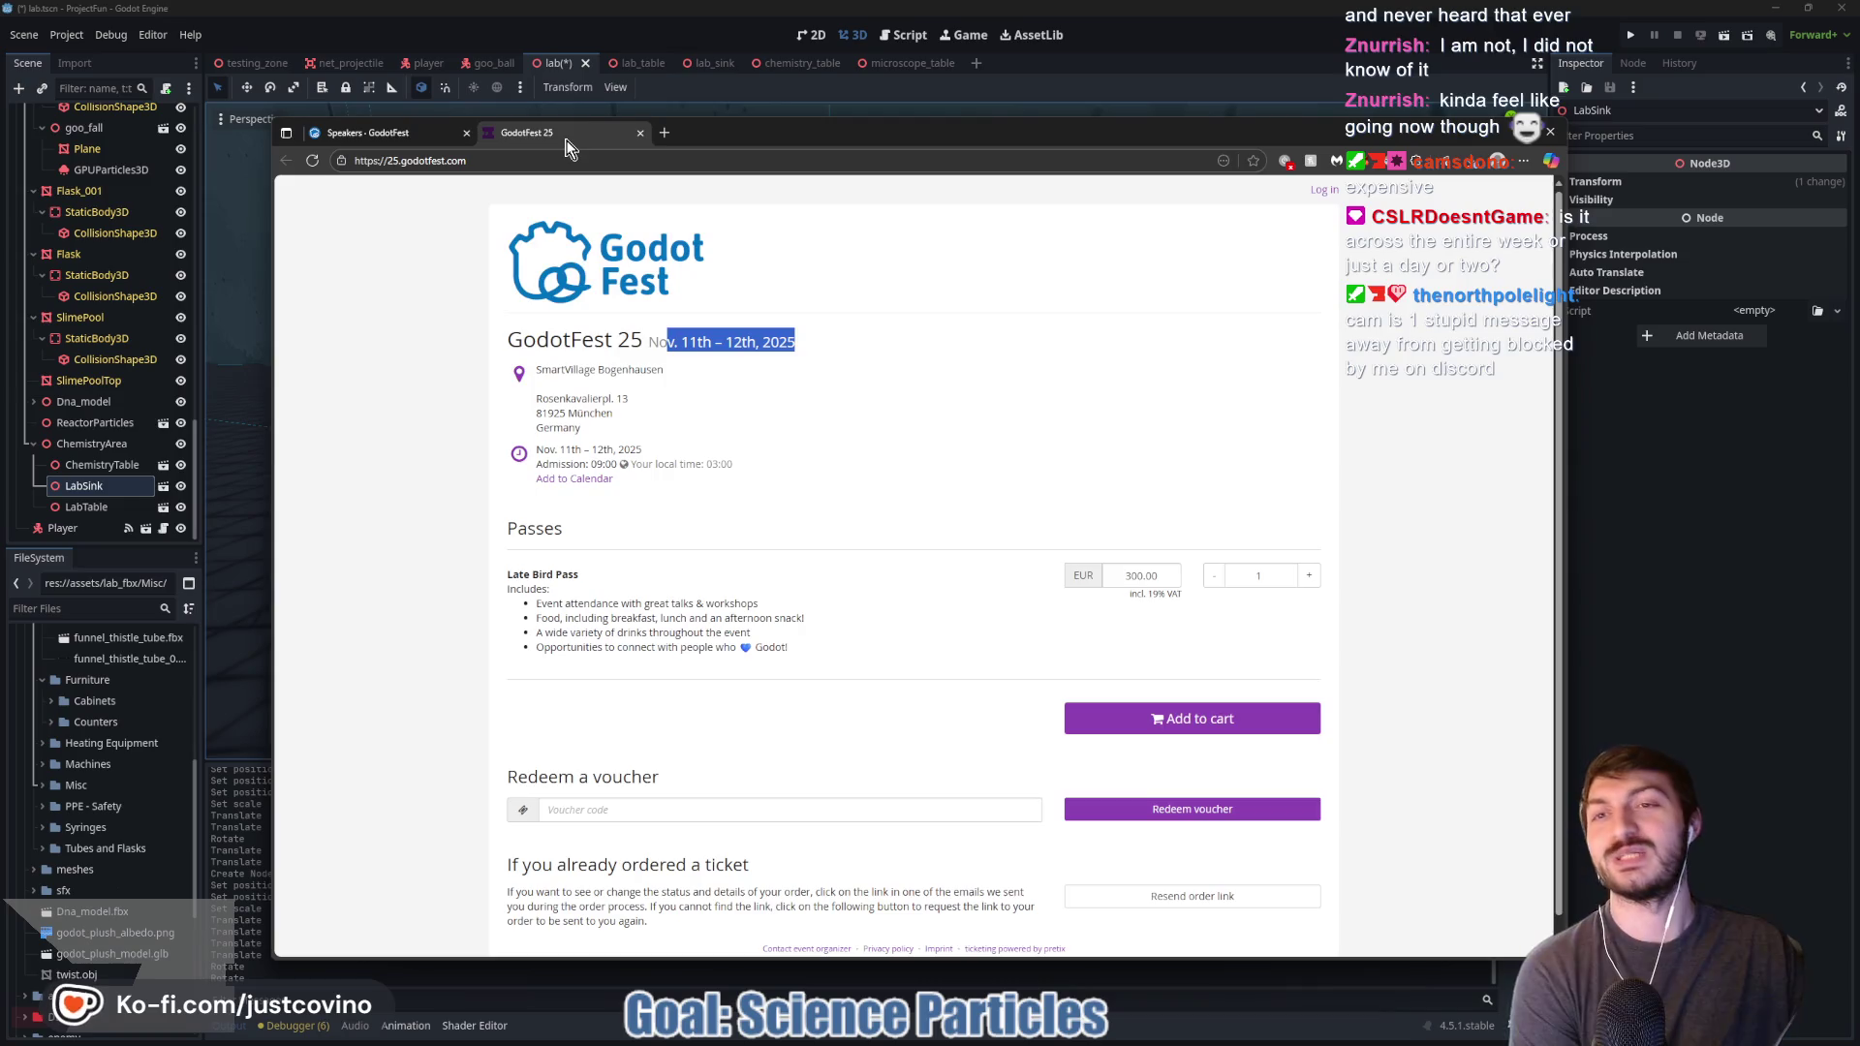
pyautogui.click(639, 135)
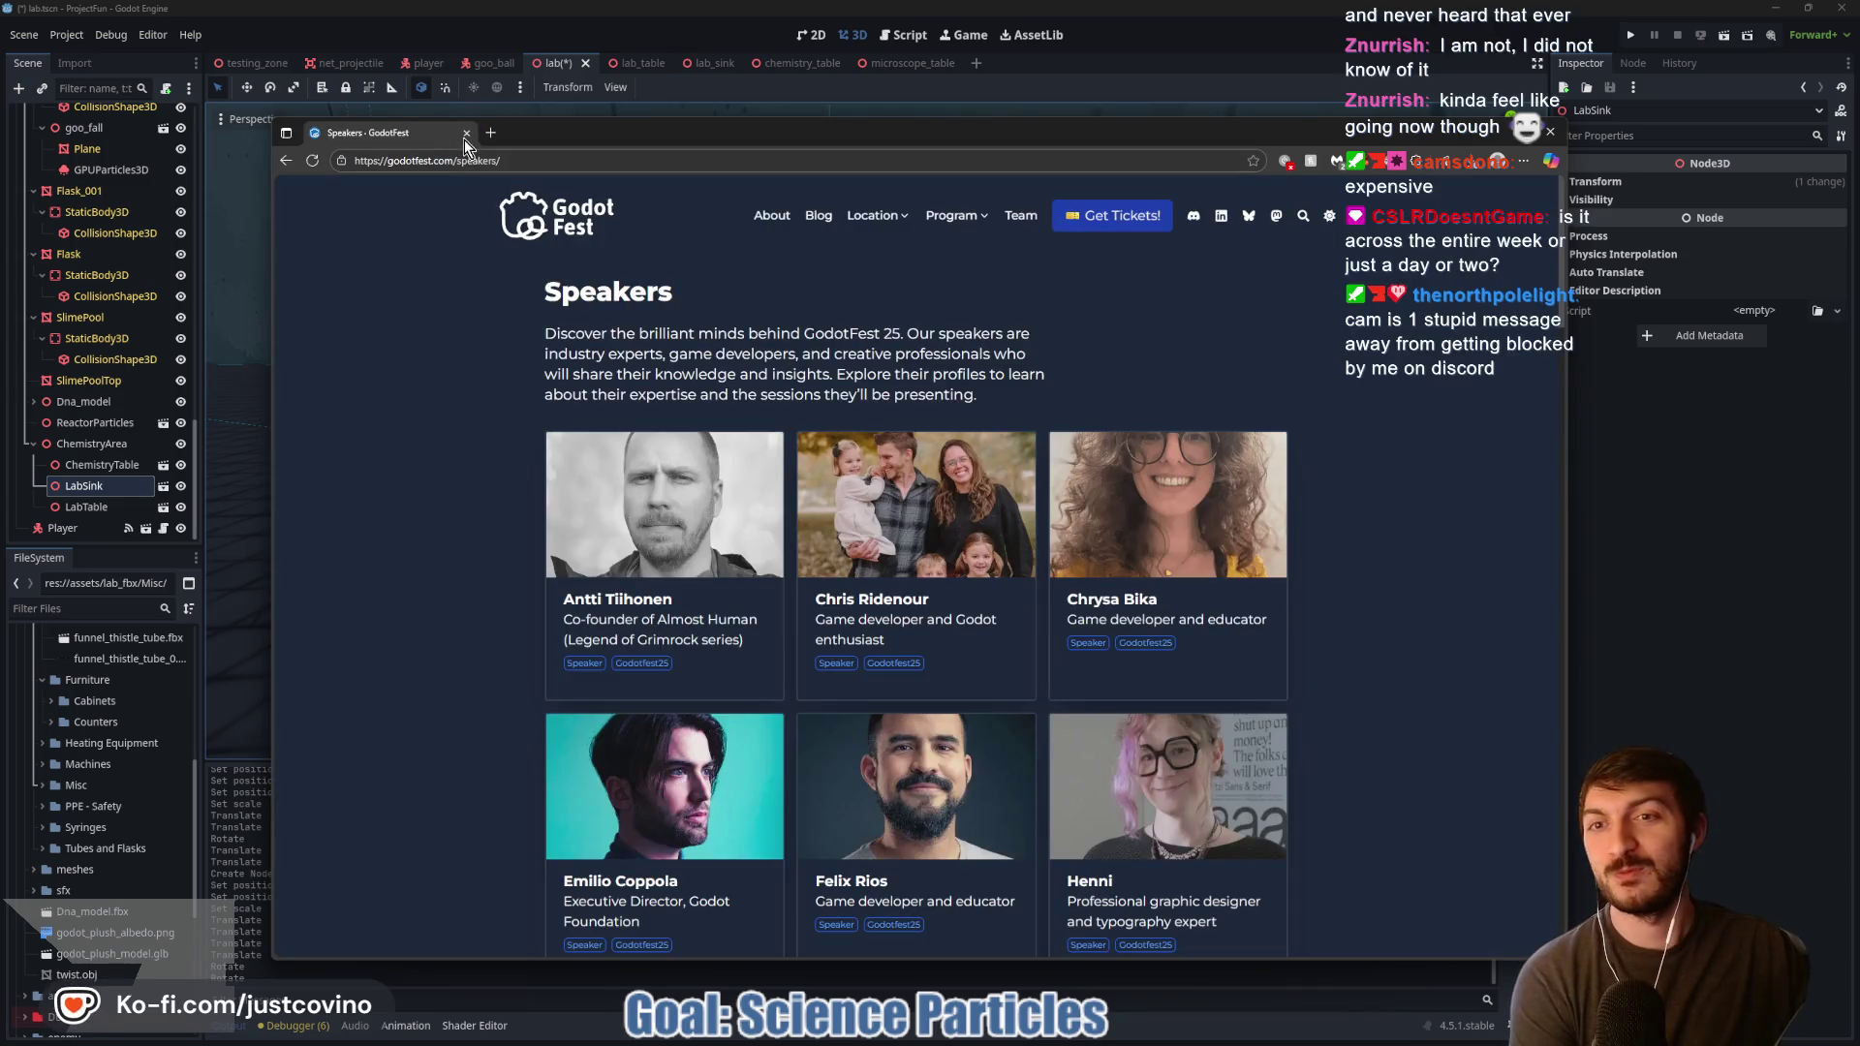
pyautogui.click(466, 134)
pyautogui.hotkey('ctrl', 's')
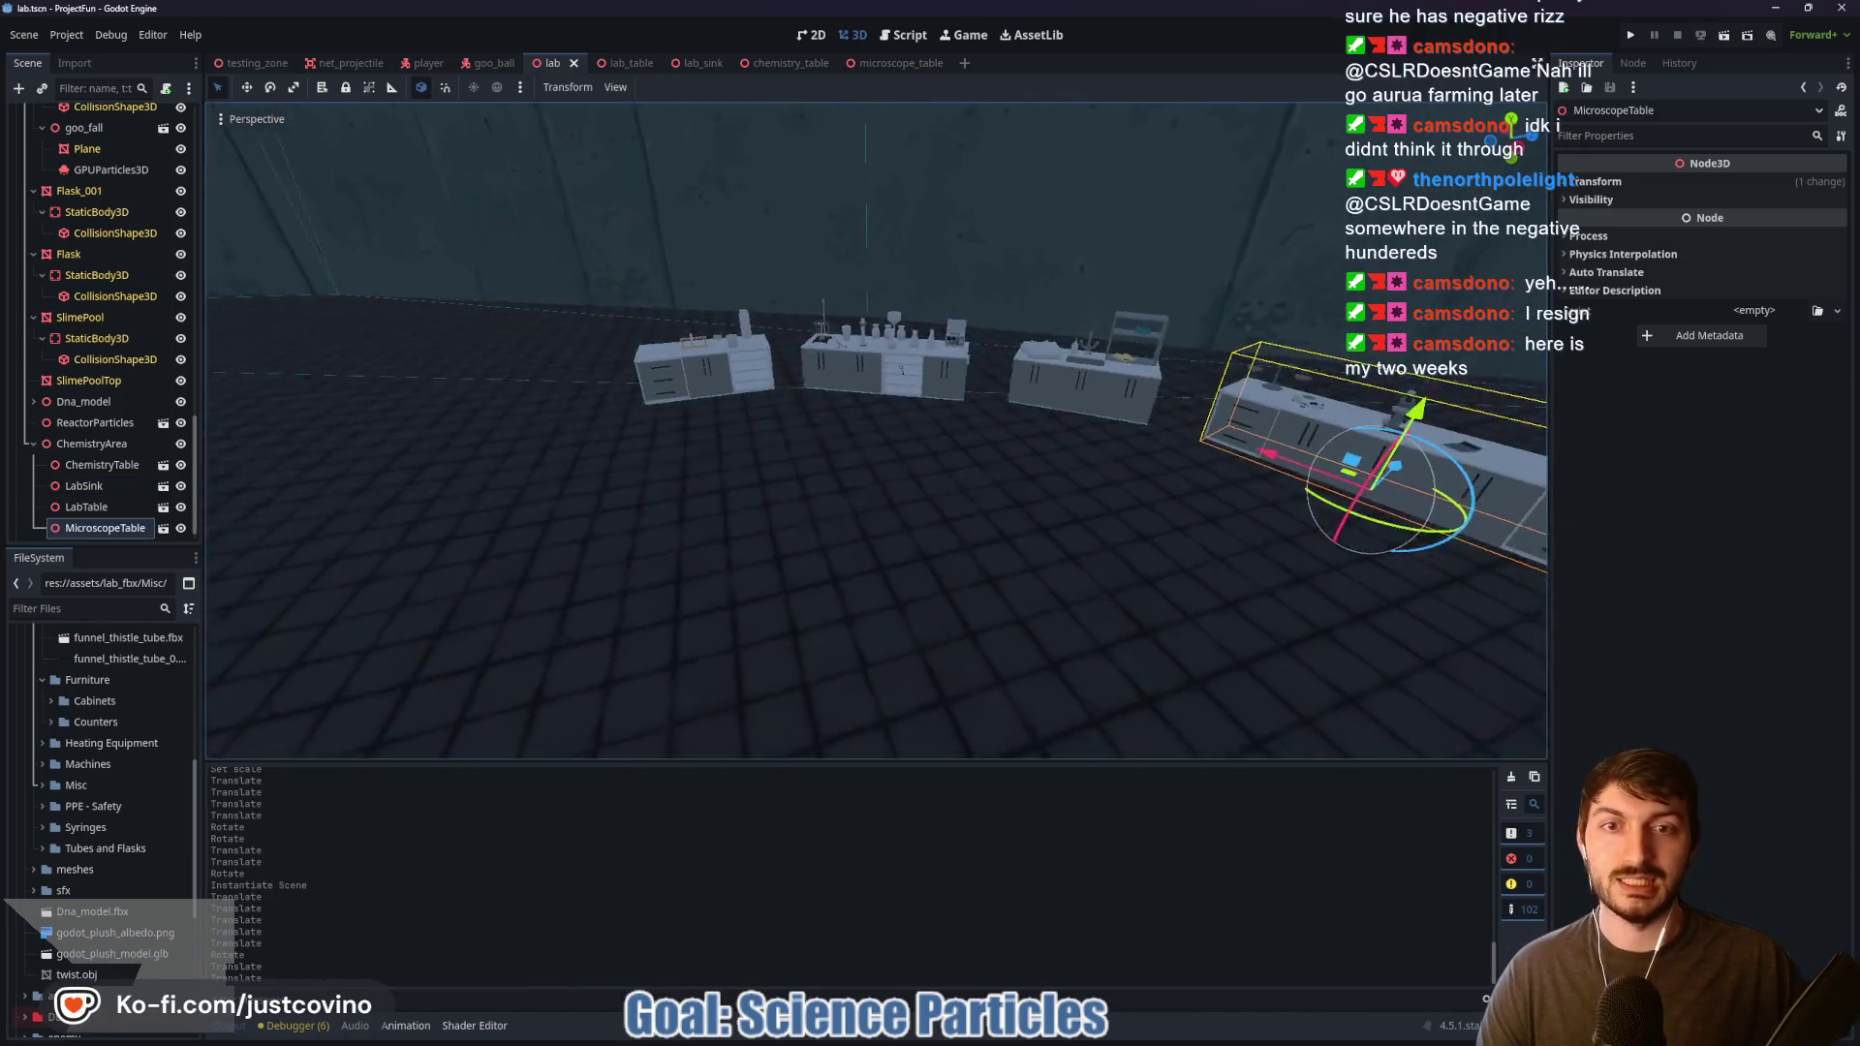
# Step: Center the view on the MicroscopeTable and save the lab scene again
pyautogui.press('d')
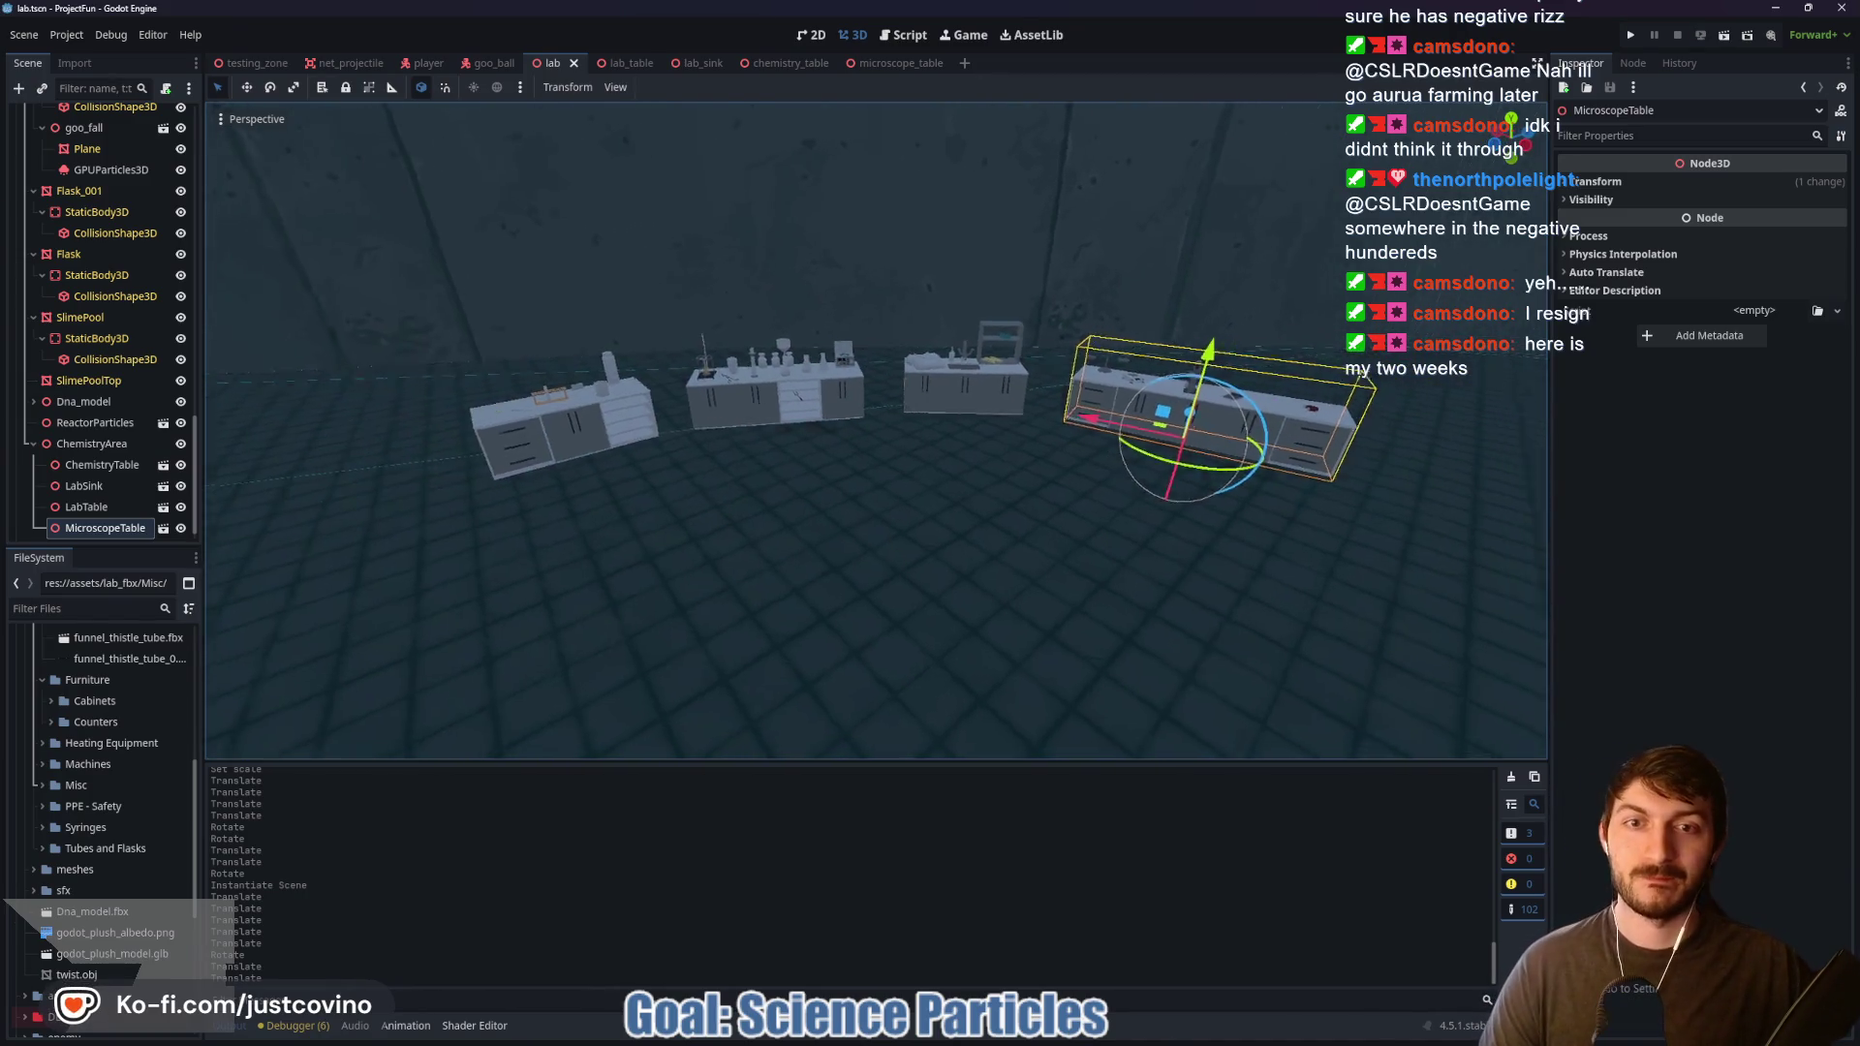
pyautogui.hotkey('ctrl', 's')
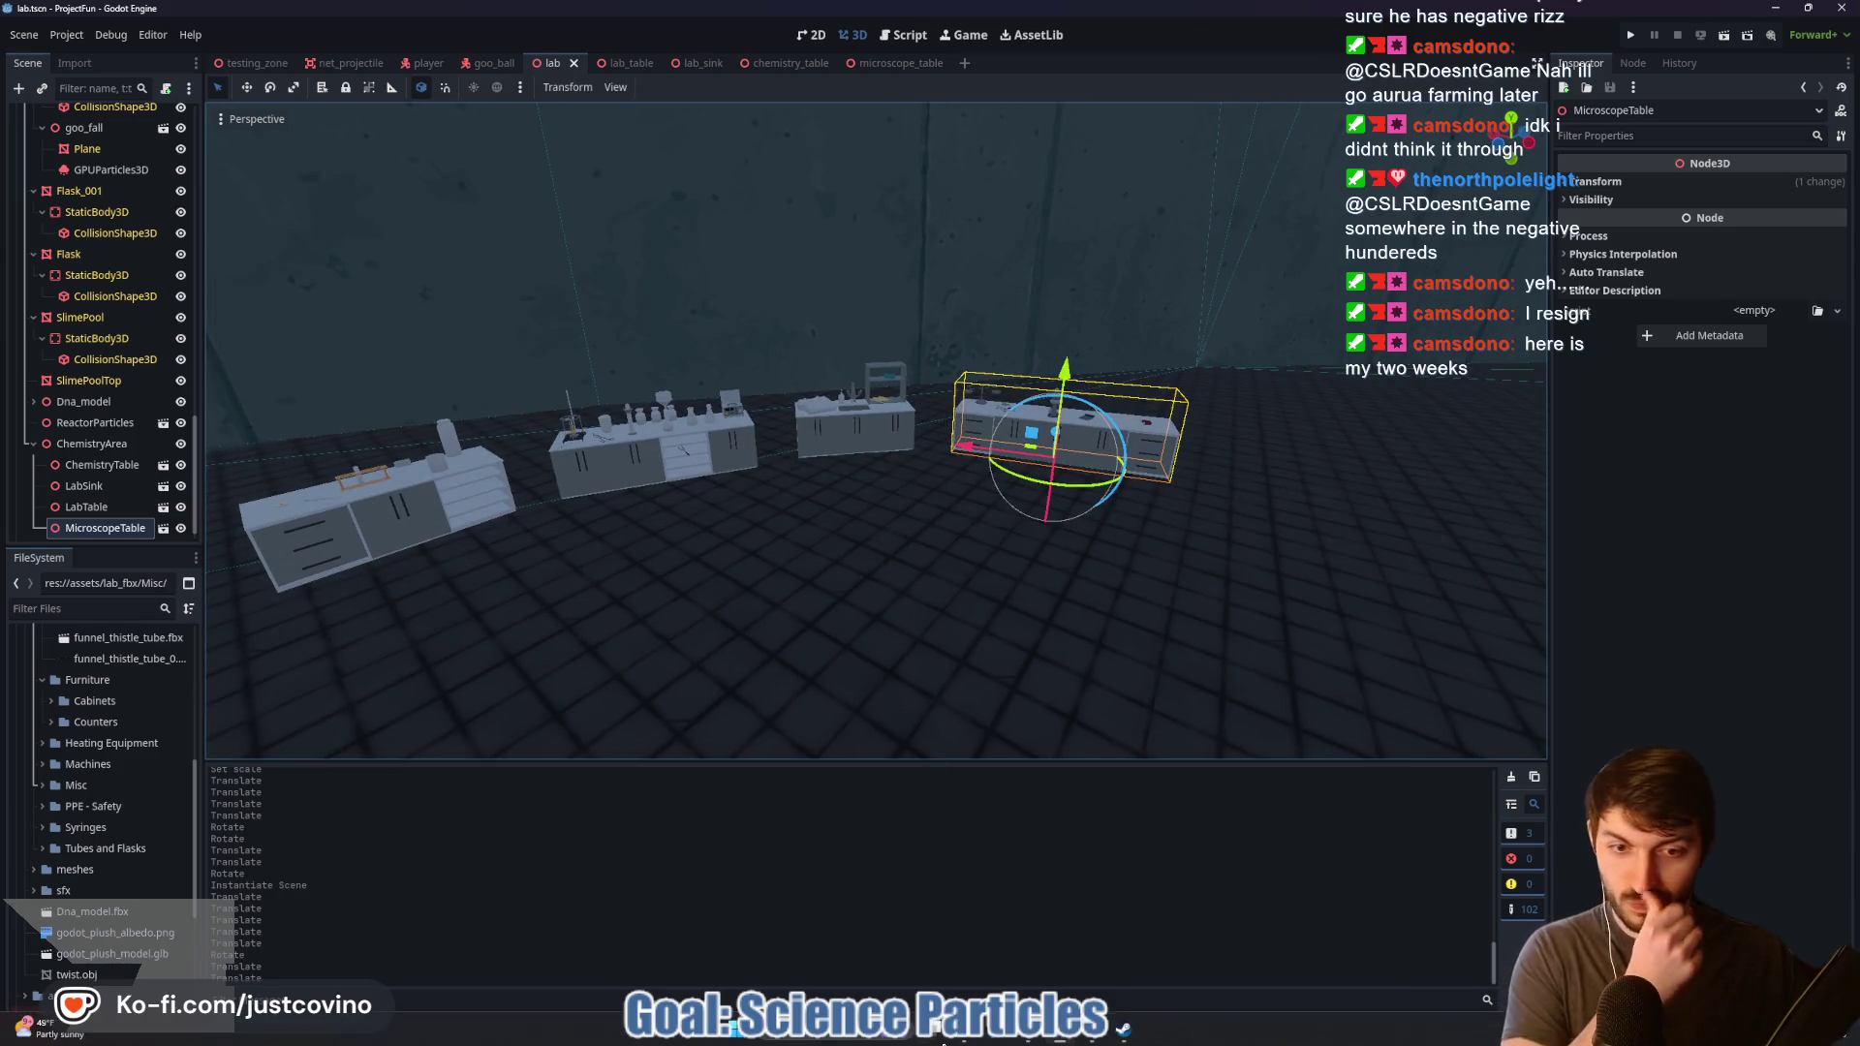
pyautogui.moveTo(1101, 1036)
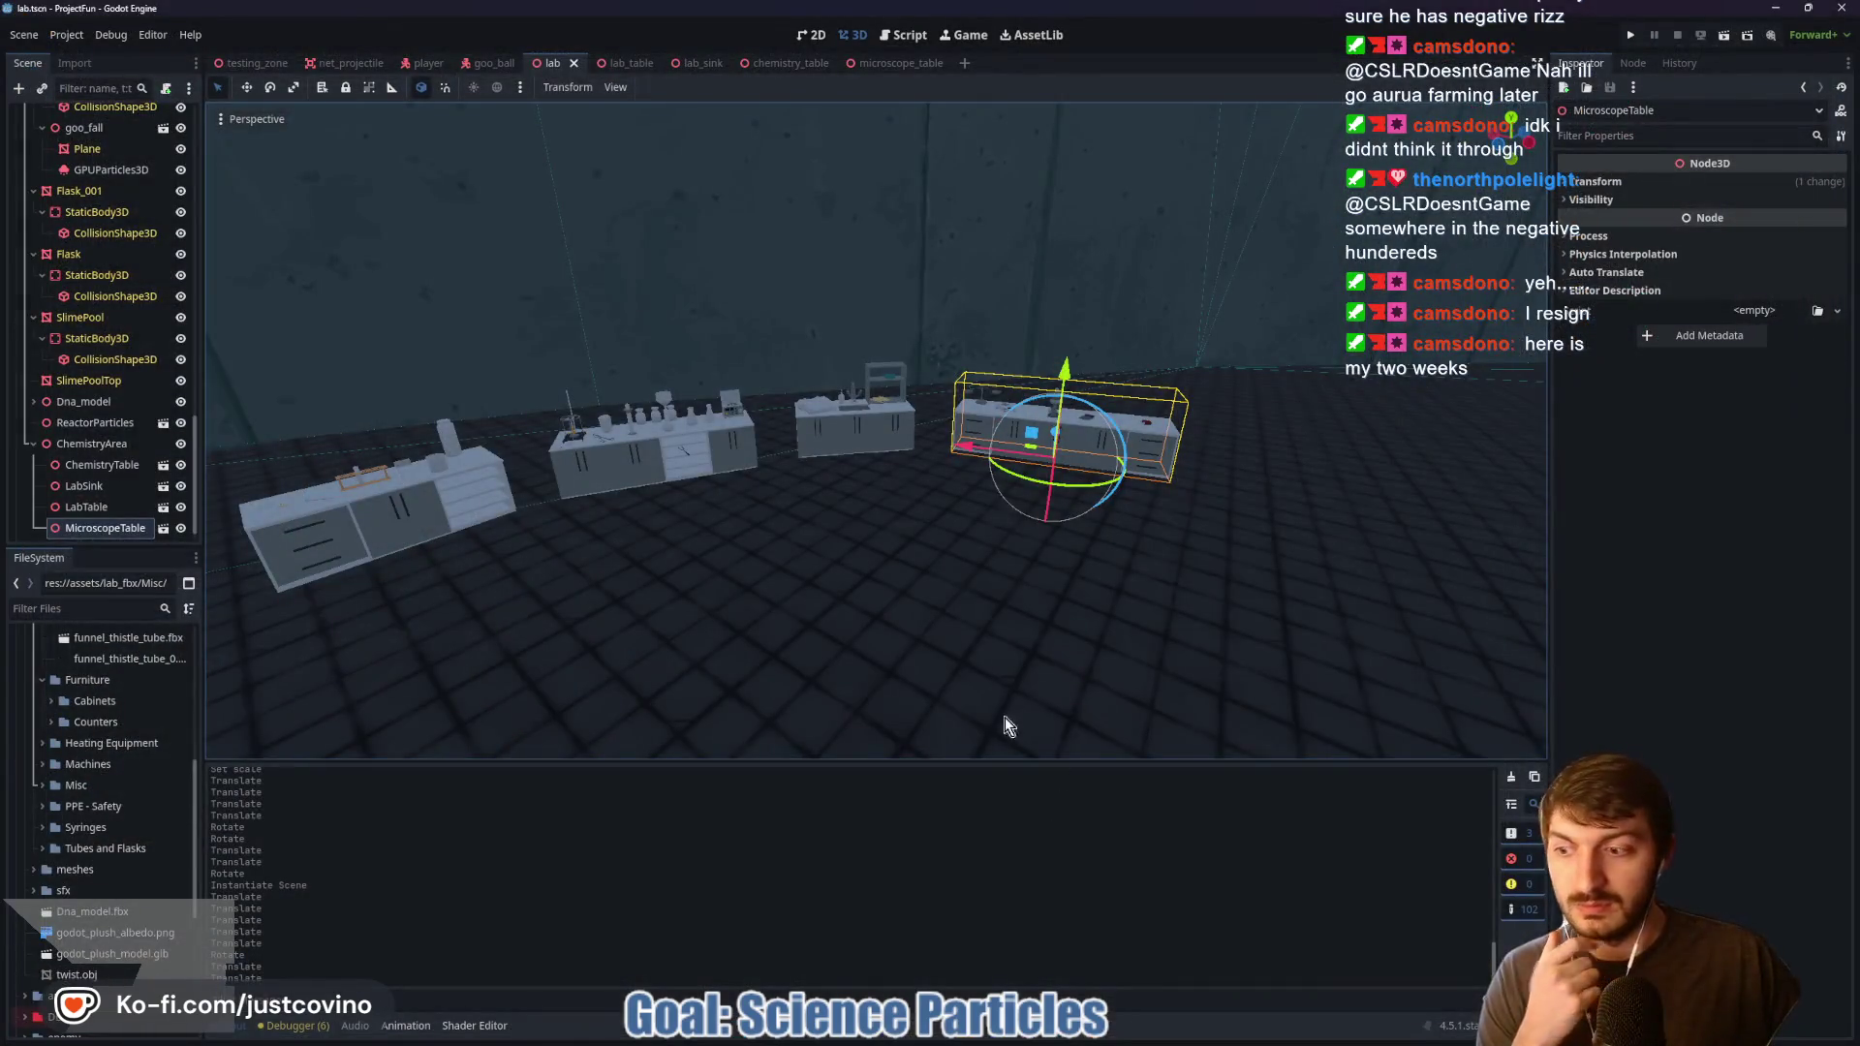
# Step: Bring the FBX Explorer window forward, go up three levels to GameAssets, and move it down
pyautogui.moveTo(985, 1033)
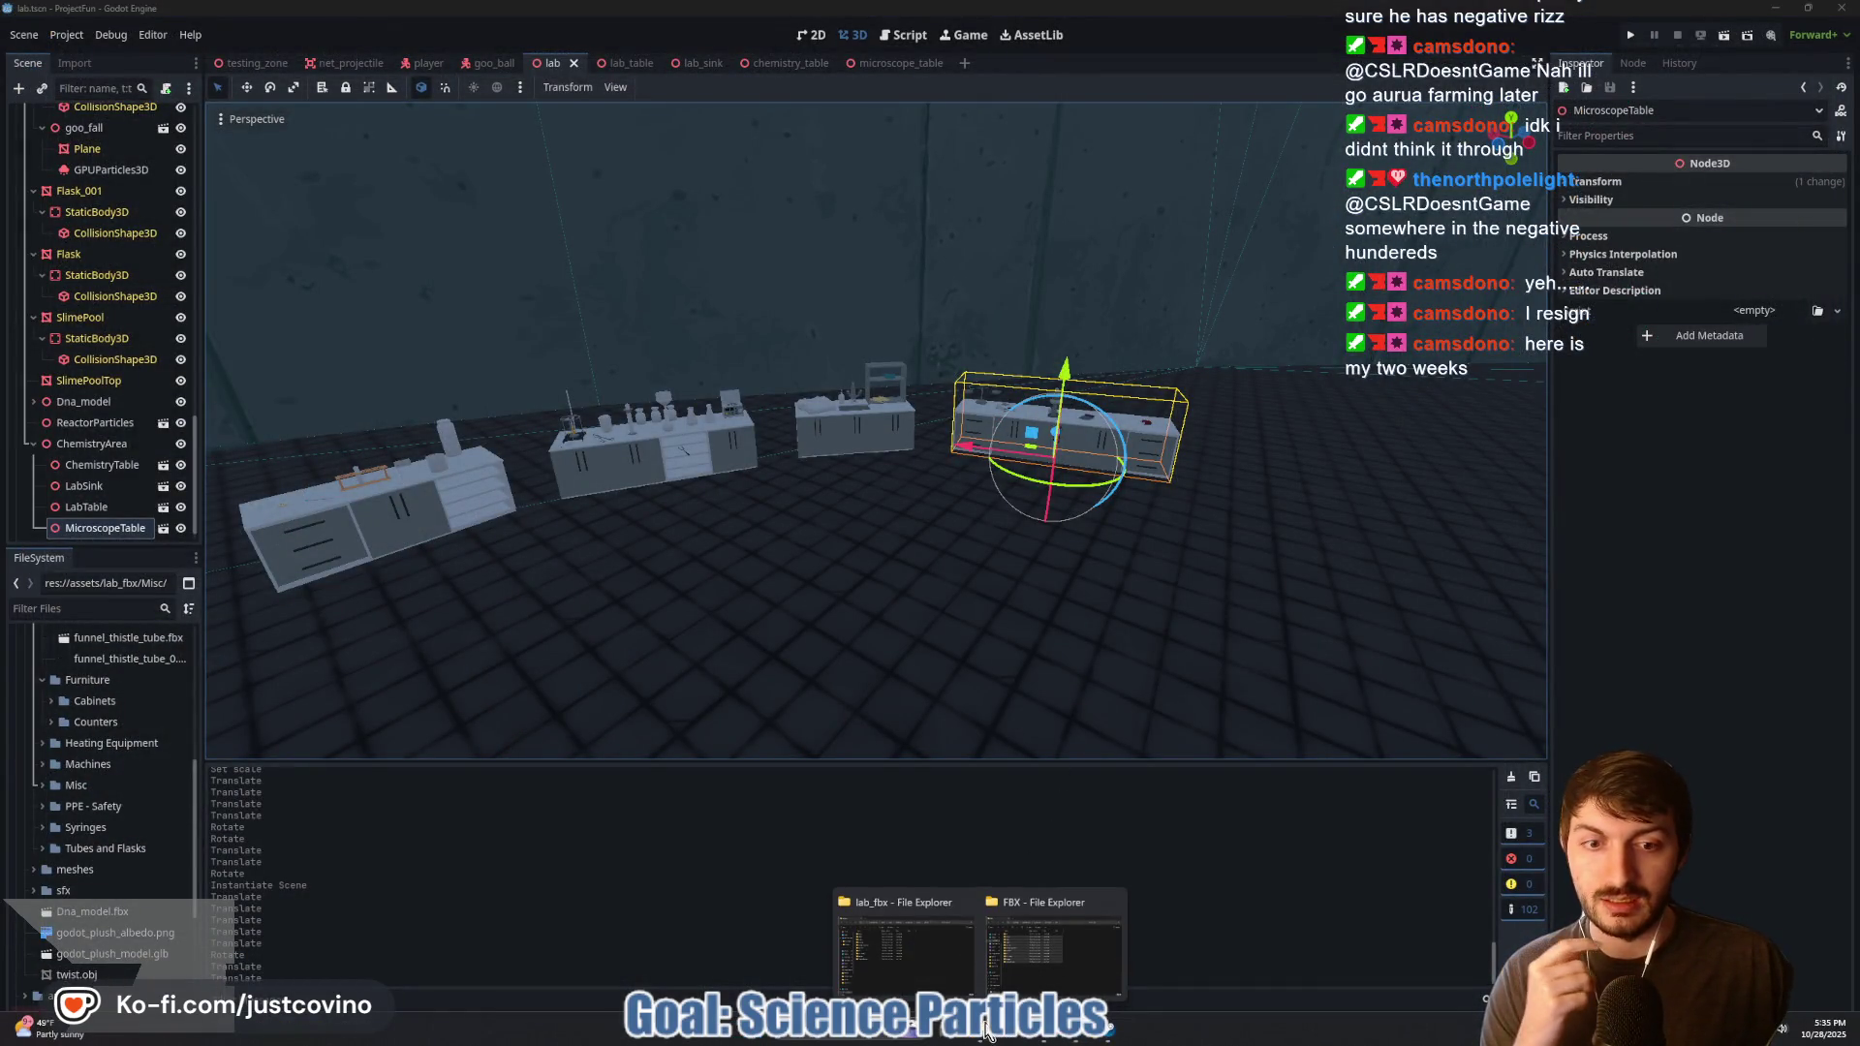
pyautogui.click(1027, 967)
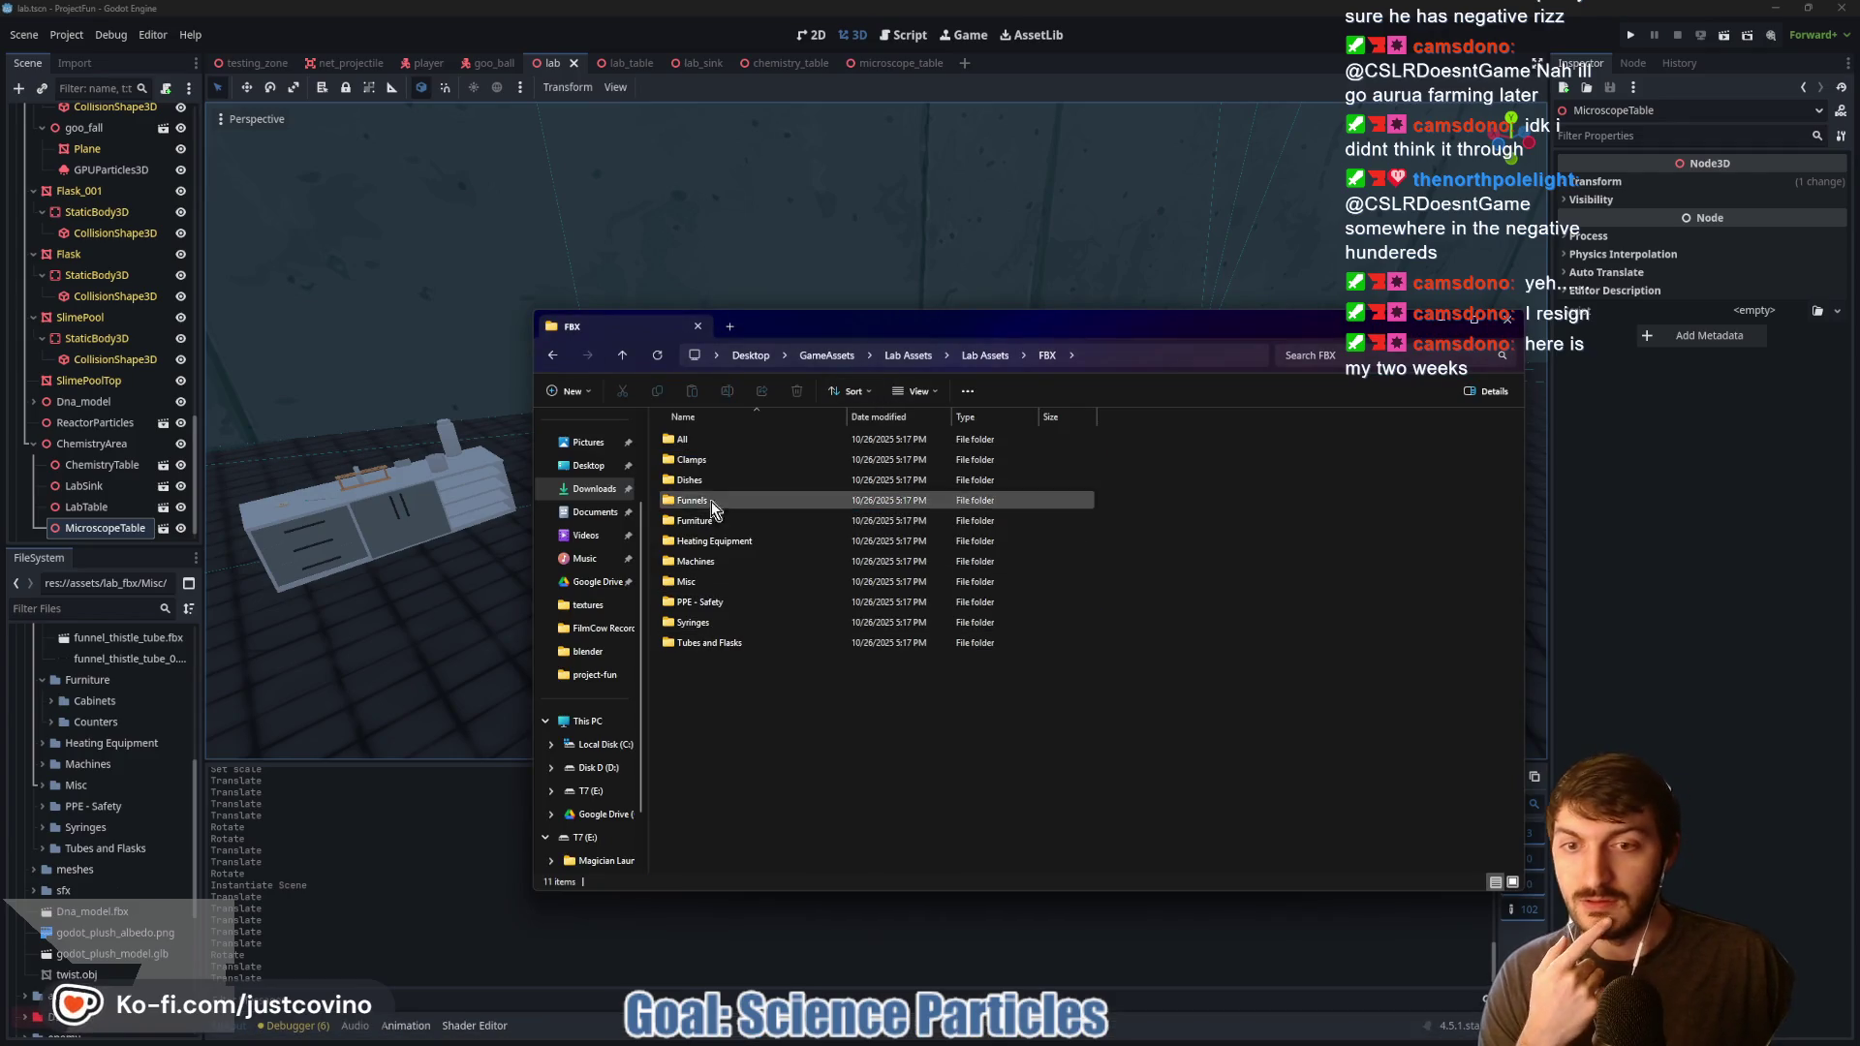
pyautogui.click(623, 355)
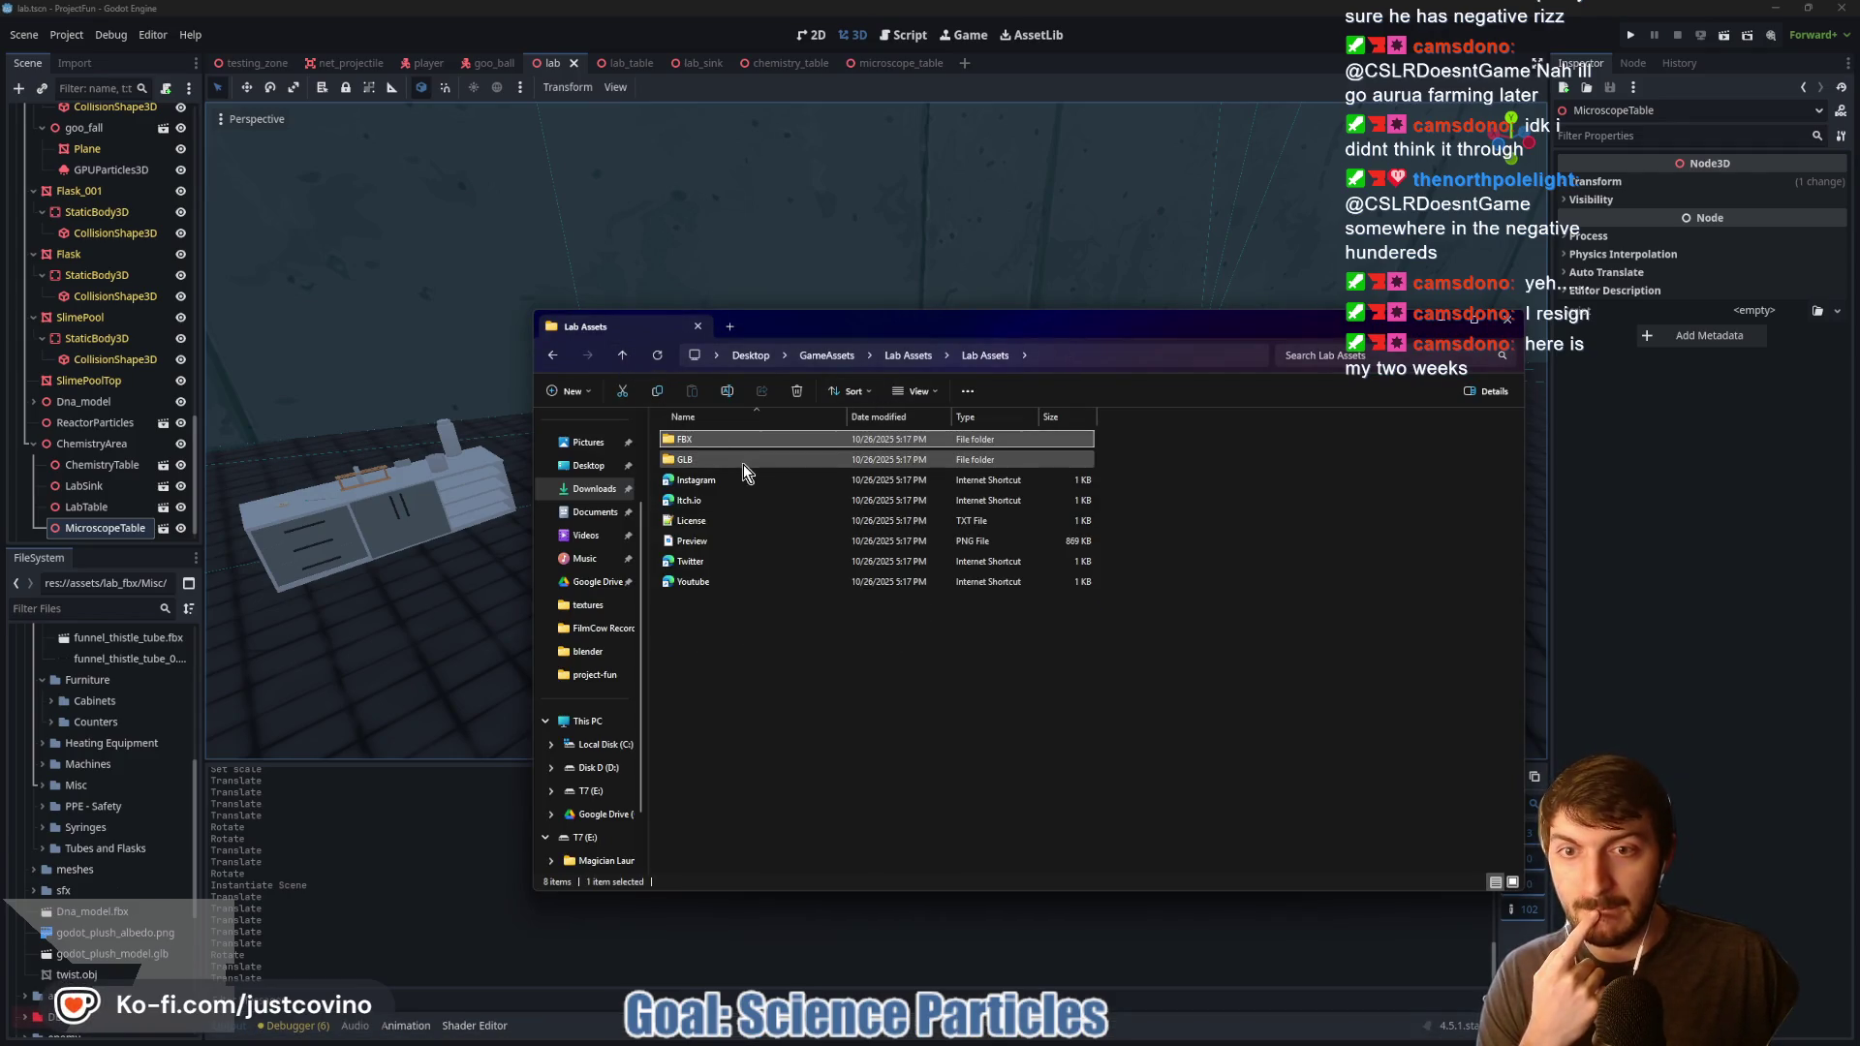
pyautogui.click(624, 355)
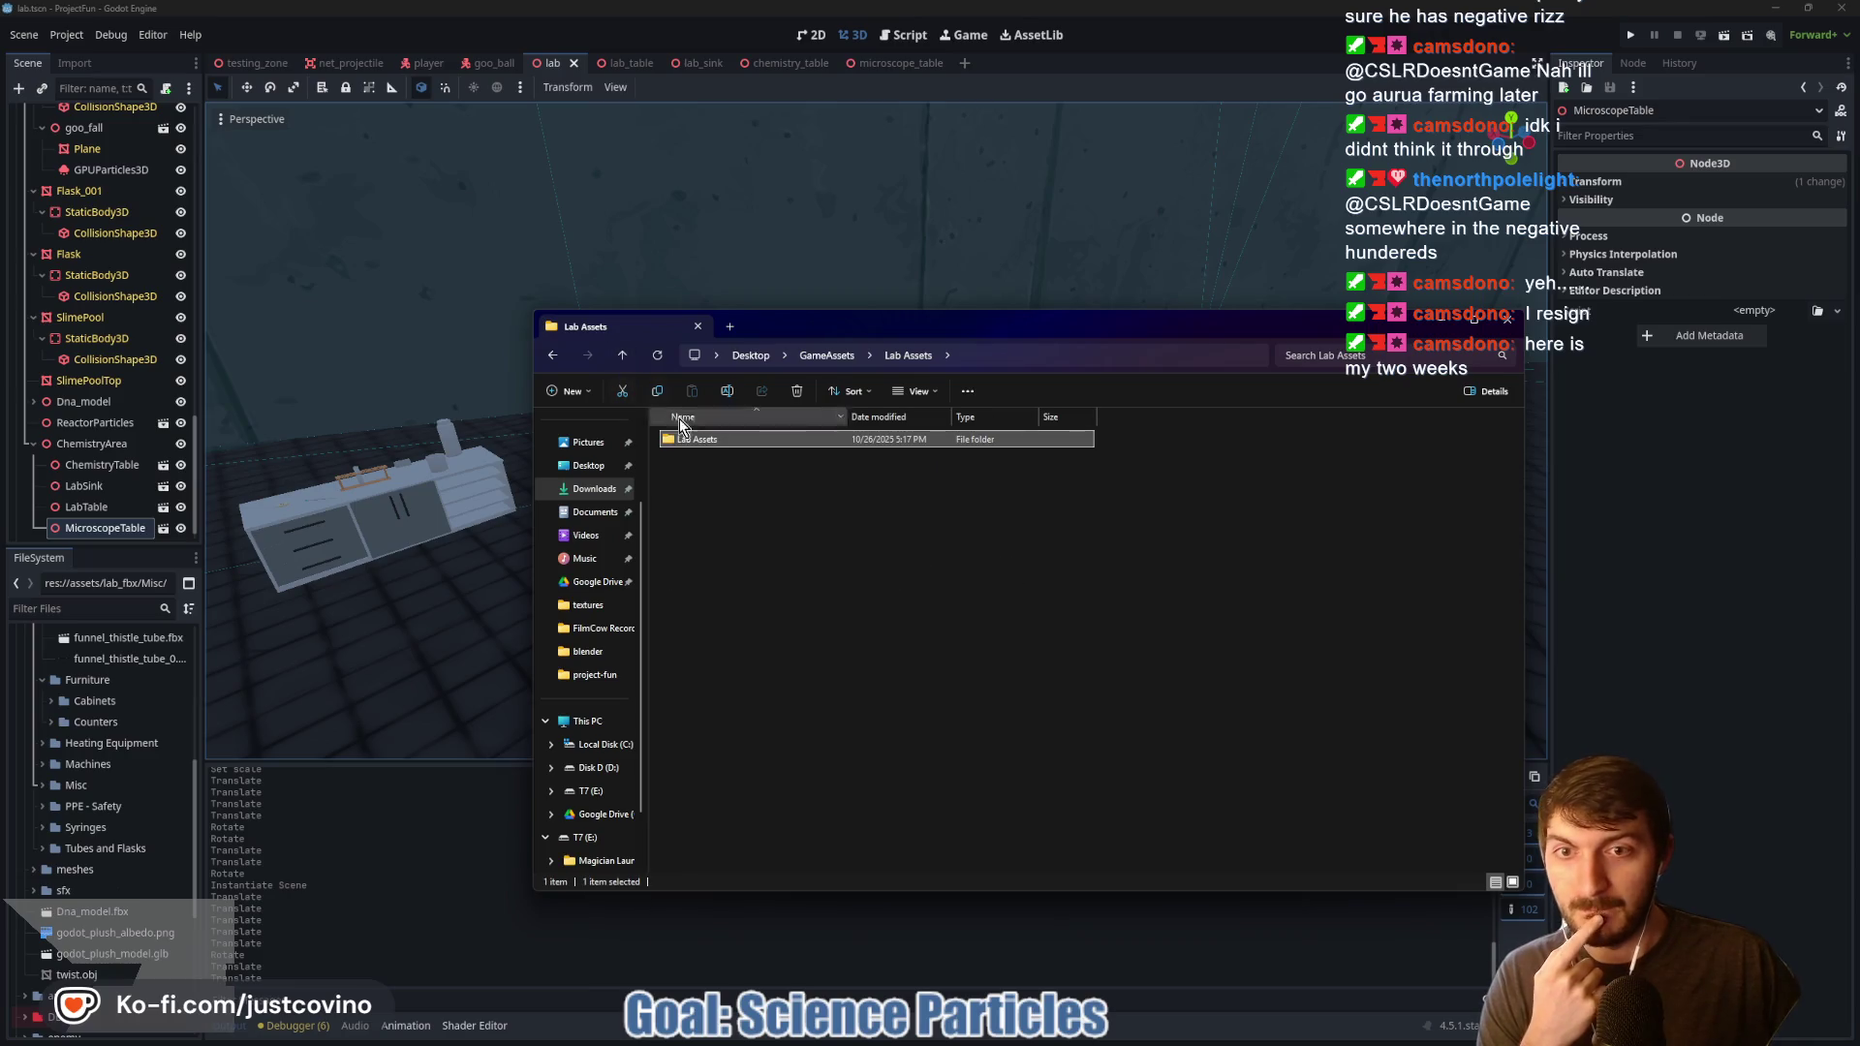
pyautogui.click(626, 348)
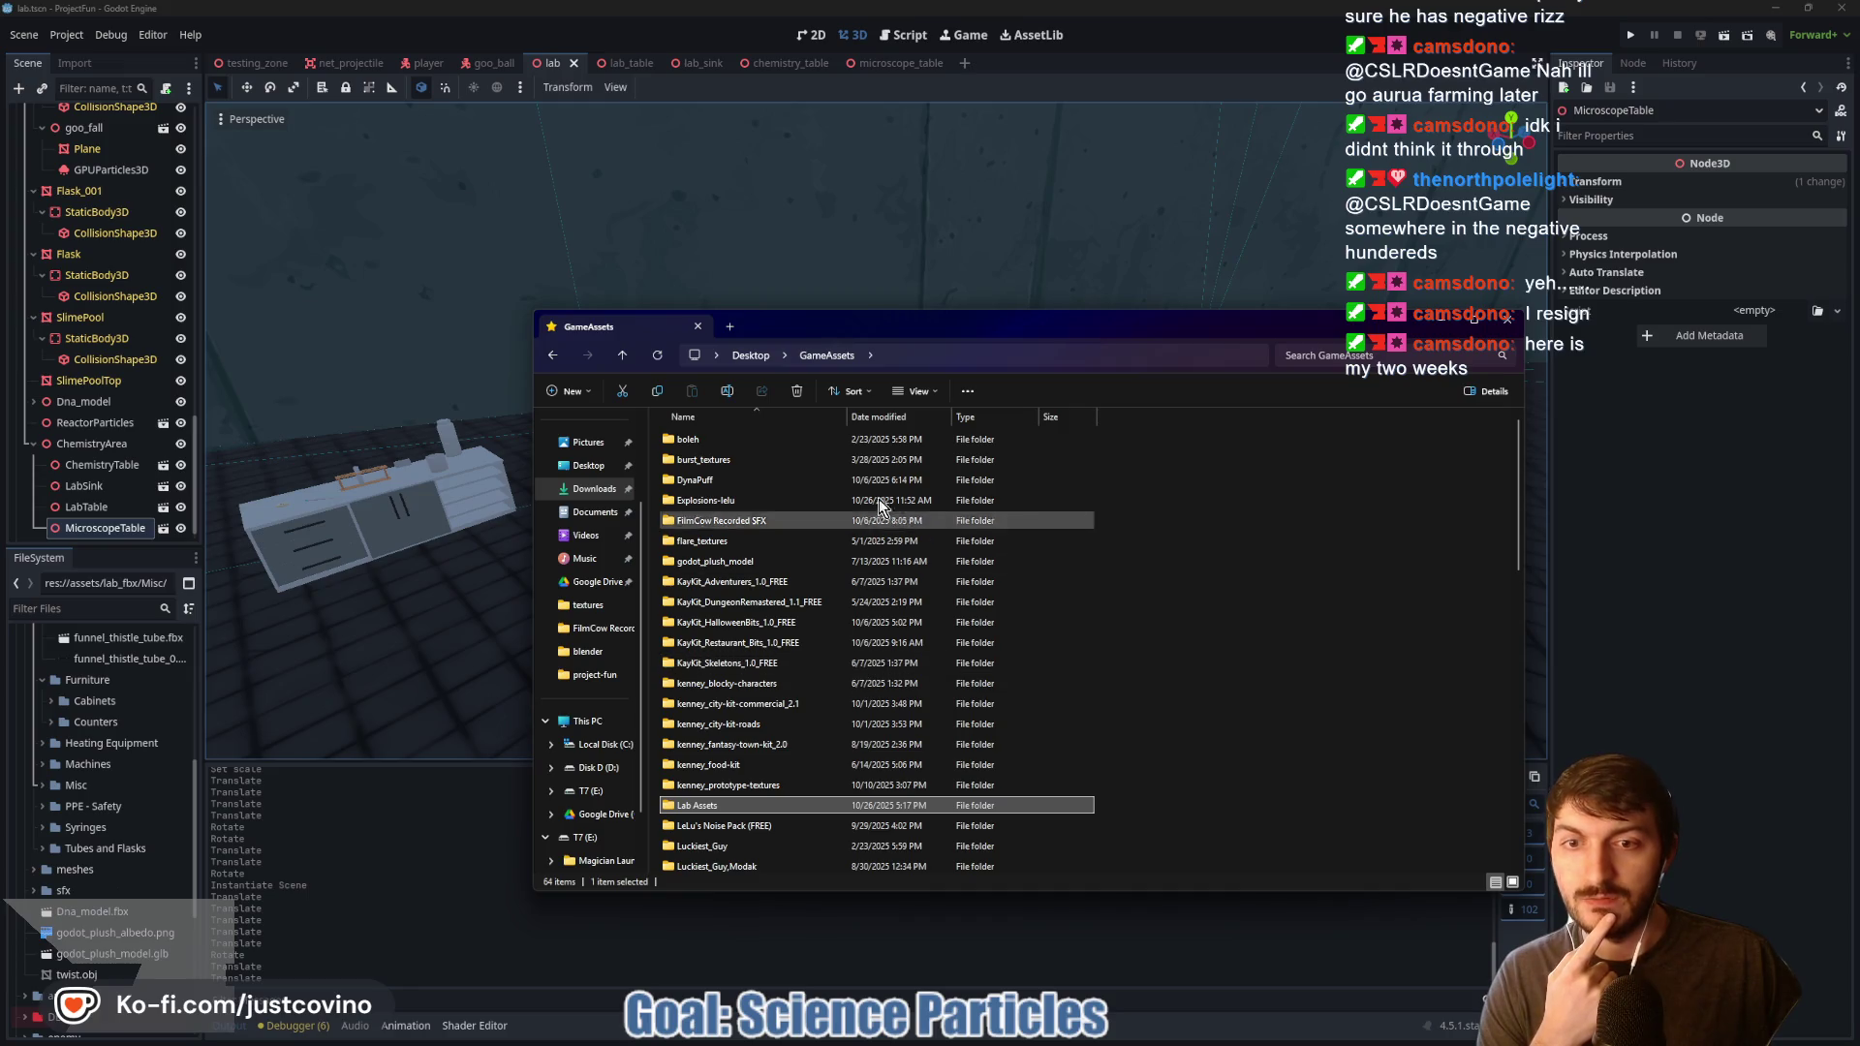
pyautogui.moveTo(930, 329); pyautogui.dragTo(839, 828)
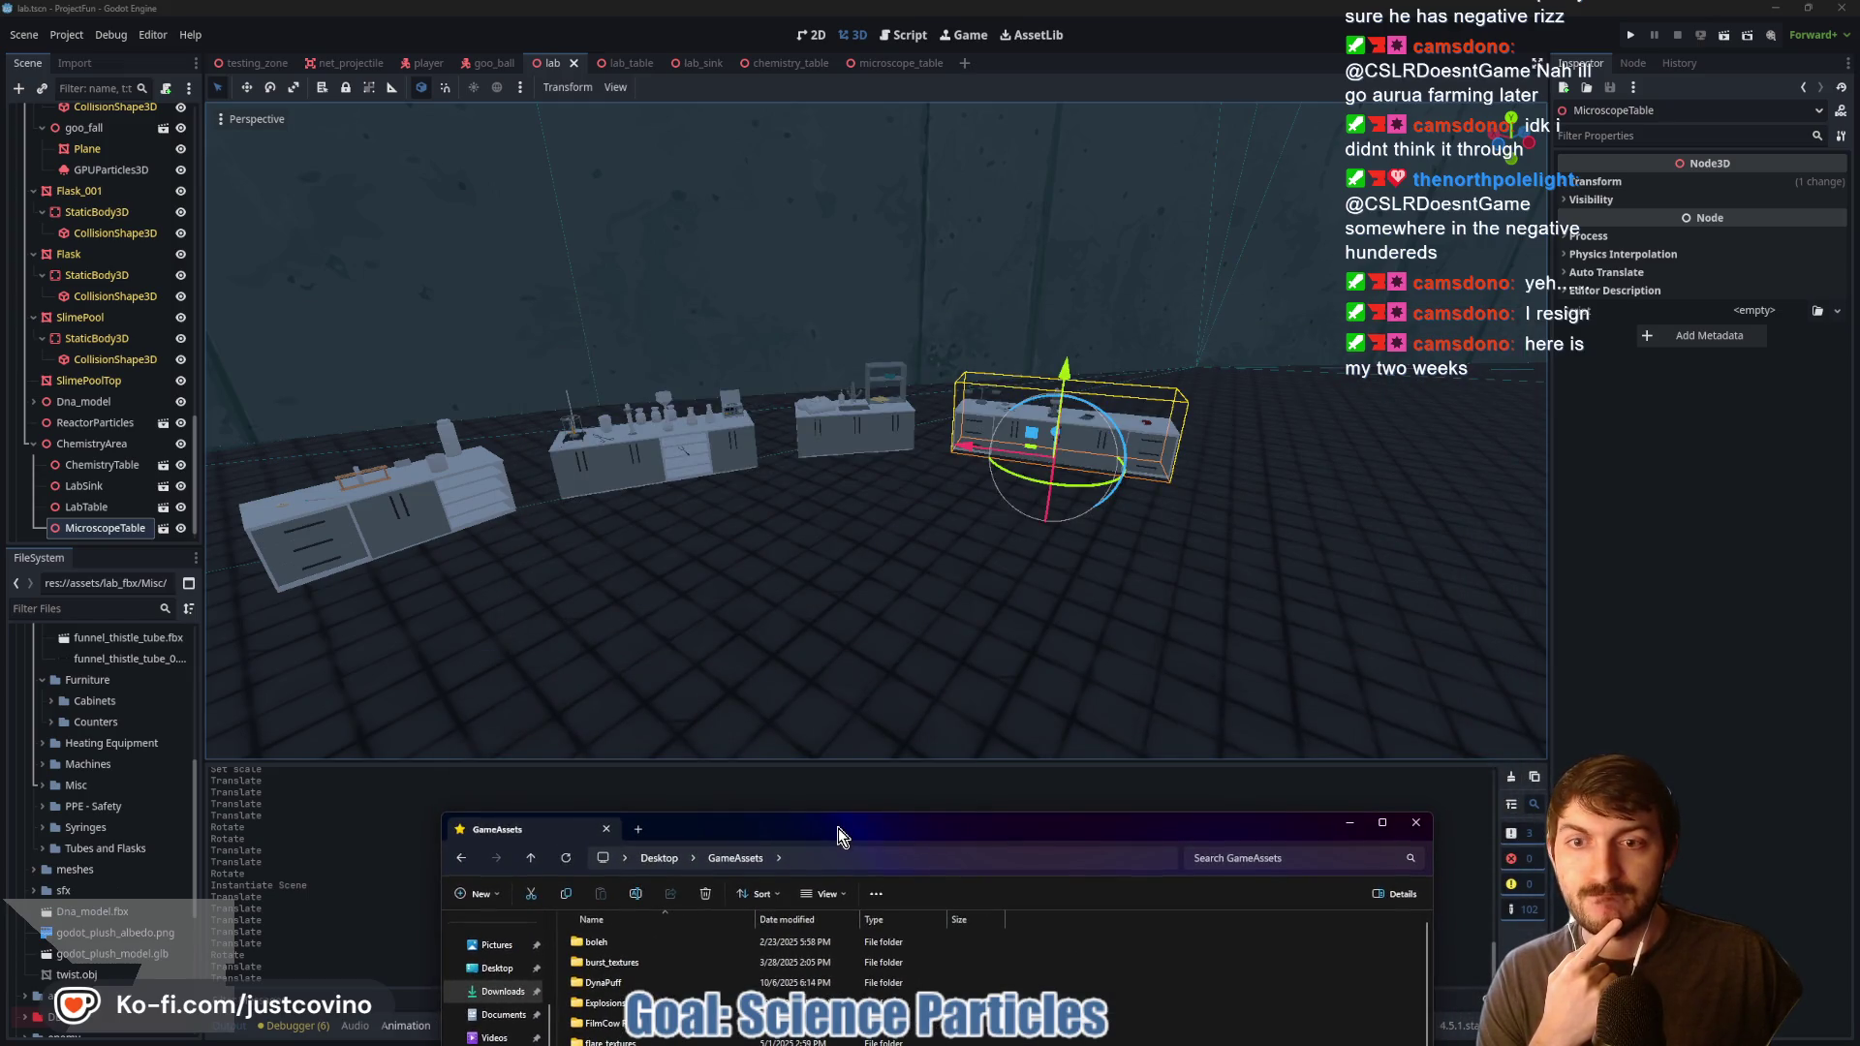
# Step: Fly the camera around the four lab tables with right-drag and WASD, then save
pyautogui.rightClick(881, 555)
pyautogui.moveTo(882, 555)
pyautogui.mouseDown()
pyautogui.moveTo(900, 542)
pyautogui.moveTo(930, 581)
pyautogui.moveTo(911, 620)
pyautogui.moveTo(891, 542)
pyautogui.mouseUp()
pyautogui.press('s')
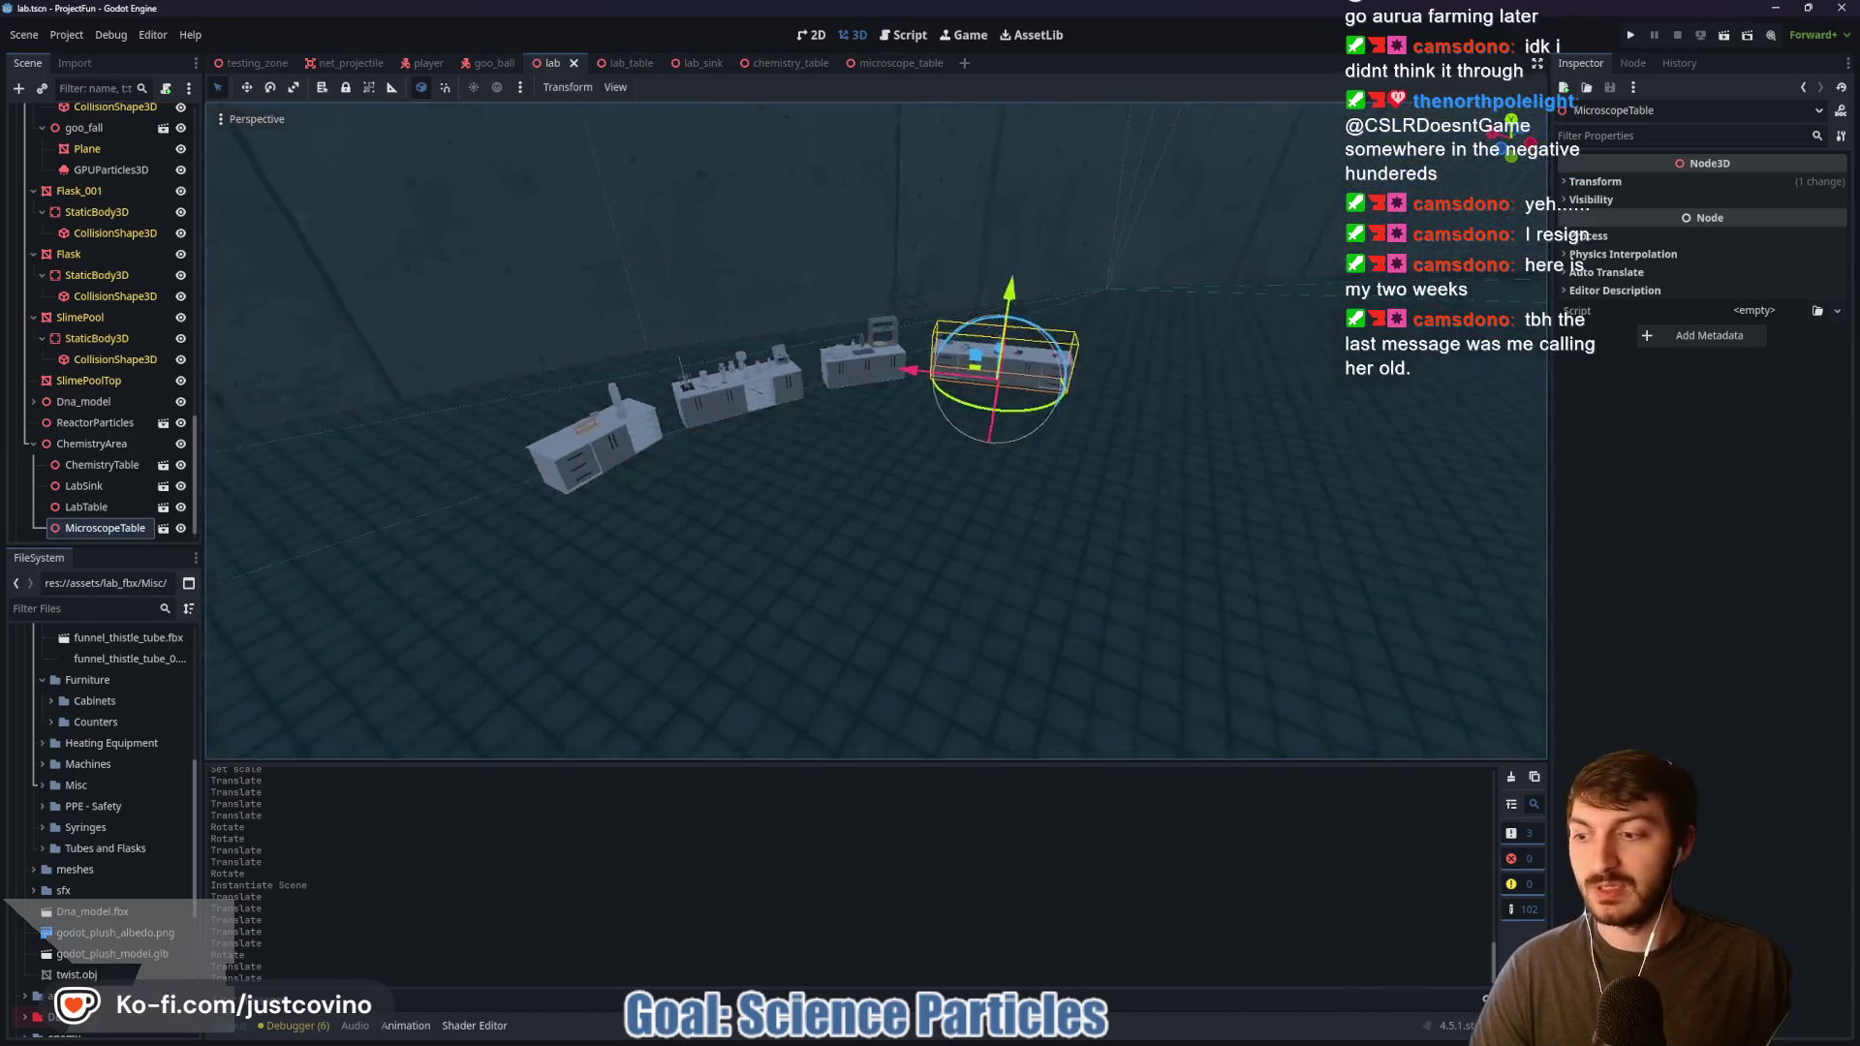
pyautogui.press('w')
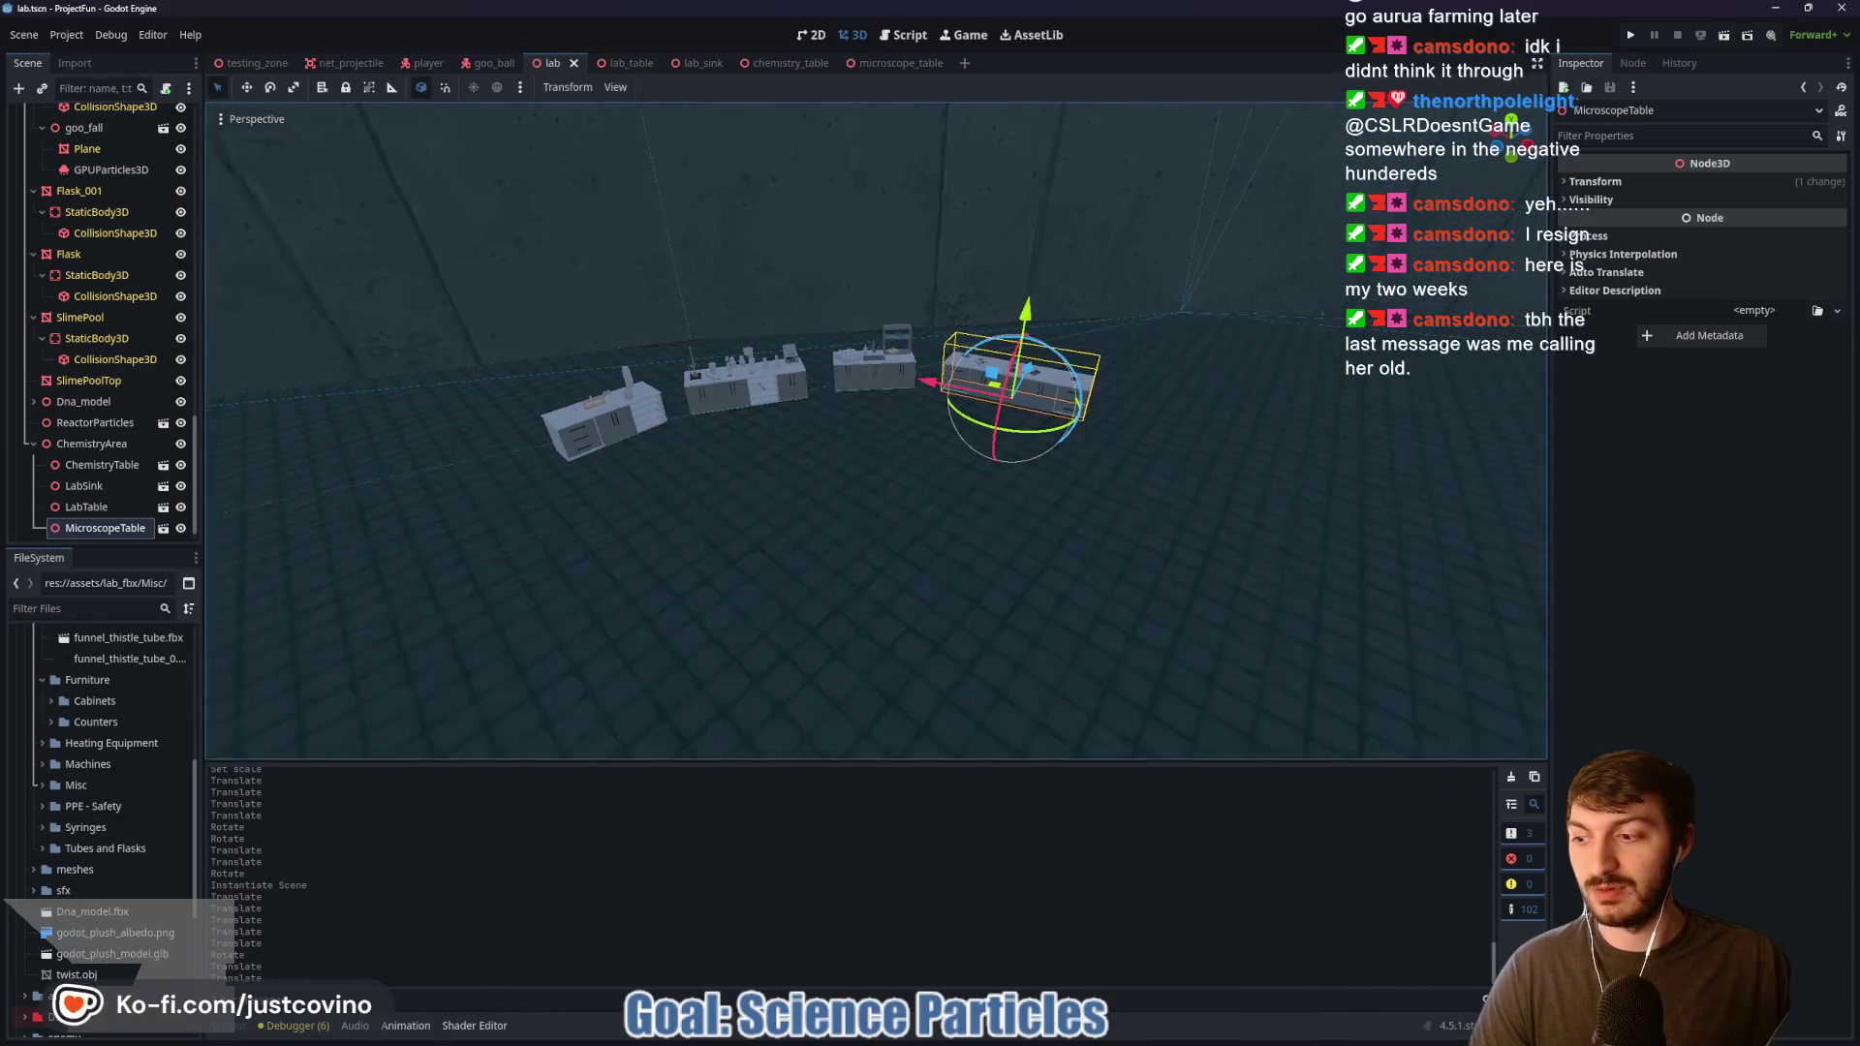
pyautogui.press('a')
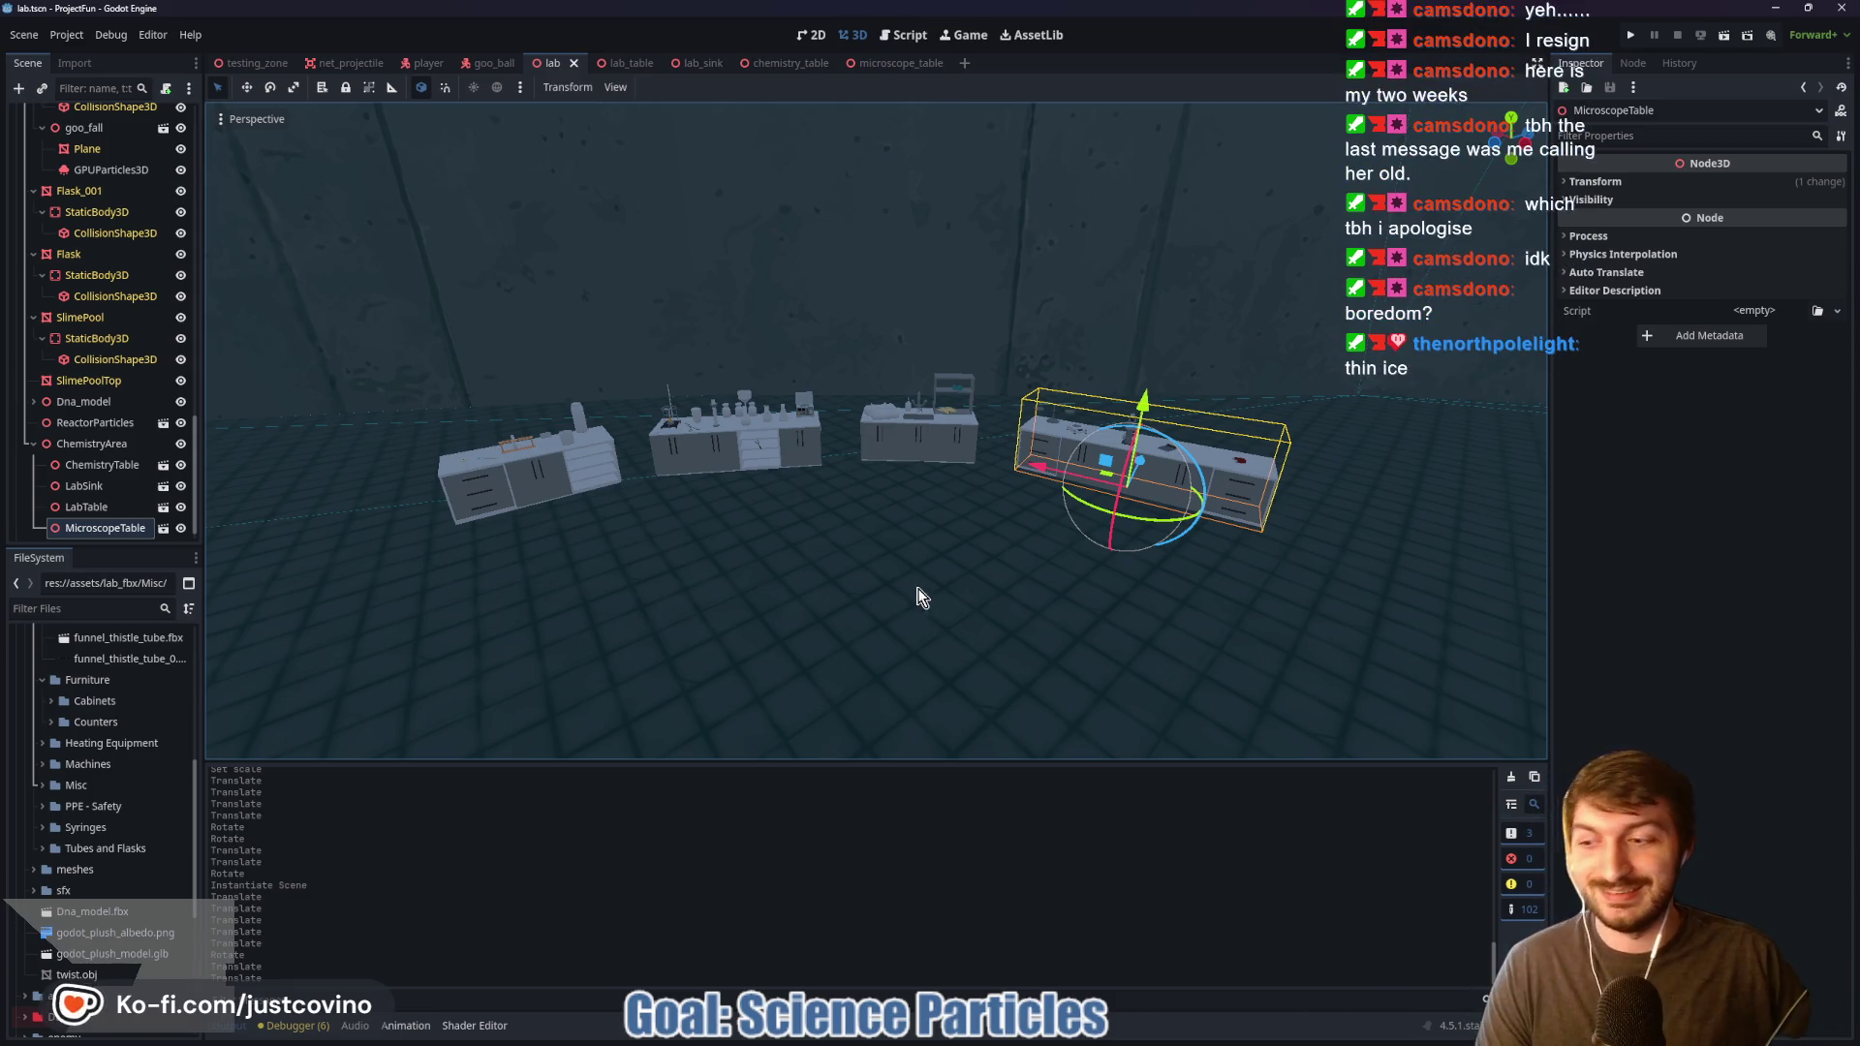
pyautogui.press('w')
pyautogui.rightClick(915, 604)
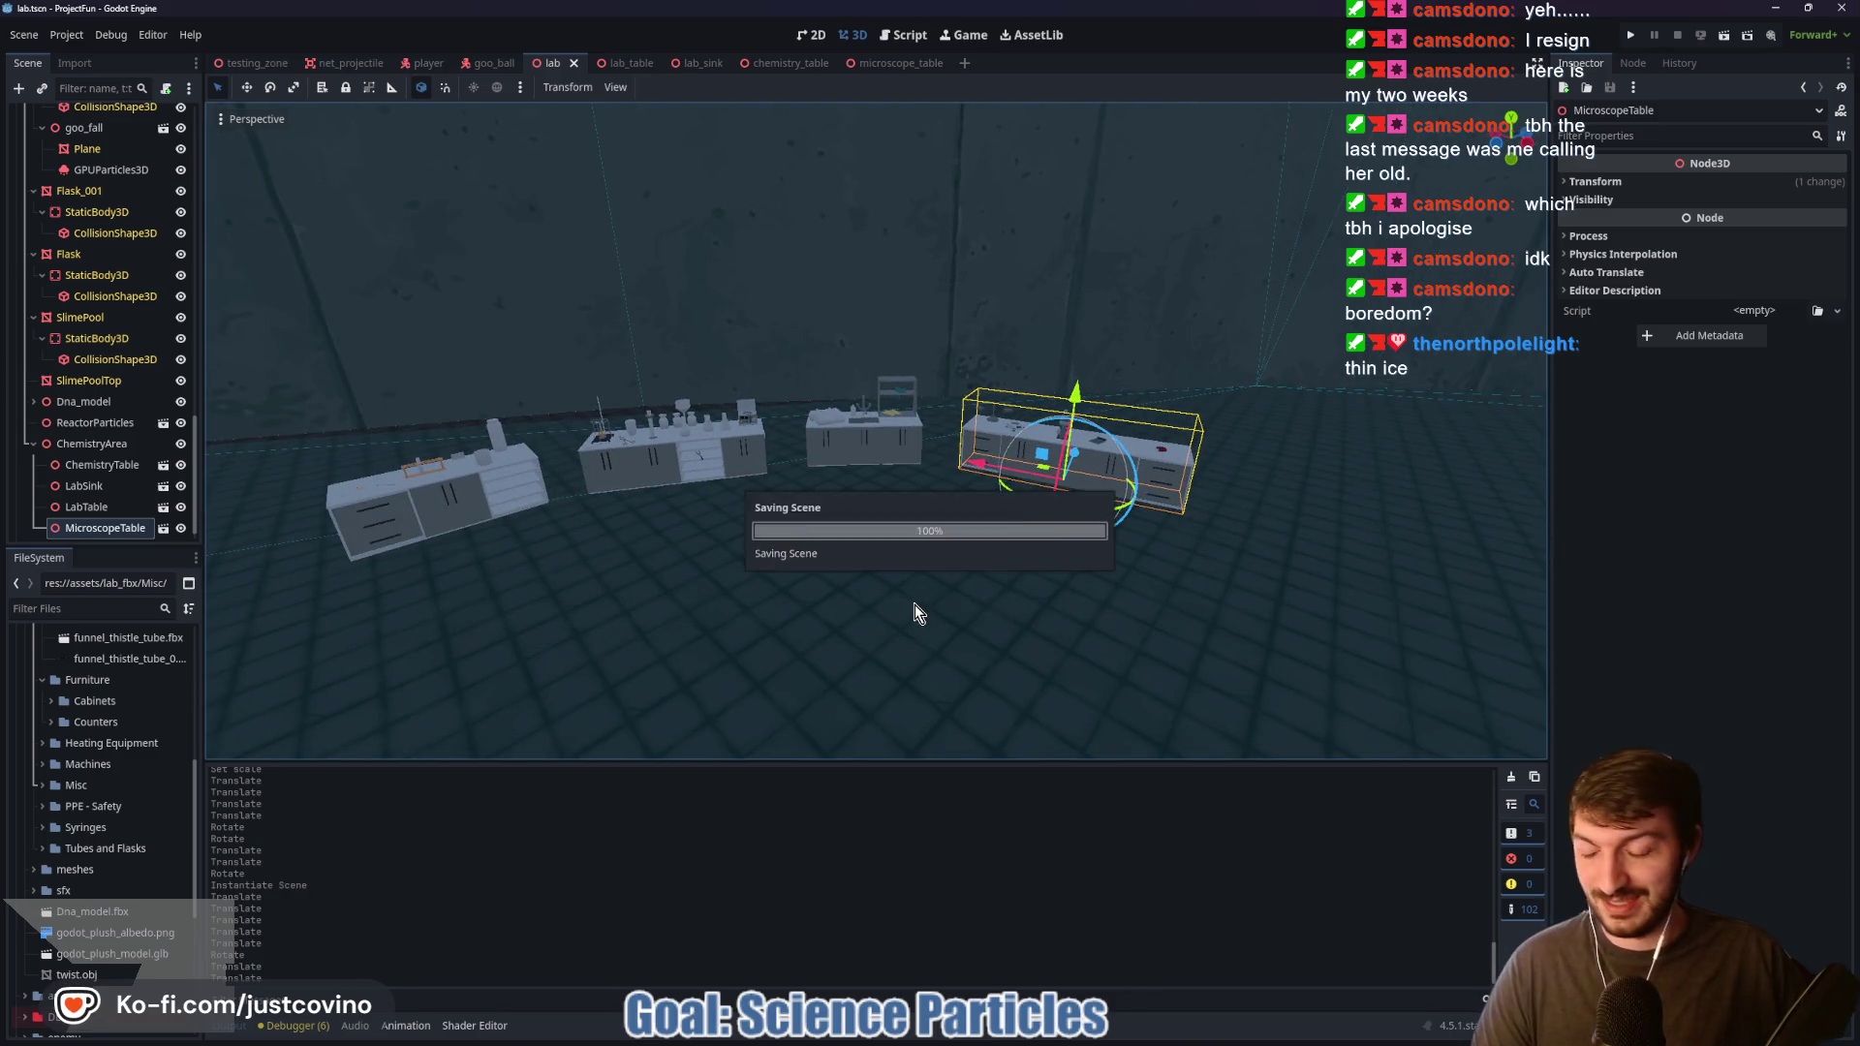
pyautogui.press('Escape')
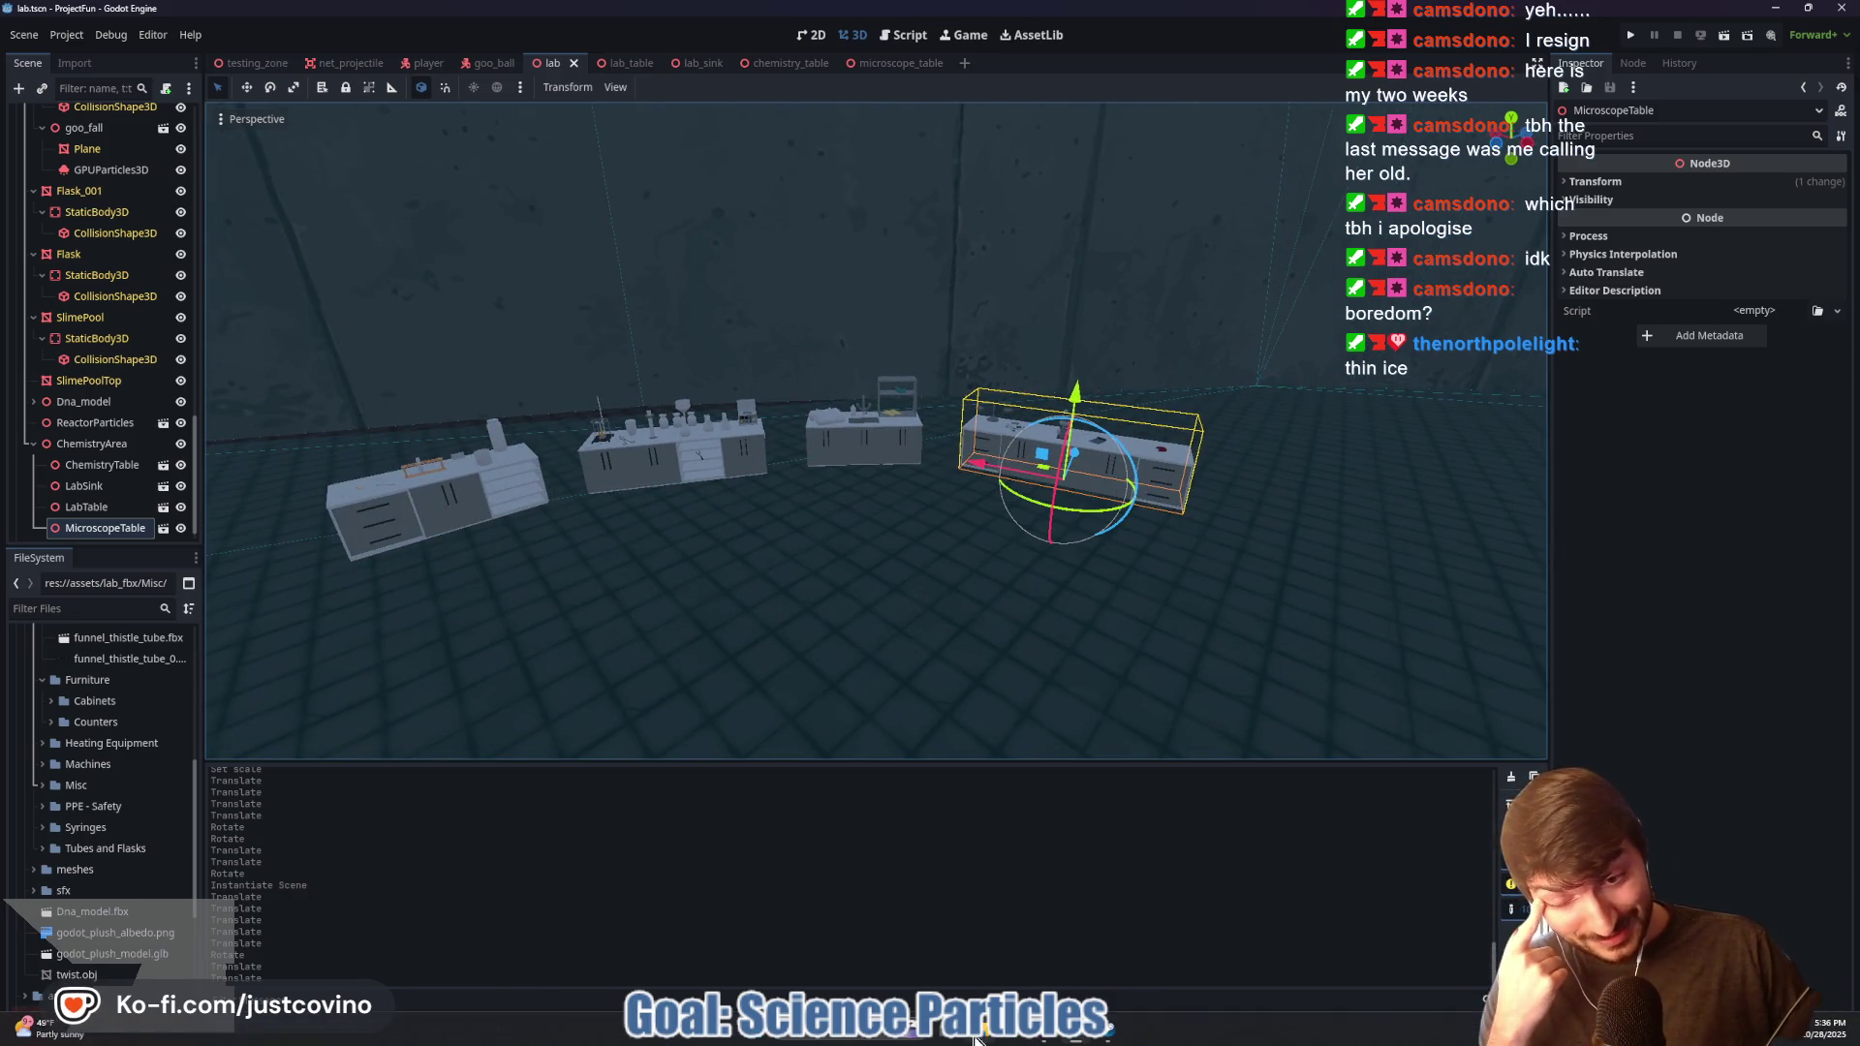
# Step: Restore the GameAssets window, scroll the list, and open KayKit_Restaurant_Bits_1.0_FREE and its inner folder
pyautogui.moveTo(986, 1038)
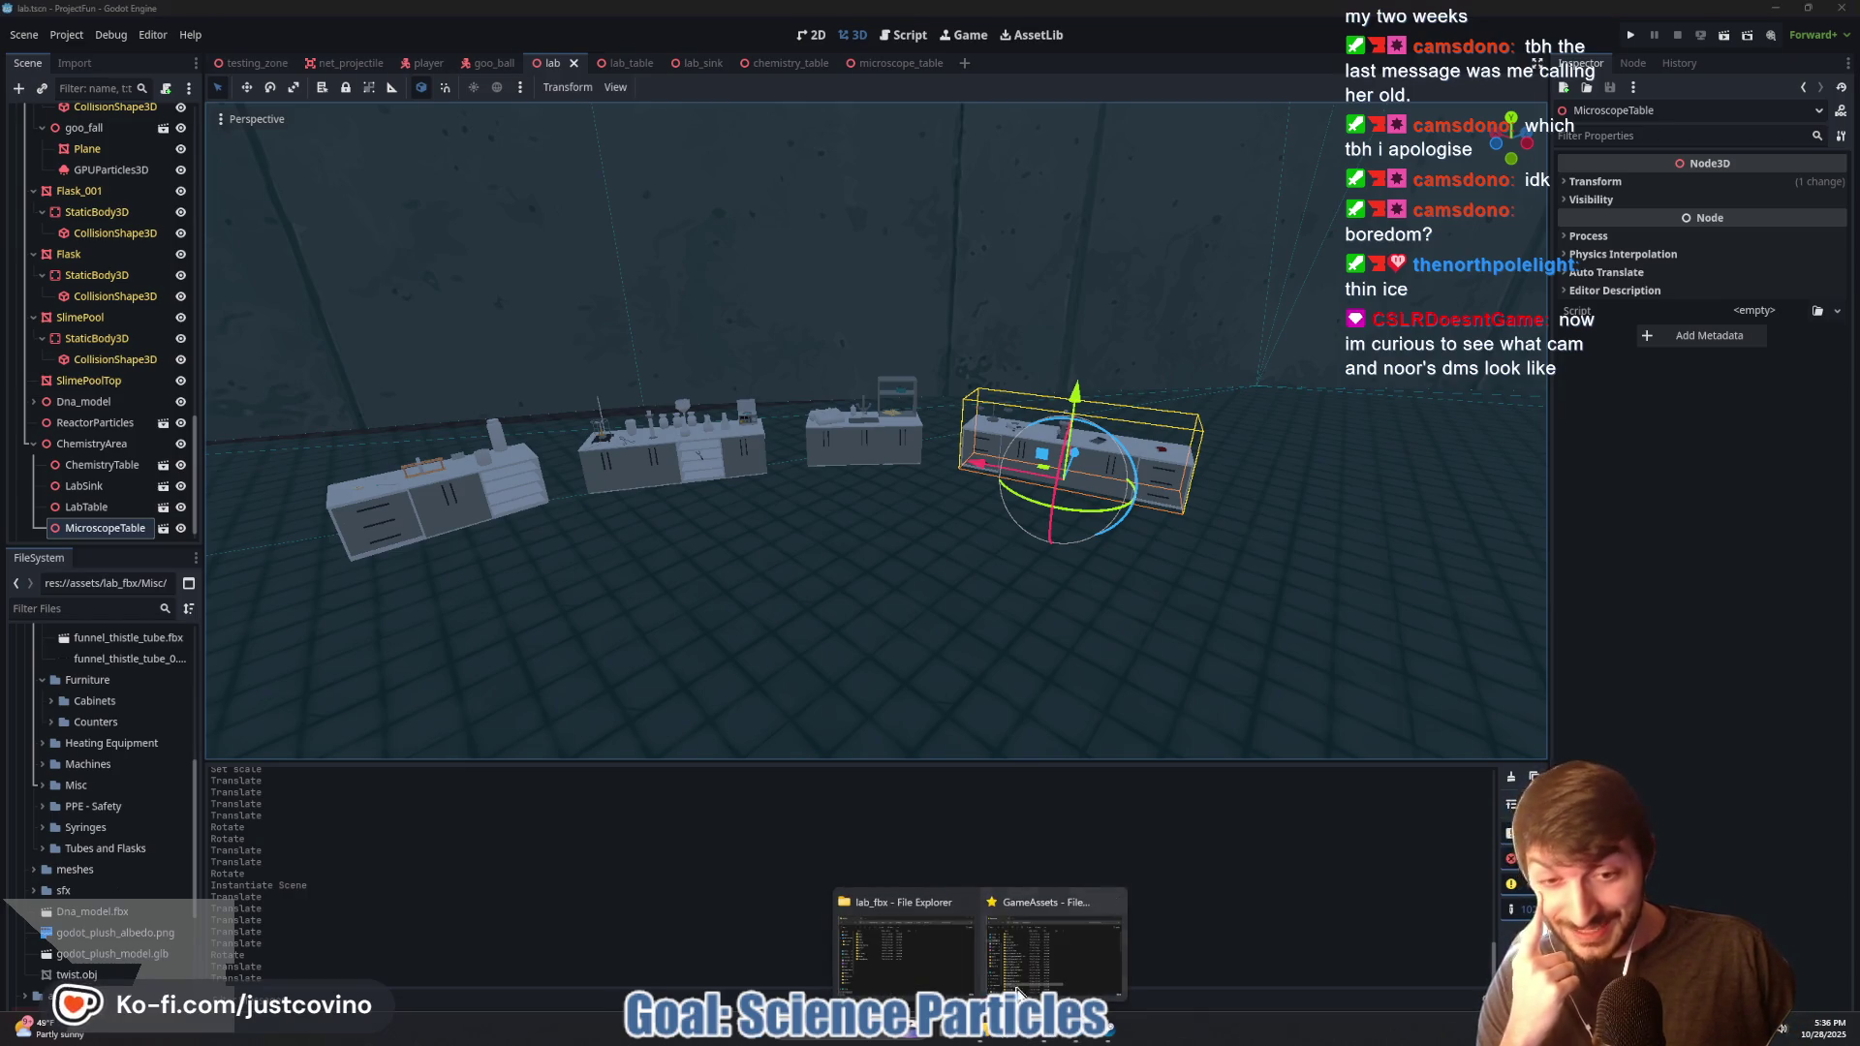
pyautogui.click(1054, 944)
pyautogui.moveTo(889, 823); pyautogui.dragTo(865, 289)
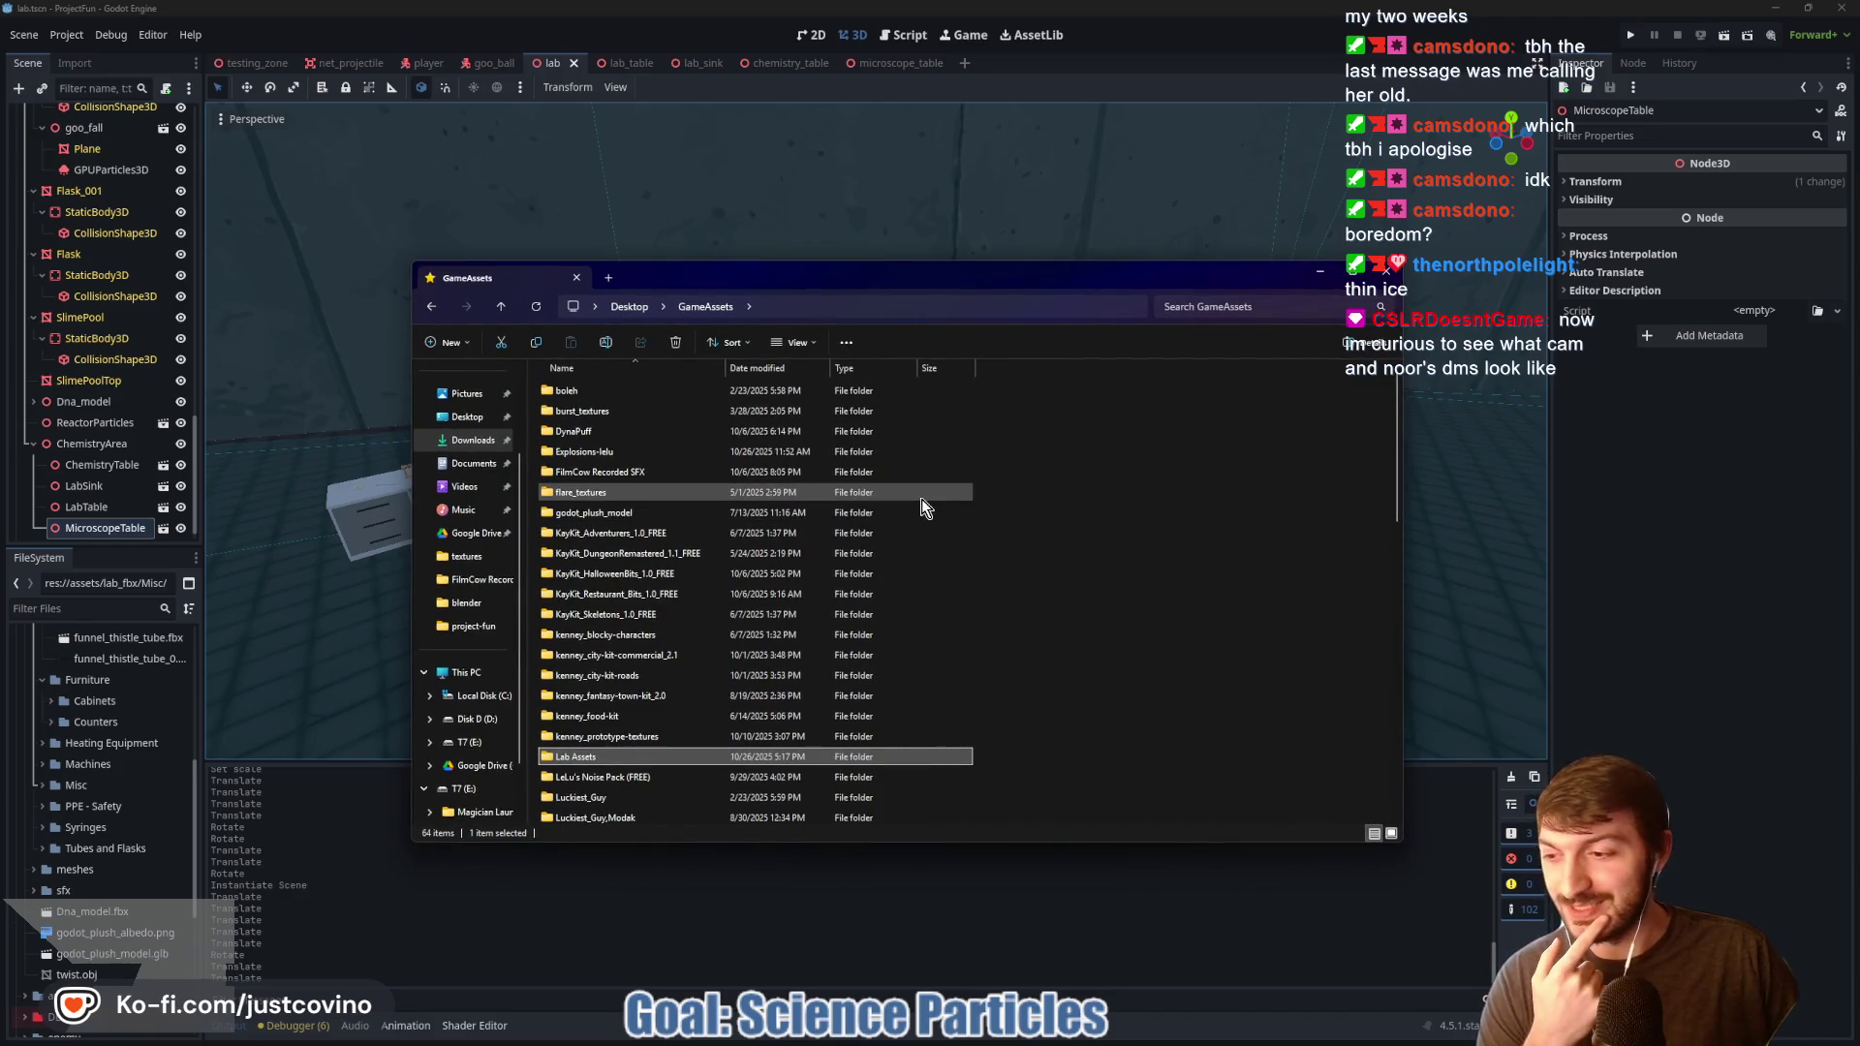
pyautogui.click(655, 515)
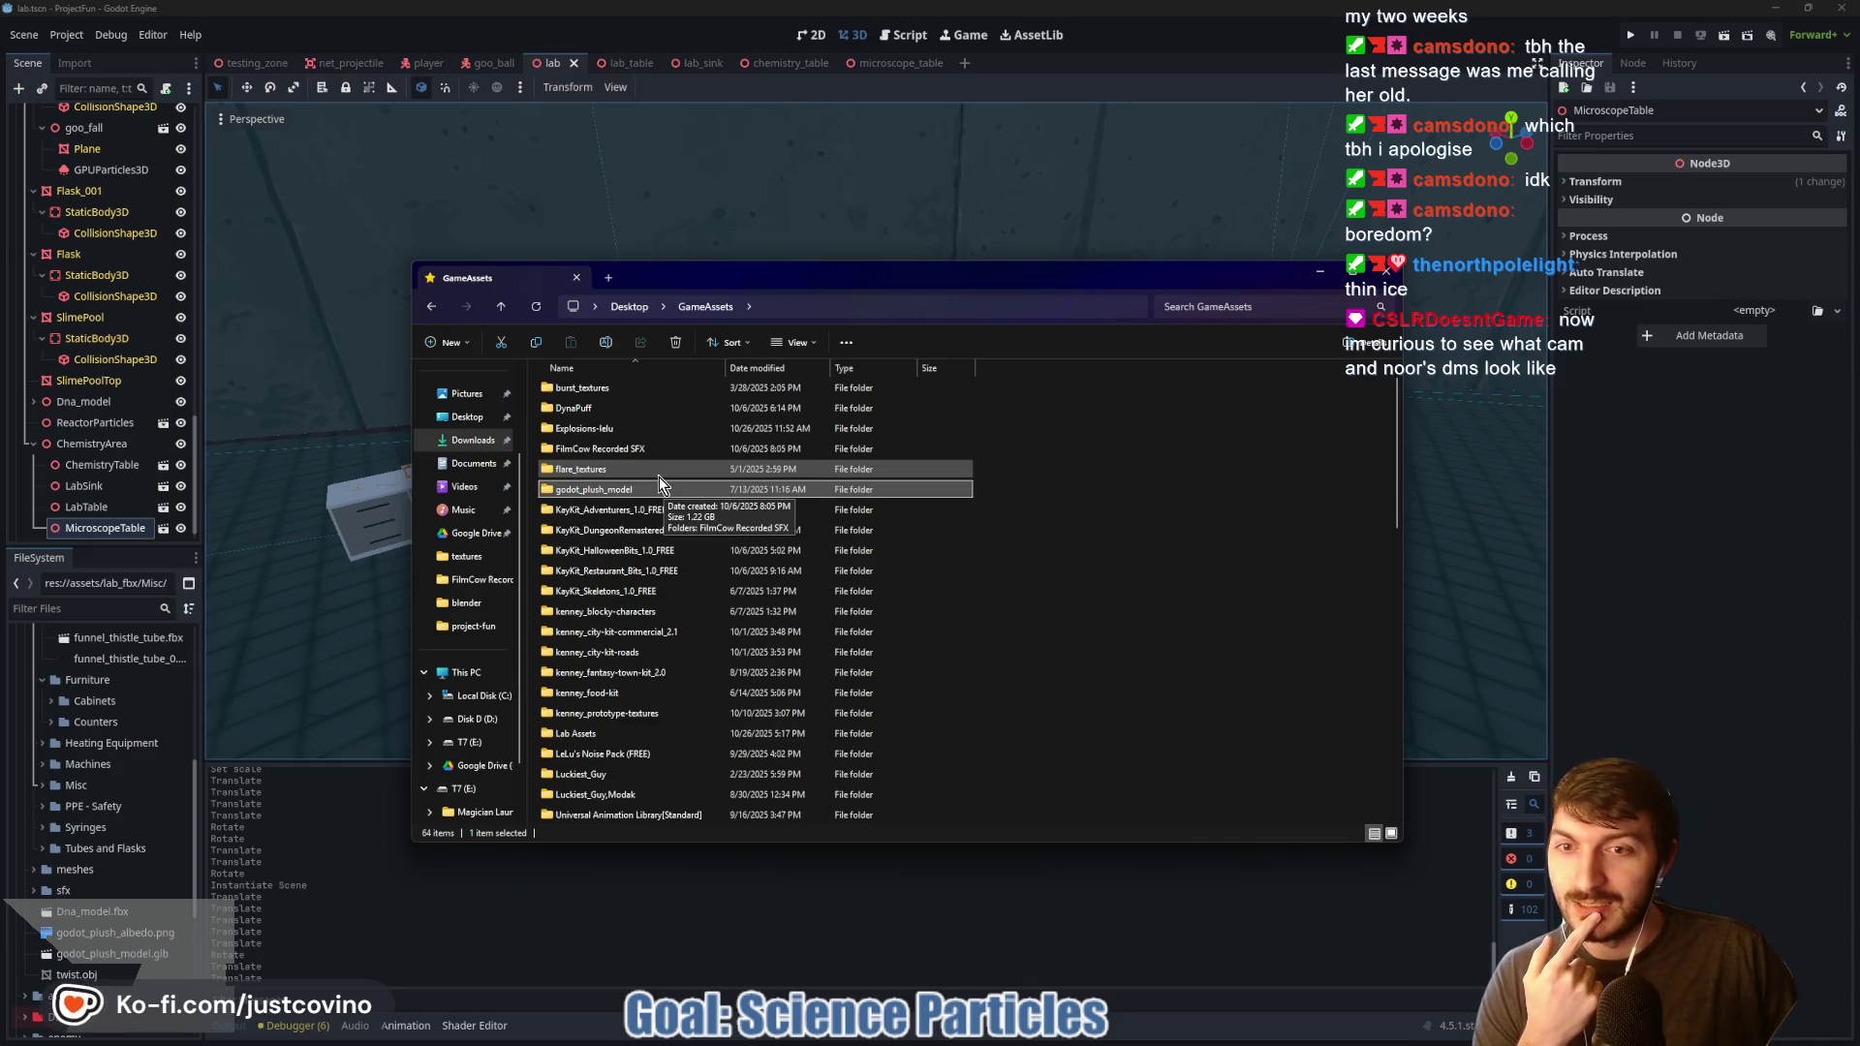
pyautogui.scroll(-3, 659, 479)
pyautogui.scroll(-1, 657, 494)
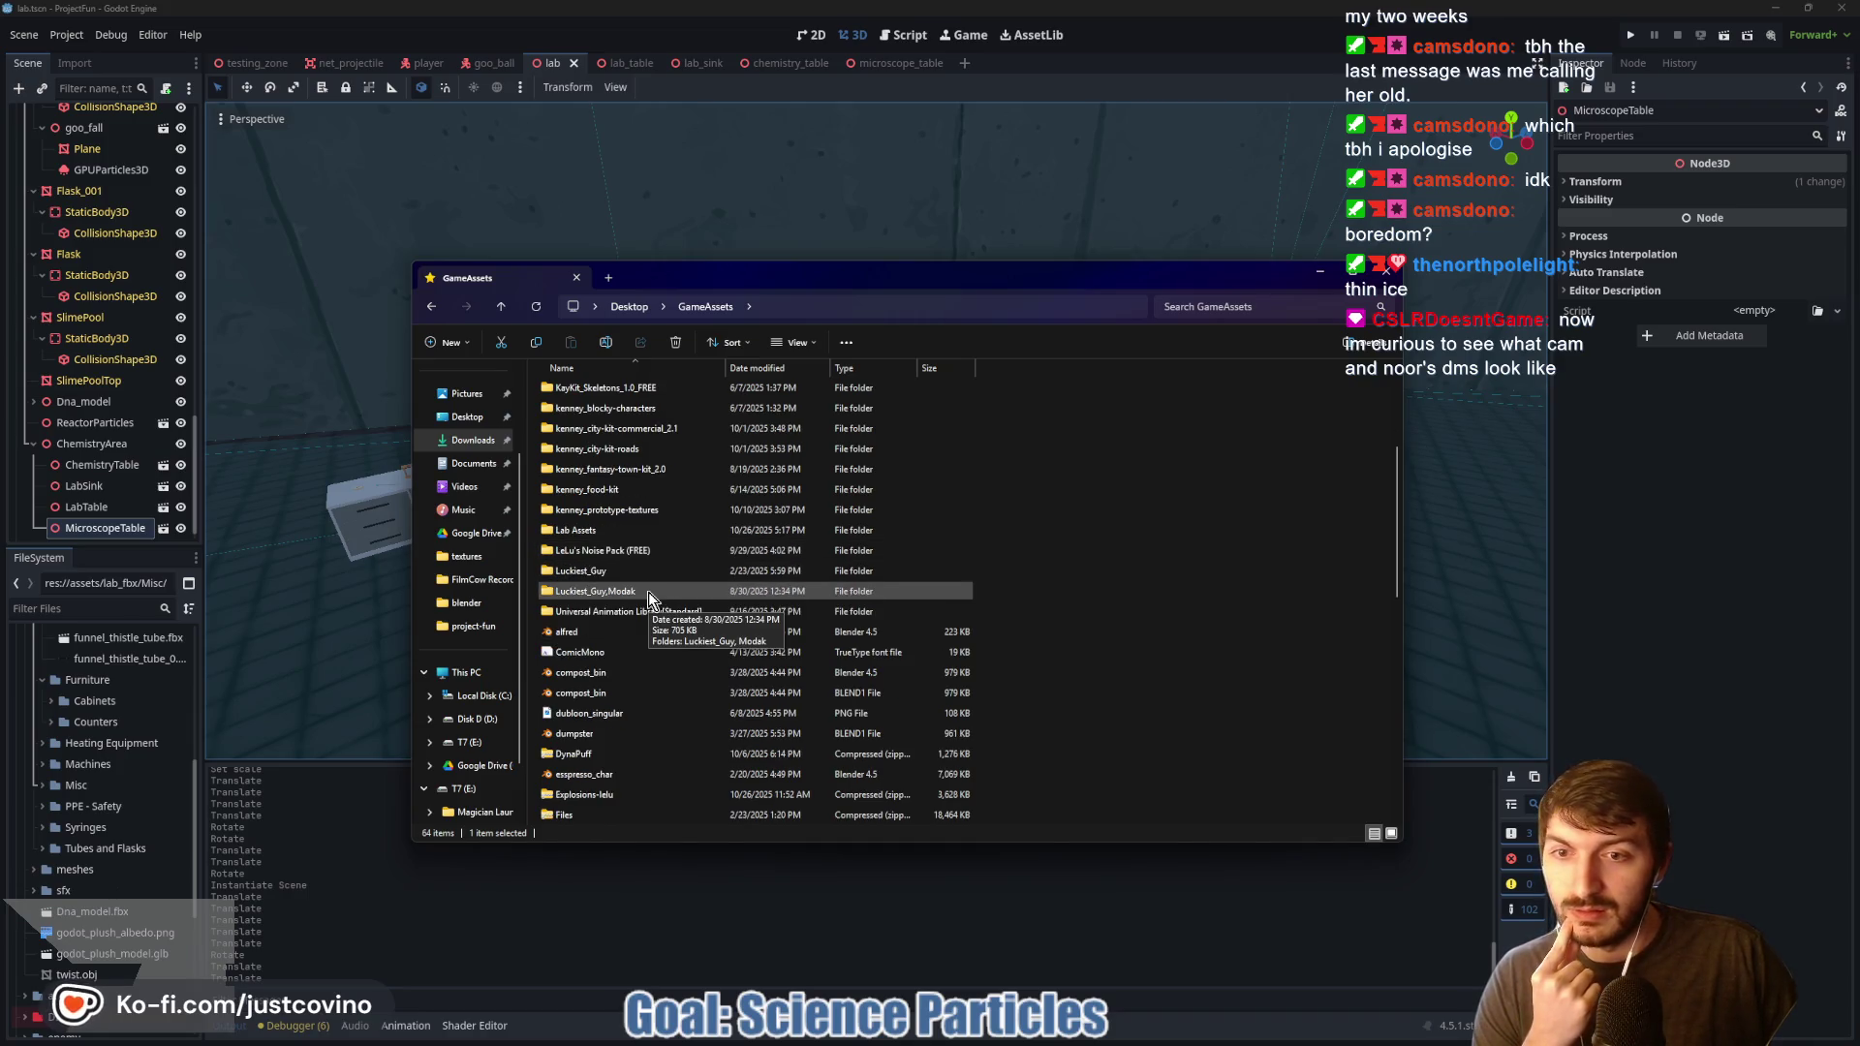
pyautogui.scroll(-4, 659, 615)
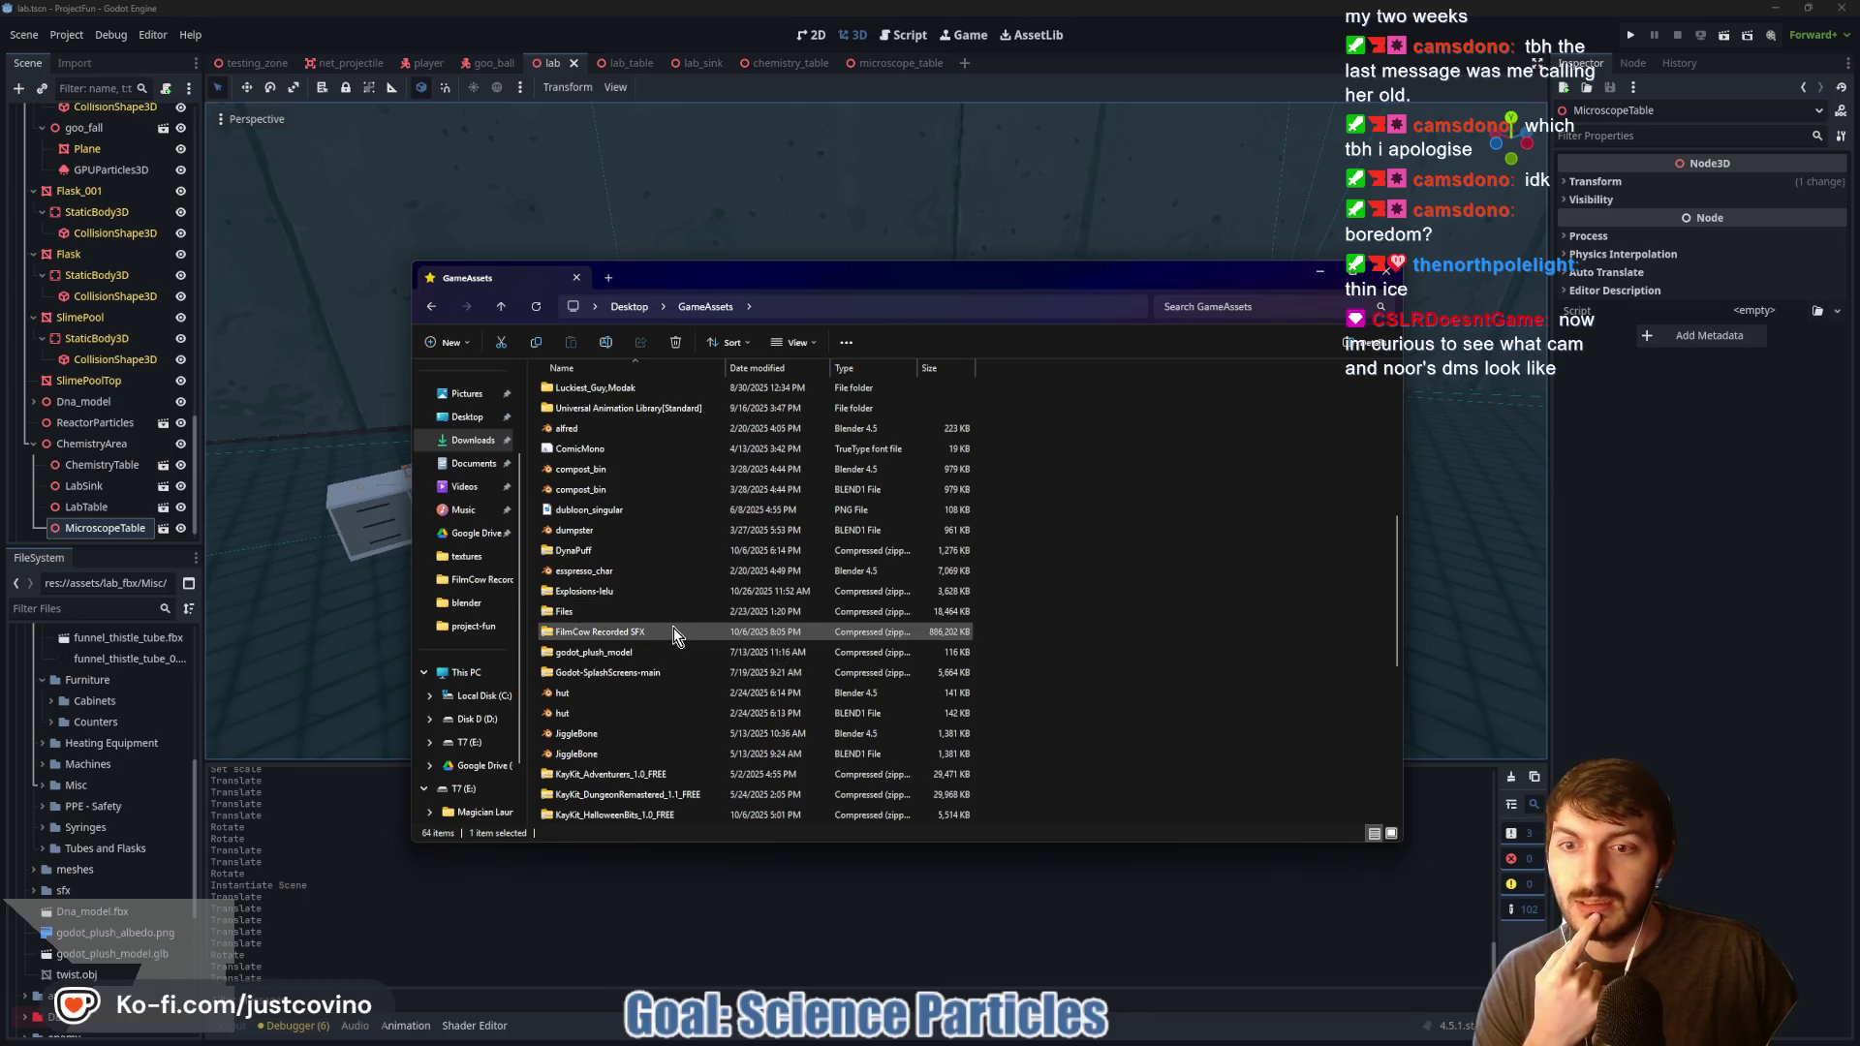
pyautogui.scroll(3, 630, 586)
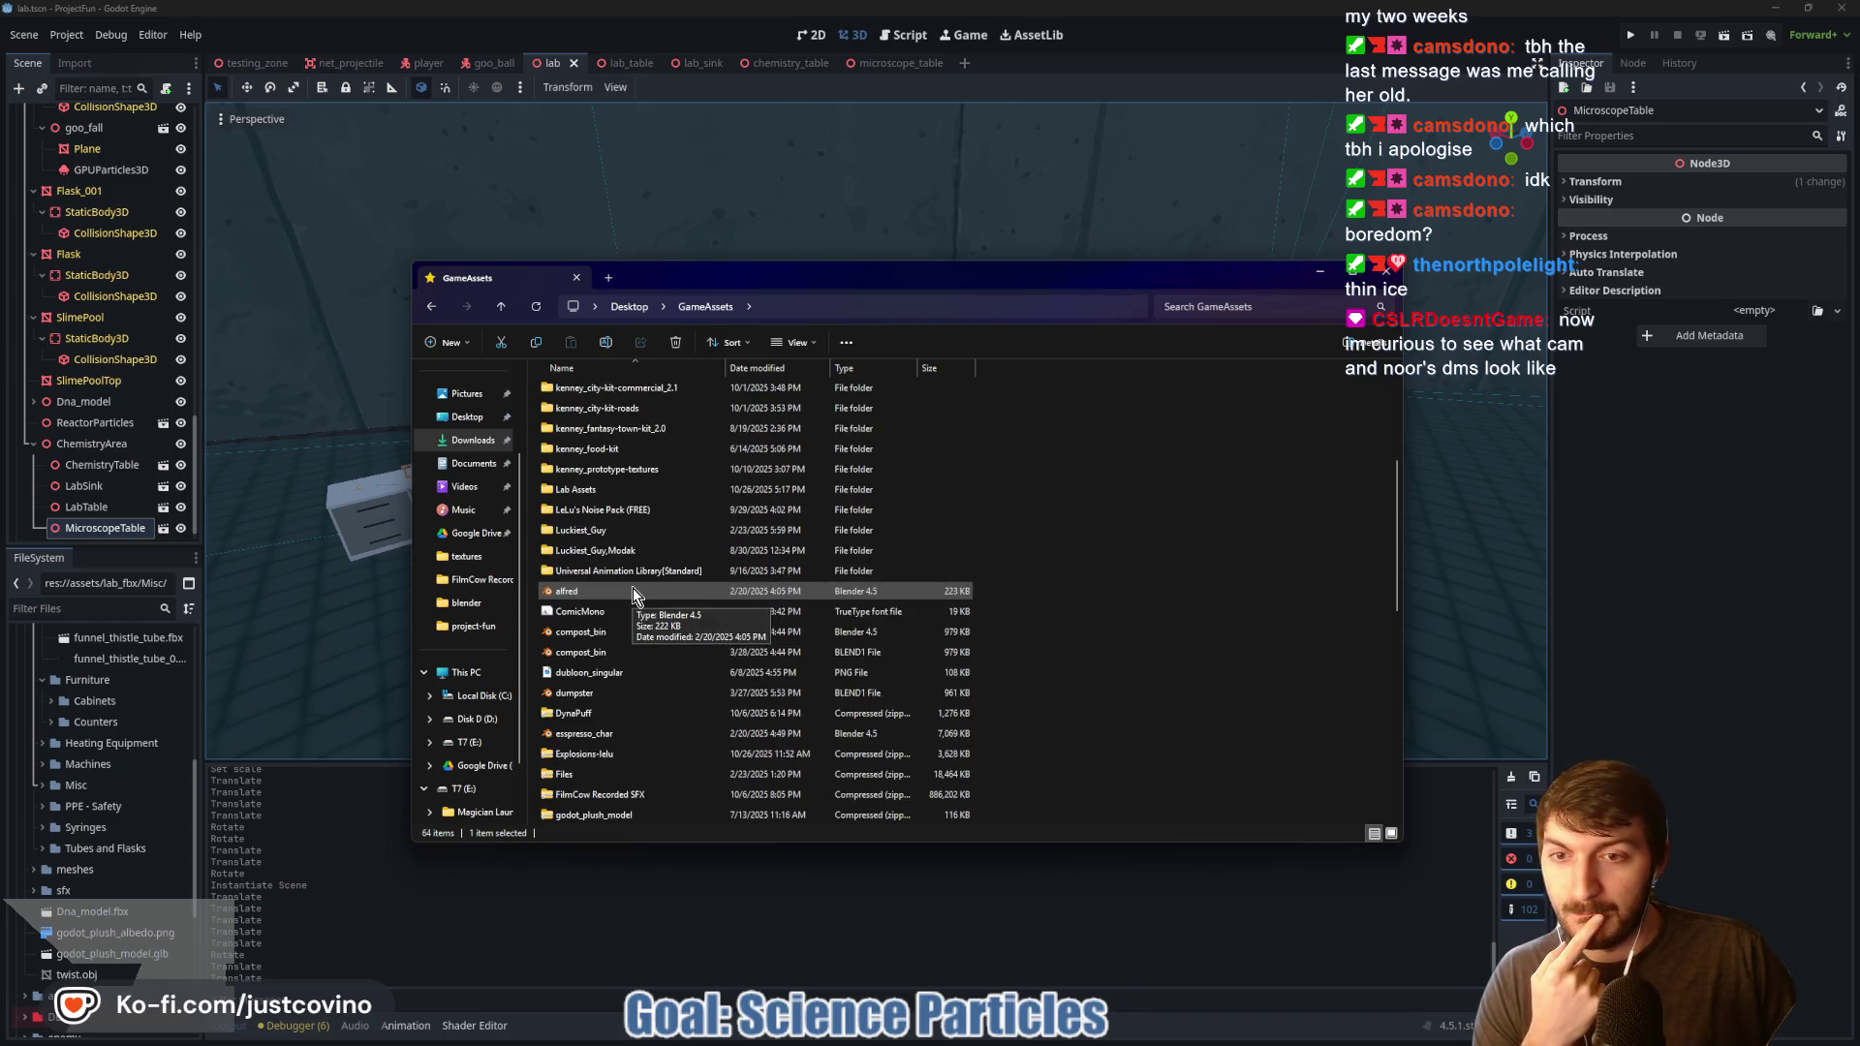
pyautogui.scroll(3, 648, 653)
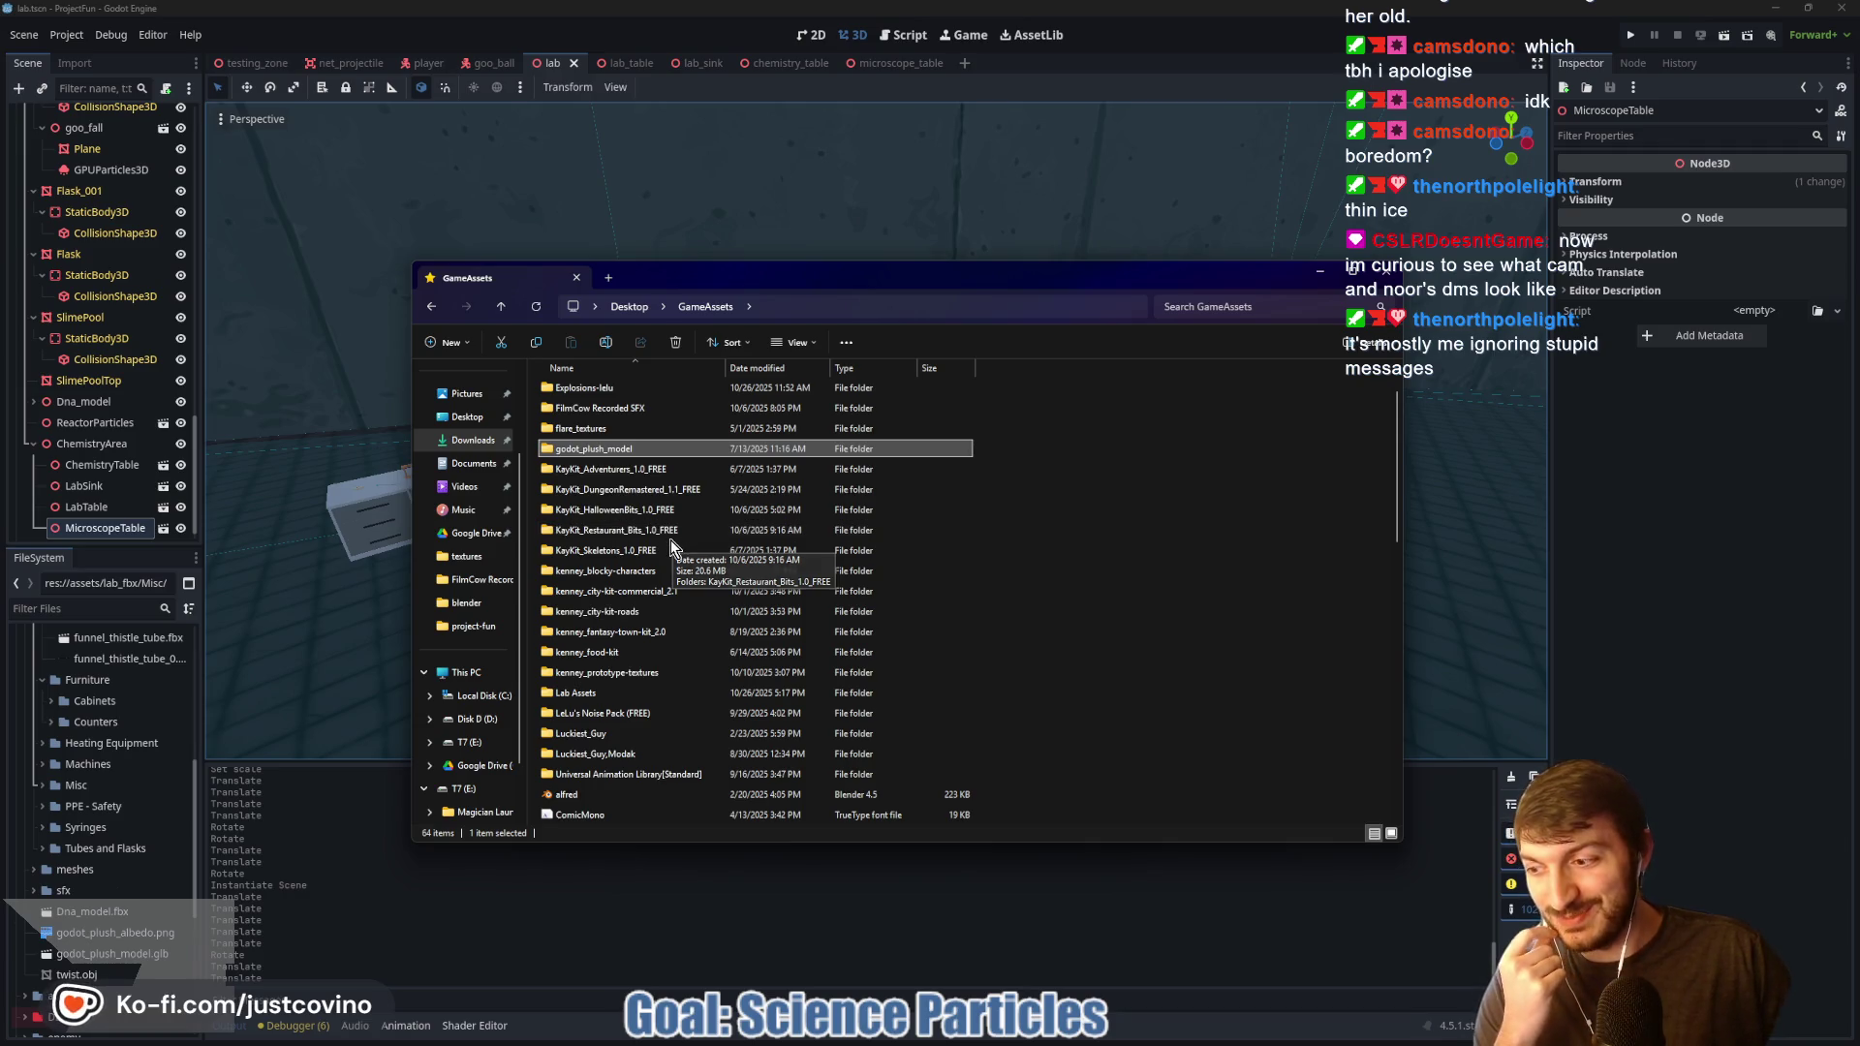
pyautogui.scroll(1, 680, 552)
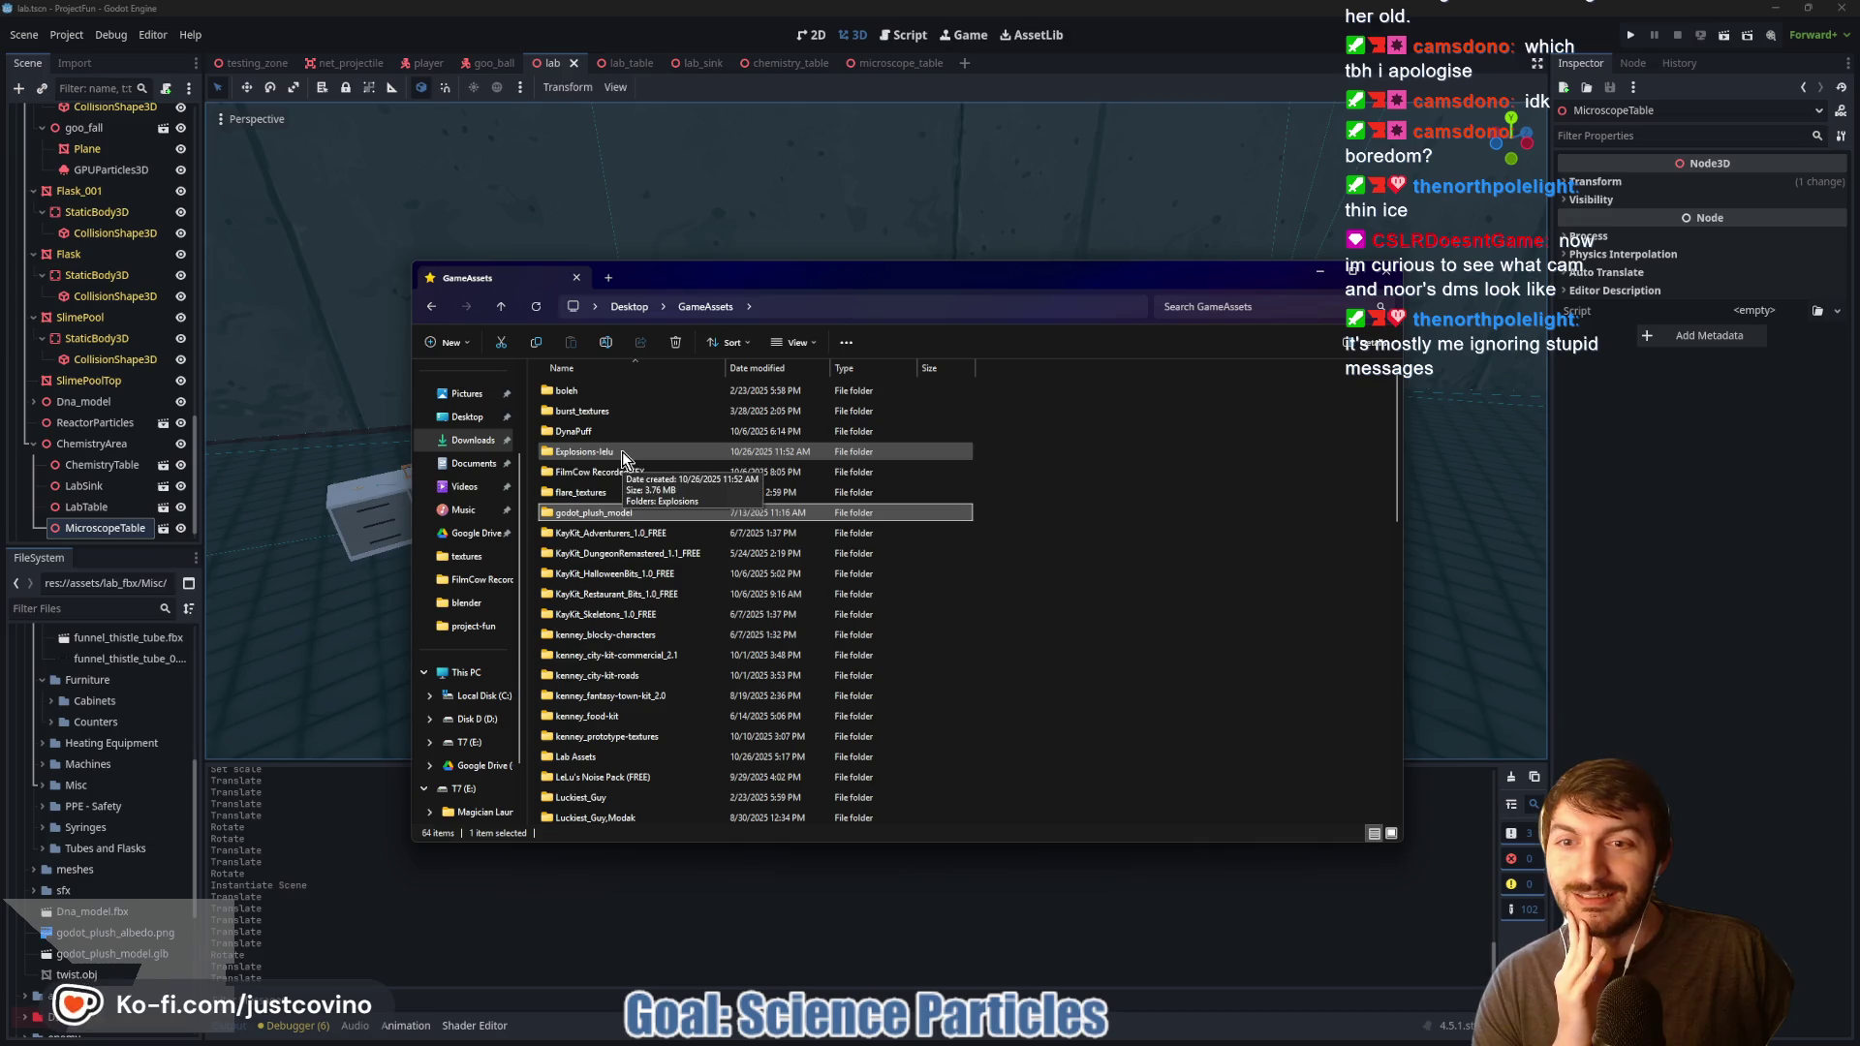
pyautogui.doubleClick(666, 595)
pyautogui.doubleClick(613, 392)
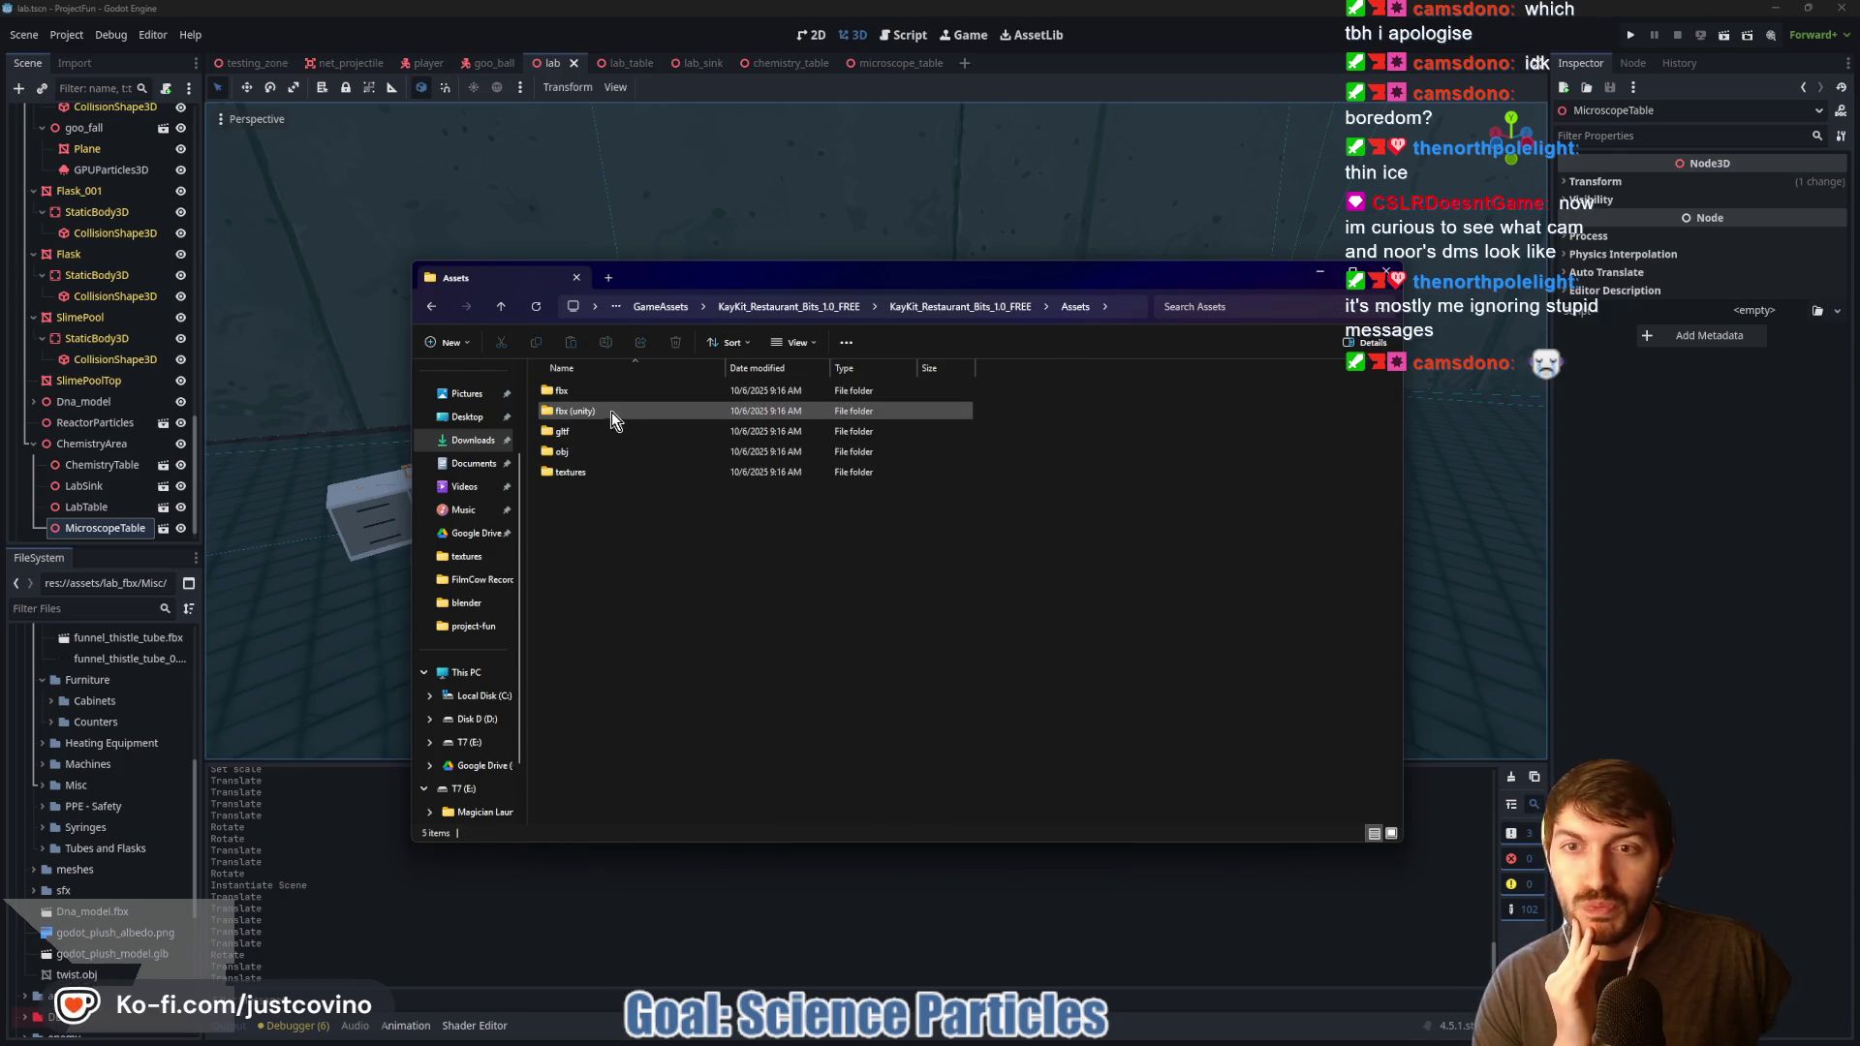
# Step: Open the fbx folder and enlarge the Explorer window to show more files
pyautogui.click(603, 393)
pyautogui.doubleClick(603, 393)
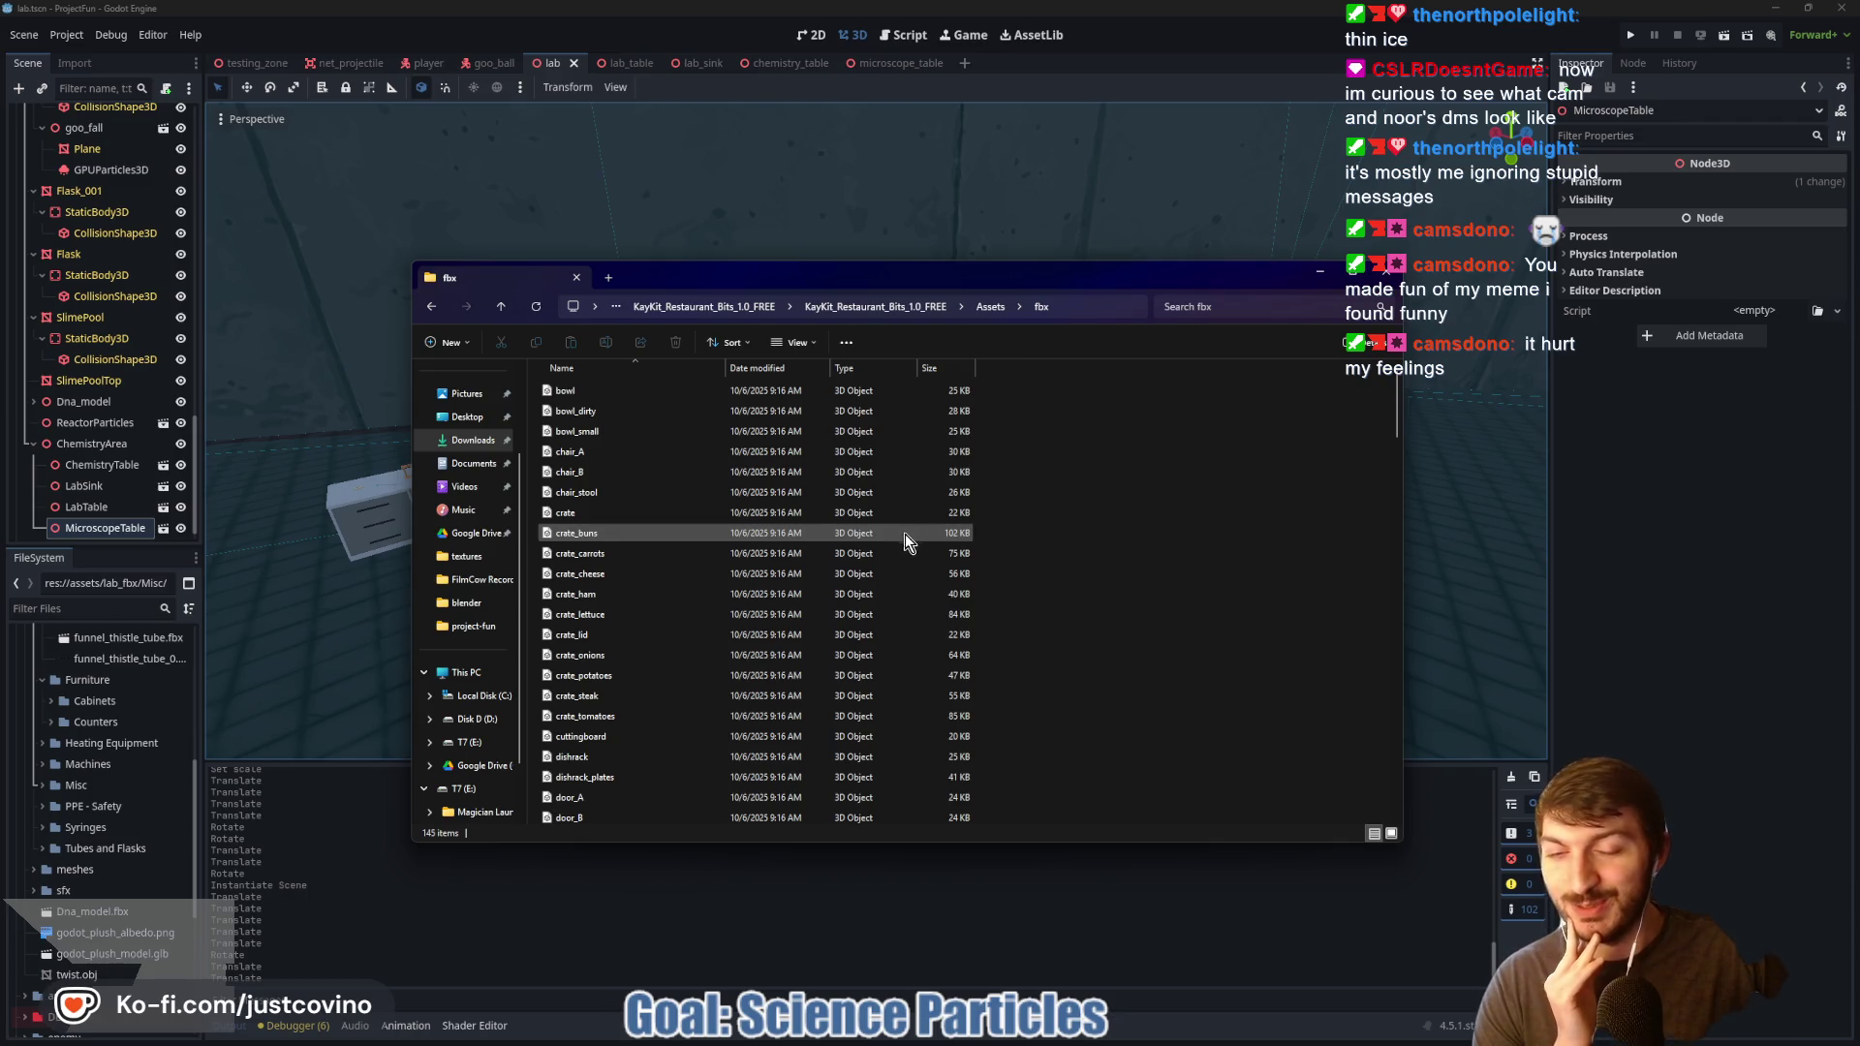
pyautogui.moveTo(853, 275); pyautogui.dragTo(794, 229)
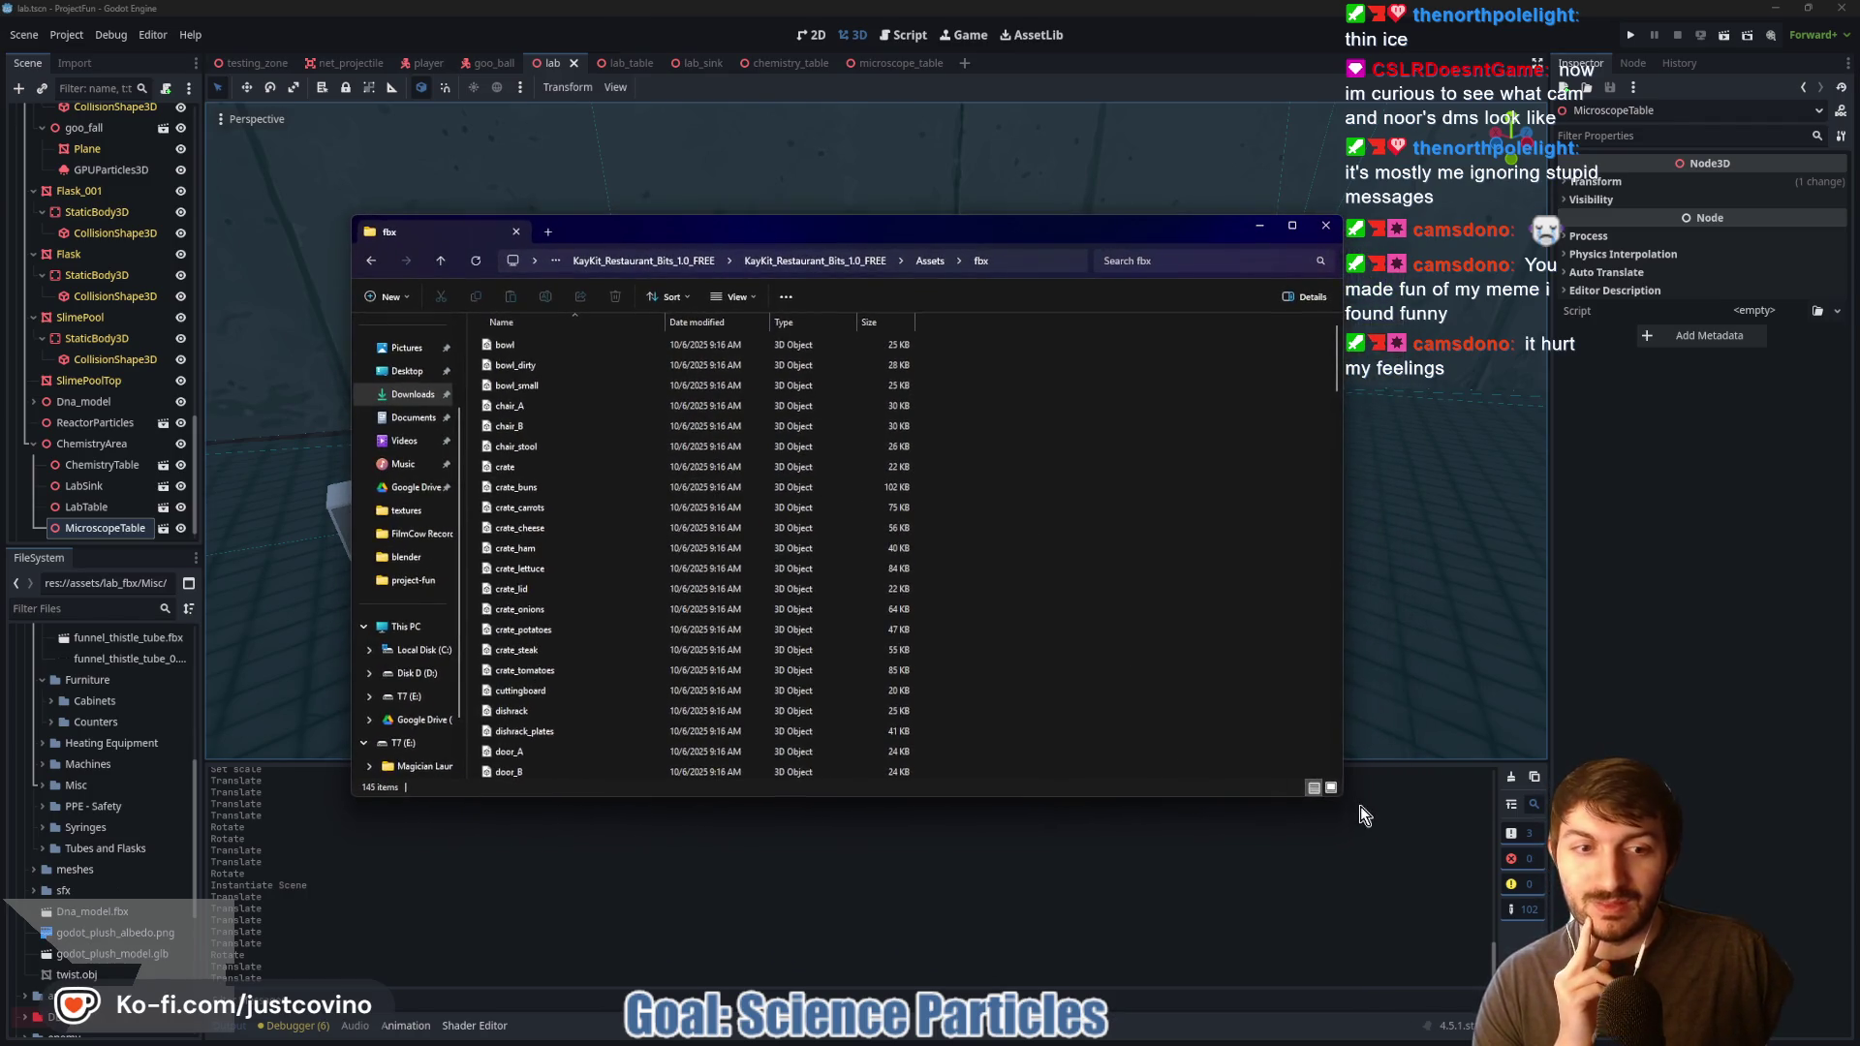
pyautogui.moveTo(1339, 799); pyautogui.dragTo(1514, 907)
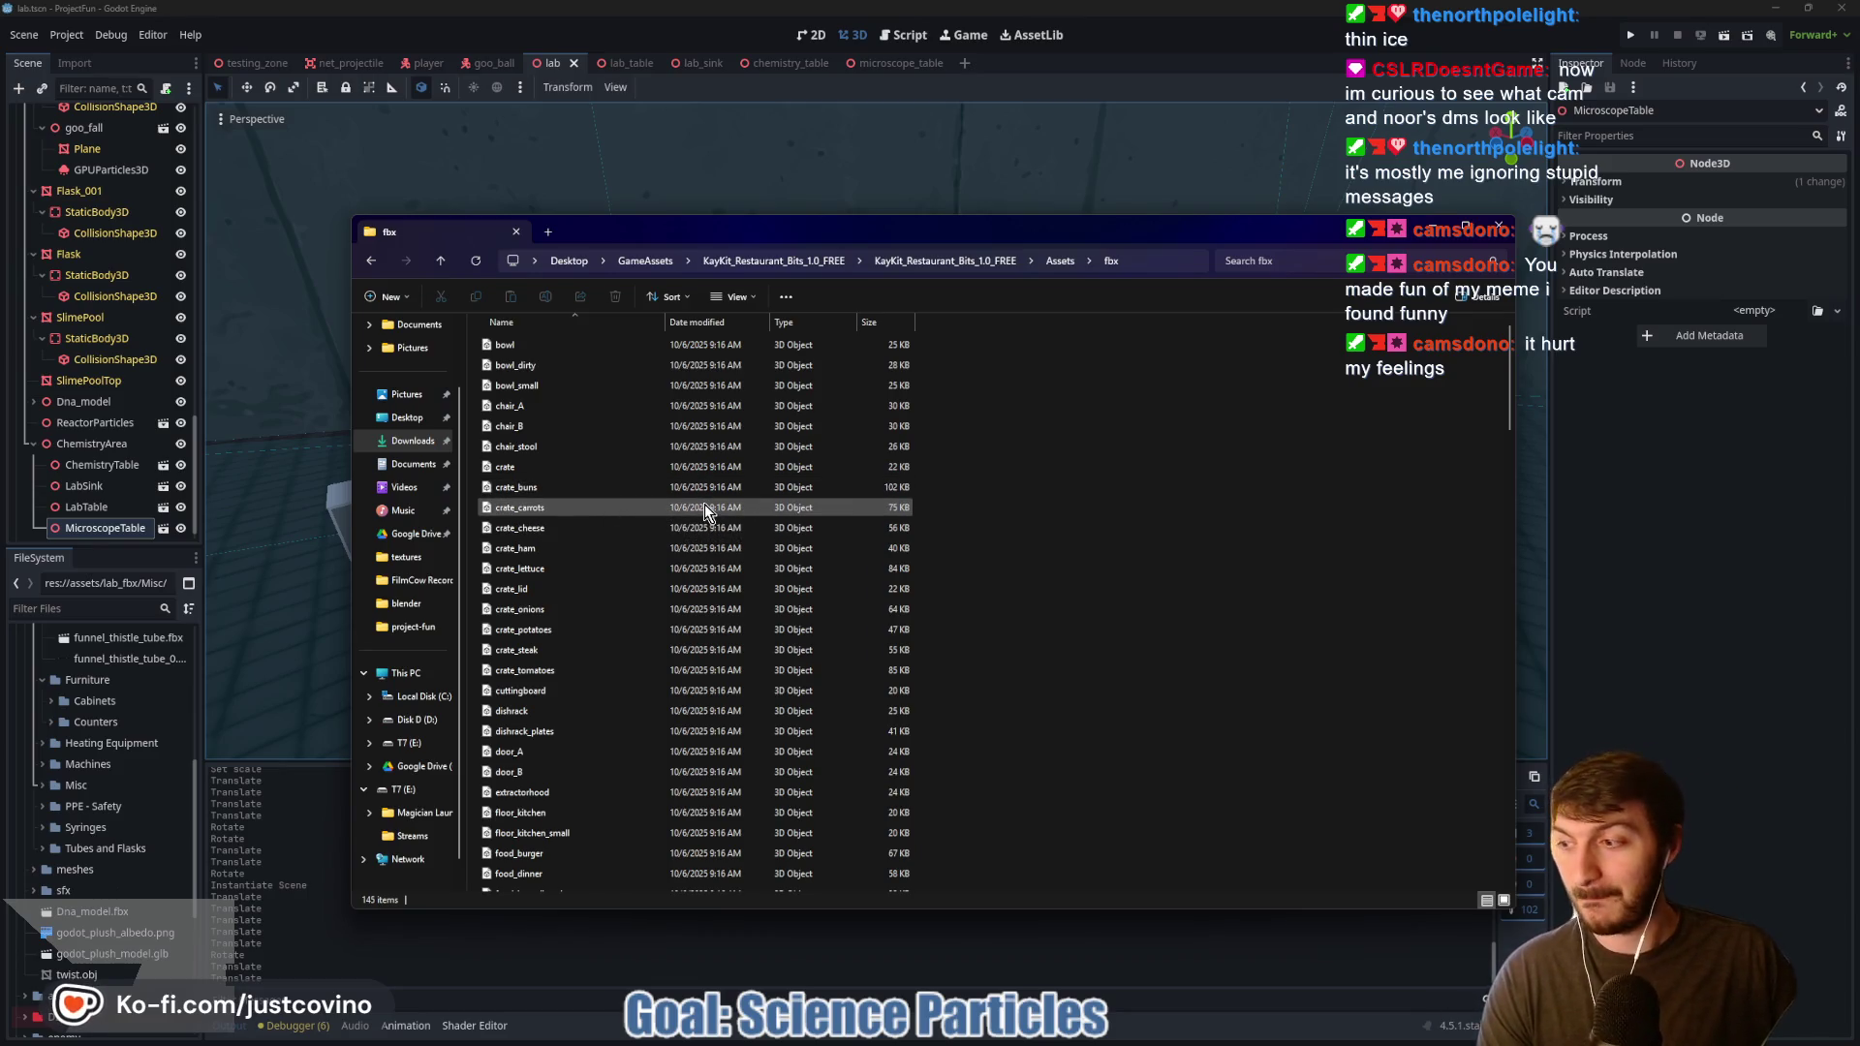
# Step: Scroll through the KayKit restaurant fbx model files, then go back up to Assets
pyautogui.scroll(-1, 703, 504)
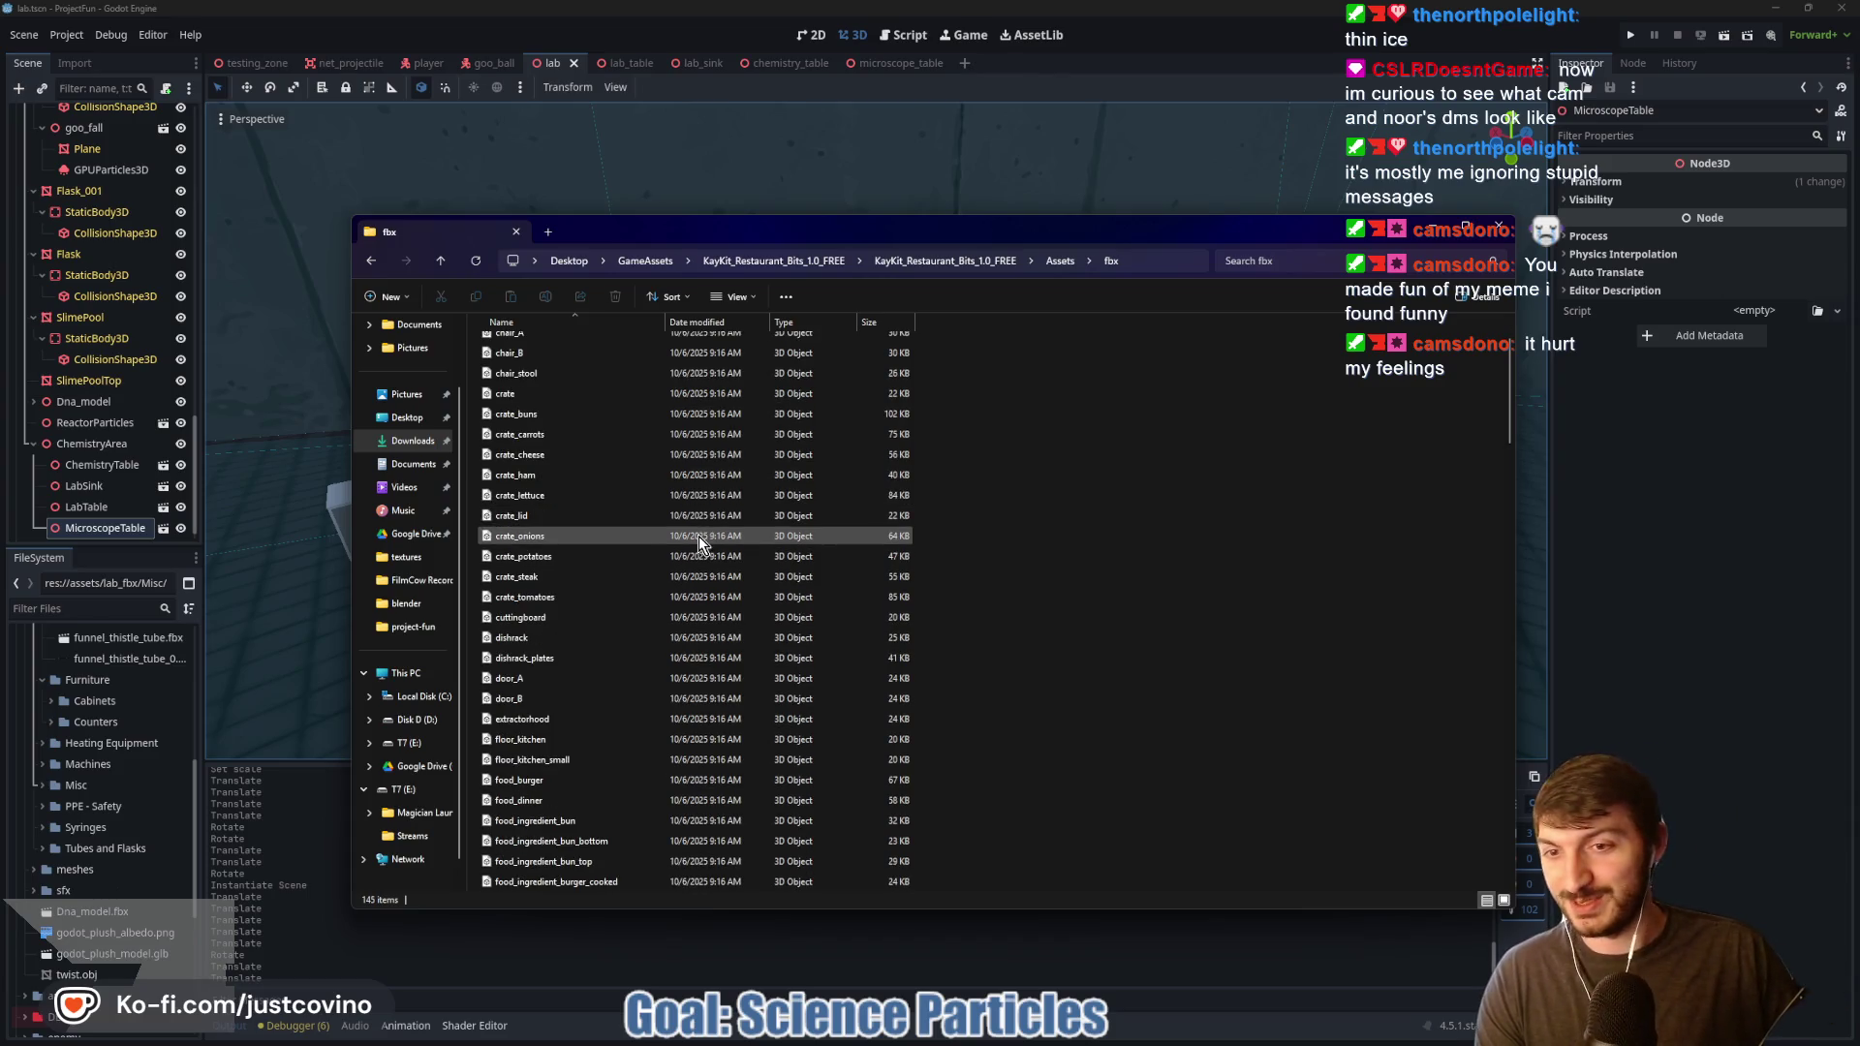
pyautogui.scroll(-1, 700, 537)
pyautogui.scroll(-5, 738, 578)
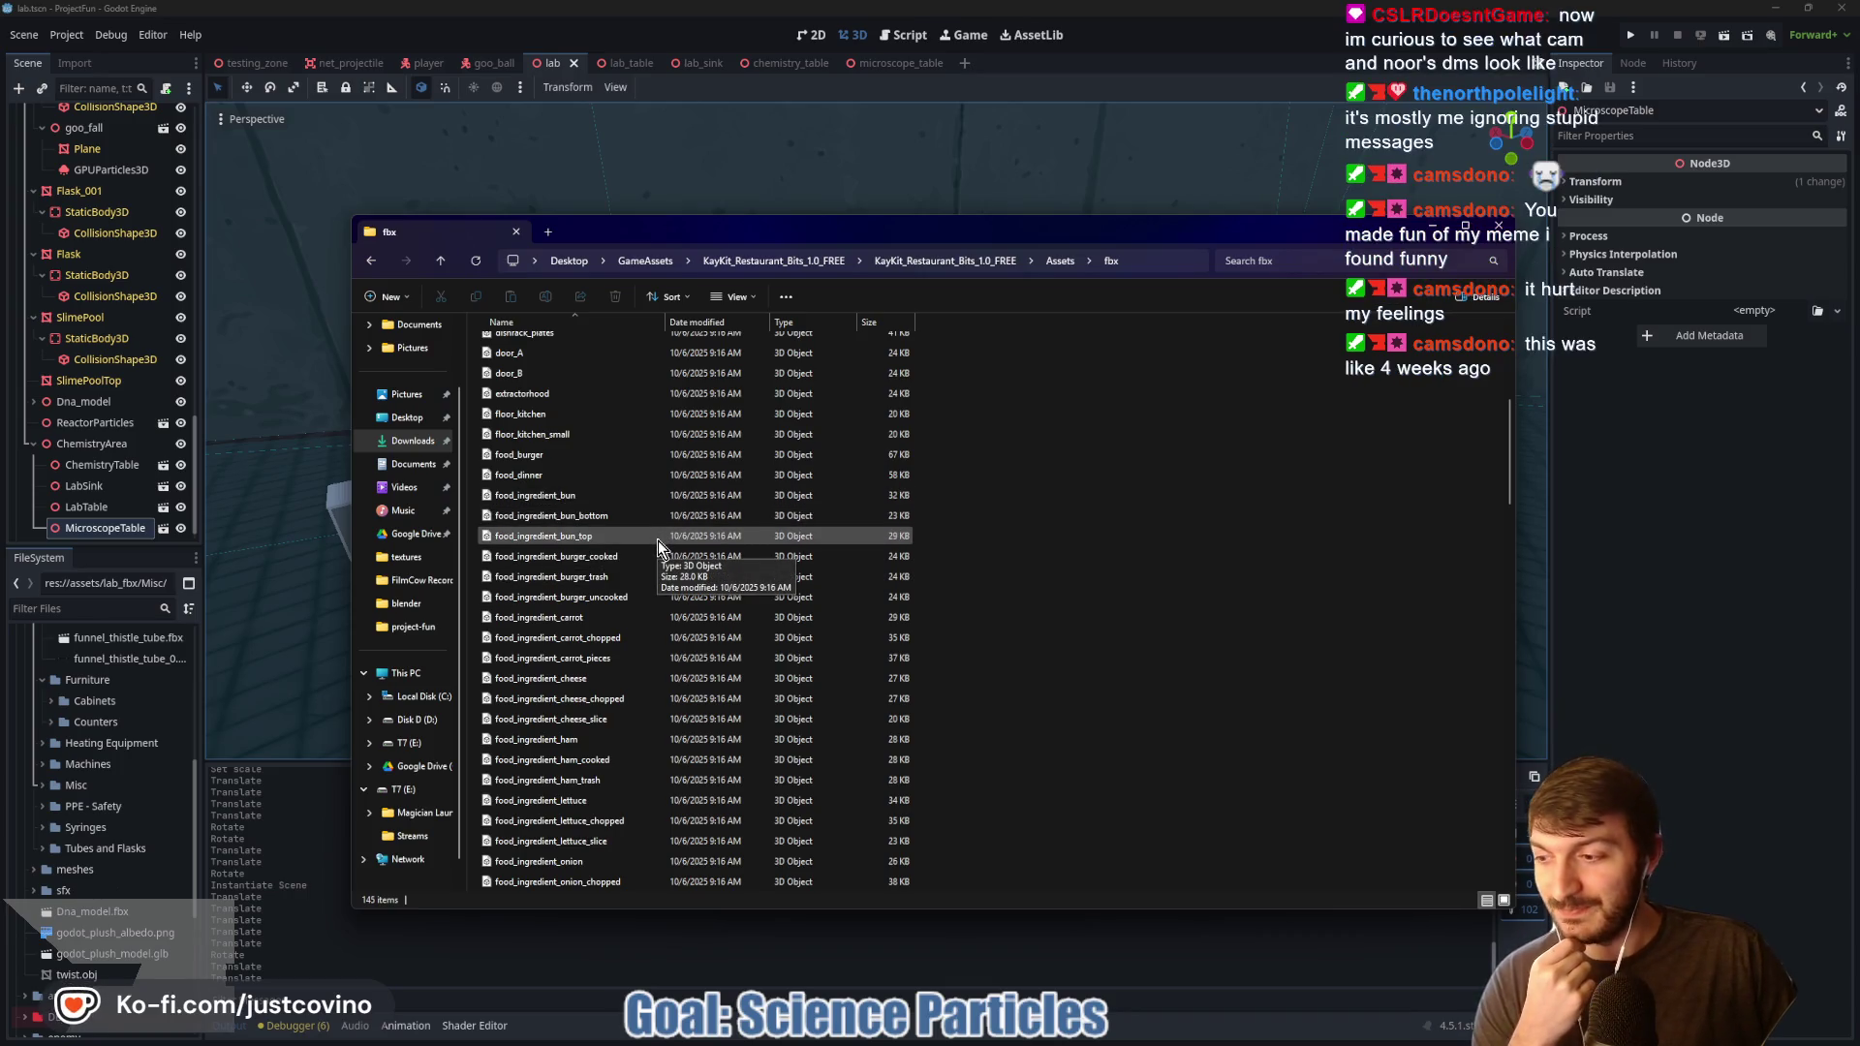
pyautogui.scroll(-1, 668, 562)
pyautogui.scroll(-1, 677, 578)
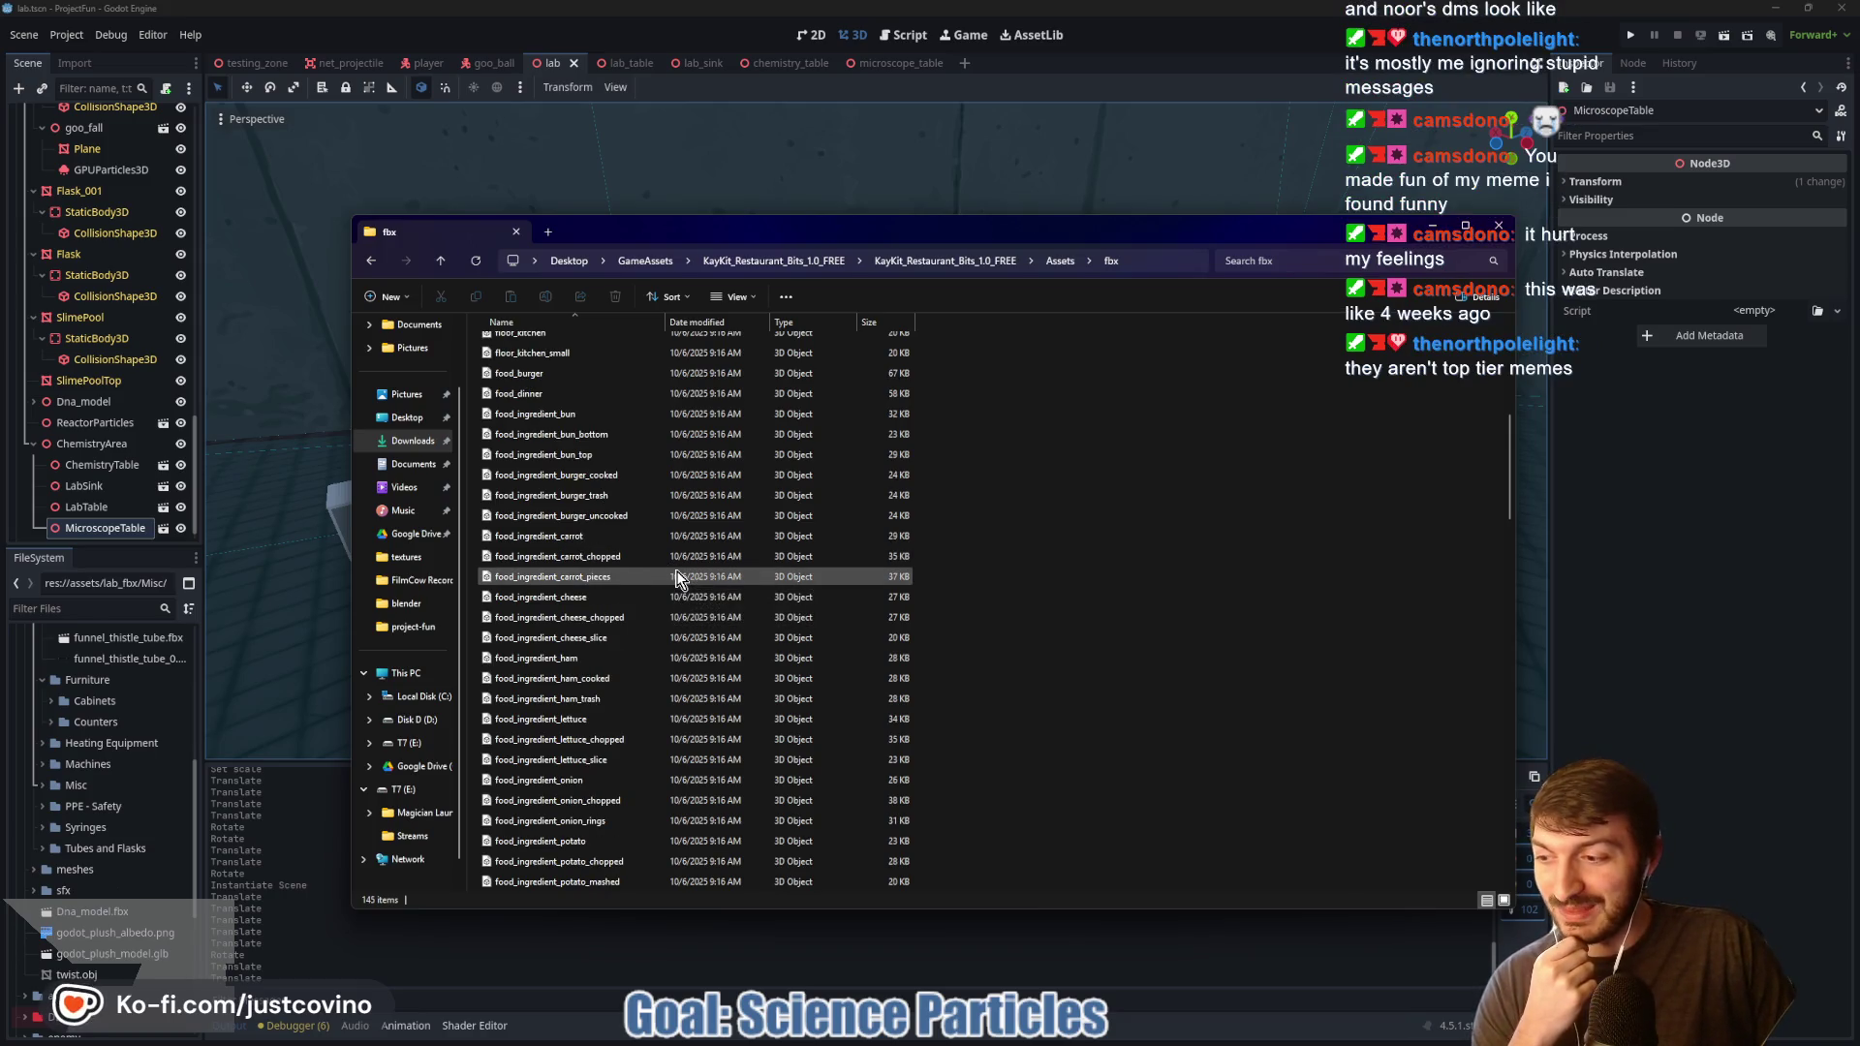
pyautogui.scroll(-4, 734, 612)
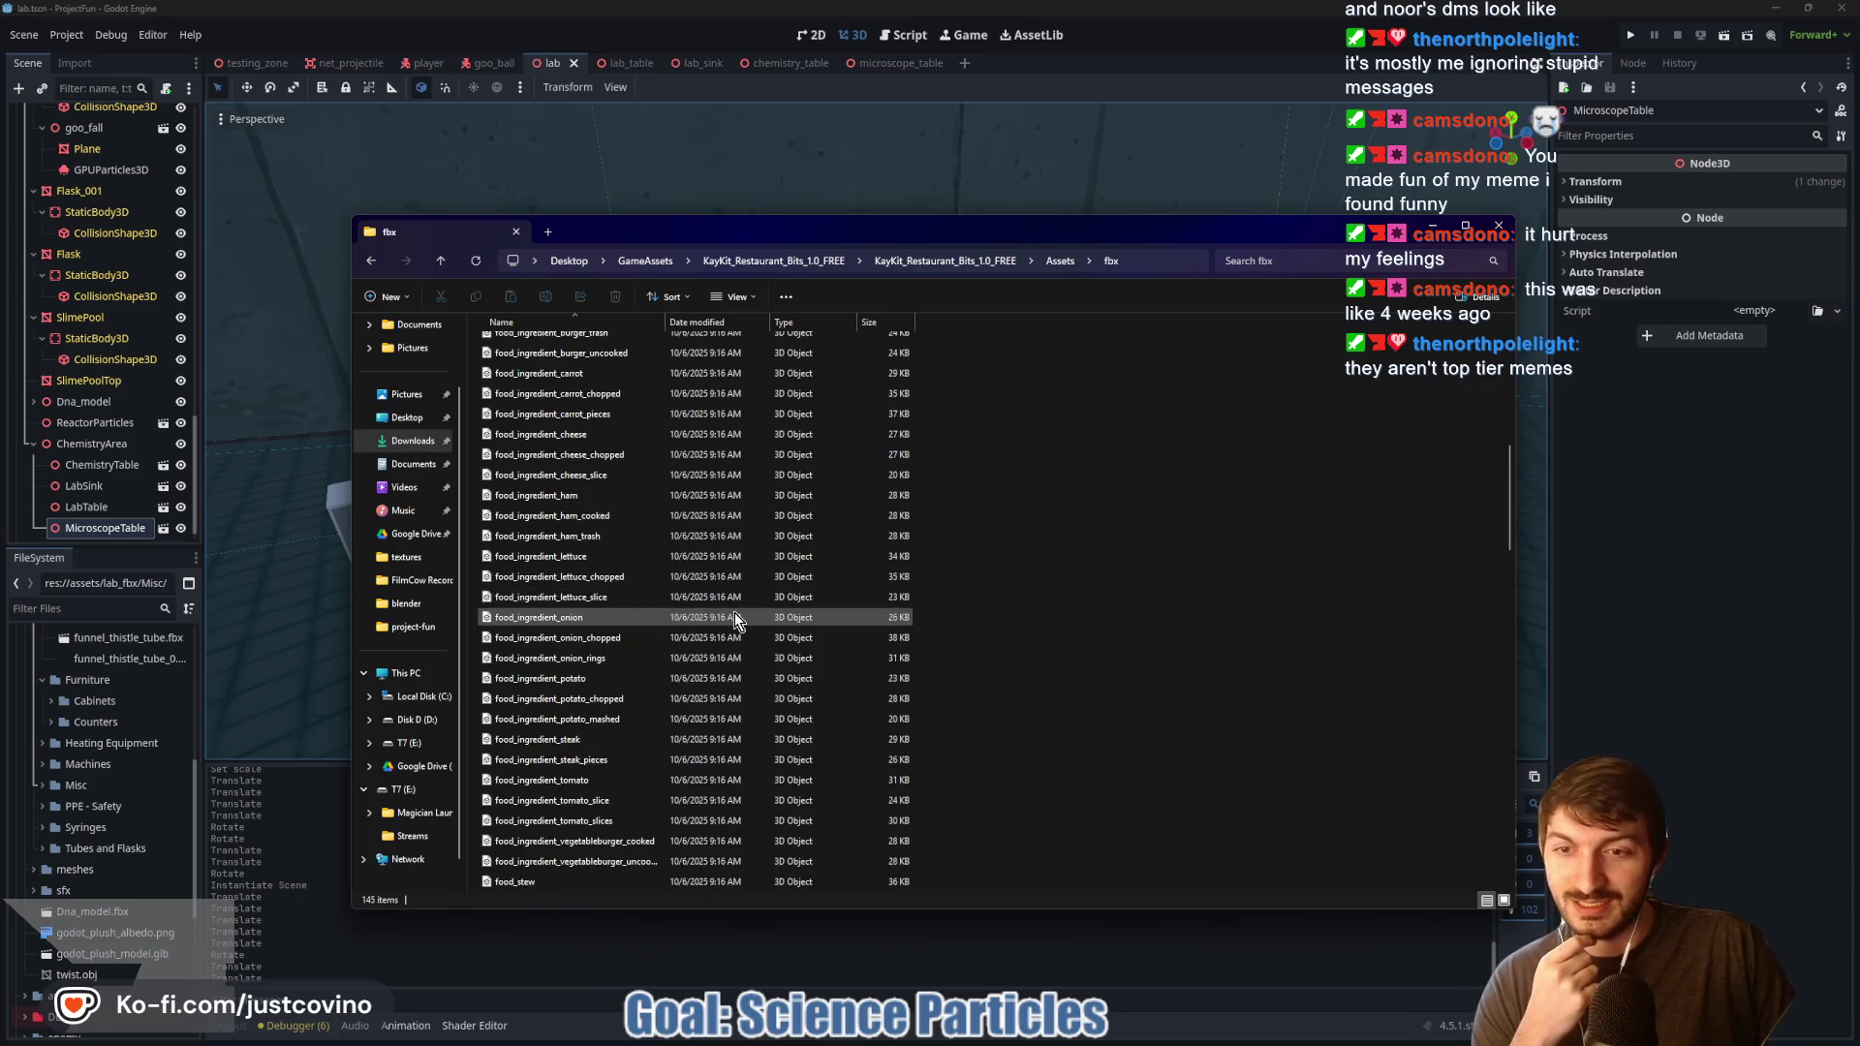
pyautogui.scroll(-5, 735, 612)
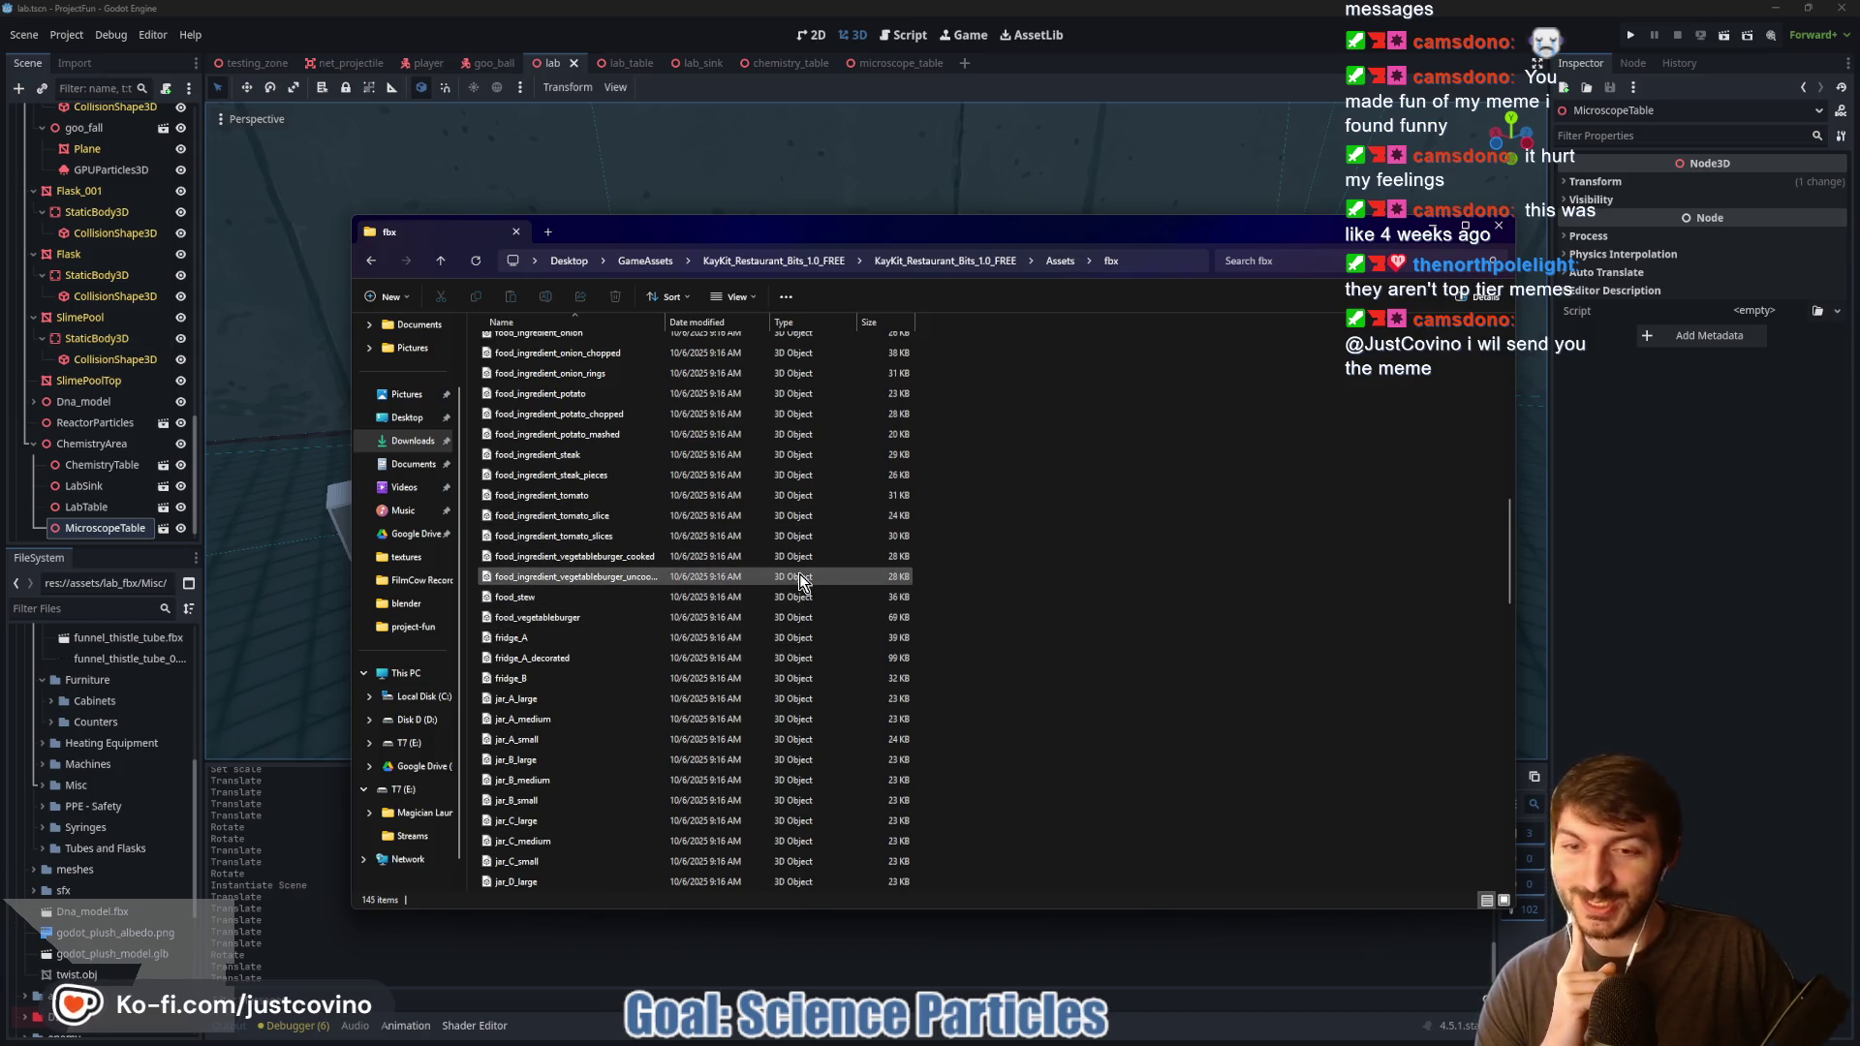
pyautogui.scroll(-2, 789, 593)
pyautogui.scroll(-10, 596, 509)
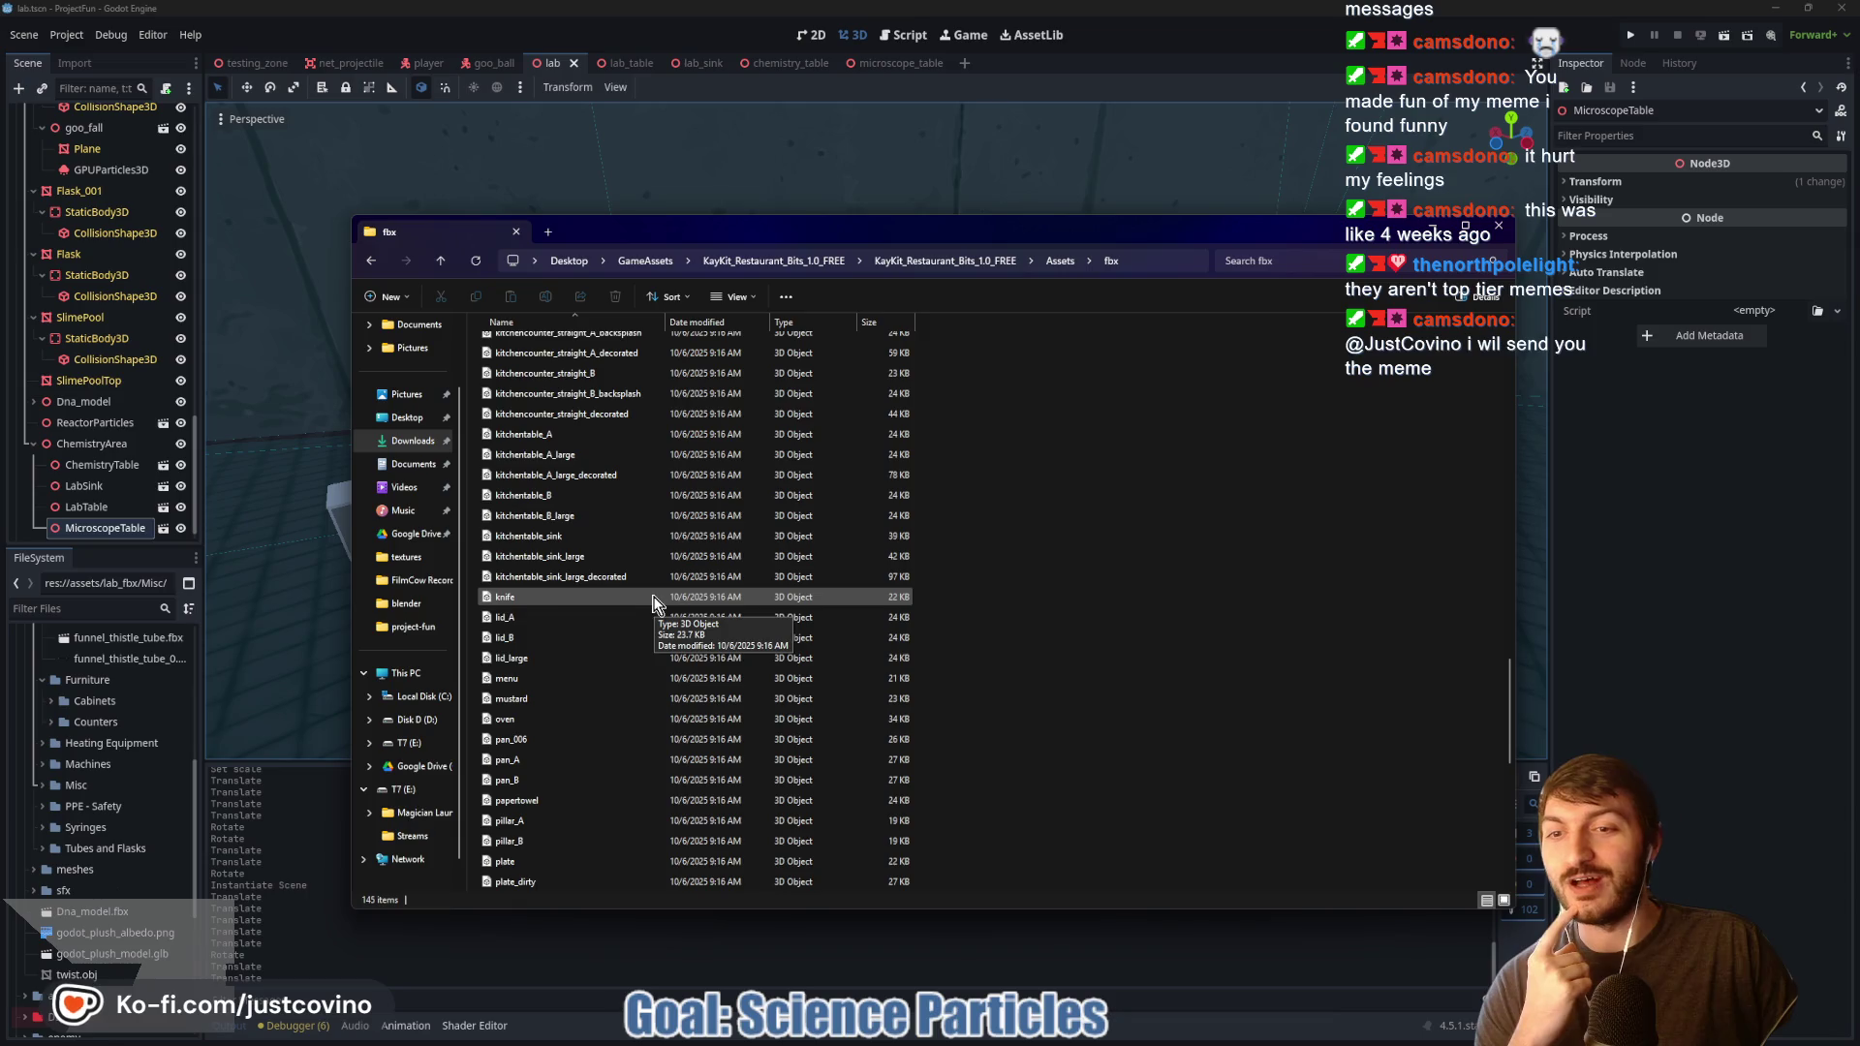
pyautogui.scroll(-2, 655, 596)
pyautogui.scroll(-3, 651, 603)
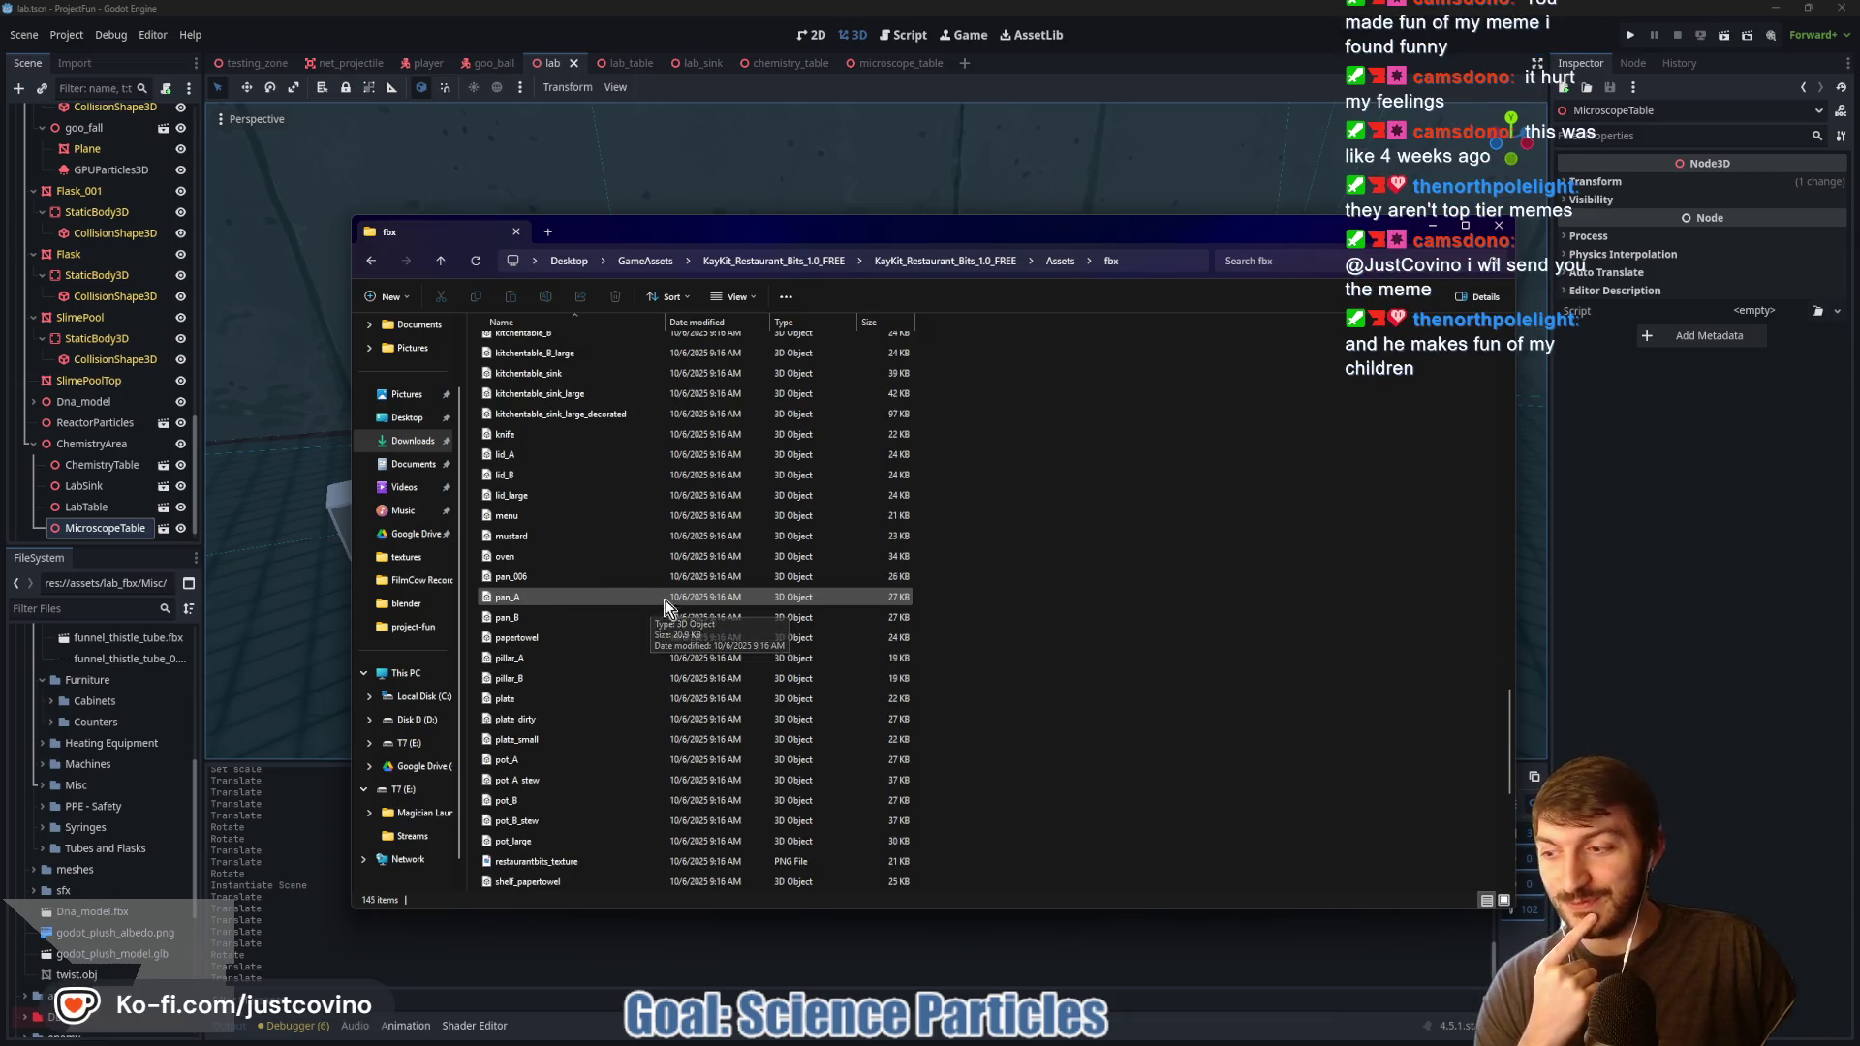
pyautogui.scroll(-5, 828, 570)
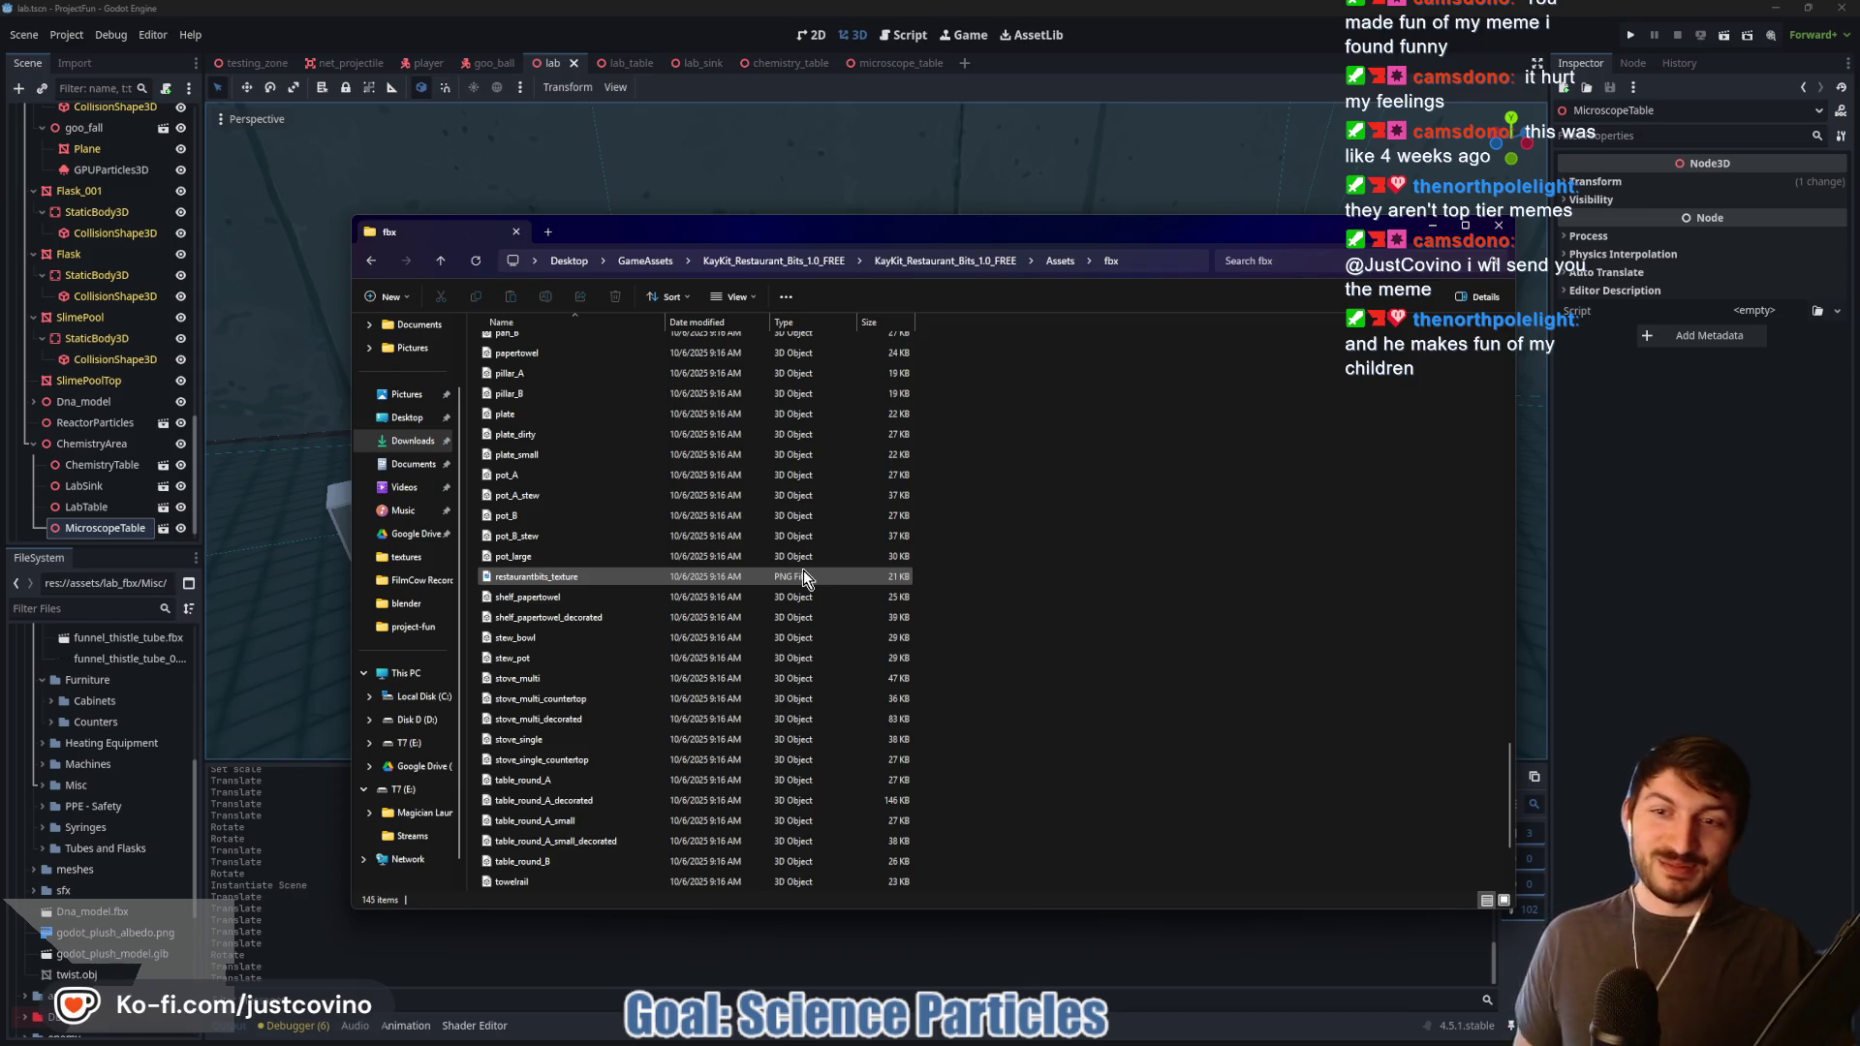
pyautogui.scroll(-2, 804, 570)
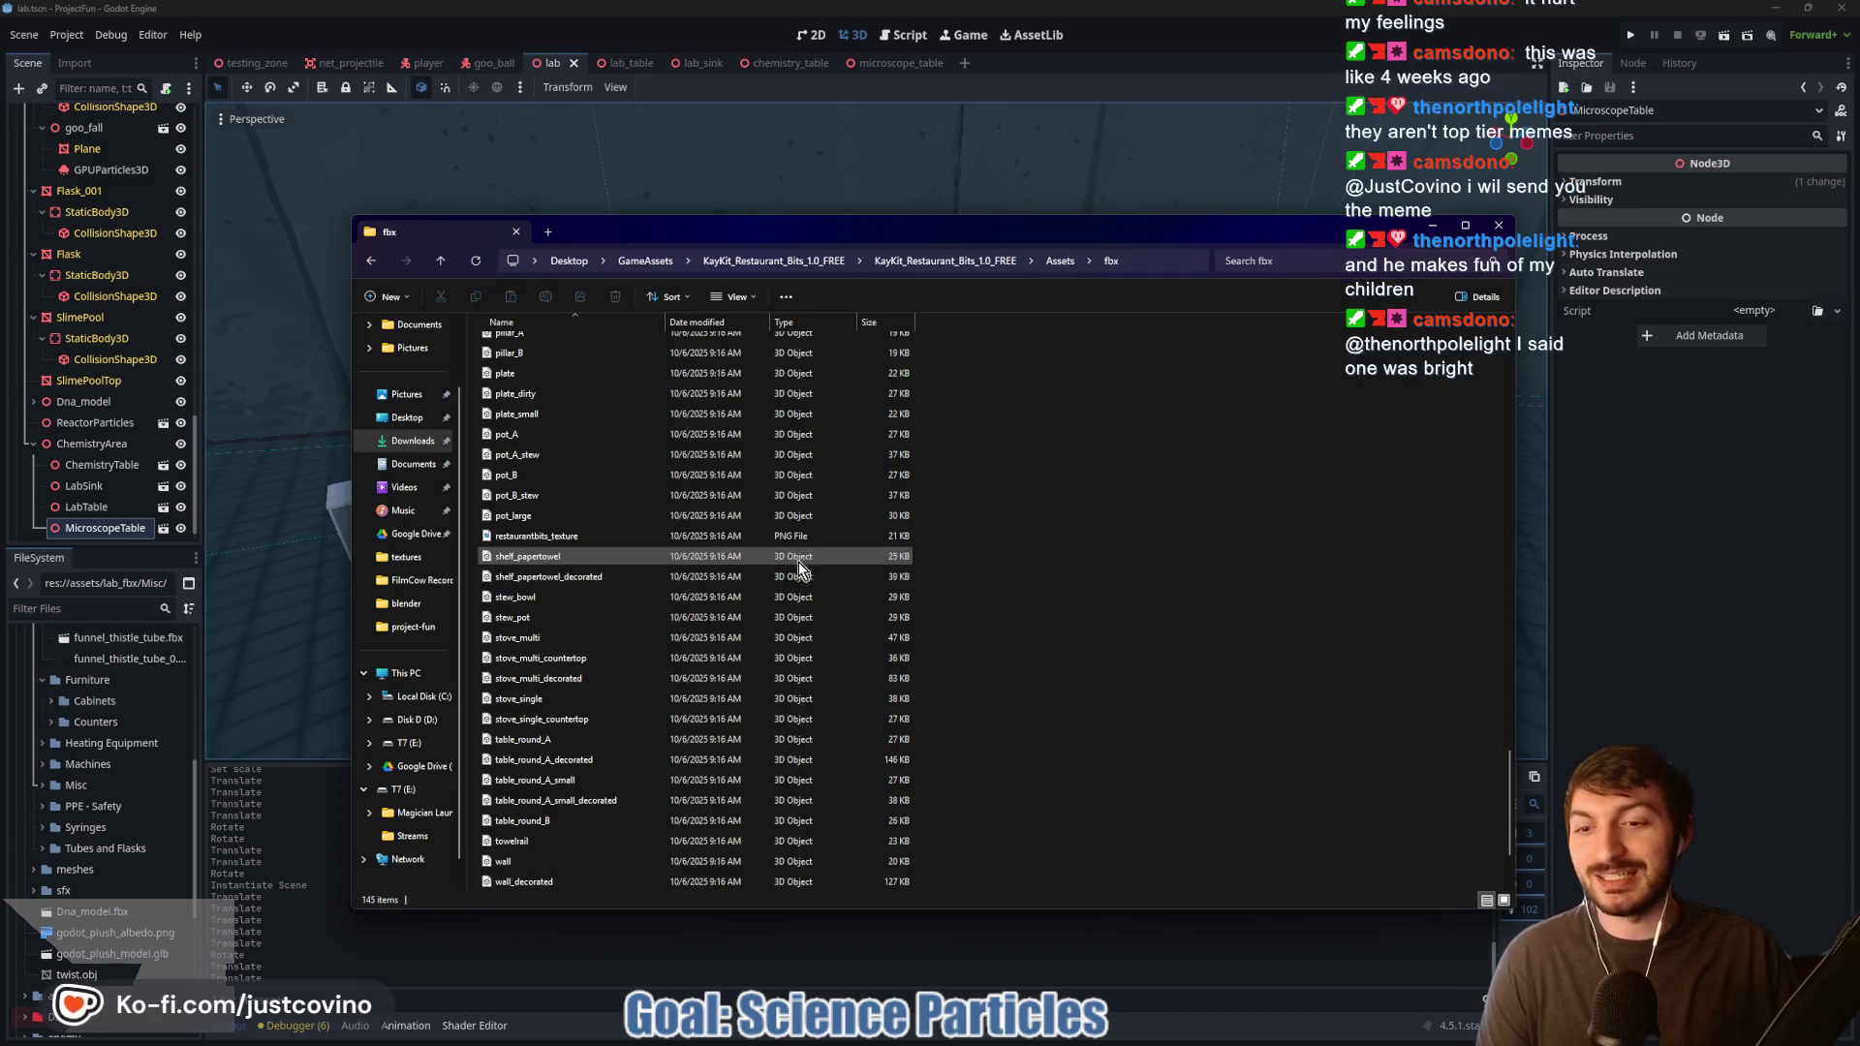
pyautogui.scroll(-2, 798, 567)
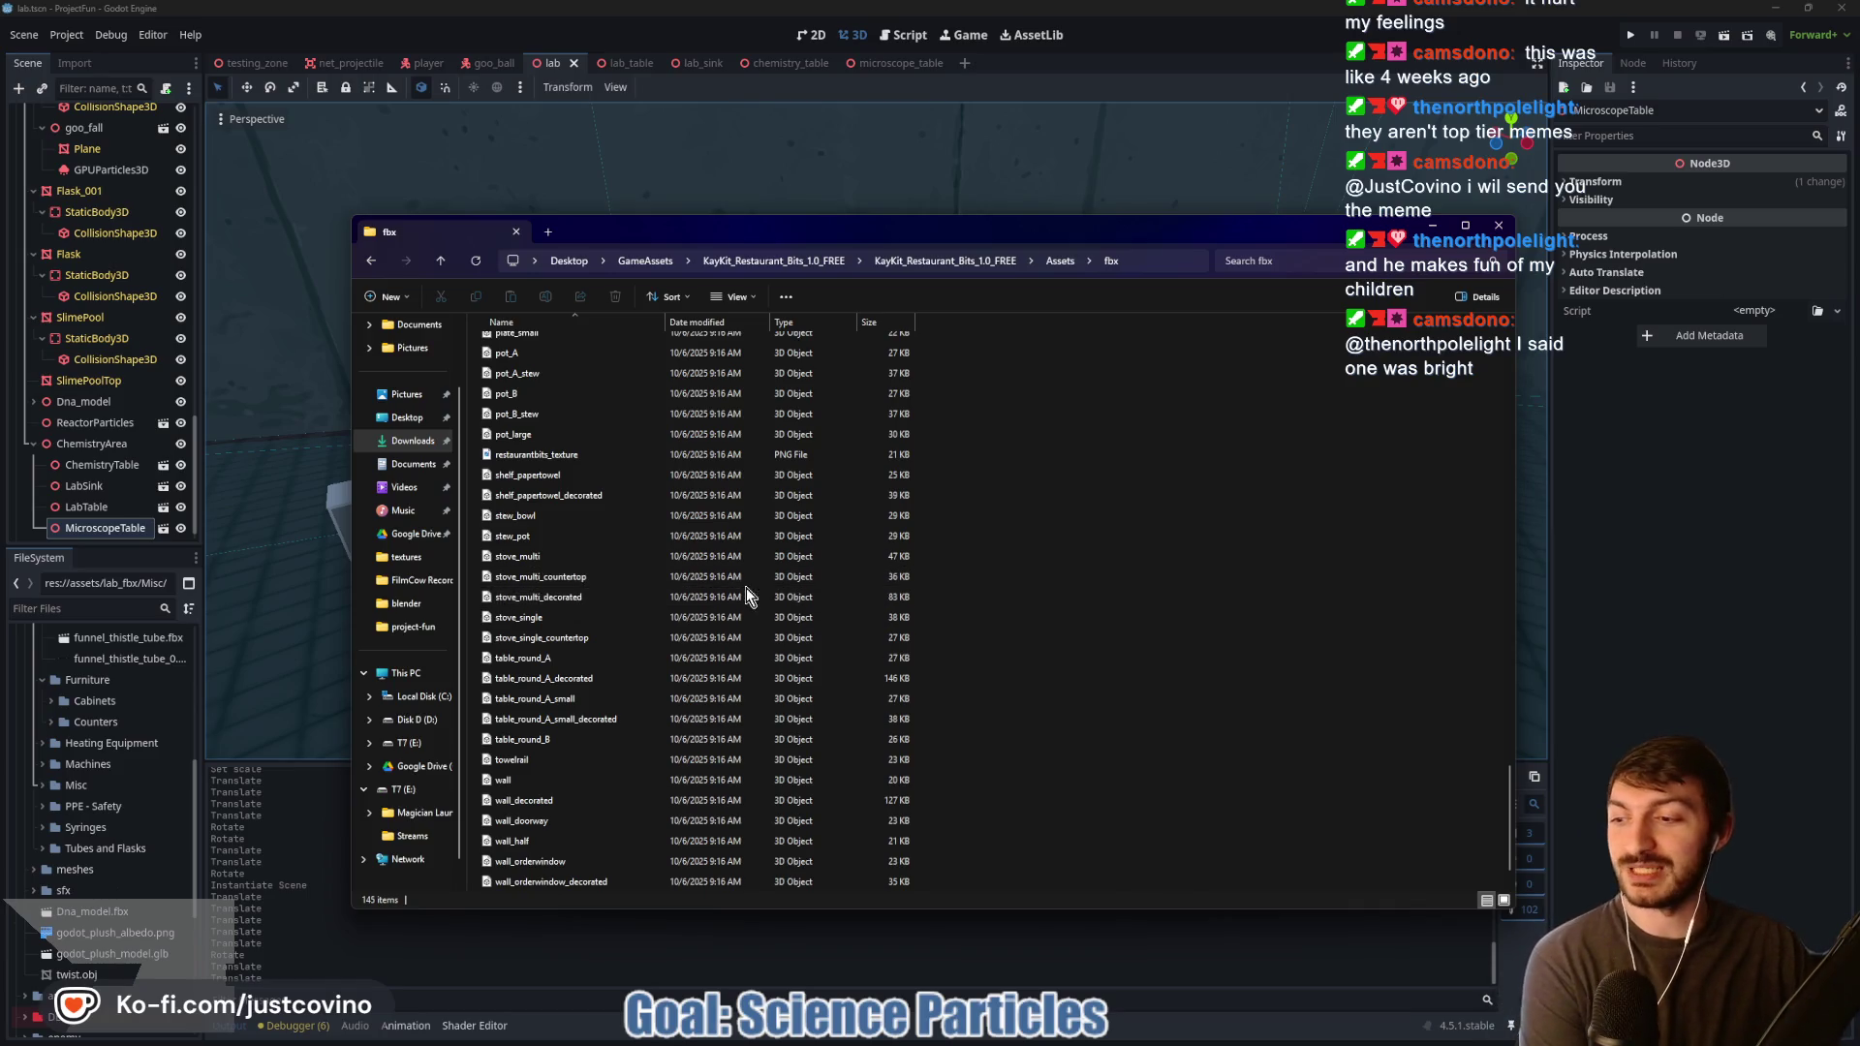
pyautogui.scroll(-1, 717, 604)
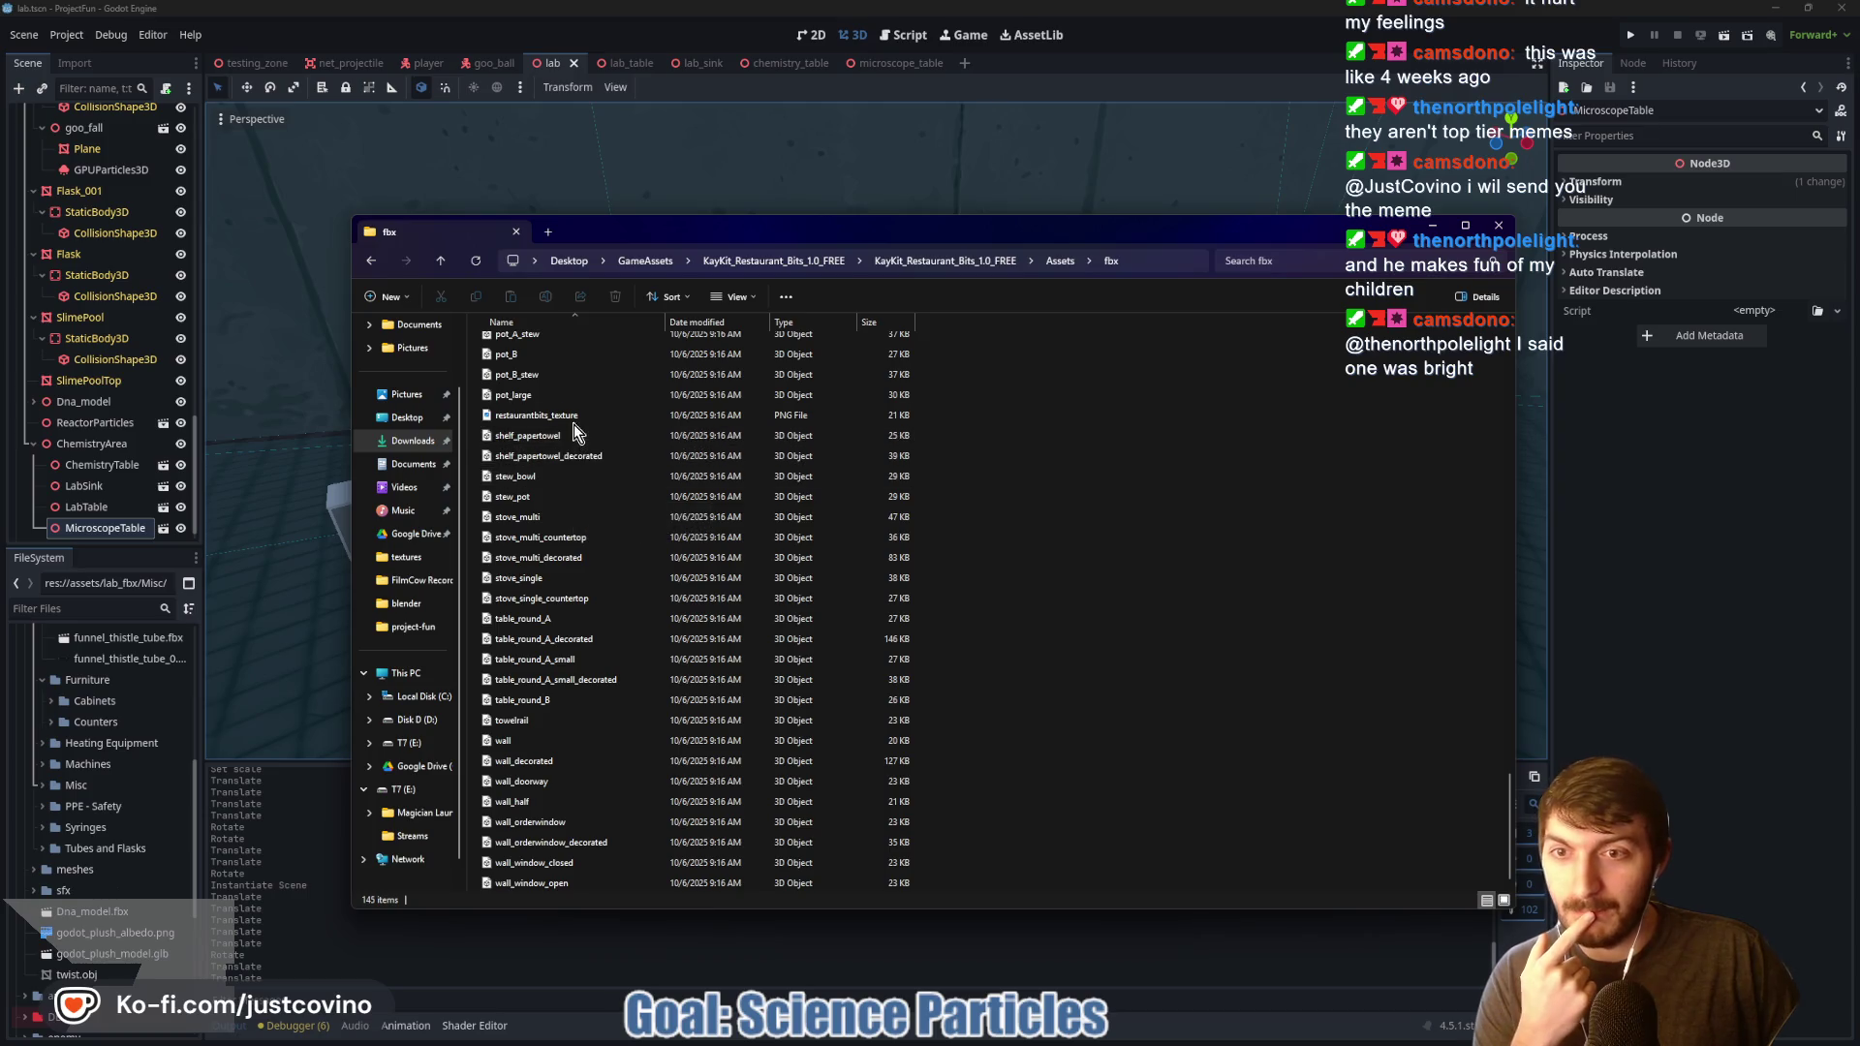
pyautogui.click(441, 261)
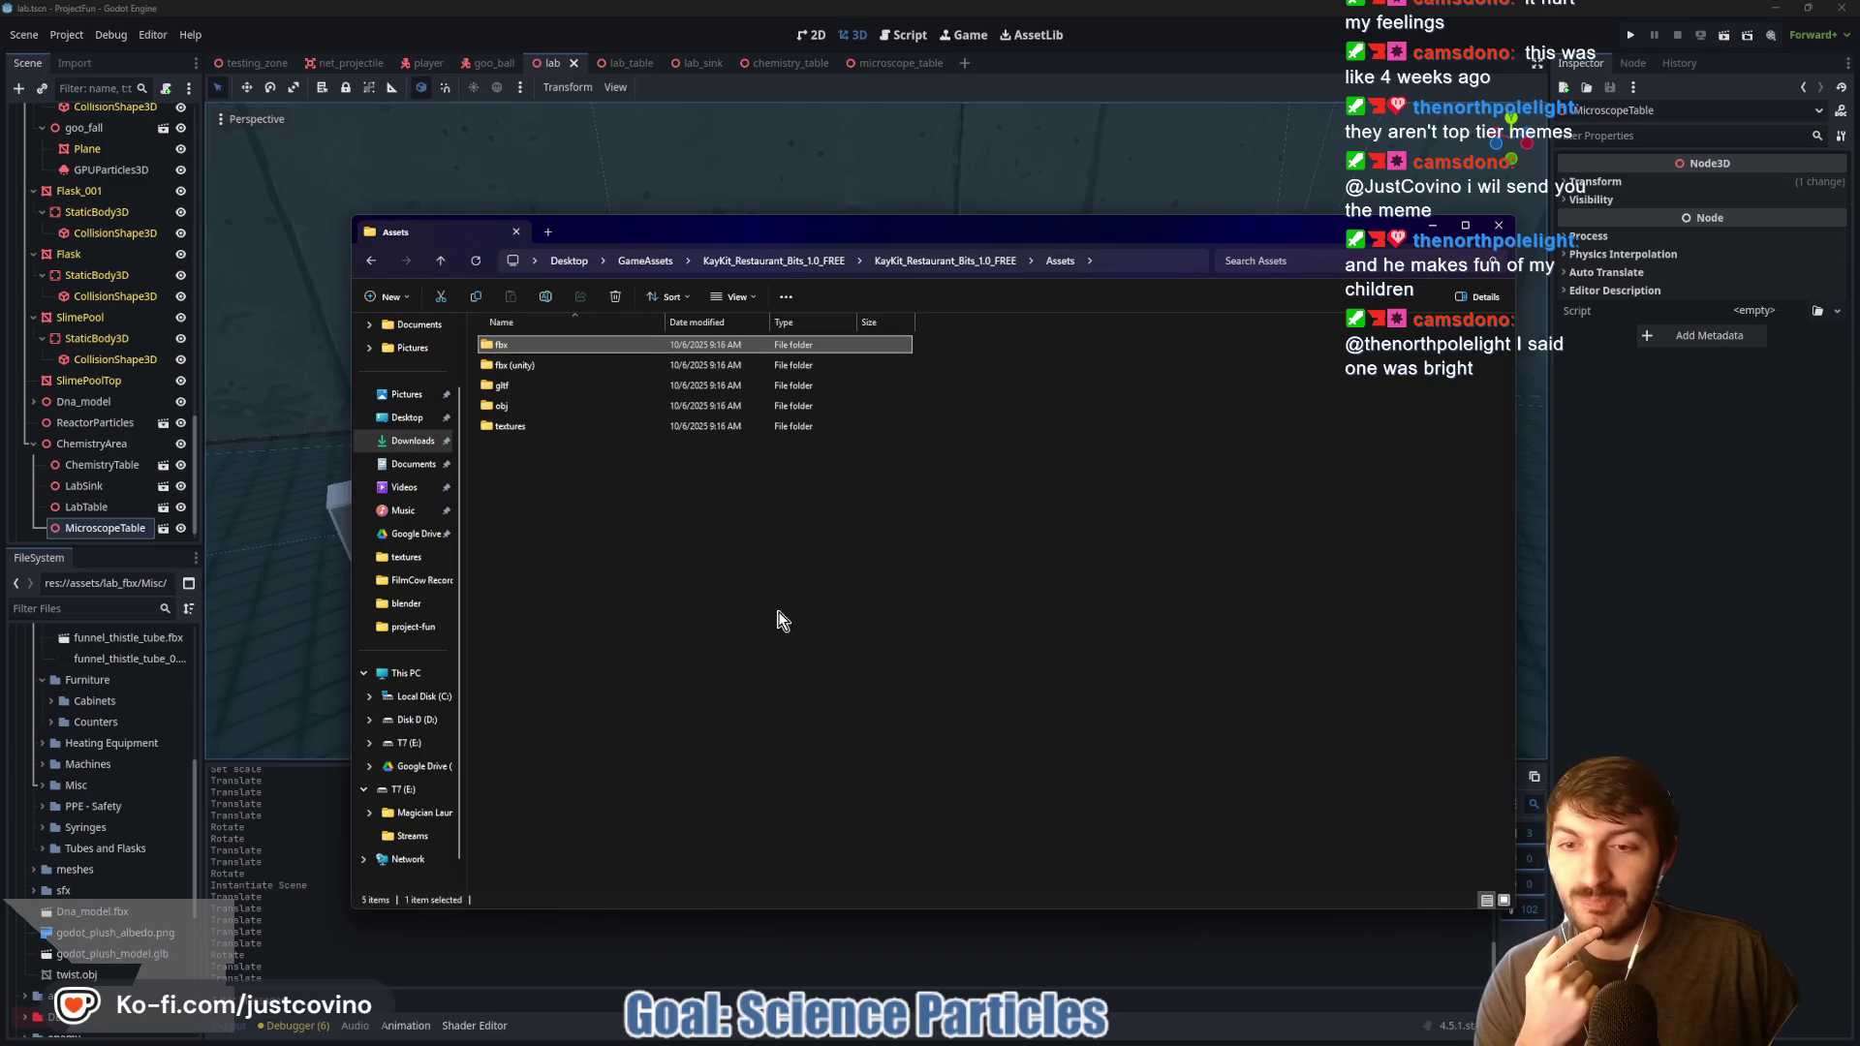
# Step: Go up two folder levels to the outer KayKit_Restaurant_Bits_1.0_FREE folder
pyautogui.click(440, 261)
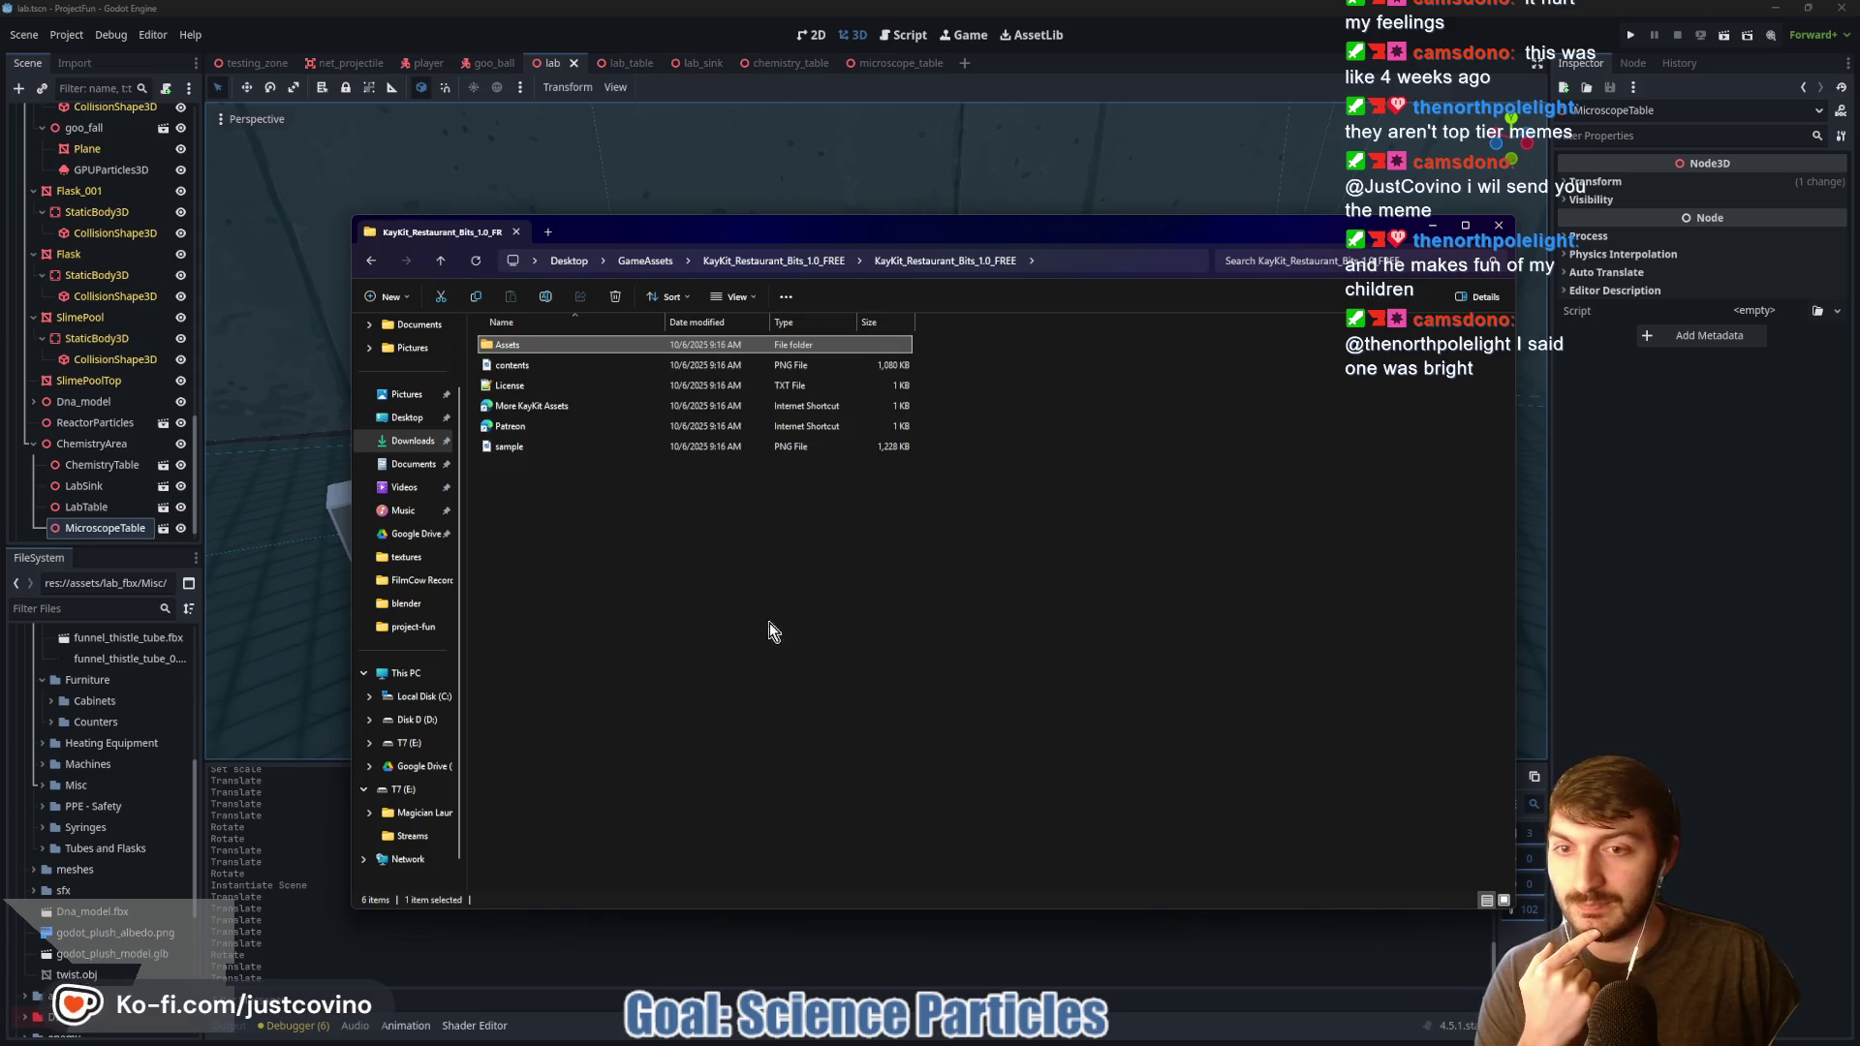
pyautogui.click(440, 261)
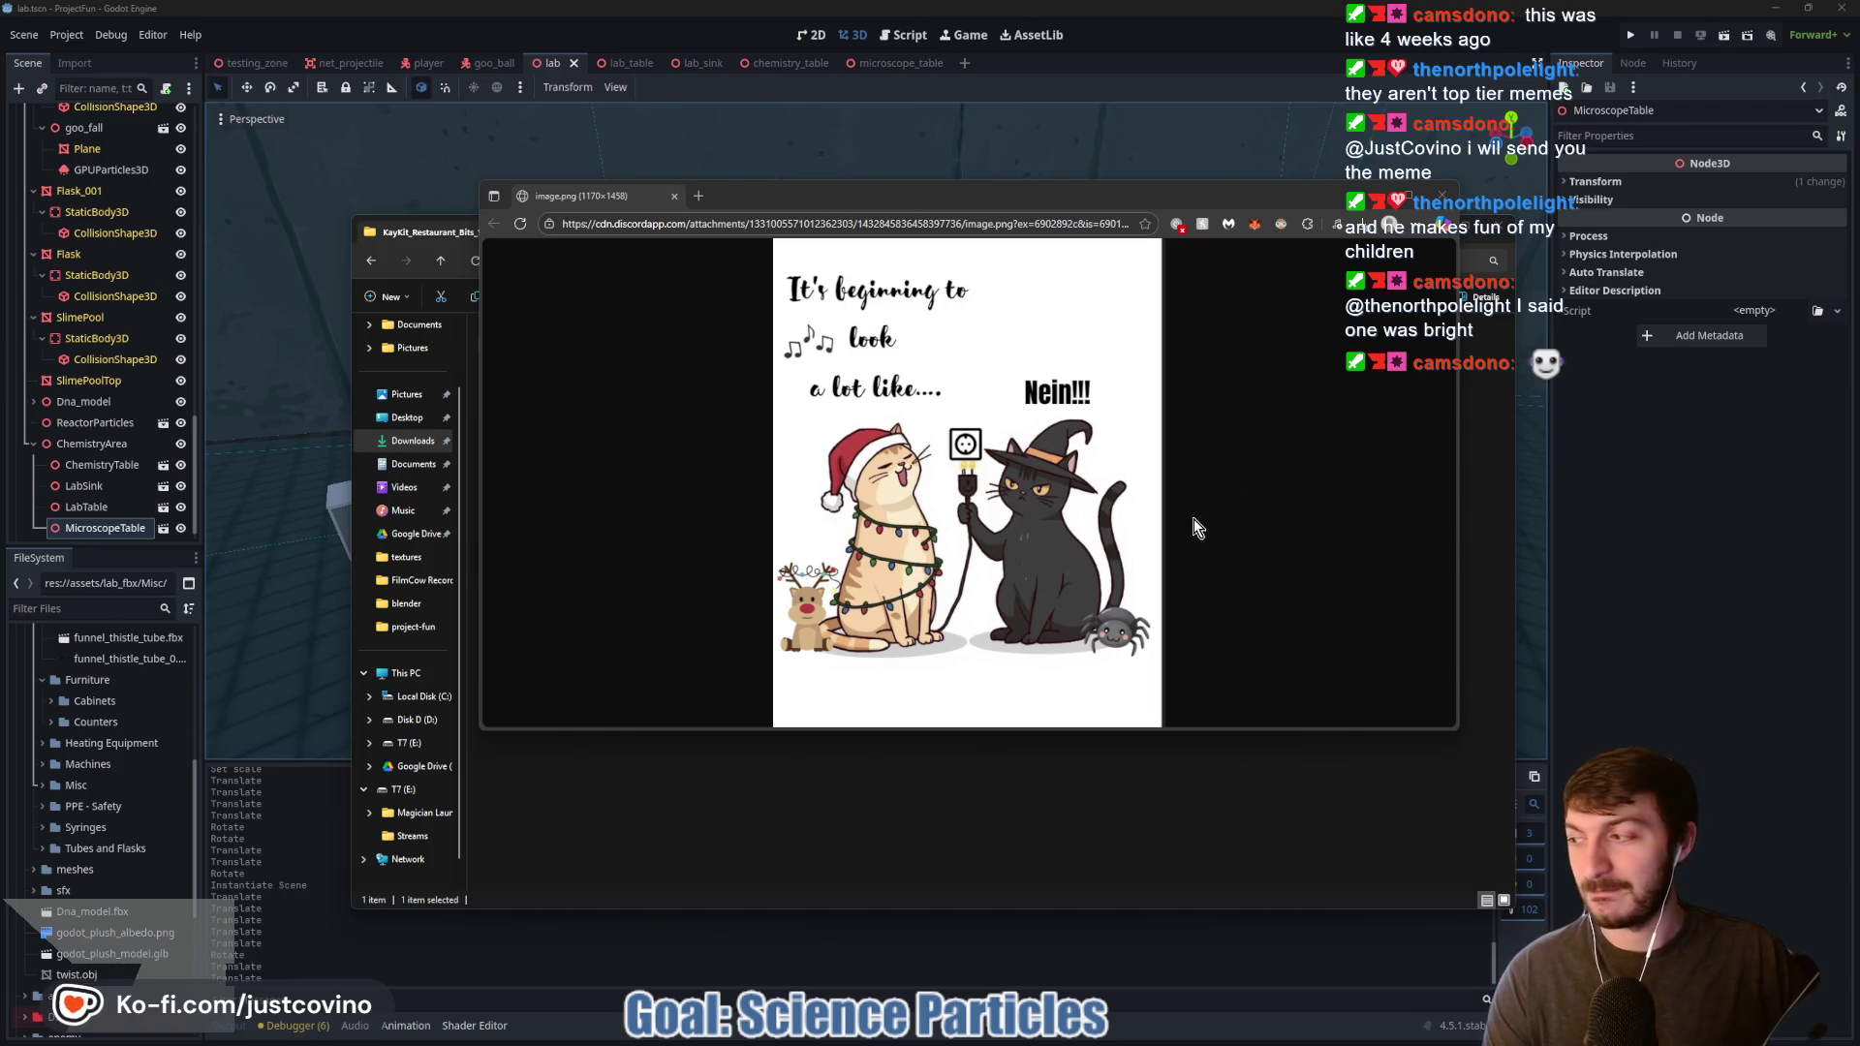
# Step: Move and enlarge the cartoon cat meme image window, then close it
pyautogui.moveTo(1001, 196); pyautogui.dragTo(931, 196)
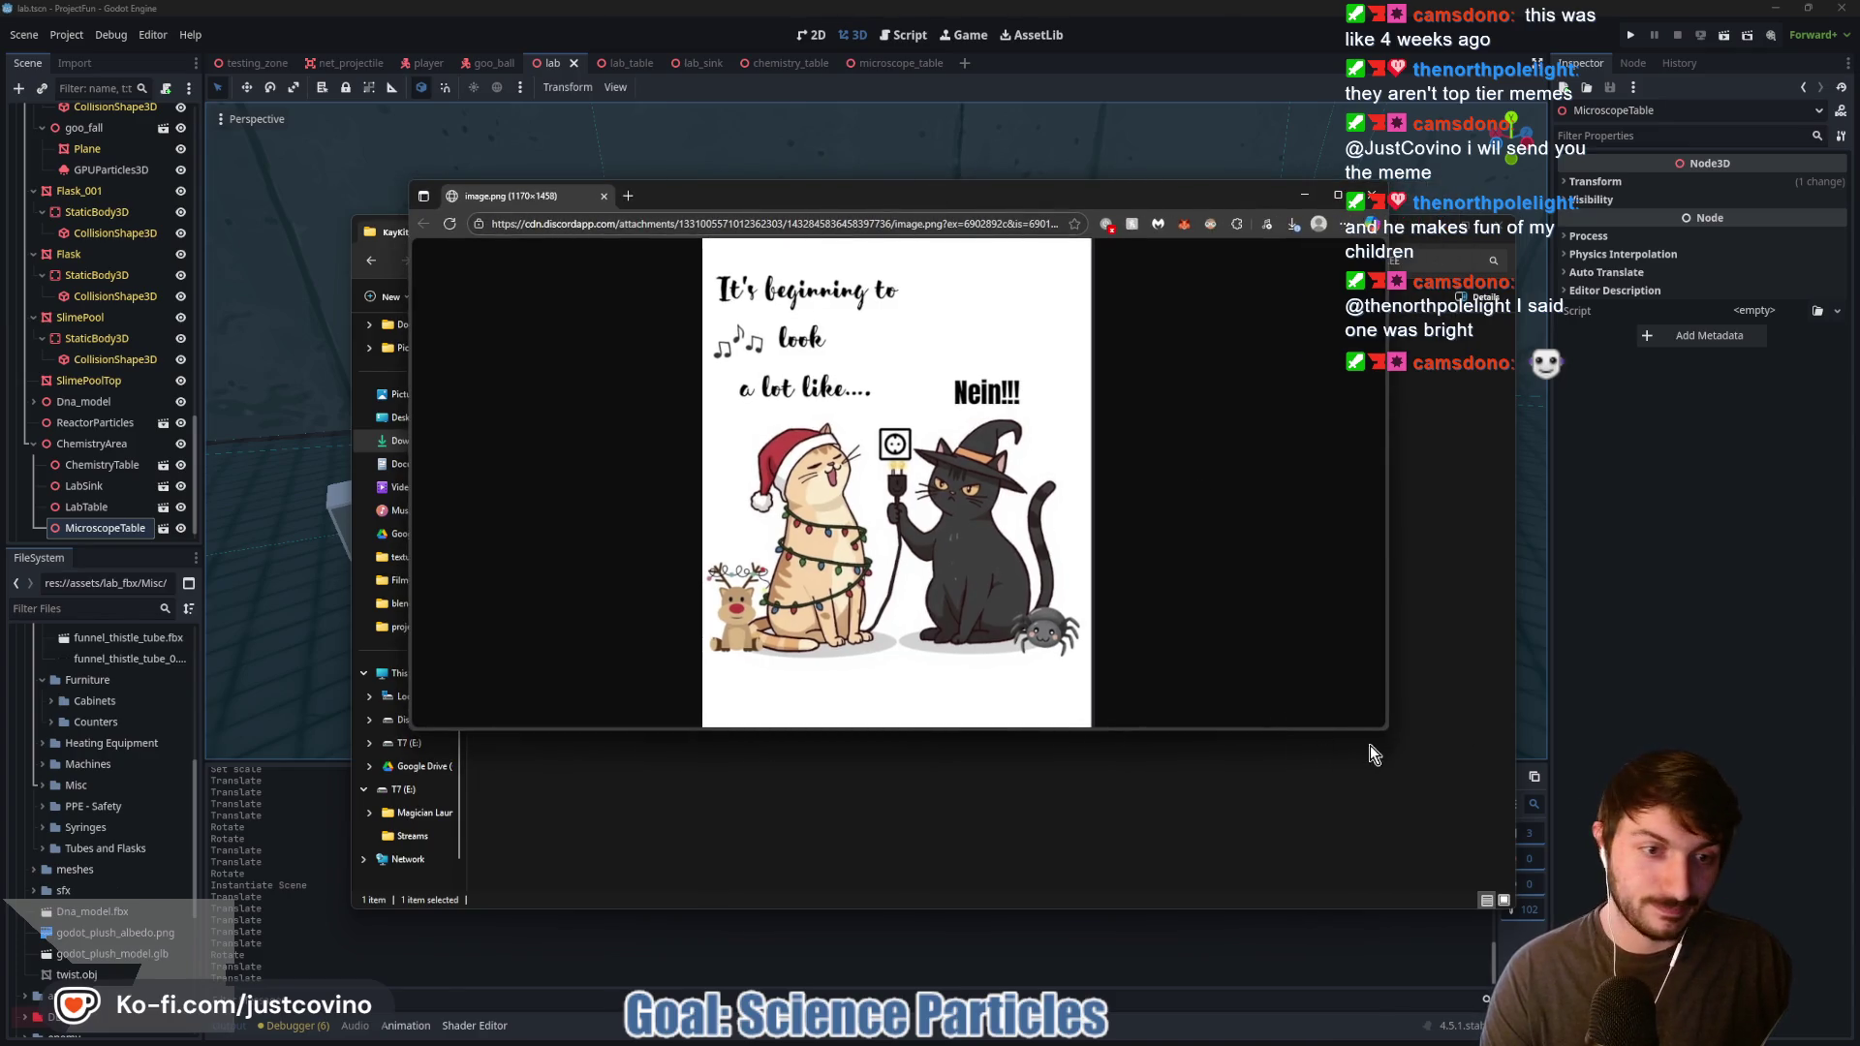
pyautogui.moveTo(1387, 730); pyautogui.dragTo(1573, 887)
pyautogui.moveTo(1065, 188); pyautogui.dragTo(987, 159)
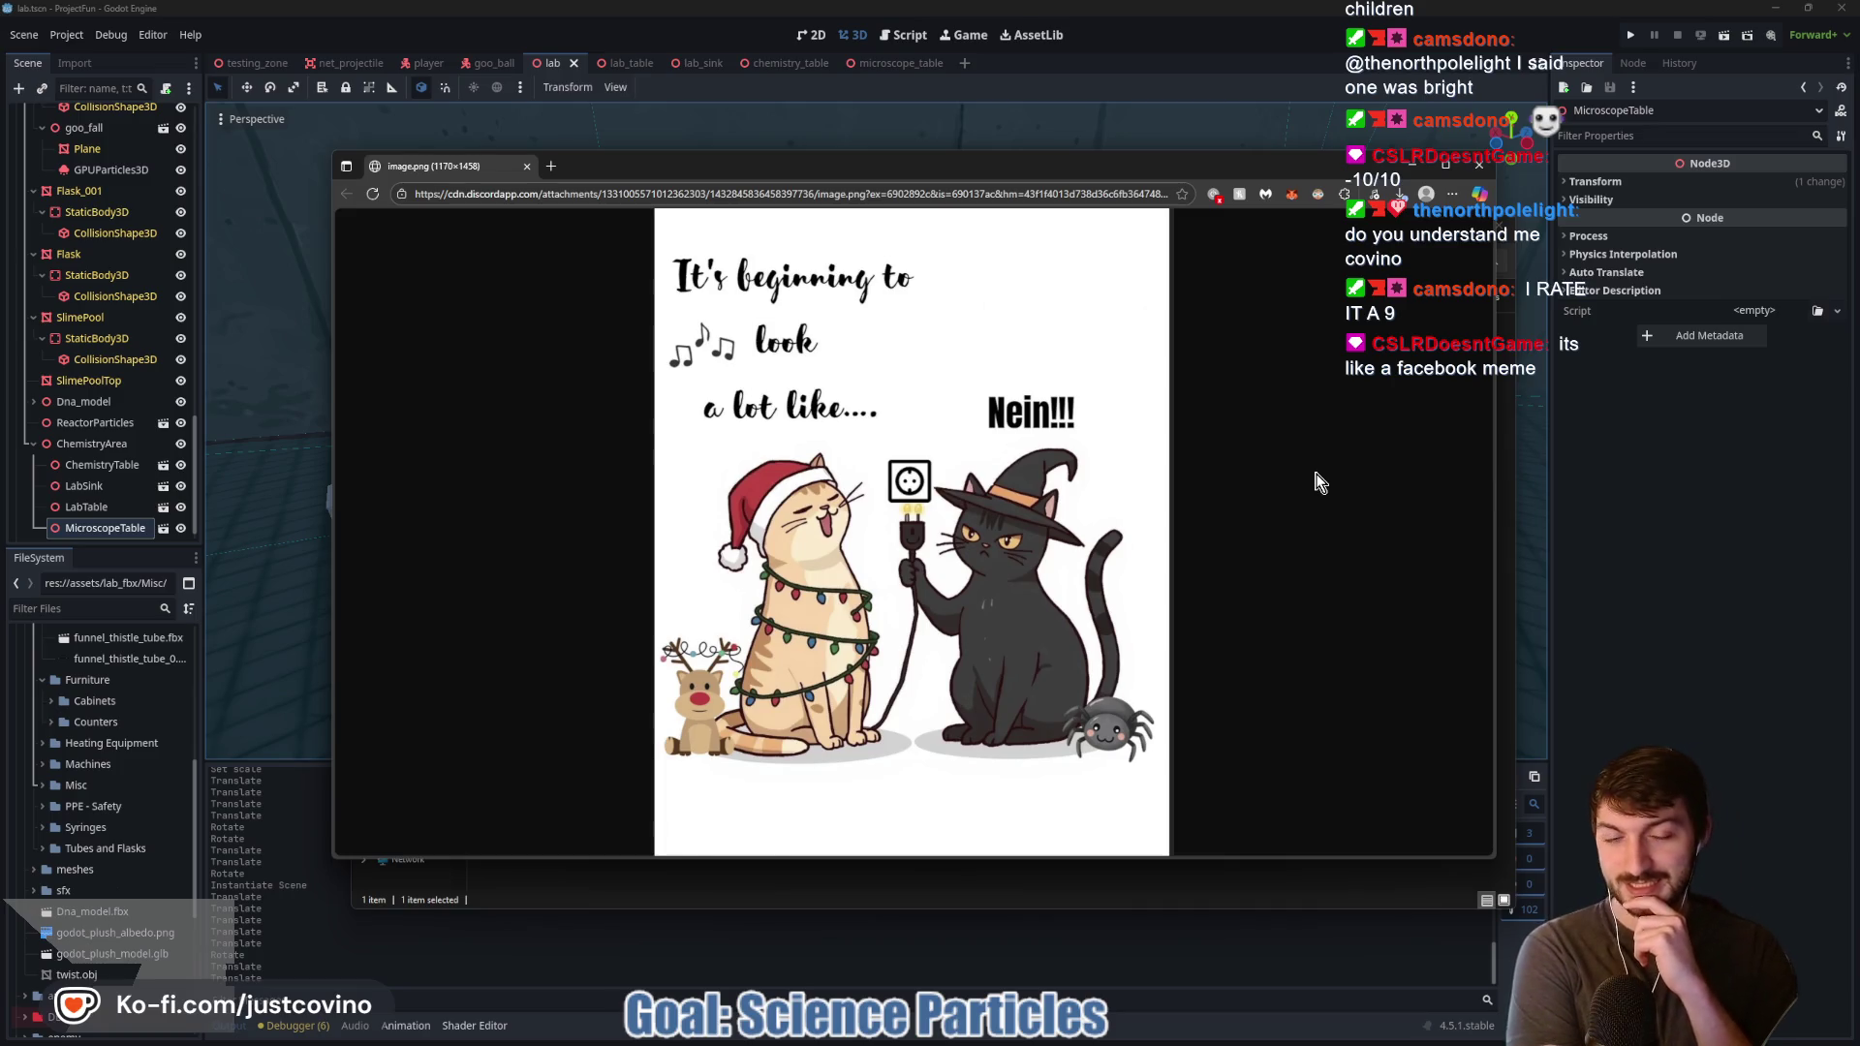
pyautogui.click(1478, 166)
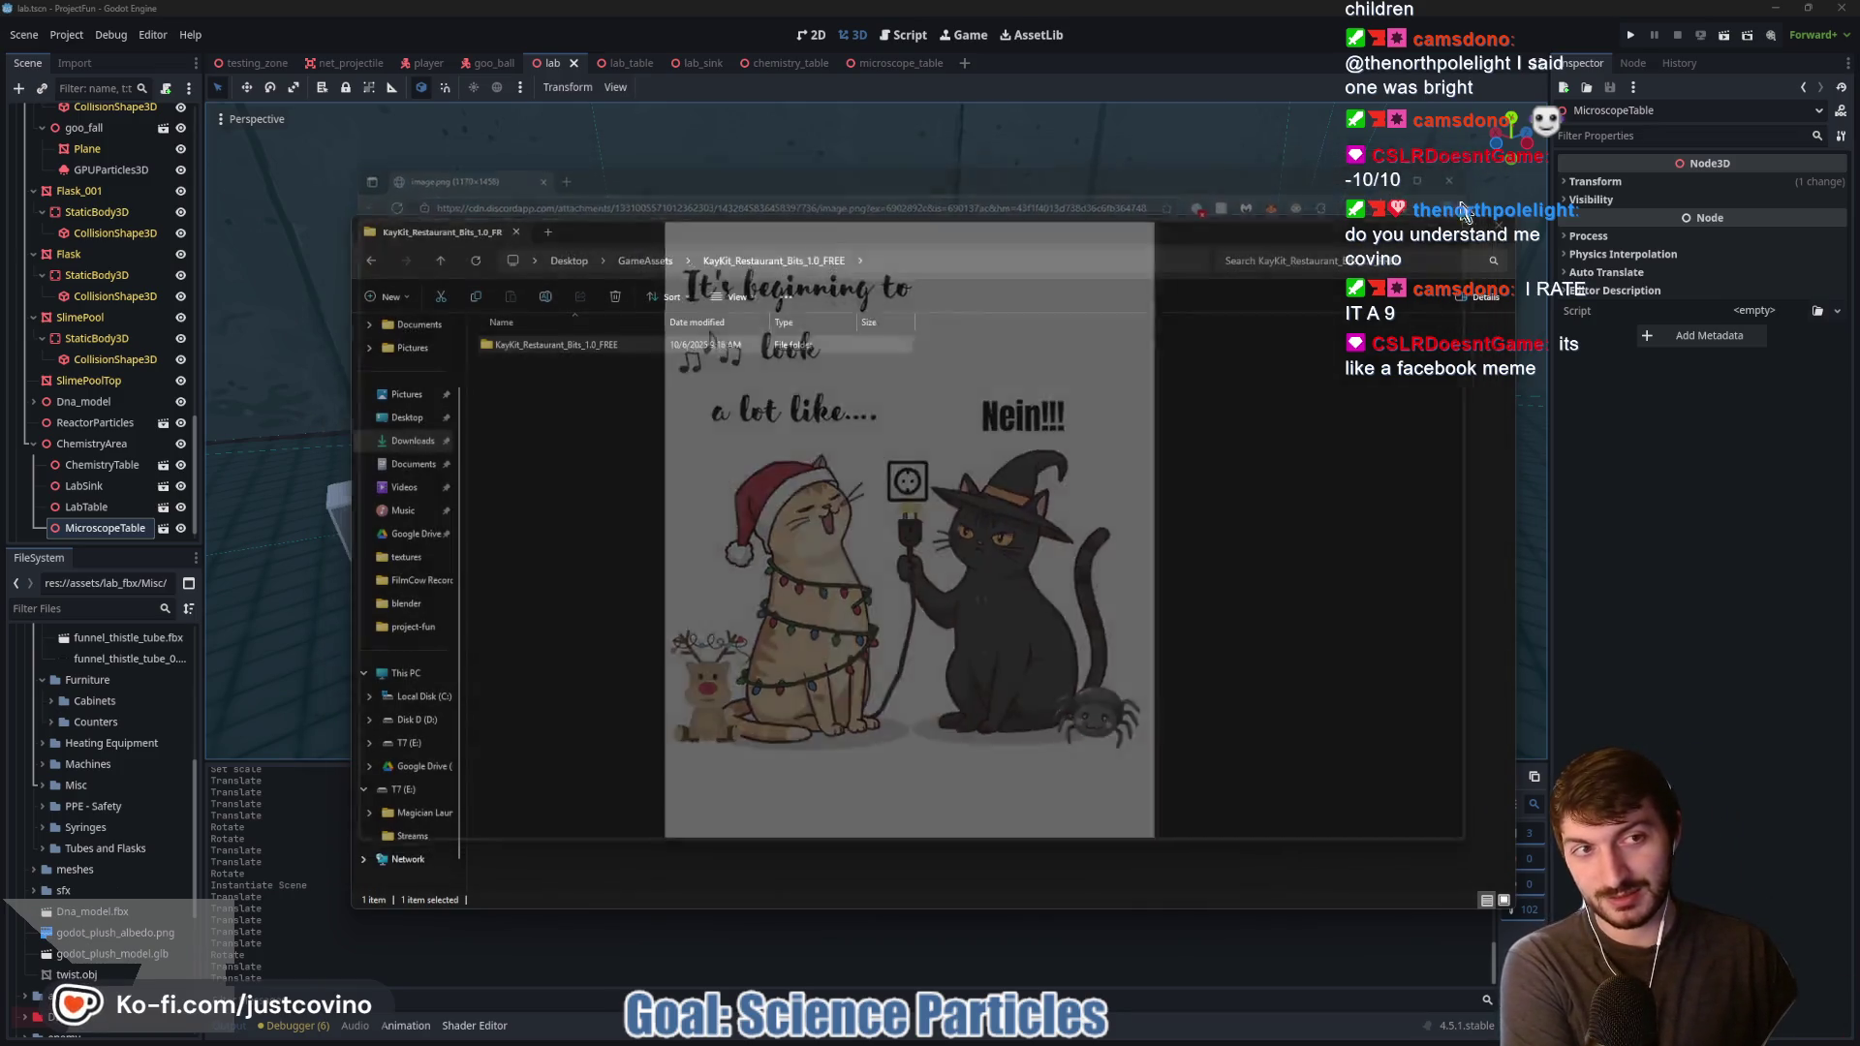
# Step: Go up to the GameAssets folder, deselect the KayKit folder, and scroll its asset packs
pyautogui.click(440, 260)
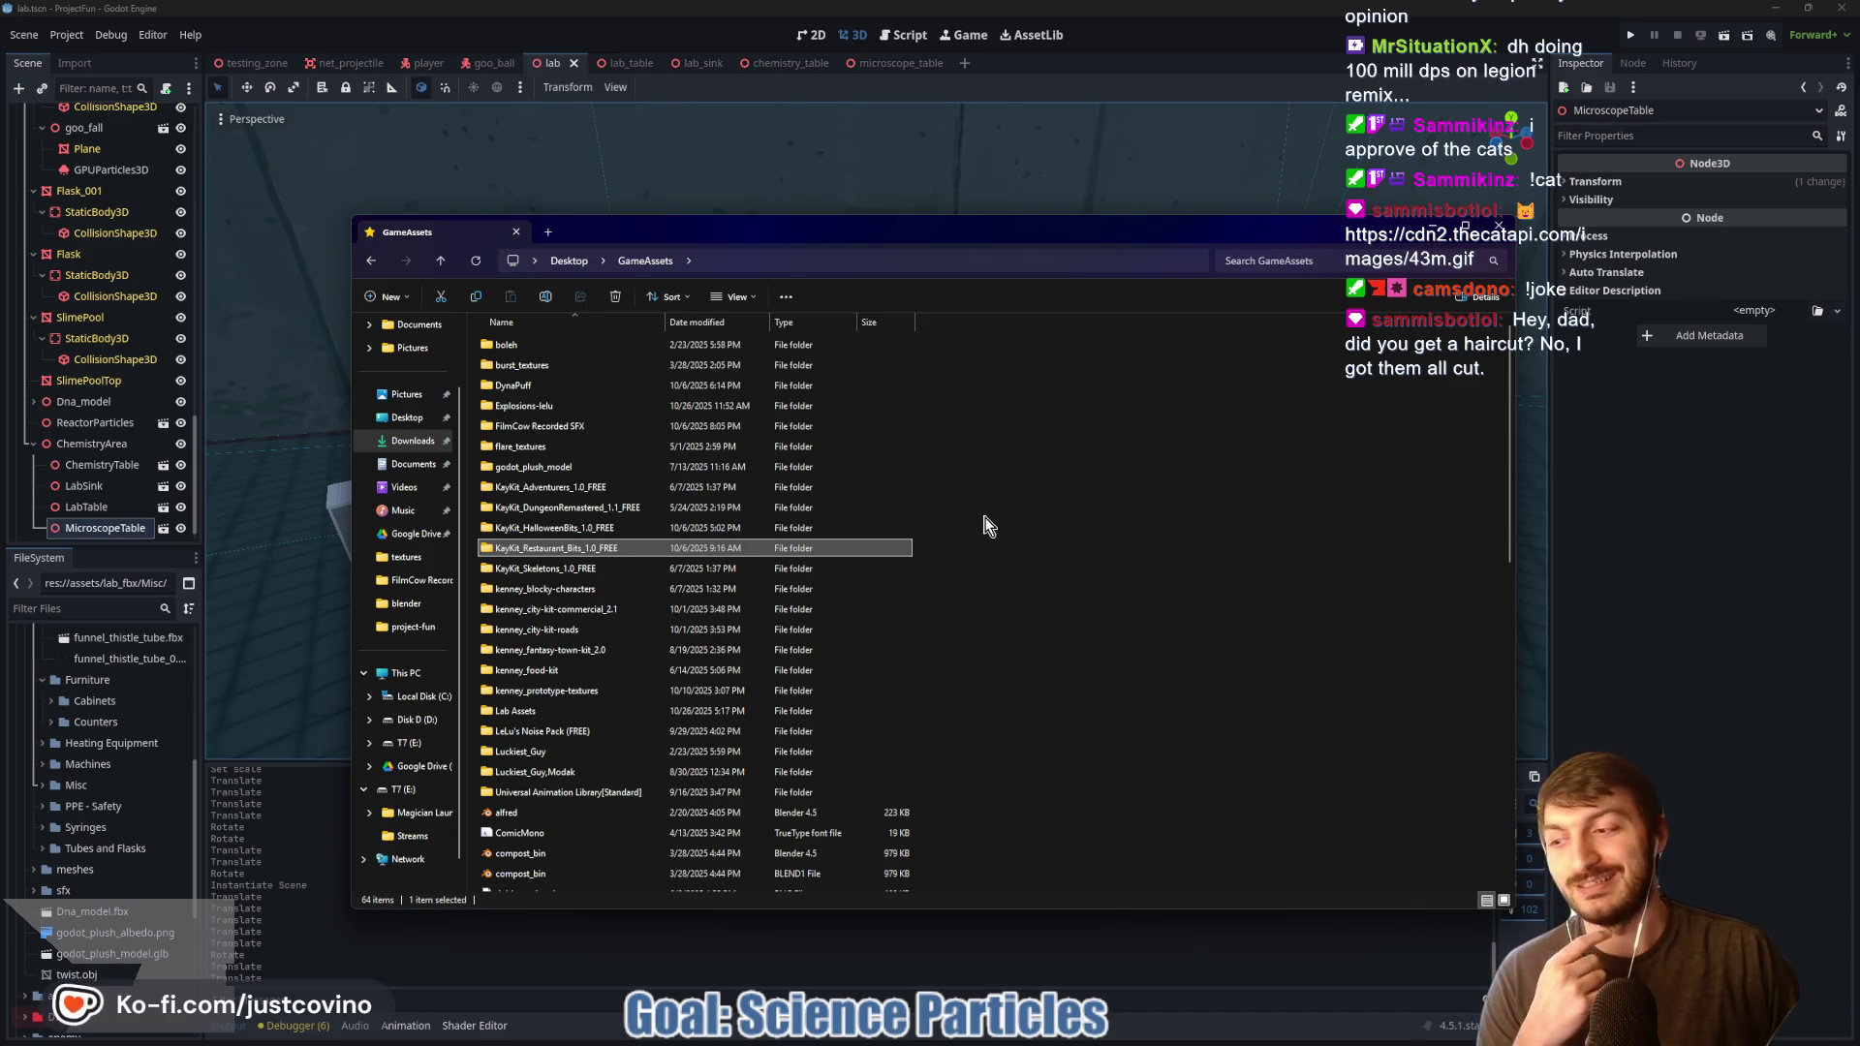
pyautogui.click(946, 475)
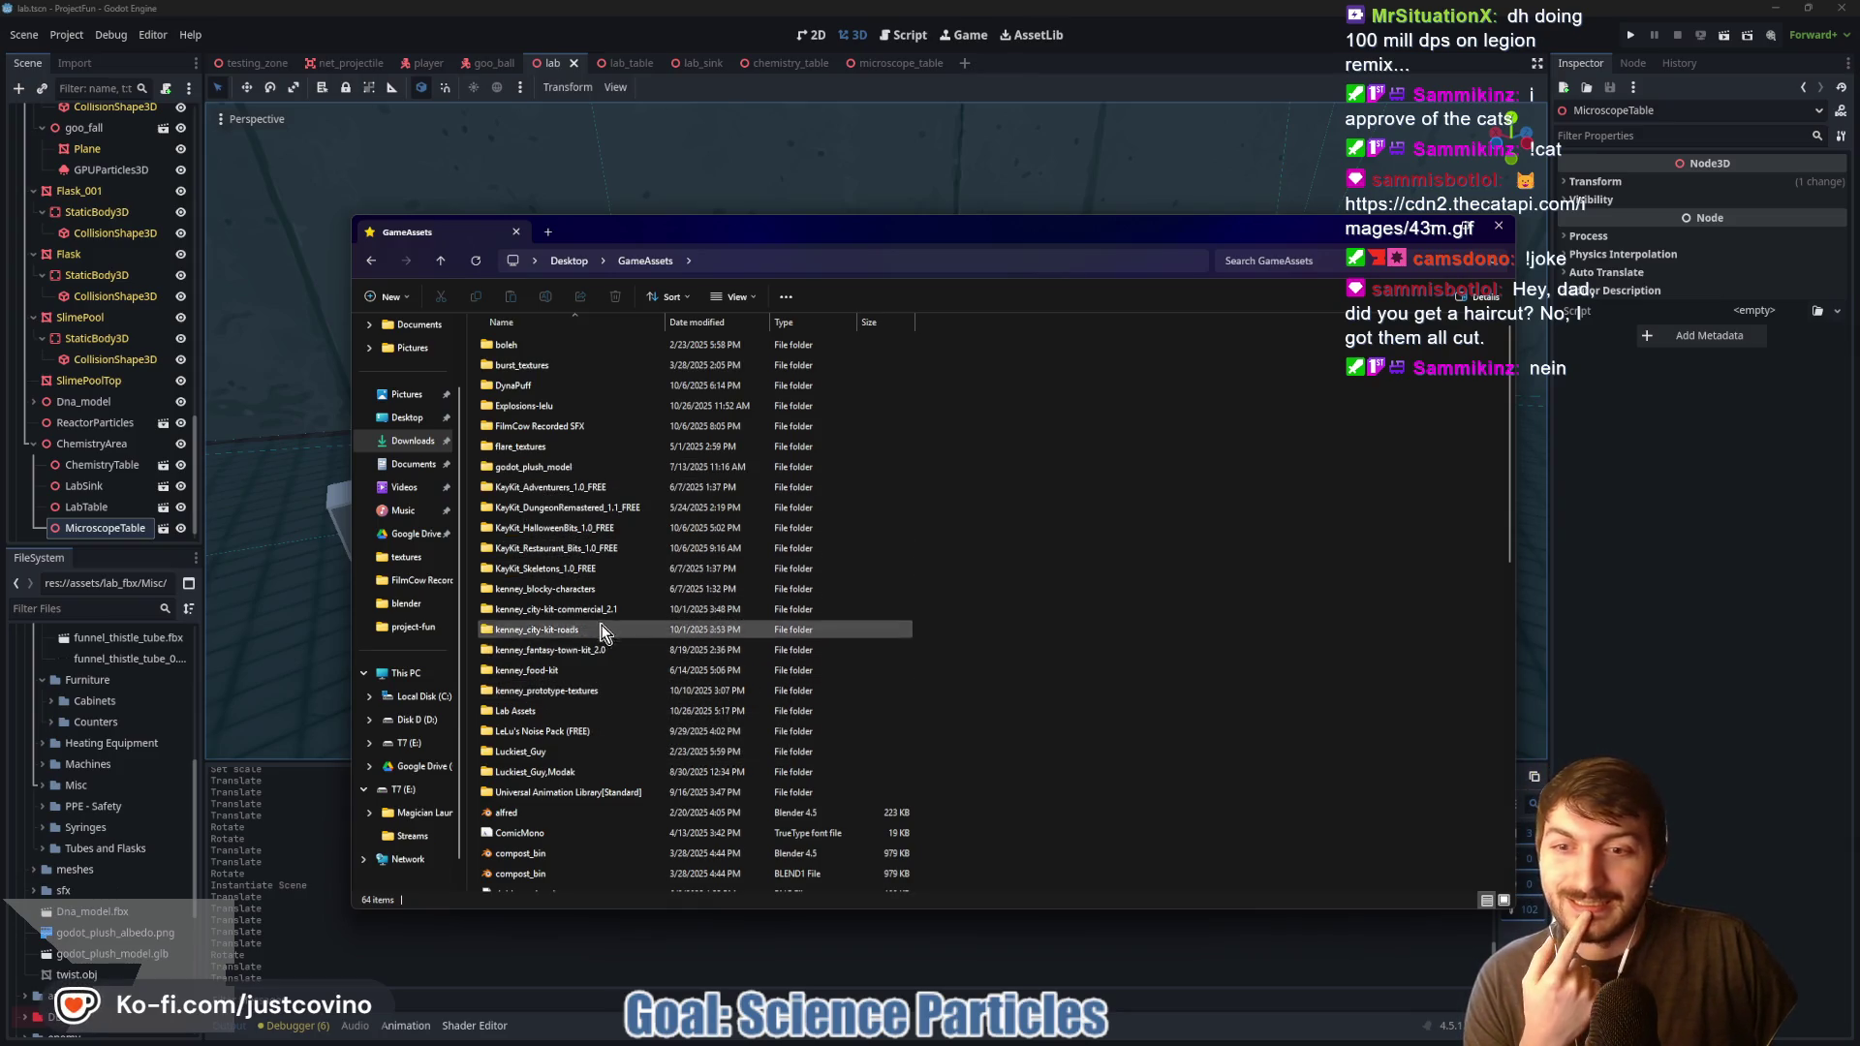
pyautogui.scroll(-7, 998, 647)
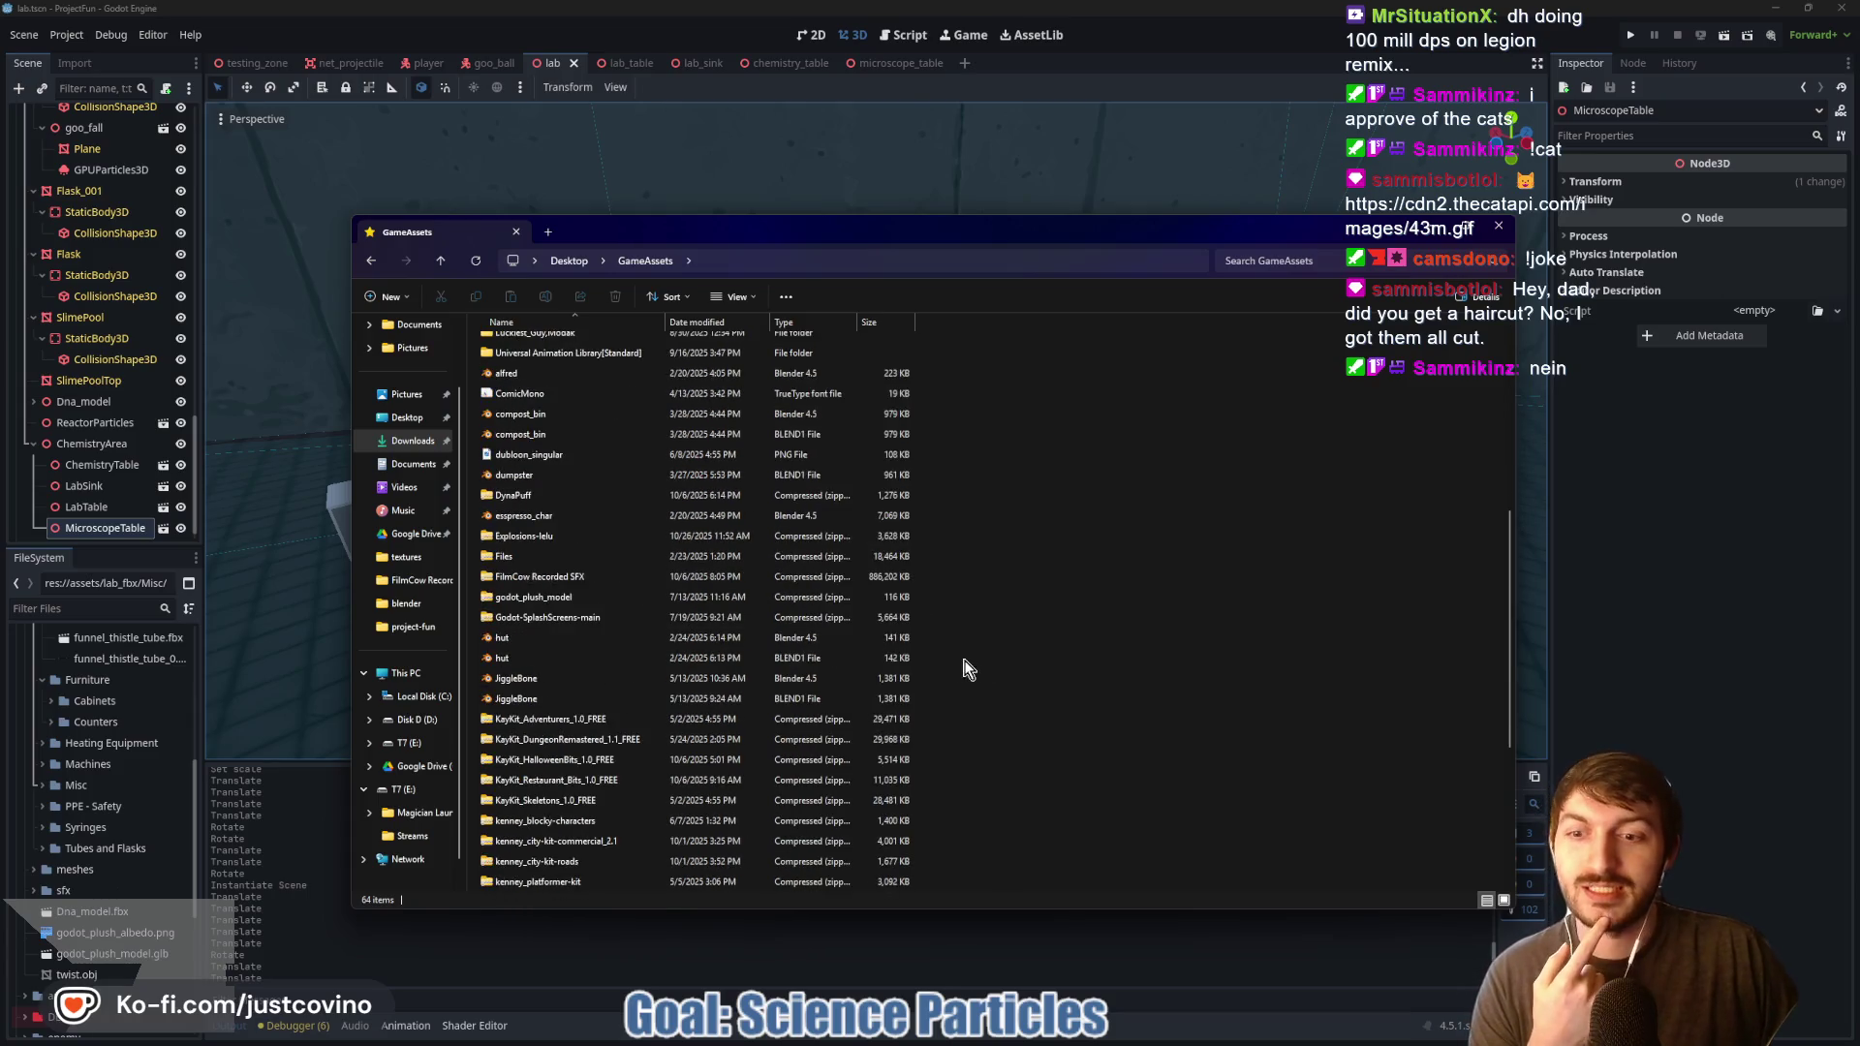
pyautogui.scroll(3, 816, 649)
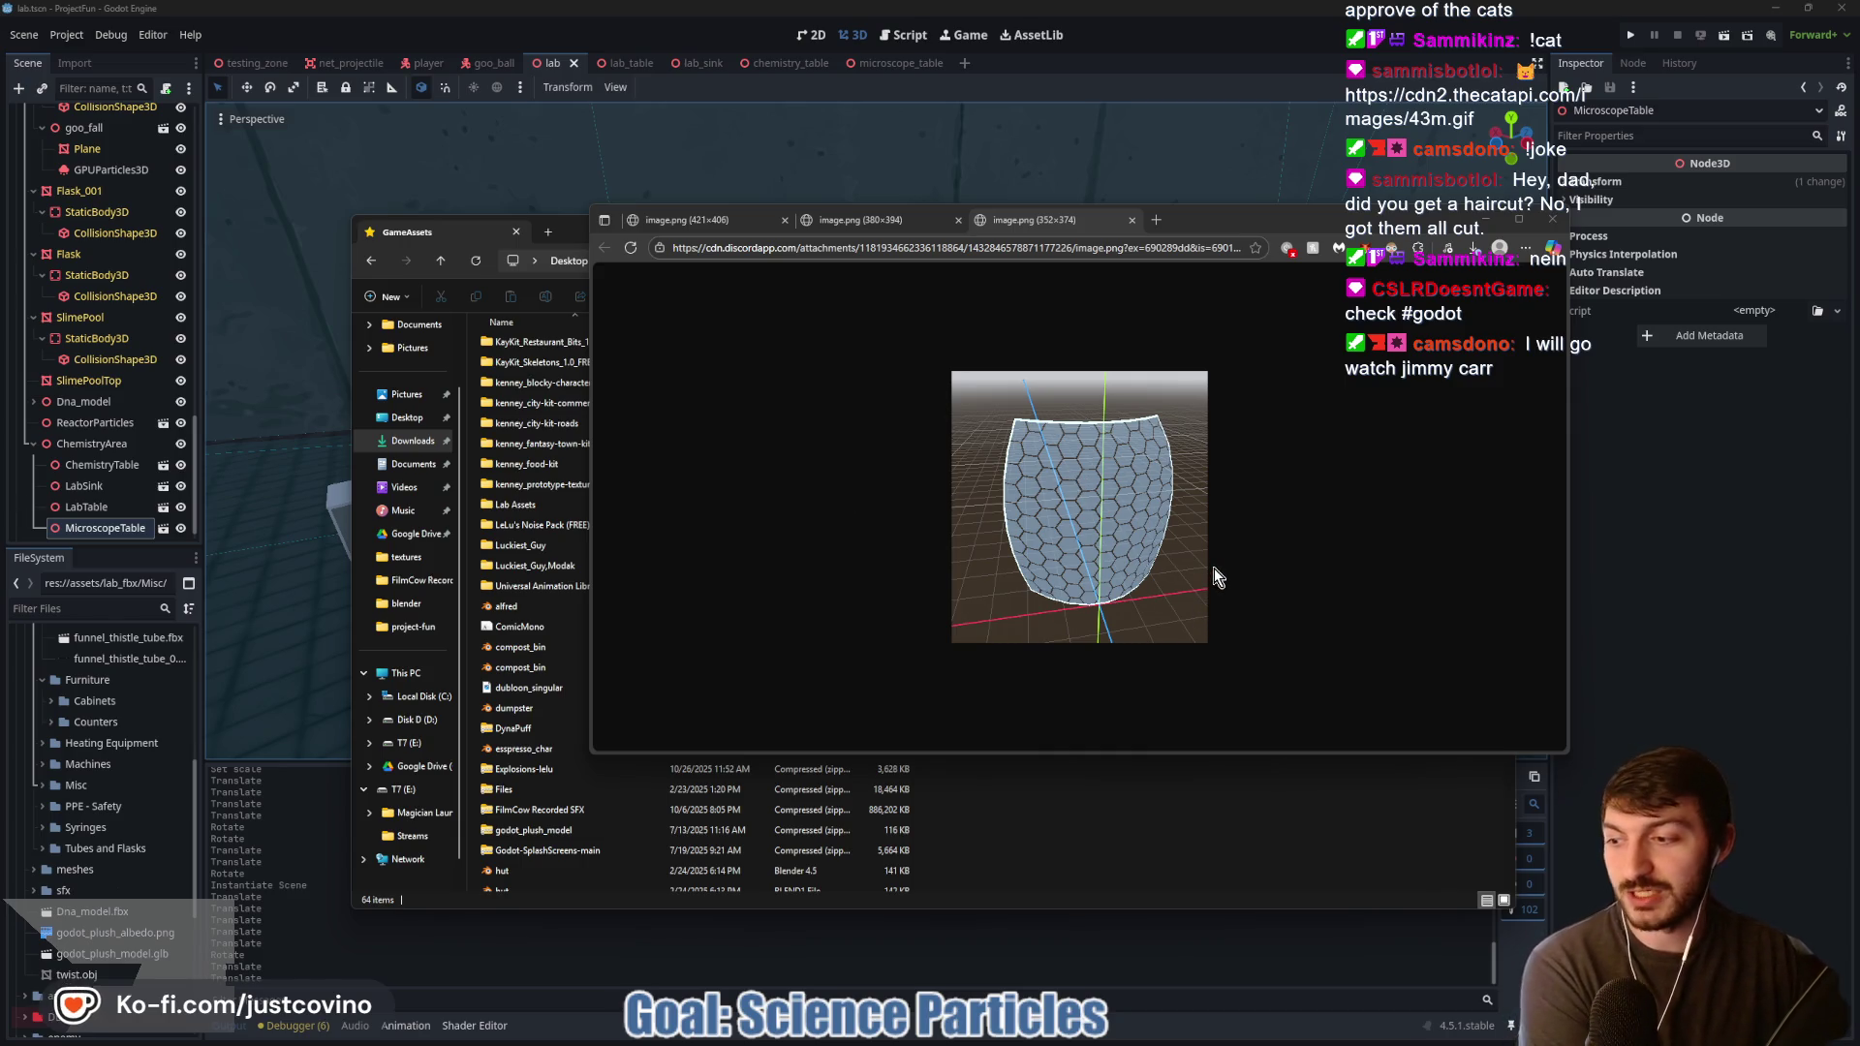
# Step: Enlarge the model image window and compare the curved, pinched and barrel-shaped hexagon panels
pyautogui.moveTo(1211, 220); pyautogui.dragTo(1017, 204)
pyautogui.moveTo(1374, 739)
pyautogui.mouseDown()
pyautogui.moveTo(1435, 832)
pyautogui.moveTo(1608, 965)
pyautogui.mouseUp()
pyautogui.moveTo(1092, 210); pyautogui.dragTo(1009, 143)
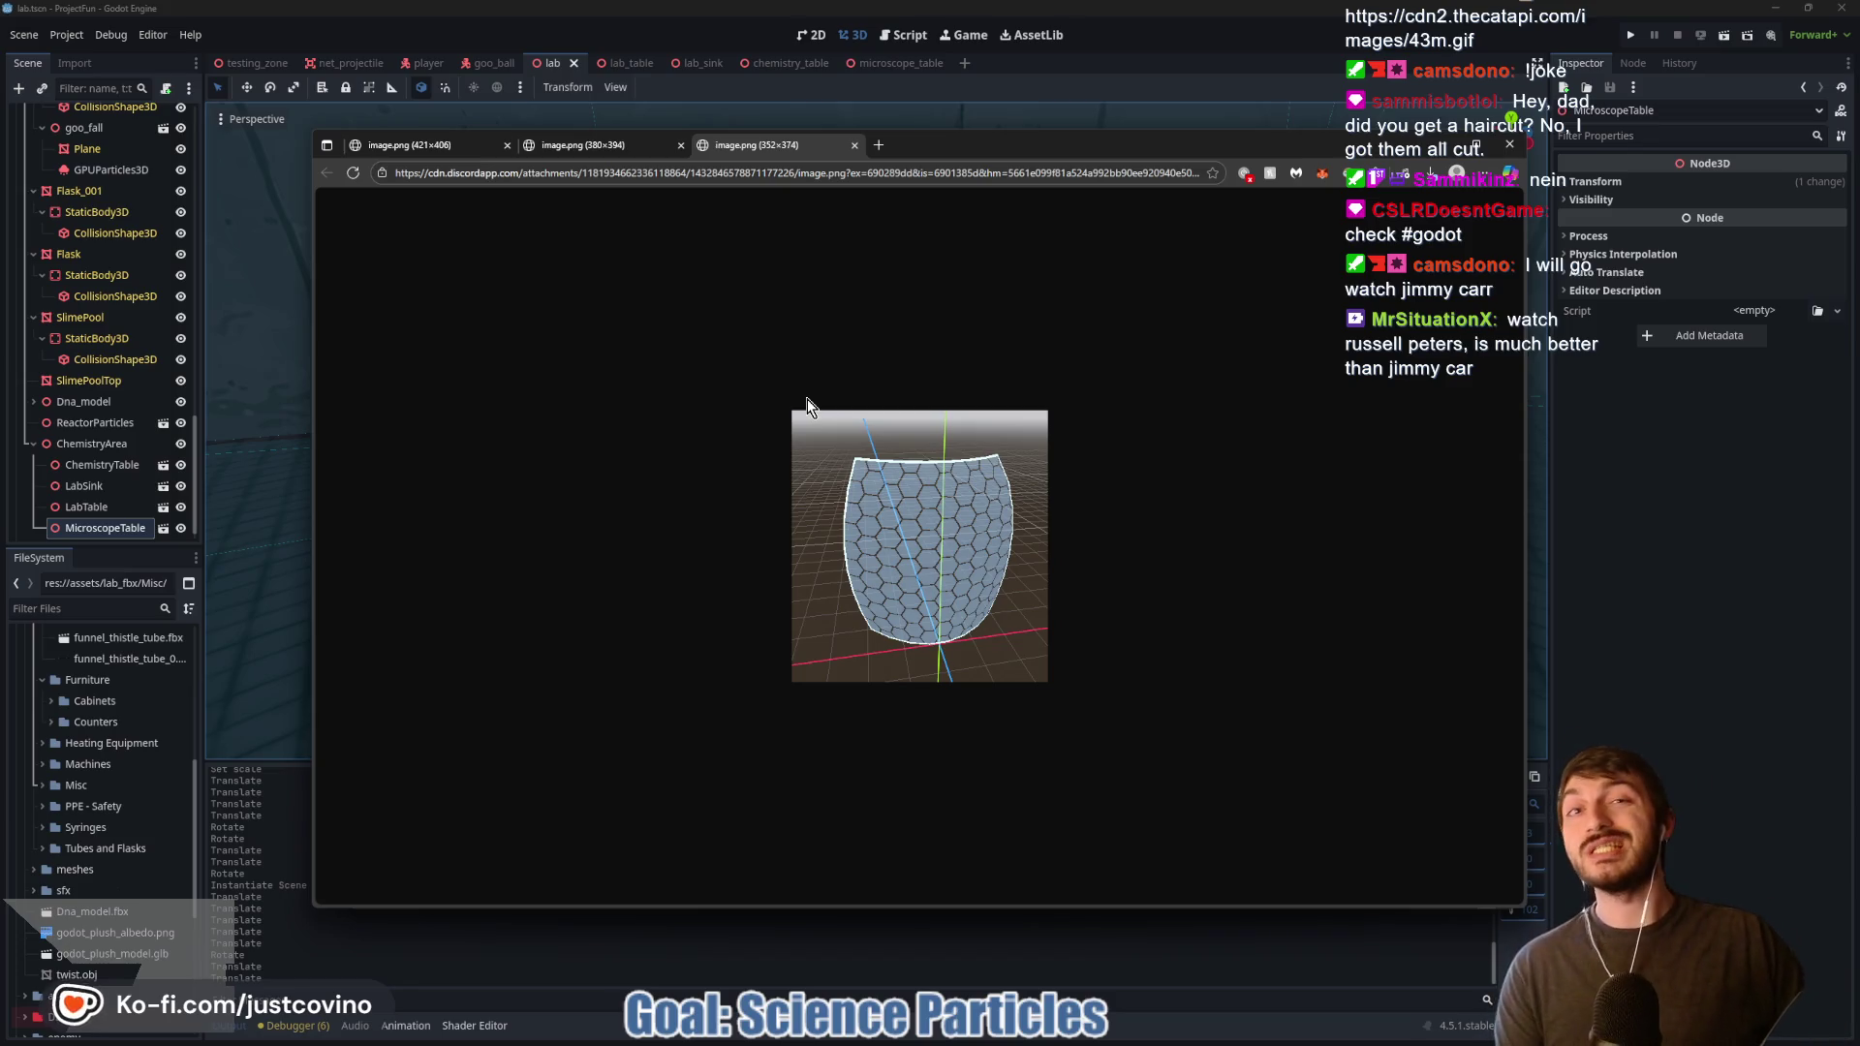
pyautogui.click(610, 146)
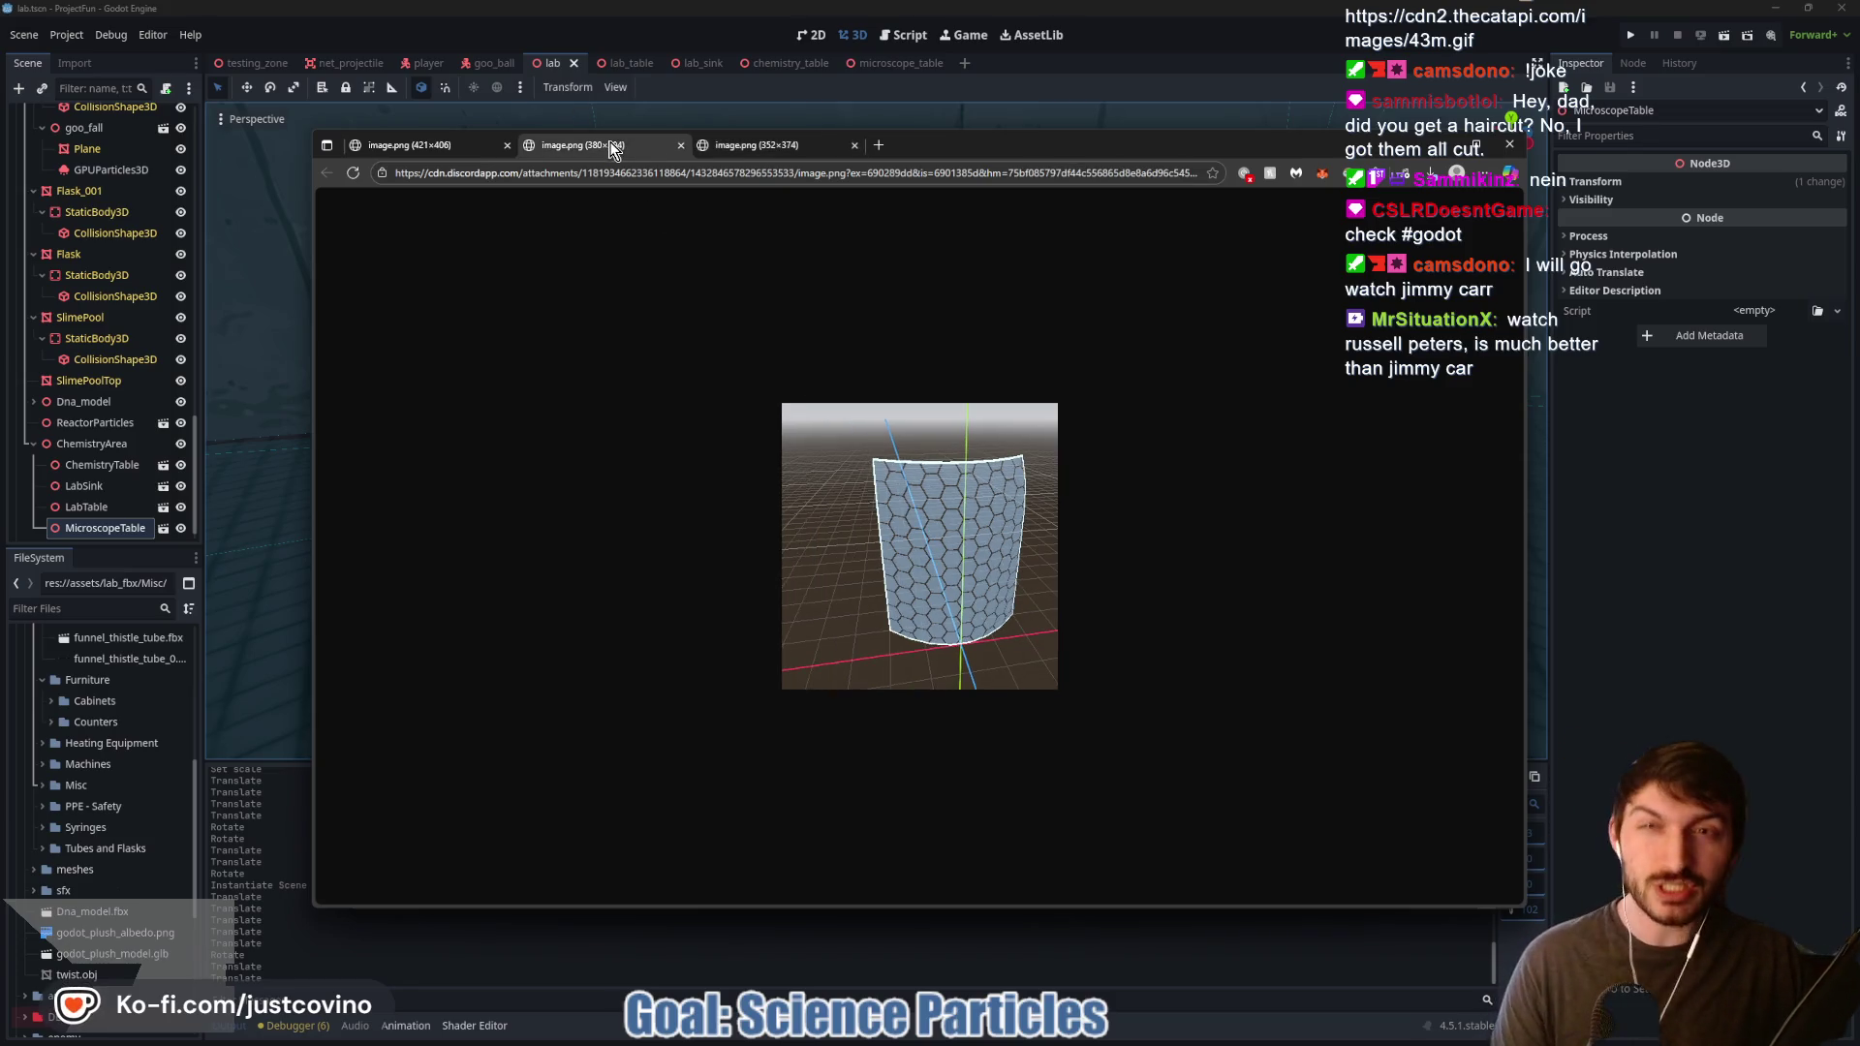
pyautogui.click(467, 152)
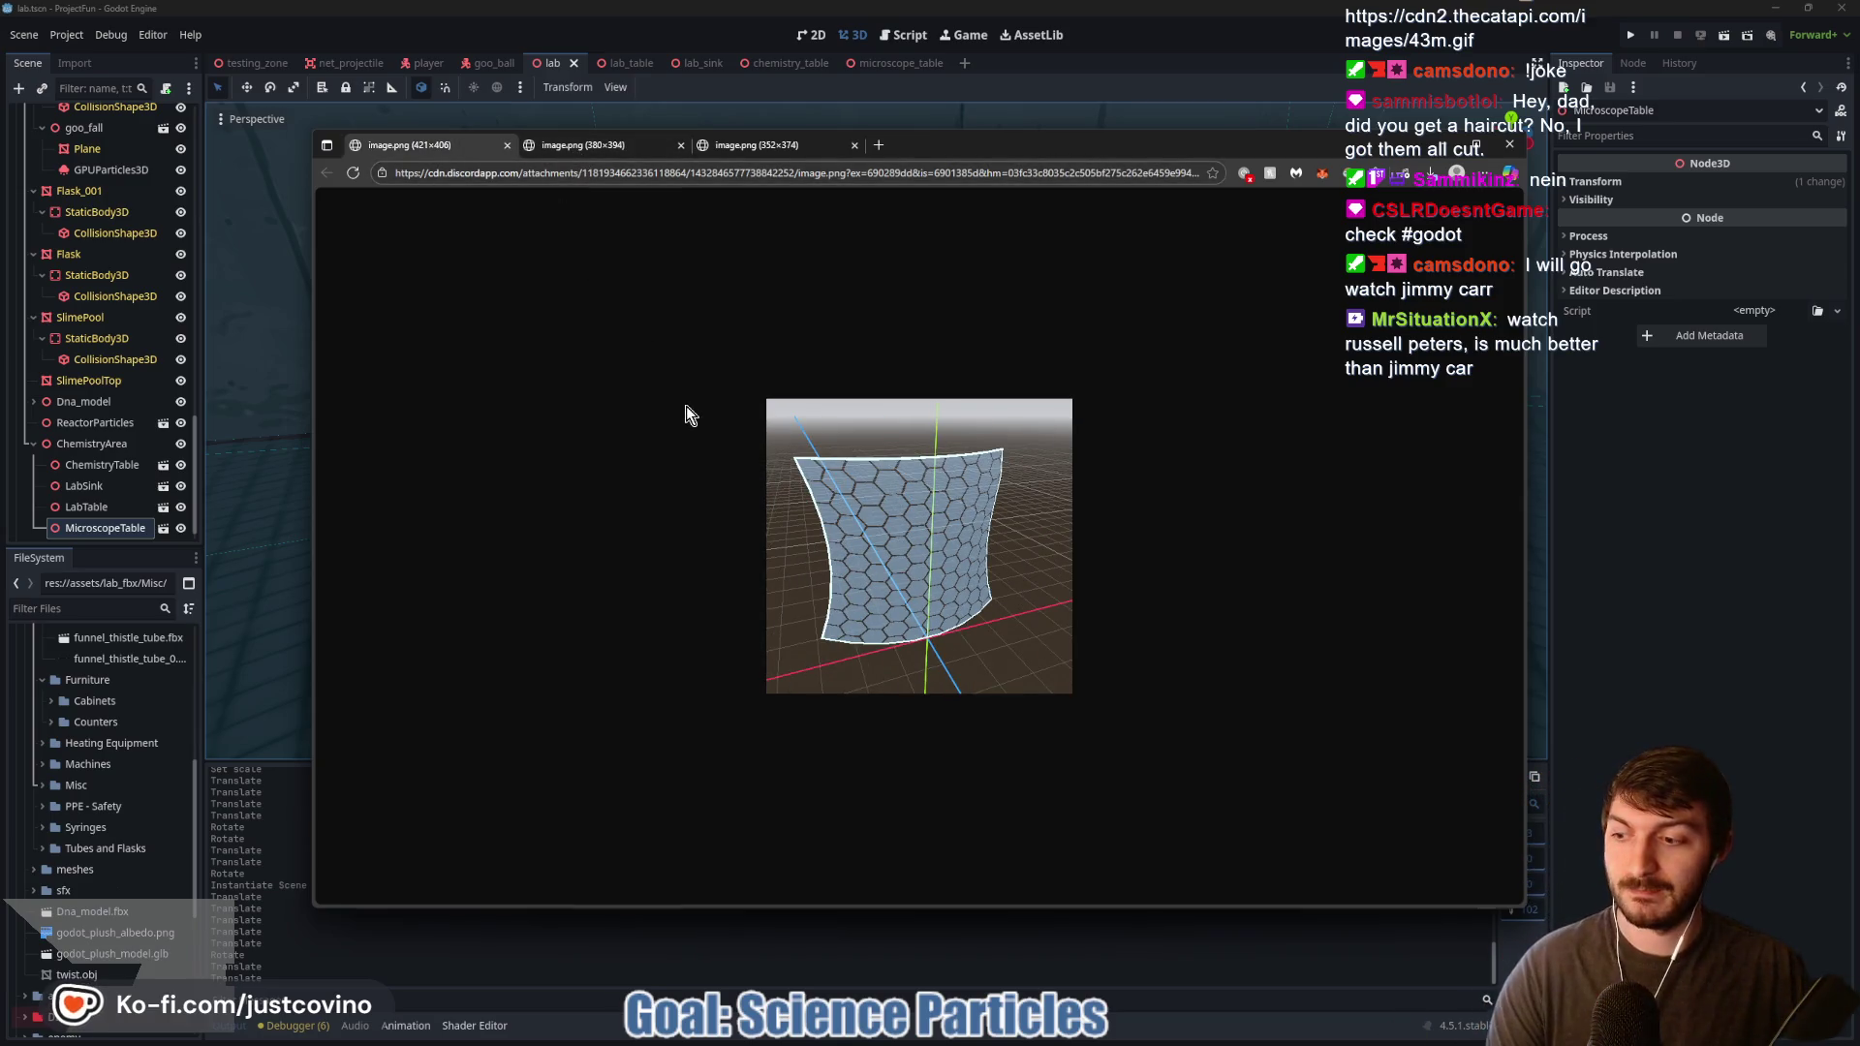
pyautogui.click(626, 145)
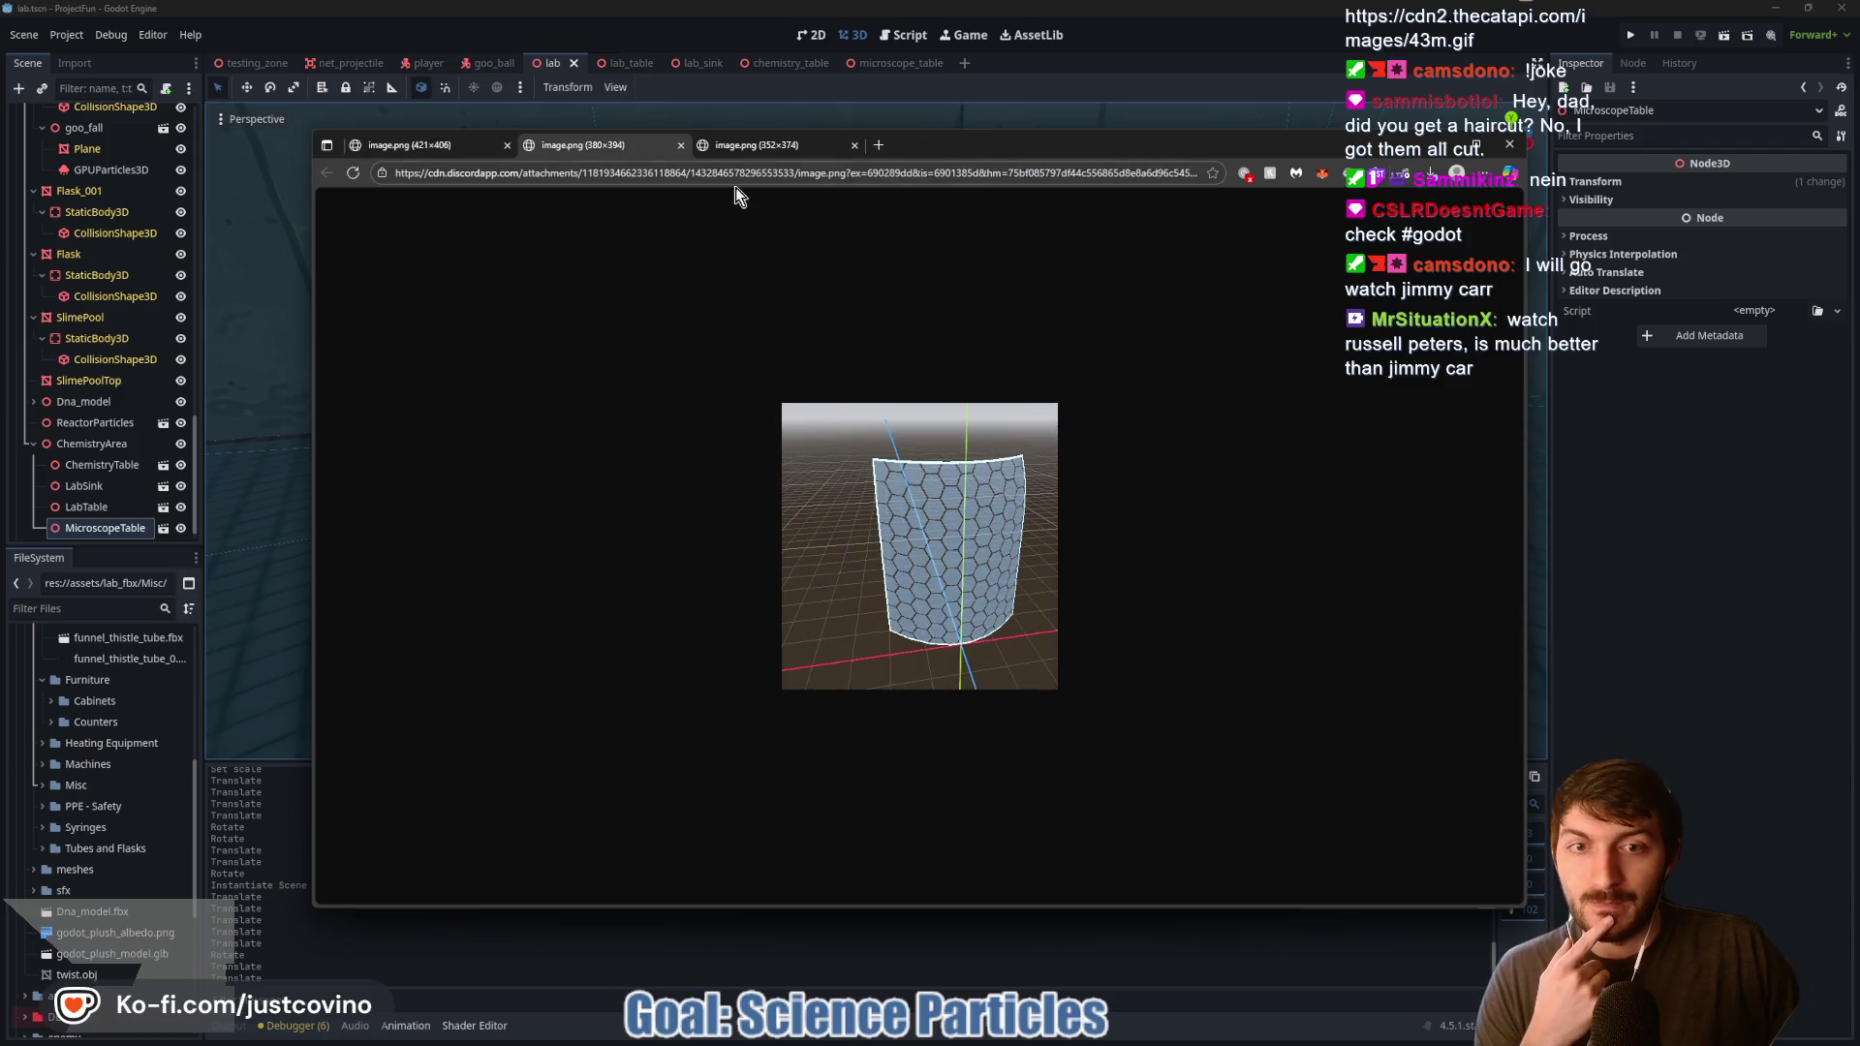
pyautogui.click(765, 145)
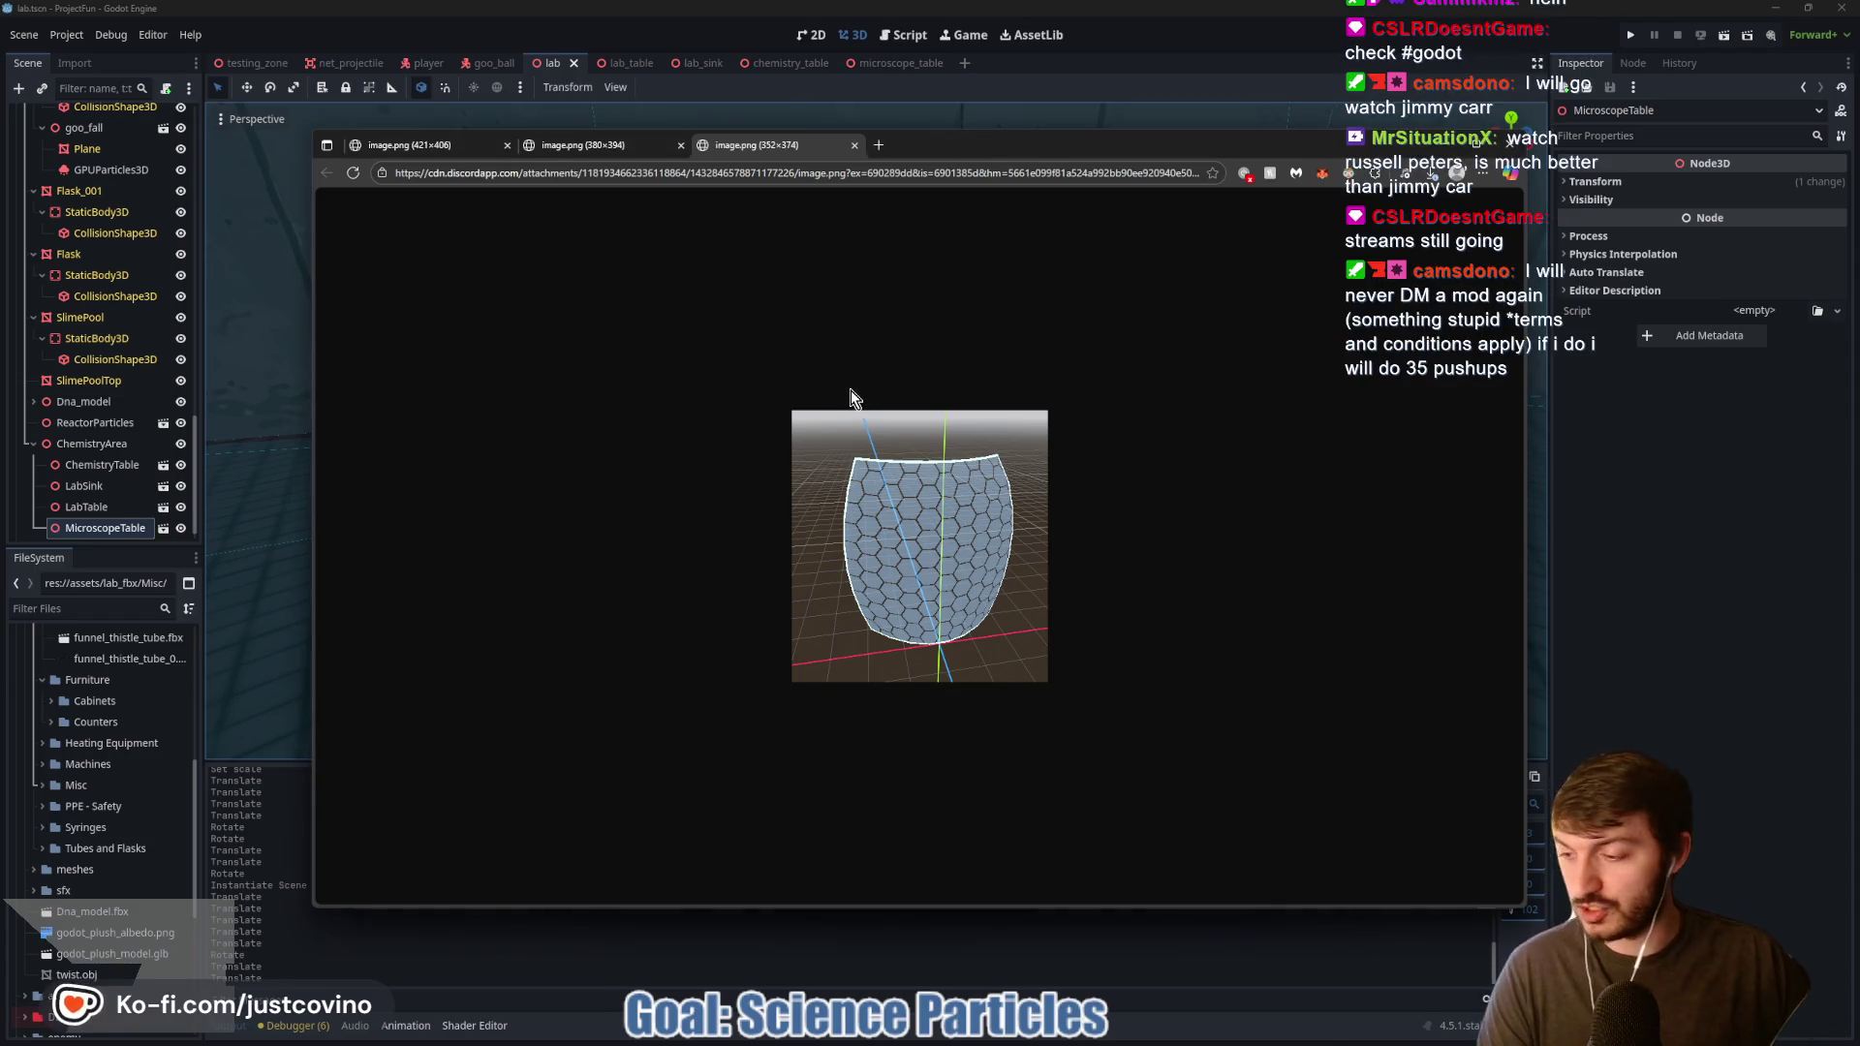
# Step: Mark up the hexagon panels in red, view the rounder mesh, then switch to GameAssets
pyautogui.moveTo(977, 374)
pyautogui.mouseDown()
pyautogui.moveTo(762, 378)
pyautogui.moveTo(1193, 417)
pyautogui.moveTo(842, 357)
pyautogui.mouseUp()
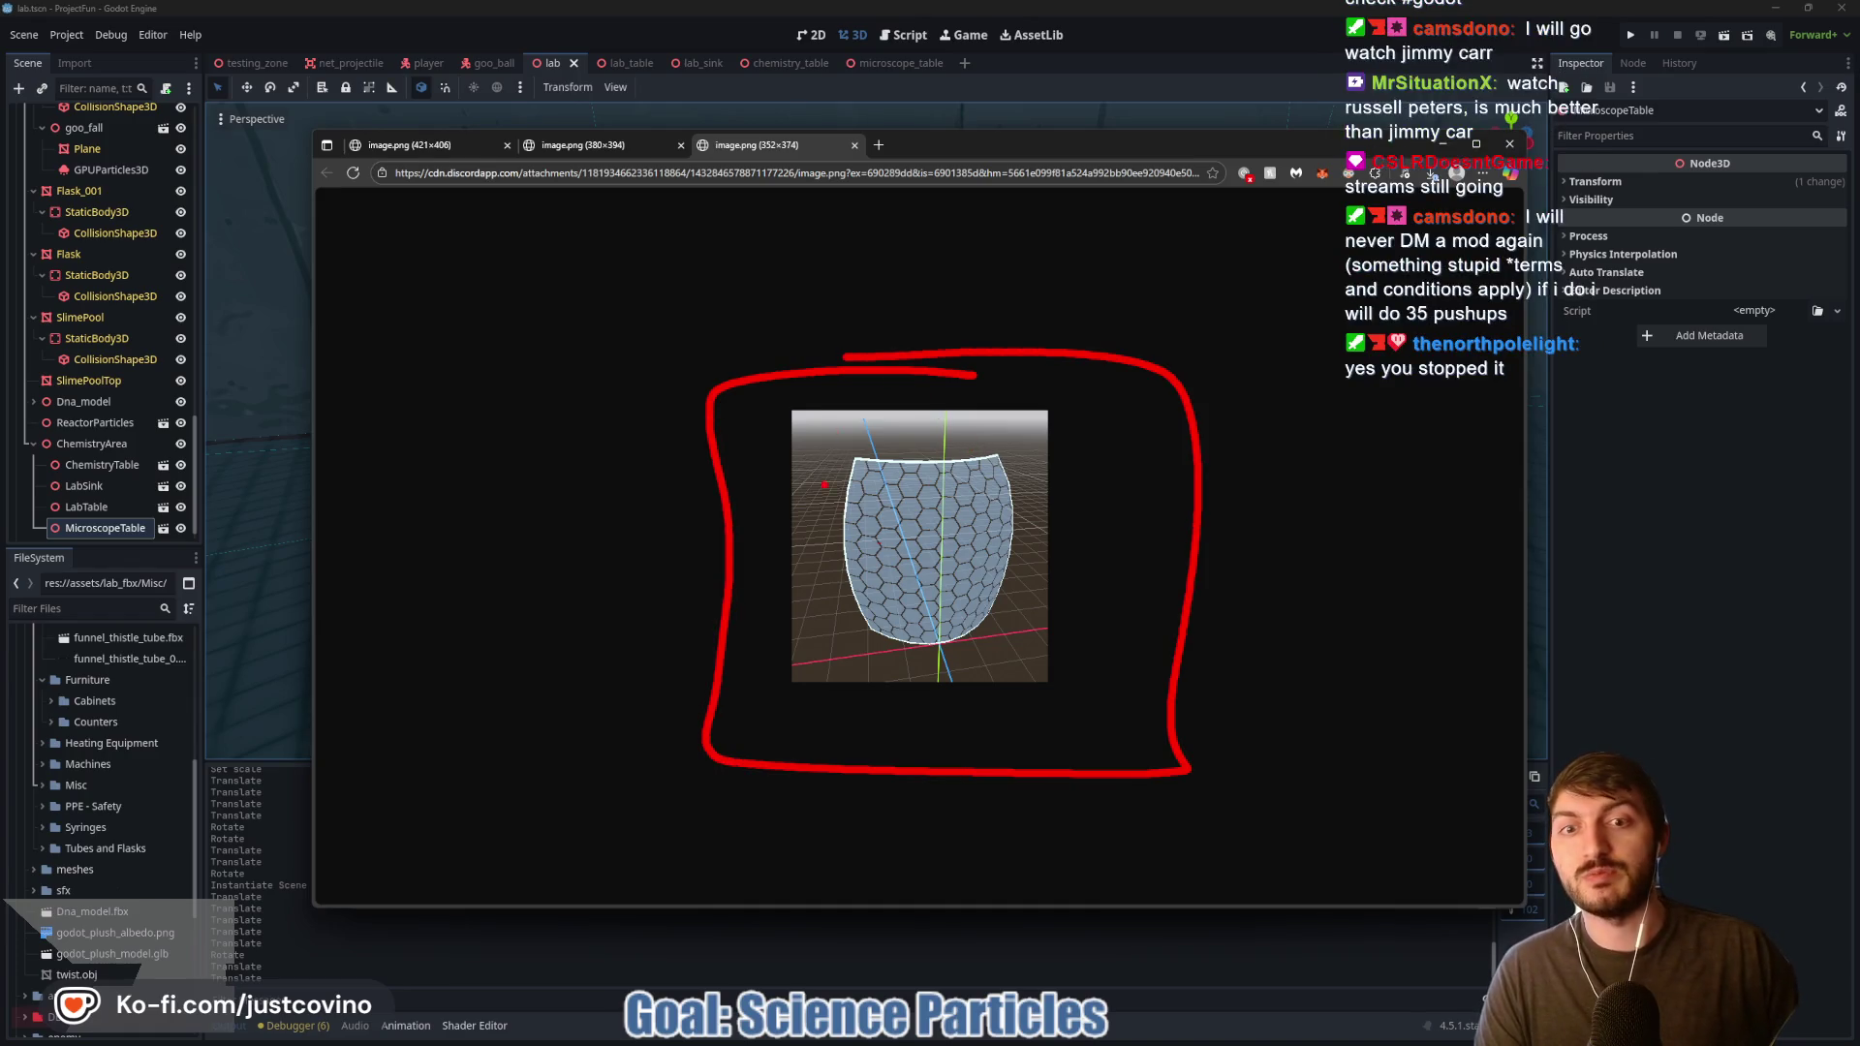
pyautogui.moveTo(935, 548); pyautogui.dragTo(907, 570)
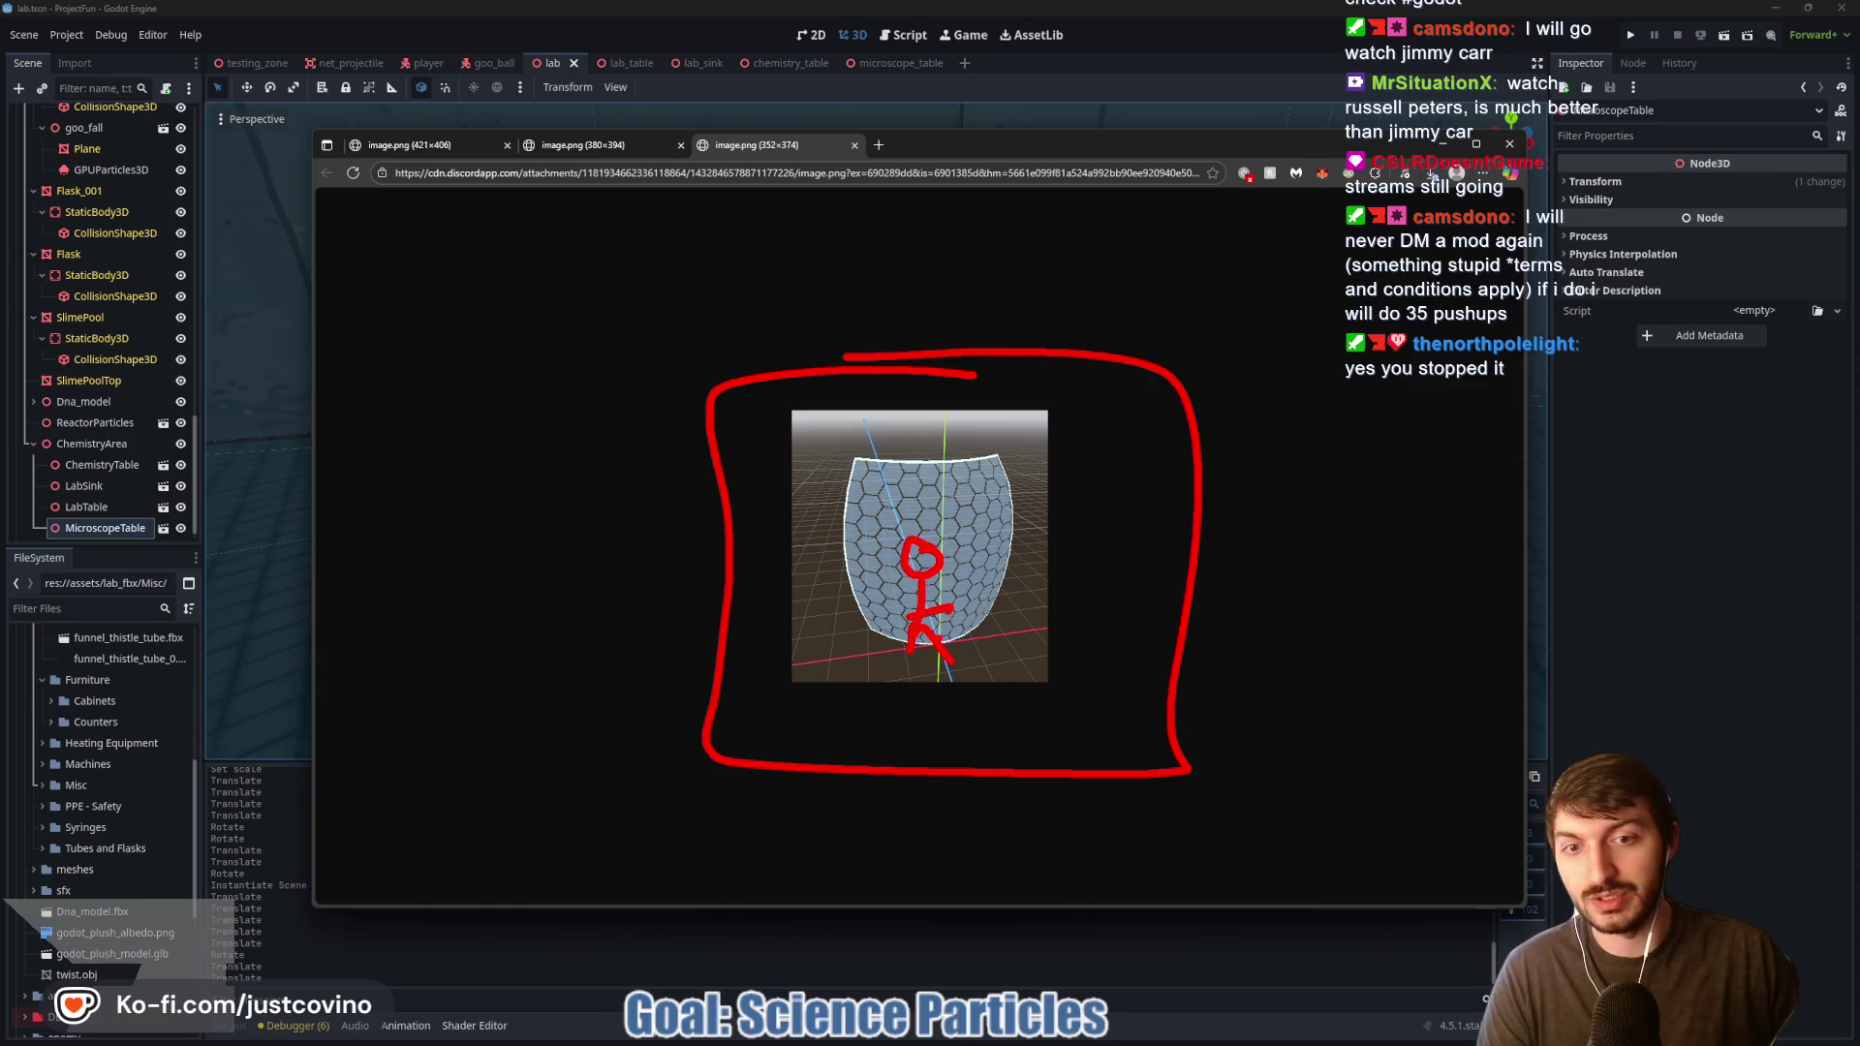
pyautogui.press('Escape')
pyautogui.hotkey('ctrl', 'shift', 'Tab')
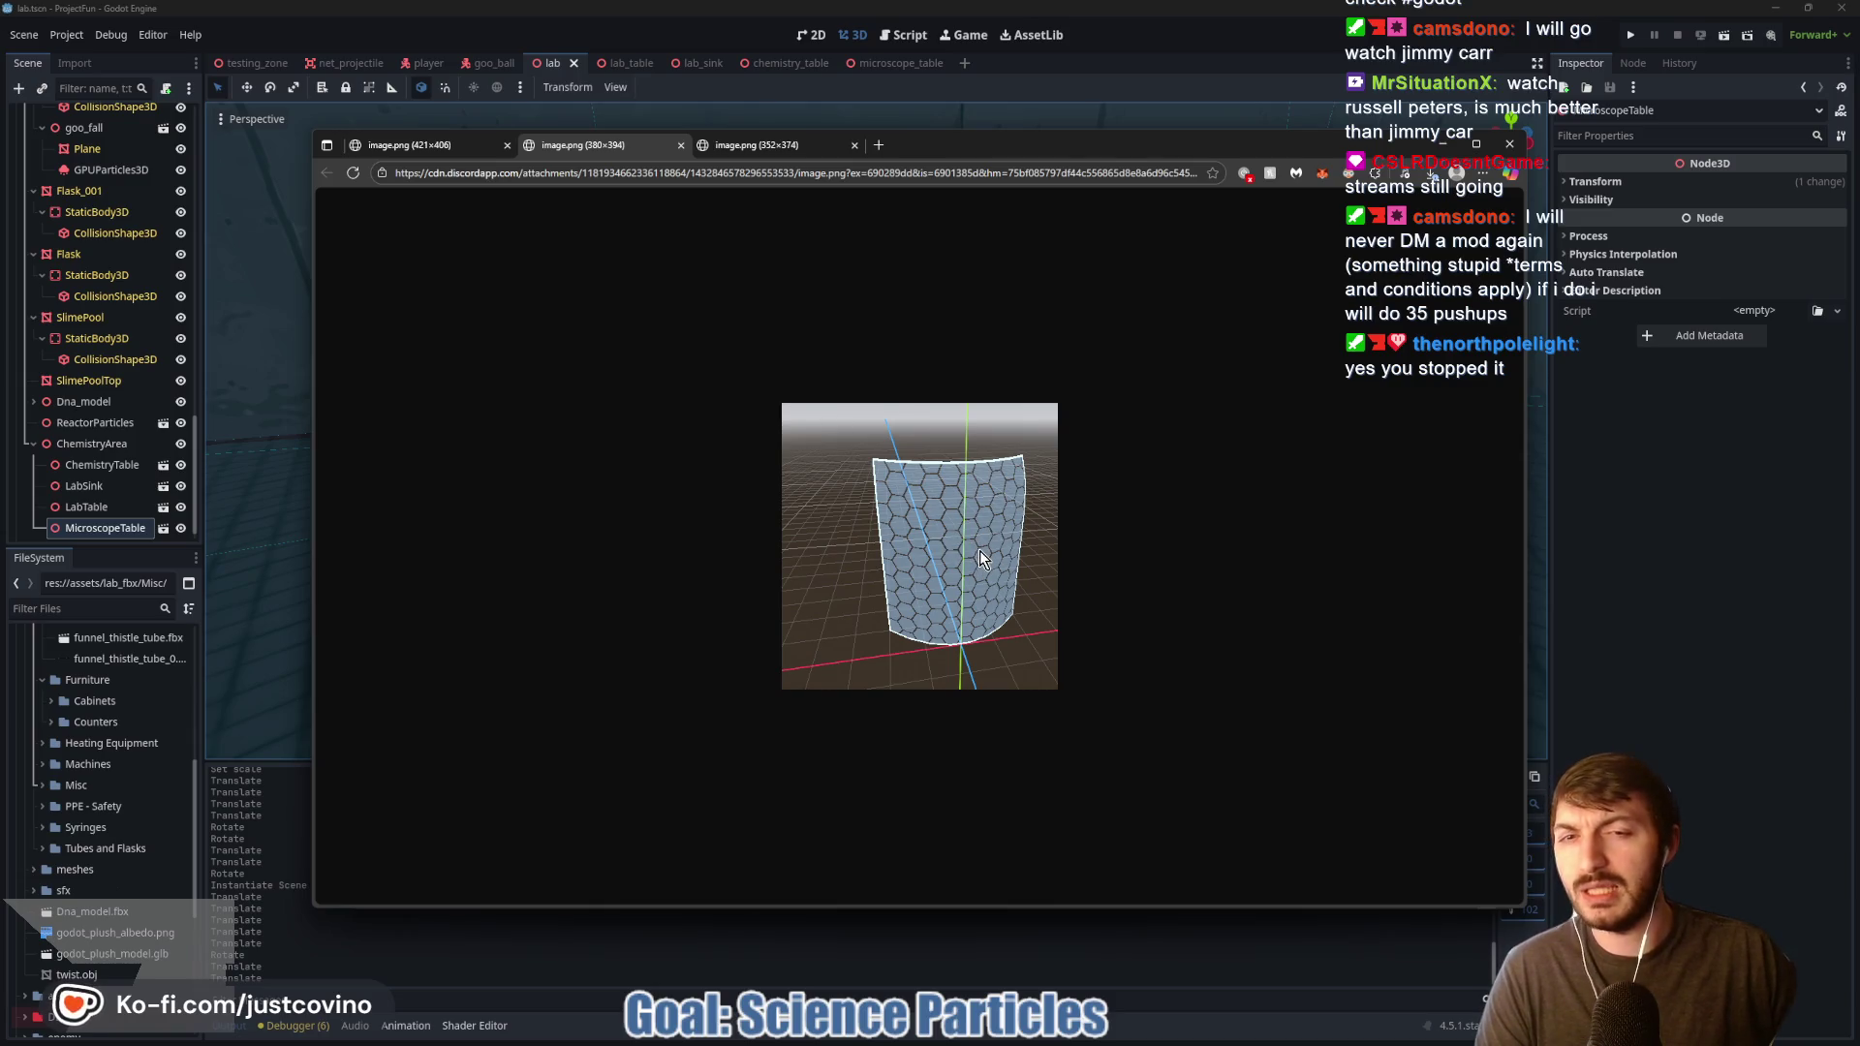
pyautogui.hotkey('ctrl', 'shift', 'Tab')
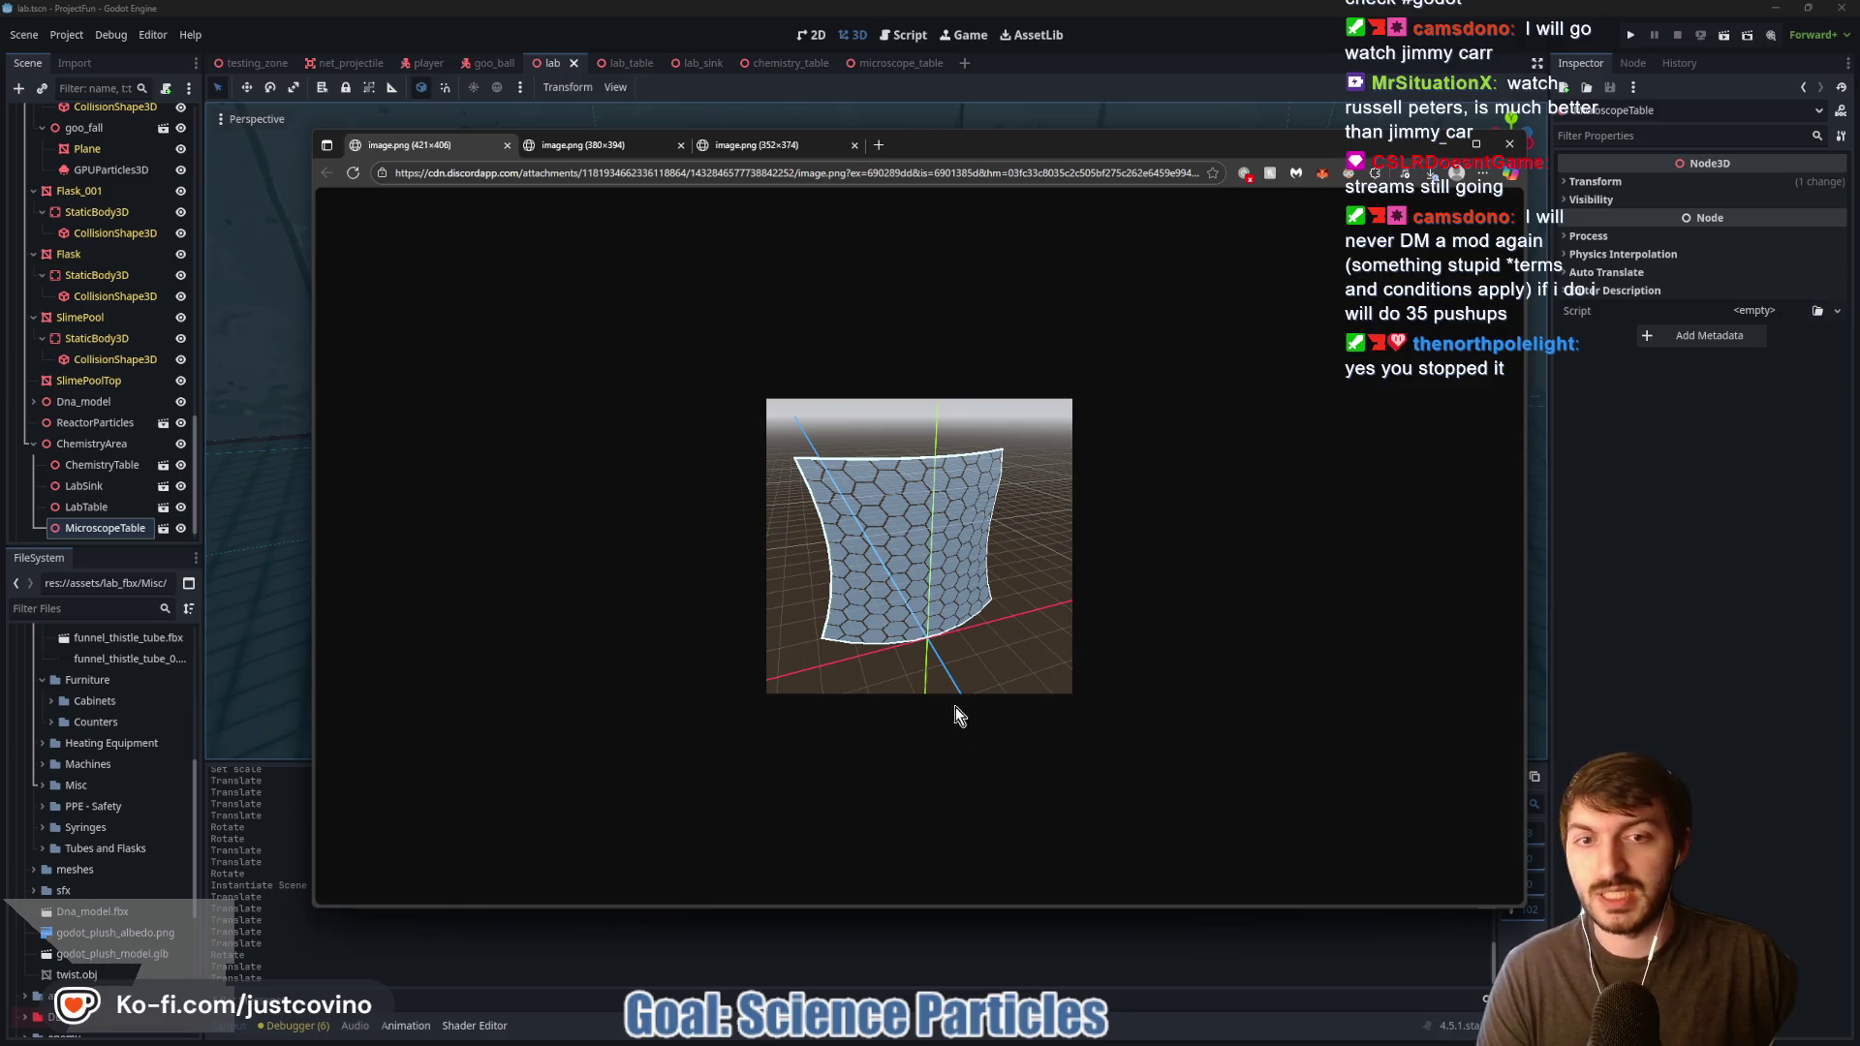
pyautogui.moveTo(915, 533); pyautogui.dragTo(1034, 760)
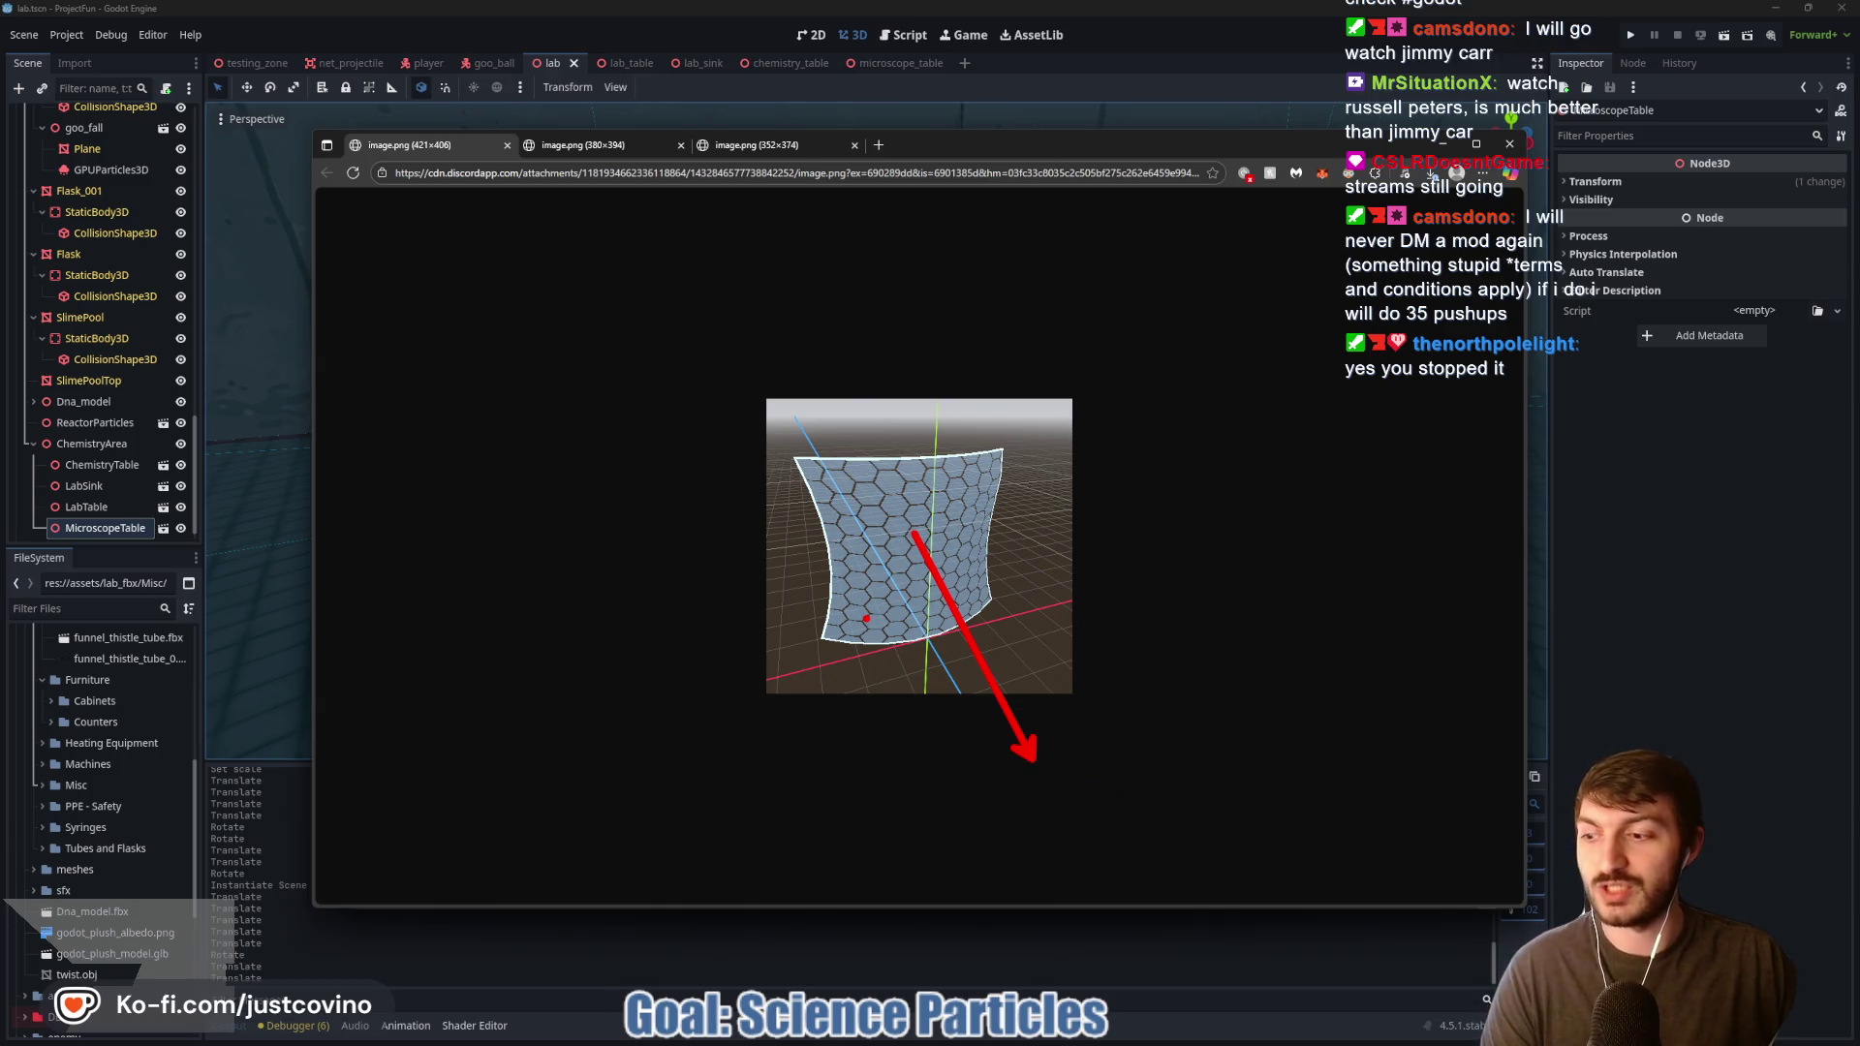
pyautogui.press('Escape')
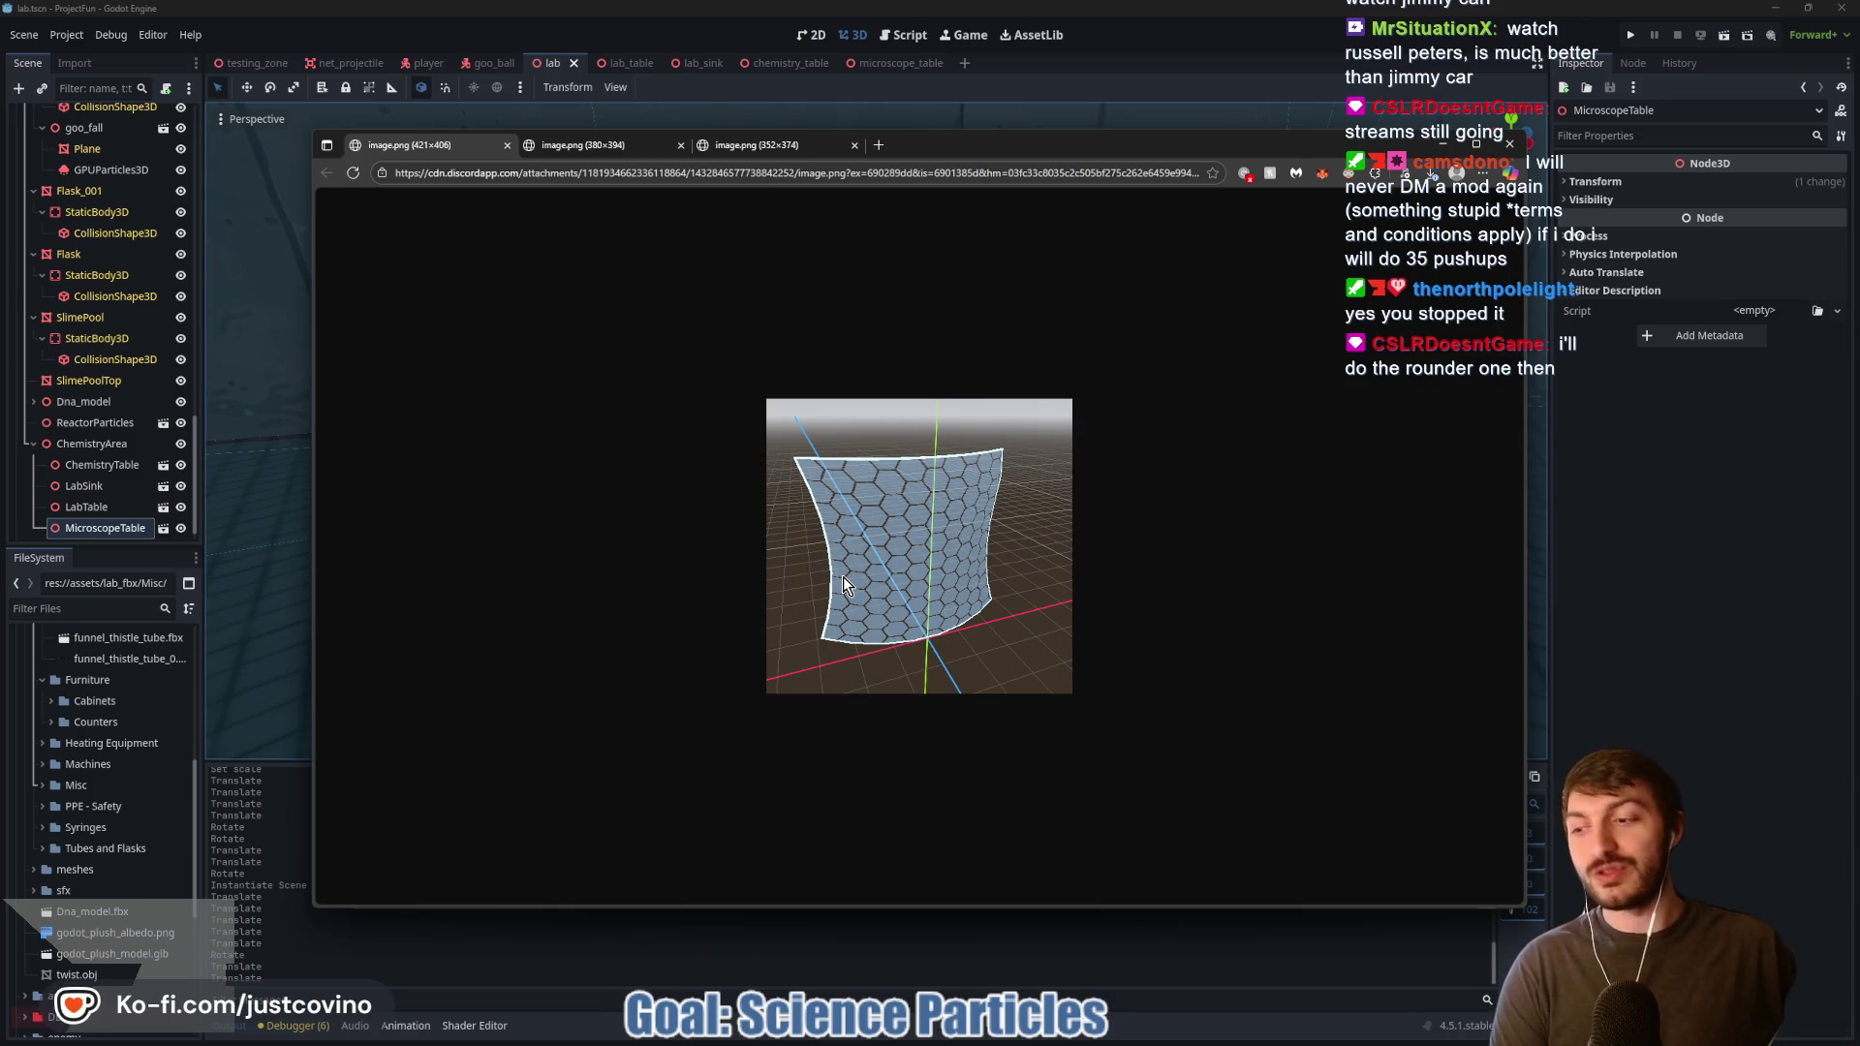
pyautogui.click(776, 147)
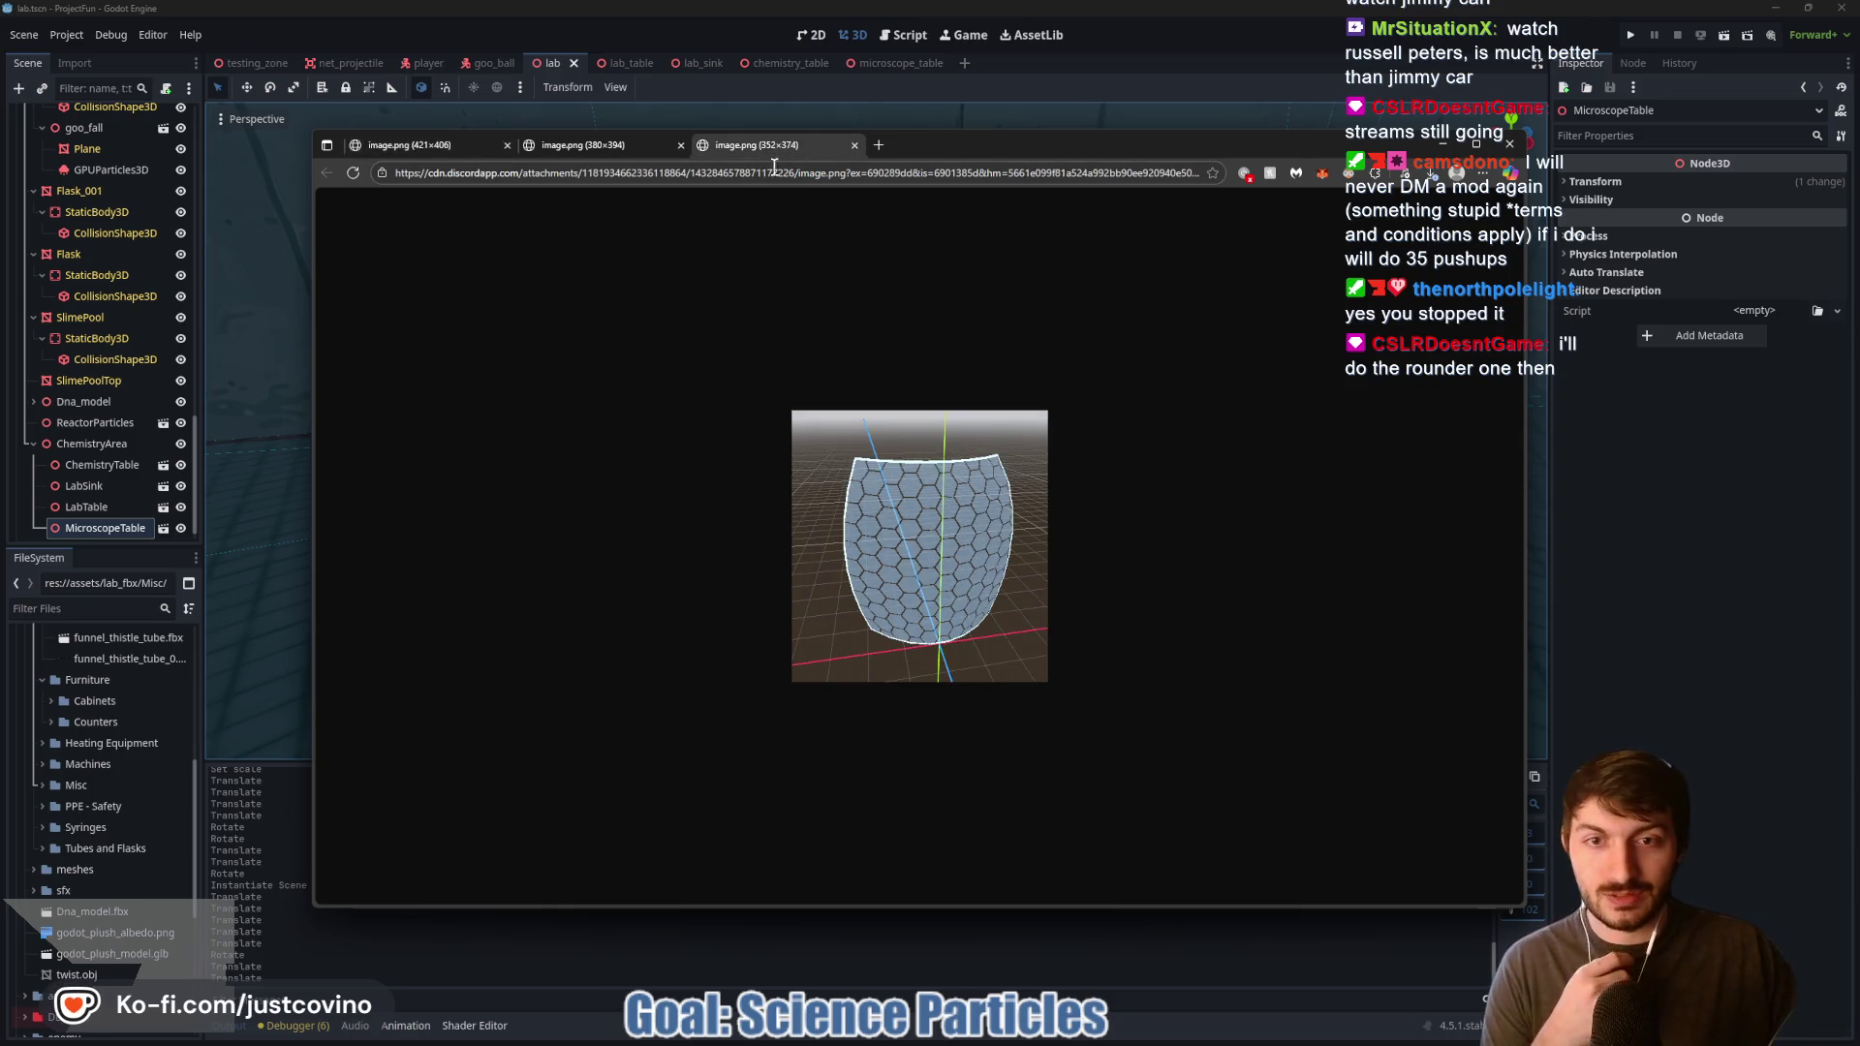
pyautogui.hotkey('alt', 'Tab')
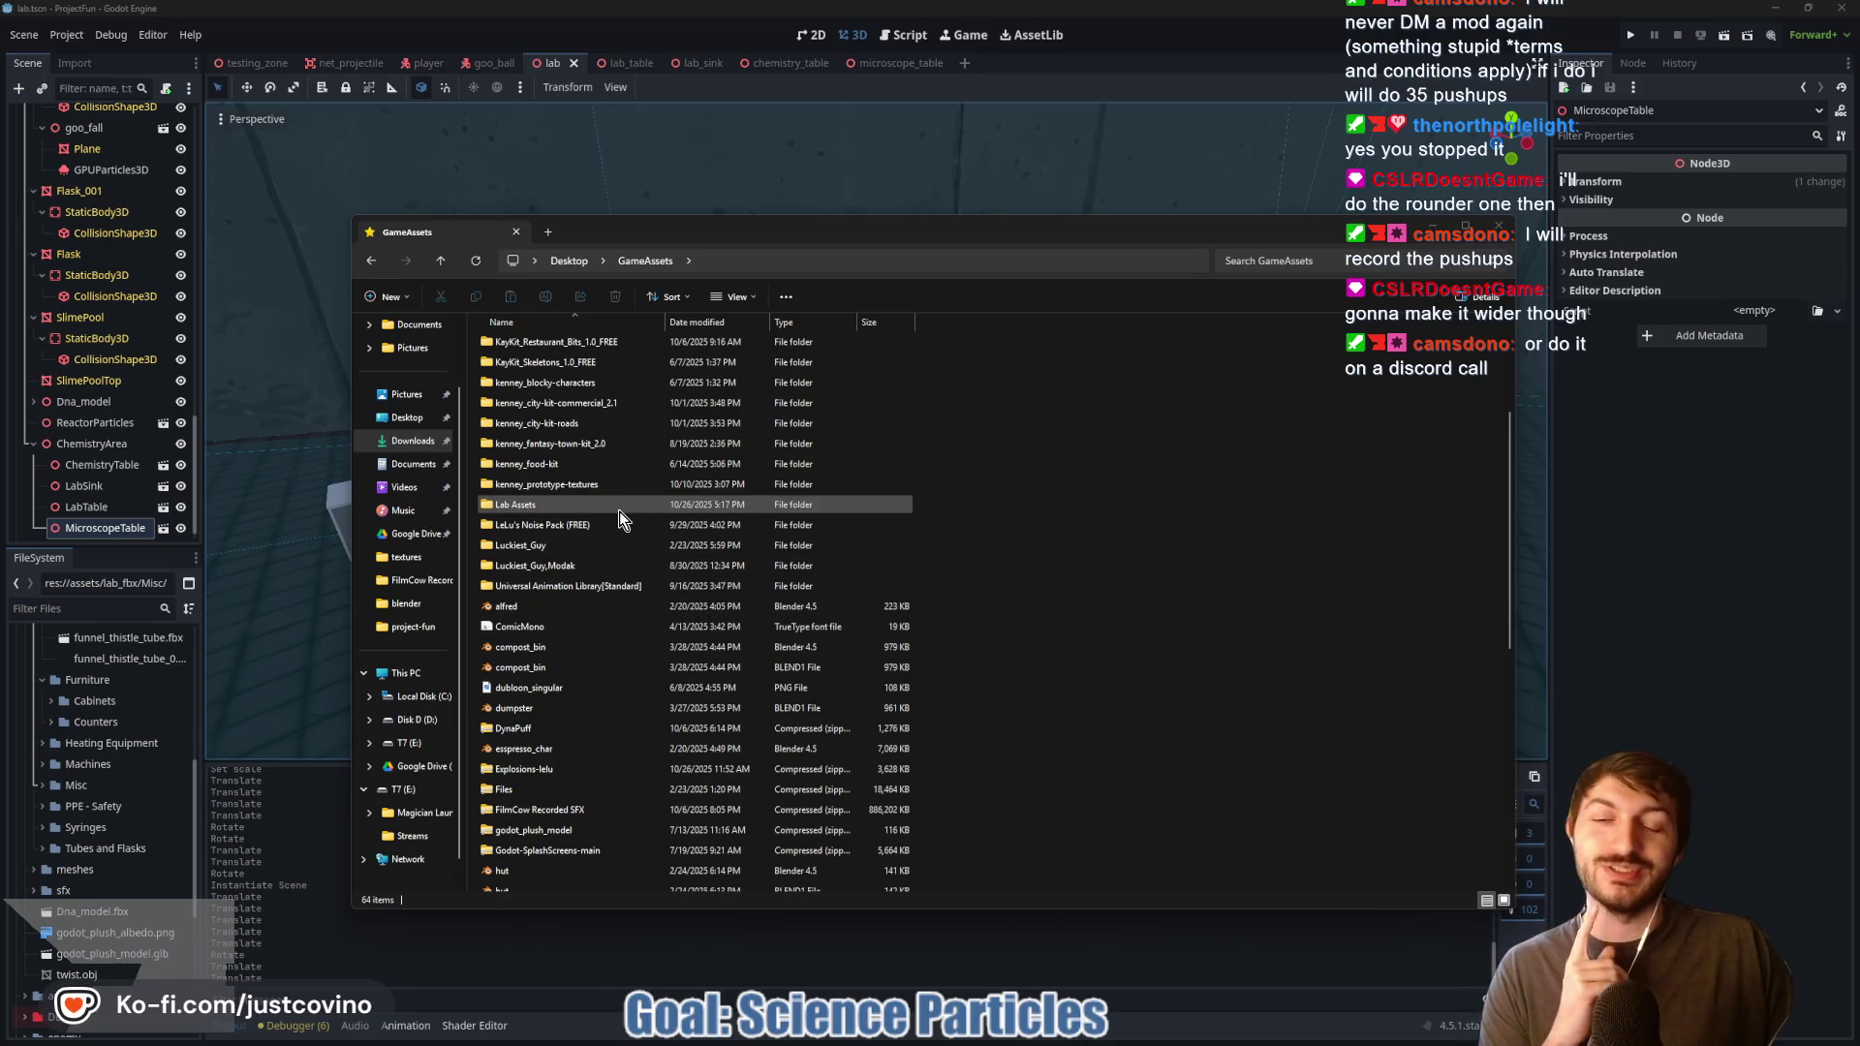
# Step: Scroll the GameAssets folder list, then close File Explorer to reveal the Godot lab scene
pyautogui.scroll(2, 600, 491)
pyautogui.scroll(2, 595, 489)
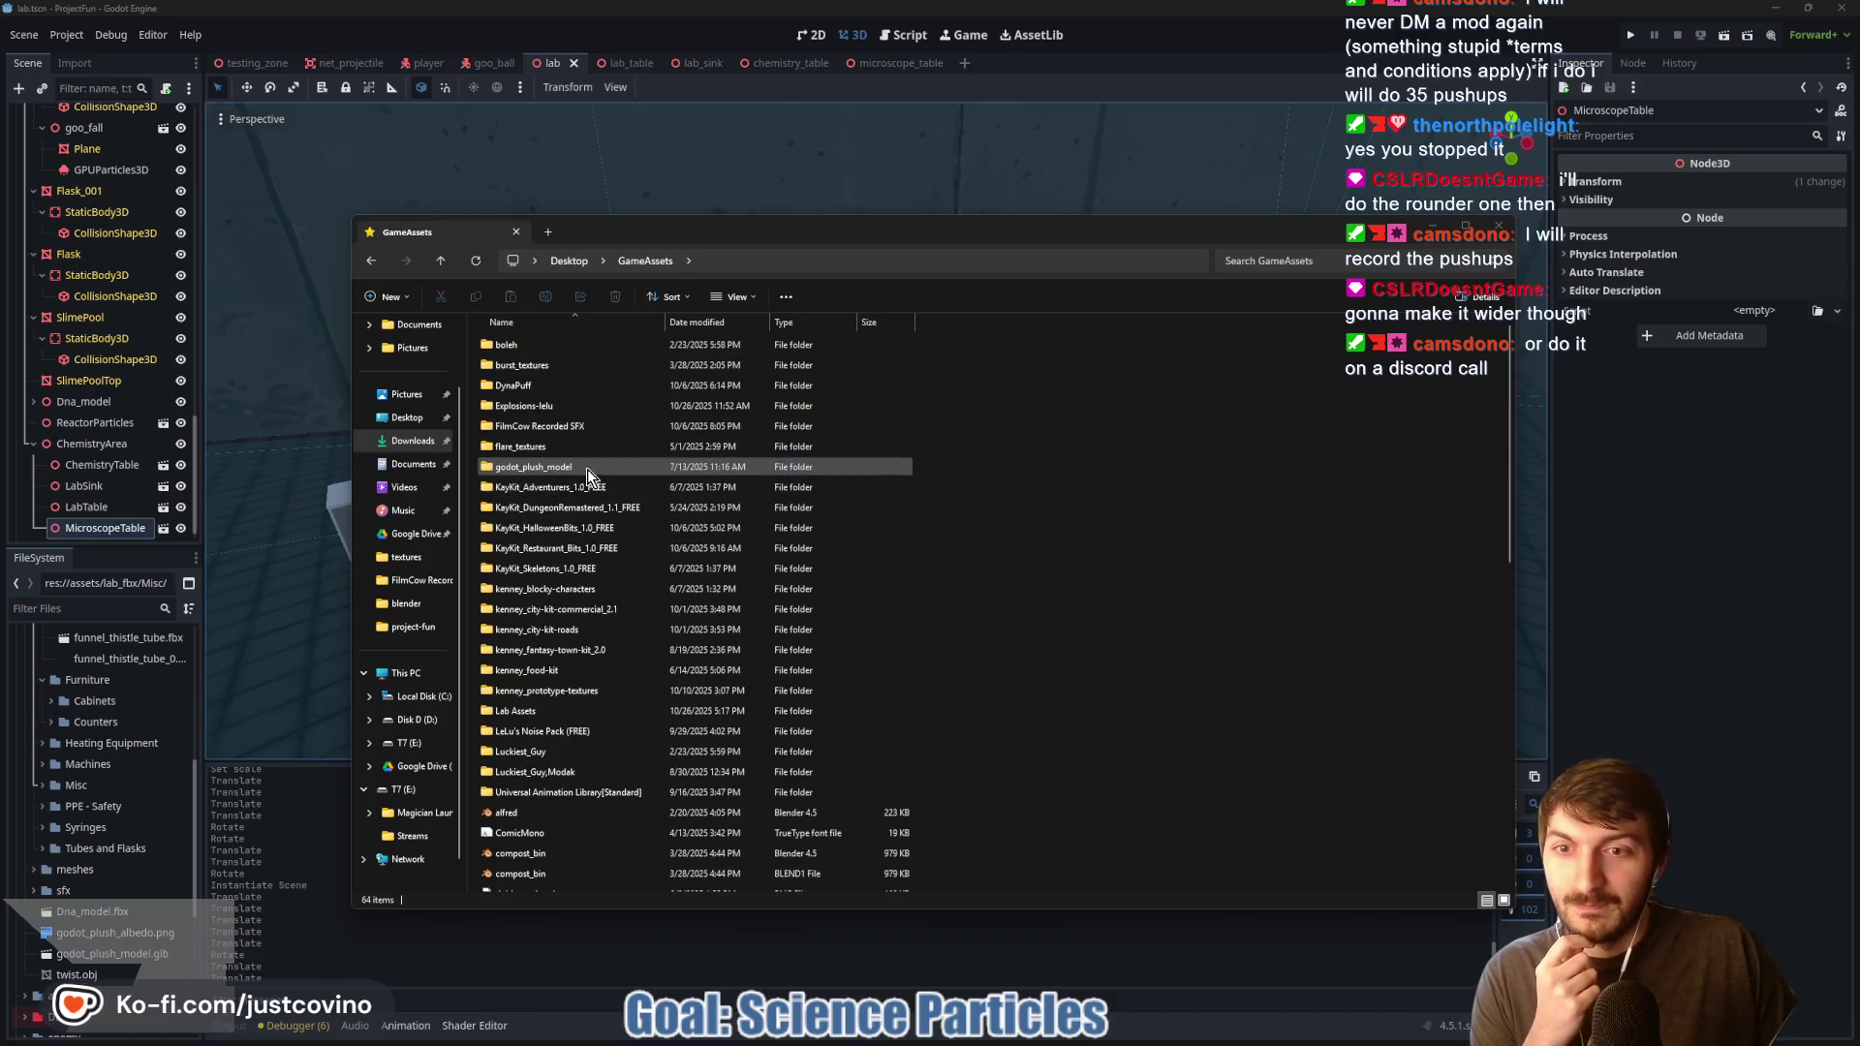
pyautogui.scroll(-1, 632, 536)
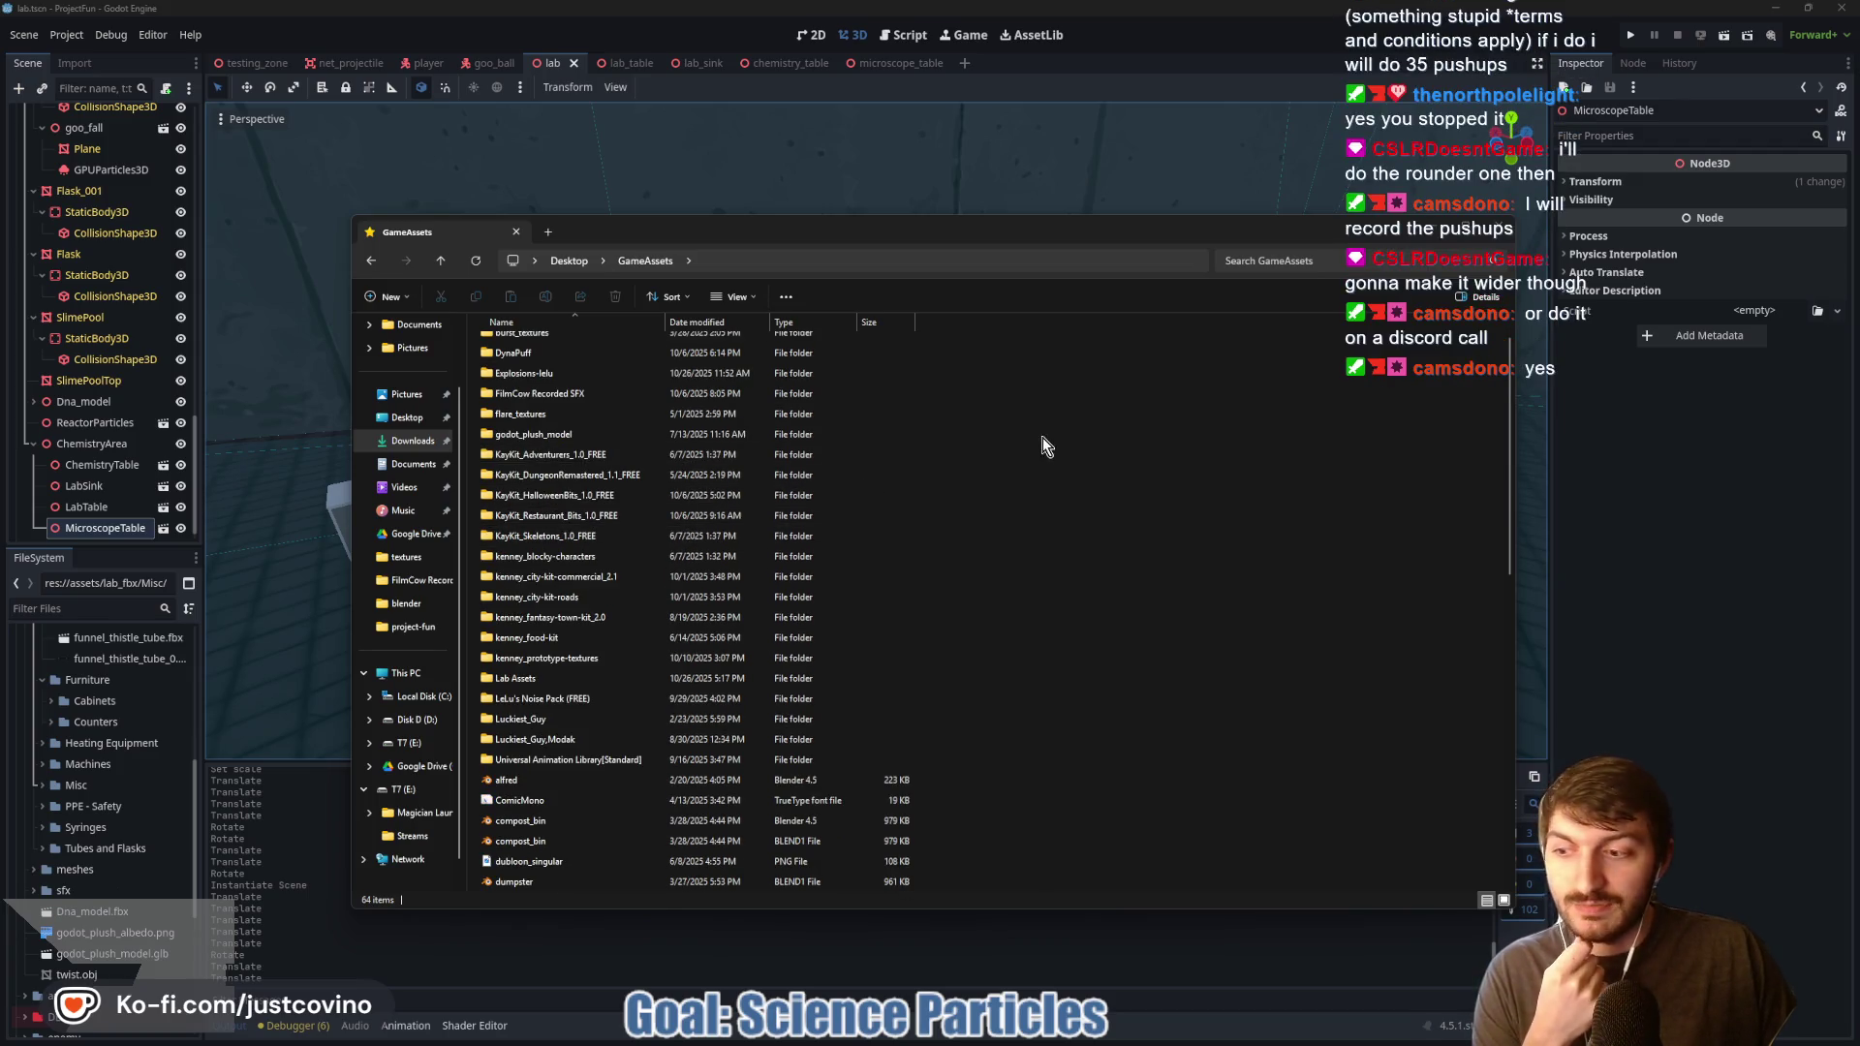
pyautogui.click(1484, 233)
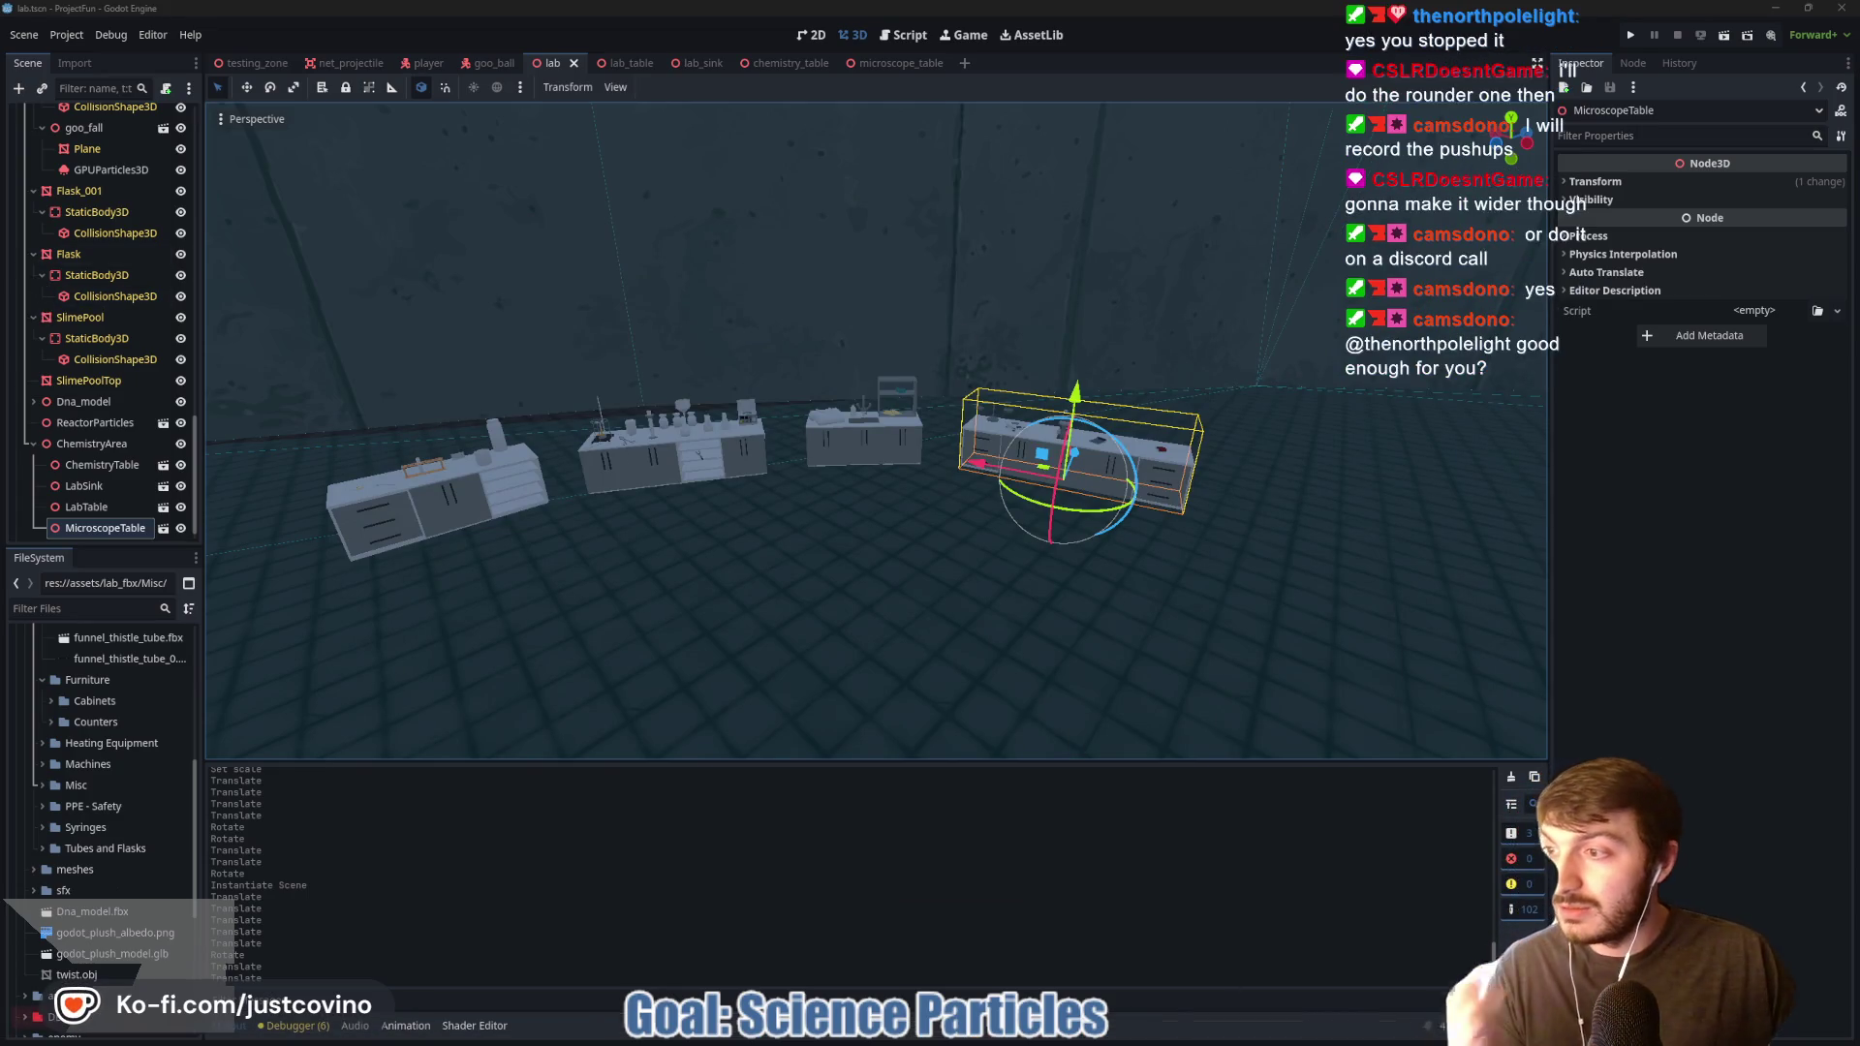
# Step: Go to kenney.nl and enlarge and reposition the browser window
pyautogui.write('kenney.nl/assets/survival-kit')
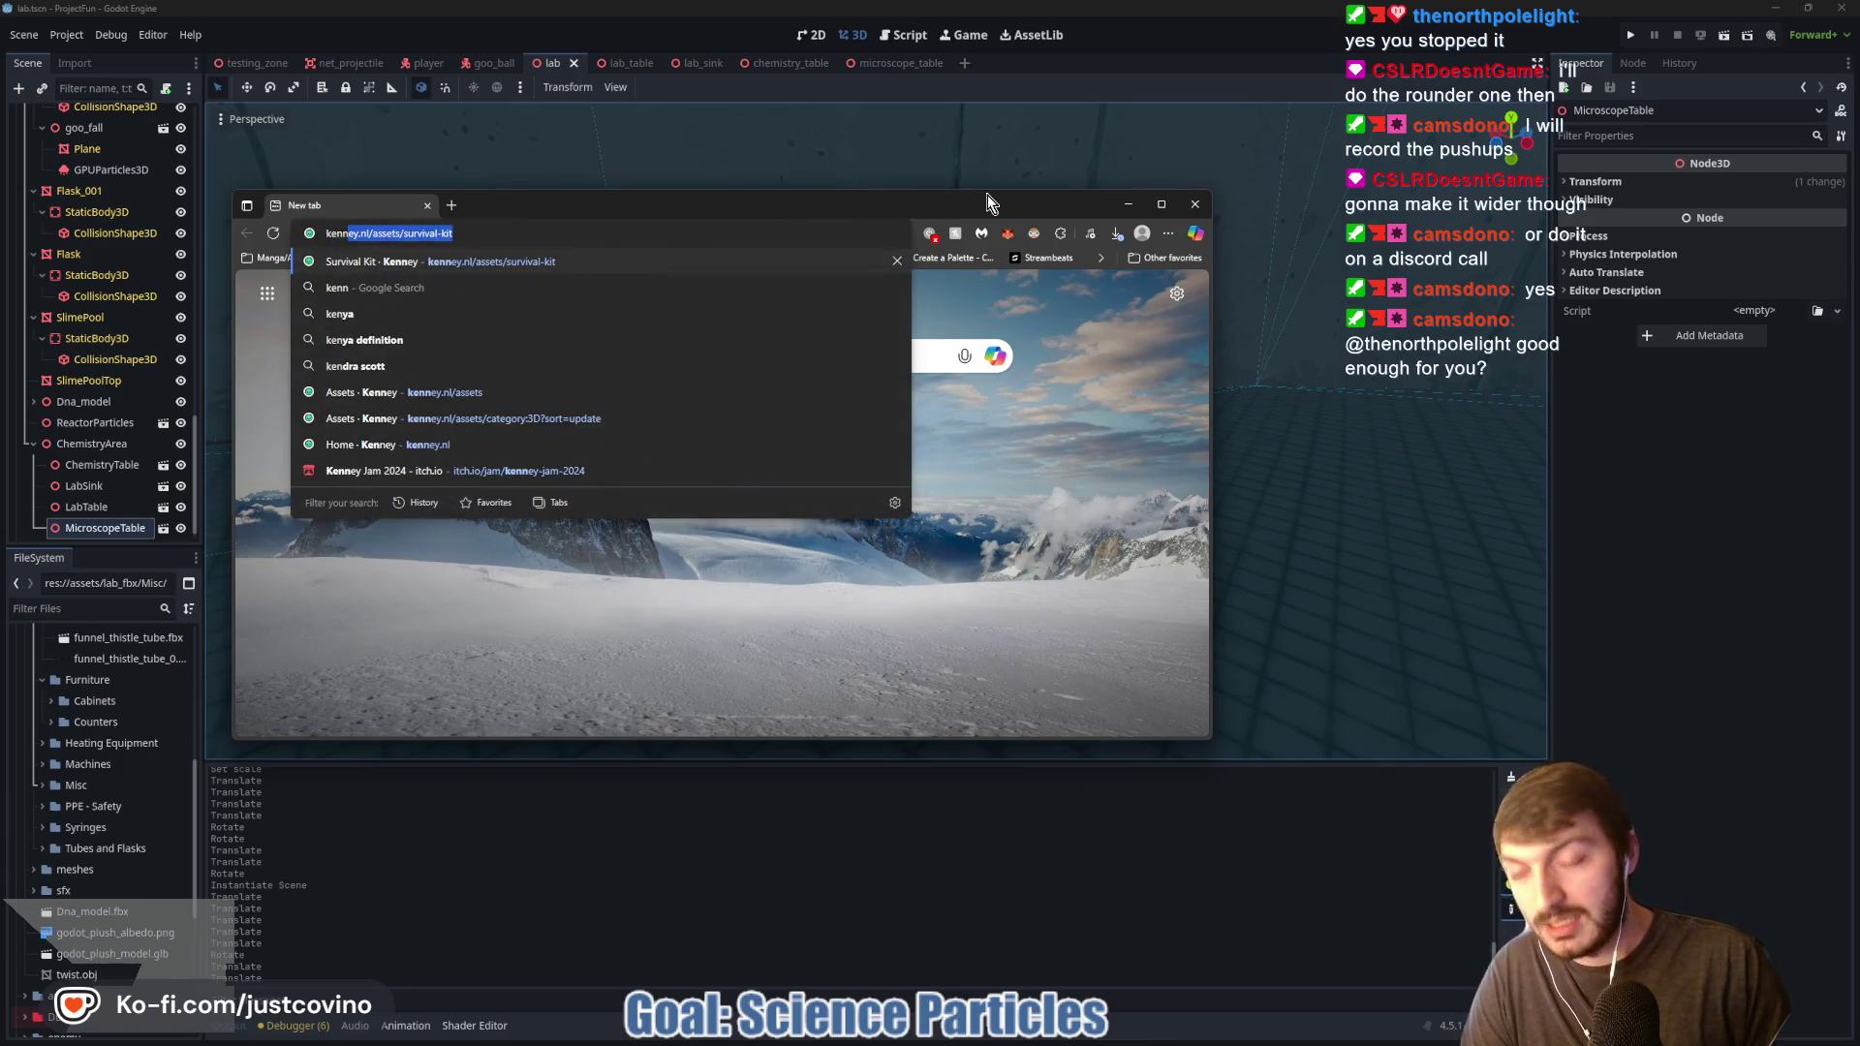
pyautogui.press('Return')
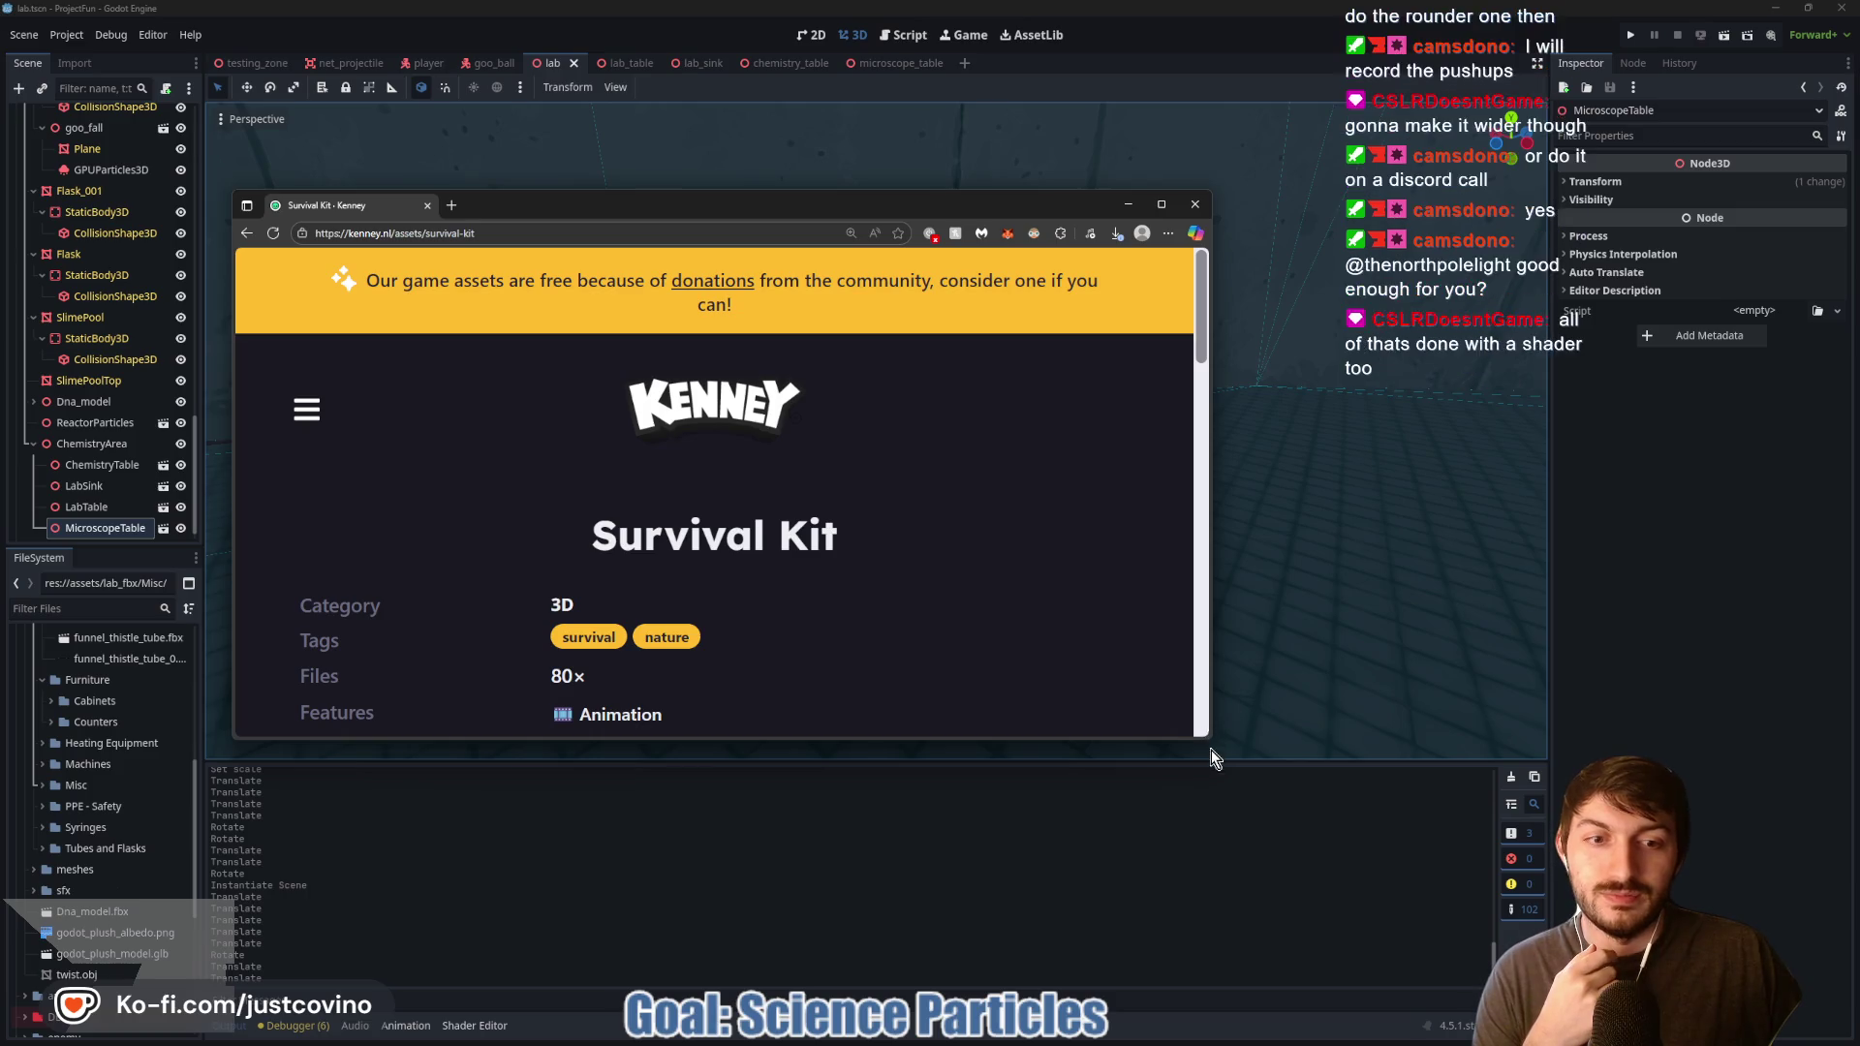
pyautogui.moveTo(1211, 747); pyautogui.dragTo(1614, 959)
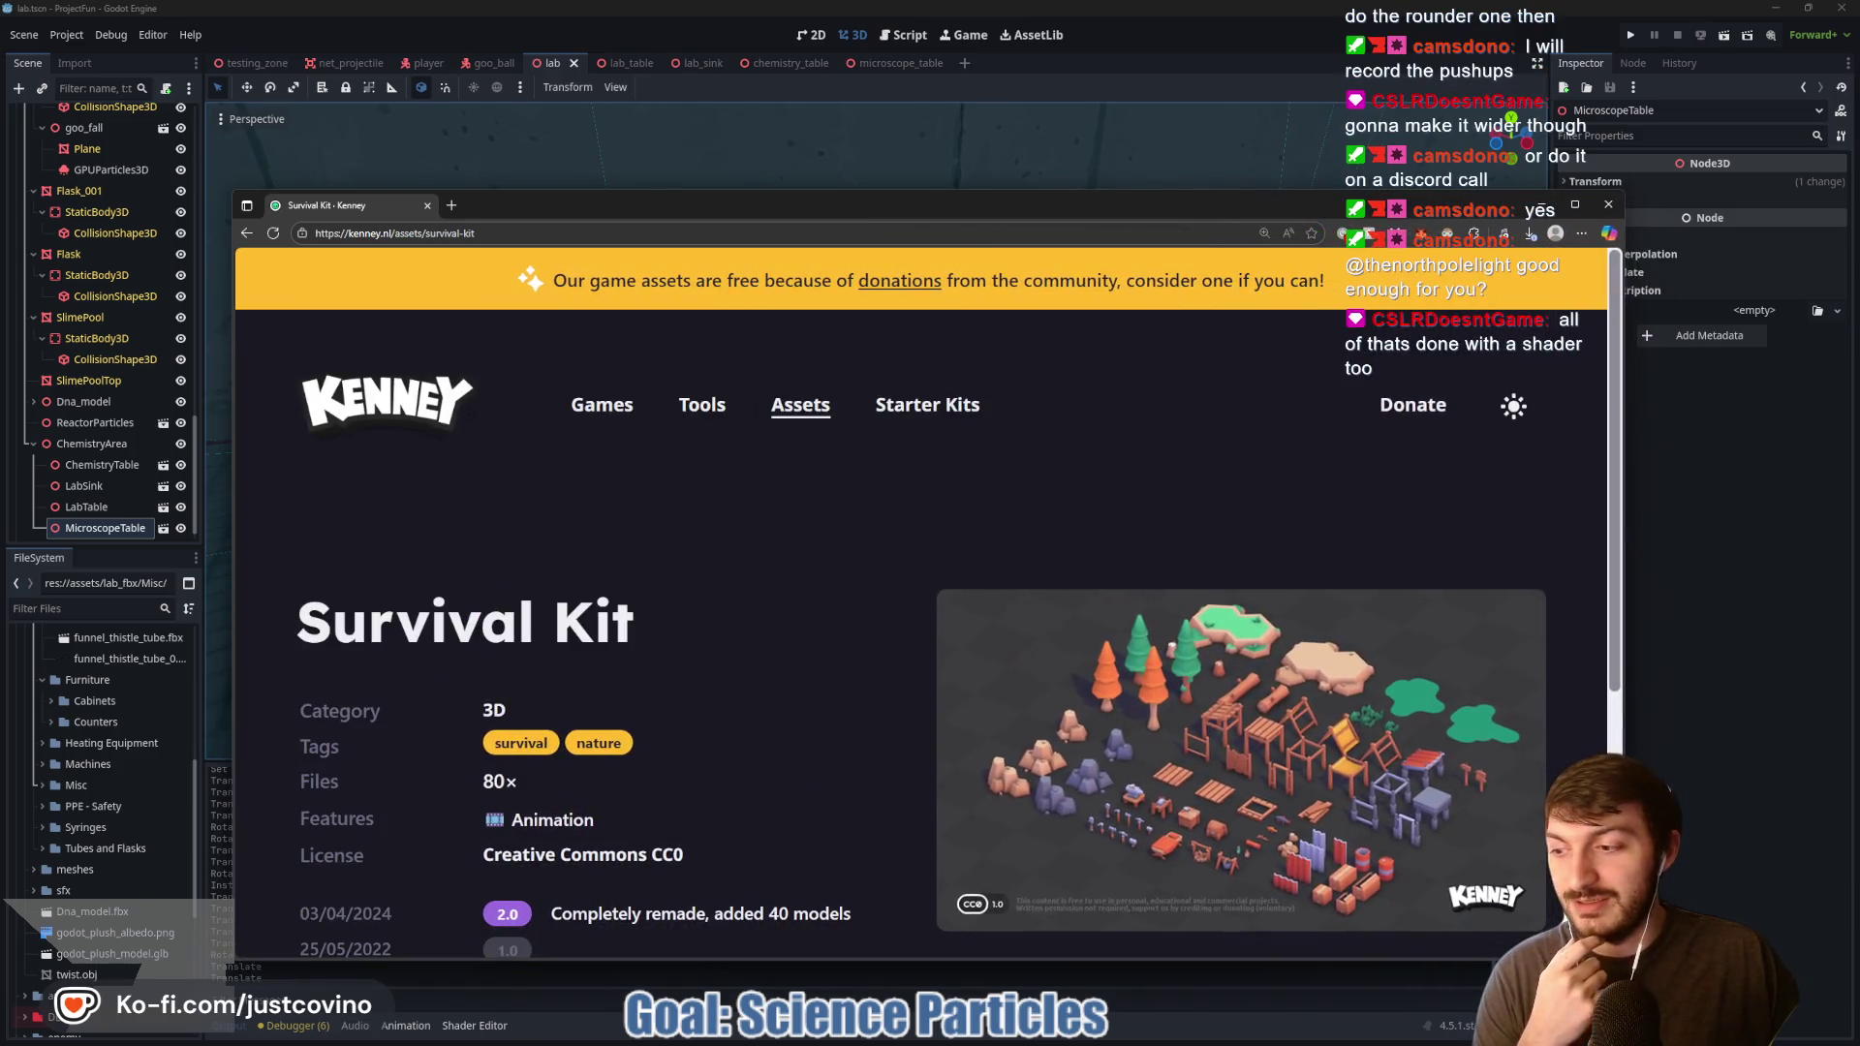
pyautogui.moveTo(824, 207); pyautogui.dragTo(796, 156)
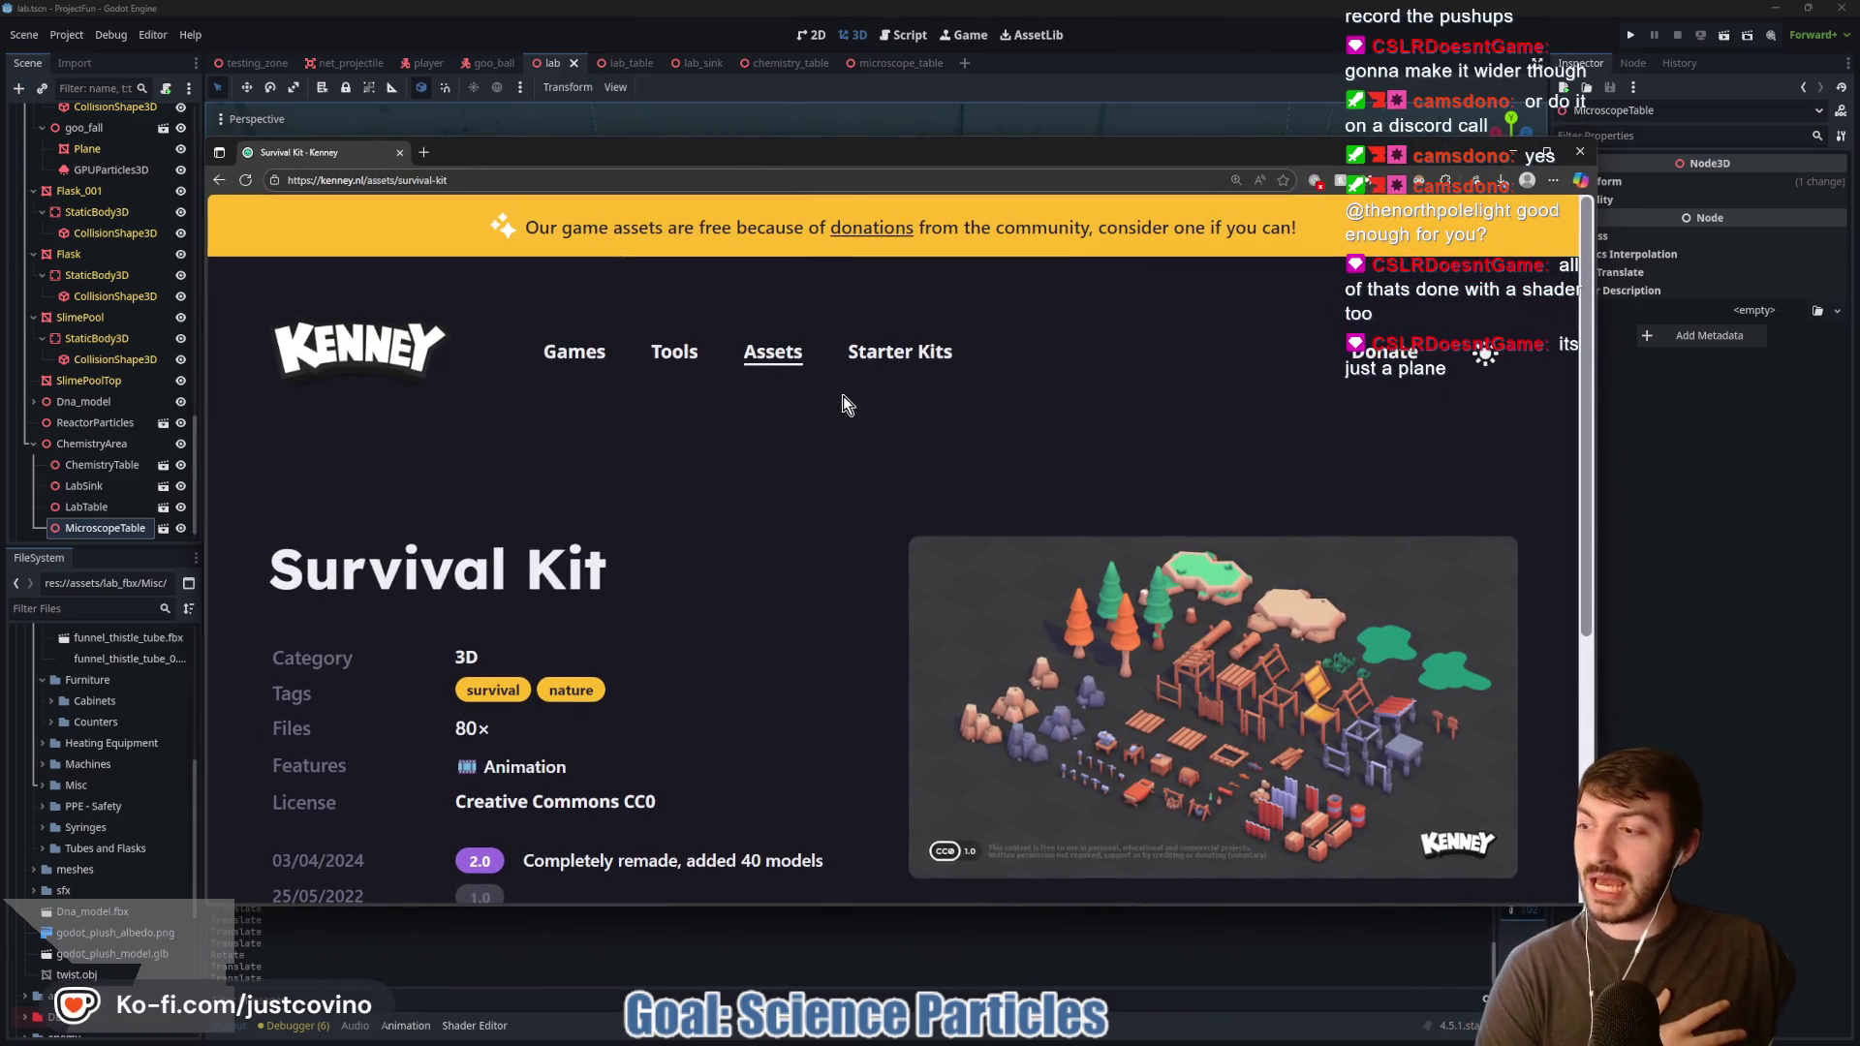
# Step: Browse Kenney's full assets listing, scrolling down through the 3D kits
pyautogui.click(763, 365)
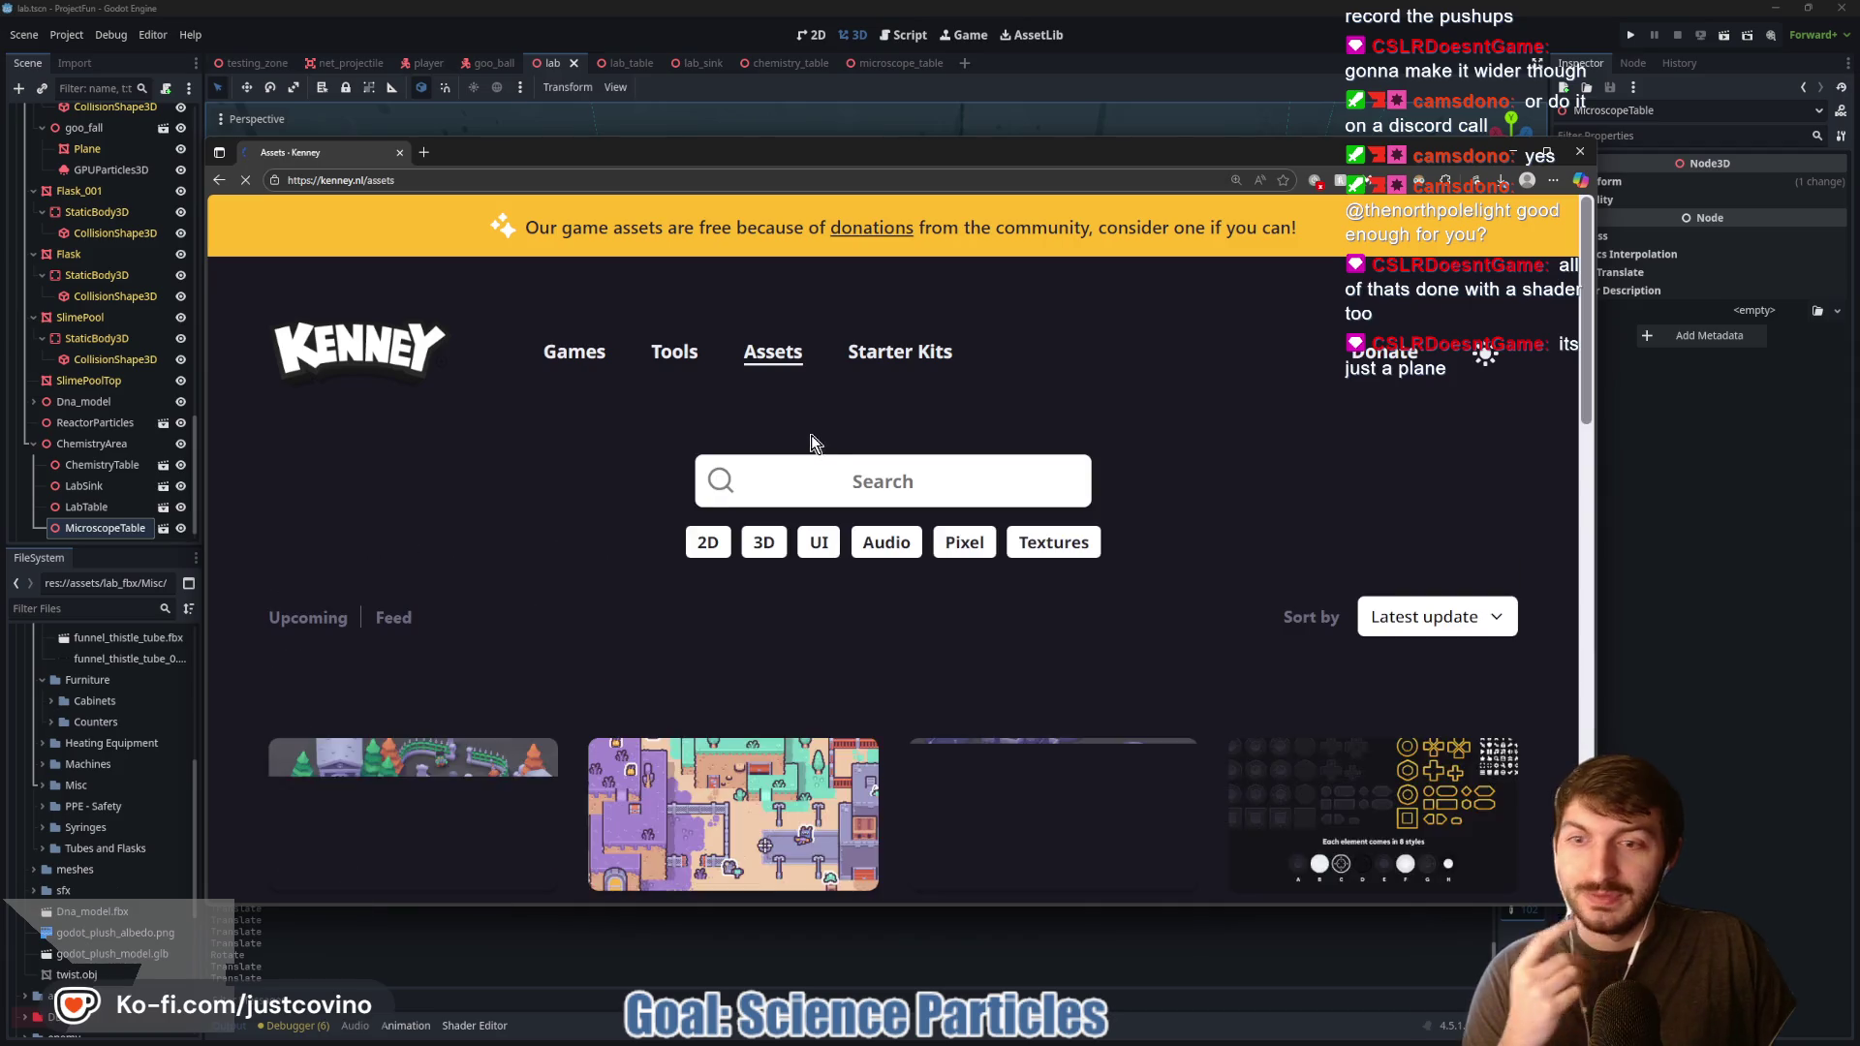
pyautogui.scroll(-2, 736, 433)
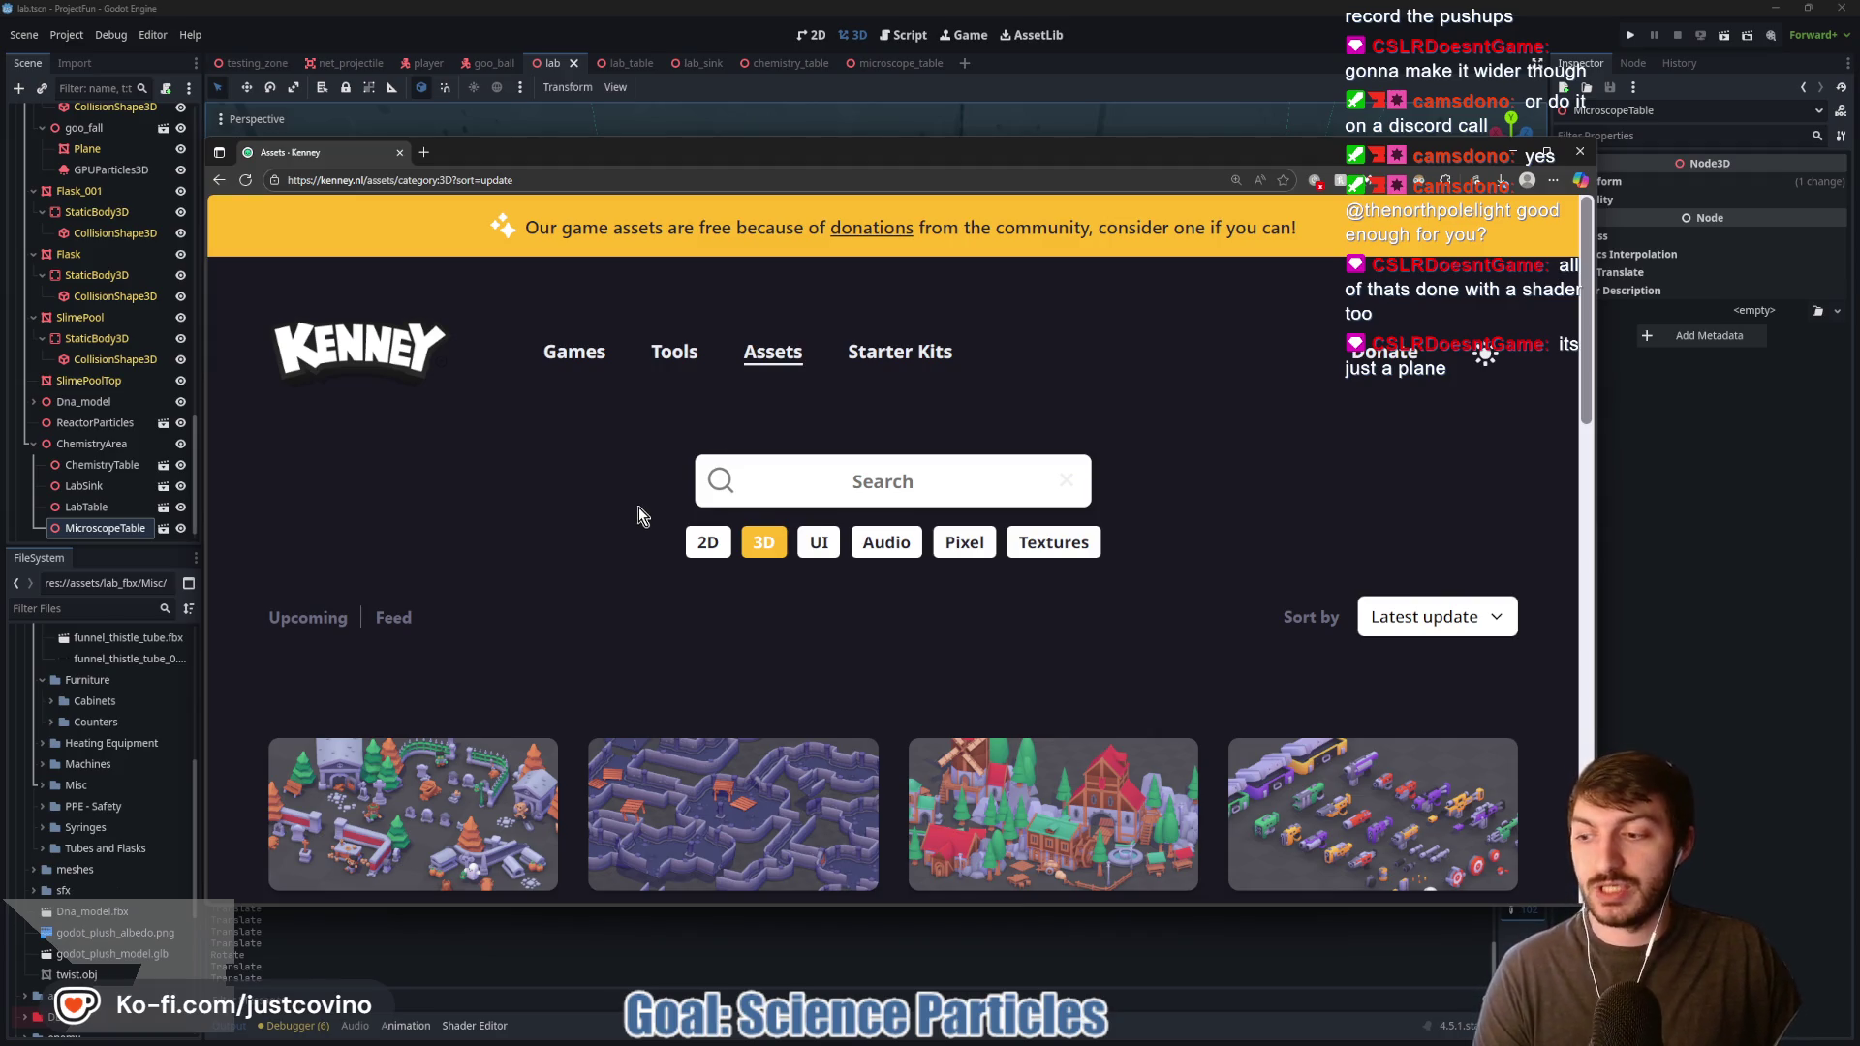
pyautogui.scroll(-3, 640, 514)
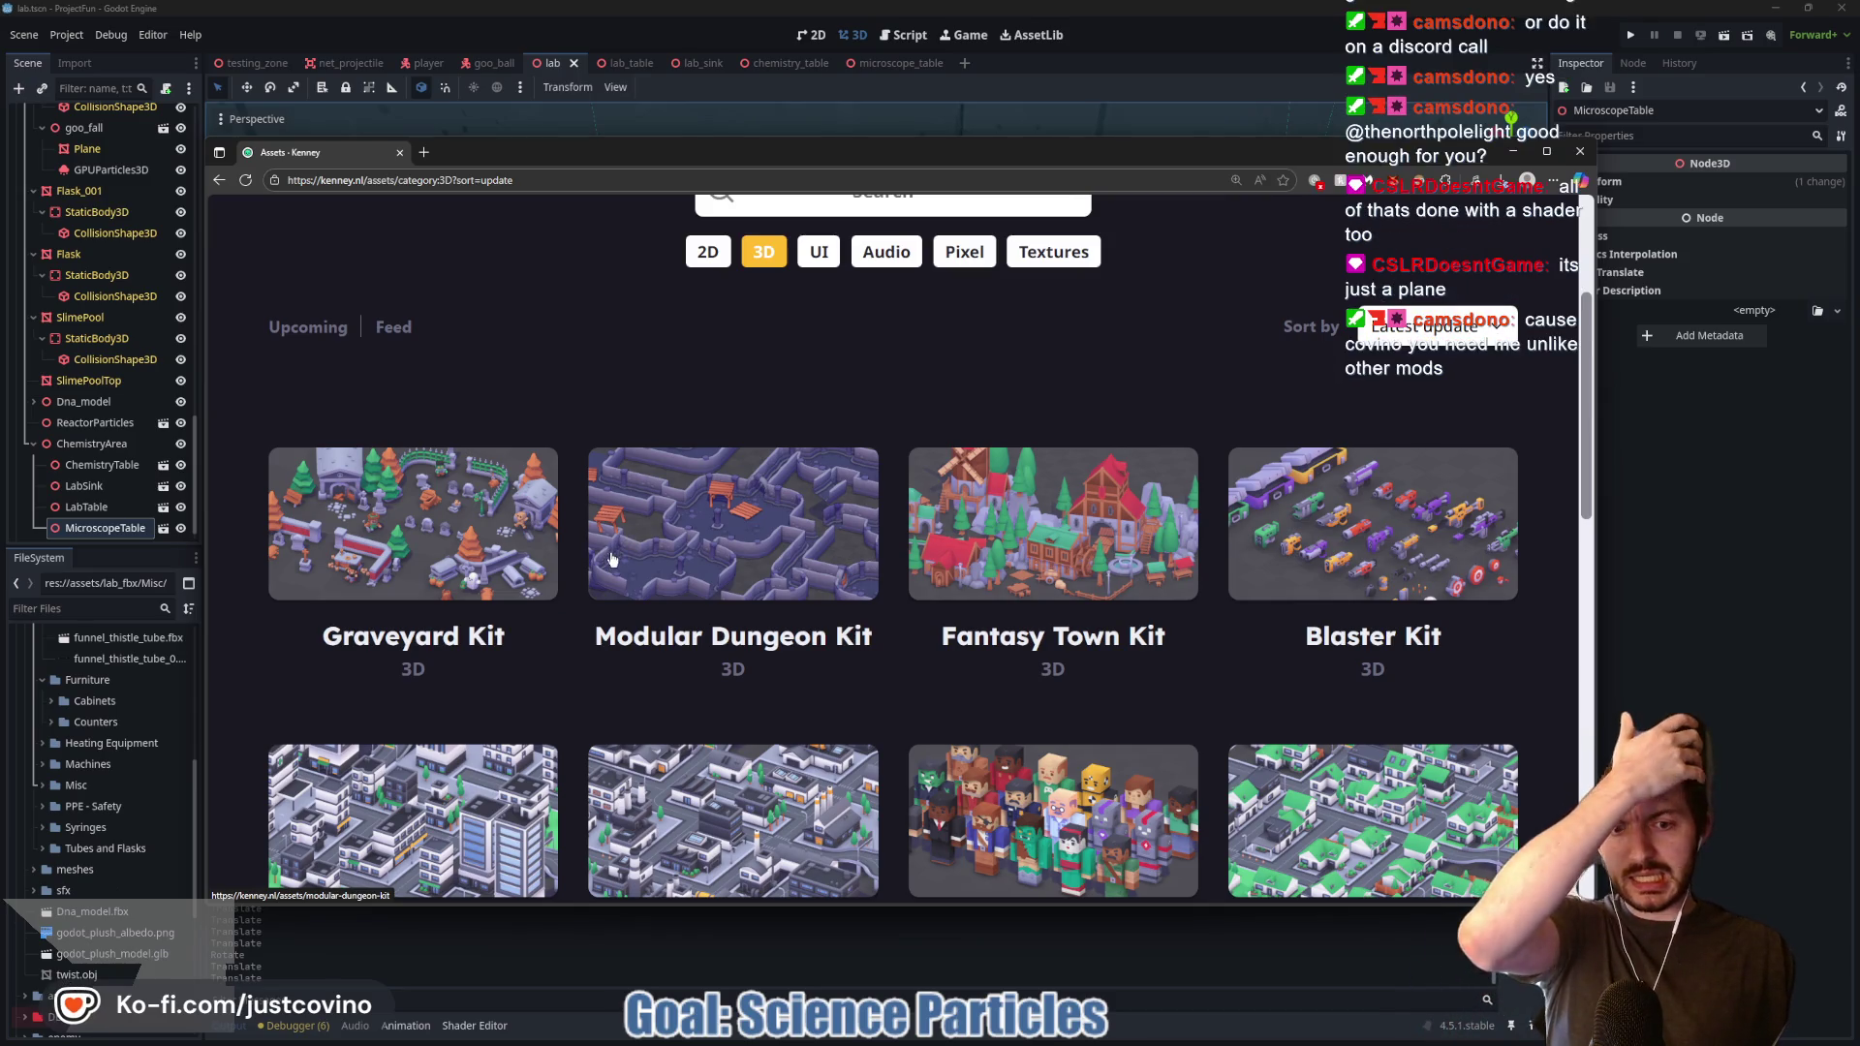
pyautogui.scroll(-7, 616, 561)
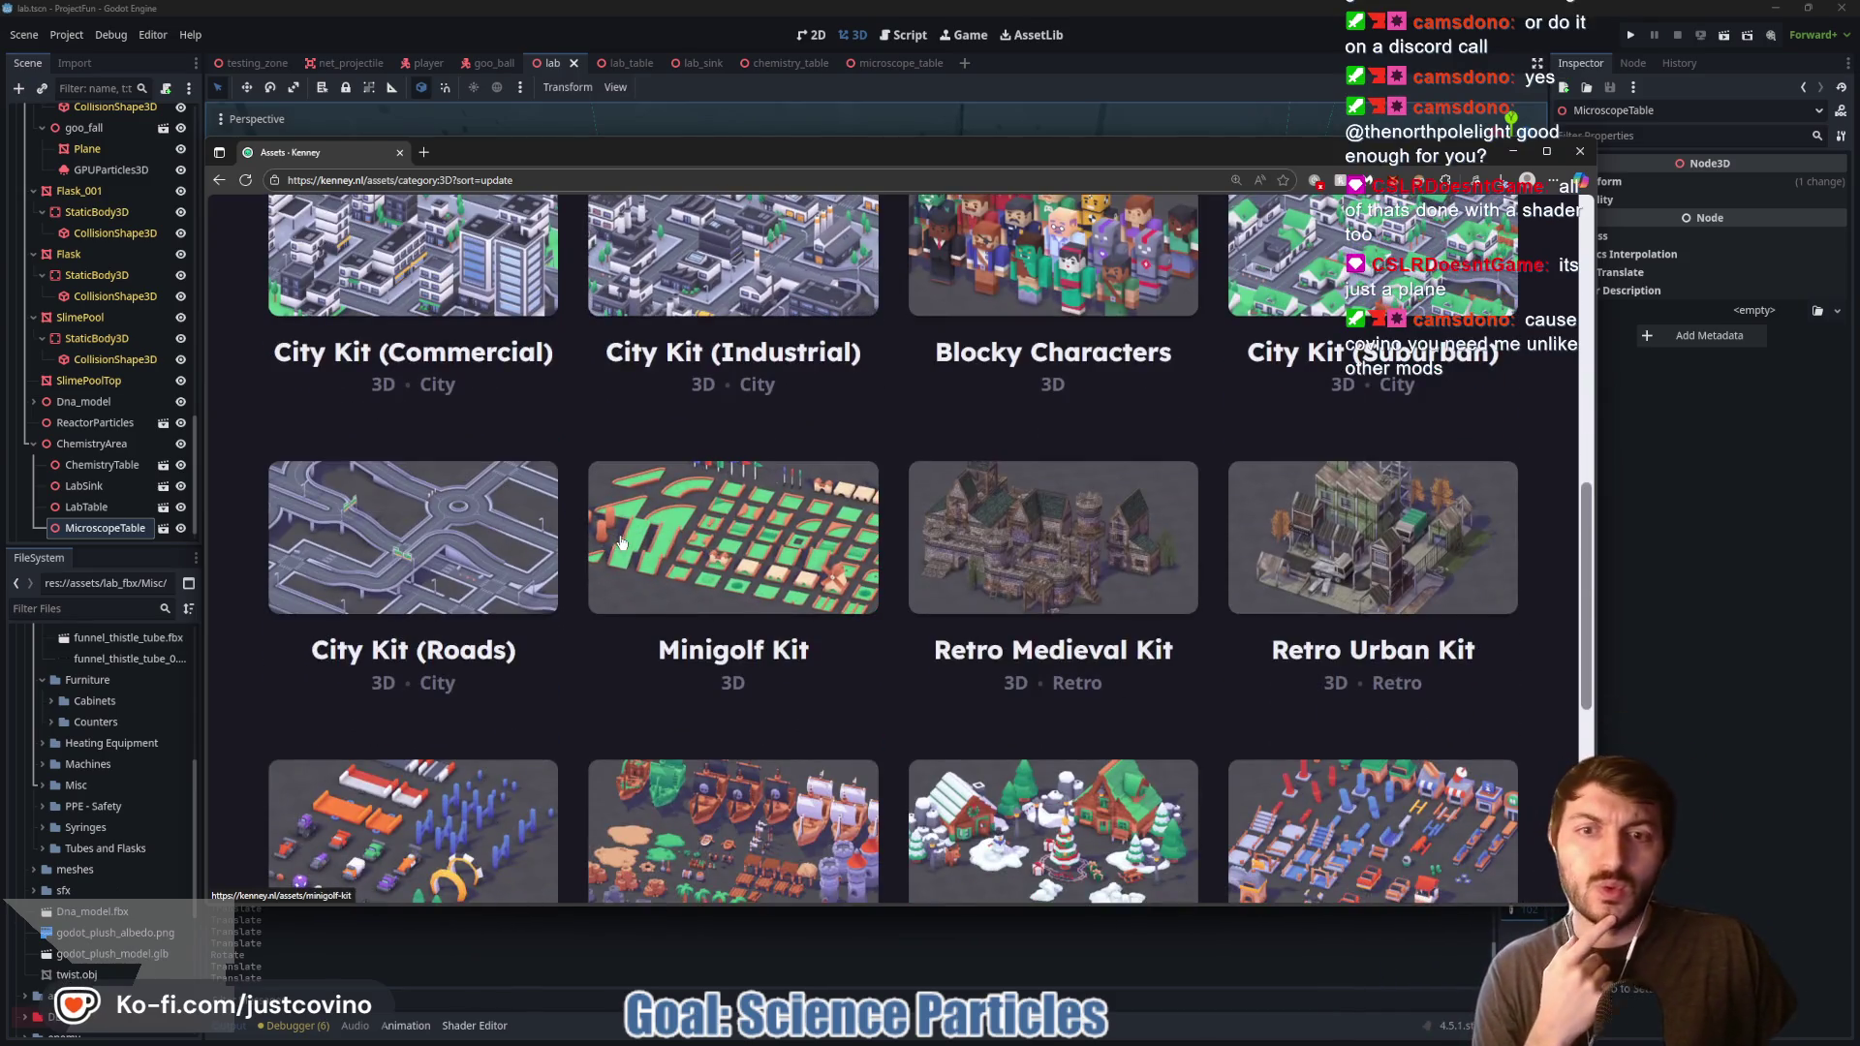
pyautogui.scroll(-2, 818, 535)
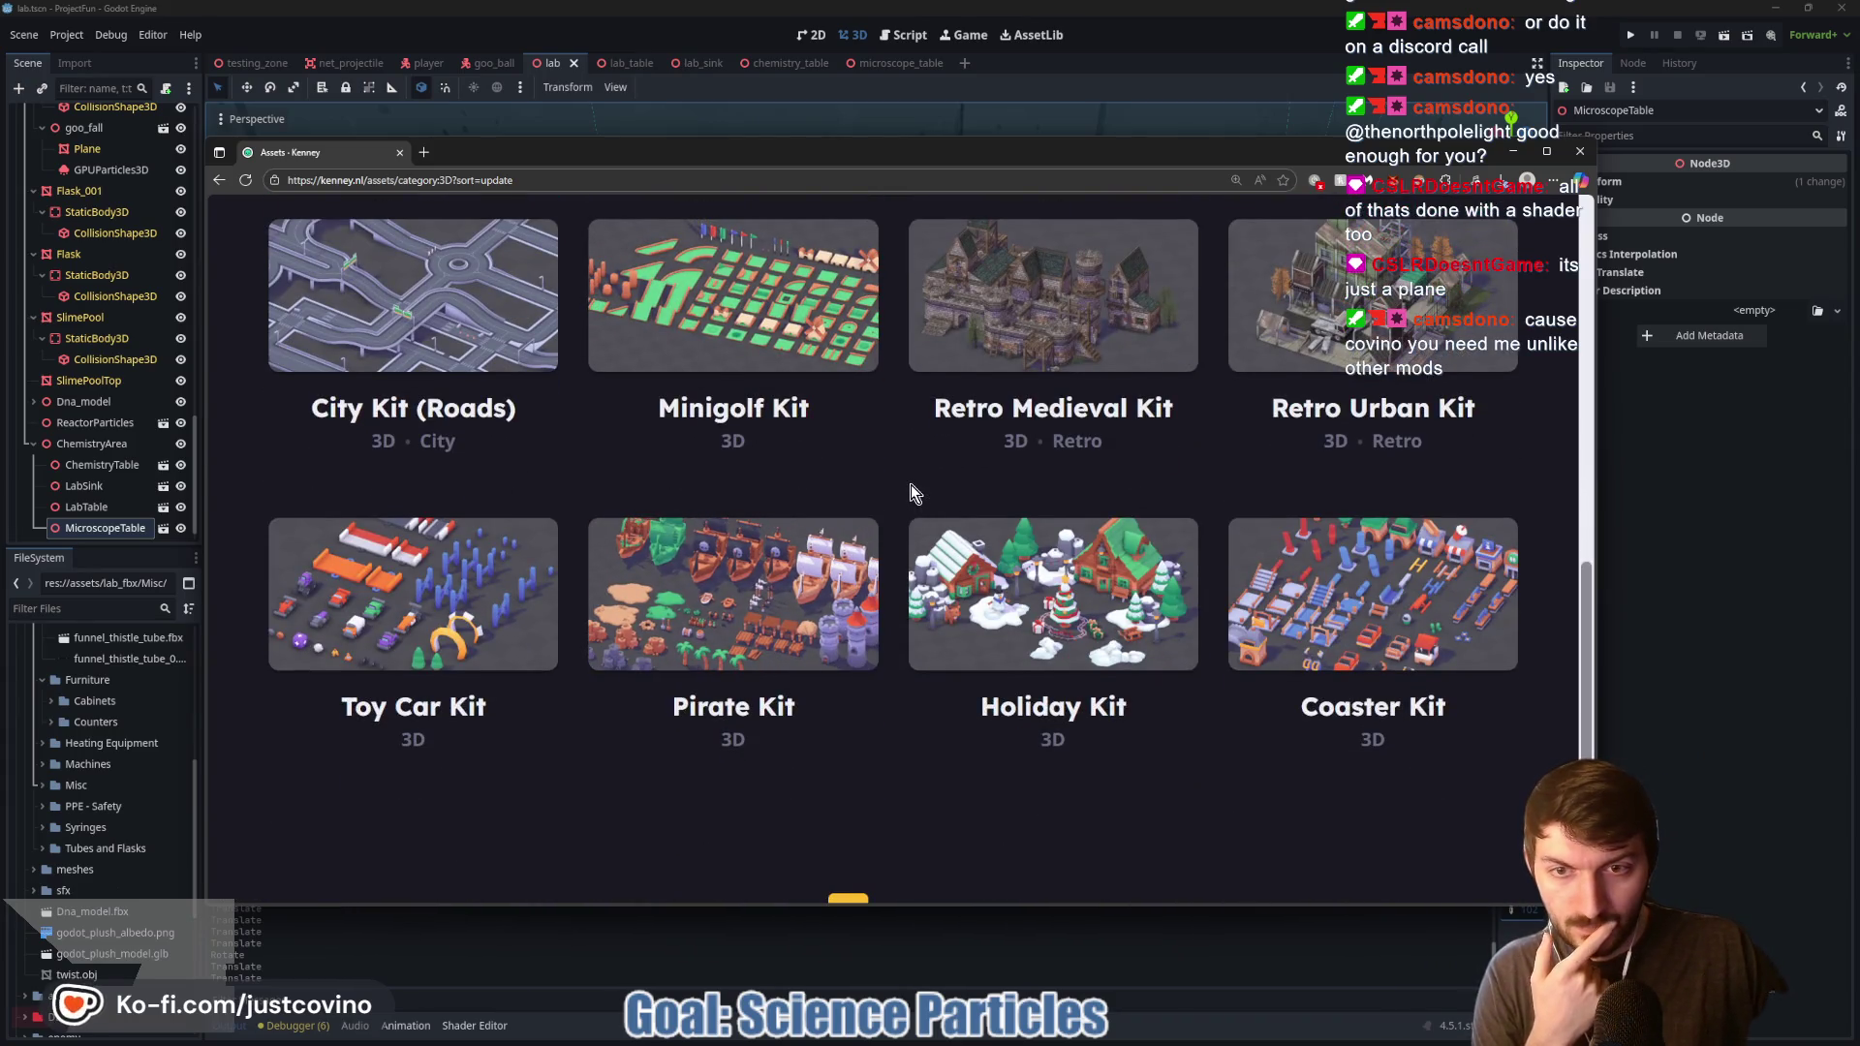
pyautogui.scroll(-3, 911, 492)
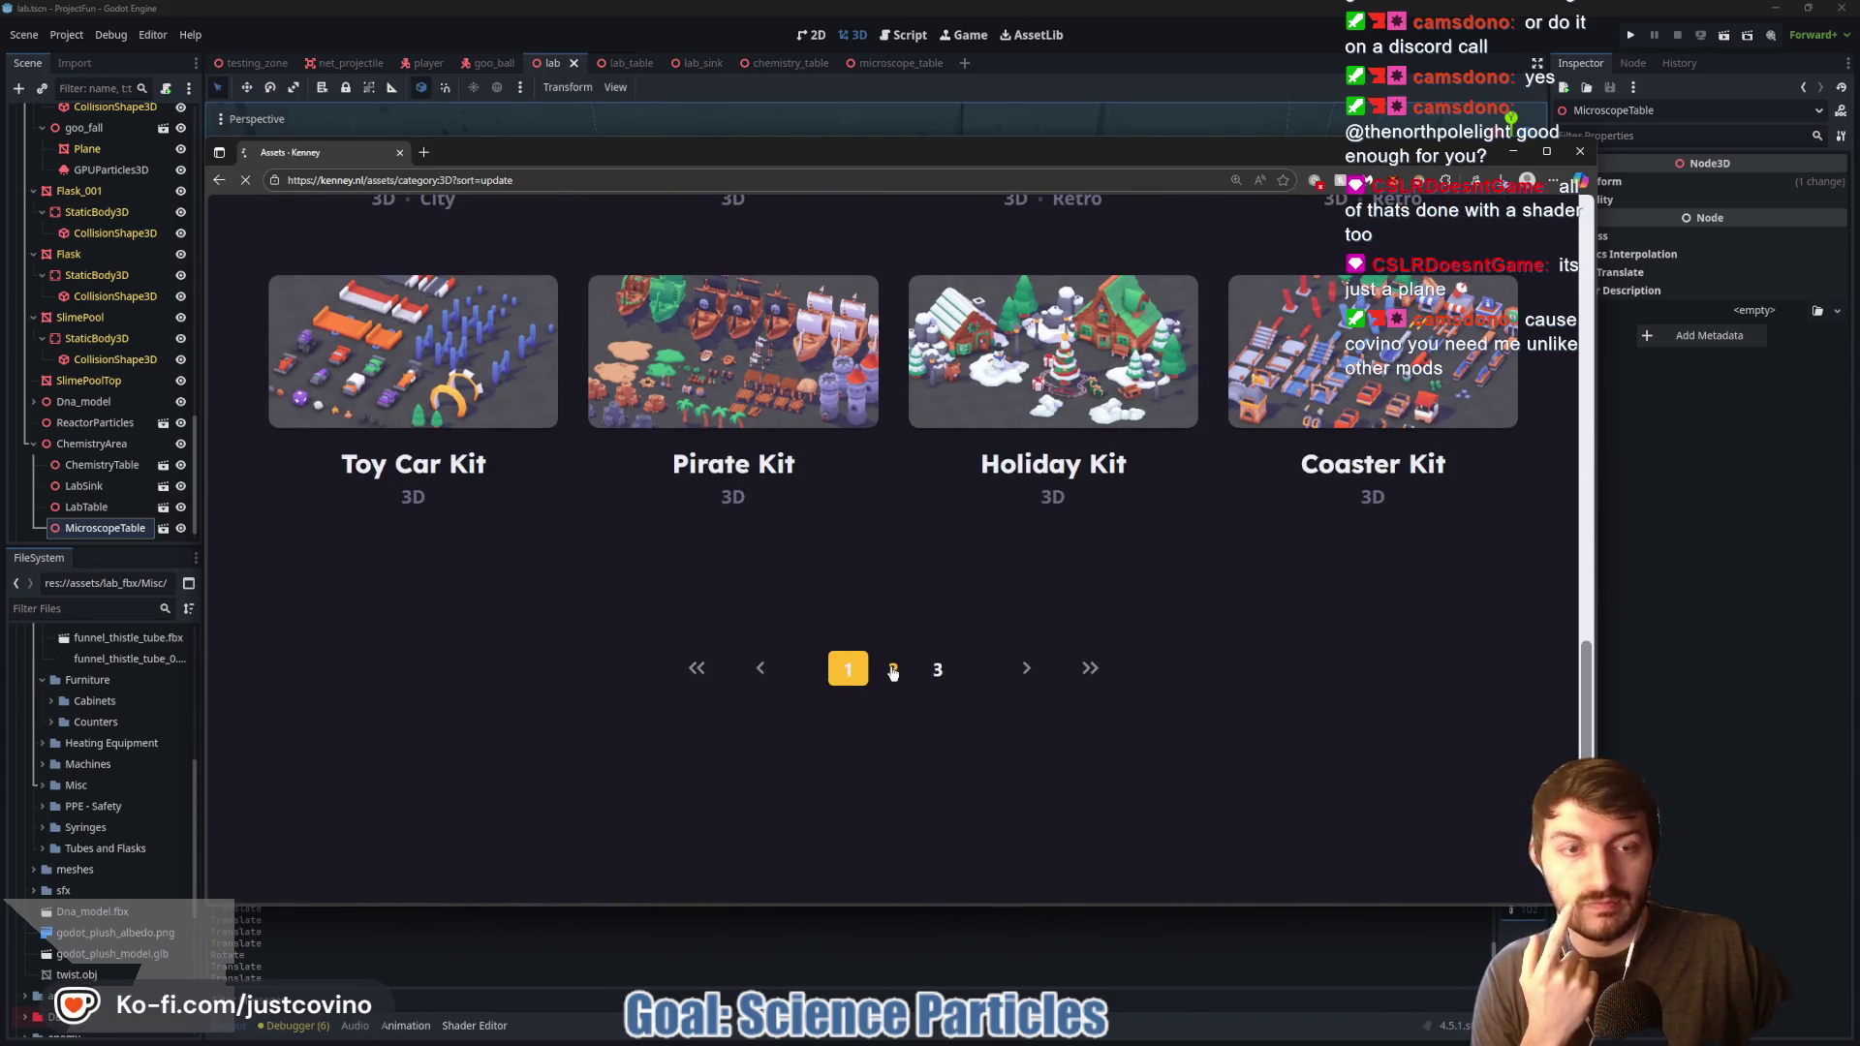
pyautogui.scroll(-3, 881, 591)
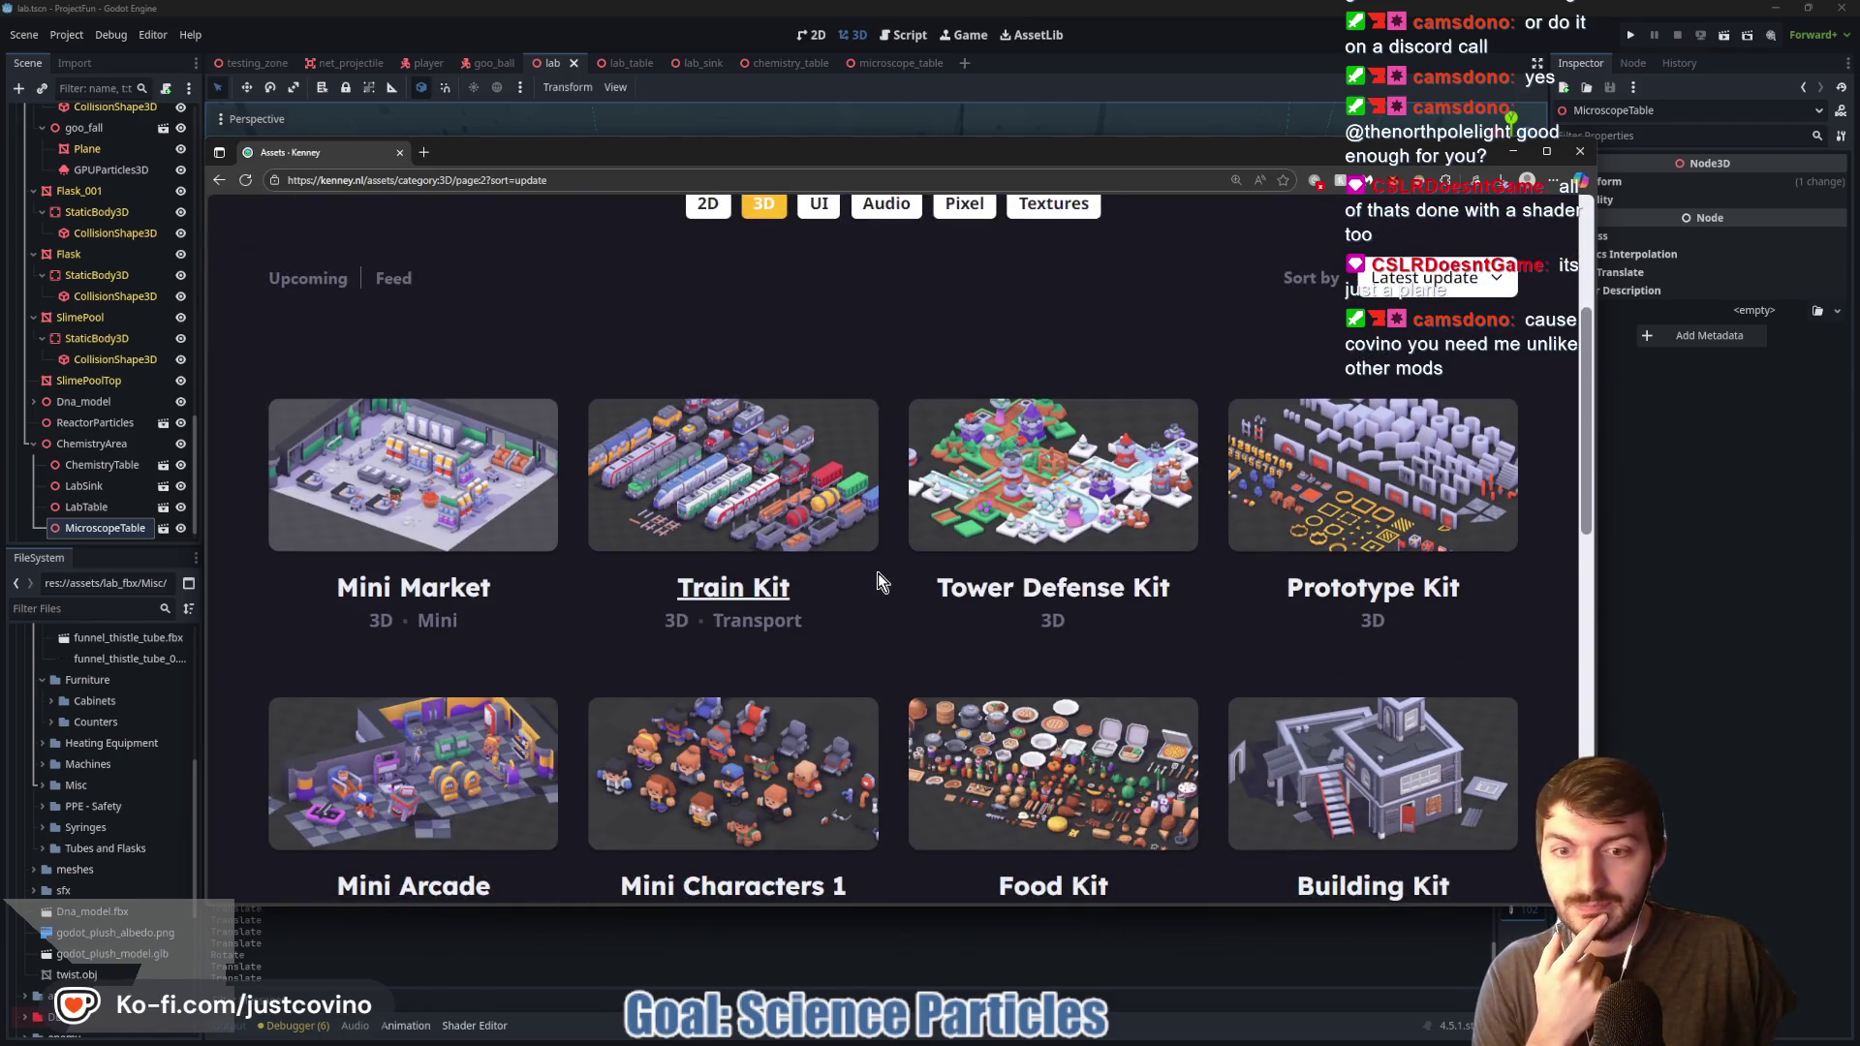
pyautogui.scroll(-3, 878, 581)
pyautogui.scroll(-2, 878, 579)
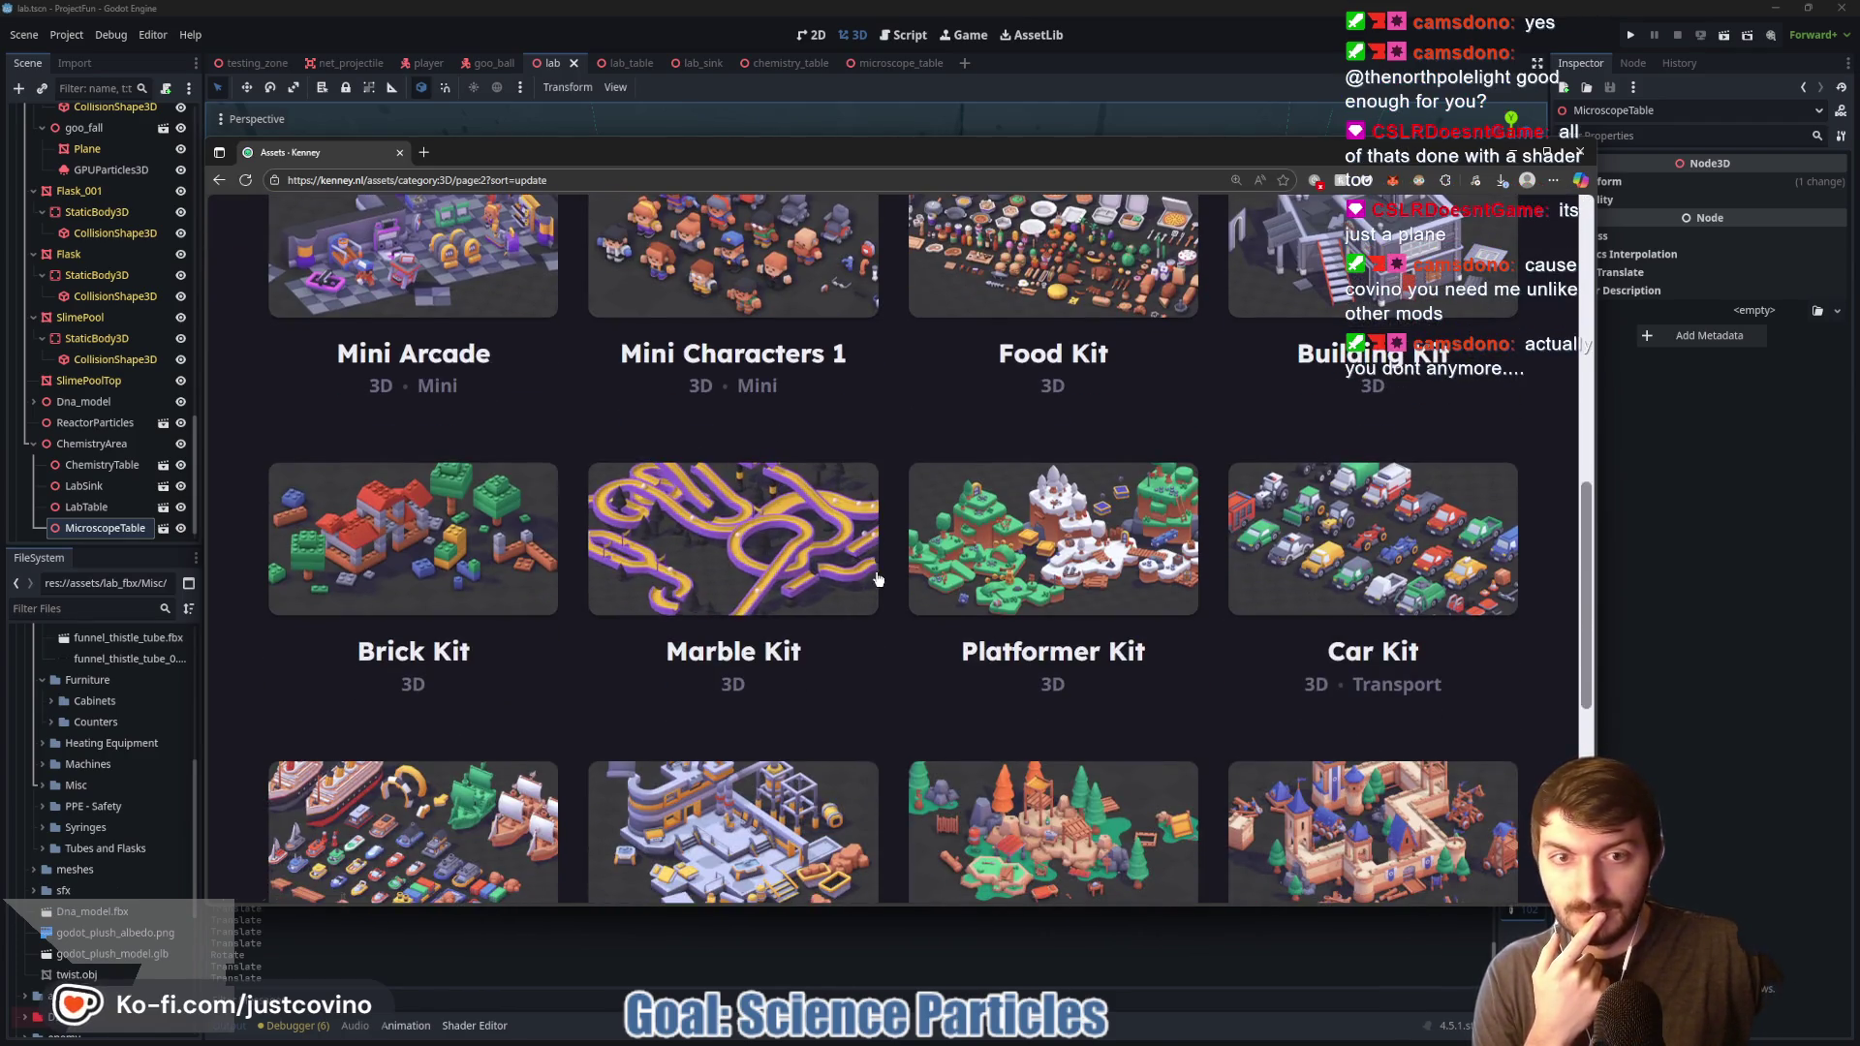
pyautogui.scroll(-3, 878, 580)
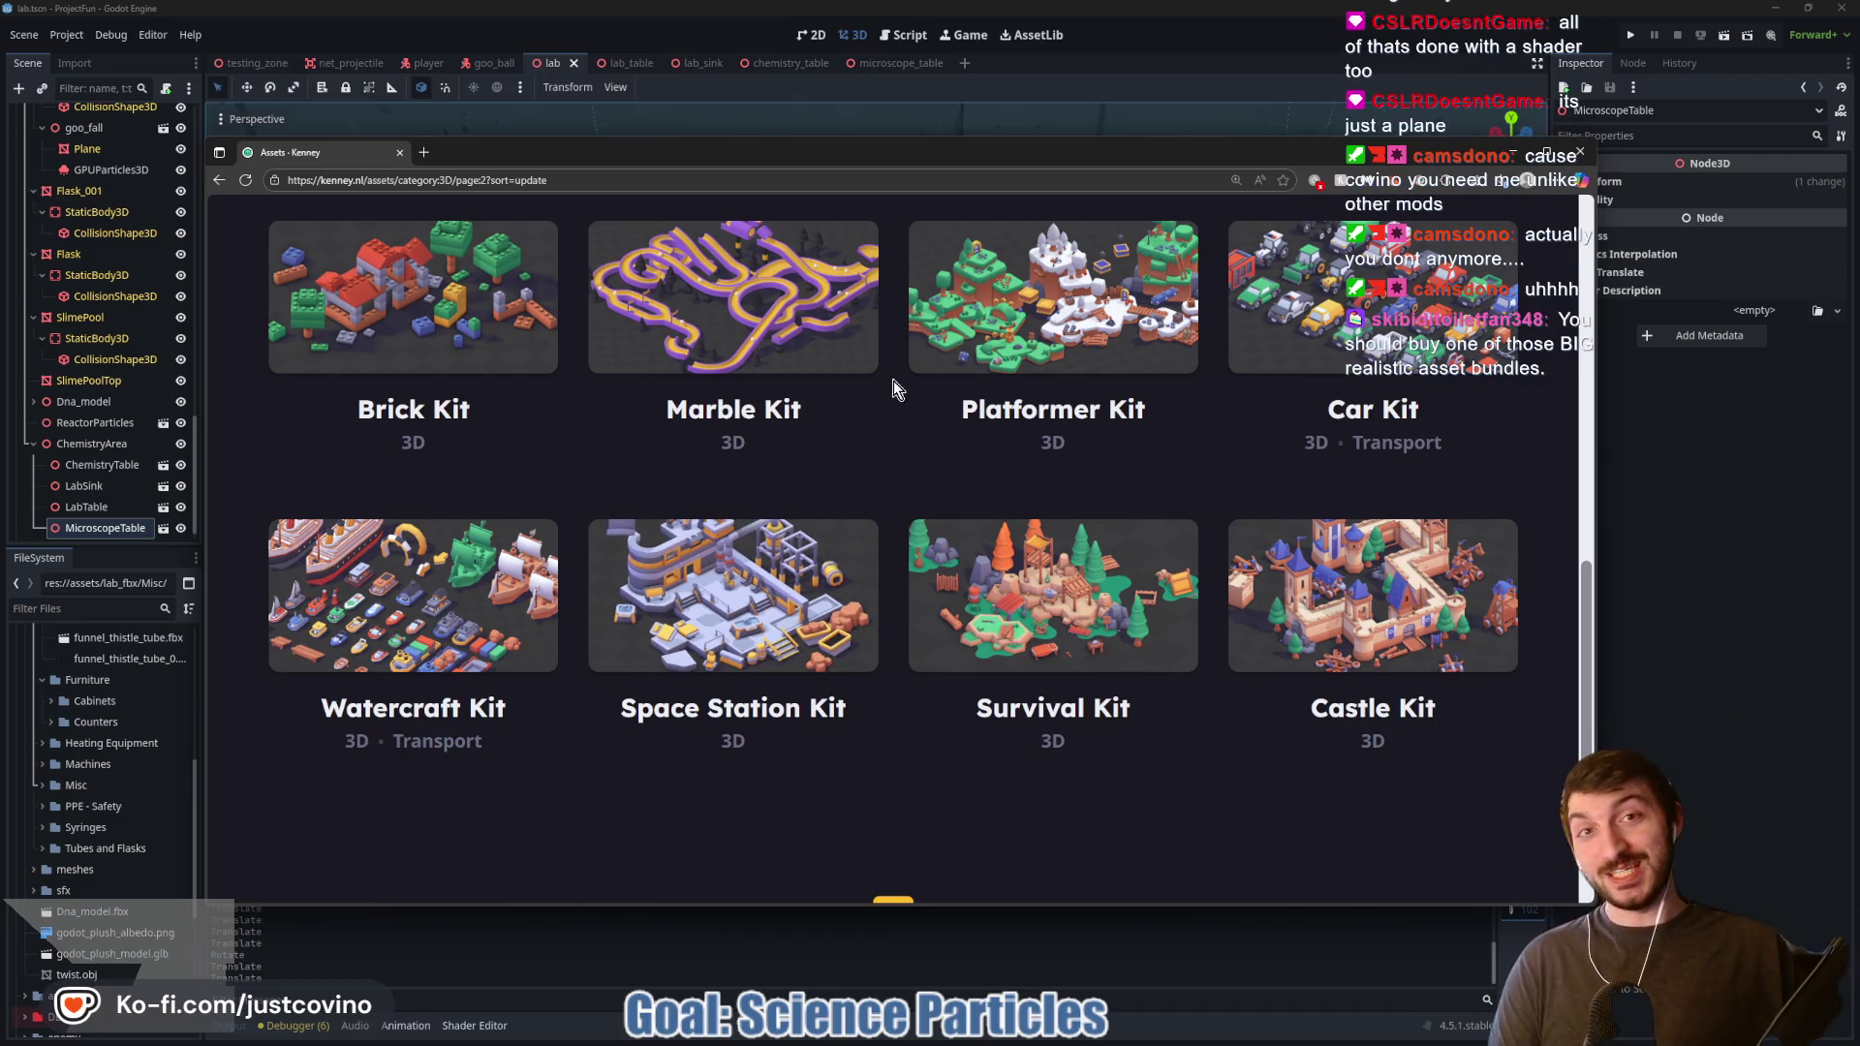
pyautogui.click(710, 187)
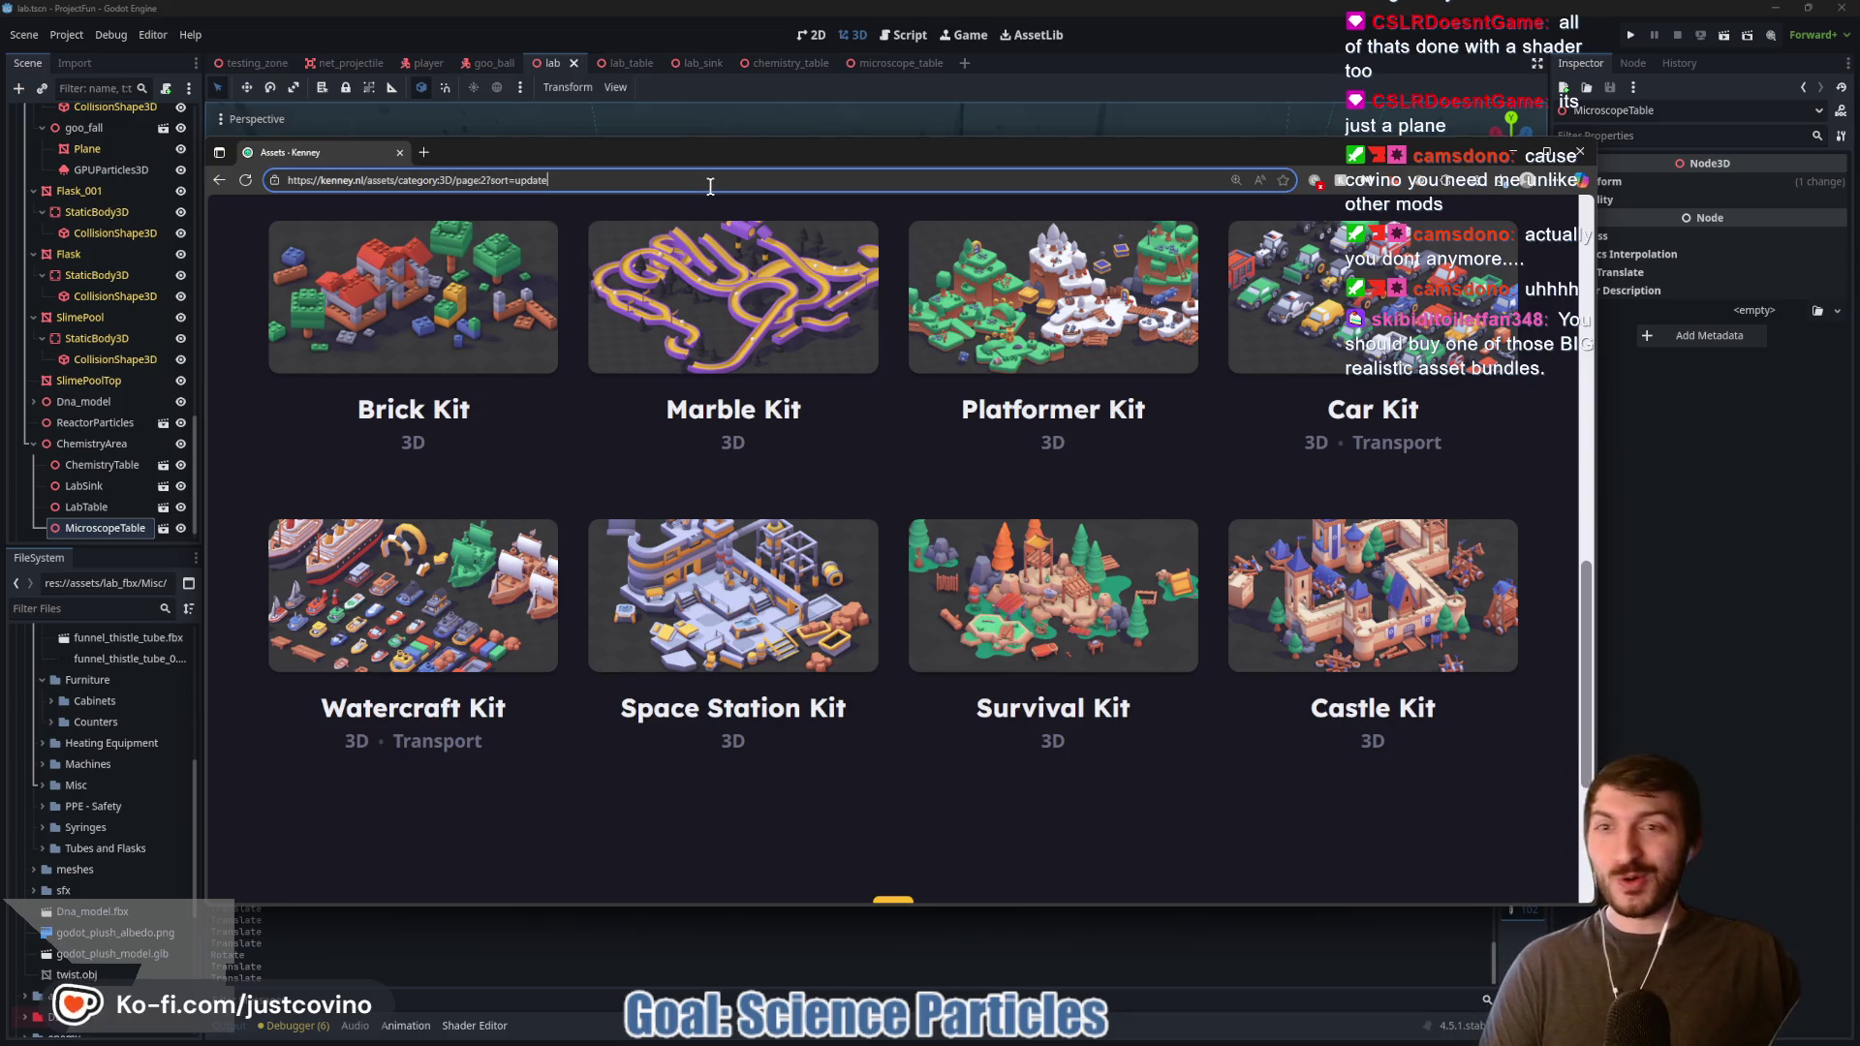
pyautogui.write('itch.io/game-assets/tag-3d/tag-godot')
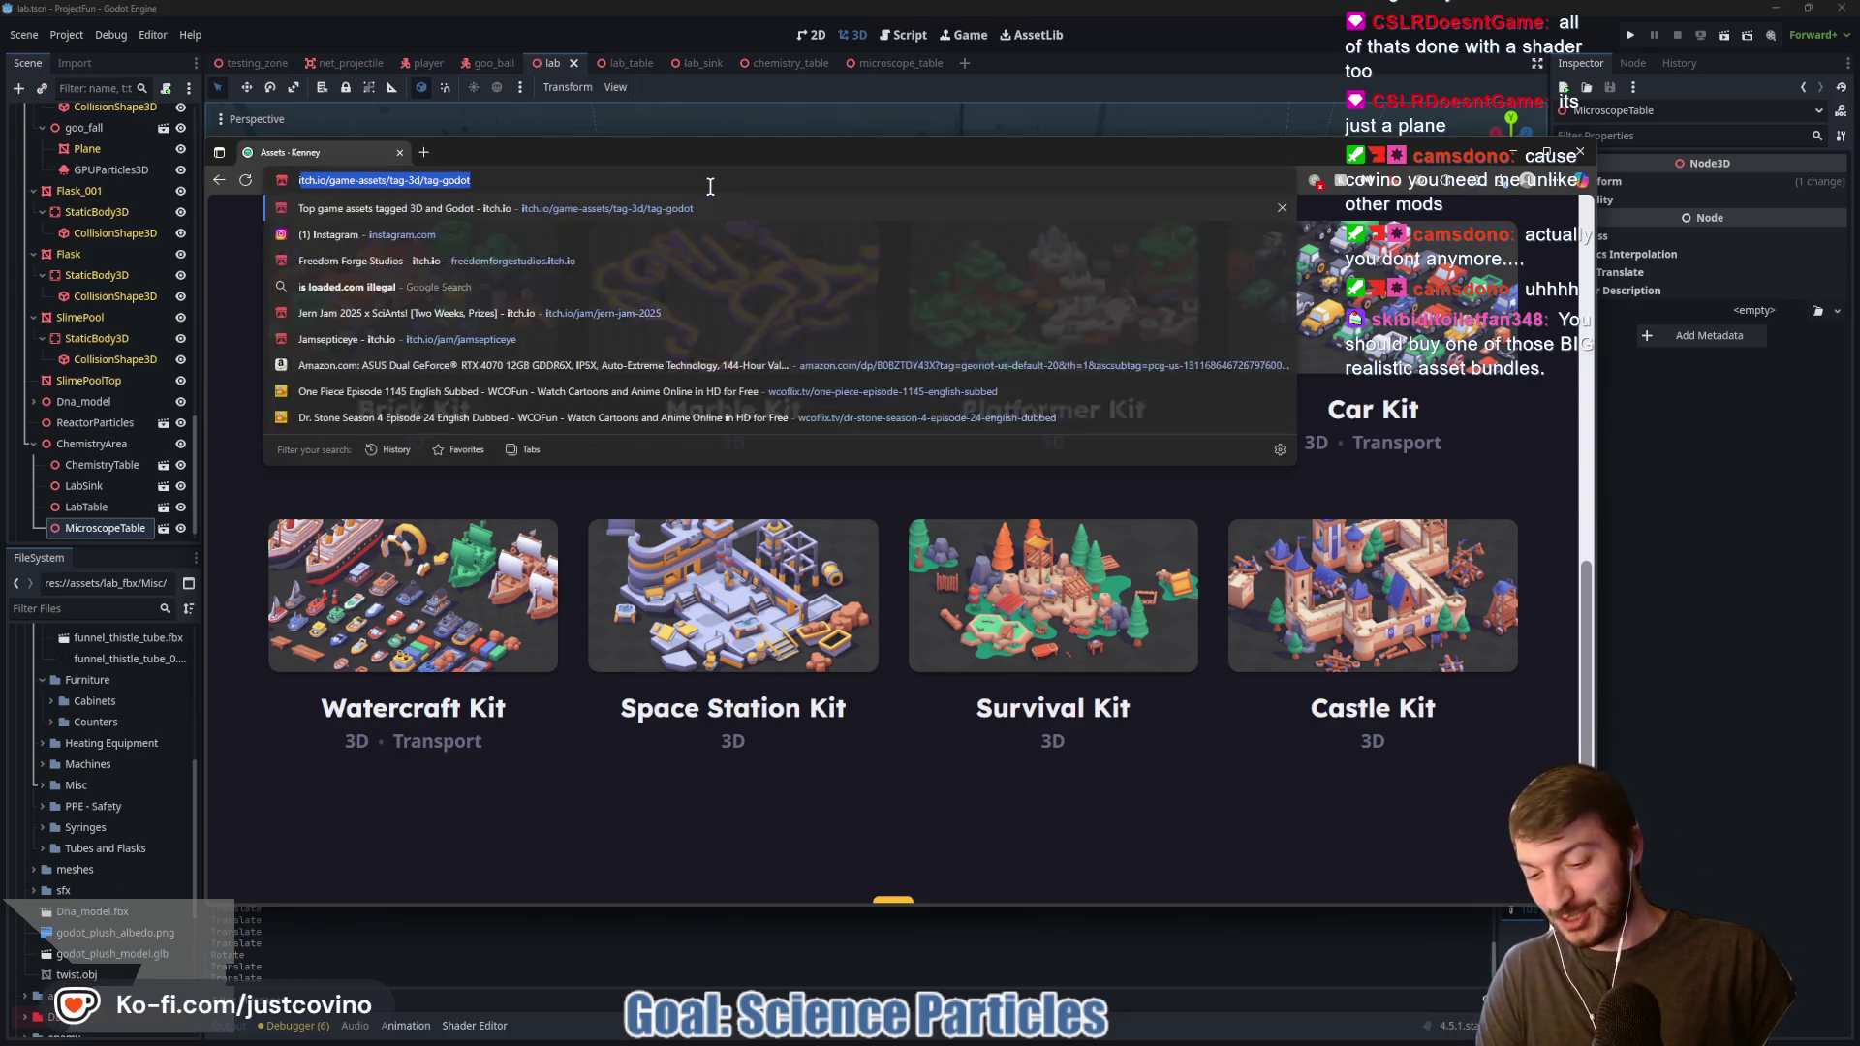
pyautogui.press('Return')
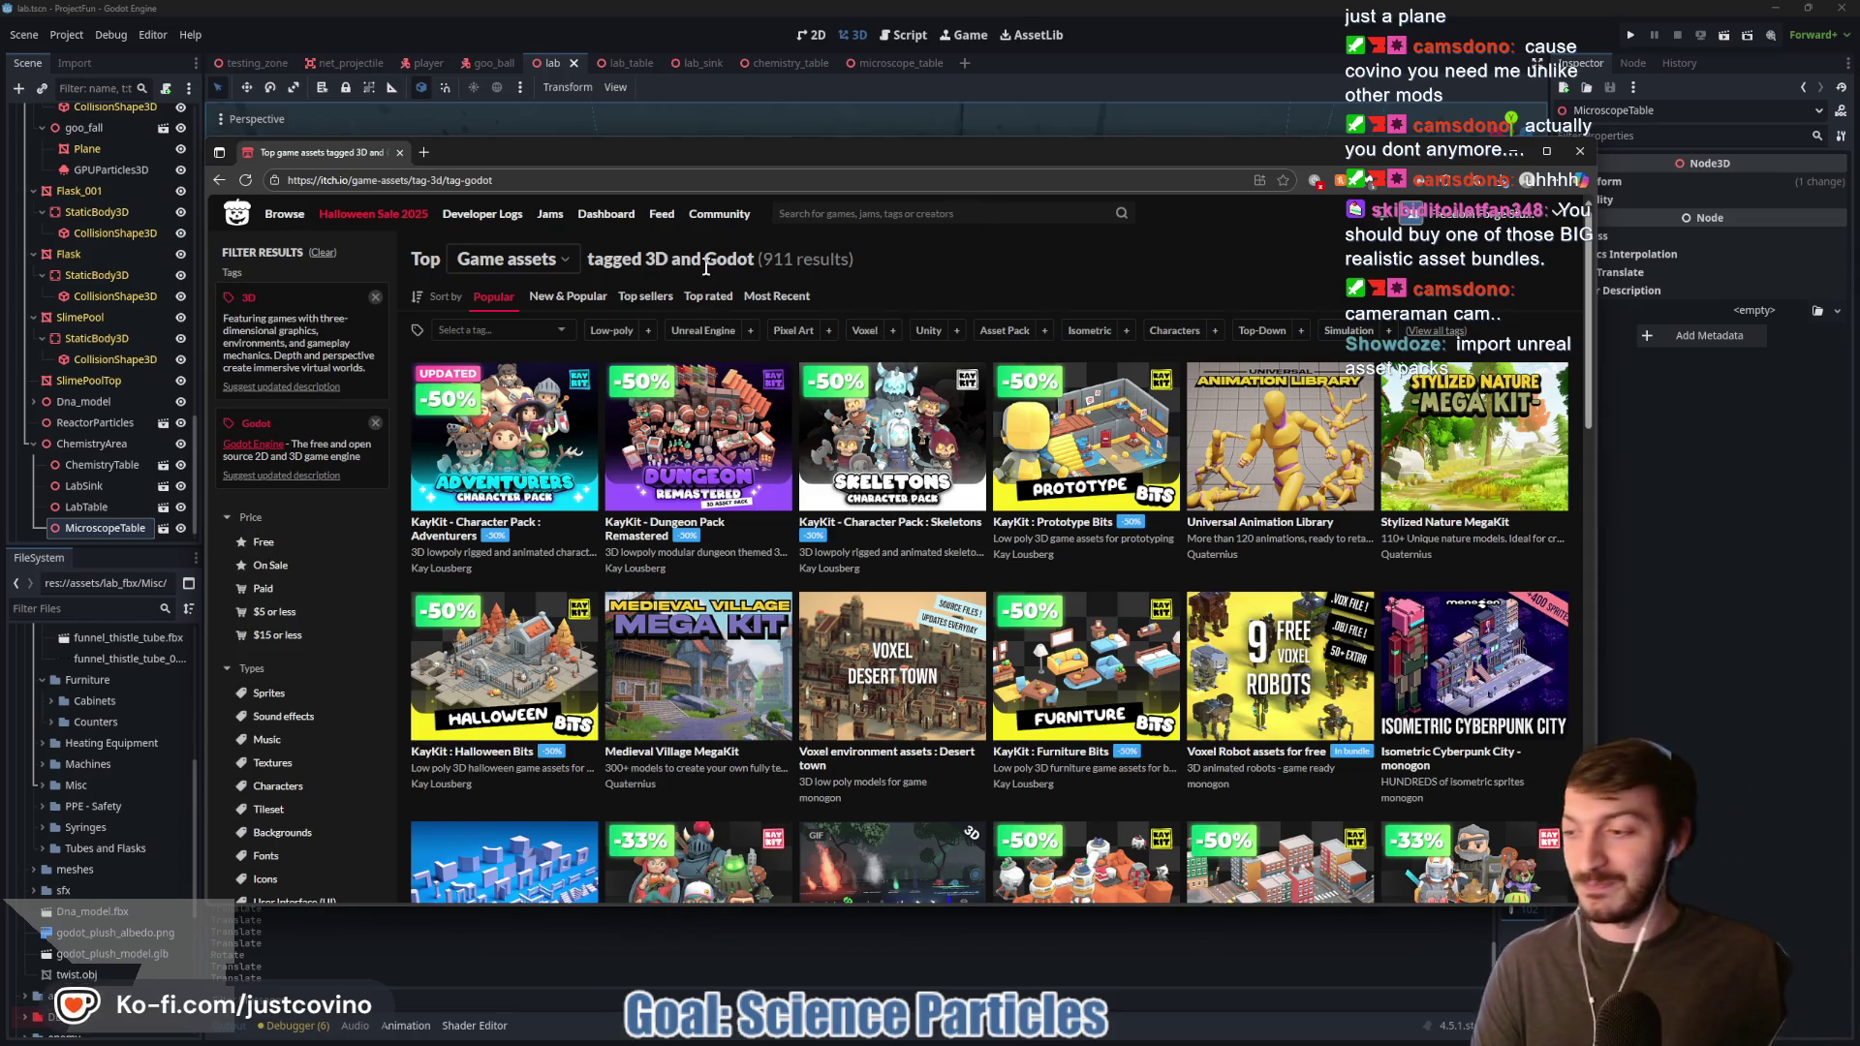
pyautogui.scroll(-1, 1017, 228)
pyautogui.scroll(1, 871, 242)
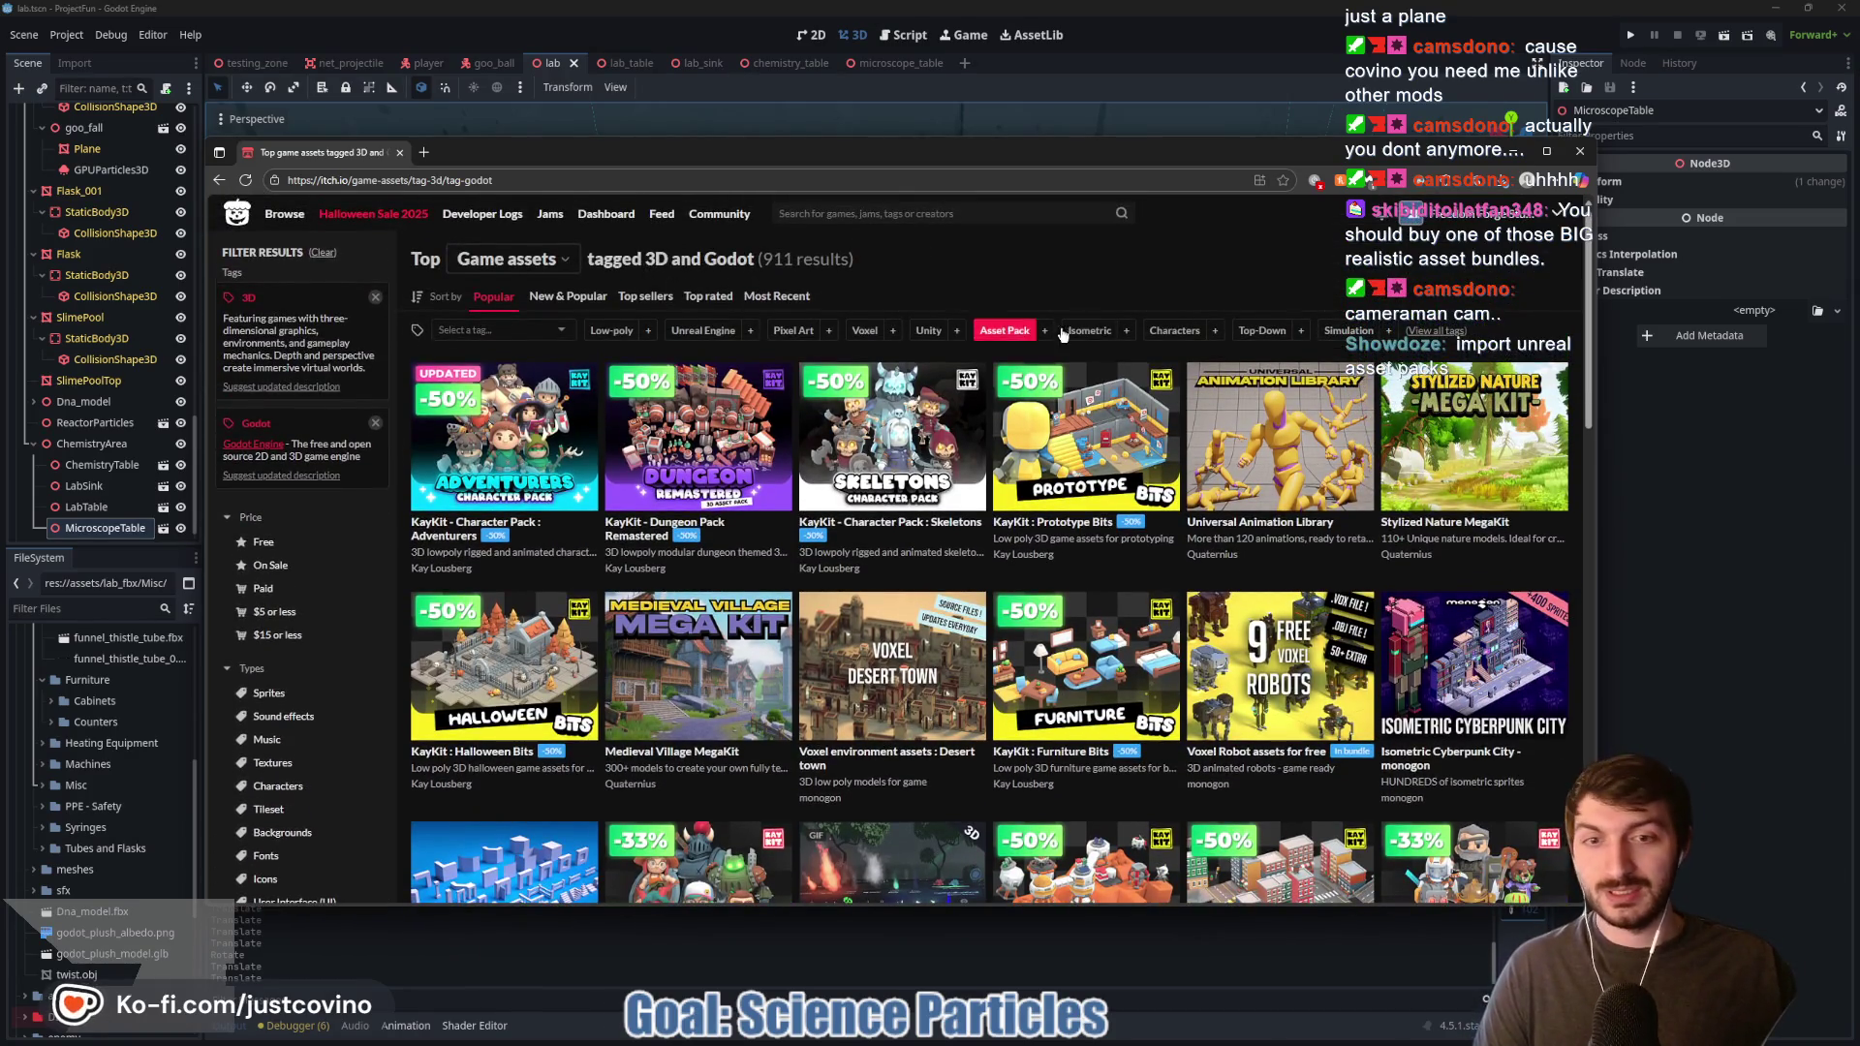
pyautogui.scroll(-3, 1066, 330)
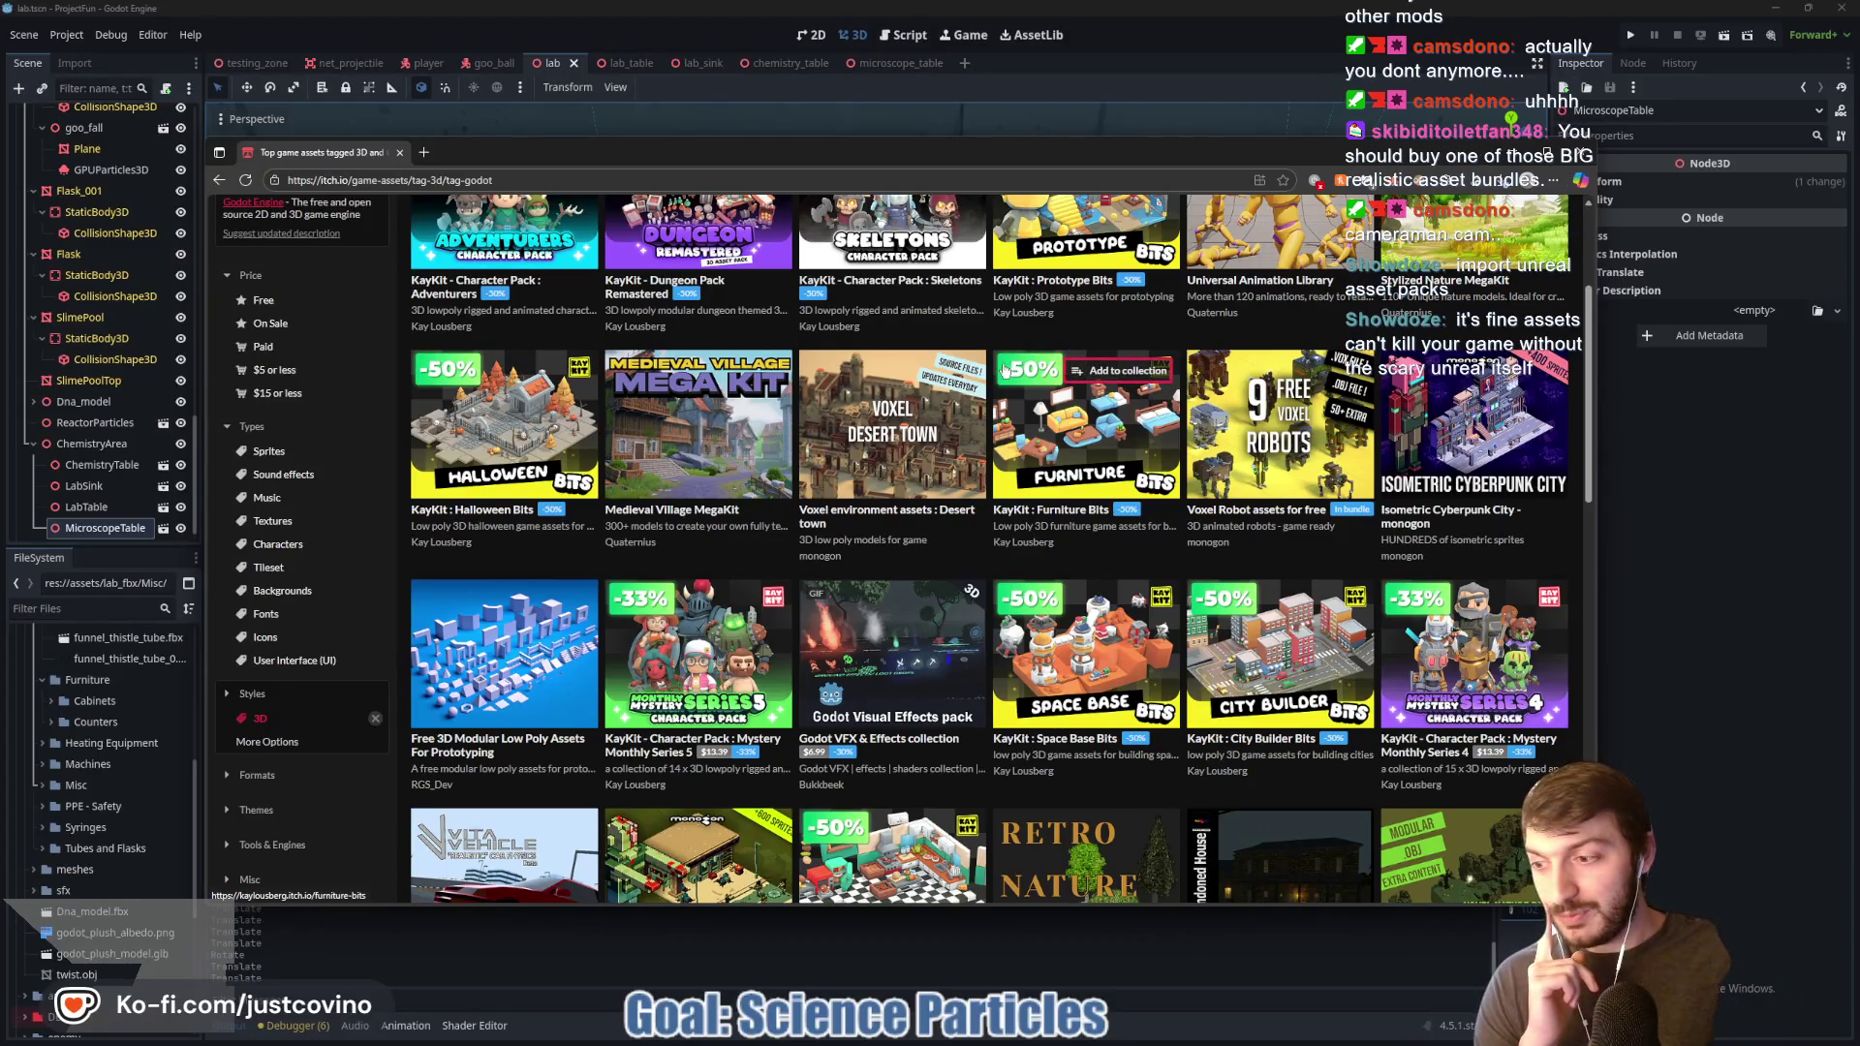
pyautogui.moveTo(997, 373)
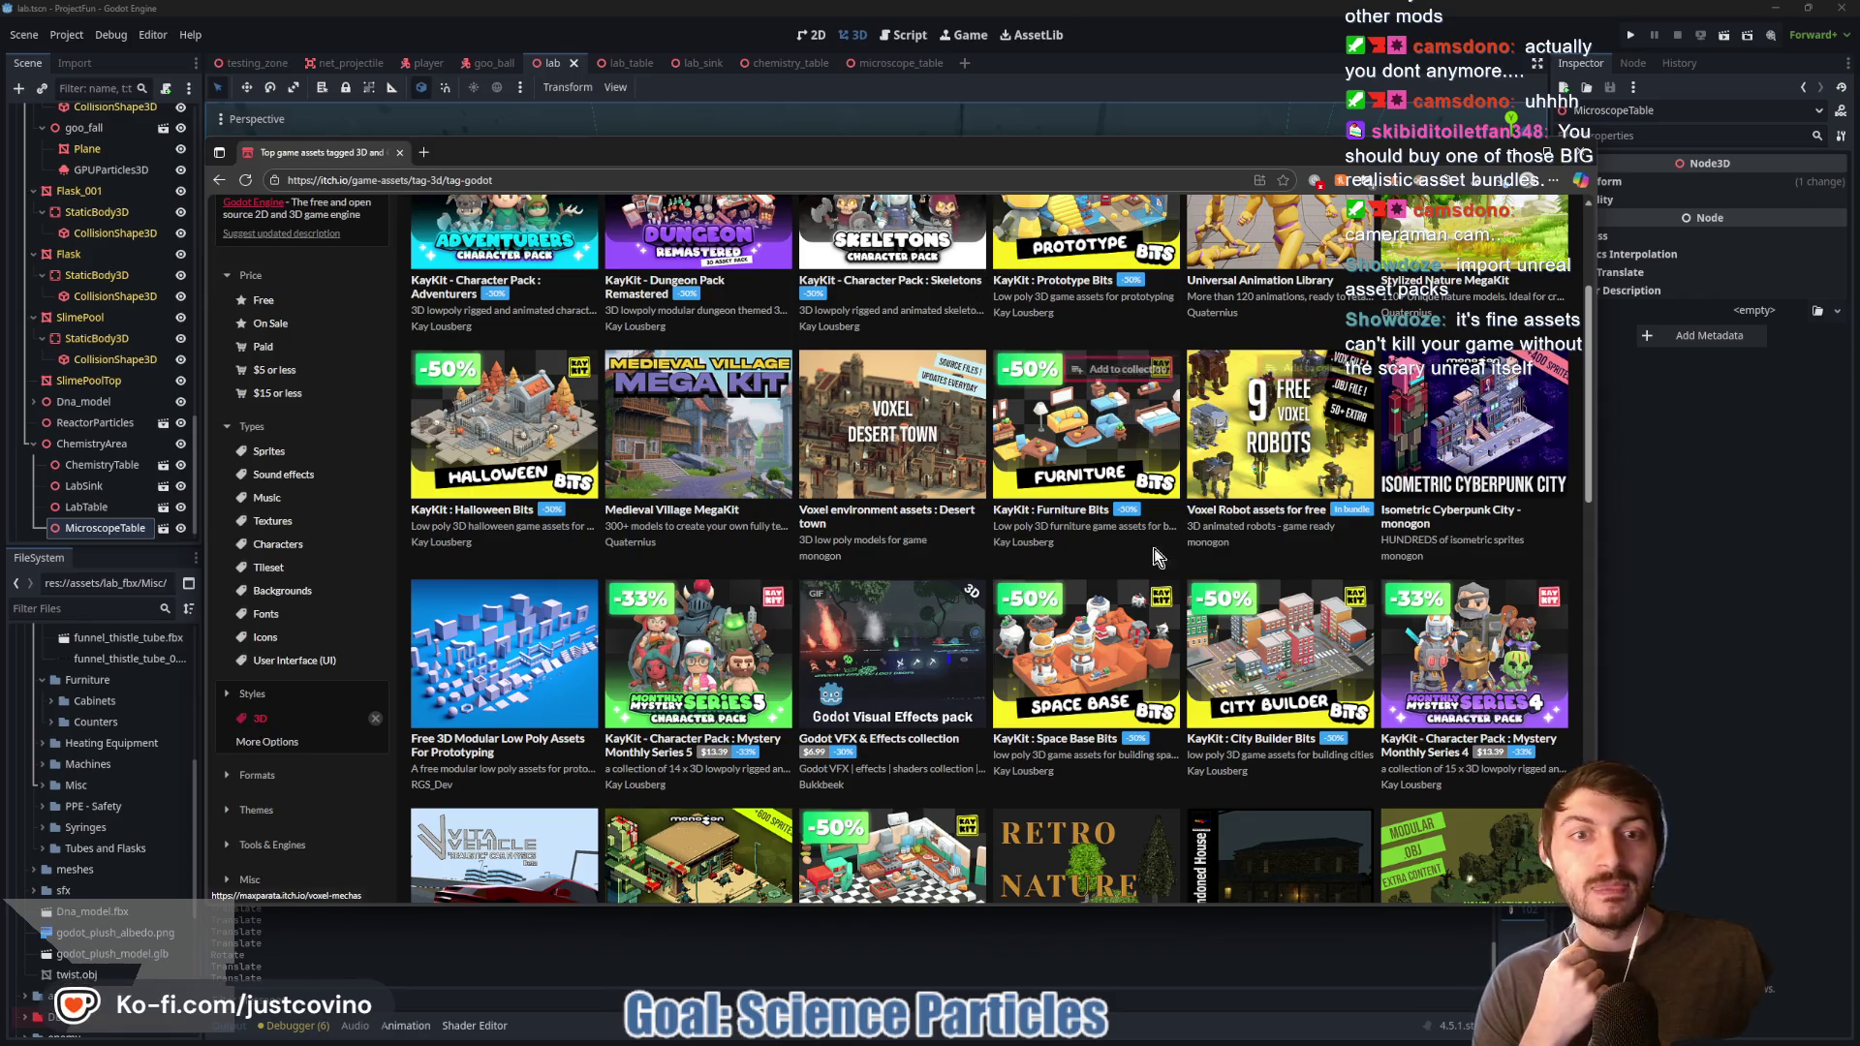
pyautogui.scroll(-3, 1167, 560)
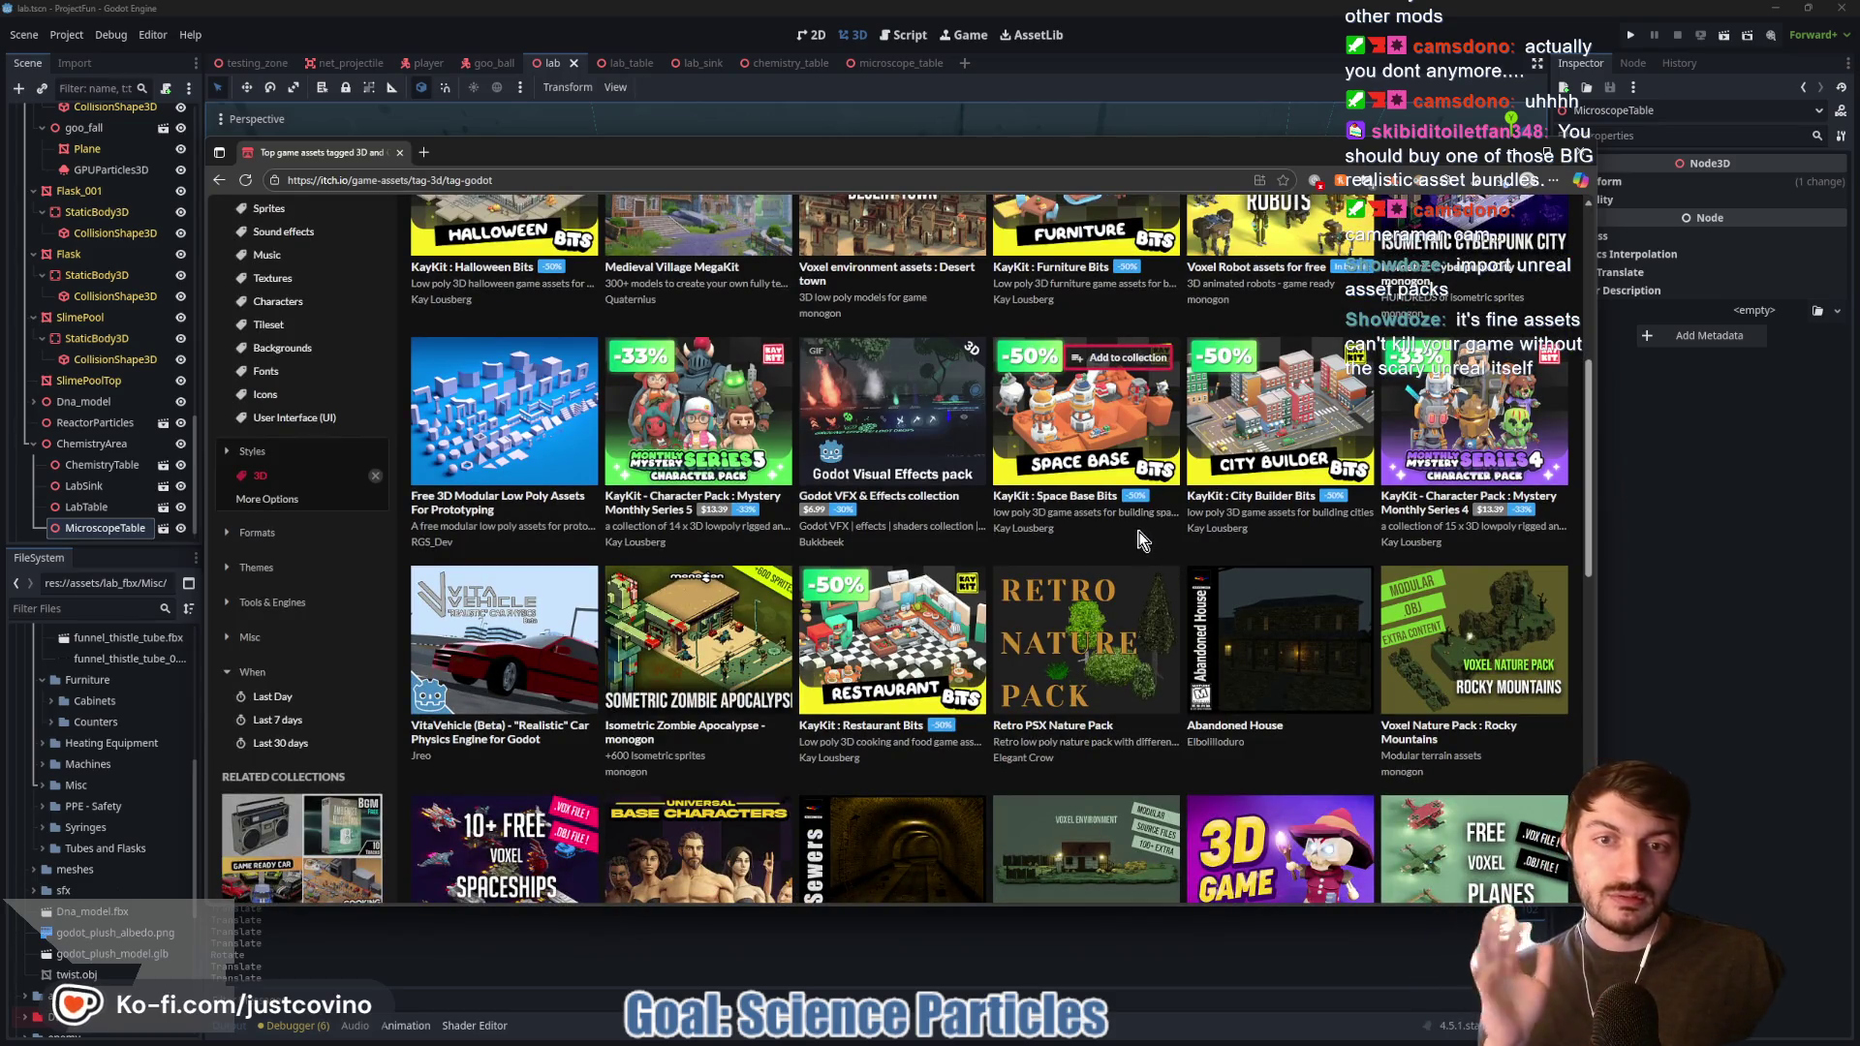
pyautogui.scroll(3, 1107, 550)
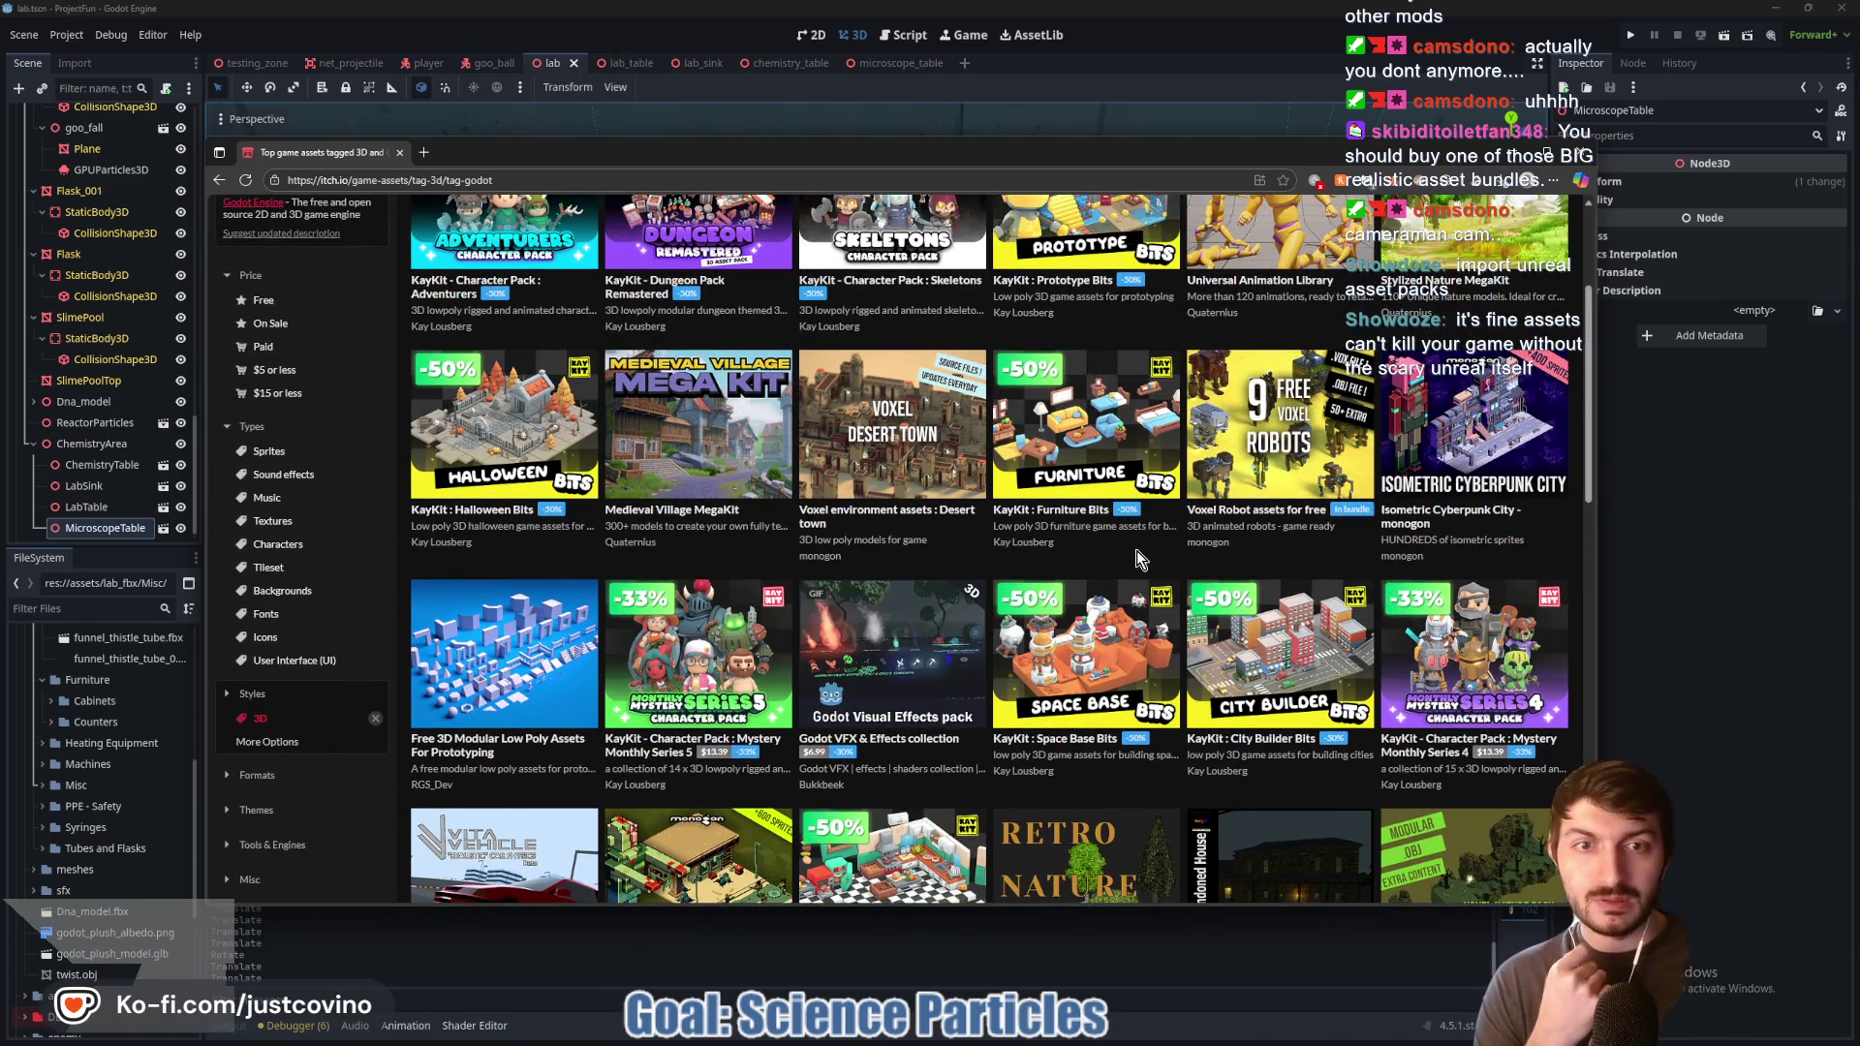
pyautogui.scroll(-5, 1134, 552)
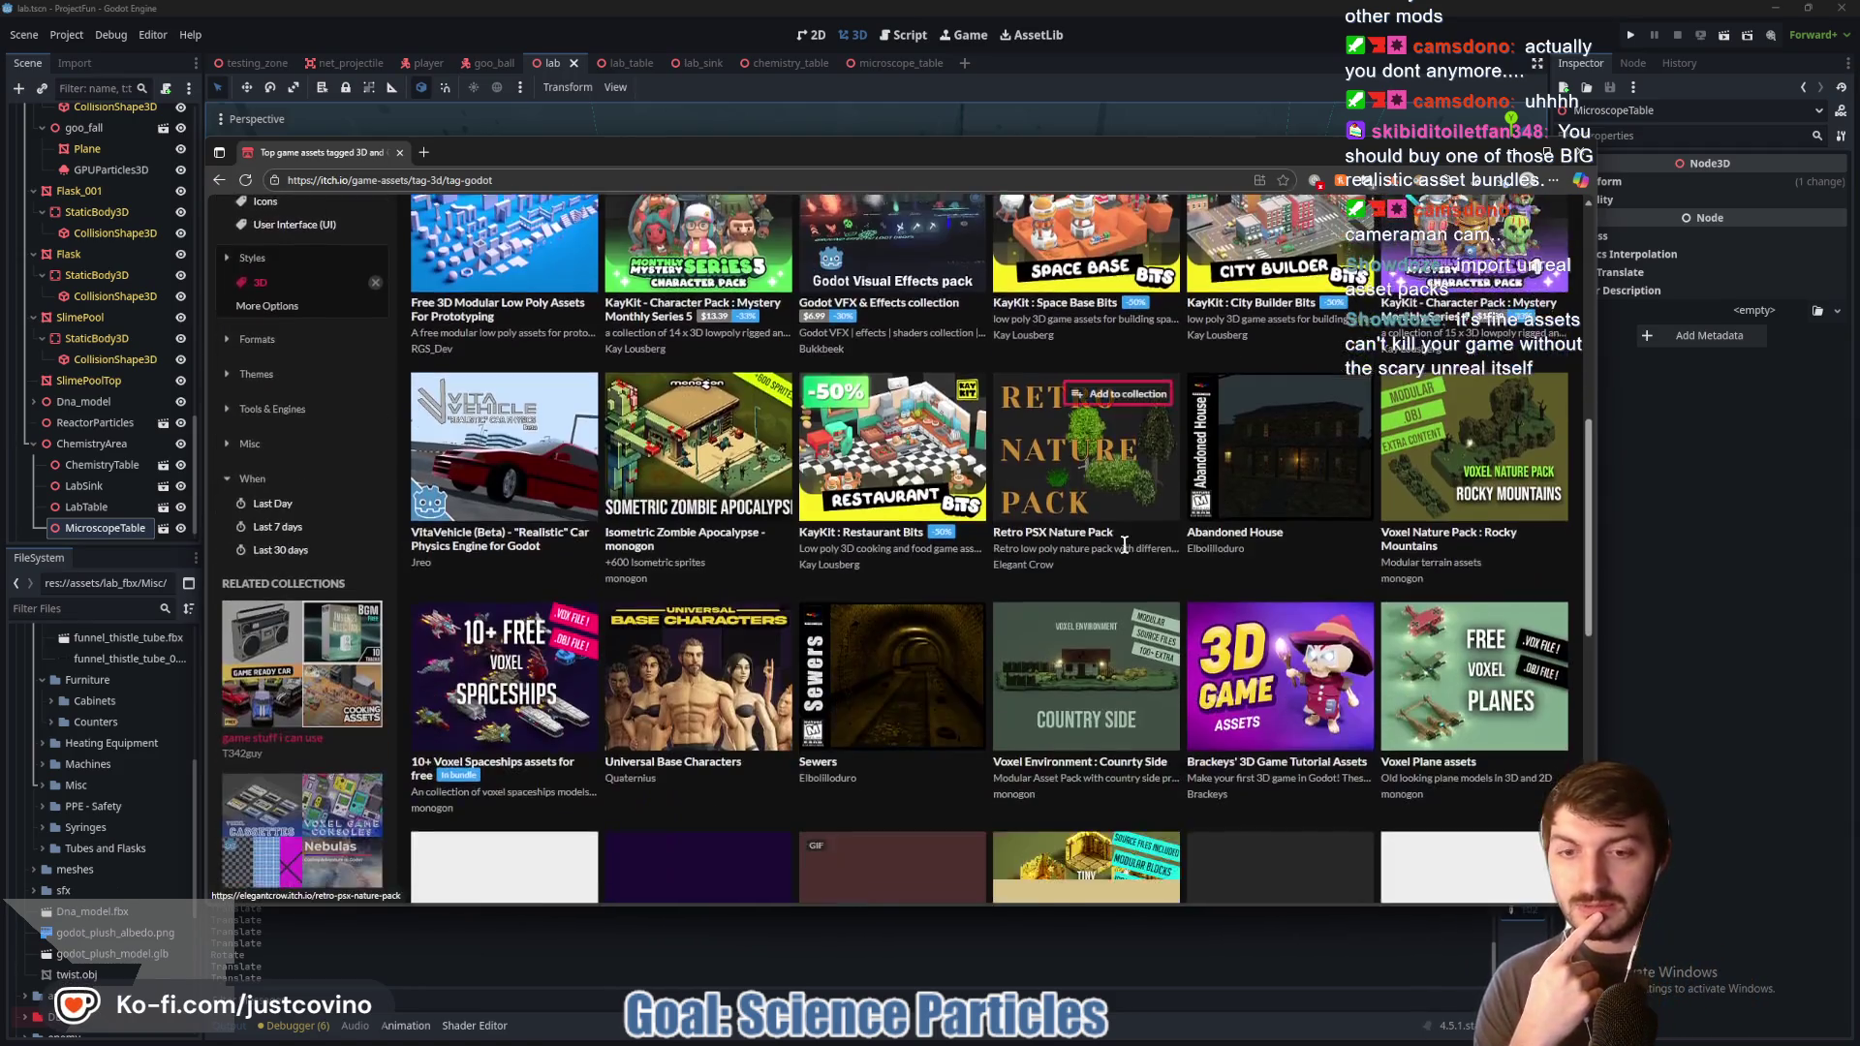
pyautogui.scroll(-3, 1124, 547)
pyautogui.scroll(-2, 1116, 555)
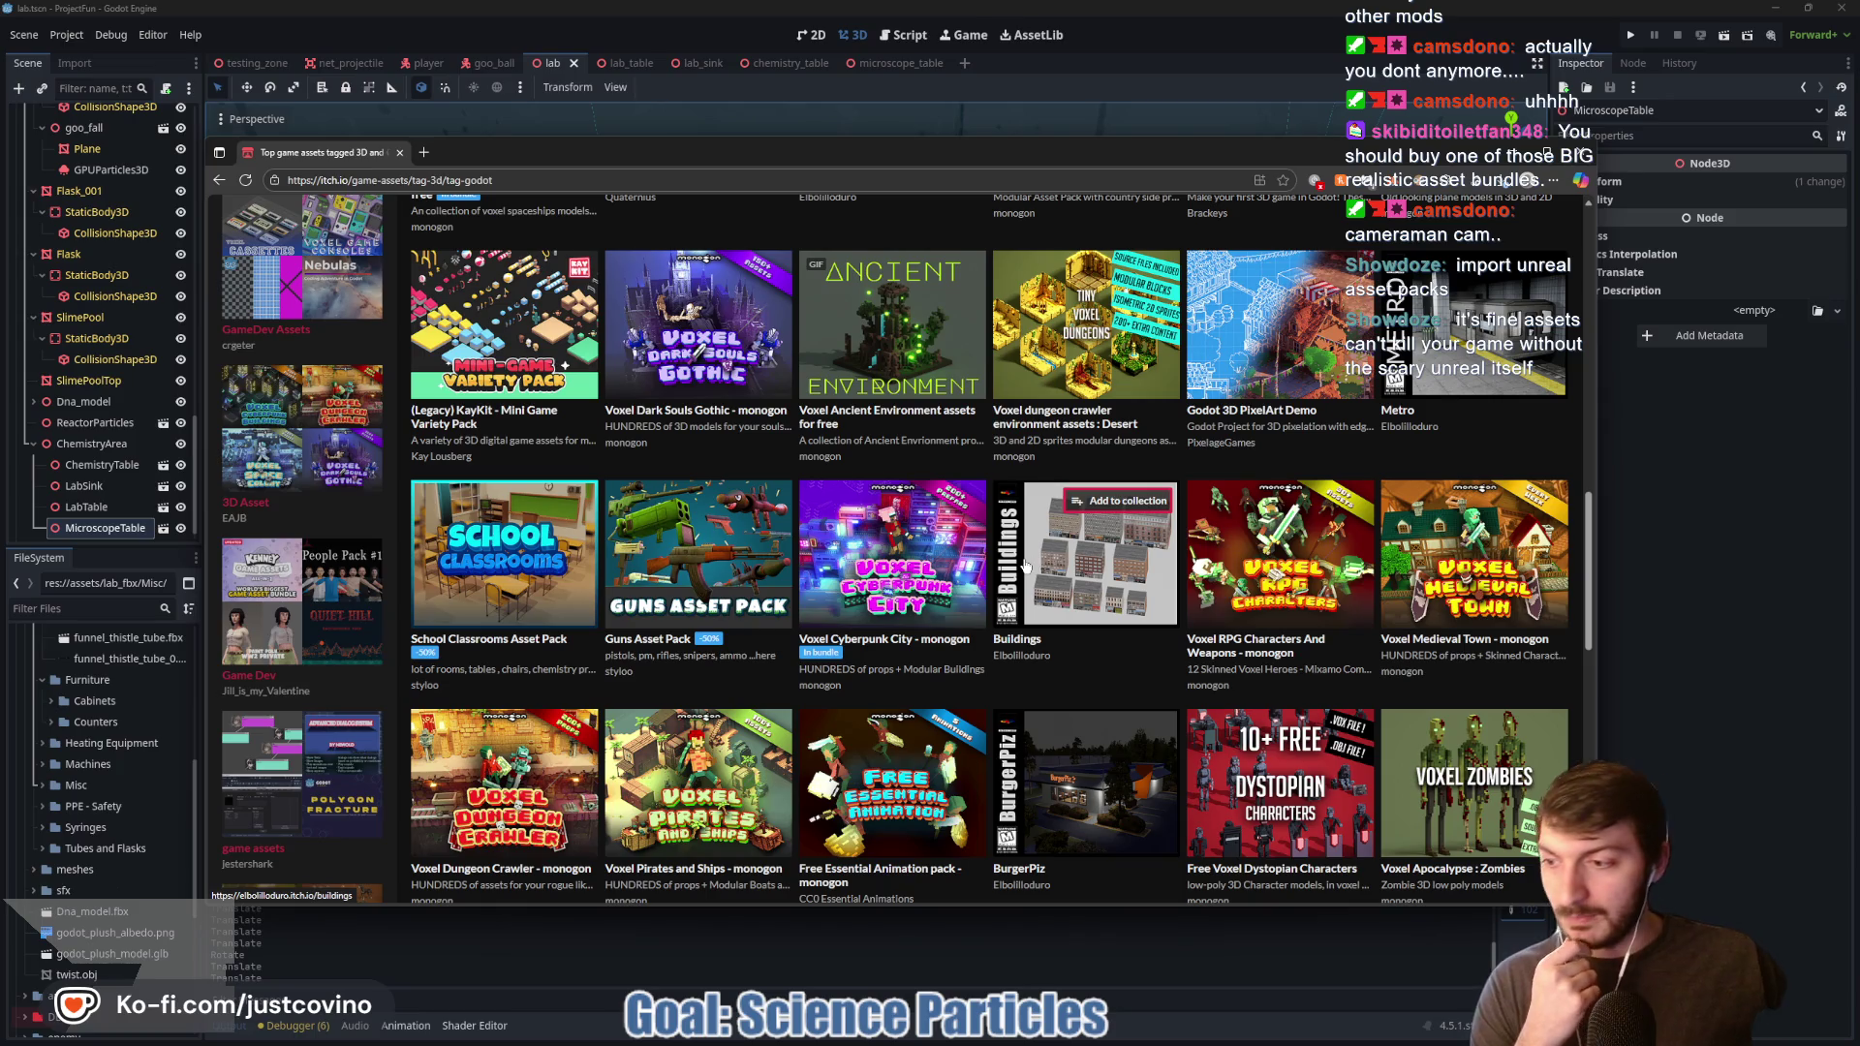
pyautogui.scroll(-2, 1036, 561)
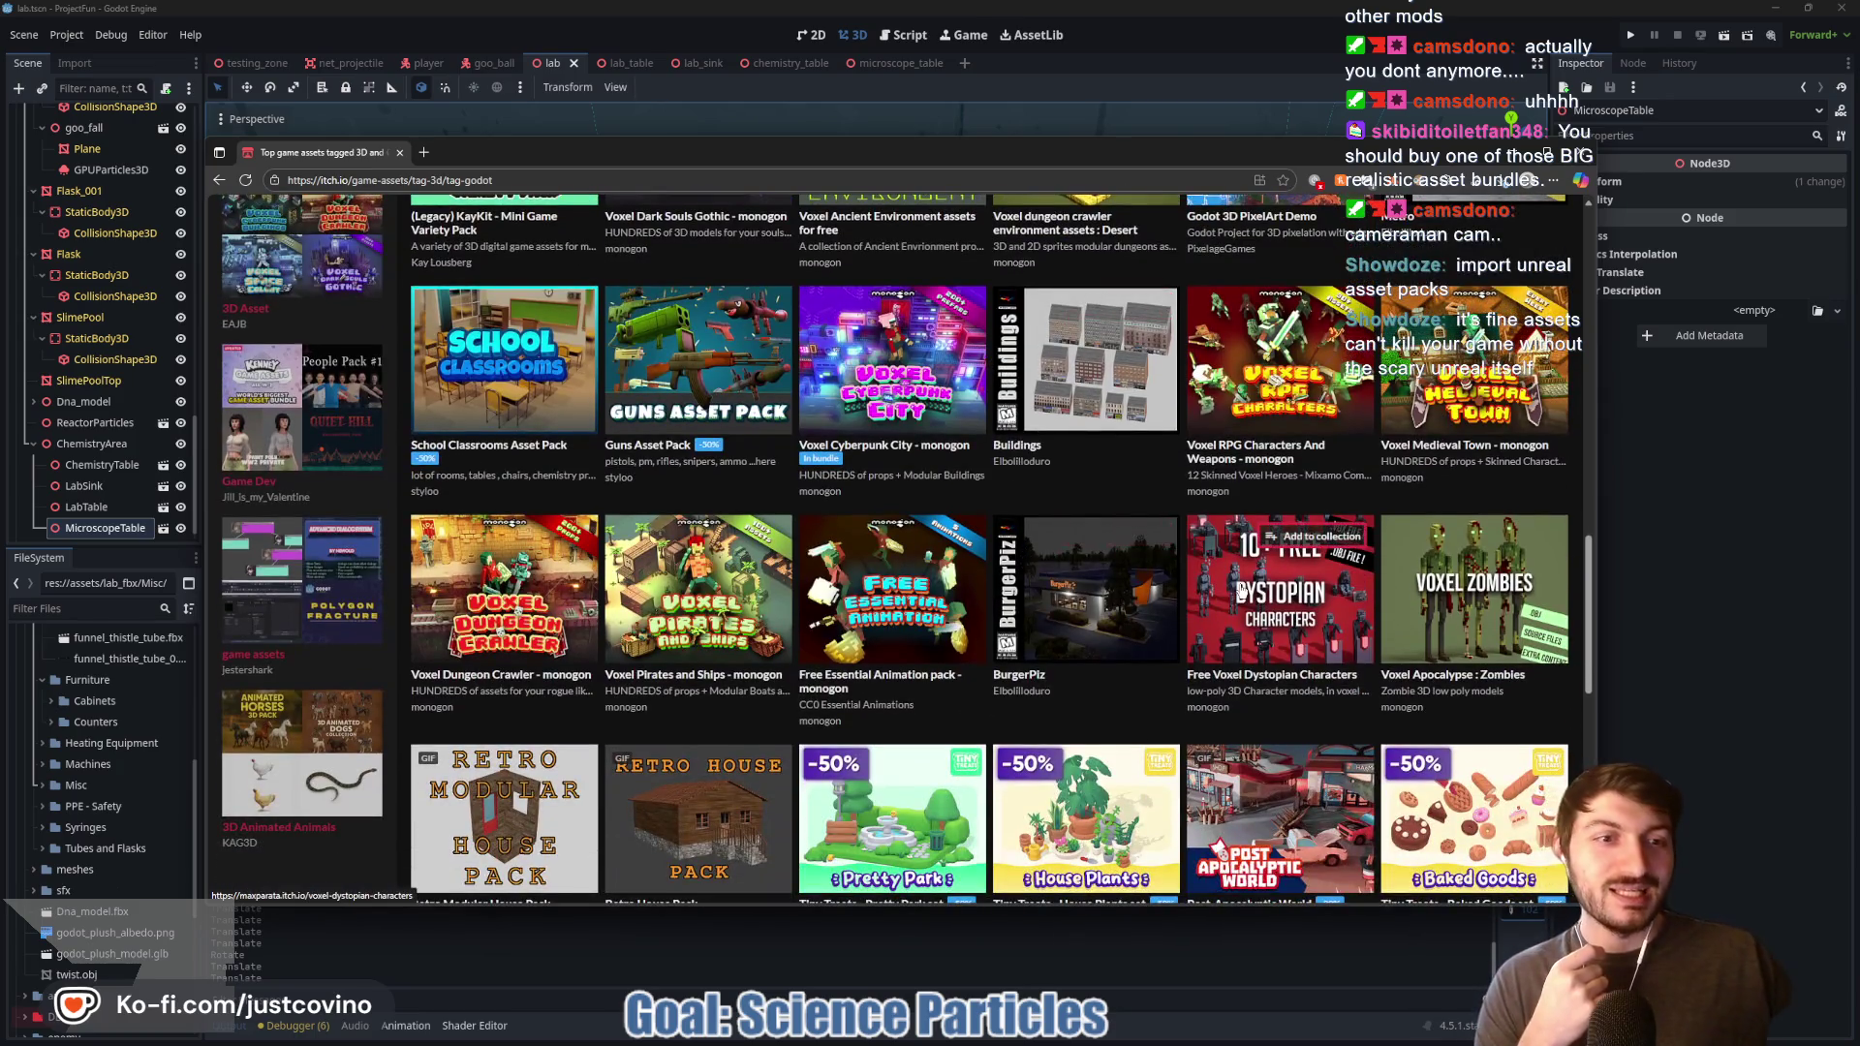
pyautogui.moveTo(1232, 579)
pyautogui.scroll(-2, 1038, 665)
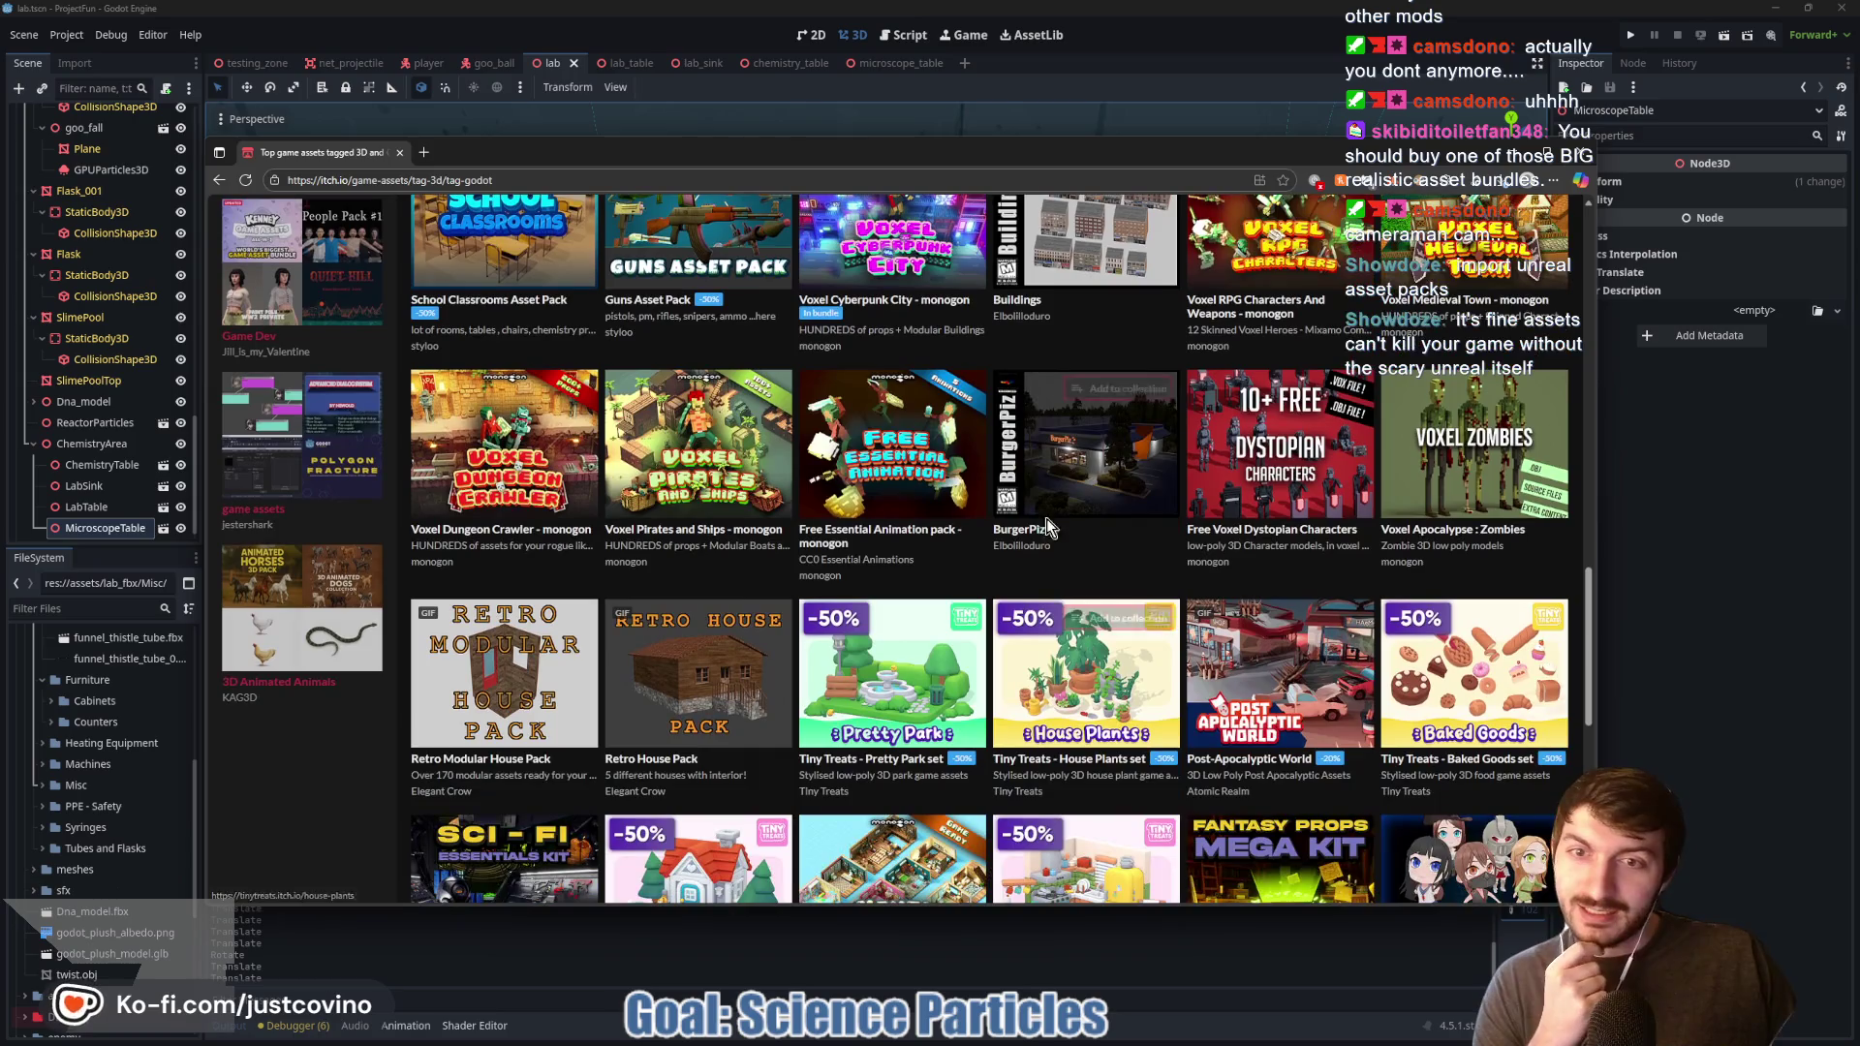
pyautogui.scroll(-3, 998, 536)
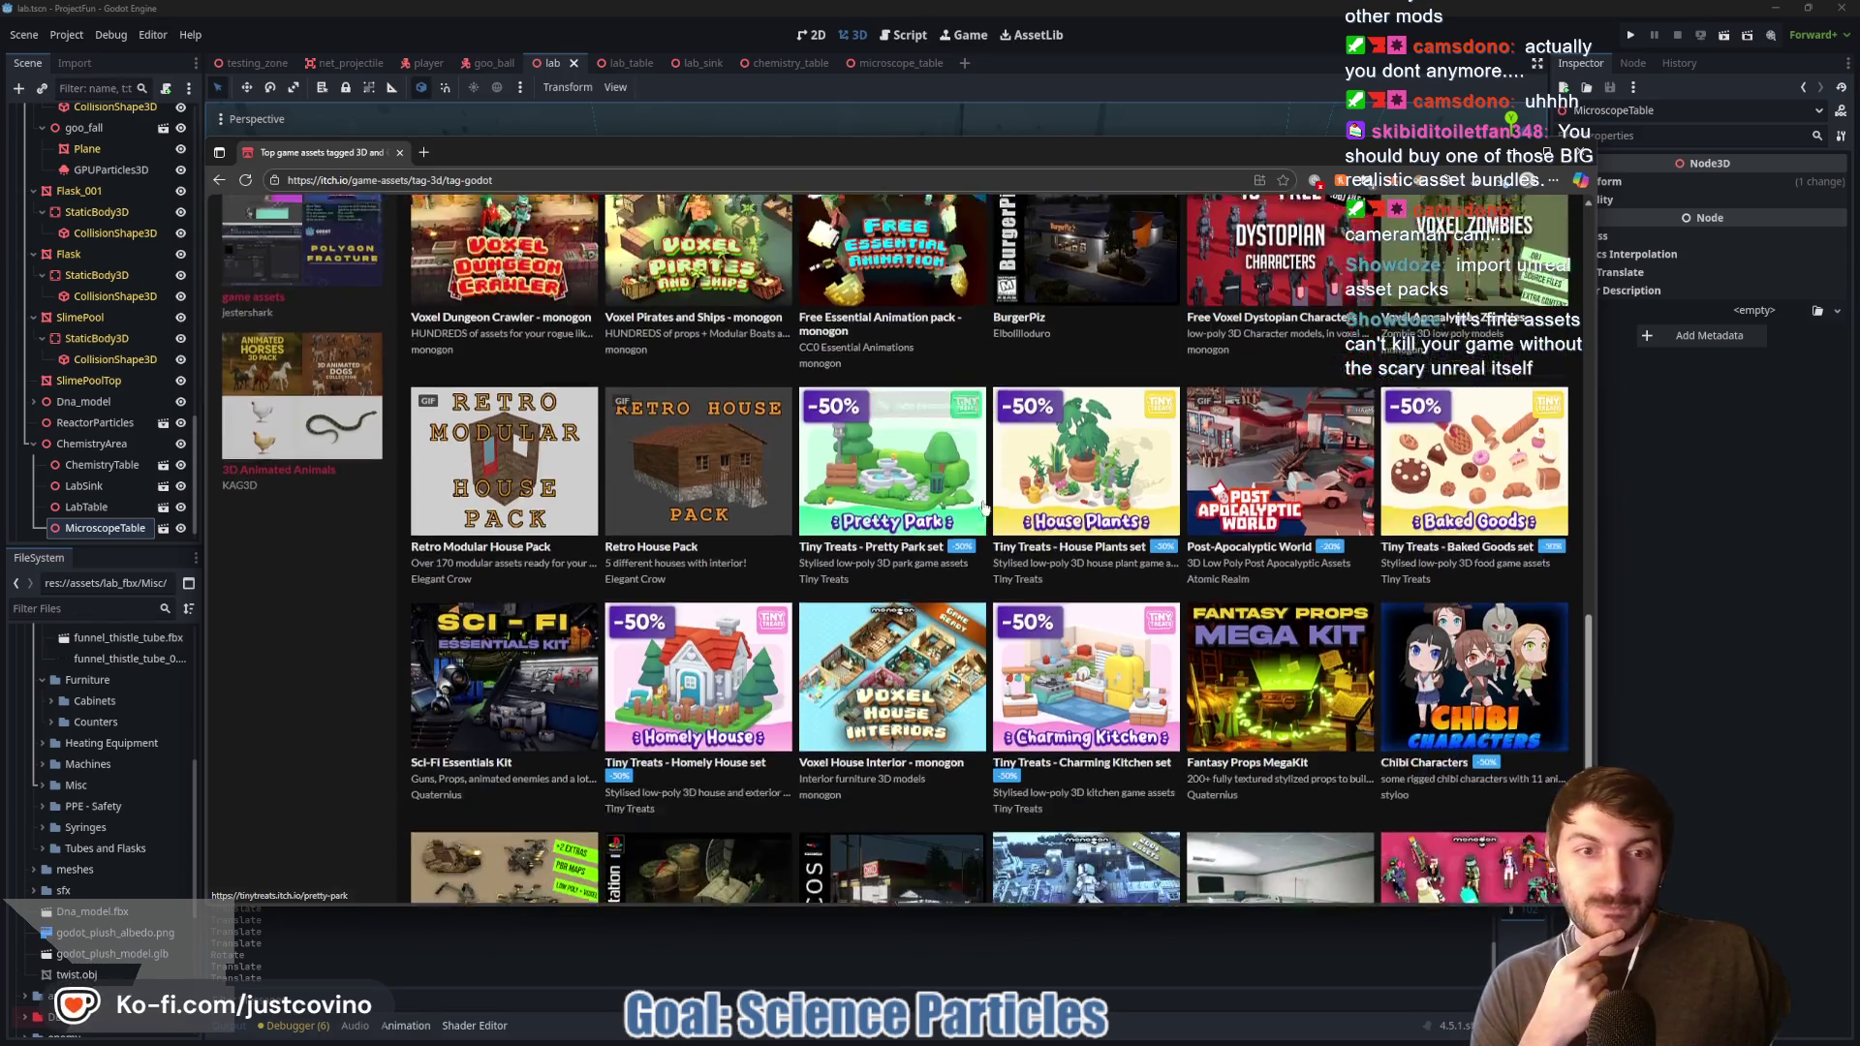
pyautogui.scroll(-1, 996, 523)
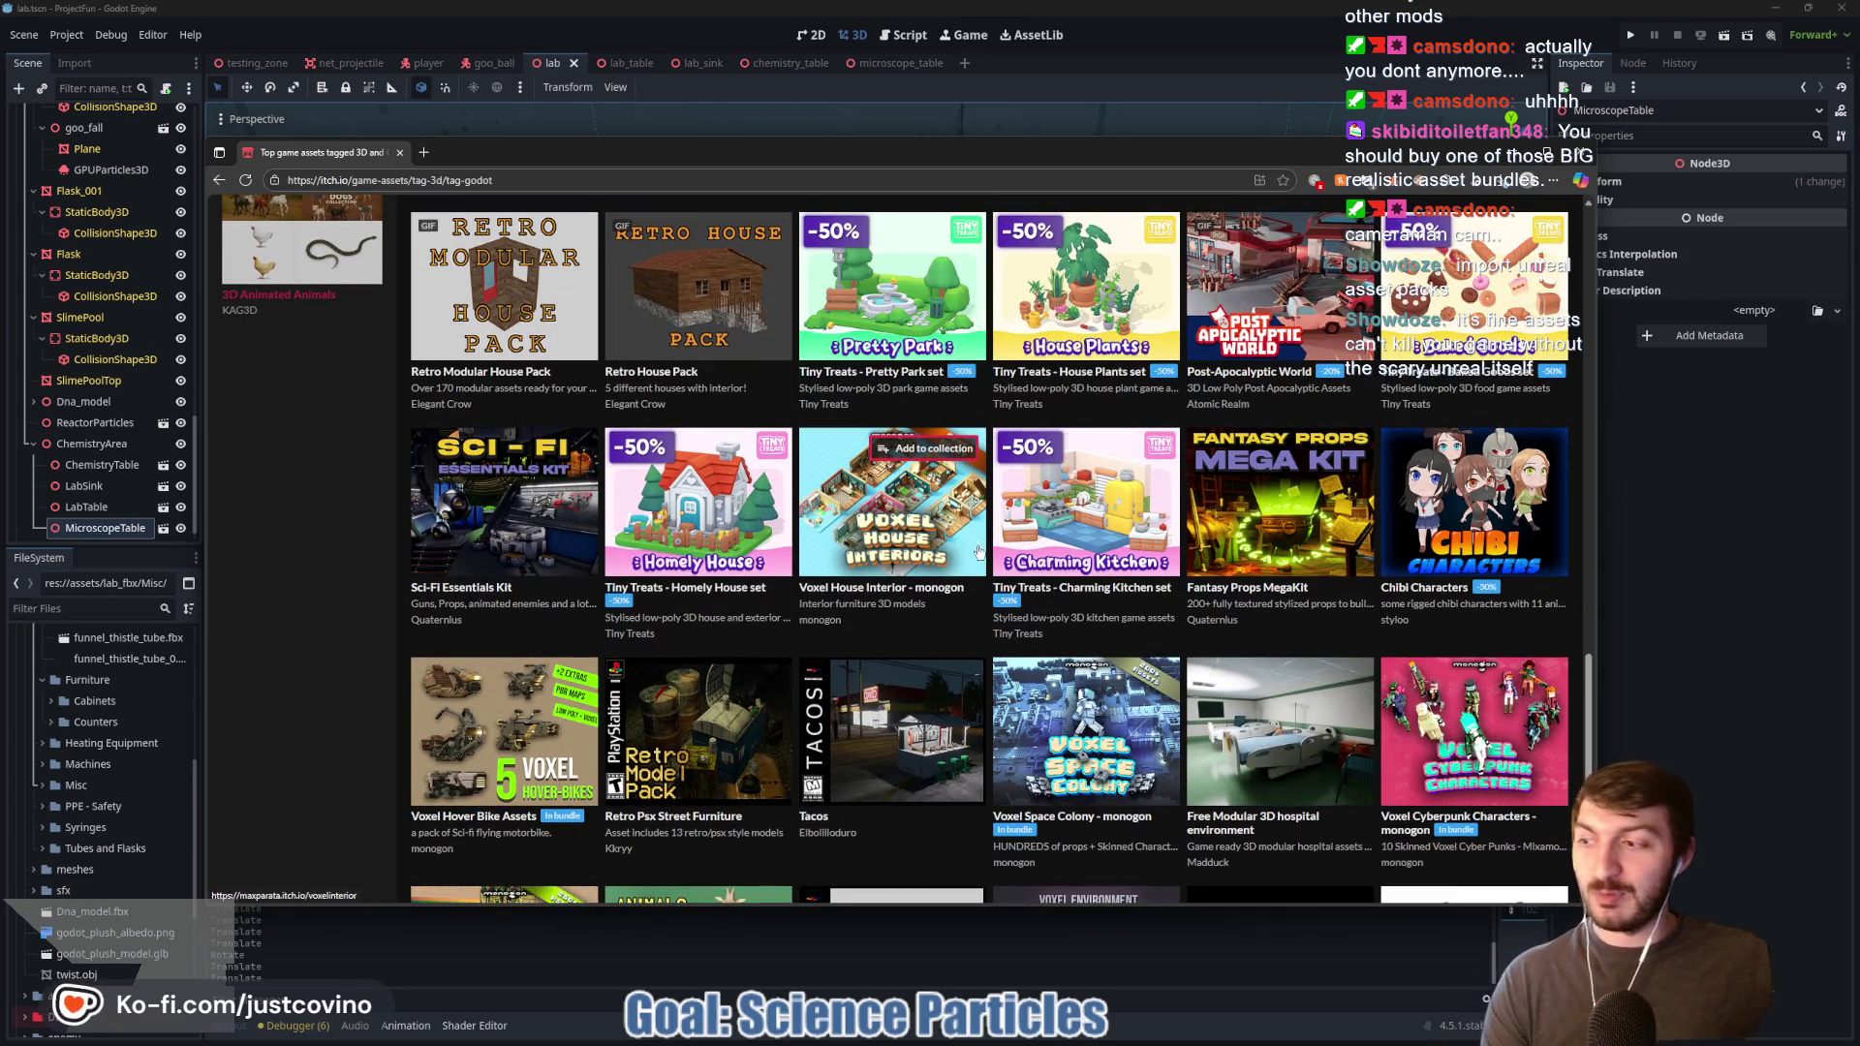
pyautogui.moveTo(983, 552)
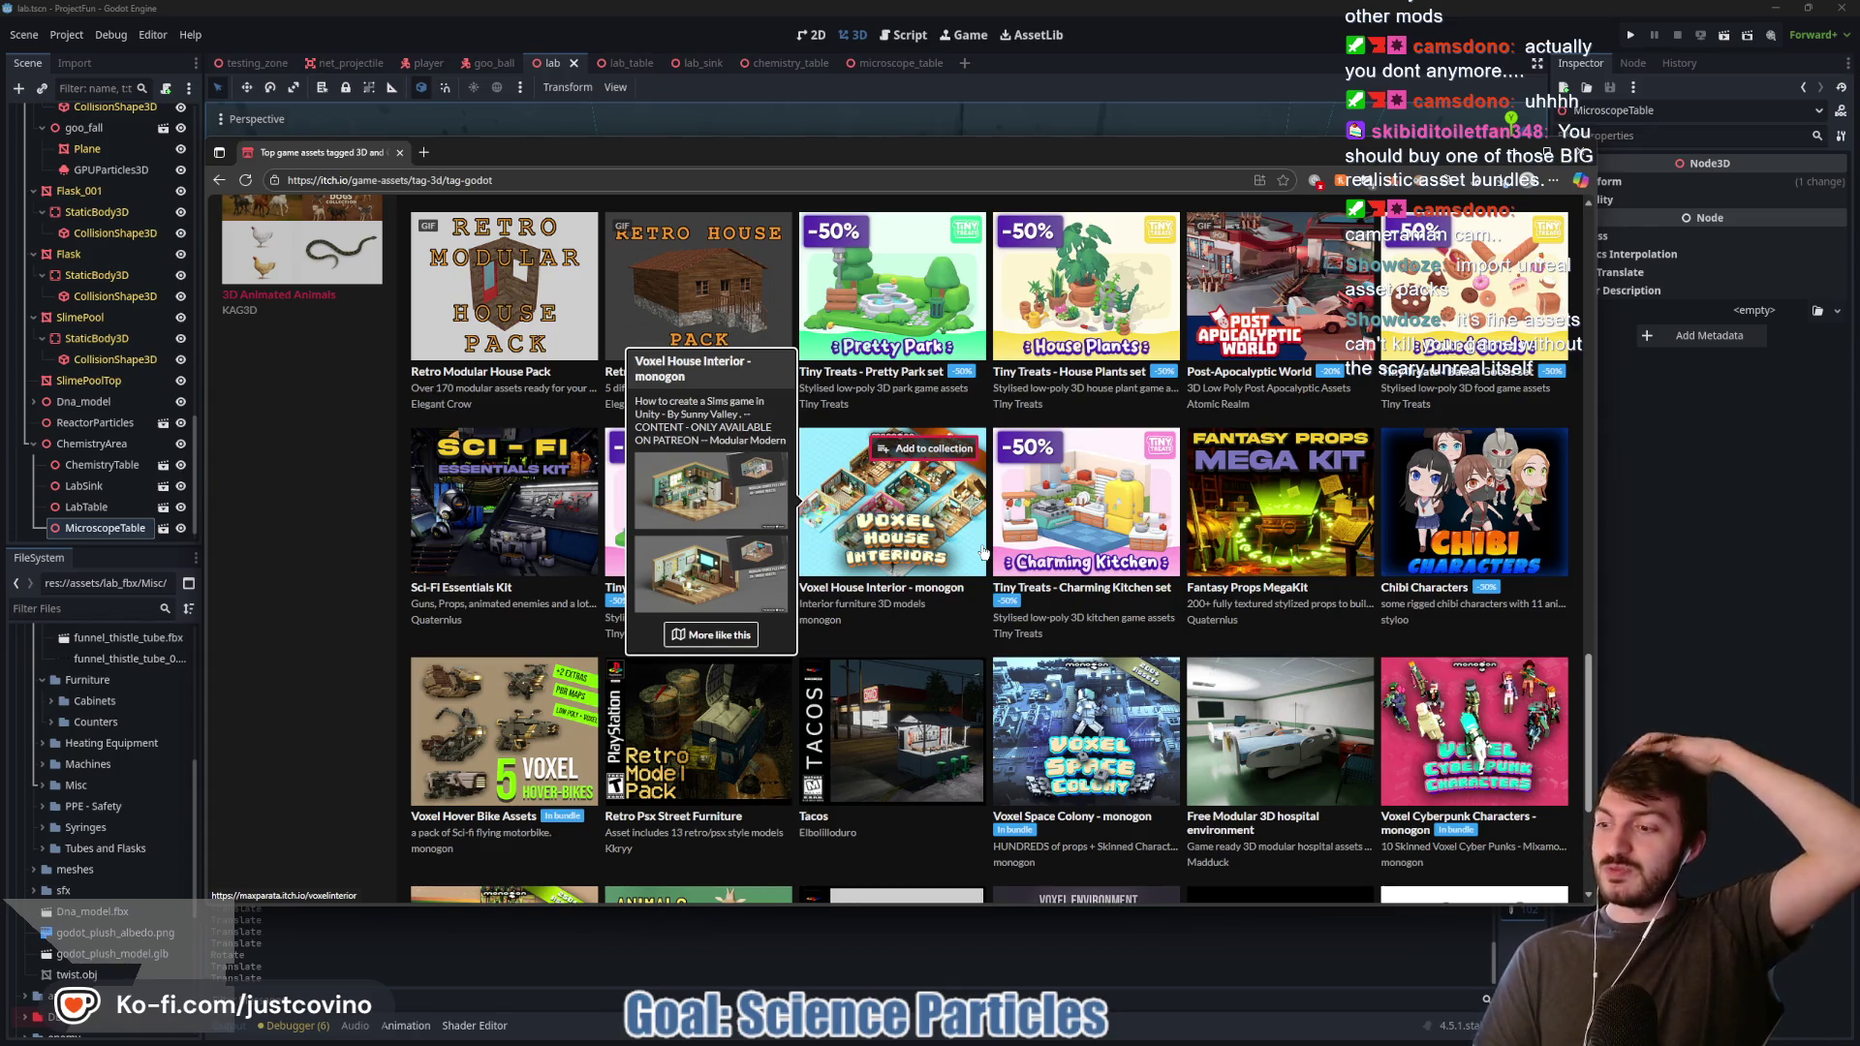
# Step: Open fab.com in a new tab and scroll its front page
pyautogui.click(426, 153)
pyautogui.write('fab.com')
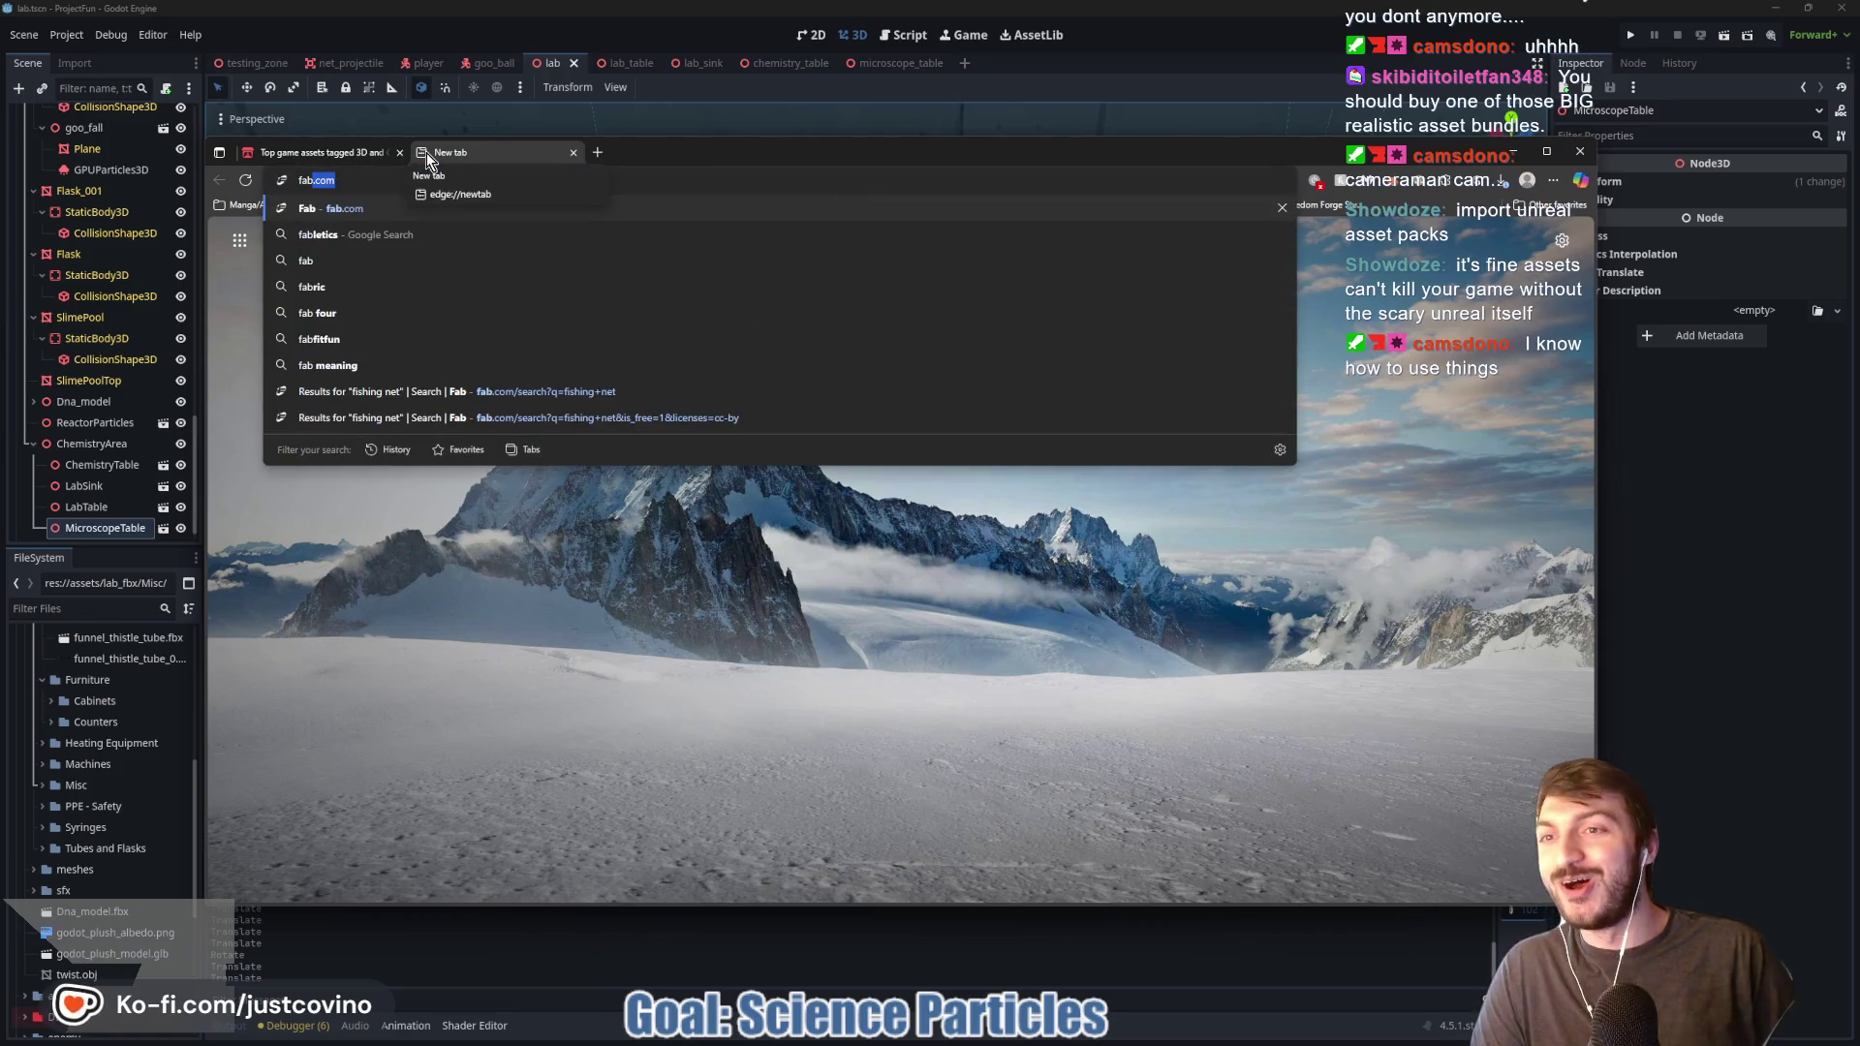
pyautogui.press('Return')
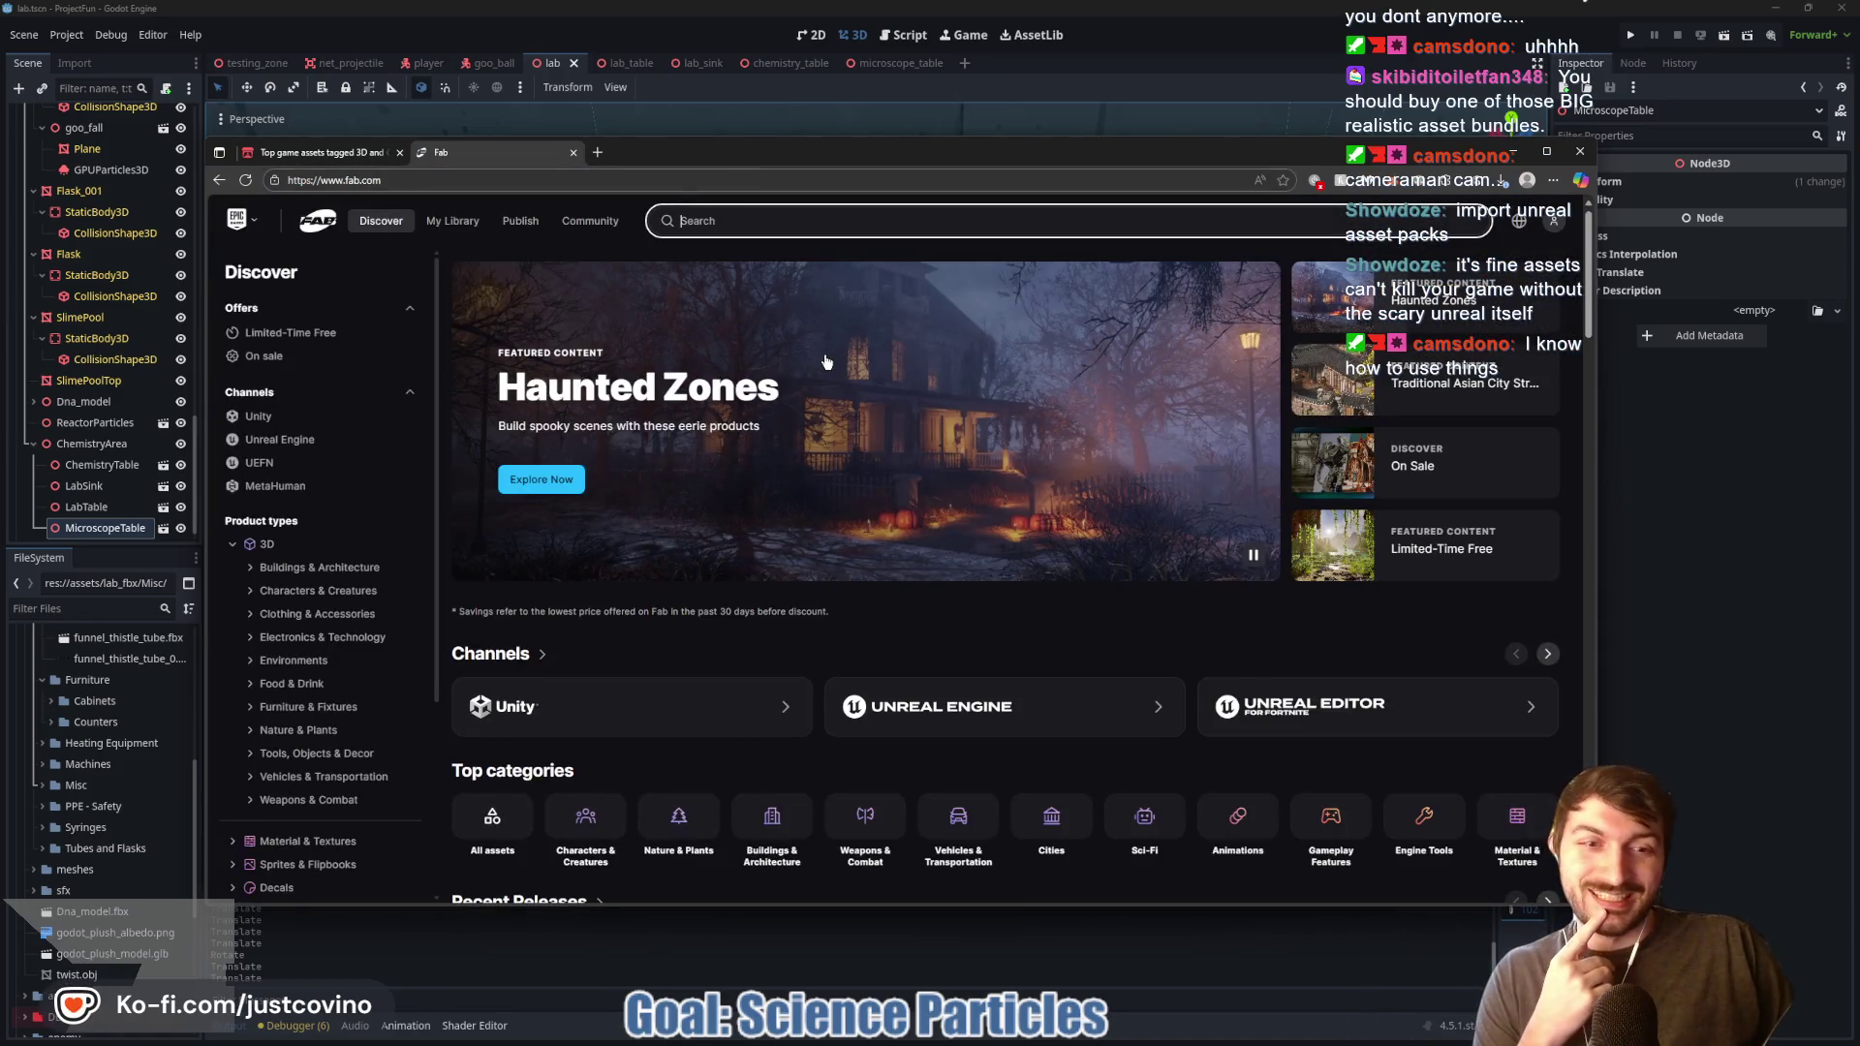
pyautogui.scroll(-1, 1158, 589)
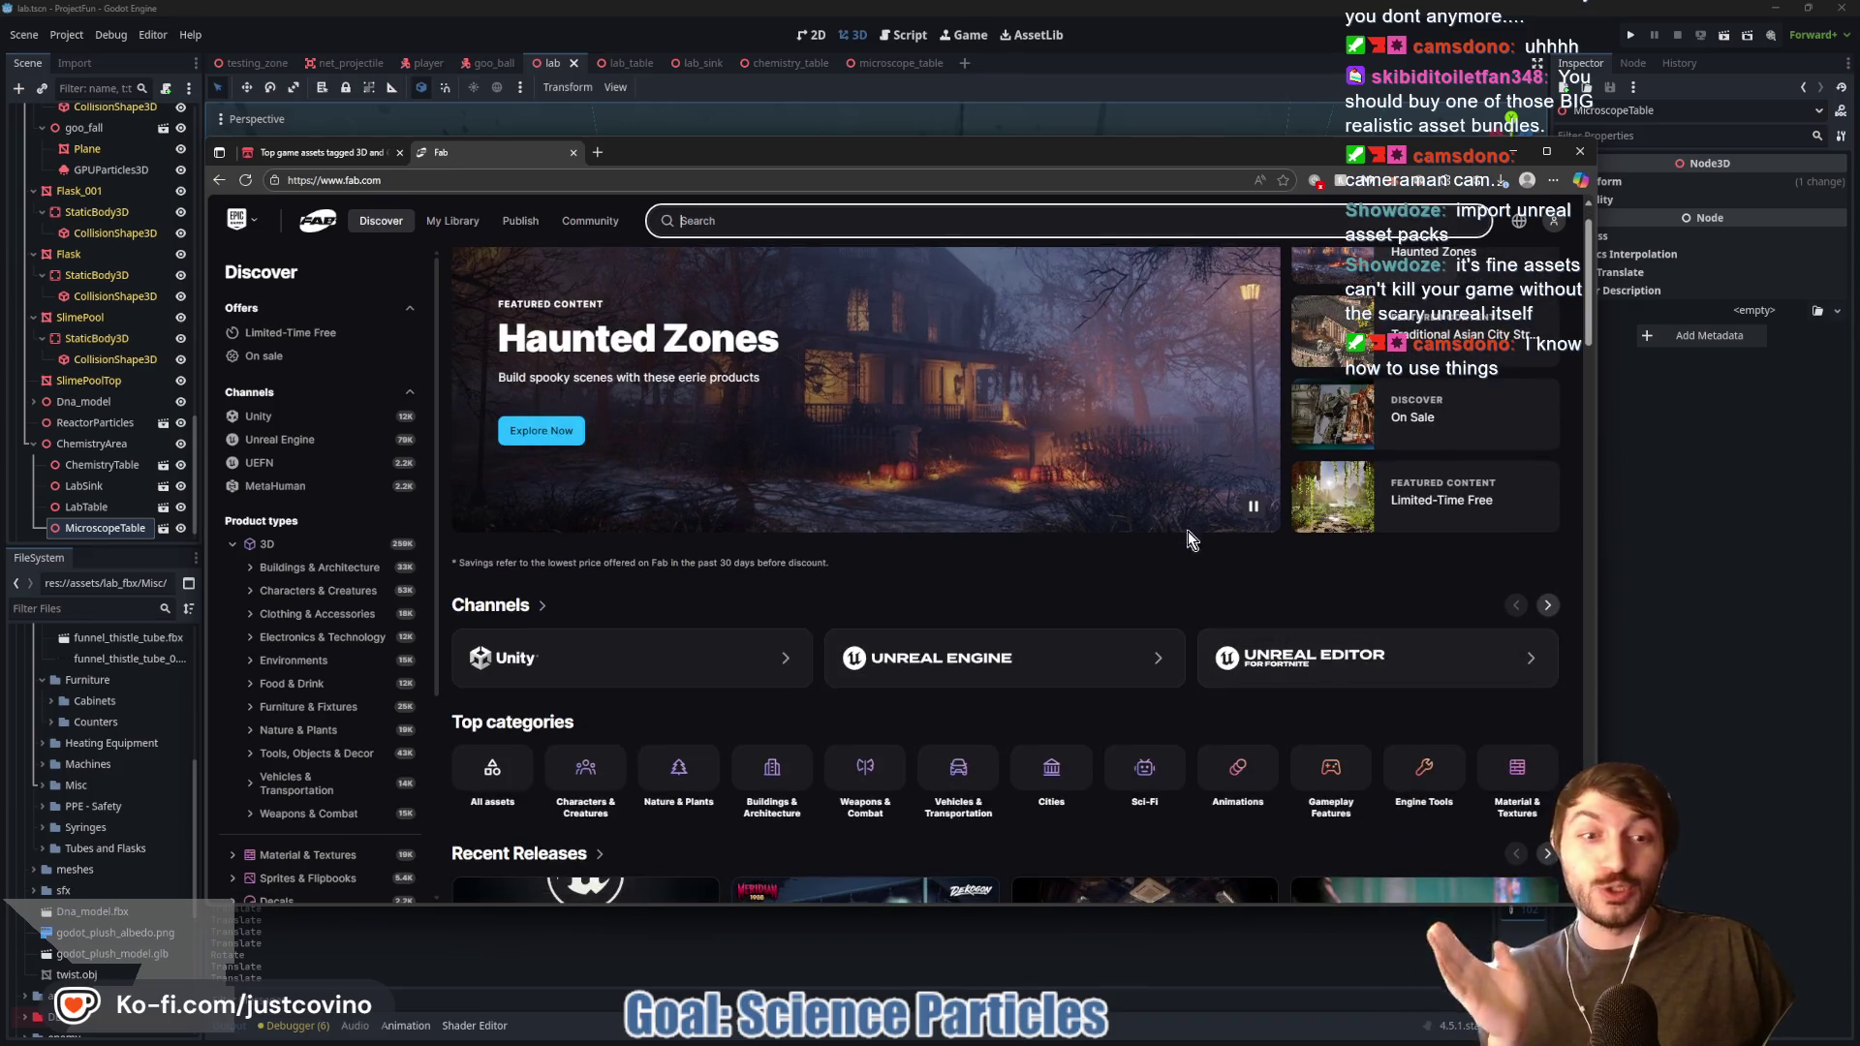
pyautogui.scroll(-2, 1124, 552)
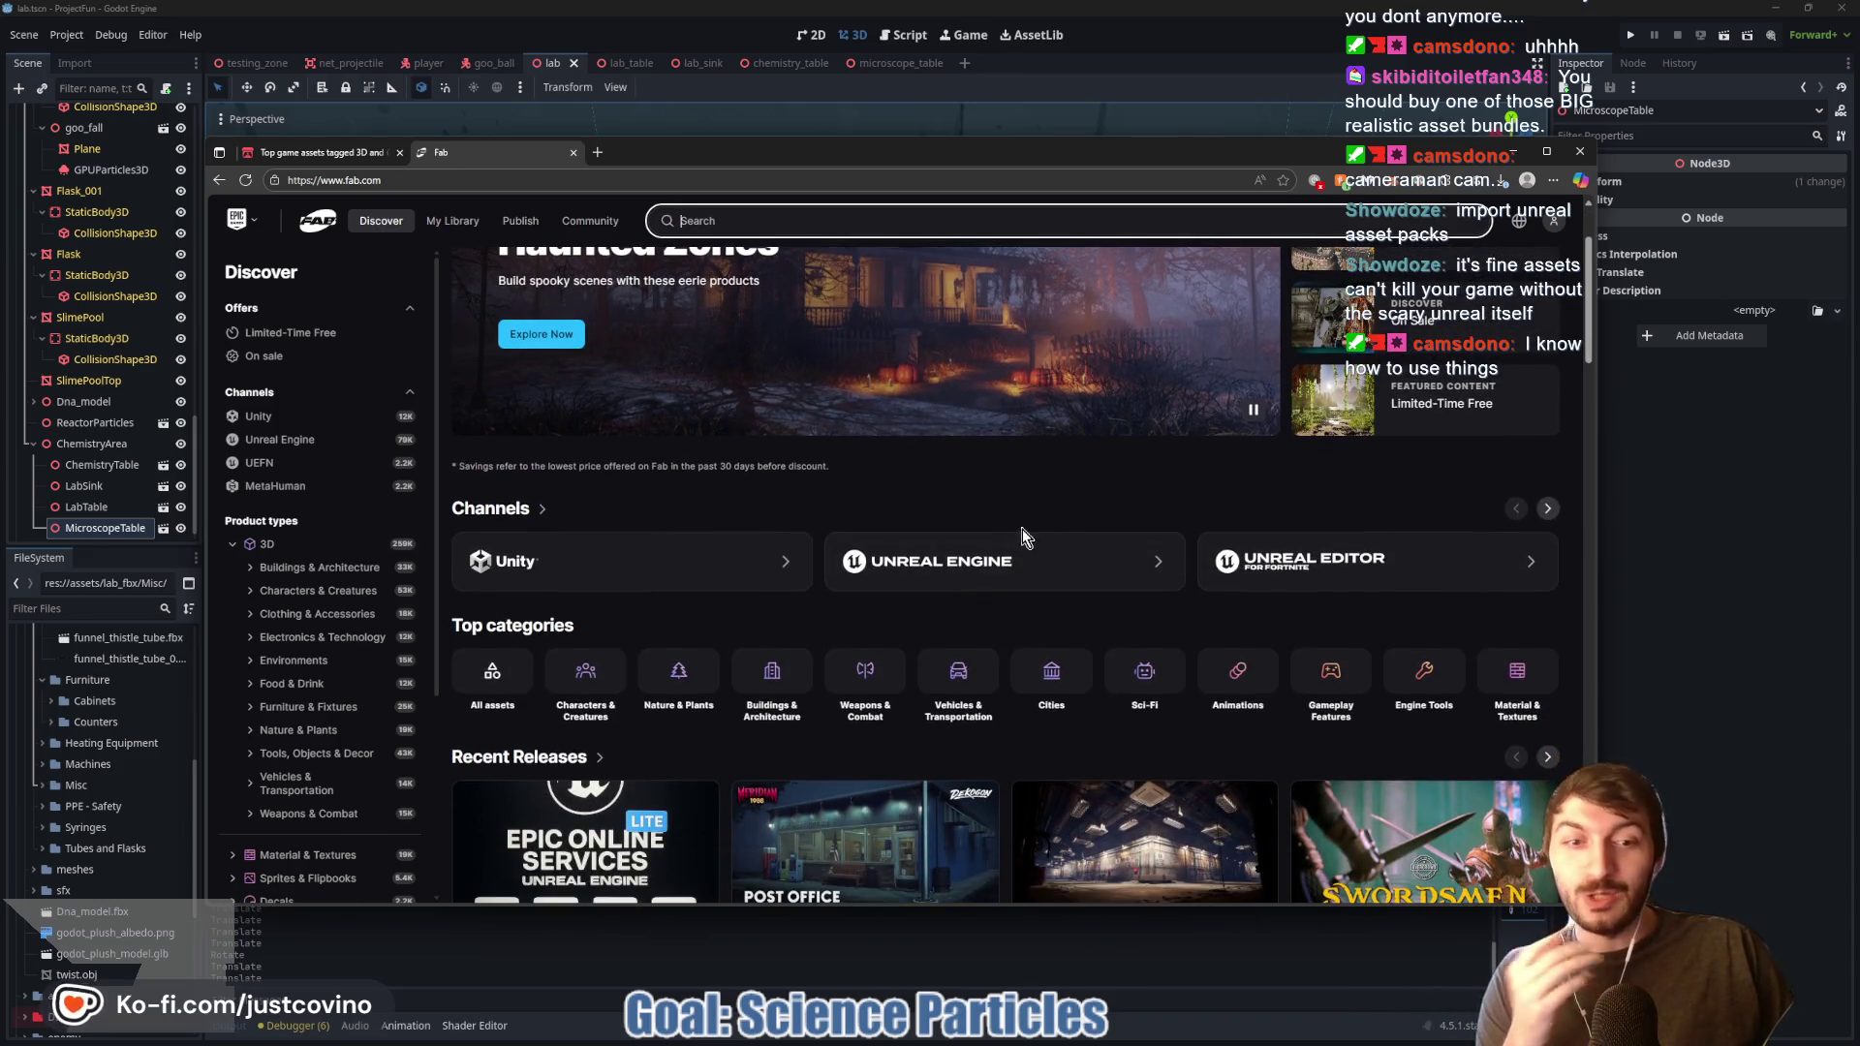
pyautogui.scroll(1, 1117, 511)
pyautogui.scroll(2, 968, 407)
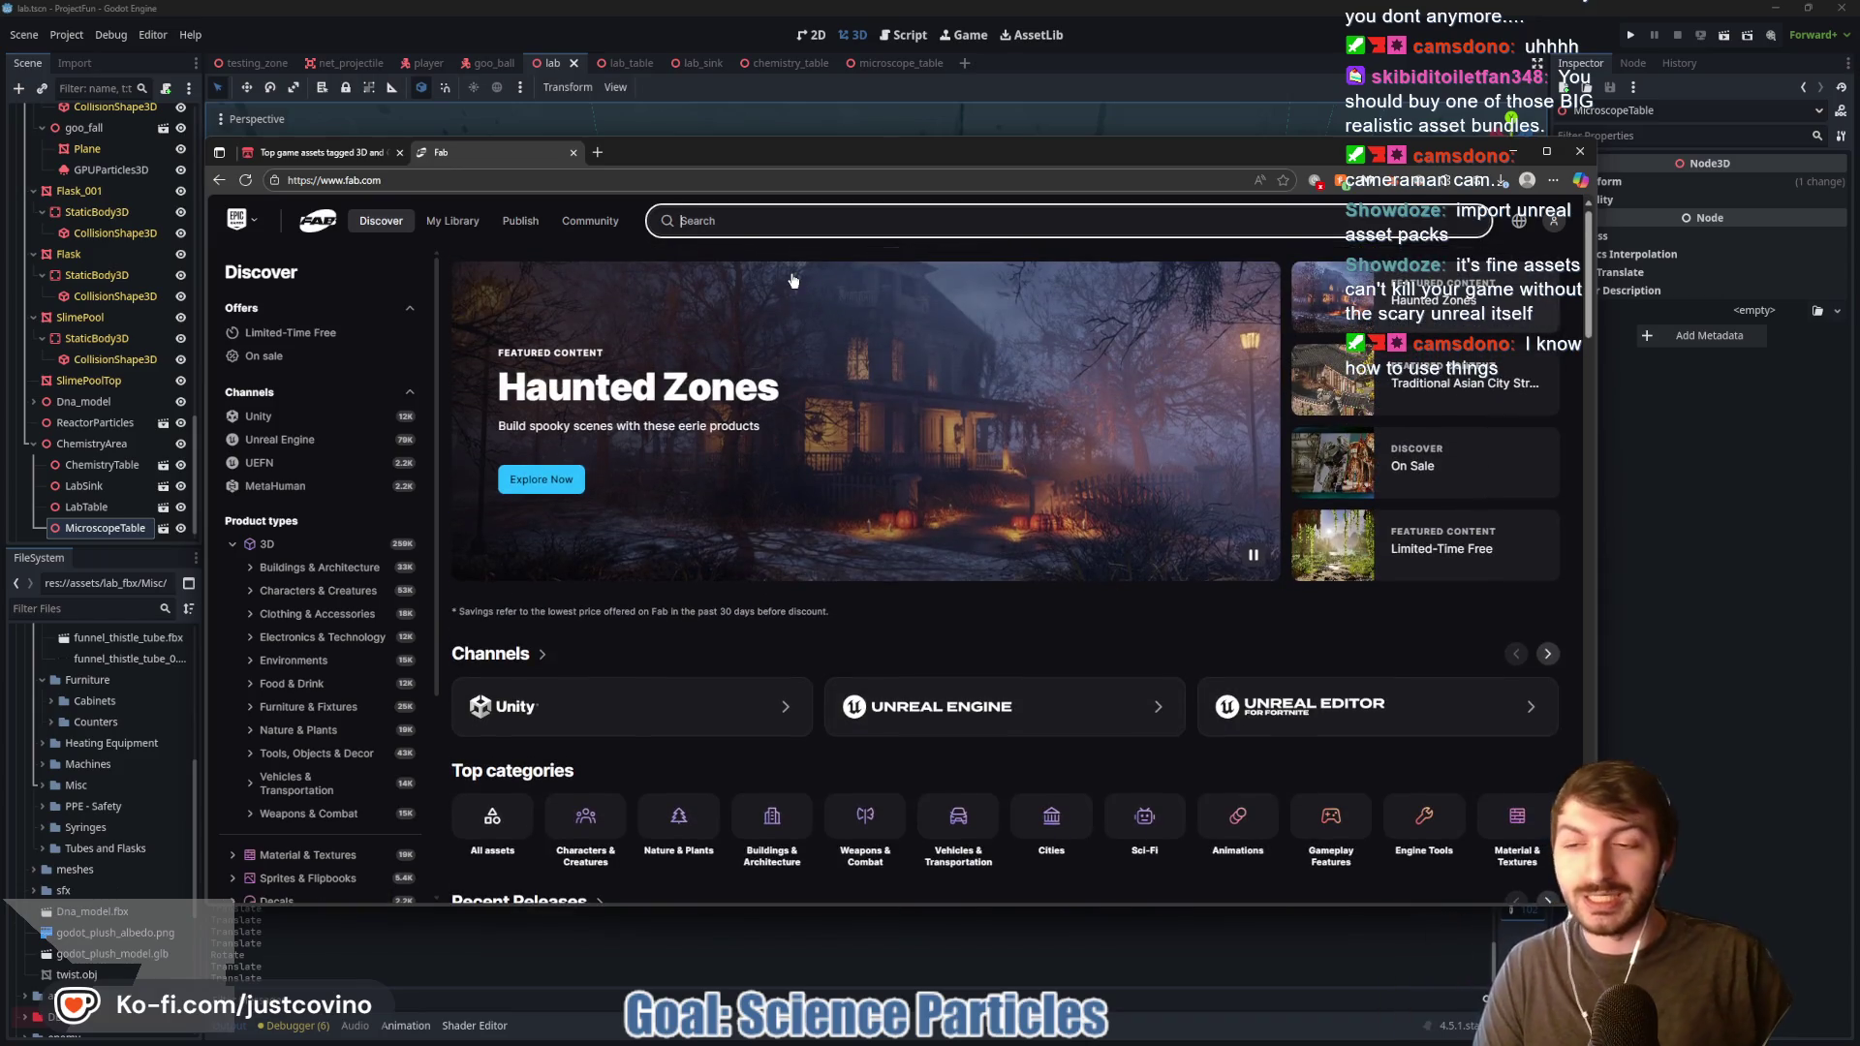
# Step: Search Fab for 'science' and filter the results to Free
pyautogui.write('science')
pyautogui.press('Return')
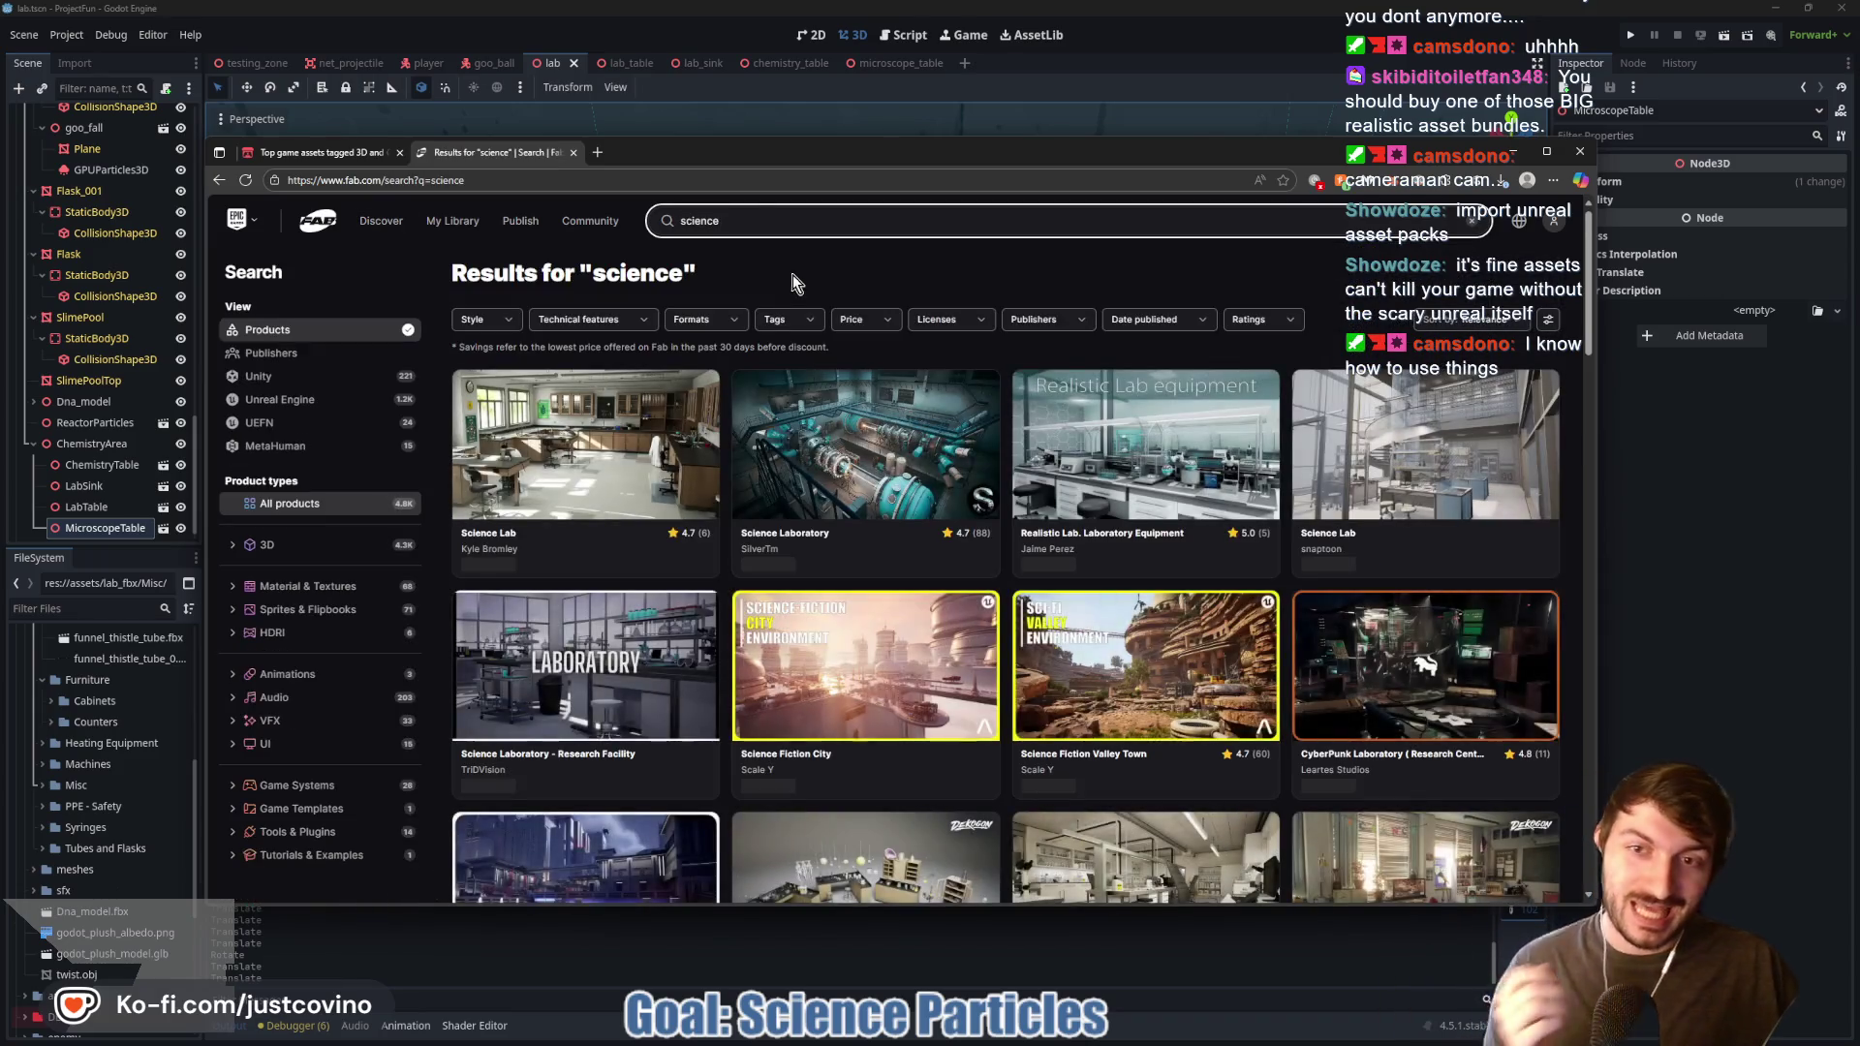
pyautogui.click(852, 320)
pyautogui.click(895, 408)
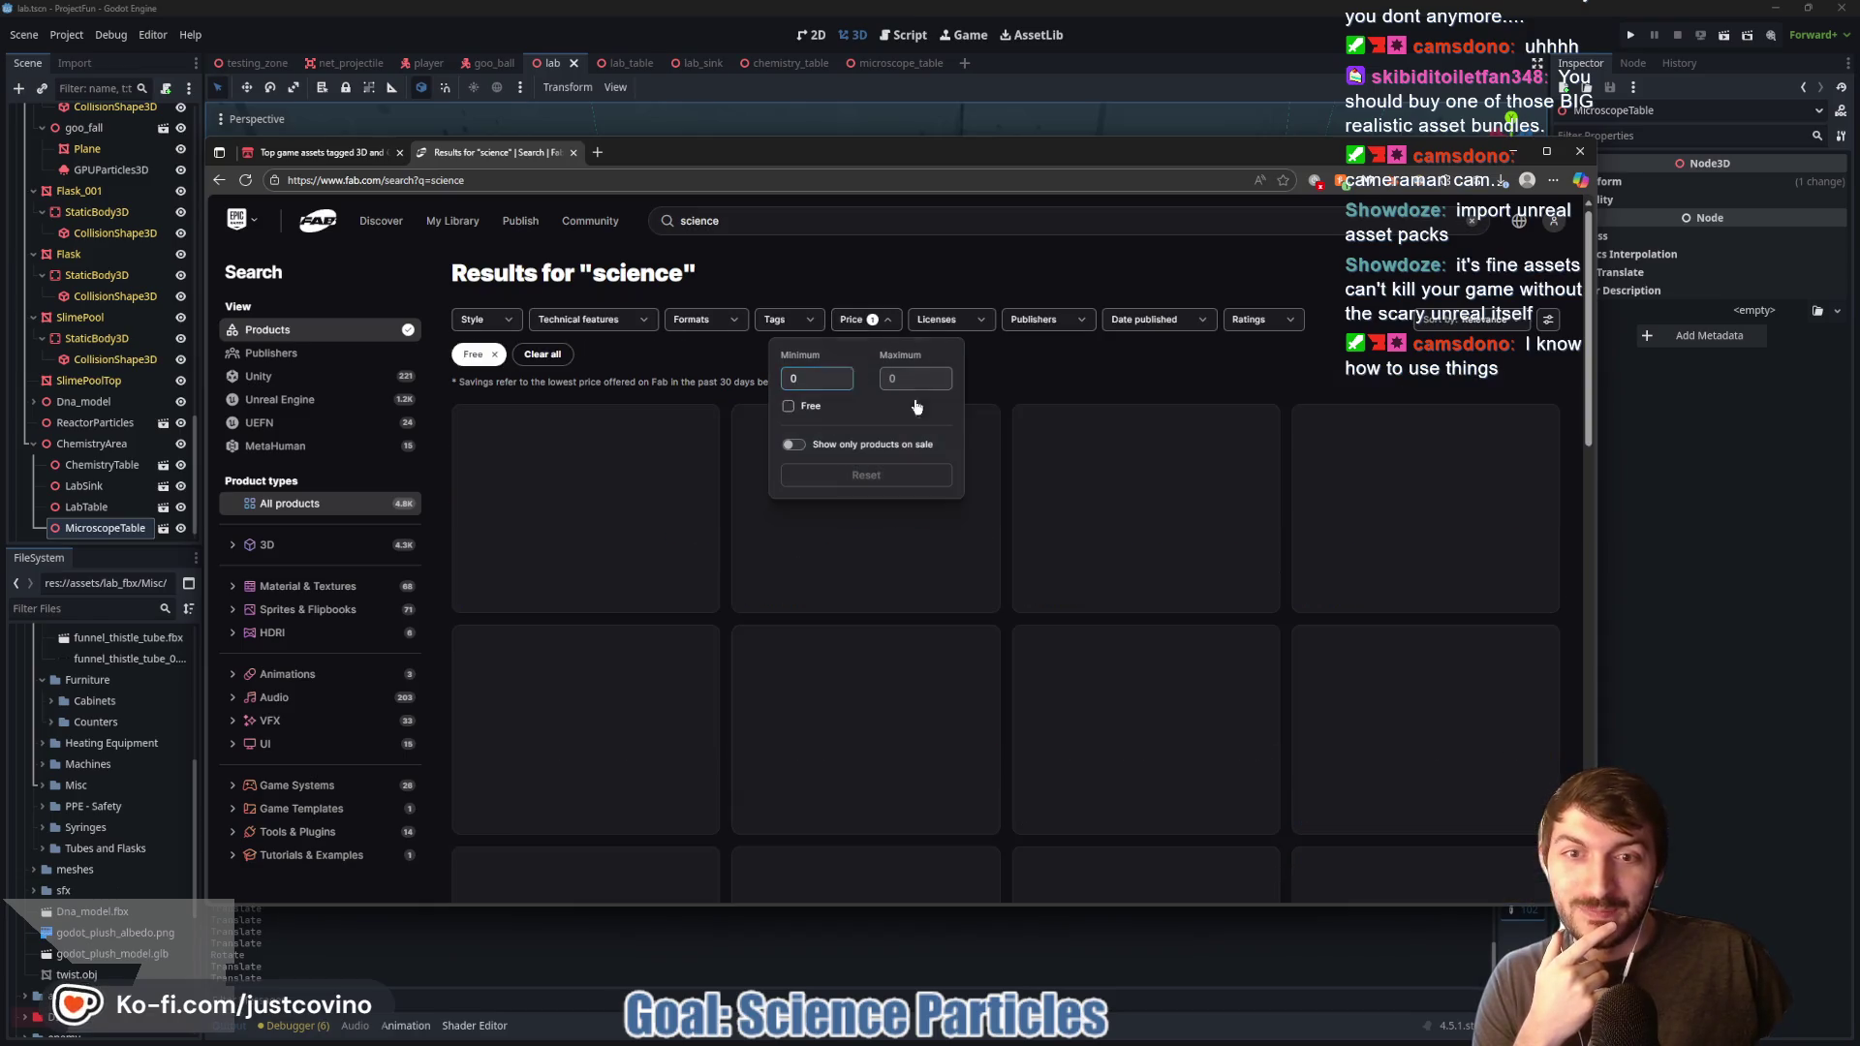
pyautogui.click(1150, 386)
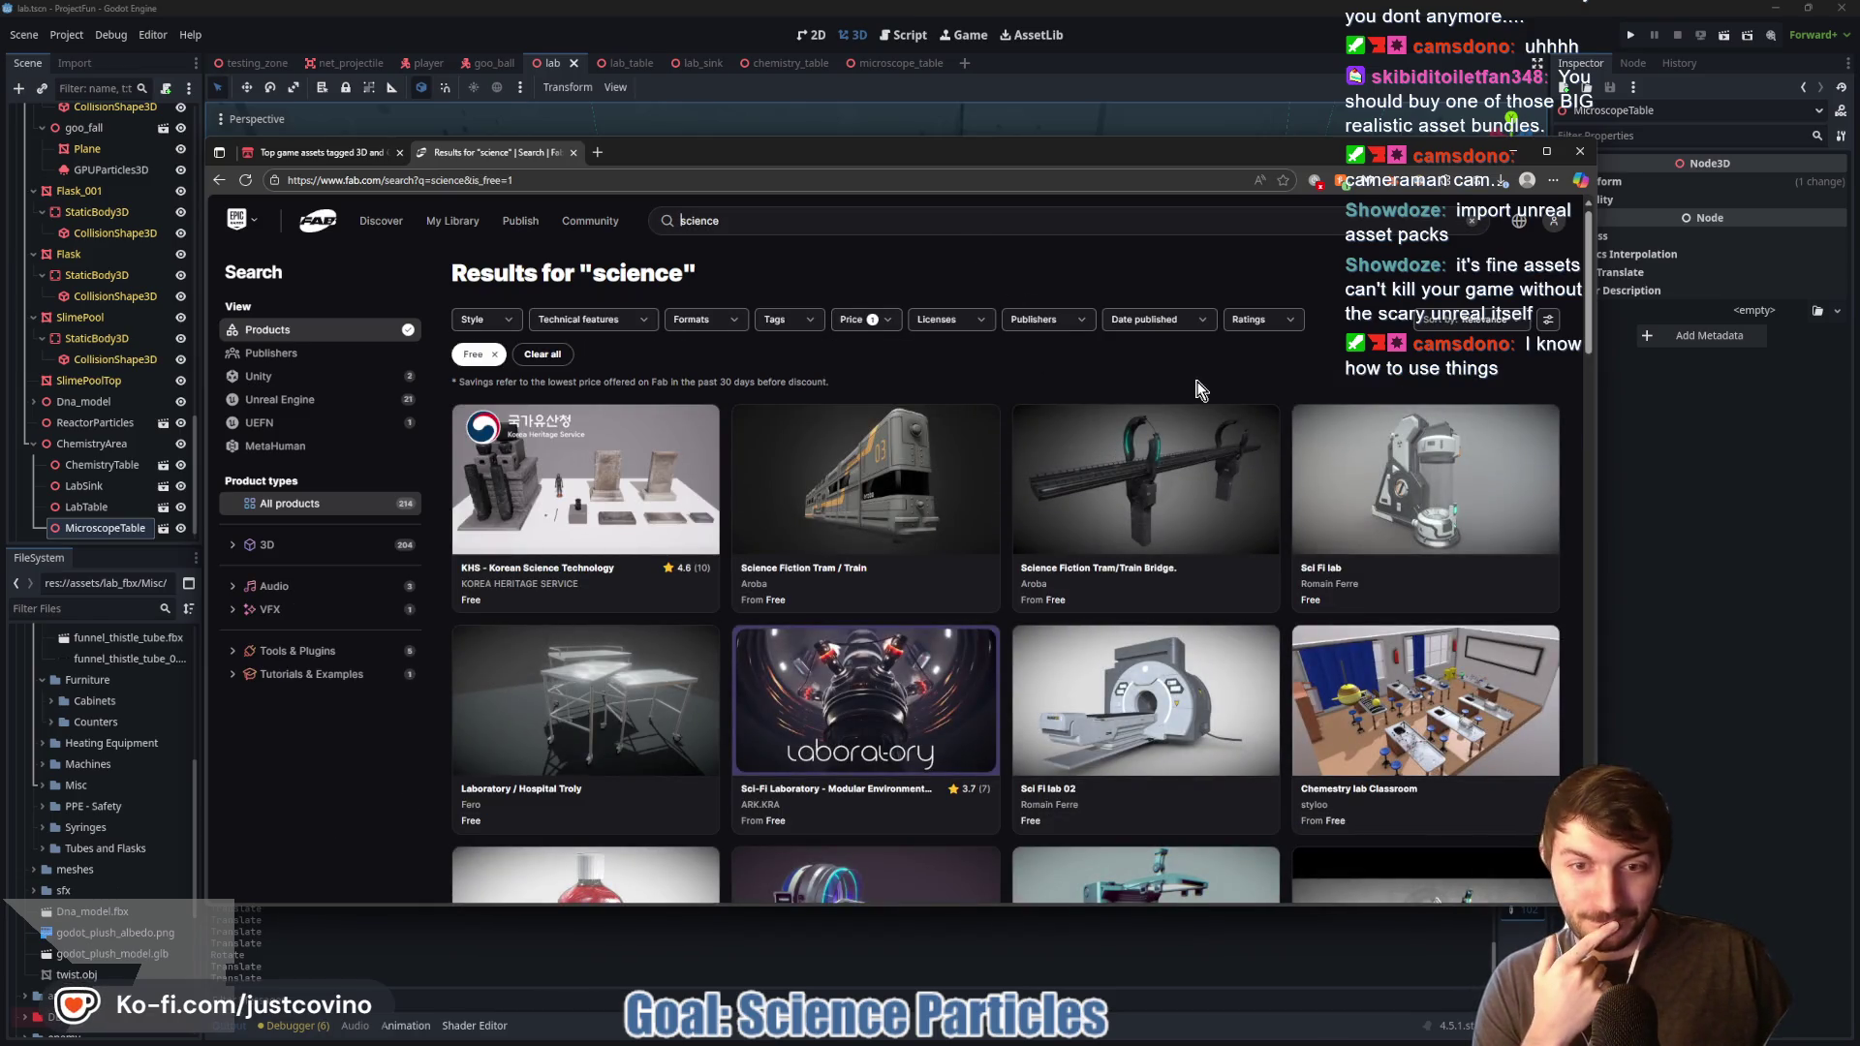
# Step: Scroll through the free science results, then close the tab and browser to return to Godot
pyautogui.scroll(-2, 1201, 388)
pyautogui.scroll(-2, 1109, 412)
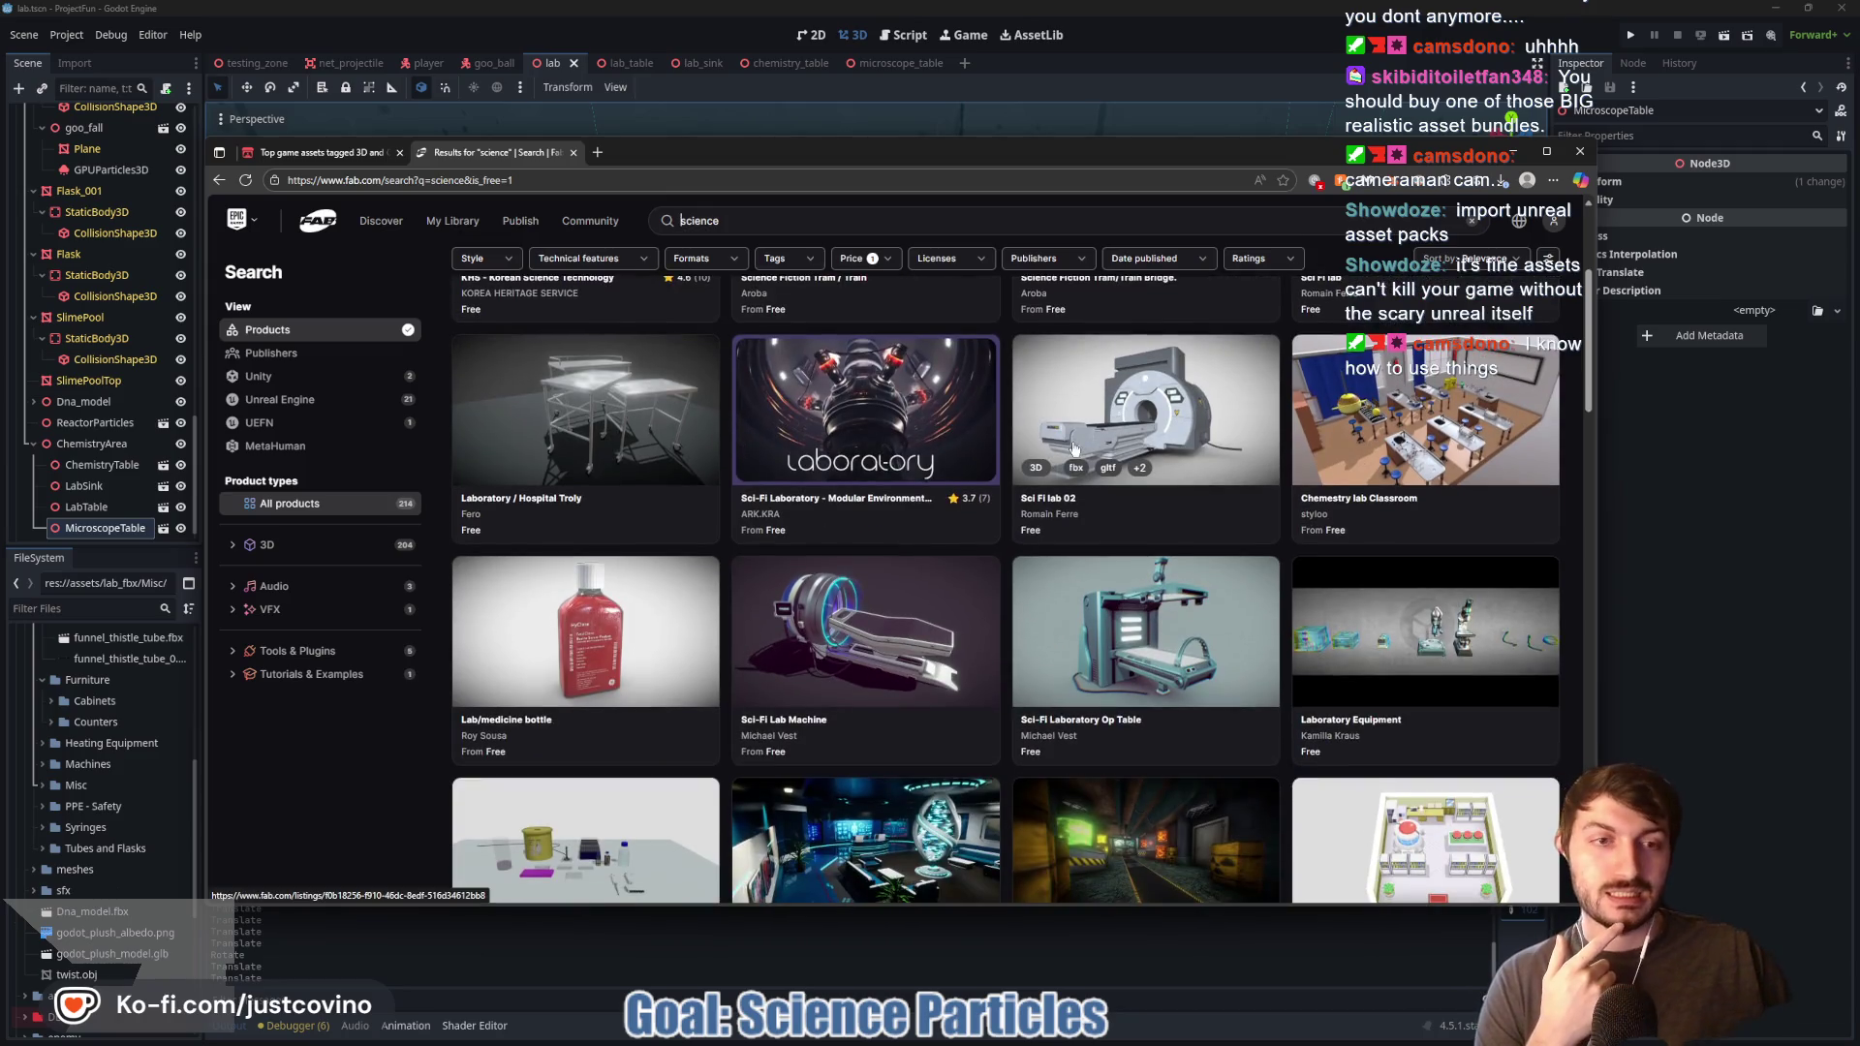
pyautogui.scroll(-1, 1072, 442)
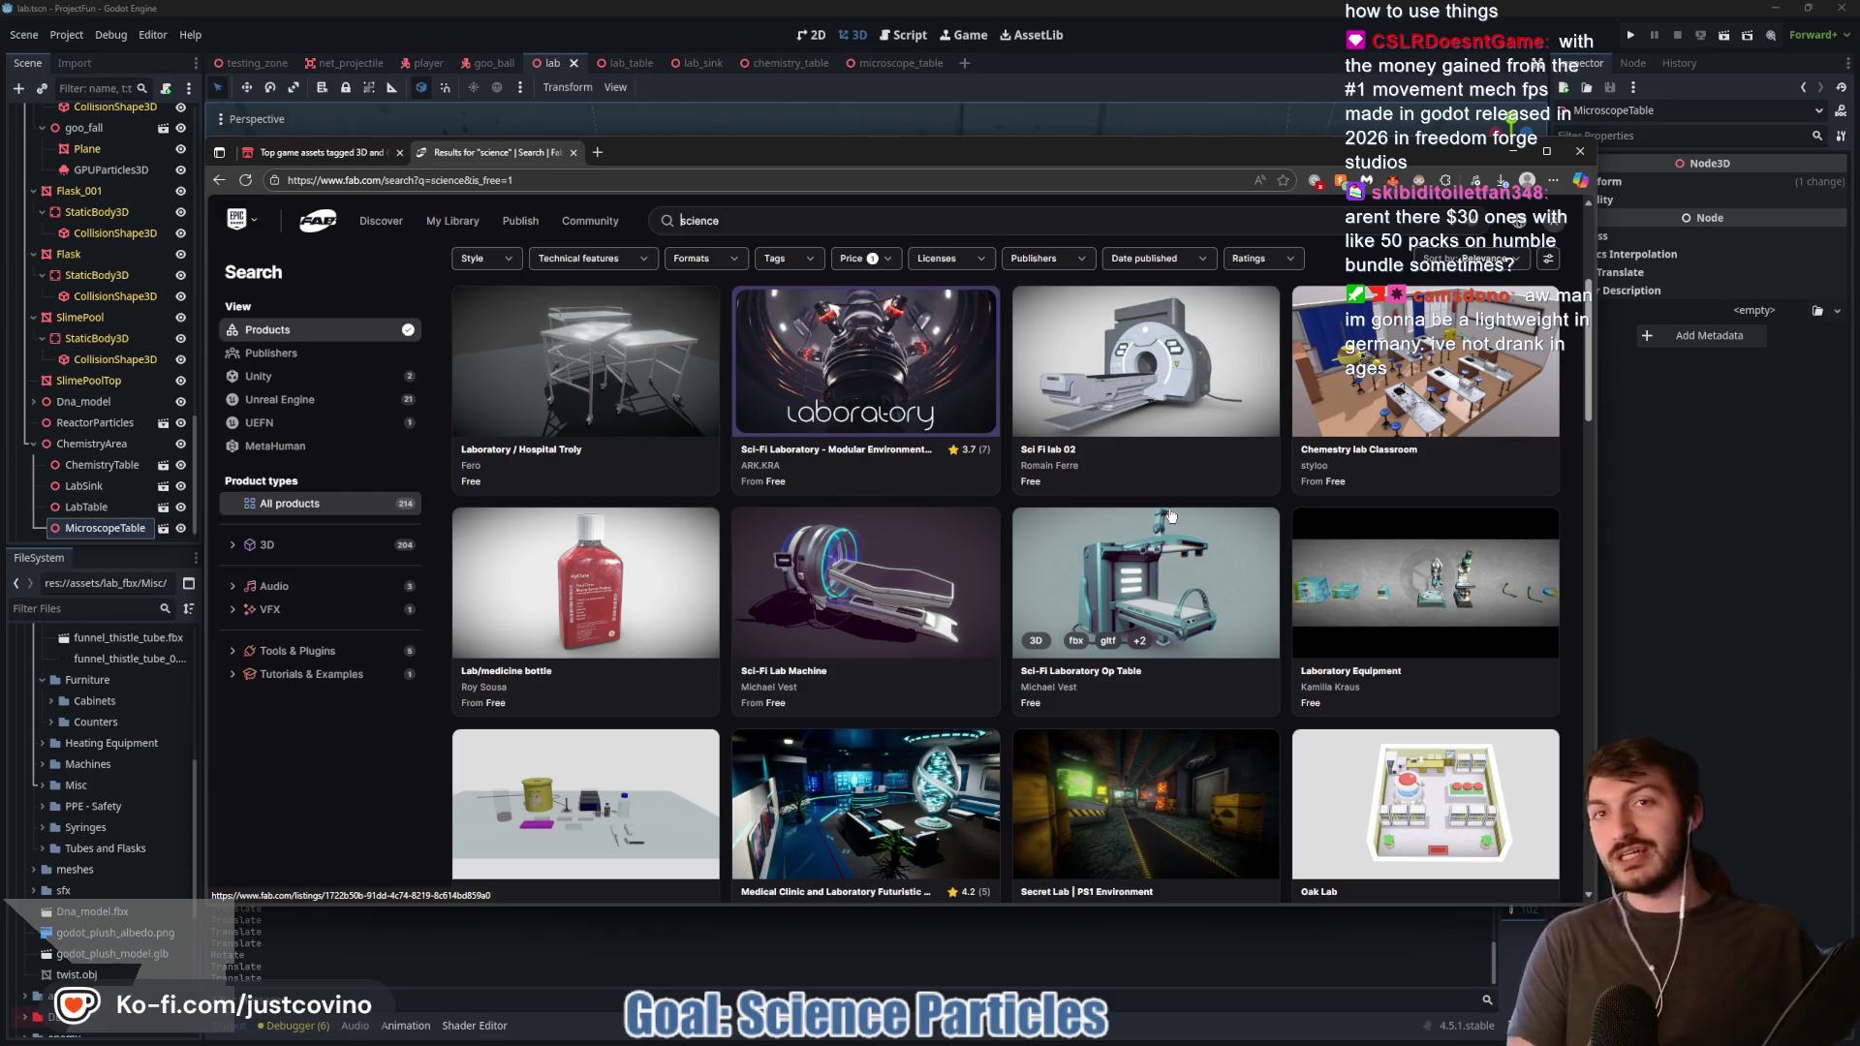
pyautogui.scroll(-2, 1171, 515)
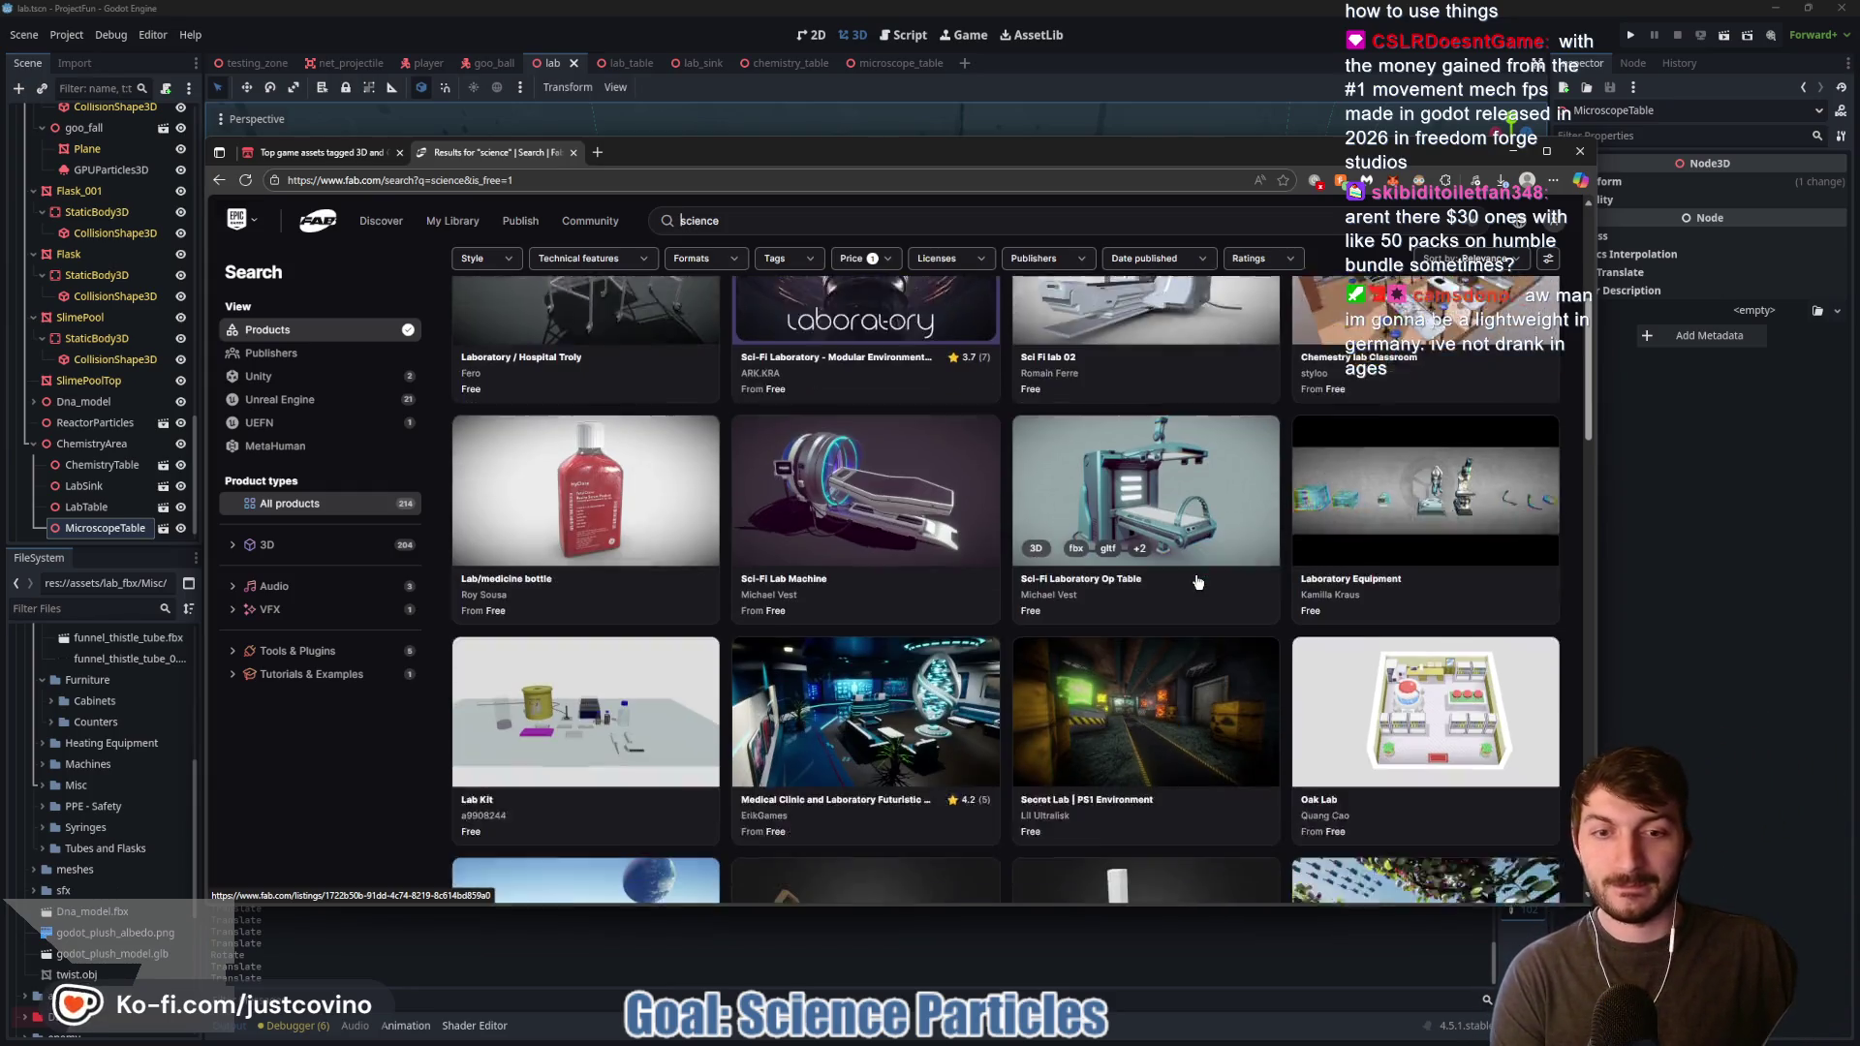
pyautogui.scroll(-1, 1199, 573)
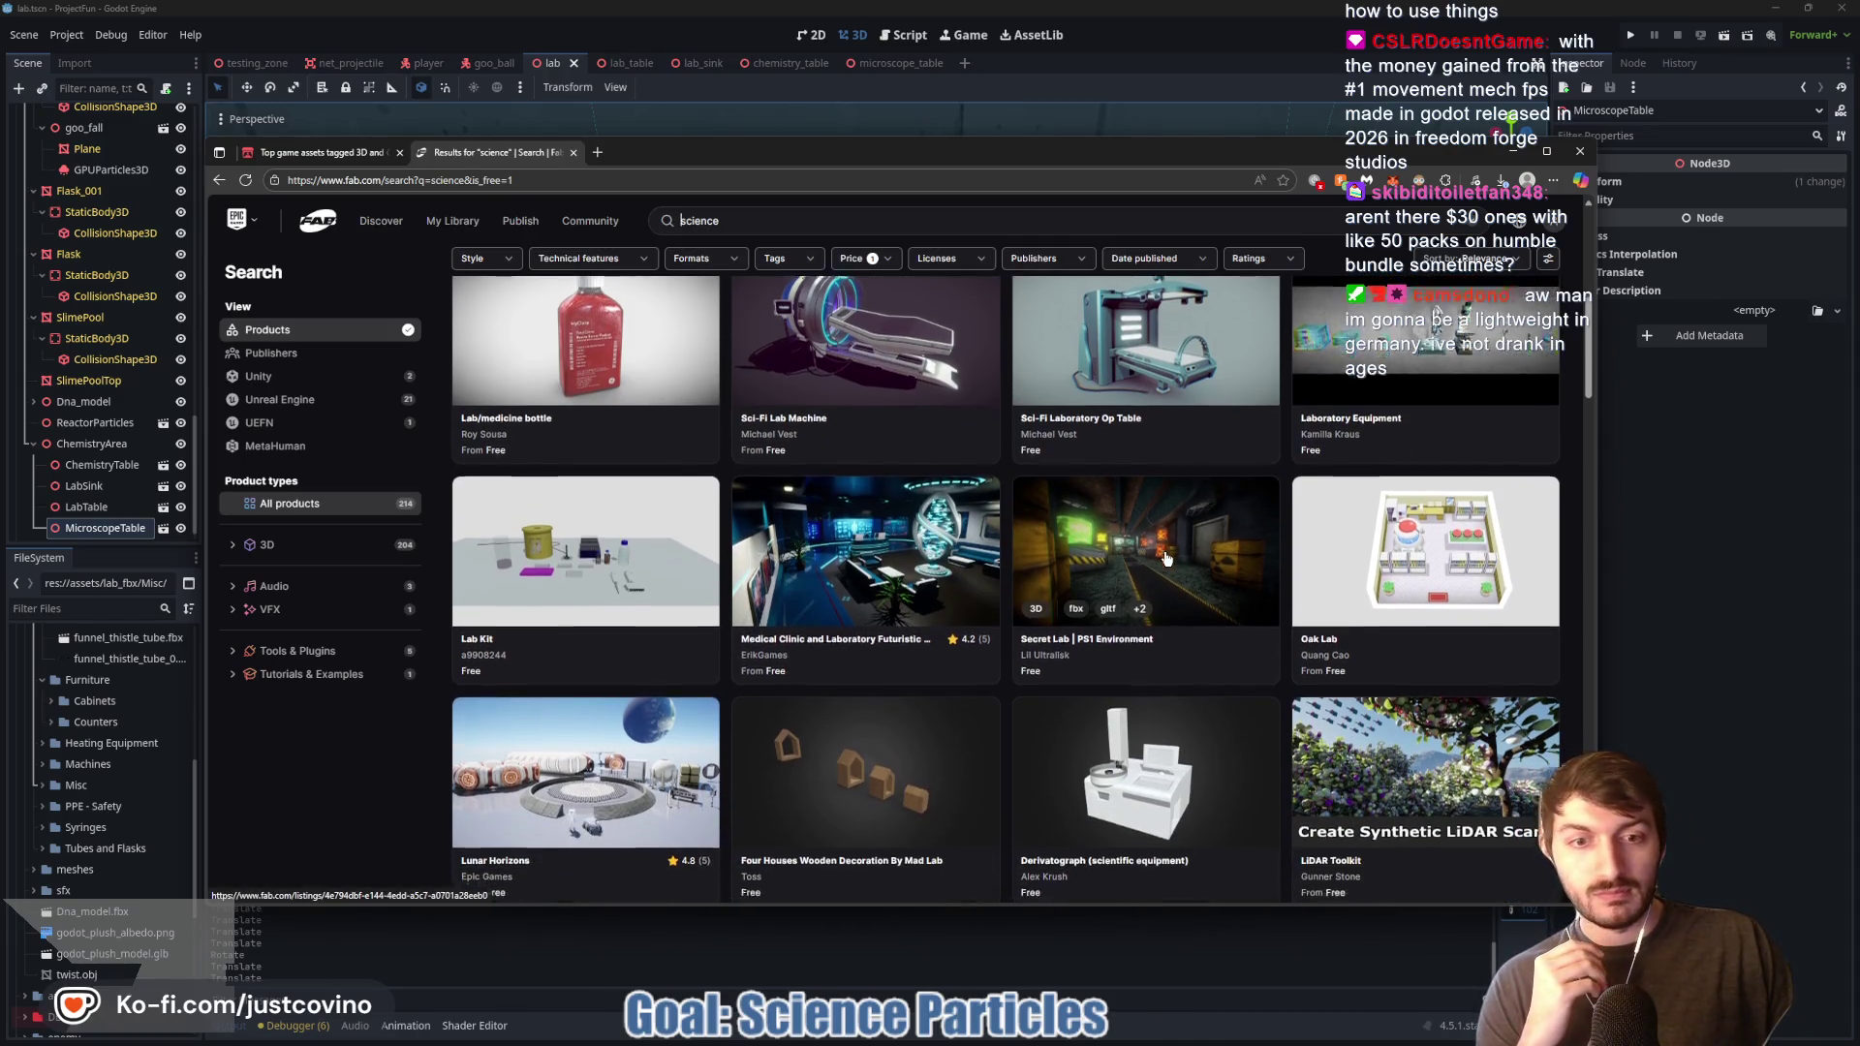
pyautogui.scroll(-2, 1167, 559)
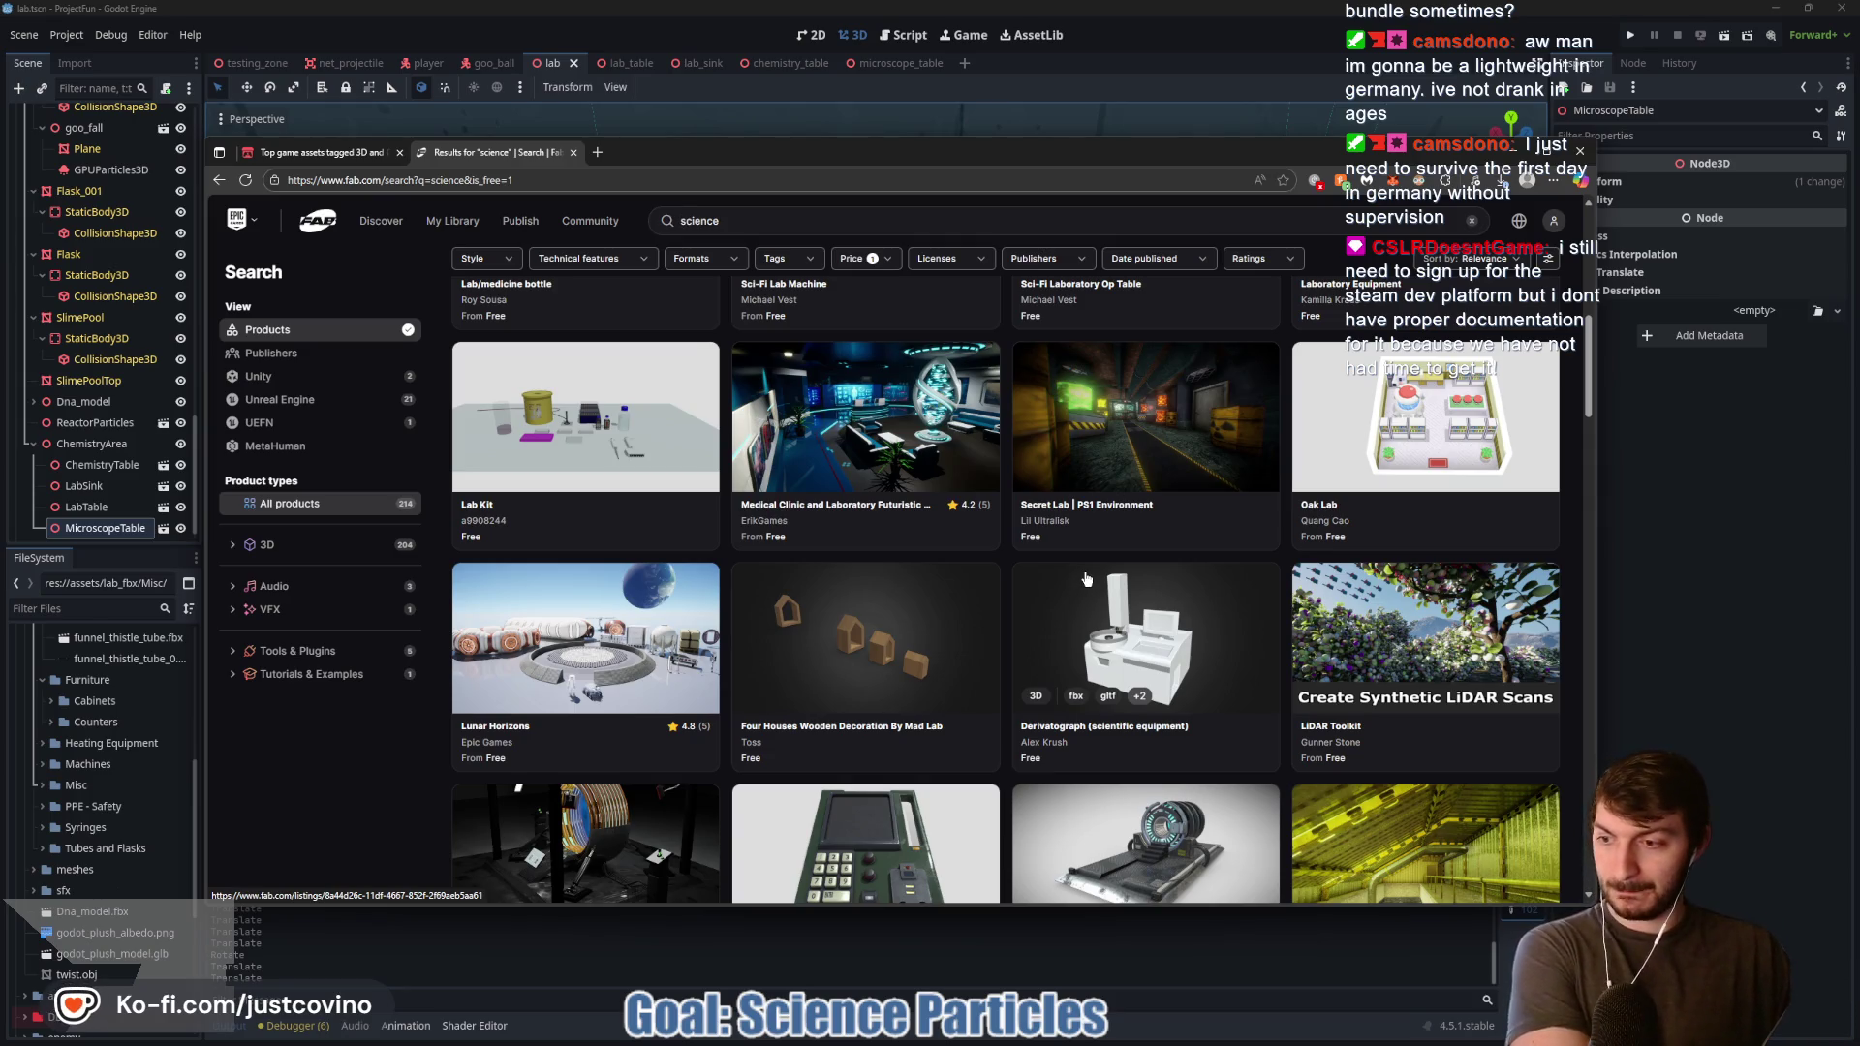
pyautogui.scroll(-2, 1026, 595)
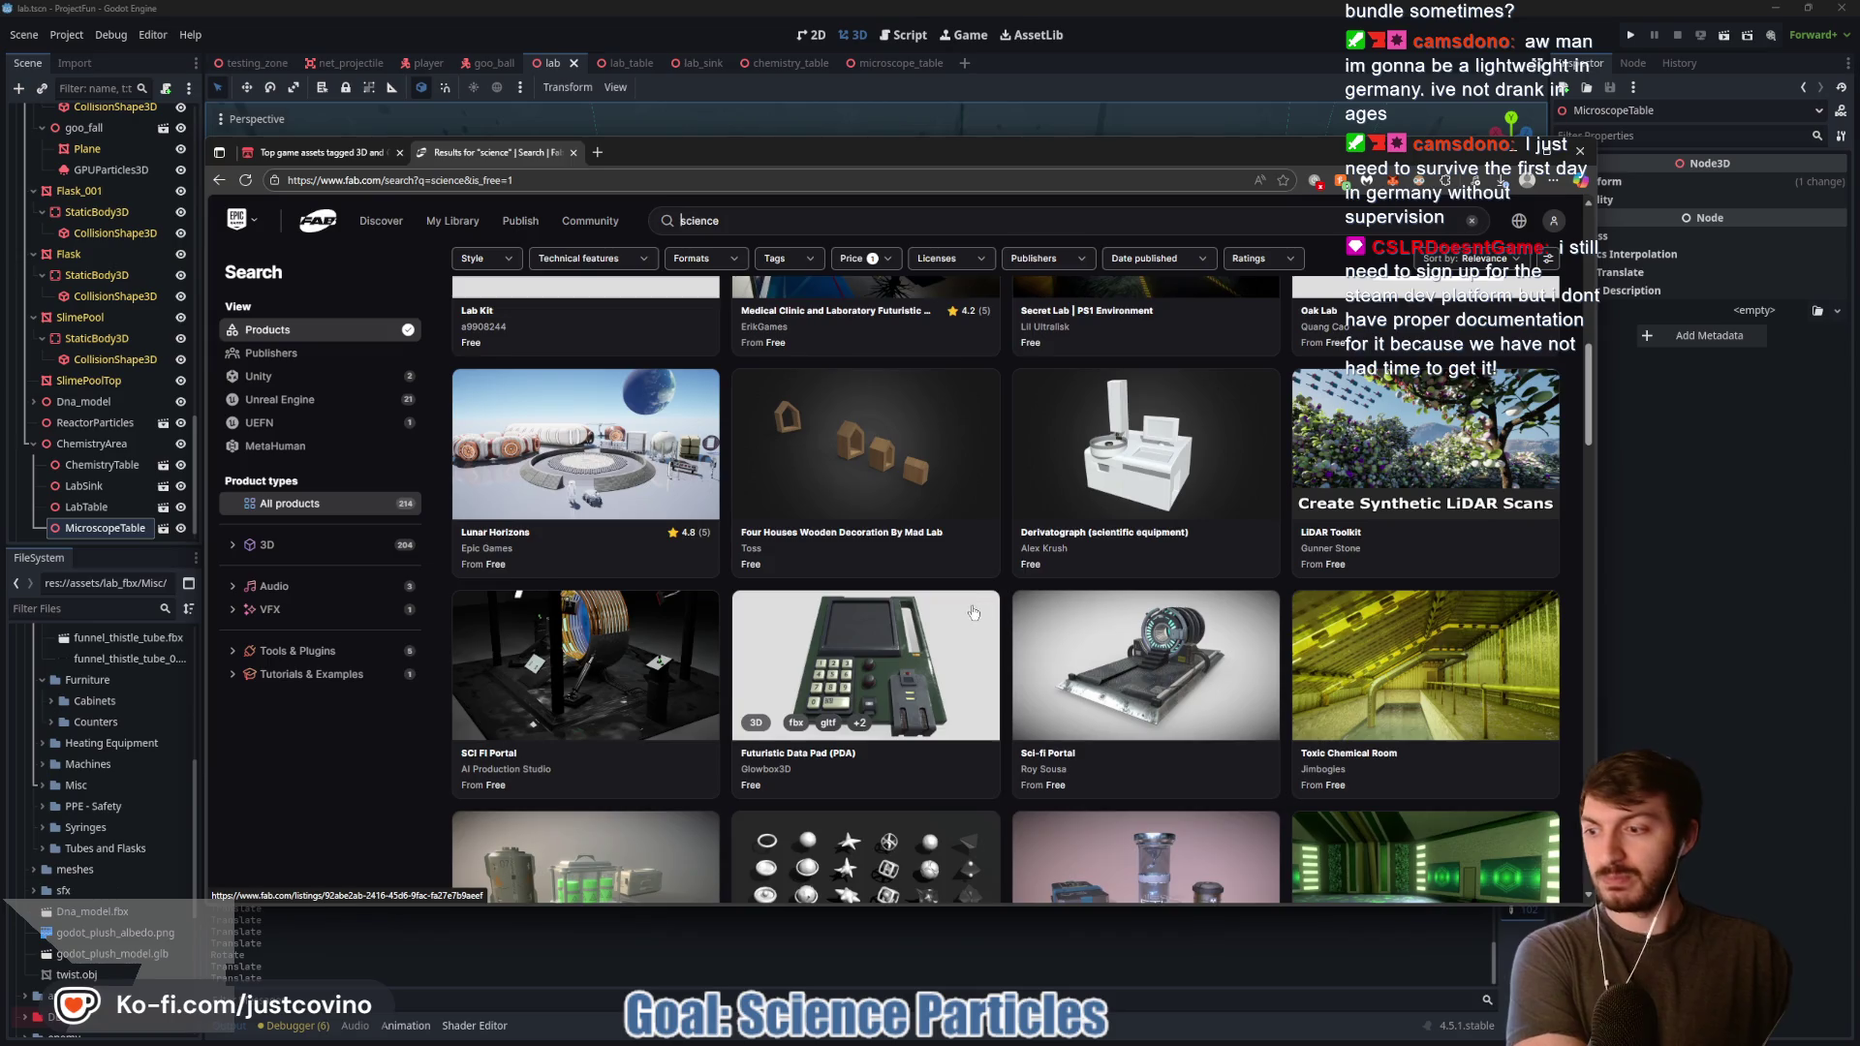
pyautogui.scroll(-2, 970, 614)
pyautogui.scroll(-2, 974, 624)
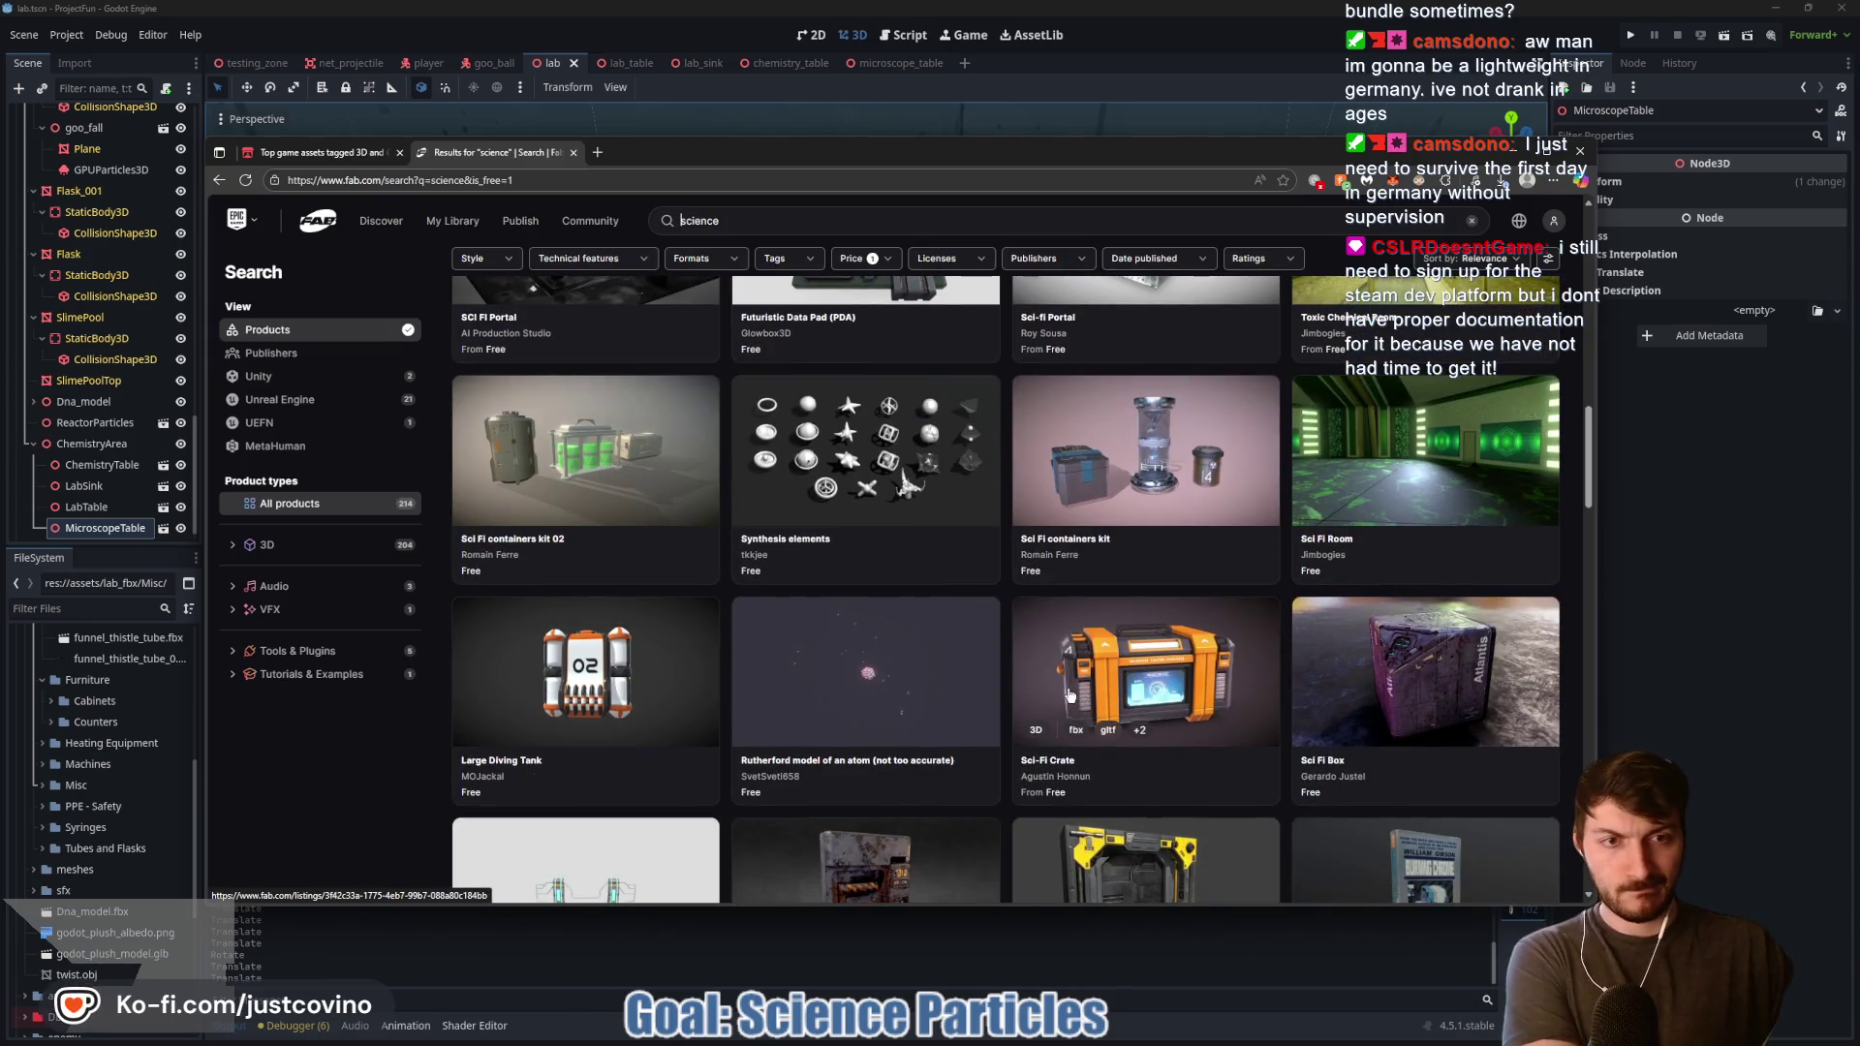
pyautogui.scroll(-6, 1017, 620)
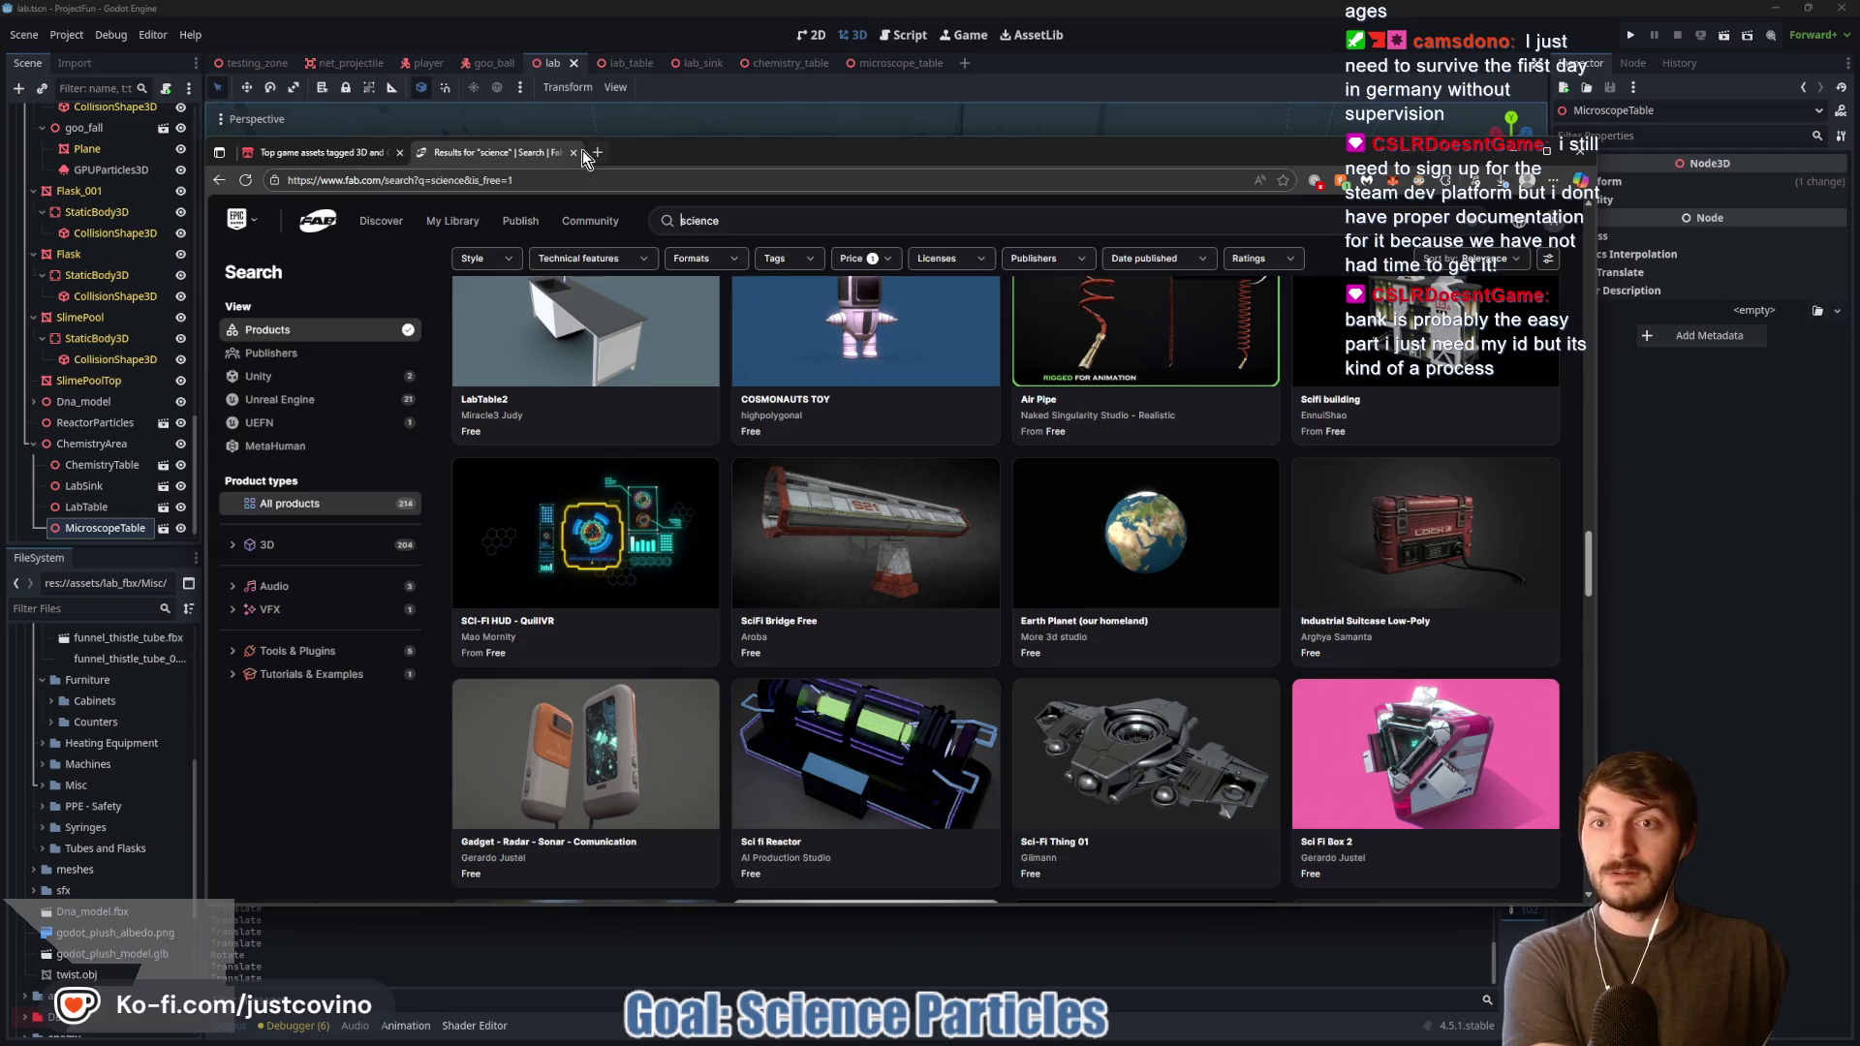
pyautogui.click(573, 153)
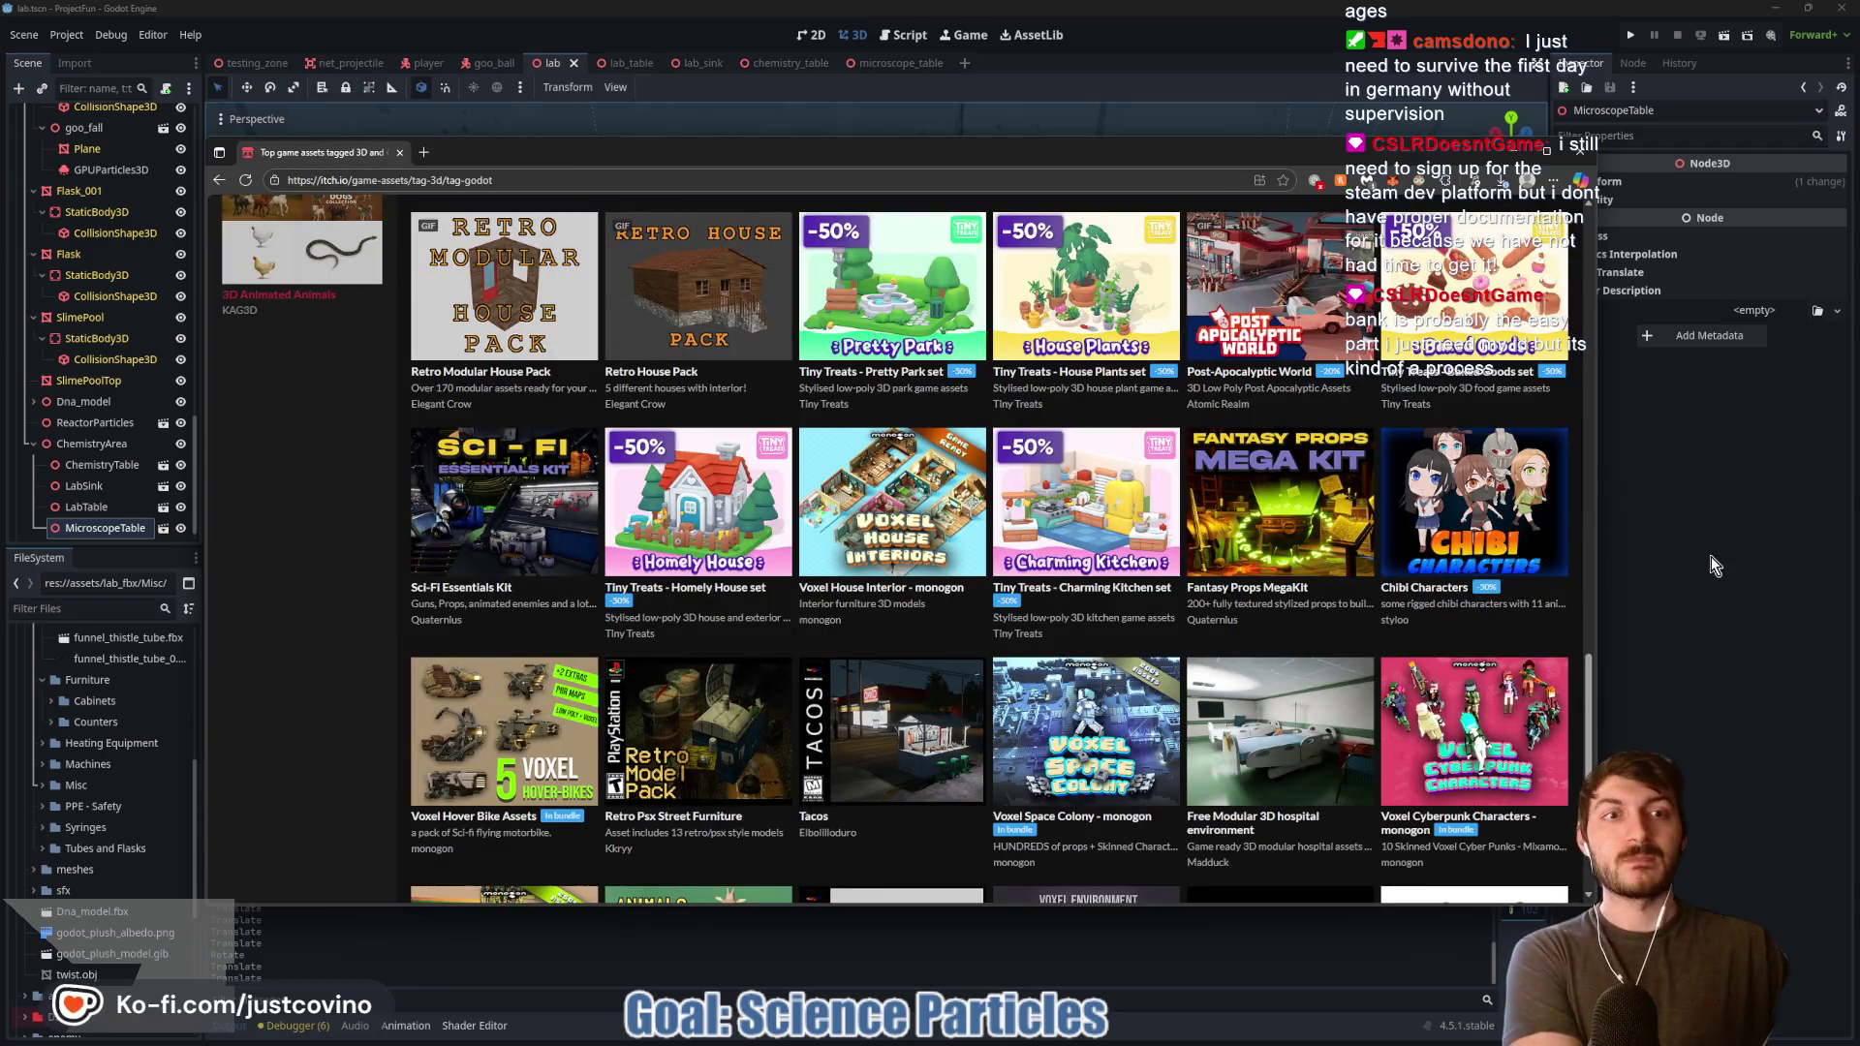
pyautogui.moveTo(1143, 516)
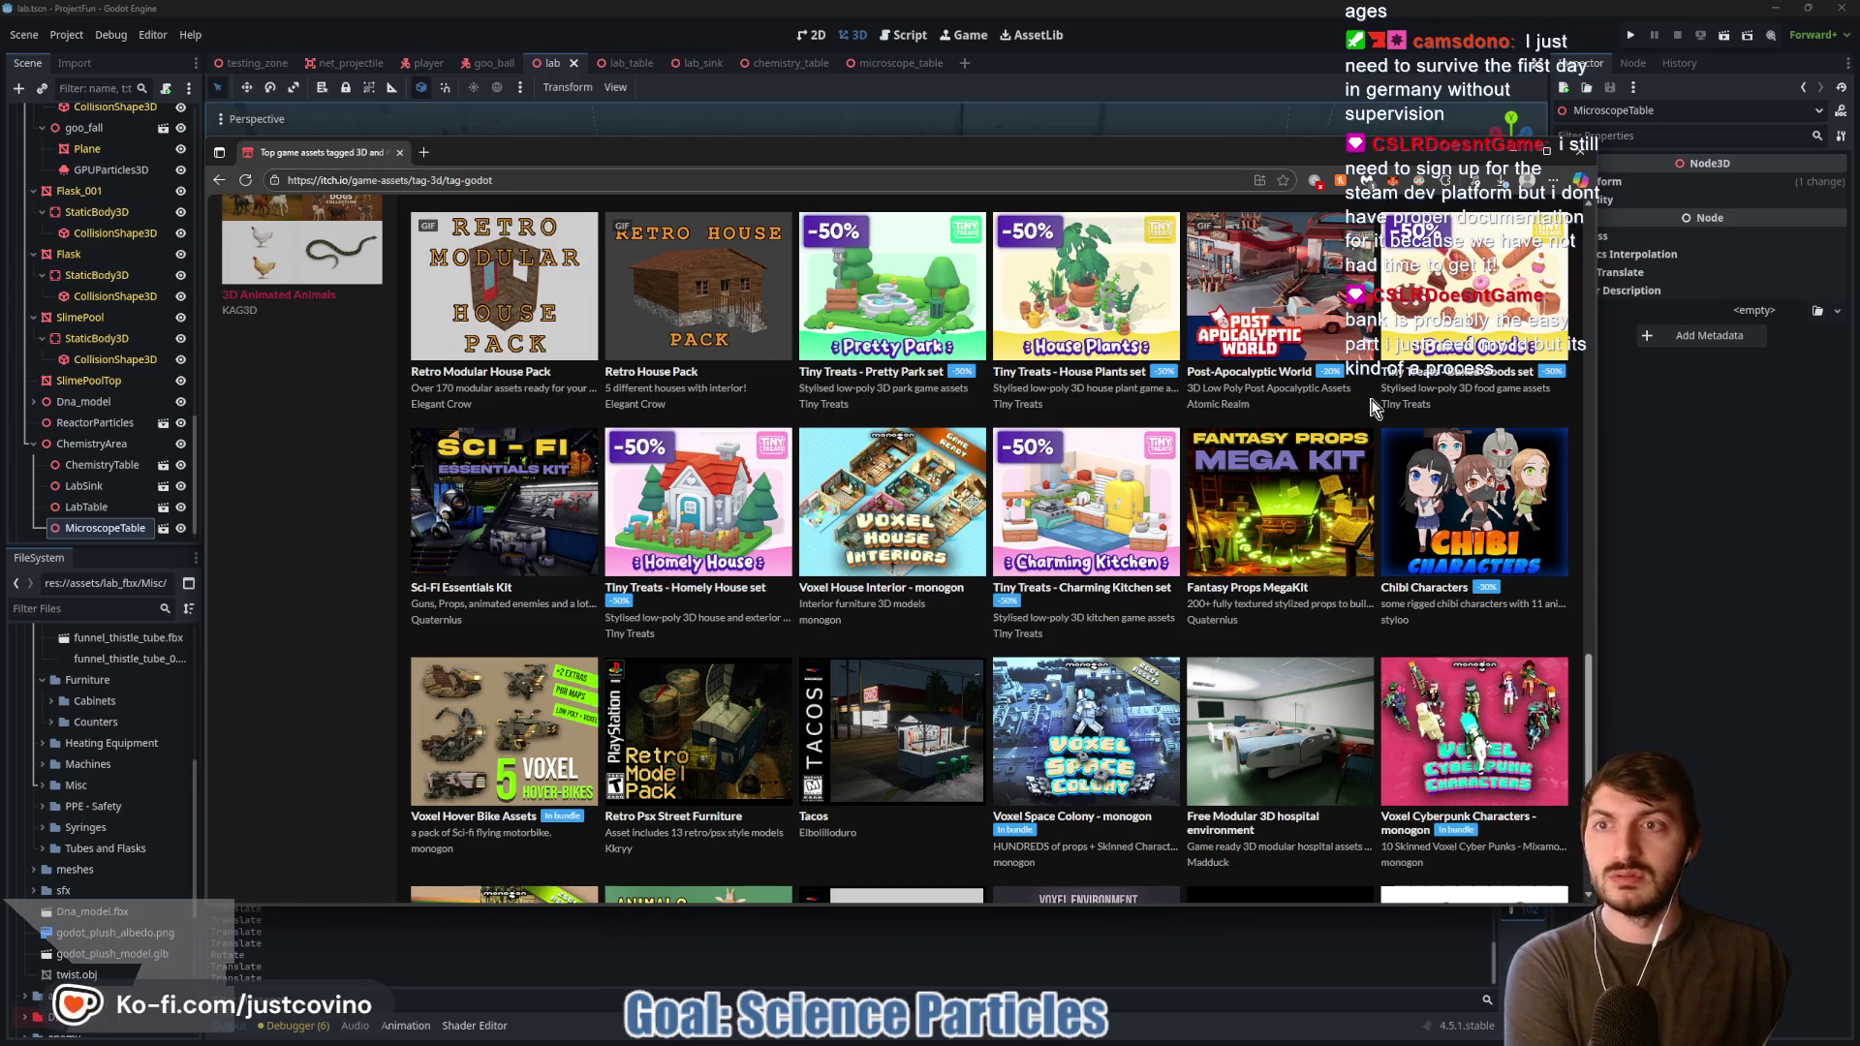
pyautogui.click(1580, 150)
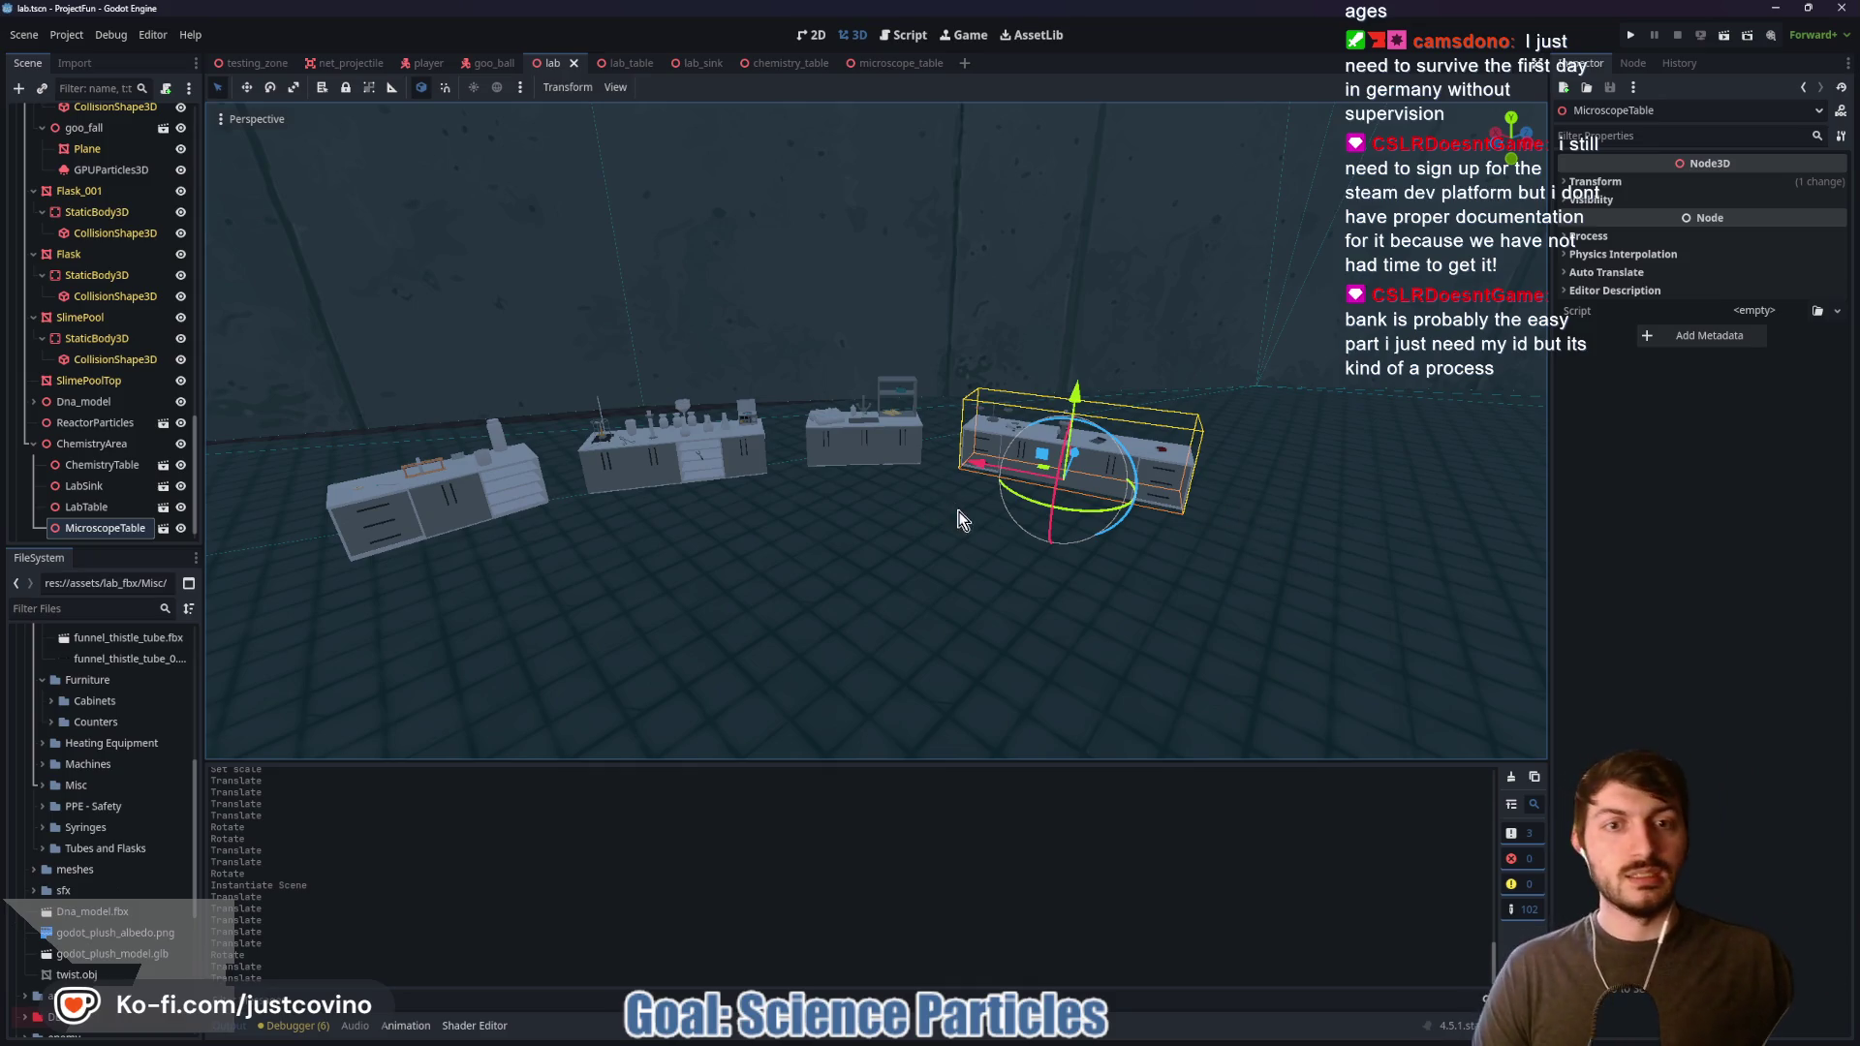
pyautogui.press('f')
pyautogui.scroll(10, 1103, 444)
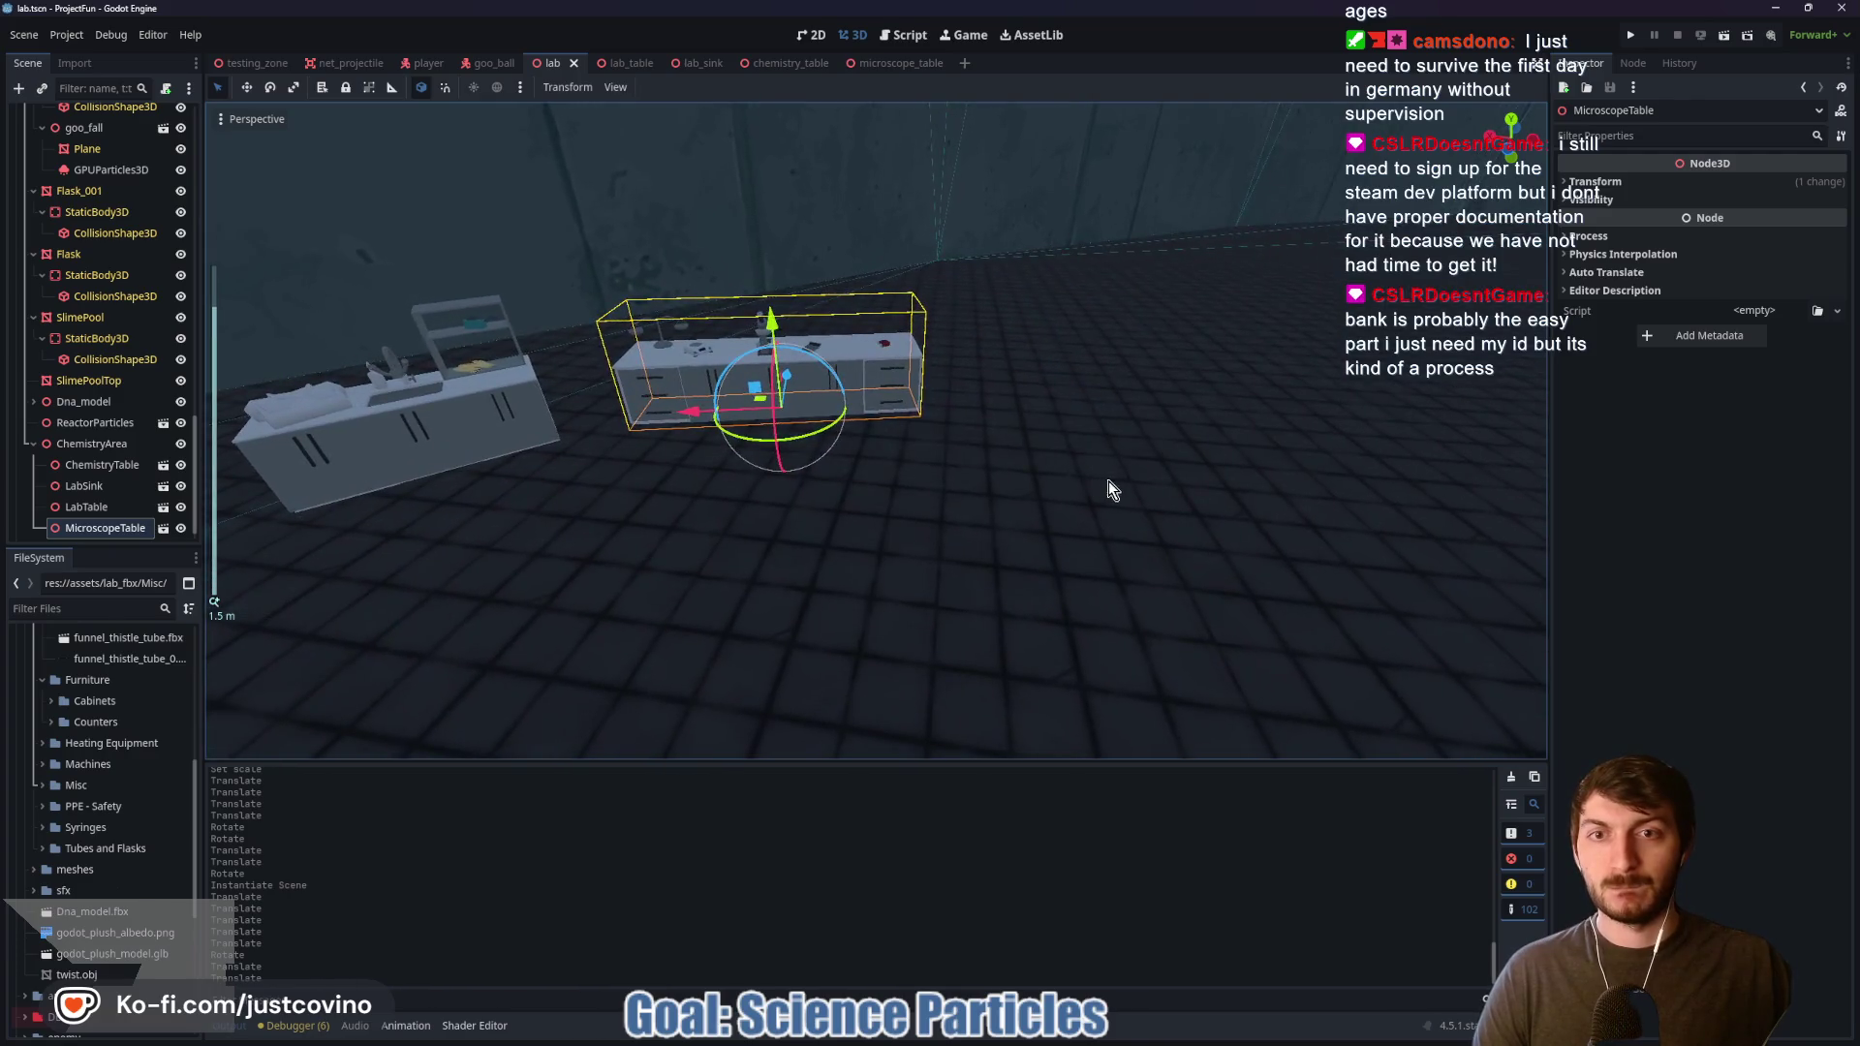
pyautogui.rightClick(1108, 481)
pyautogui.press('s')
pyautogui.press('w')
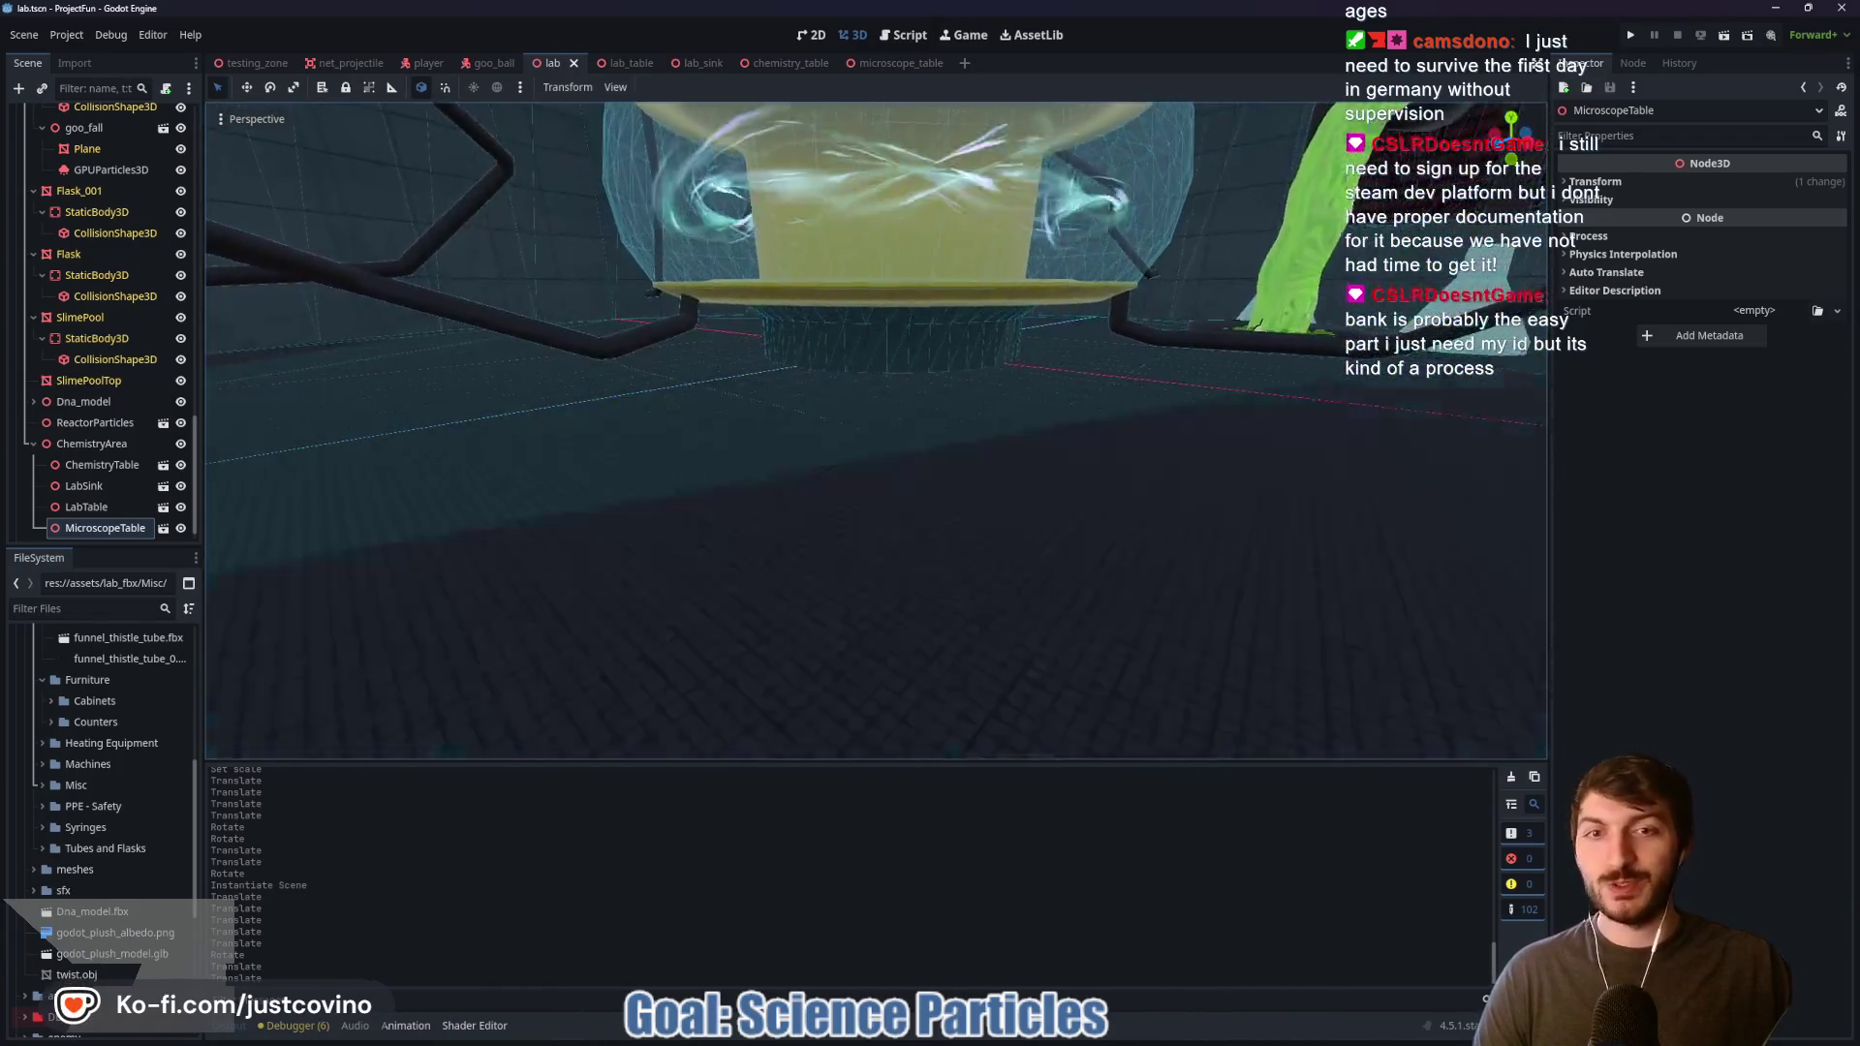
pyautogui.press('w')
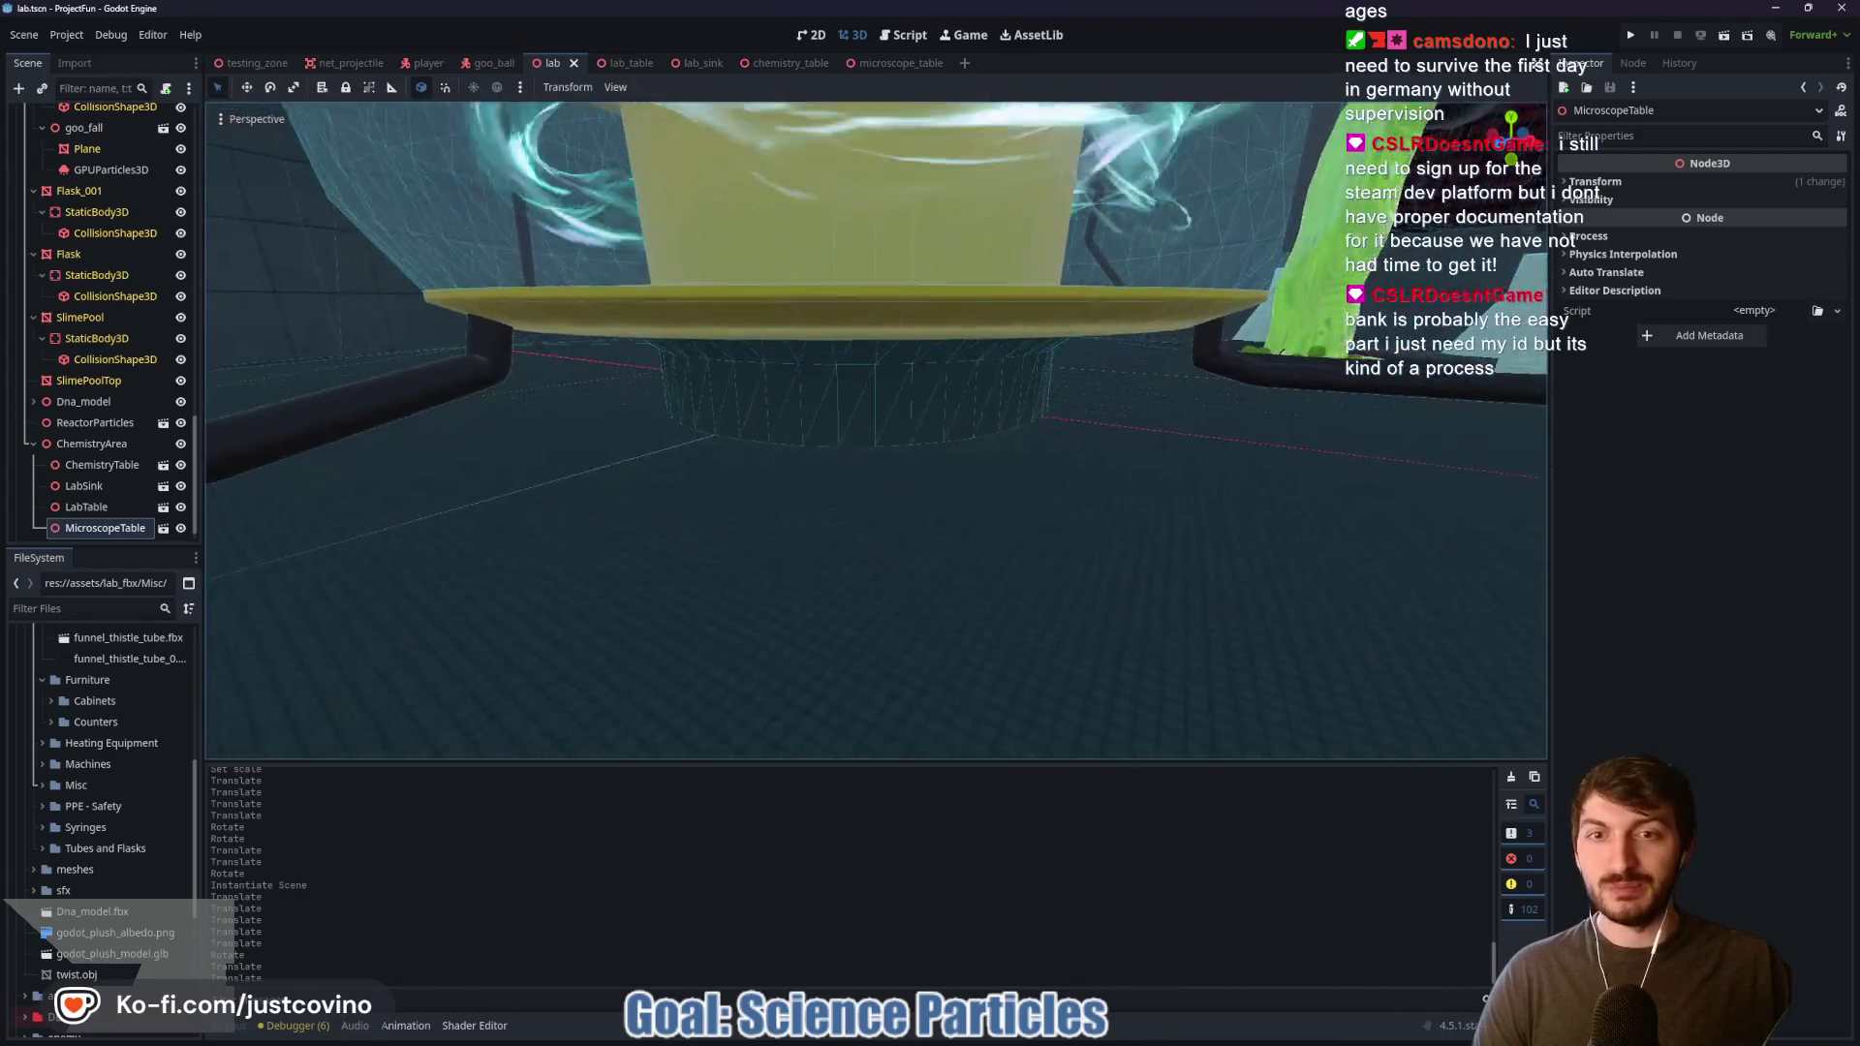
pyautogui.press('s')
pyautogui.scroll(3, 876, 431)
pyautogui.press('w')
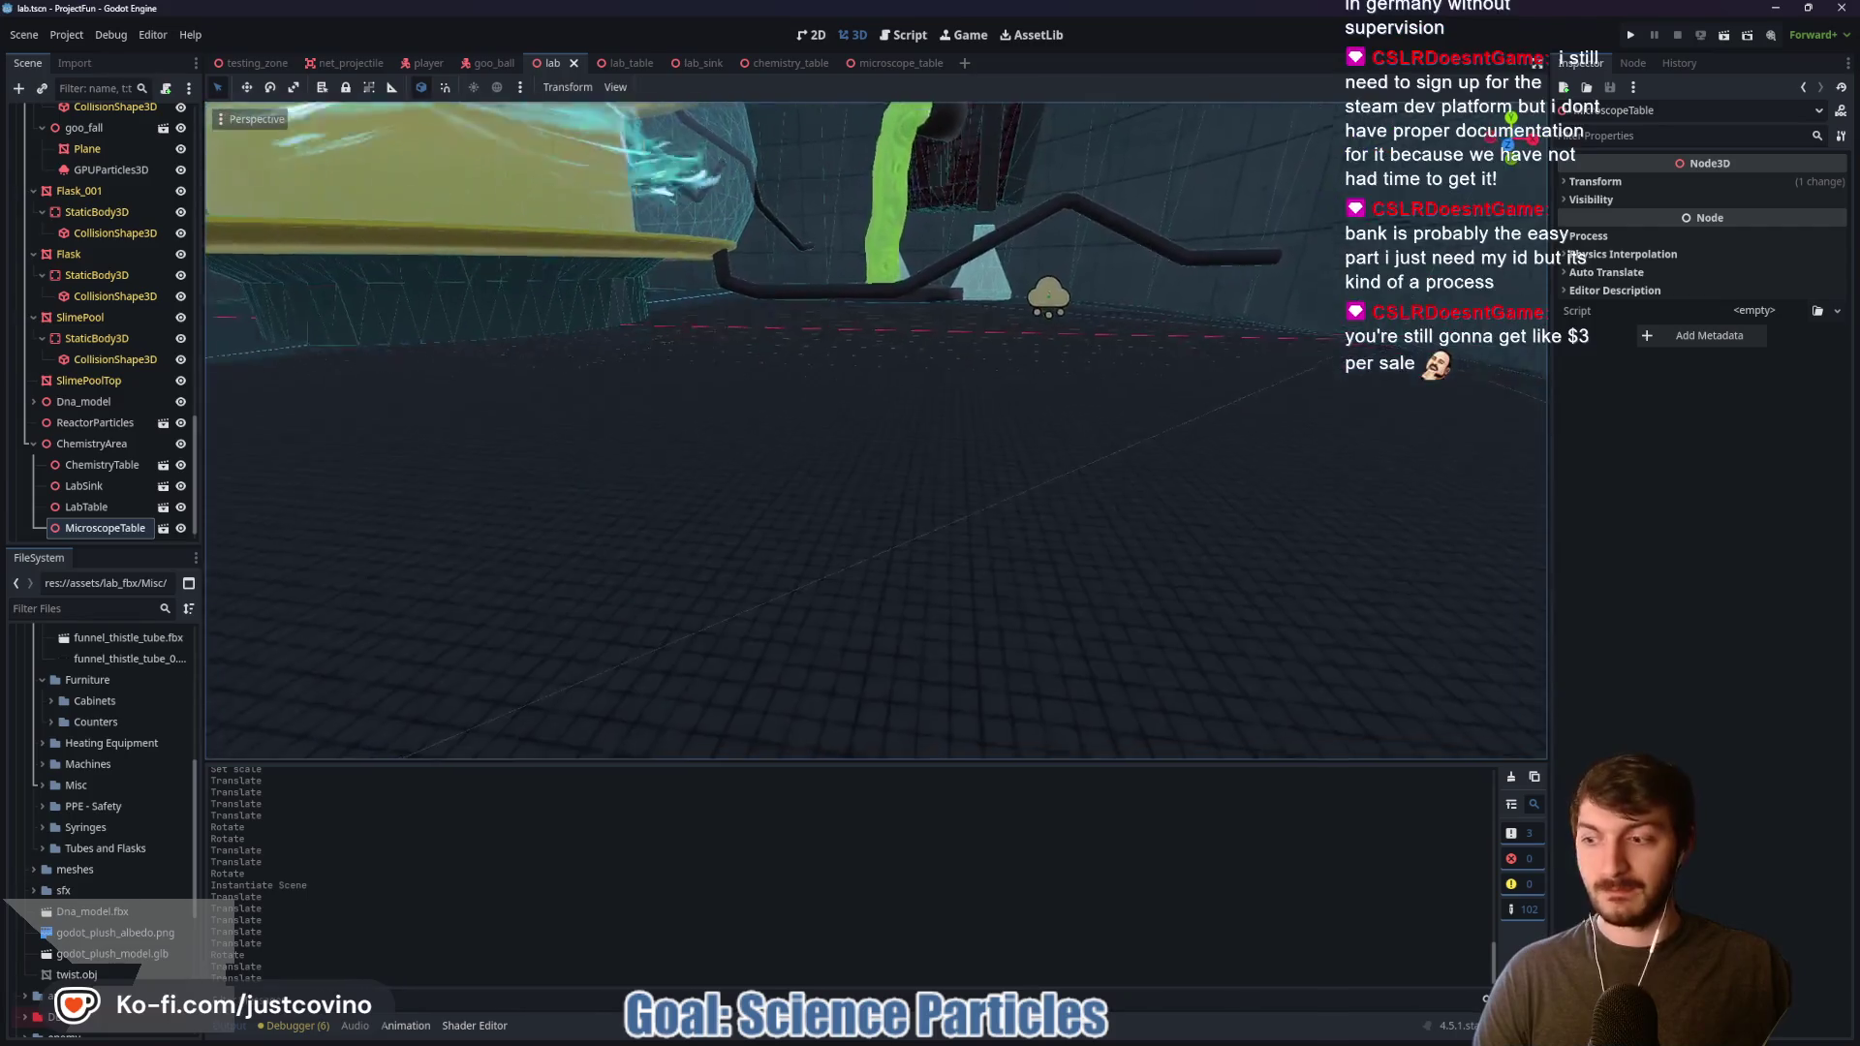
pyautogui.press('w')
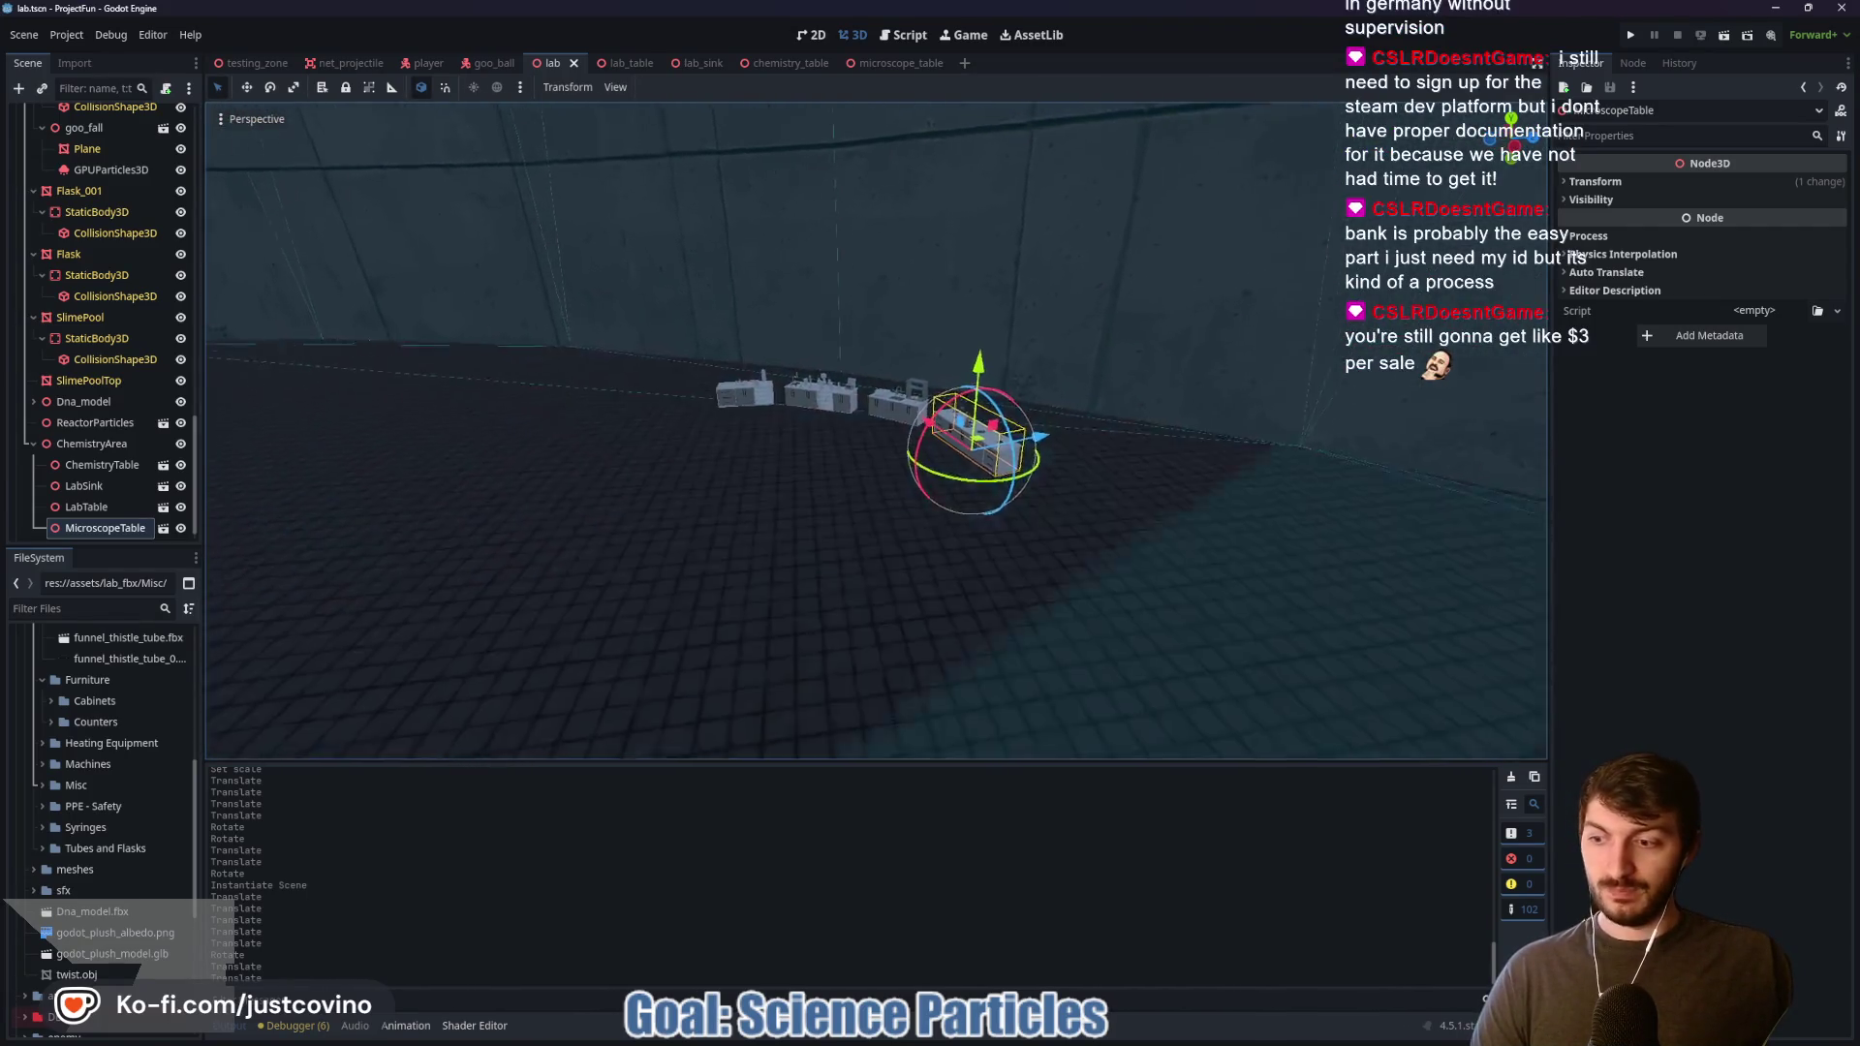
pyautogui.press('w')
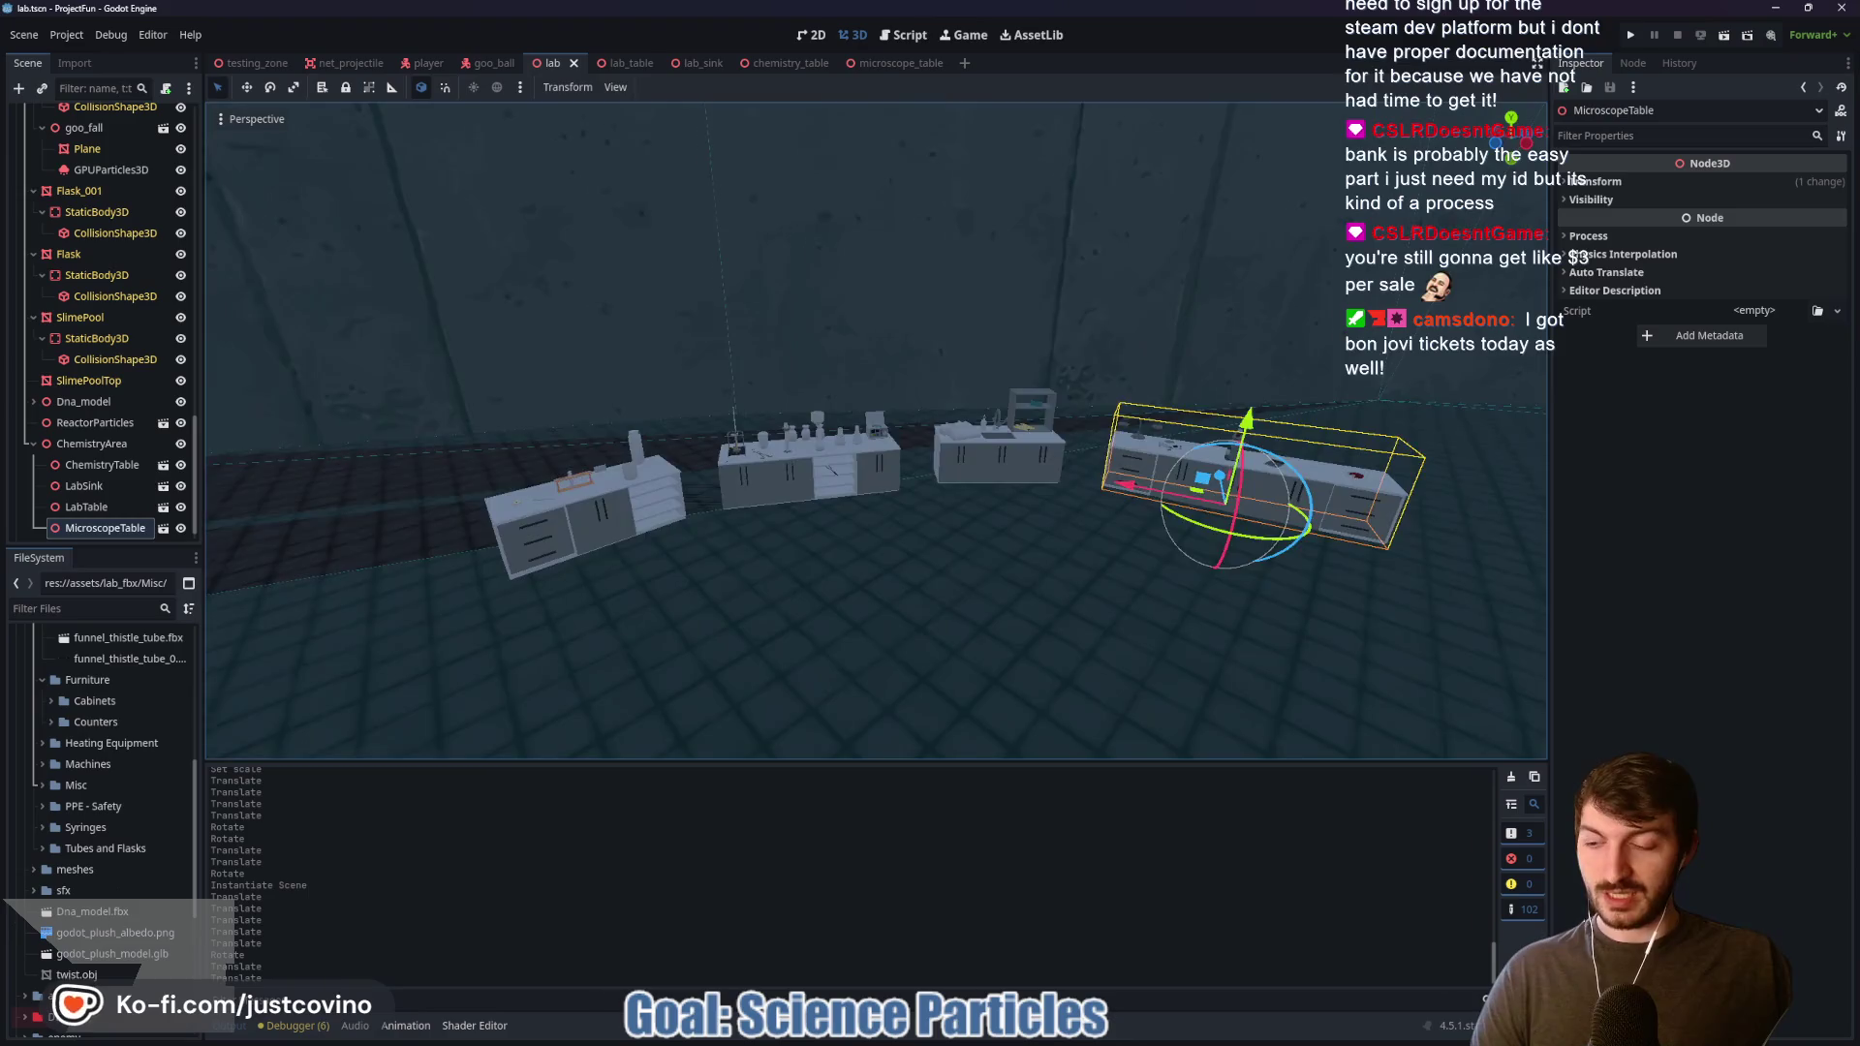
pyautogui.press('s')
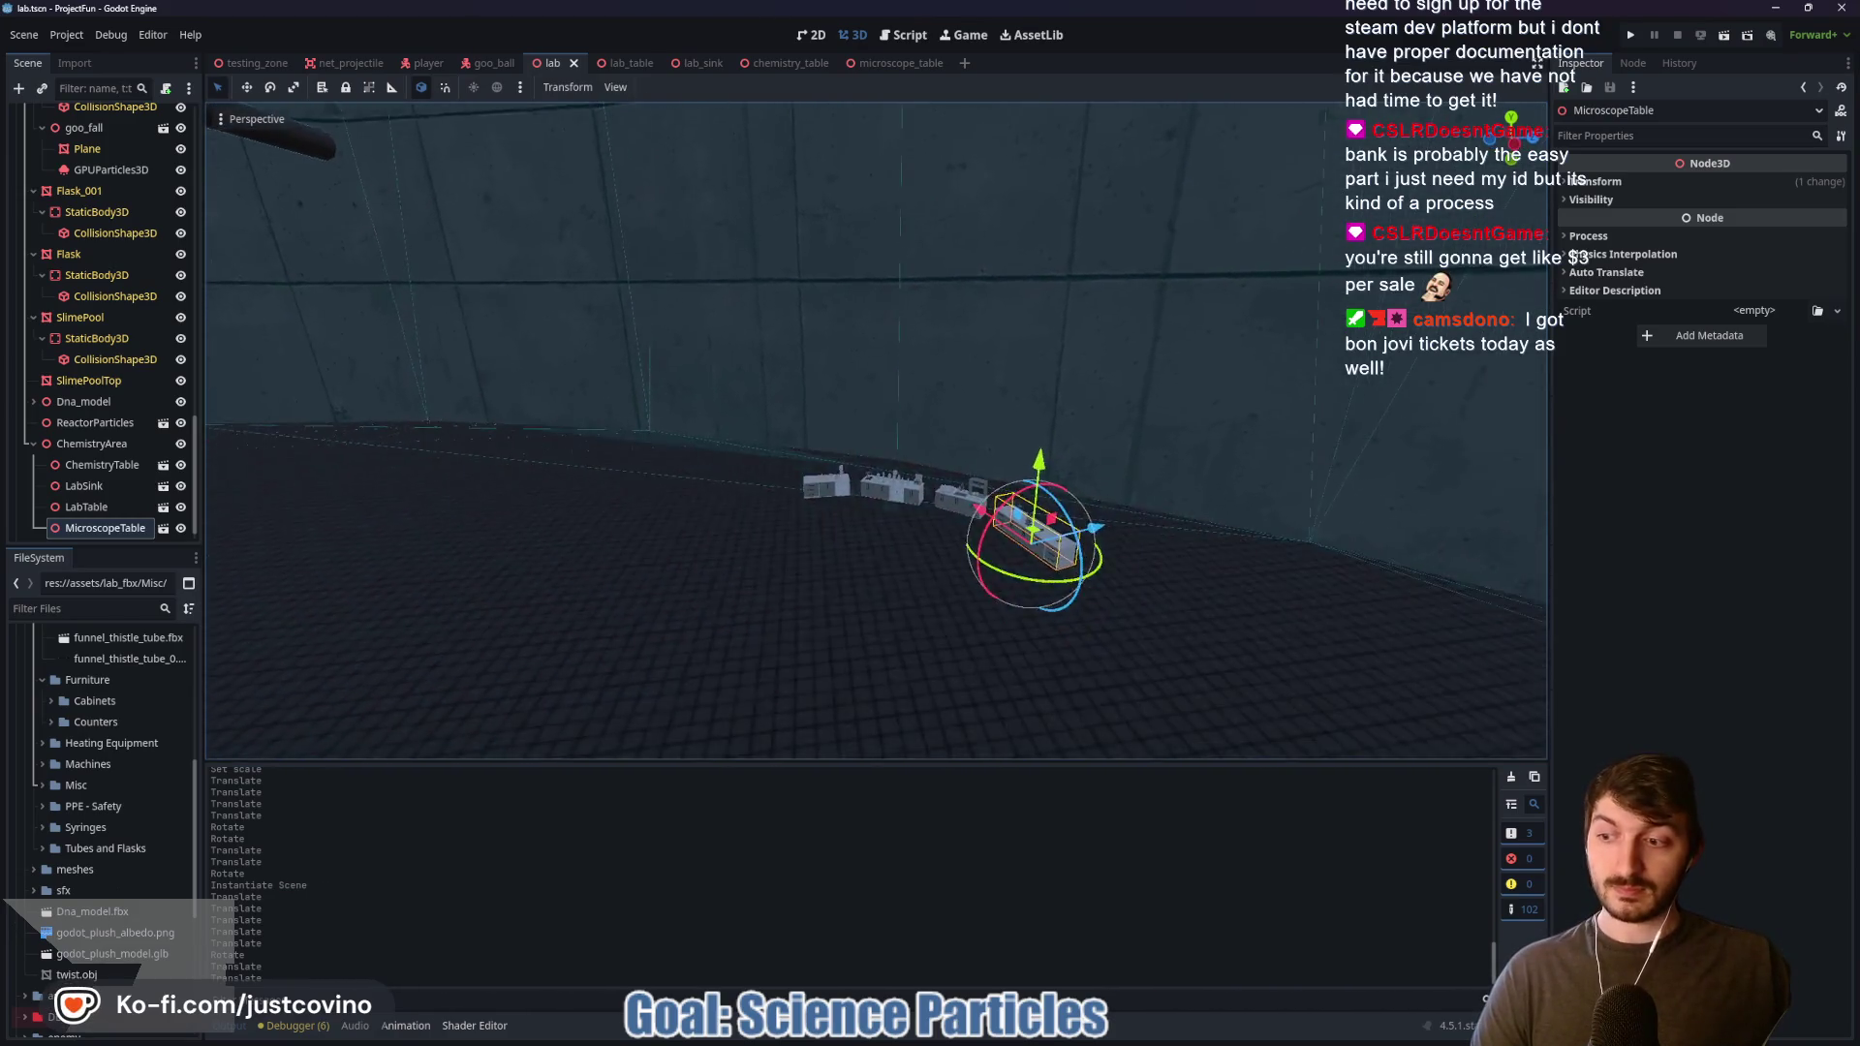
pyautogui.press('w')
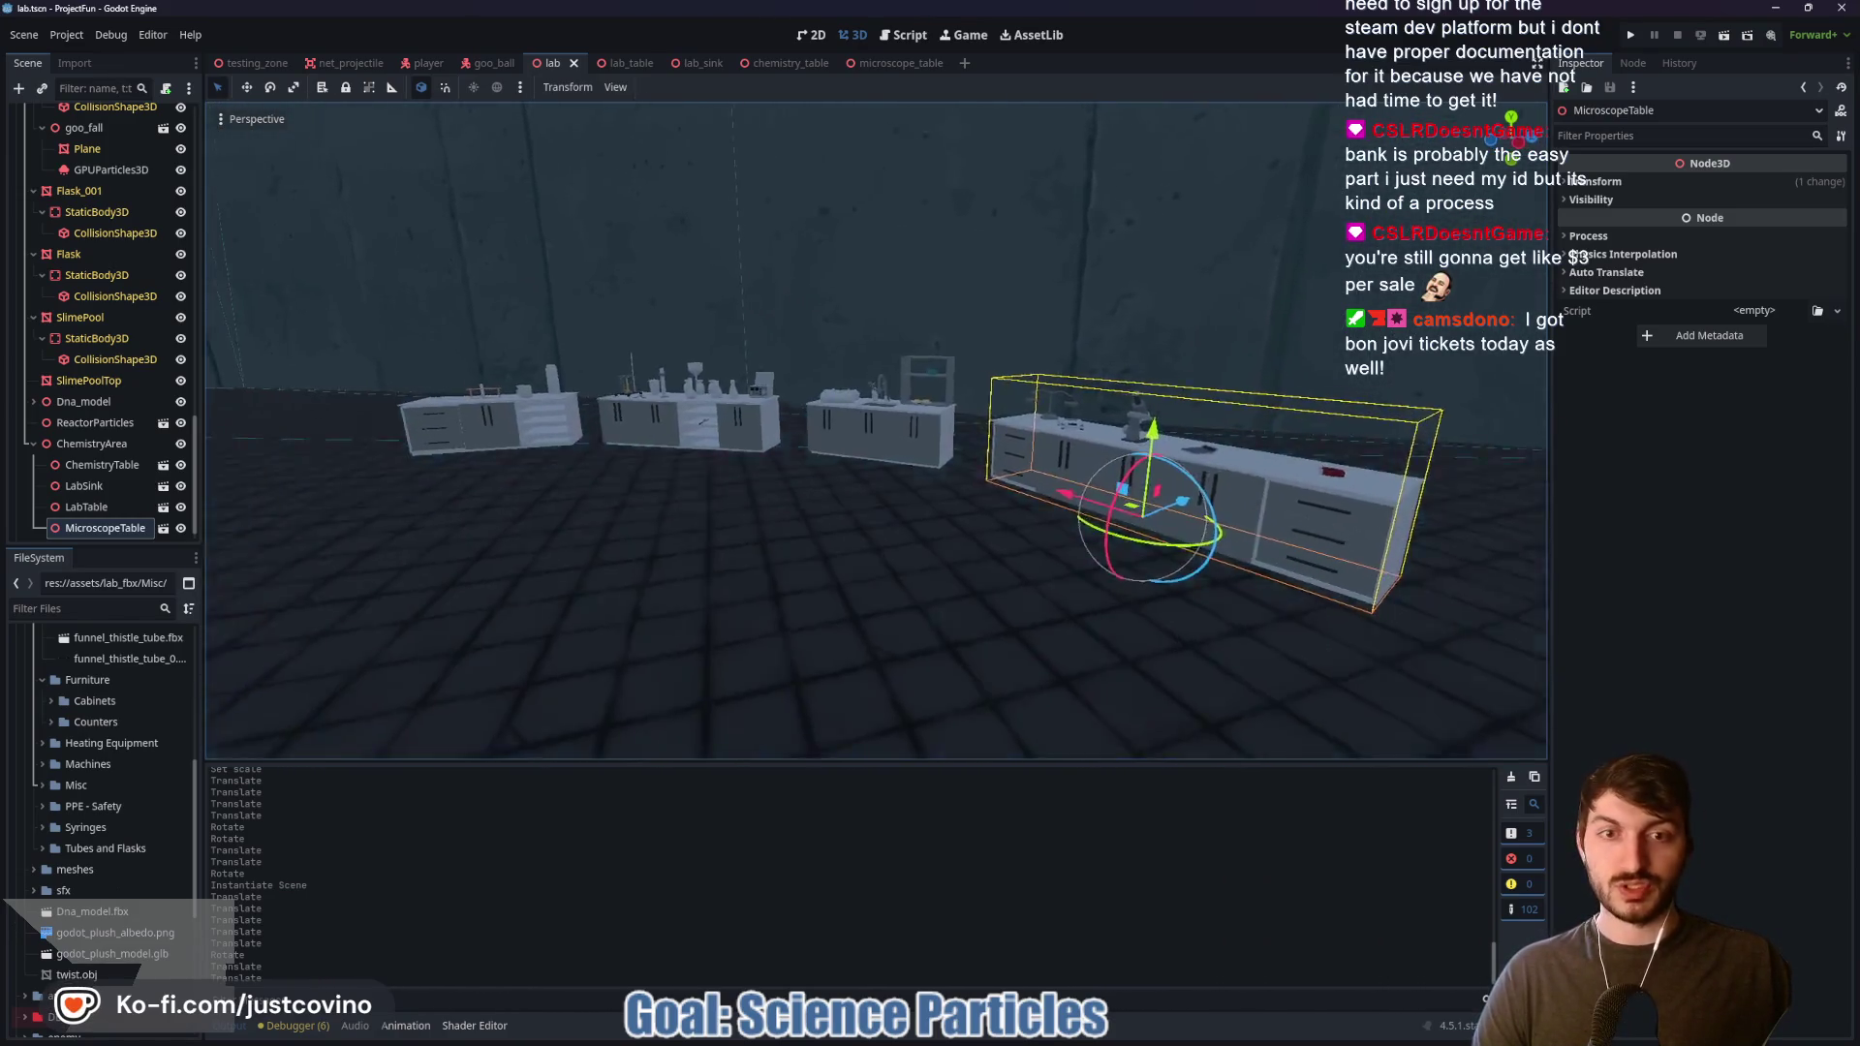
pyautogui.press('s')
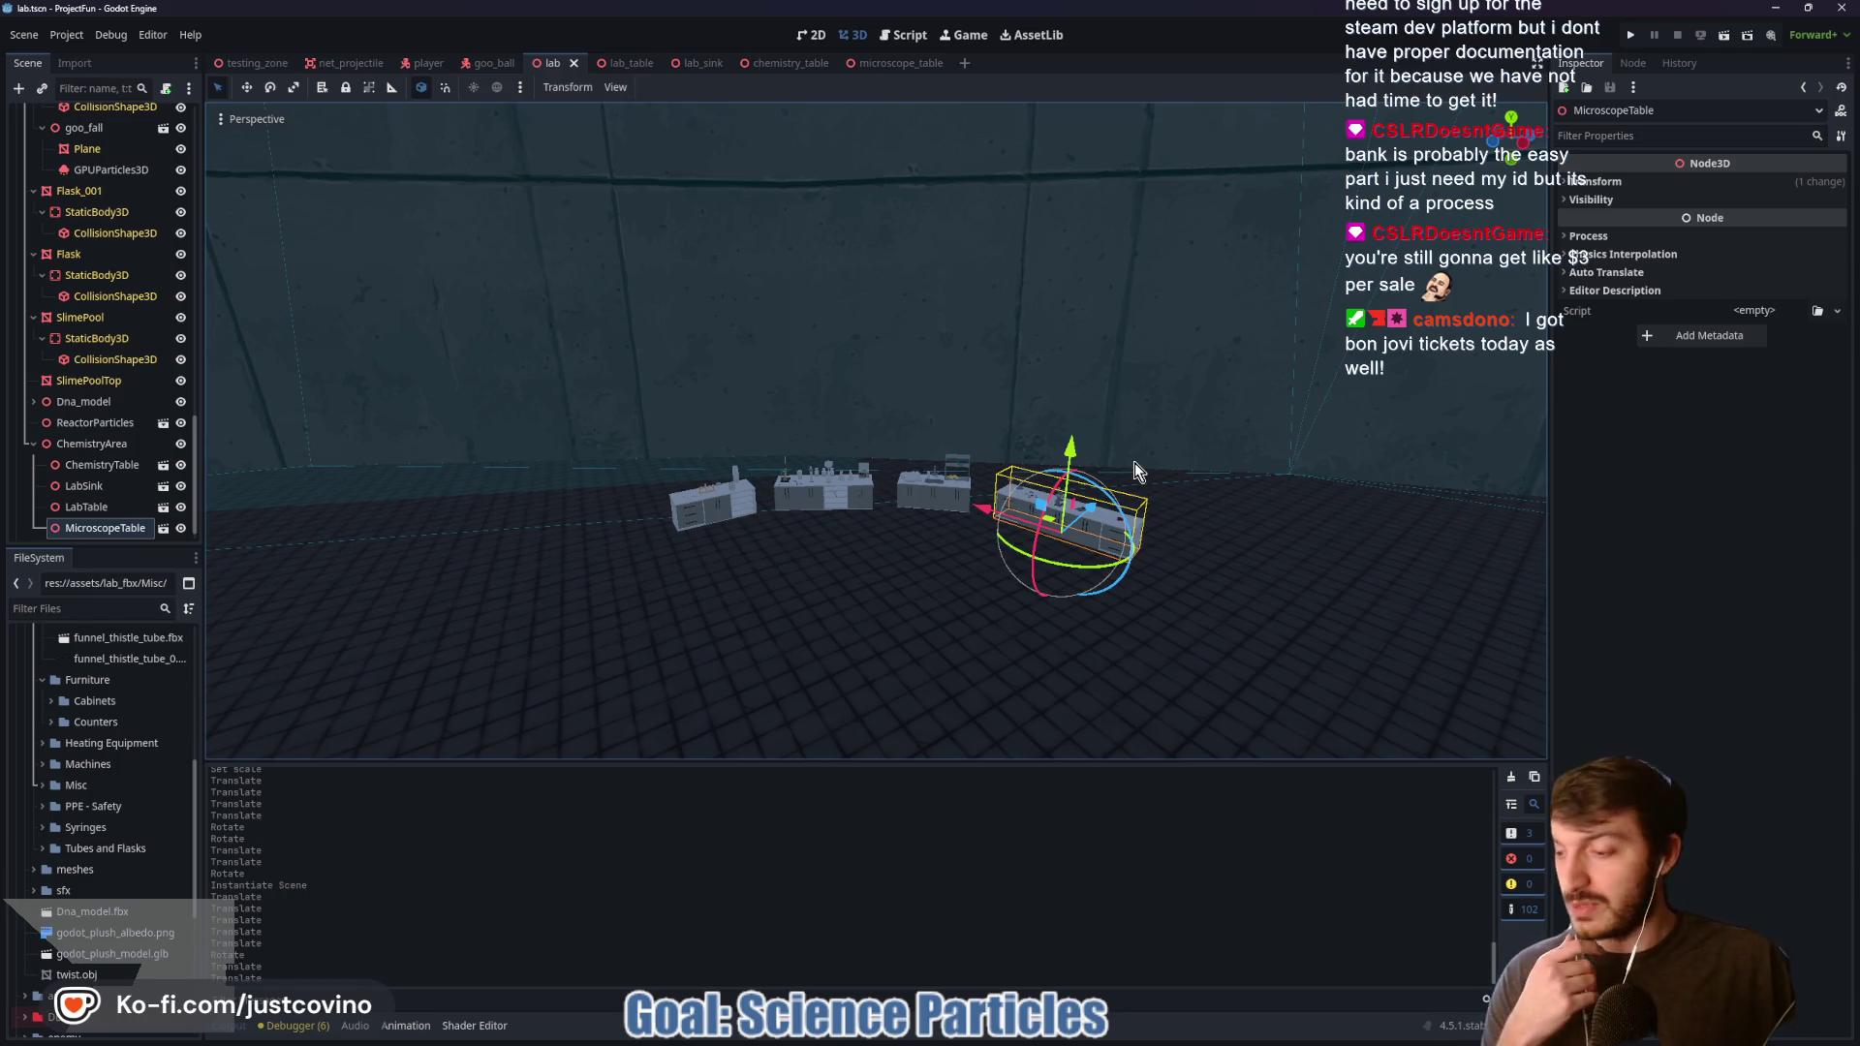
pyautogui.scroll(5, 1013, 349)
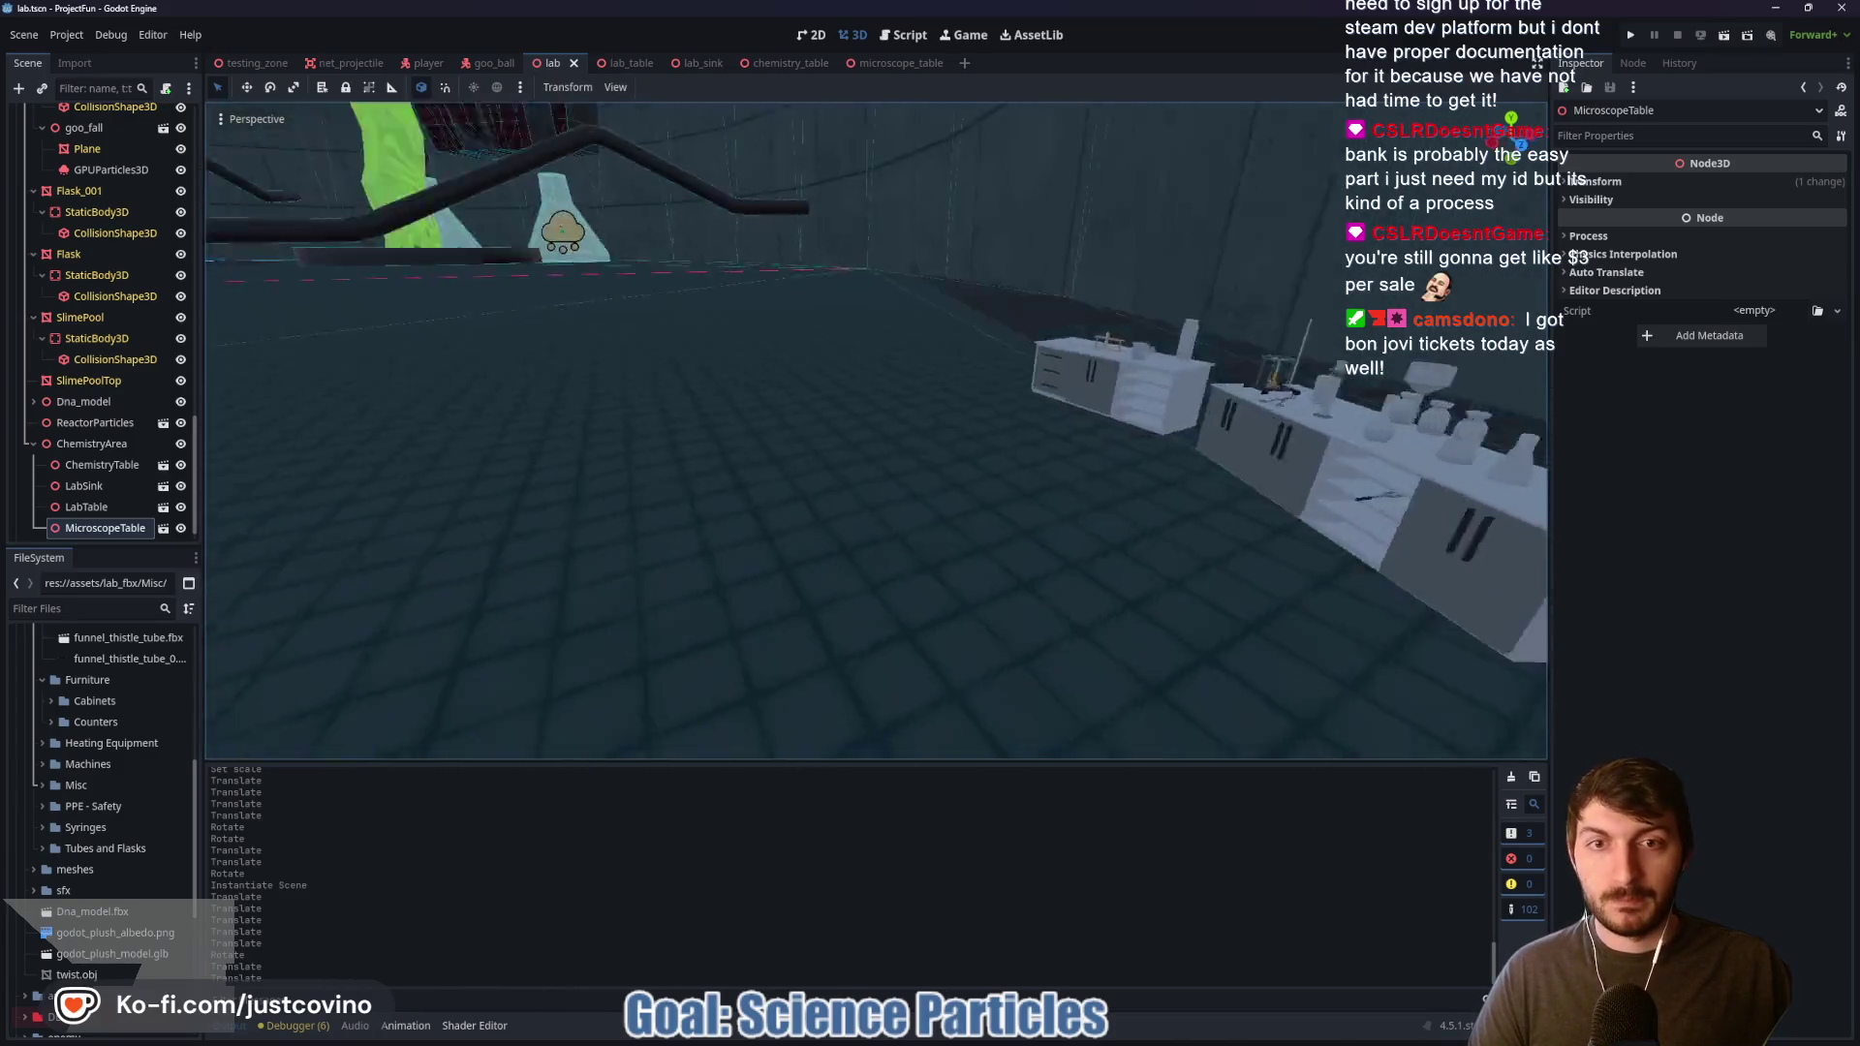
pyautogui.press('w')
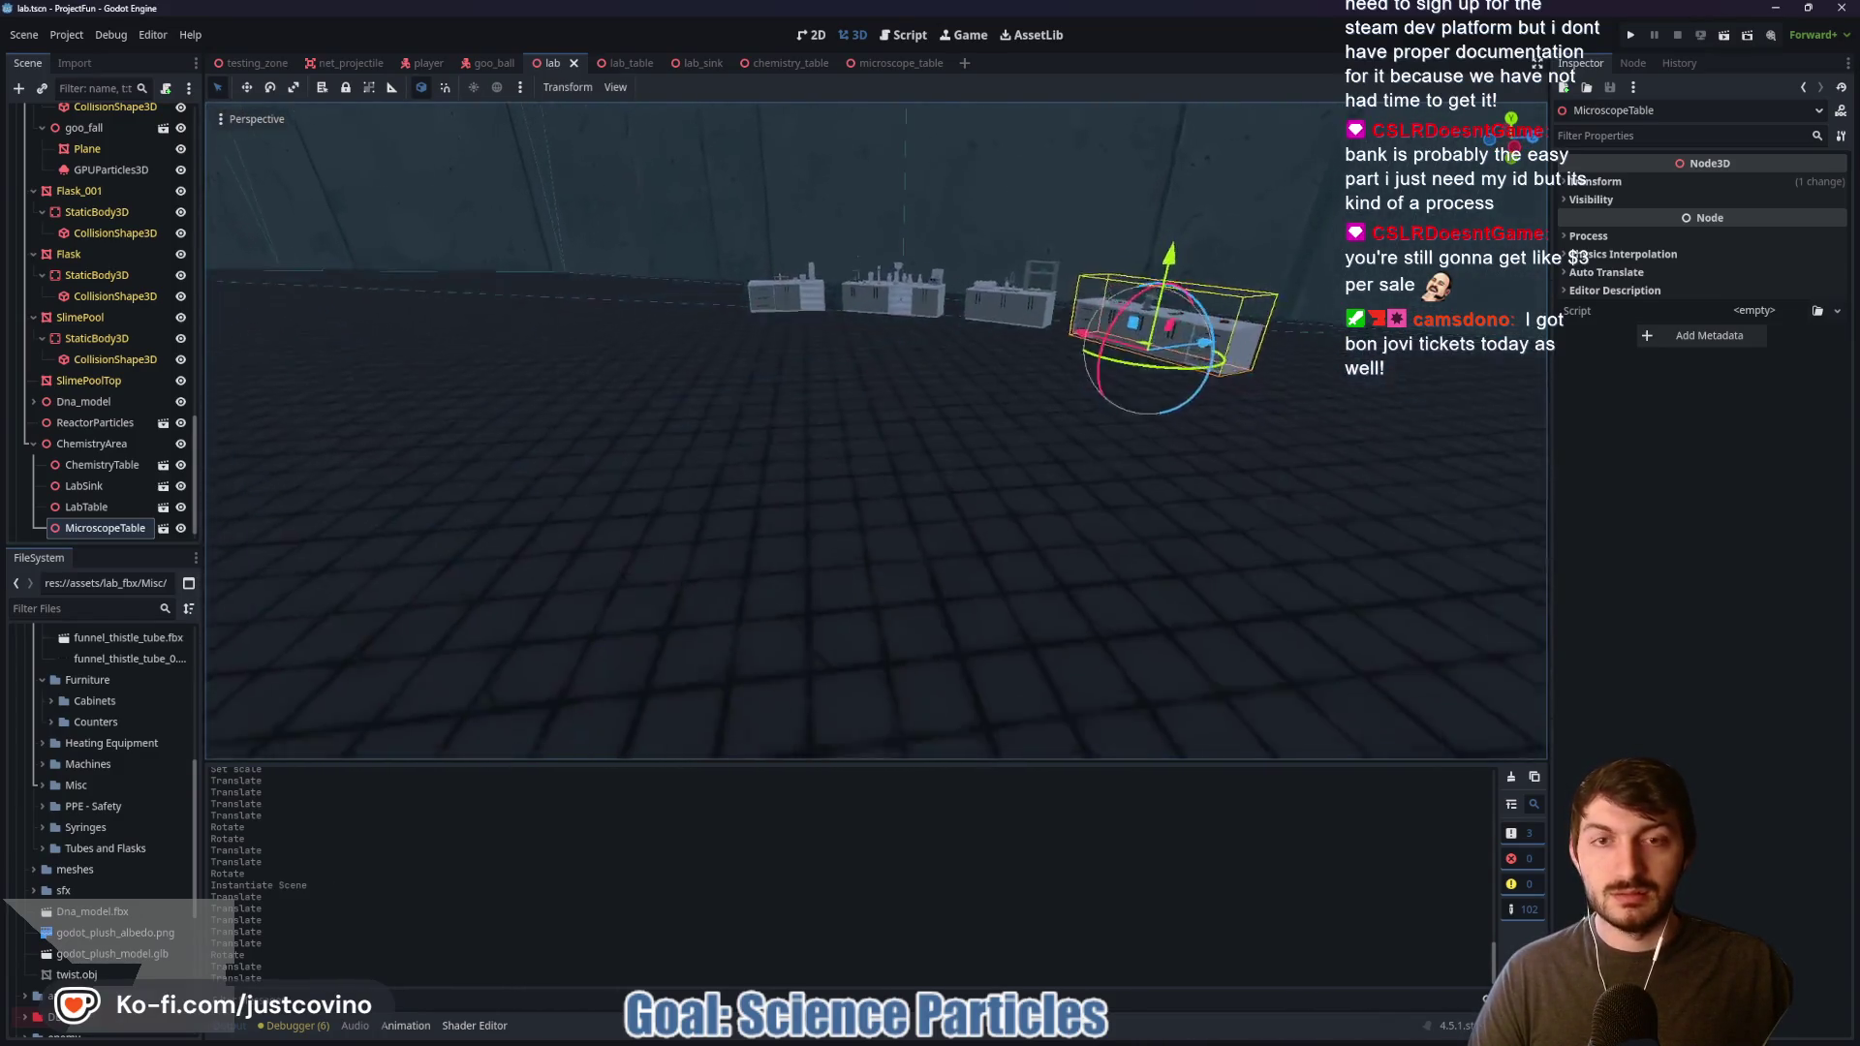
pyautogui.press('w')
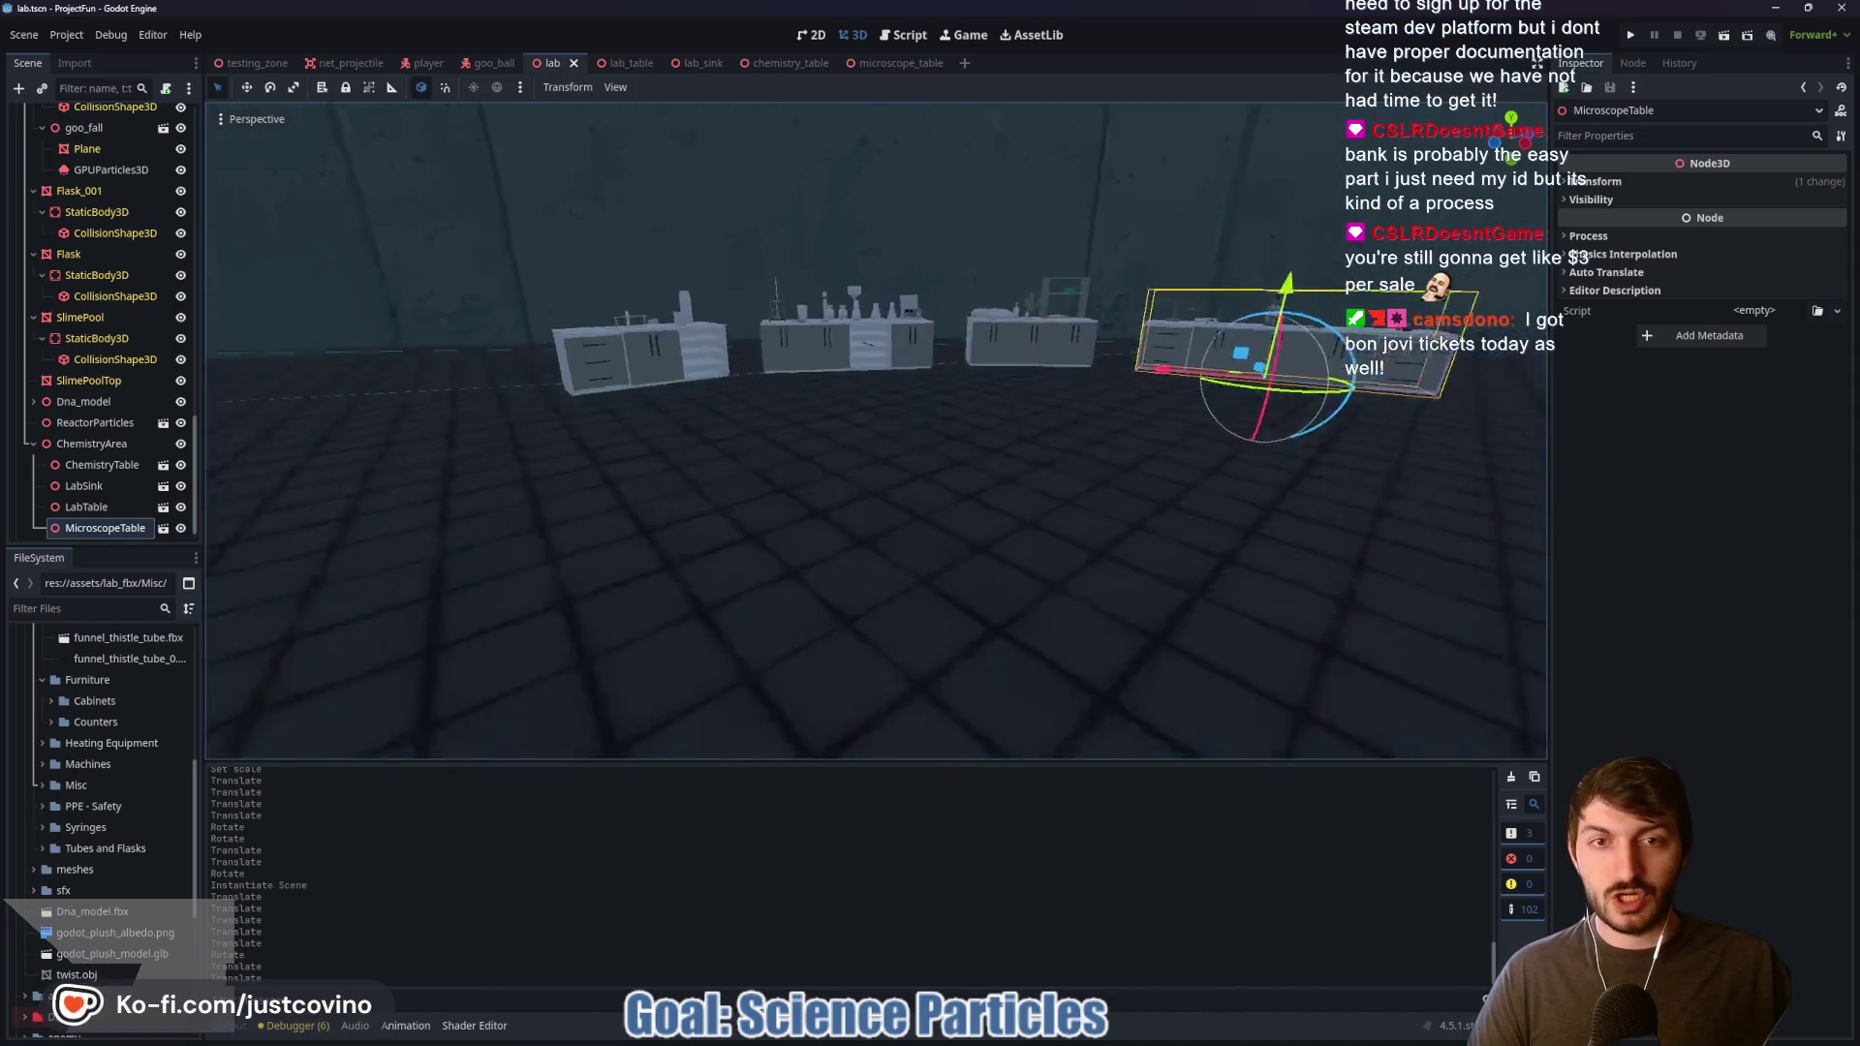
pyautogui.press('w')
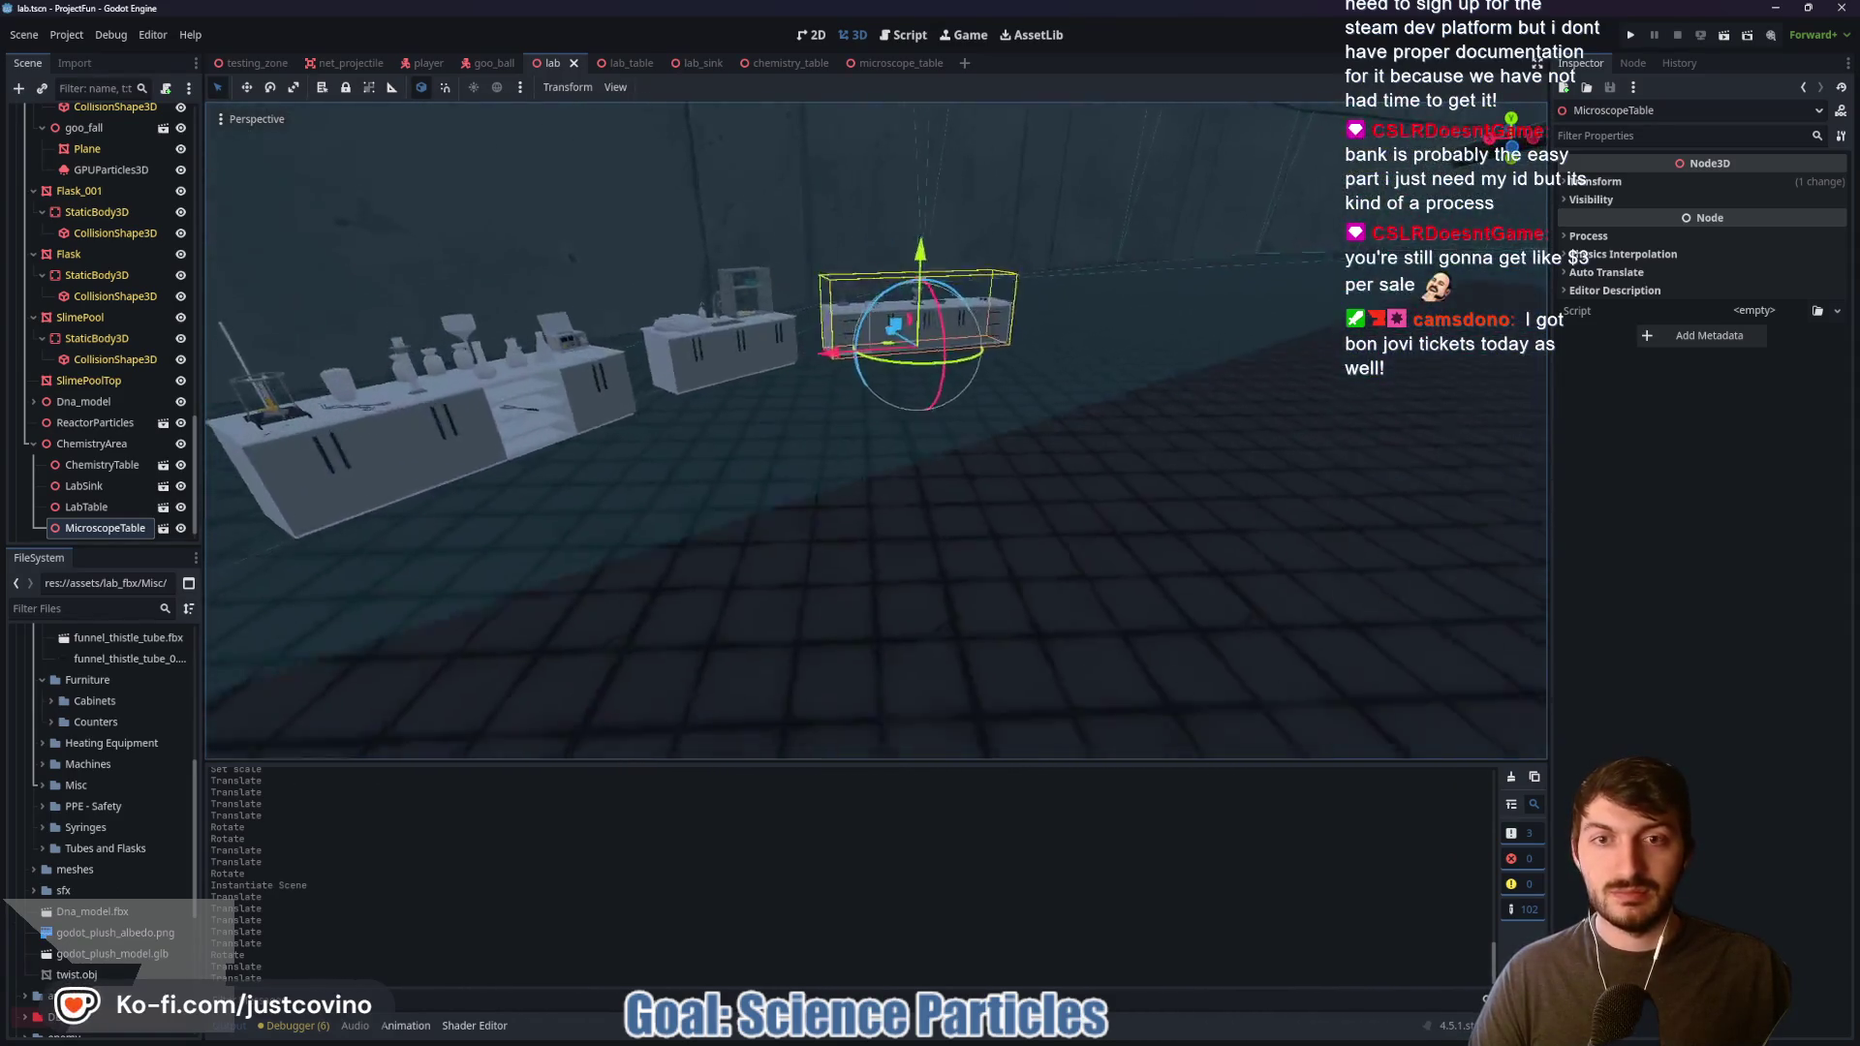
pyautogui.press('s')
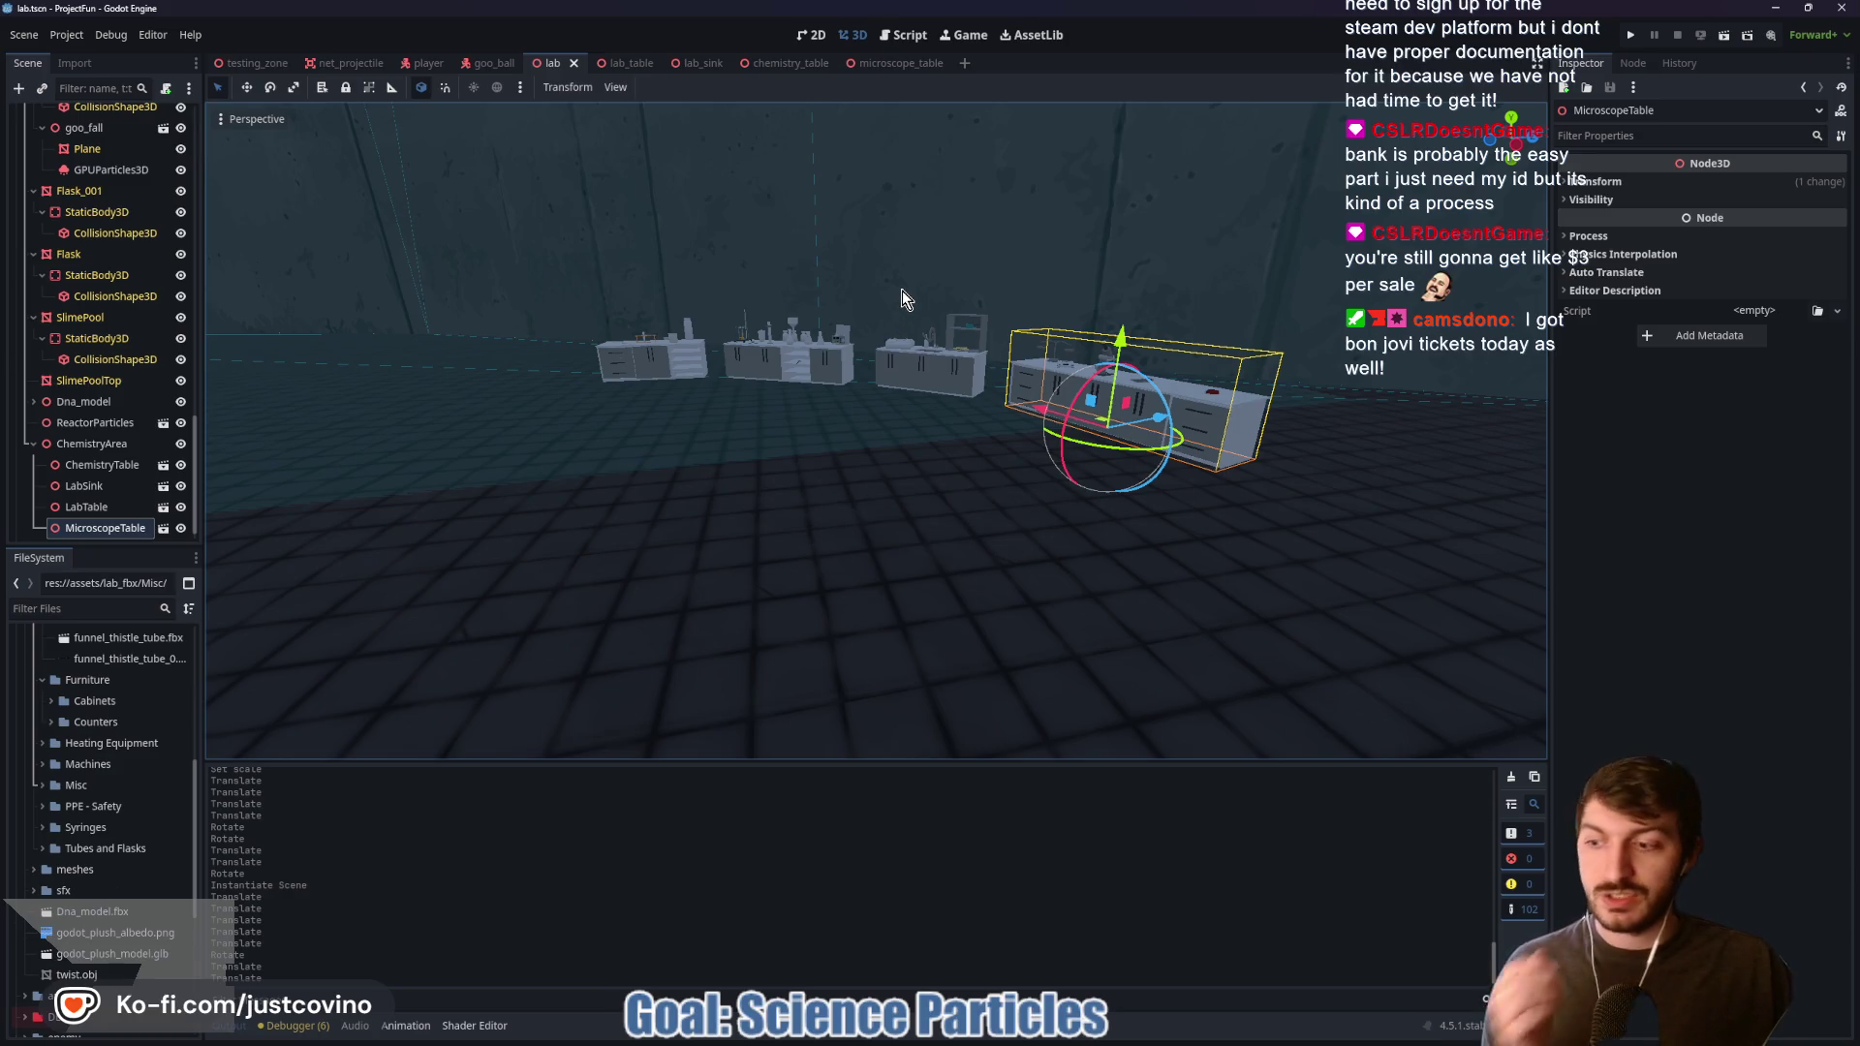
pyautogui.press('w')
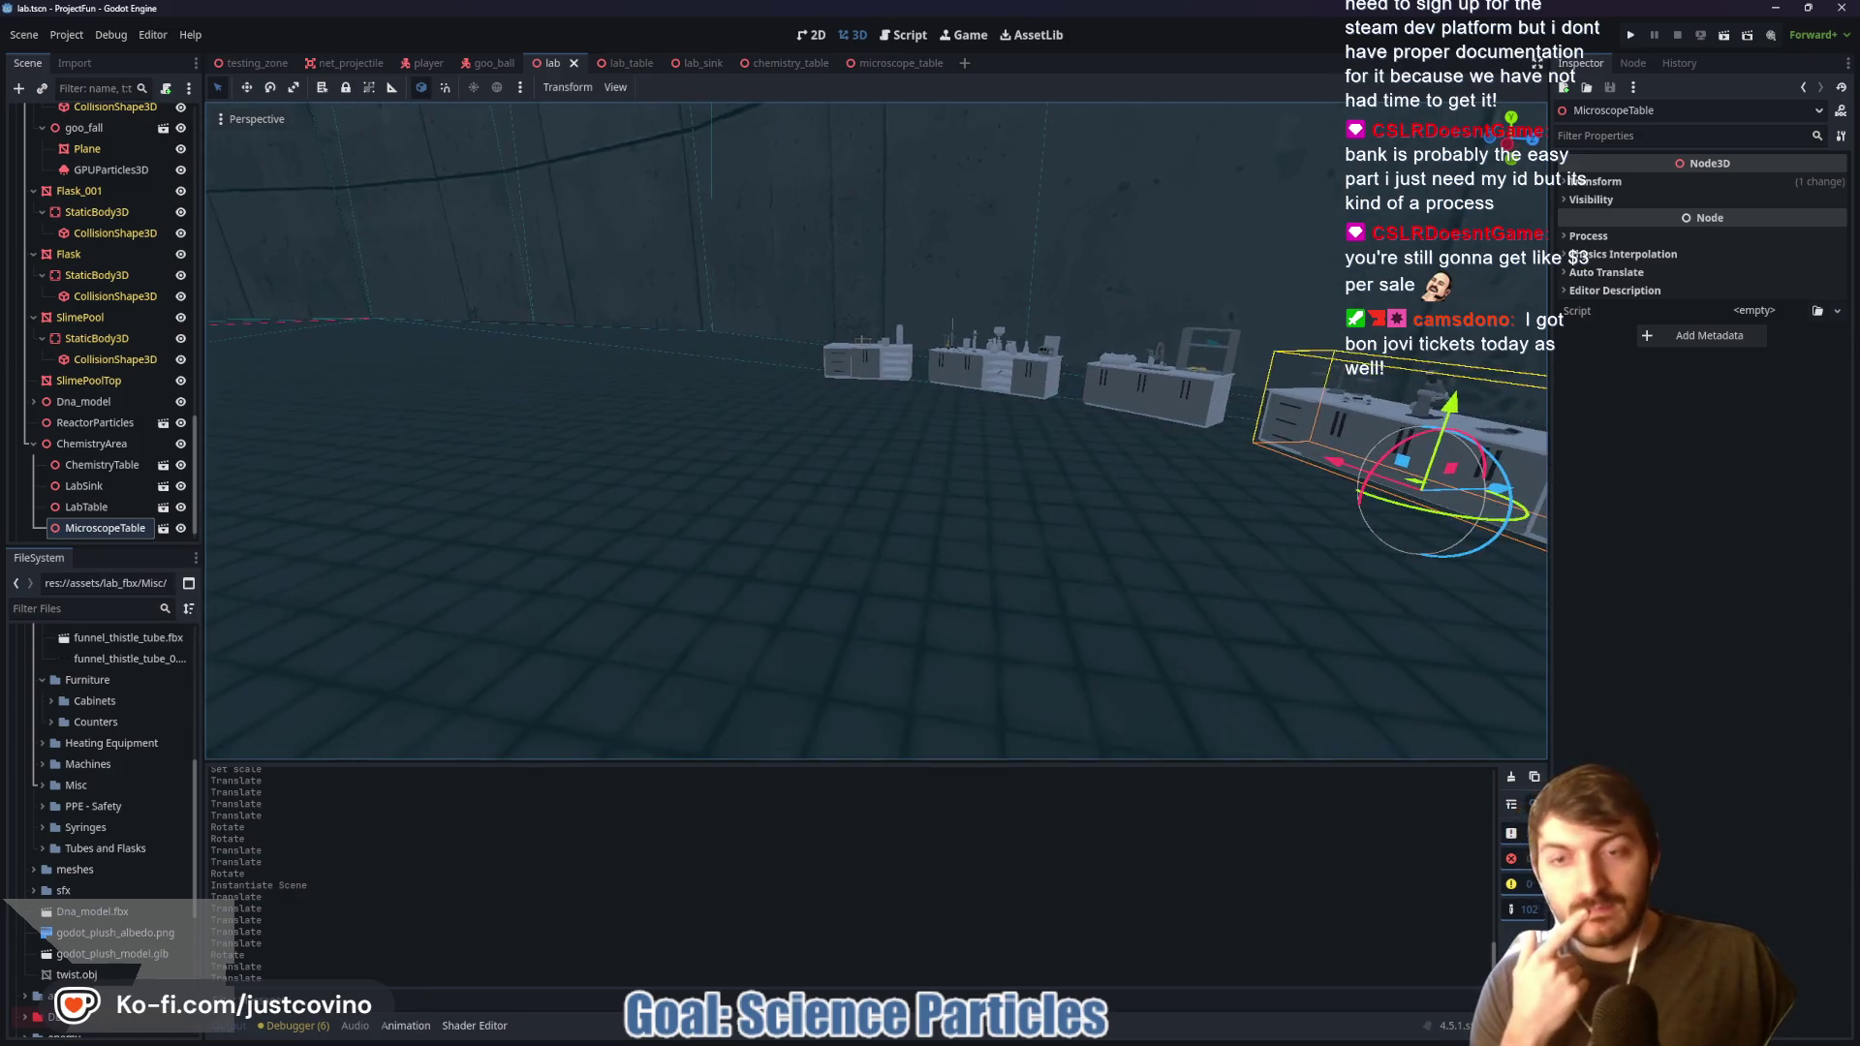
pyautogui.press('a')
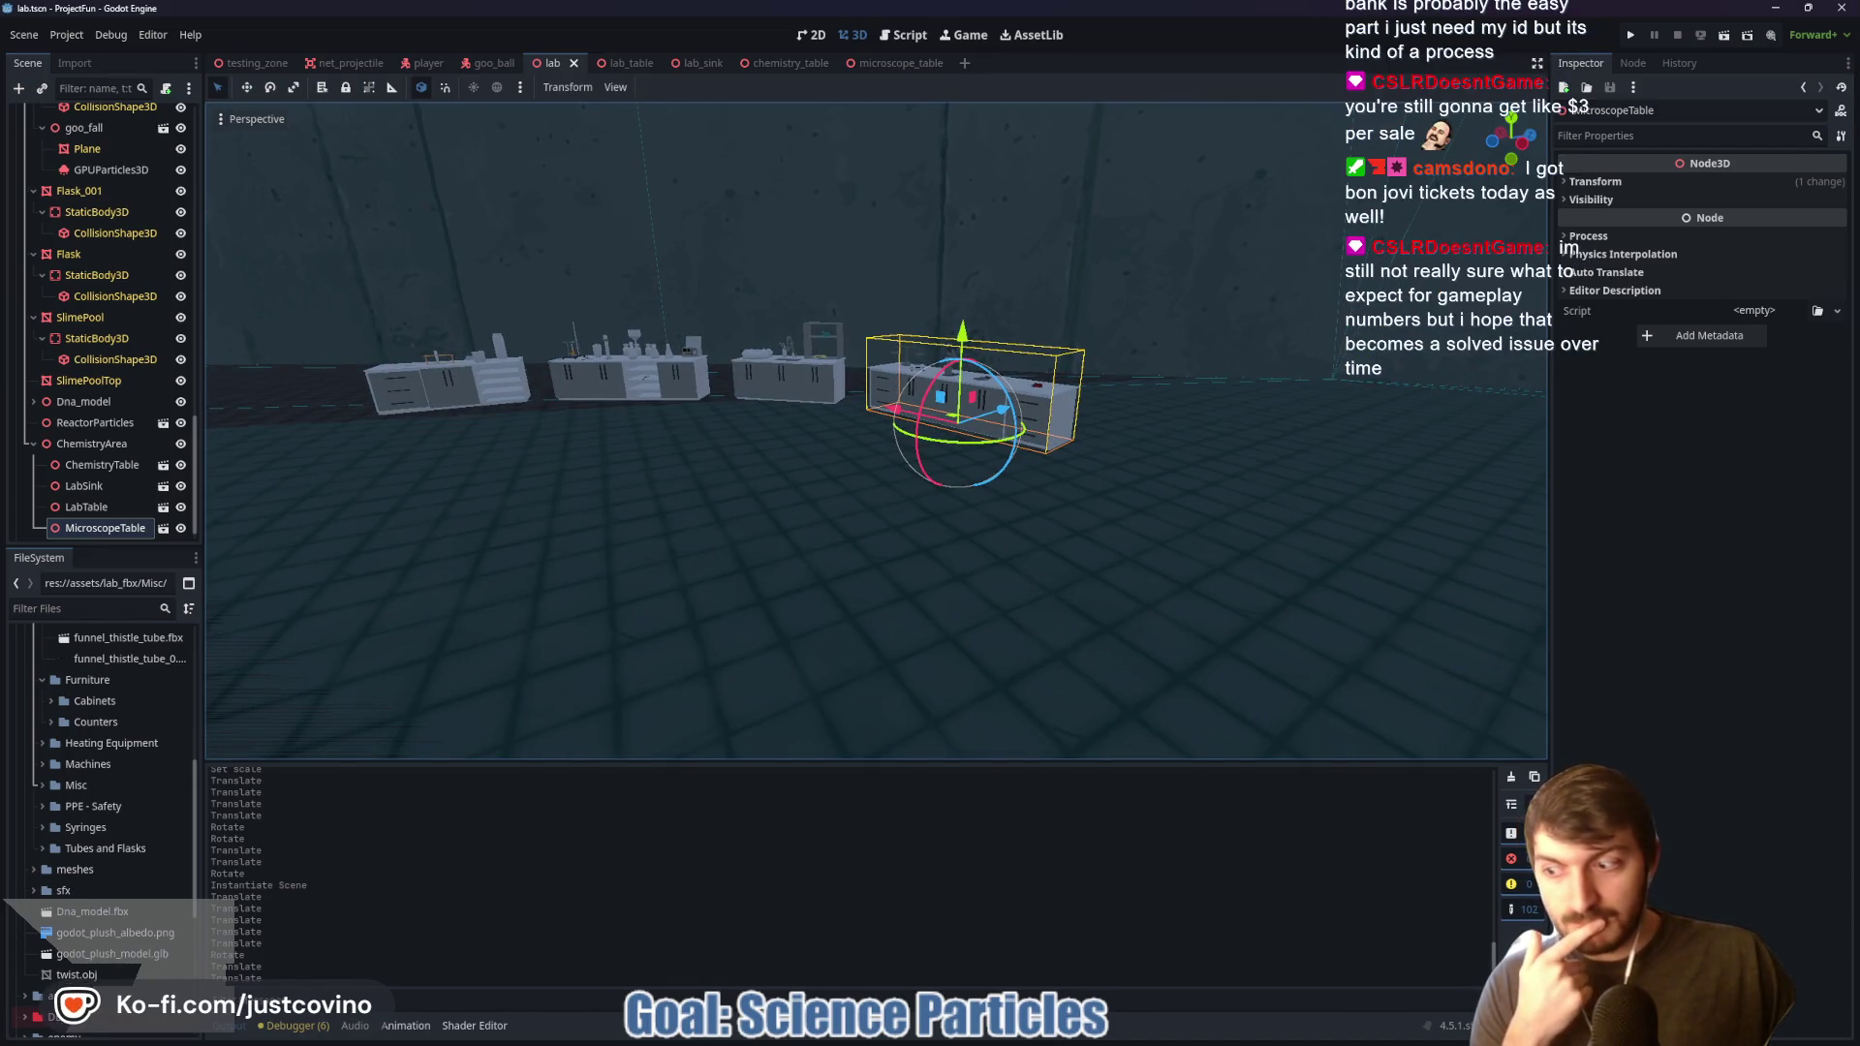
pyautogui.press('a')
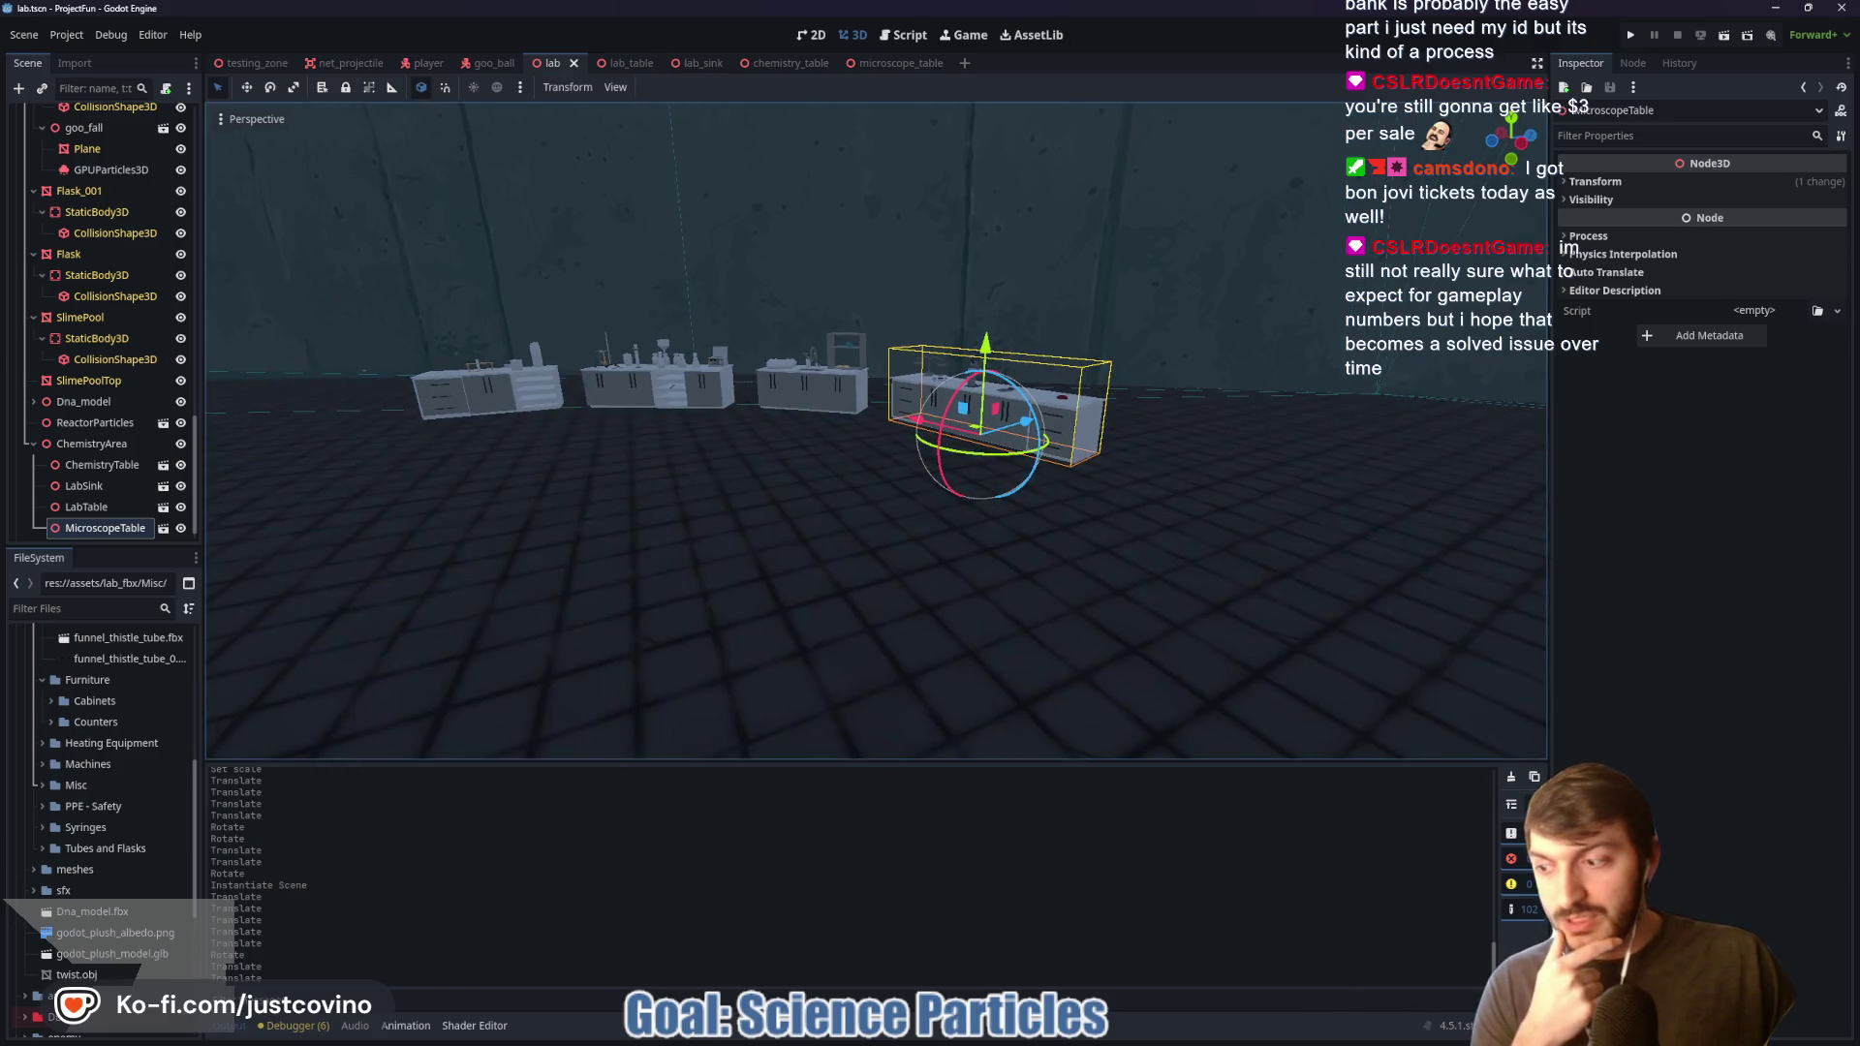
pyautogui.press('a')
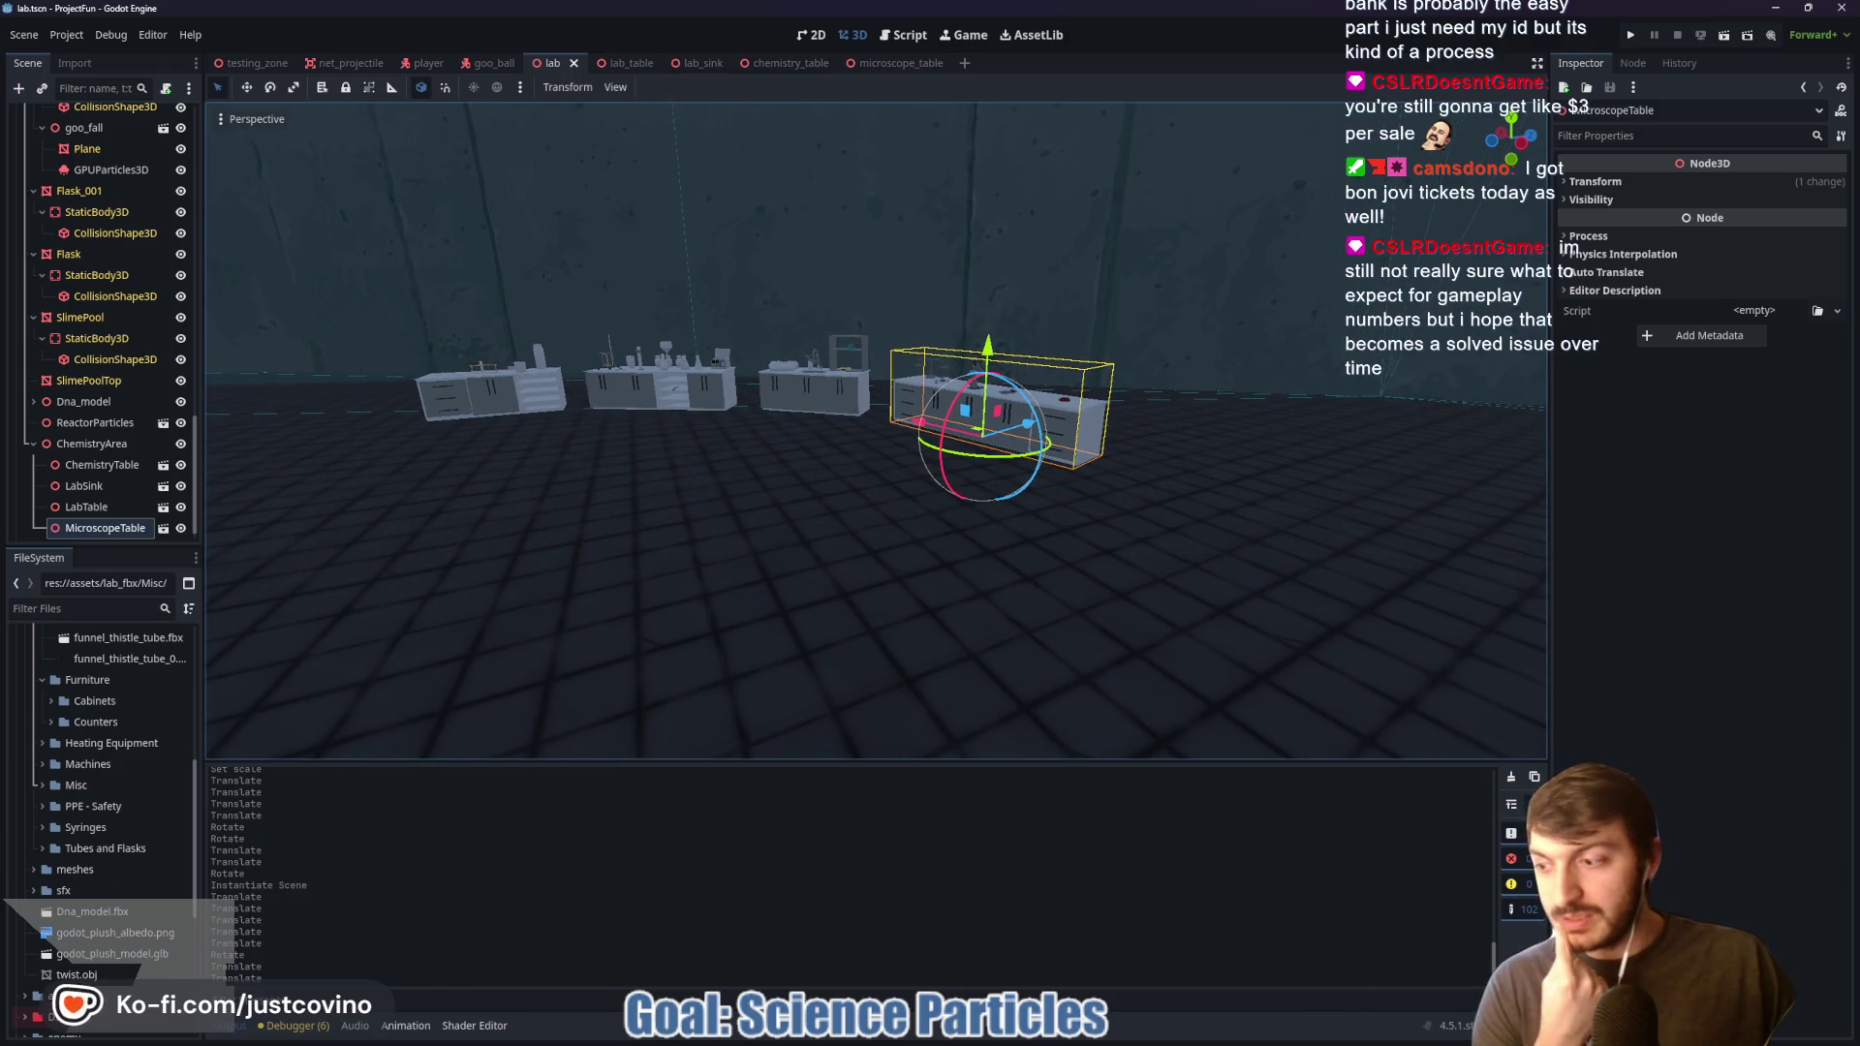
pyautogui.press('a')
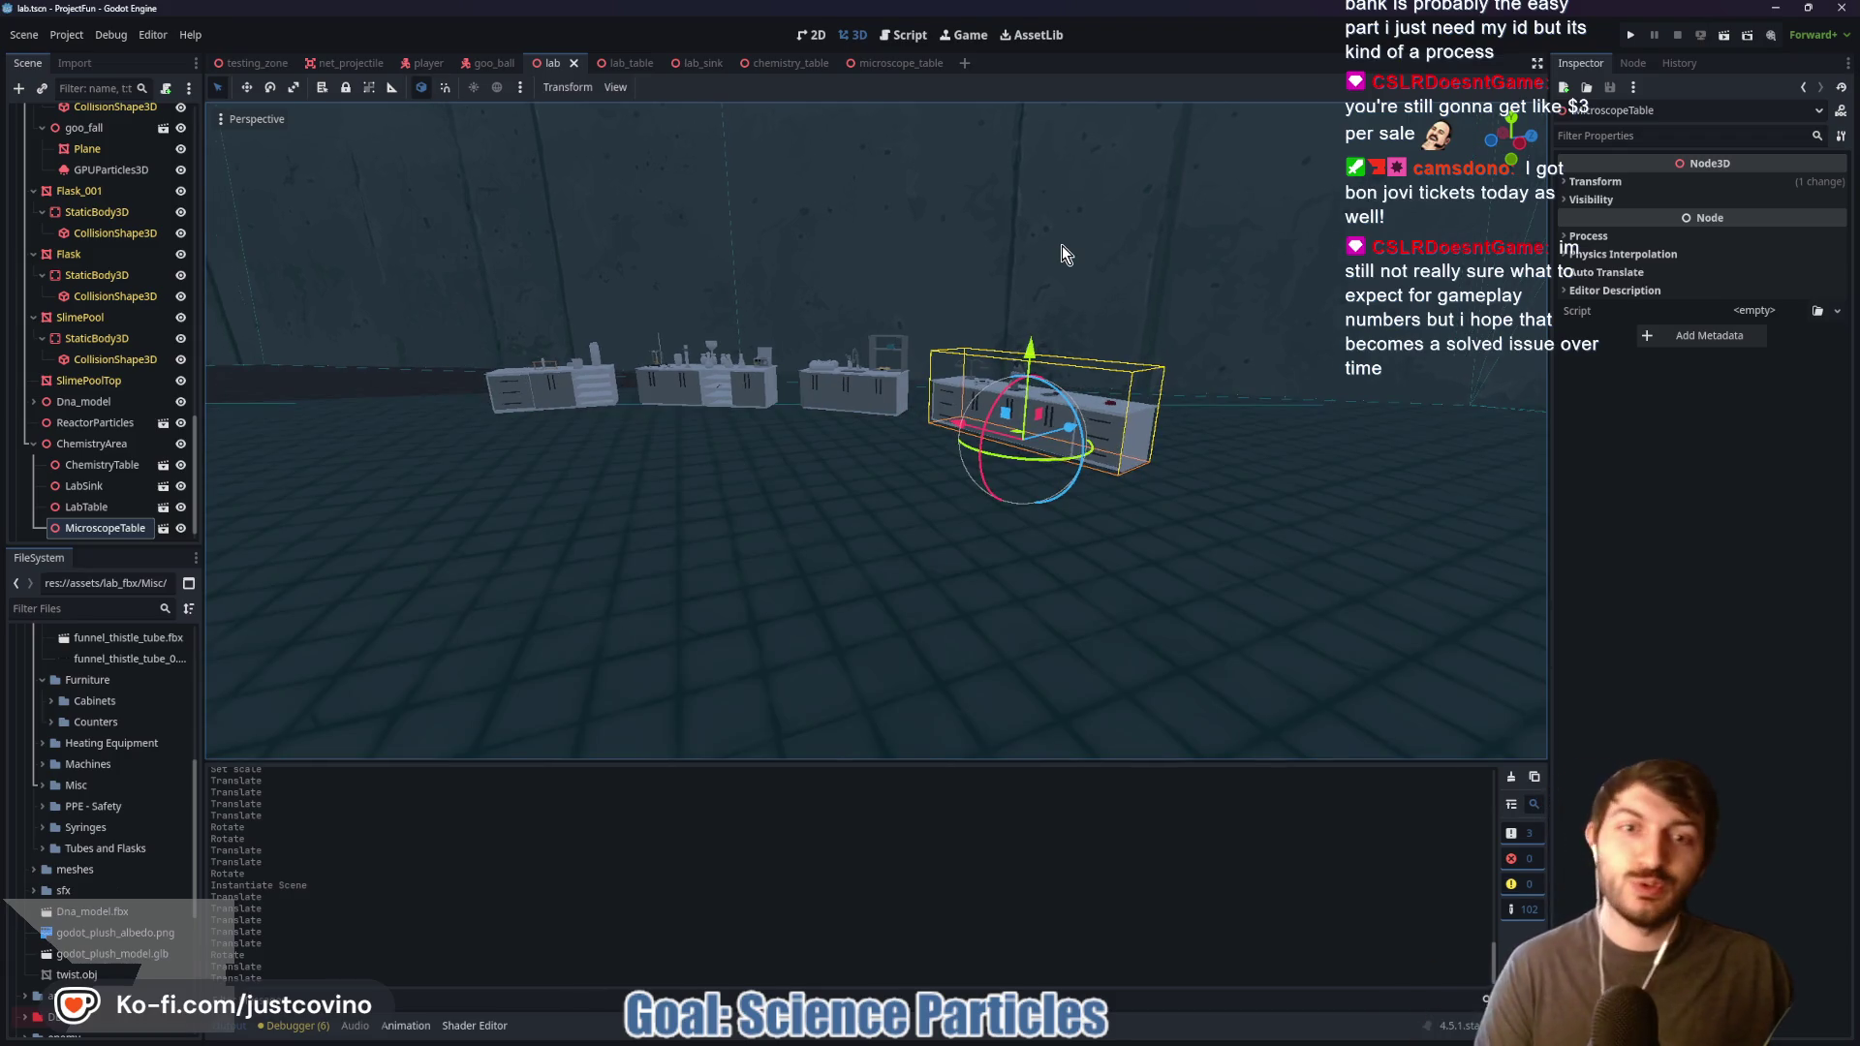
pyautogui.press('w')
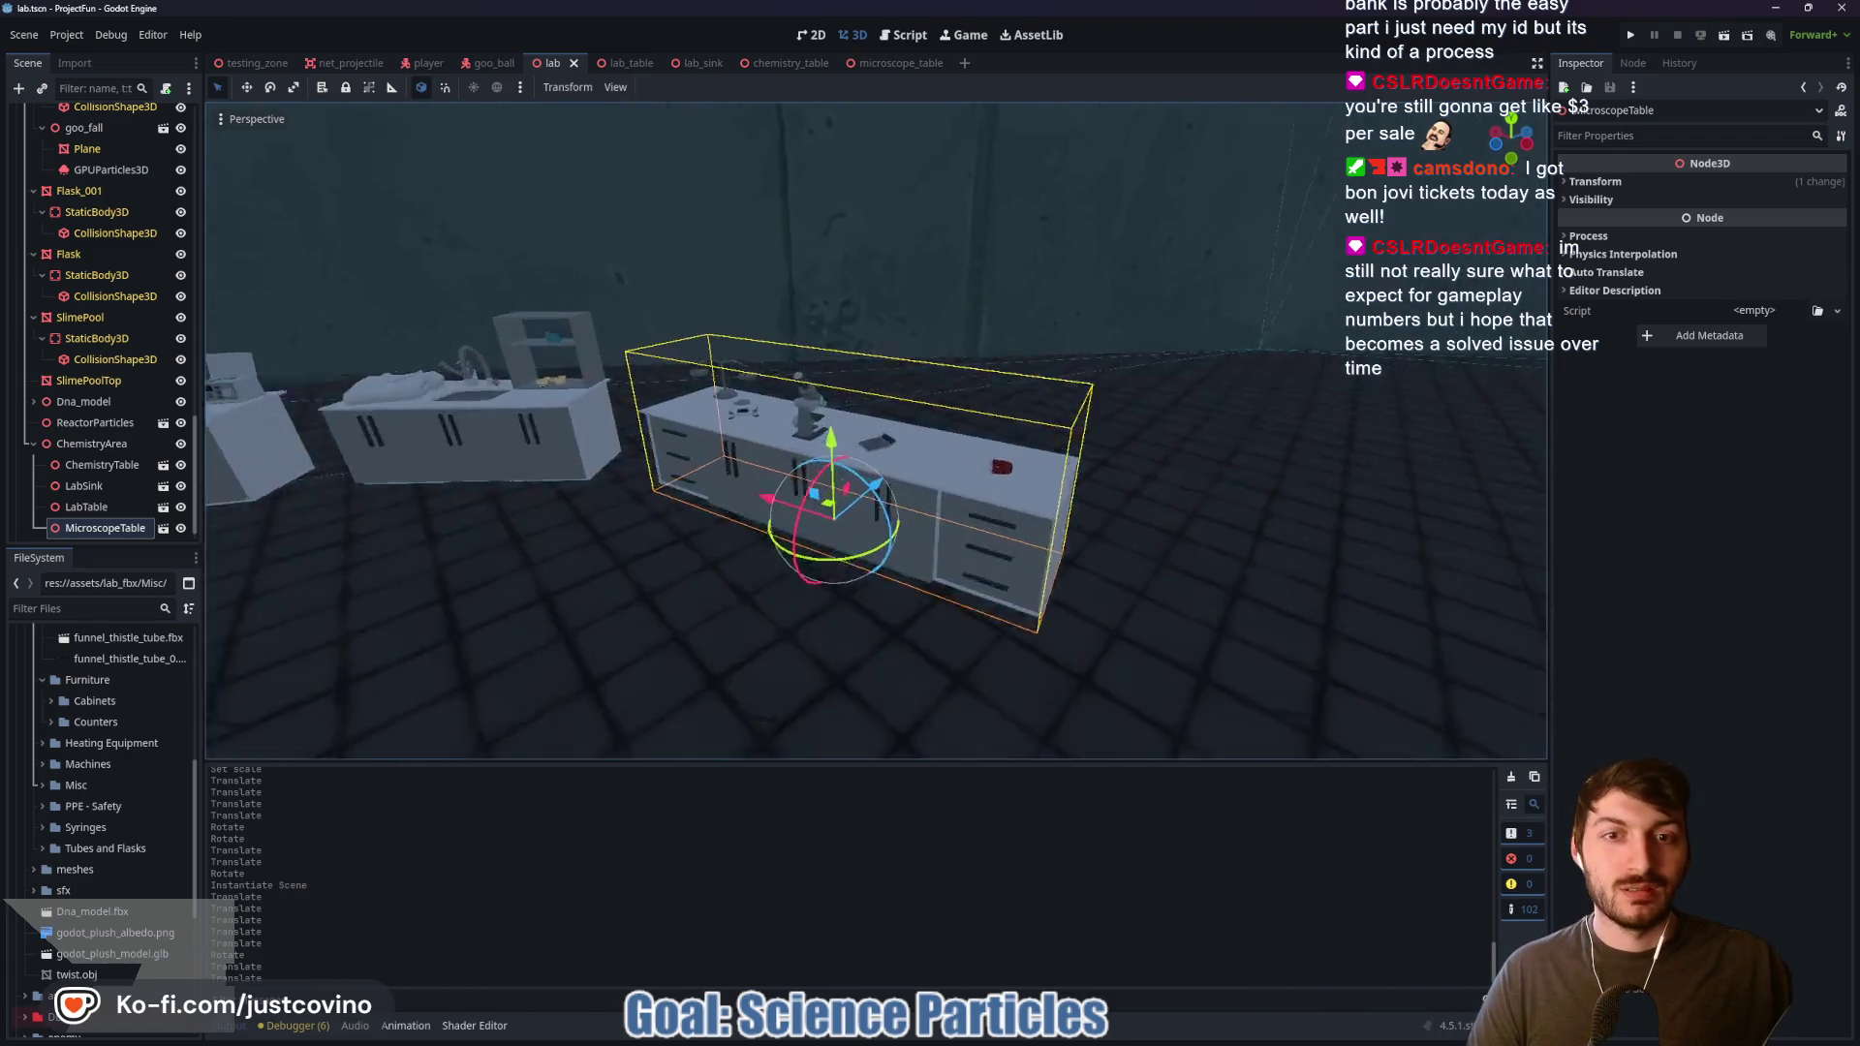
pyautogui.press('s')
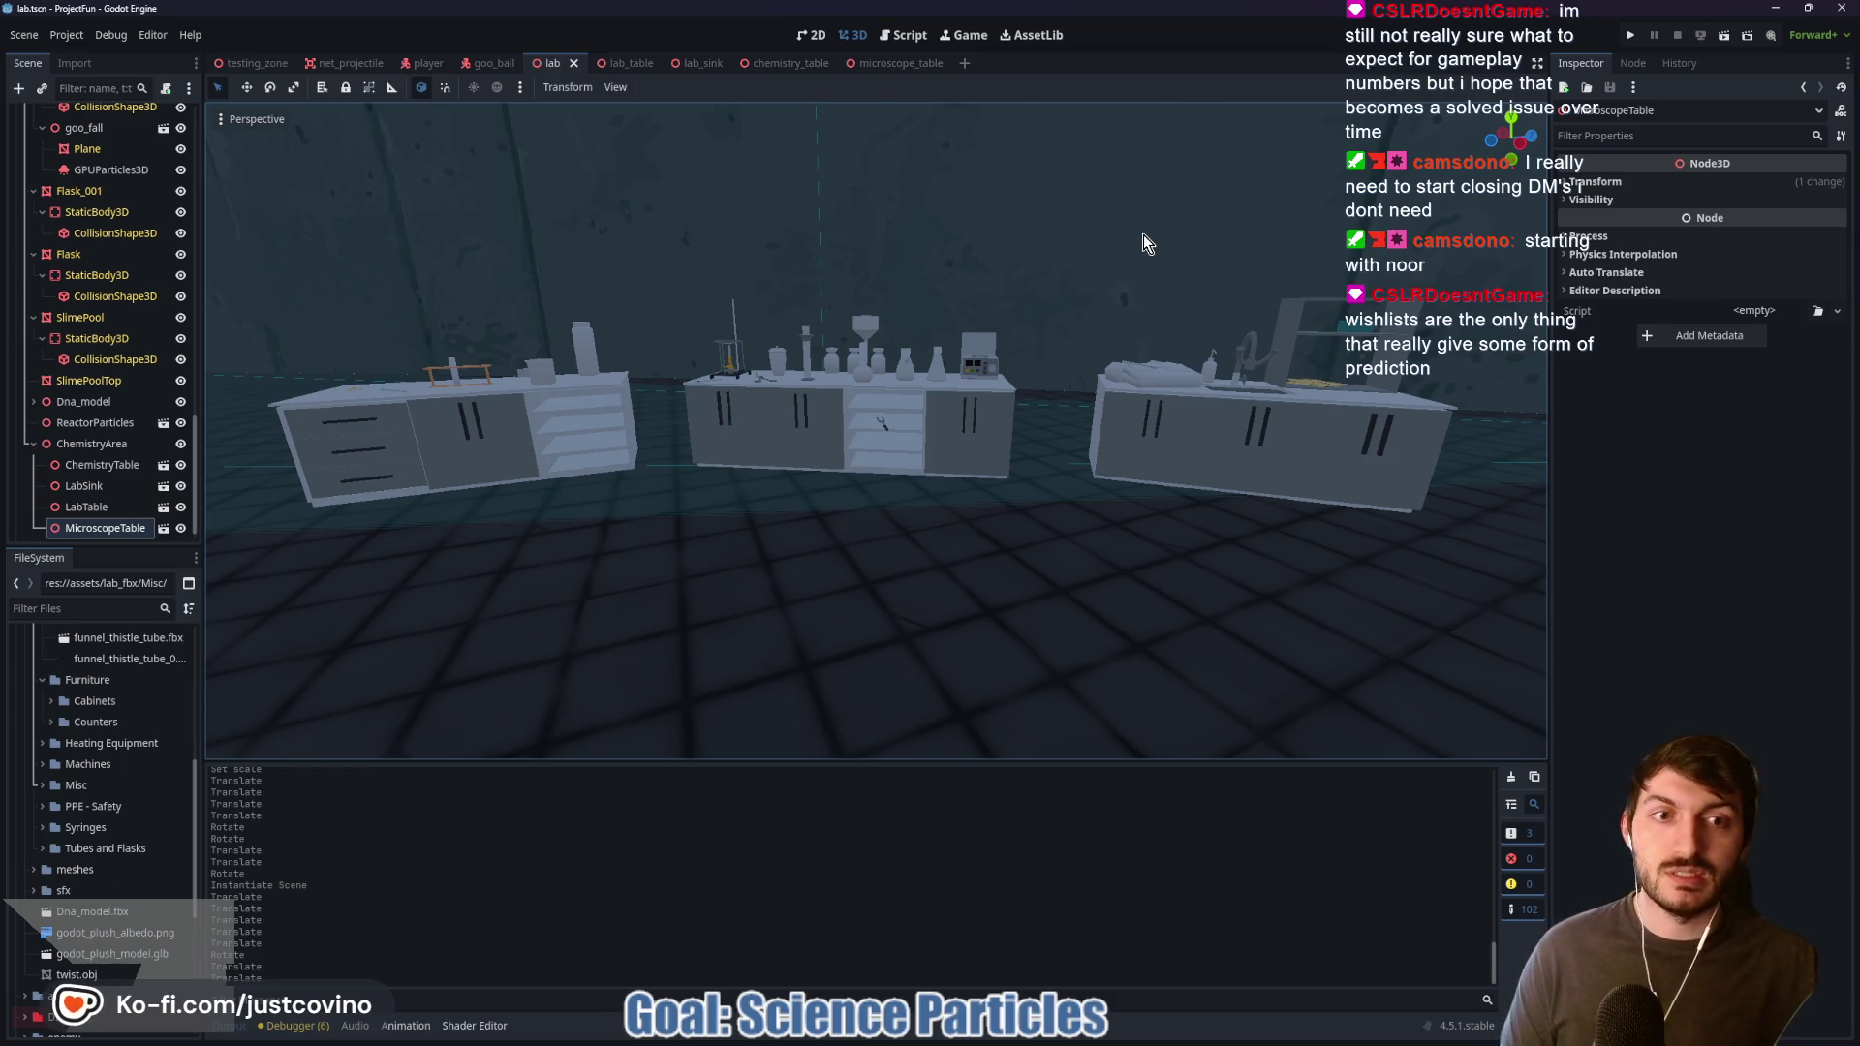
# Step: Fly around the lab tables in freelook, then select the Player in the viewport
pyautogui.press('d')
pyautogui.press('d')
pyautogui.press('s')
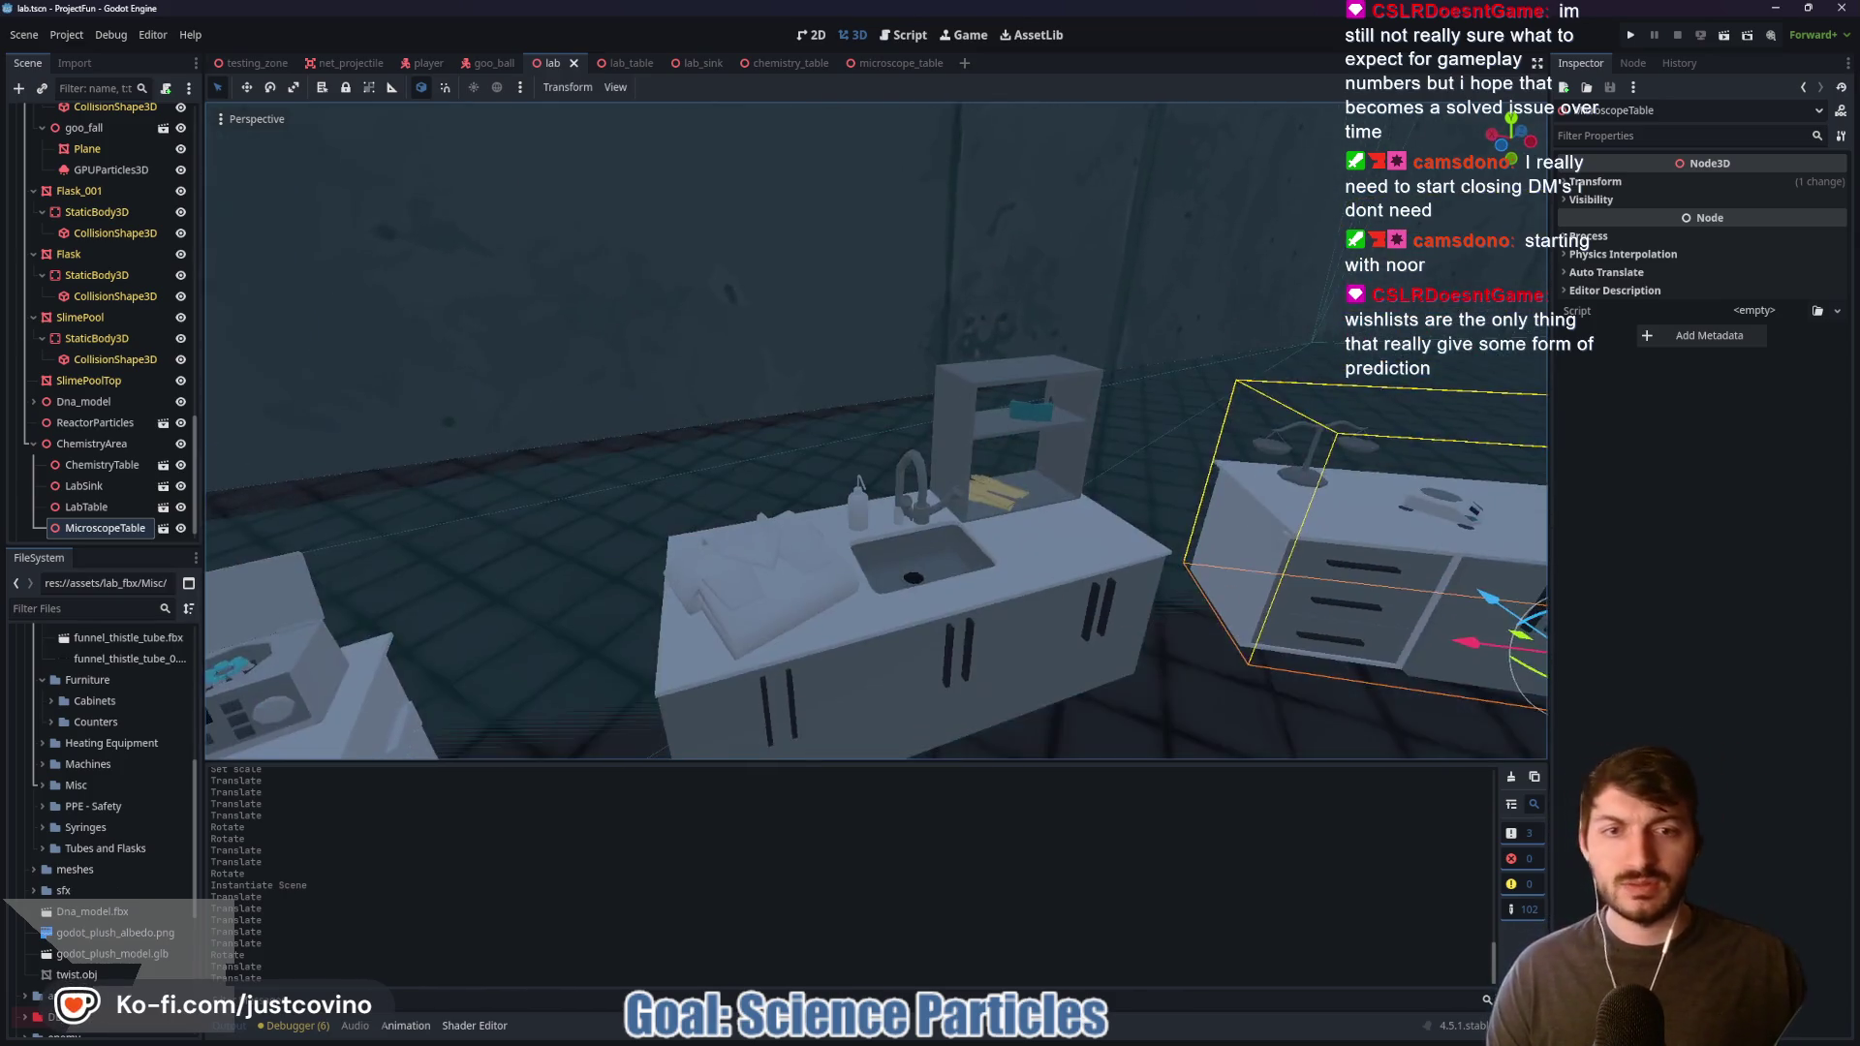
pyautogui.press('s')
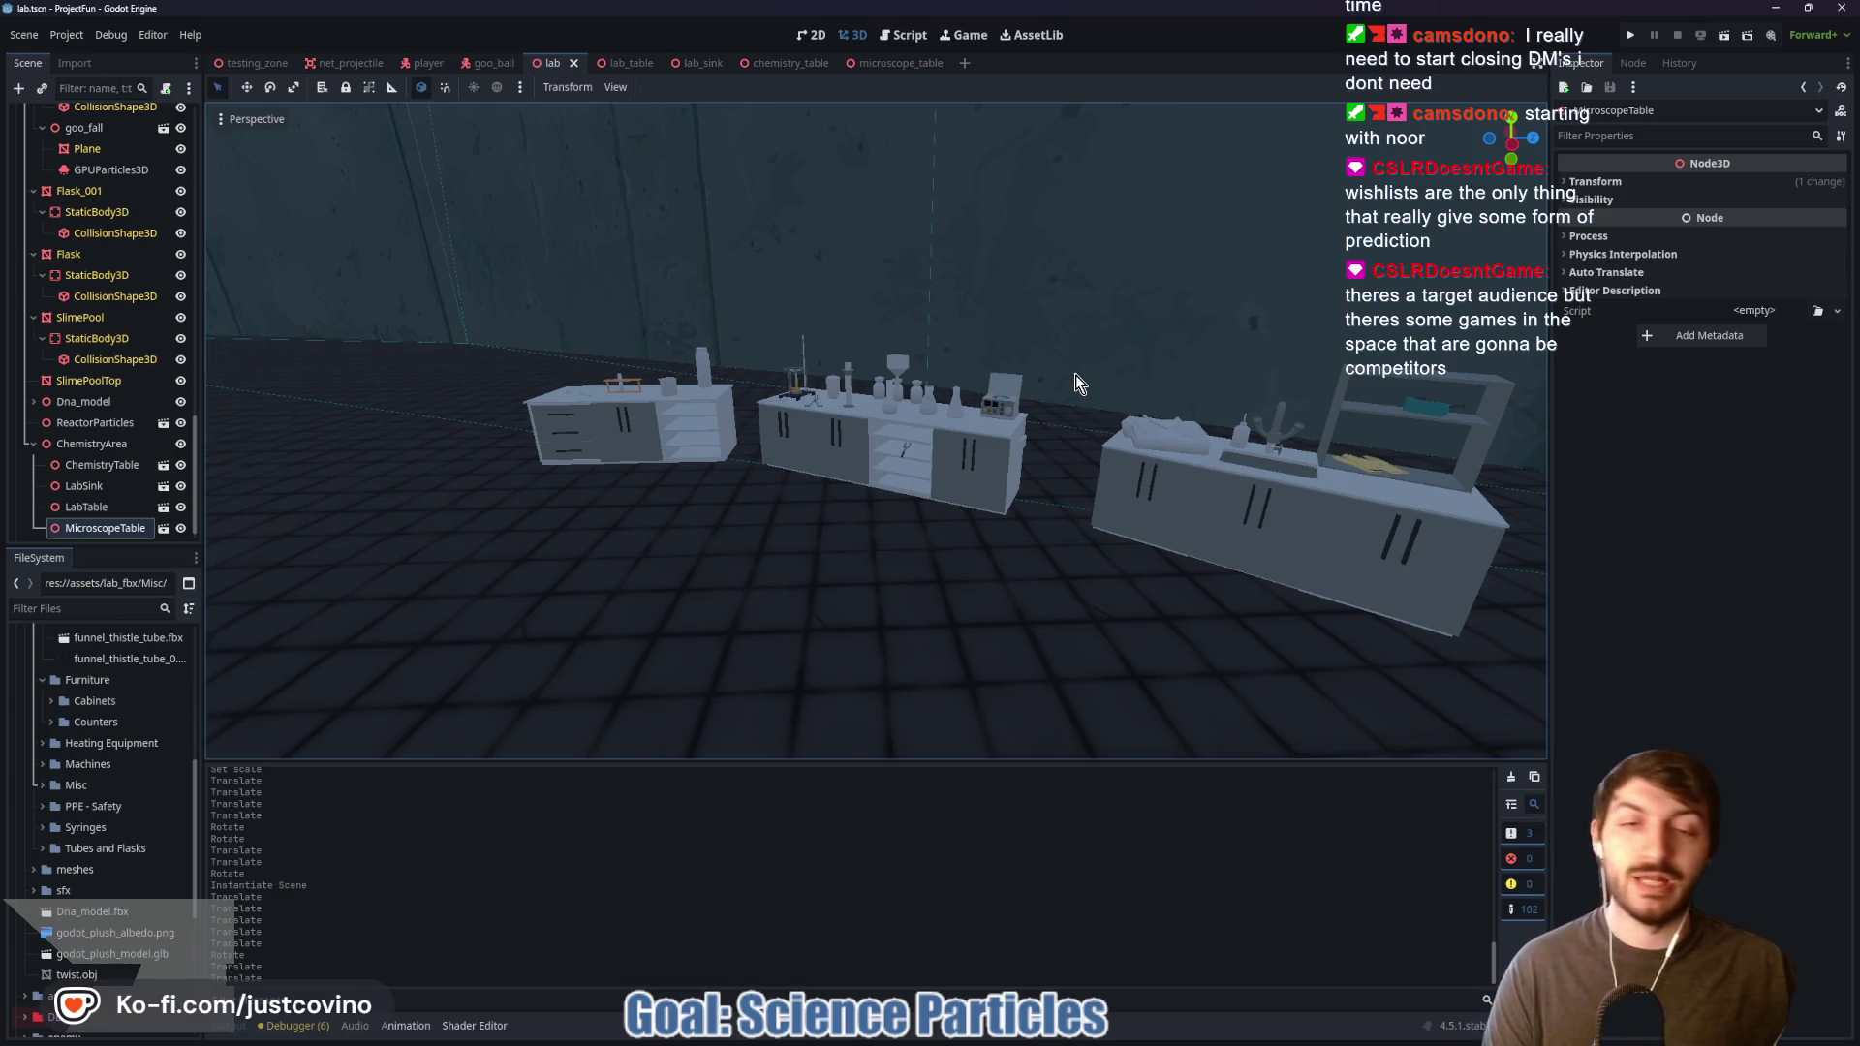
pyautogui.press('f')
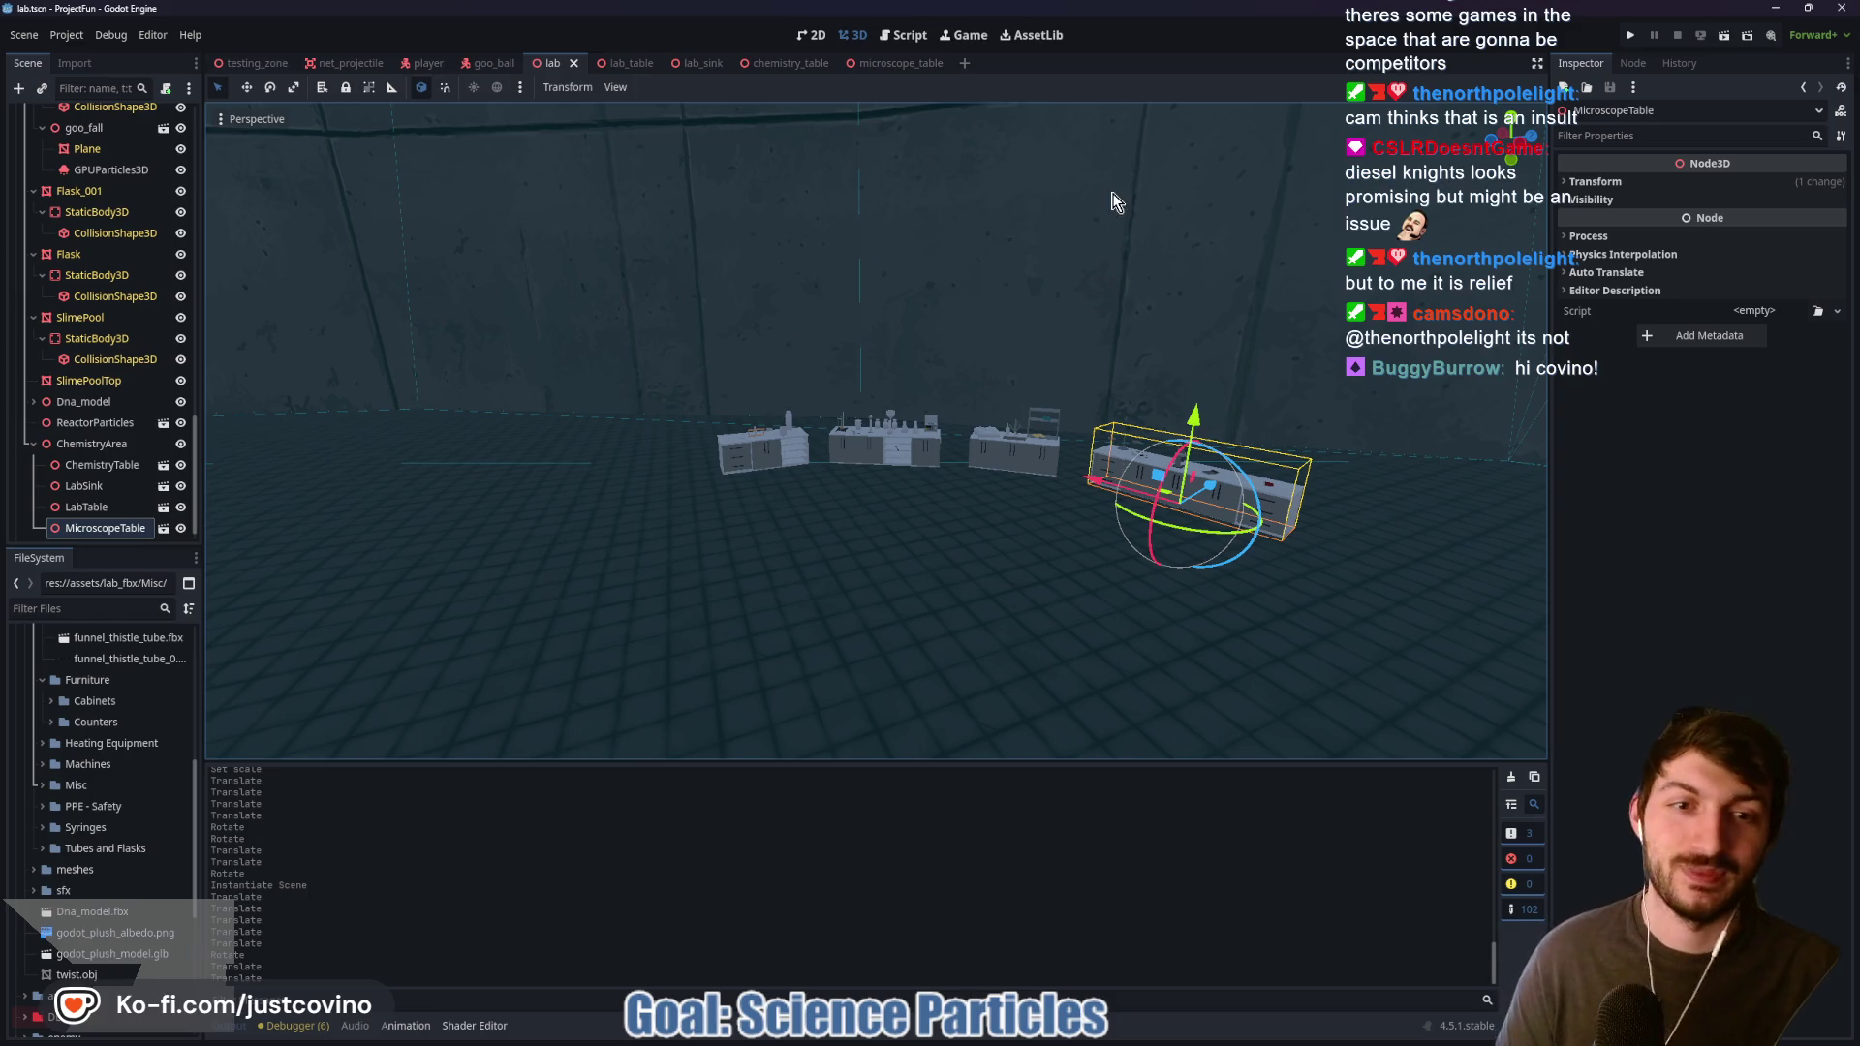
pyautogui.moveTo(1114, 252)
pyautogui.mouseDown()
pyautogui.moveTo(1066, 232)
pyautogui.moveTo(1112, 265)
pyautogui.mouseUp()
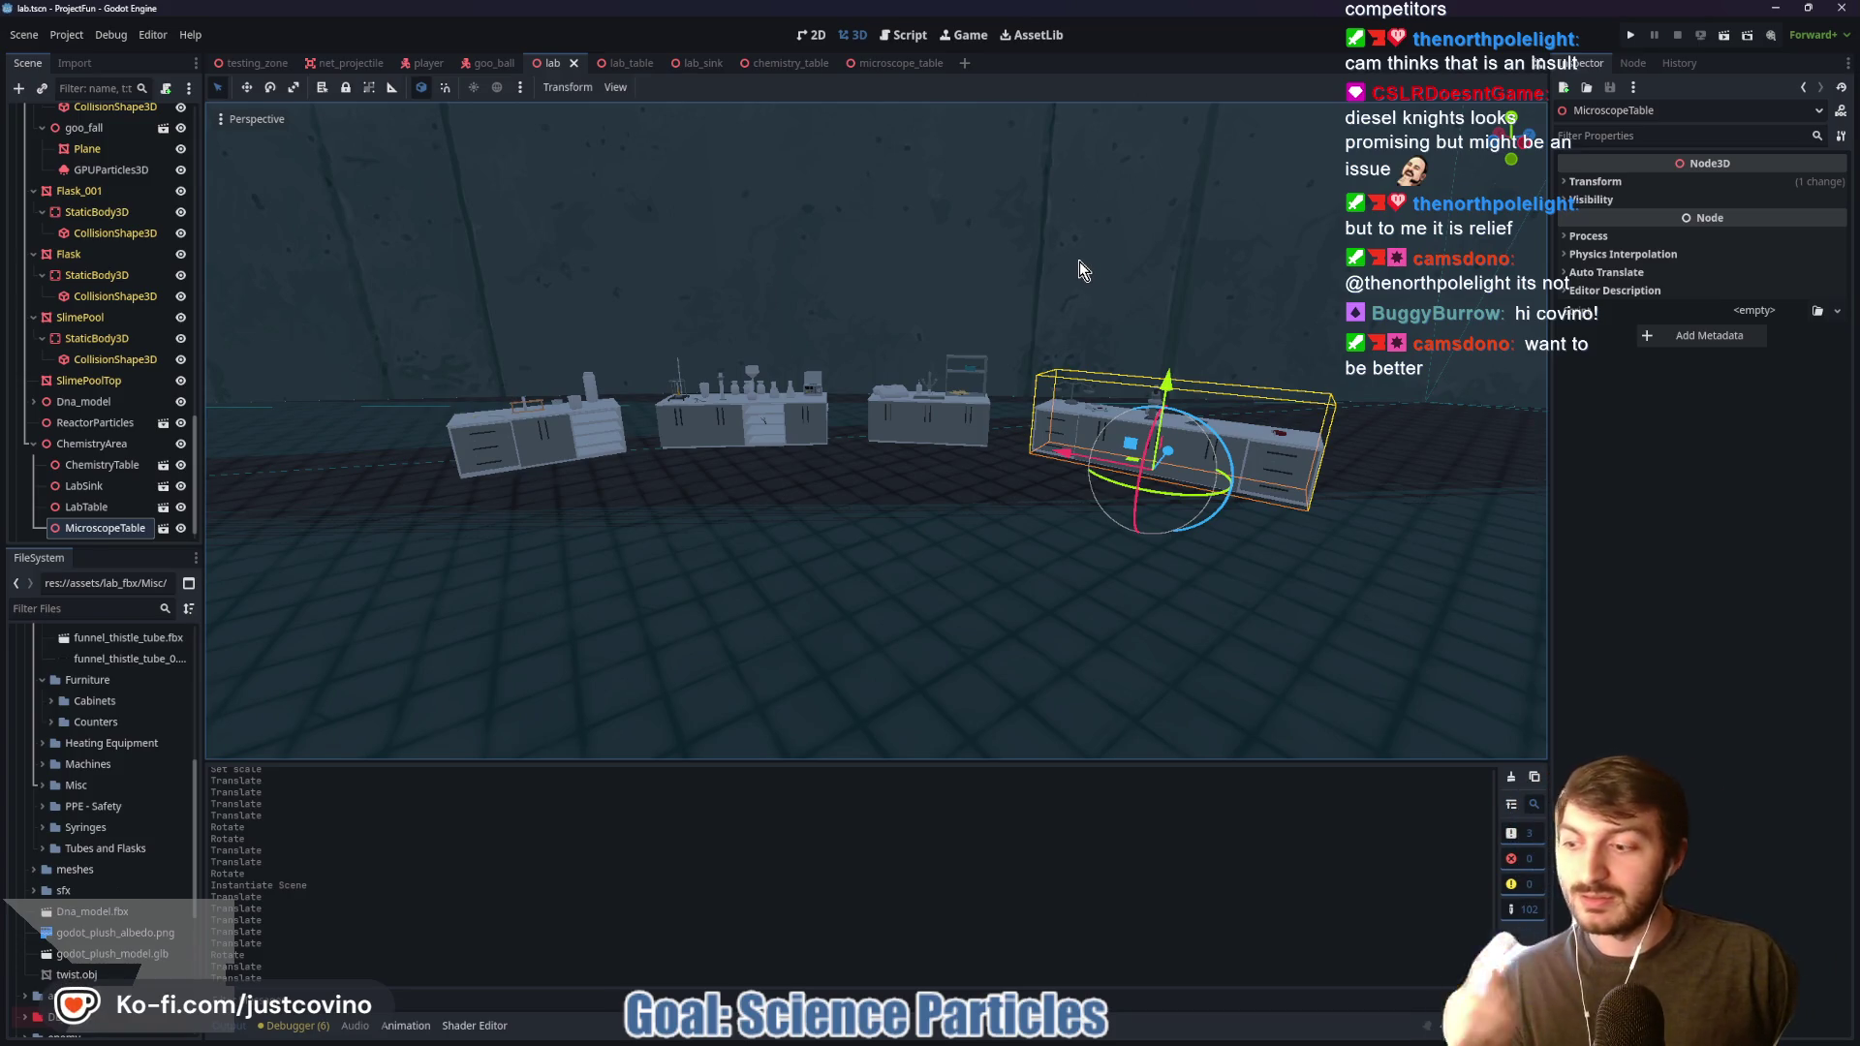
pyautogui.moveTo(1079, 258)
pyautogui.mouseDown()
pyautogui.moveTo(1036, 310)
pyautogui.moveTo(1105, 334)
pyautogui.moveTo(1075, 291)
pyautogui.moveTo(988, 314)
pyautogui.mouseUp()
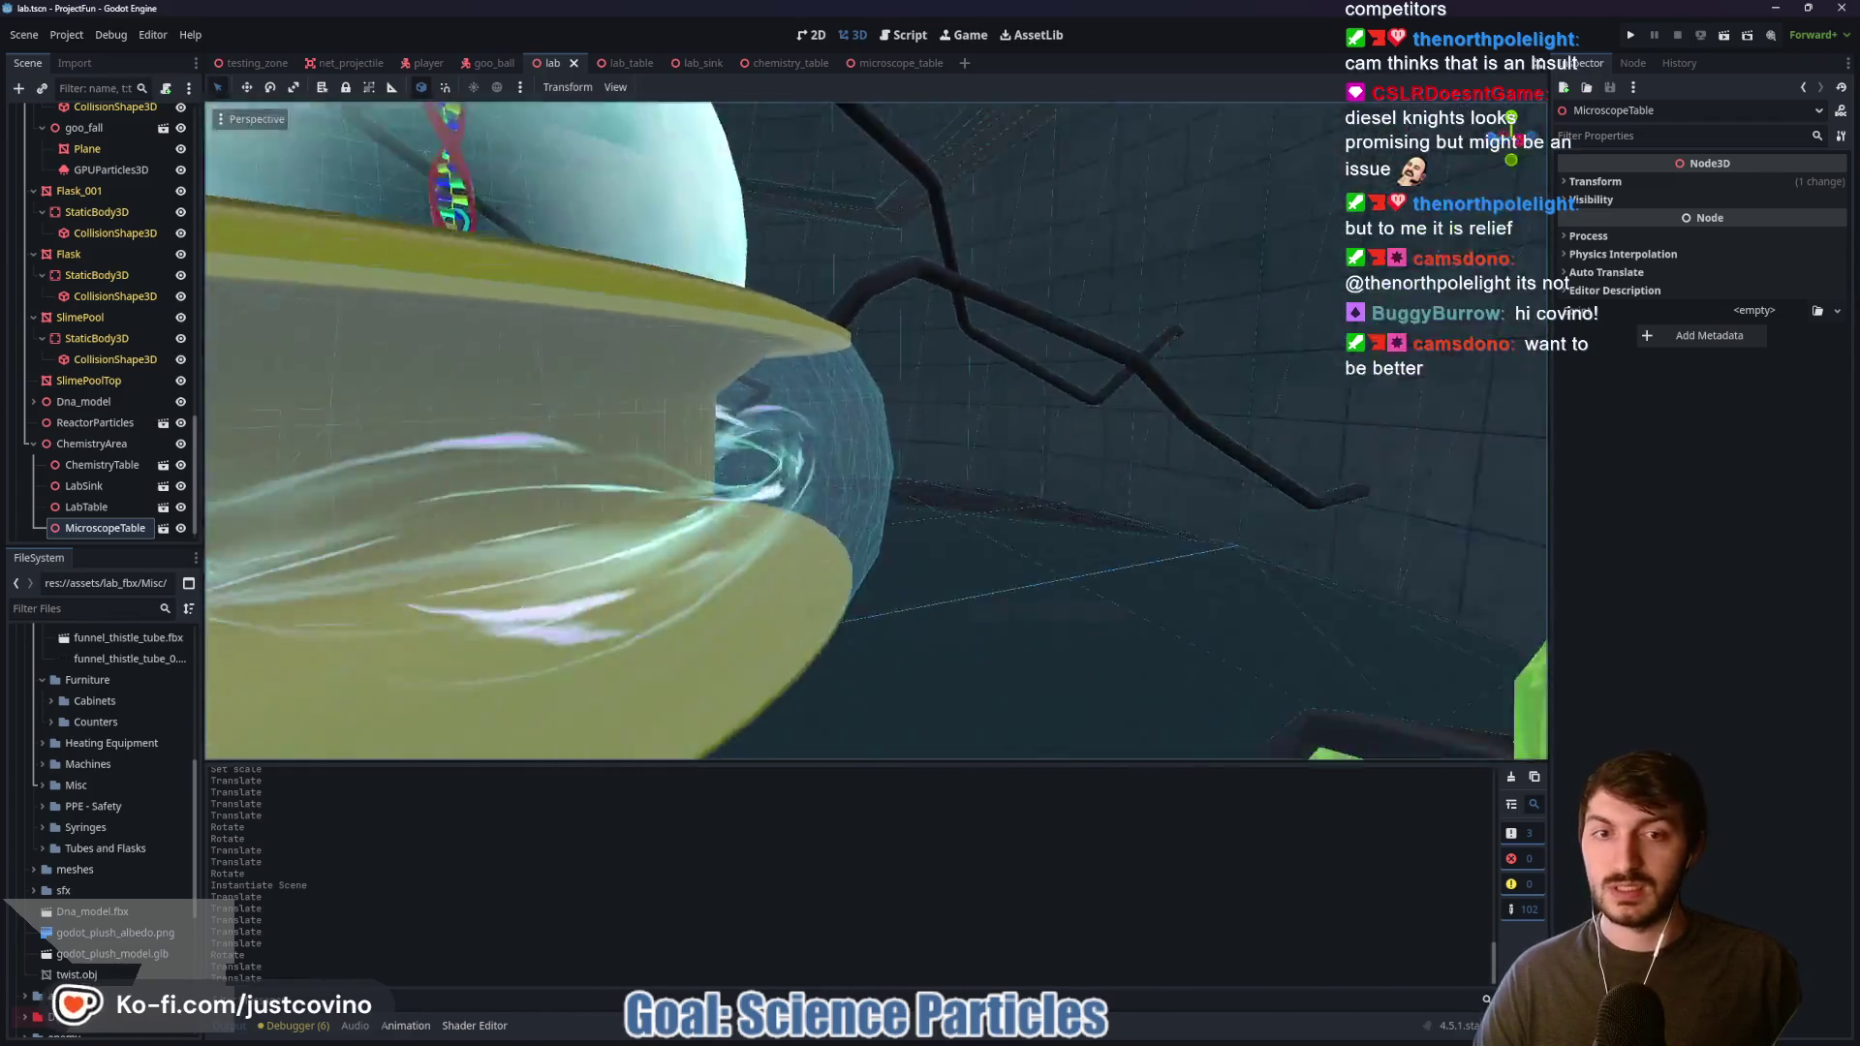
pyautogui.press('f')
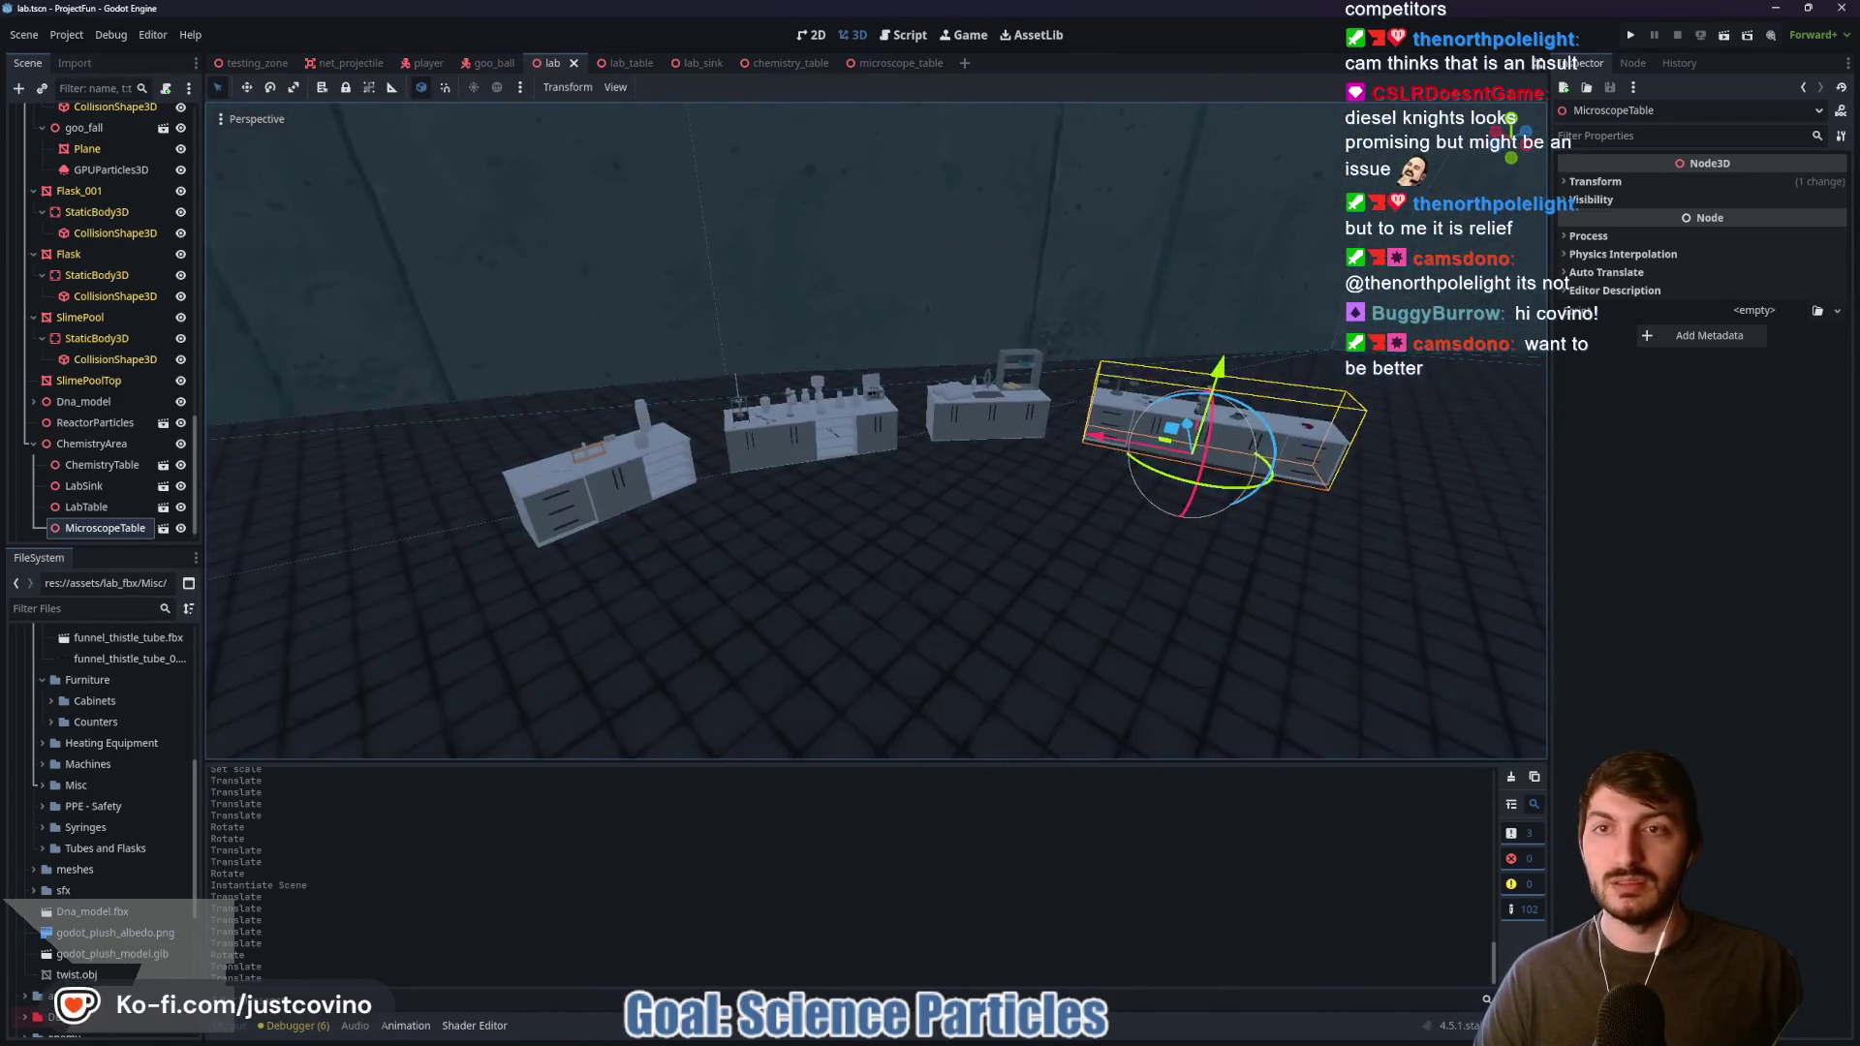
pyautogui.moveTo(1152, 350); pyautogui.dragTo(1153, 351)
pyautogui.click(822, 363)
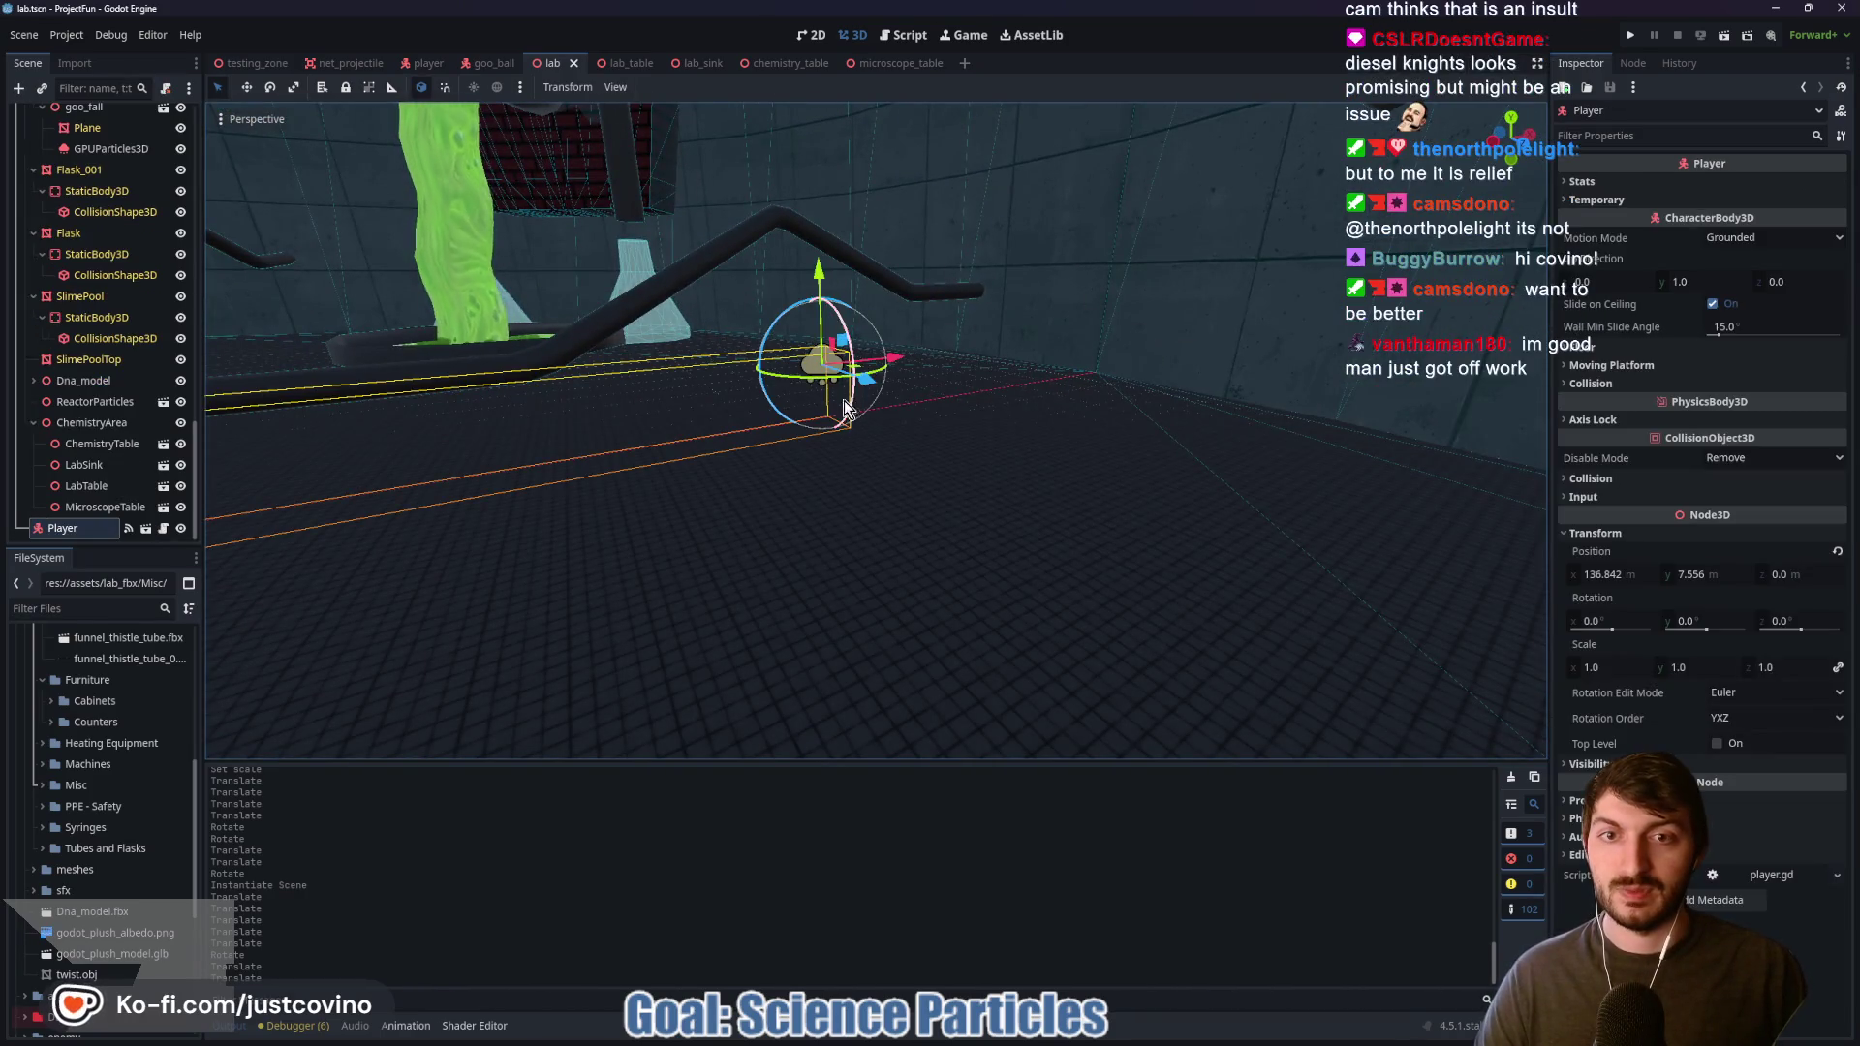
# Step: Move the Player along Z toward the lab tables and rerun the game to test its spawn
pyautogui.moveTo(752, 530); pyautogui.dragTo(751, 529)
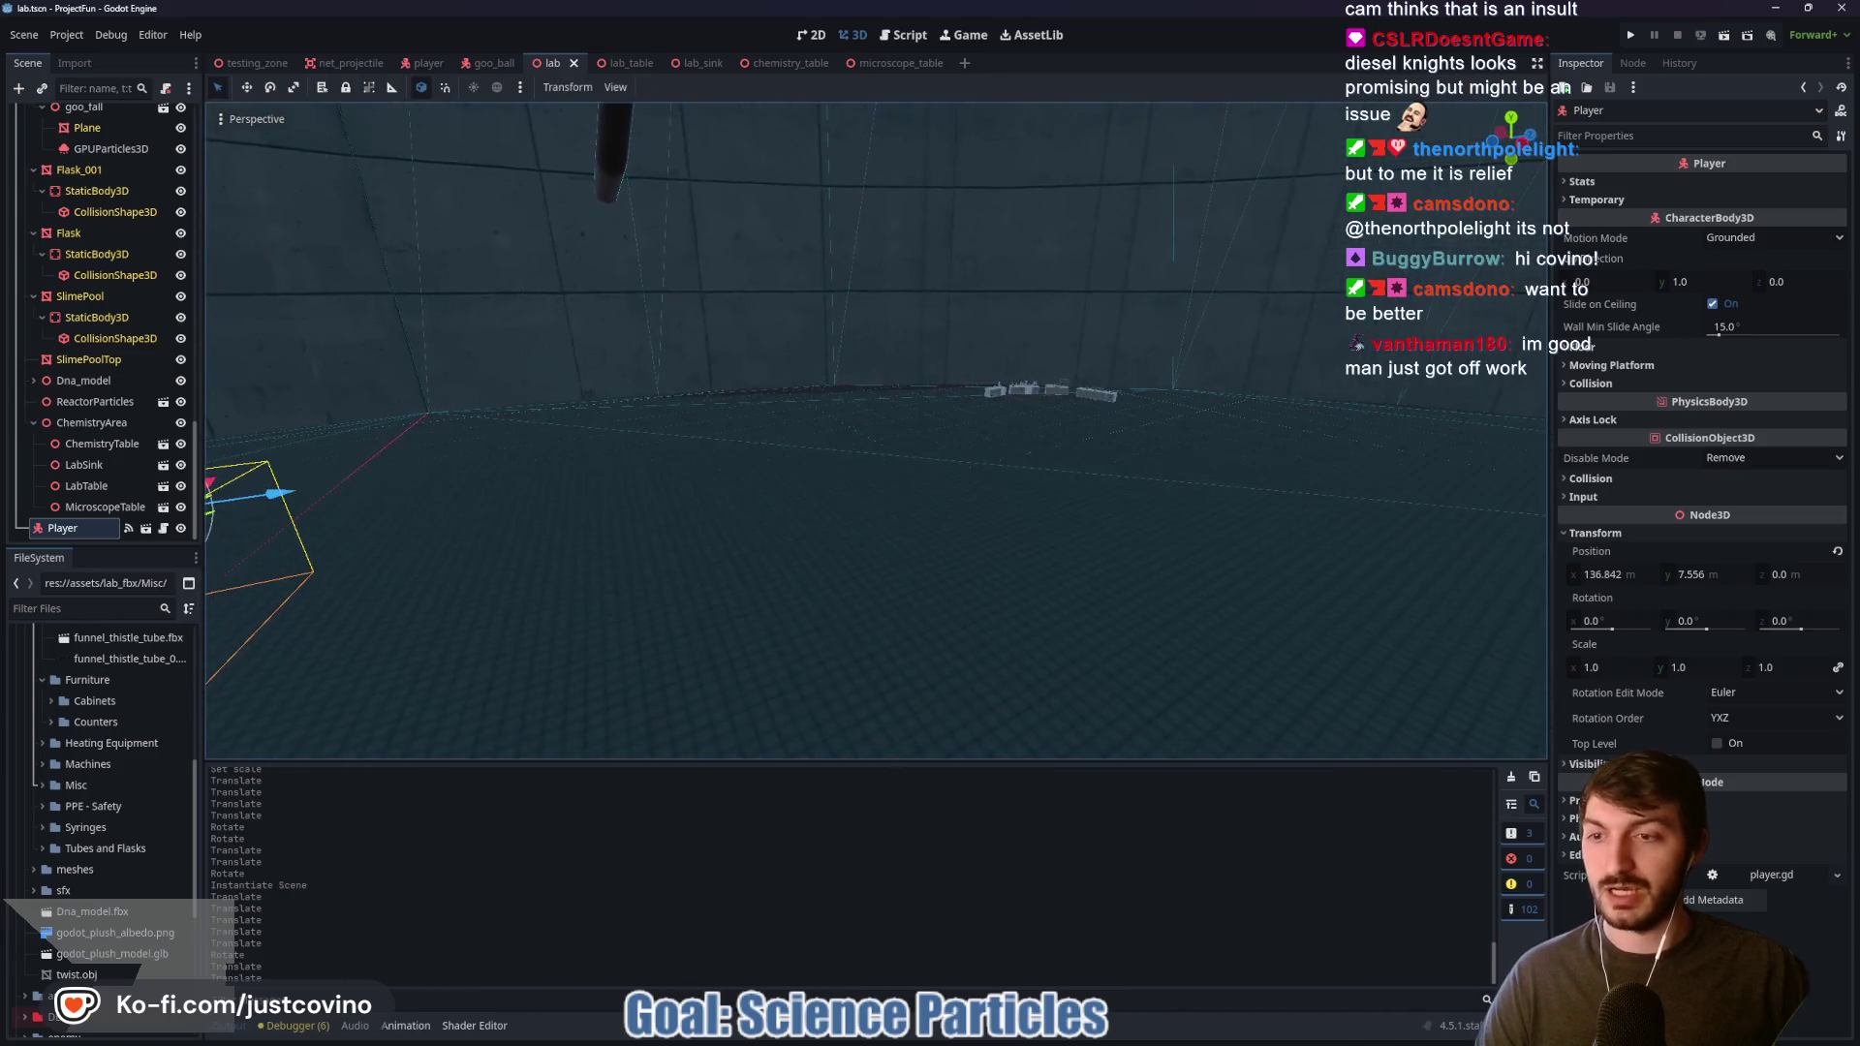
pyautogui.moveTo(268, 490); pyautogui.dragTo(1179, 484)
pyautogui.press('F5')
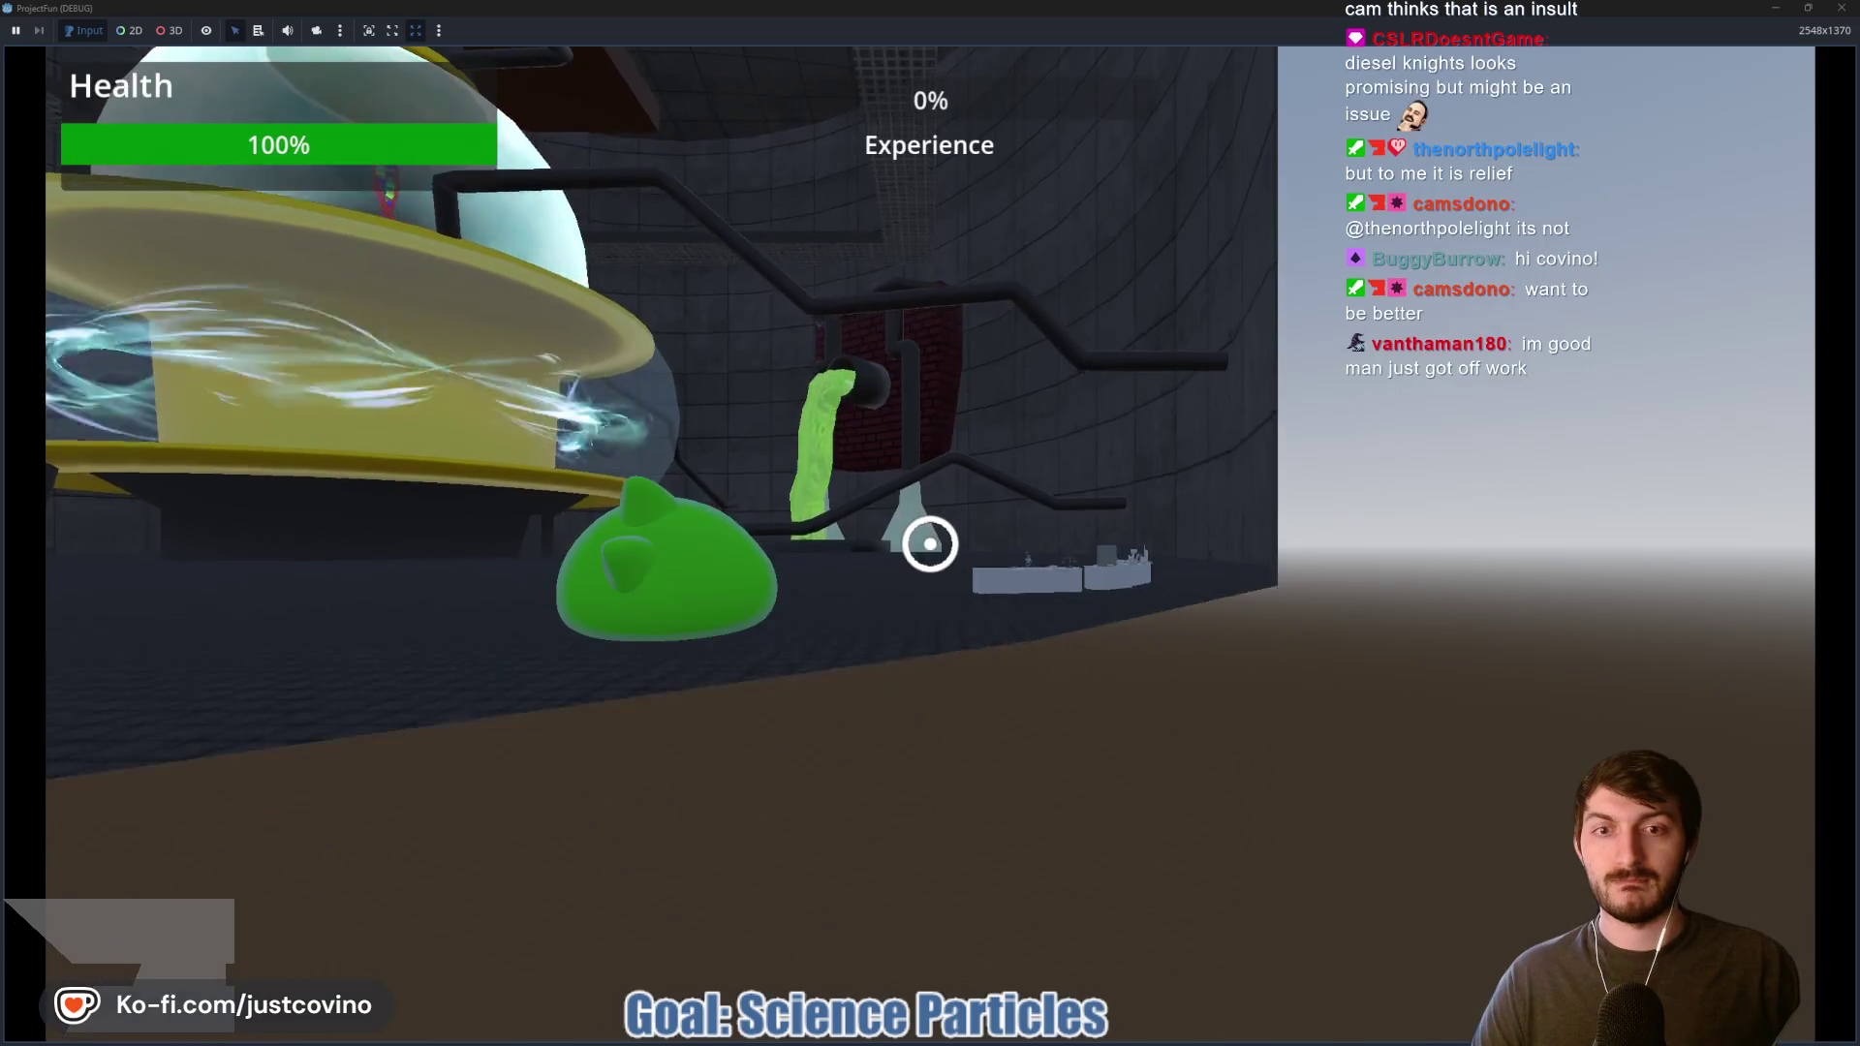
pyautogui.press('F8')
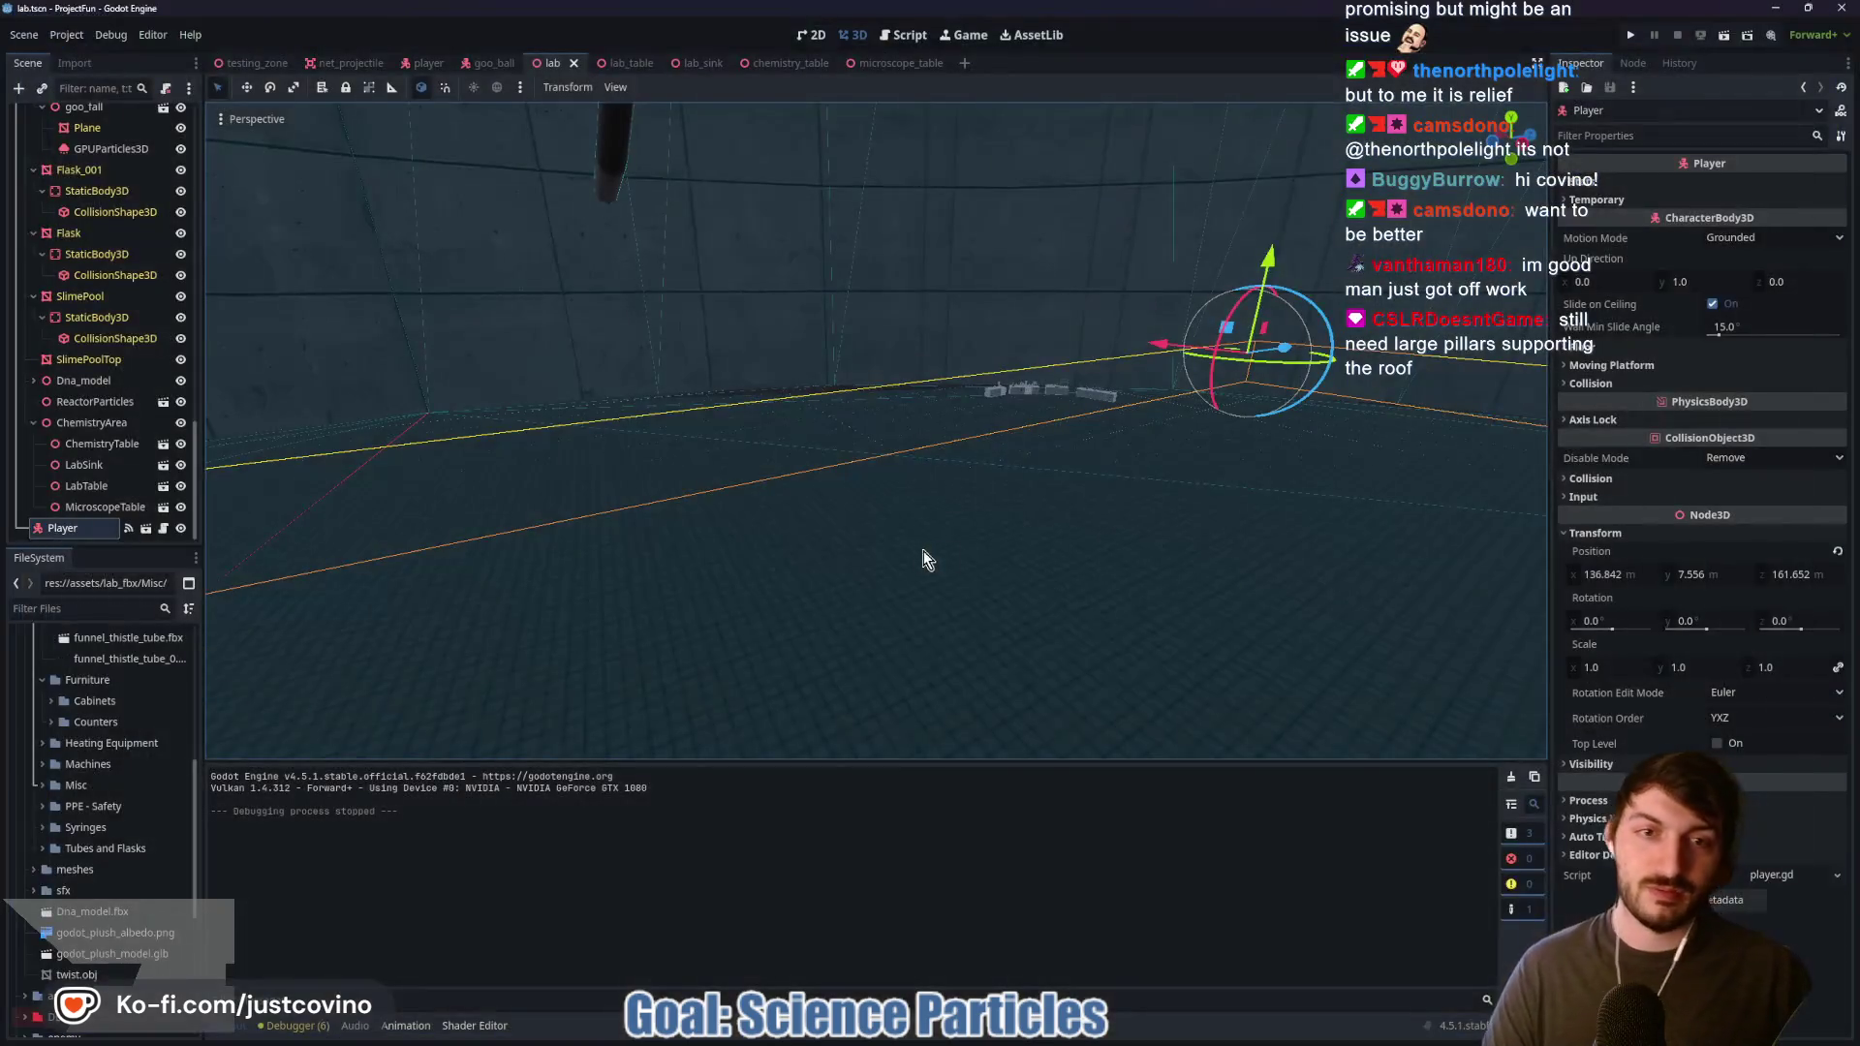
pyautogui.moveTo(1283, 333); pyautogui.dragTo(1163, 436)
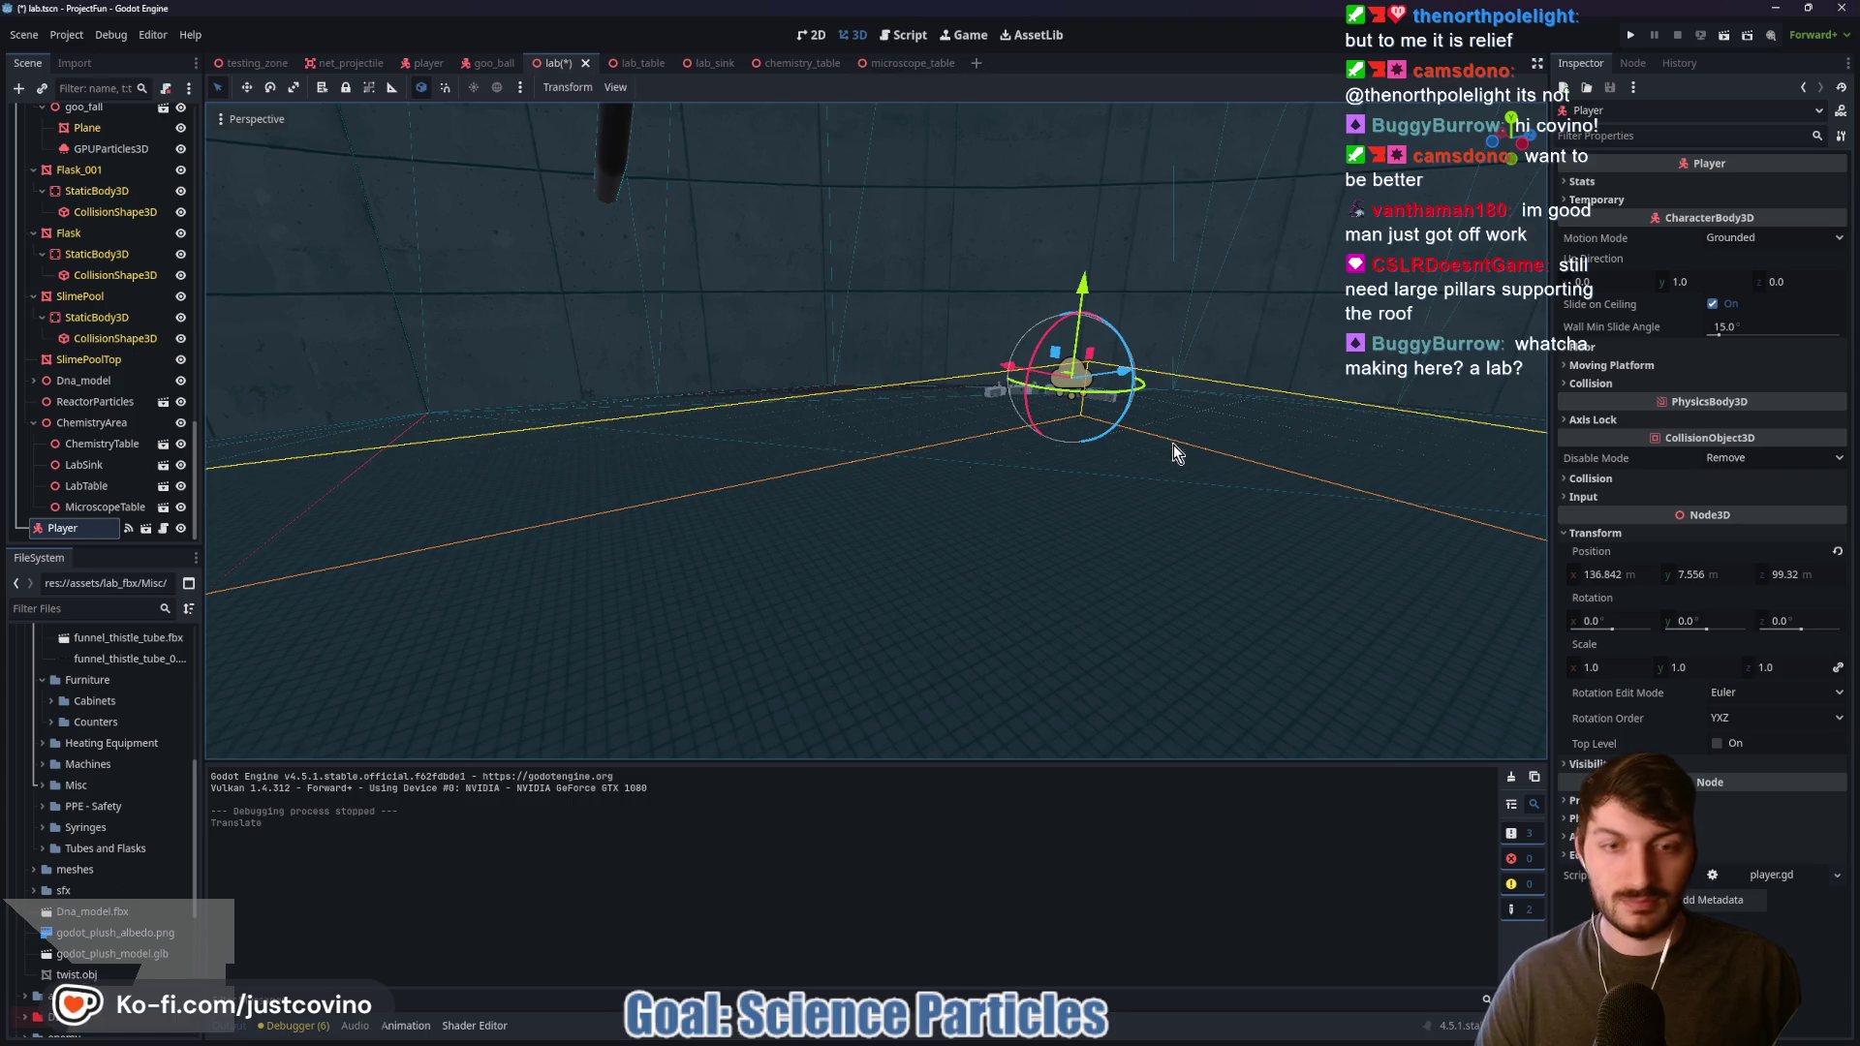
pyautogui.press('F5')
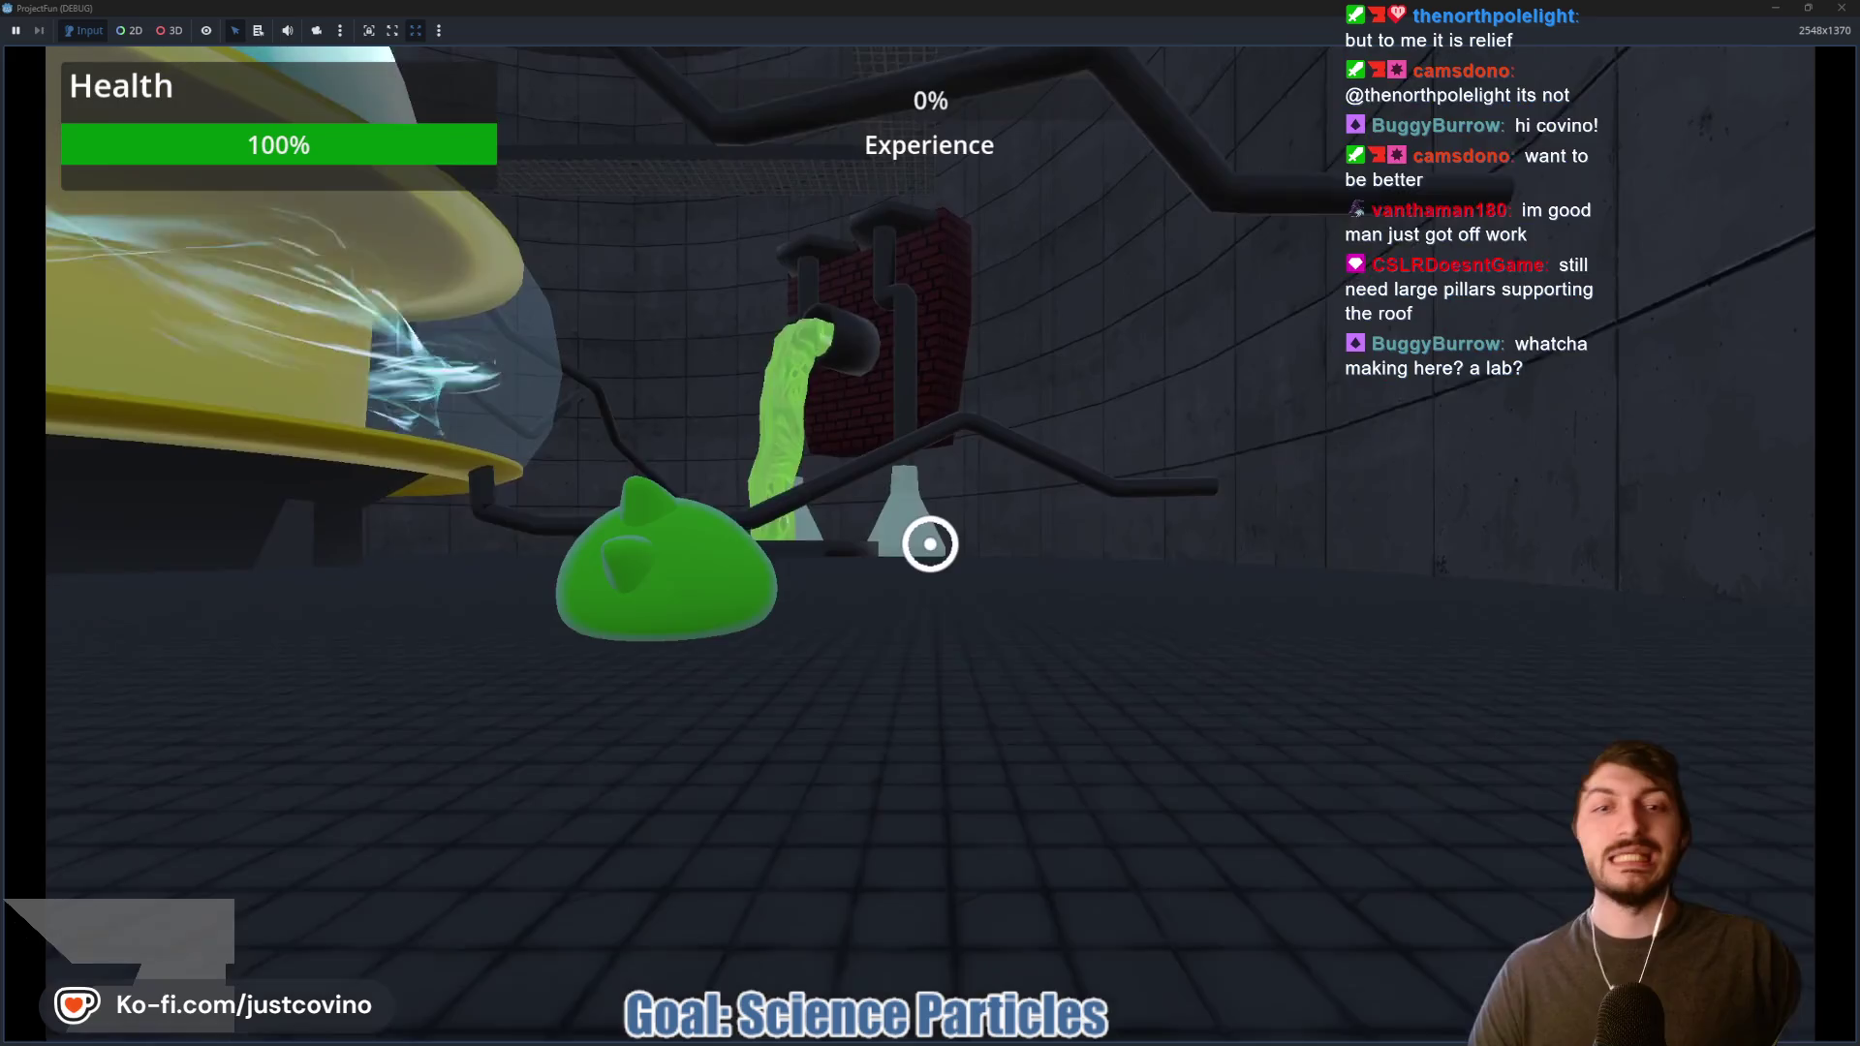
# Step: Steer the slime across the lab floor and up over the counters toward the glassware
pyautogui.press('w')
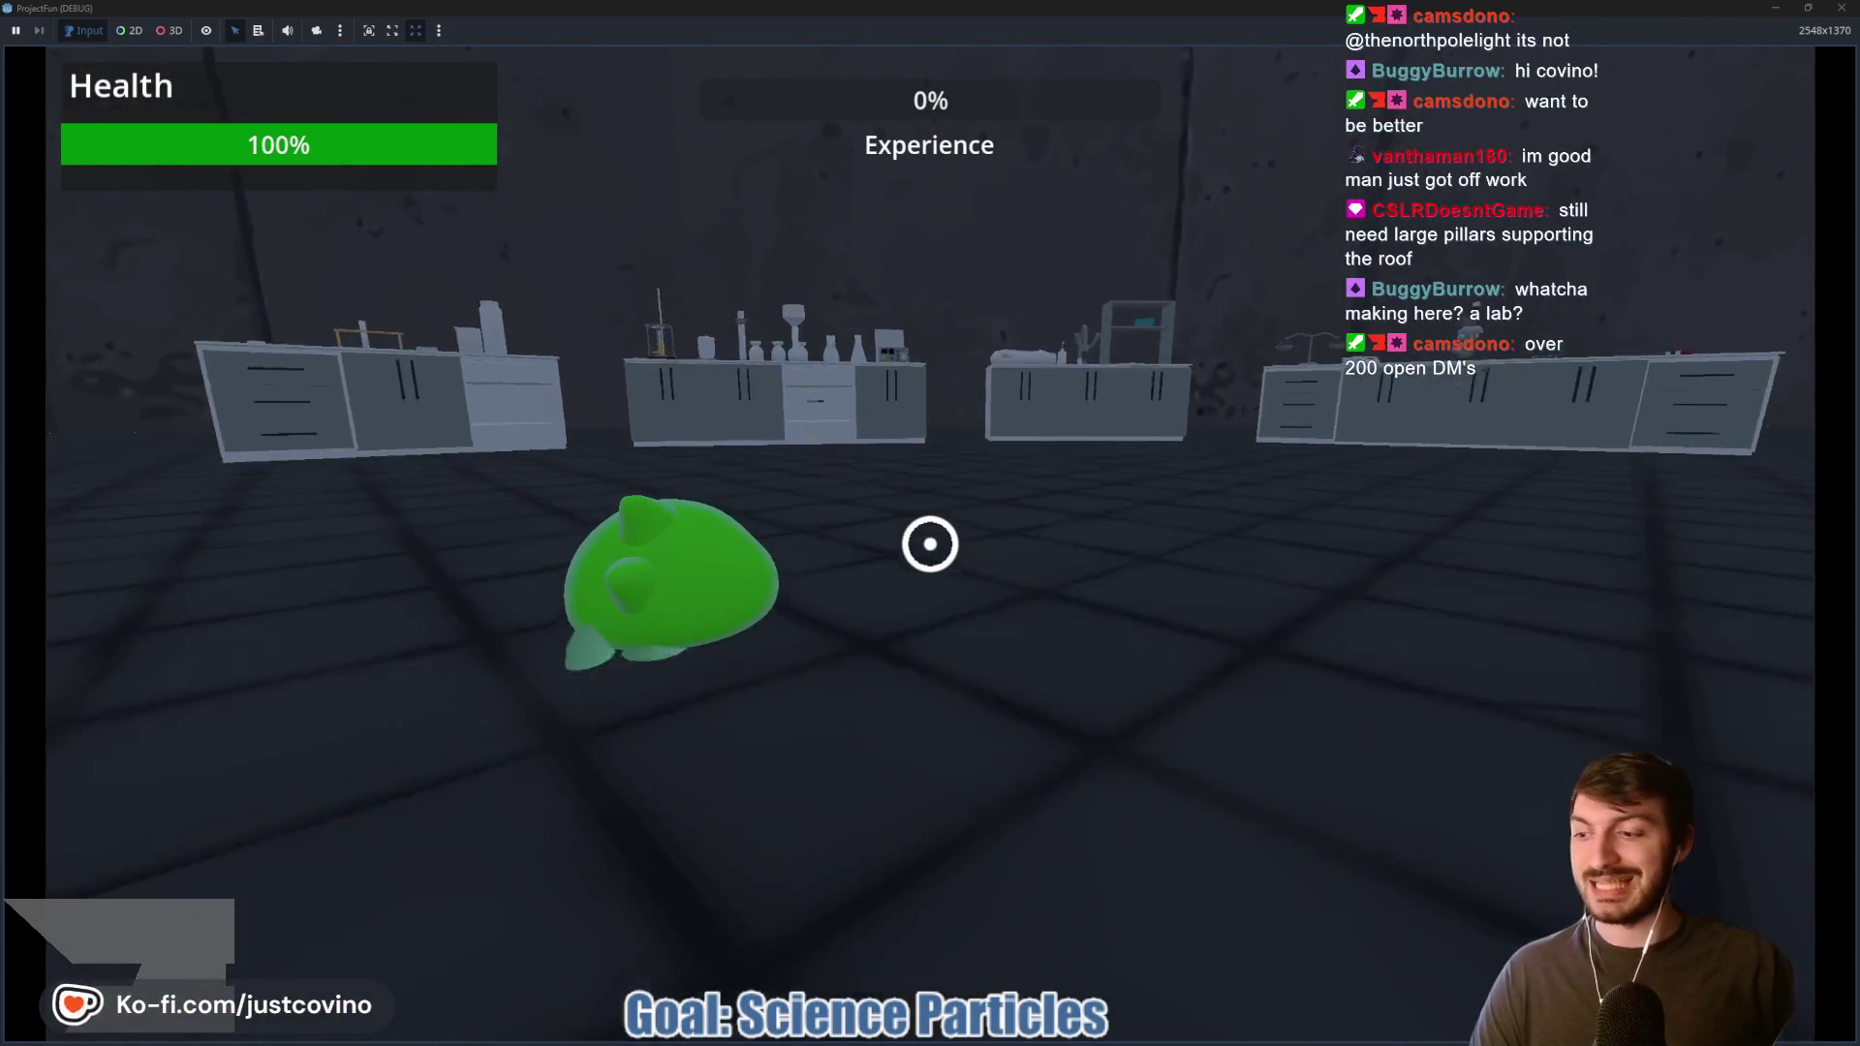
pyautogui.press('s')
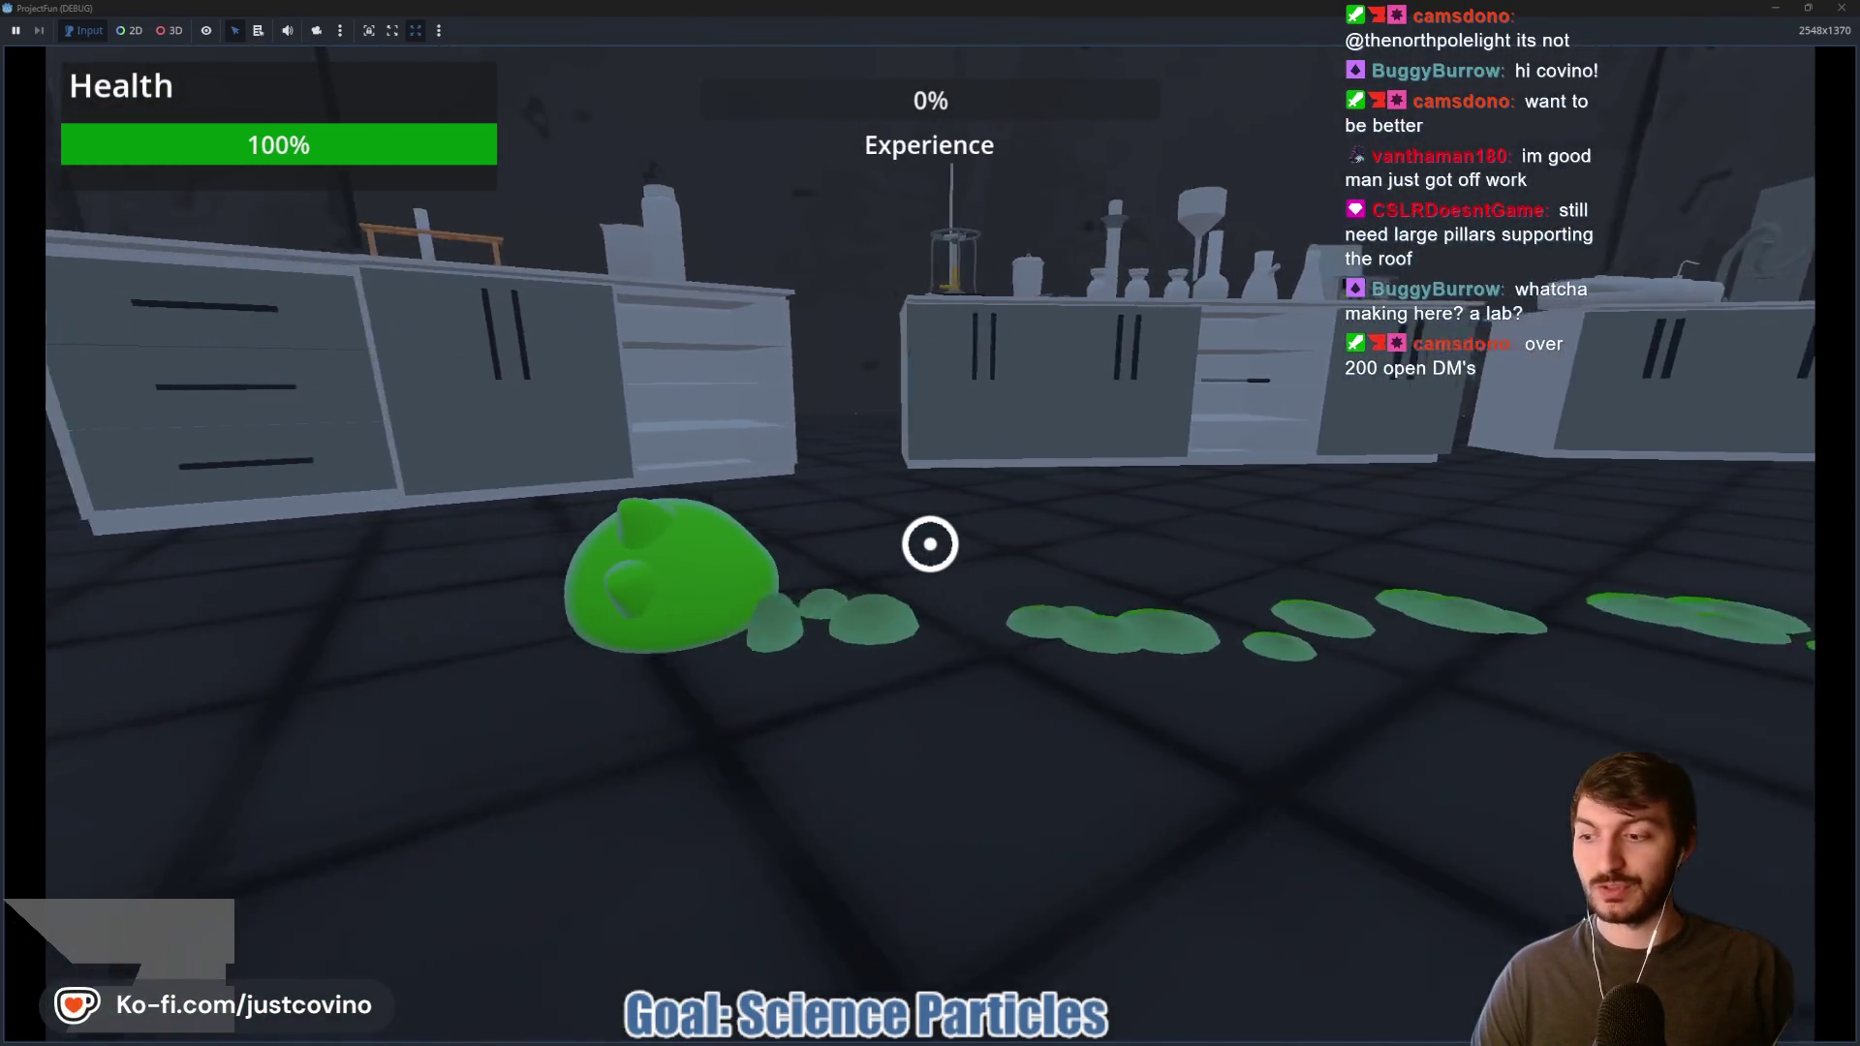
pyautogui.press('w')
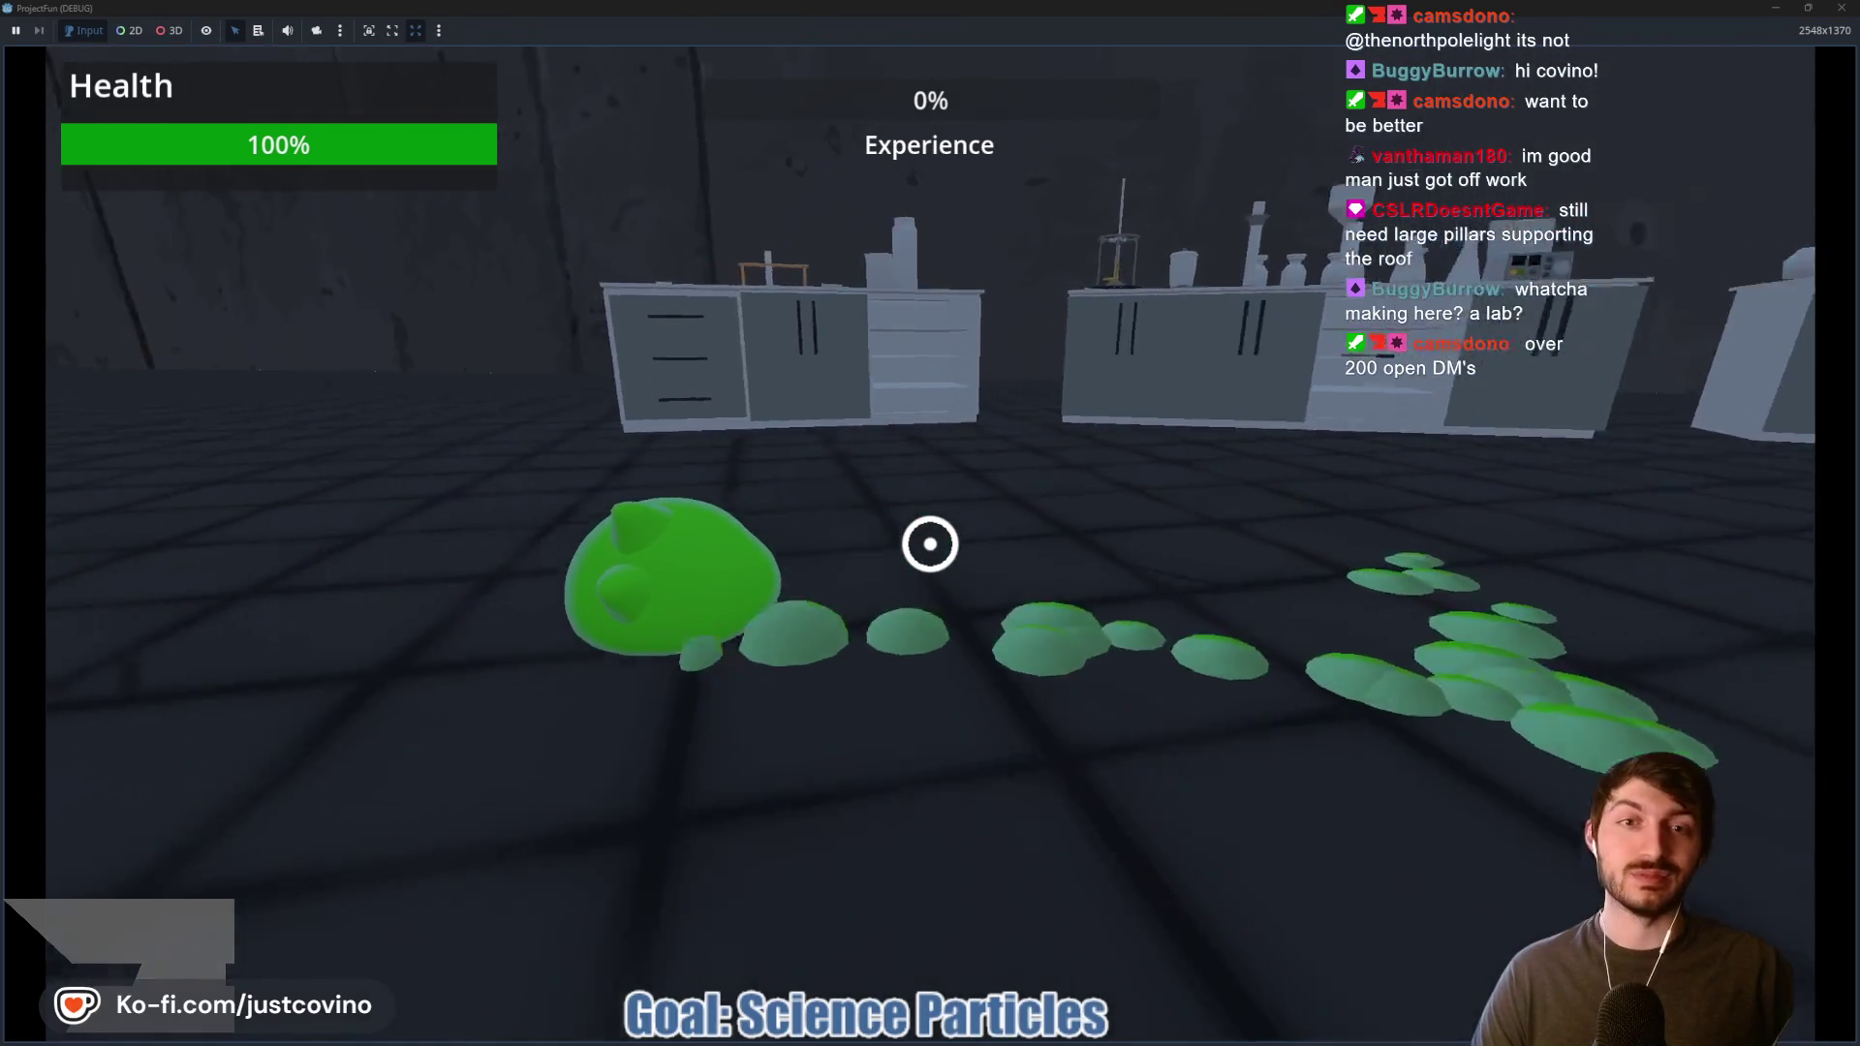
pyautogui.press('s')
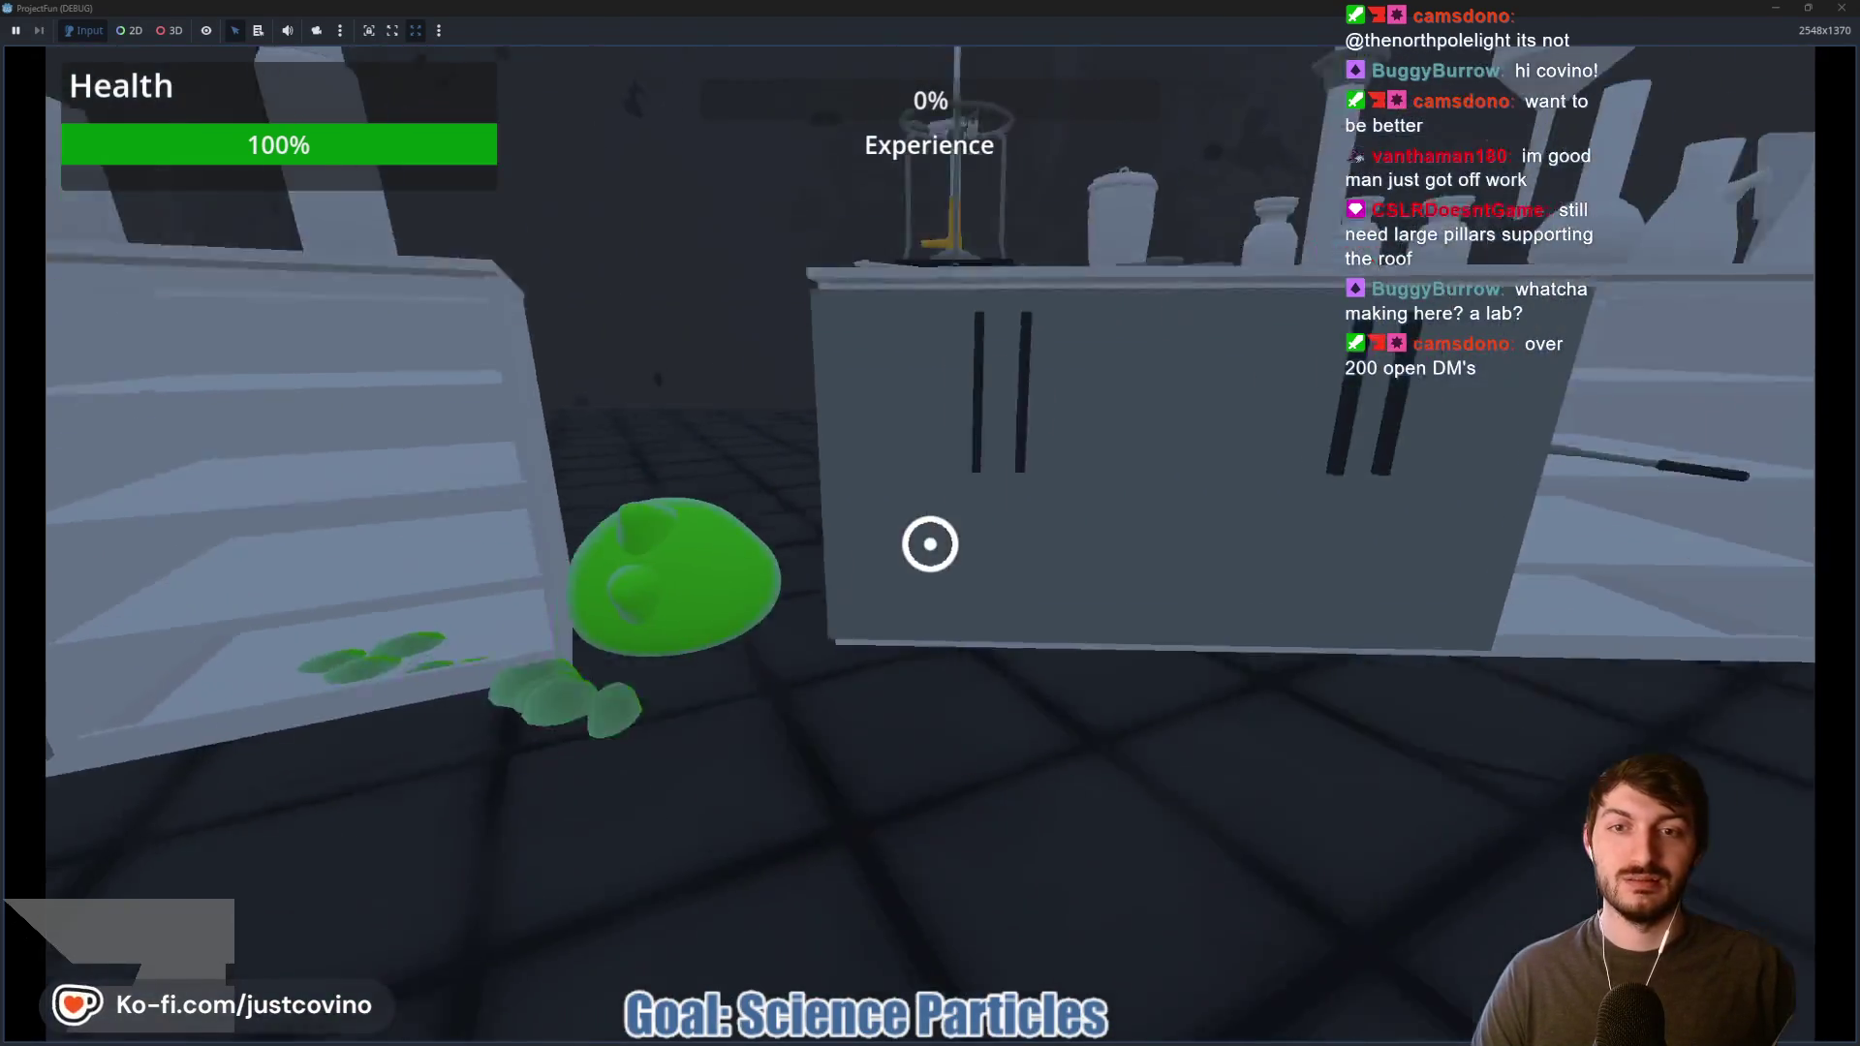
pyautogui.press('w')
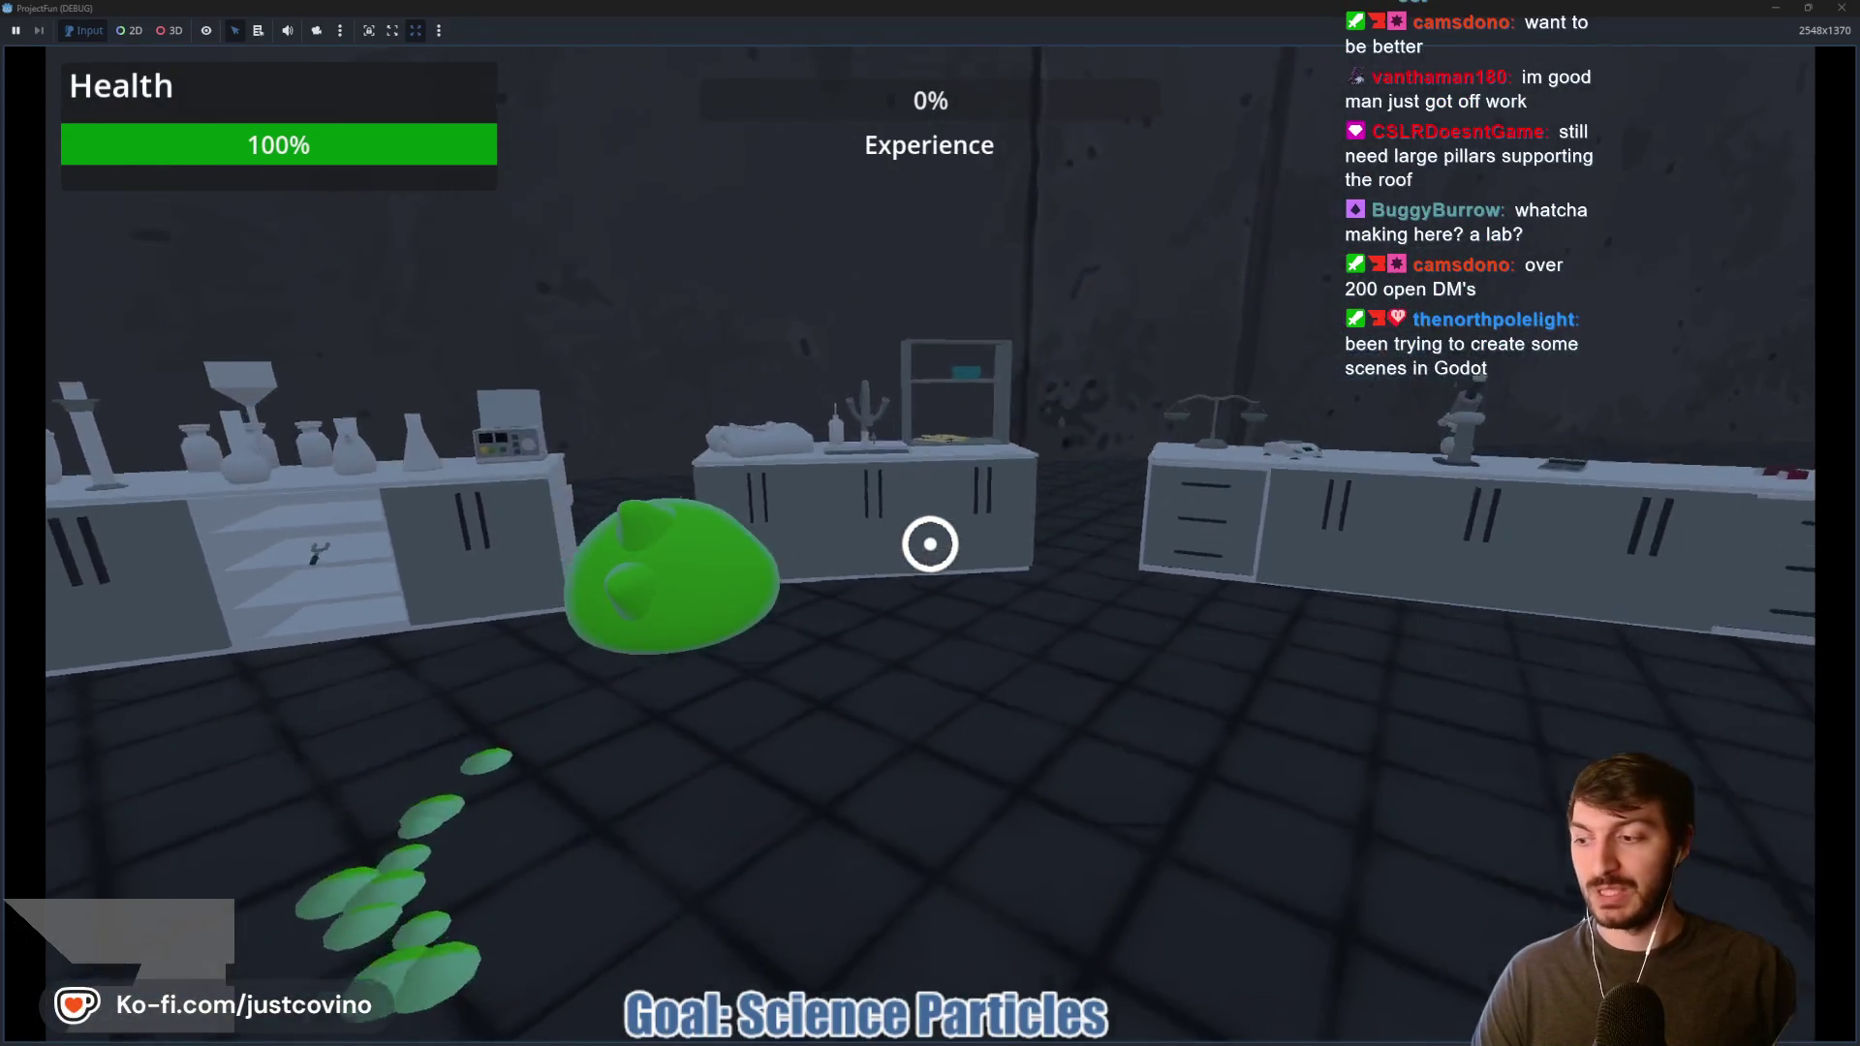
pyautogui.press('s')
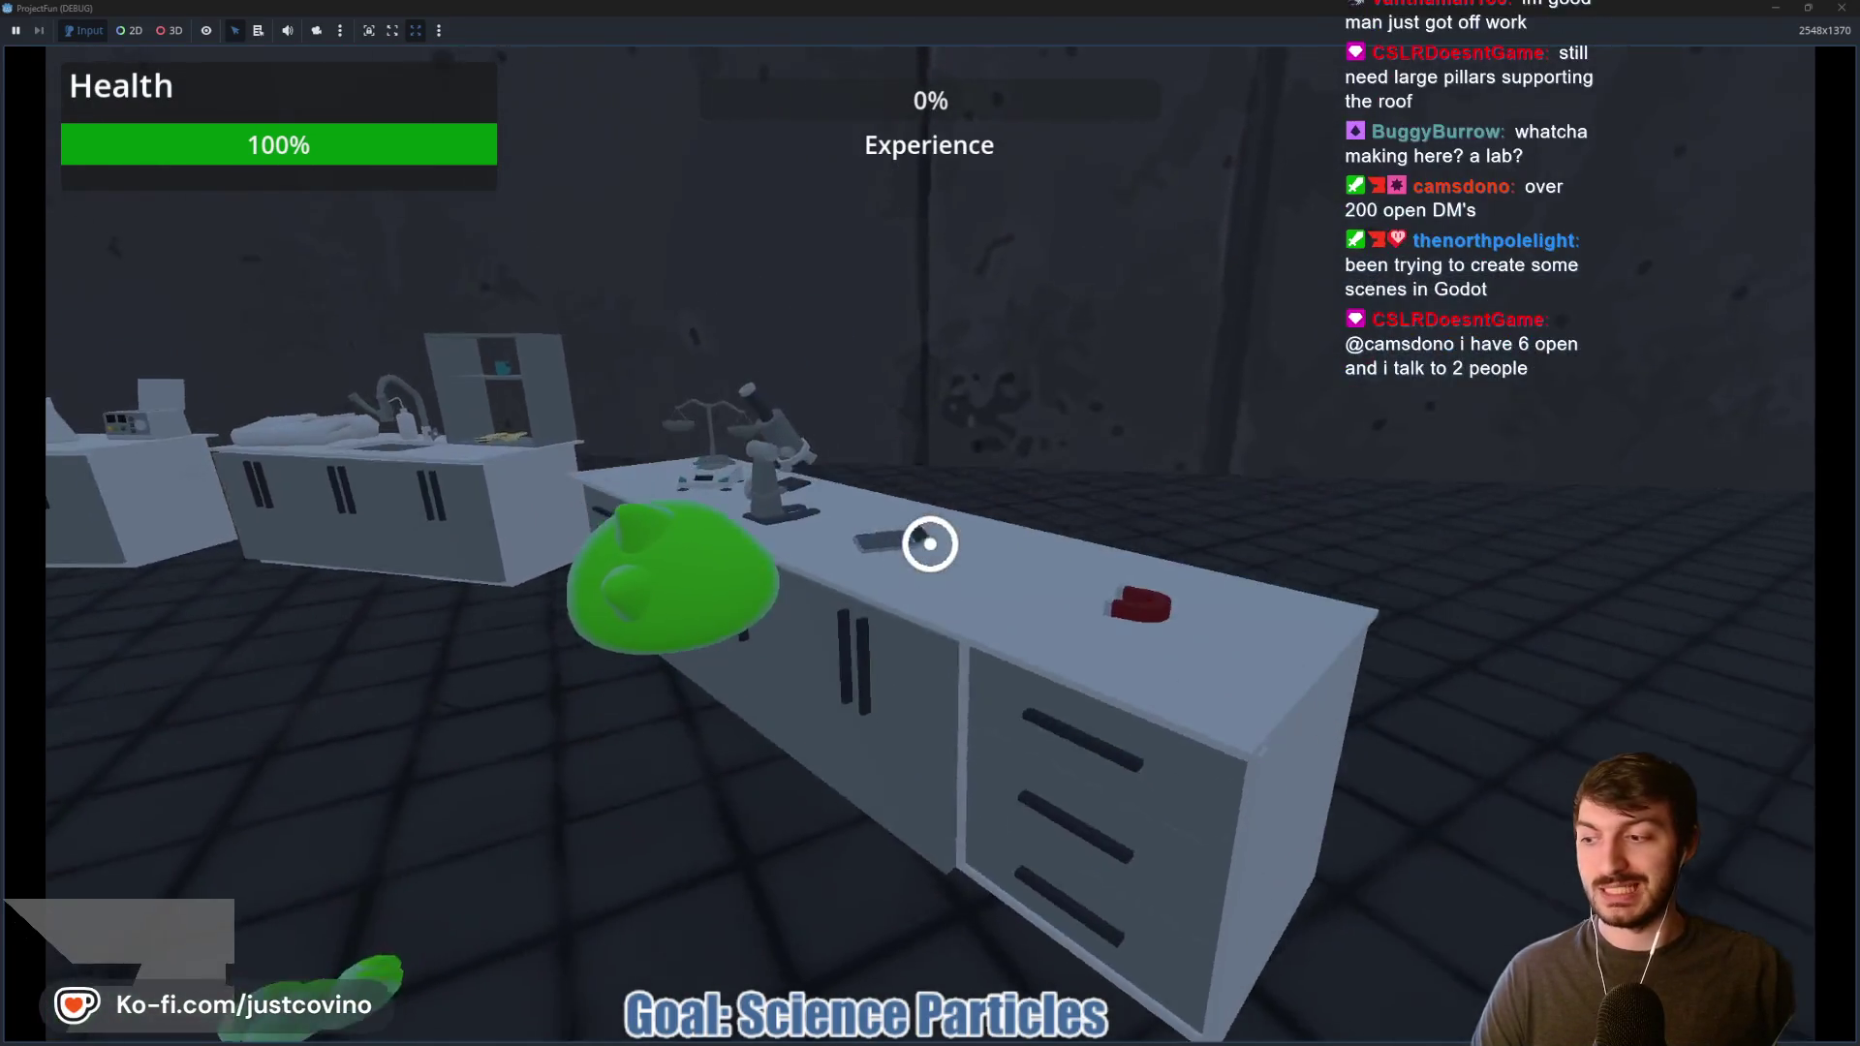
pyautogui.press('w')
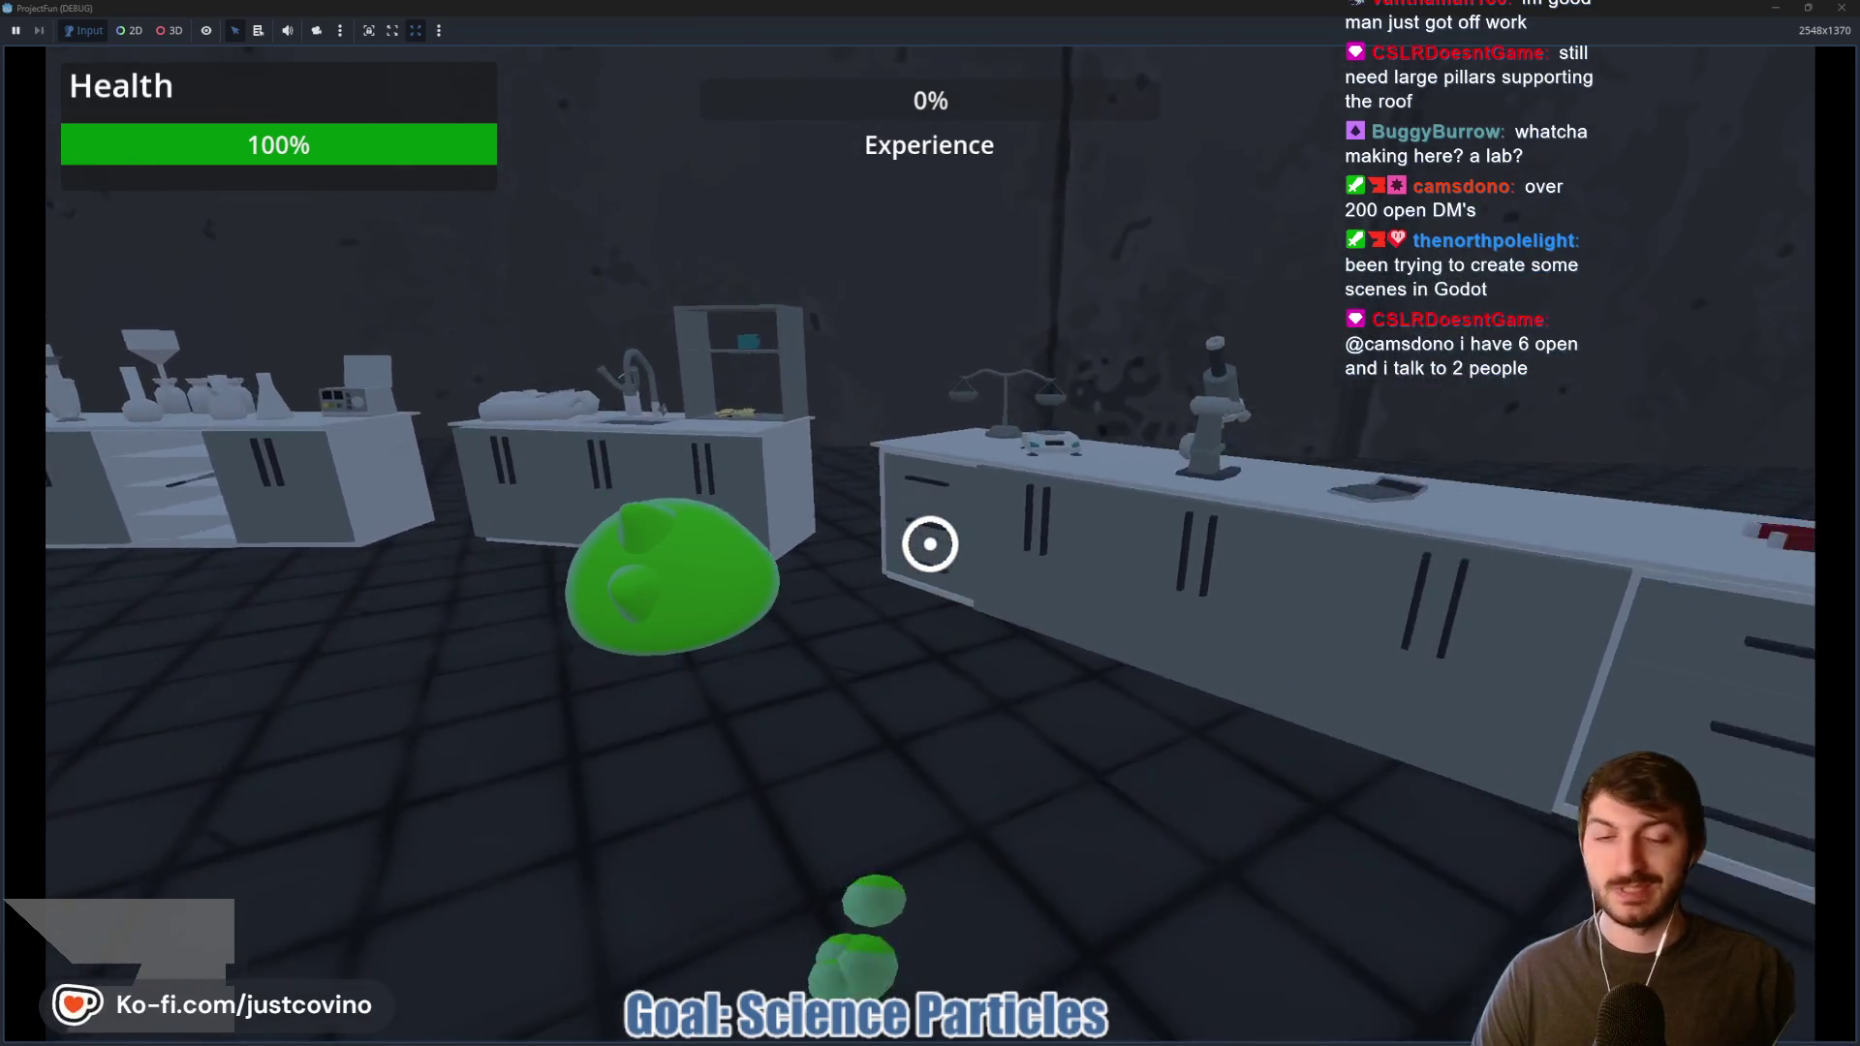
pyautogui.press('space')
pyautogui.press('w')
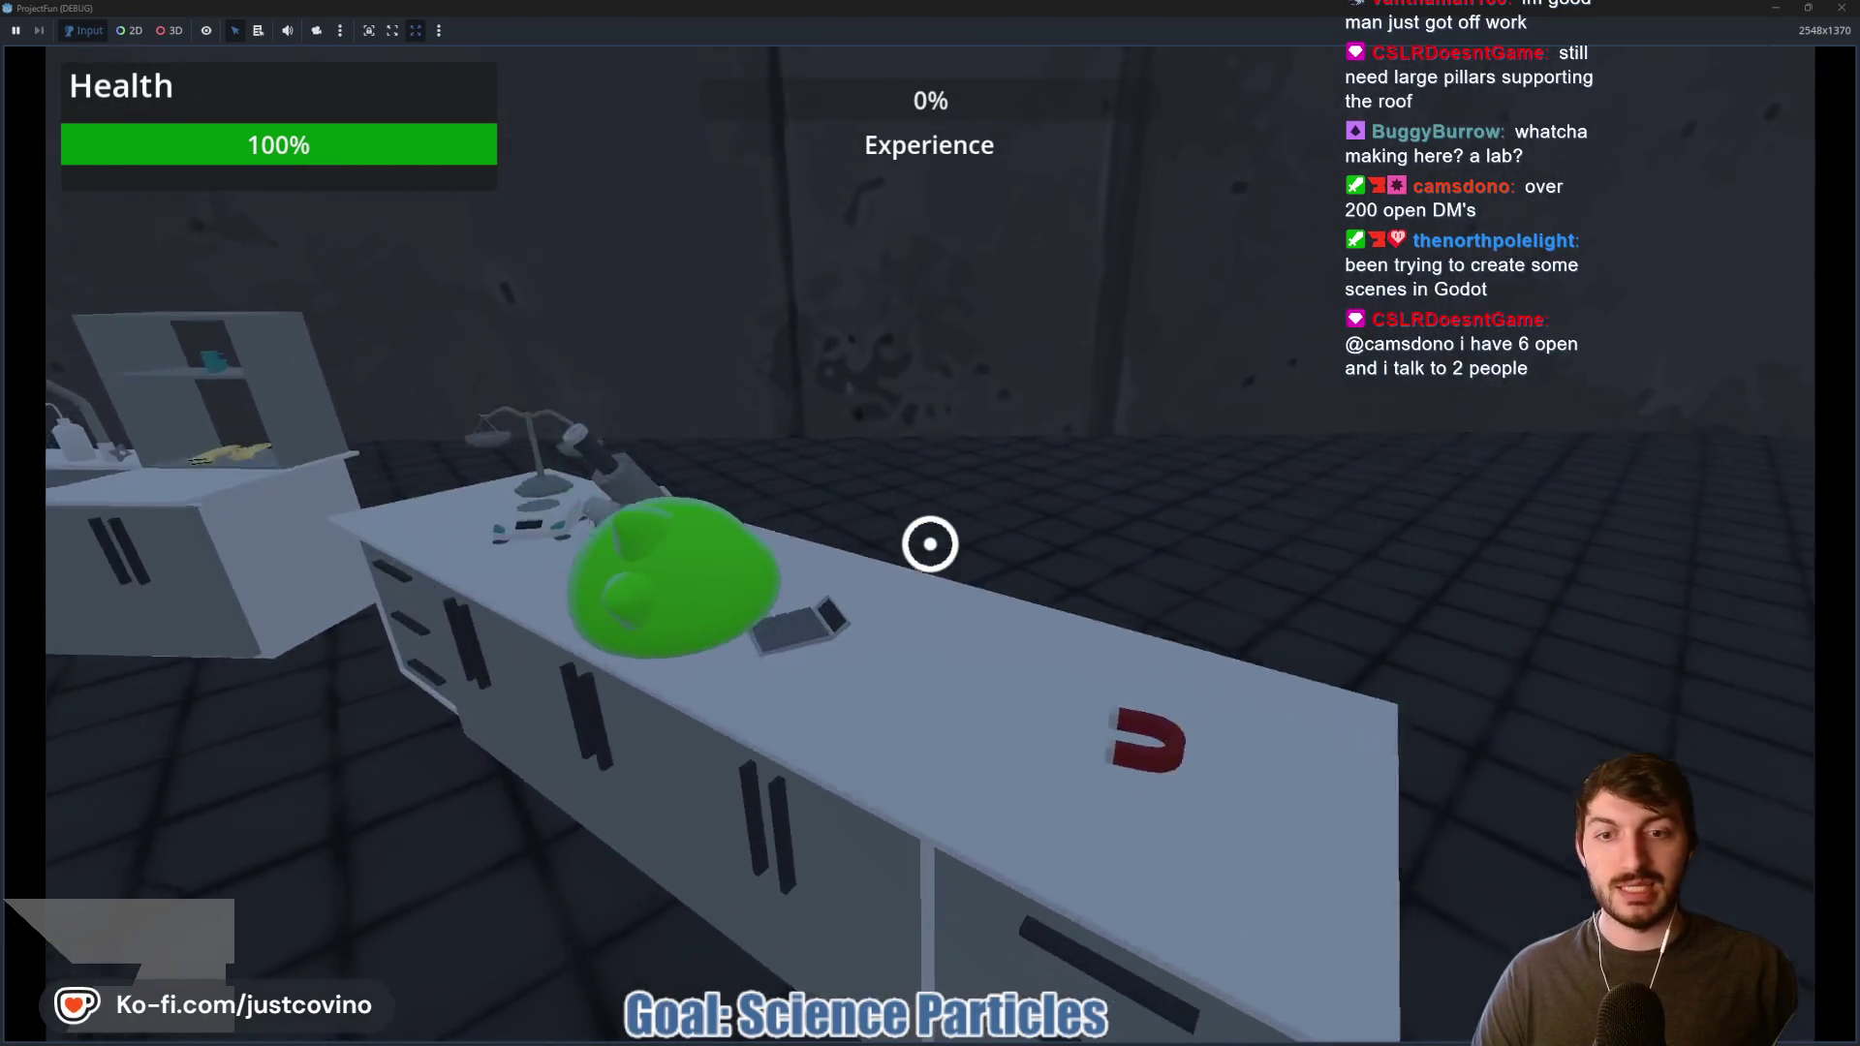
pyautogui.press('w')
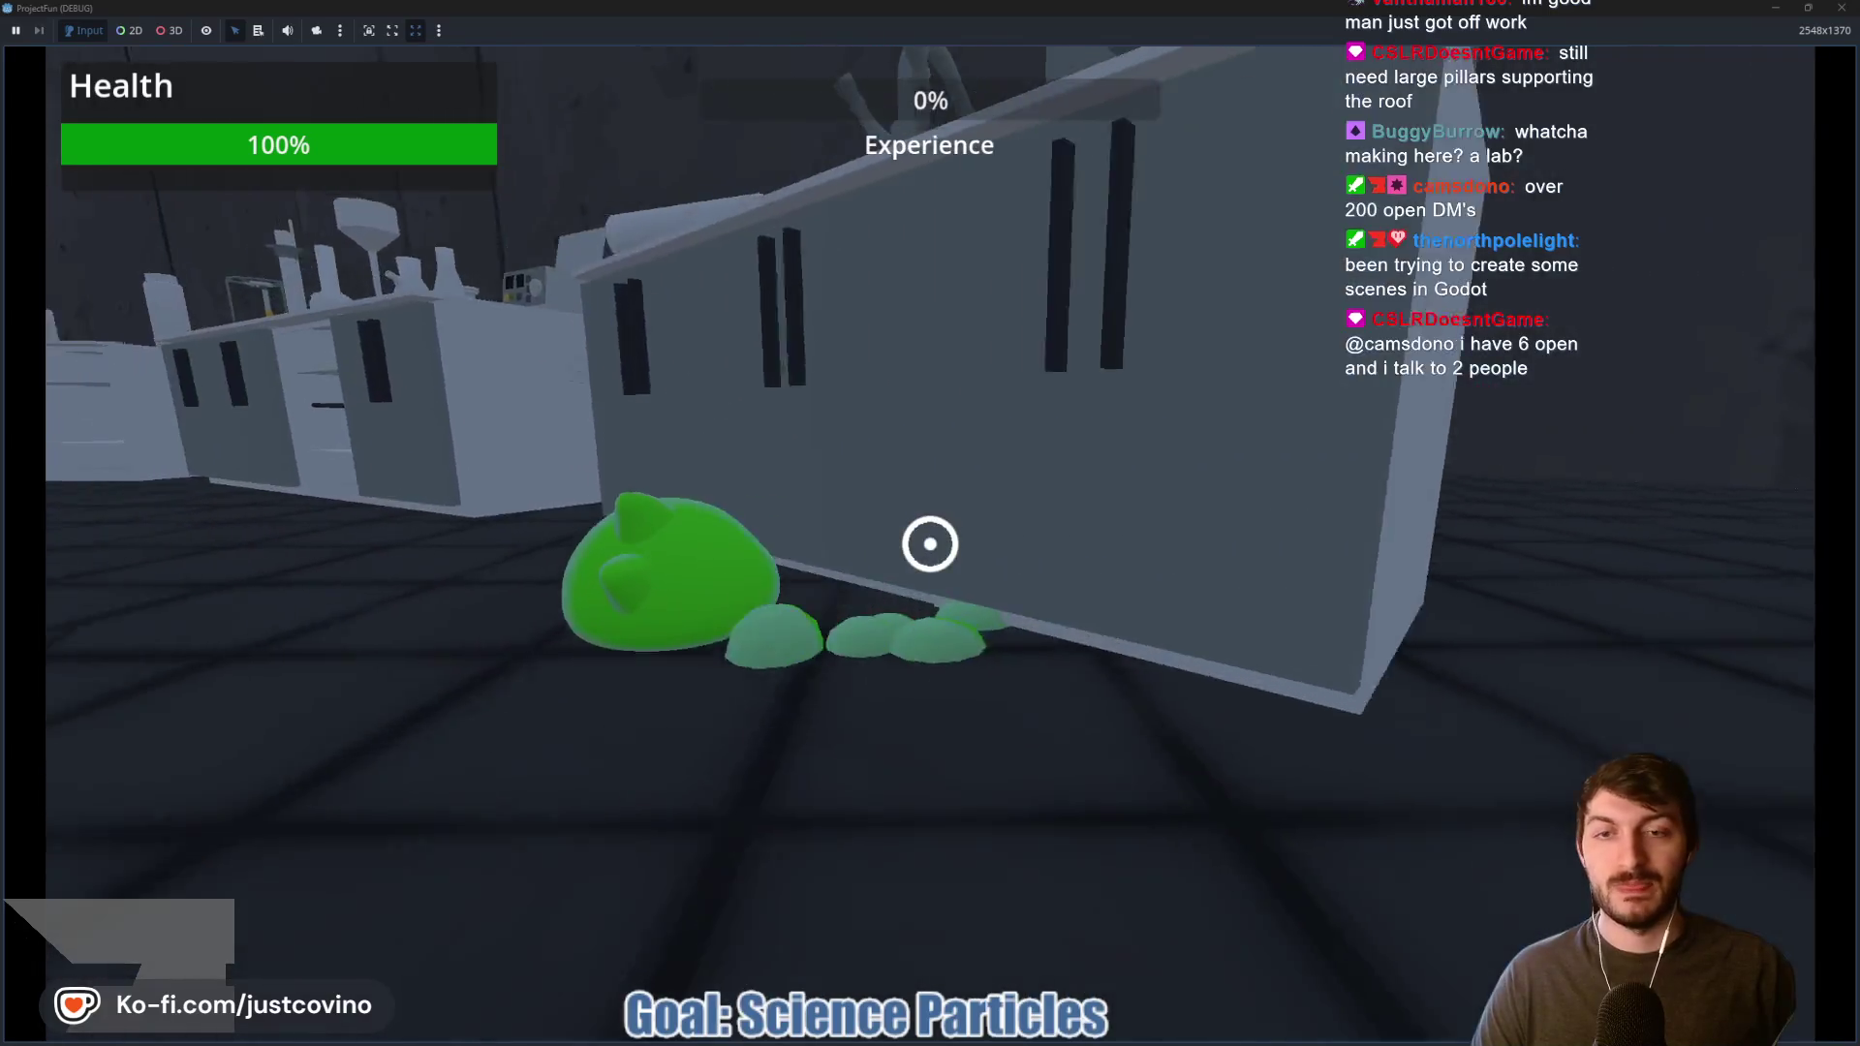
pyautogui.press('w')
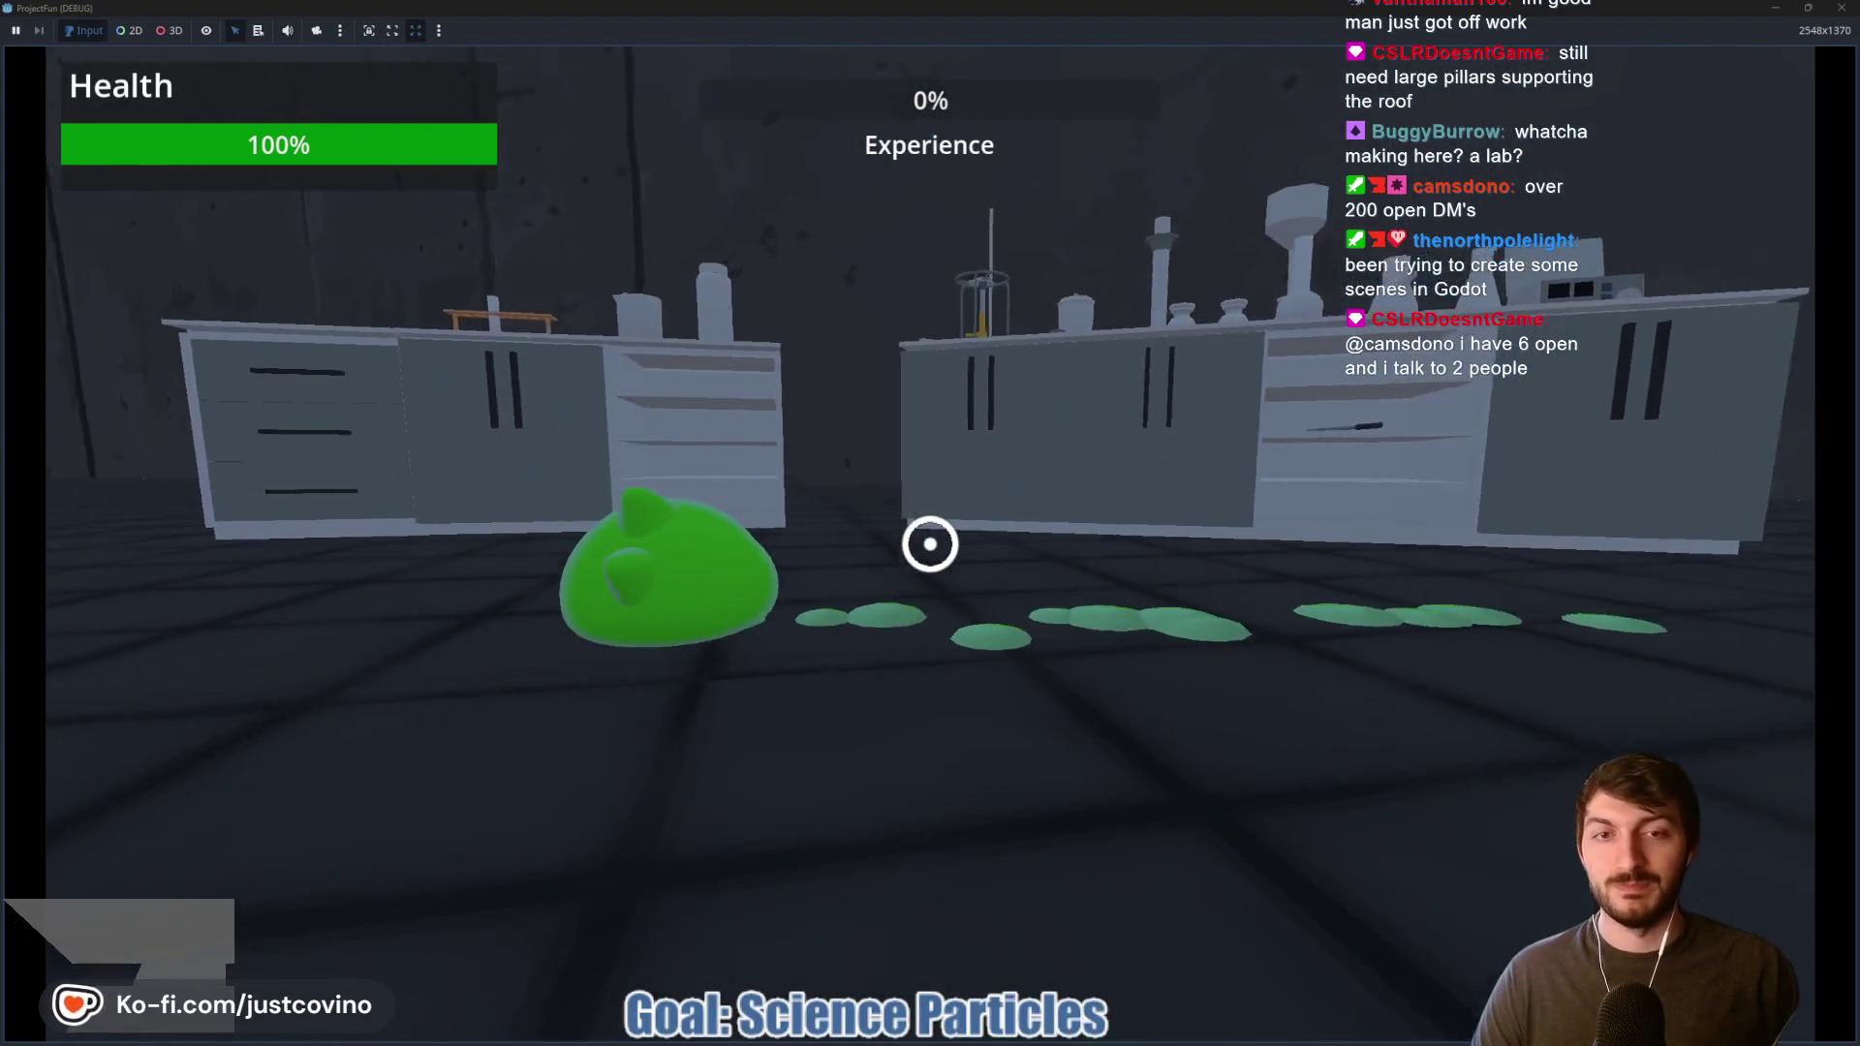
pyautogui.press('w')
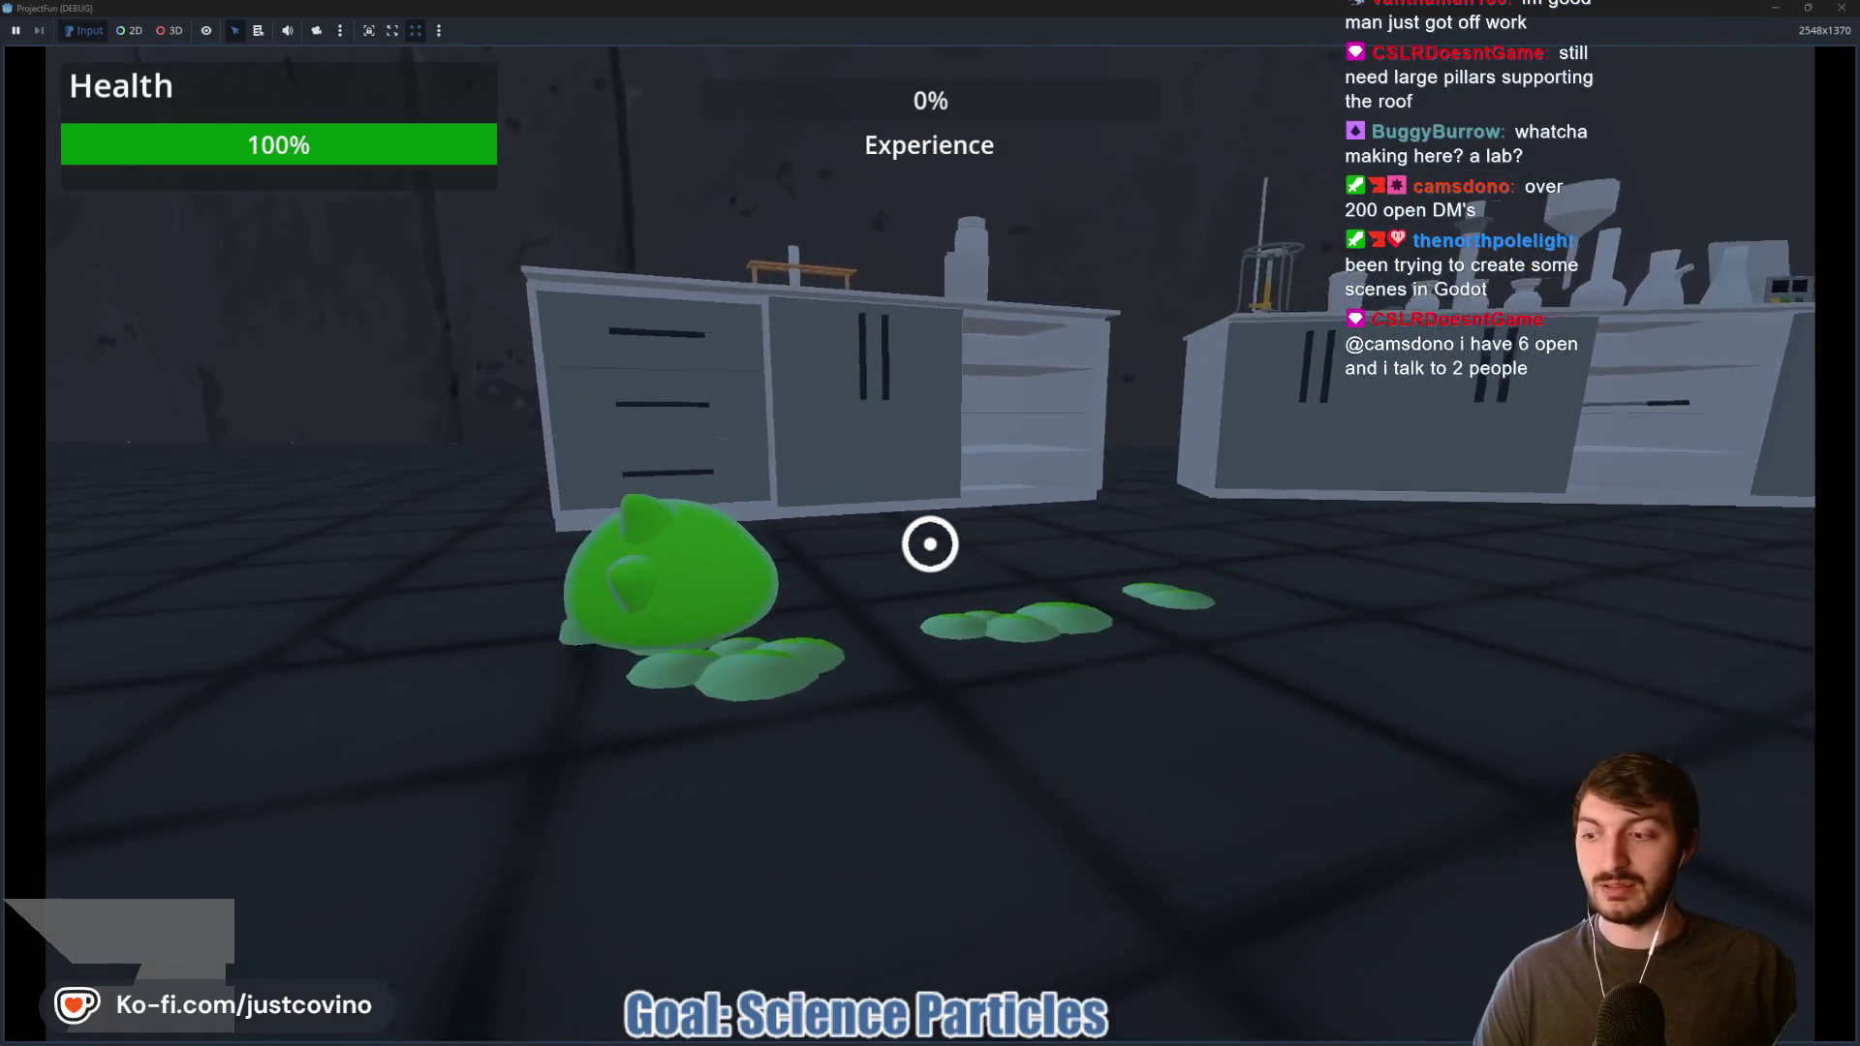
pyautogui.press('w')
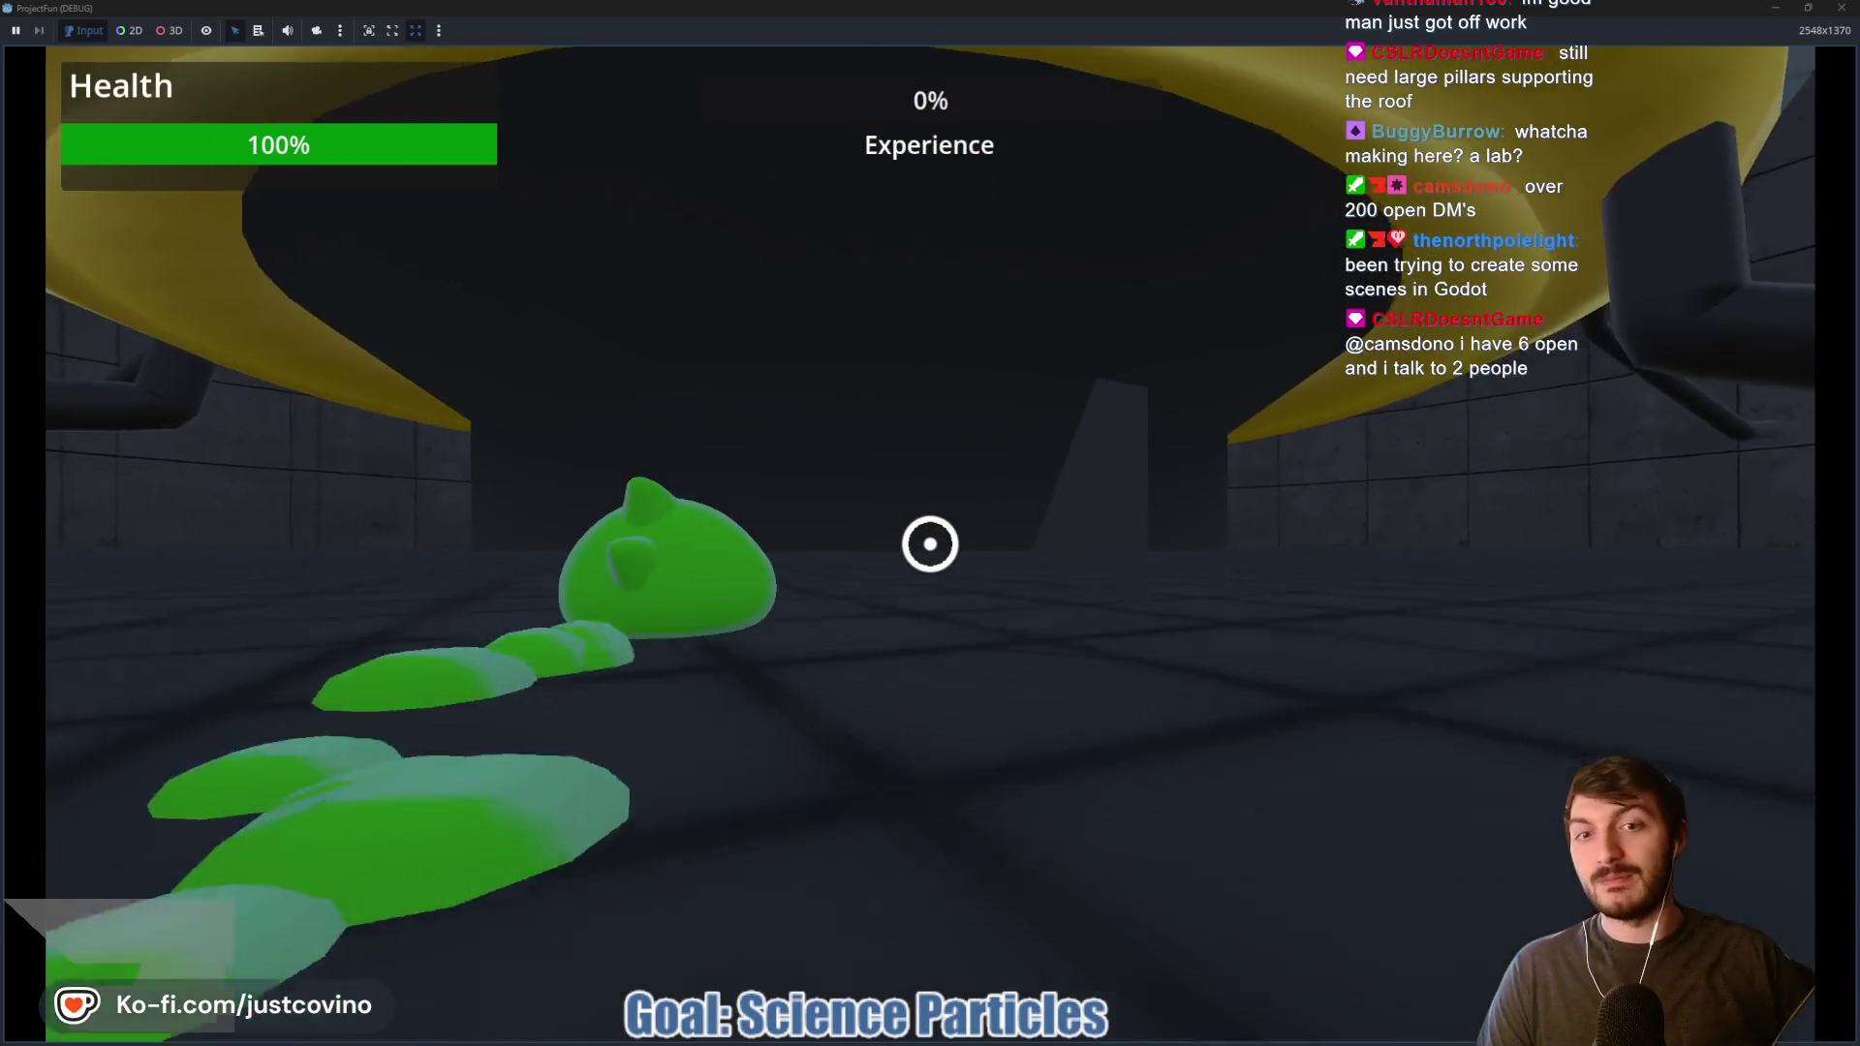
# Step: Fire grapple tethers to swing the slime across the lab toward the central reactor
pyautogui.click(930, 543)
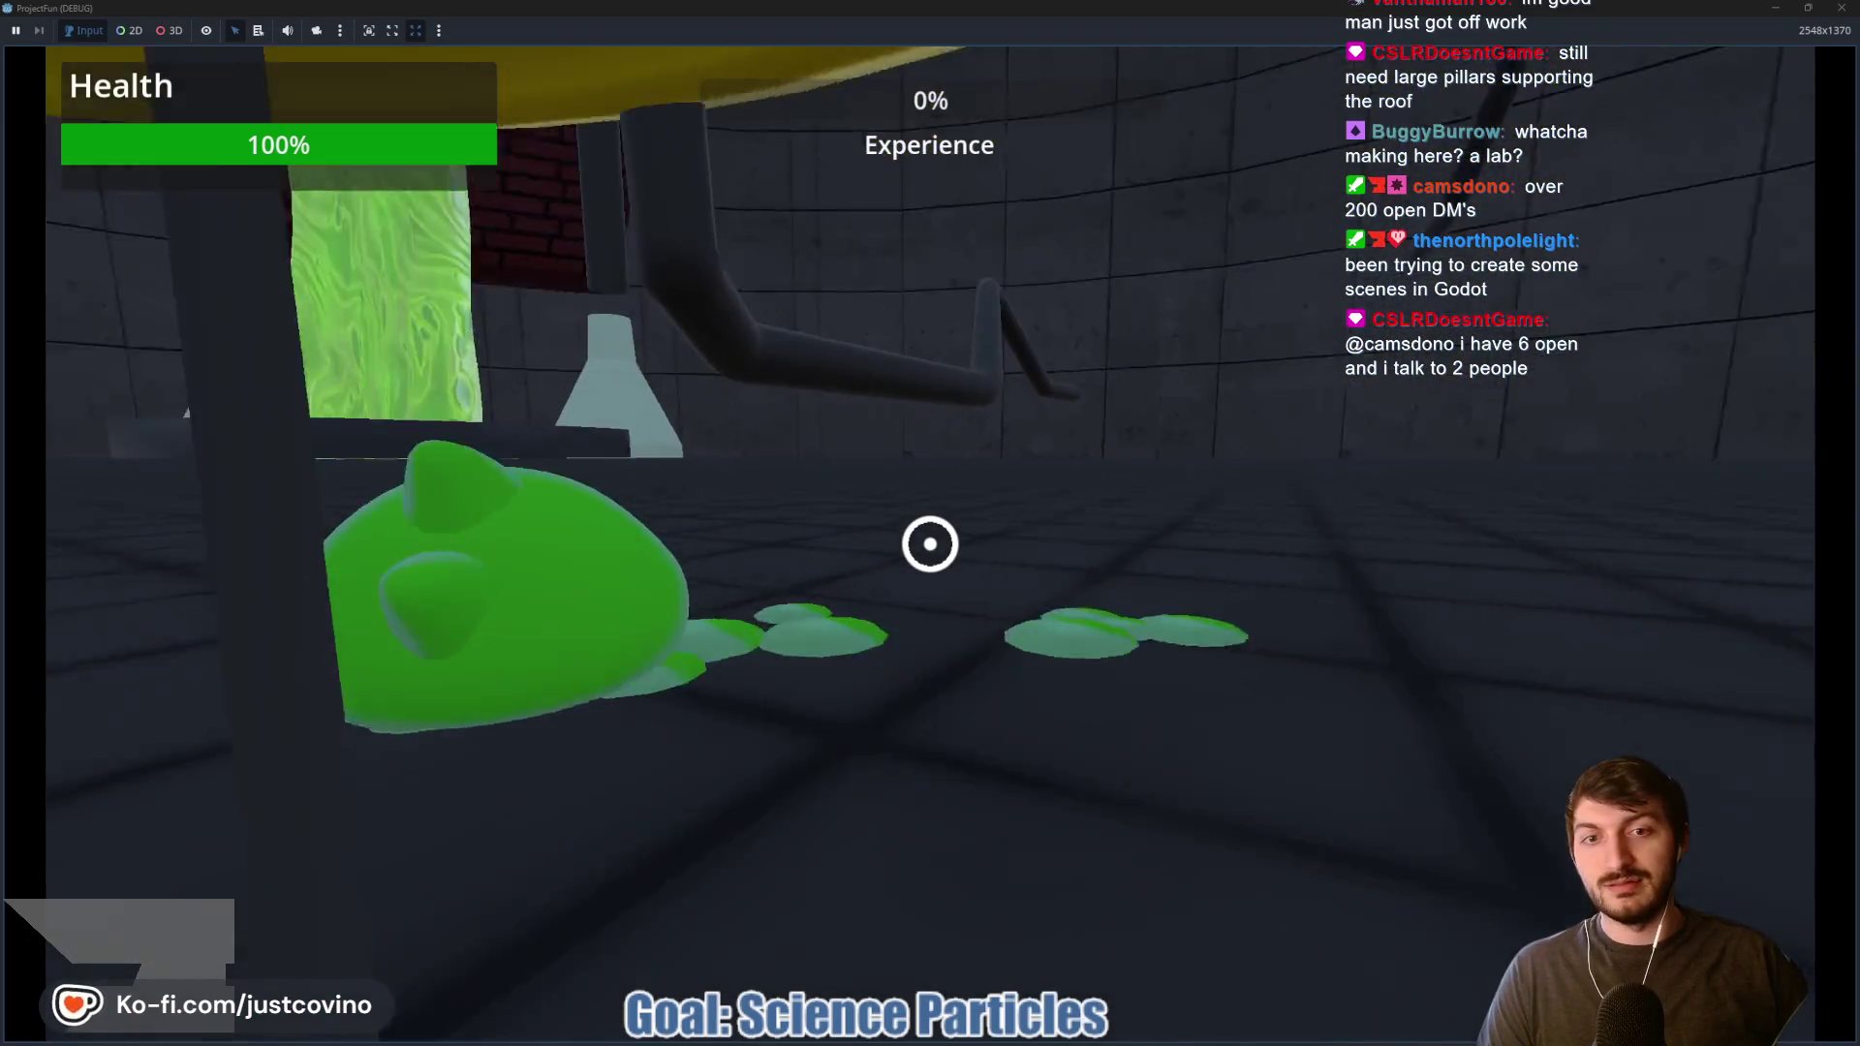
pyautogui.click(930, 543)
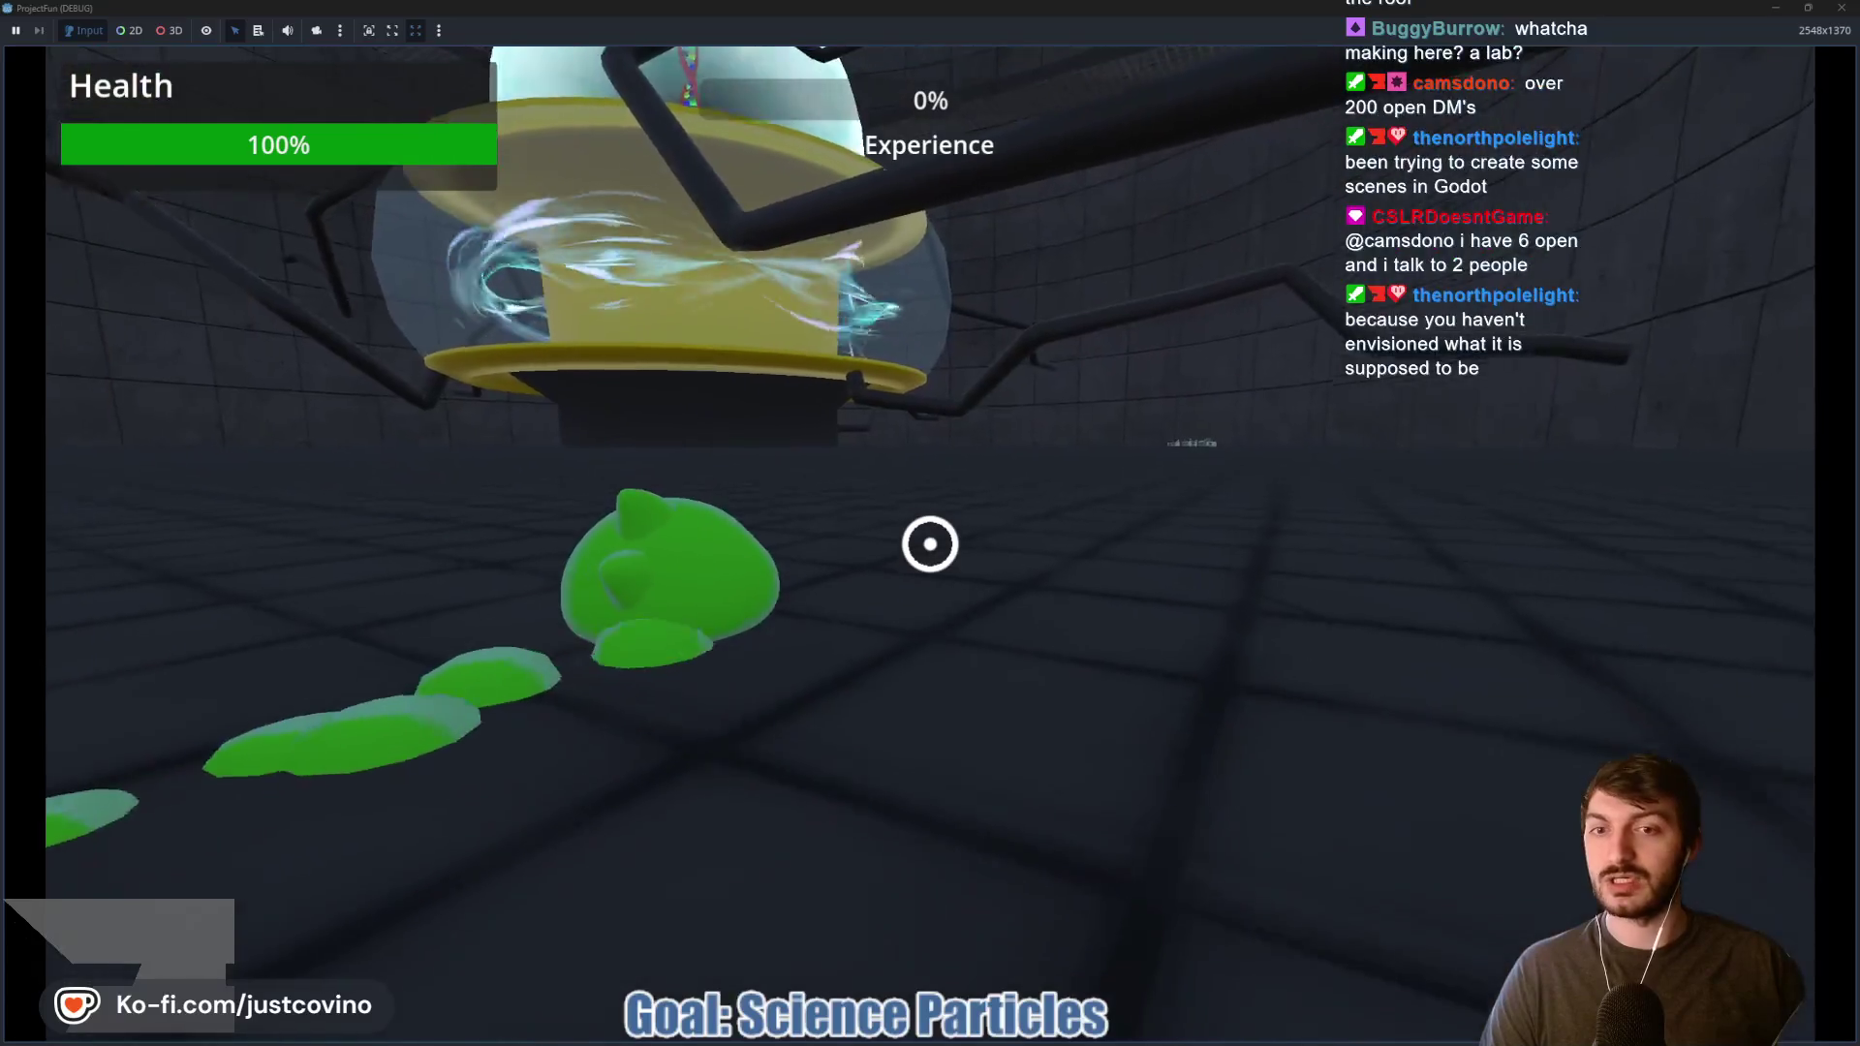
pyautogui.press('w')
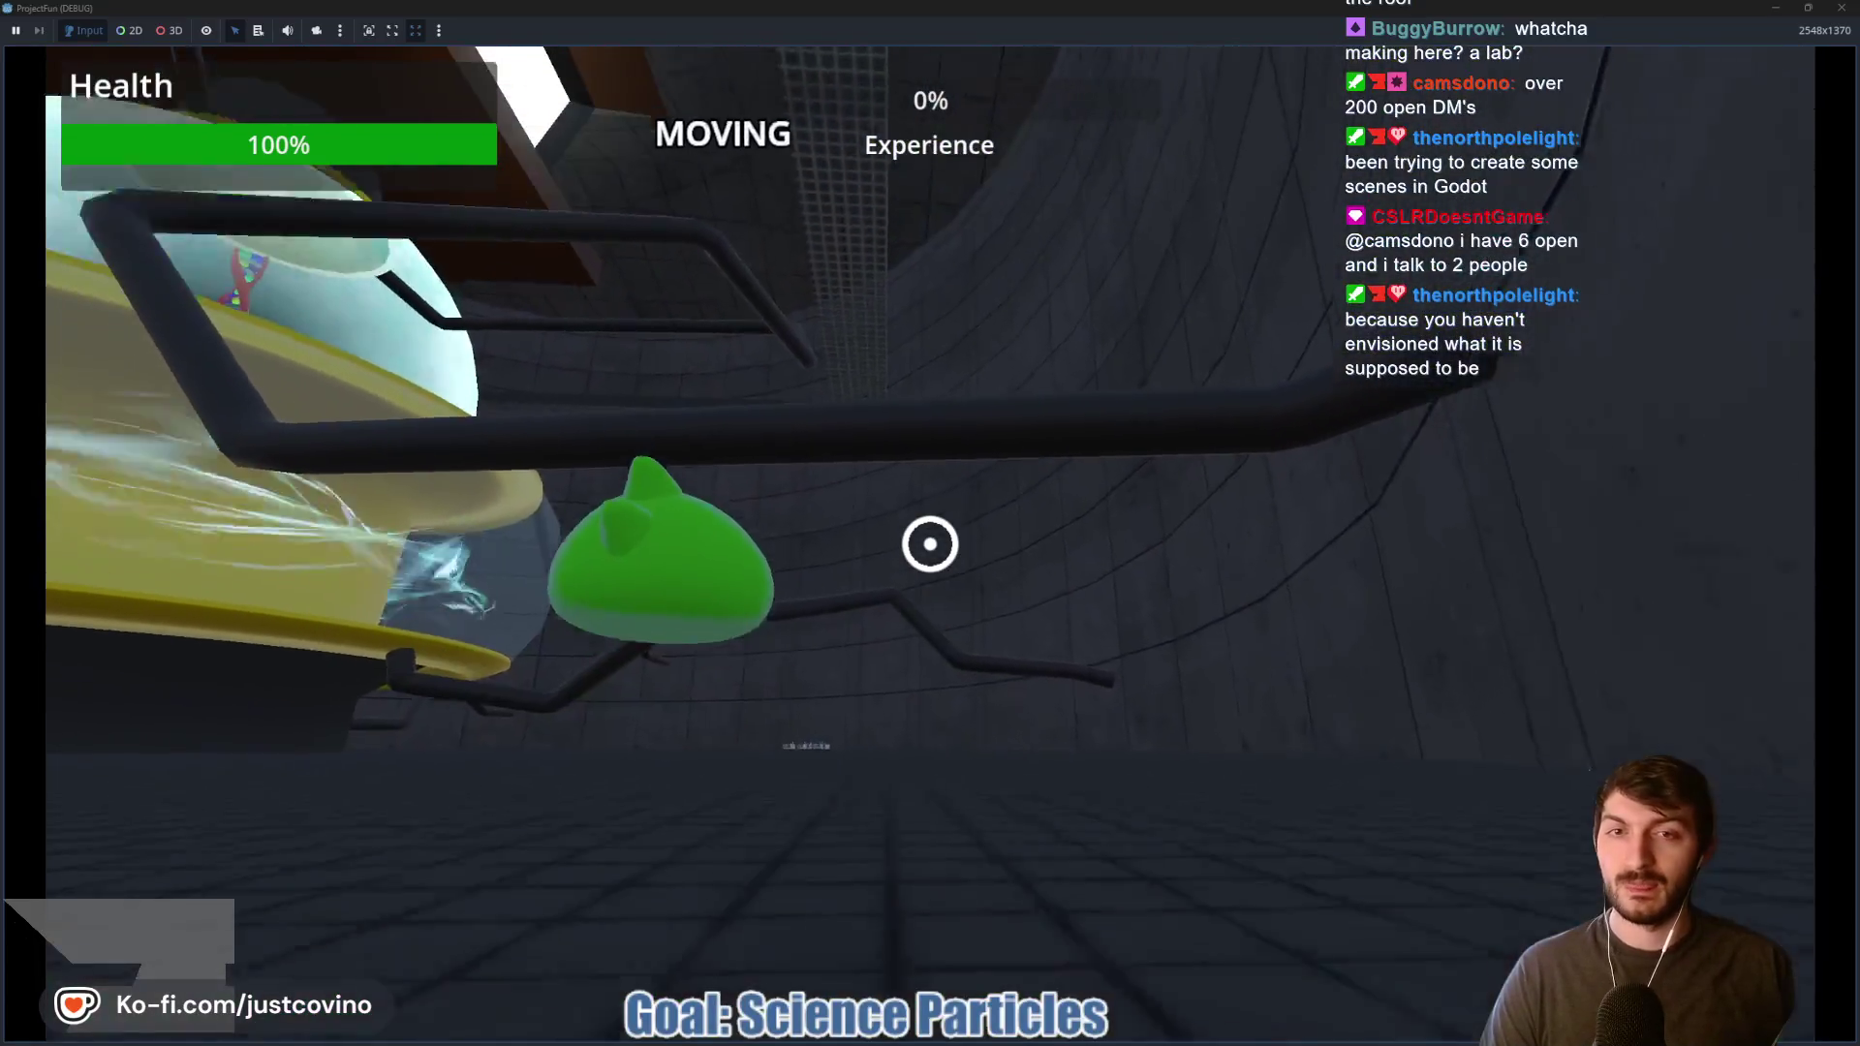
pyautogui.click(930, 543)
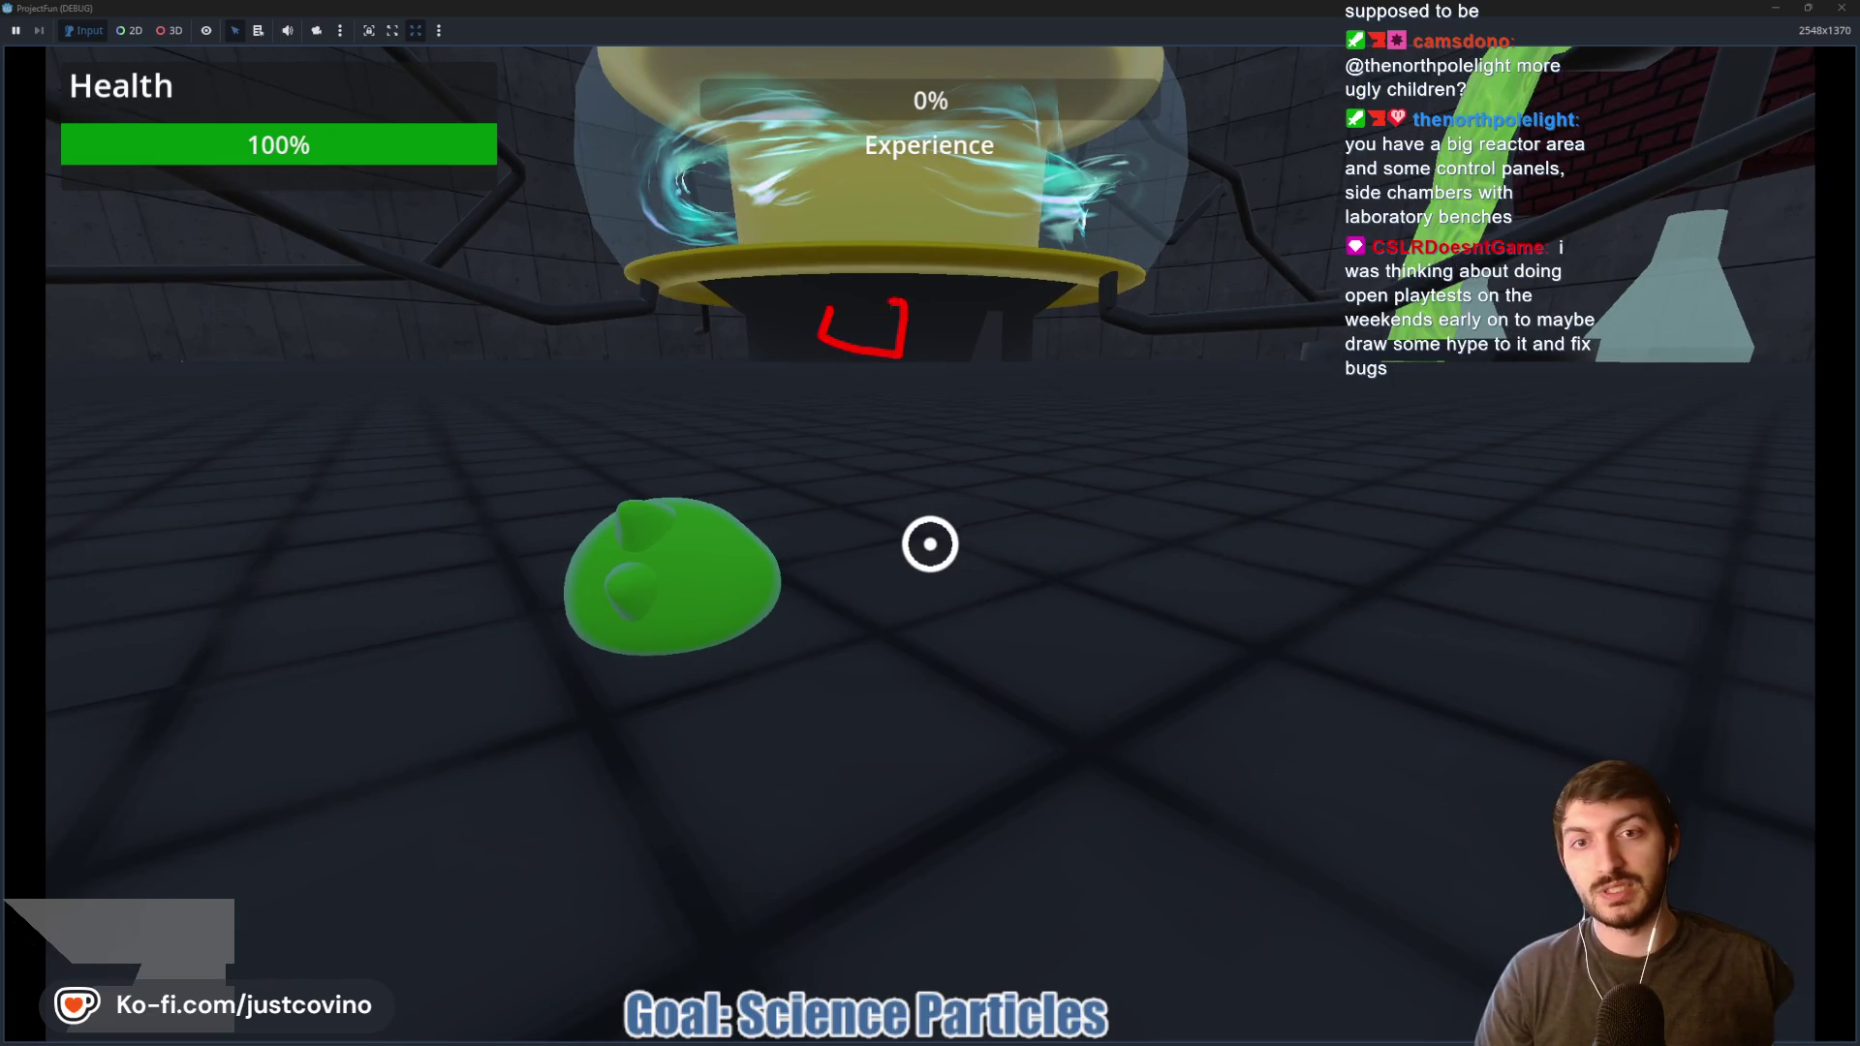
# Step: Sketch control panel boxes under the reactor, clear the sketch, and stop the game with F8
pyautogui.moveTo(772, 366); pyautogui.dragTo(712, 308)
pyautogui.moveTo(823, 366)
pyautogui.mouseDown()
pyautogui.moveTo(904, 396)
pyautogui.moveTo(988, 356)
pyautogui.moveTo(906, 350)
pyautogui.mouseUp()
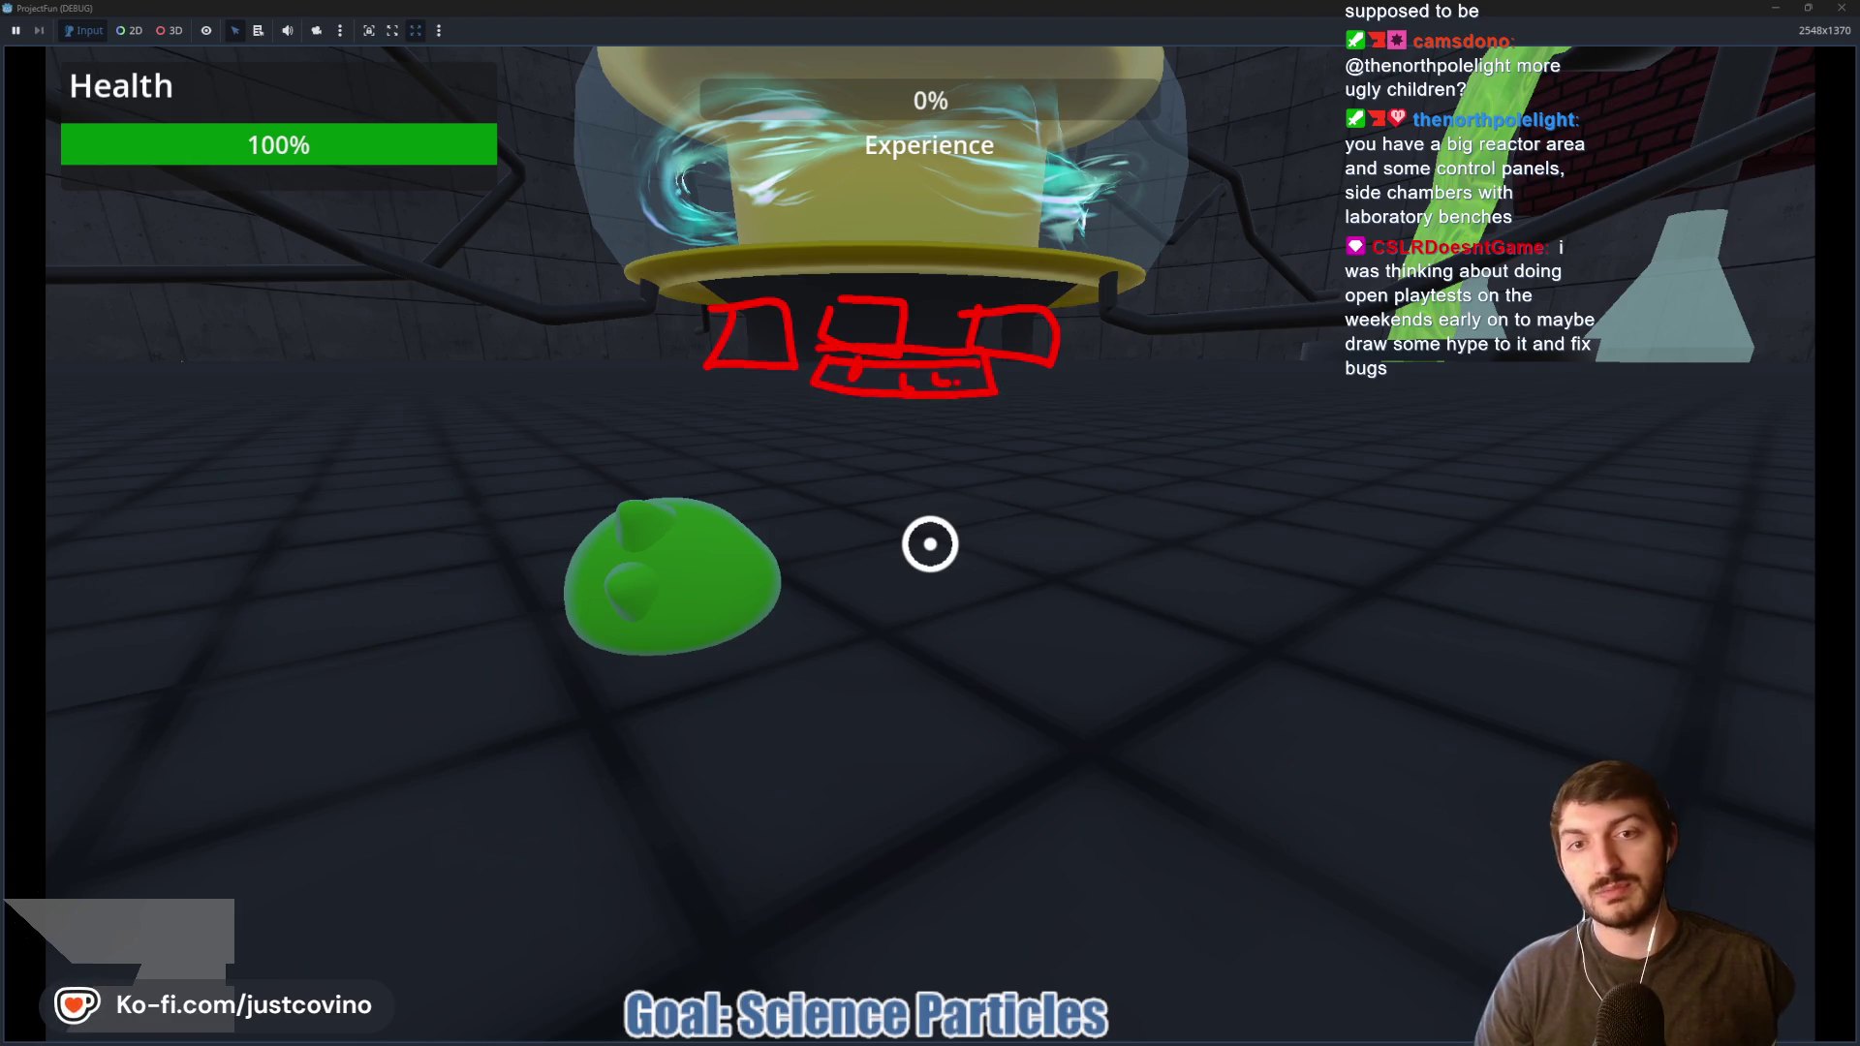
pyautogui.moveTo(1014, 290); pyautogui.dragTo(877, 417)
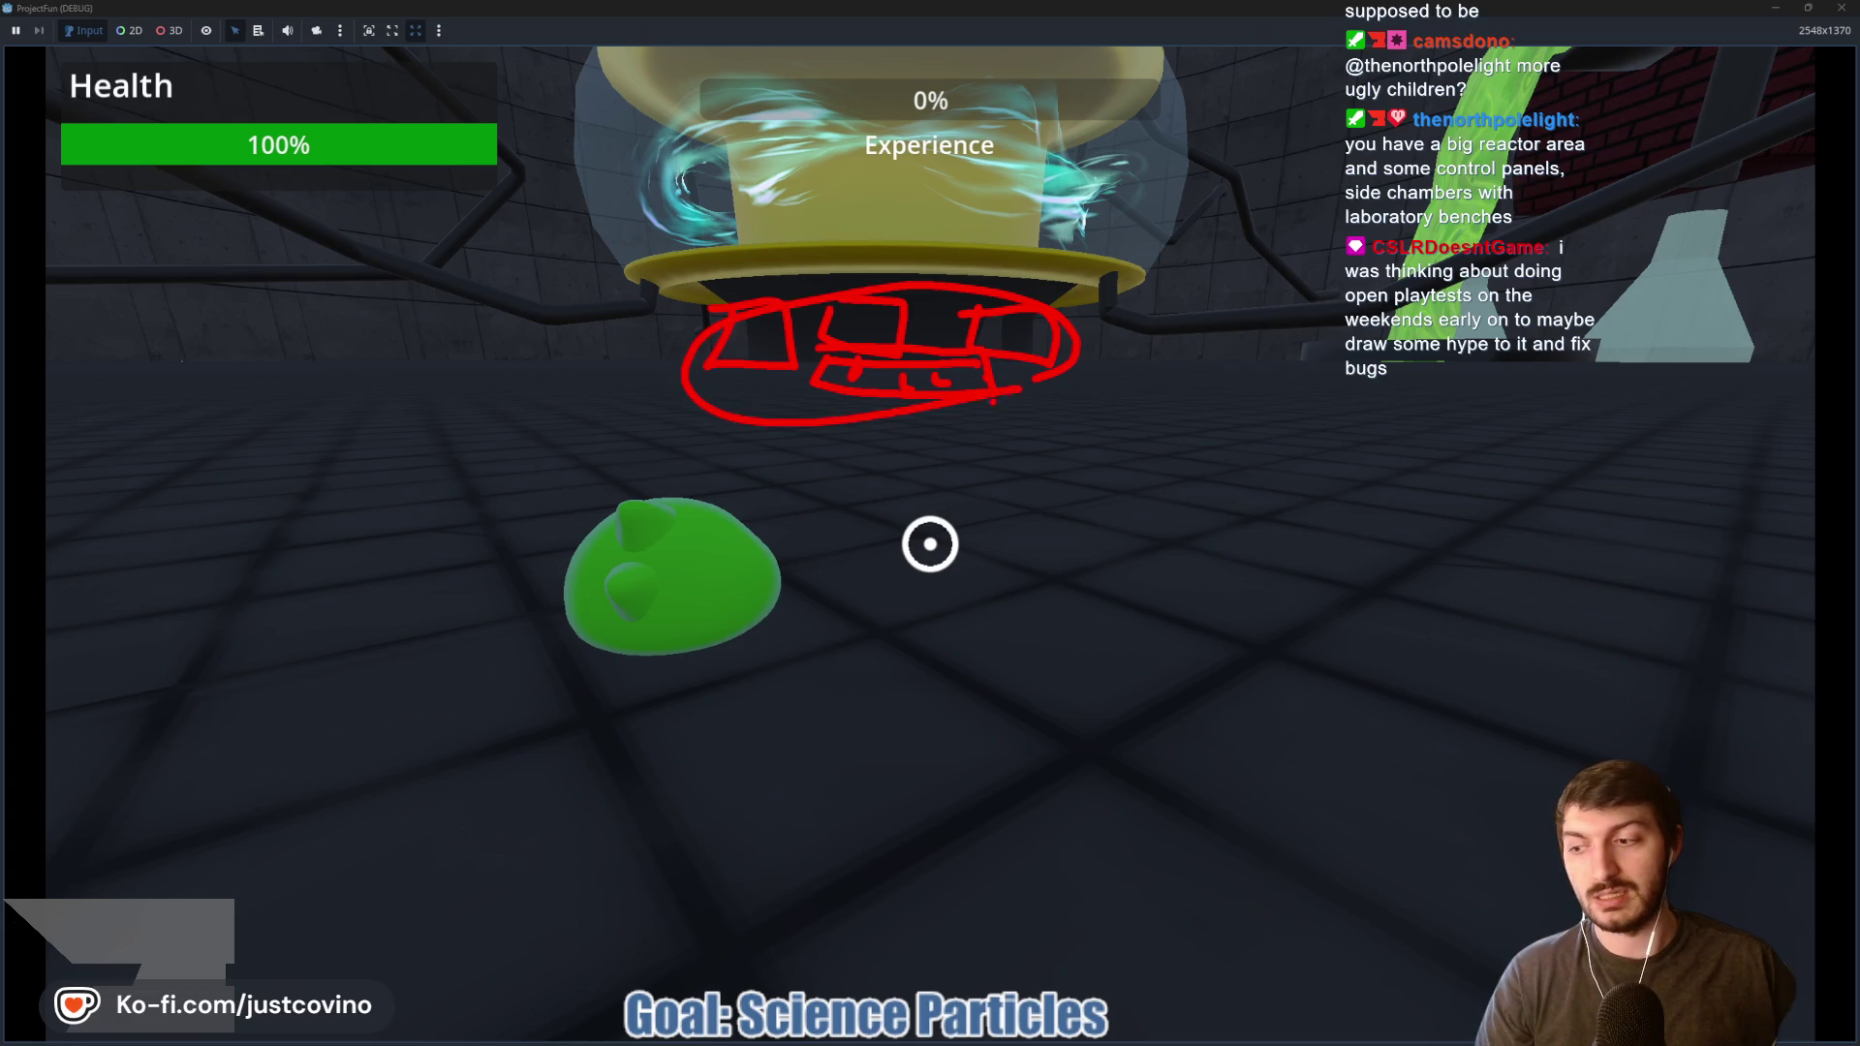
pyautogui.press('Escape')
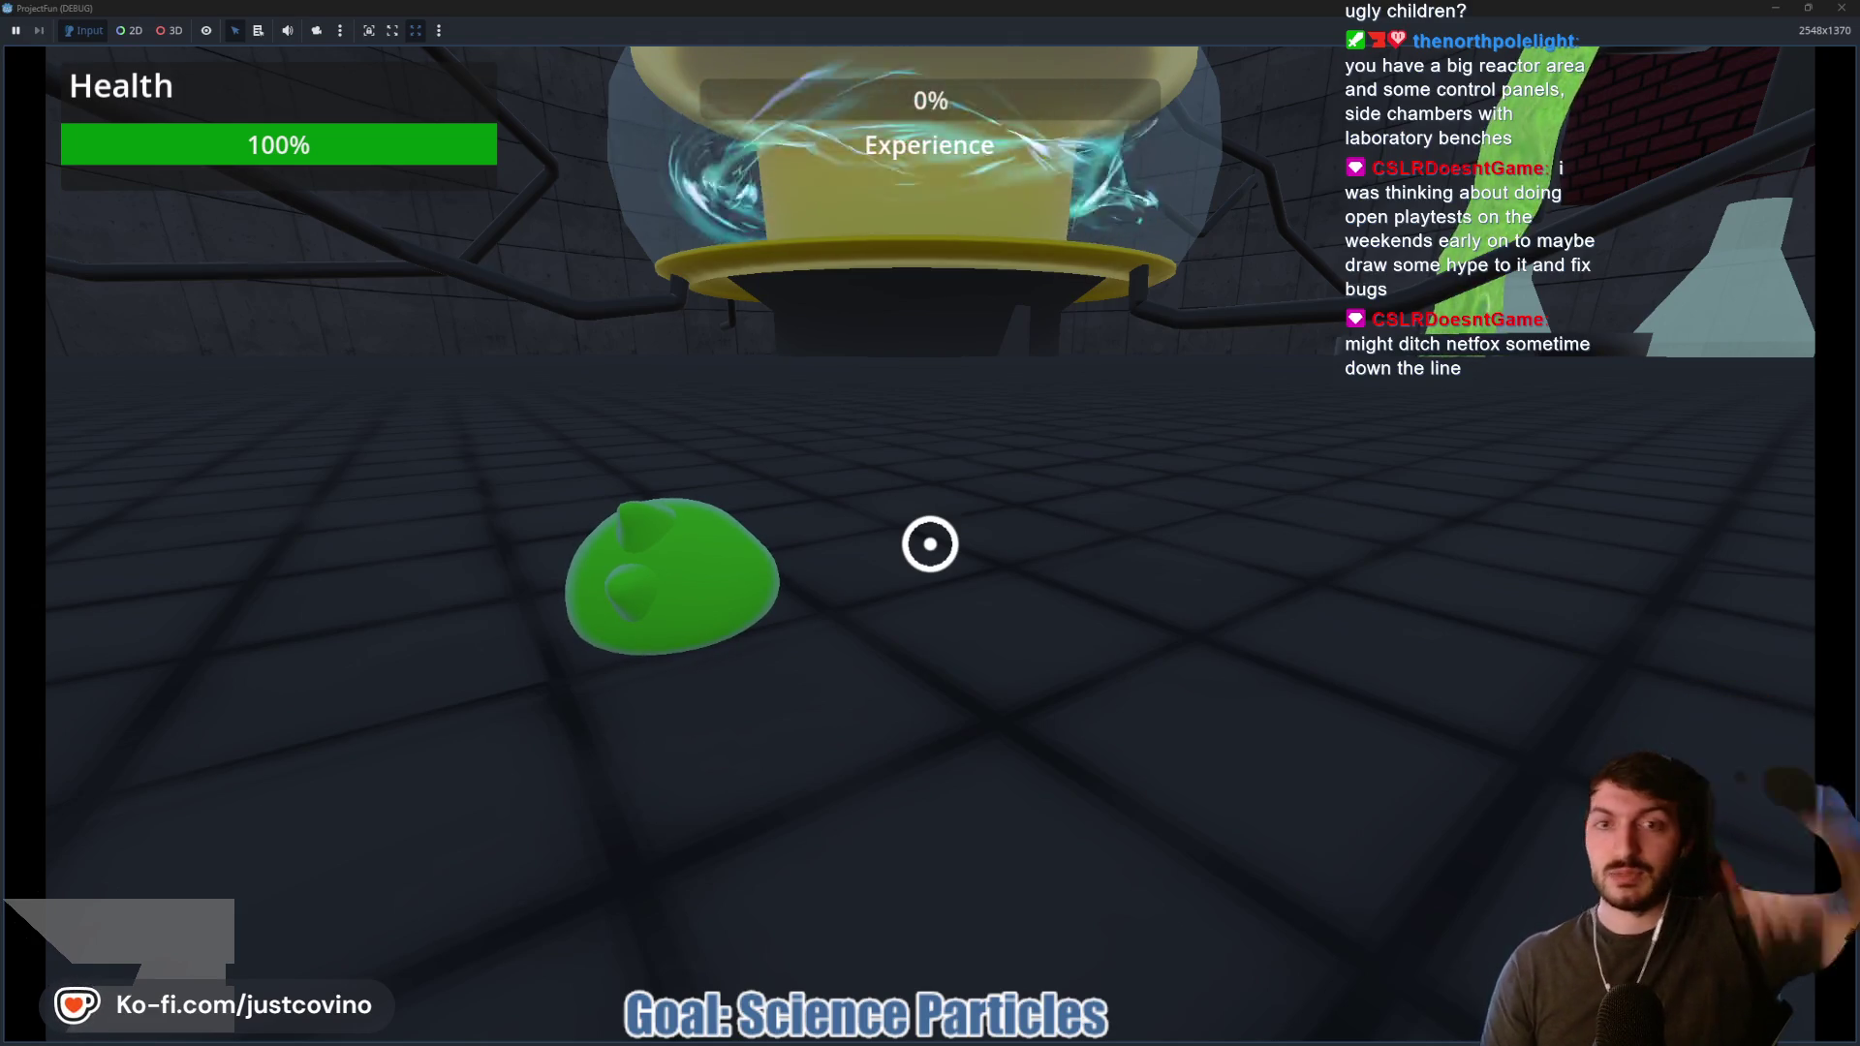
pyautogui.press('F8')
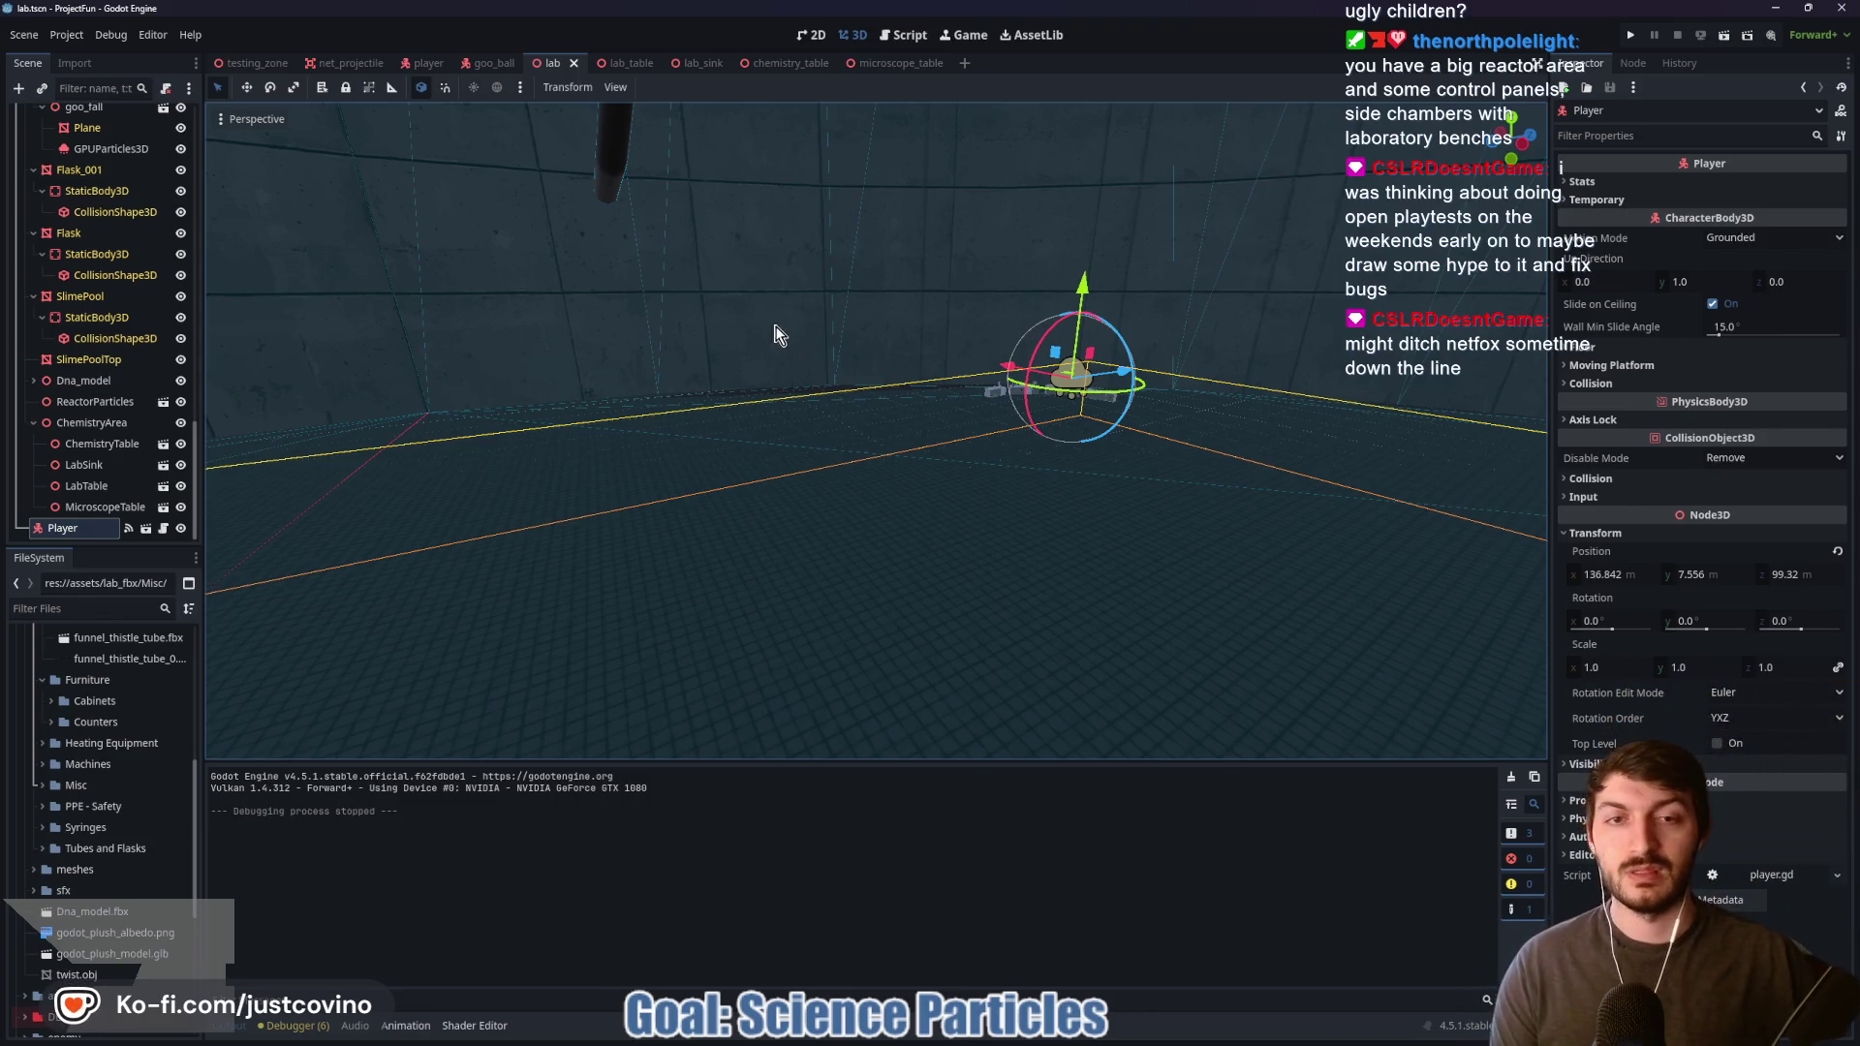
# Step: Frame the Player in the 3D view, then bring up the 'cyclotron facility' image search
pyautogui.press('f')
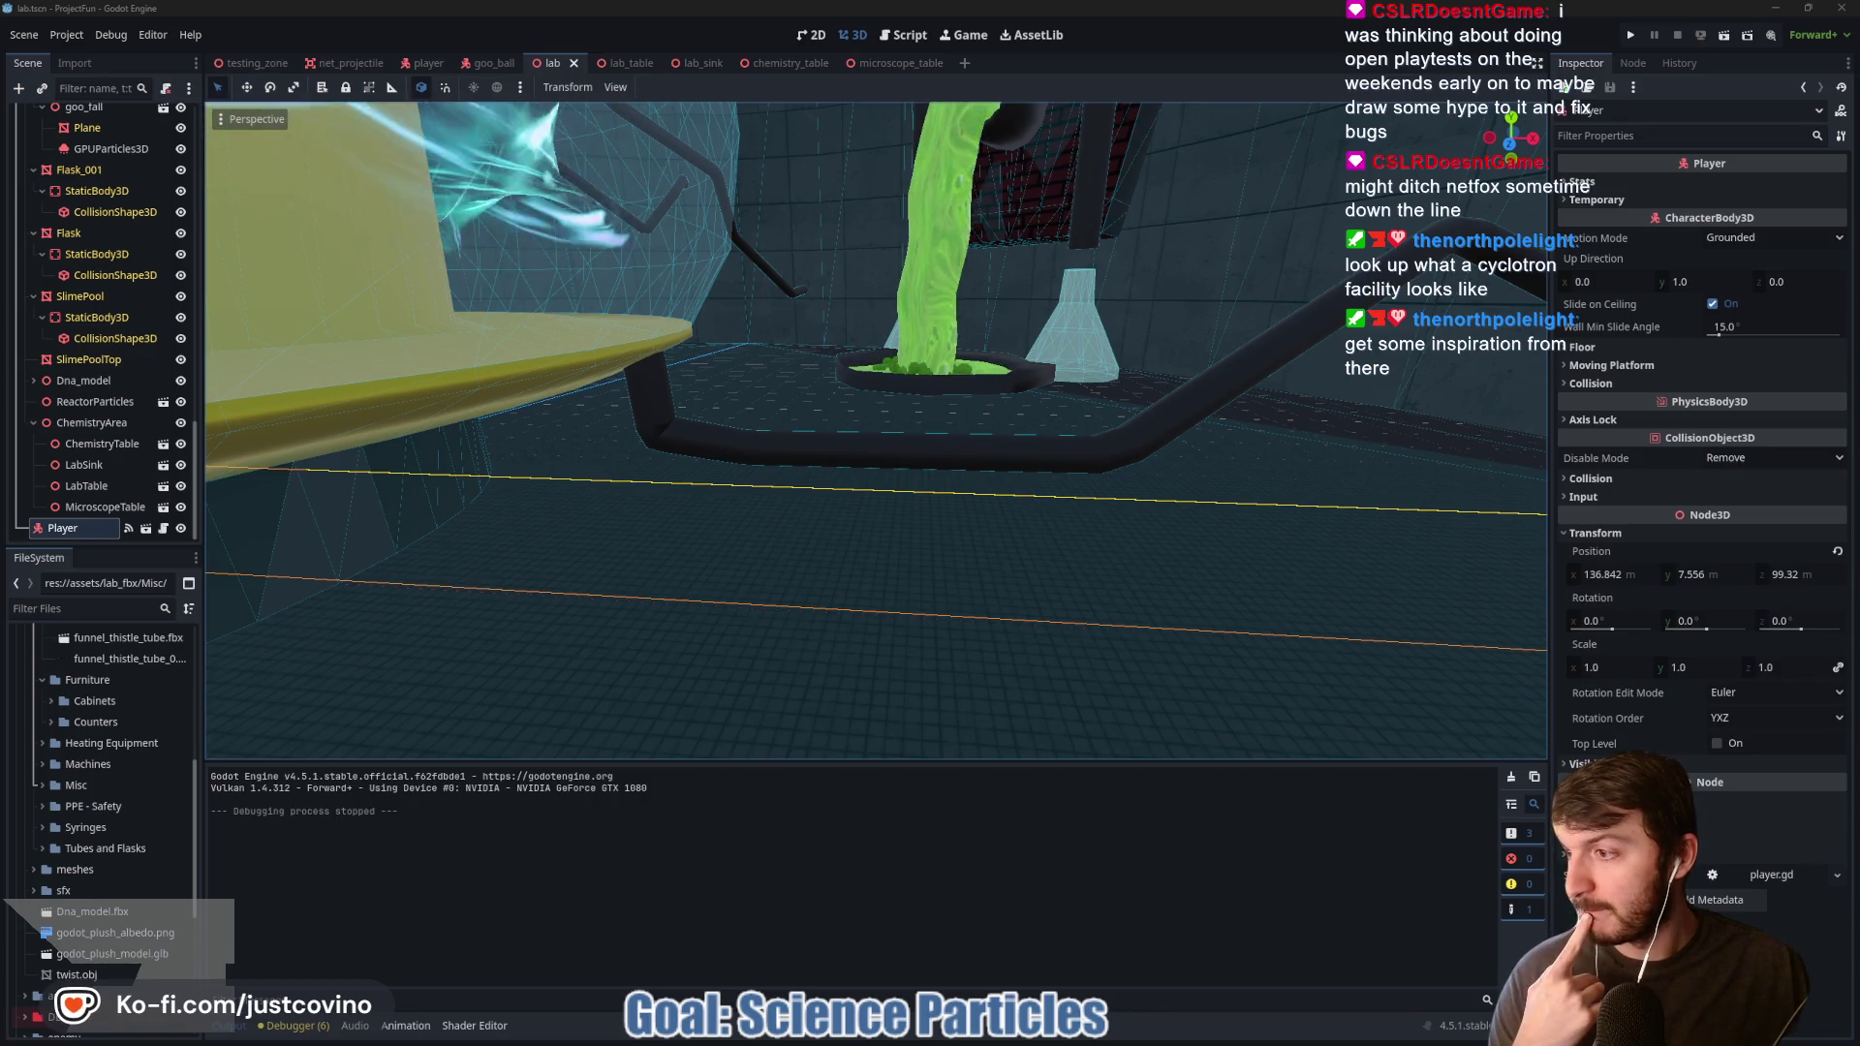
pyautogui.hotkey('alt', 'Tab')
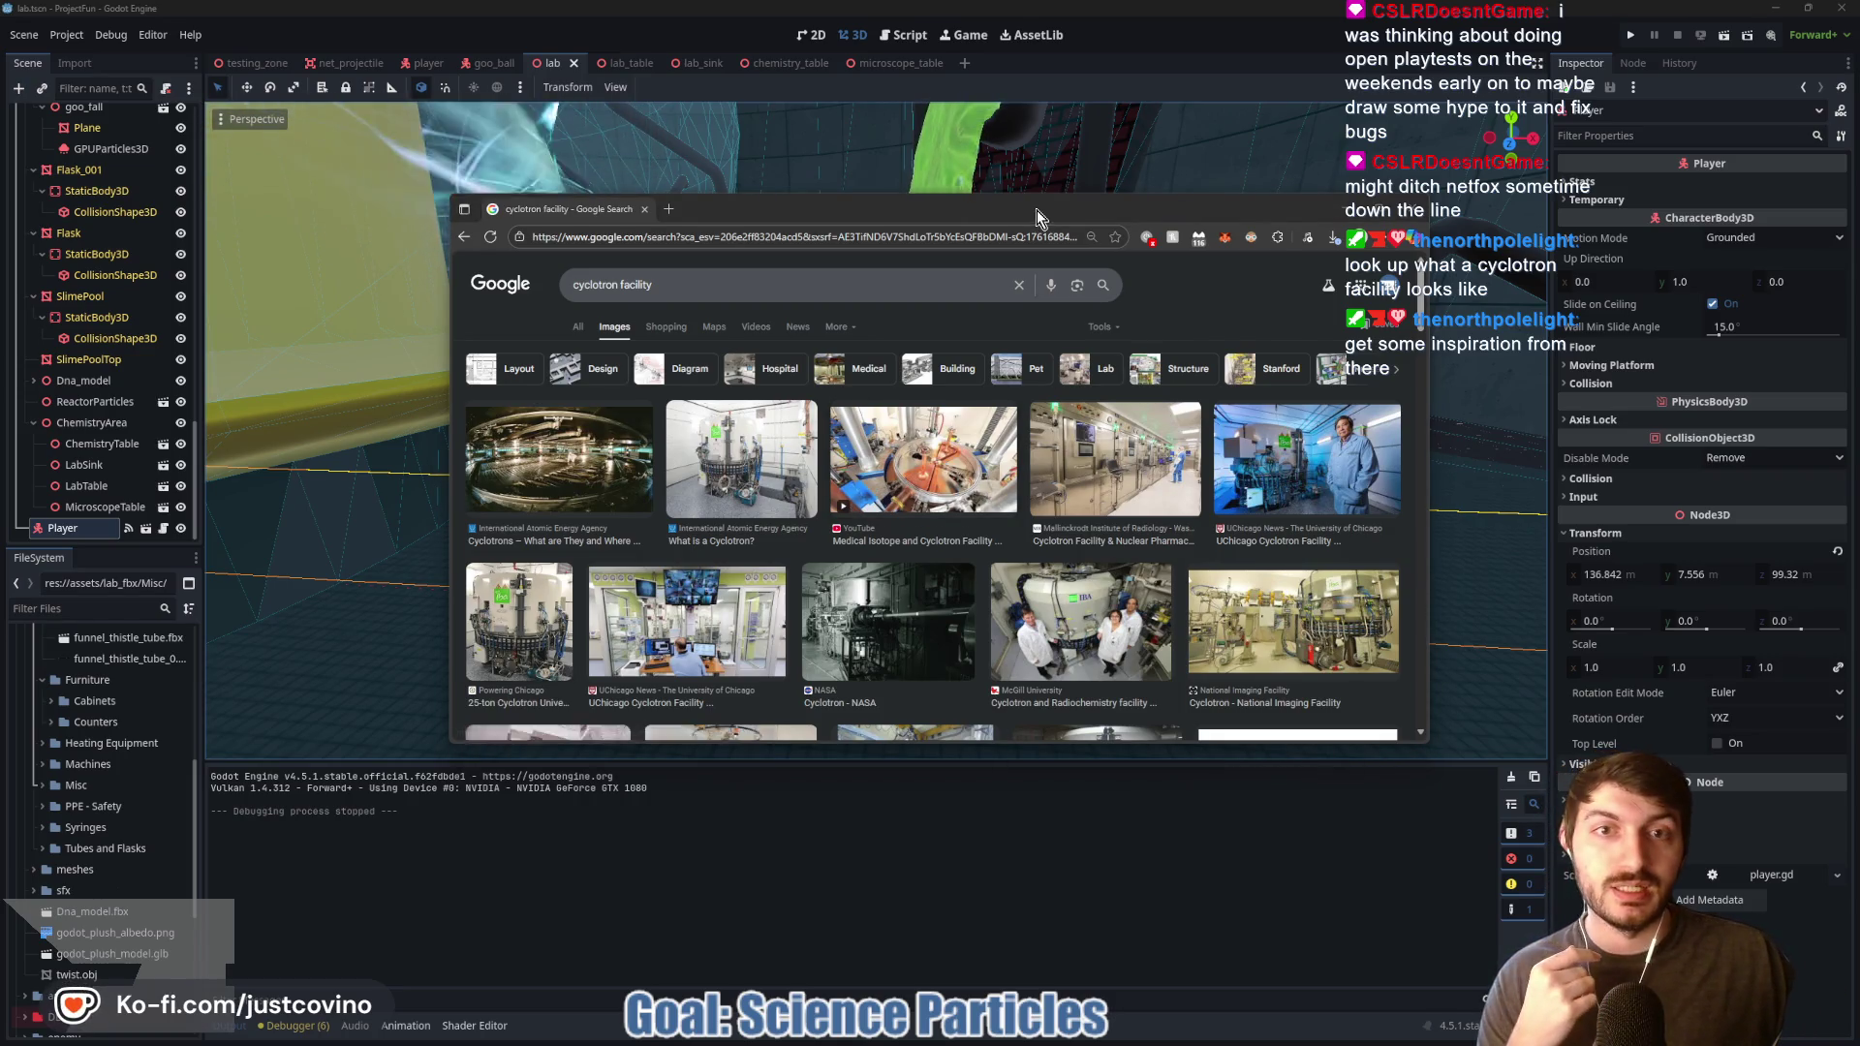
# Step: Enlarge the browser window and preview the AGOR Cyclotron Facility image
pyautogui.moveTo(1035, 215); pyautogui.dragTo(934, 182)
pyautogui.moveTo(1329, 710); pyautogui.dragTo(1836, 969)
pyautogui.scroll(-3, 1053, 555)
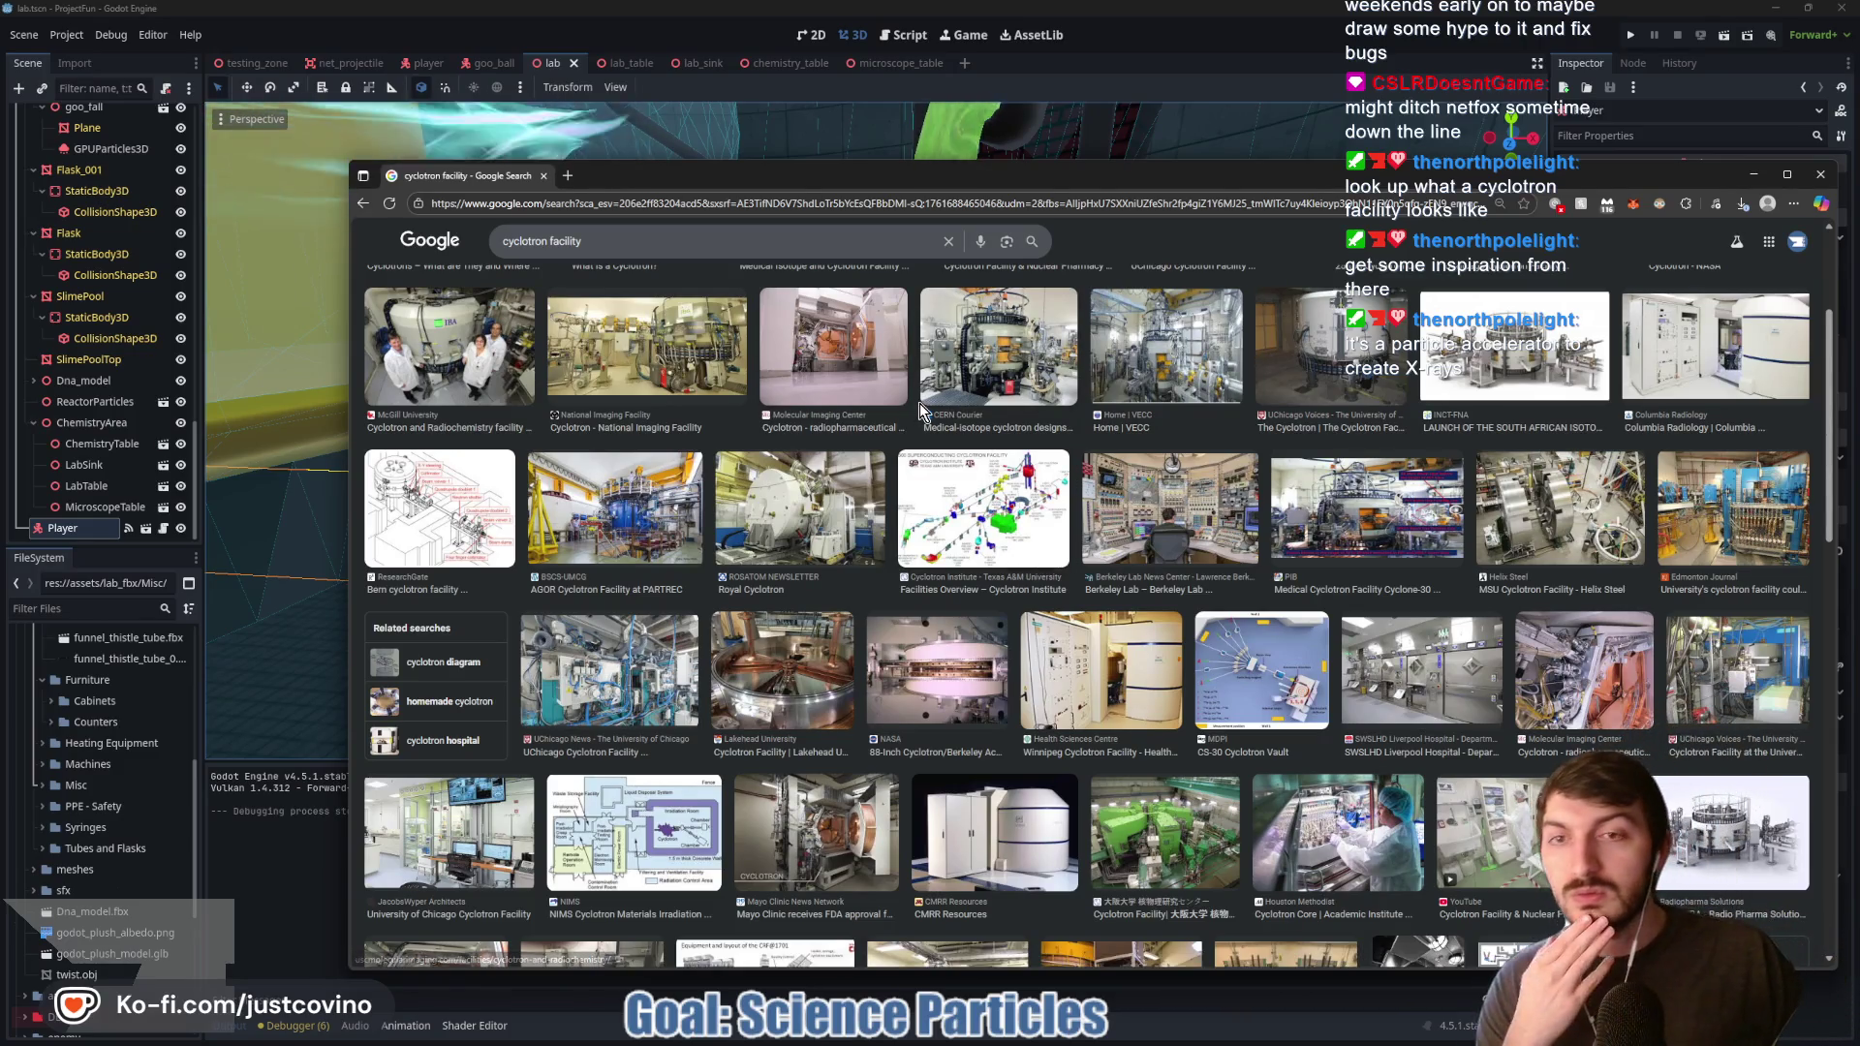
pyautogui.scroll(-3, 798, 475)
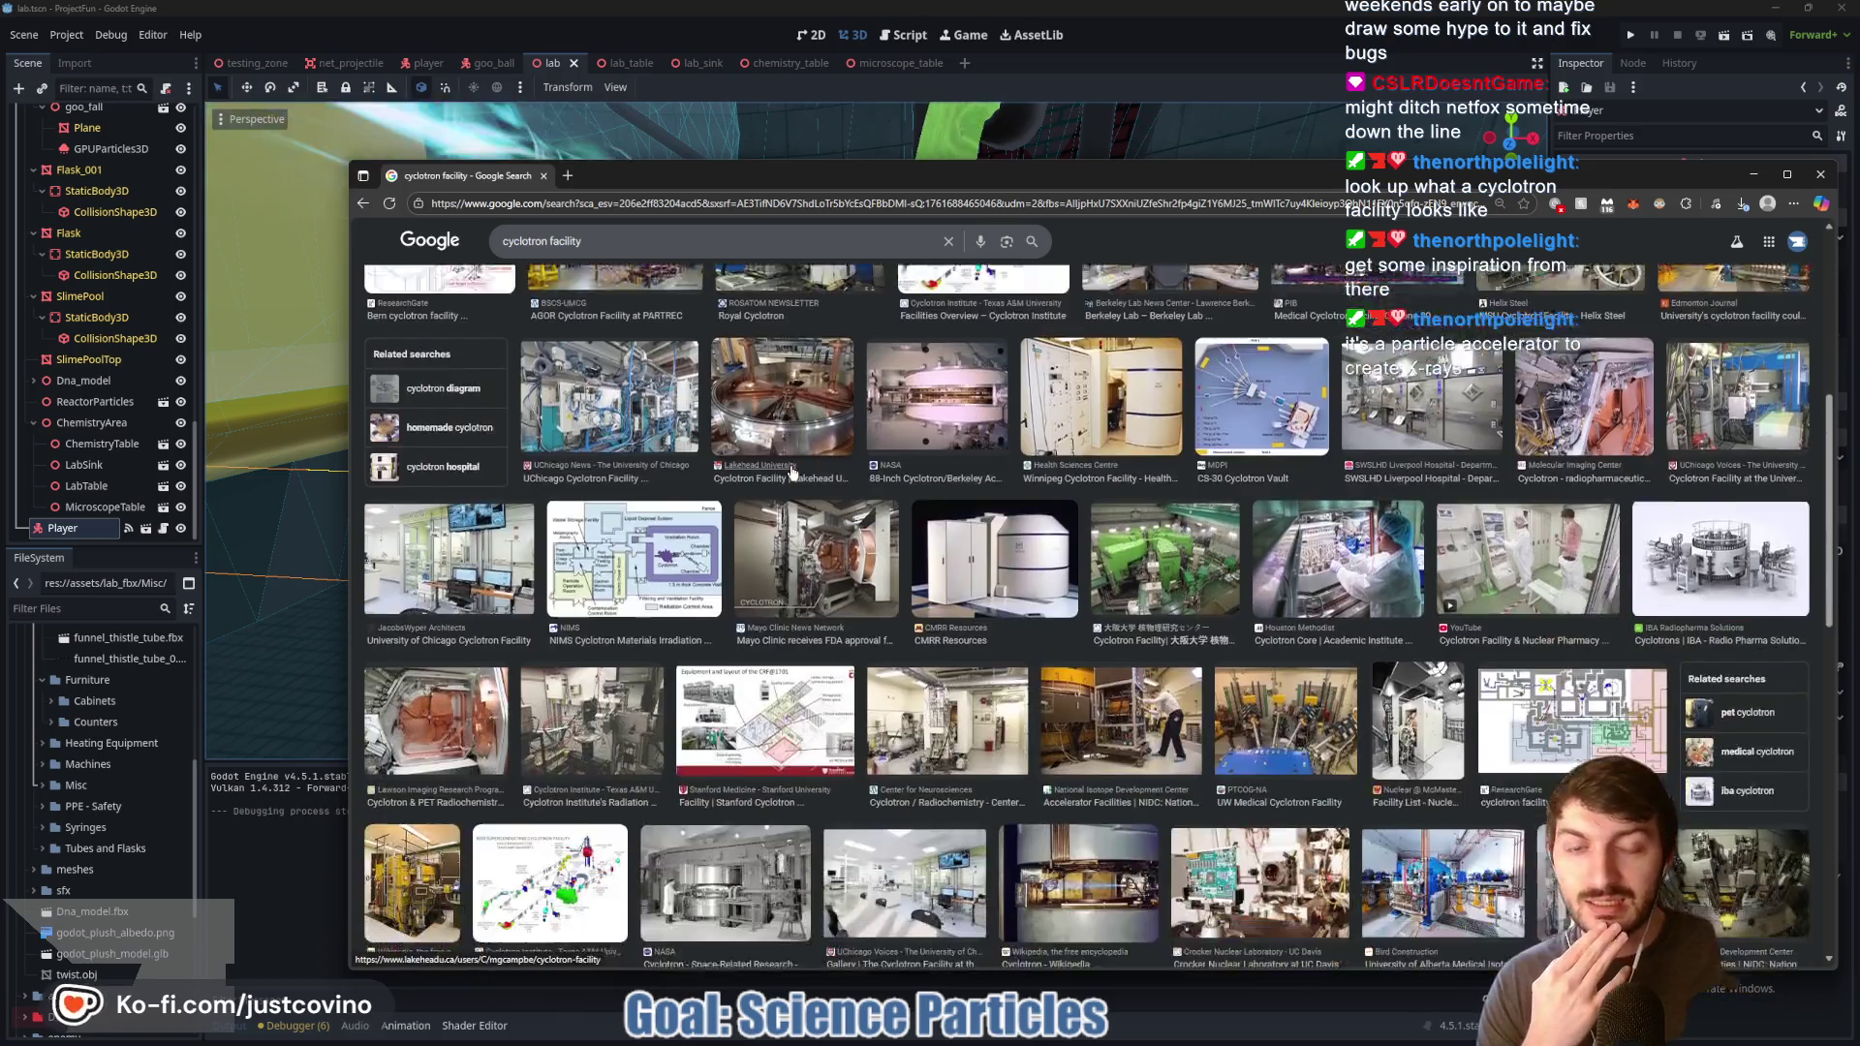
pyautogui.scroll(-2, 784, 484)
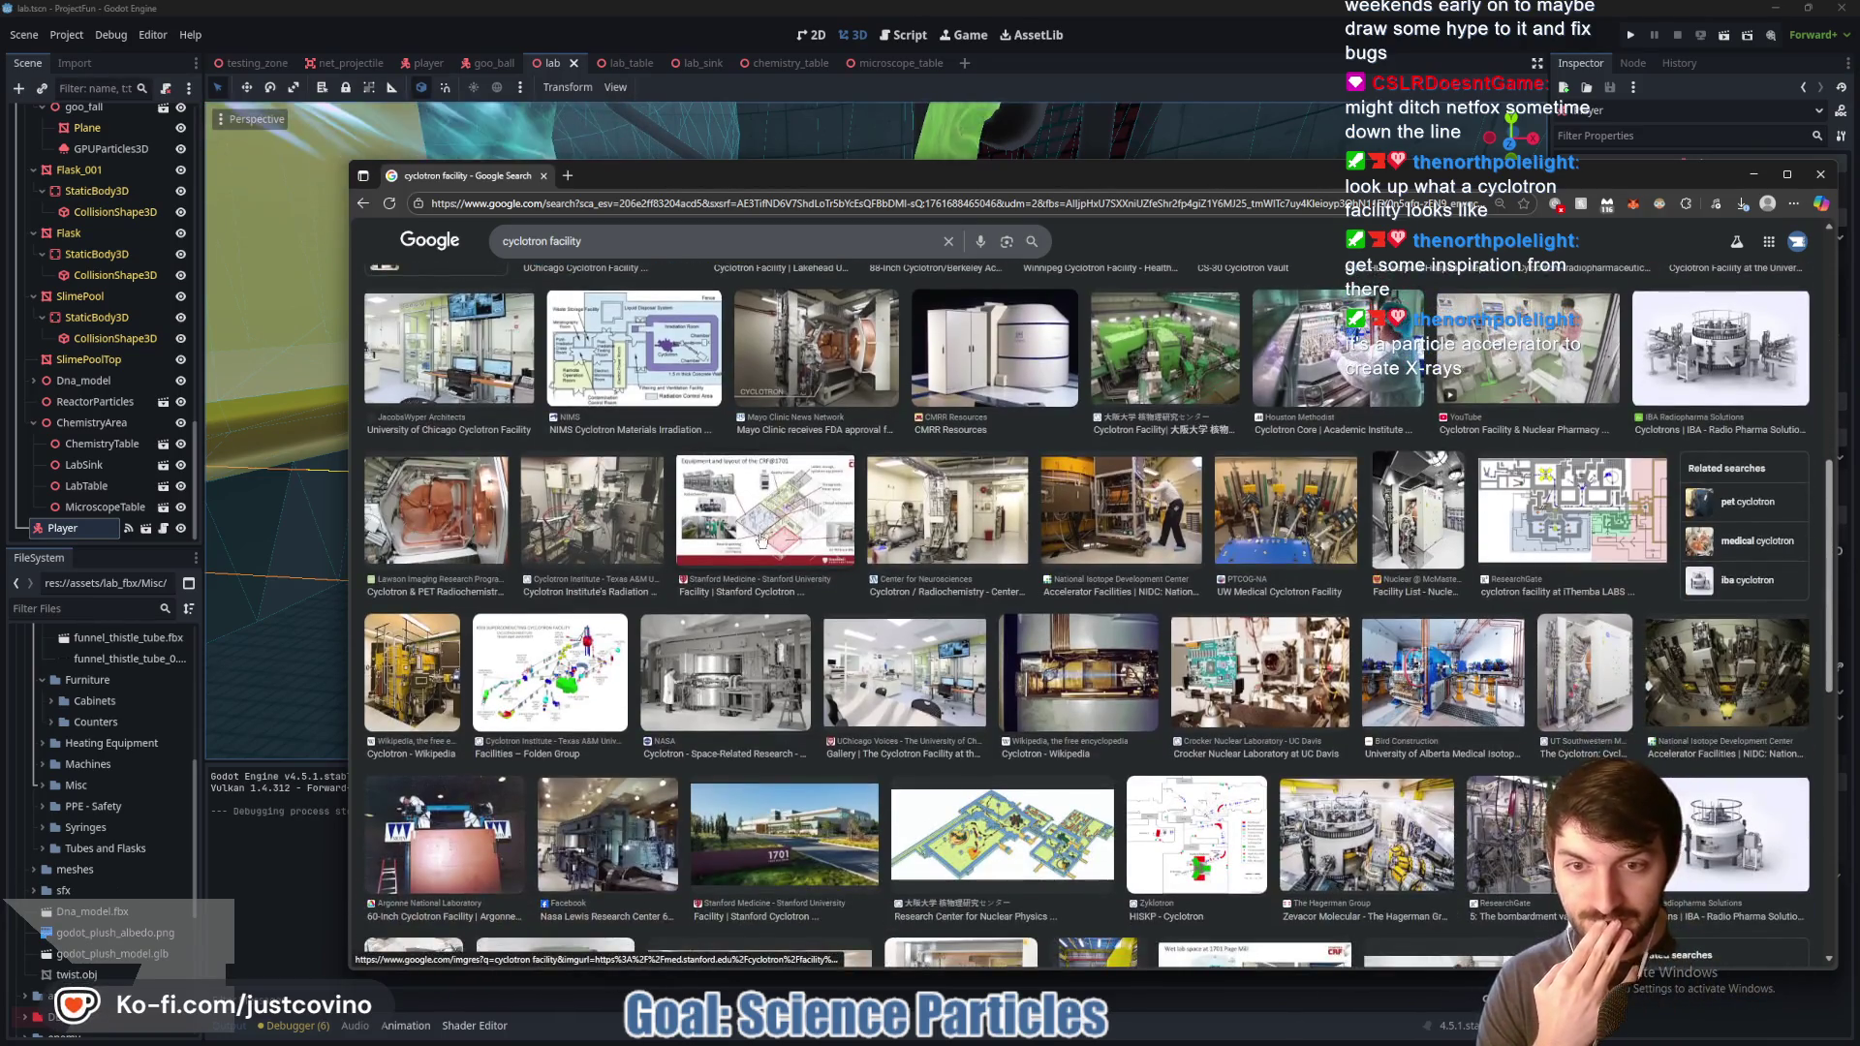
pyautogui.scroll(5, 760, 540)
pyautogui.scroll(3, 1051, 611)
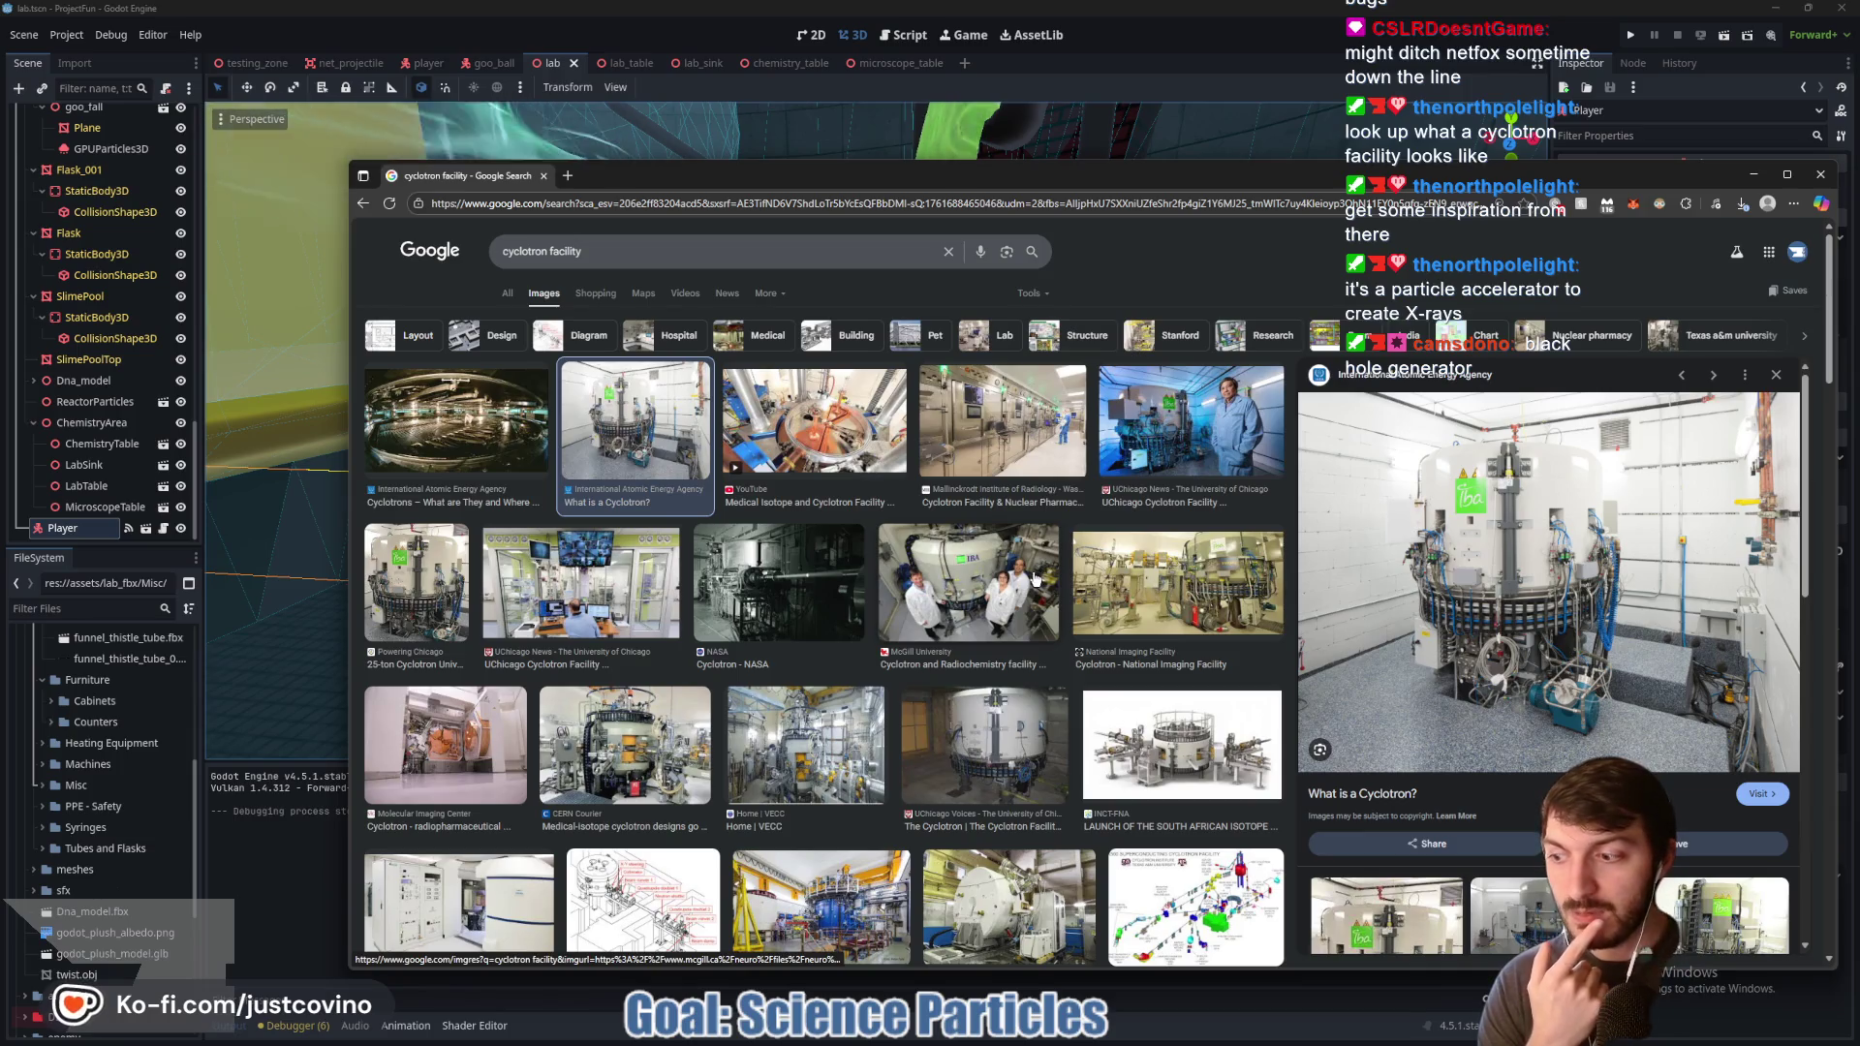
pyautogui.scroll(-3, 1005, 602)
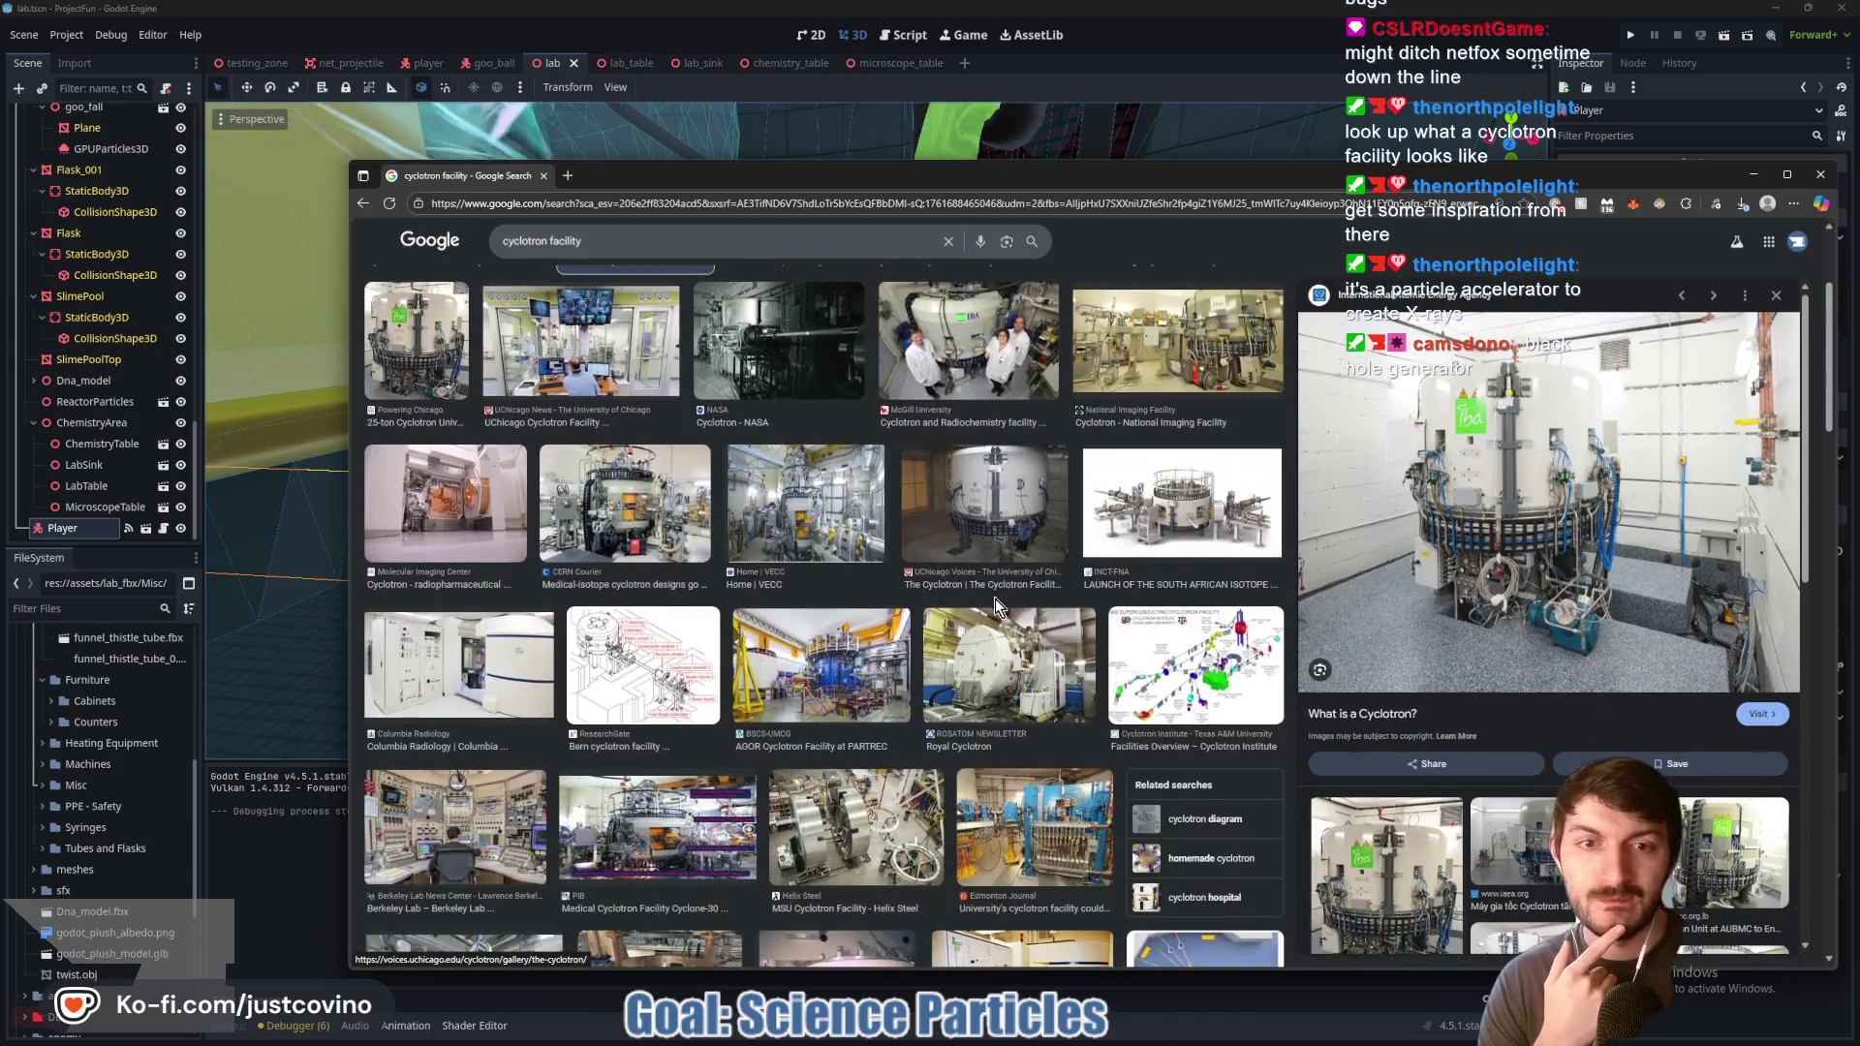
pyautogui.scroll(-3, 998, 602)
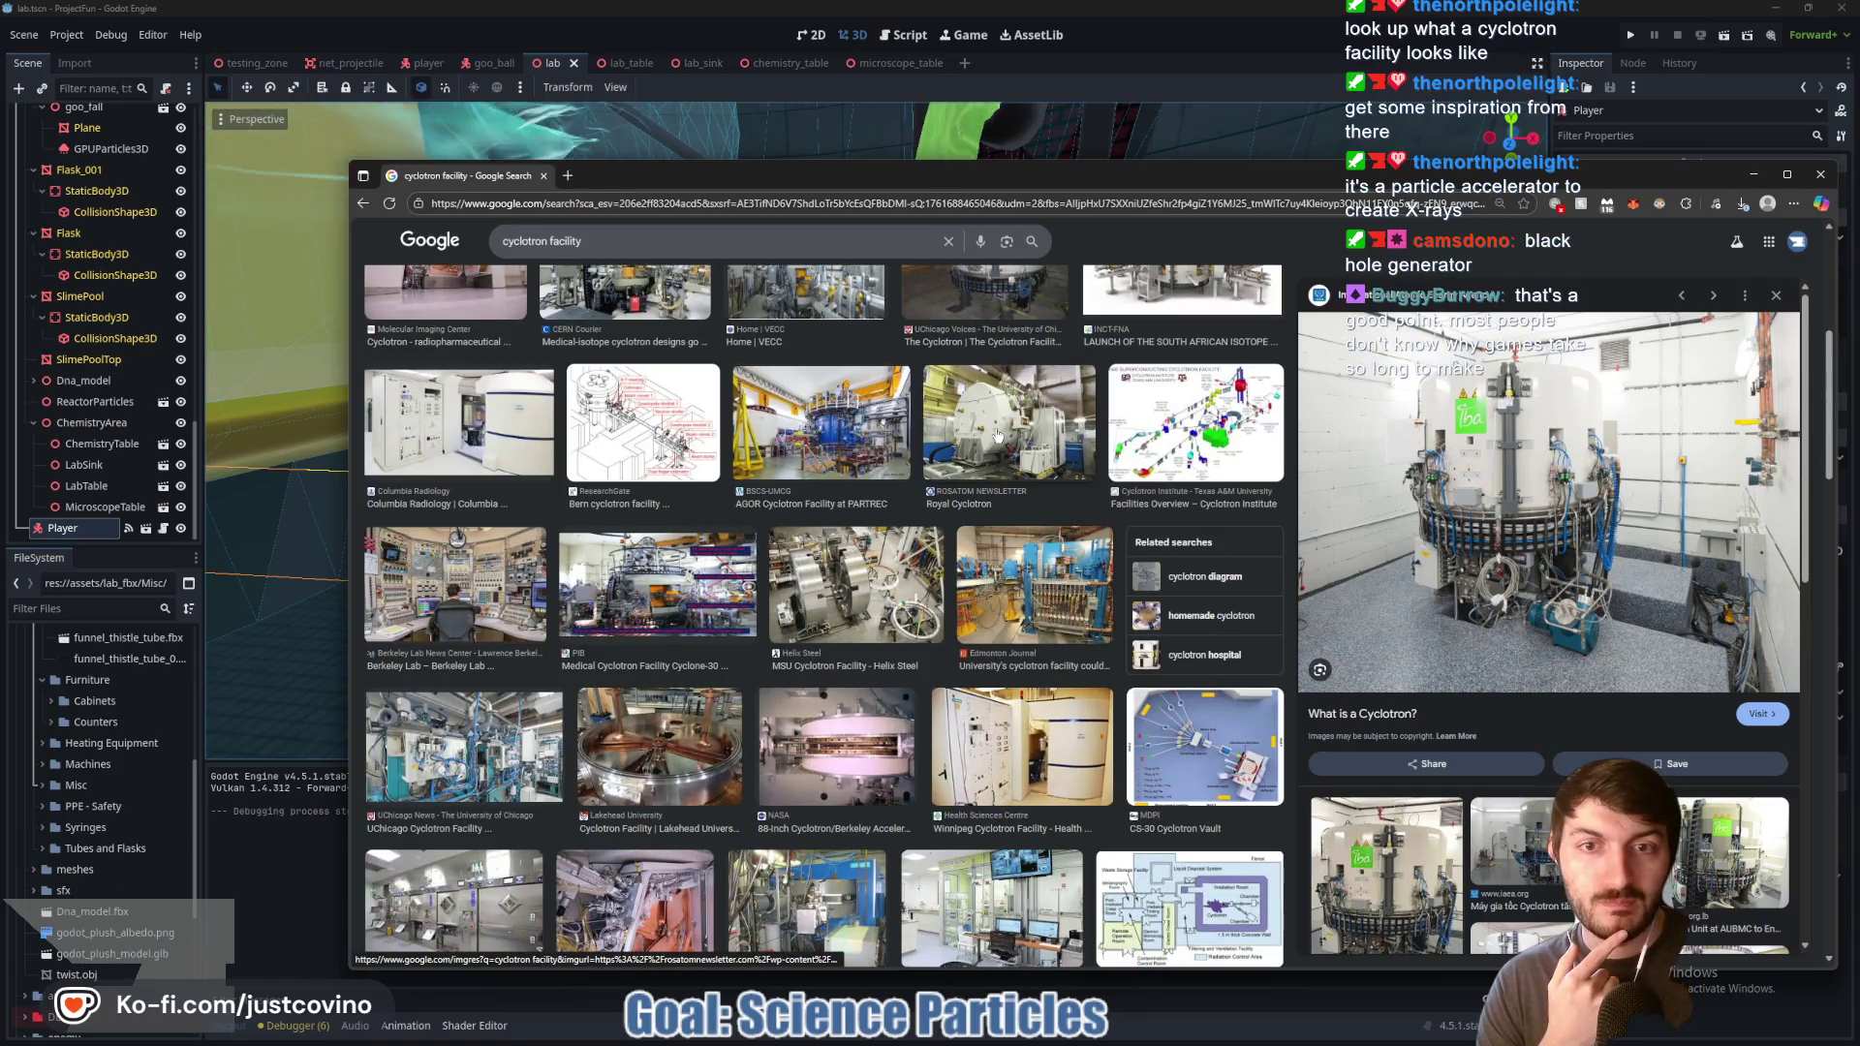
pyautogui.click(789, 427)
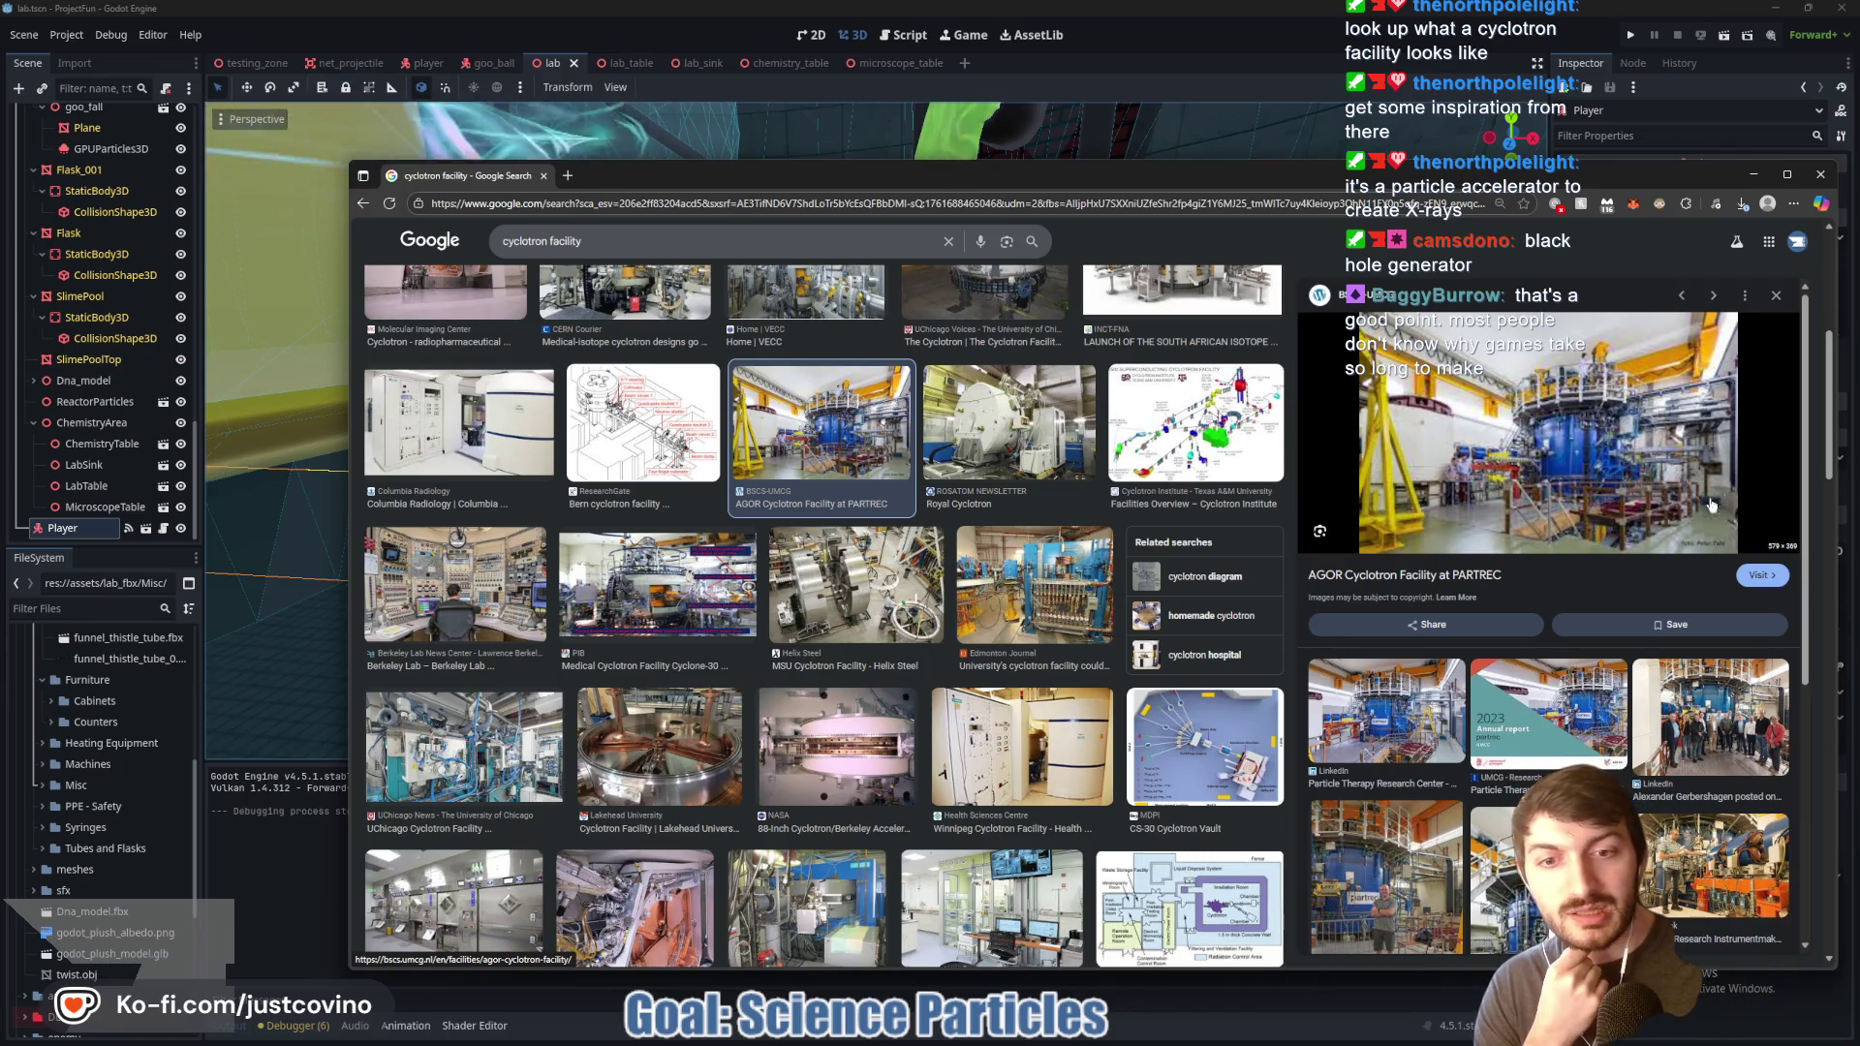
# Step: Scroll further through the results and preview the IAEA cyclotron image
pyautogui.scroll(-1, 653, 714)
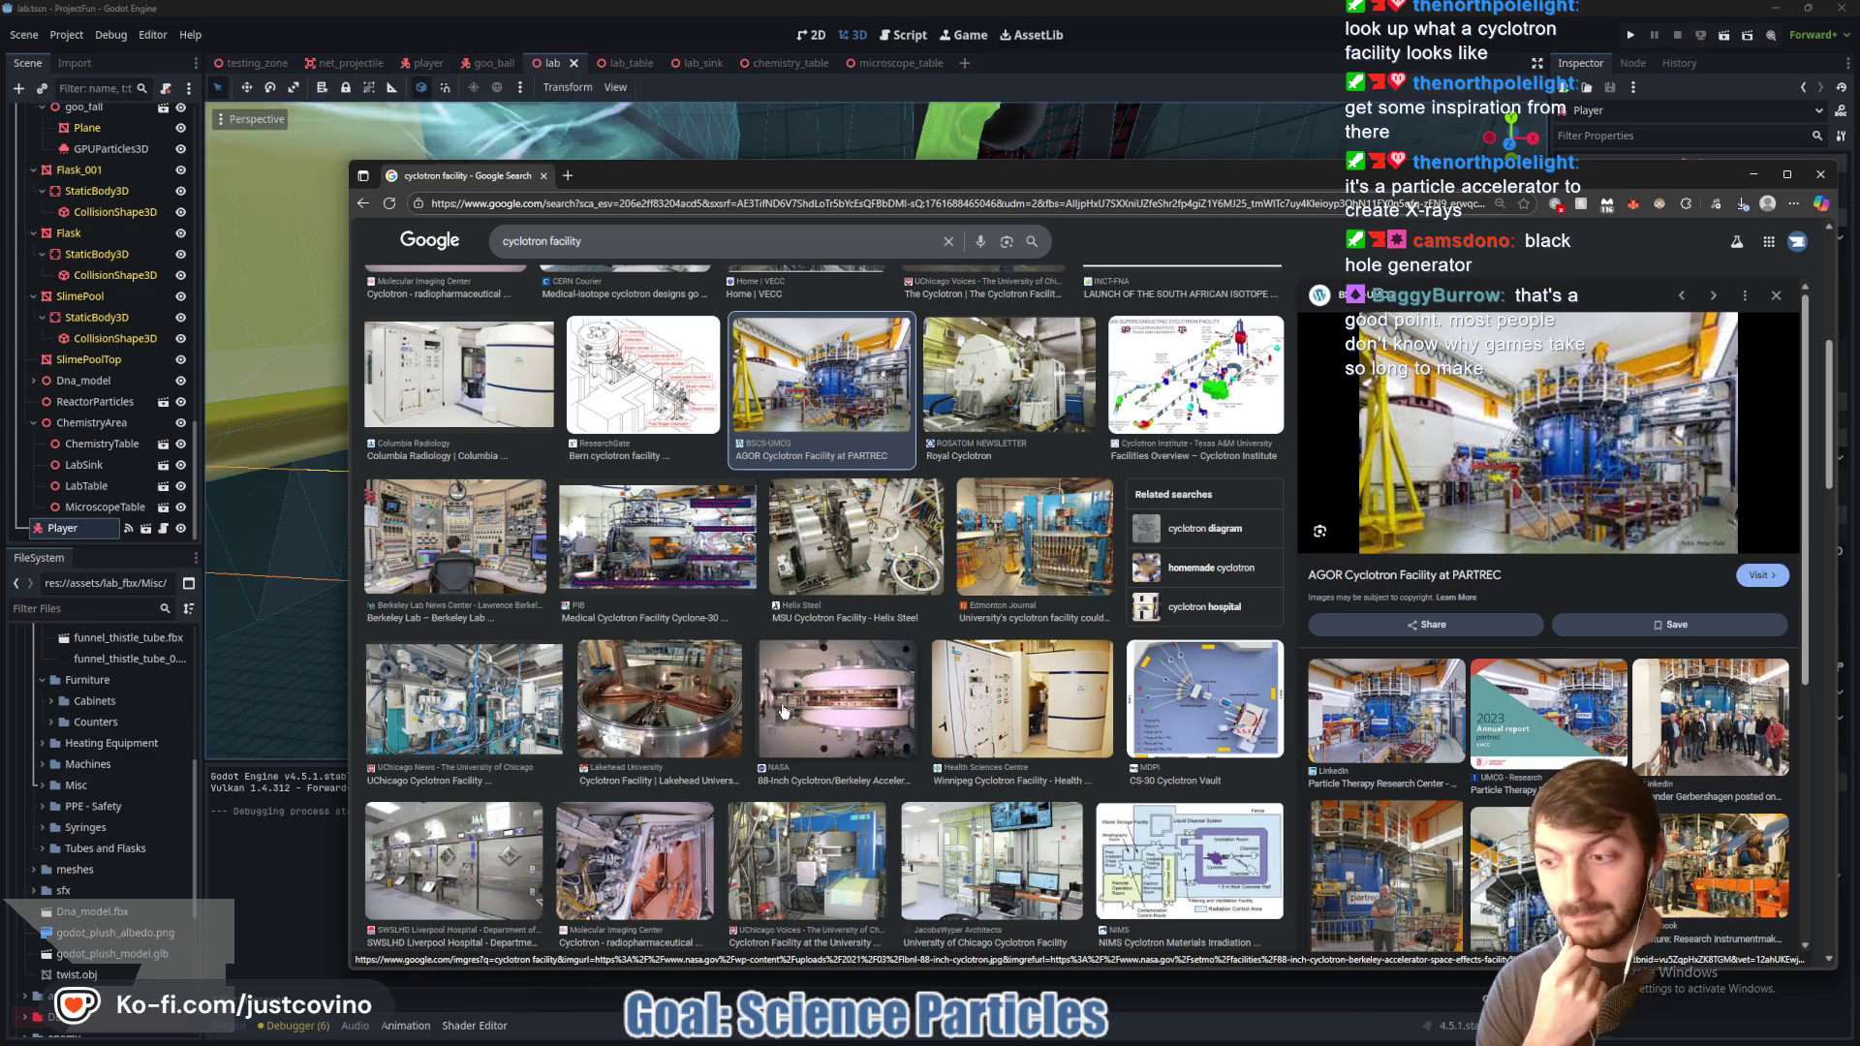
pyautogui.scroll(-7, 780, 712)
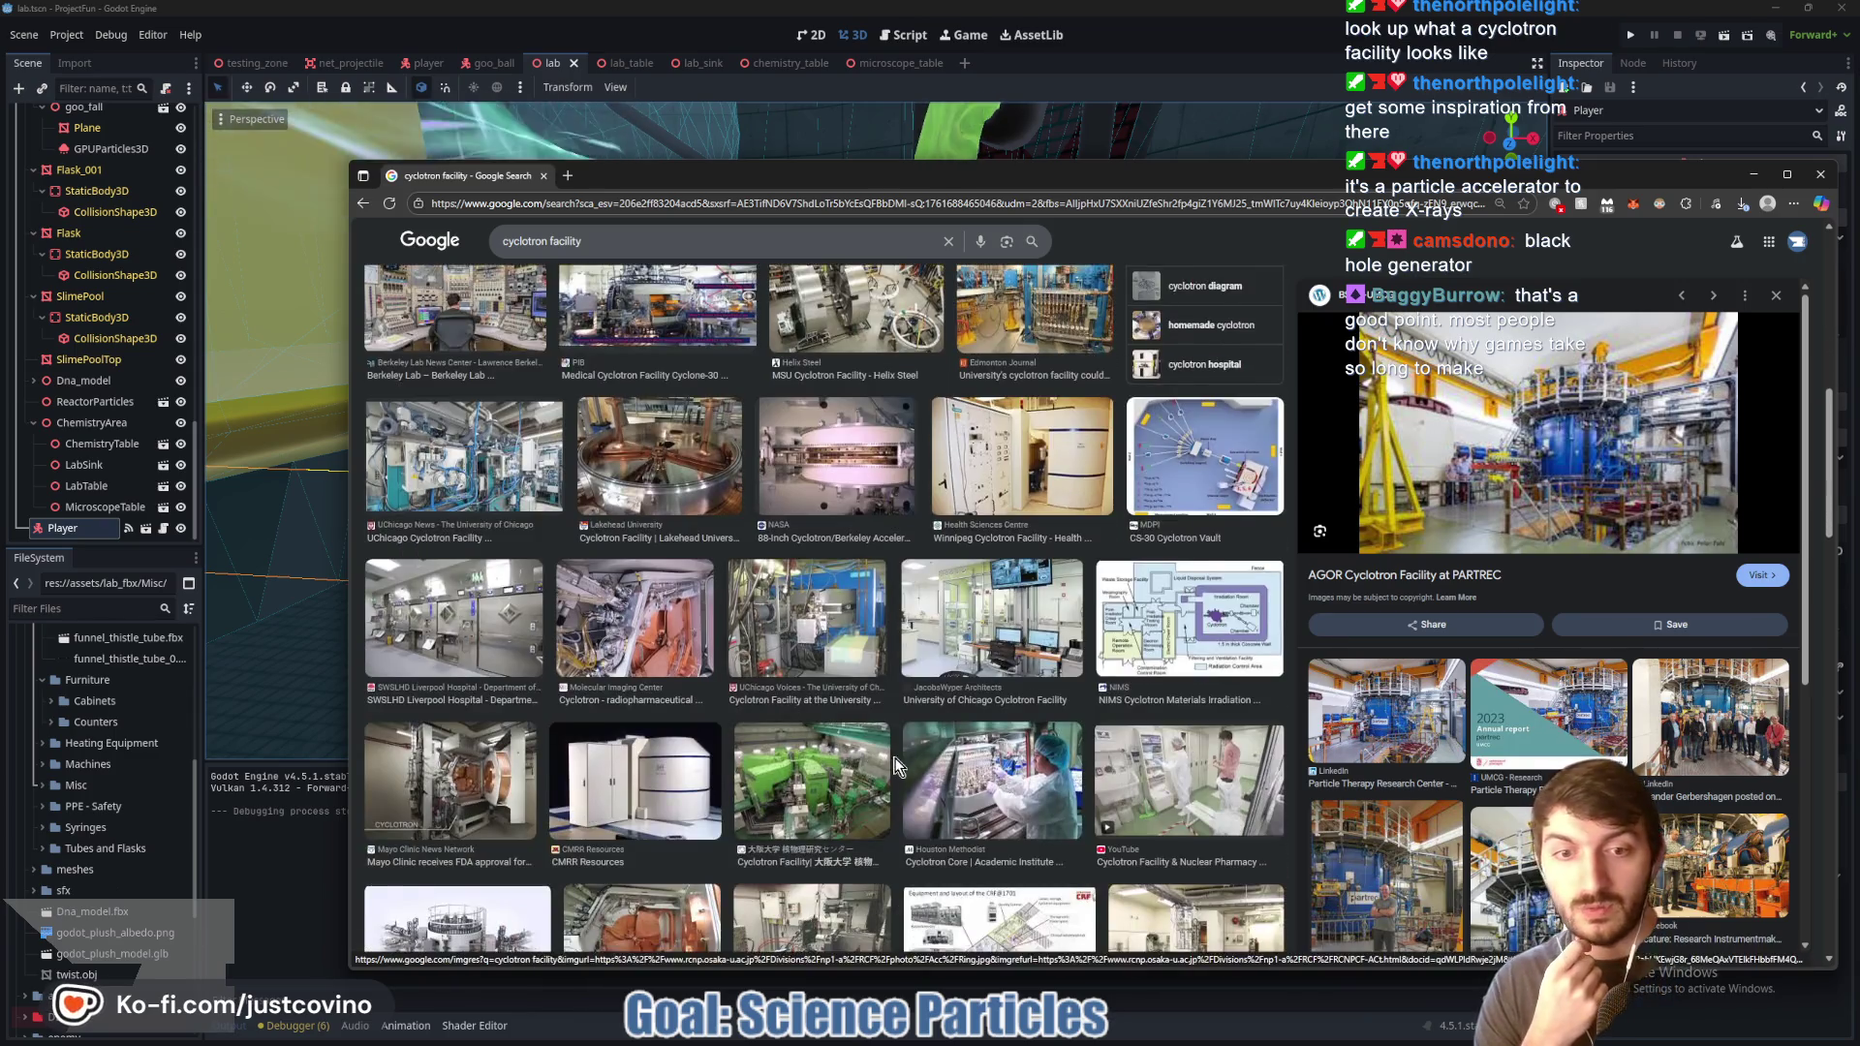
pyautogui.scroll(-1, 942, 742)
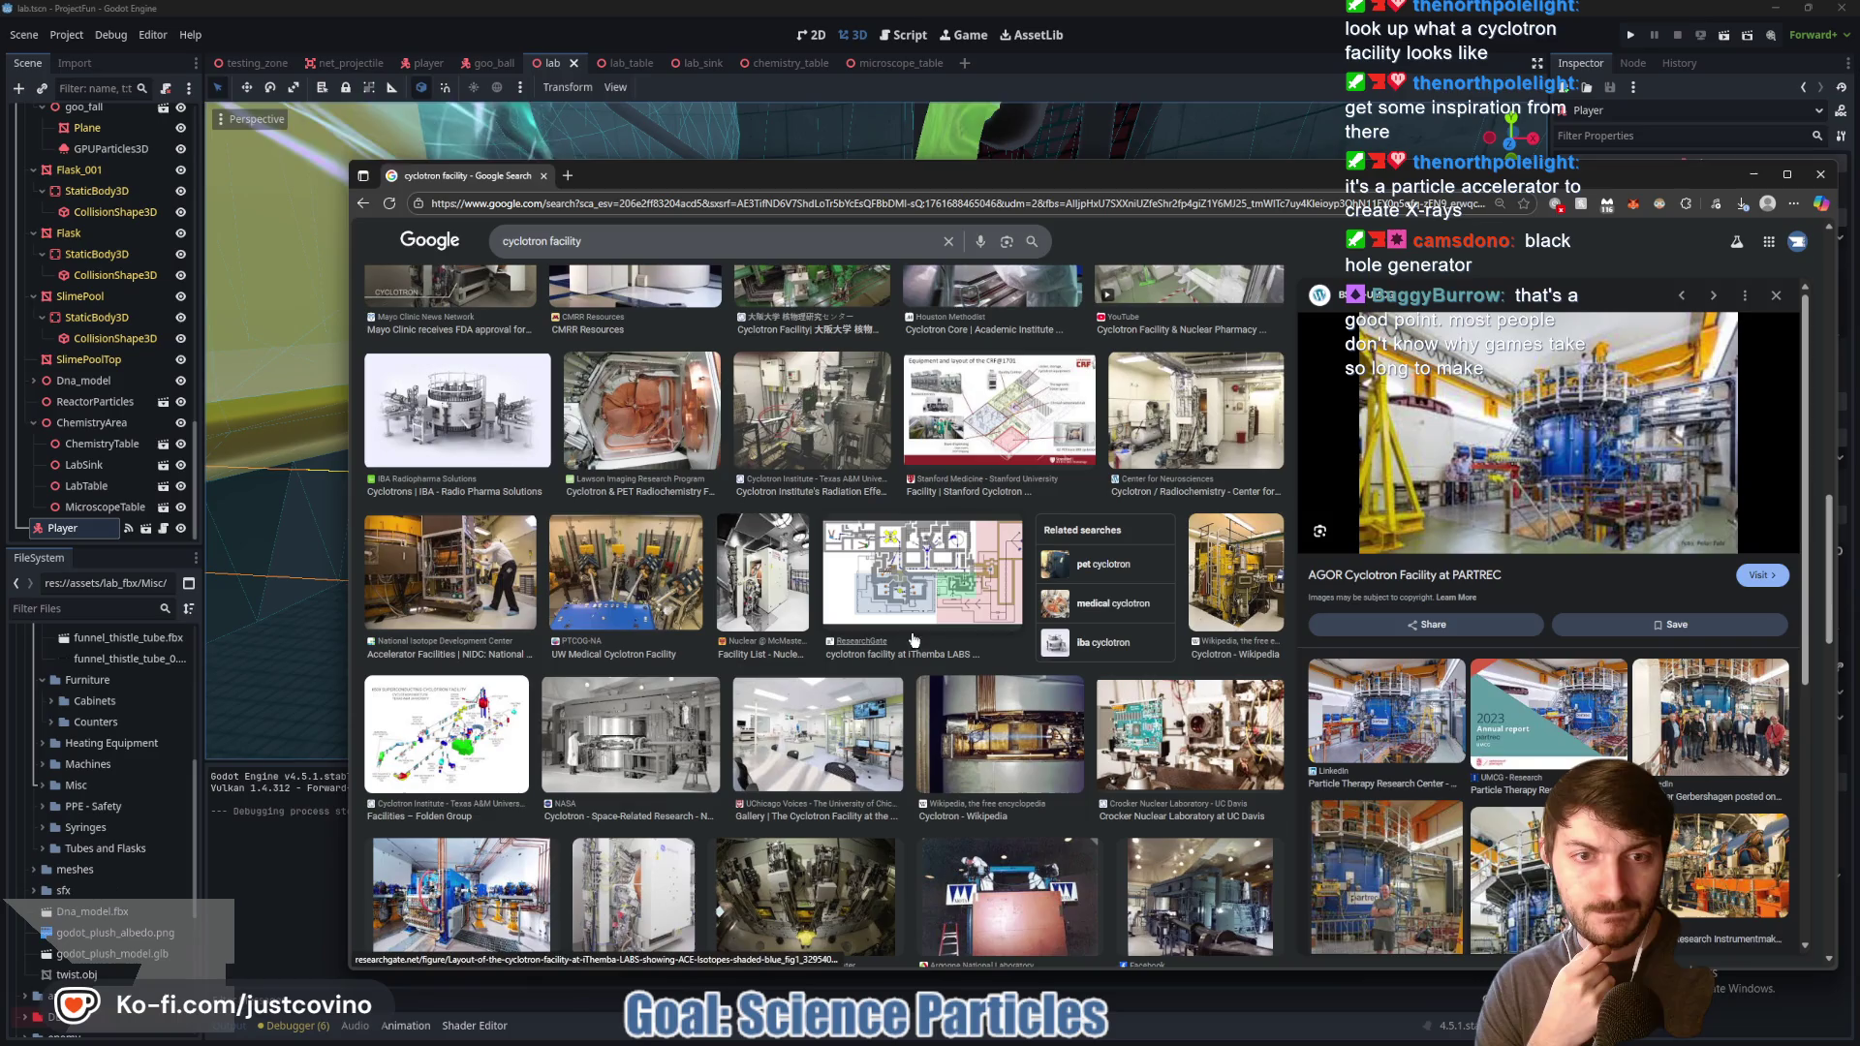
pyautogui.scroll(-2, 874, 612)
pyautogui.scroll(-4, 873, 612)
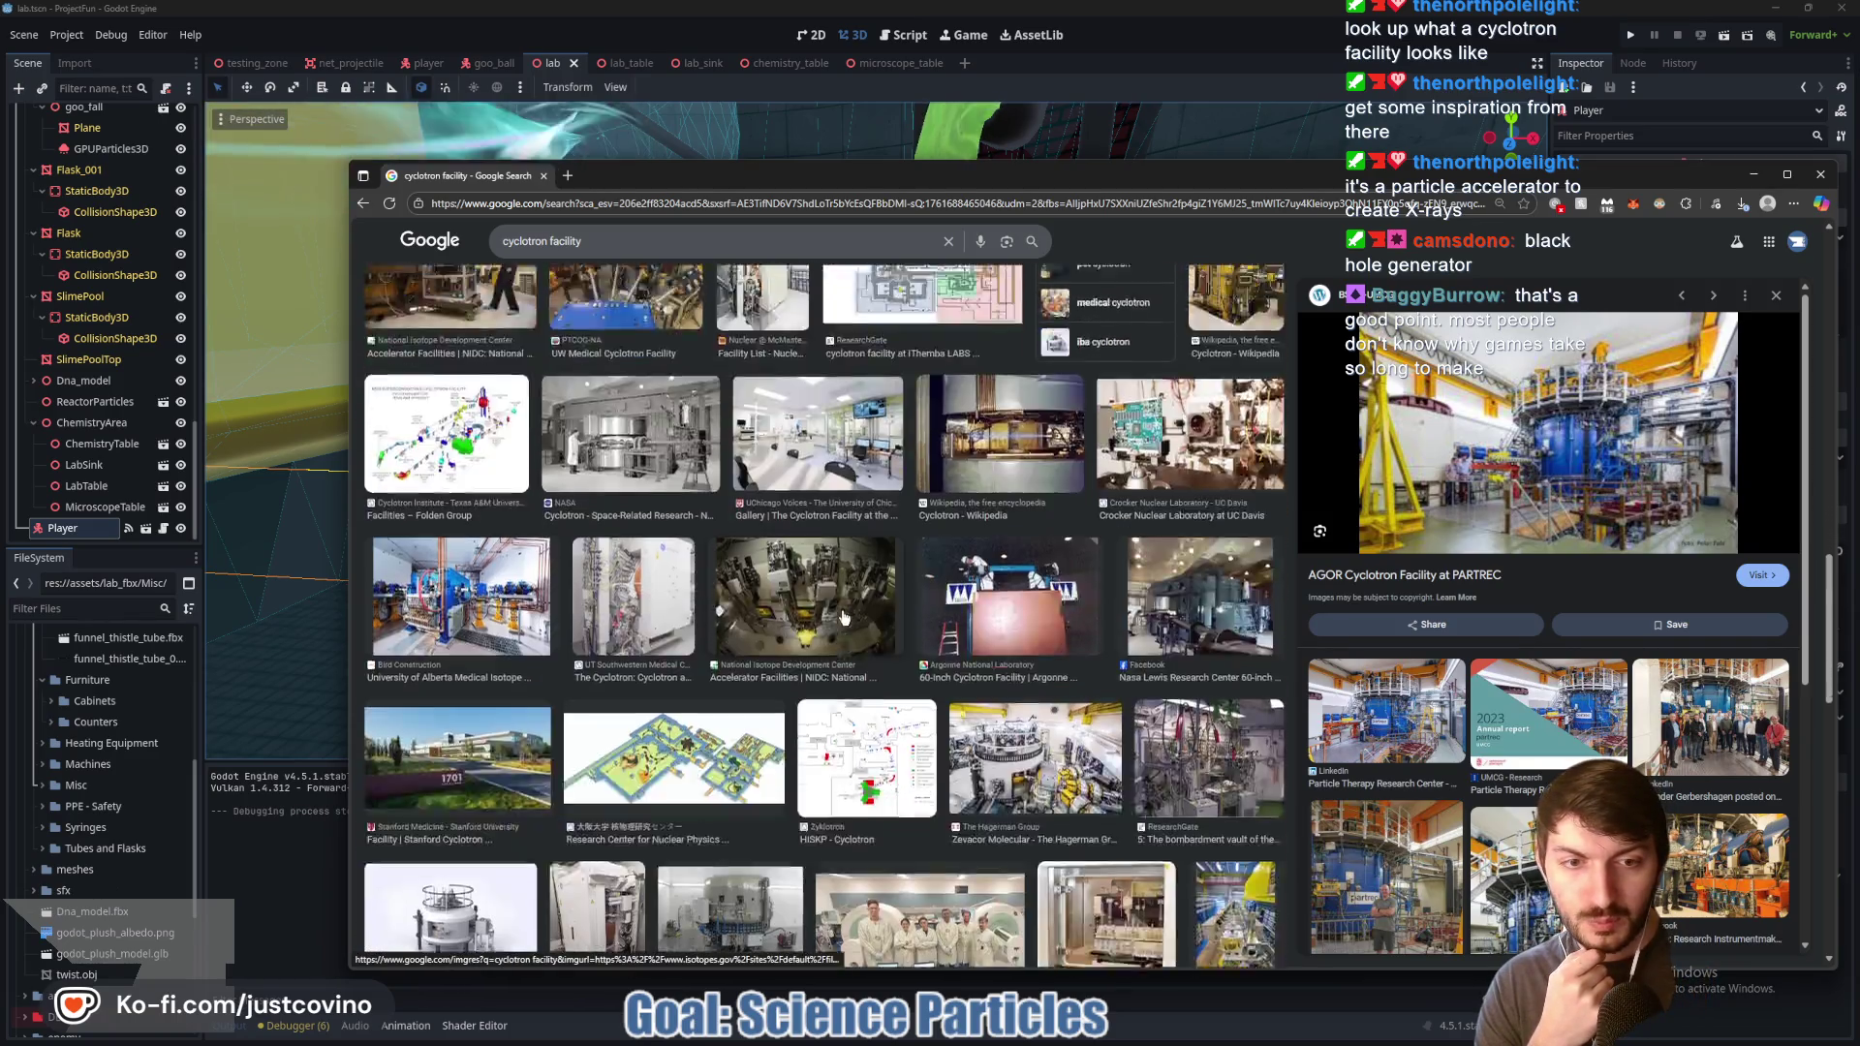
pyautogui.scroll(-3, 870, 591)
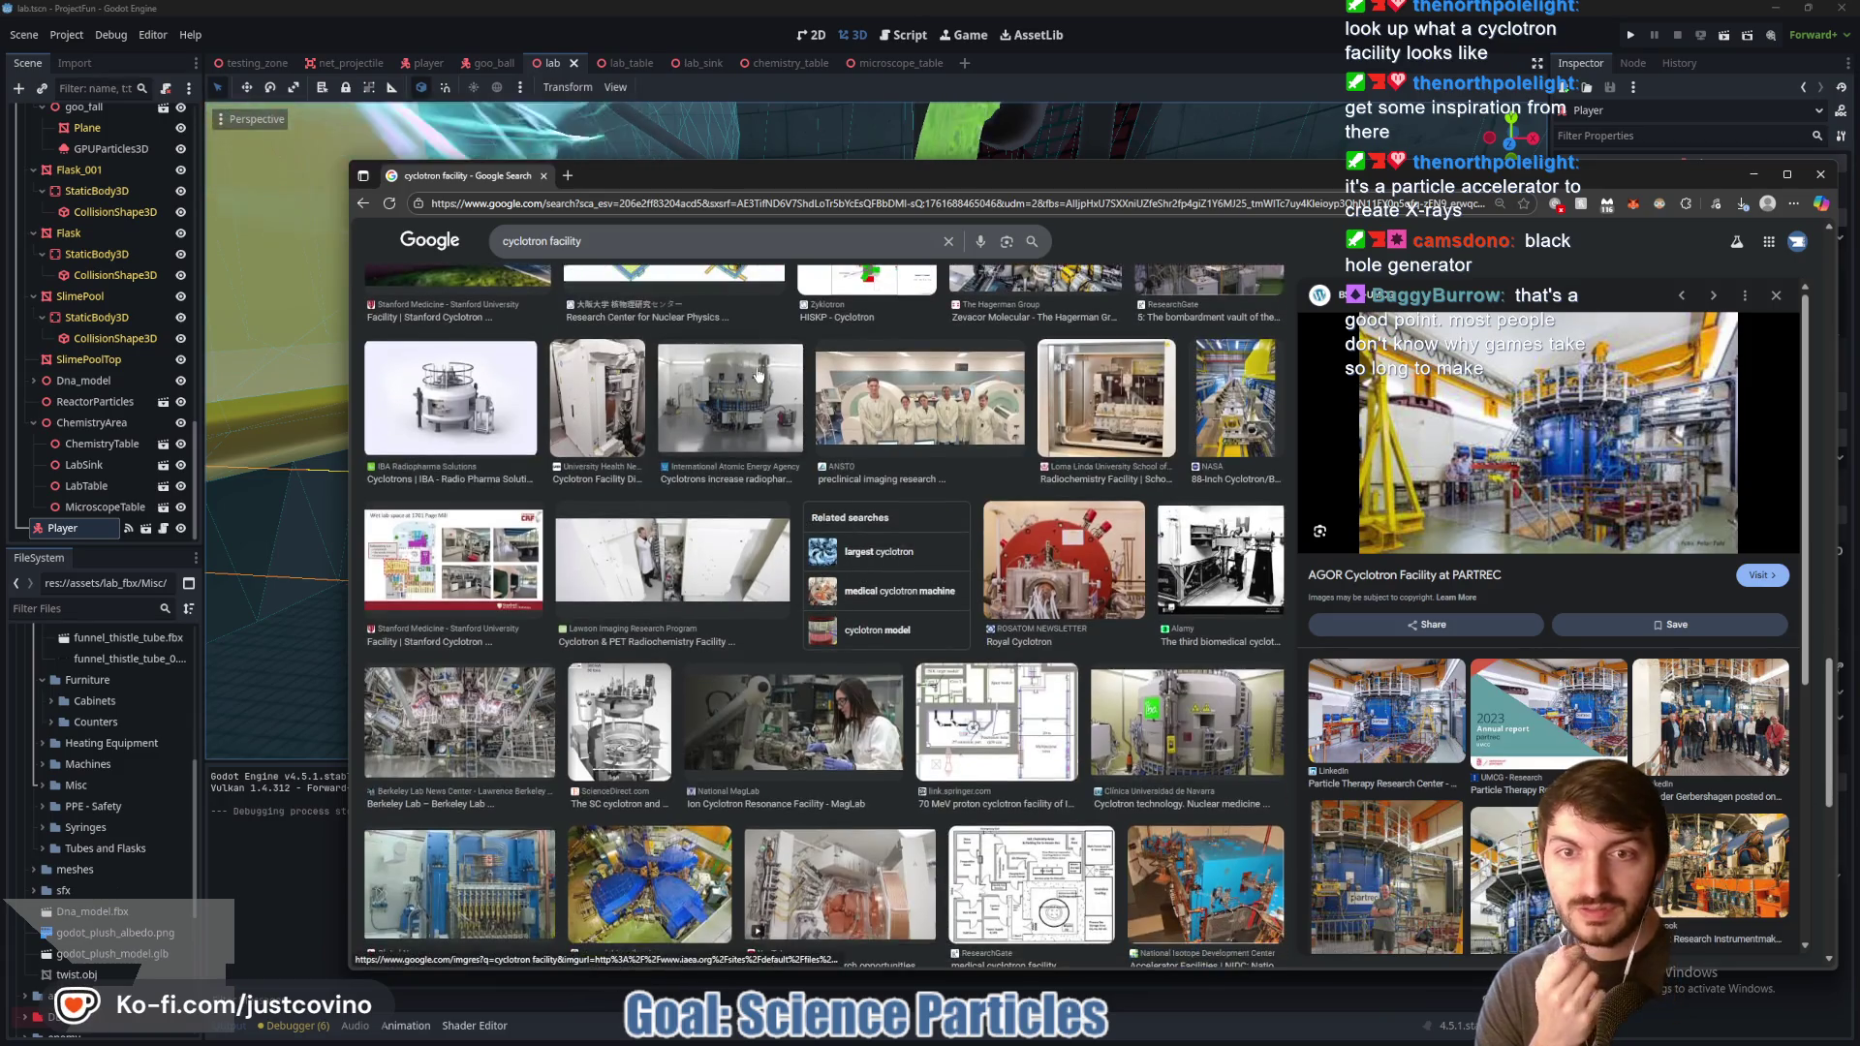
pyautogui.click(759, 376)
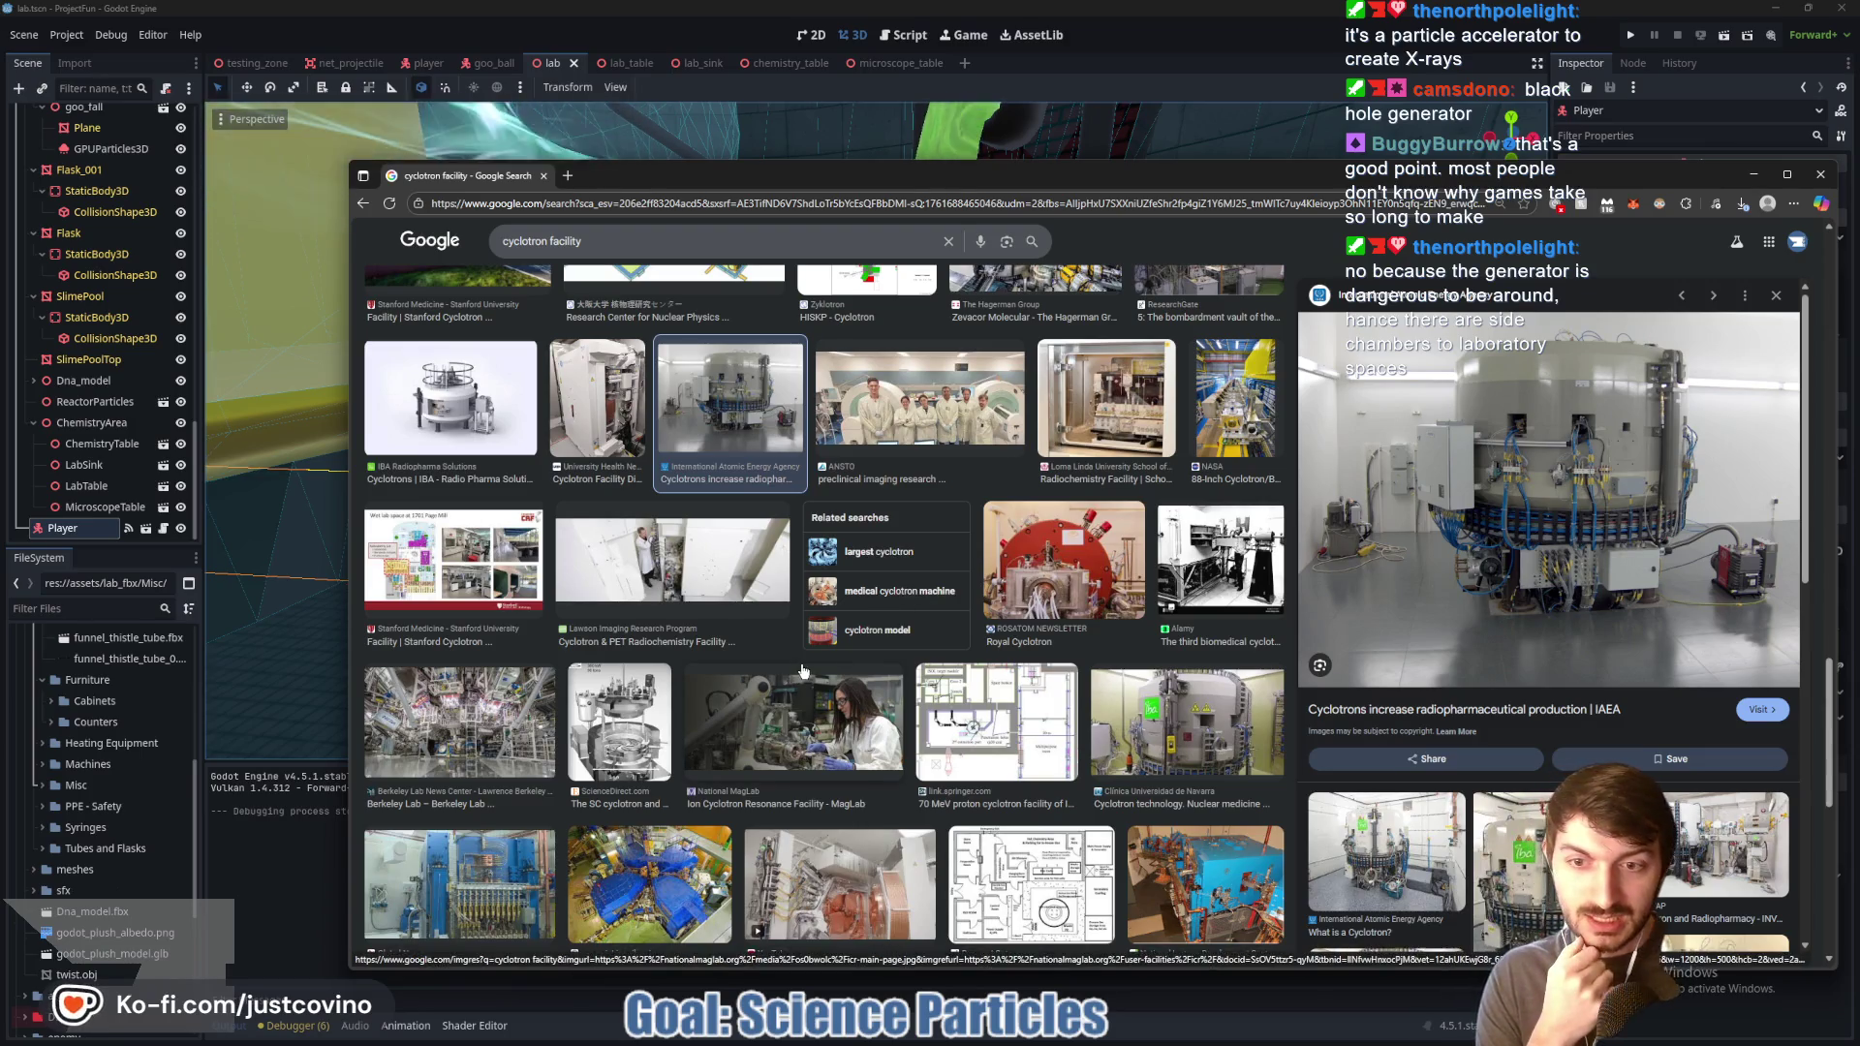
# Step: Preview the Berkeley Lab image and the facility floor plan, then return to Godot
pyautogui.scroll(-3, 507, 505)
pyautogui.click(507, 504)
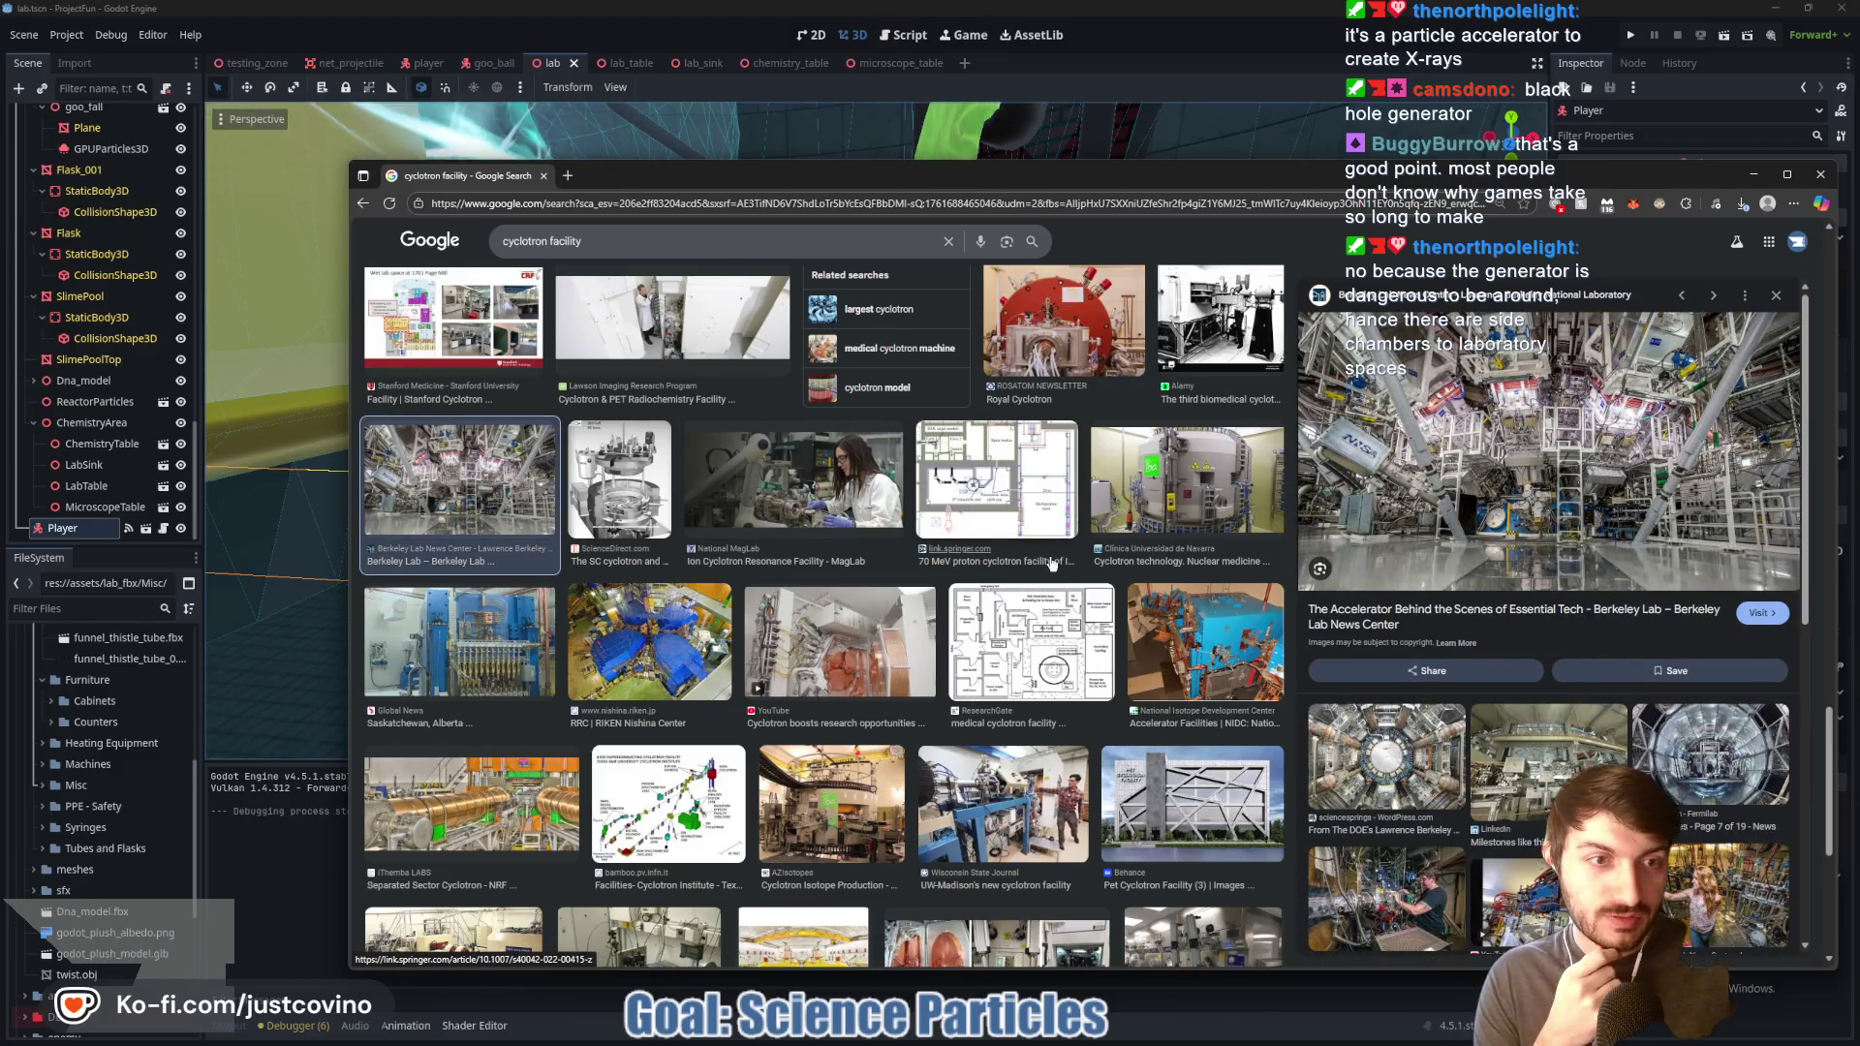
pyautogui.scroll(-1, 1005, 565)
pyautogui.scroll(5, 966, 642)
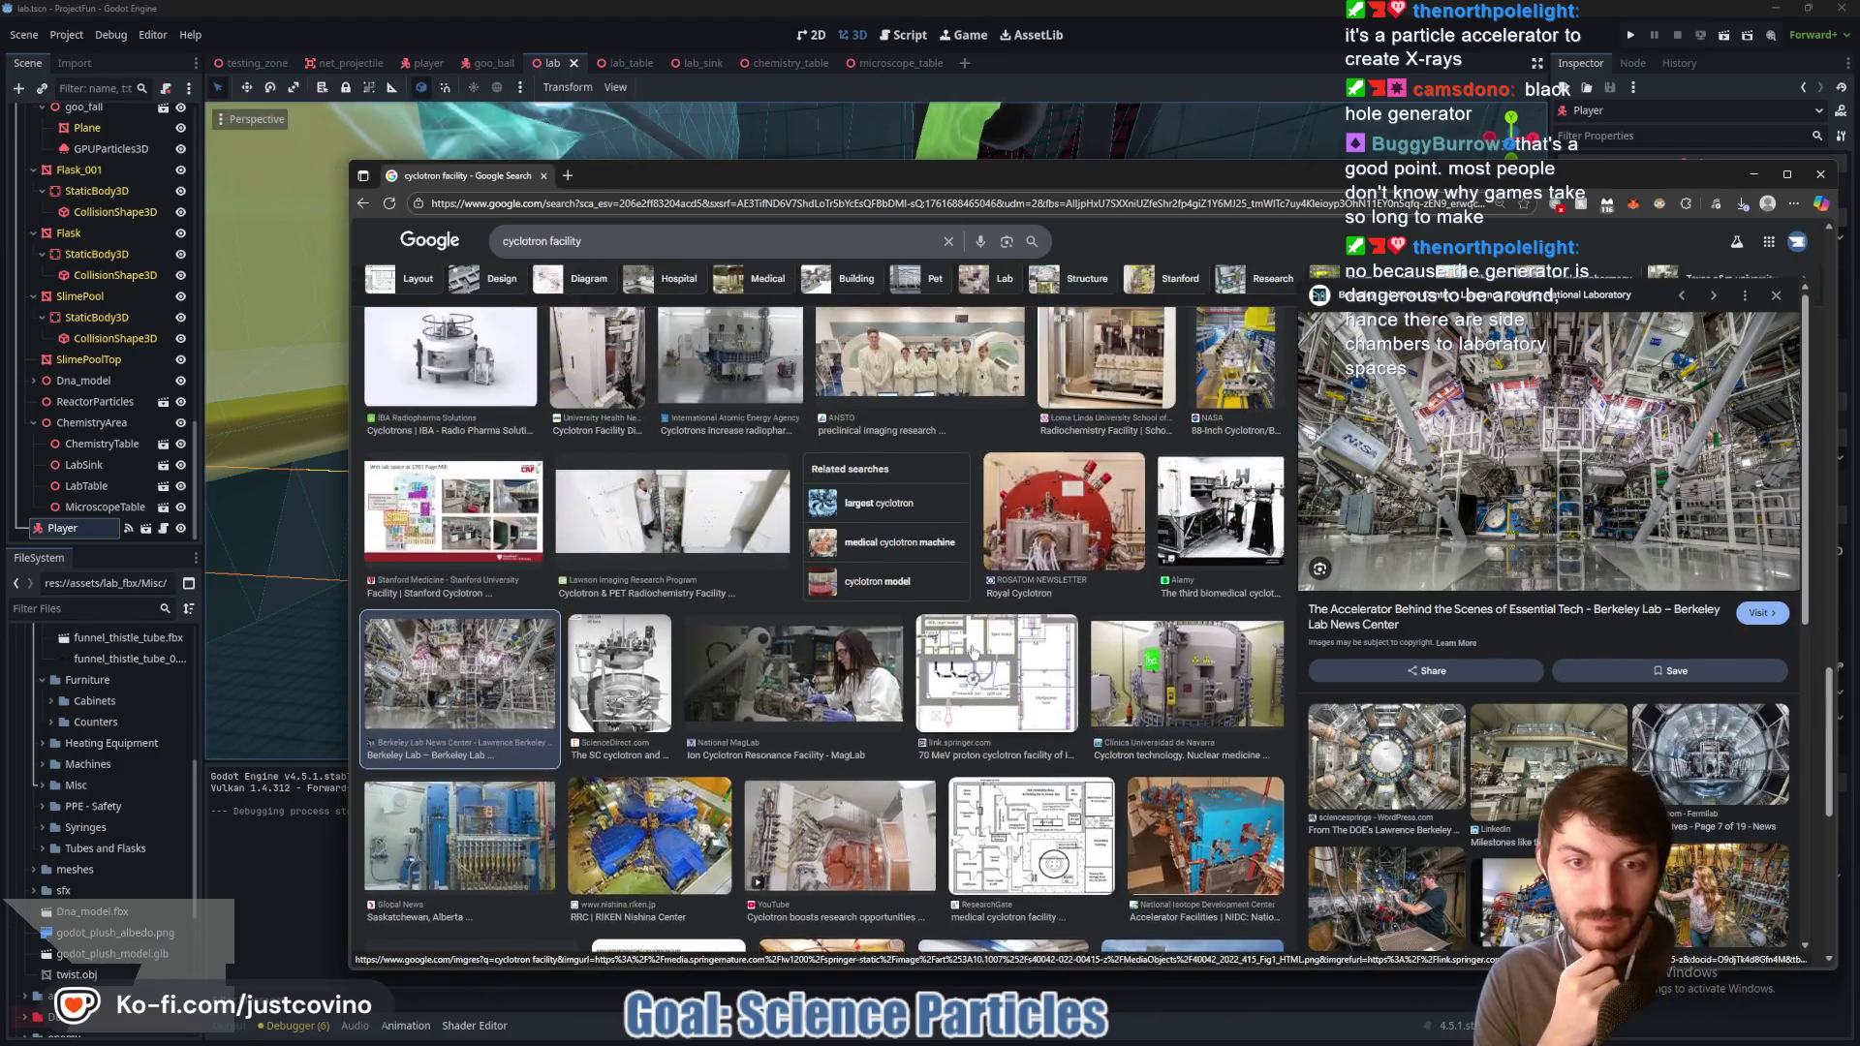
pyautogui.scroll(-3, 966, 641)
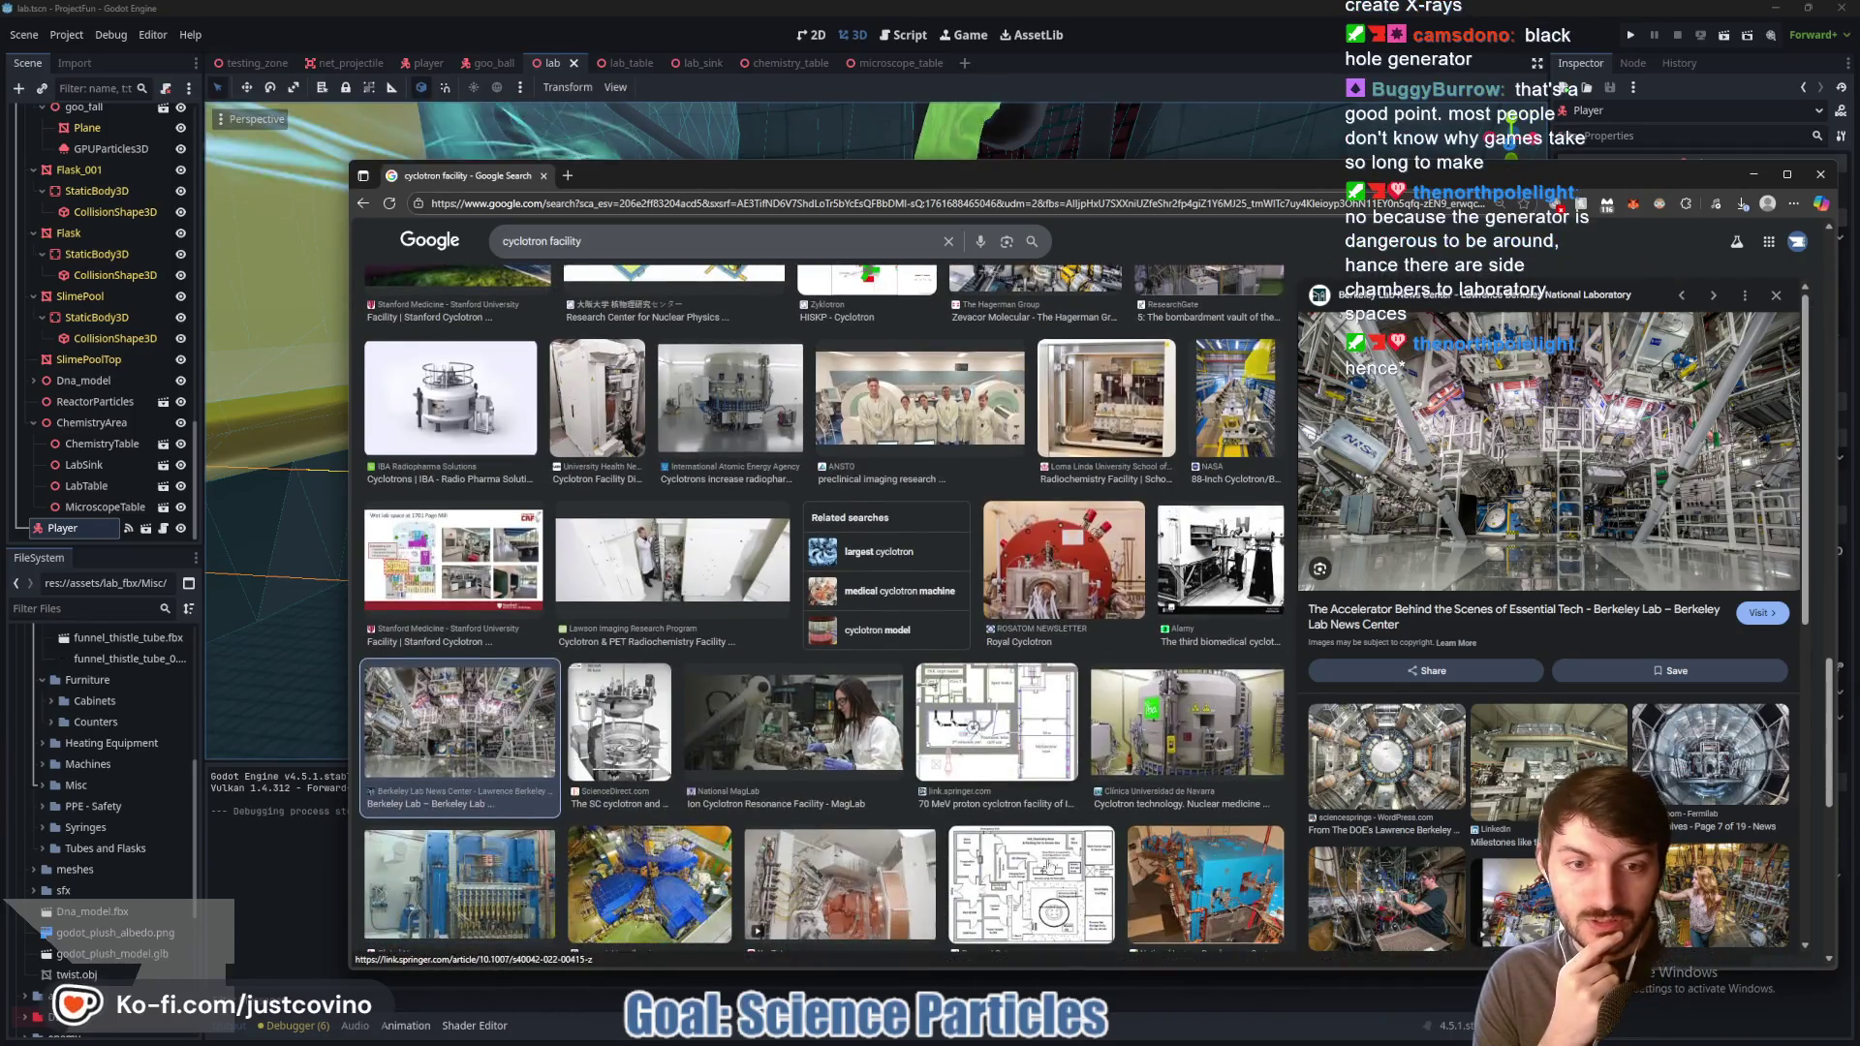
pyautogui.click(1037, 896)
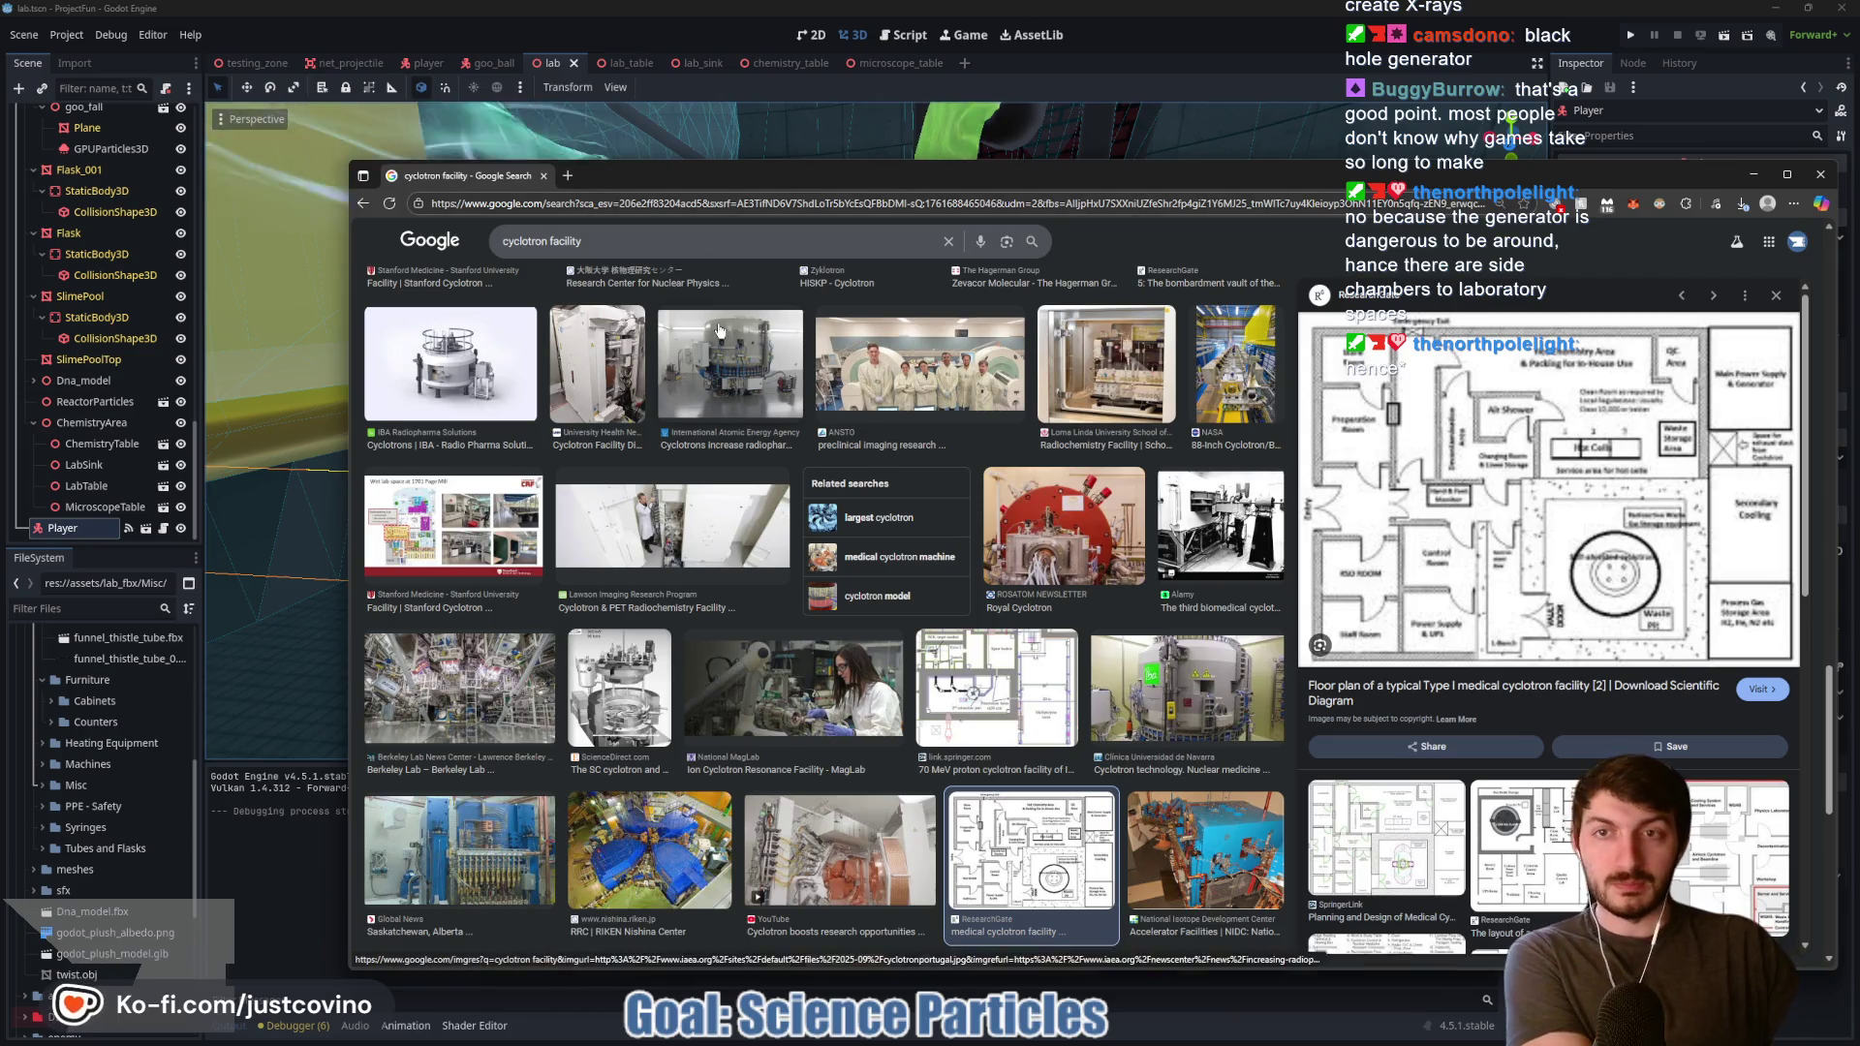
pyautogui.hotkey('alt', 'Tab')
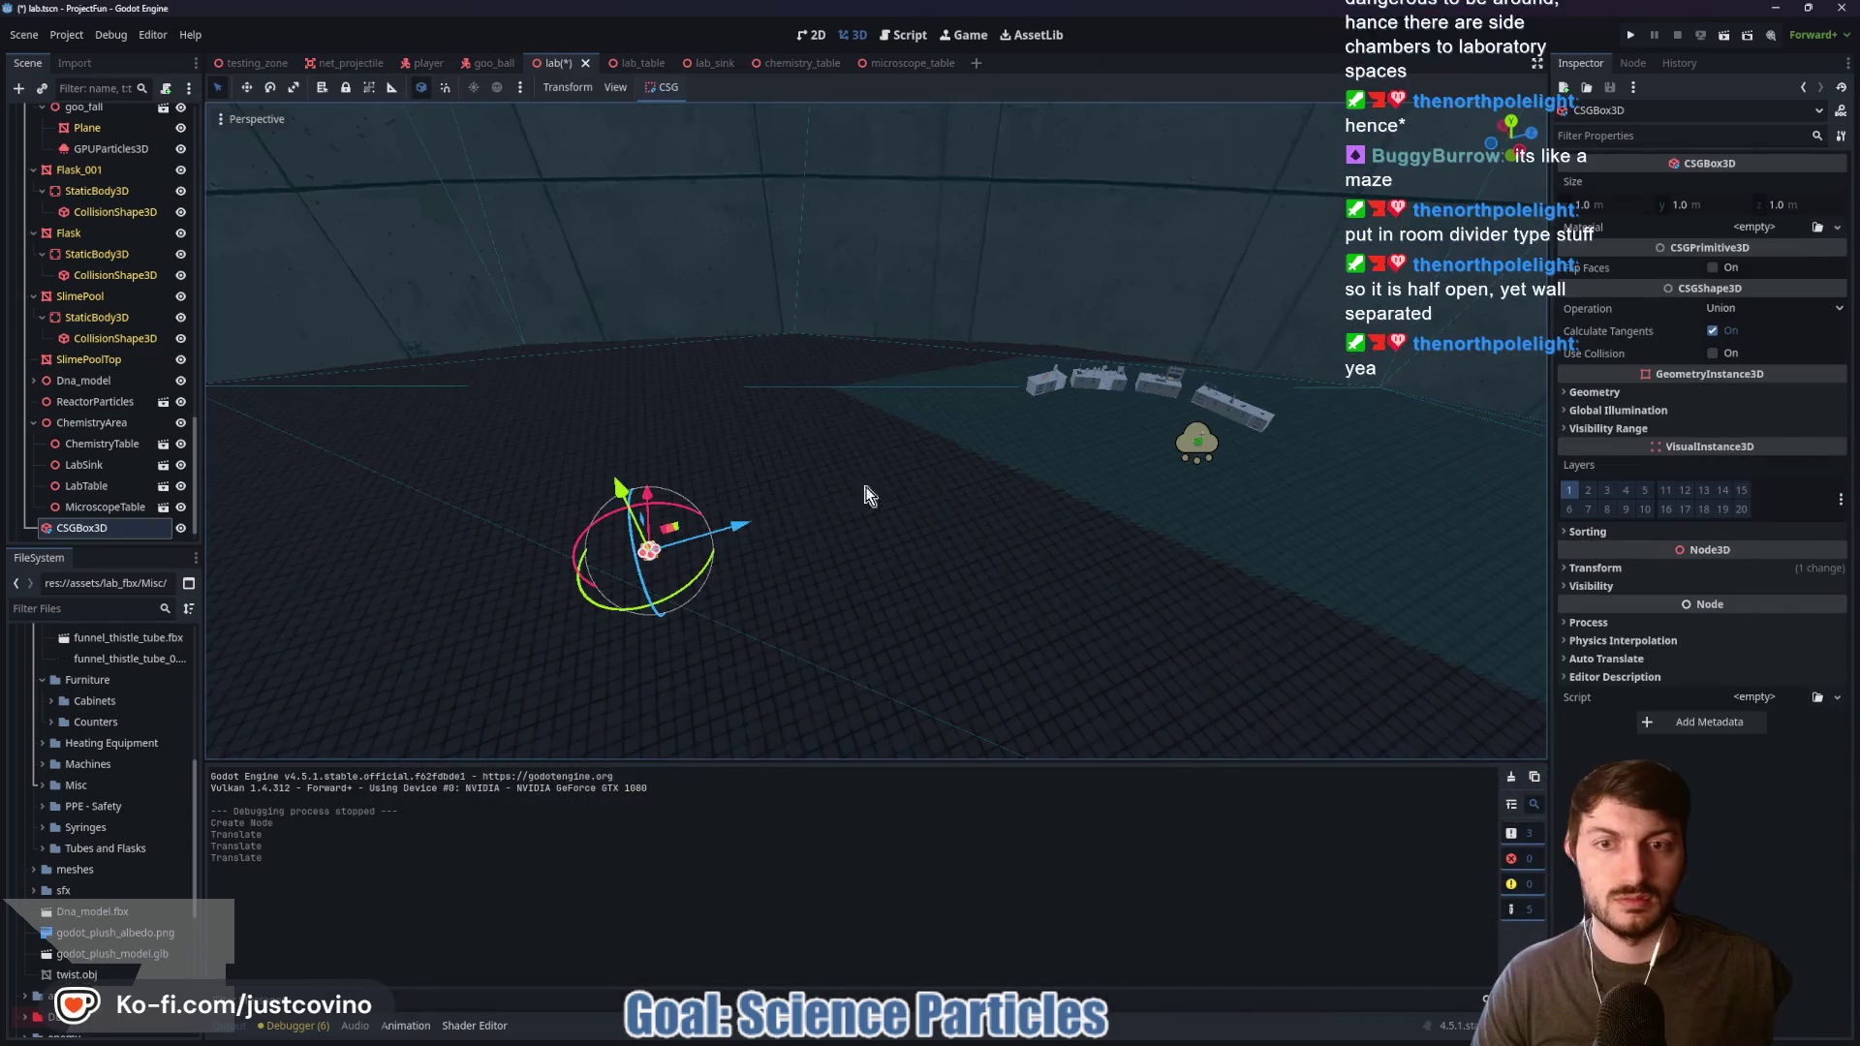
# Step: Move, rotate and raise the new CSG box across the lab floor
pyautogui.moveTo(872, 495)
pyautogui.mouseDown()
pyautogui.moveTo(1014, 544)
pyautogui.moveTo(802, 452)
pyautogui.mouseUp()
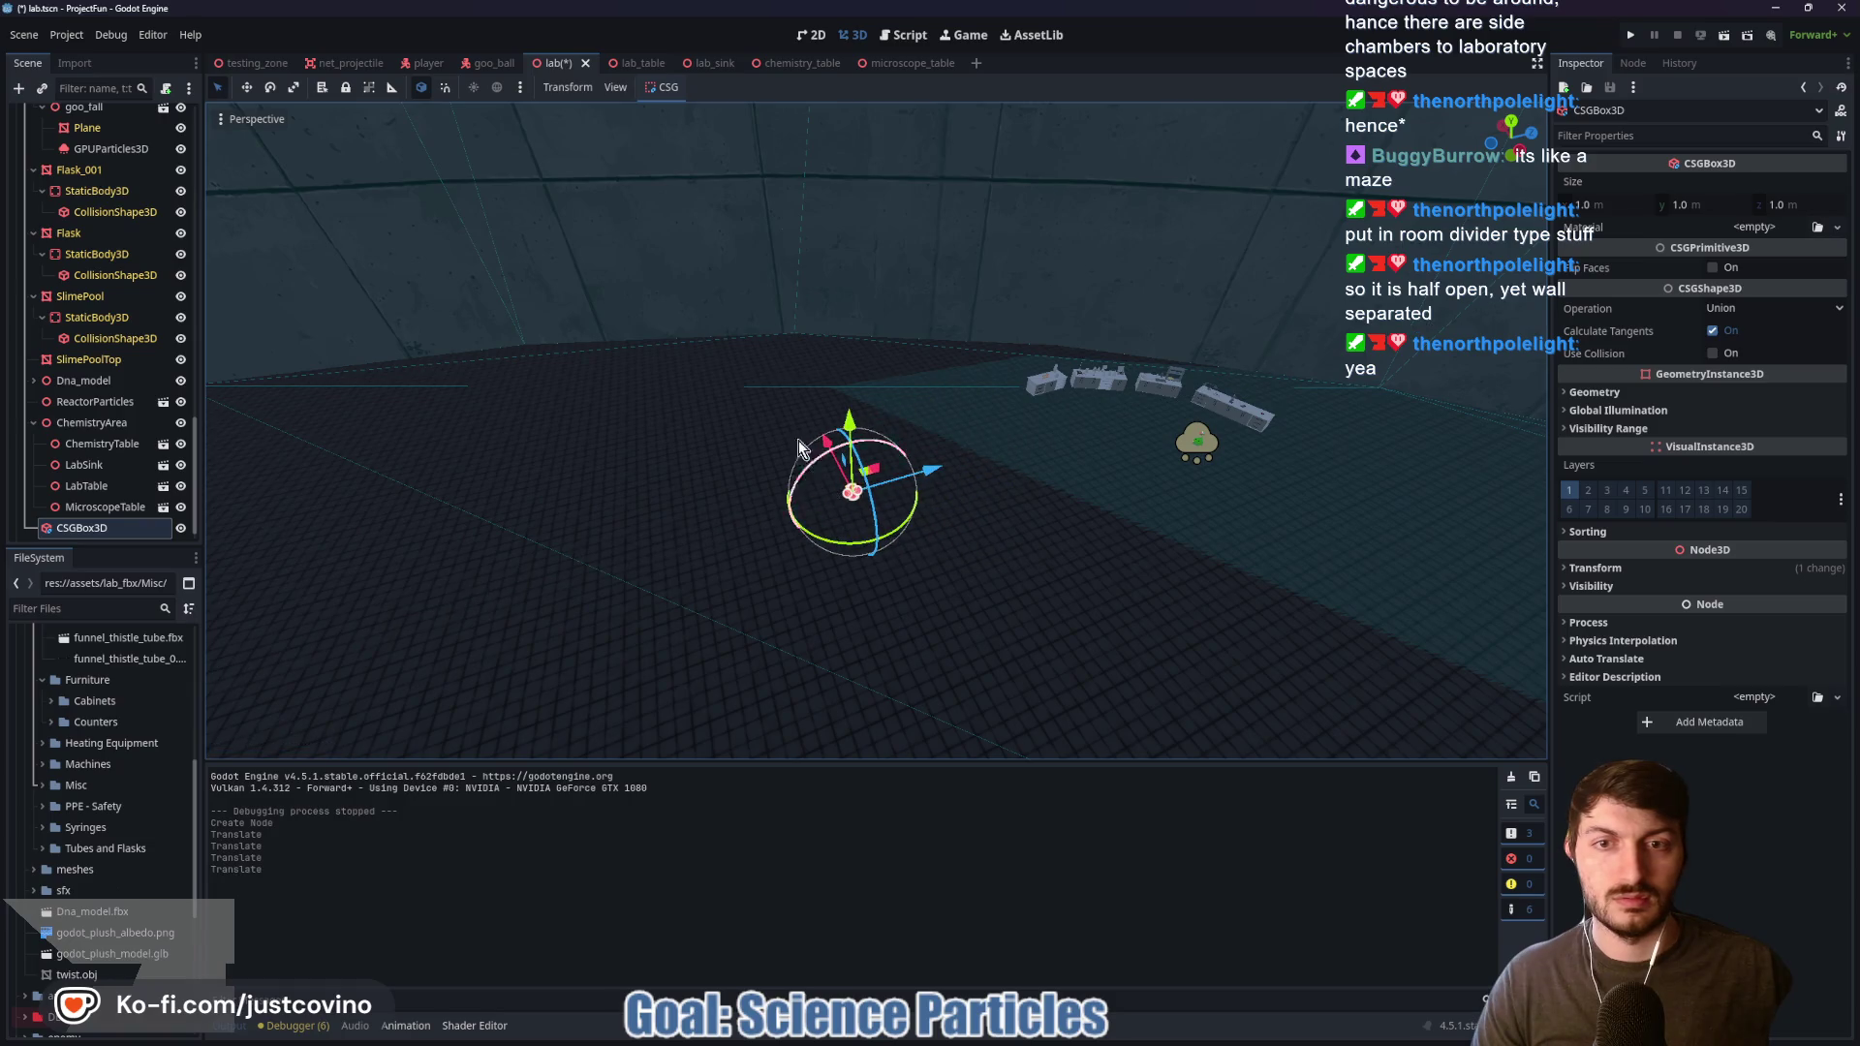
pyautogui.moveTo(872, 544); pyautogui.dragTo(893, 552)
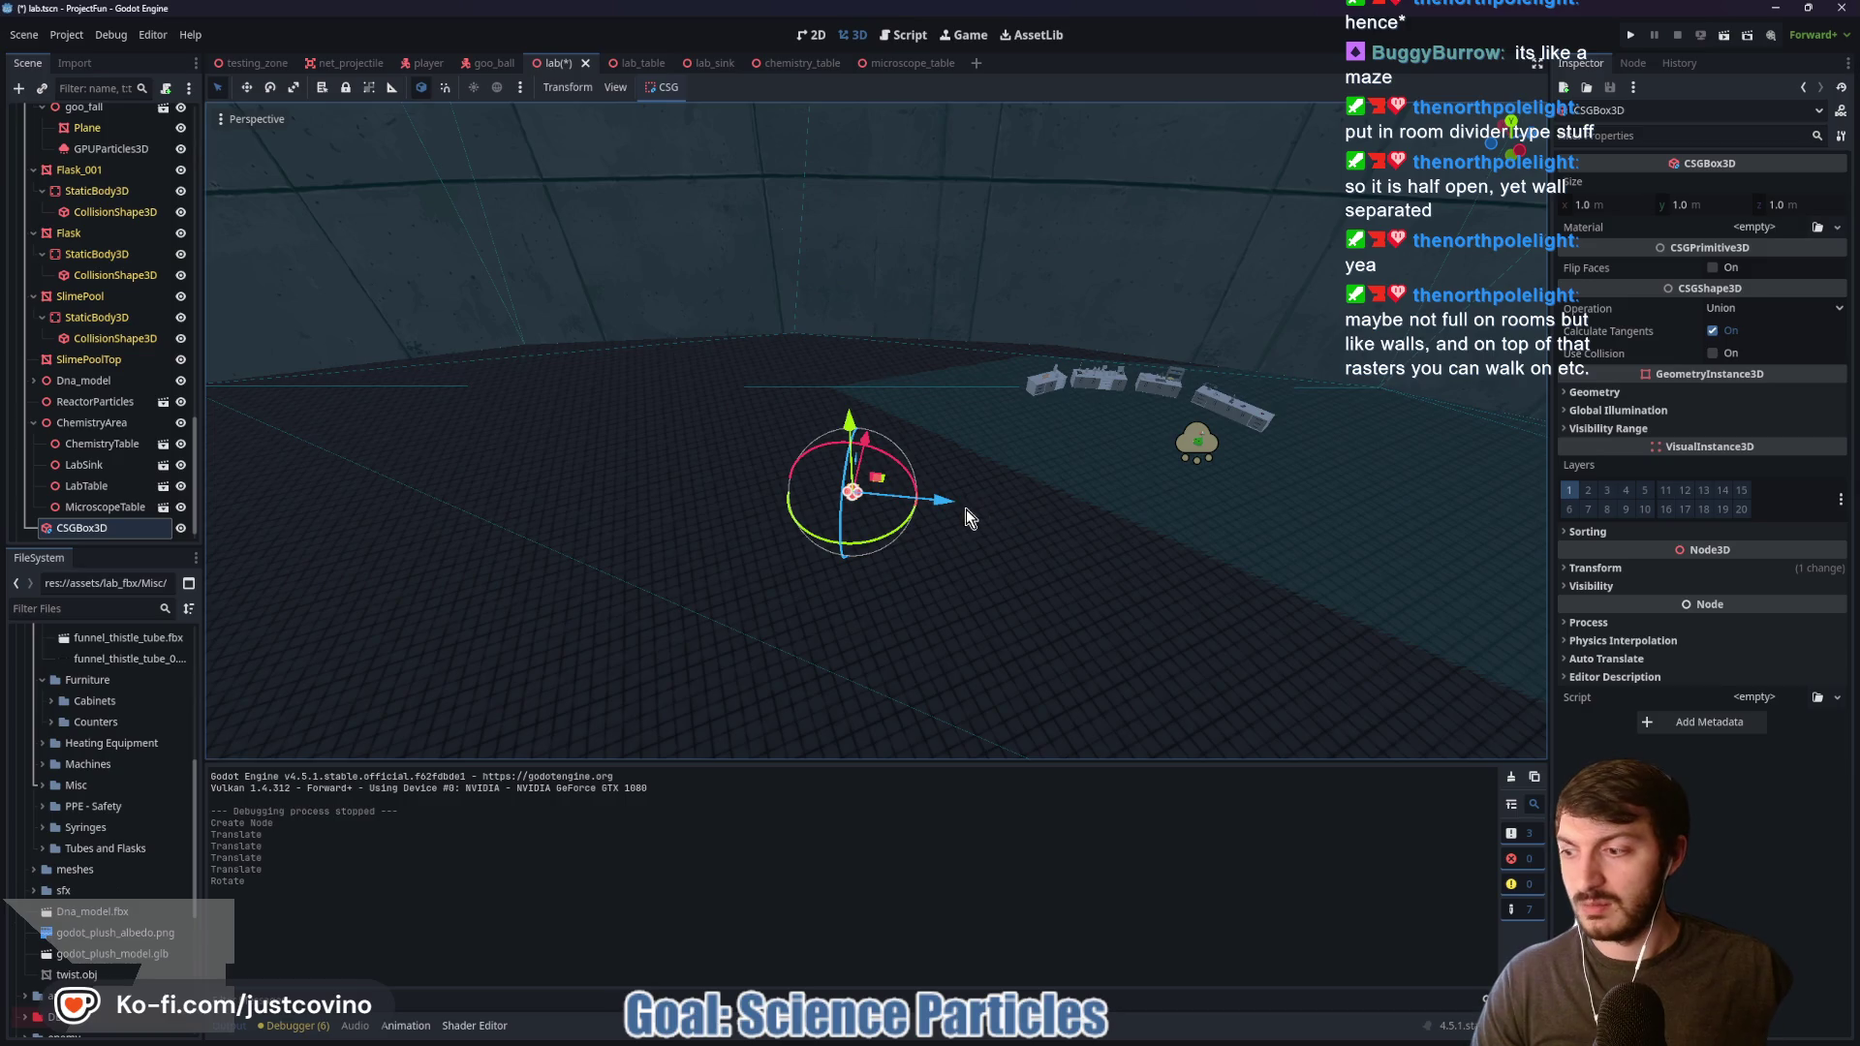
pyautogui.scroll(2, 961, 516)
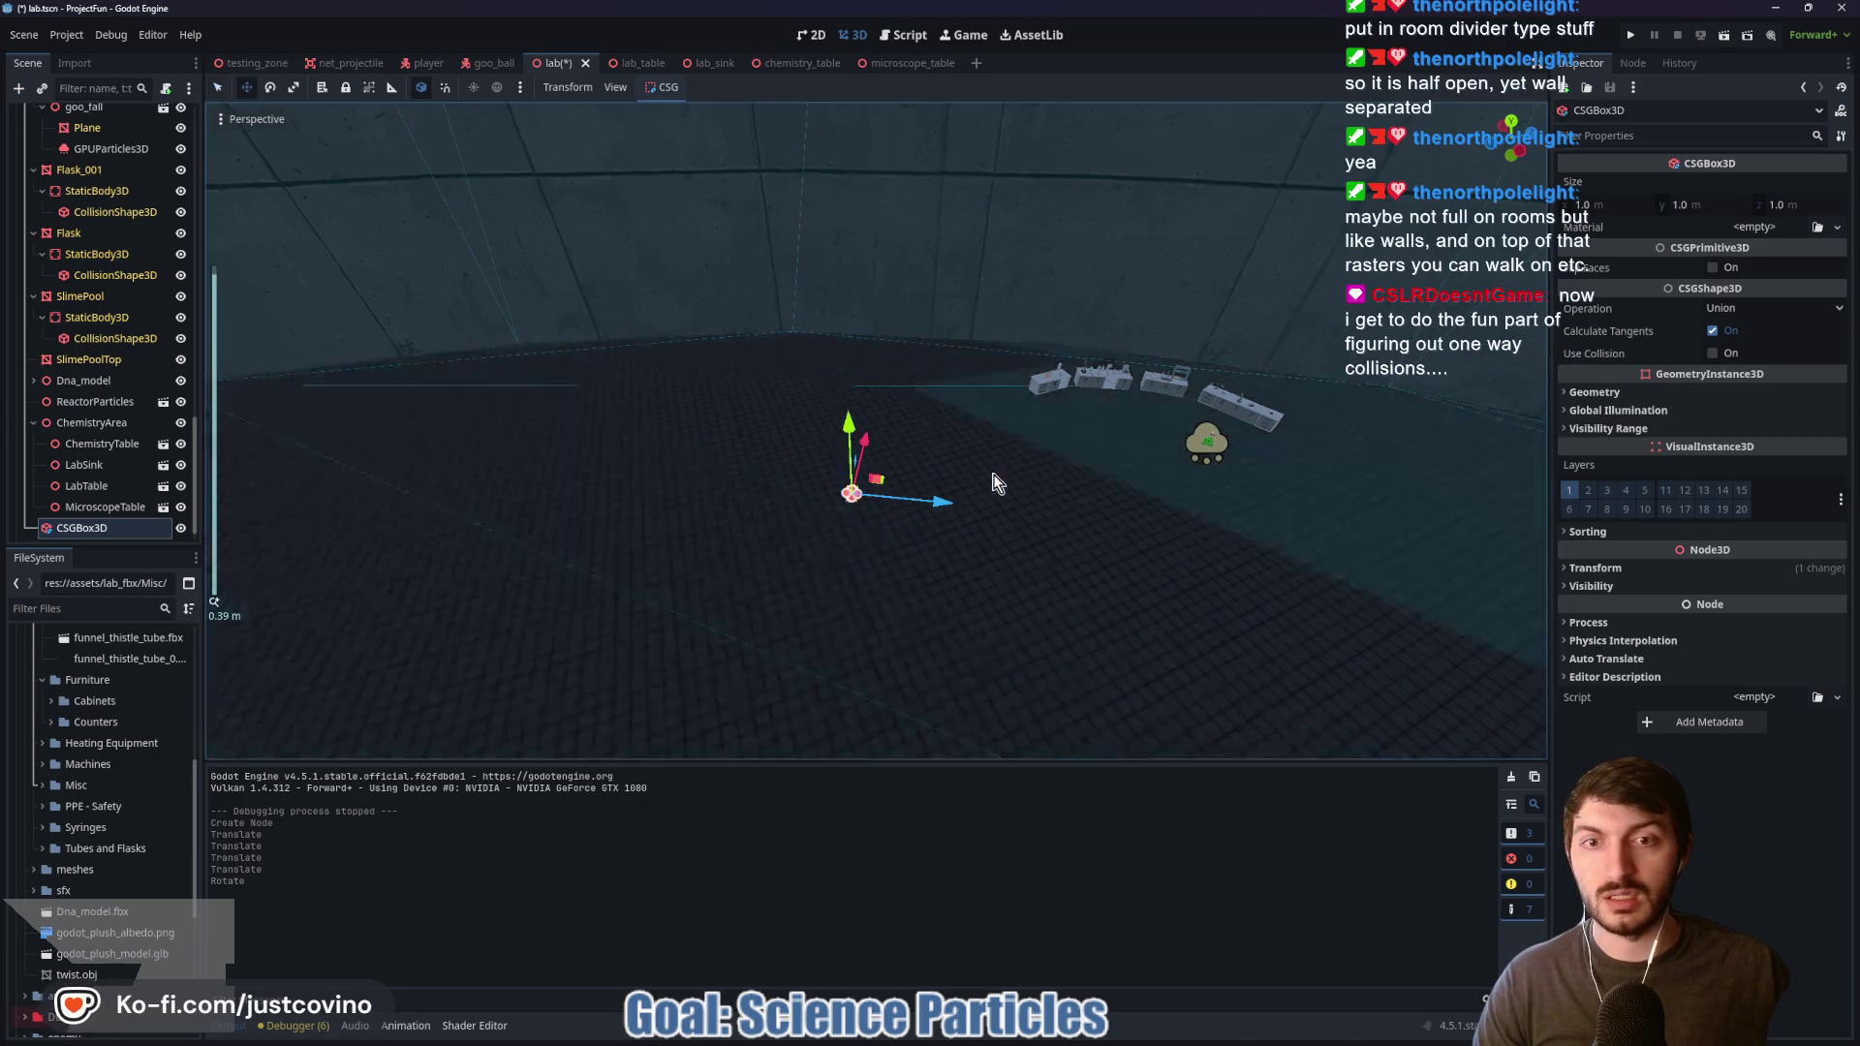
pyautogui.press('w')
pyautogui.scroll(5, 998, 500)
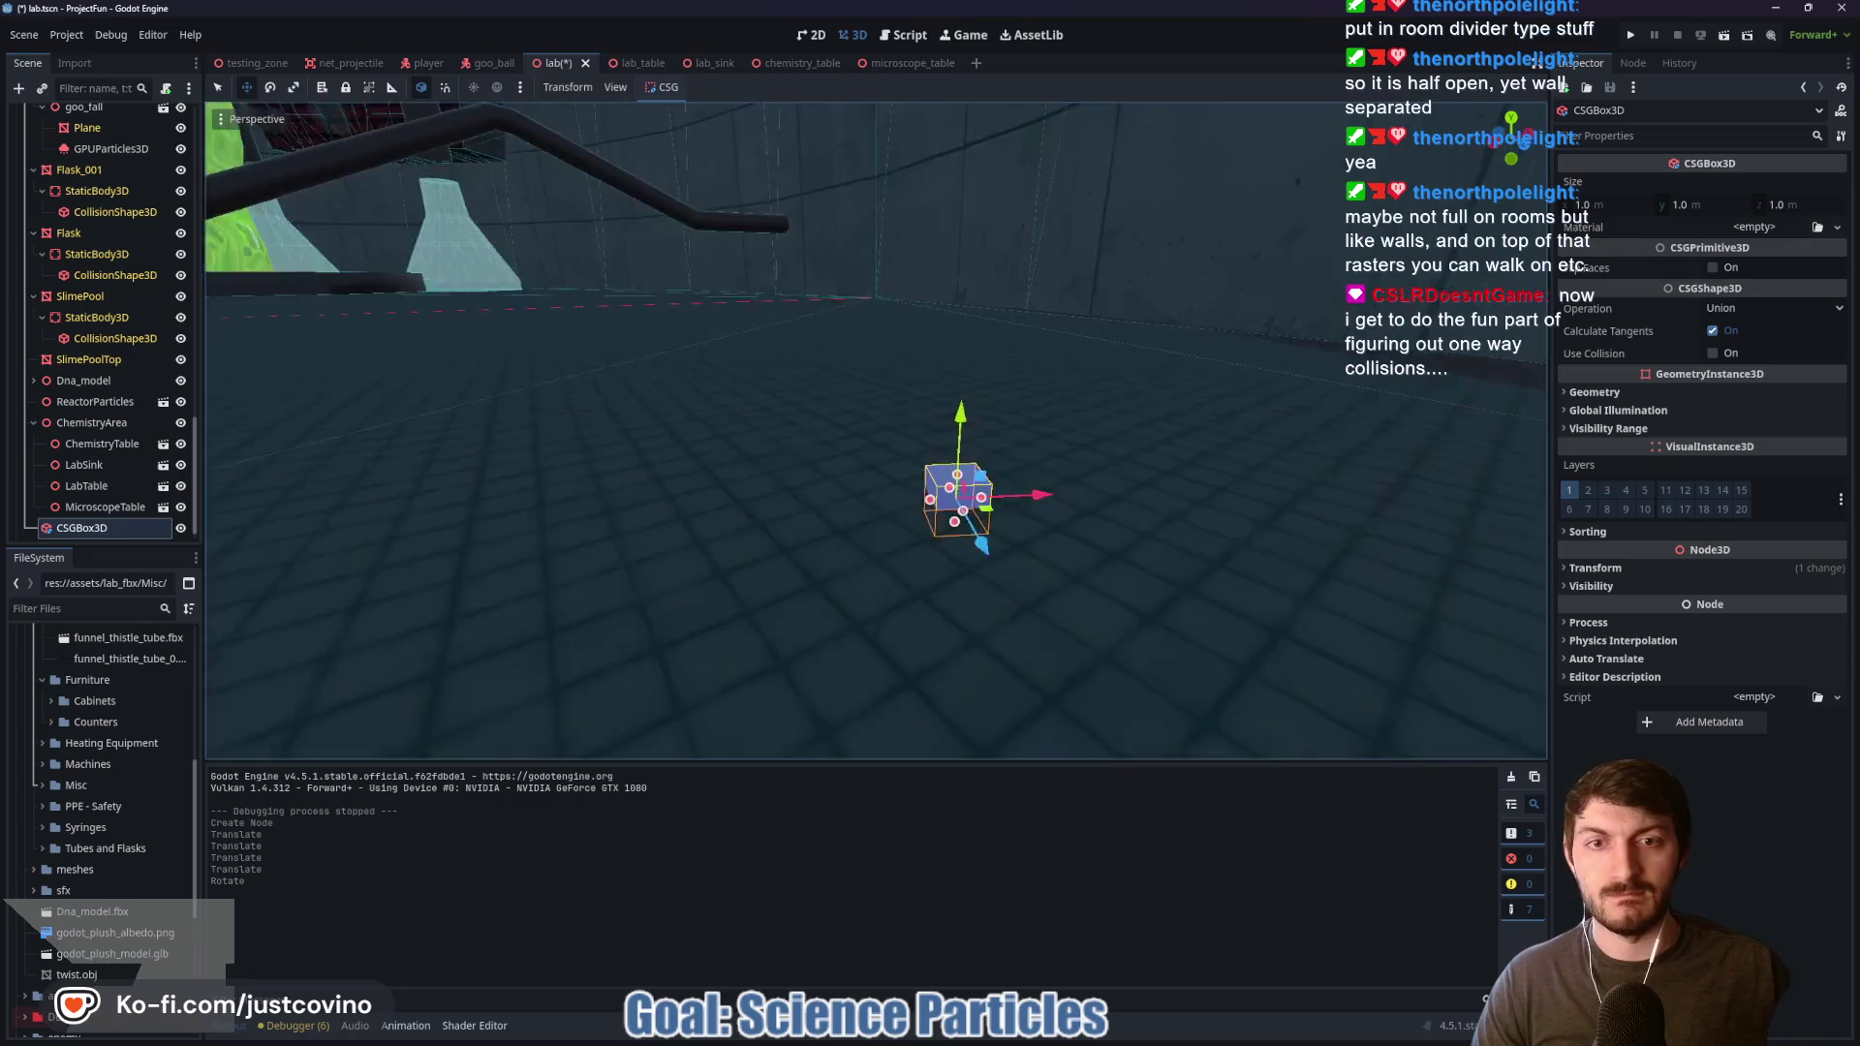
pyautogui.moveTo(742, 420)
pyautogui.mouseDown()
pyautogui.moveTo(730, 366)
pyautogui.moveTo(732, 389)
pyautogui.mouseUp()
# Step: Resize the box into a wall 7.153 m high and 35.673 m long
pyautogui.moveTo(771, 478)
pyautogui.mouseDown()
pyautogui.moveTo(1121, 518)
pyautogui.moveTo(856, 489)
pyautogui.mouseUp()
pyautogui.moveTo(1012, 447)
pyautogui.mouseDown()
pyautogui.moveTo(1028, 435)
pyautogui.moveTo(1007, 491)
pyautogui.mouseUp()
pyautogui.scroll(-5, 1019, 455)
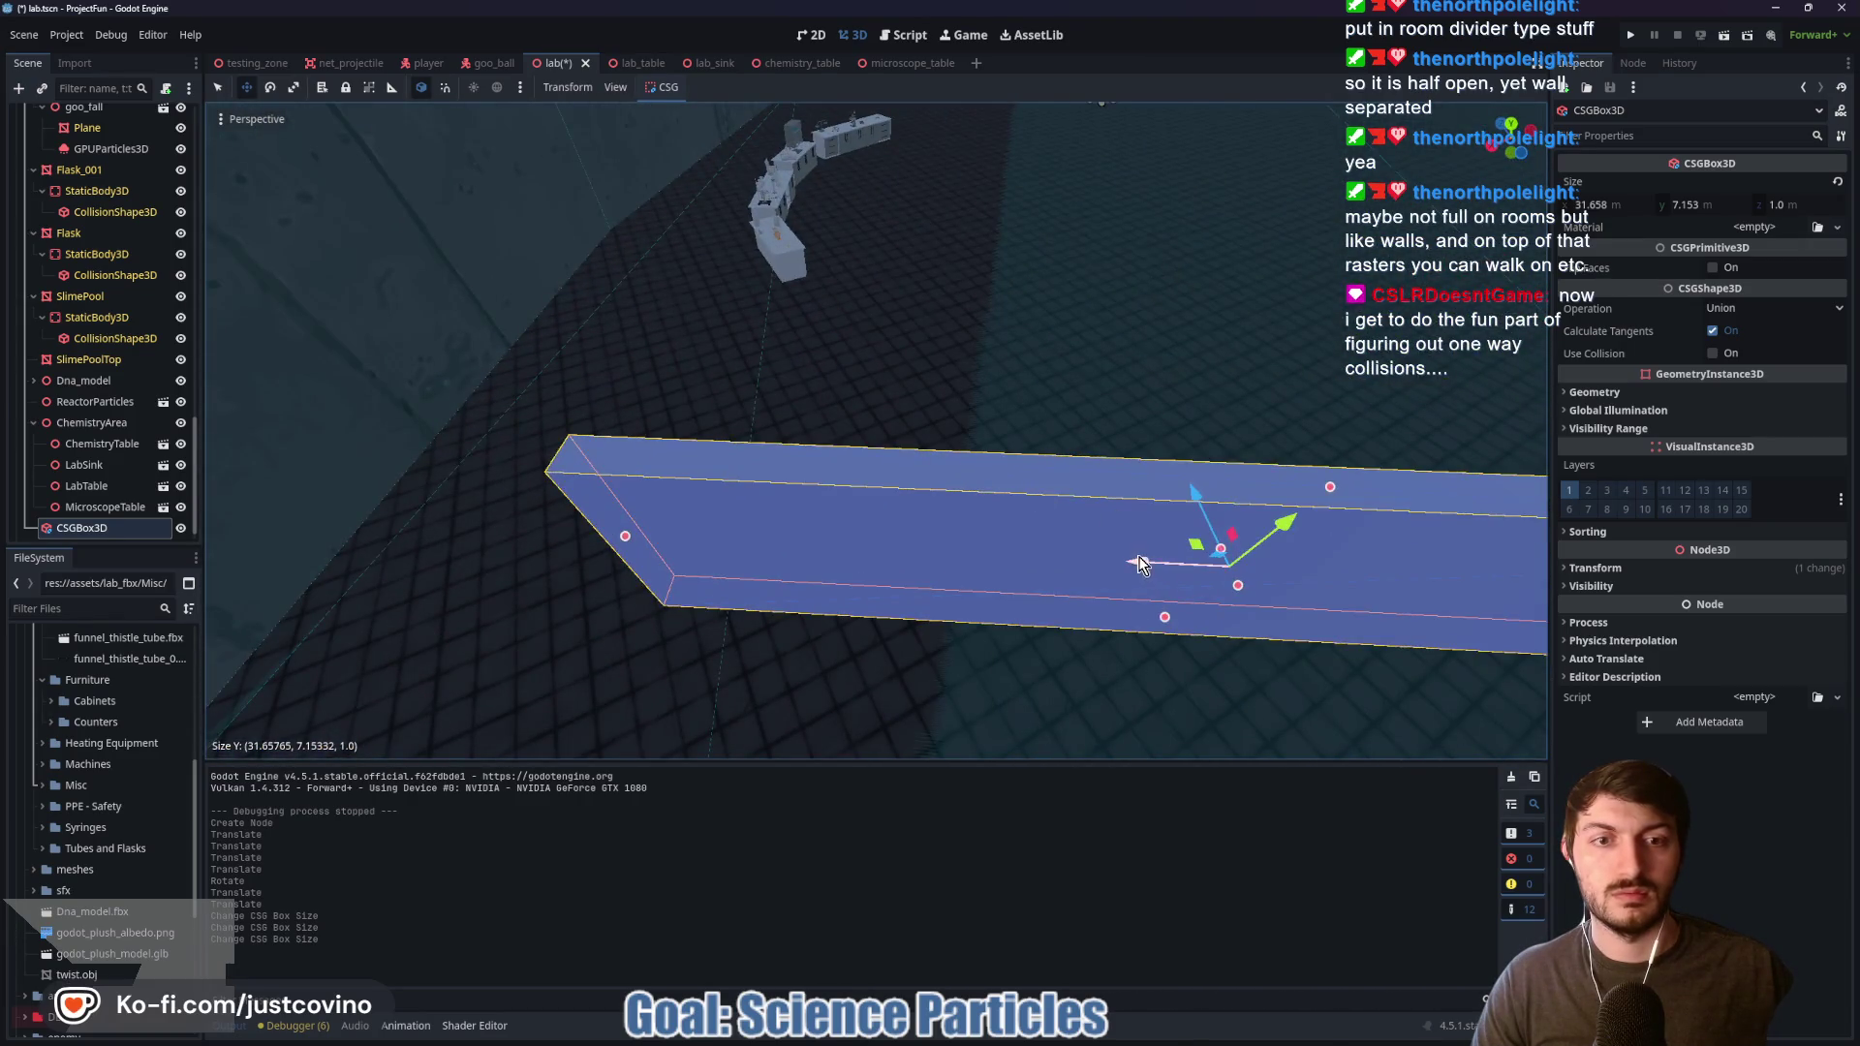
pyautogui.moveTo(1140, 564)
pyautogui.mouseDown()
pyautogui.moveTo(625, 530)
pyautogui.moveTo(648, 545)
pyautogui.mouseUp()
pyautogui.moveTo(1343, 586)
pyautogui.mouseDown()
pyautogui.moveTo(1385, 581)
pyautogui.moveTo(1352, 358)
pyautogui.moveTo(1238, 420)
pyautogui.mouseUp()
# Step: Duplicate the wall and move and angle the copy toward the front
pyautogui.hotkey('ctrl', 'd')
pyautogui.moveTo(807, 395)
pyautogui.mouseDown()
pyautogui.moveTo(1559, 416)
pyautogui.moveTo(1394, 441)
pyautogui.moveTo(1395, 407)
pyautogui.mouseUp()
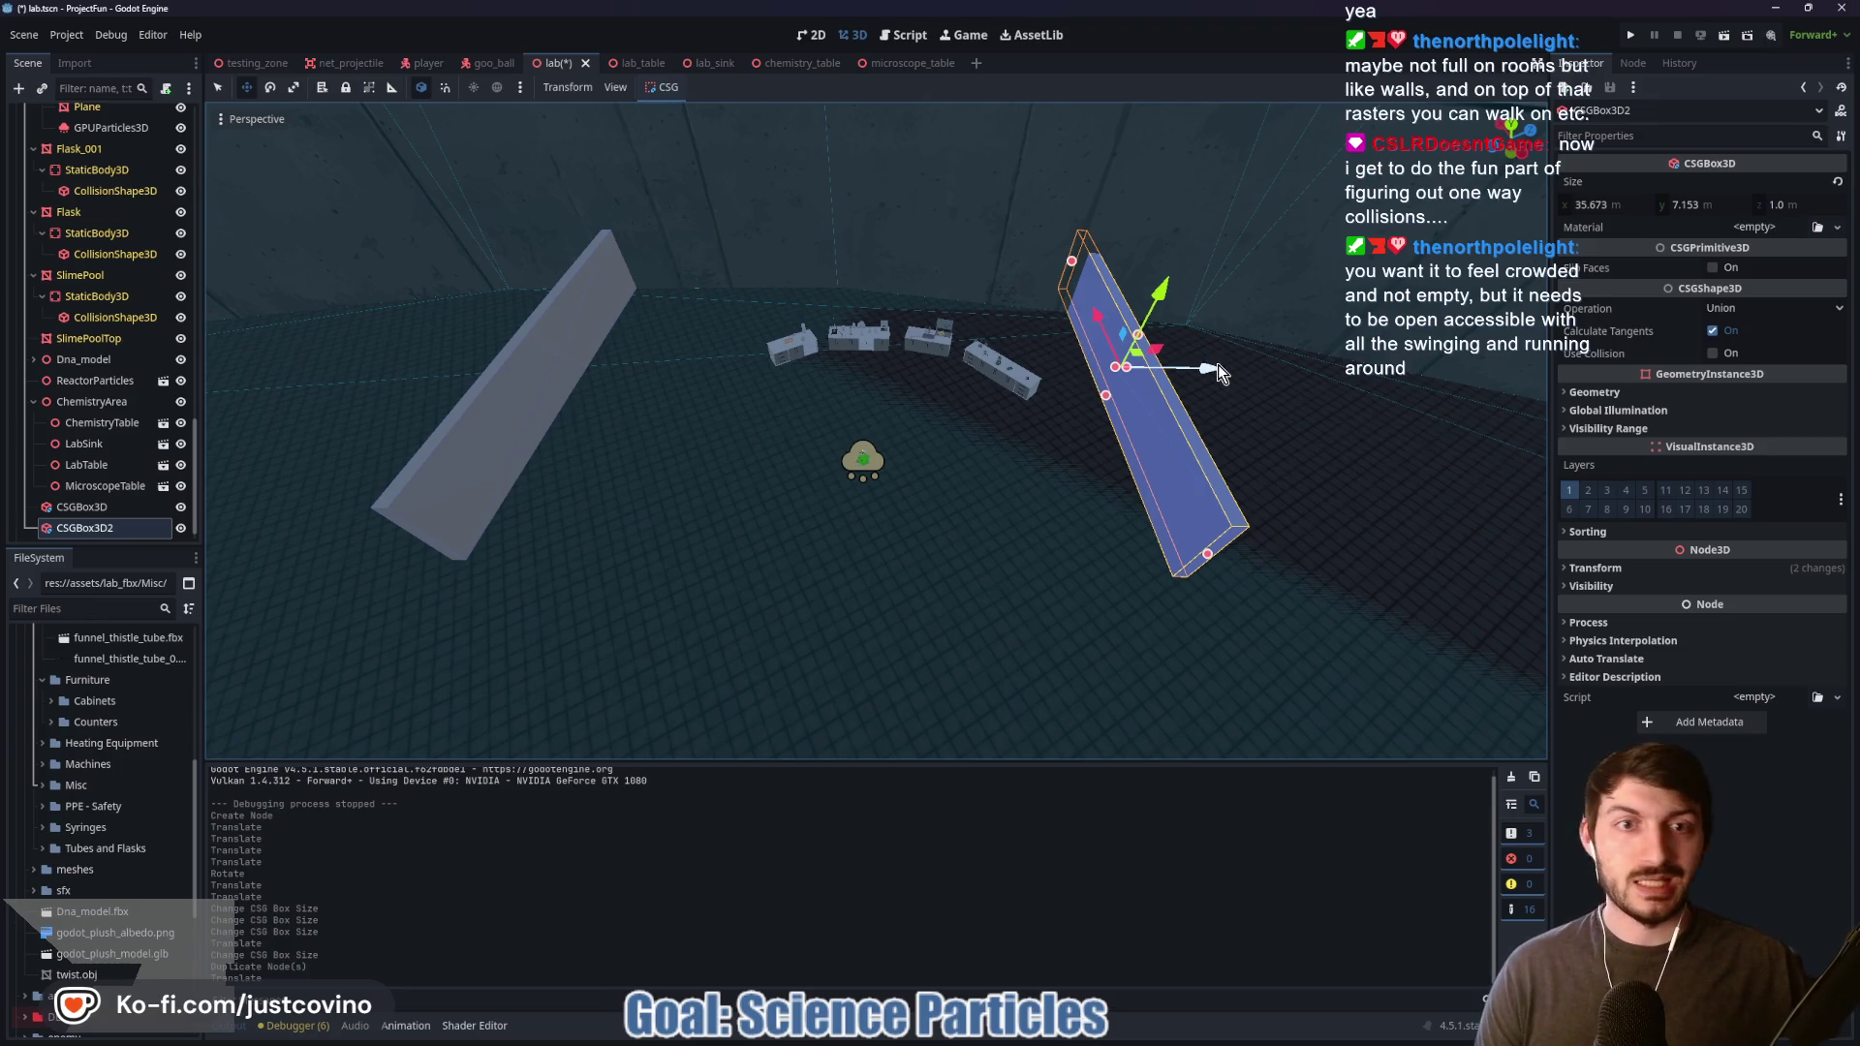
pyautogui.moveTo(1217, 365); pyautogui.dragTo(1317, 380)
pyautogui.press('q')
pyautogui.moveTo(1275, 414); pyautogui.dragTo(1267, 423)
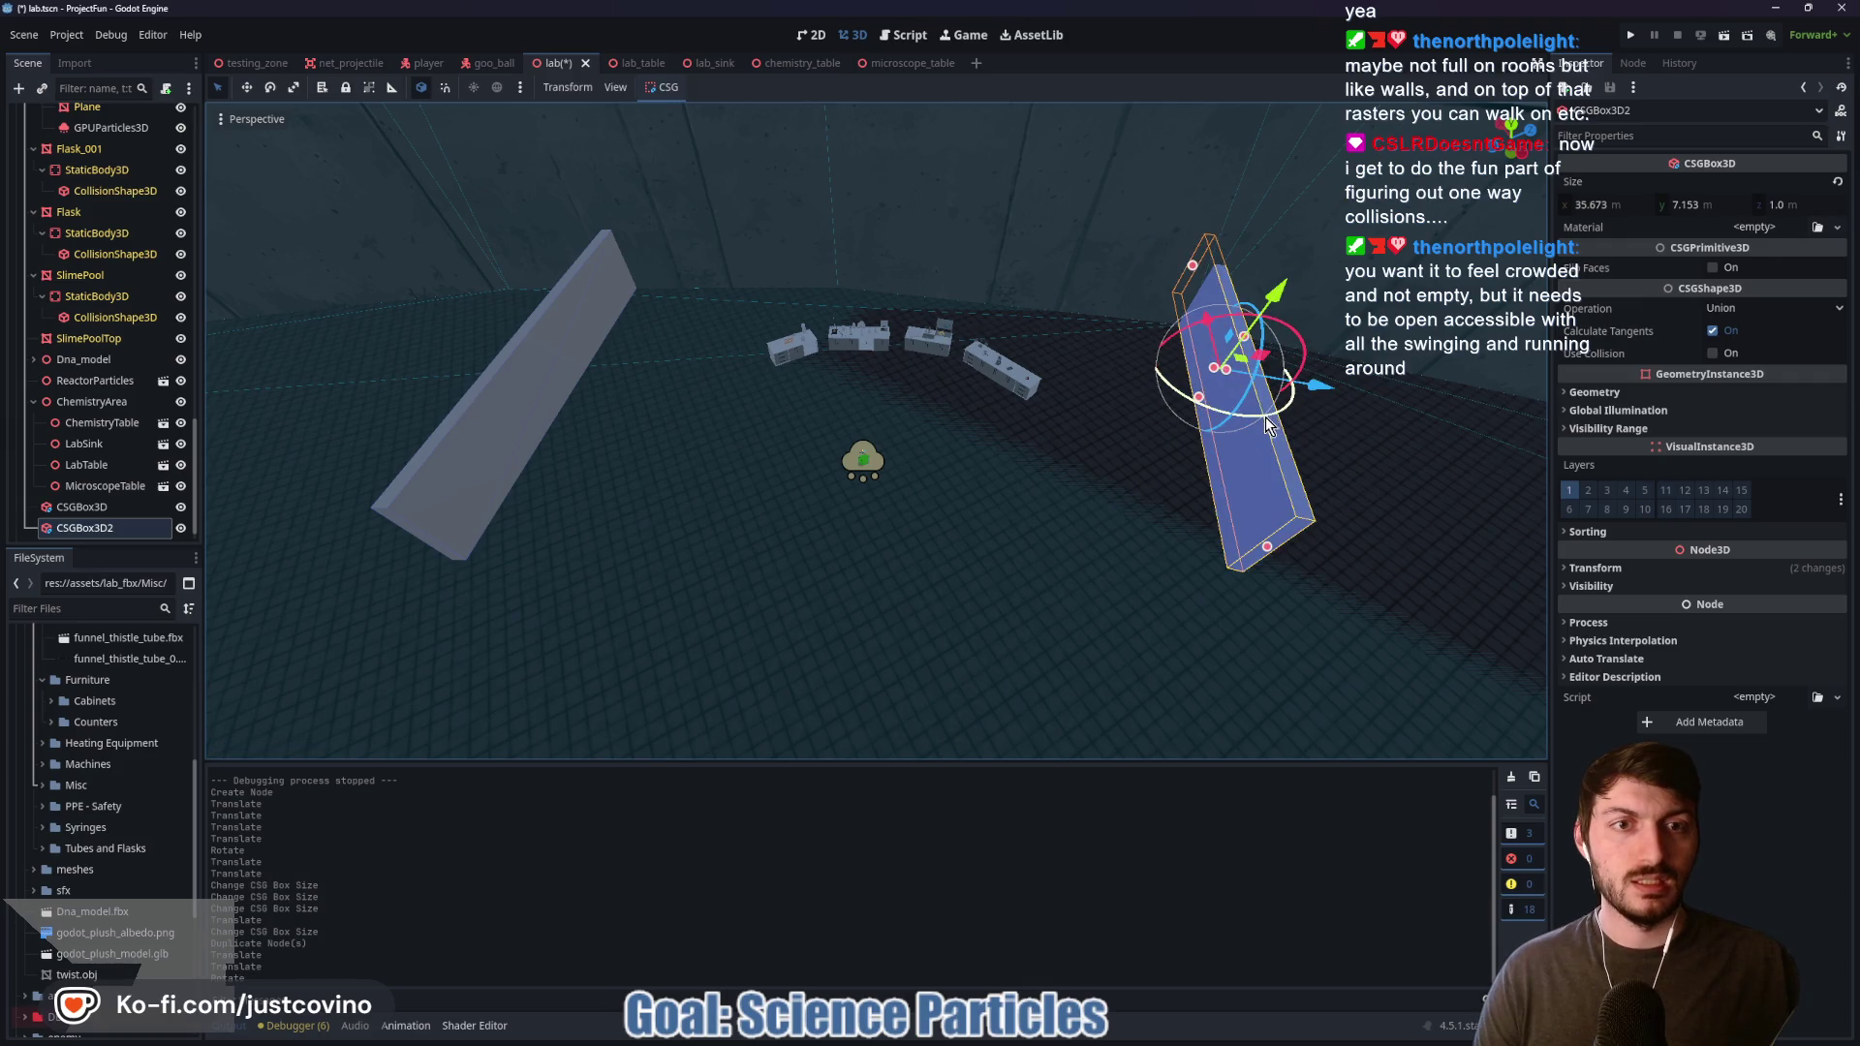
pyautogui.moveTo(1205, 321); pyautogui.dragTo(1177, 595)
pyautogui.scroll(2, 1177, 594)
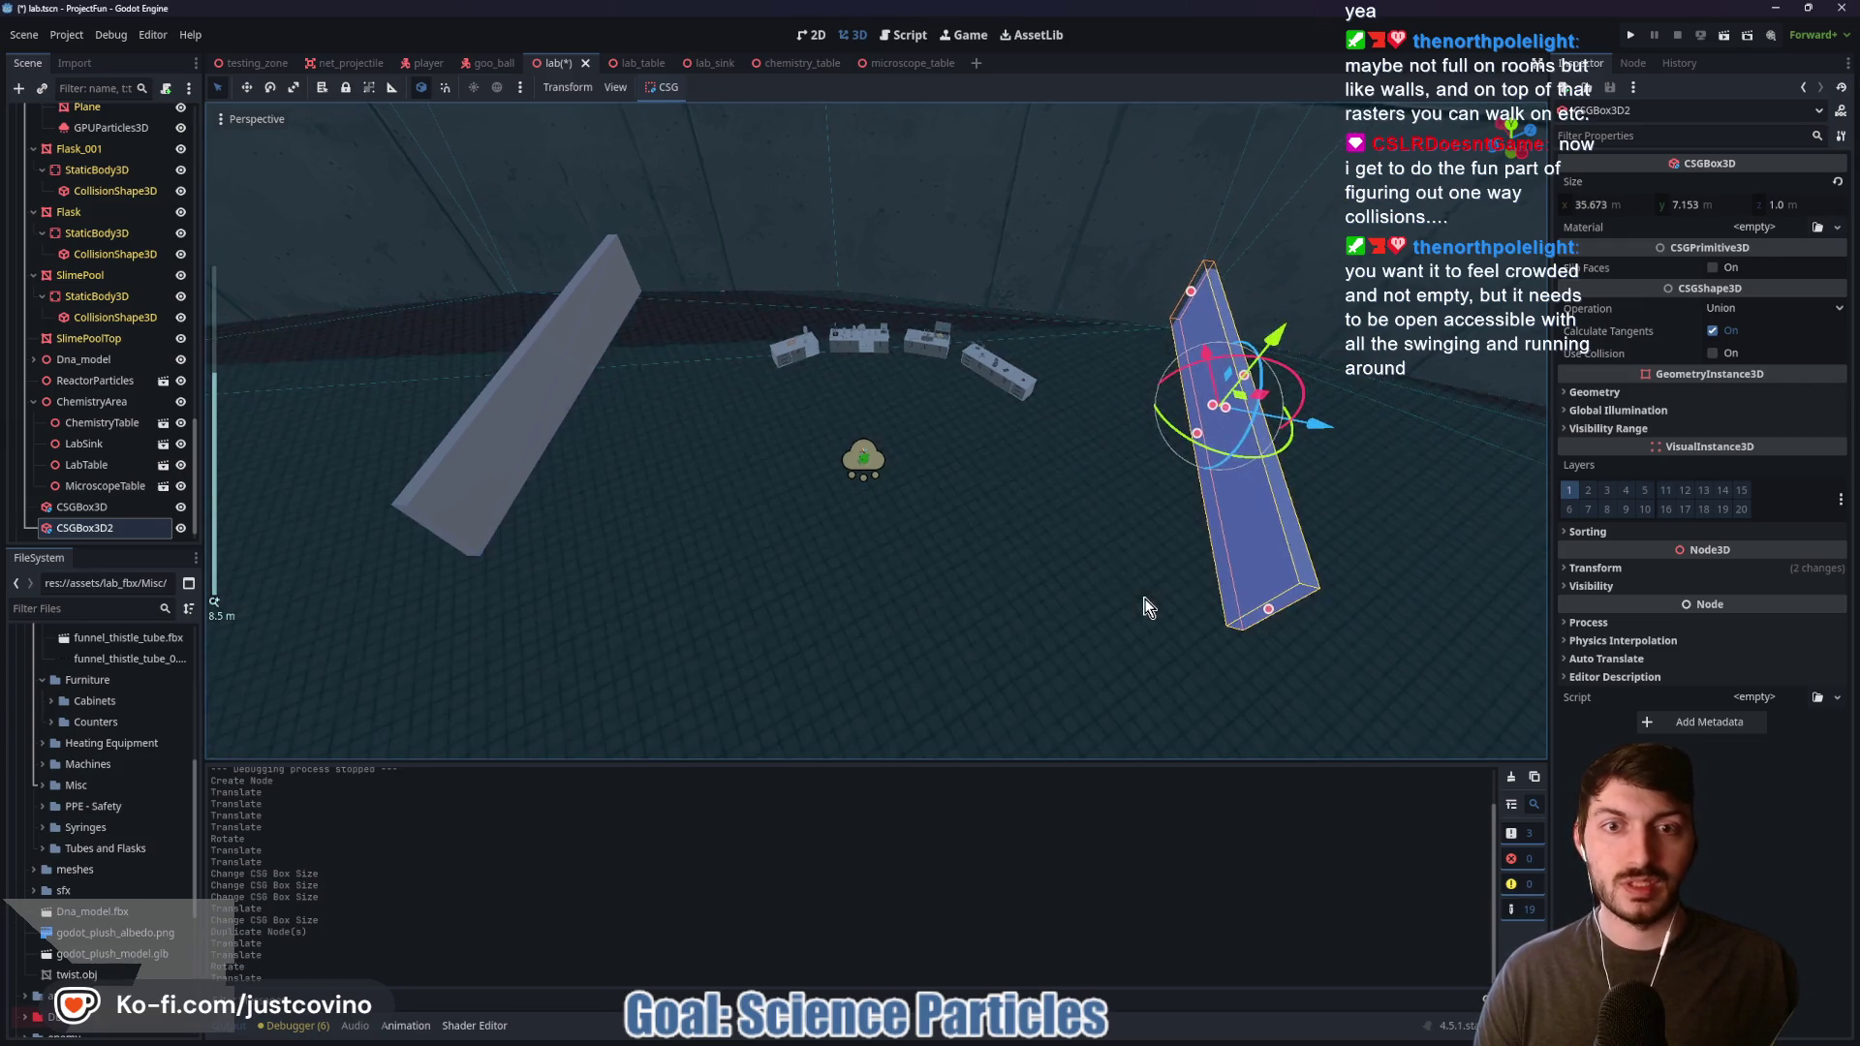
# Step: Duplicate again, turn the third wall about -75 degrees at the room's centre, and shorten it
pyautogui.hotkey('ctrl', 'd')
pyautogui.moveTo(1304, 417); pyautogui.dragTo(925, 443)
pyautogui.moveTo(928, 378)
pyautogui.mouseDown()
pyautogui.moveTo(893, 407)
pyautogui.moveTo(833, 401)
pyautogui.moveTo(875, 408)
pyautogui.moveTo(813, 765)
pyautogui.mouseUp()
pyautogui.moveTo(1085, 480)
pyautogui.mouseDown()
pyautogui.moveTo(636, 444)
pyautogui.moveTo(1130, 528)
pyautogui.mouseUp()
pyautogui.moveTo(1017, 631)
pyautogui.mouseDown()
pyautogui.moveTo(997, 359)
pyautogui.moveTo(1030, 383)
pyautogui.moveTo(833, 610)
pyautogui.moveTo(469, 617)
pyautogui.mouseUp()
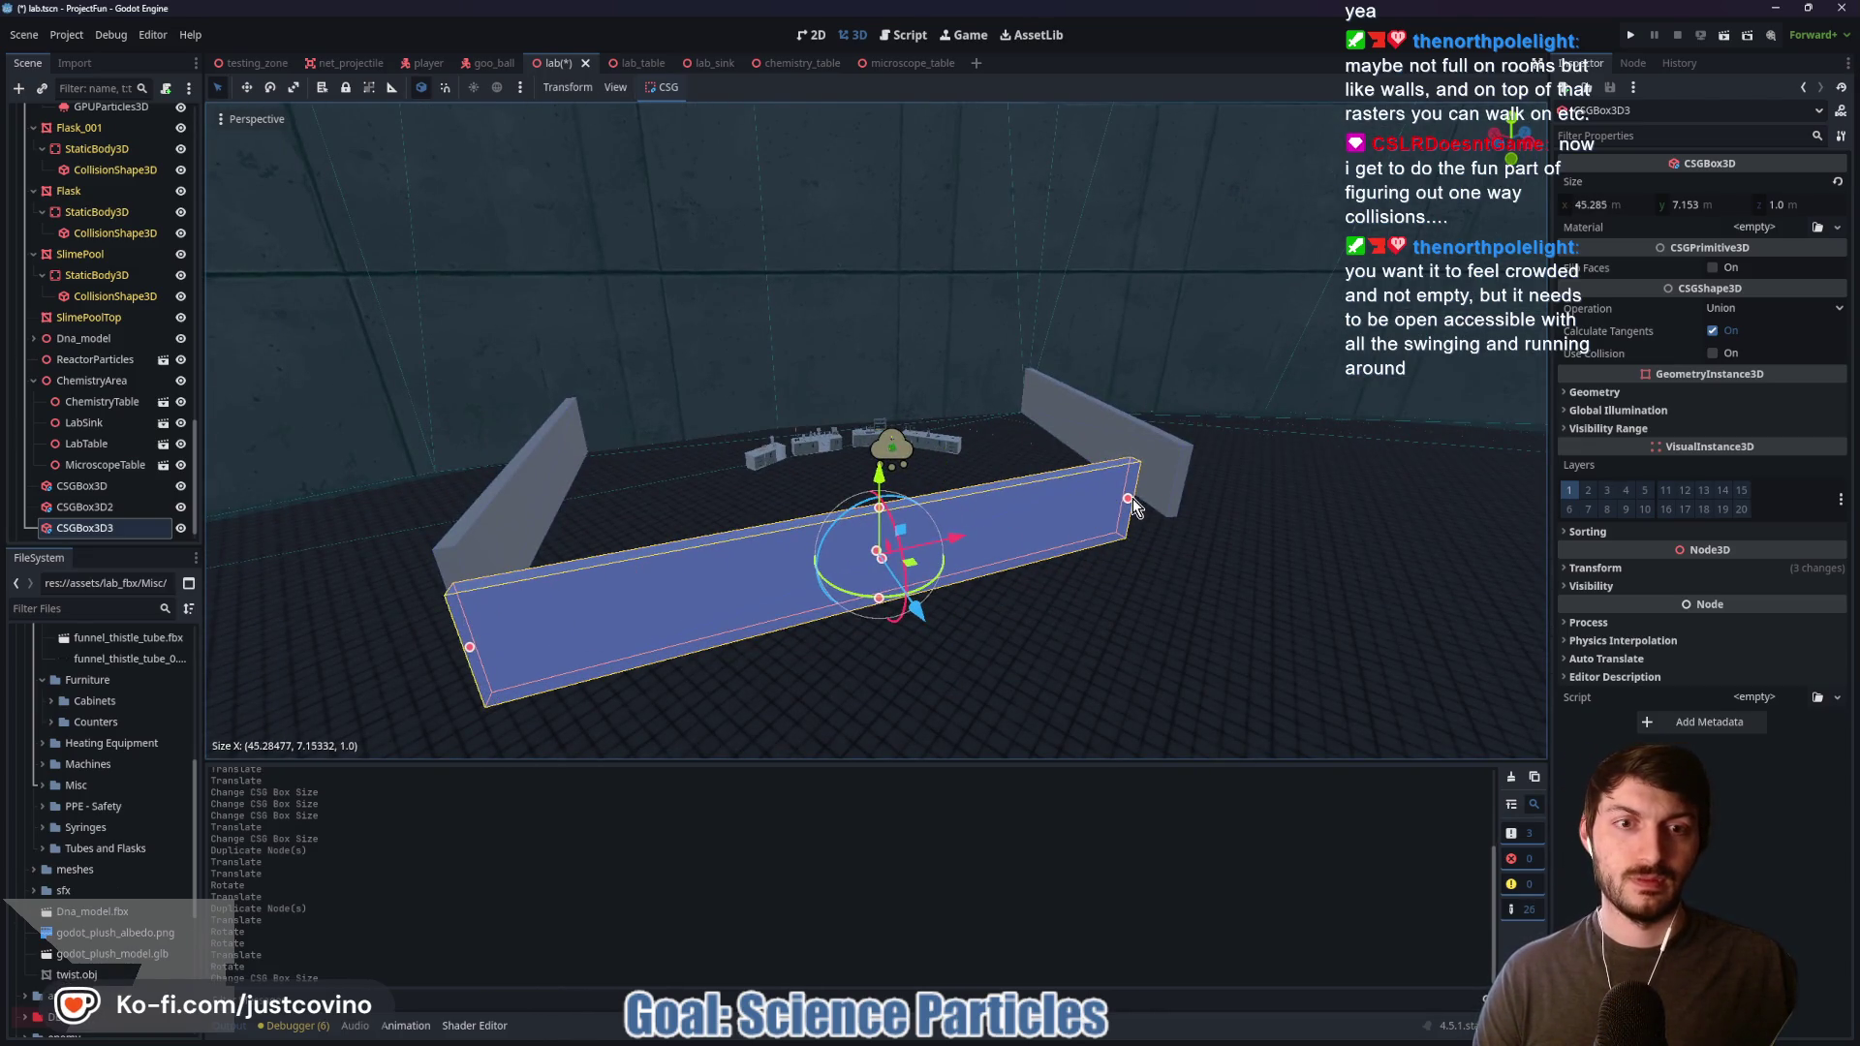
pyautogui.moveTo(1127, 498)
pyautogui.mouseDown()
pyautogui.moveTo(876, 550)
pyautogui.moveTo(474, 678)
pyautogui.moveTo(589, 688)
pyautogui.moveTo(582, 659)
pyautogui.mouseUp()
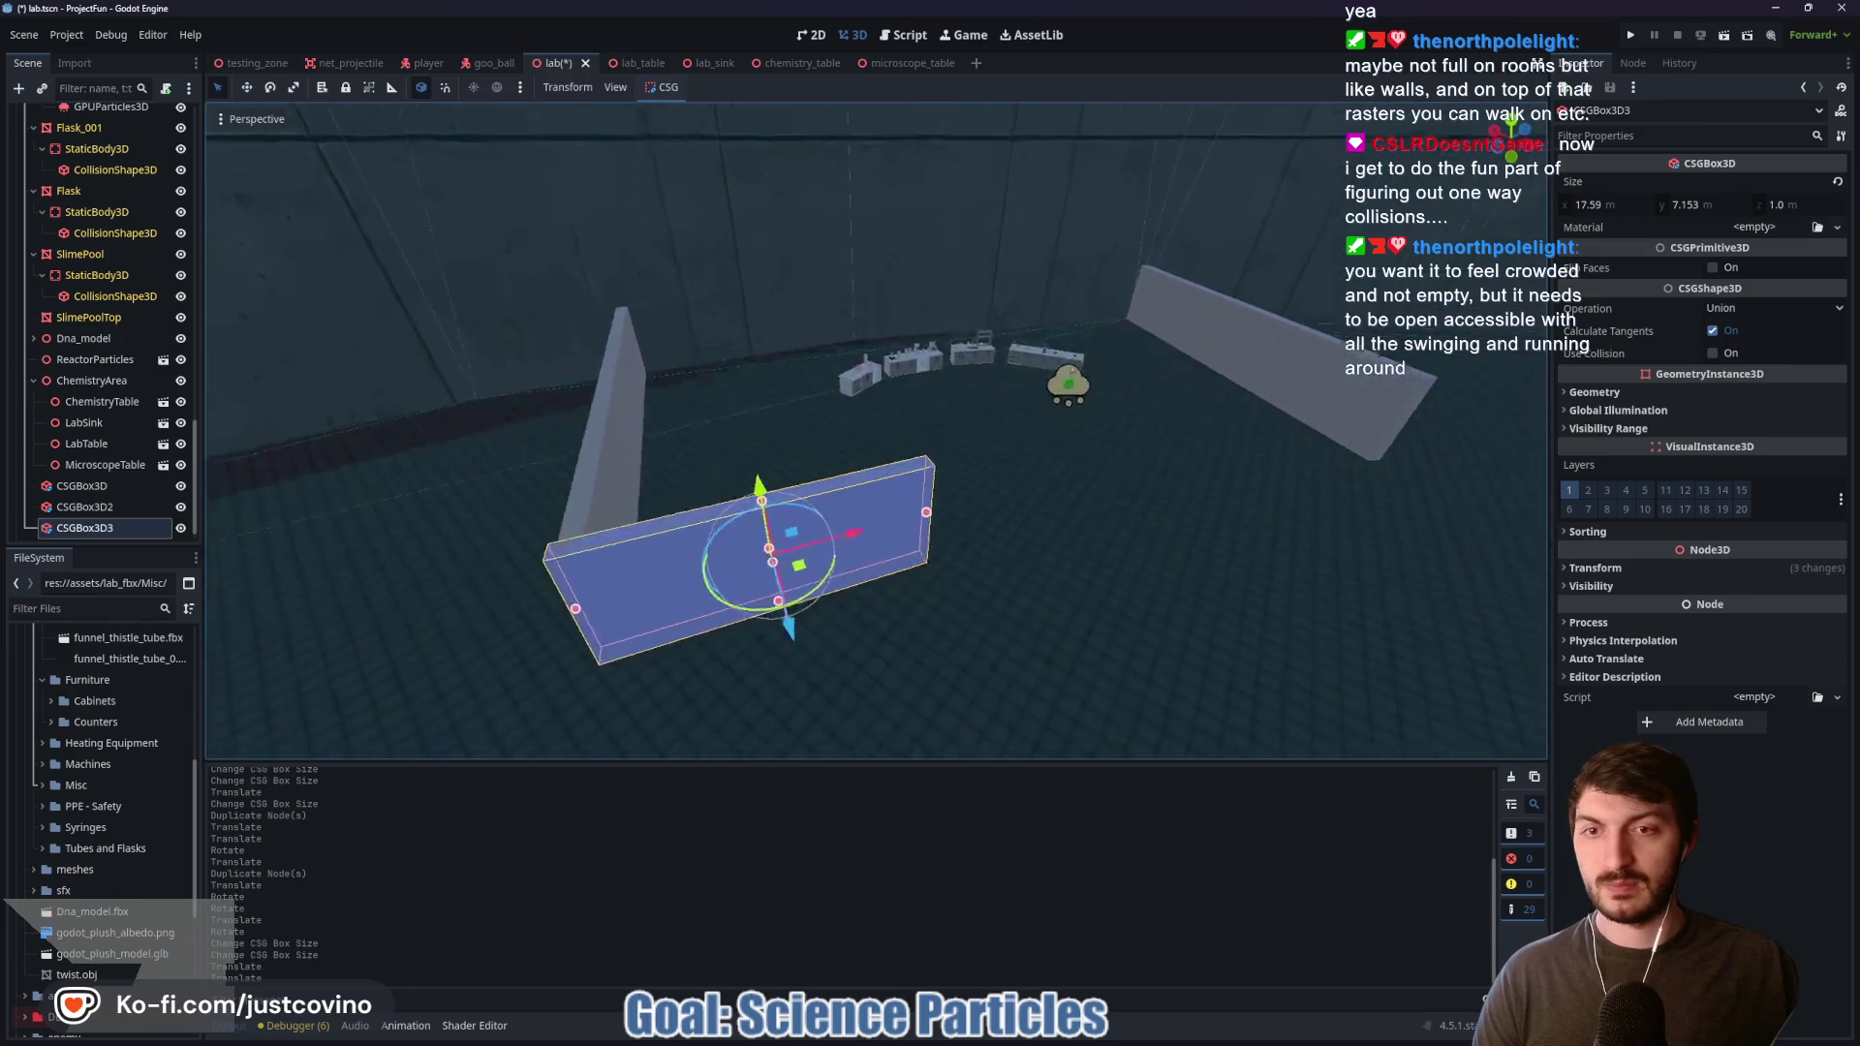
pyautogui.moveTo(1027, 333); pyautogui.dragTo(1051, 334)
pyautogui.moveTo(1060, 411)
pyautogui.mouseDown()
pyautogui.moveTo(1084, 432)
pyautogui.moveTo(1067, 420)
pyautogui.mouseUp()
pyautogui.moveTo(1003, 573)
pyautogui.mouseDown()
pyautogui.moveTo(1298, 523)
pyautogui.moveTo(1152, 475)
pyautogui.moveTo(1056, 532)
pyautogui.moveTo(901, 547)
pyautogui.mouseUp()
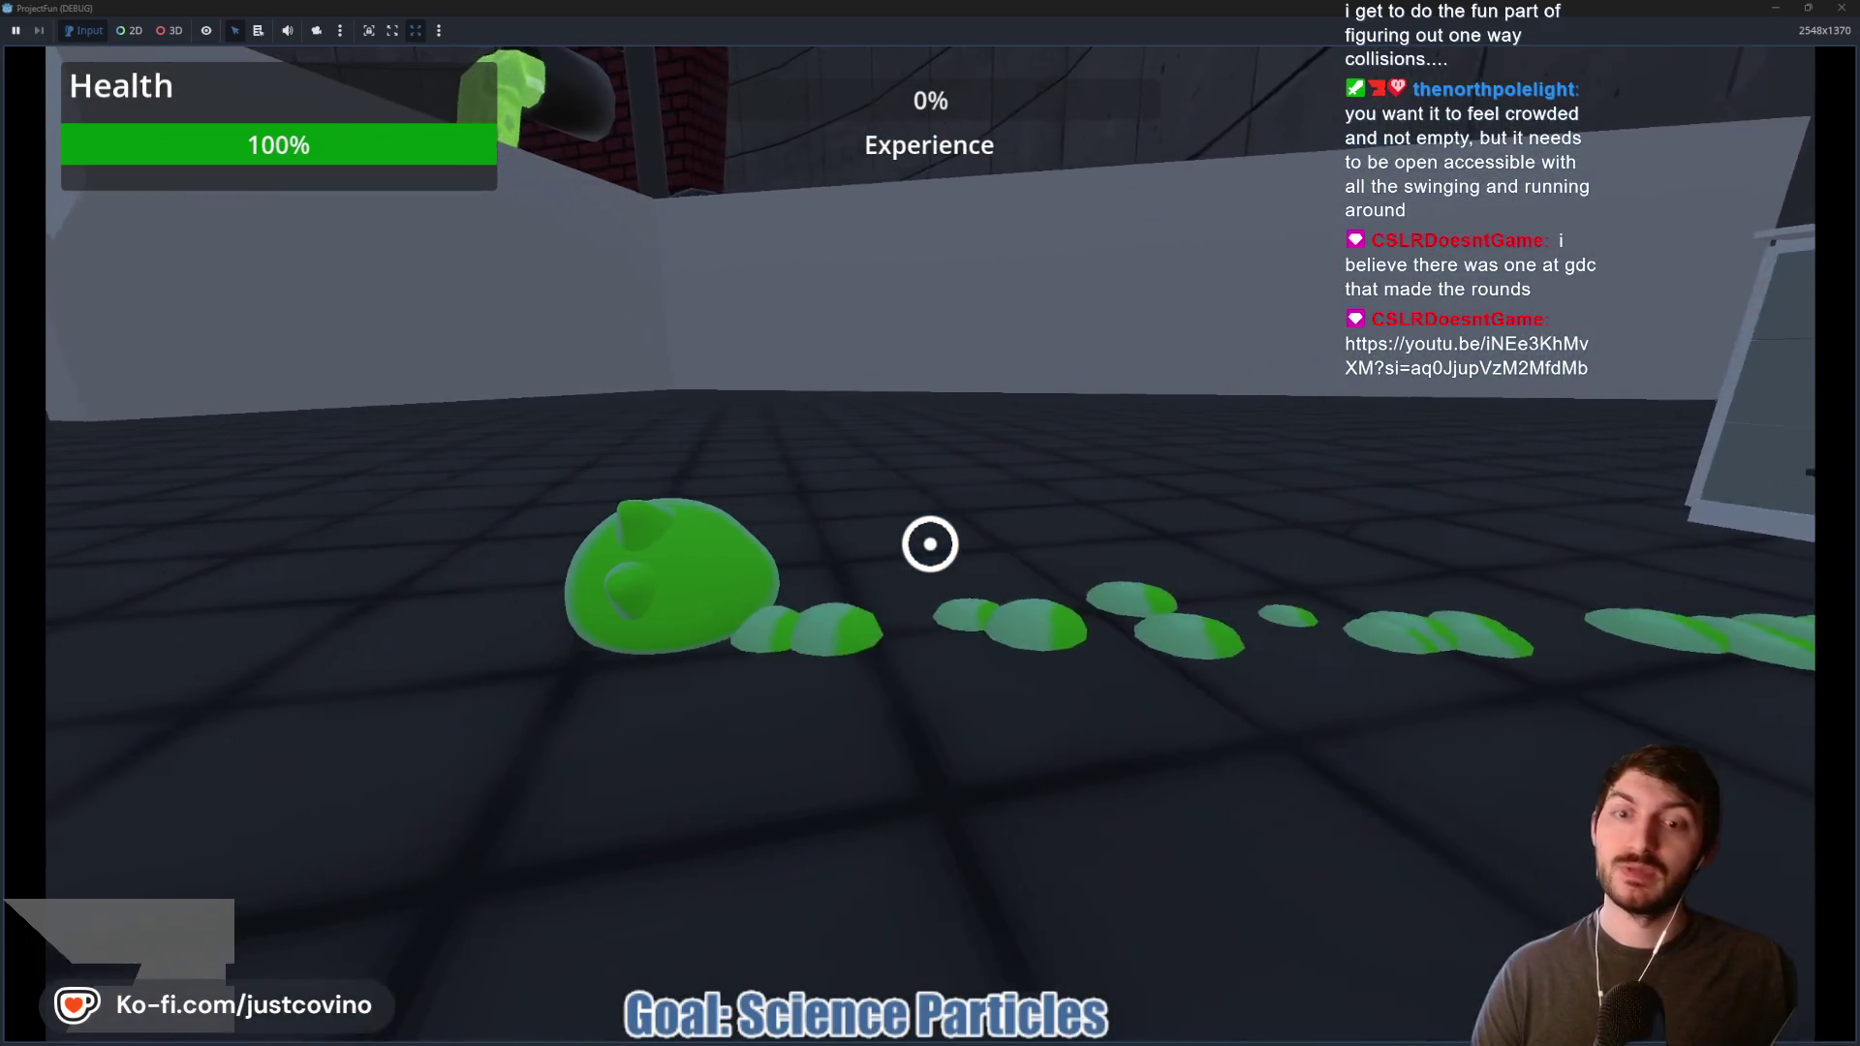
pyautogui.press('F8')
pyautogui.press('f')
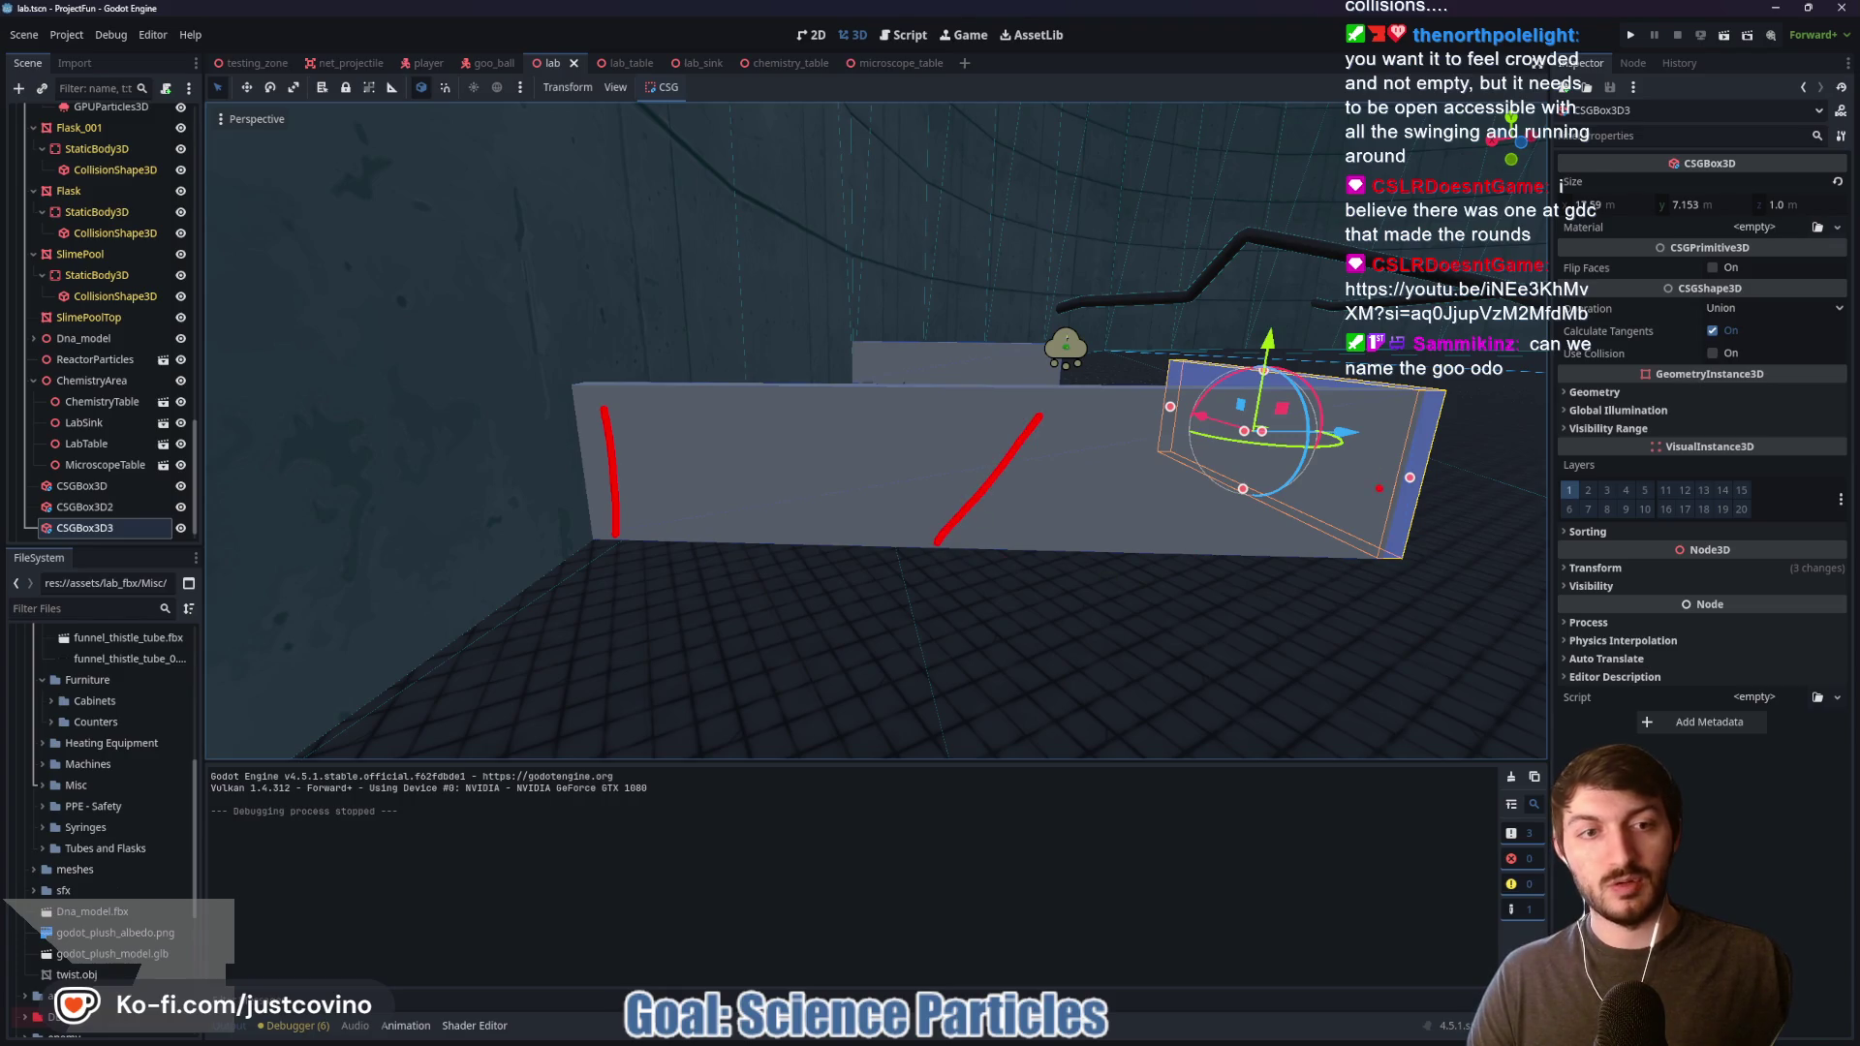
# Step: Open the GDC 'Ten Principles for Good Level Design' video from the chat link
pyautogui.moveTo(1385, 513); pyautogui.dragTo(1391, 556)
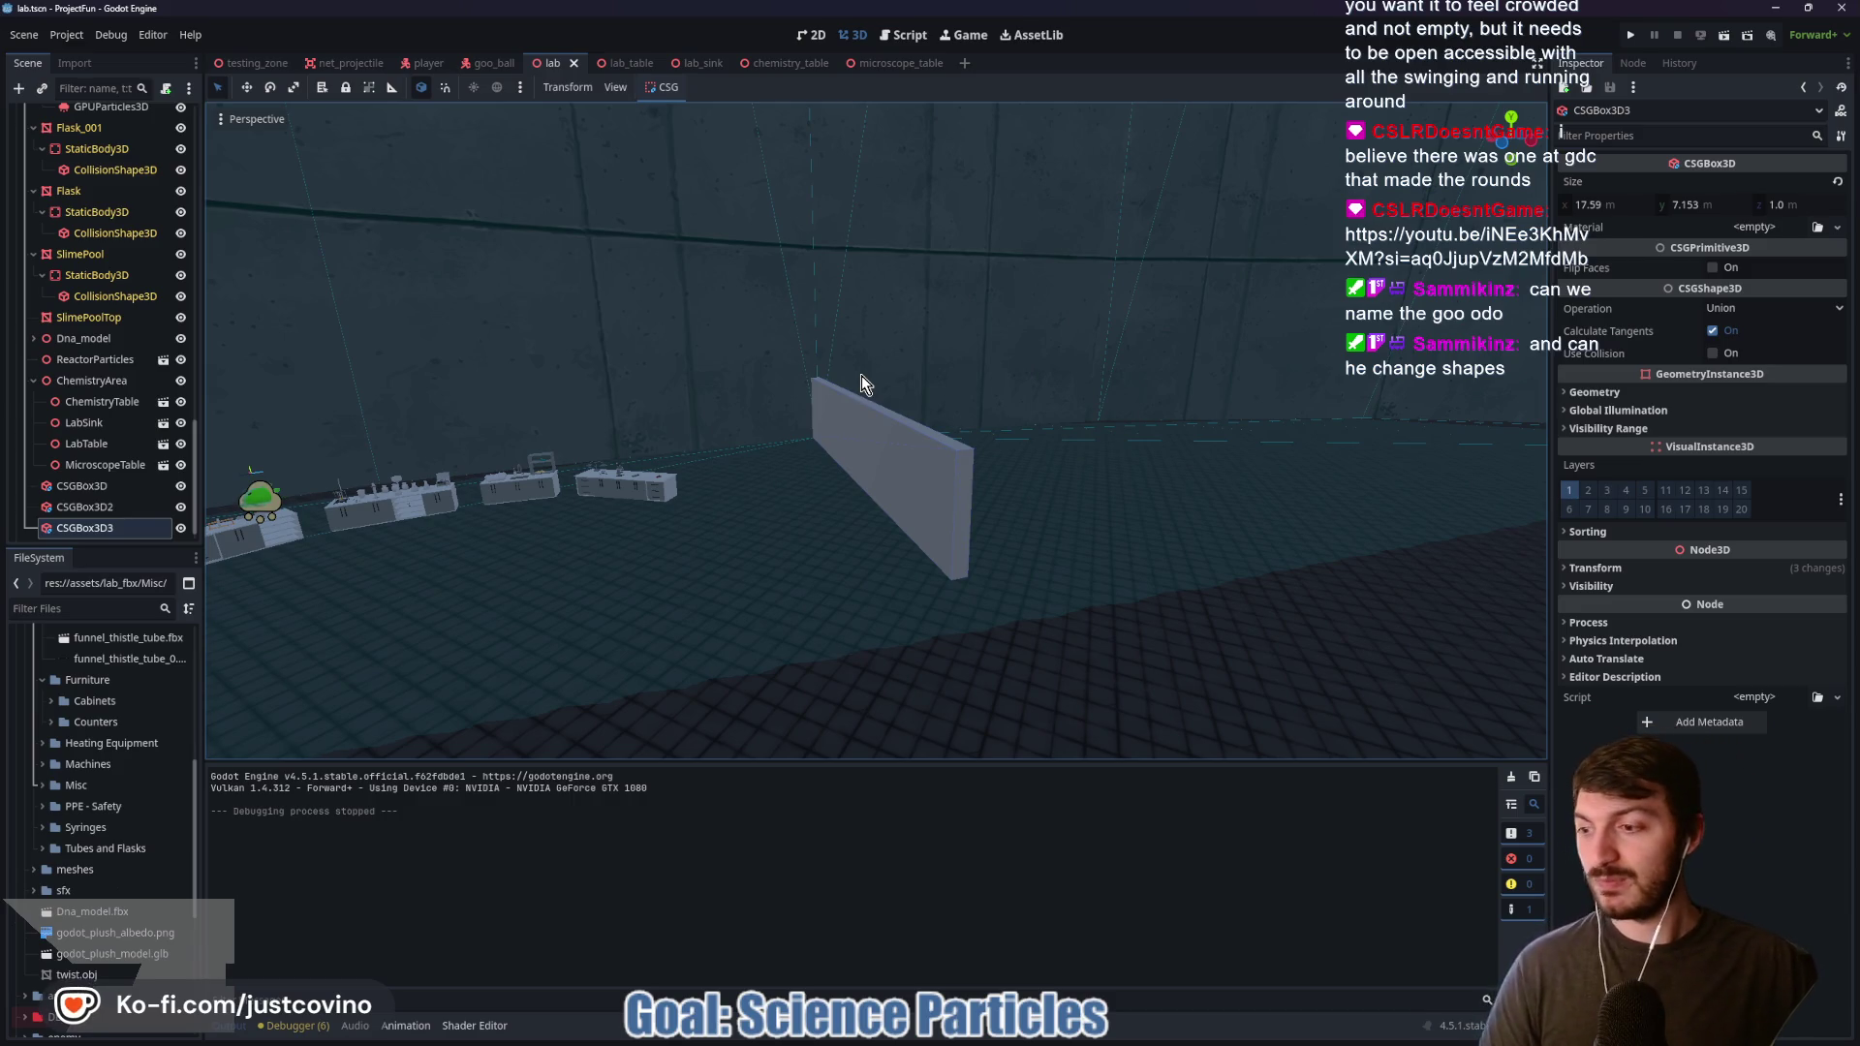
pyautogui.press('F6')
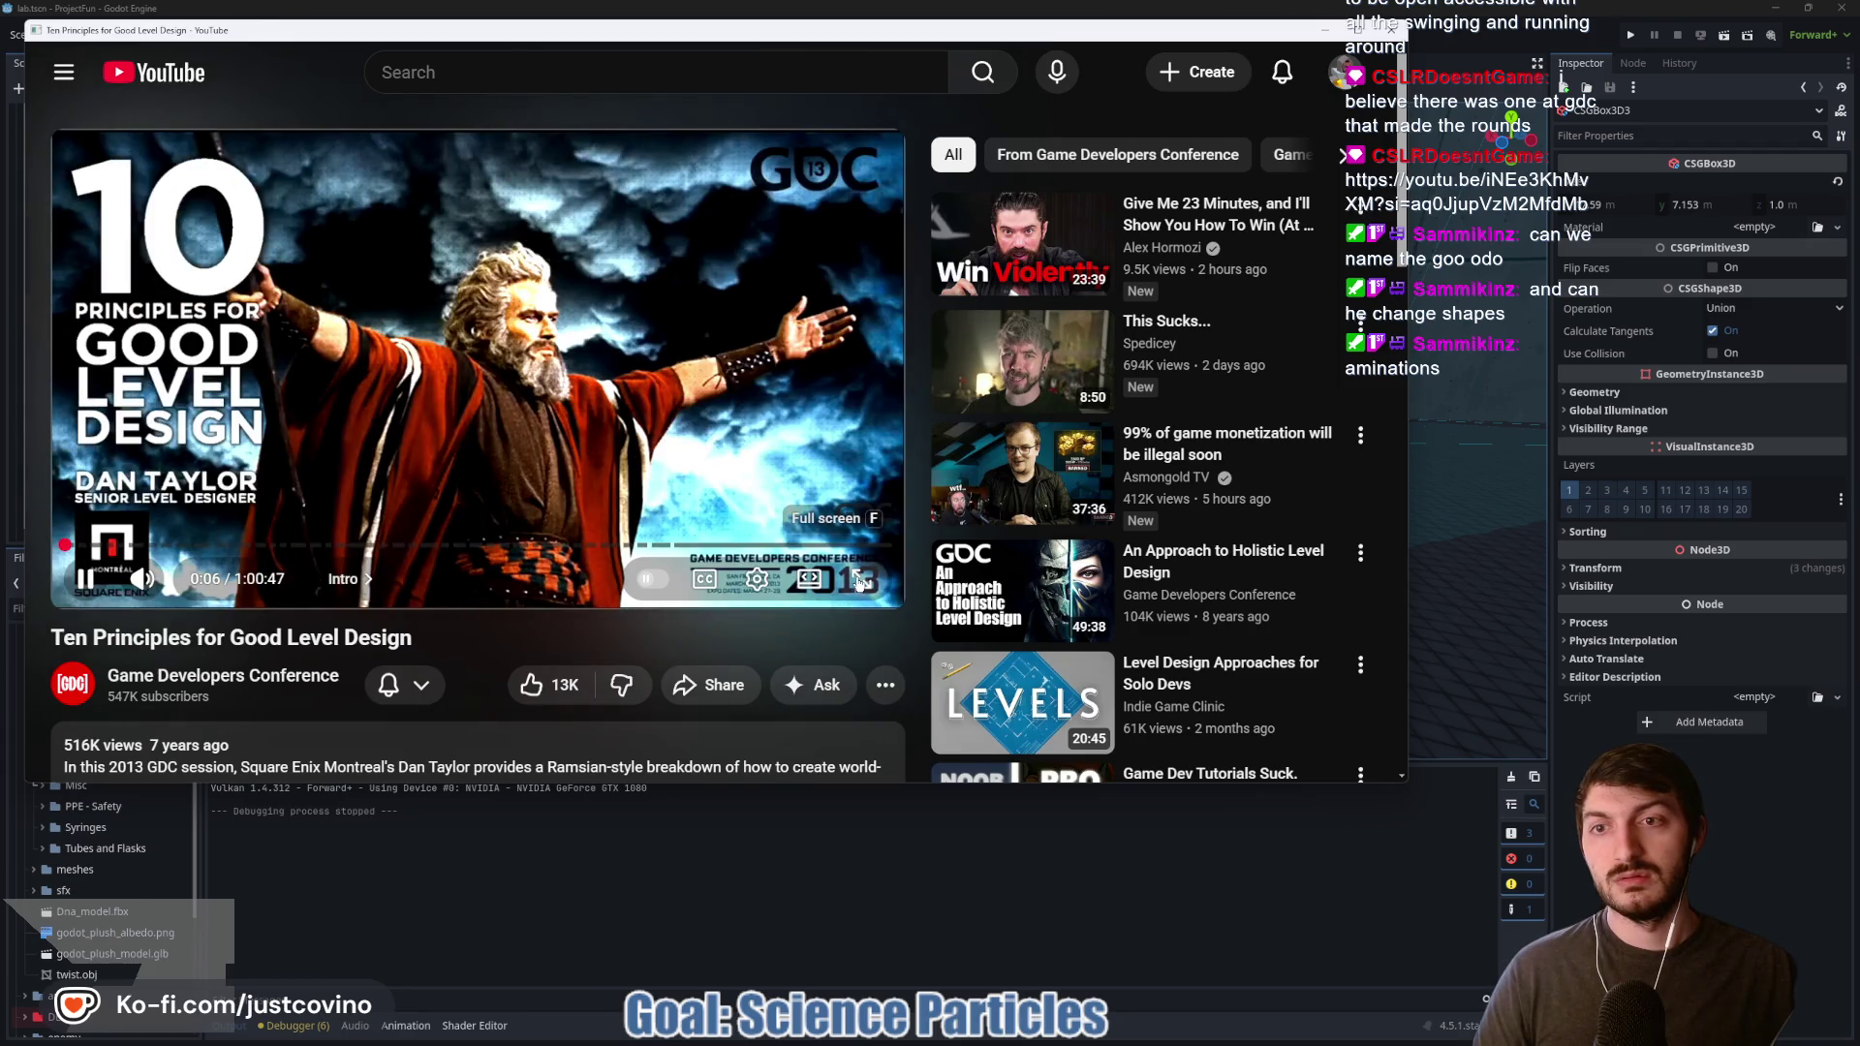
# Step: Enlarge and pause the level design talk, then return to Godot
pyautogui.click(858, 578)
pyautogui.click(601, 493)
pyautogui.hotkey('alt', 'Tab')
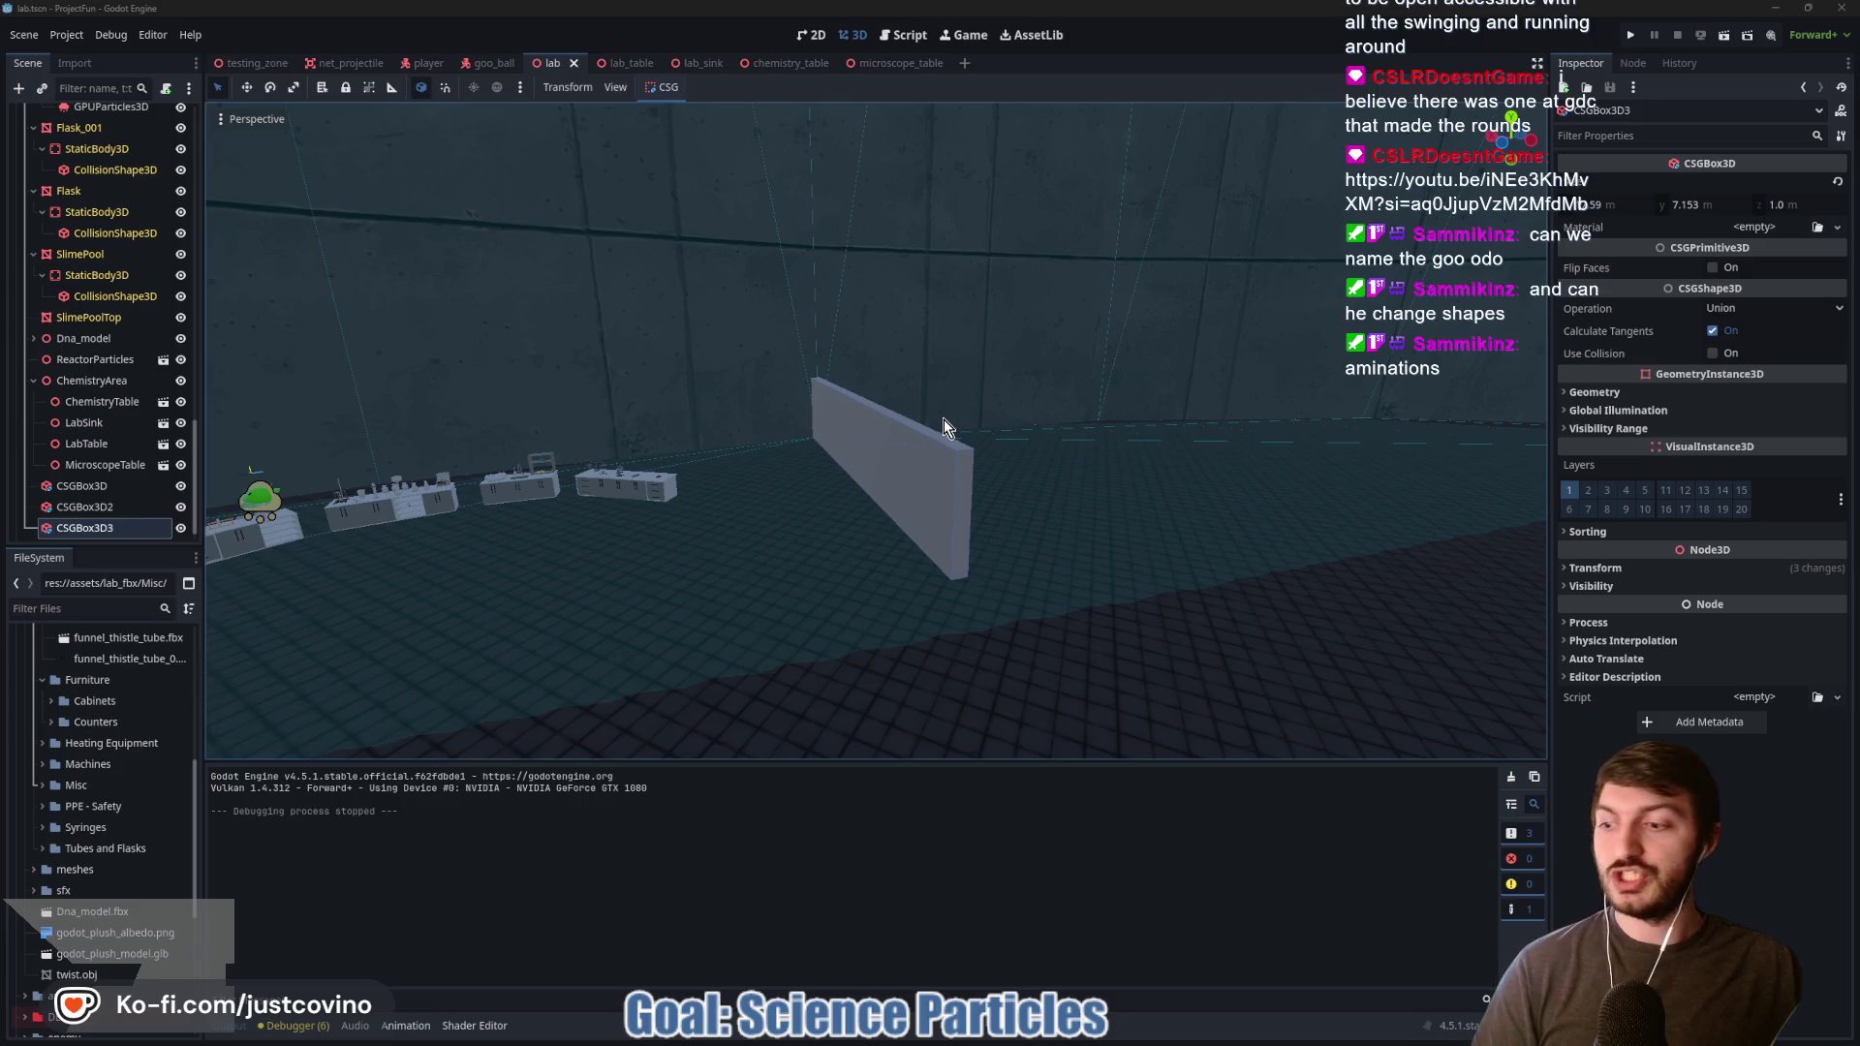
# Step: Orbit around the lab walls, then bring up the itch.io 'control panel' search
pyautogui.moveTo(962, 443)
pyautogui.mouseDown()
pyautogui.moveTo(775, 436)
pyautogui.moveTo(1063, 831)
pyautogui.mouseUp()
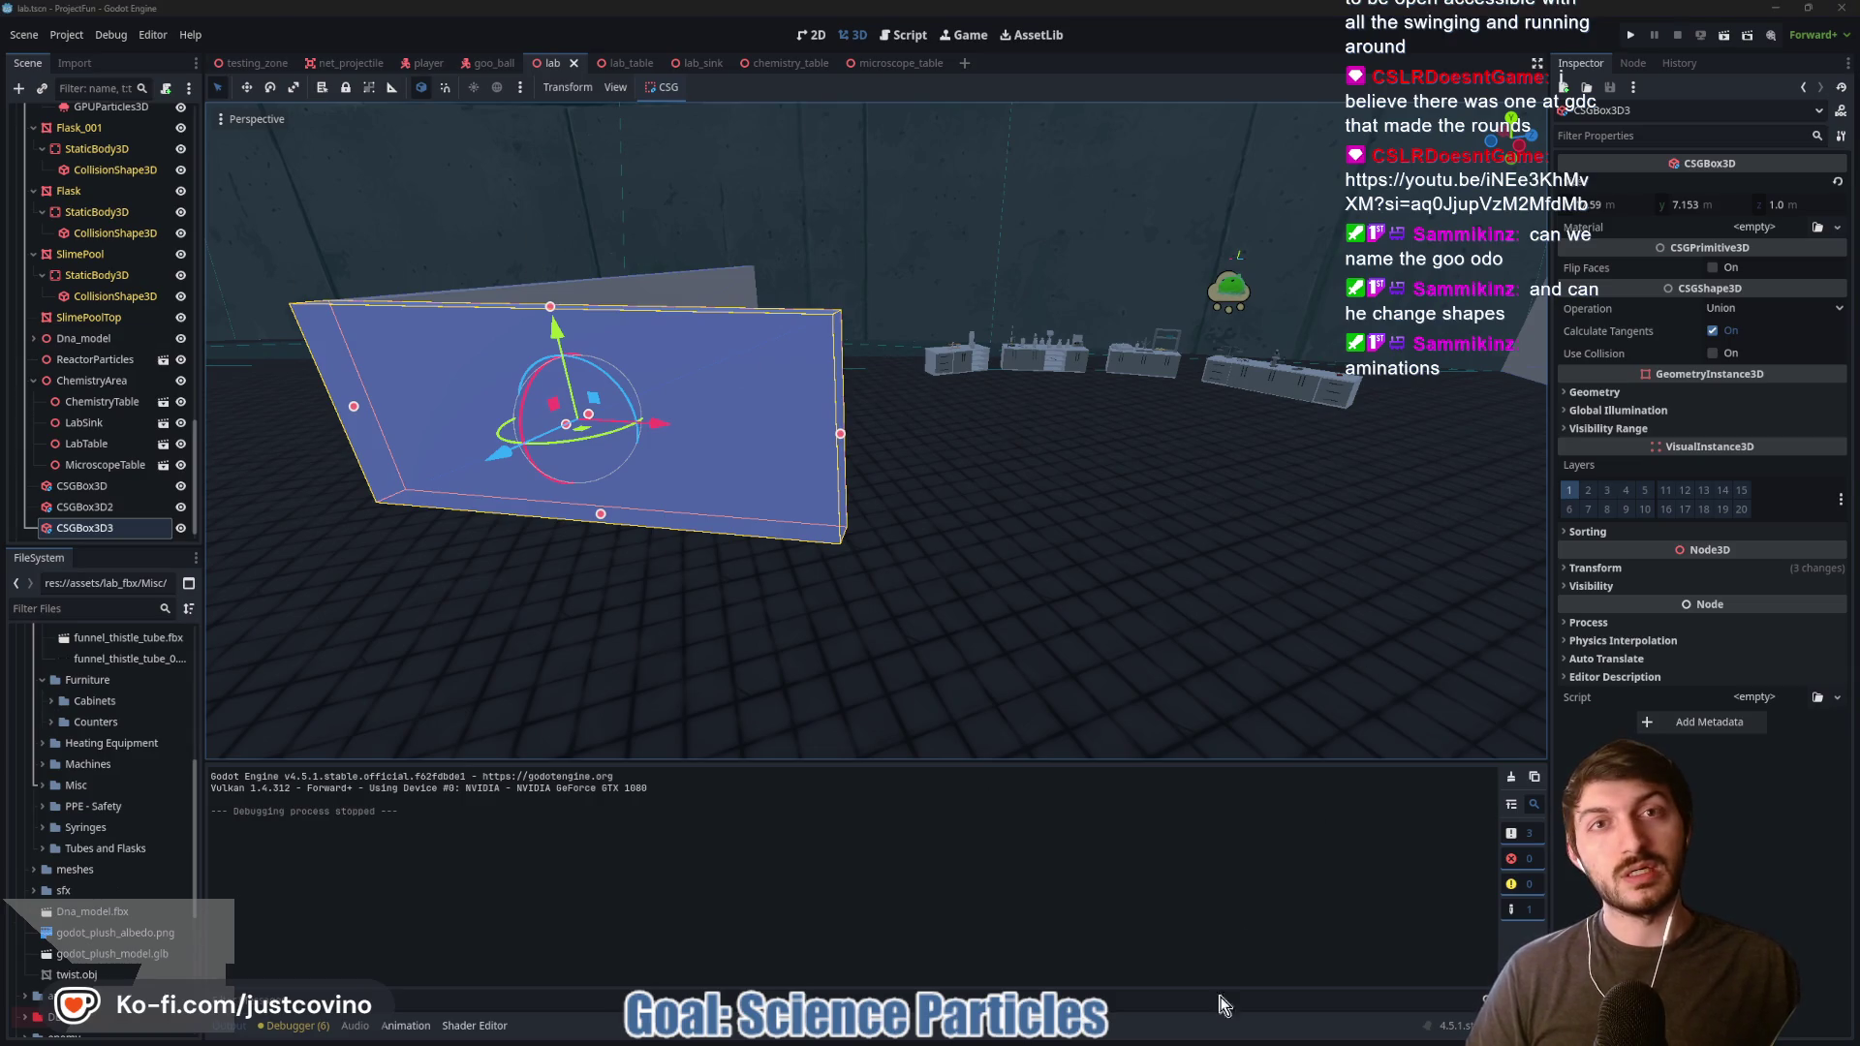
pyautogui.hotkey('alt', 'Tab')
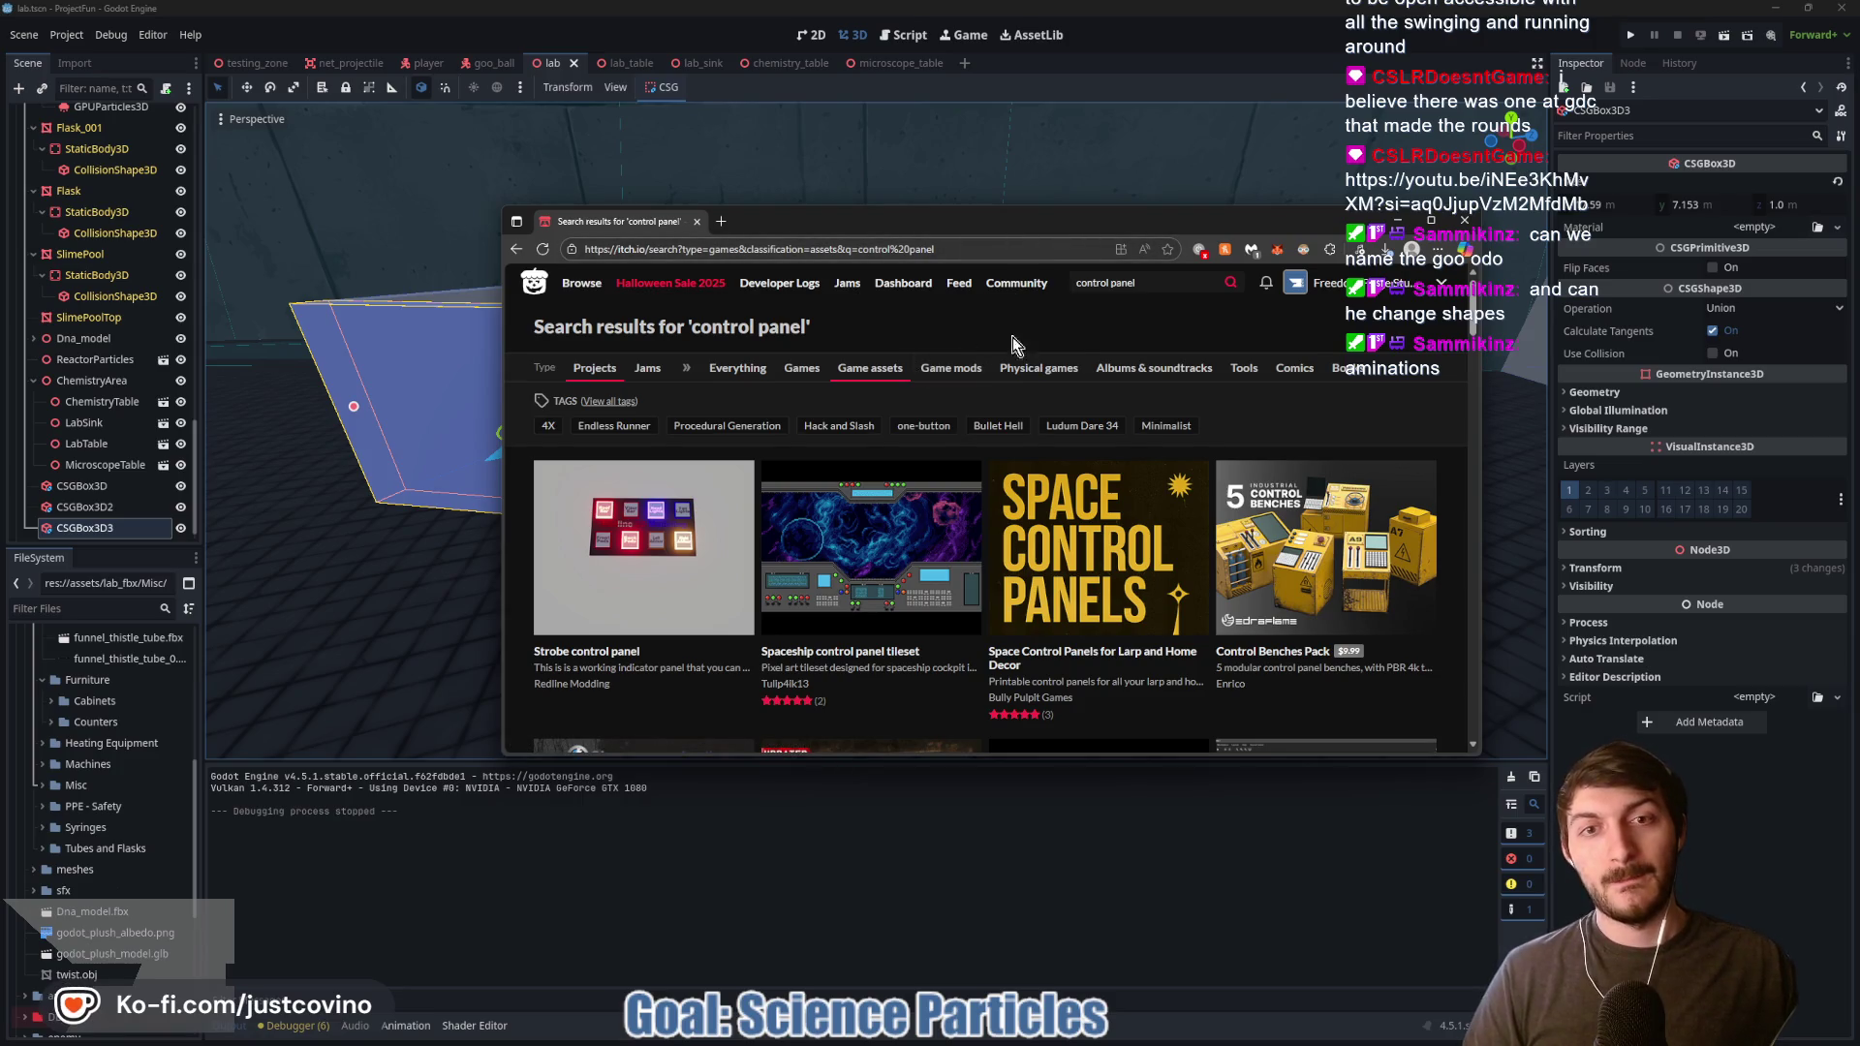
# Step: Enlarge the browser window and move it up and left to widen the results grid
pyautogui.scroll(-1, 1114, 392)
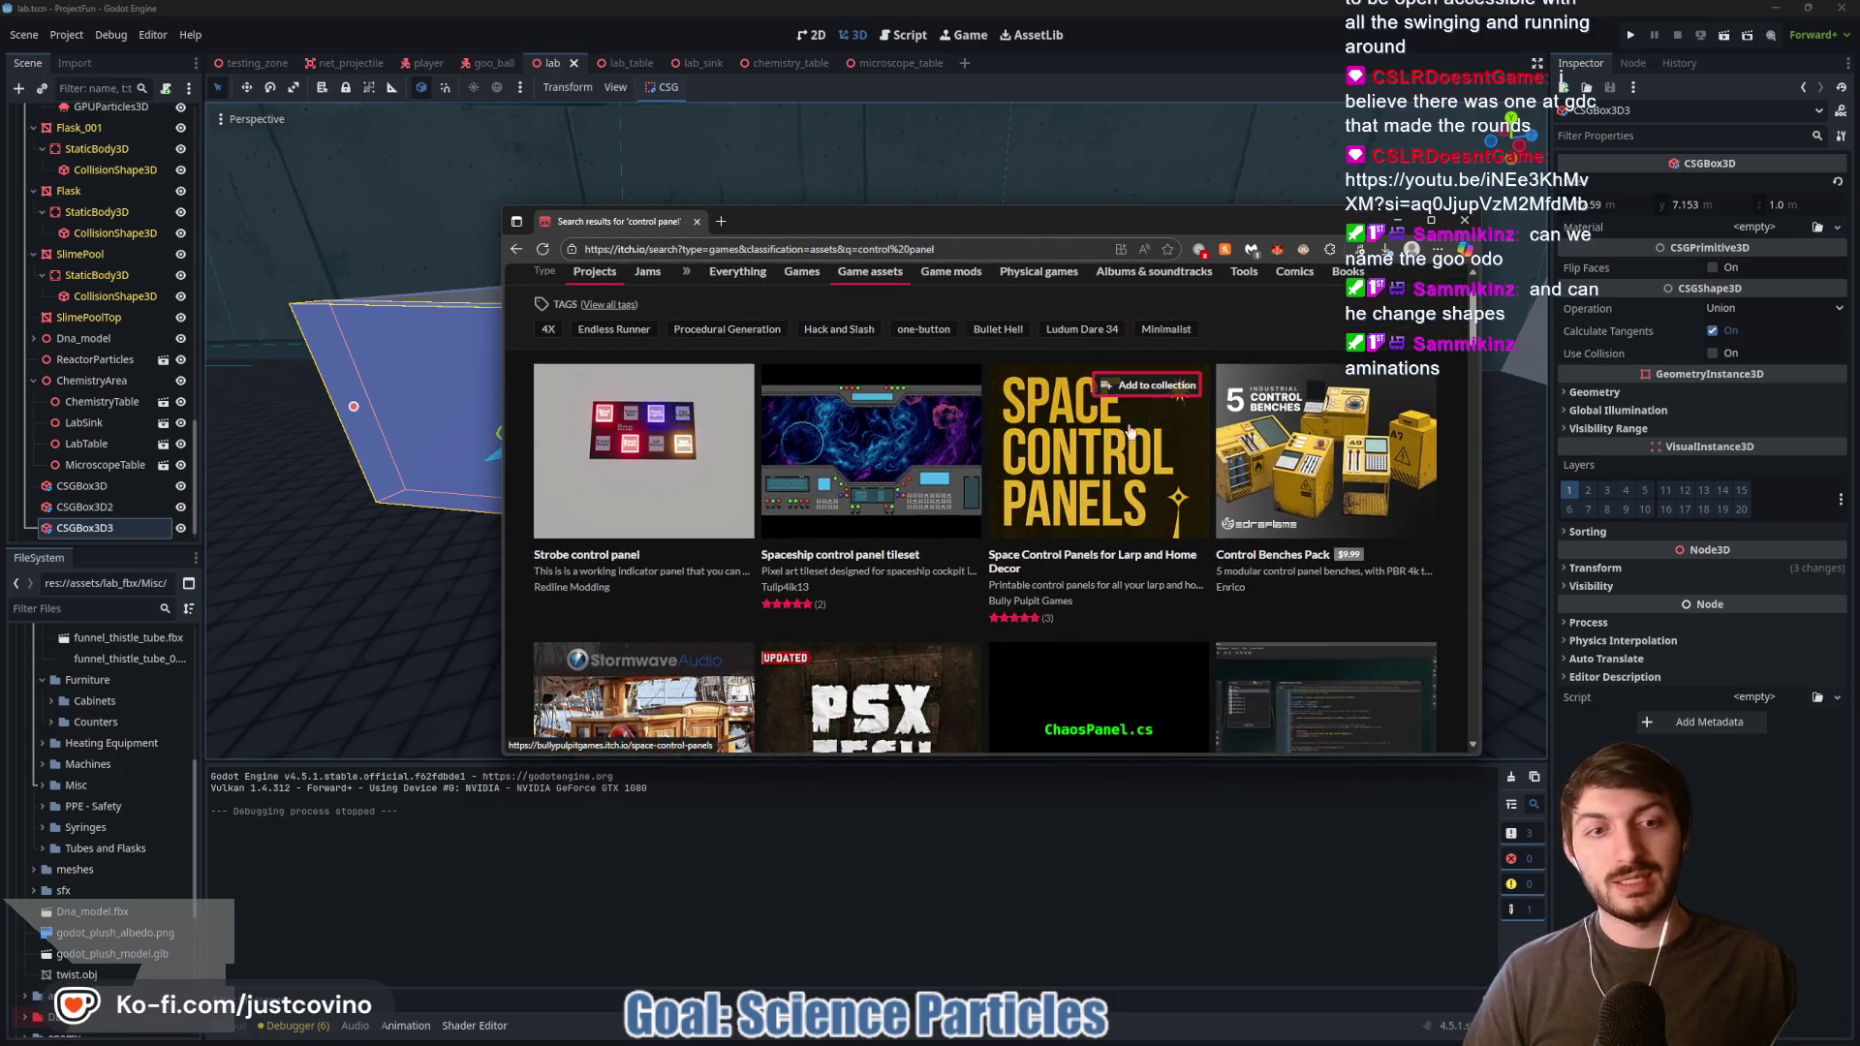
pyautogui.moveTo(1121, 206); pyautogui.dragTo(973, 85)
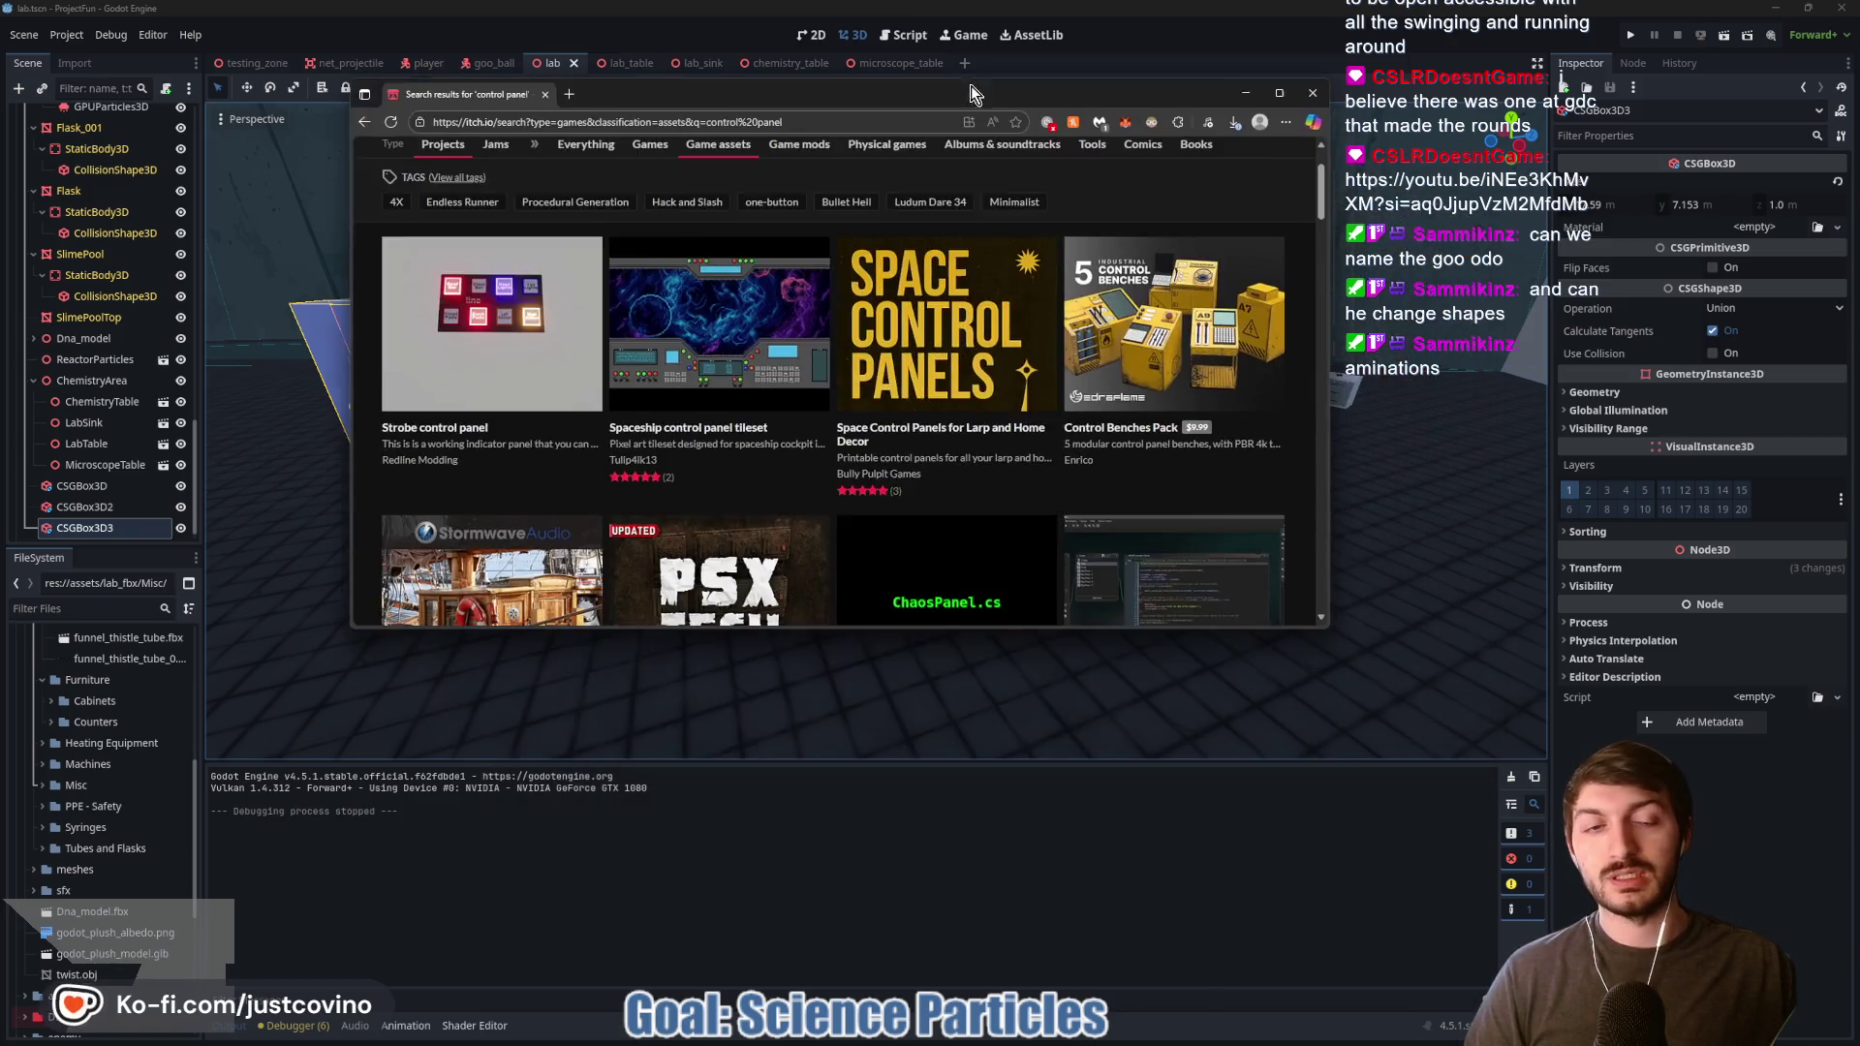
pyautogui.moveTo(1323, 638); pyautogui.dragTo(1734, 972)
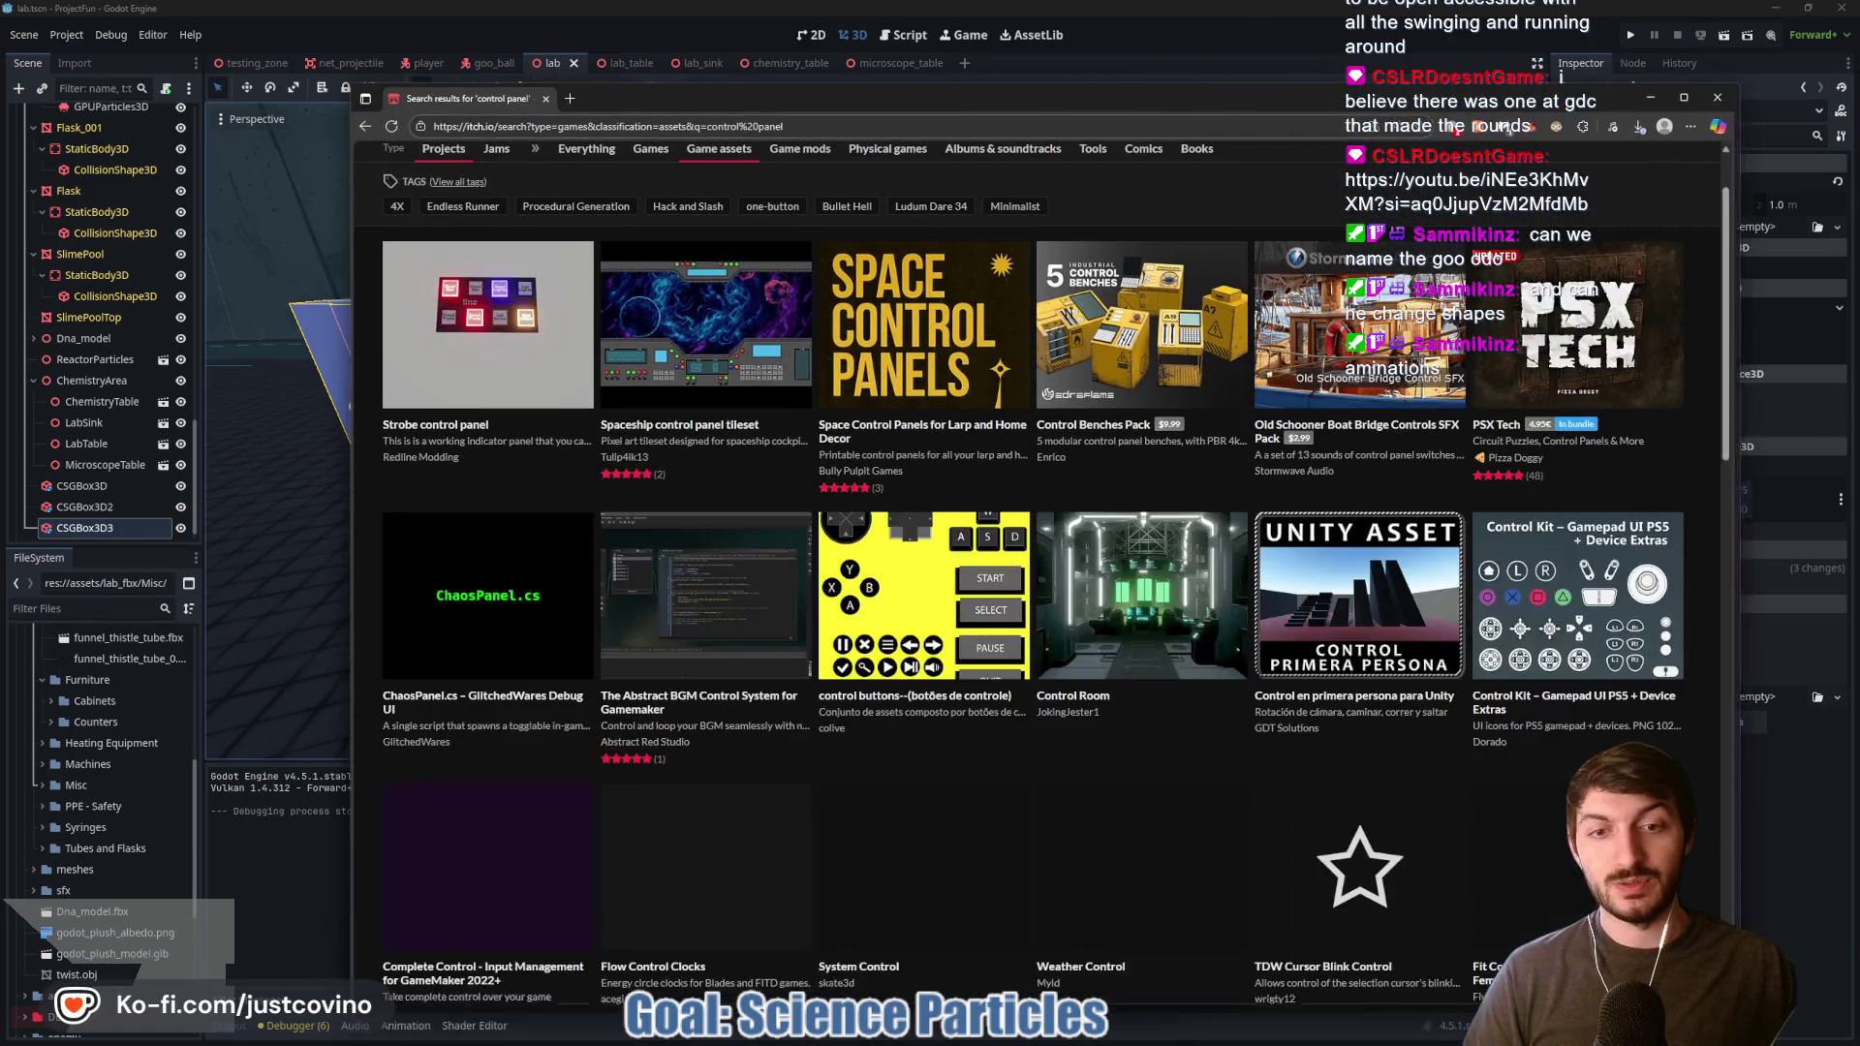
pyautogui.scroll(1, 1261, 198)
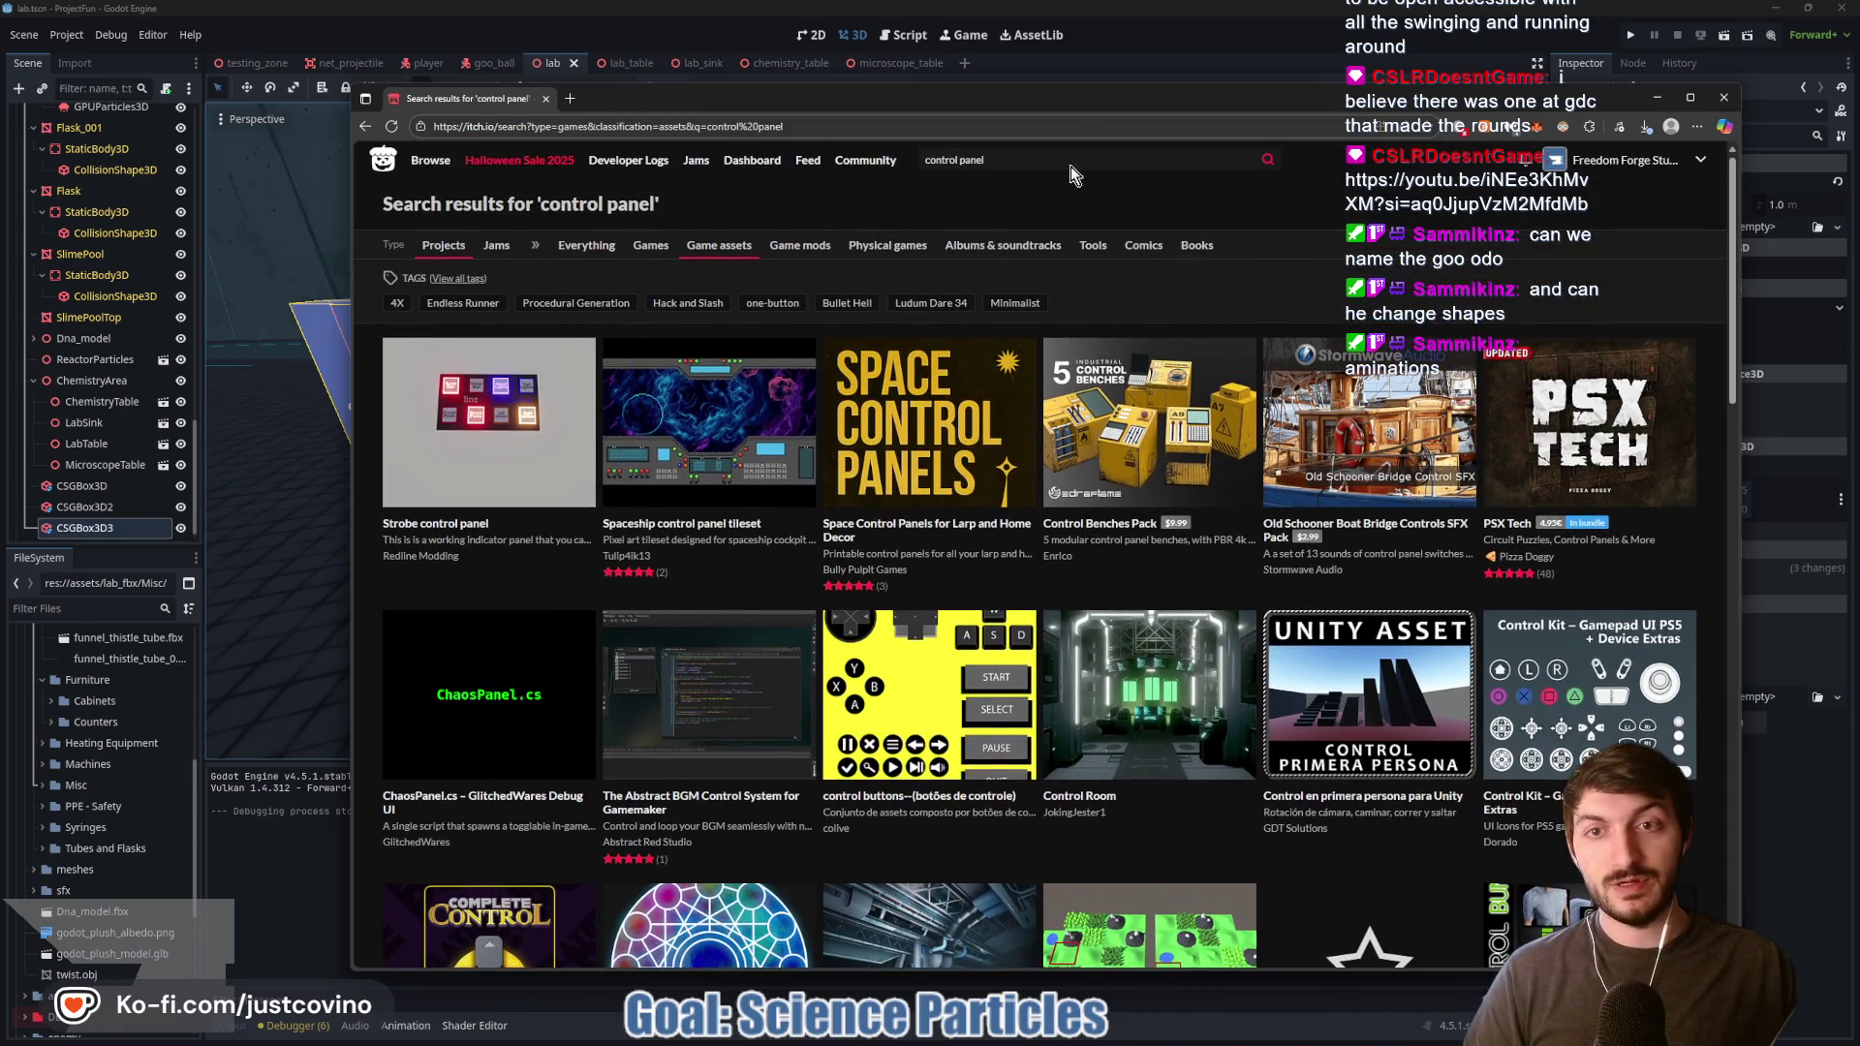
pyautogui.moveTo(1101, 91); pyautogui.dragTo(957, 91)
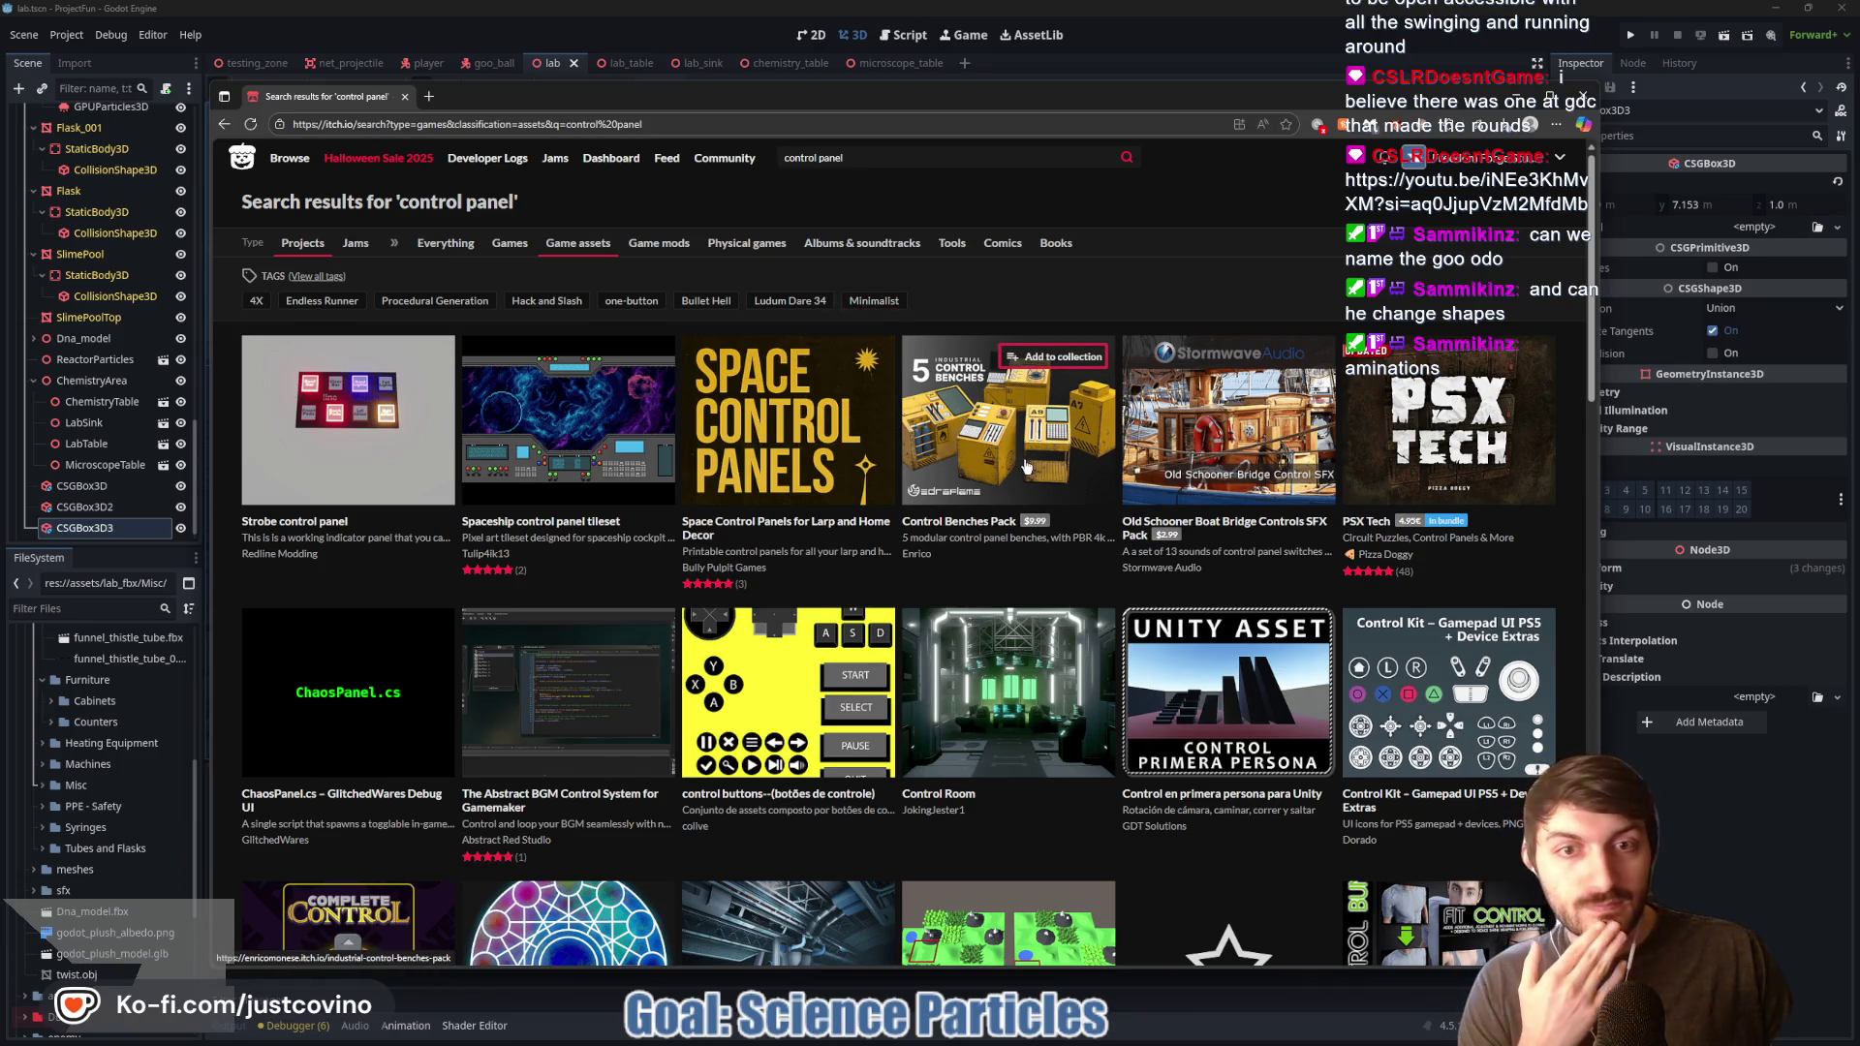
pyautogui.scroll(-2, 1066, 407)
pyautogui.scroll(2, 774, 406)
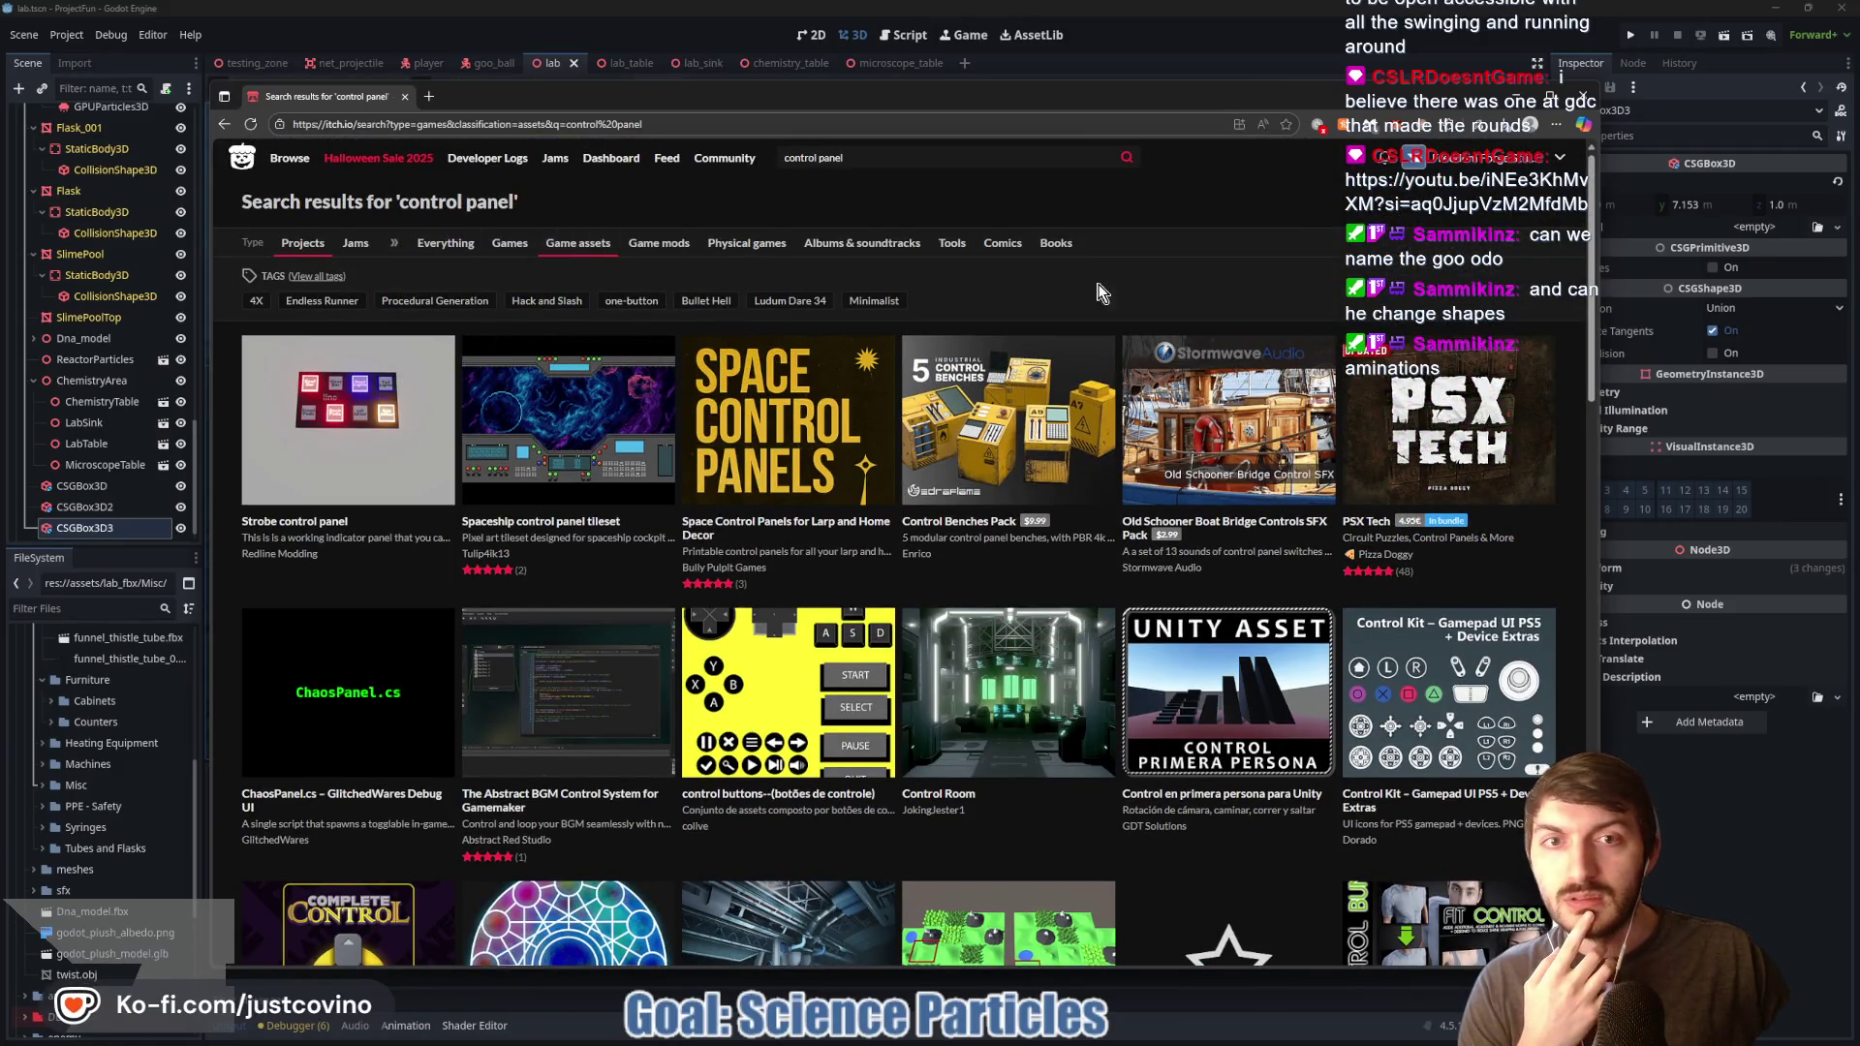
pyautogui.scroll(-5, 1056, 303)
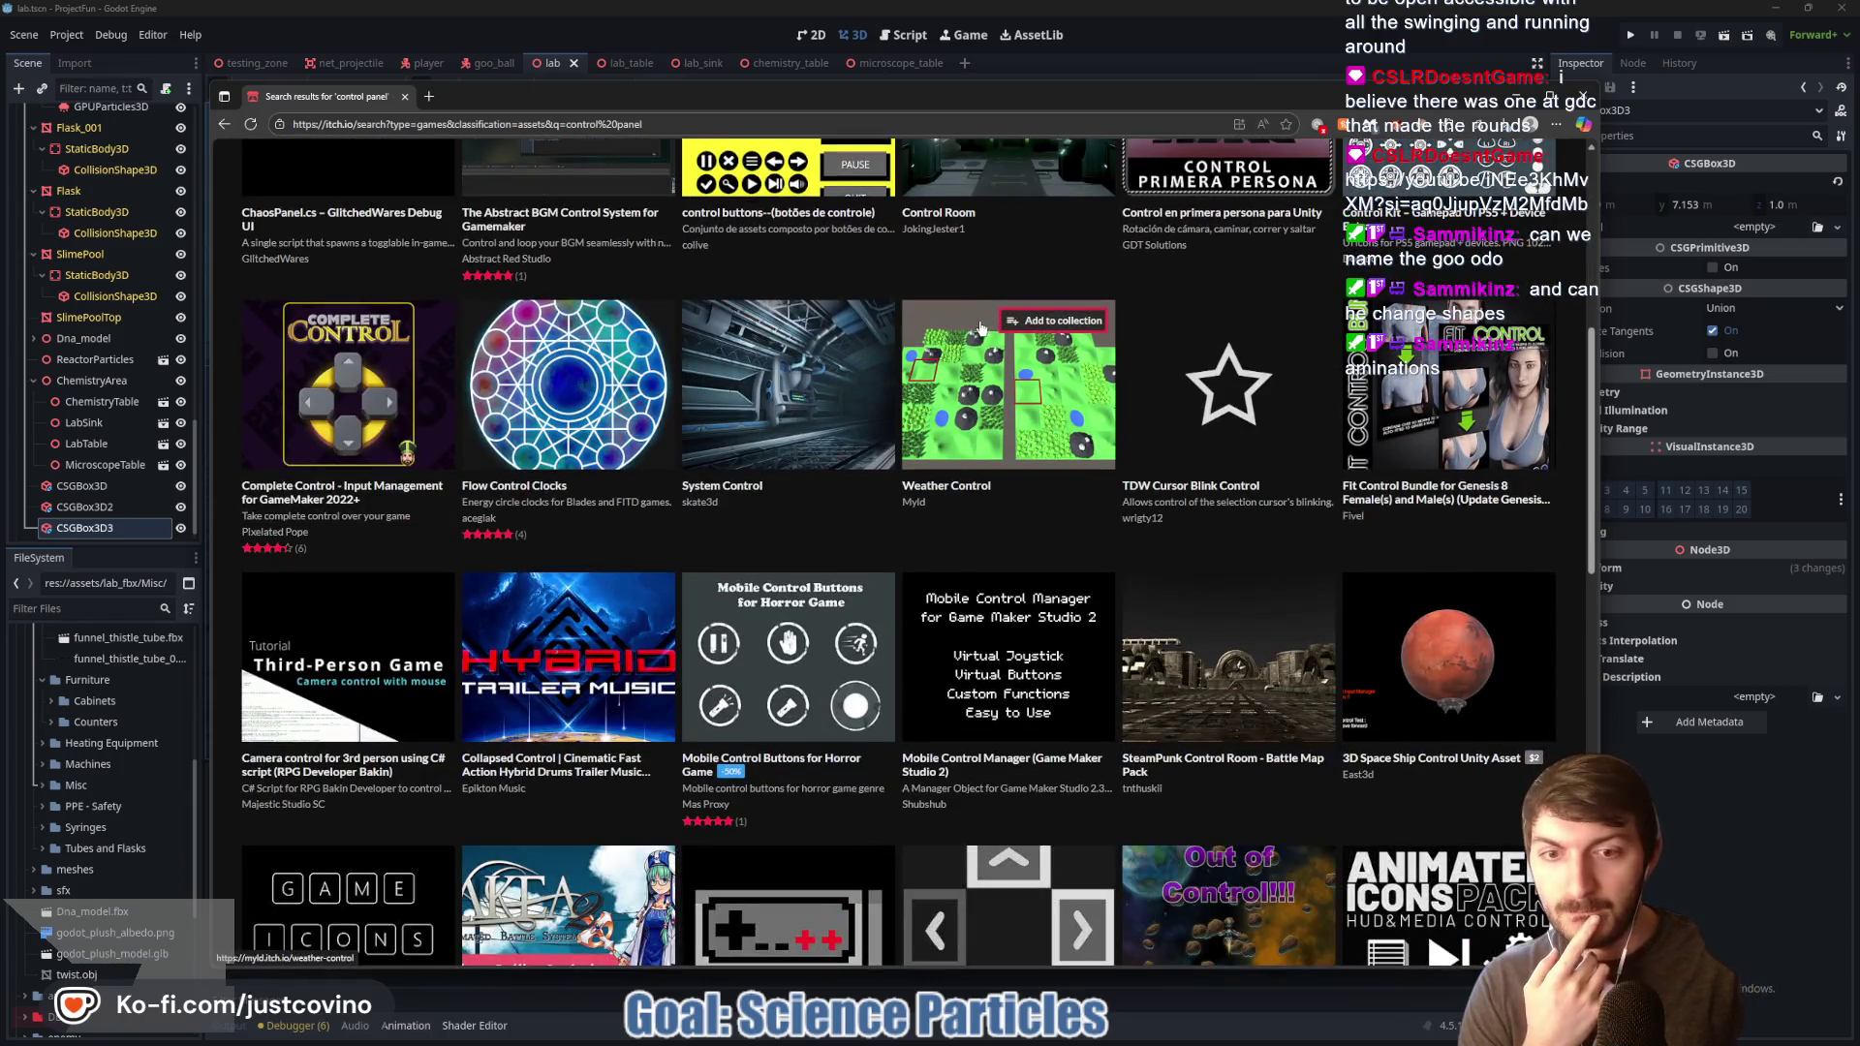
pyautogui.scroll(5, 971, 336)
# Step: Go to fab.com in the browser
pyautogui.click(549, 124)
pyautogui.write('fab.com')
pyautogui.press('Return')
# Step: Search Fab for 'control panel'
pyautogui.click(778, 164)
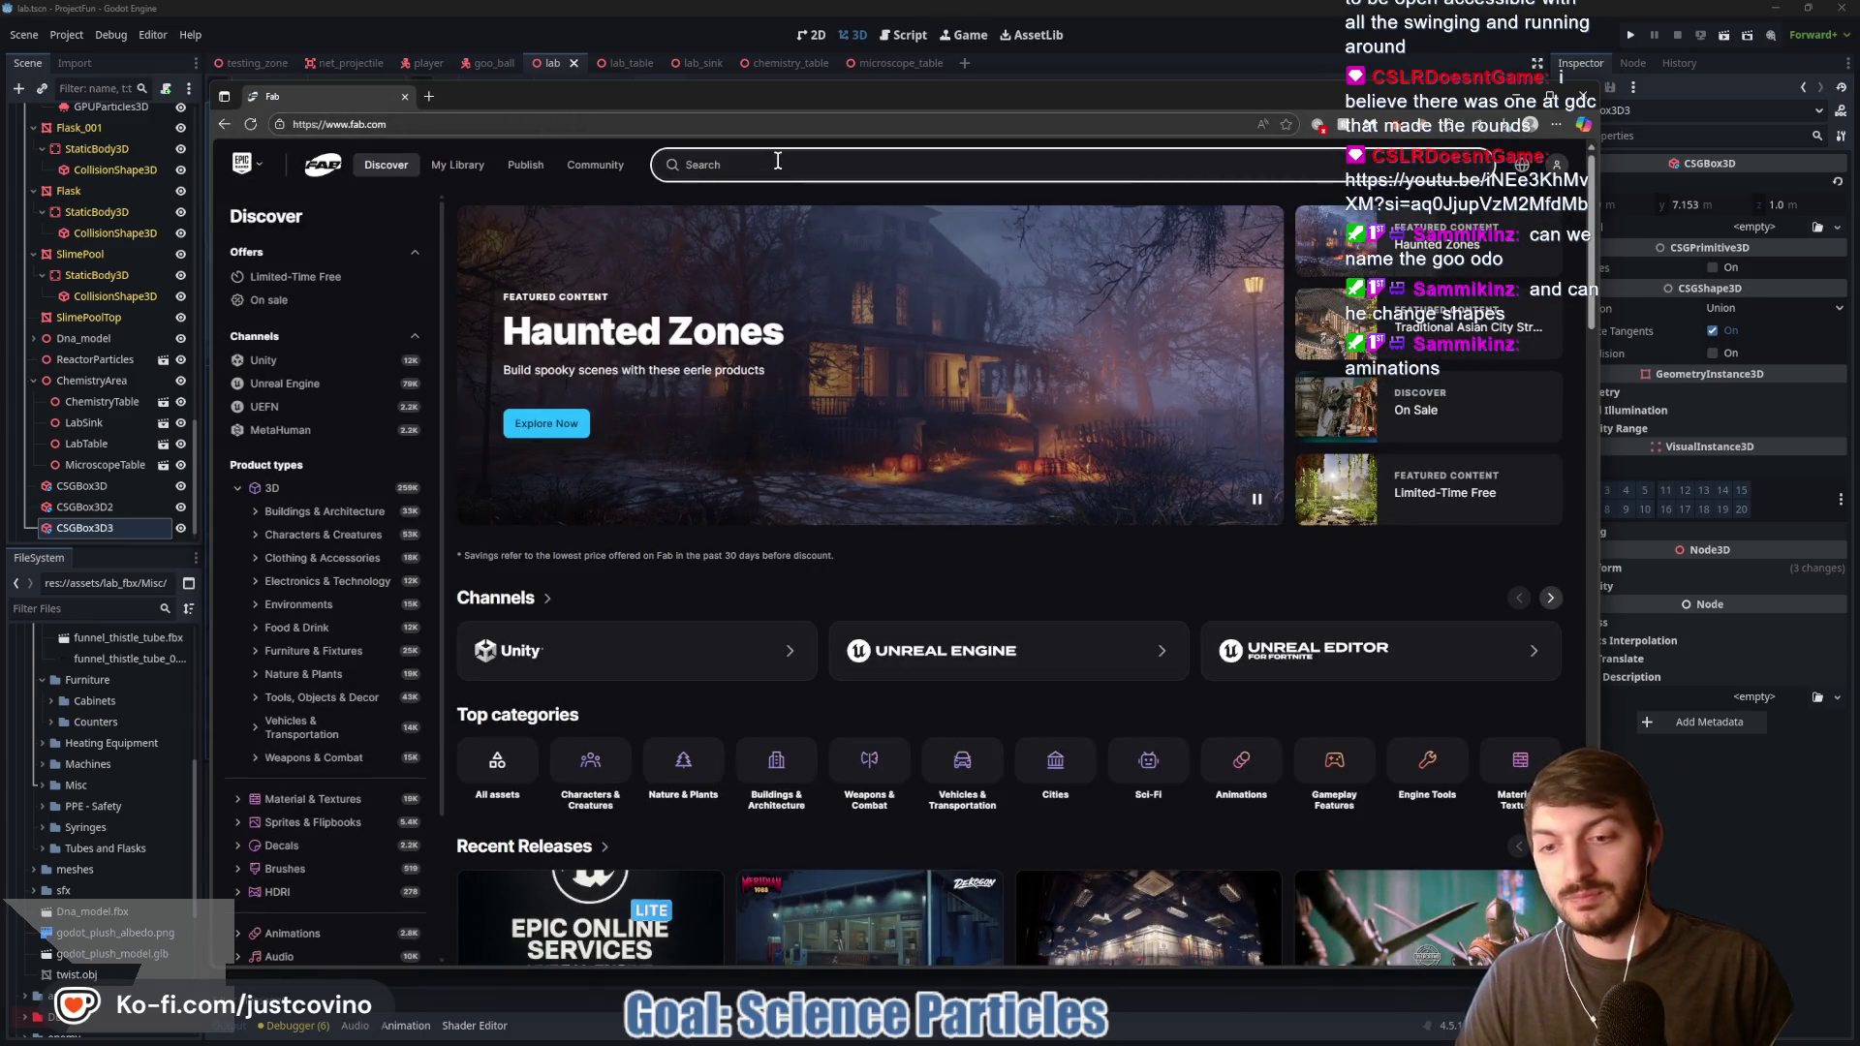
pyautogui.write('control panel')
pyautogui.press('Return')
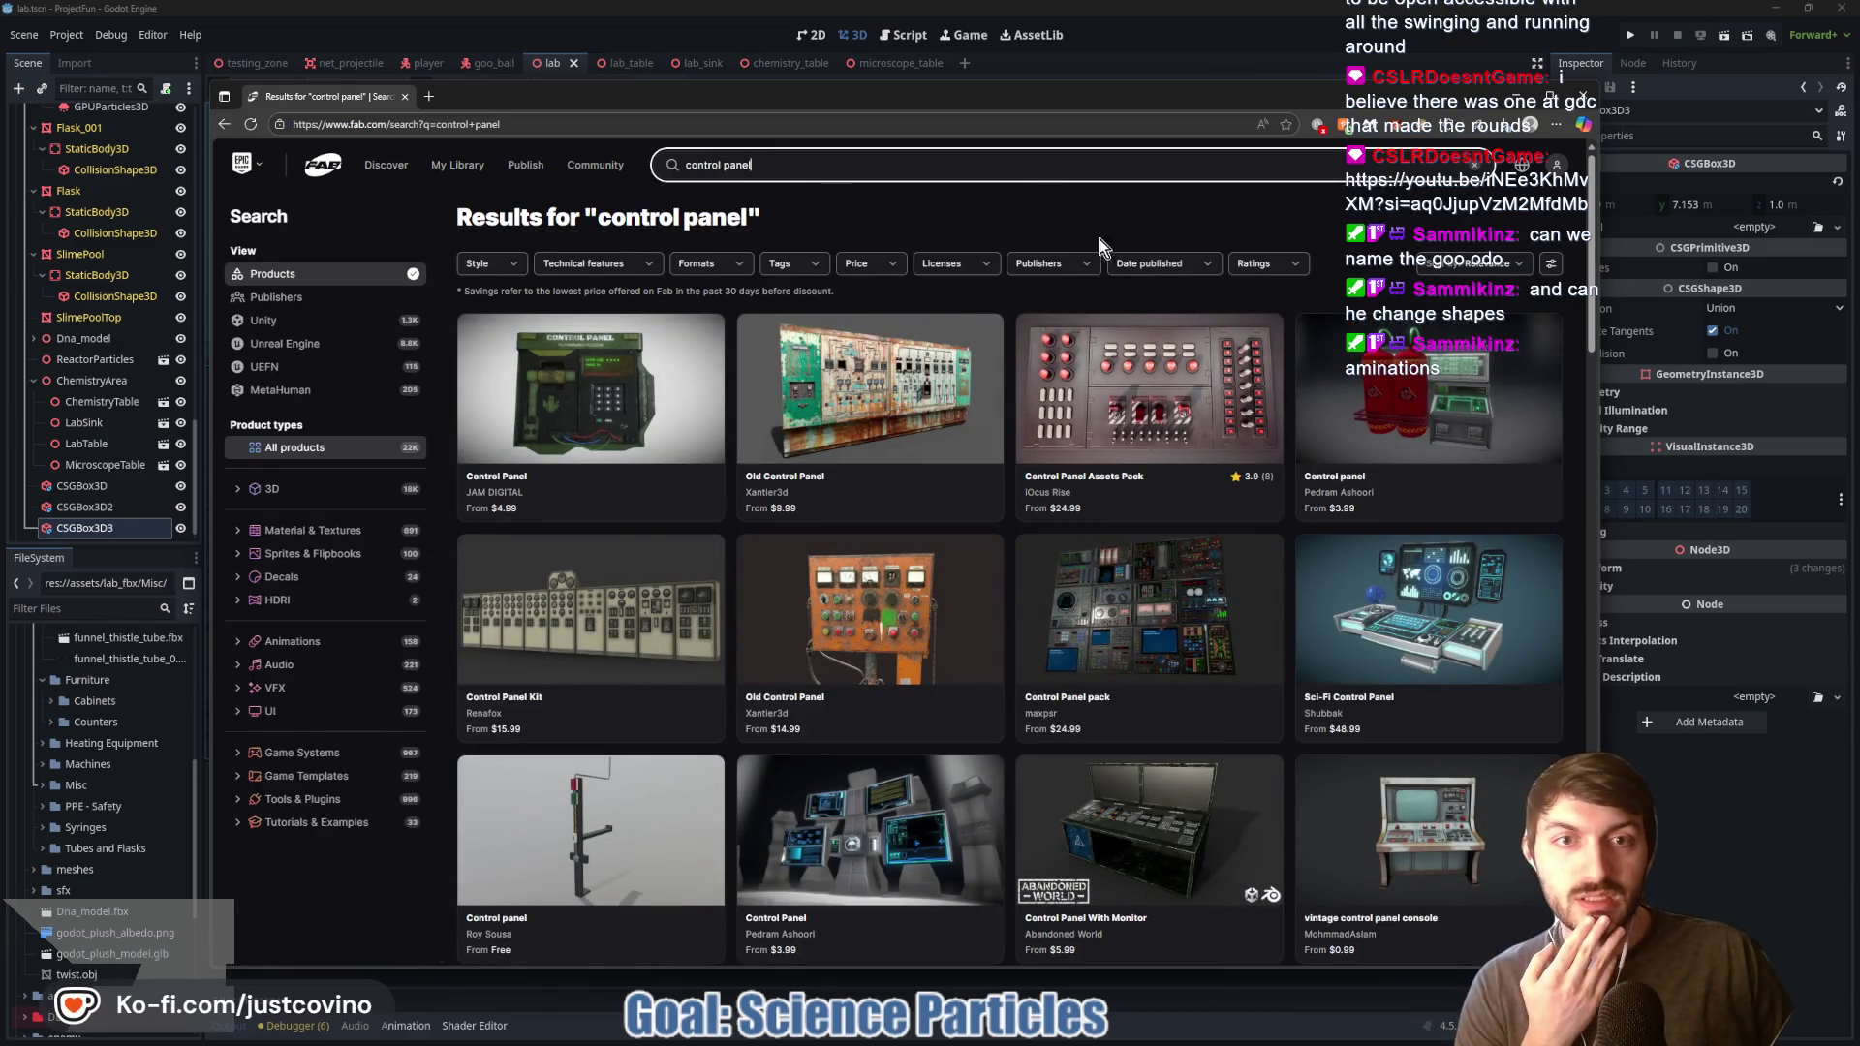
# Step: Filter the results to CC-BY licensed, free assets and scroll through them
pyautogui.click(981, 265)
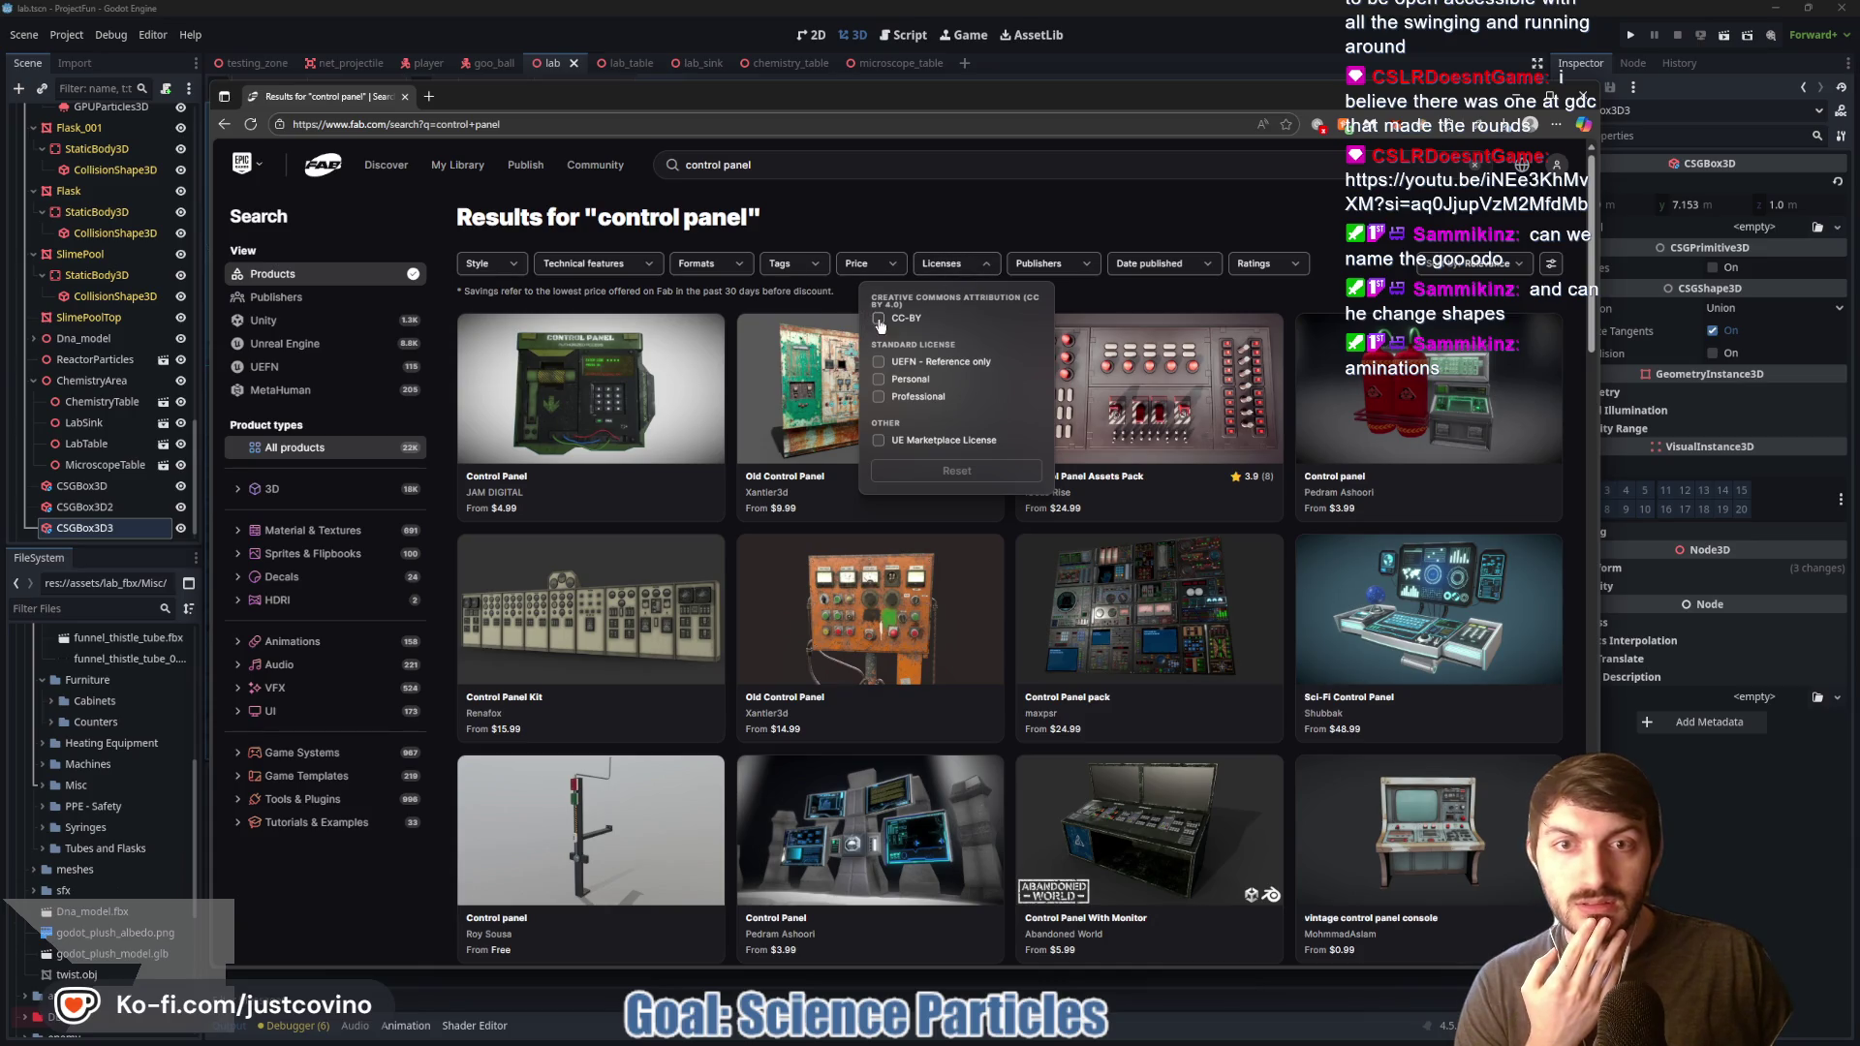
pyautogui.click(881, 320)
pyautogui.click(886, 265)
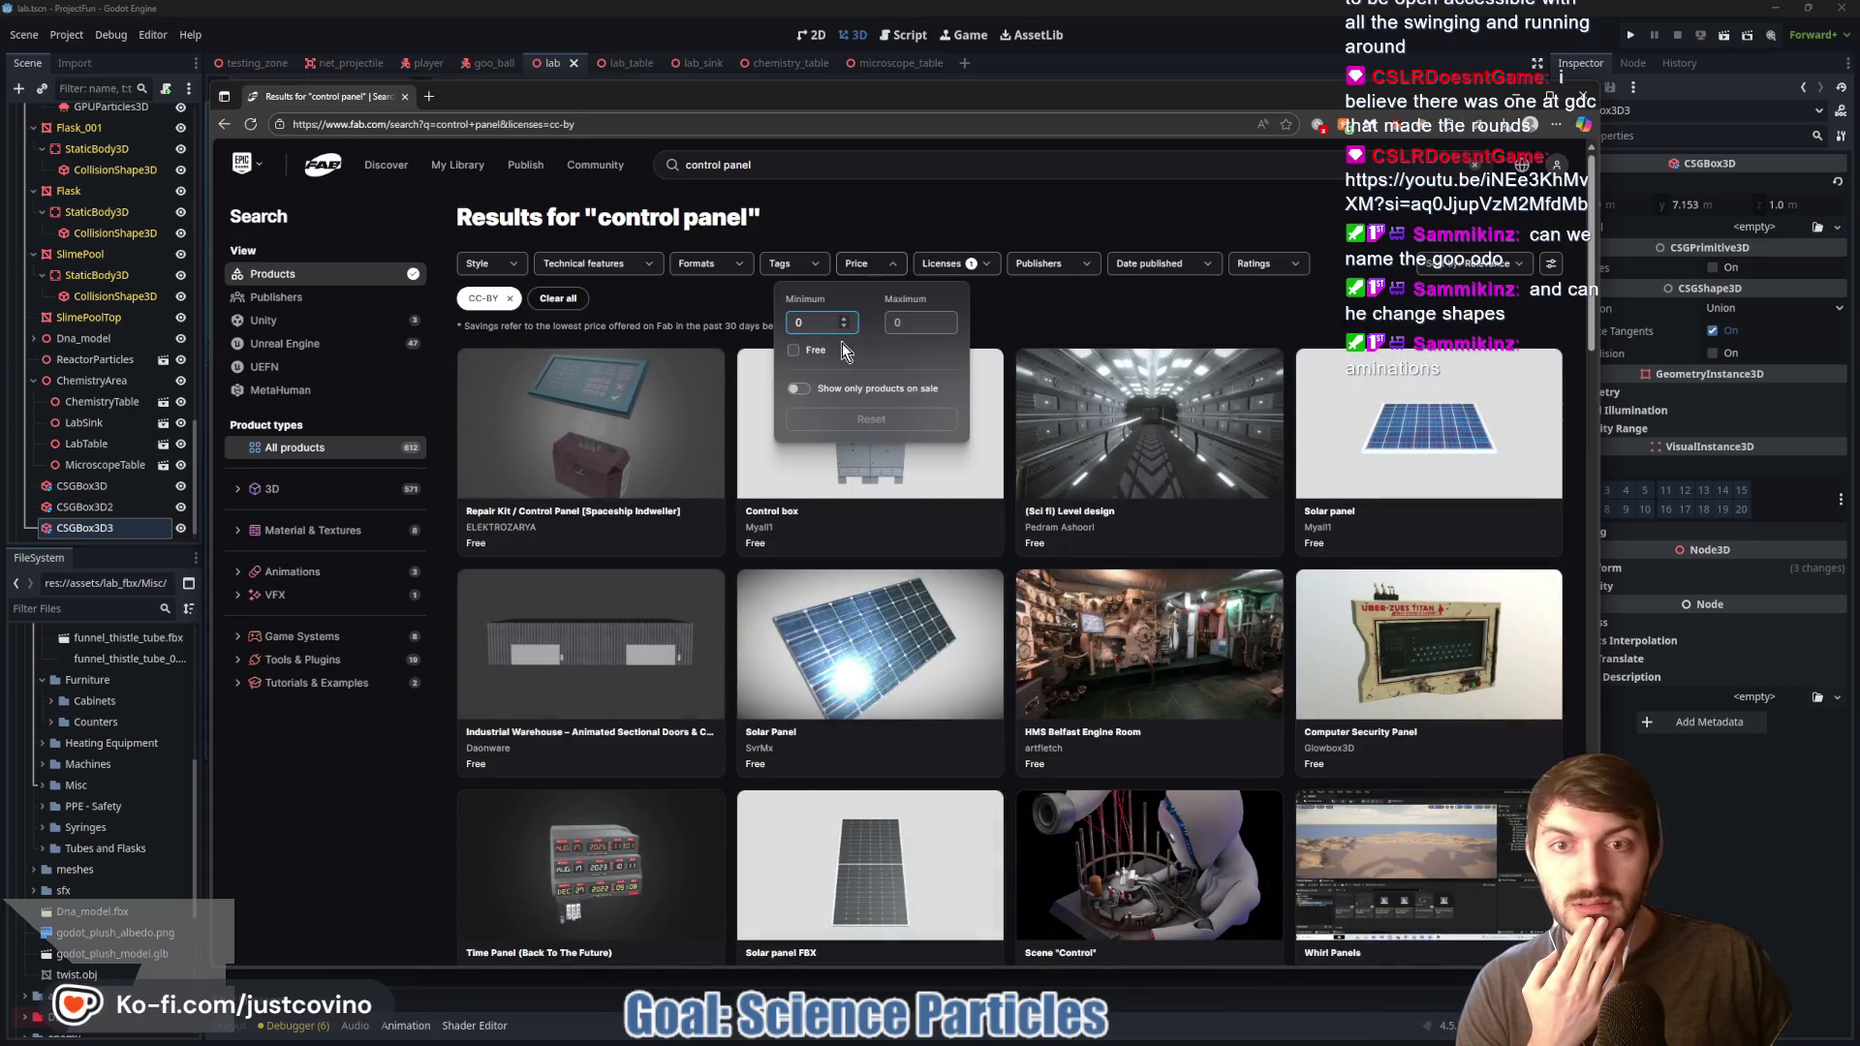
pyautogui.click(794, 351)
pyautogui.click(1098, 207)
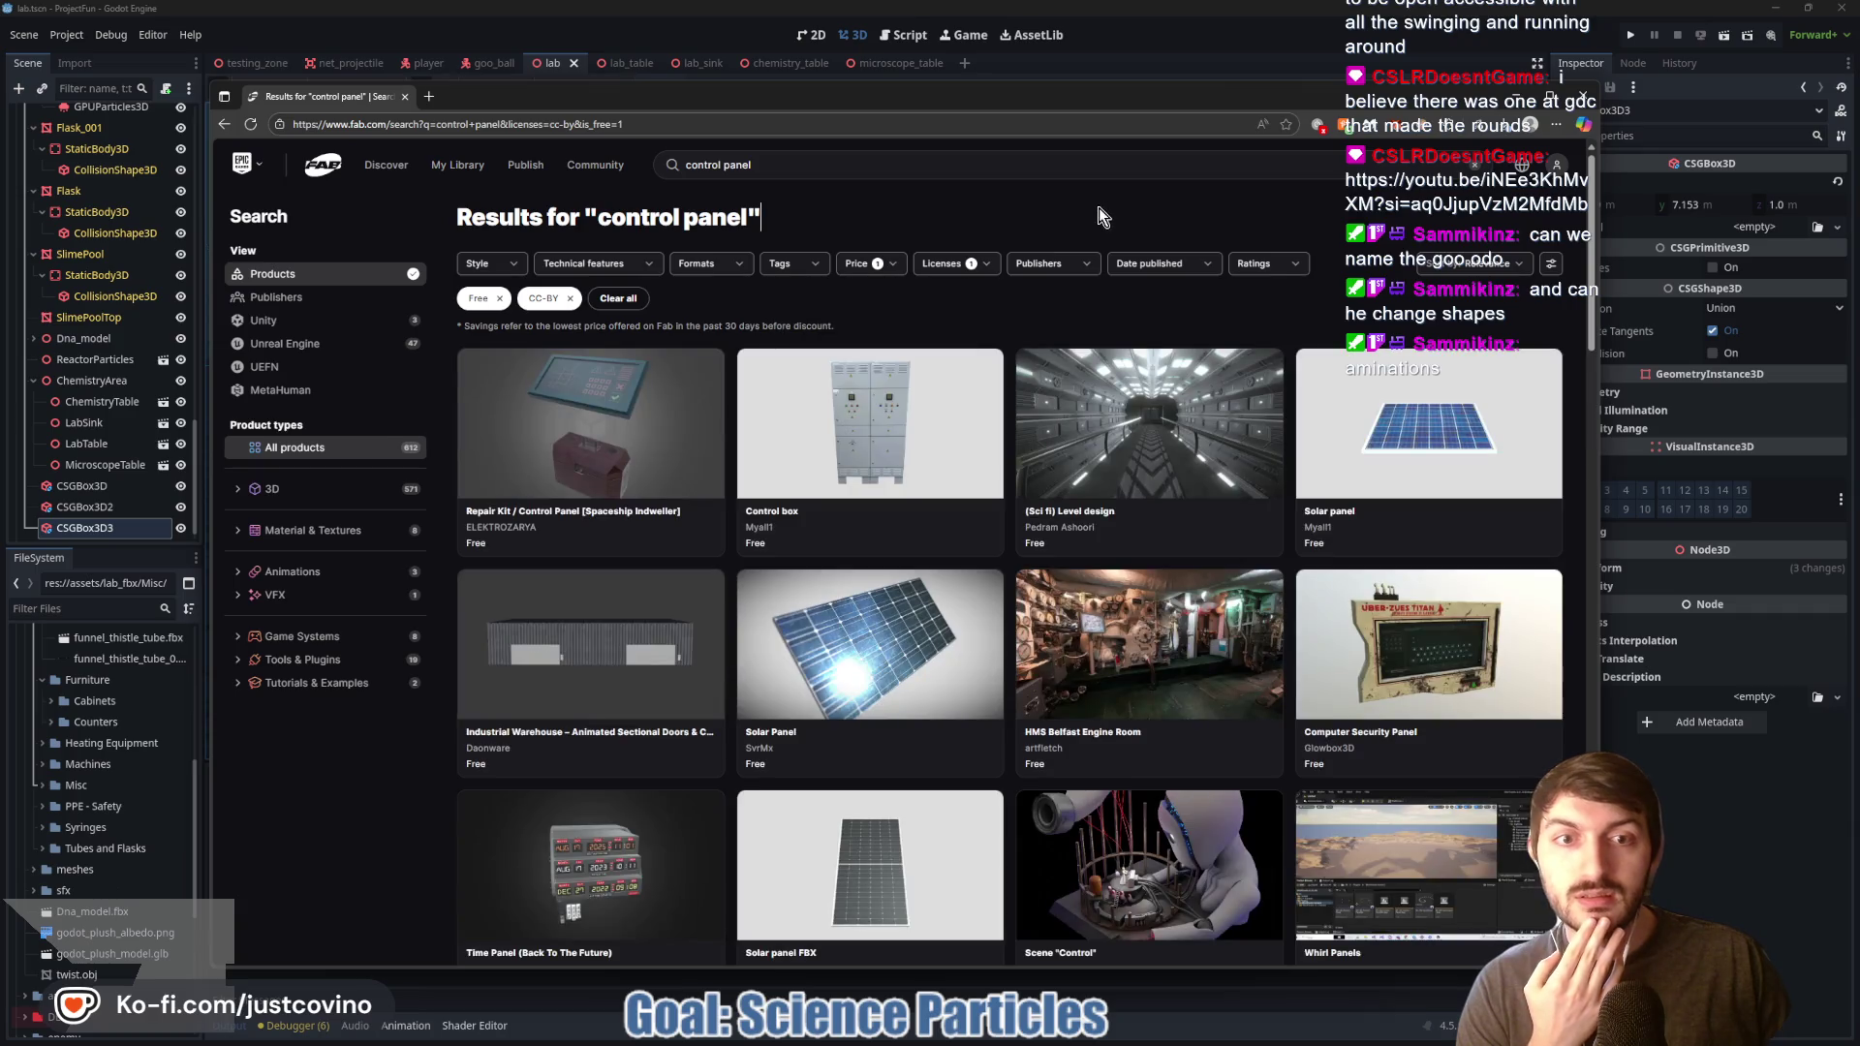
pyautogui.scroll(-3, 1090, 407)
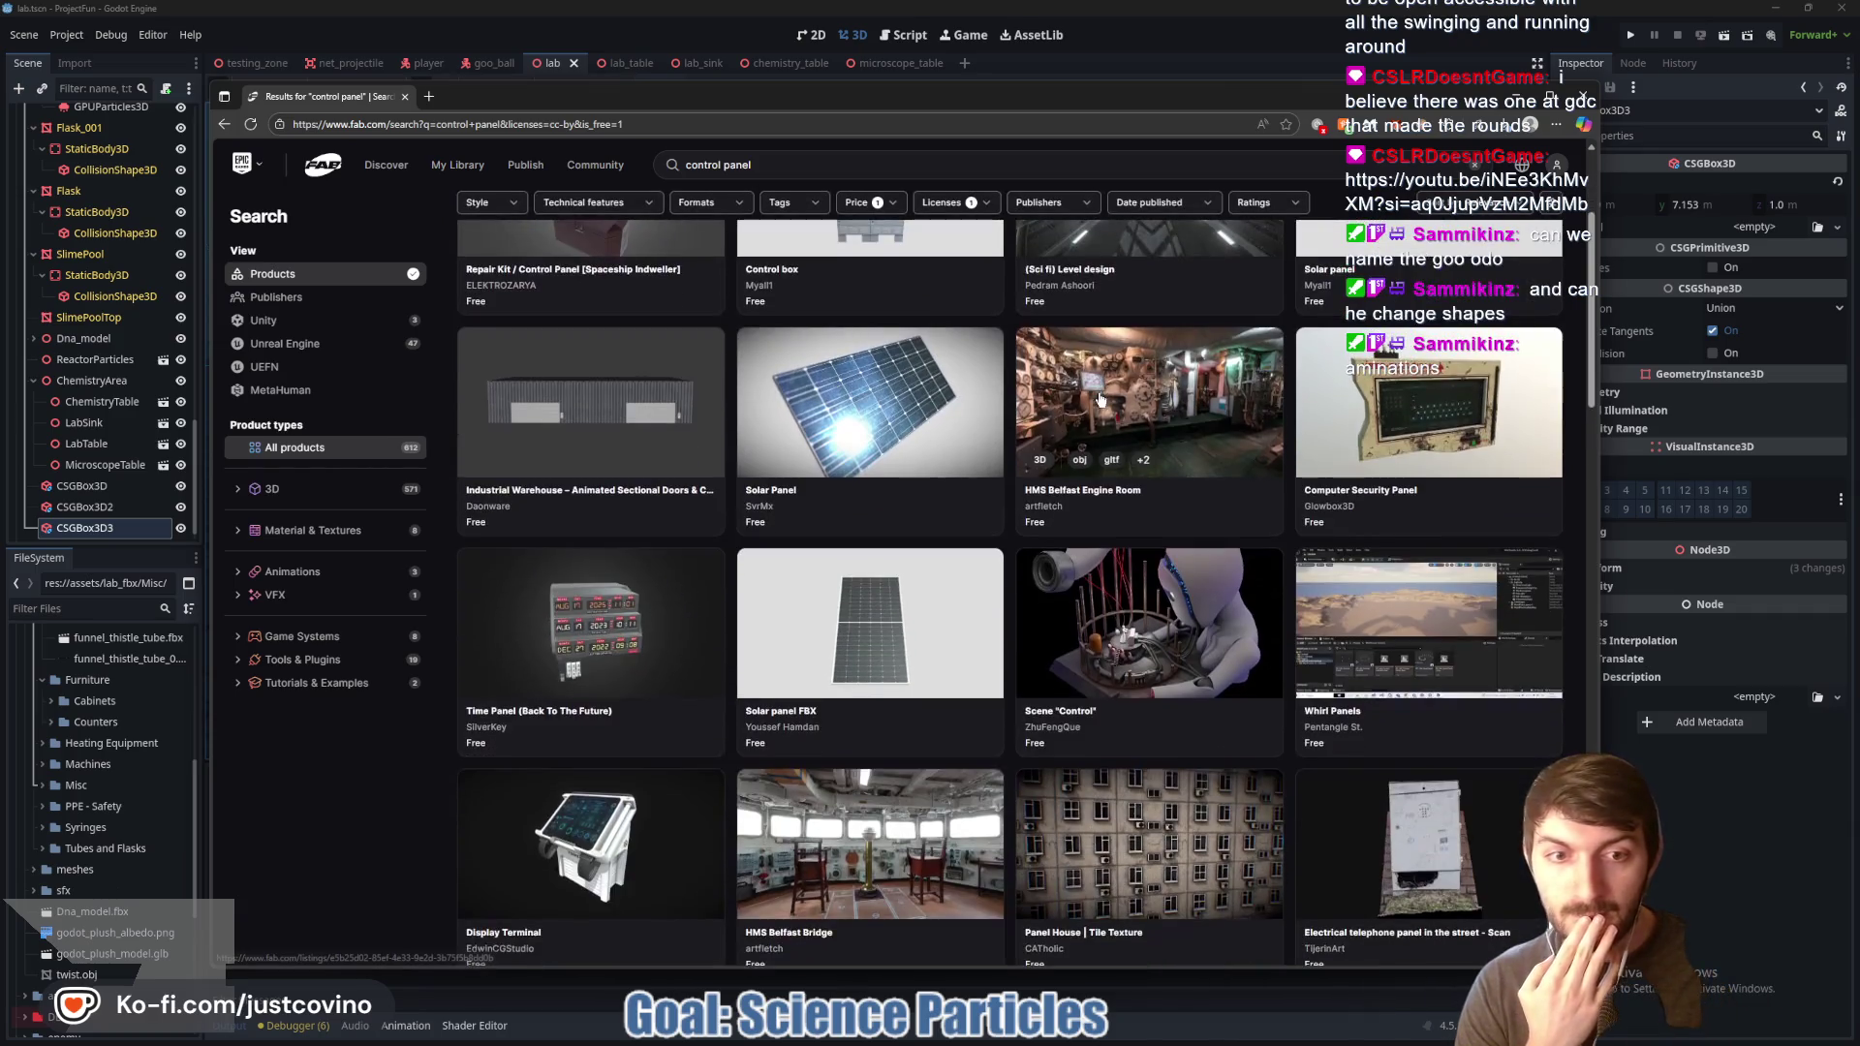
pyautogui.scroll(-2, 1090, 407)
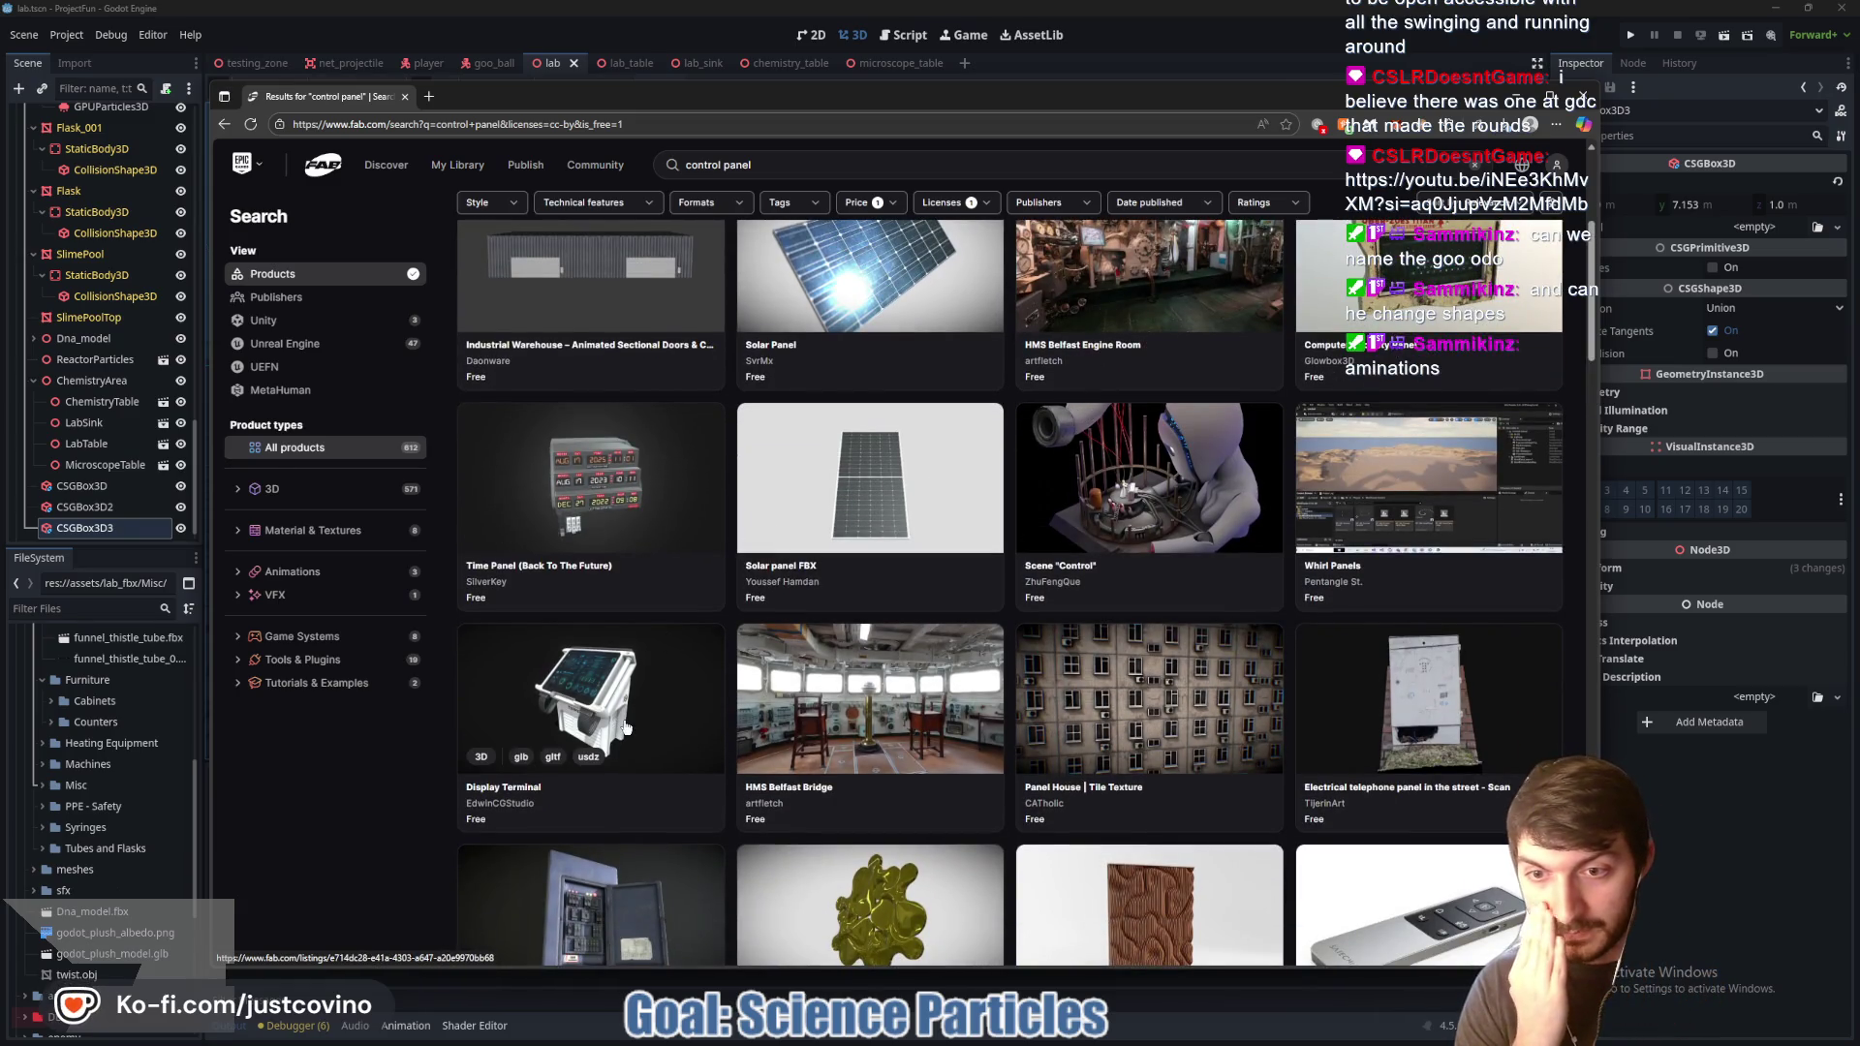
pyautogui.scroll(-2, 614, 725)
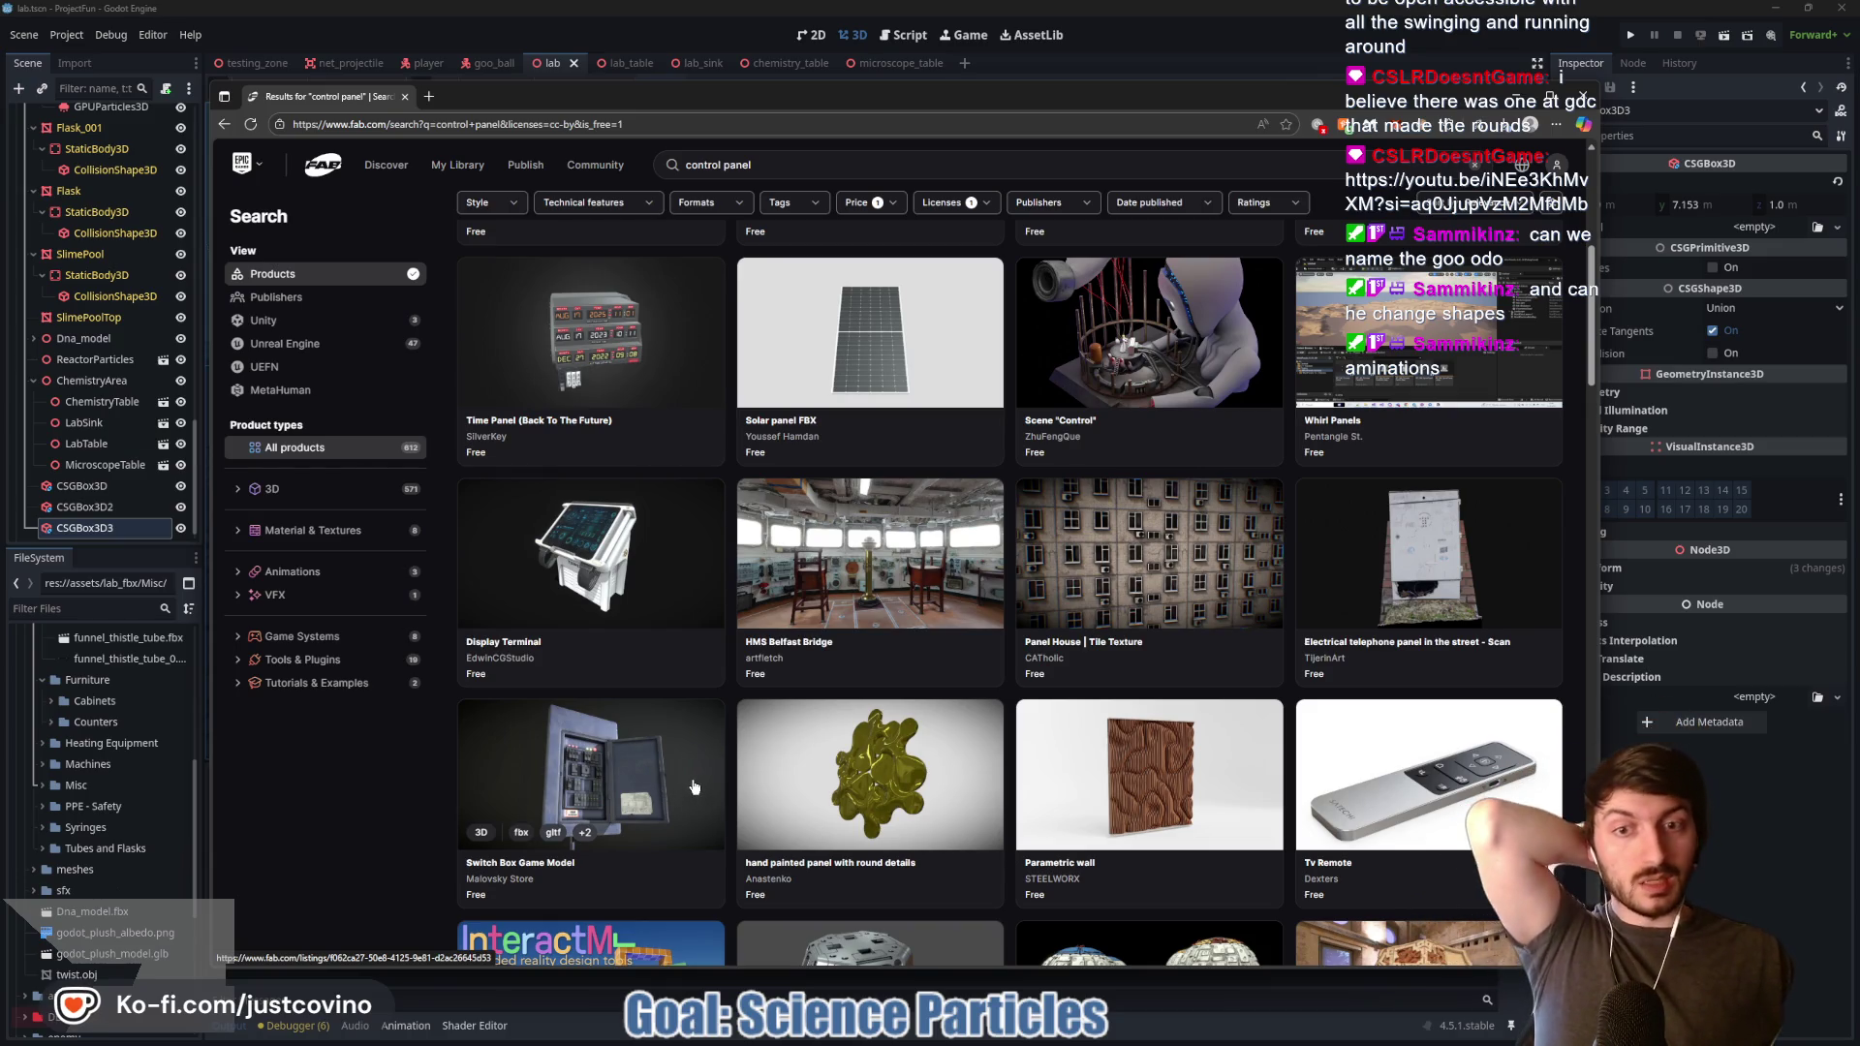
pyautogui.scroll(-3, 694, 786)
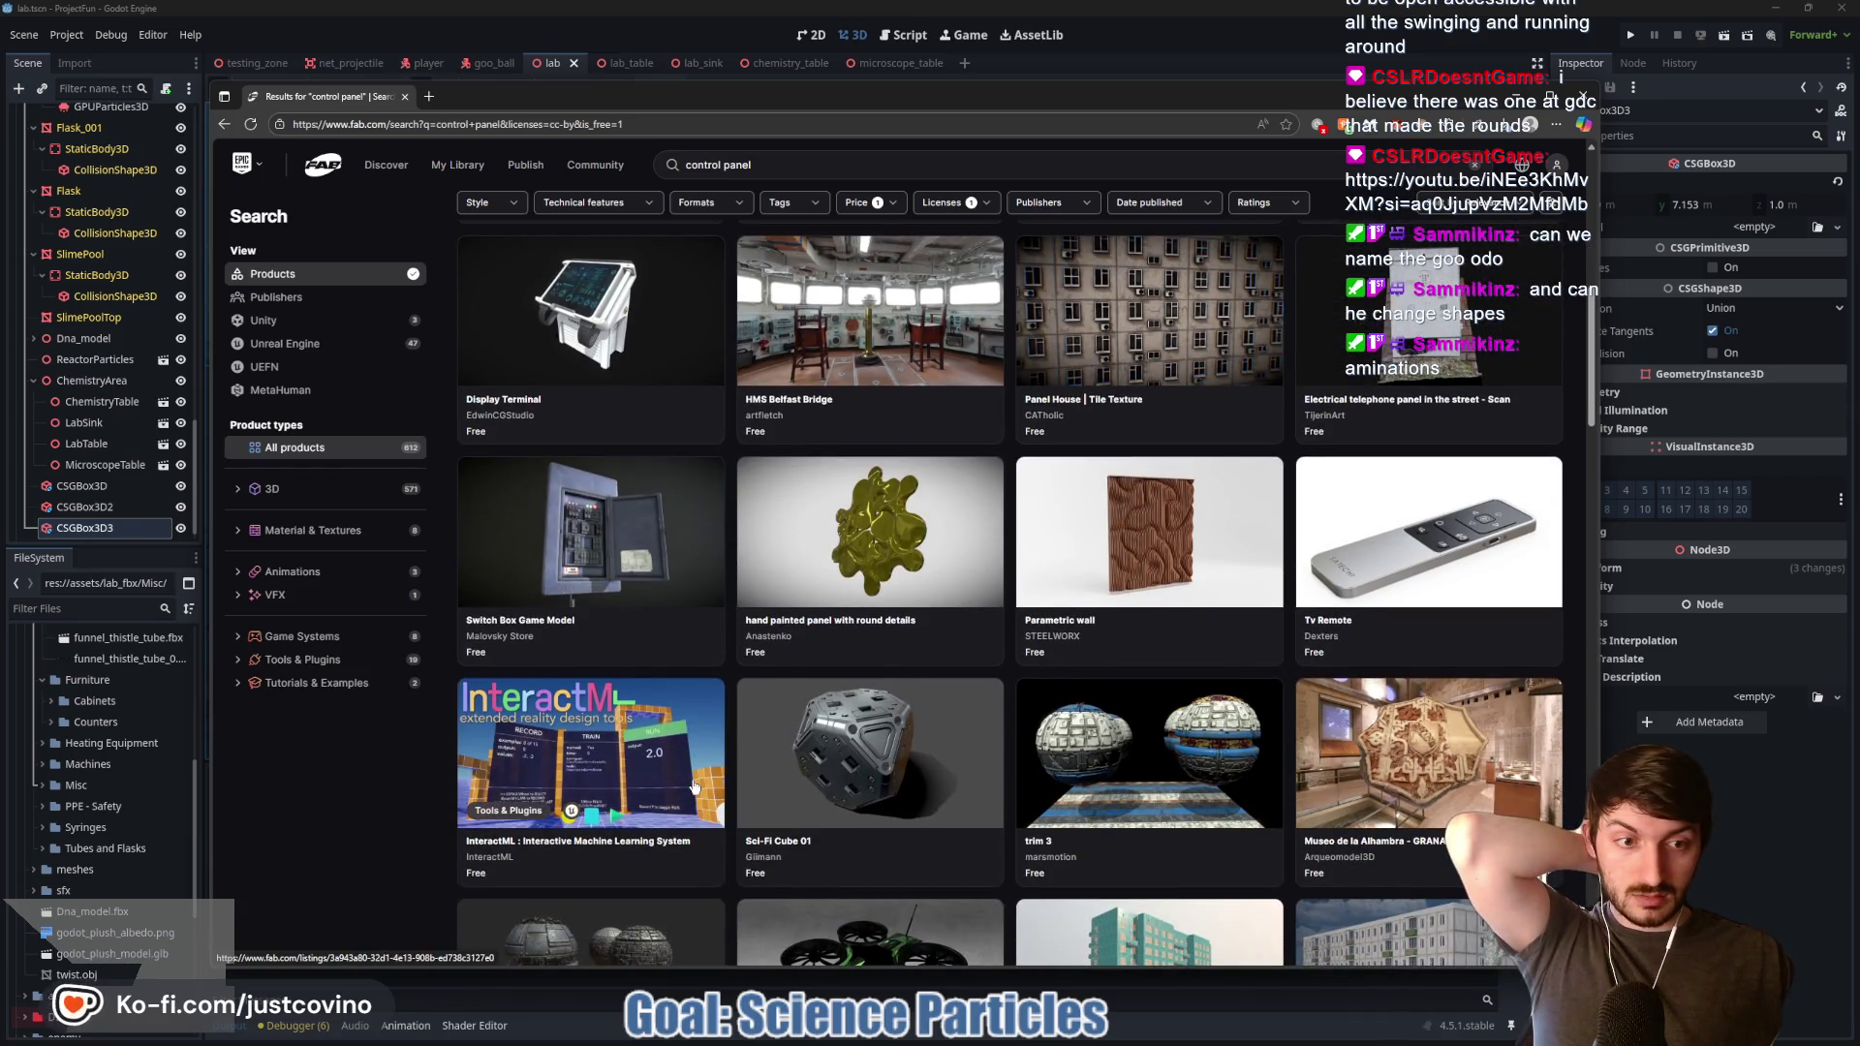
# Step: Open the Switch Box Game Model listing and orbit its interactive 3D preview
pyautogui.click(634, 564)
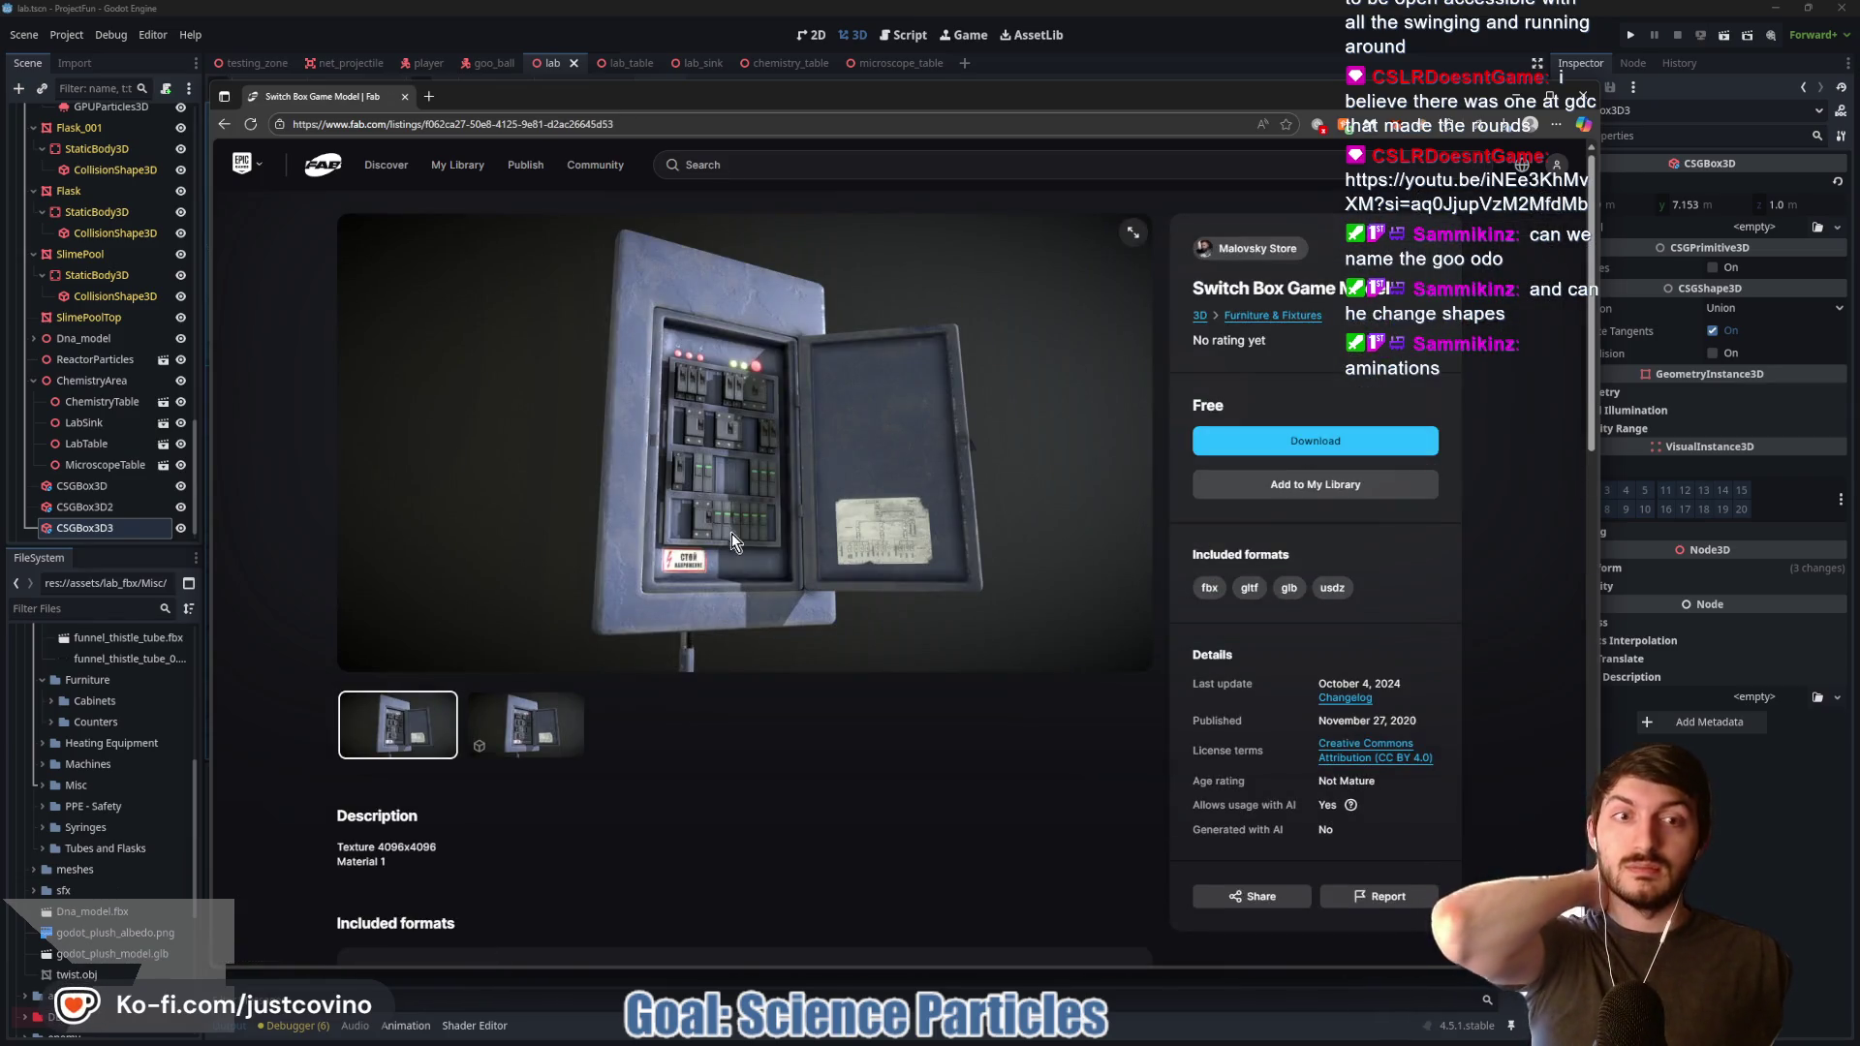
pyautogui.click(548, 731)
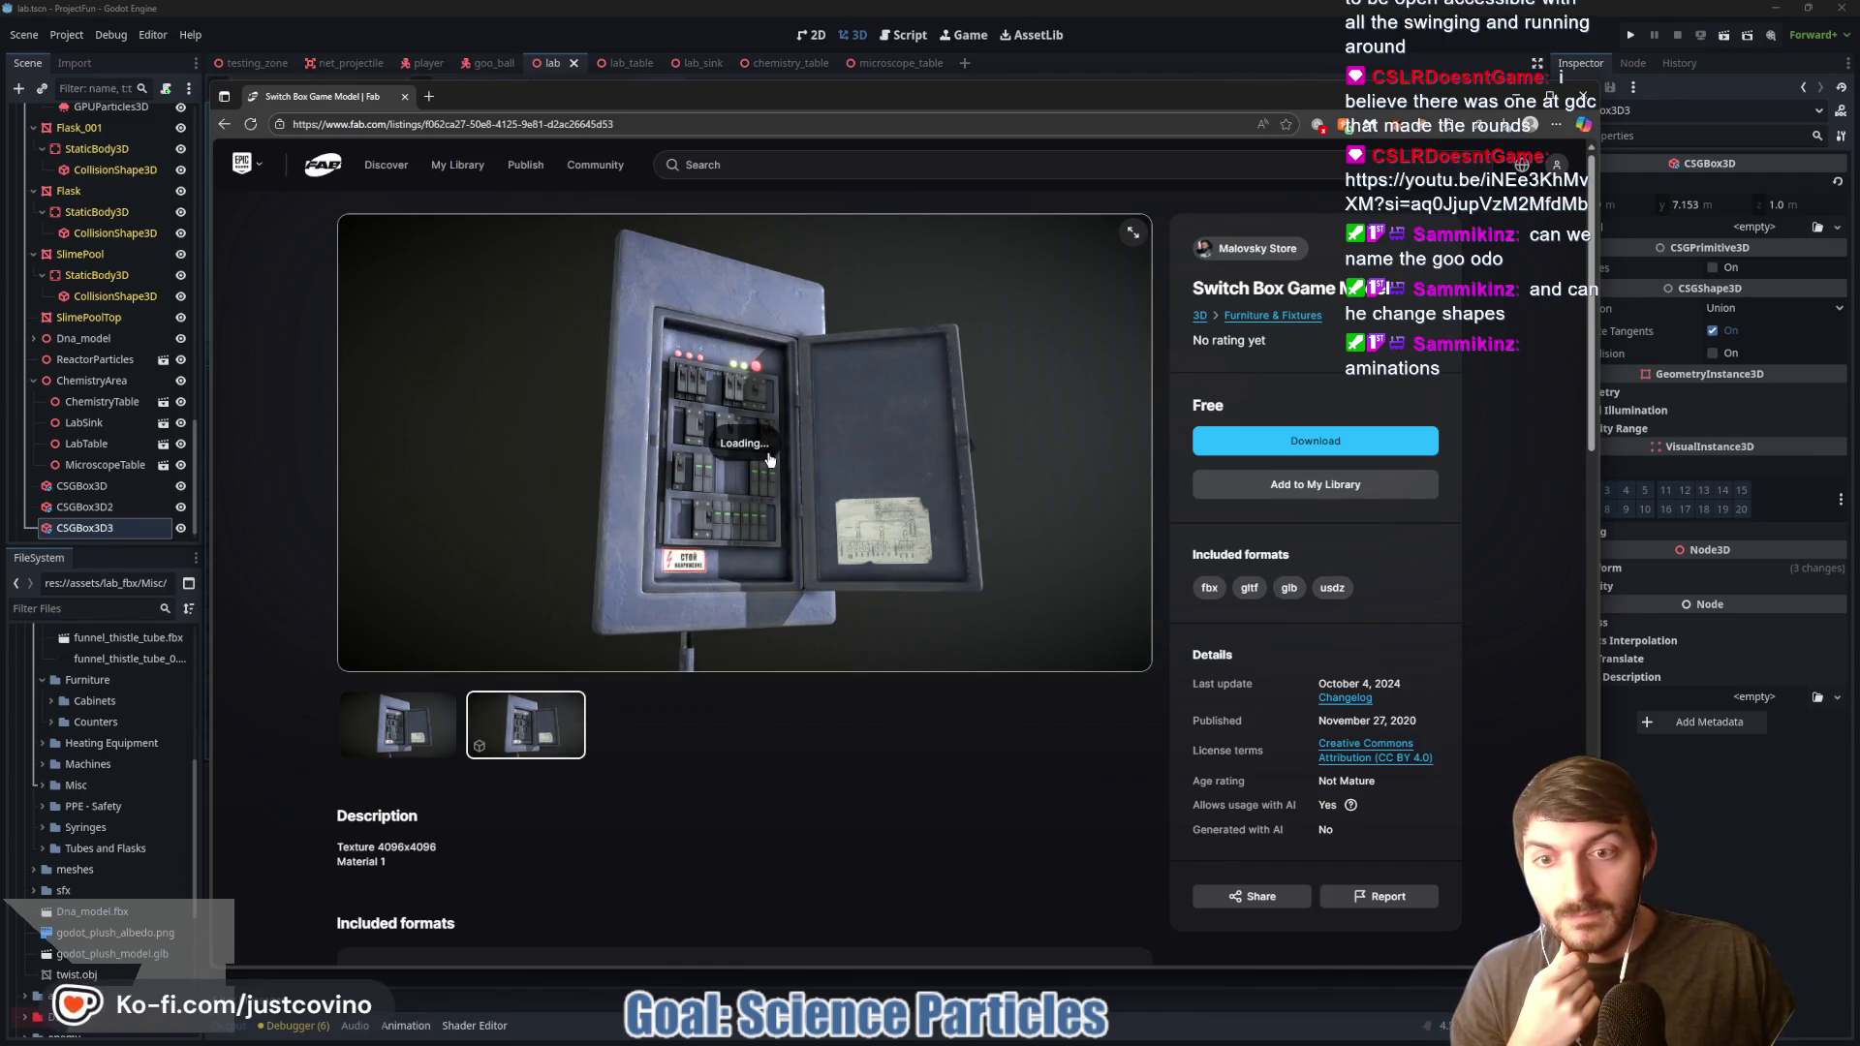
pyautogui.click(801, 535)
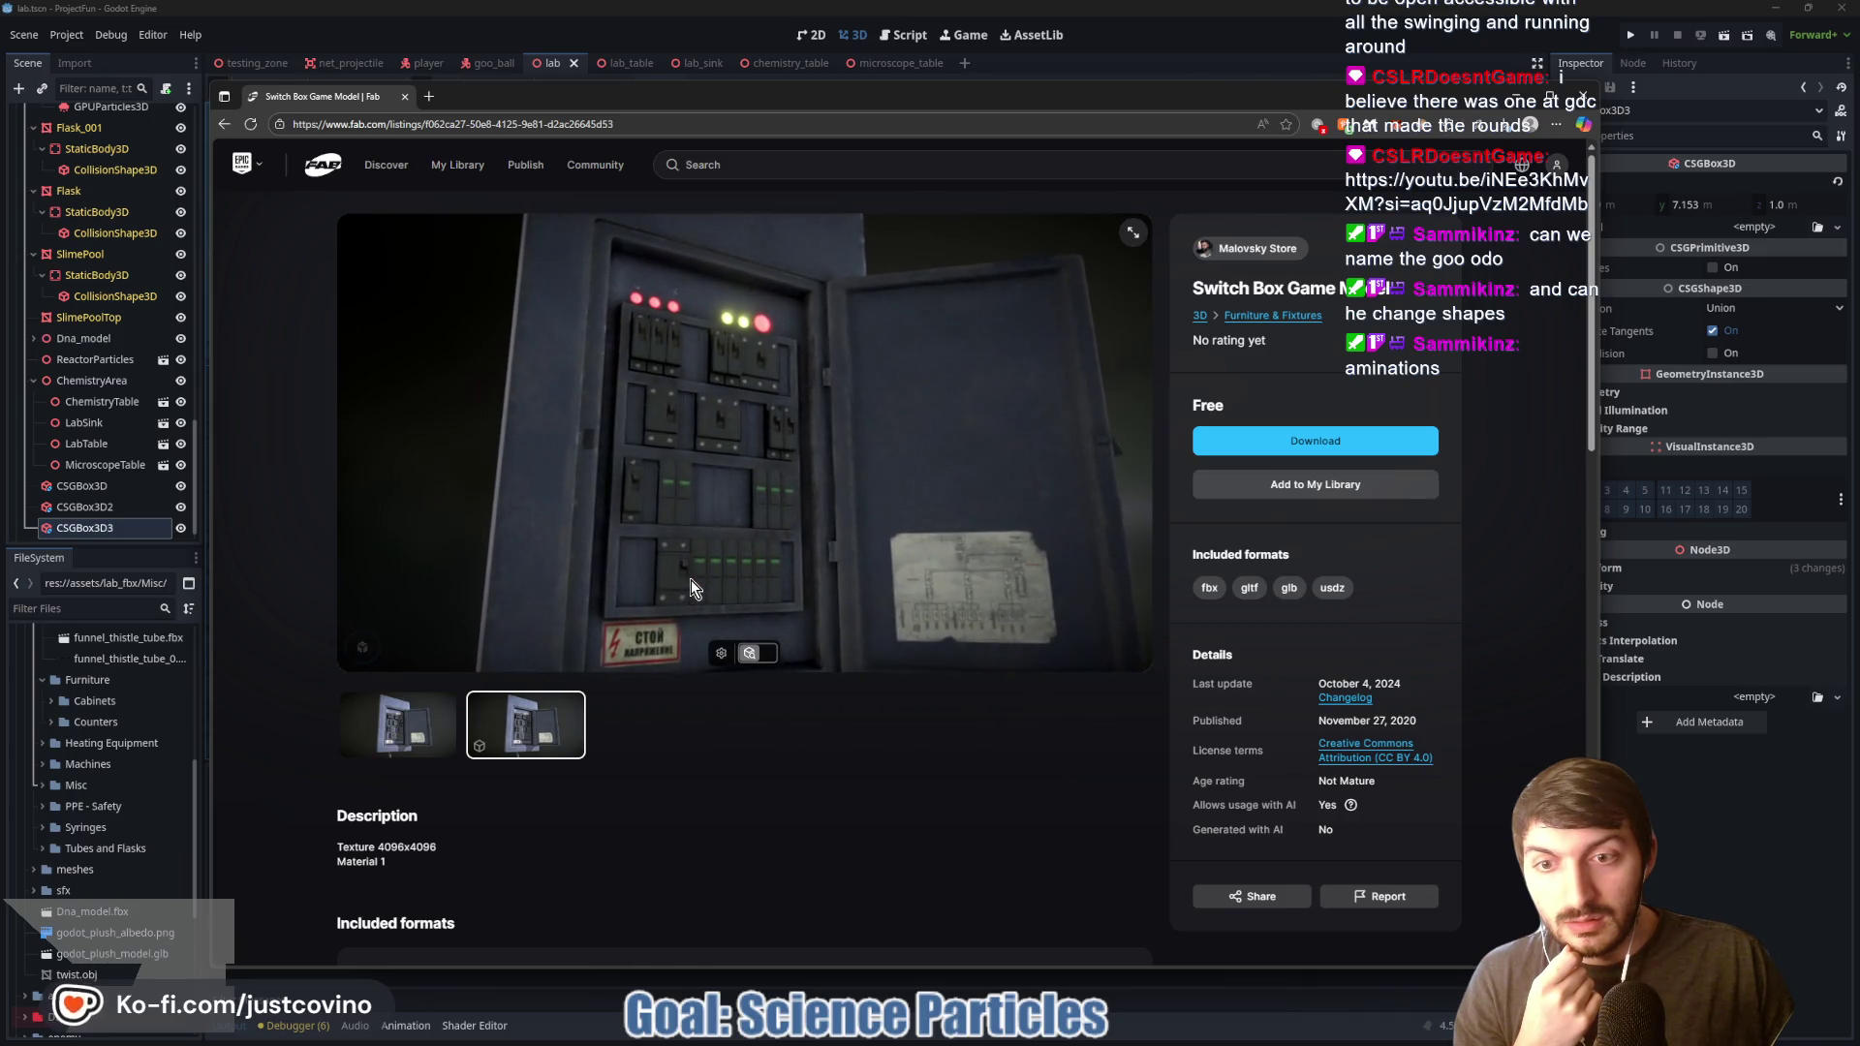
pyautogui.moveTo(699, 579)
pyautogui.mouseDown()
pyautogui.moveTo(680, 511)
pyautogui.moveTo(682, 549)
pyautogui.moveTo(641, 581)
pyautogui.moveTo(713, 537)
pyautogui.moveTo(857, 563)
pyautogui.moveTo(1113, 552)
pyautogui.moveTo(910, 566)
pyautogui.moveTo(678, 548)
pyautogui.moveTo(787, 515)
pyautogui.moveTo(887, 513)
pyautogui.moveTo(867, 516)
pyautogui.mouseUp()
pyautogui.scroll(-3, 829, 513)
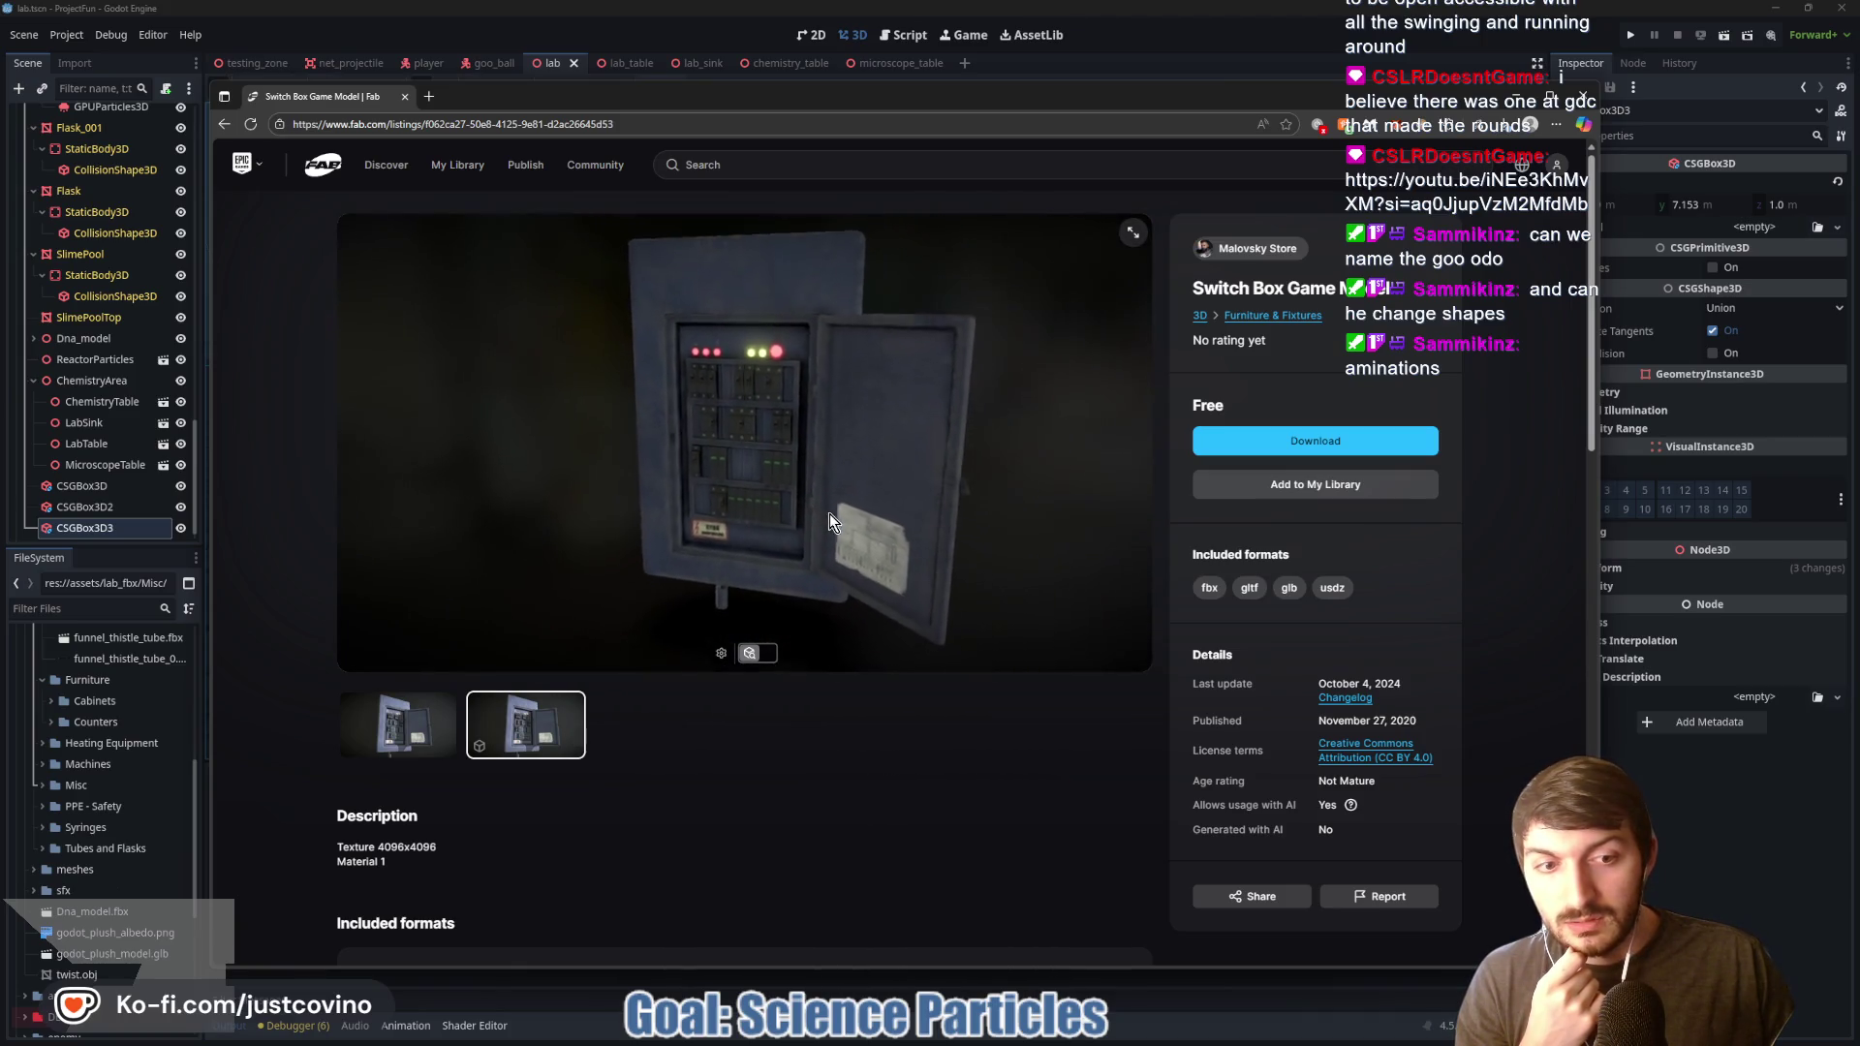
pyautogui.scroll(5, 820, 543)
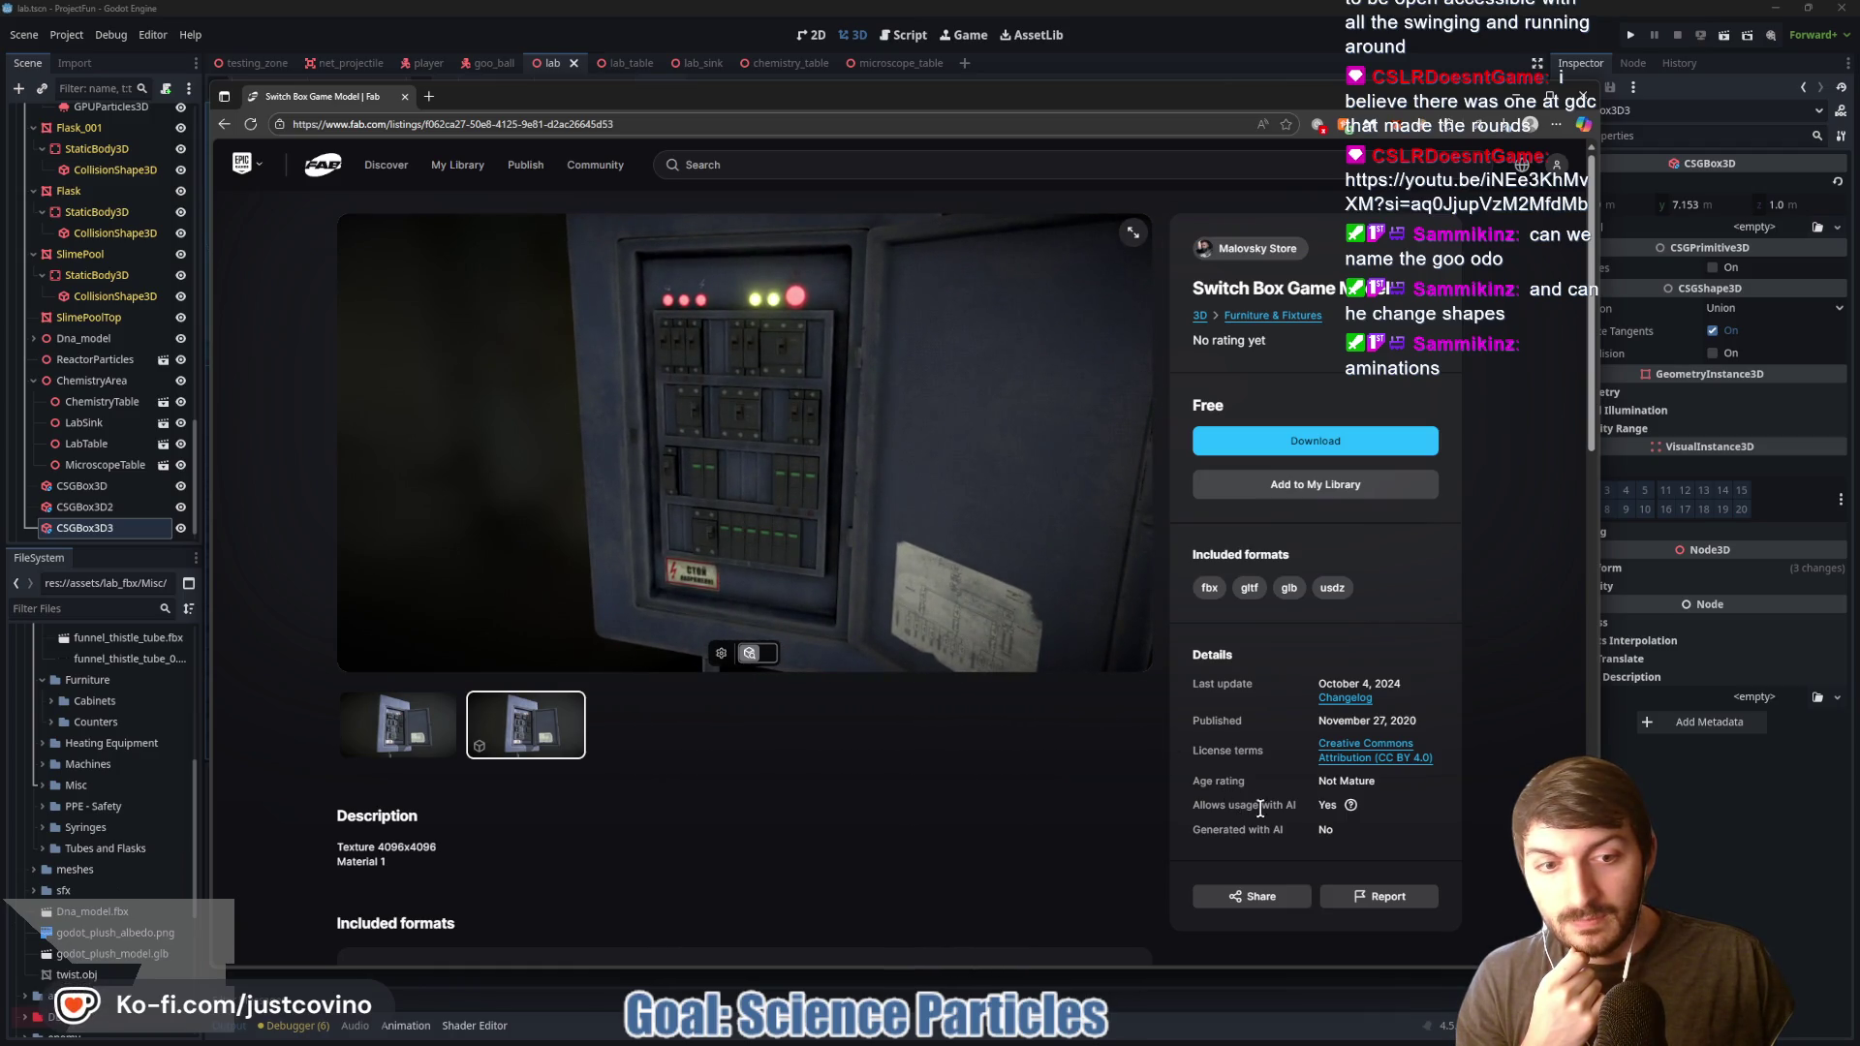
pyautogui.moveTo(764, 508)
pyautogui.mouseDown()
pyautogui.moveTo(870, 492)
pyautogui.moveTo(781, 529)
pyautogui.mouseUp()
# Step: Scroll through the listing's details, then show the switch box's front image
pyautogui.scroll(-3, 784, 701)
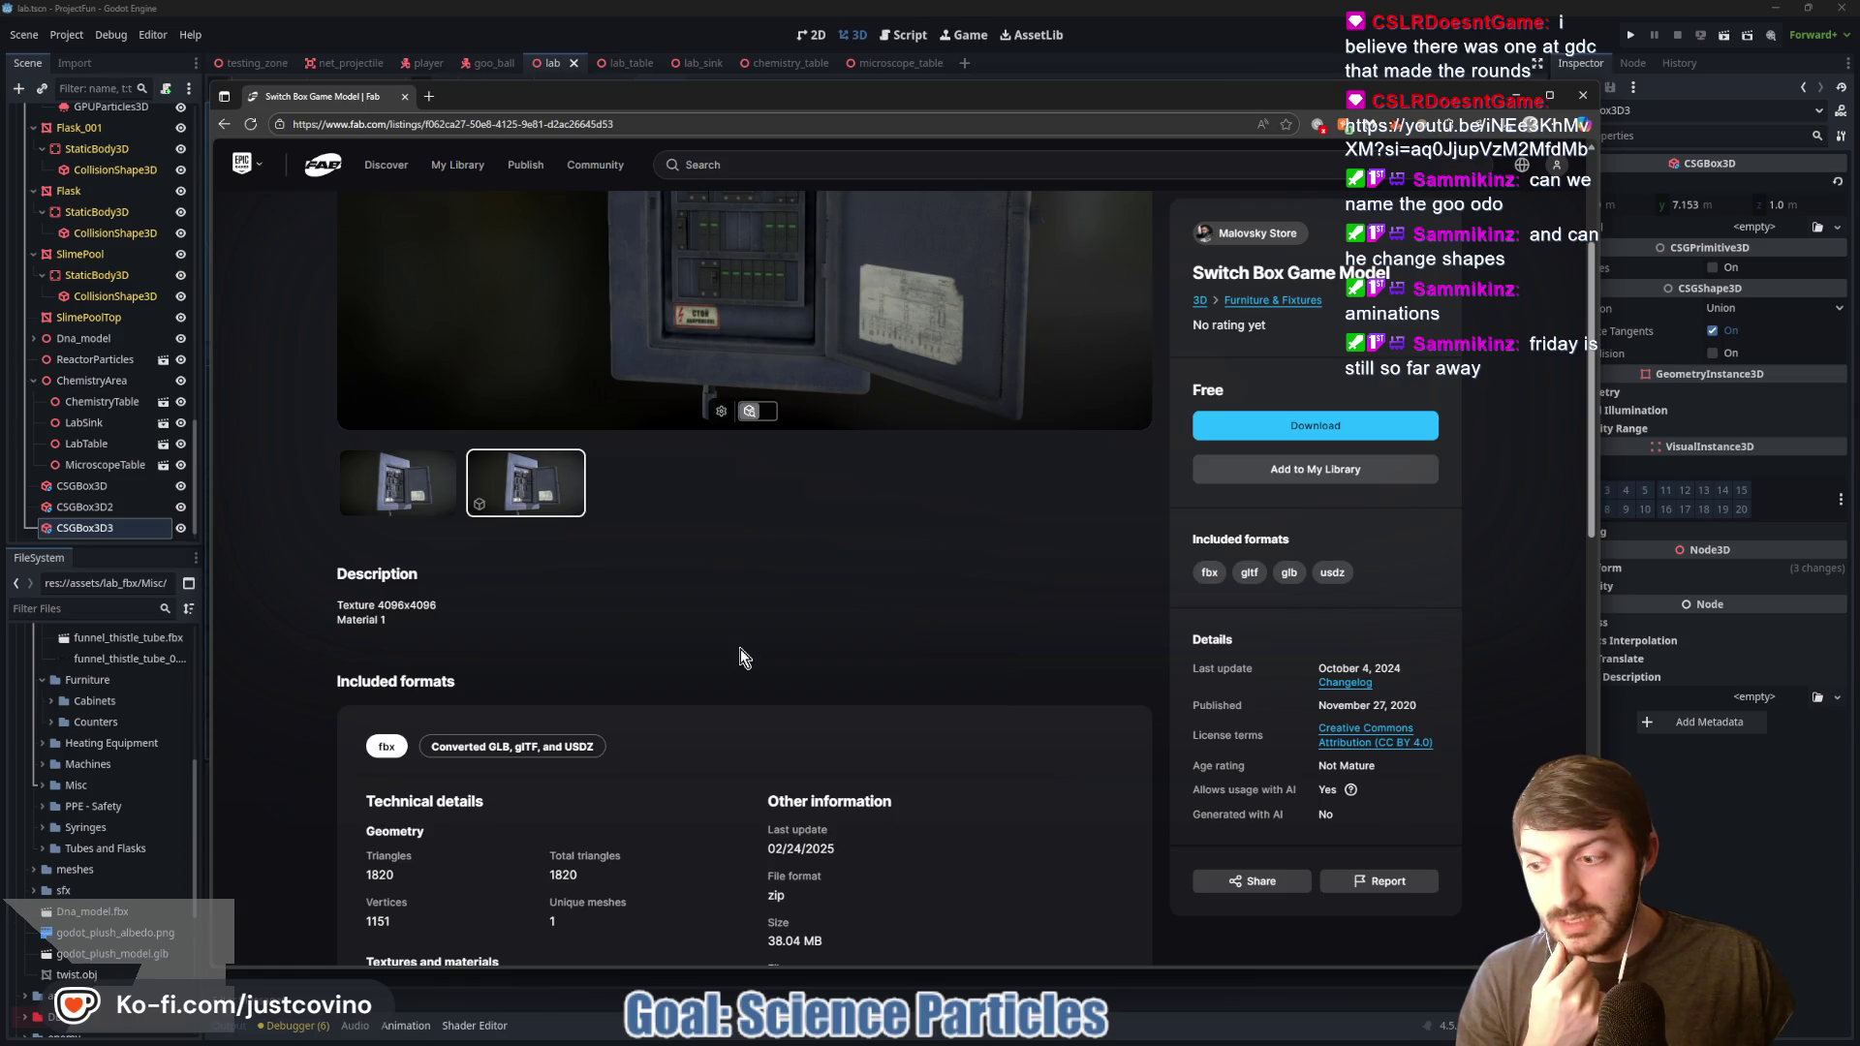
pyautogui.scroll(-3, 742, 658)
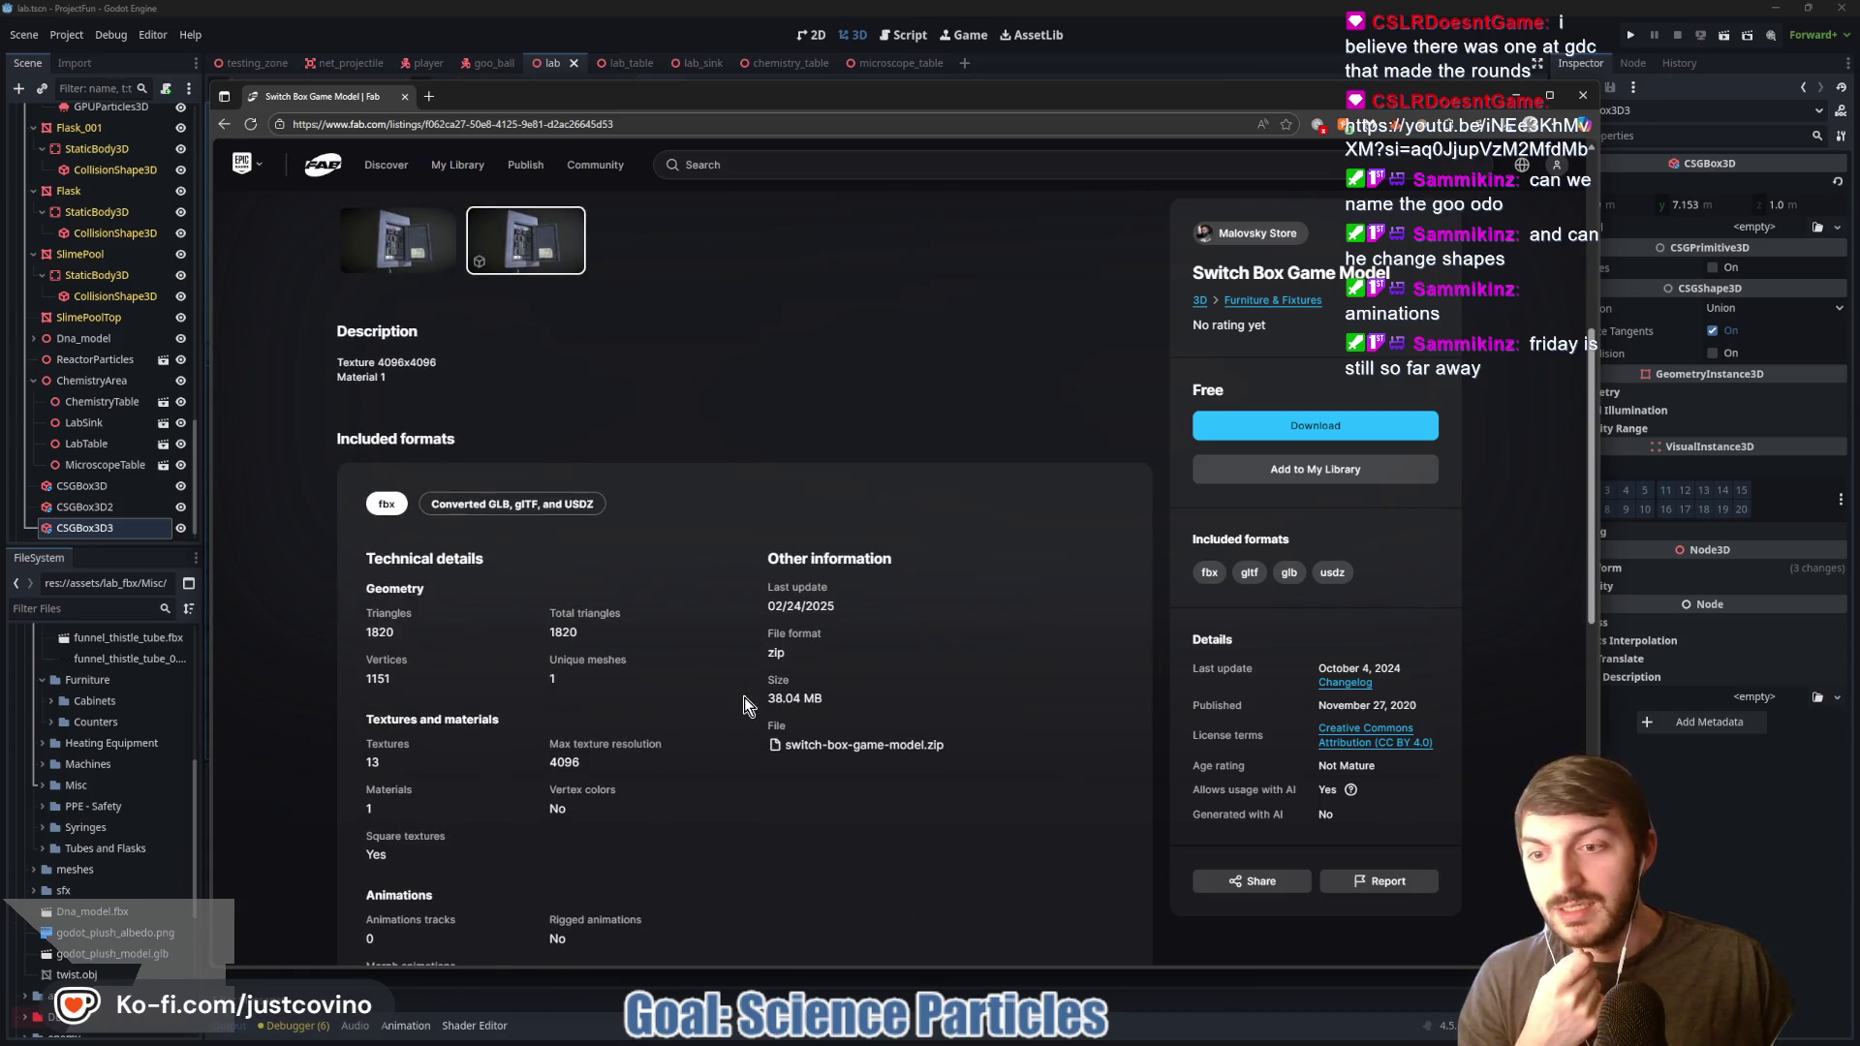
pyautogui.scroll(-1, 744, 704)
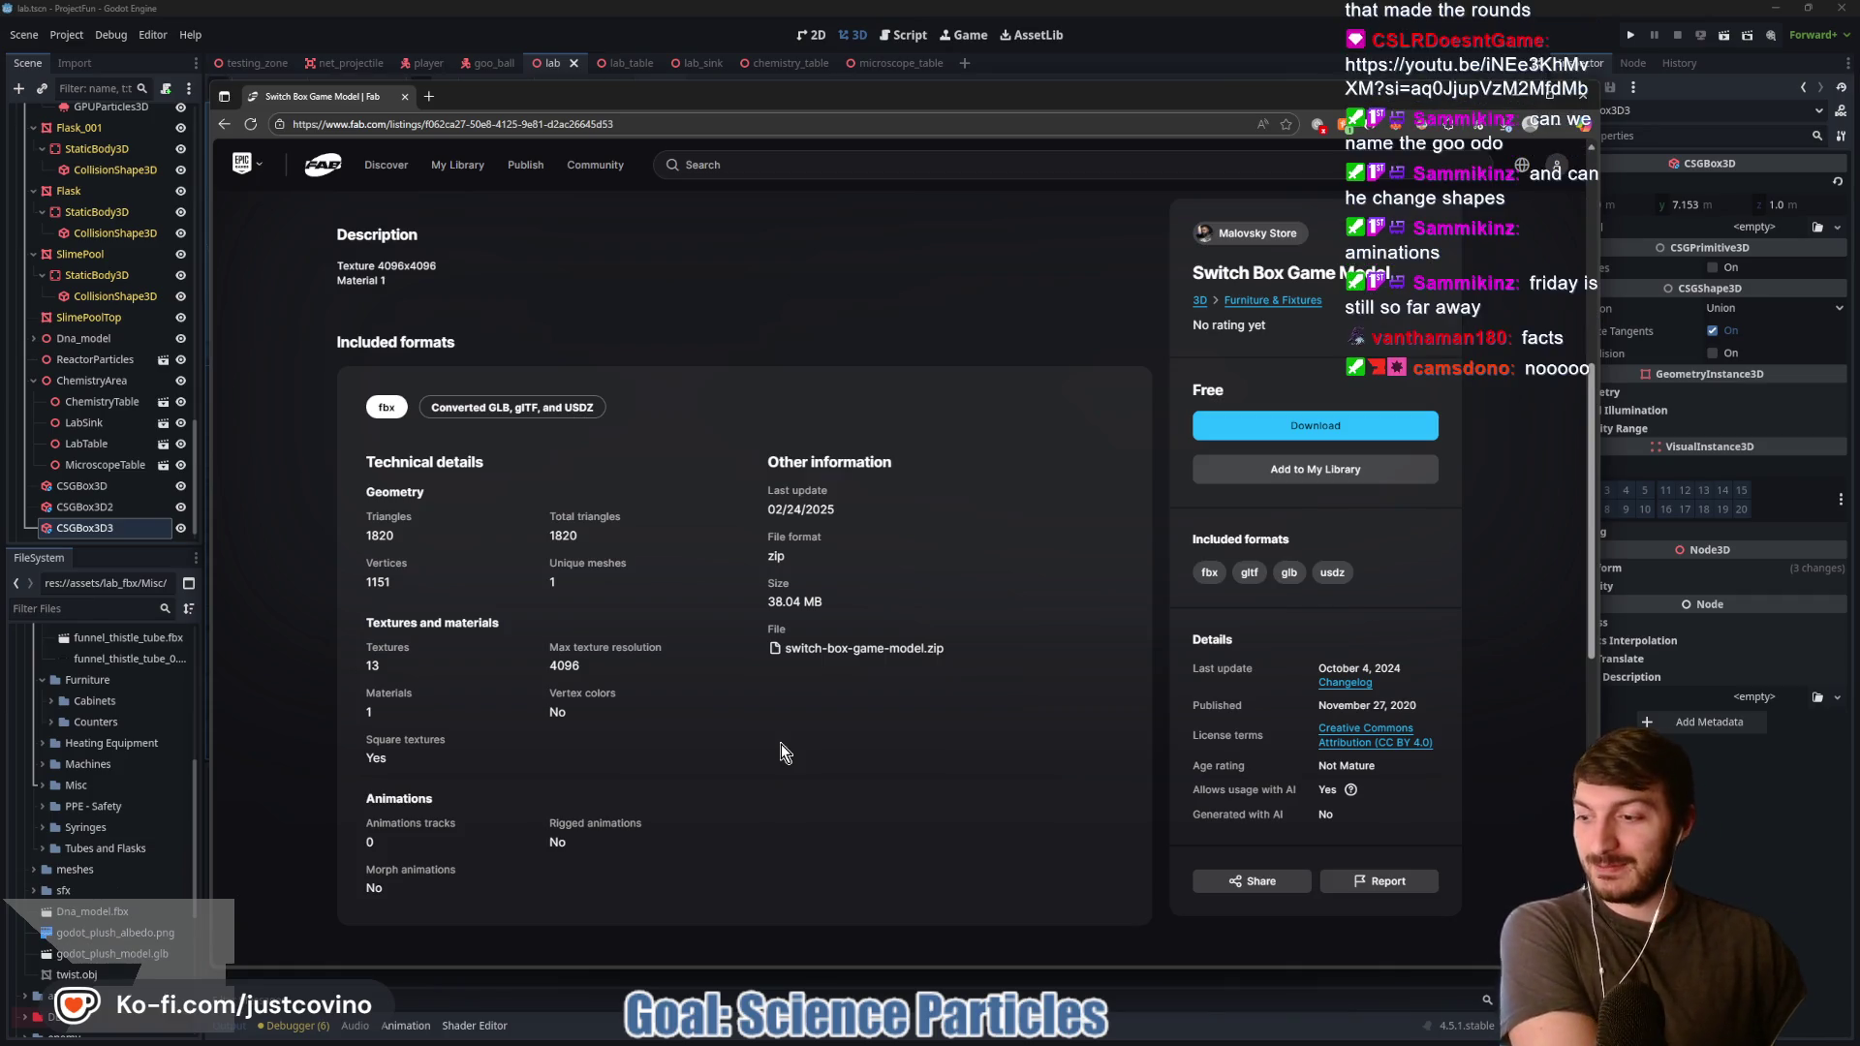
pyautogui.scroll(3, 742, 681)
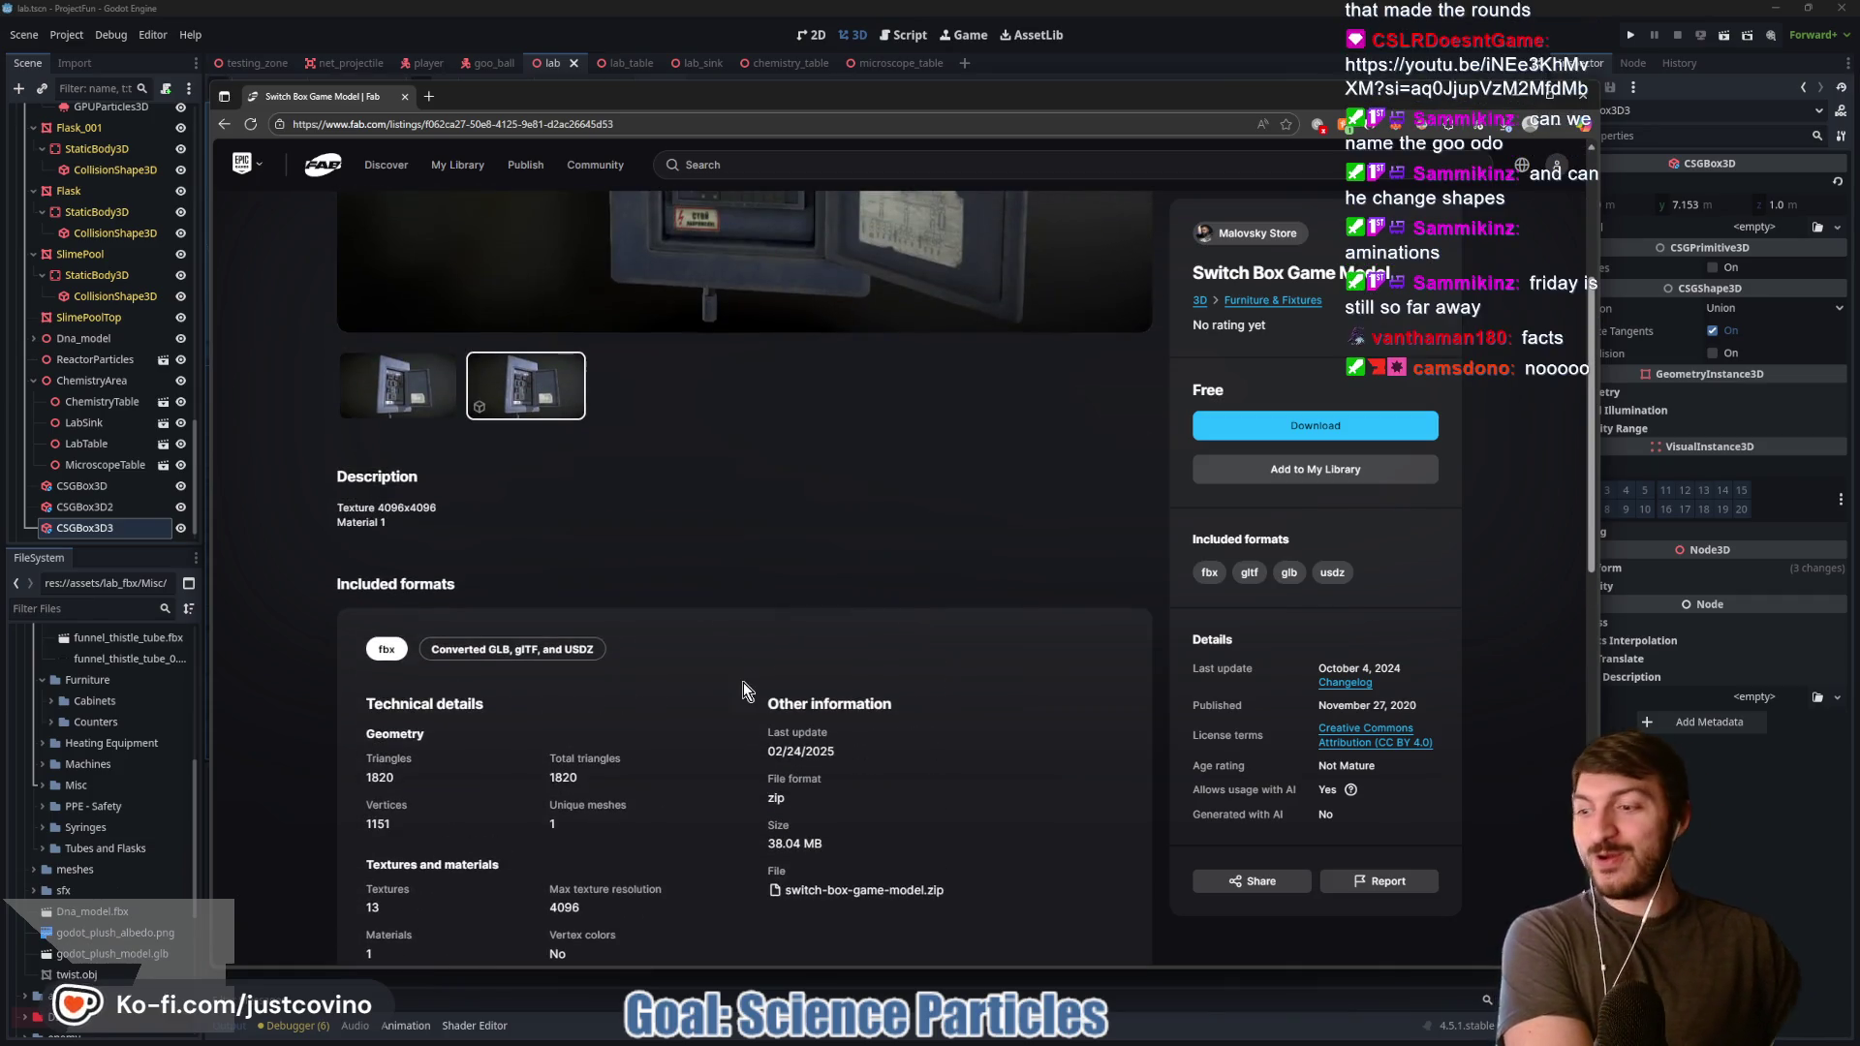
pyautogui.scroll(3, 731, 664)
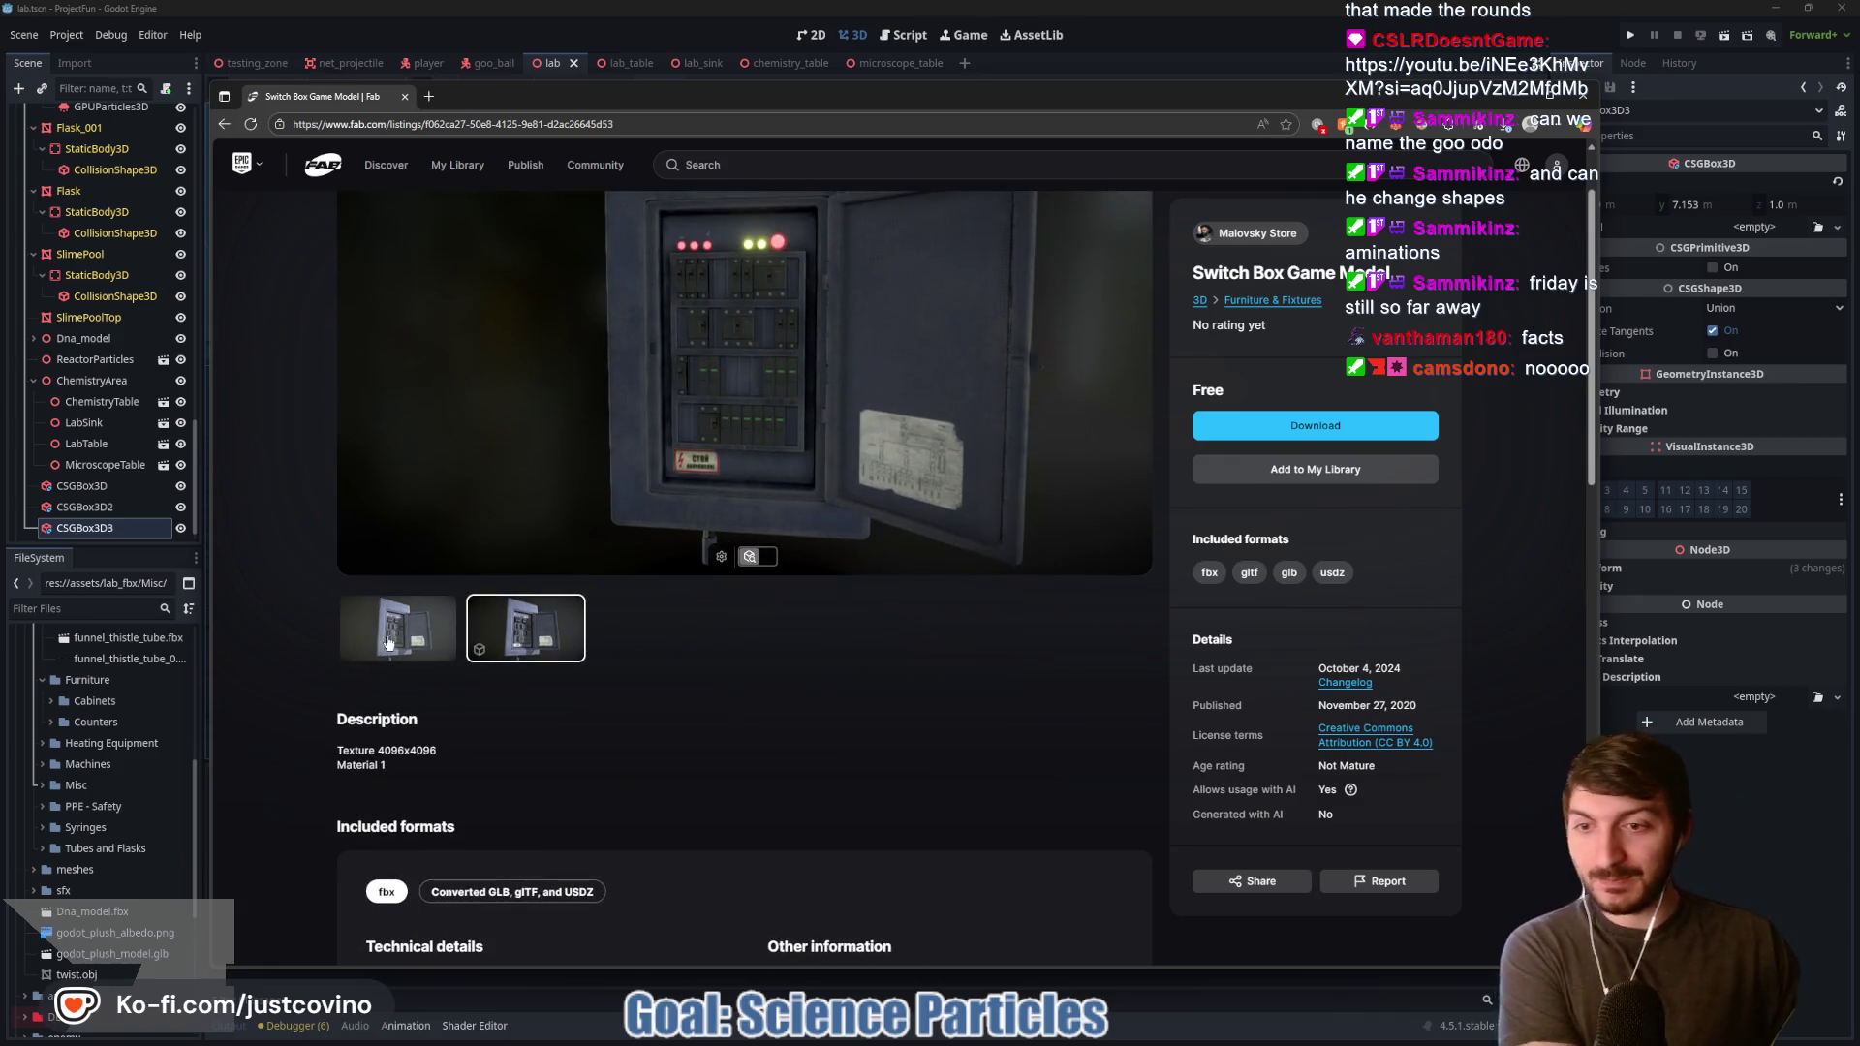
pyautogui.click(399, 628)
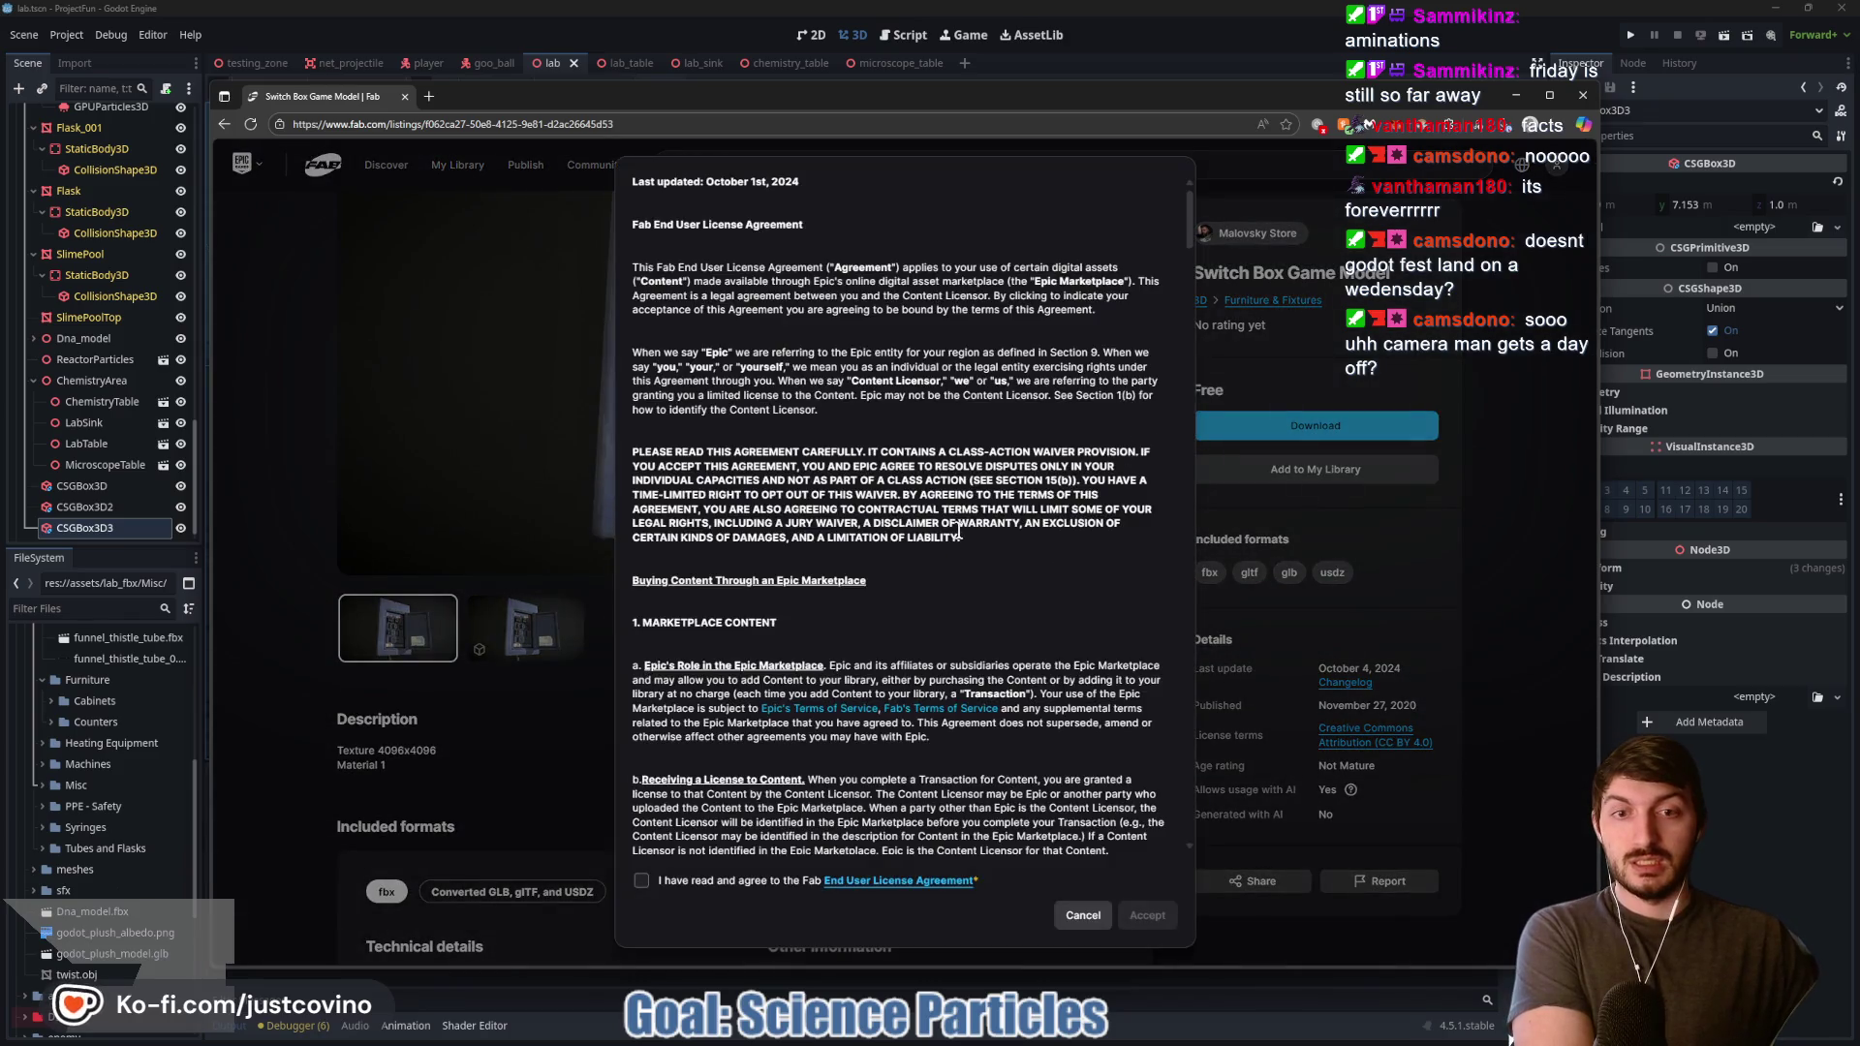
# Step: Accept the Fab EULA and save the .glb as eletric_switch_box in GameAssets
pyautogui.click(641, 881)
pyautogui.click(1148, 915)
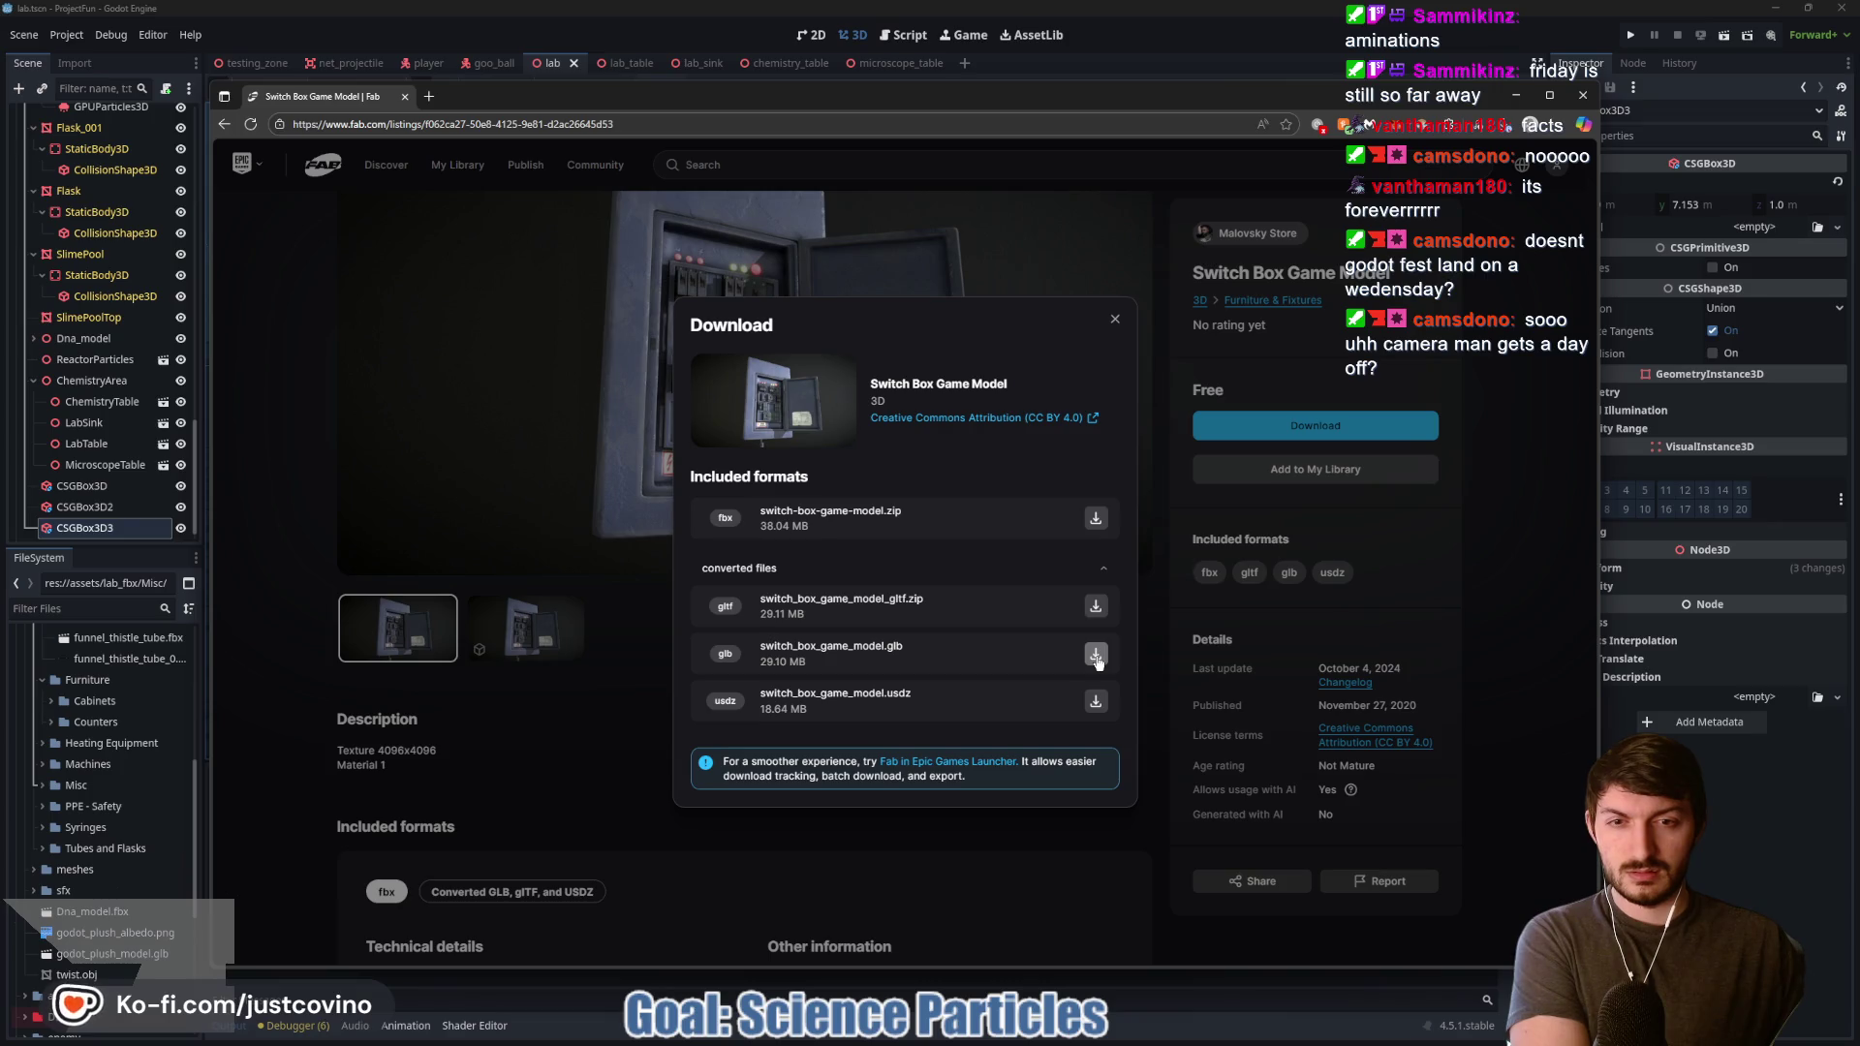
pyautogui.click(926, 636)
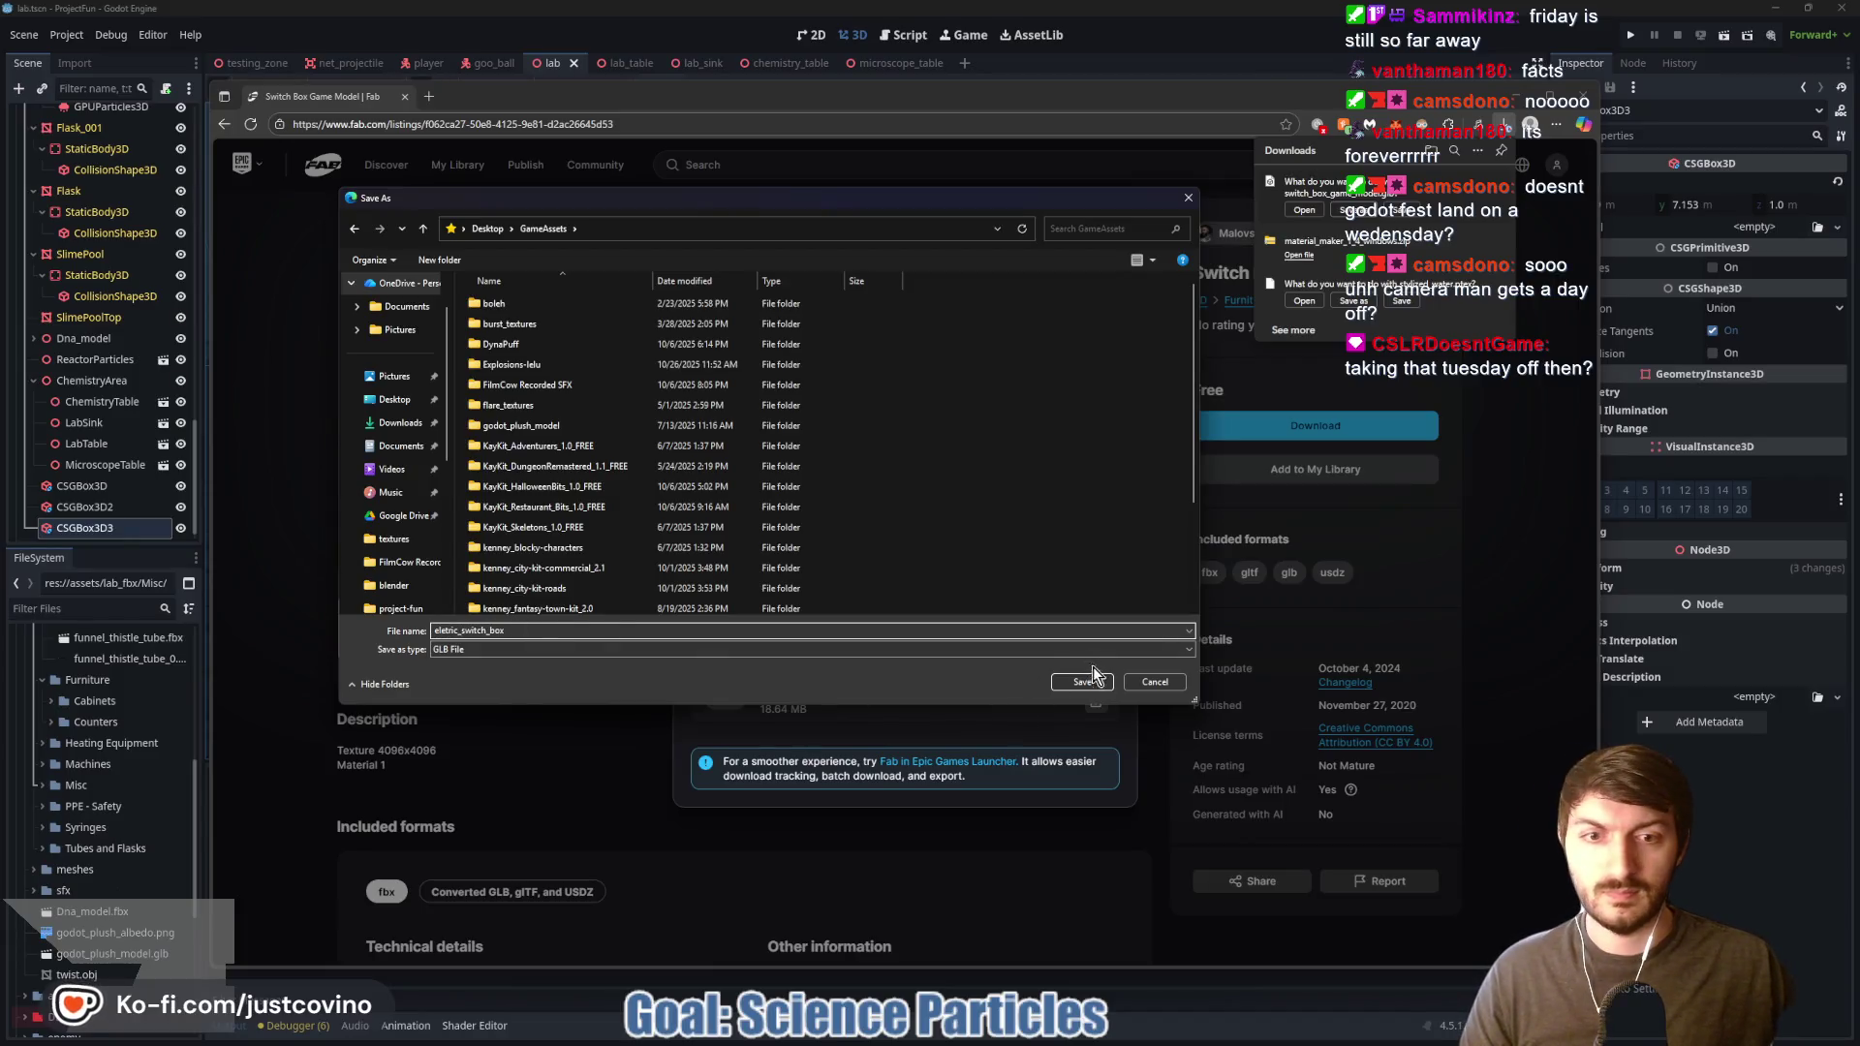
pyautogui.click(1082, 681)
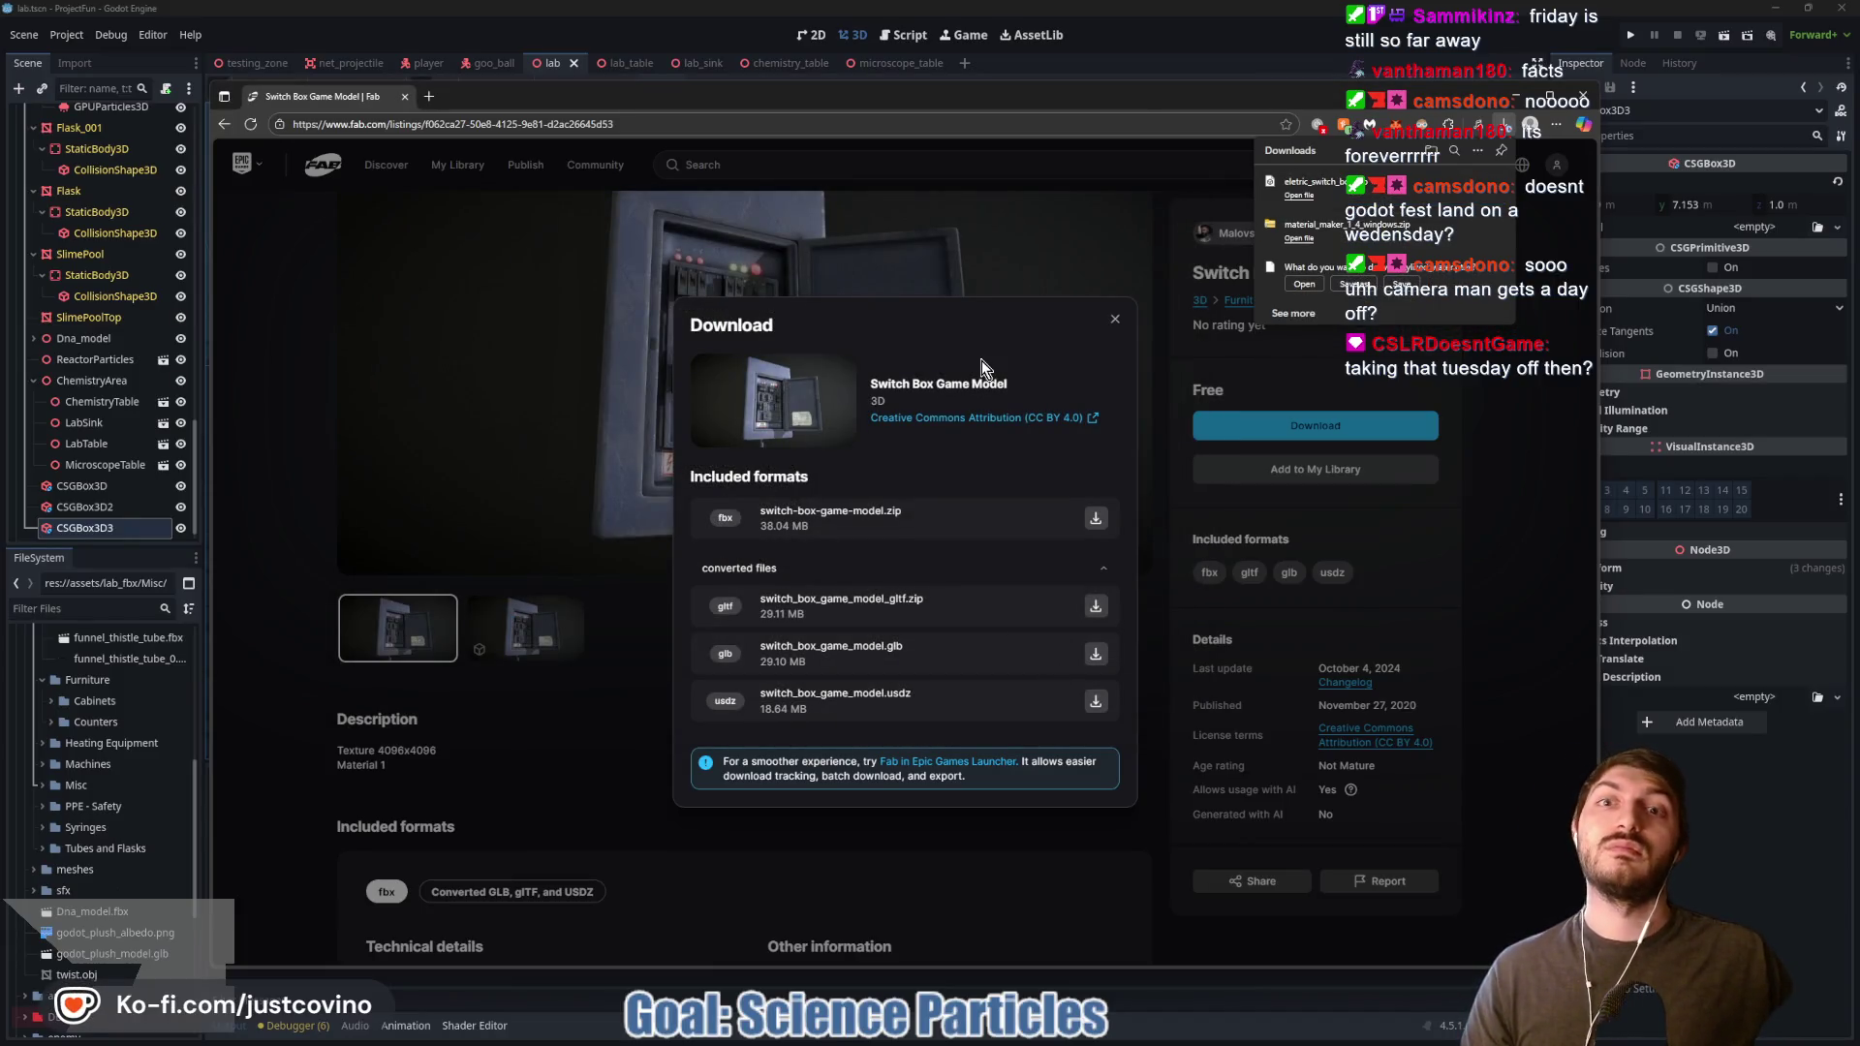
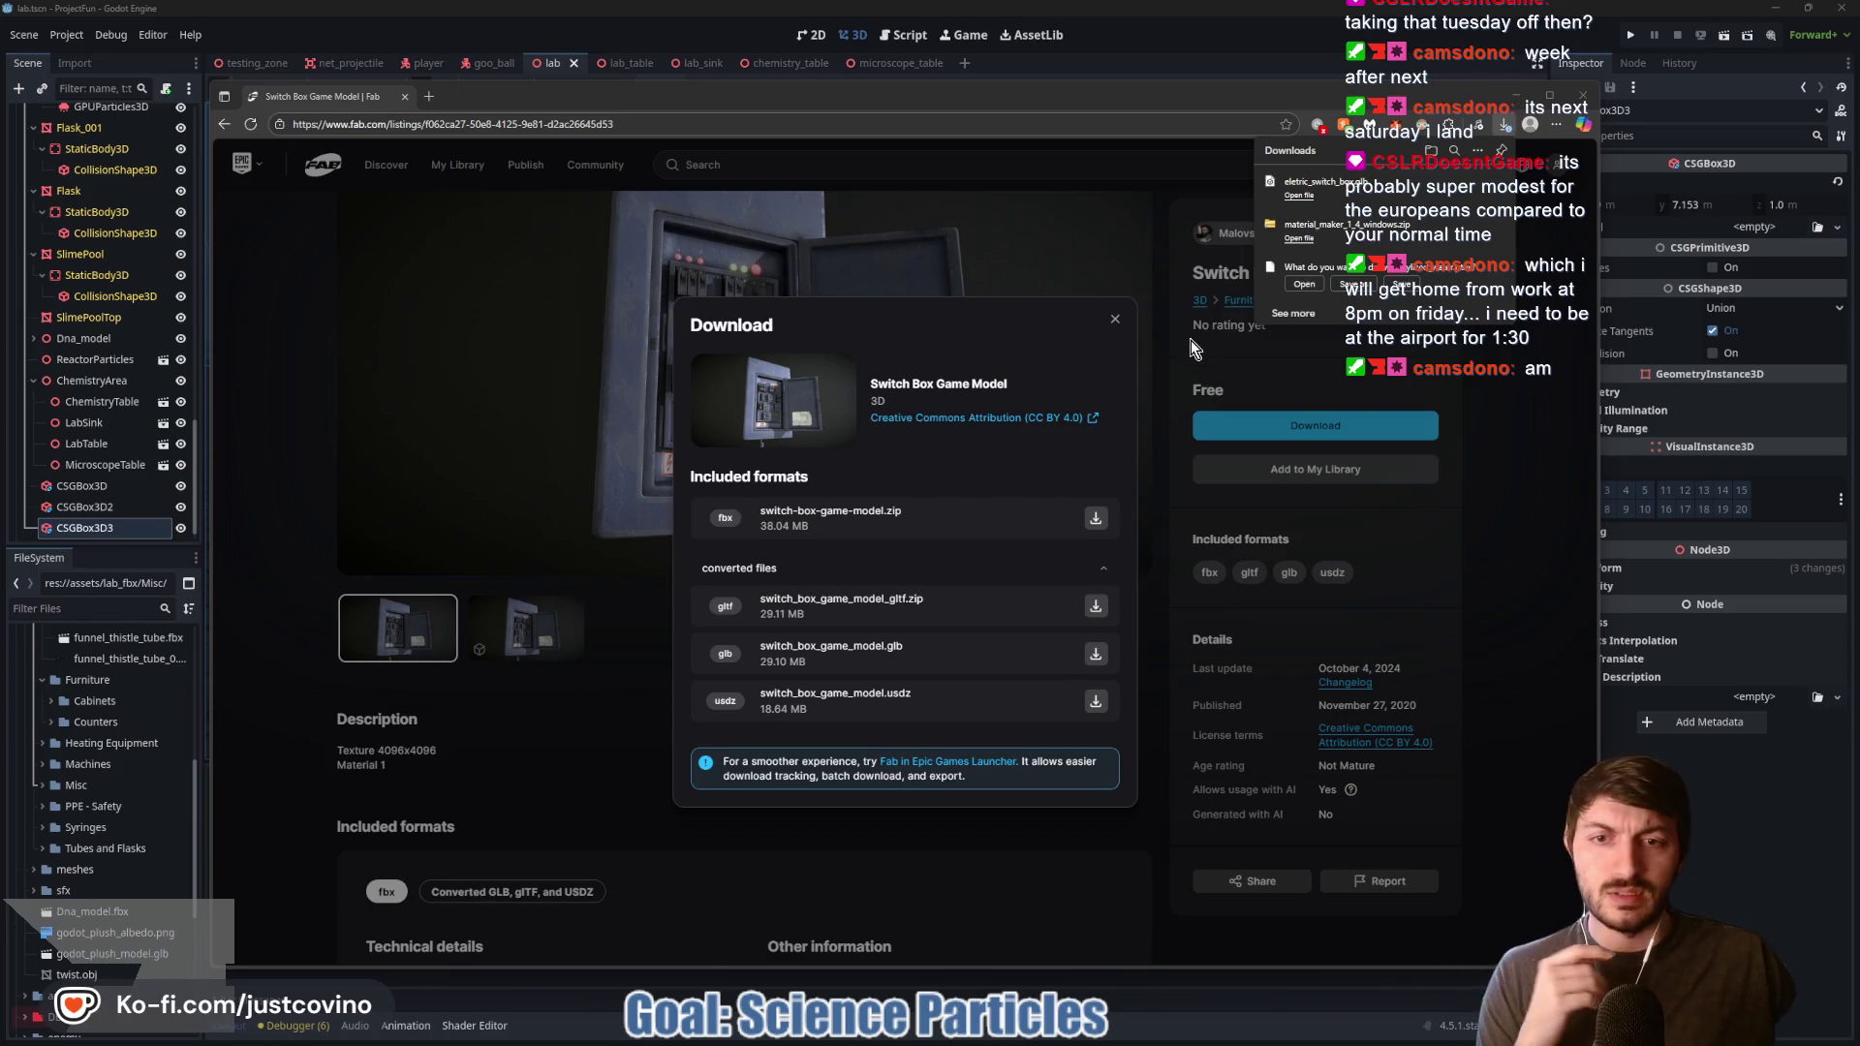
# Step: Close the Switch Box download options and go back to the 'control panel' search results
pyautogui.click(1115, 318)
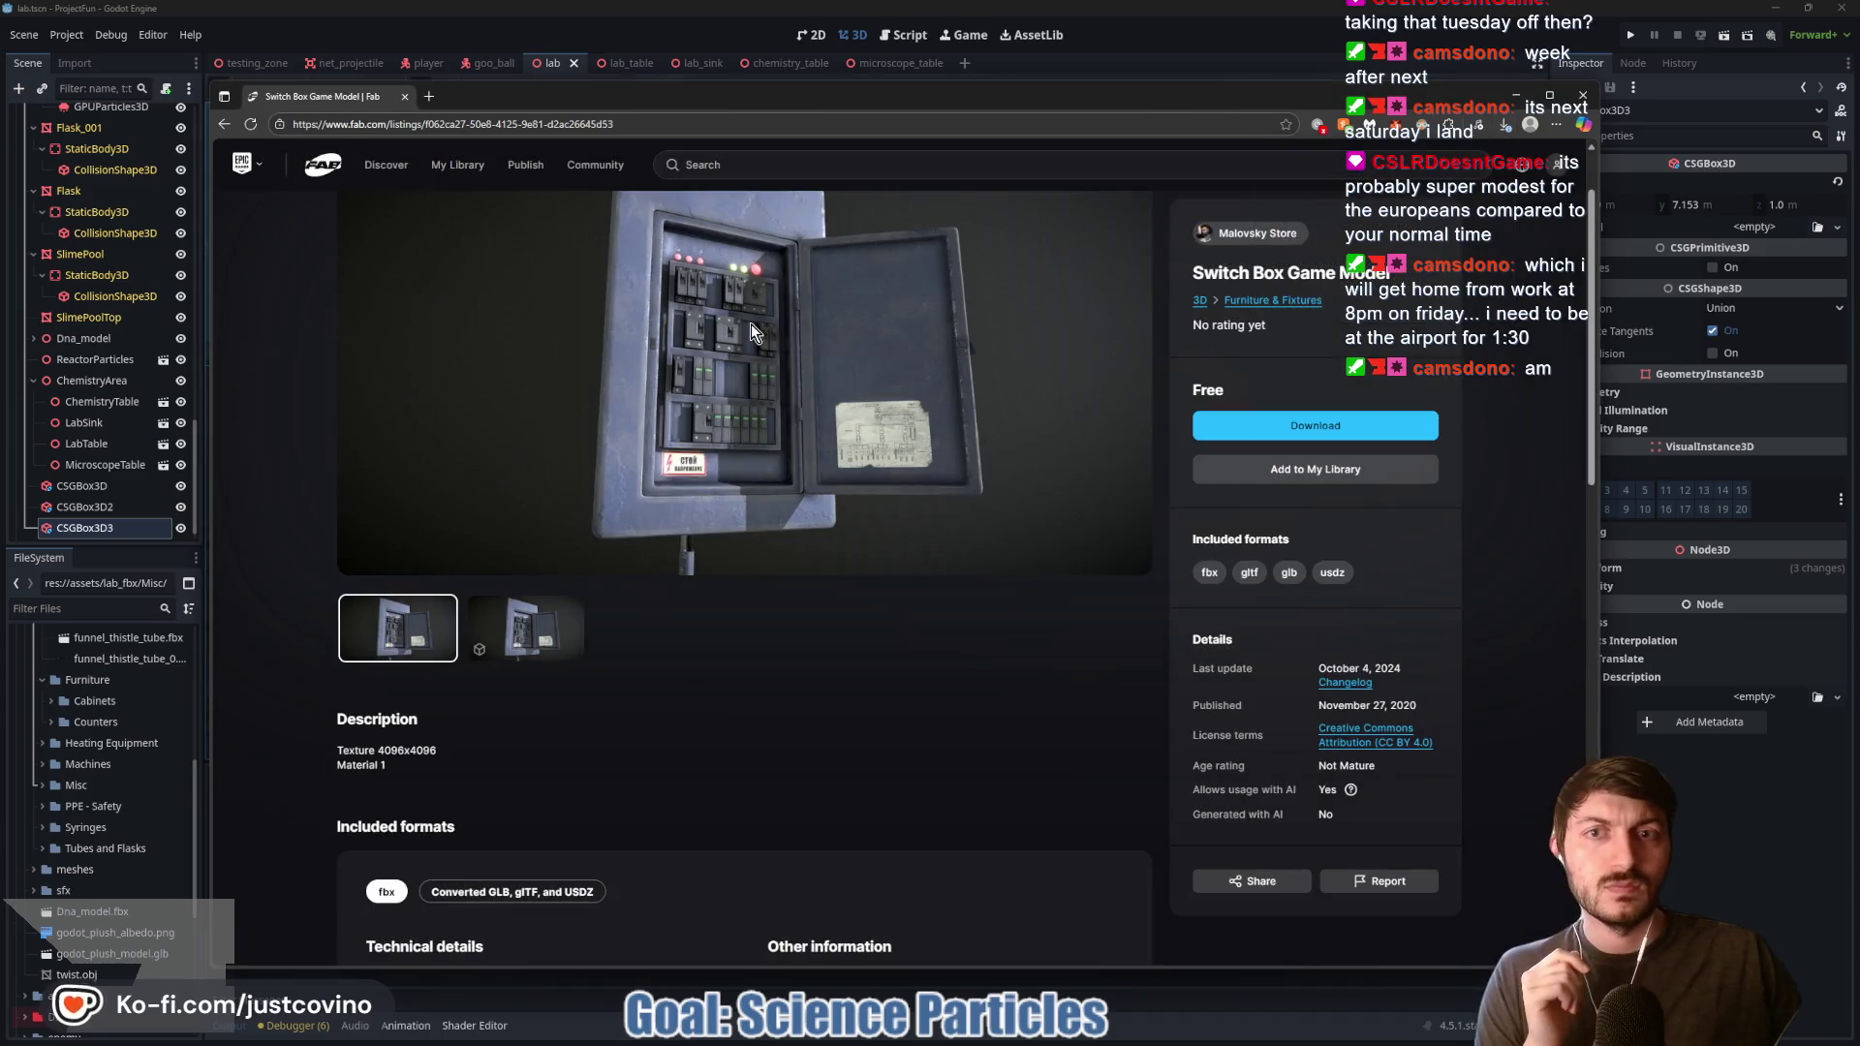
pyautogui.click(224, 124)
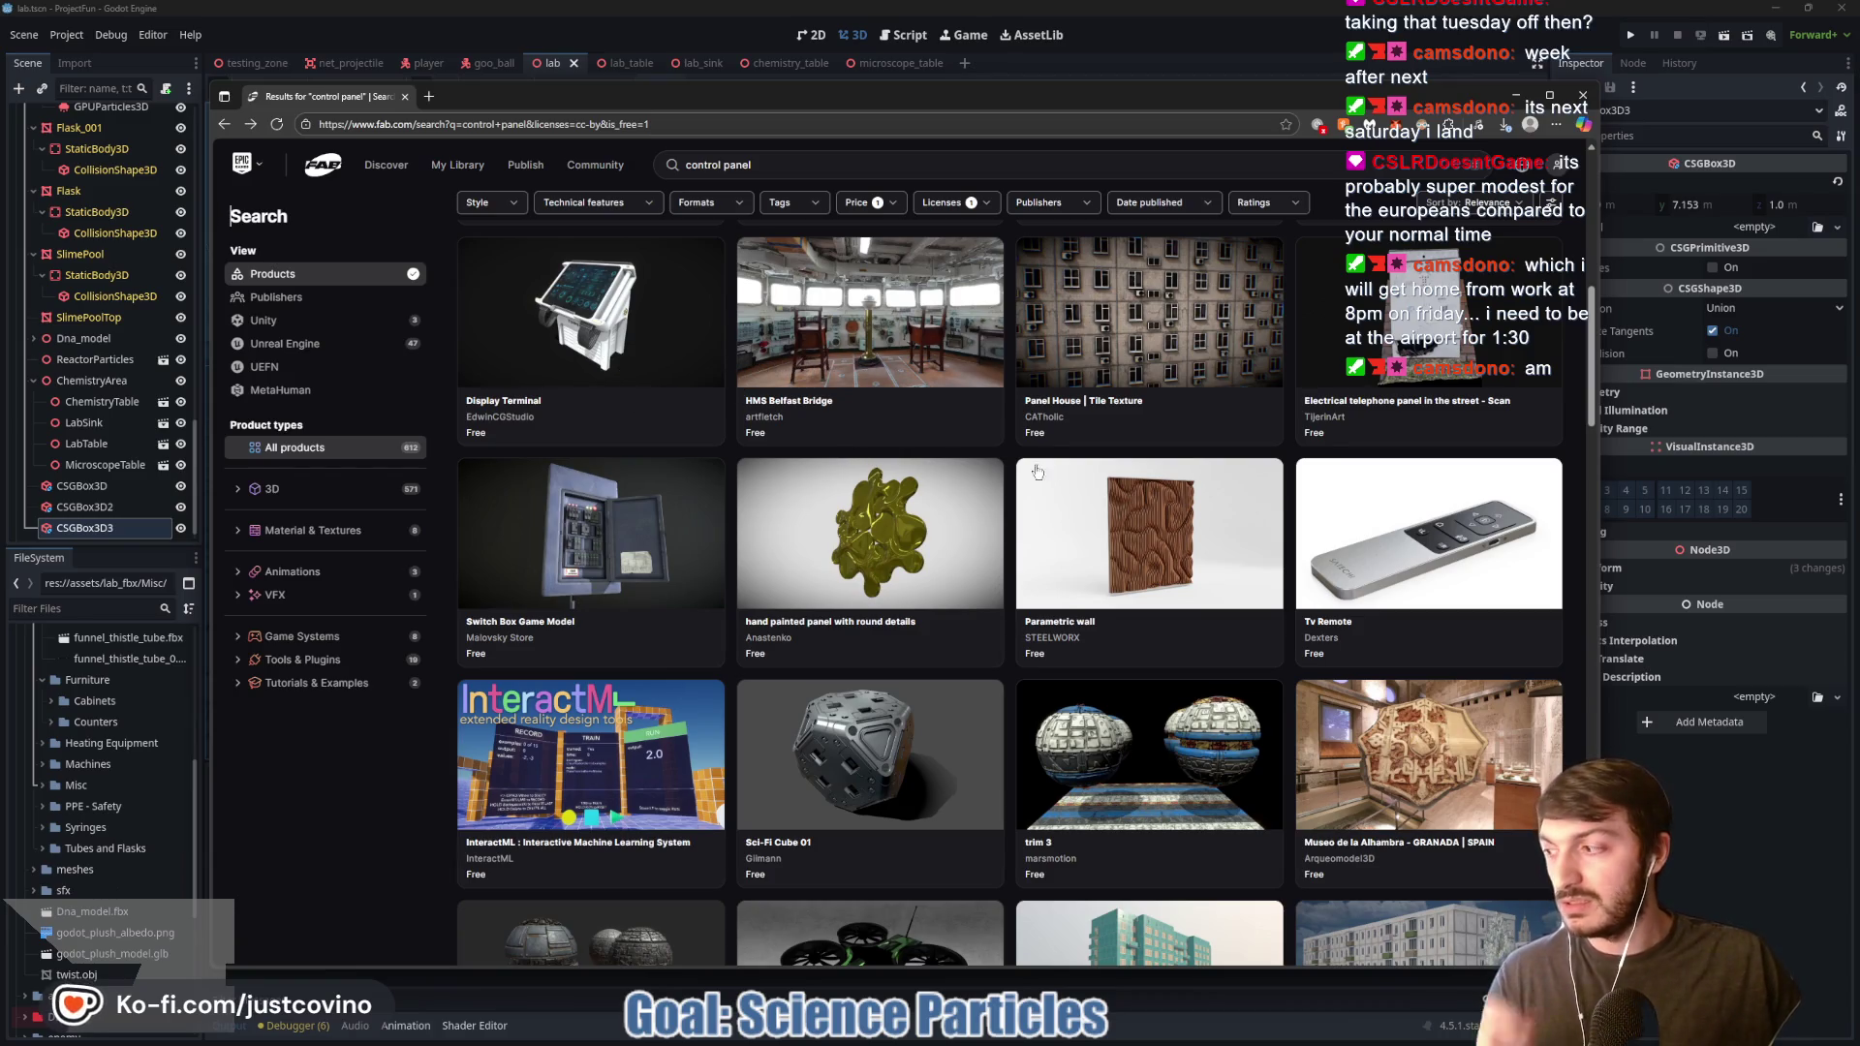
# Step: Browse further down the free 'control panel' results, then bring up the Twitch chat window
pyautogui.scroll(-5, 1084, 514)
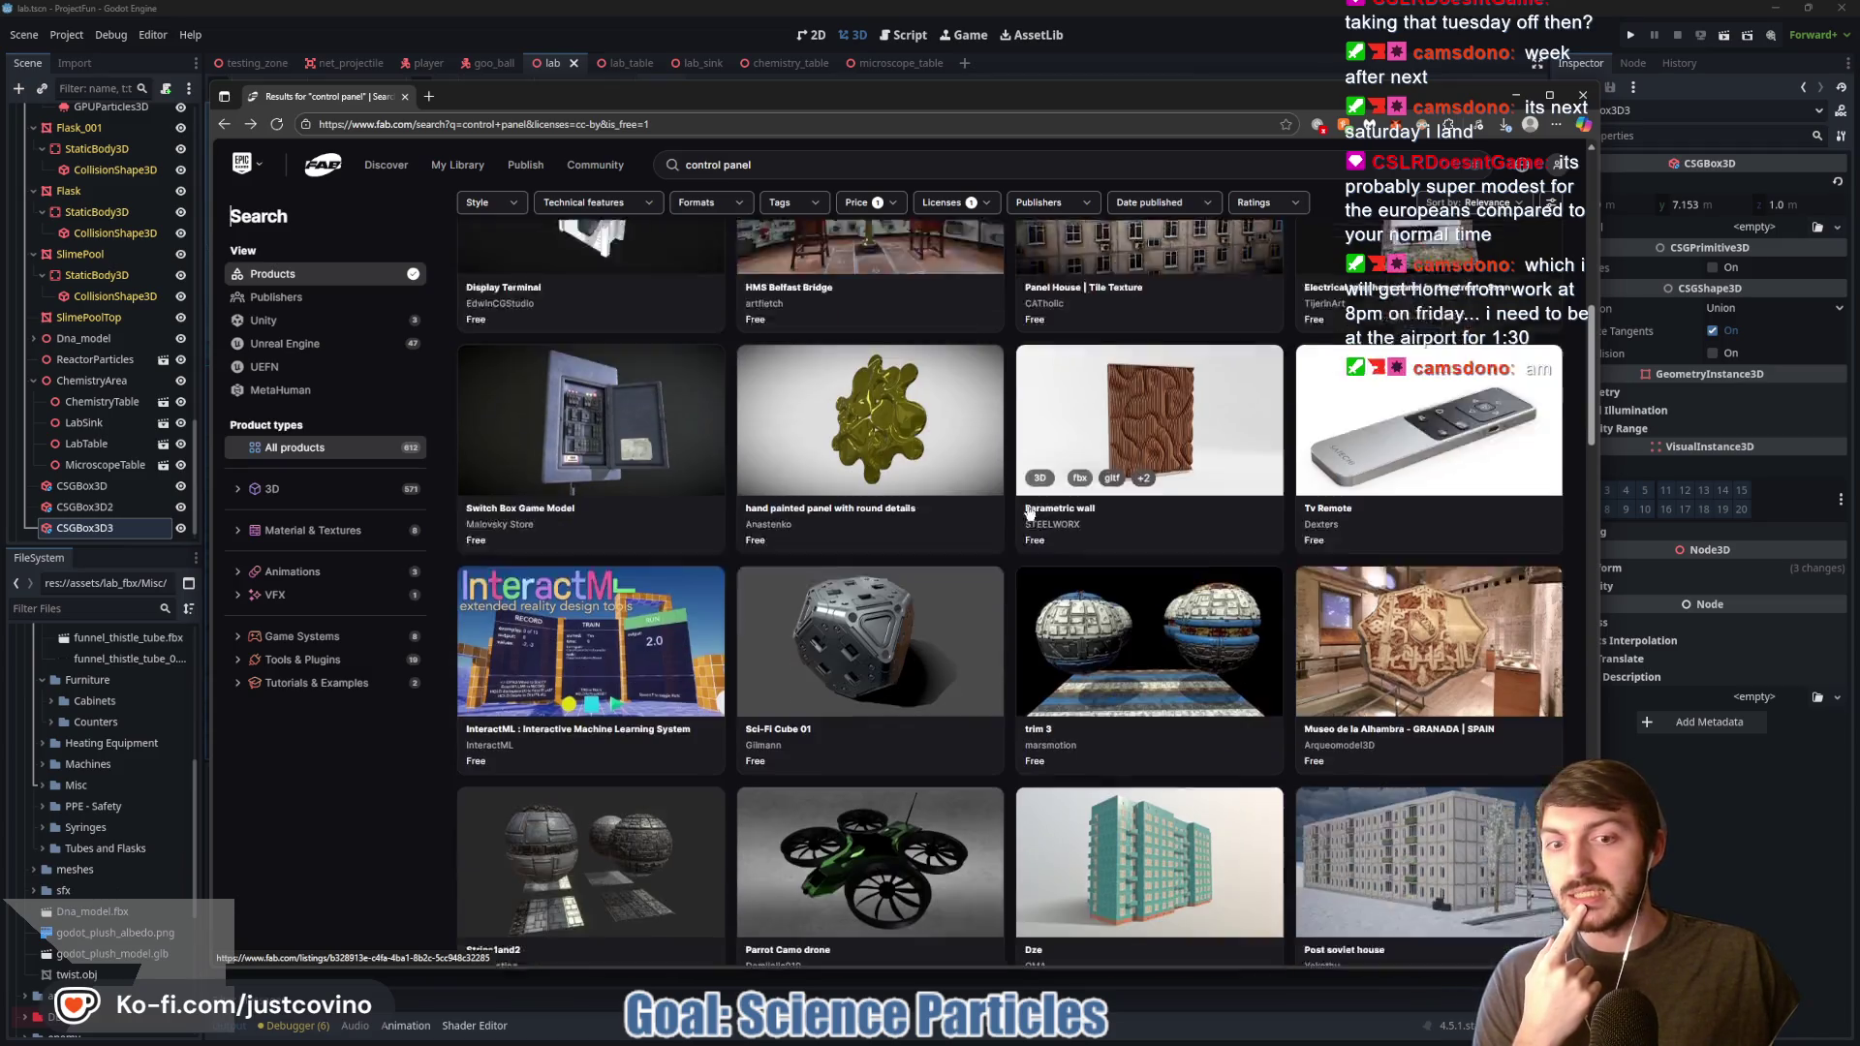
pyautogui.scroll(-5, 980, 518)
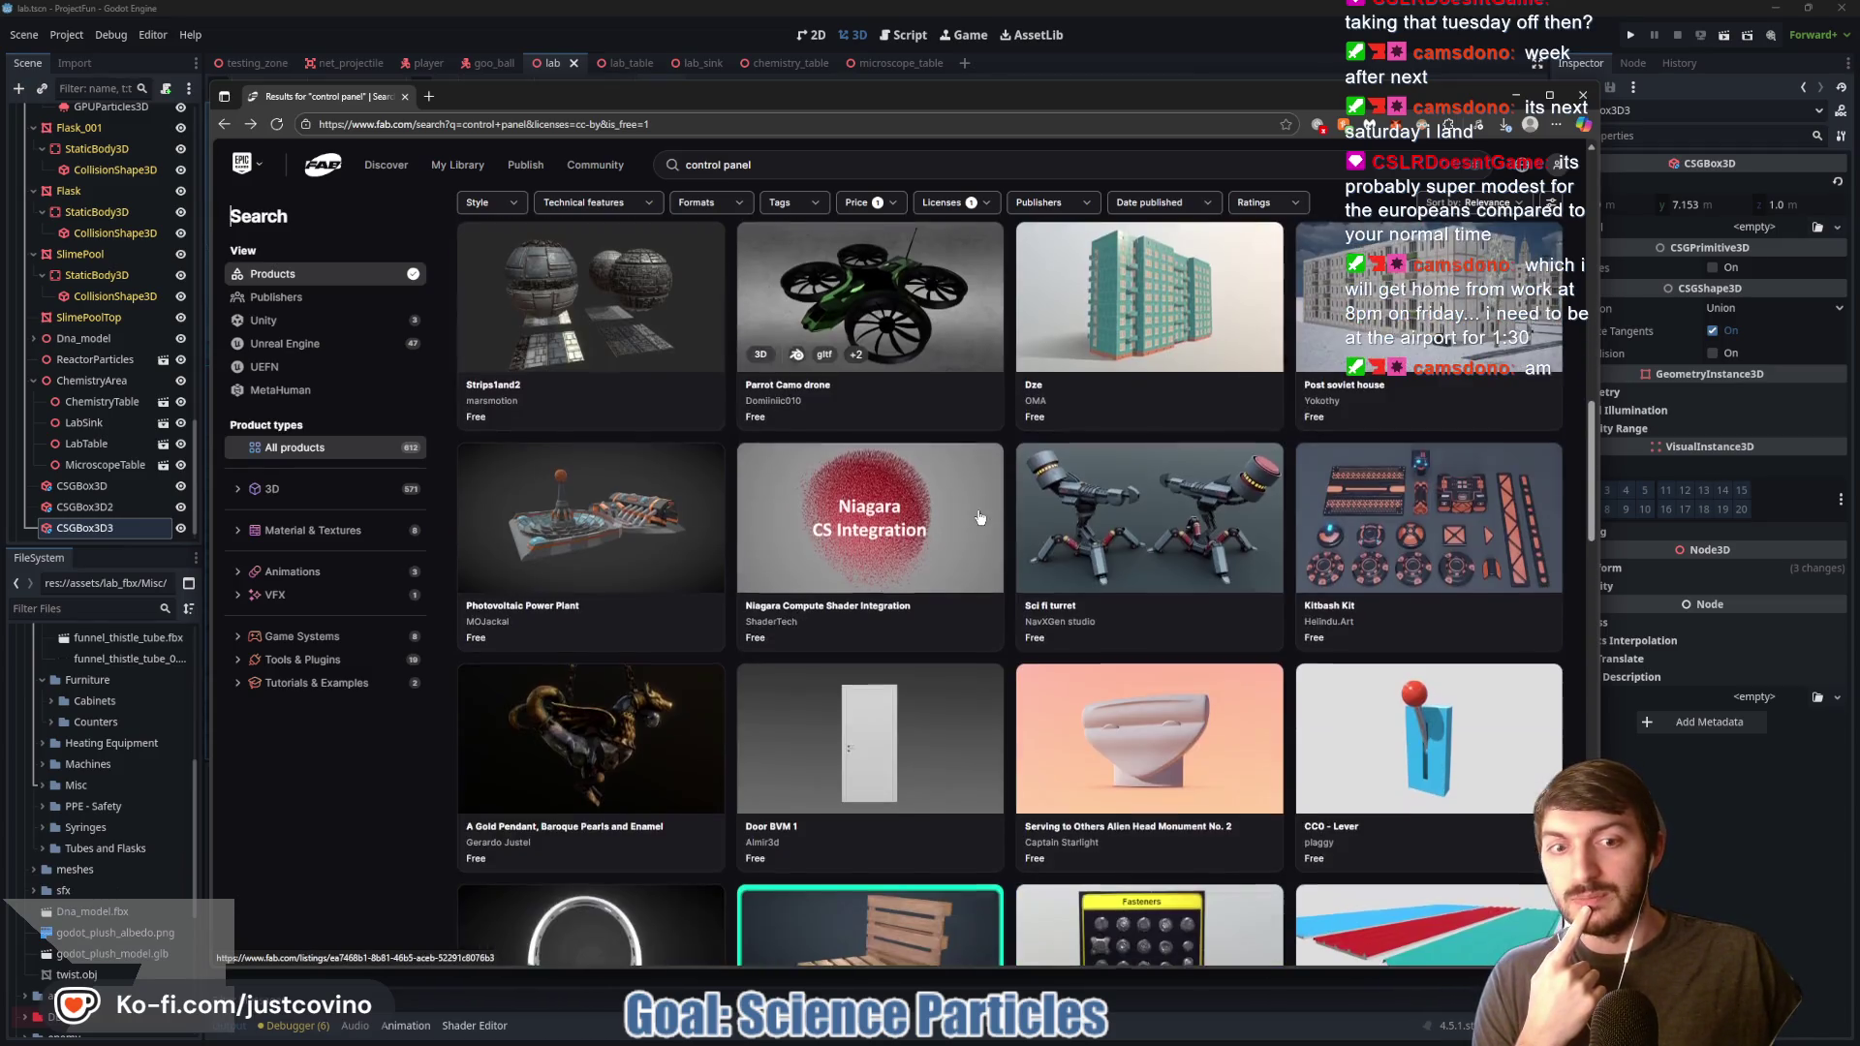
pyautogui.scroll(-2, 981, 518)
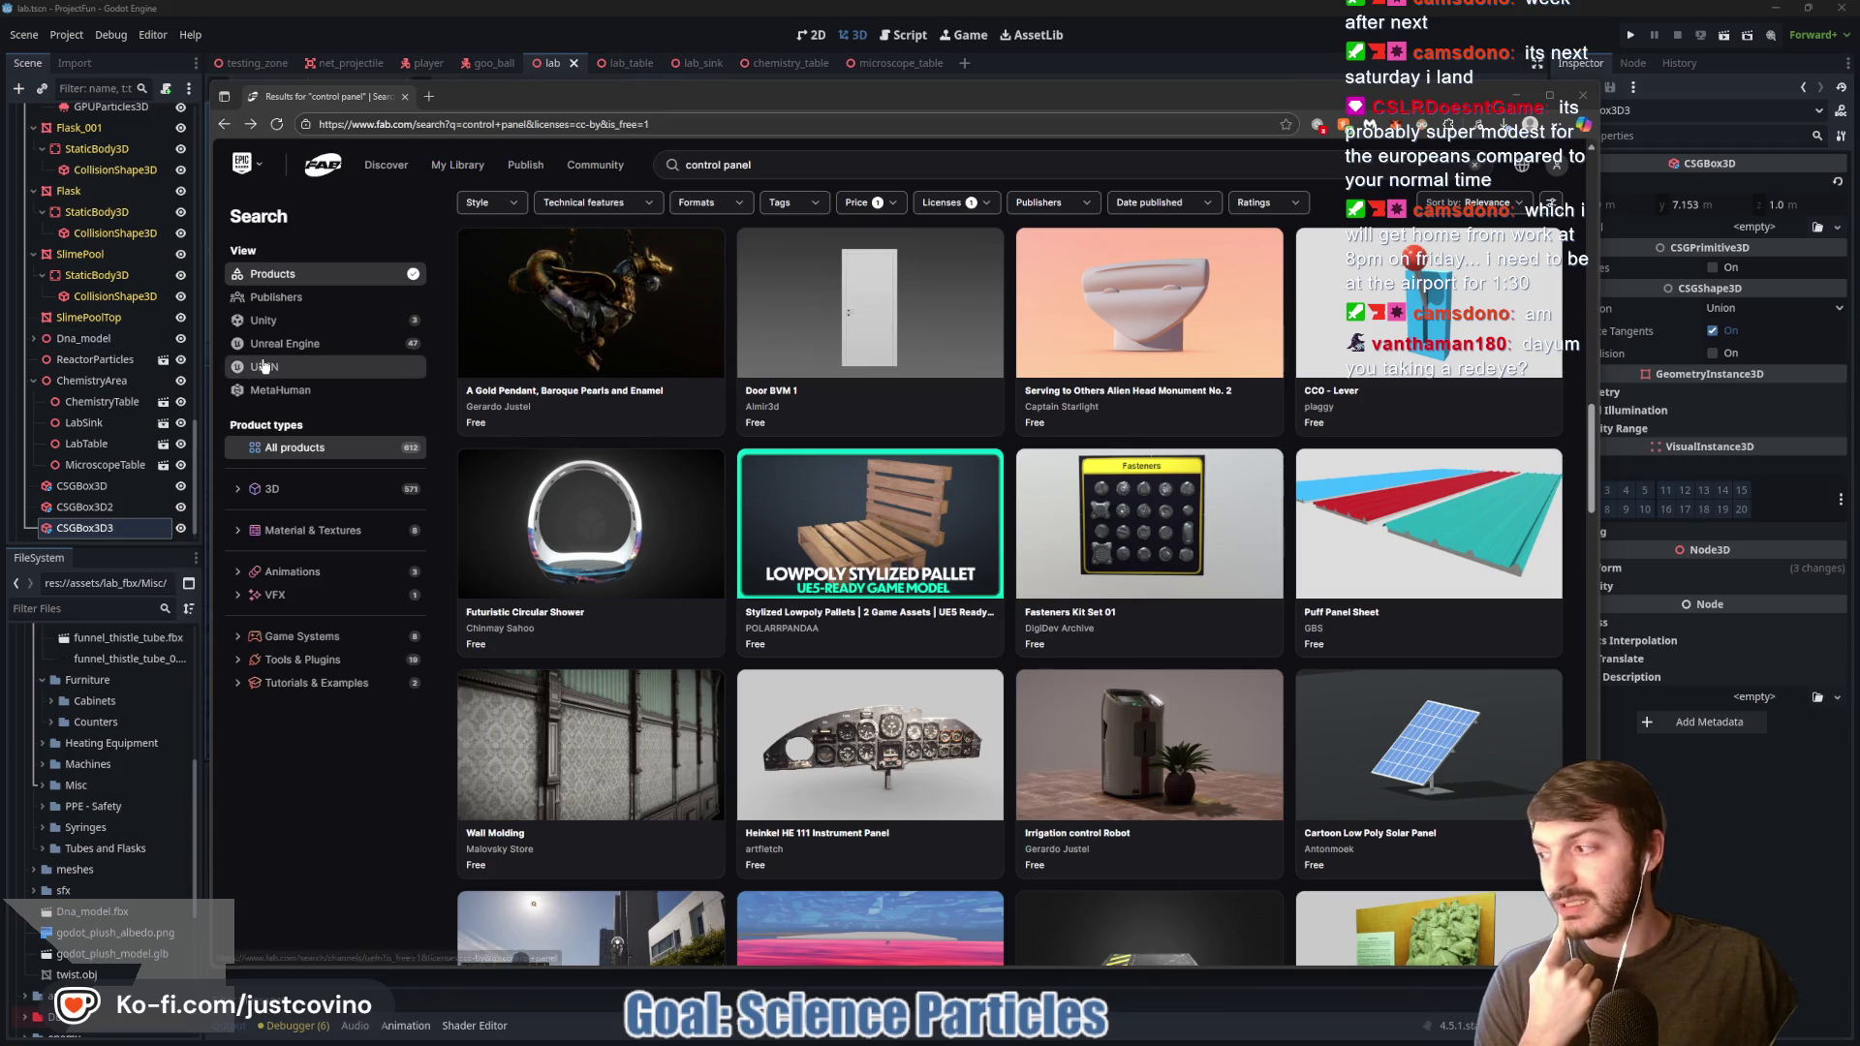
pyautogui.scroll(-2, 962, 501)
pyautogui.scroll(-2, 966, 498)
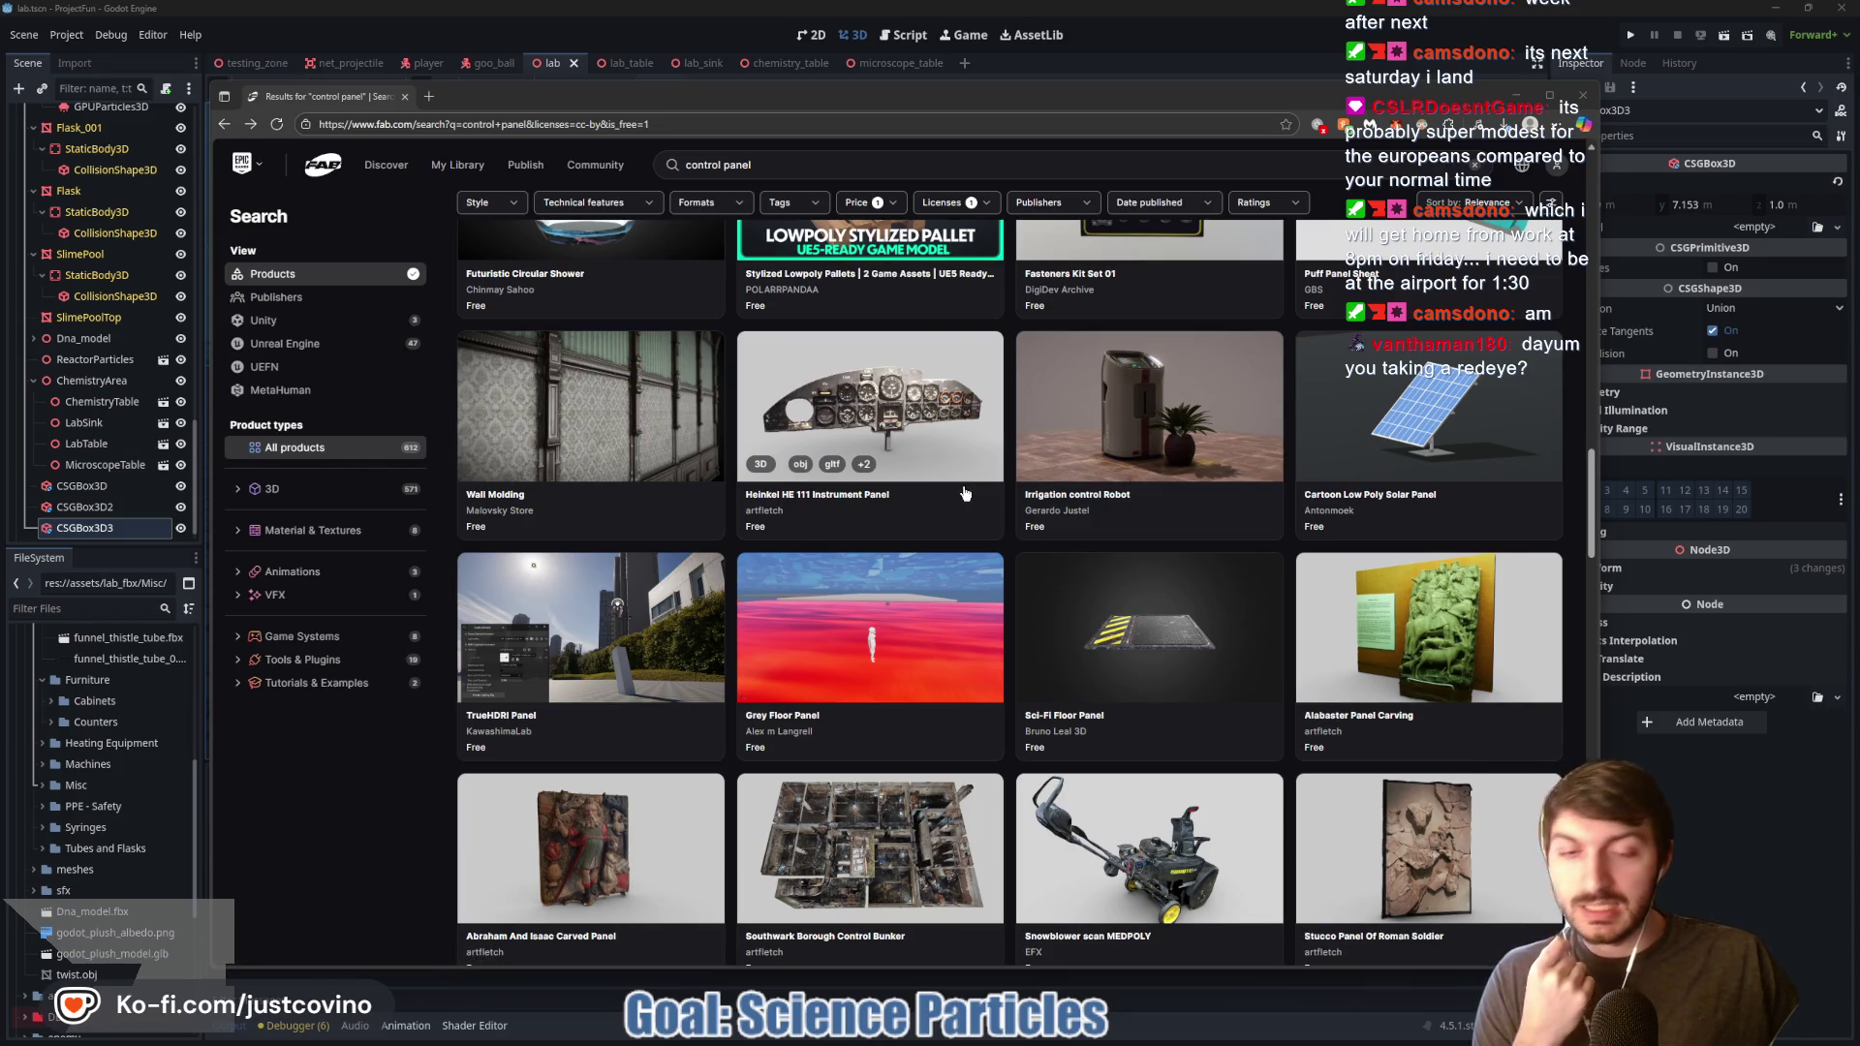
pyautogui.scroll(-6, 959, 499)
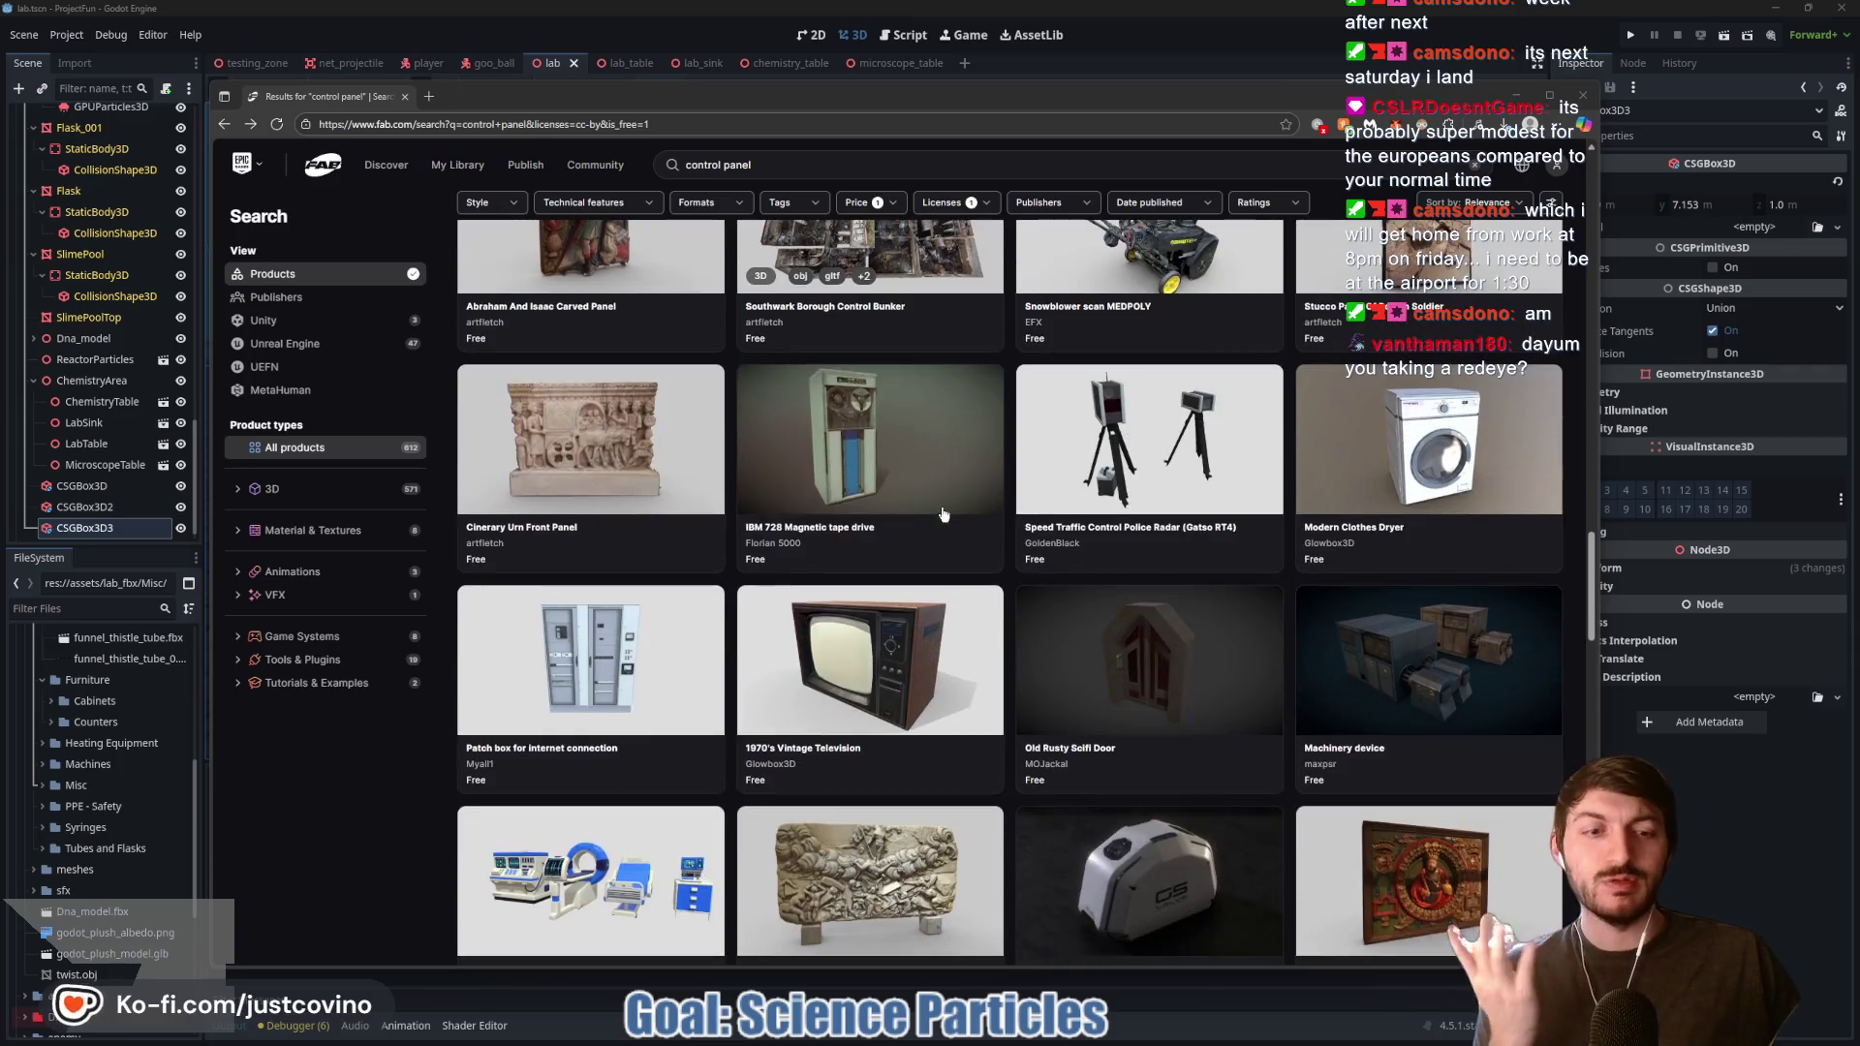
pyautogui.scroll(-2, 944, 513)
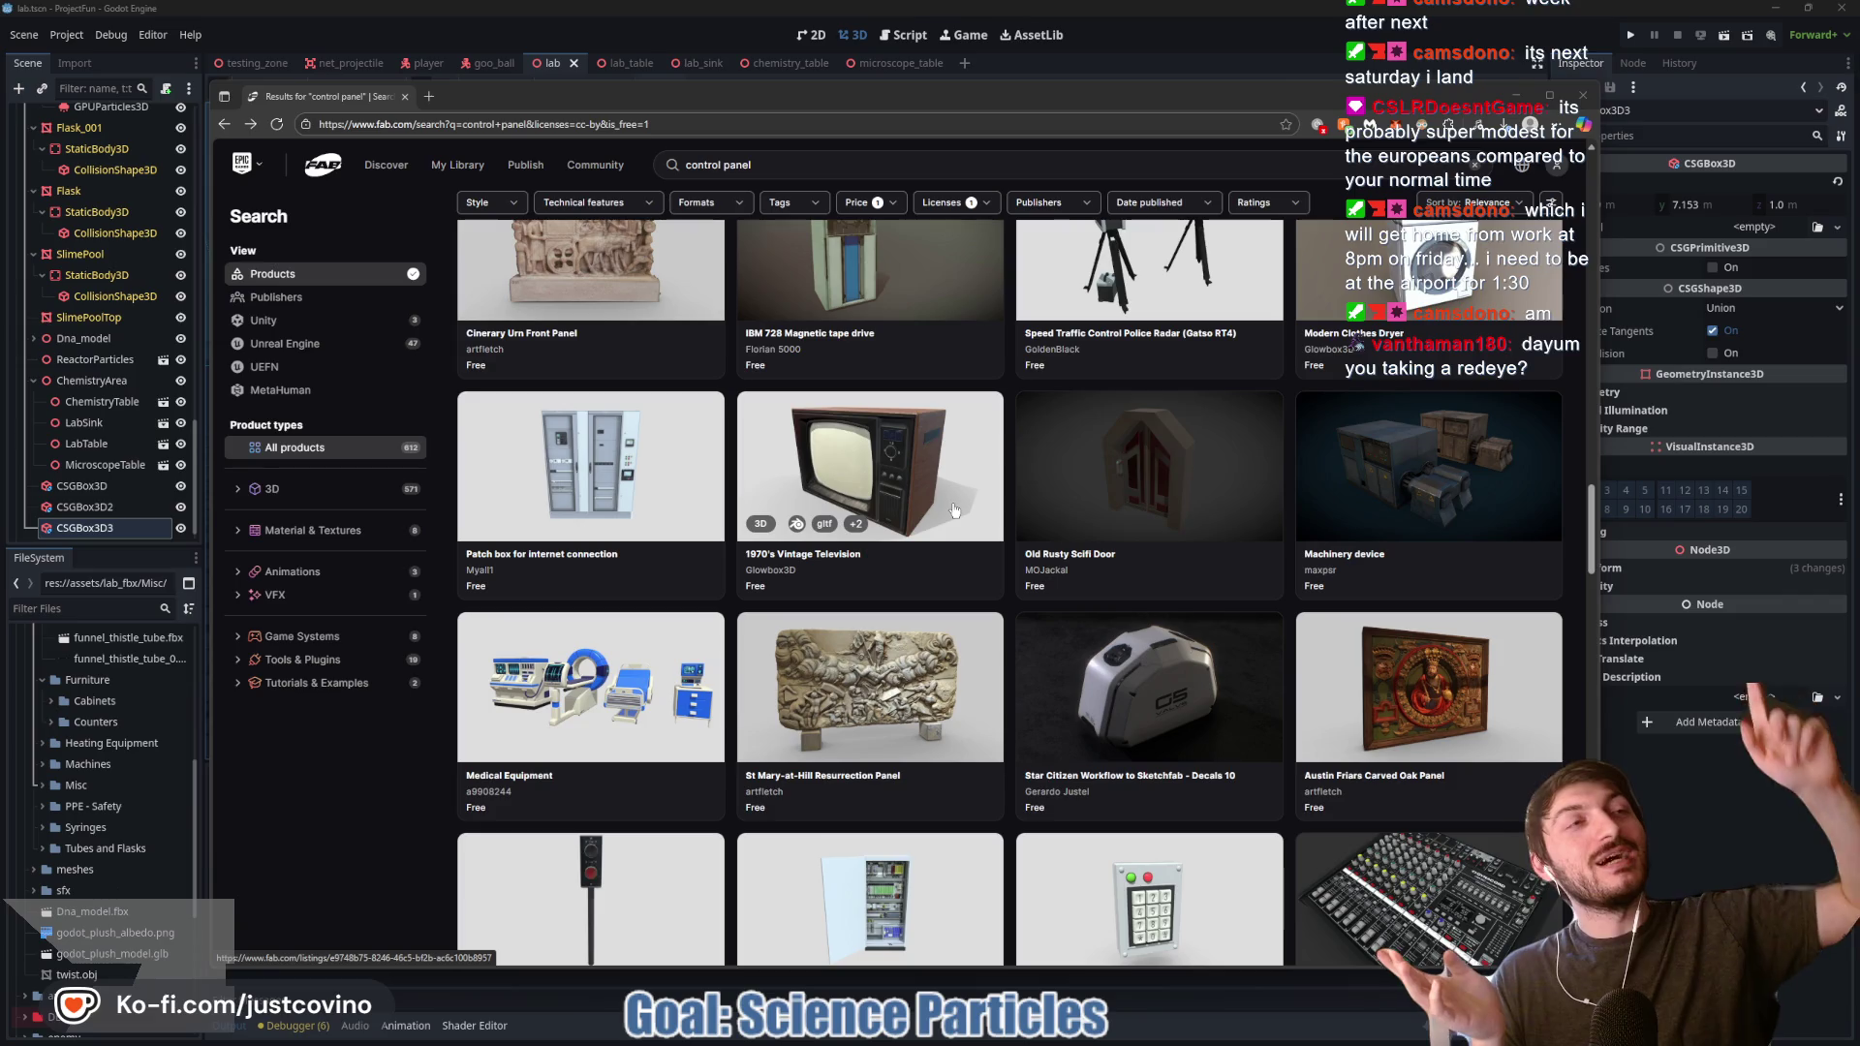
pyautogui.scroll(-1, 986, 524)
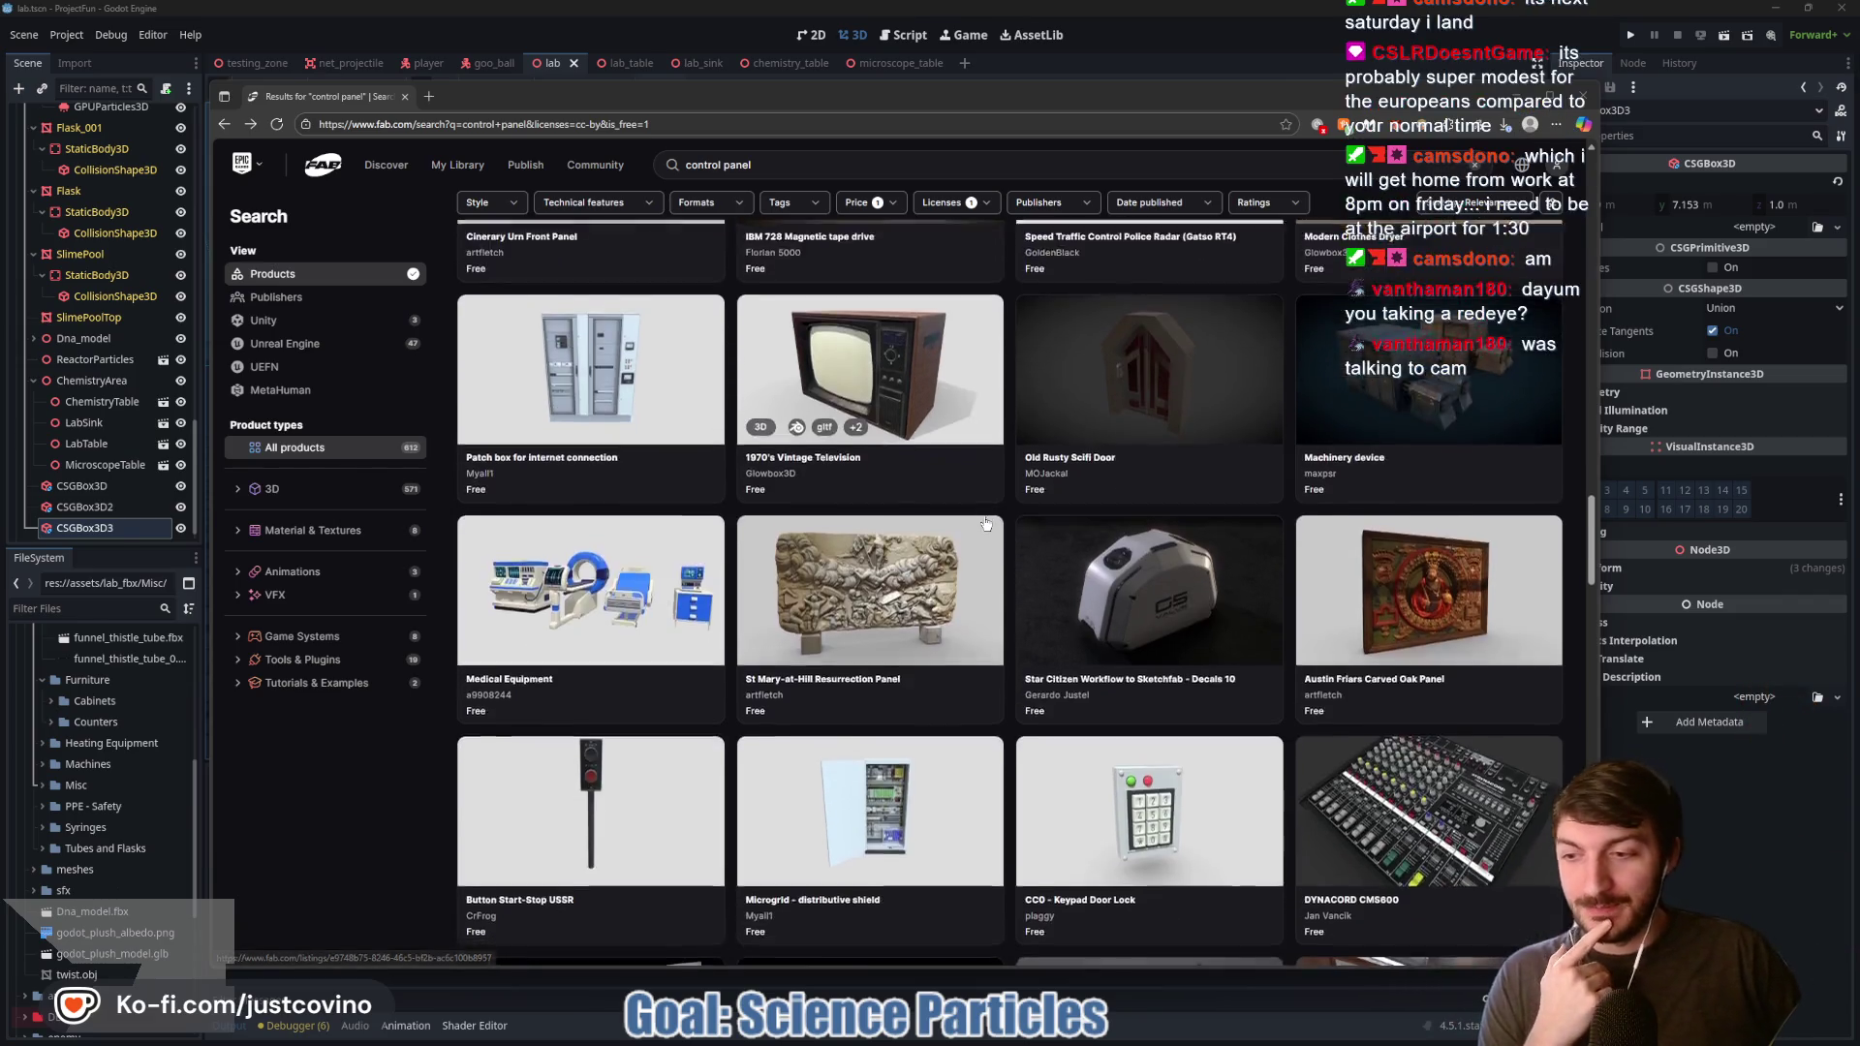
pyautogui.scroll(-2, 986, 524)
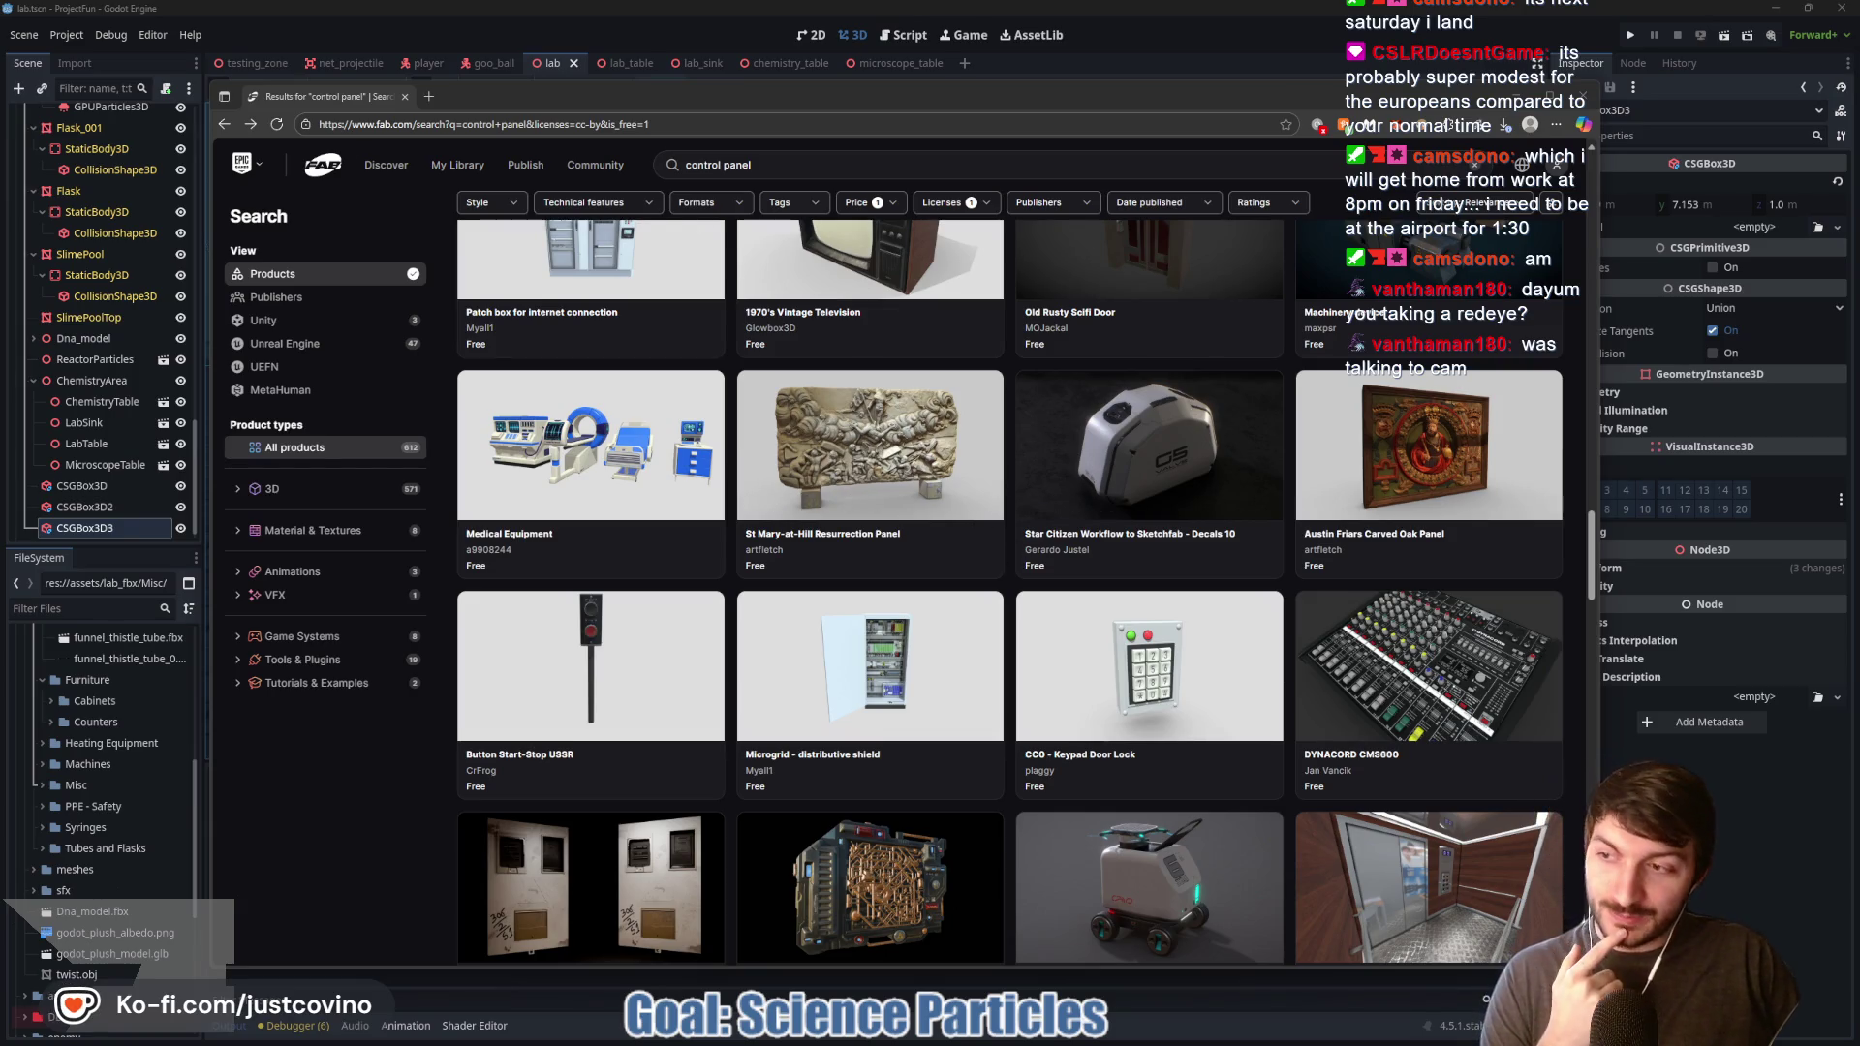
pyautogui.hotkey('alt', 'Tab')
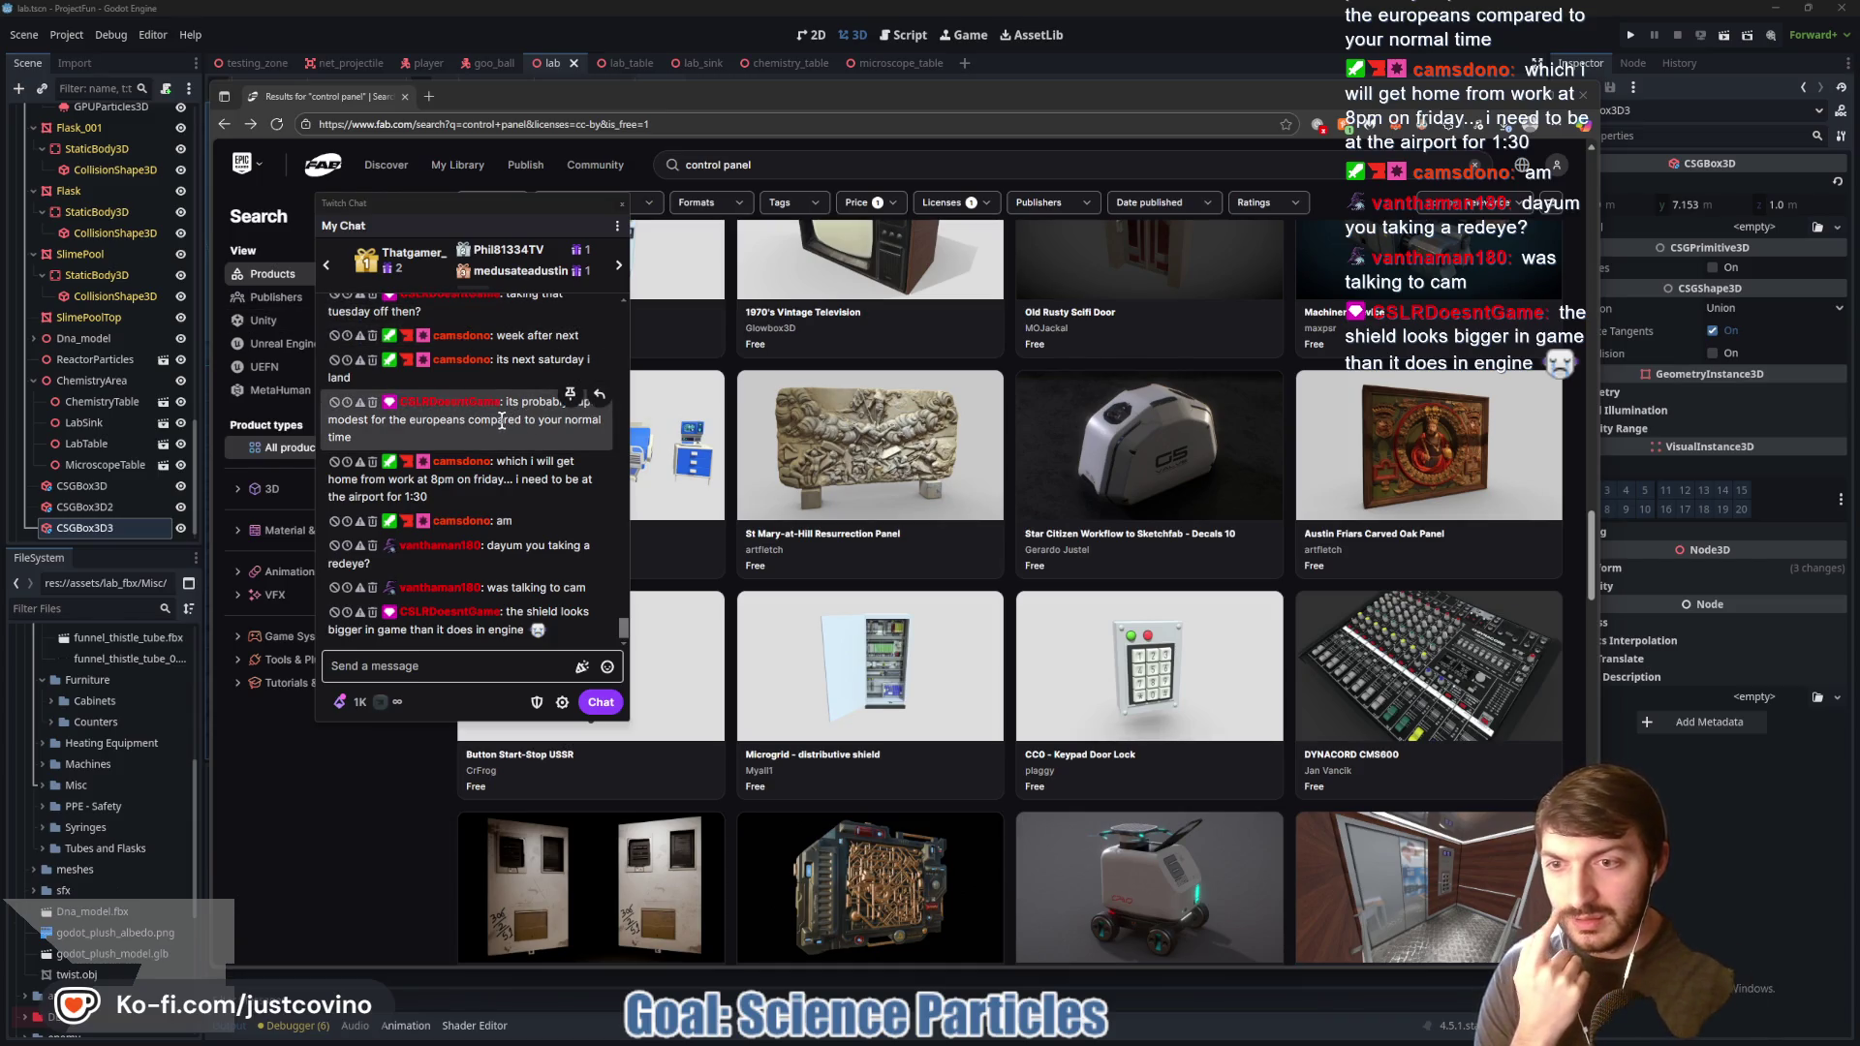
# Step: Close the stream chat window and scroll through the free 'control panel' results
pyautogui.scroll(1, 532, 441)
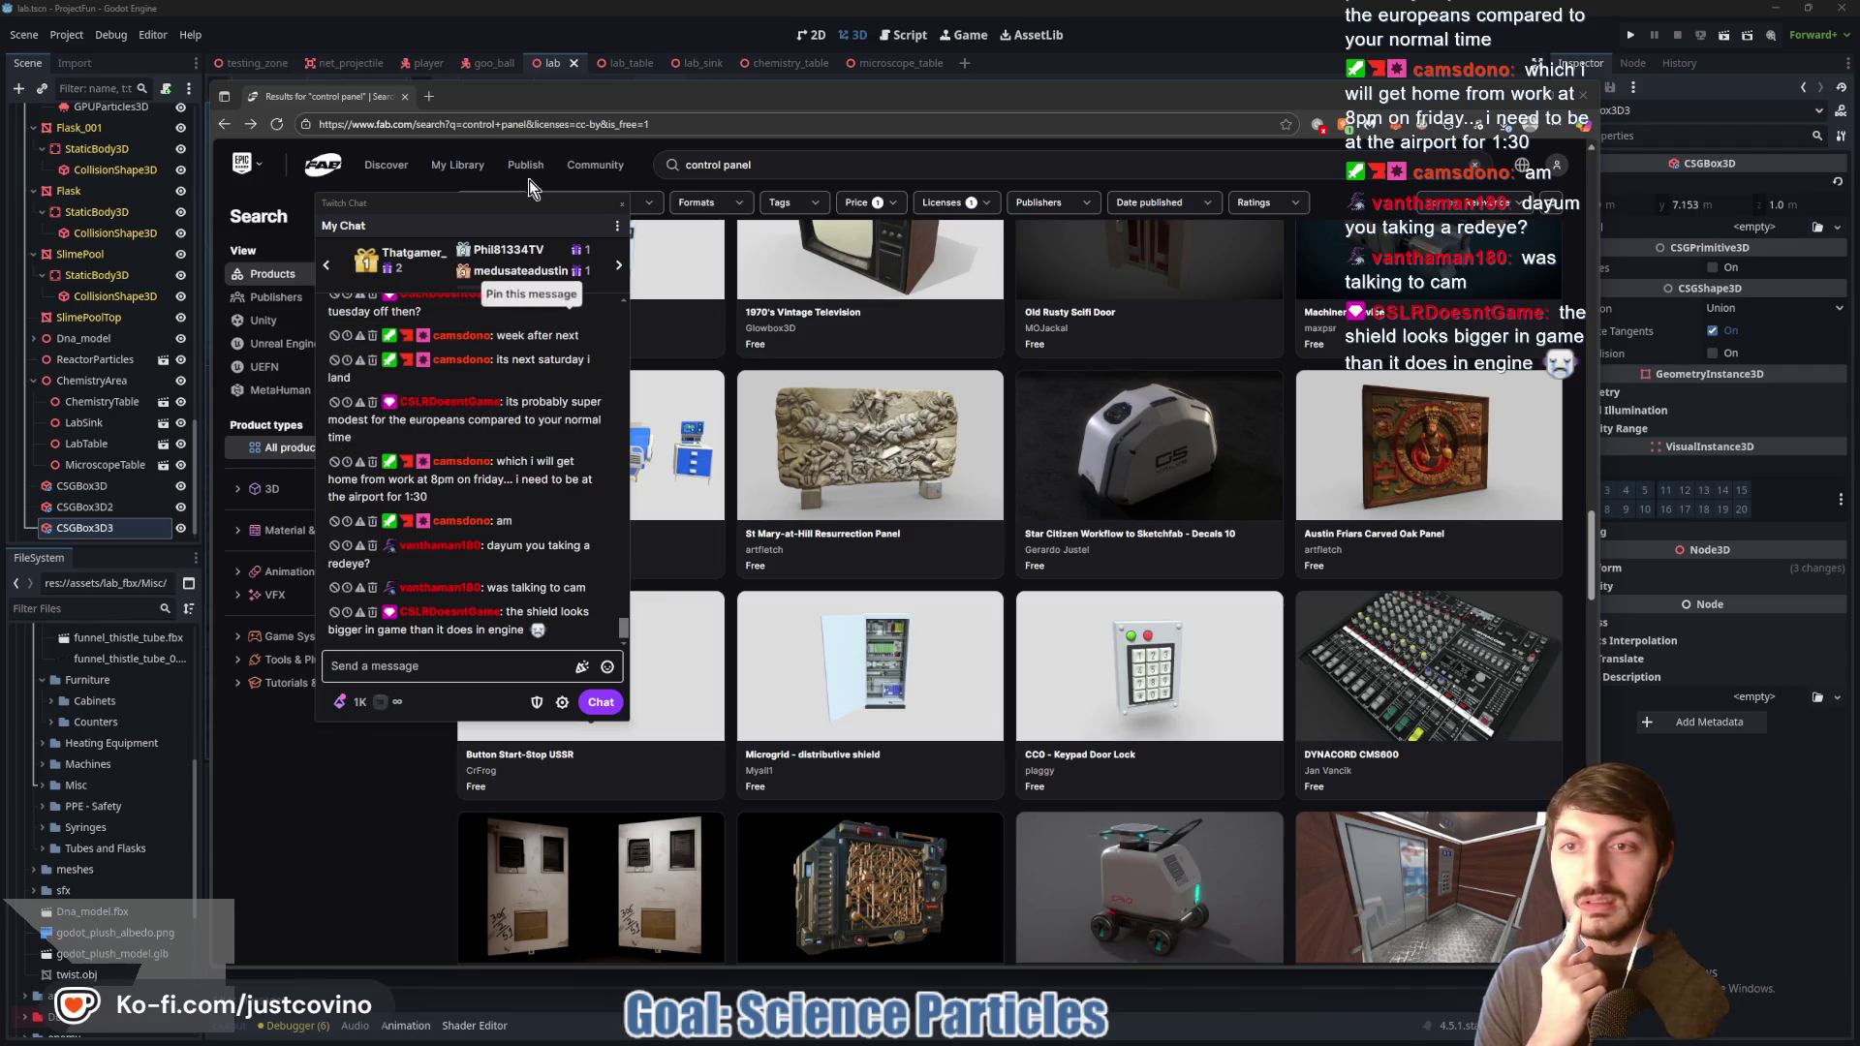
pyautogui.click(621, 204)
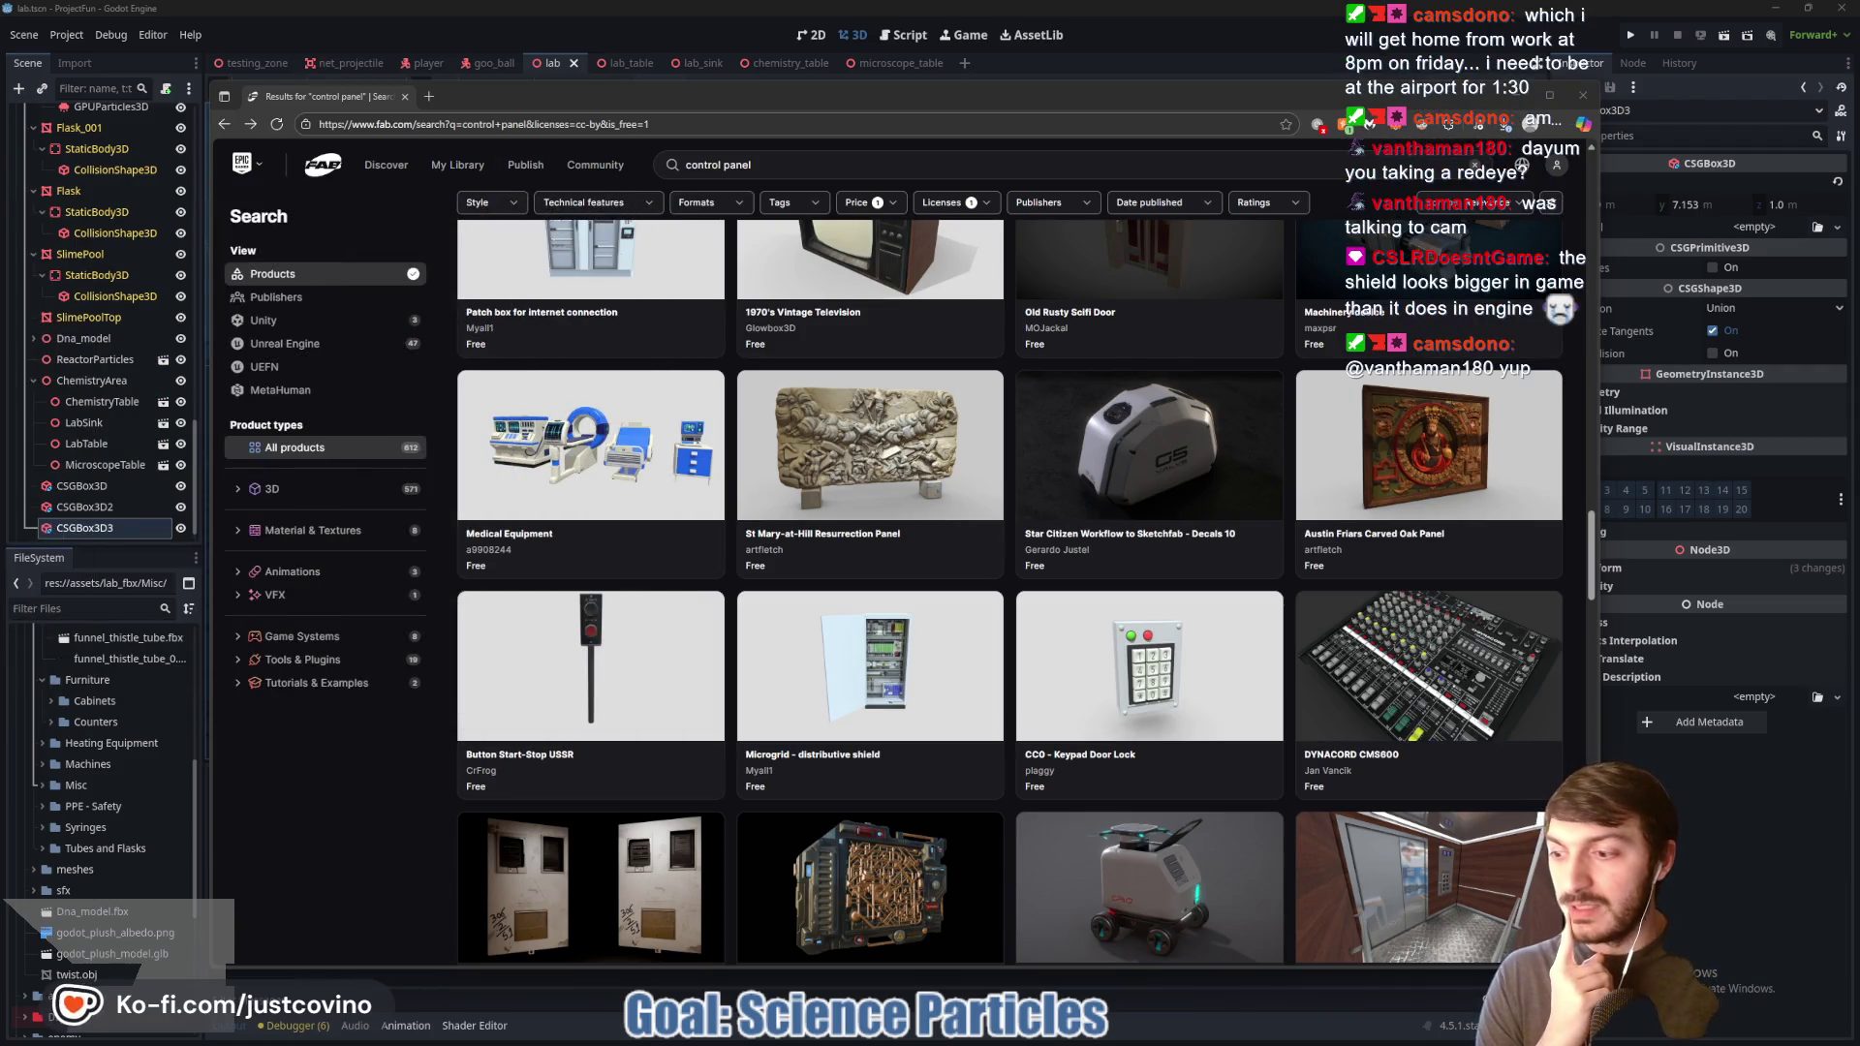
pyautogui.scroll(-6, 833, 557)
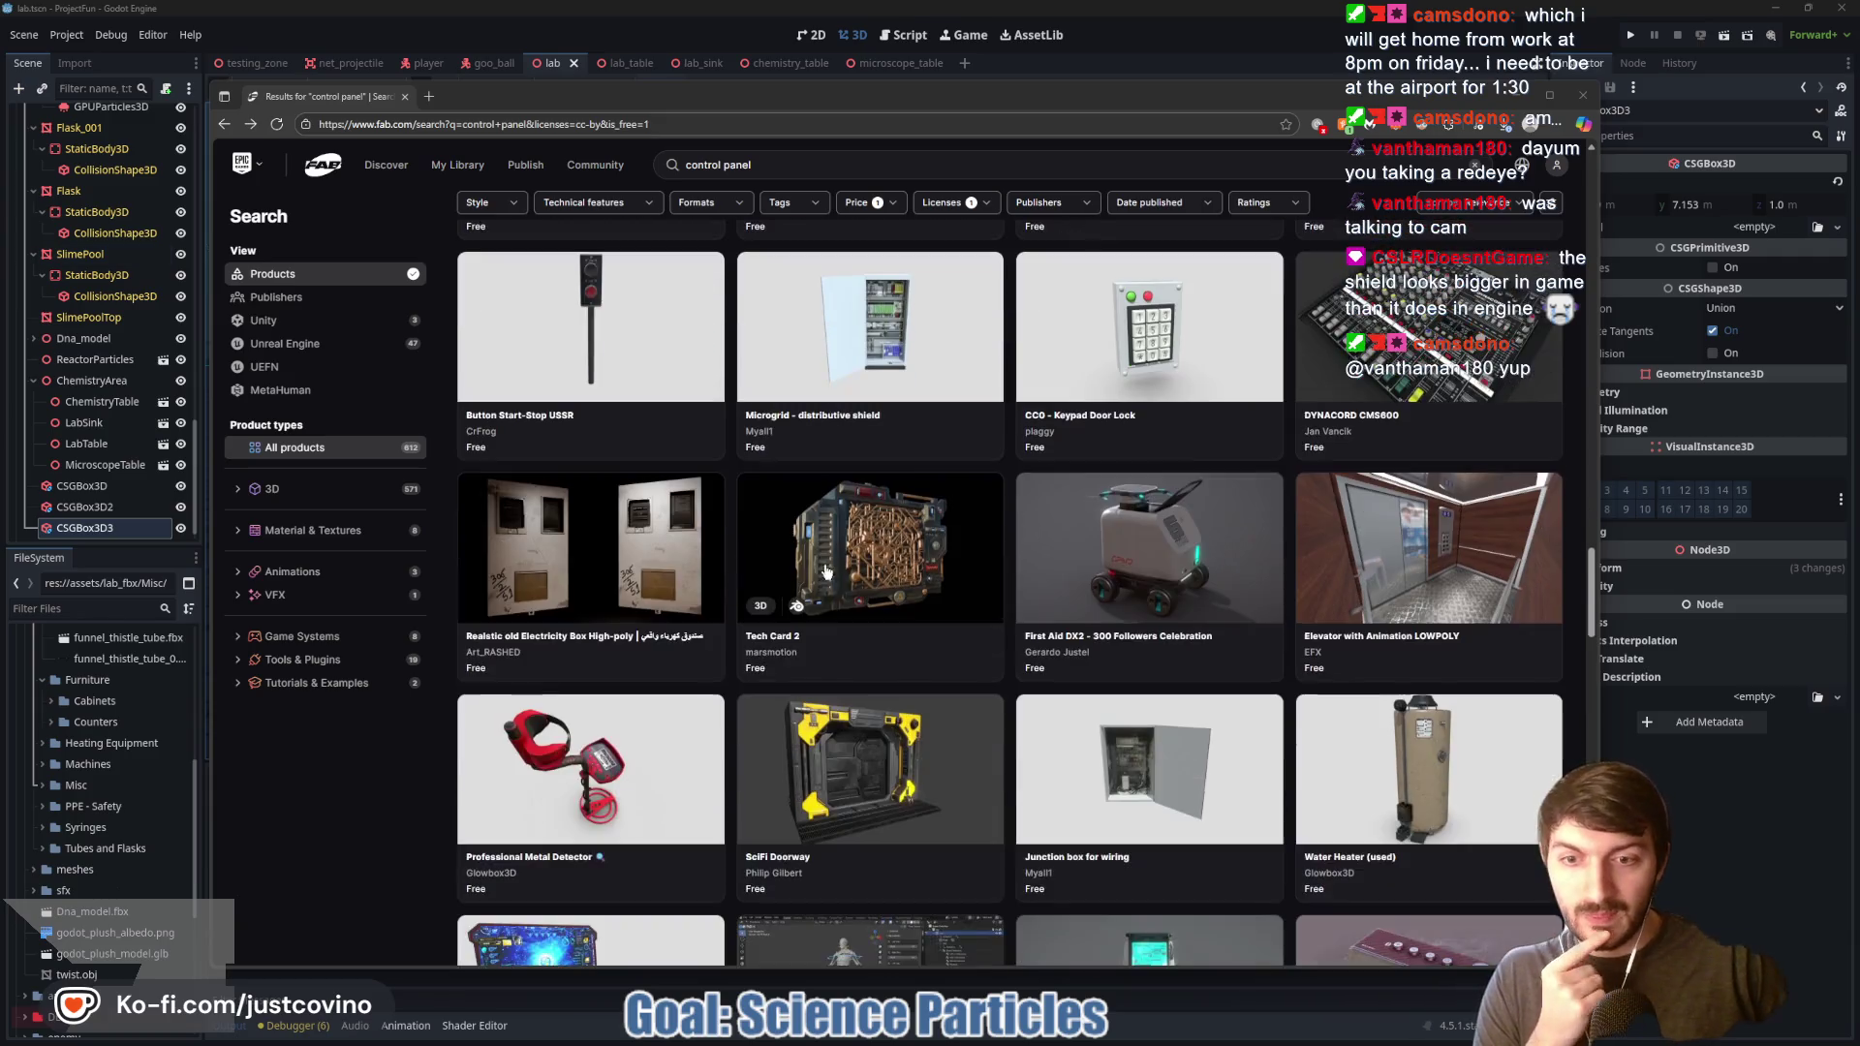
pyautogui.scroll(-3, 817, 583)
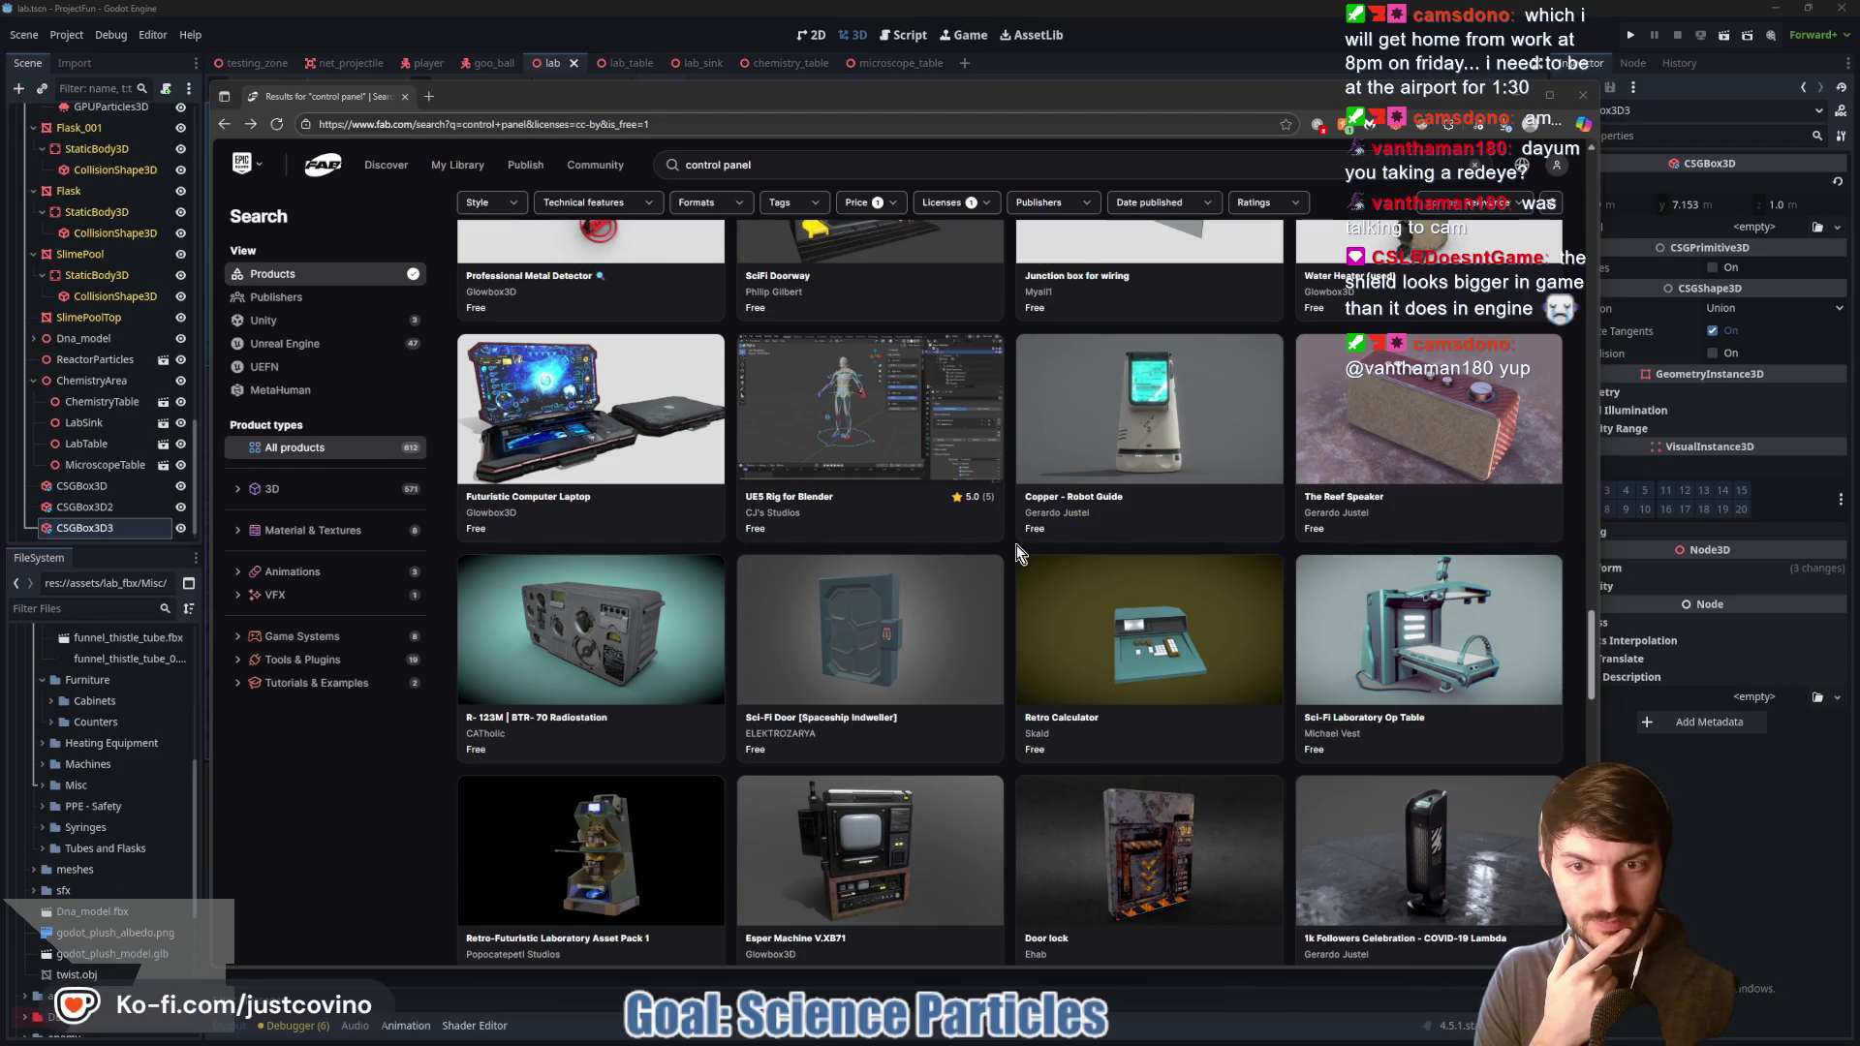
pyautogui.scroll(-3, 1015, 550)
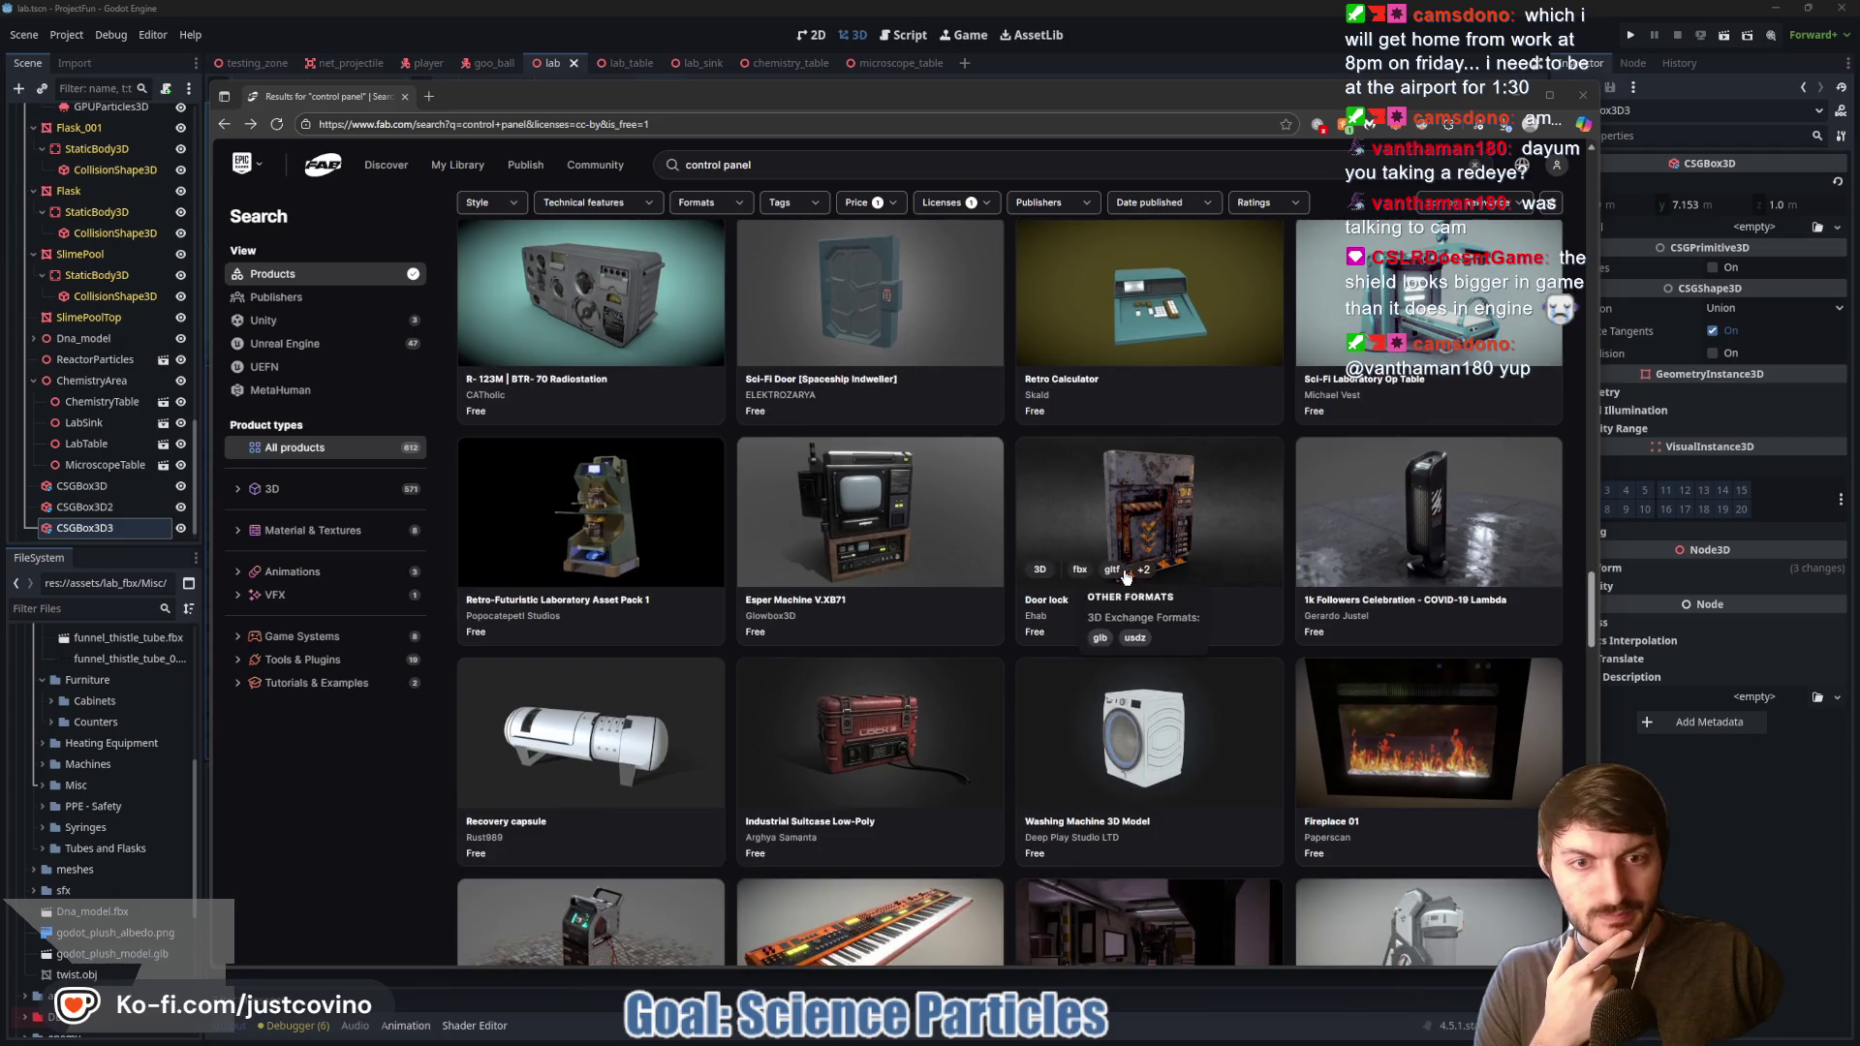
pyautogui.scroll(-2, 1131, 570)
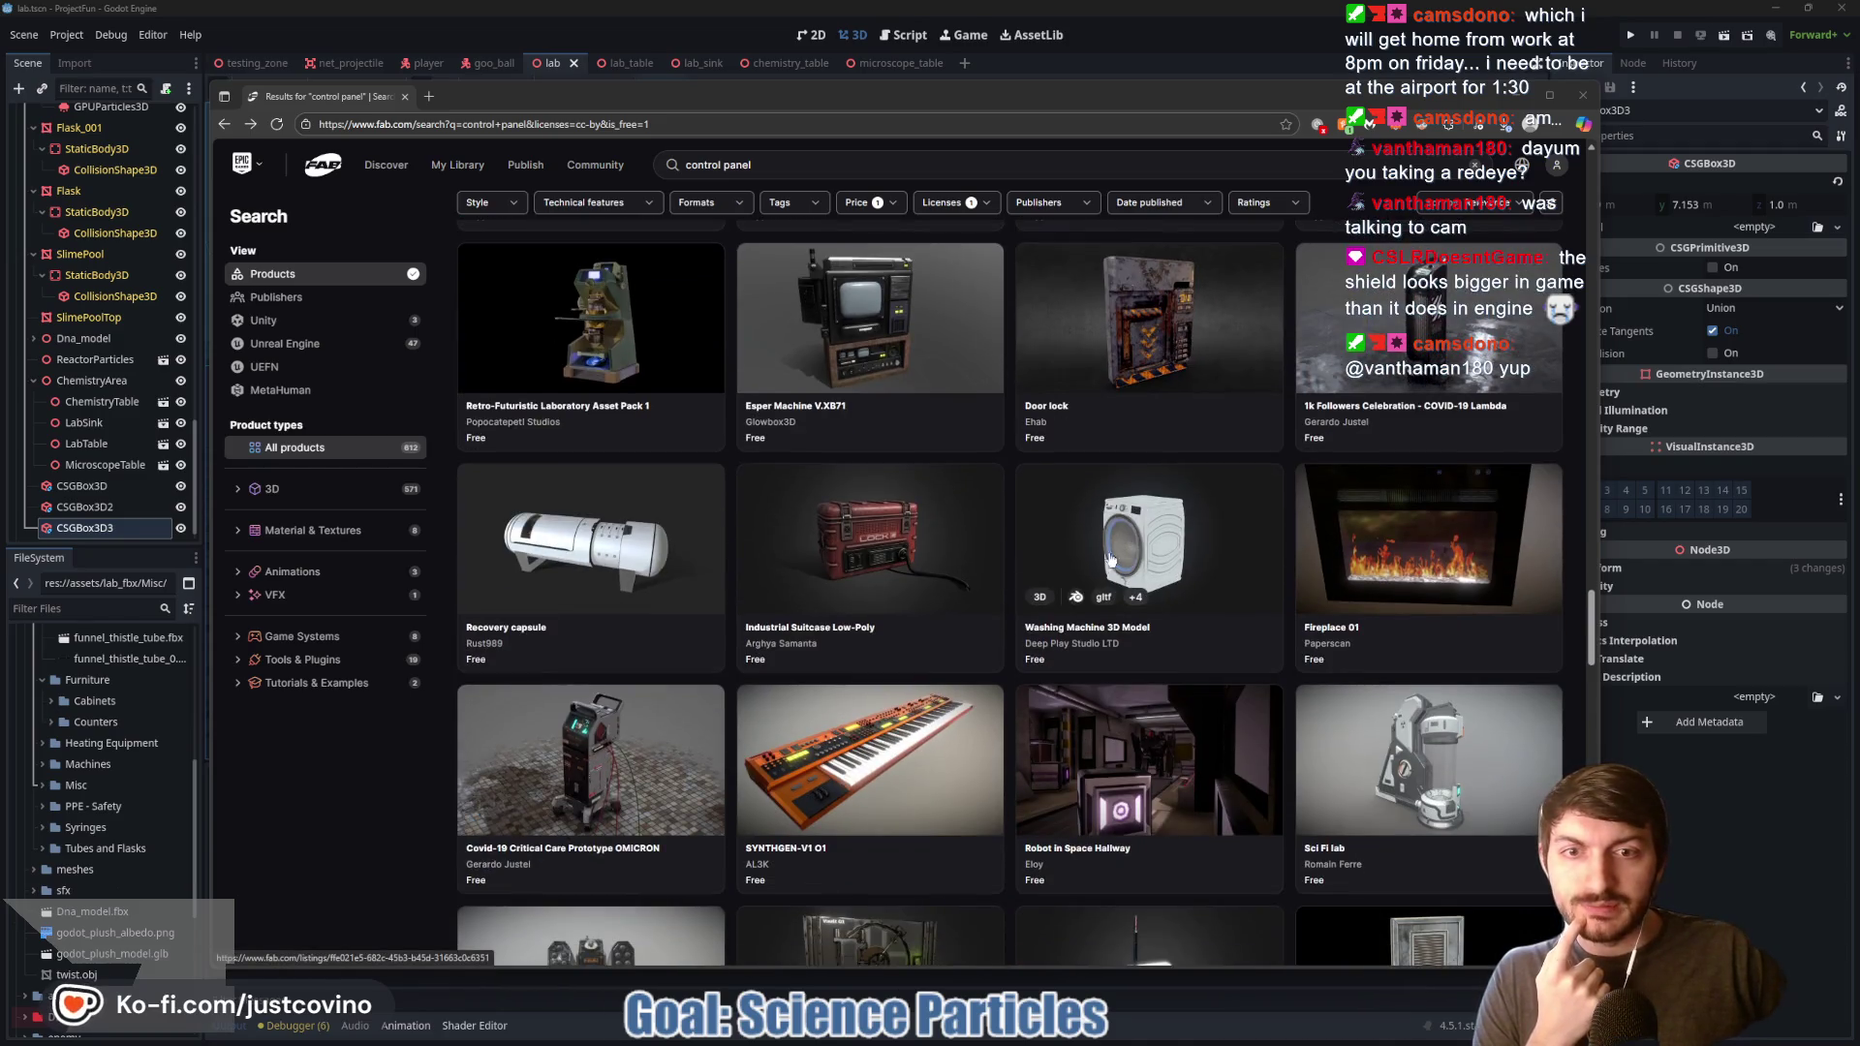
pyautogui.scroll(-2, 1069, 549)
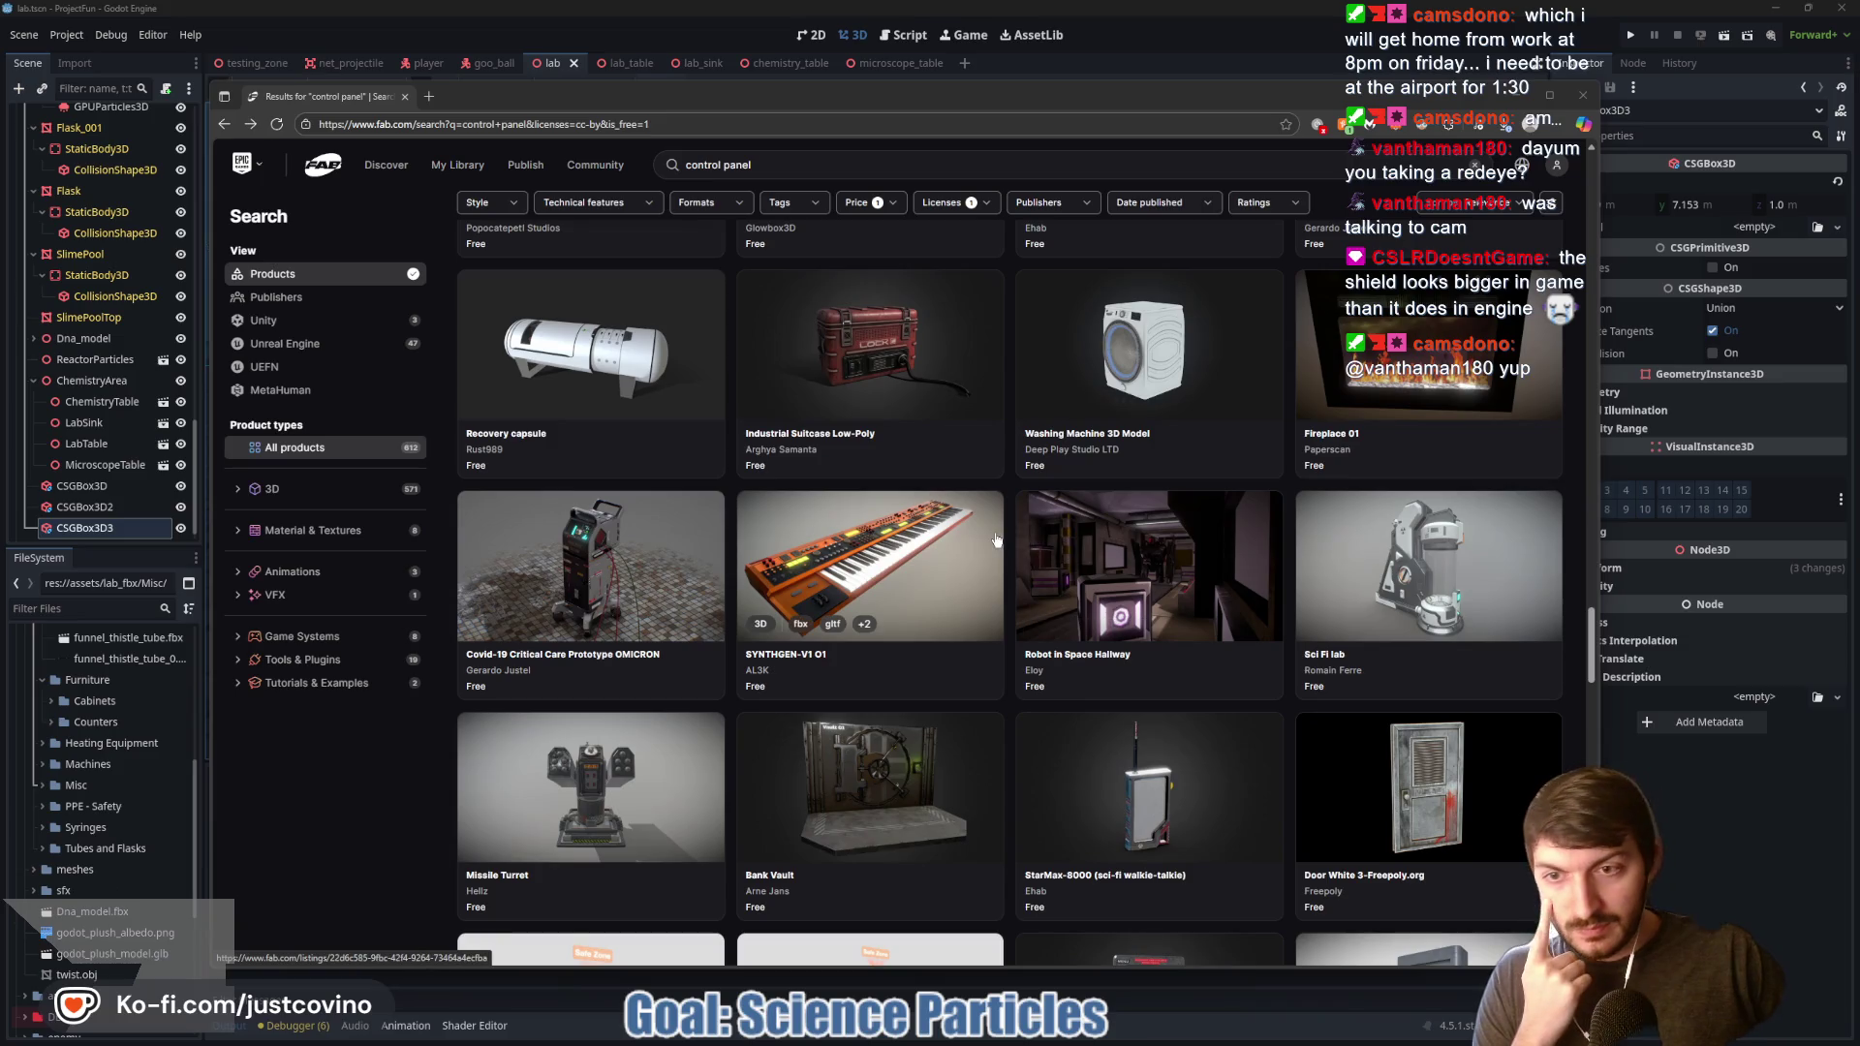
pyautogui.scroll(-2, 993, 538)
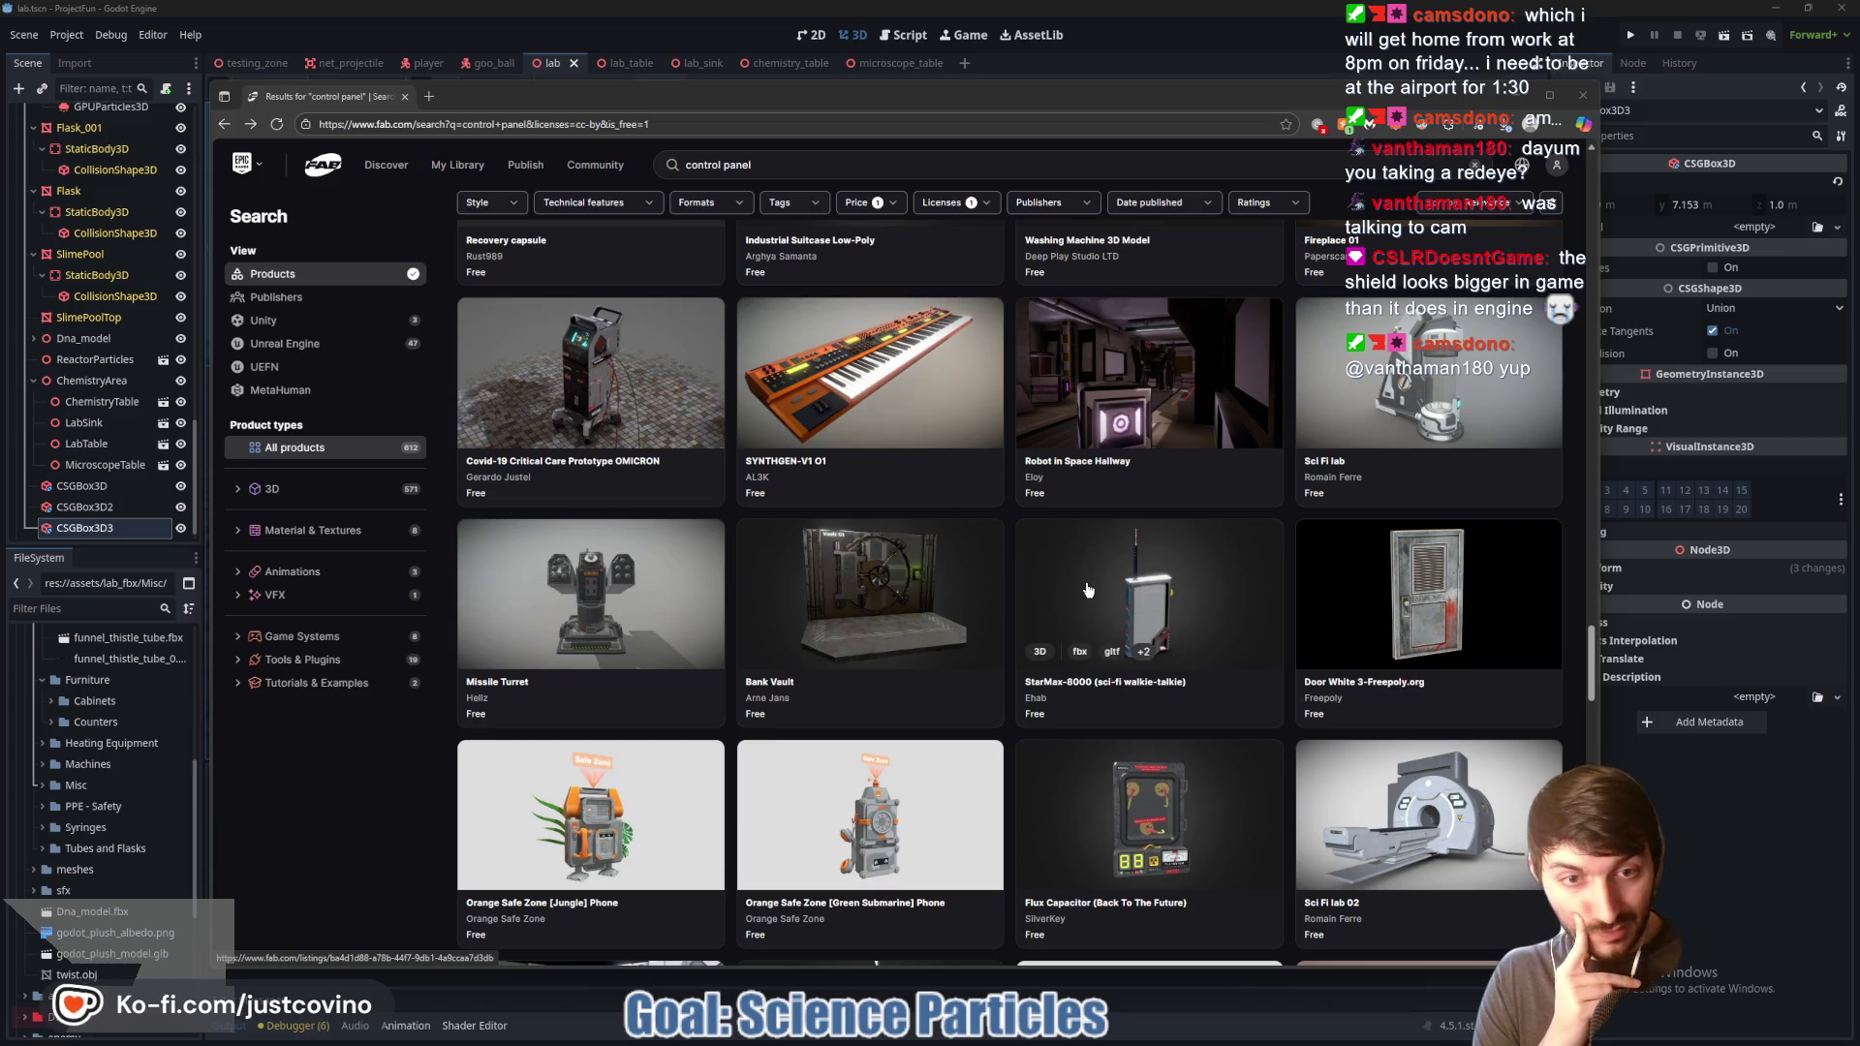
pyautogui.scroll(-1, 1103, 588)
pyautogui.scroll(-2, 1104, 588)
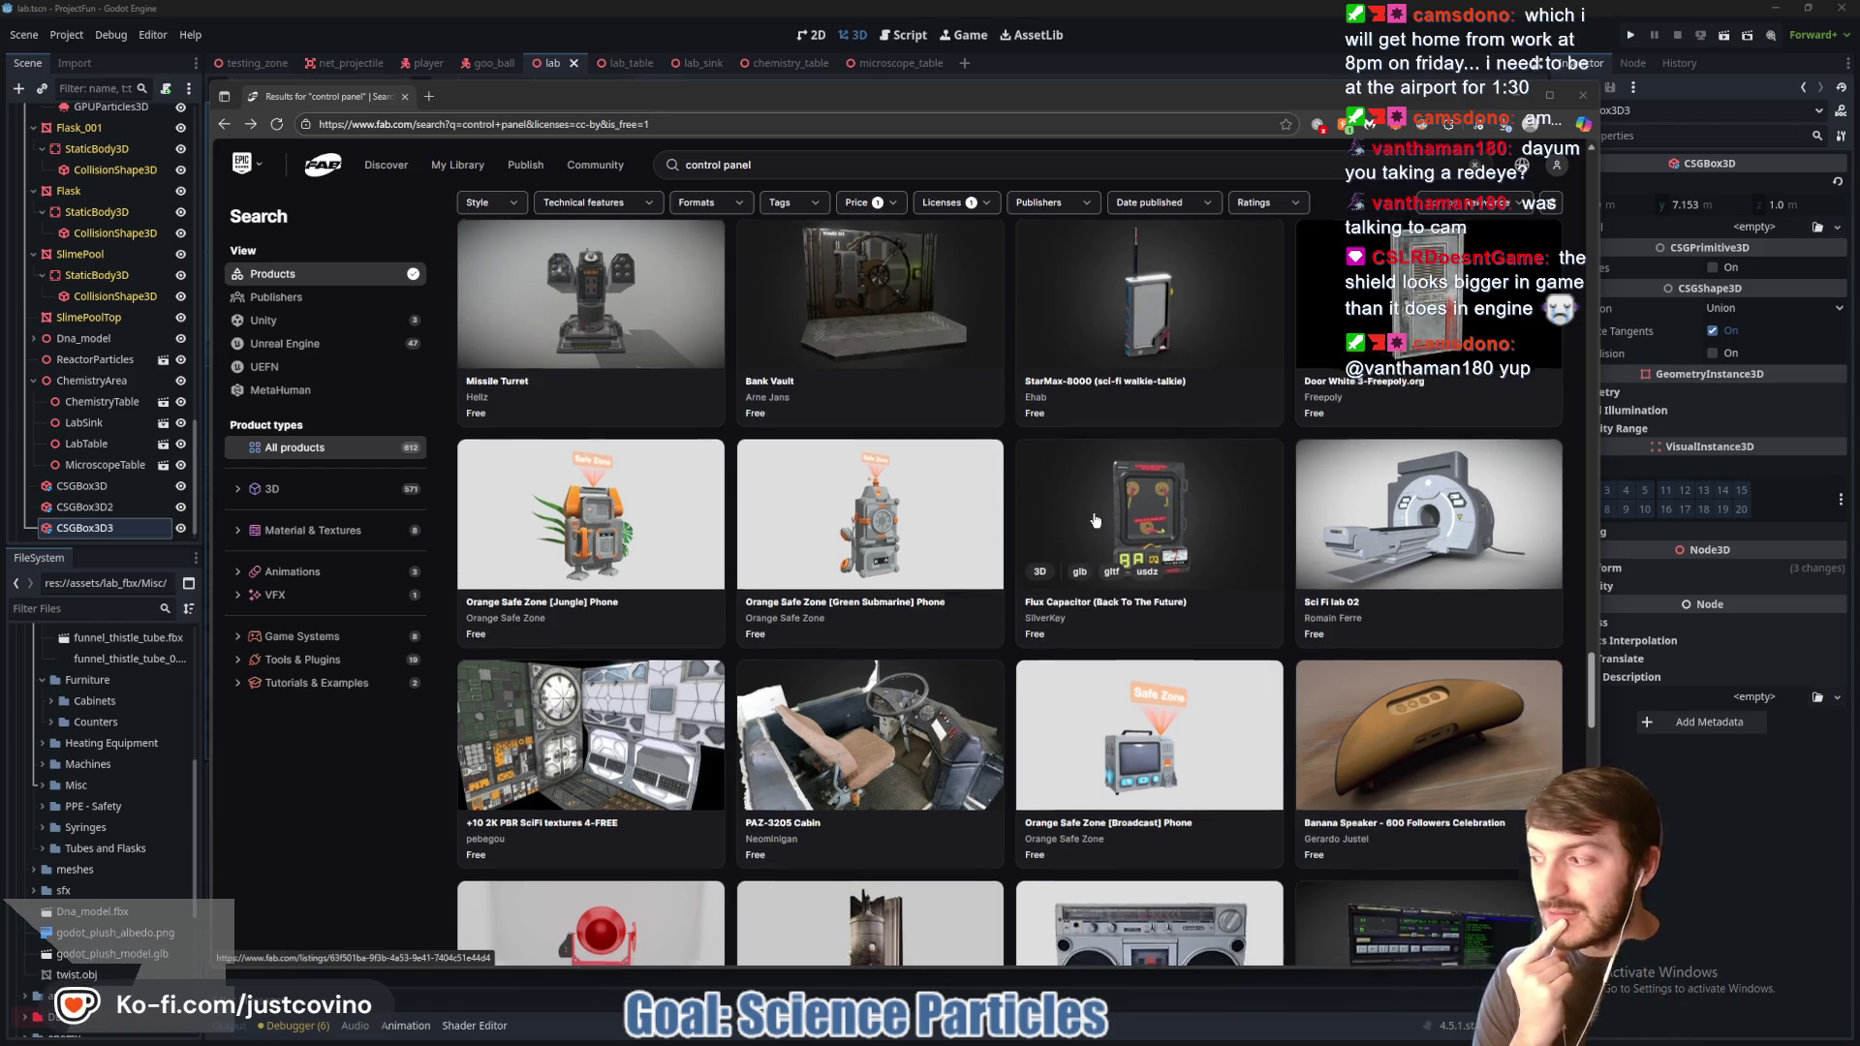
pyautogui.scroll(-4, 1094, 523)
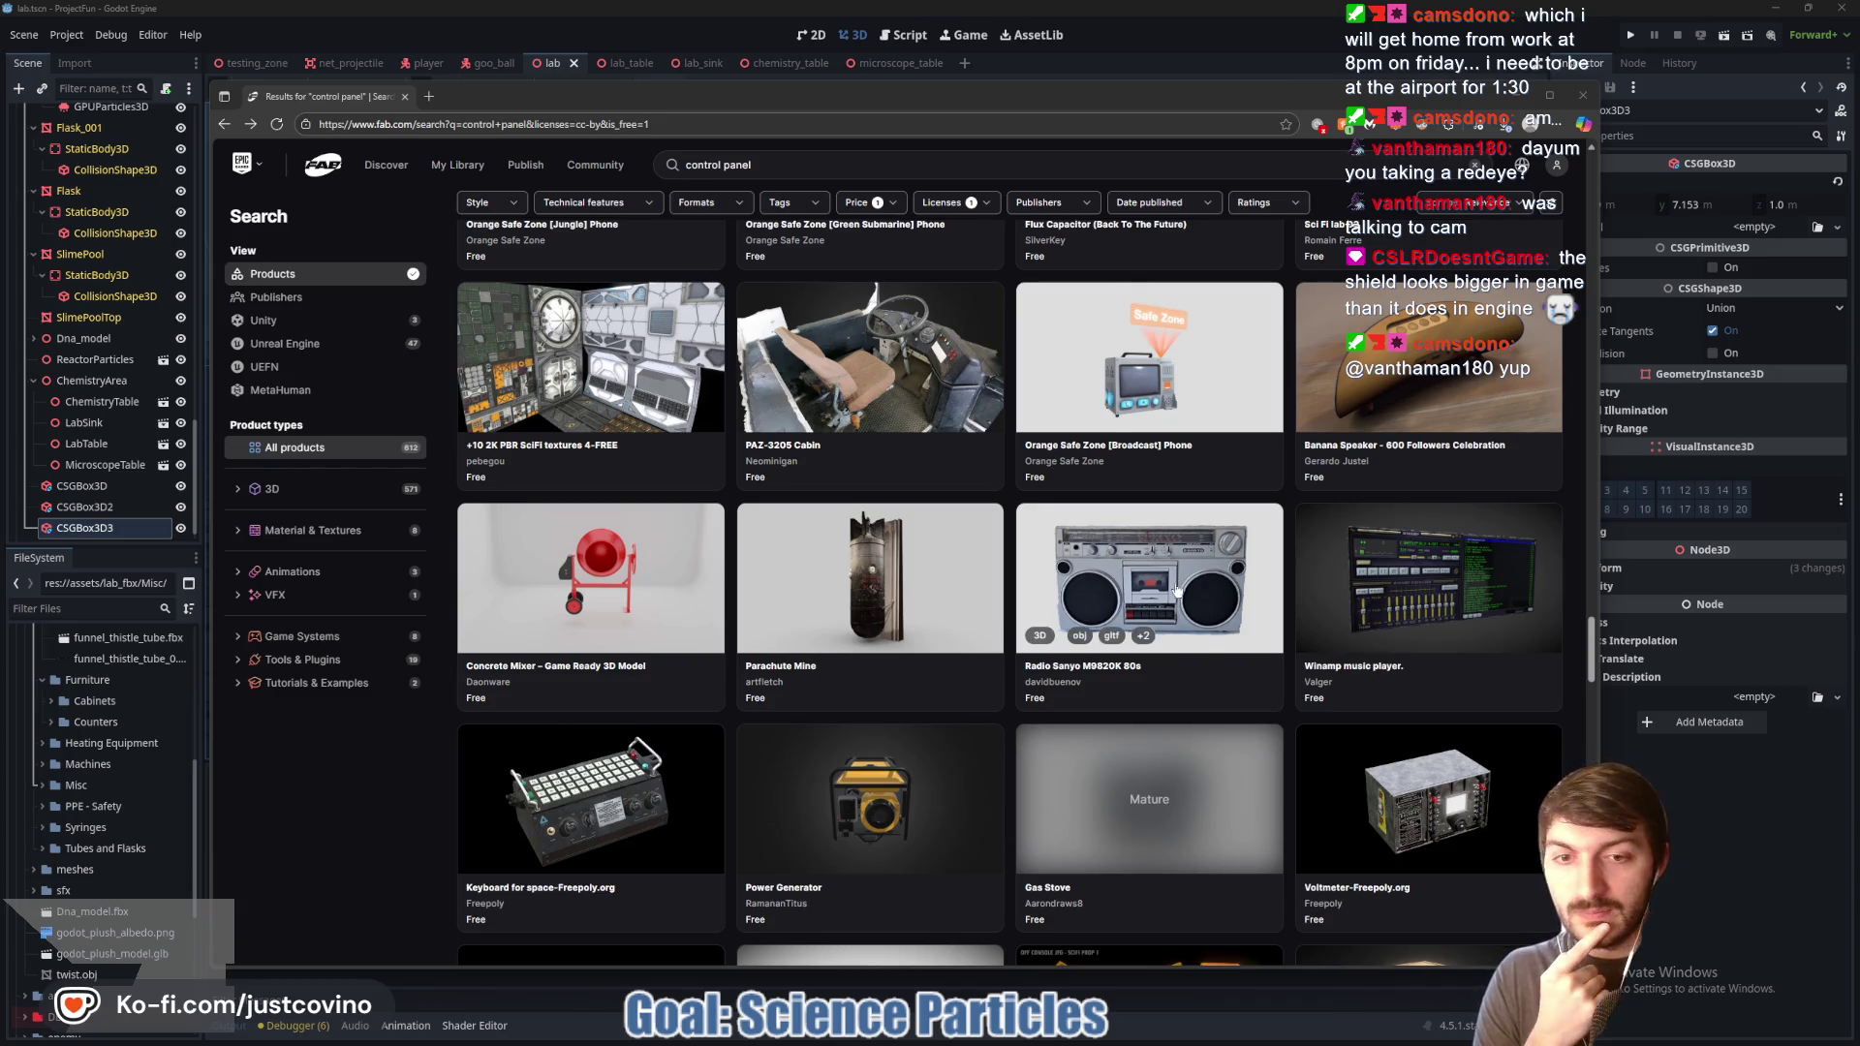
pyautogui.scroll(-3, 1002, 588)
pyautogui.scroll(-3, 1003, 588)
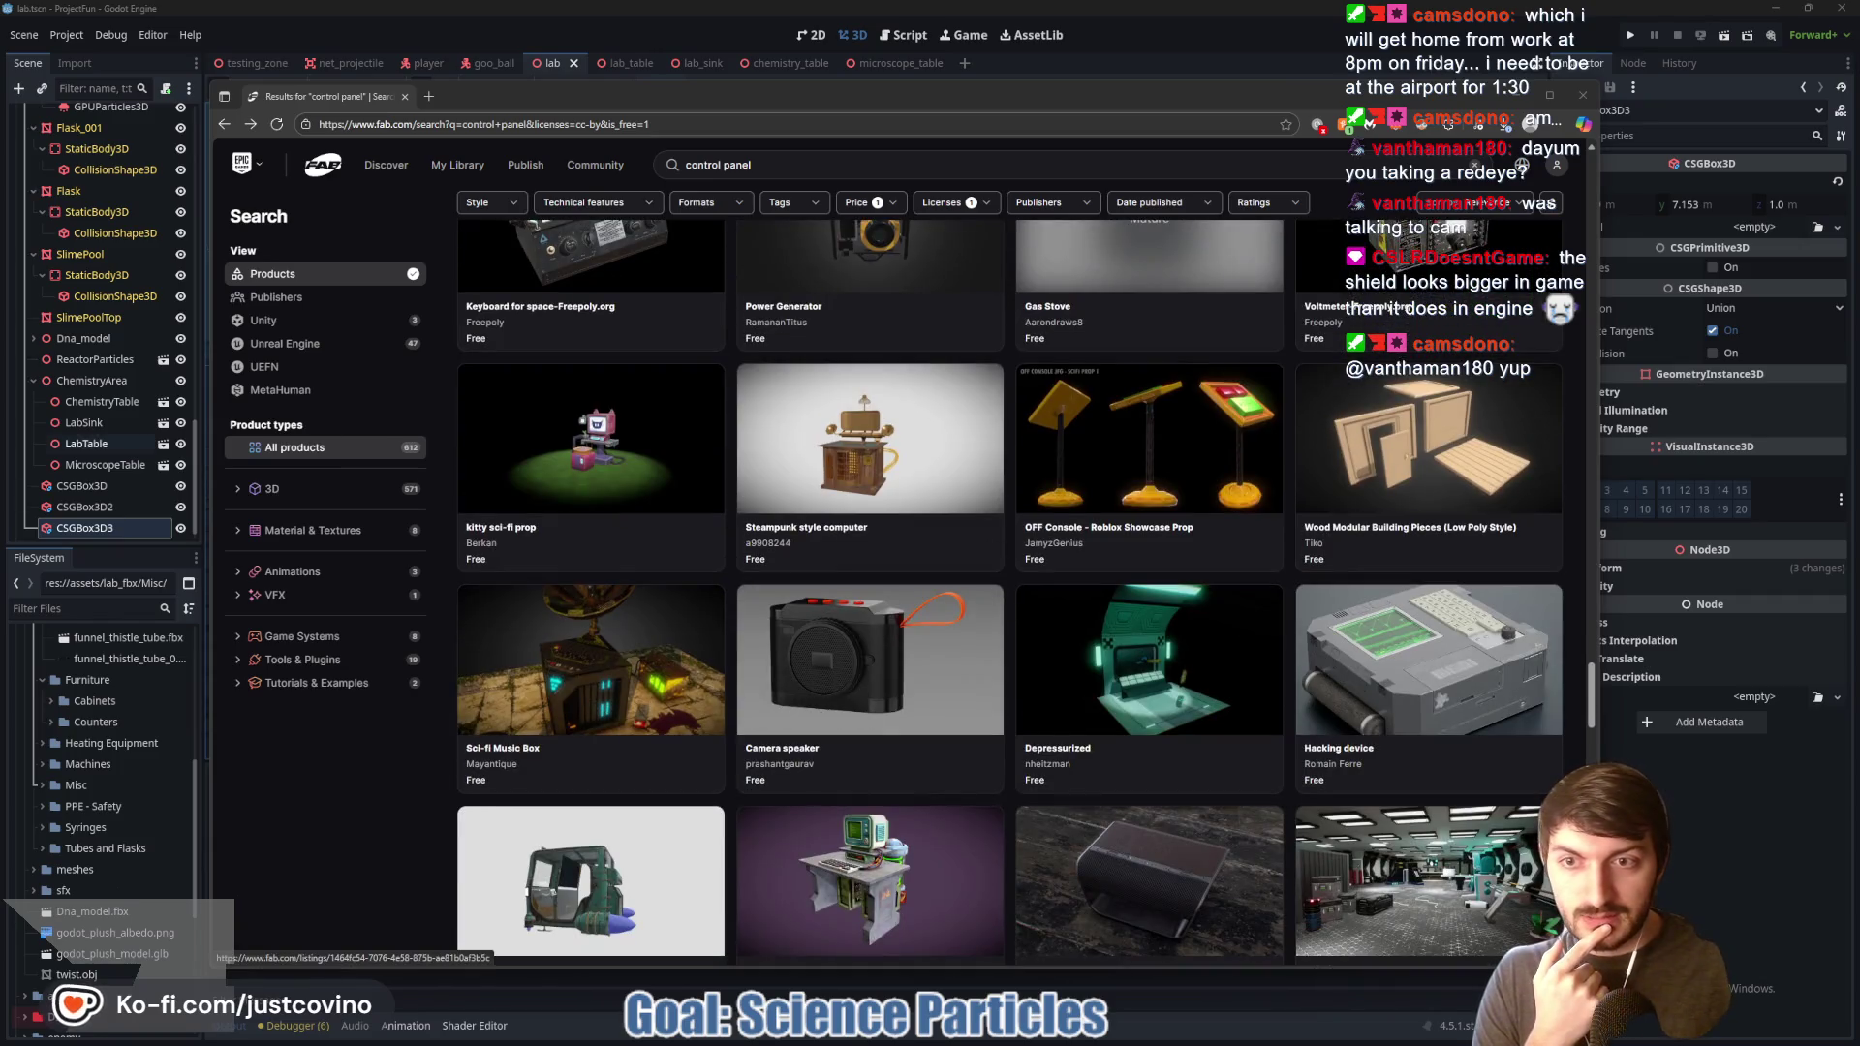
# Step: Finish browsing the results grid and return to the Godot lab scene
pyautogui.scroll(-5, 894, 671)
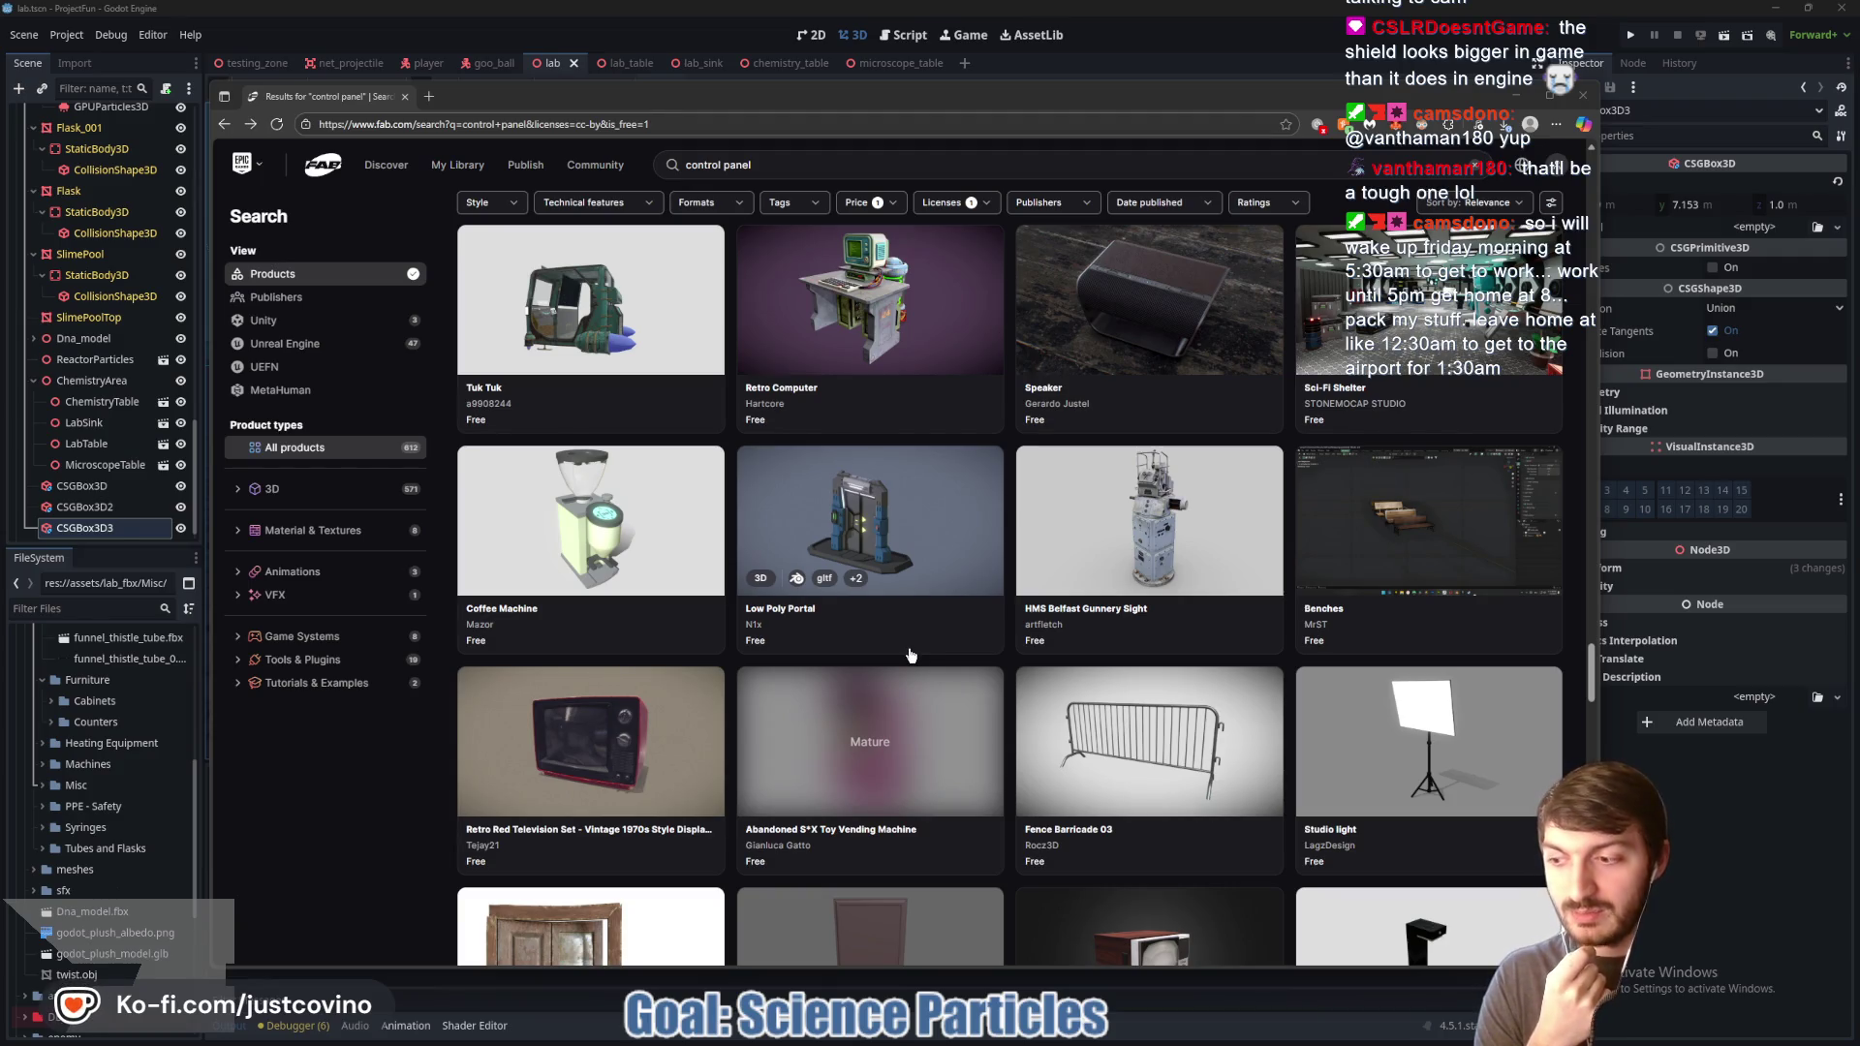
pyautogui.scroll(-1, 907, 657)
pyautogui.scroll(-3, 907, 656)
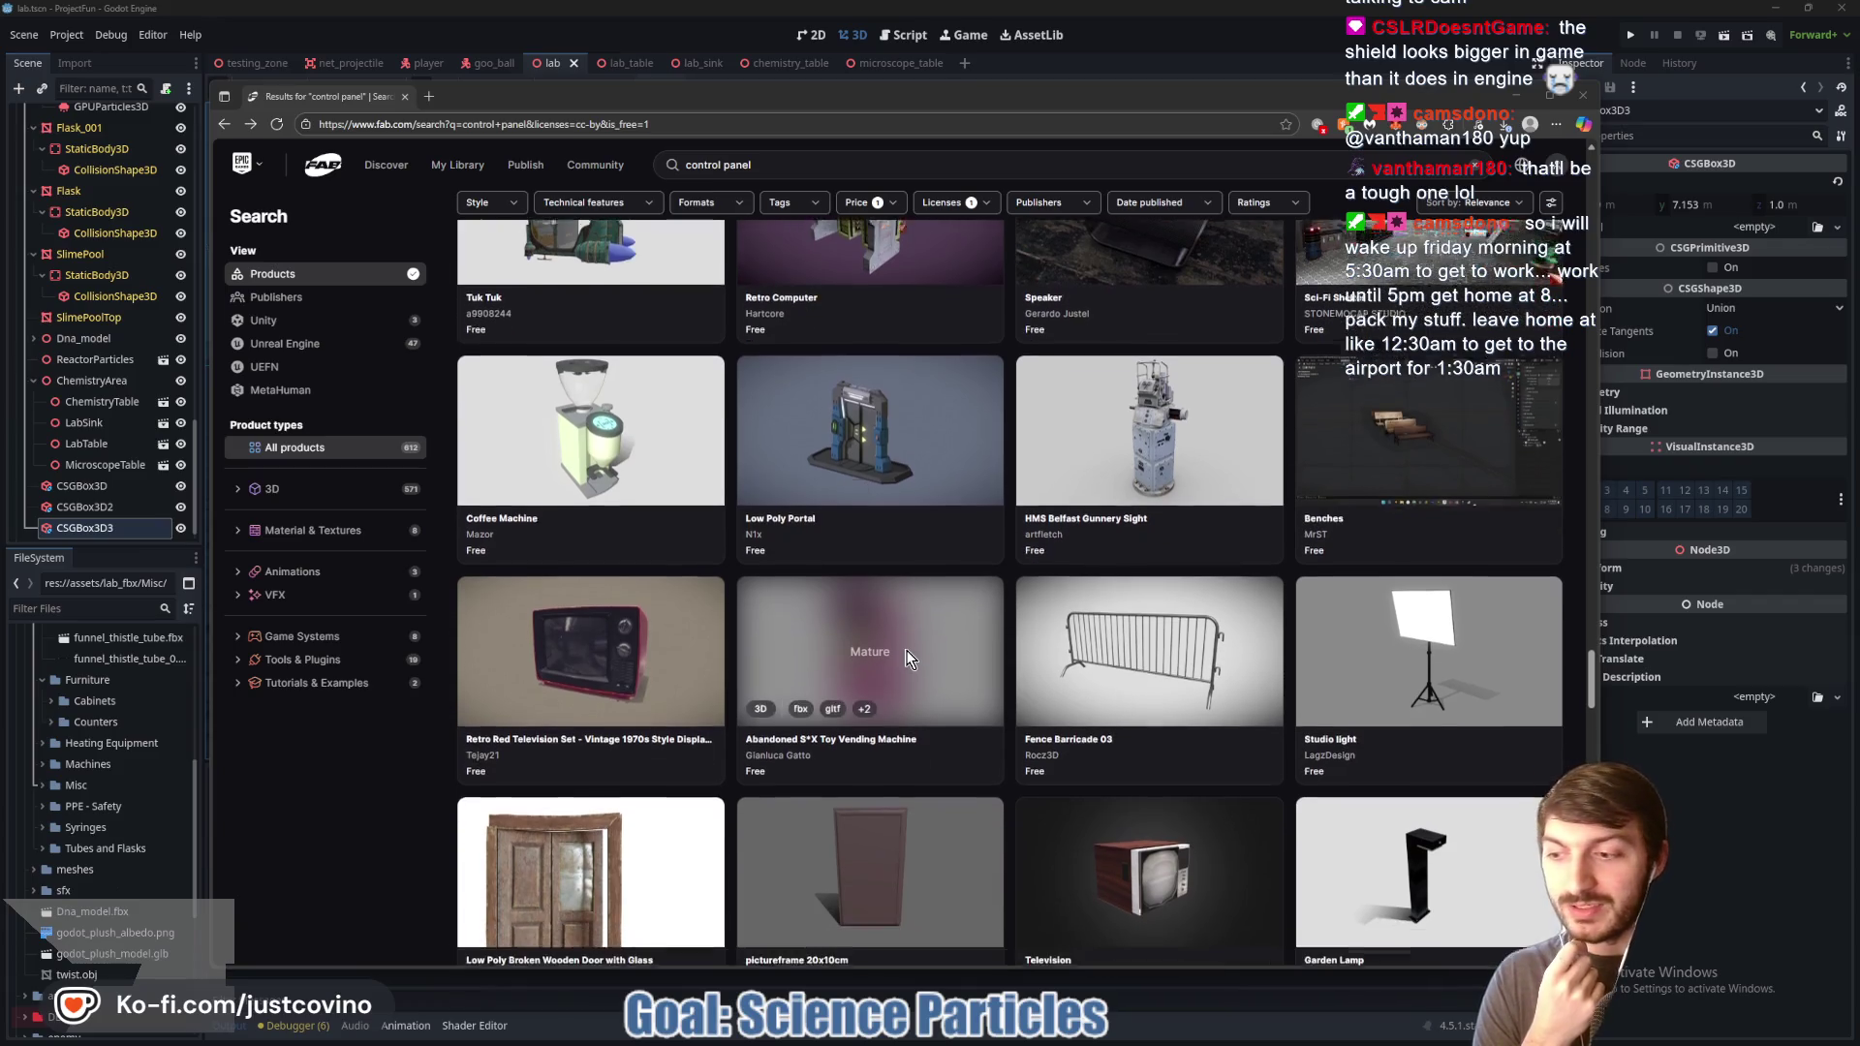
pyautogui.scroll(-6, 926, 668)
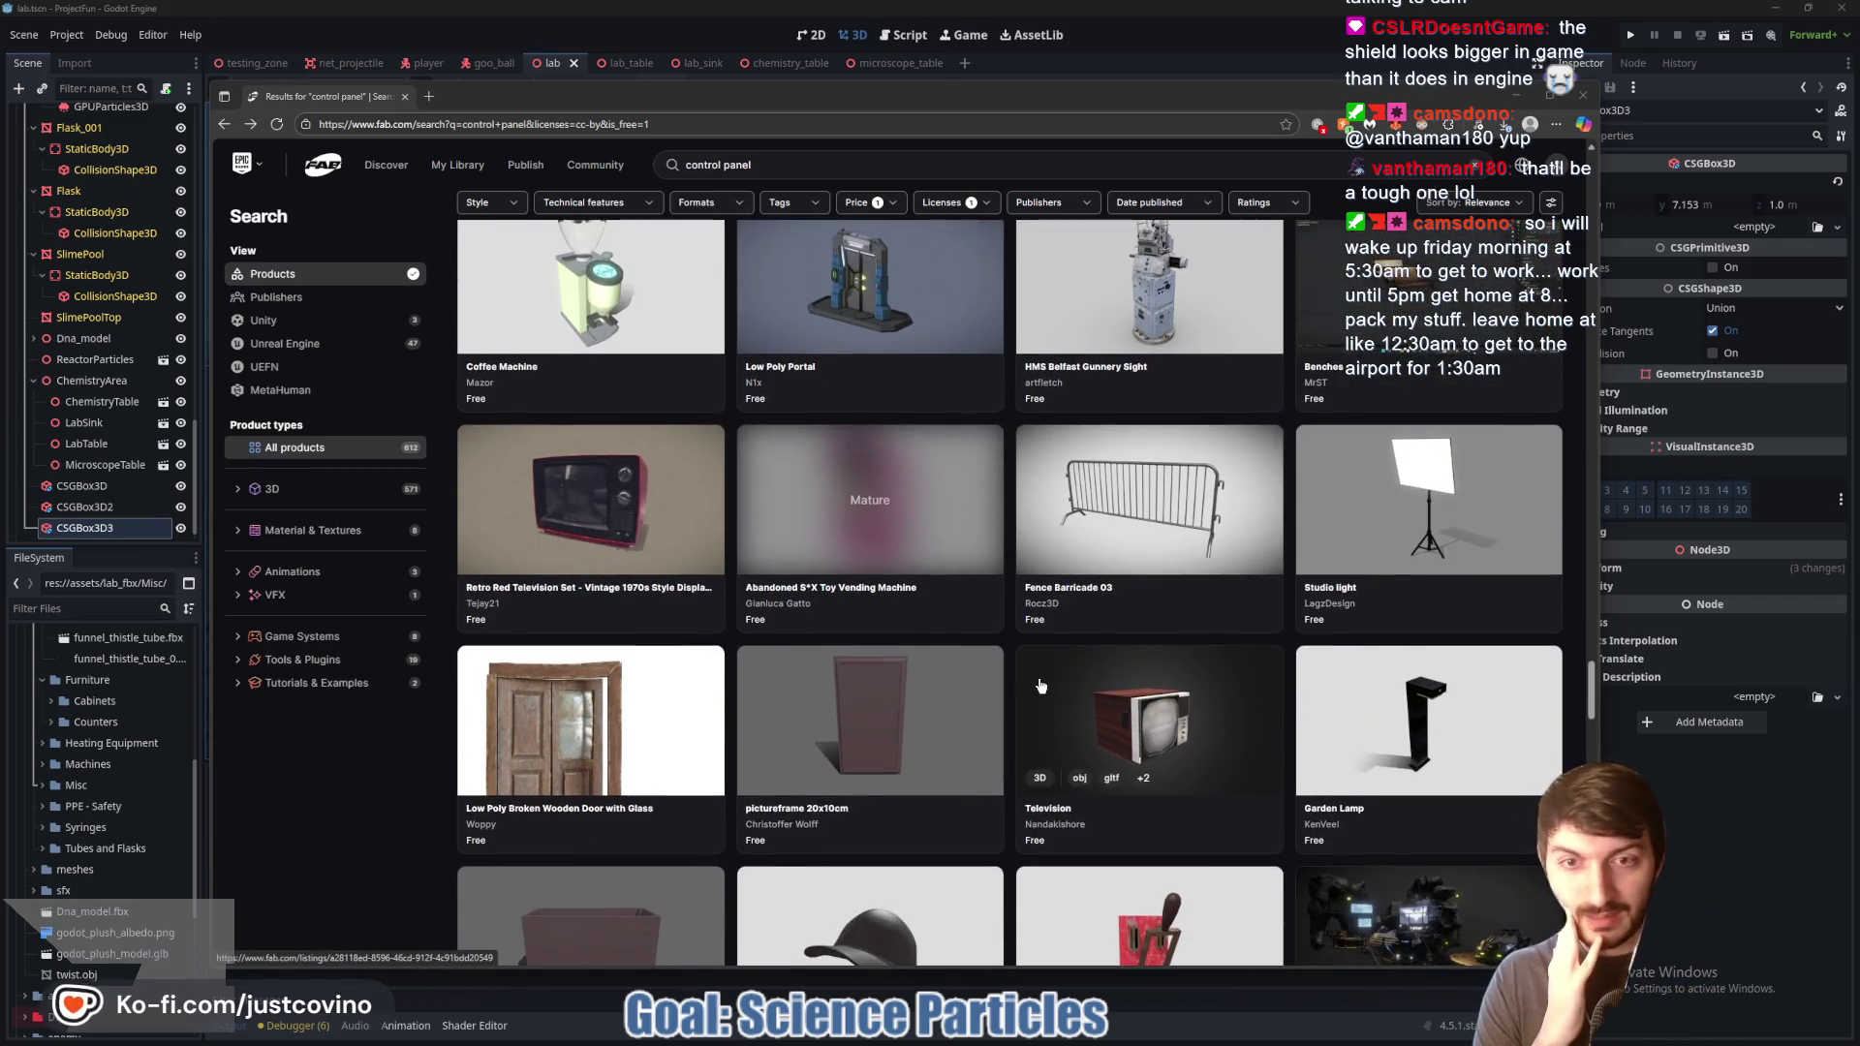
pyautogui.scroll(-13, 1029, 676)
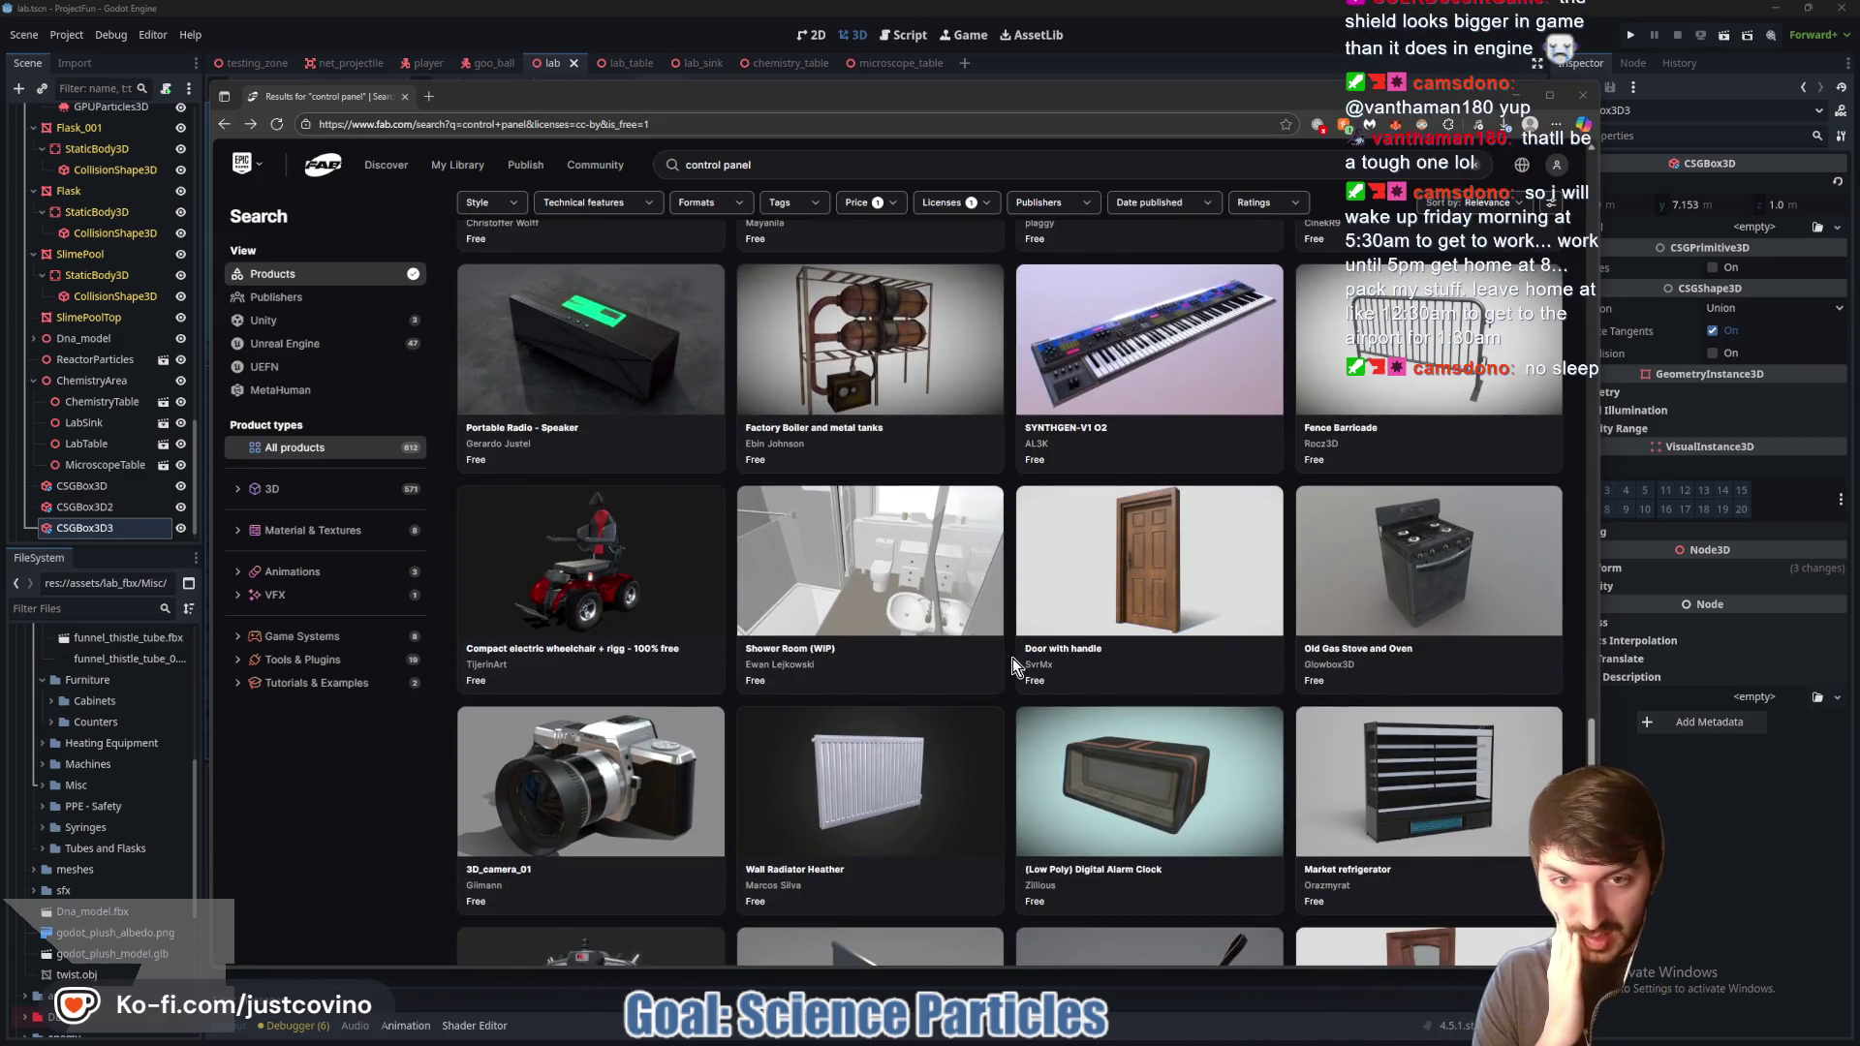
pyautogui.scroll(-4, 1016, 668)
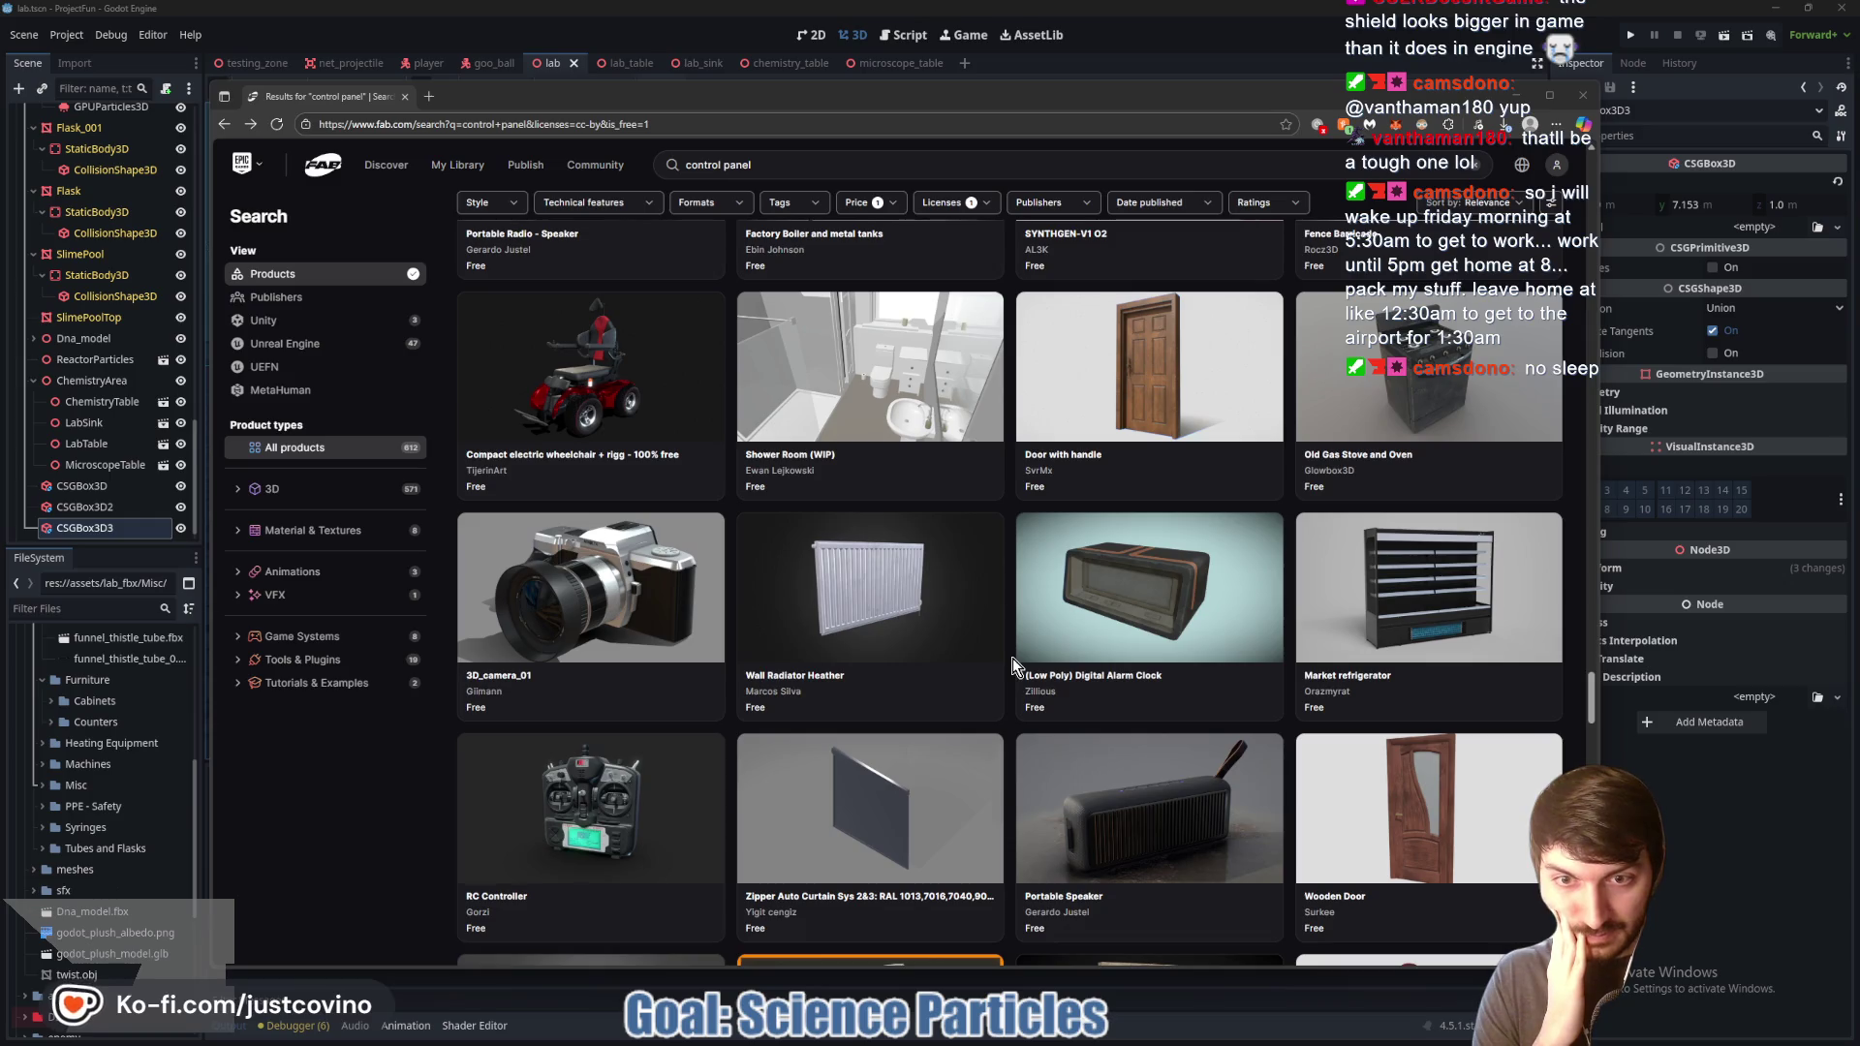
pyautogui.scroll(-9, 1013, 659)
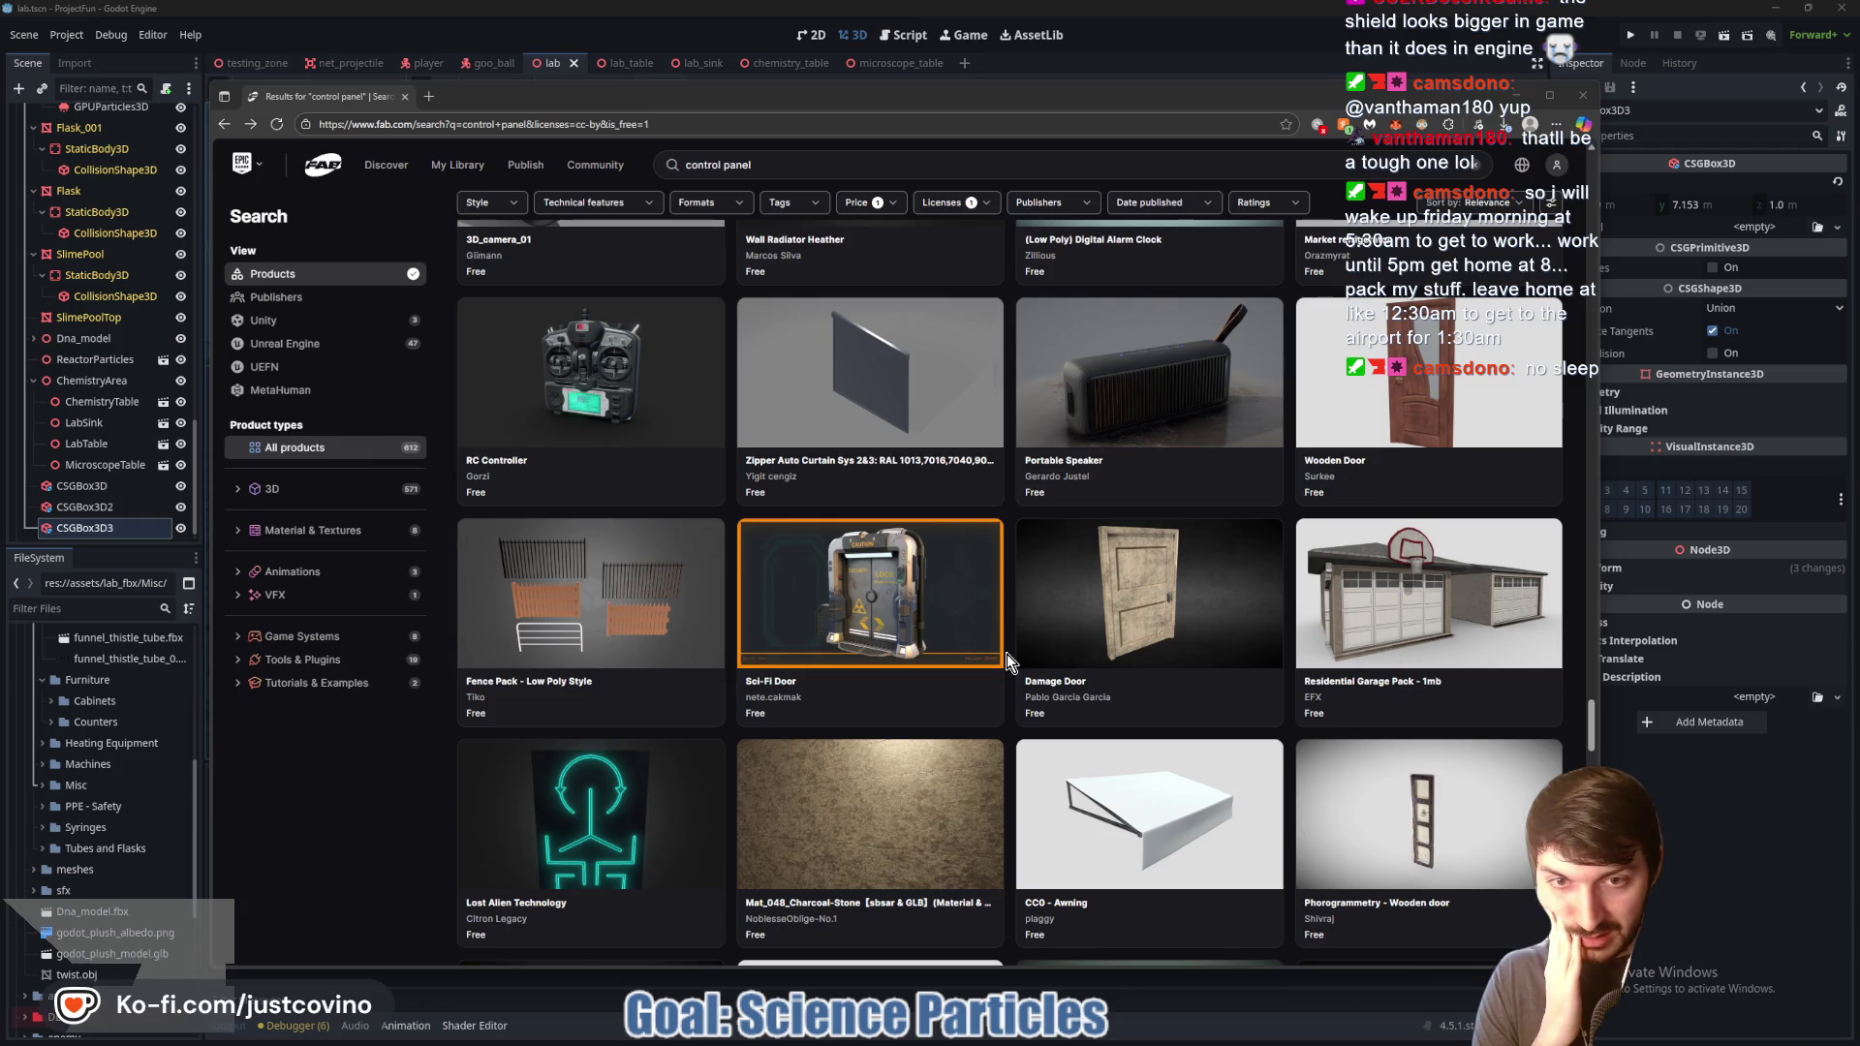
pyautogui.scroll(-10, 1007, 655)
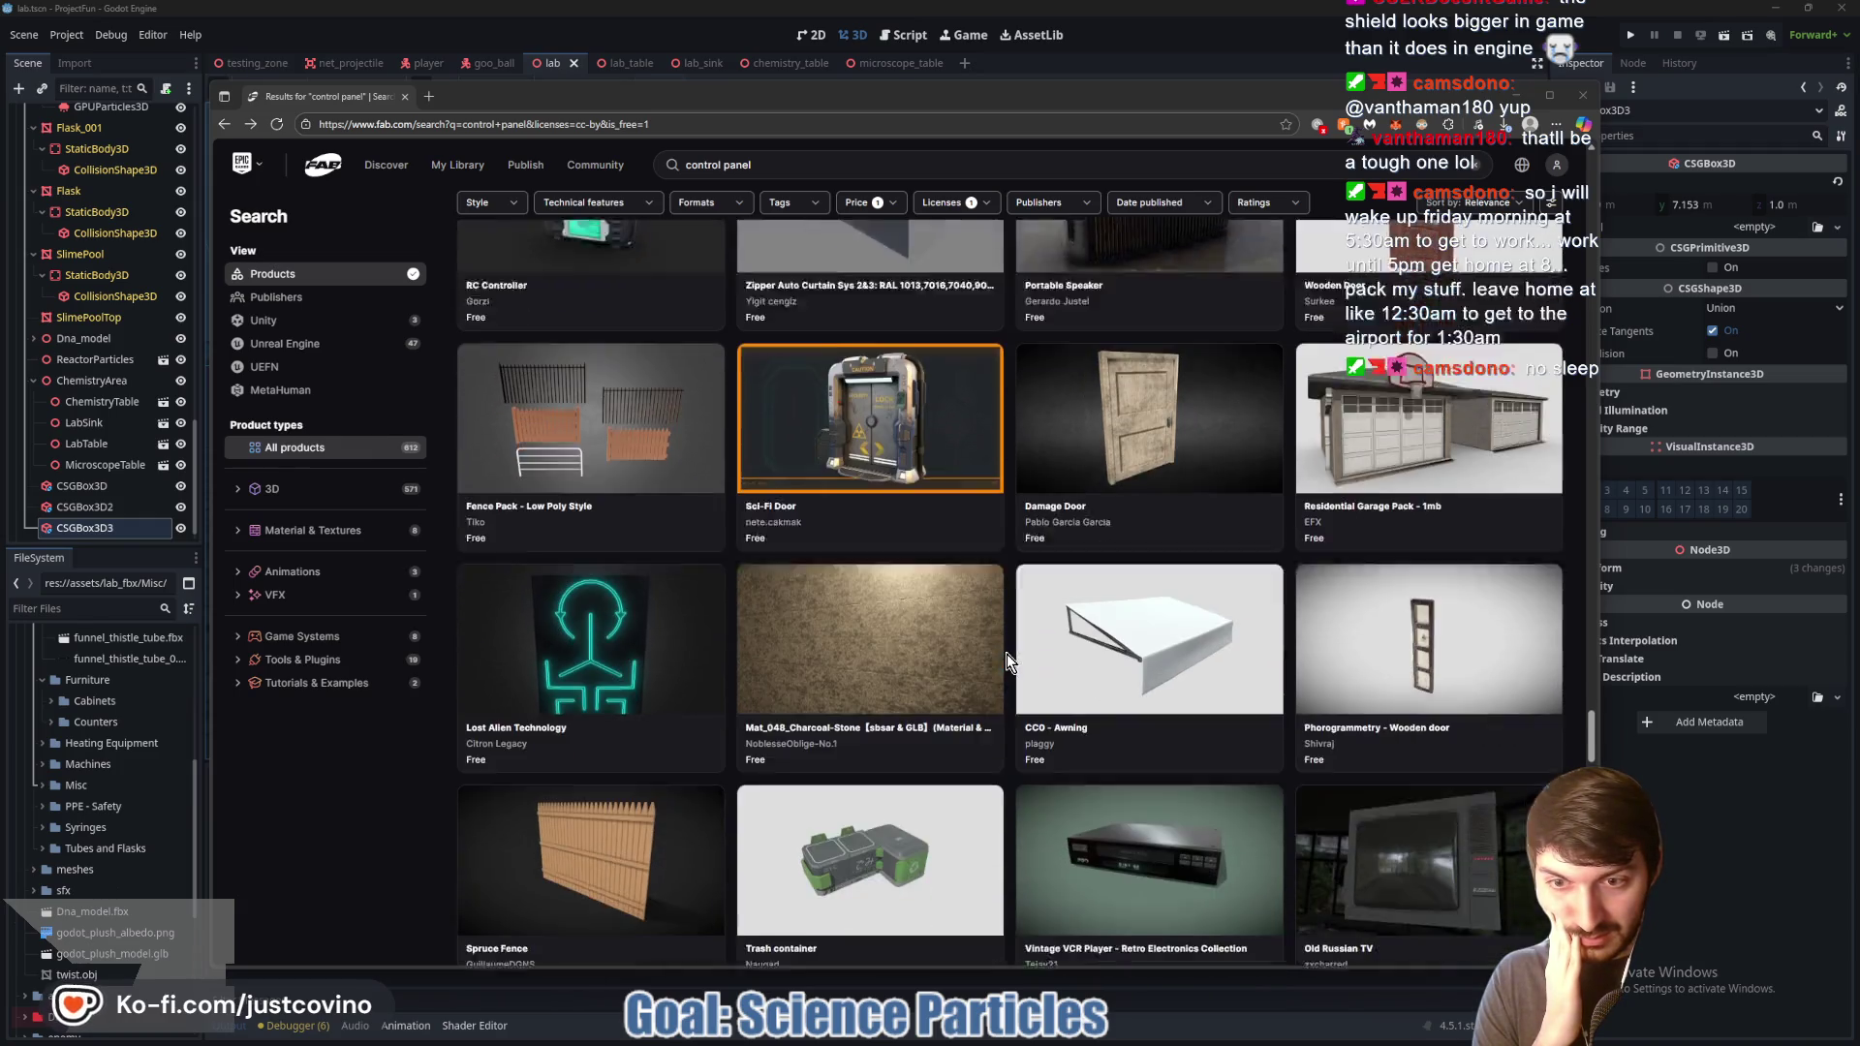
pyautogui.scroll(-12, 1007, 655)
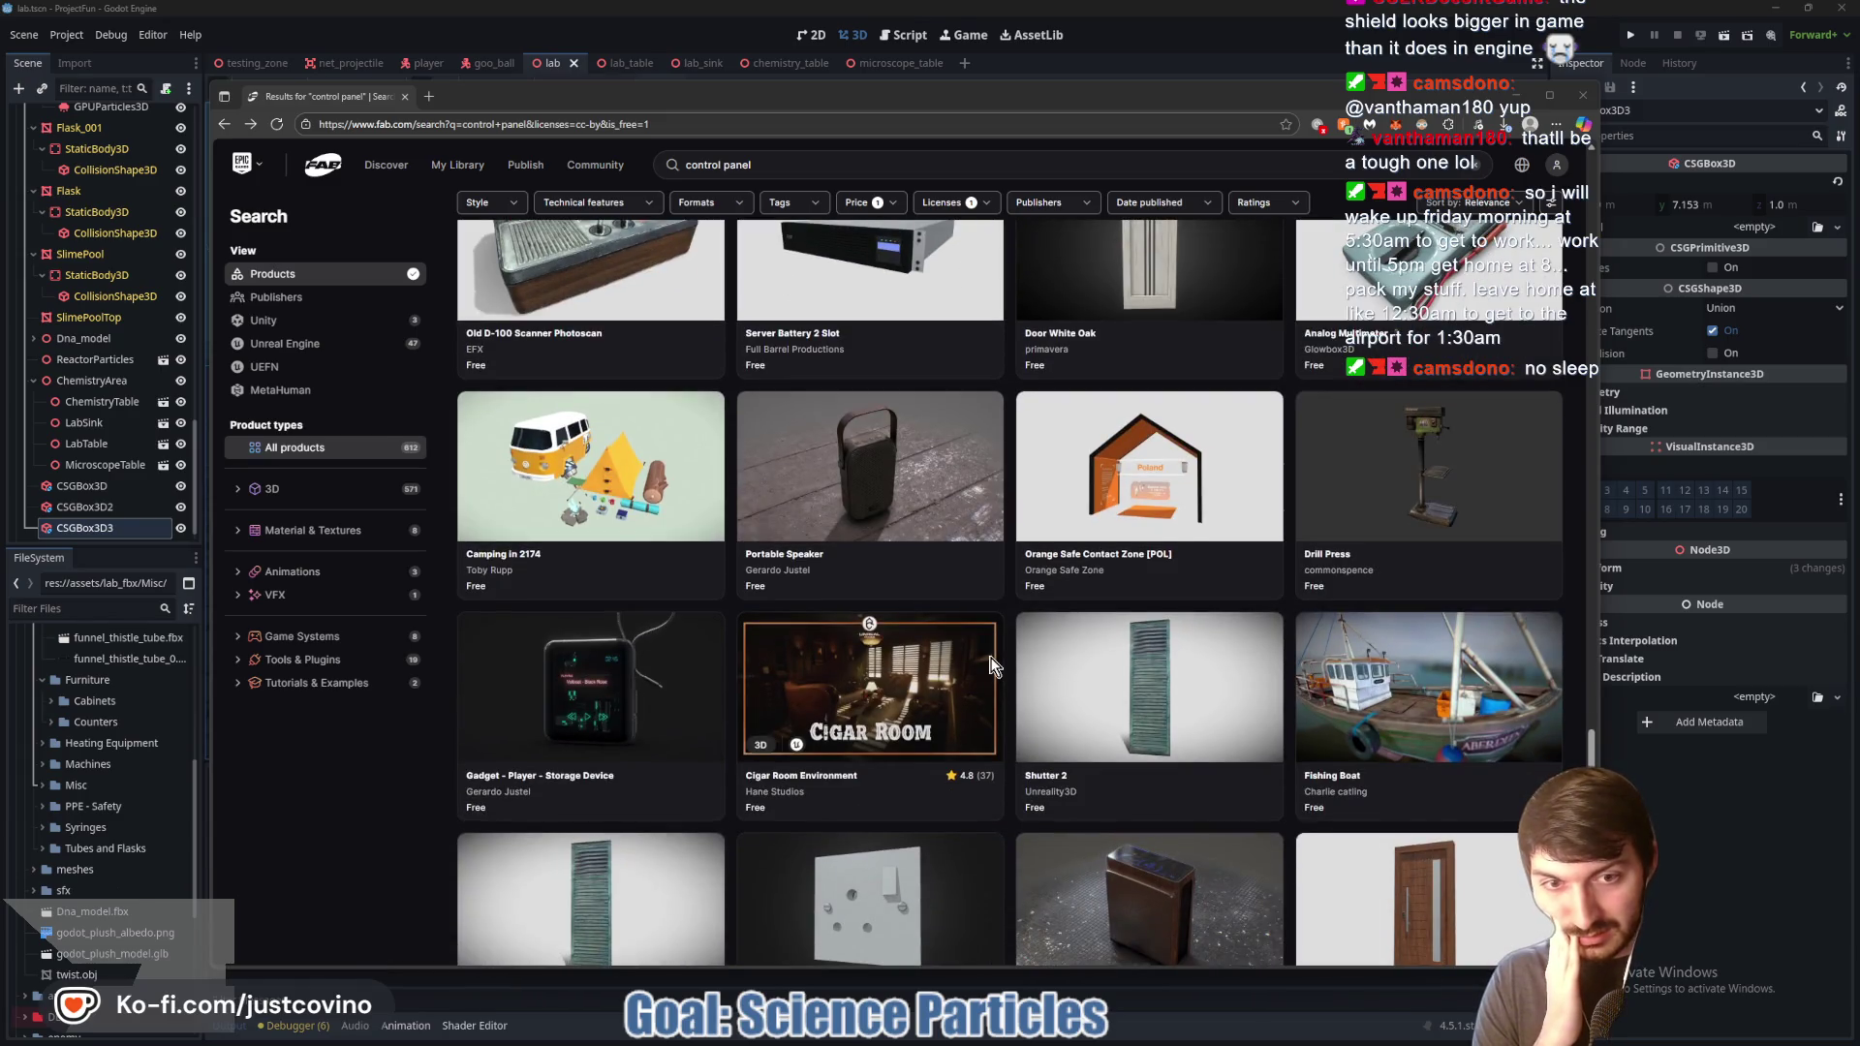
pyautogui.scroll(-3, 992, 665)
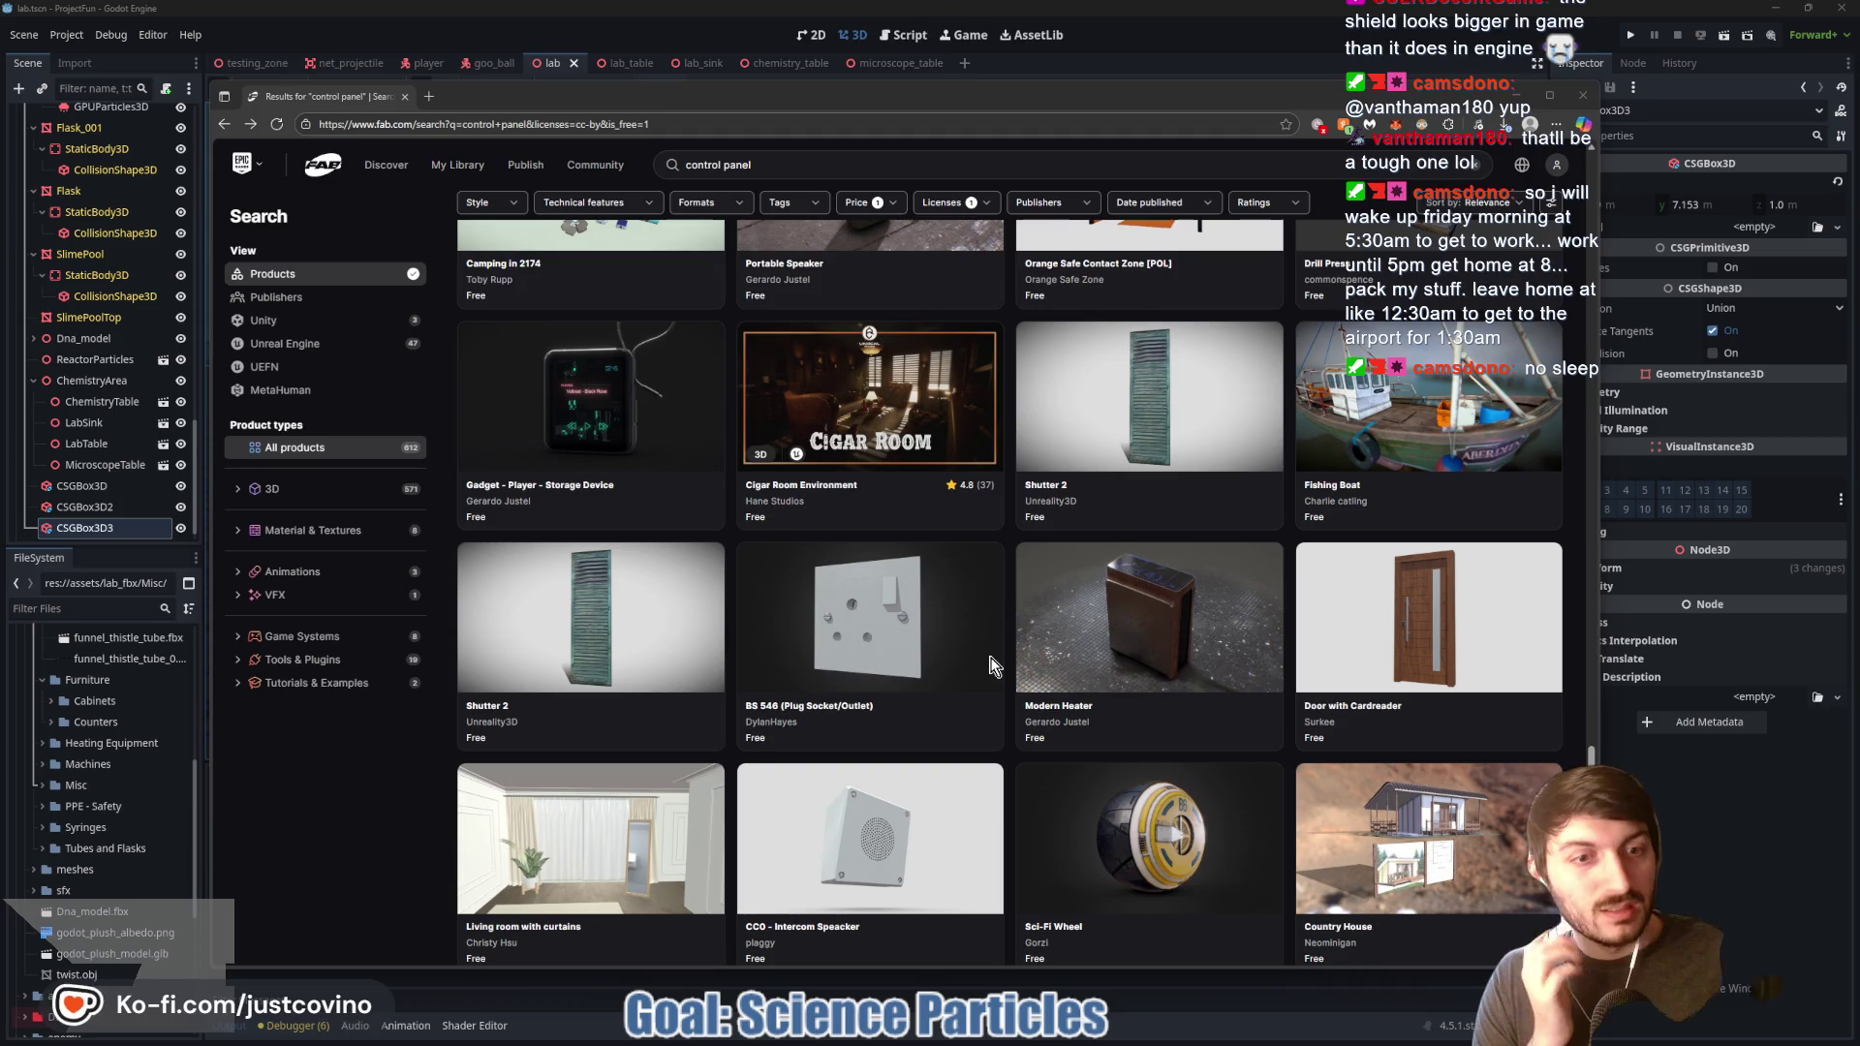
pyautogui.scroll(-5, 988, 662)
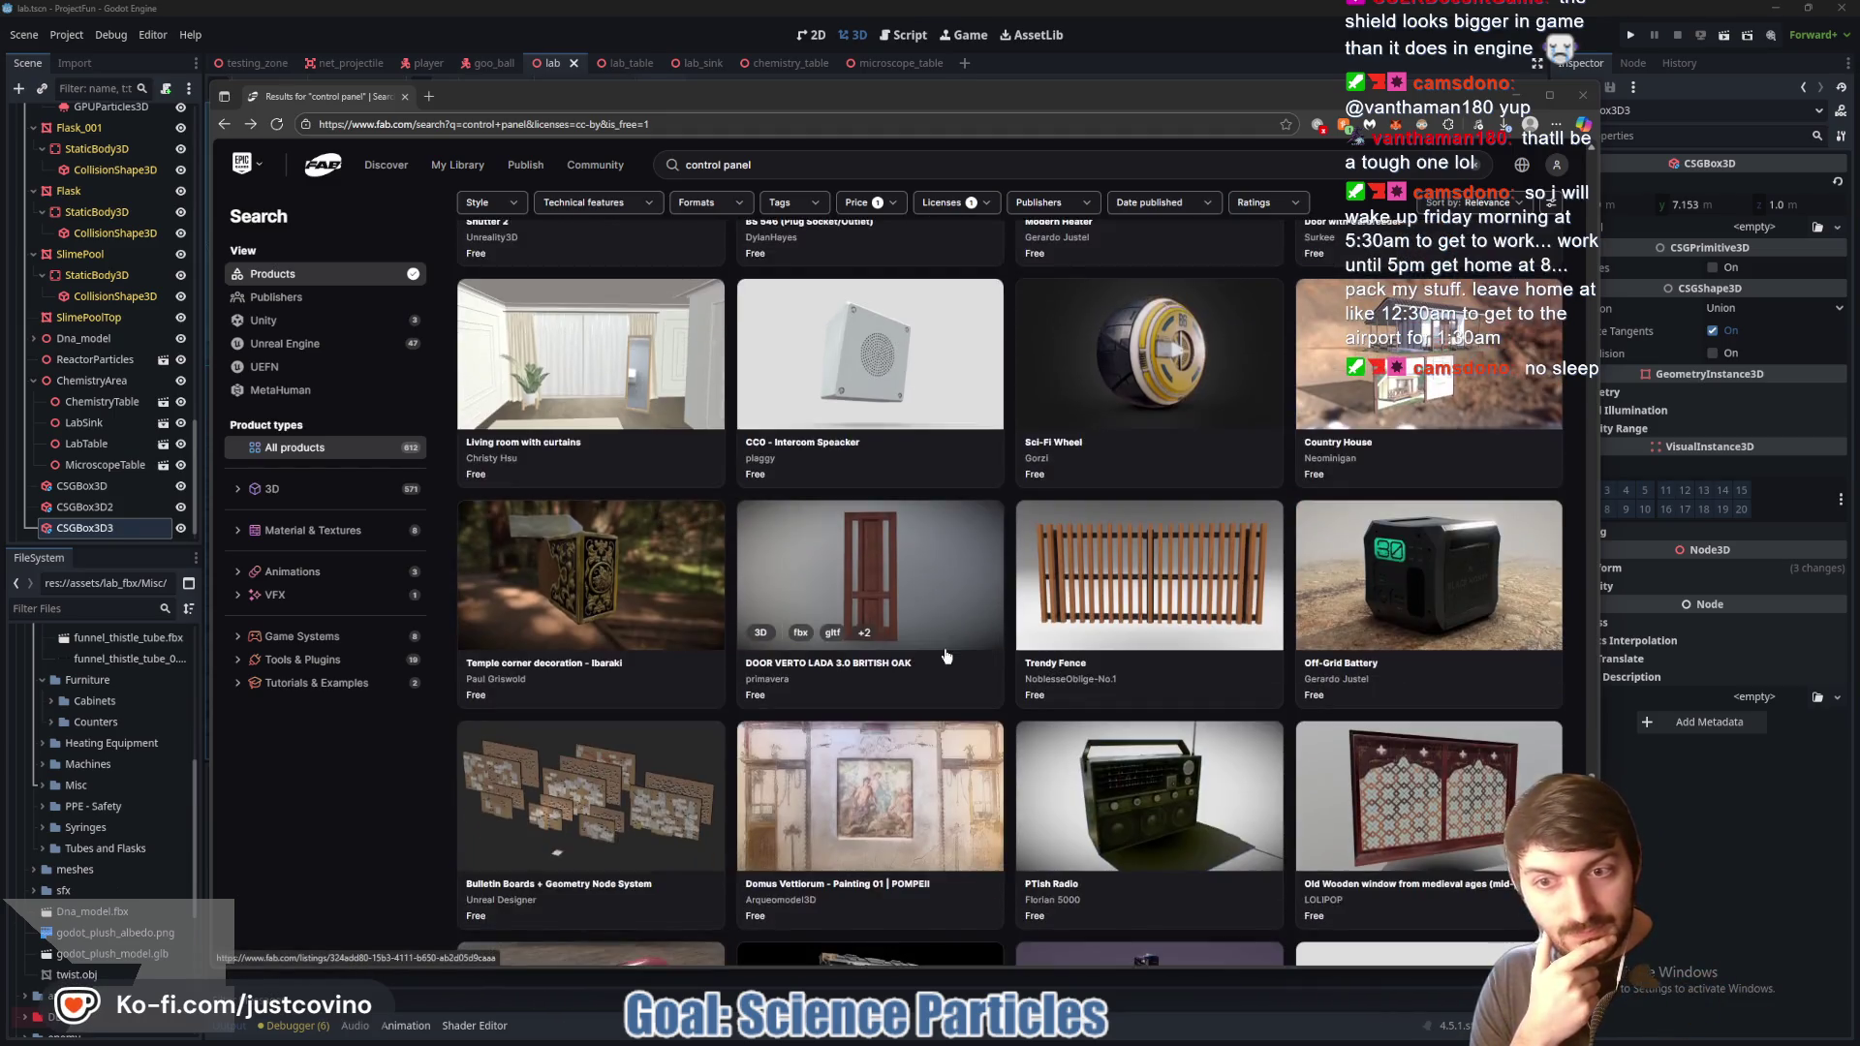
pyautogui.scroll(-3, 948, 657)
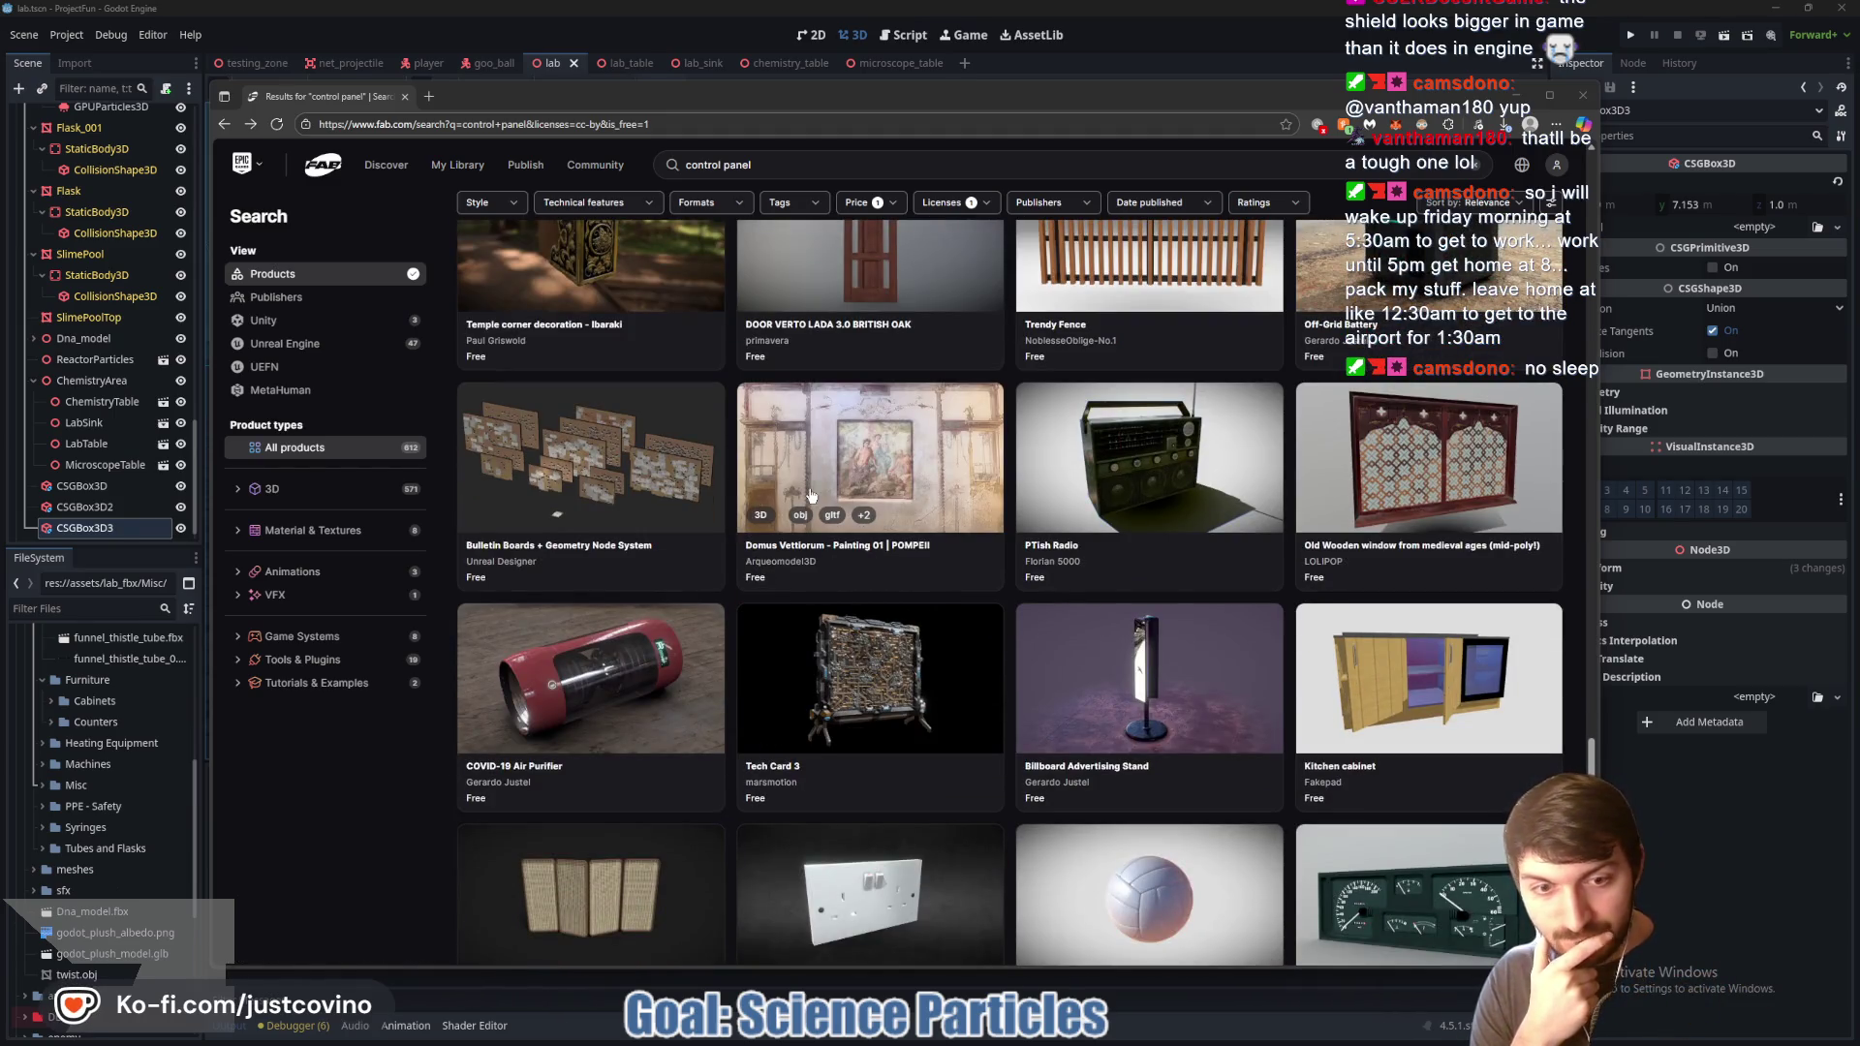
pyautogui.click(1517, 95)
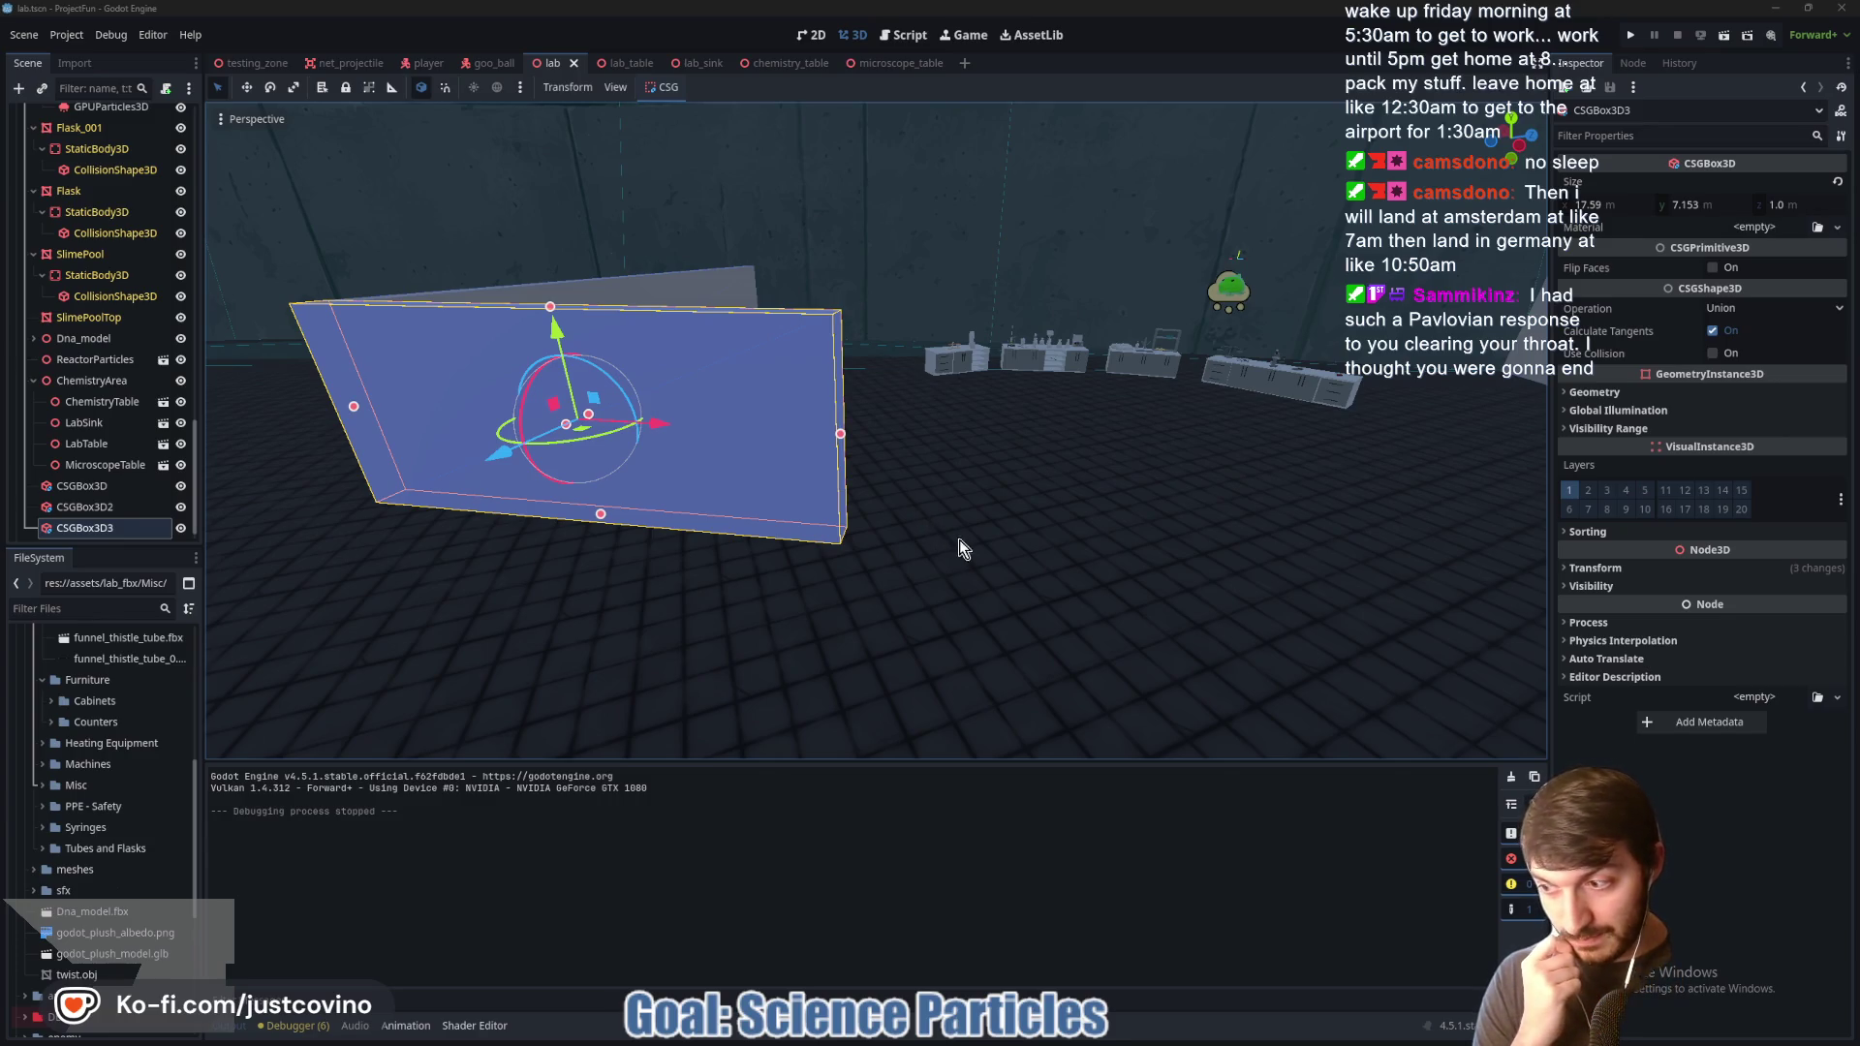
# Step: Nudge the standing CSG box, select CSGBox3D through CSGBox3D3, and save the scene
pyautogui.moveTo(974, 543); pyautogui.dragTo(898, 560)
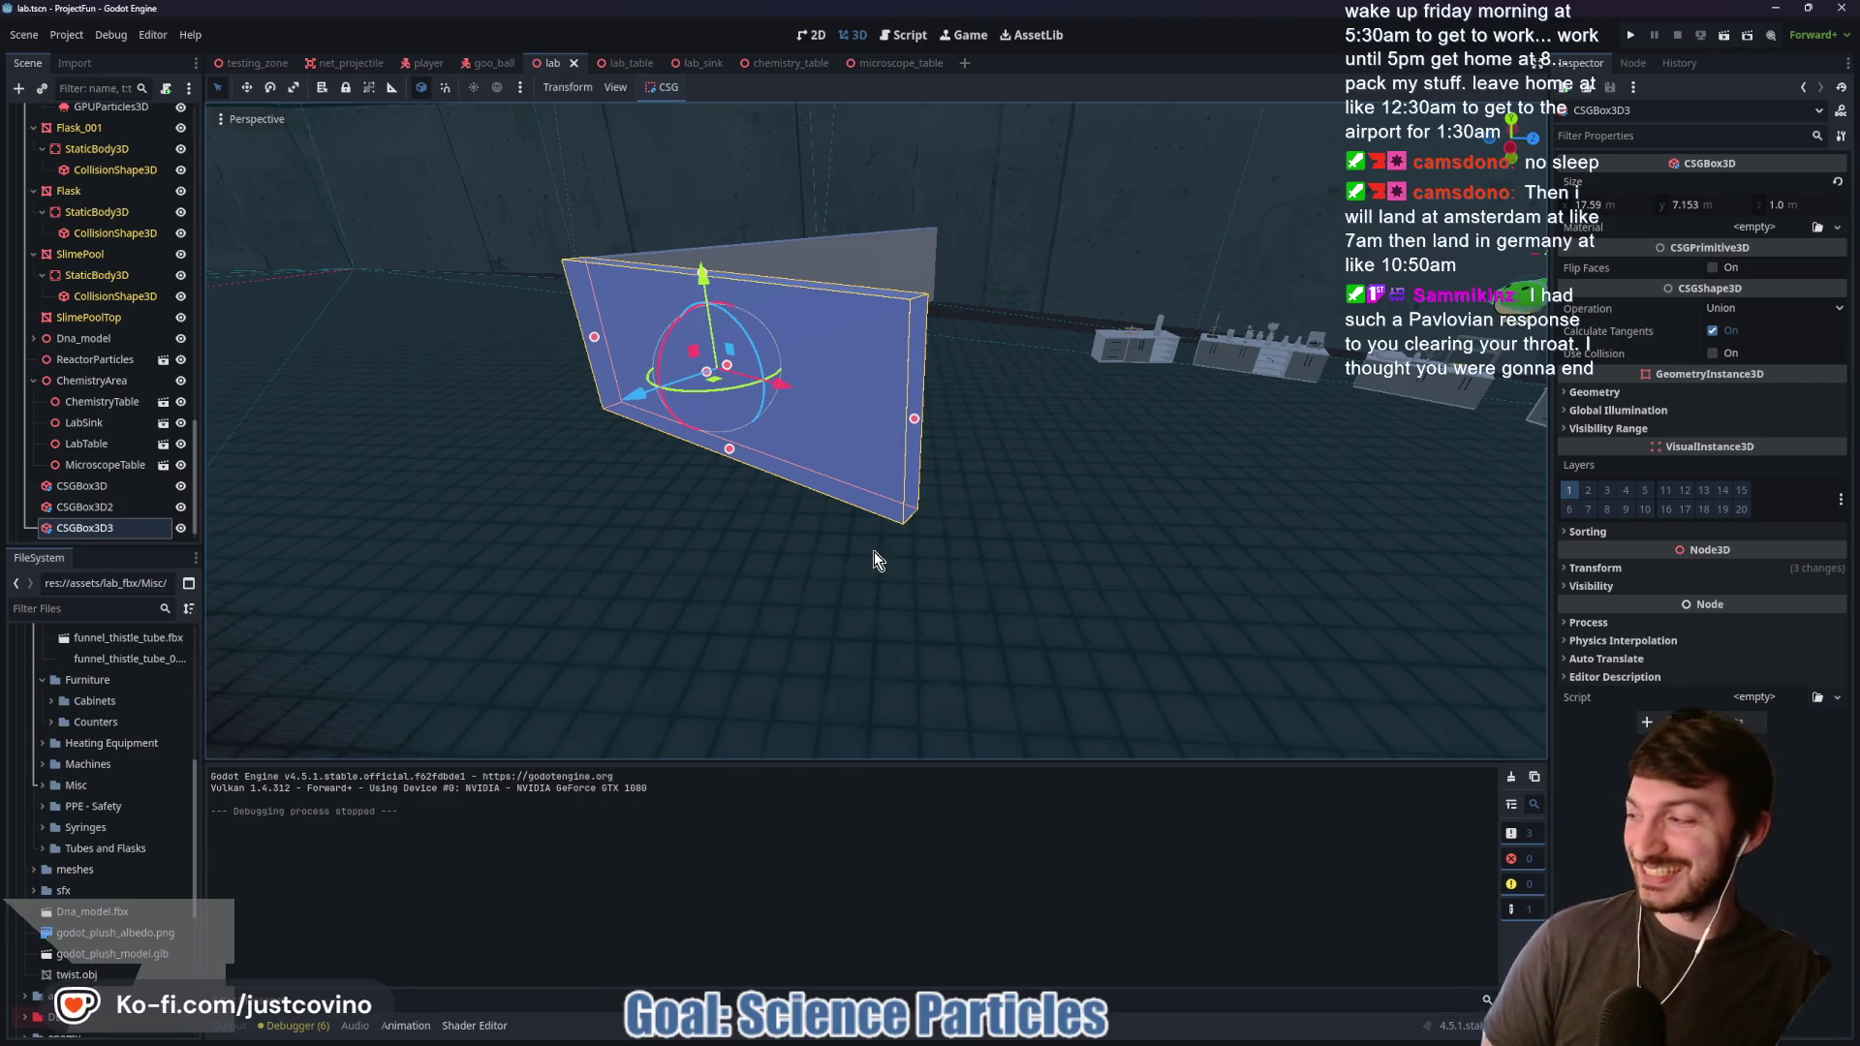
pyautogui.moveTo(905, 568)
pyautogui.mouseDown()
pyautogui.moveTo(1050, 543)
pyautogui.moveTo(1160, 589)
pyautogui.mouseUp()
pyautogui.press('g')
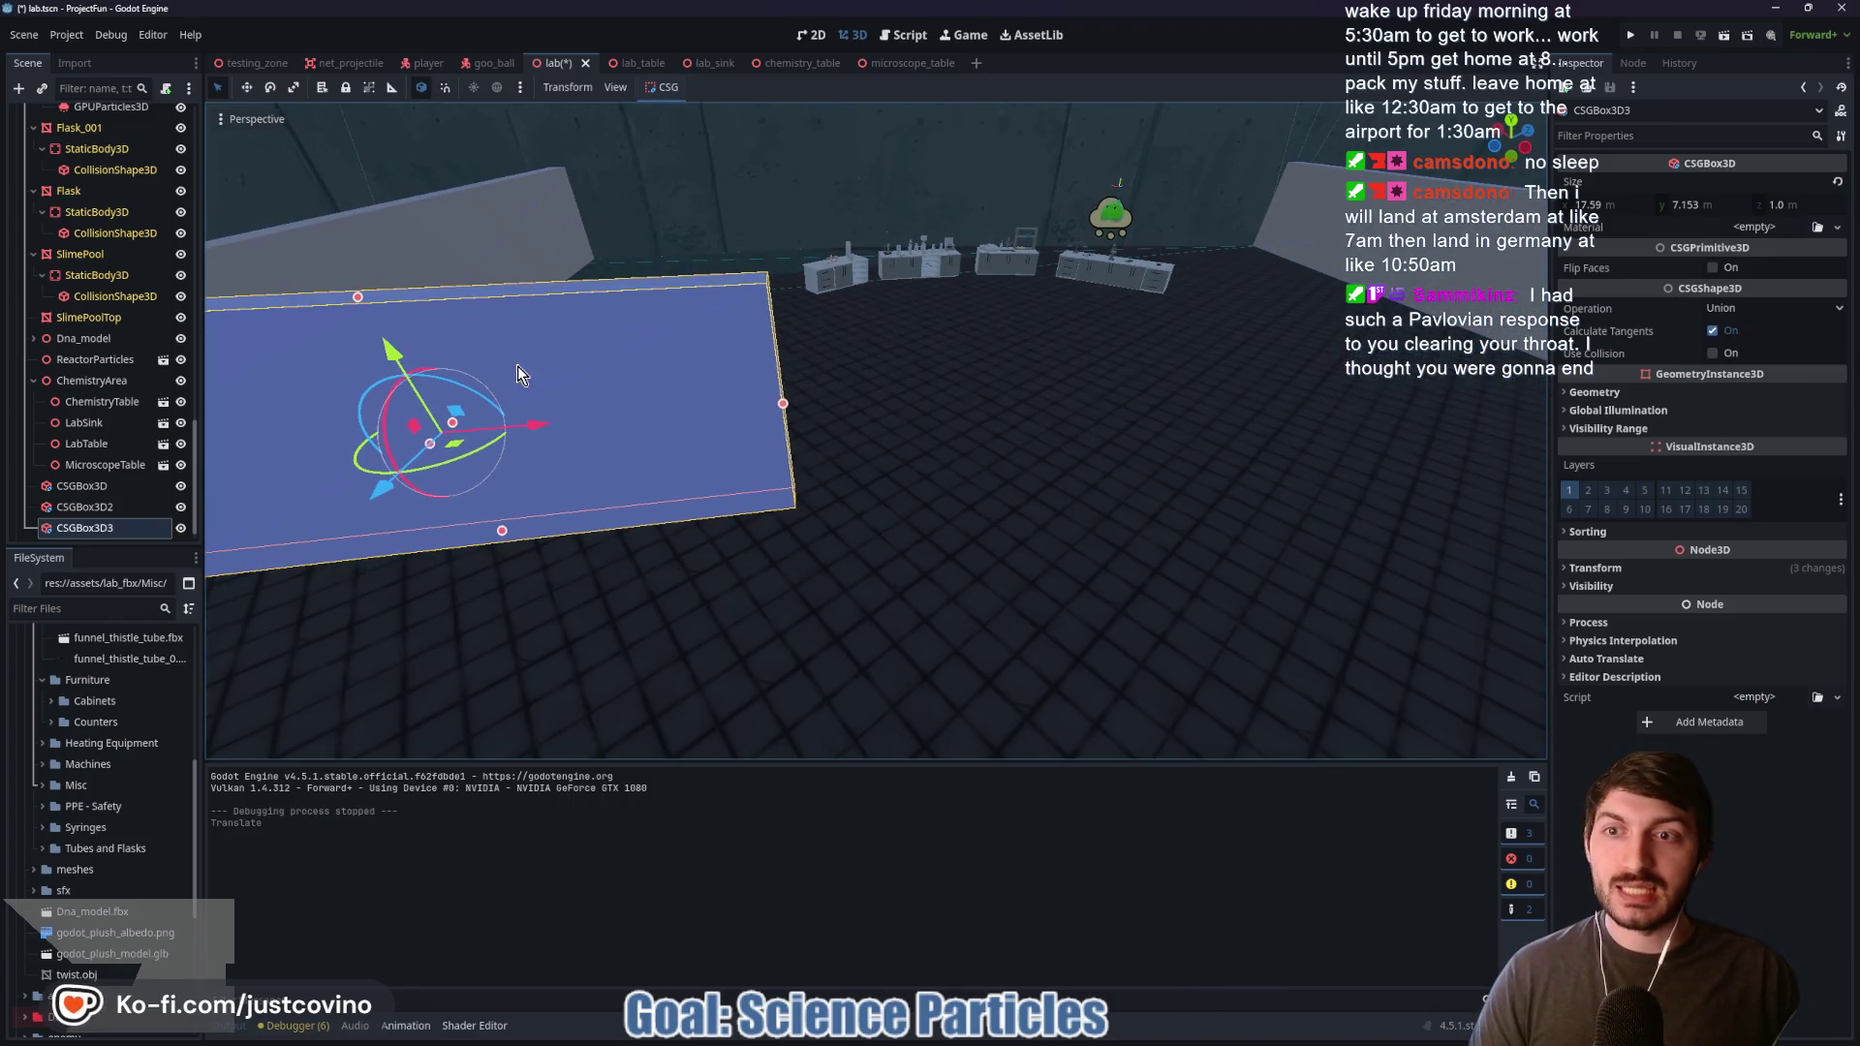
pyautogui.keyDown('shift'); pyautogui.click(100, 482); pyautogui.keyUp('shift')
pyautogui.hotkey('ctrl', 's')
# Step: Fly the camera through the lab and back out to frame the boxes
pyautogui.rightClick(928, 485)
pyautogui.press('w')
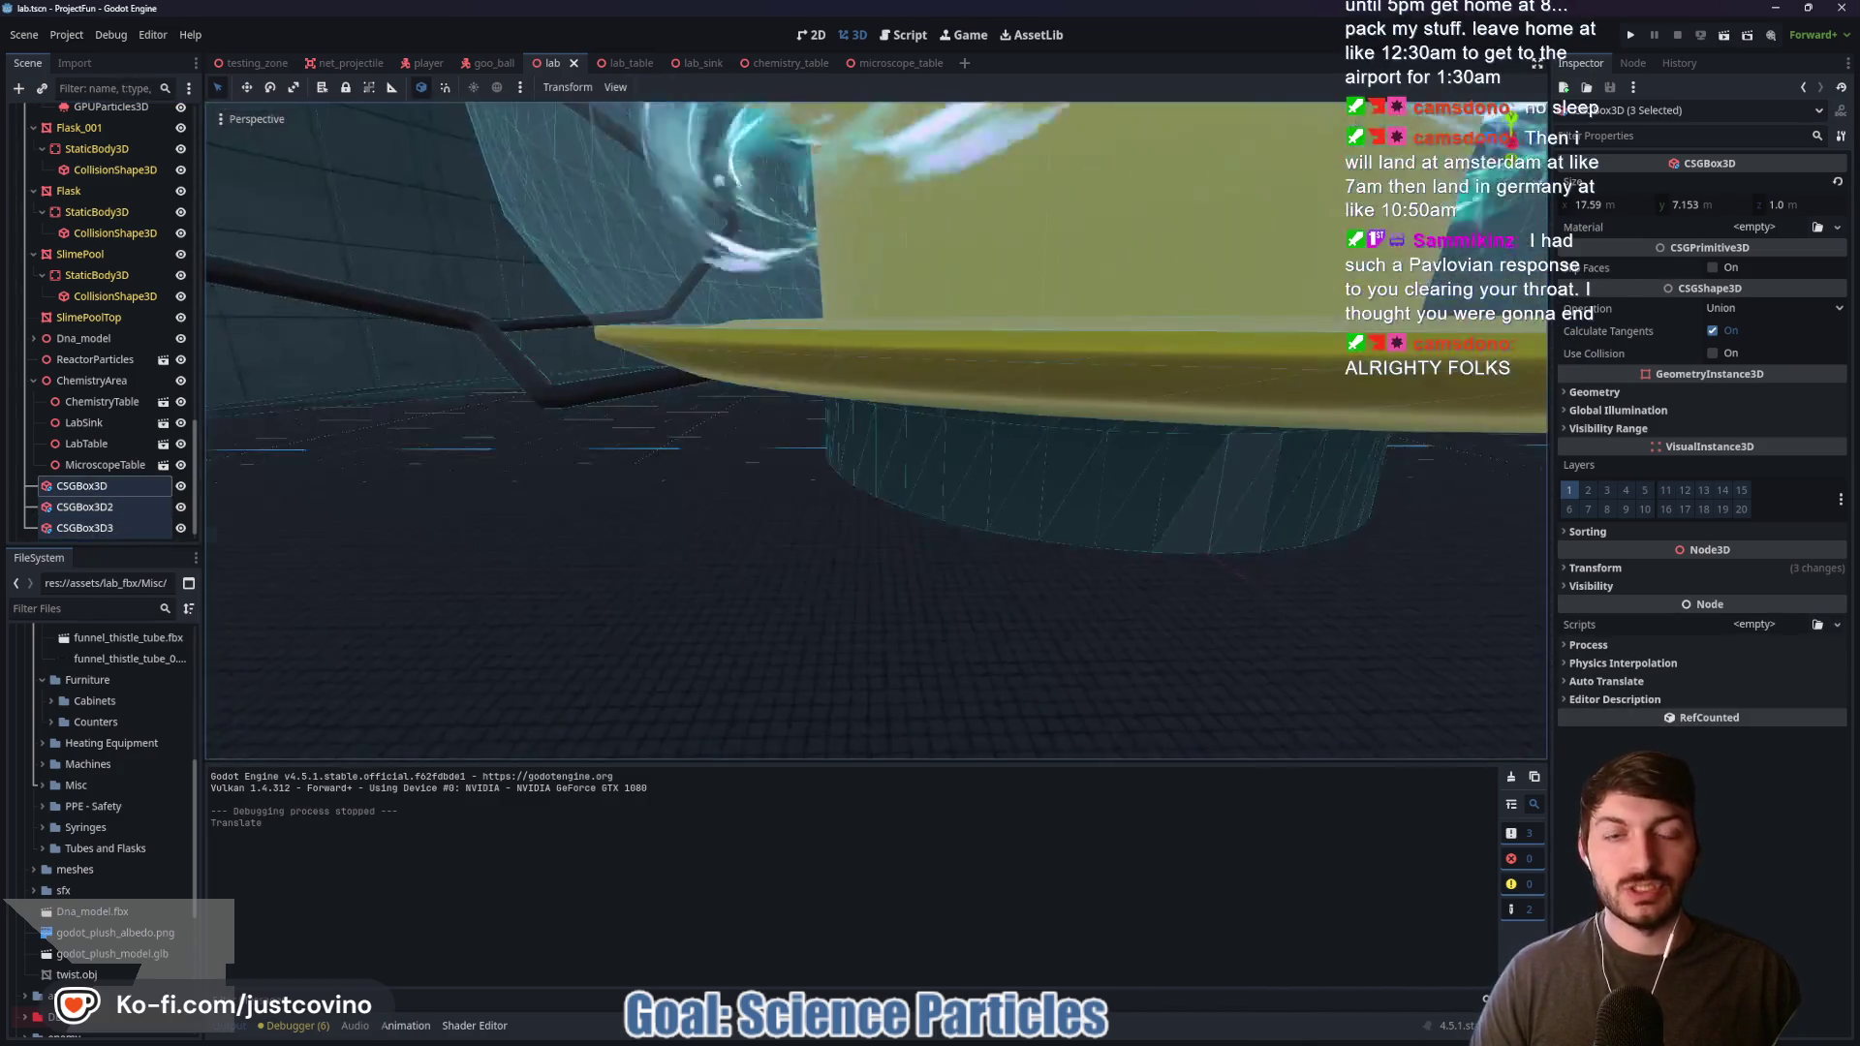
pyautogui.rightClick(978, 483)
pyautogui.press('s')
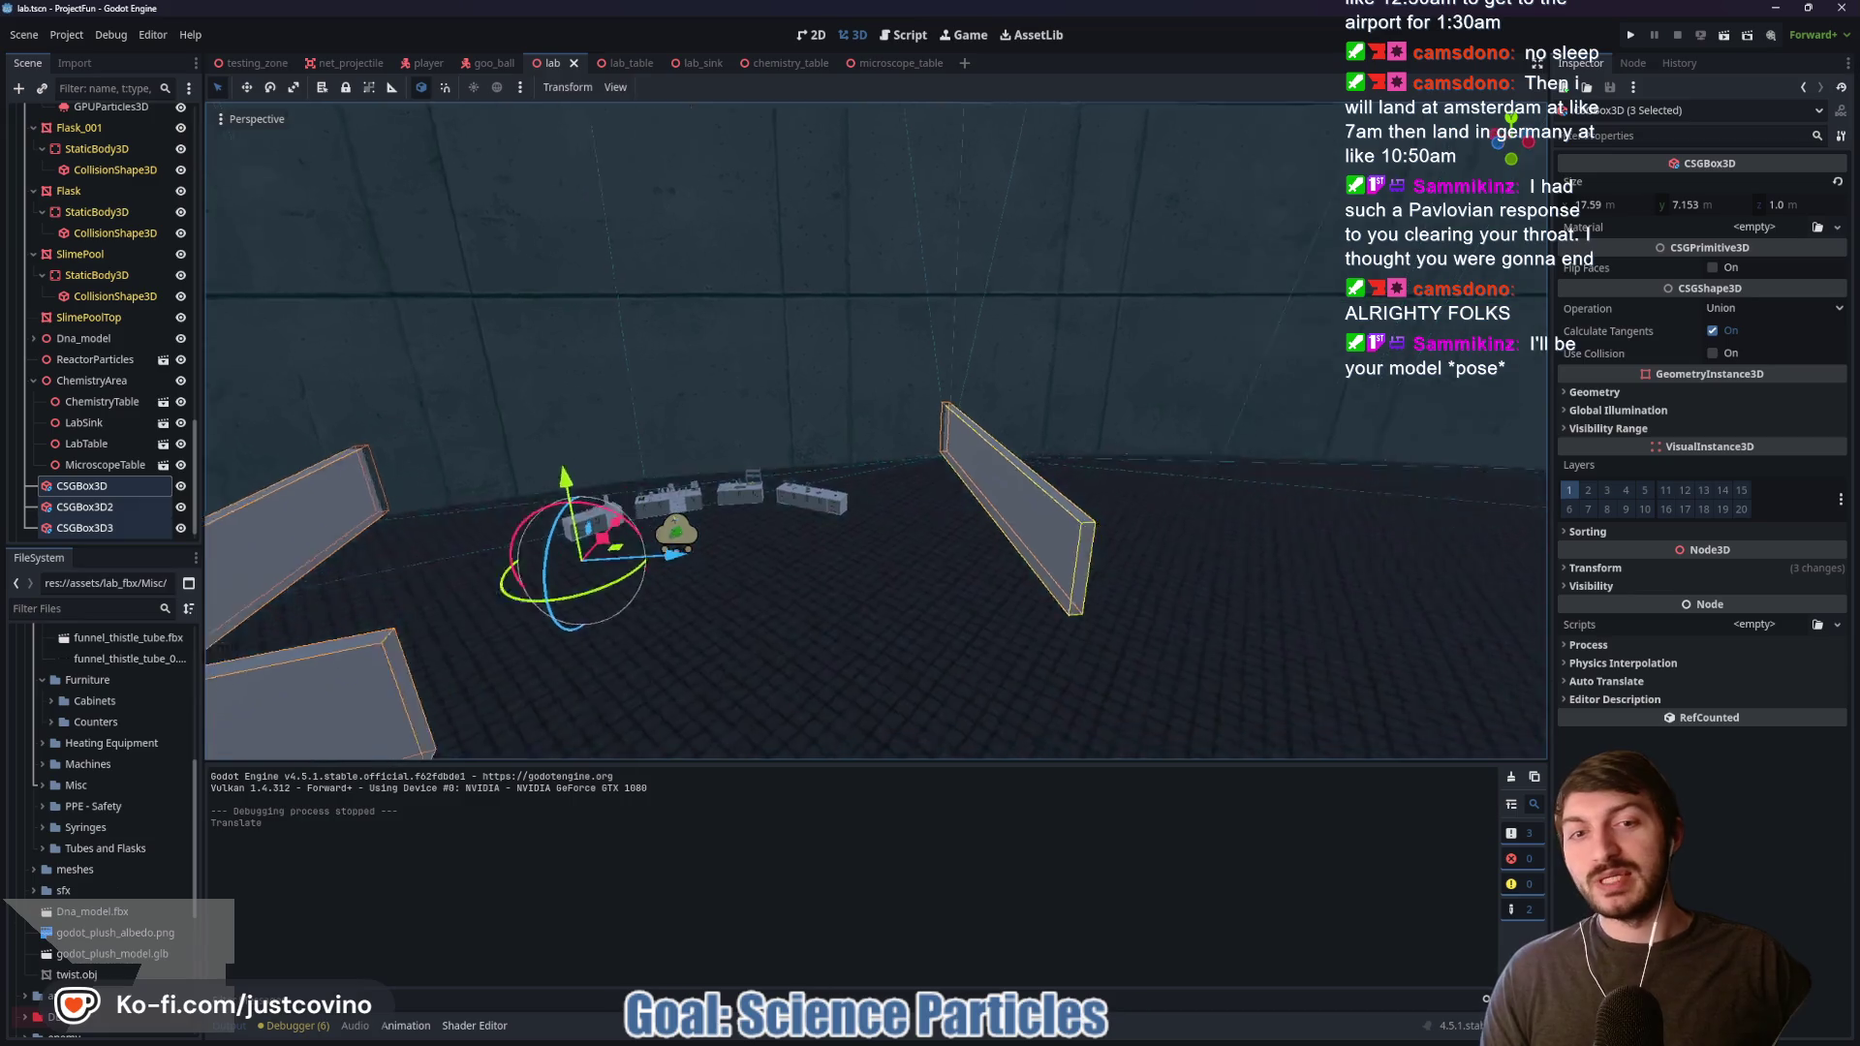
pyautogui.rightClick(1035, 490)
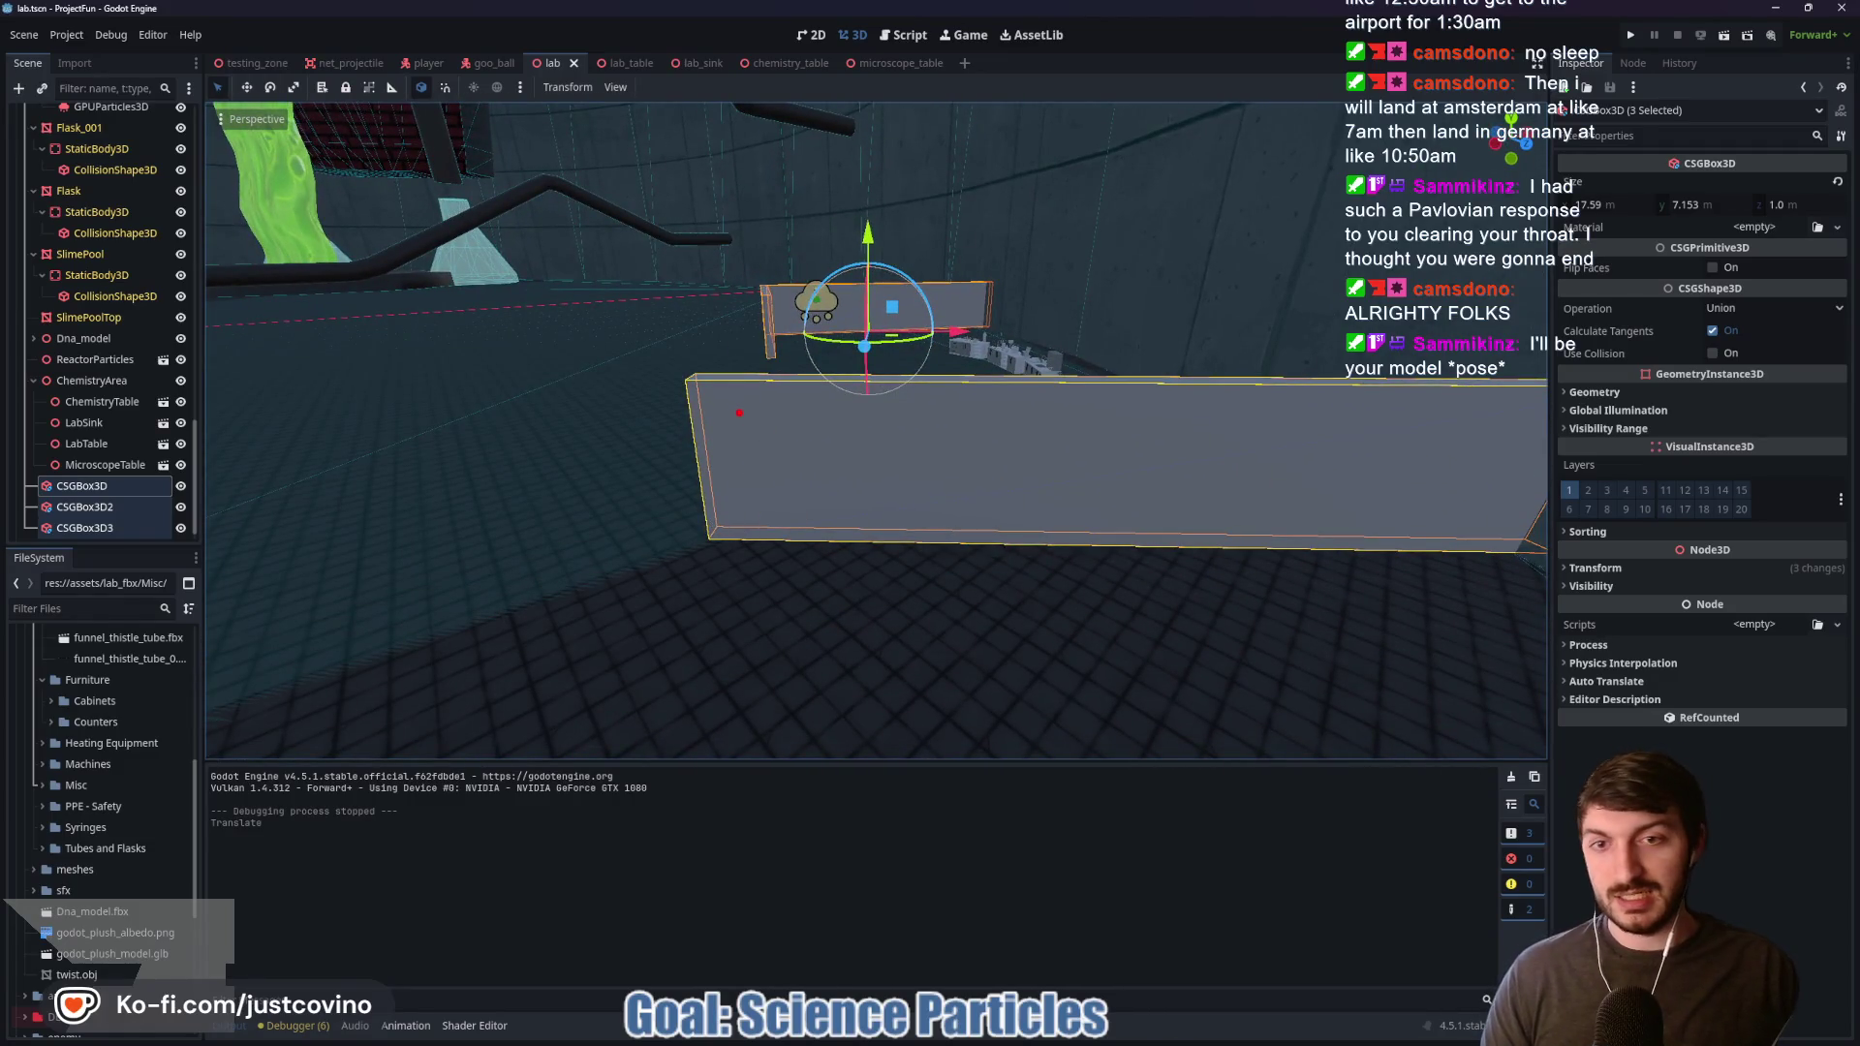
# Step: Select CSGBox3D3 alone and widen it to 27.226 × 7.153 × 1.0
pyautogui.moveTo(721, 529); pyautogui.dragTo(719, 389)
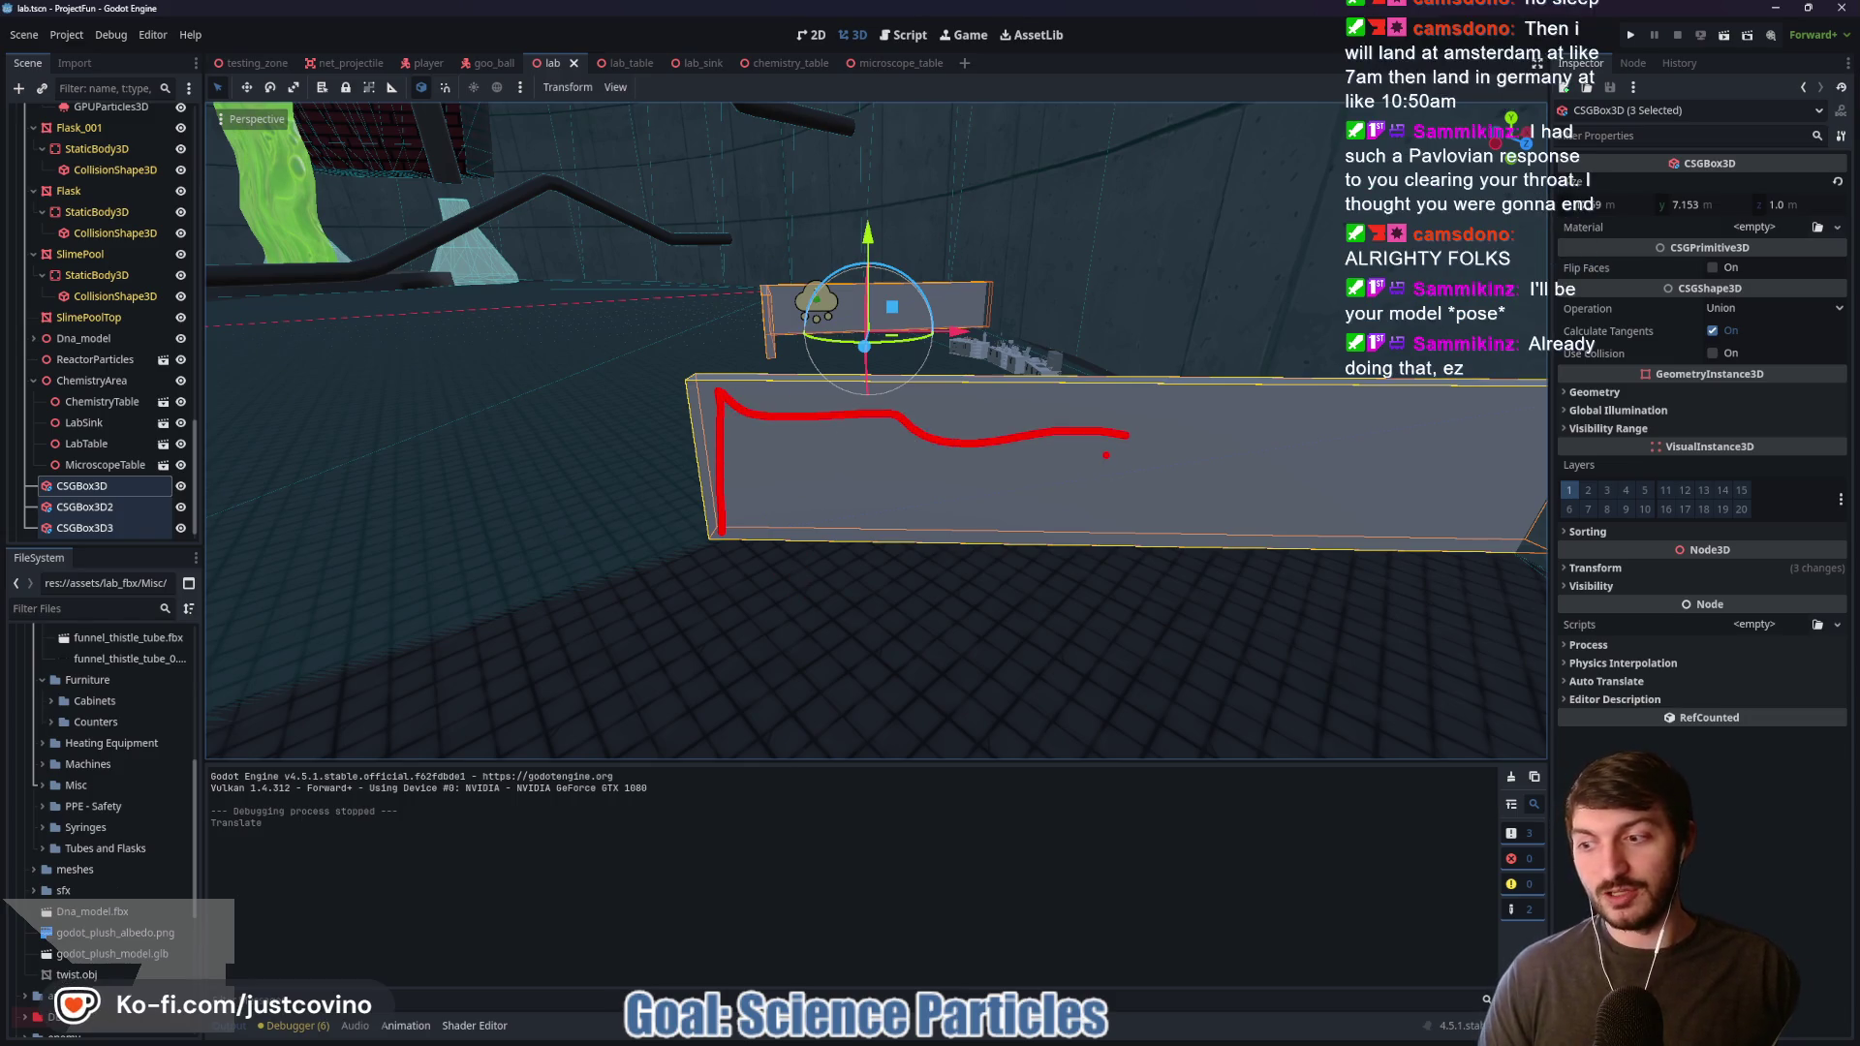
pyautogui.moveTo(1024, 1038)
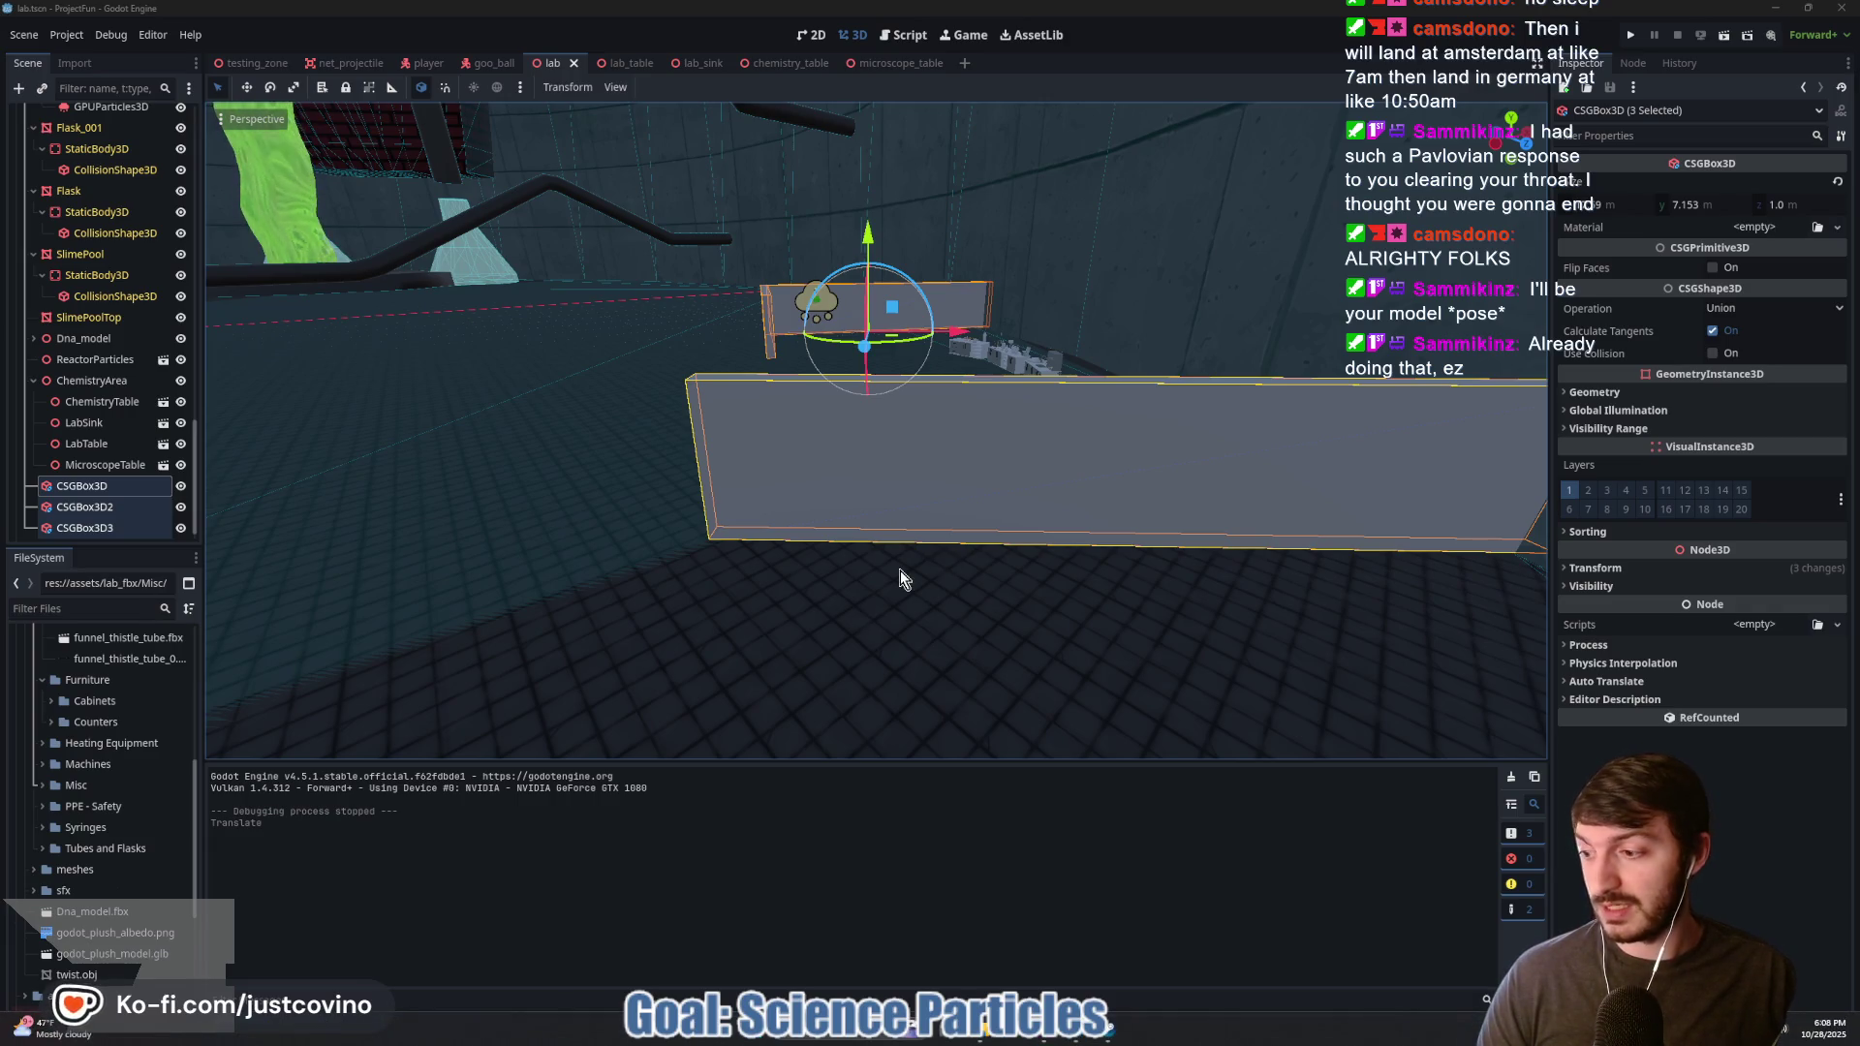
pyautogui.moveTo(1017, 517)
pyautogui.mouseDown()
pyautogui.moveTo(1056, 616)
pyautogui.moveTo(1027, 601)
pyautogui.moveTo(1065, 591)
pyautogui.moveTo(998, 566)
pyautogui.moveTo(865, 566)
pyautogui.moveTo(1024, 543)
pyautogui.mouseUp()
pyautogui.click(97, 528)
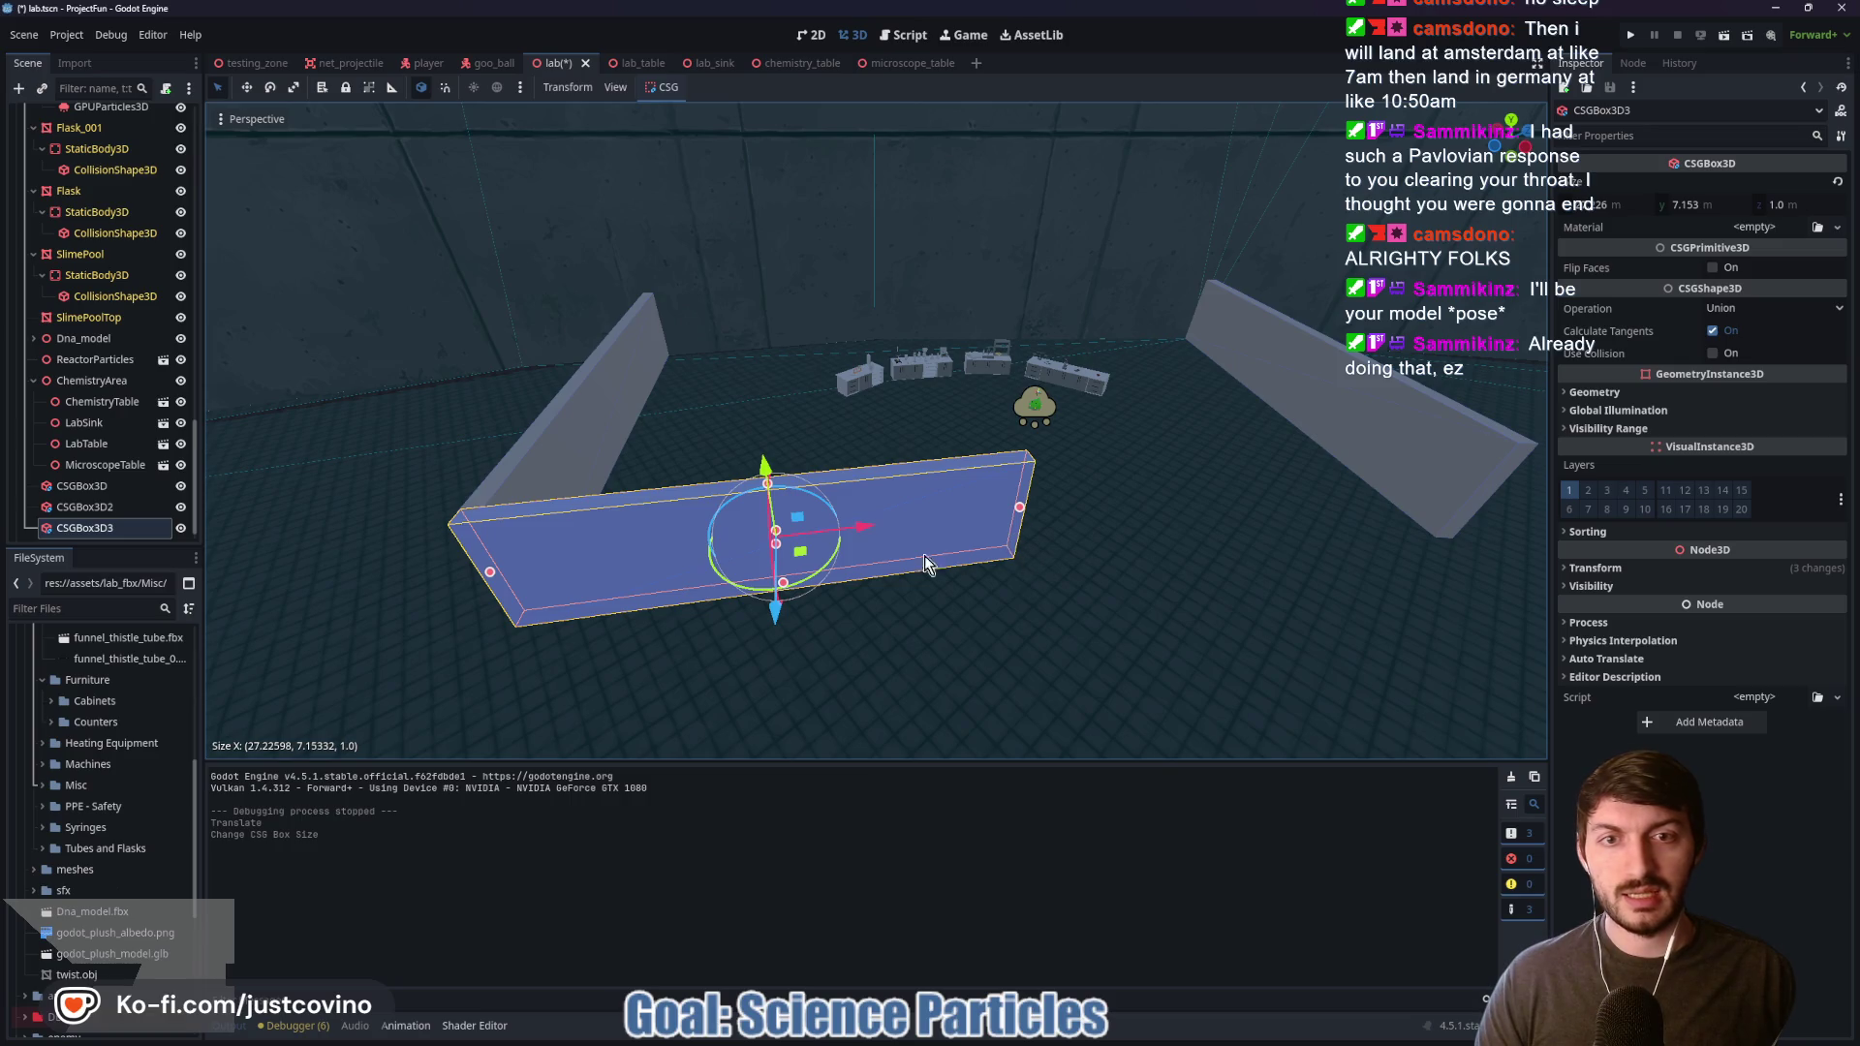
# Step: Switch to Top Orthogonal view and focus on the selected CSGBox3D3
pyautogui.moveTo(775, 484)
pyautogui.mouseDown()
pyautogui.moveTo(787, 649)
pyautogui.moveTo(1206, 431)
pyautogui.mouseUp()
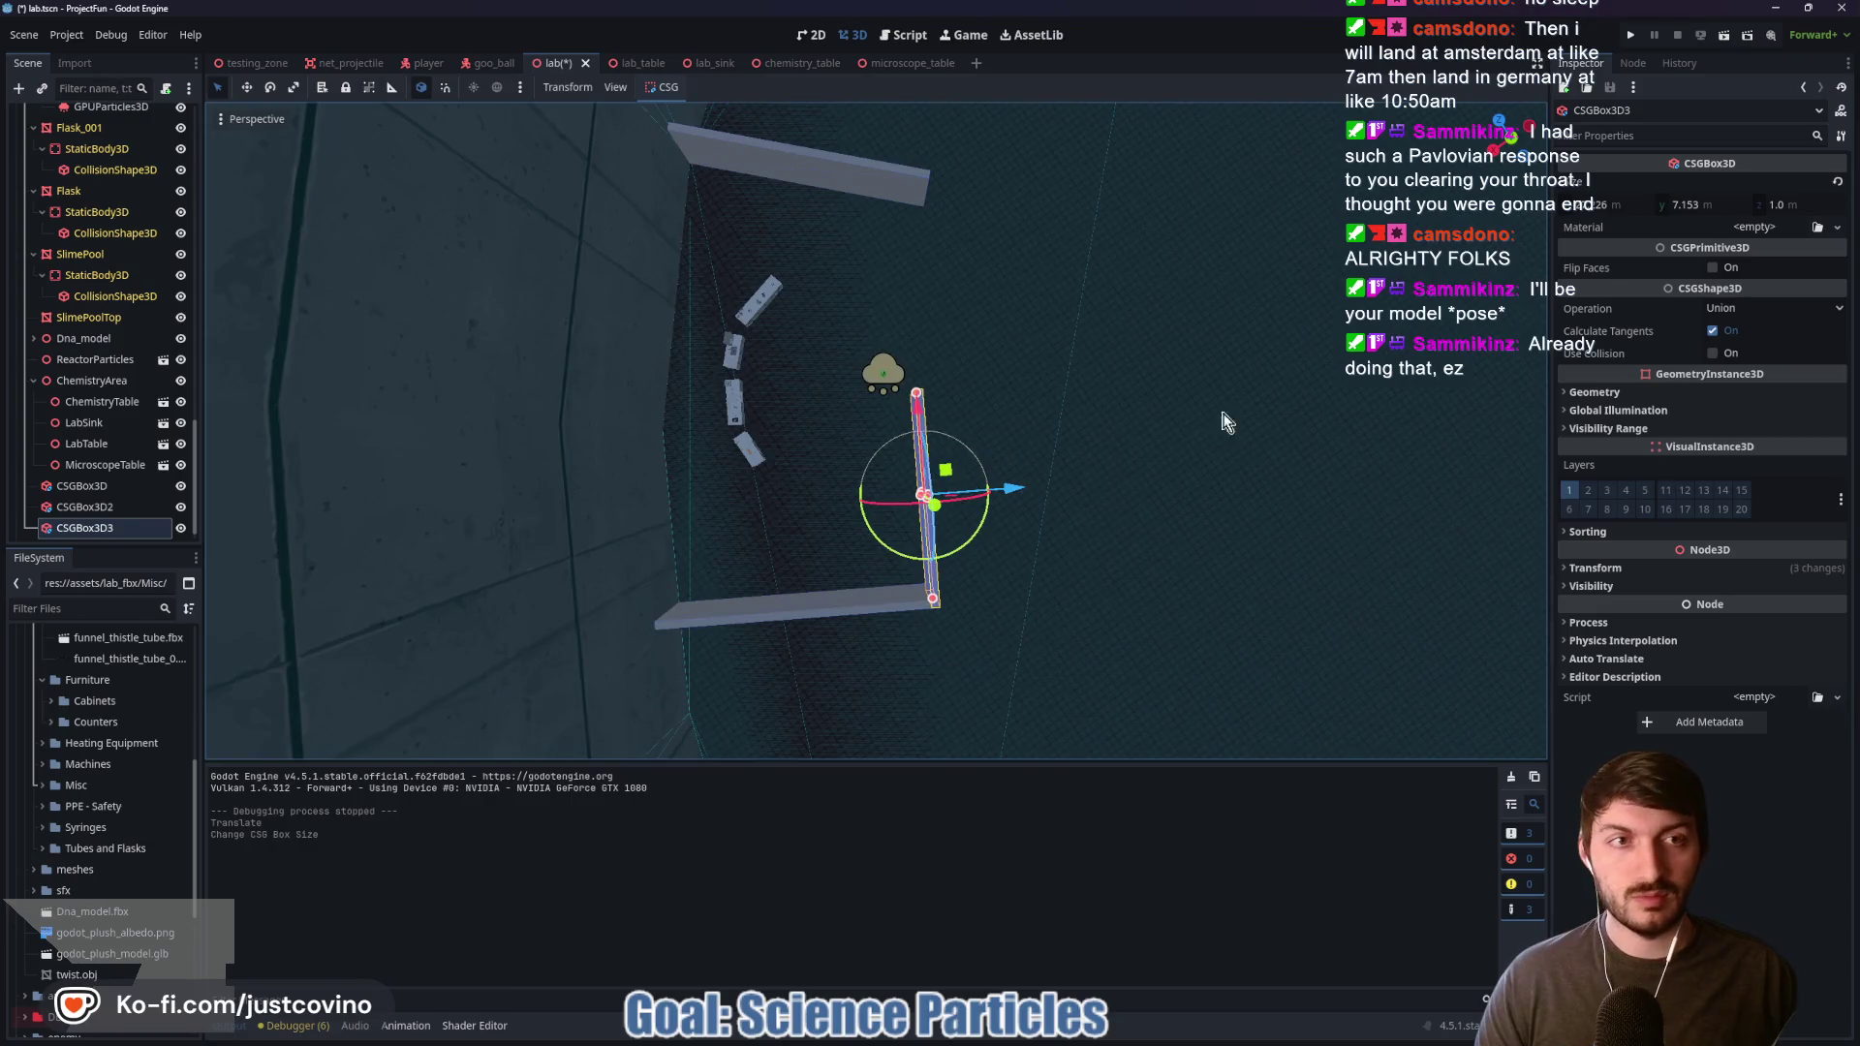
pyautogui.click(1513, 141)
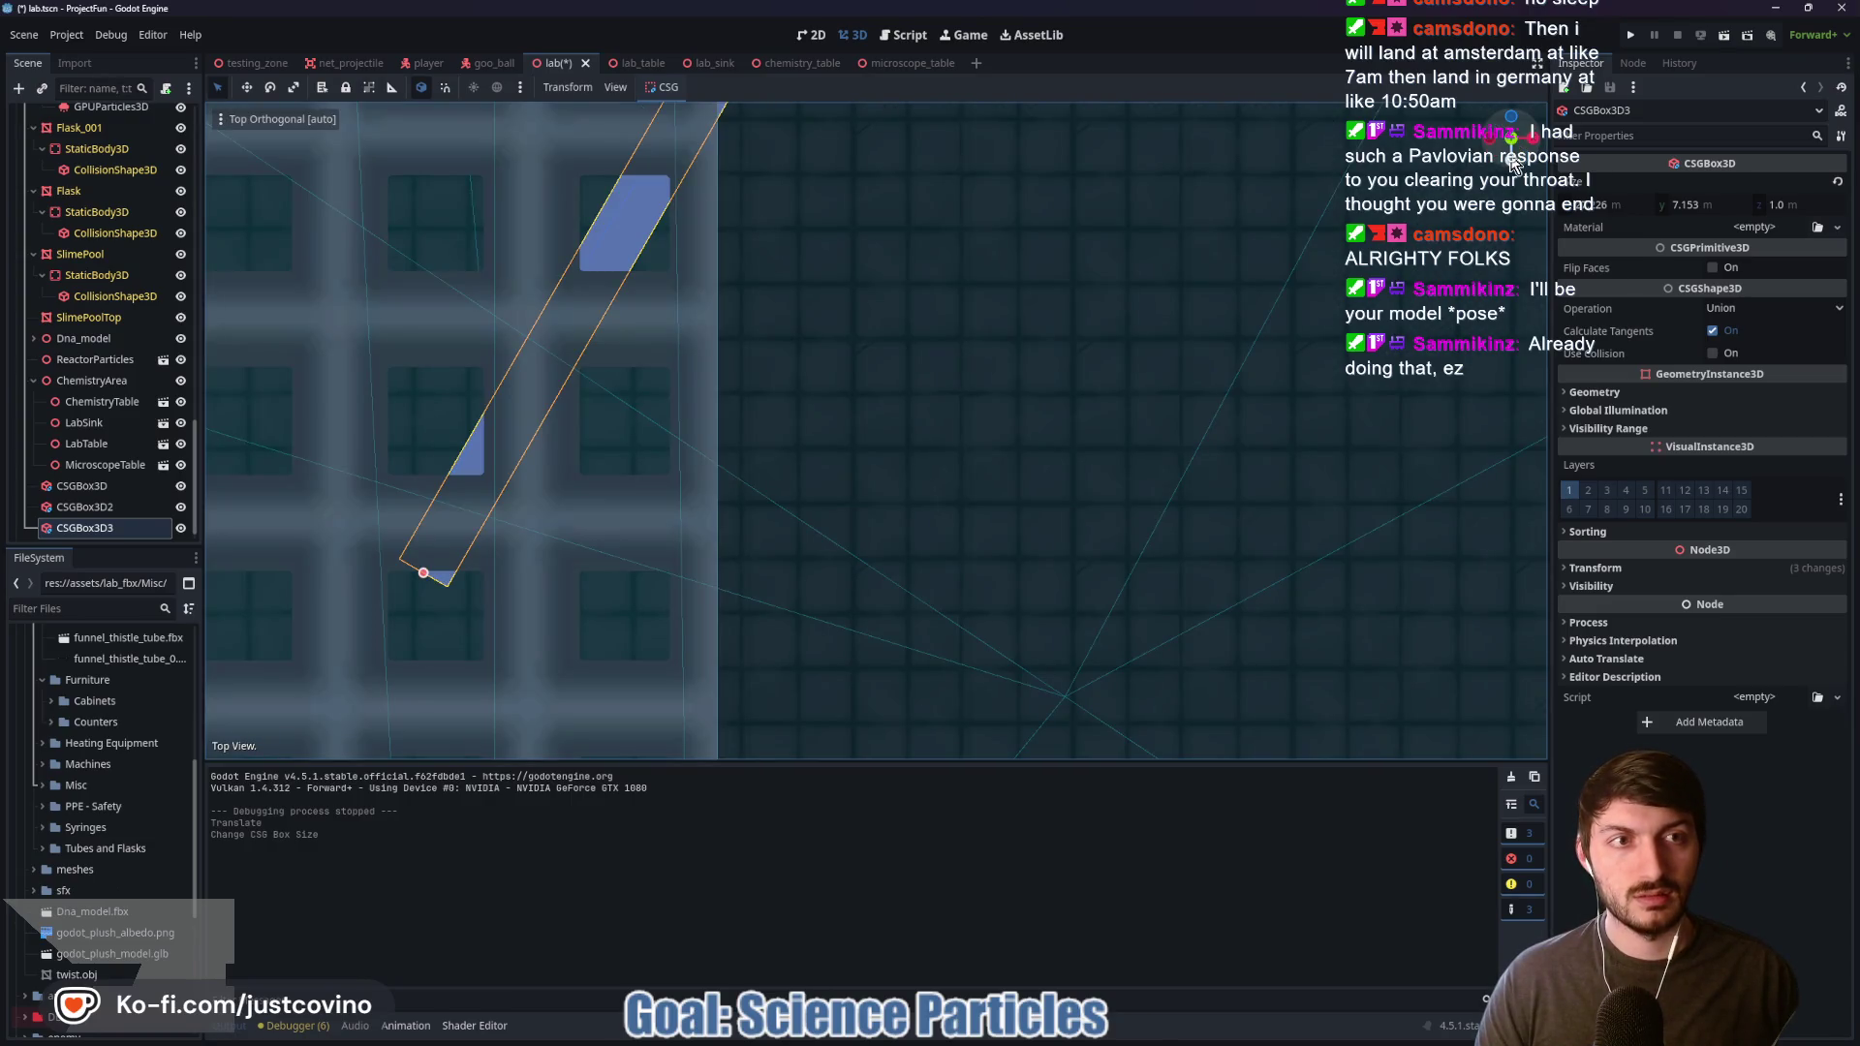
pyautogui.press('f')
pyautogui.scroll(-5, 1072, 438)
pyautogui.scroll(-5, 1054, 437)
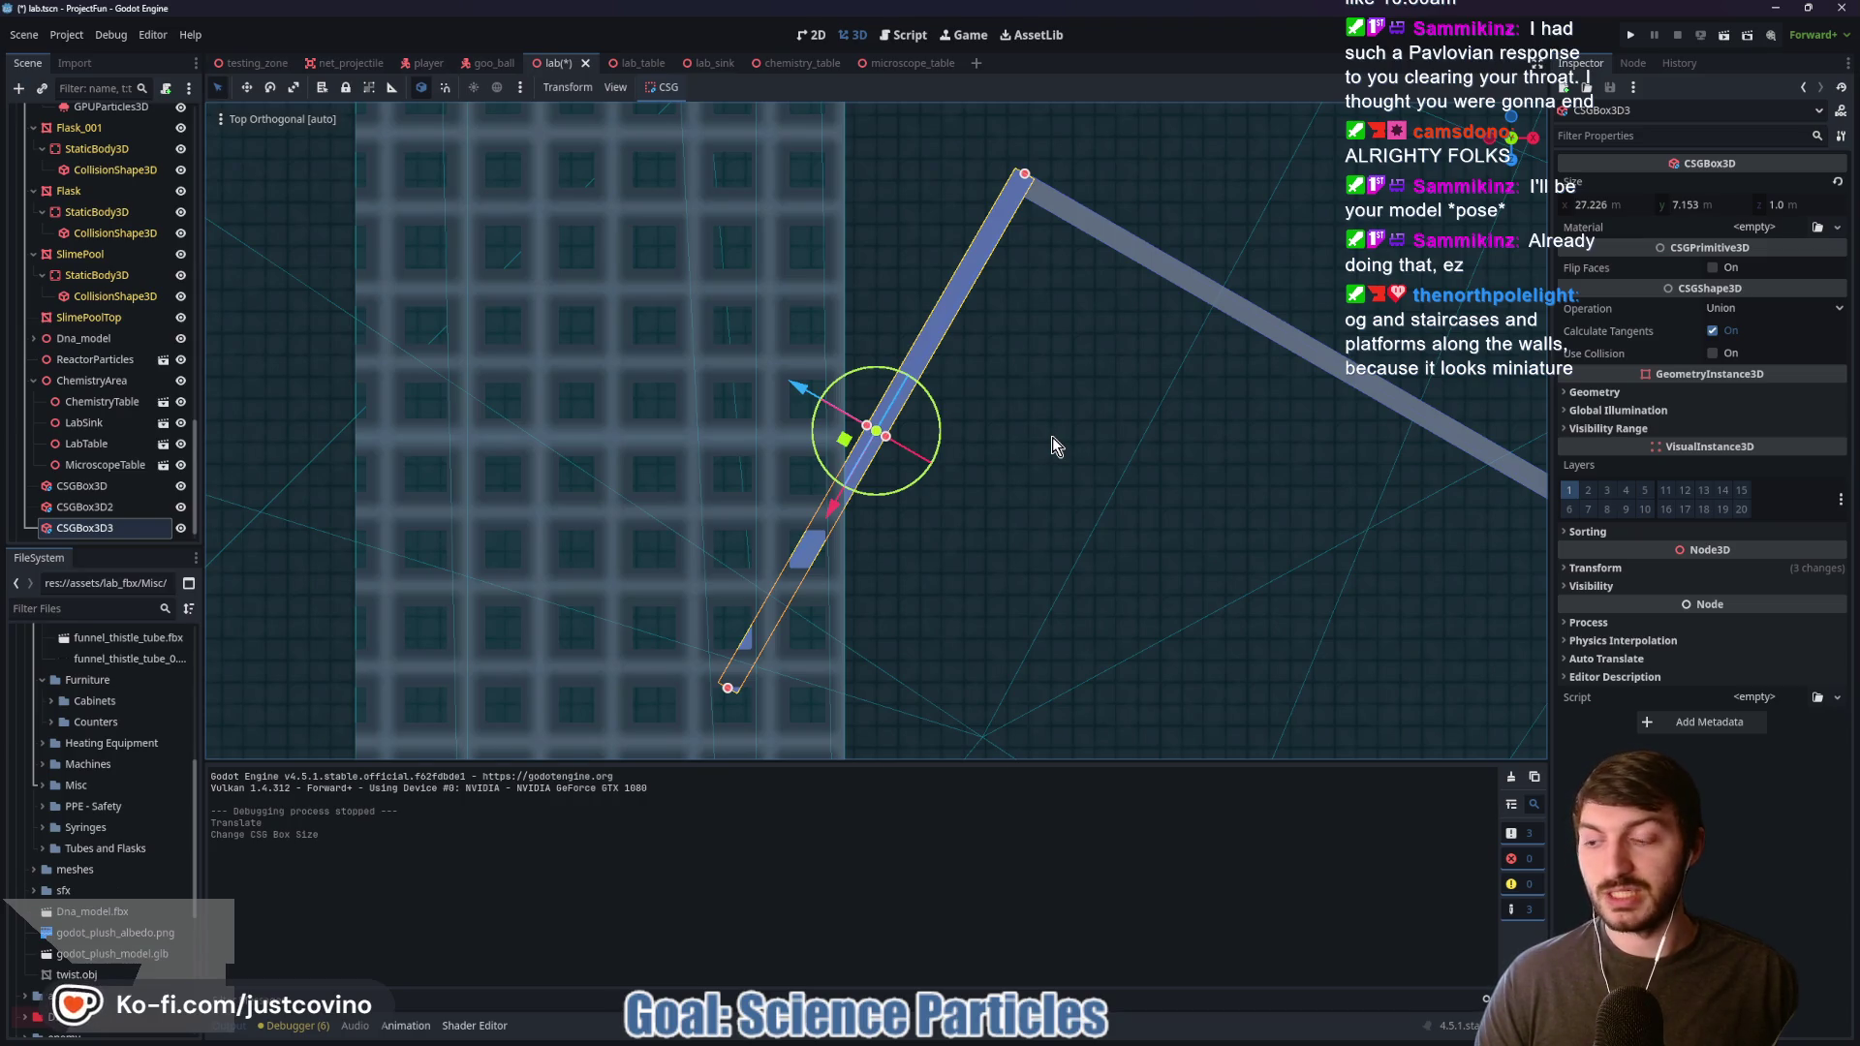
pyautogui.scroll(-7, 1051, 438)
pyautogui.scroll(7, 1051, 437)
pyautogui.scroll(-6, 1112, 448)
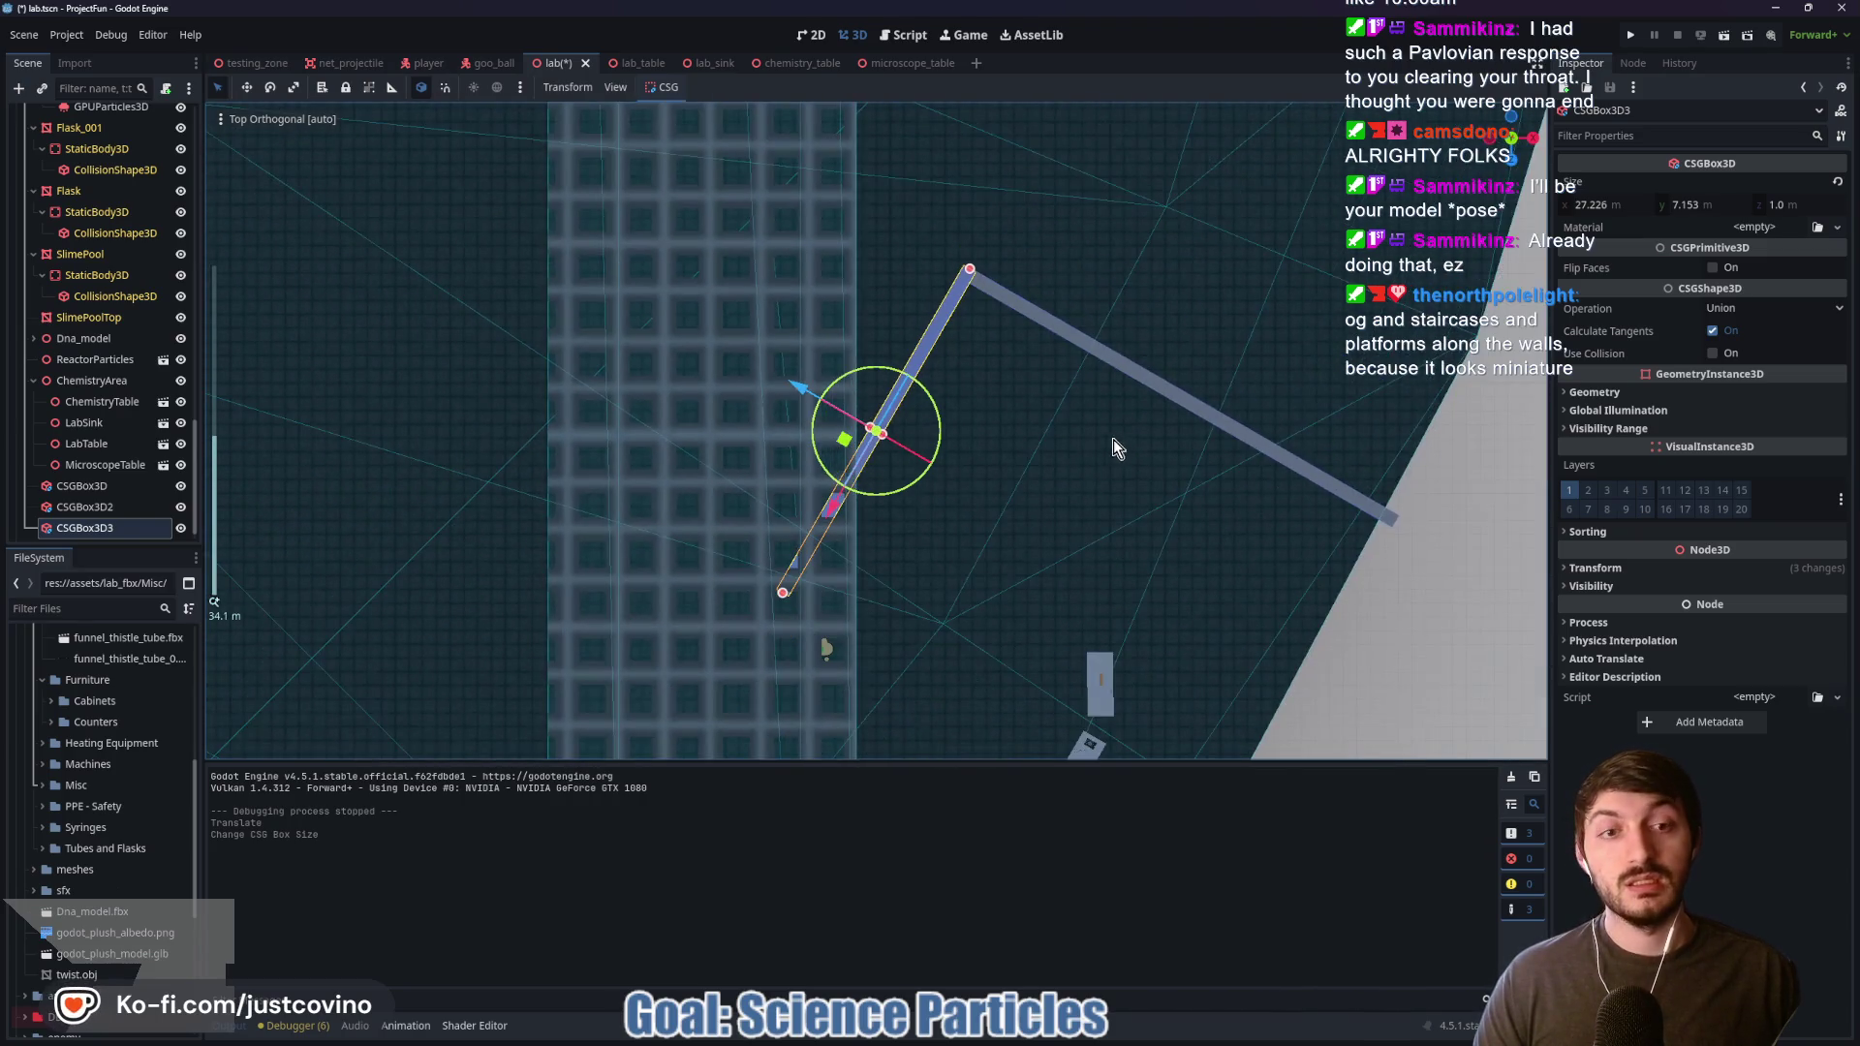
# Step: Pan to the box's far end and stretch it to Size X 29.173
pyautogui.moveTo(1110, 442); pyautogui.dragTo(1060, 457)
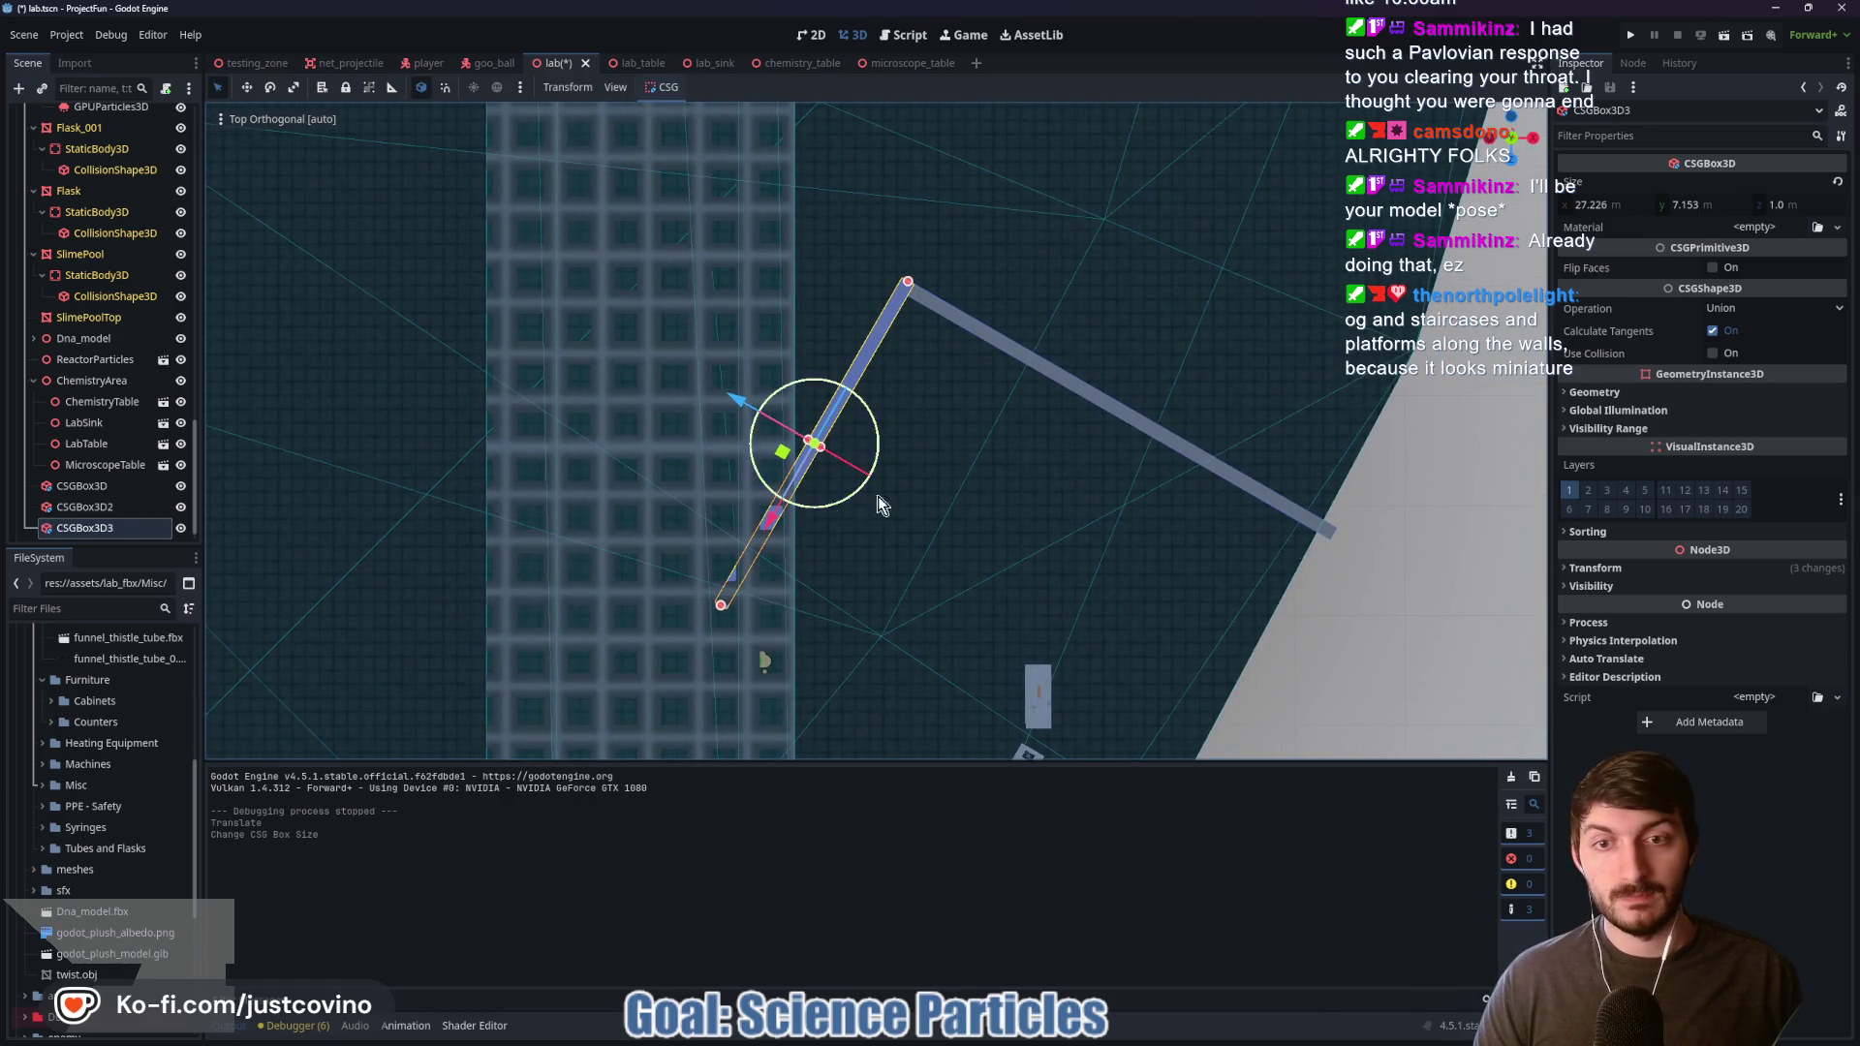
pyautogui.moveTo(1046, 556); pyautogui.dragTo(1172, 325)
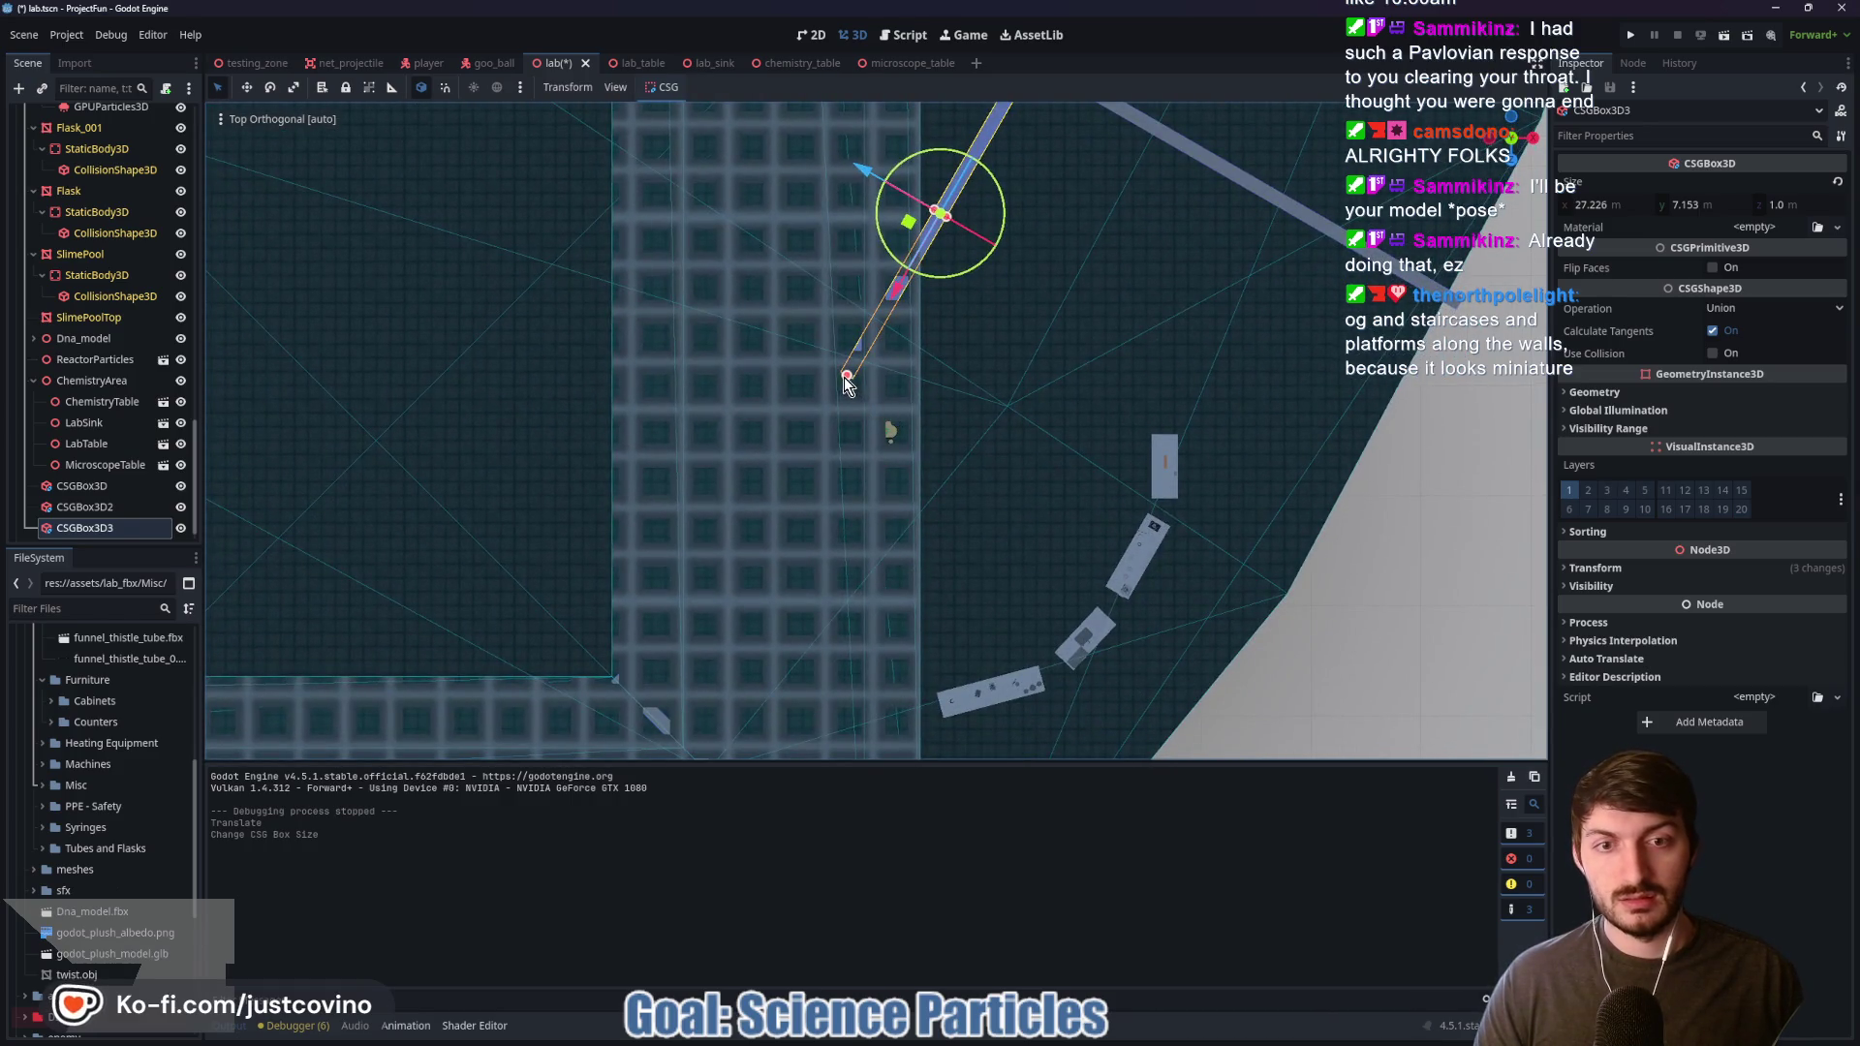
pyautogui.moveTo(846, 377); pyautogui.dragTo(833, 402)
pyautogui.moveTo(1143, 426)
pyautogui.mouseDown()
pyautogui.moveTo(916, 334)
pyautogui.moveTo(813, 426)
pyautogui.moveTo(891, 388)
pyautogui.moveTo(729, 390)
pyautogui.mouseUp()
pyautogui.scroll(1, 916, 333)
# Step: Fly the camera around the long box and flasks with WASD freelook
pyautogui.moveTo(509, 424)
pyautogui.mouseDown()
pyautogui.moveTo(830, 502)
pyautogui.moveTo(1120, 386)
pyautogui.mouseUp()
pyautogui.moveTo(997, 465); pyautogui.dragTo(969, 455)
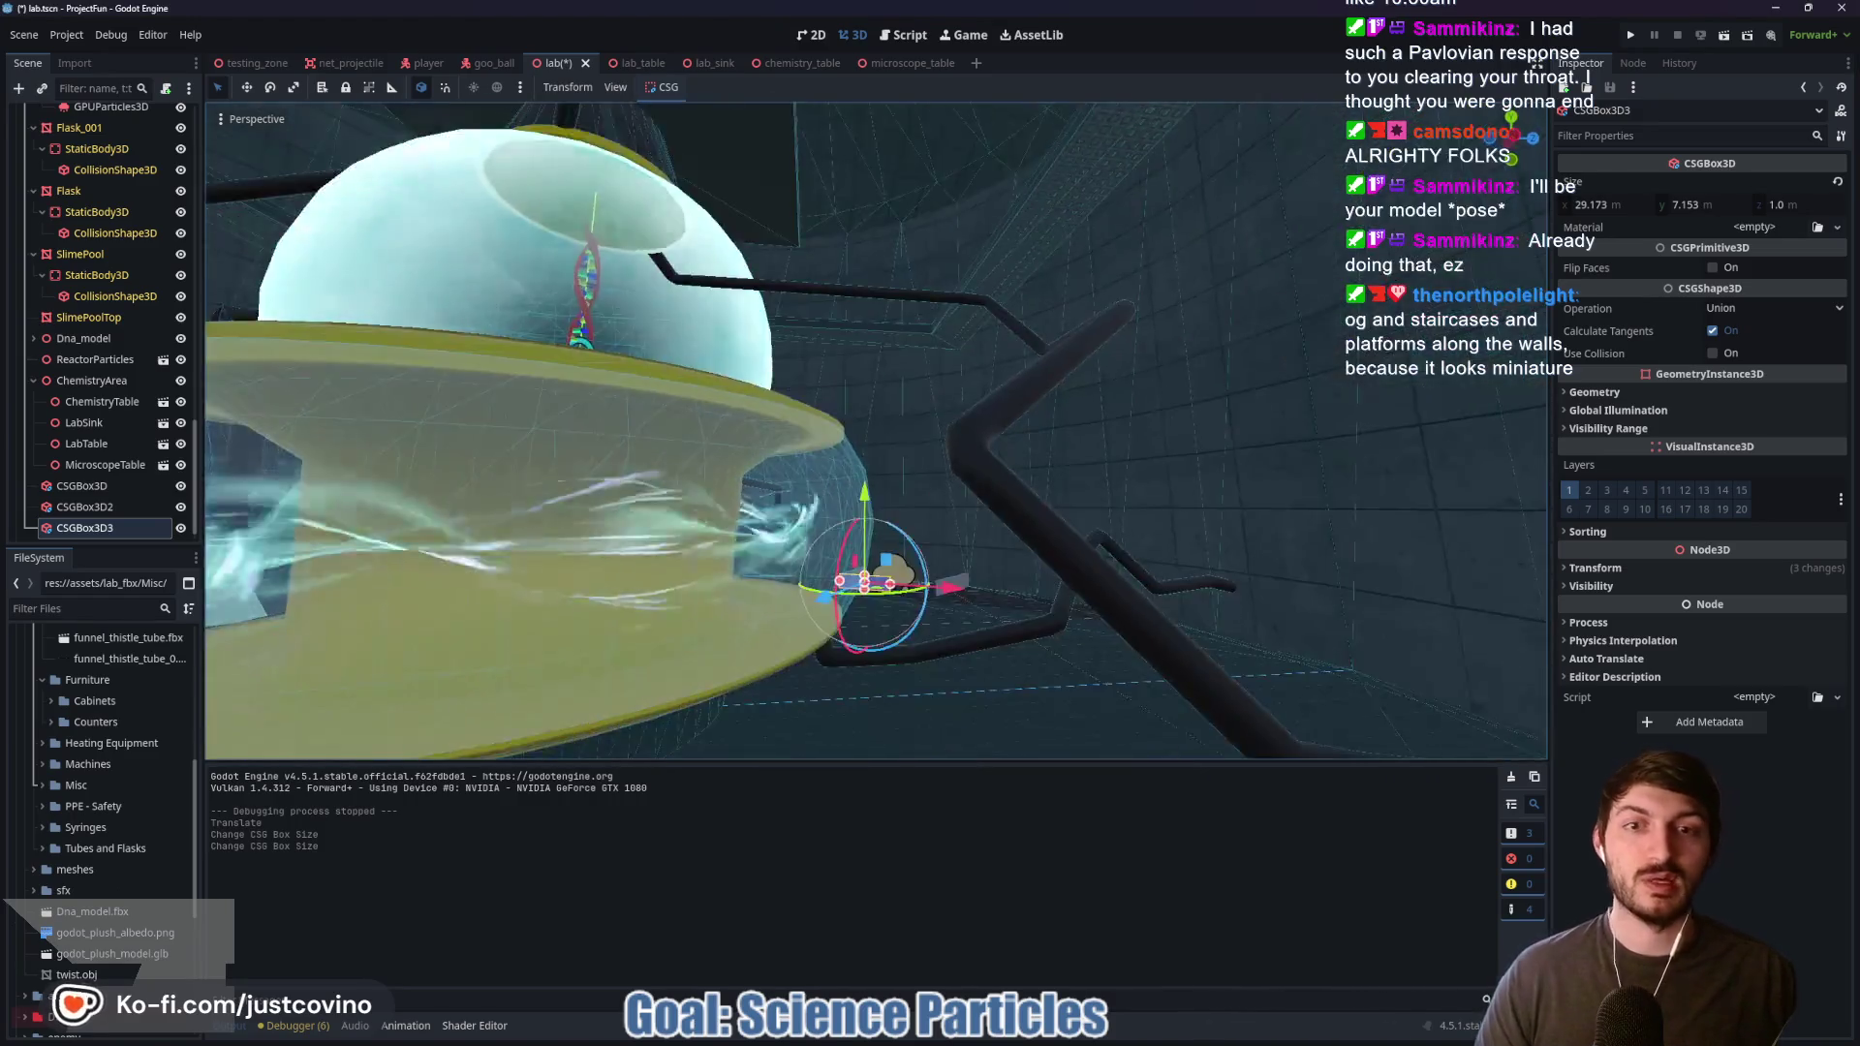
pyautogui.press('s')
pyautogui.press('w')
pyautogui.press('s')
pyautogui.press('e')
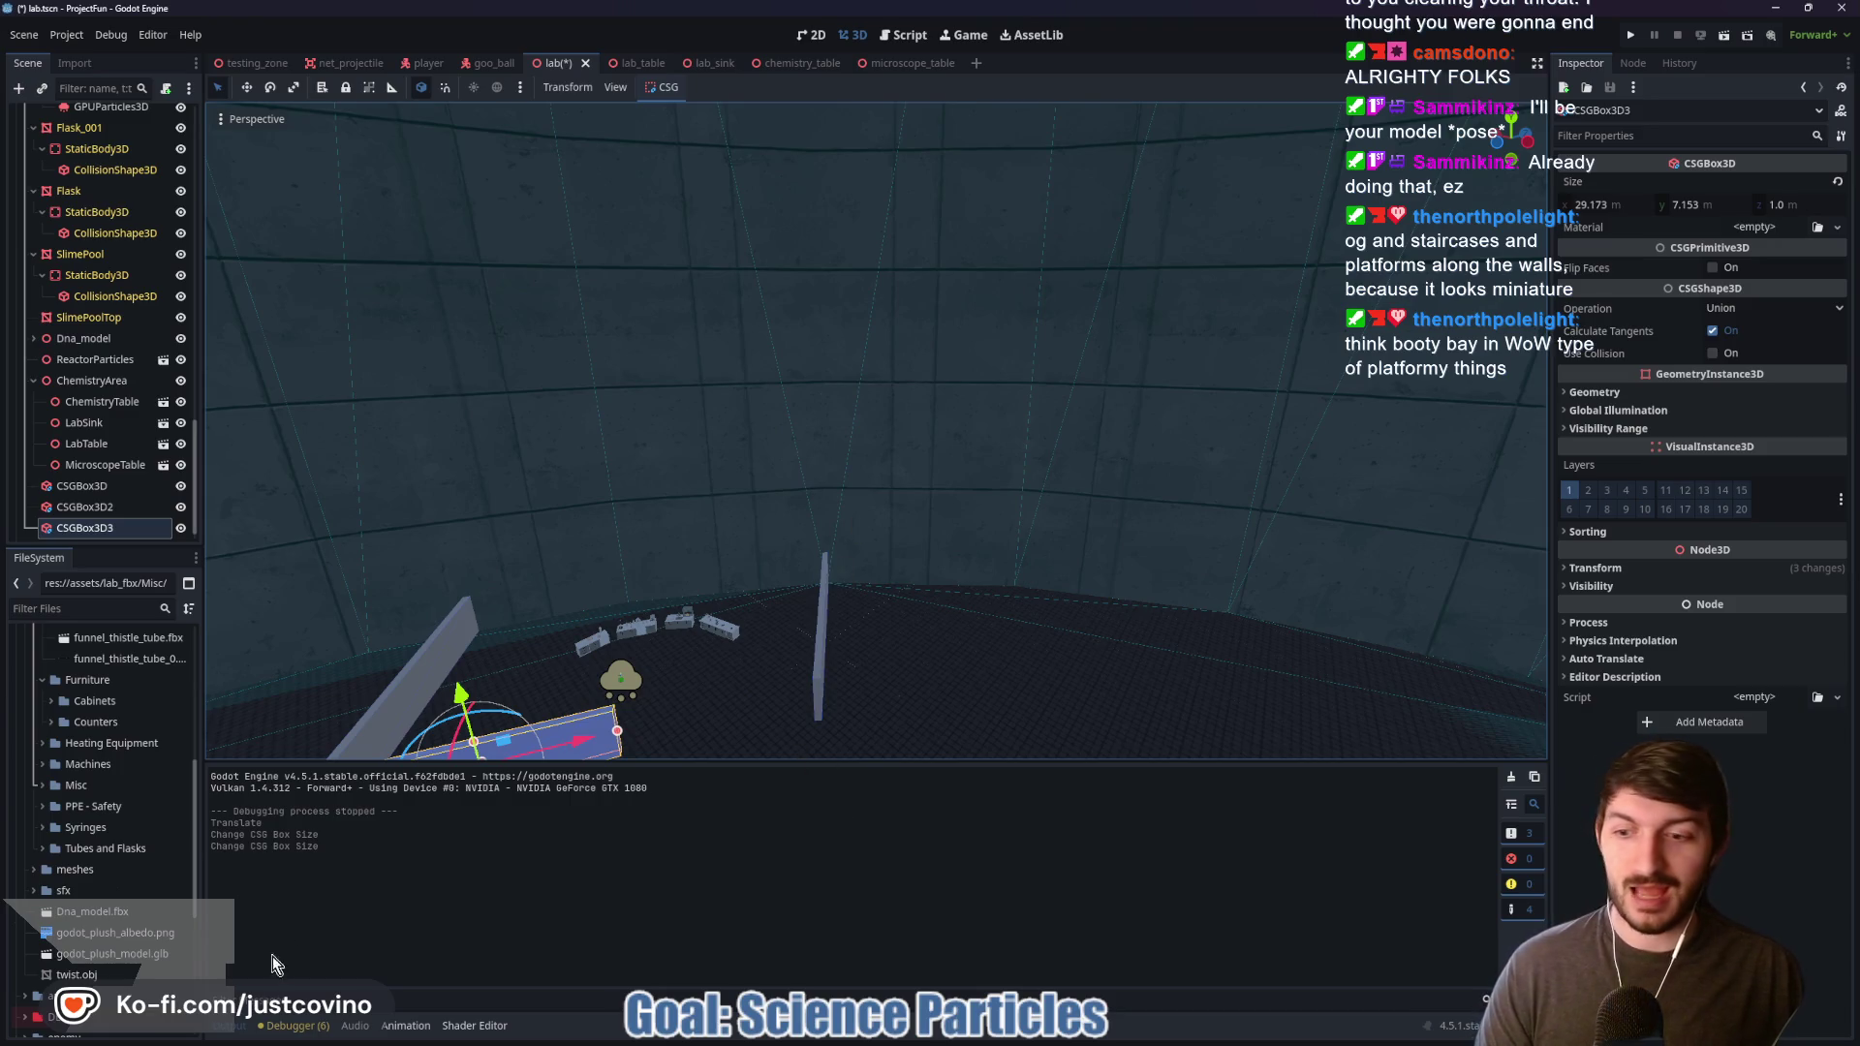
# Step: Collapse the Output panel, refocus on the long box, and duplicate it as CSGBox3D4
pyautogui.click(232, 1028)
pyautogui.scroll(-6, 1029, 529)
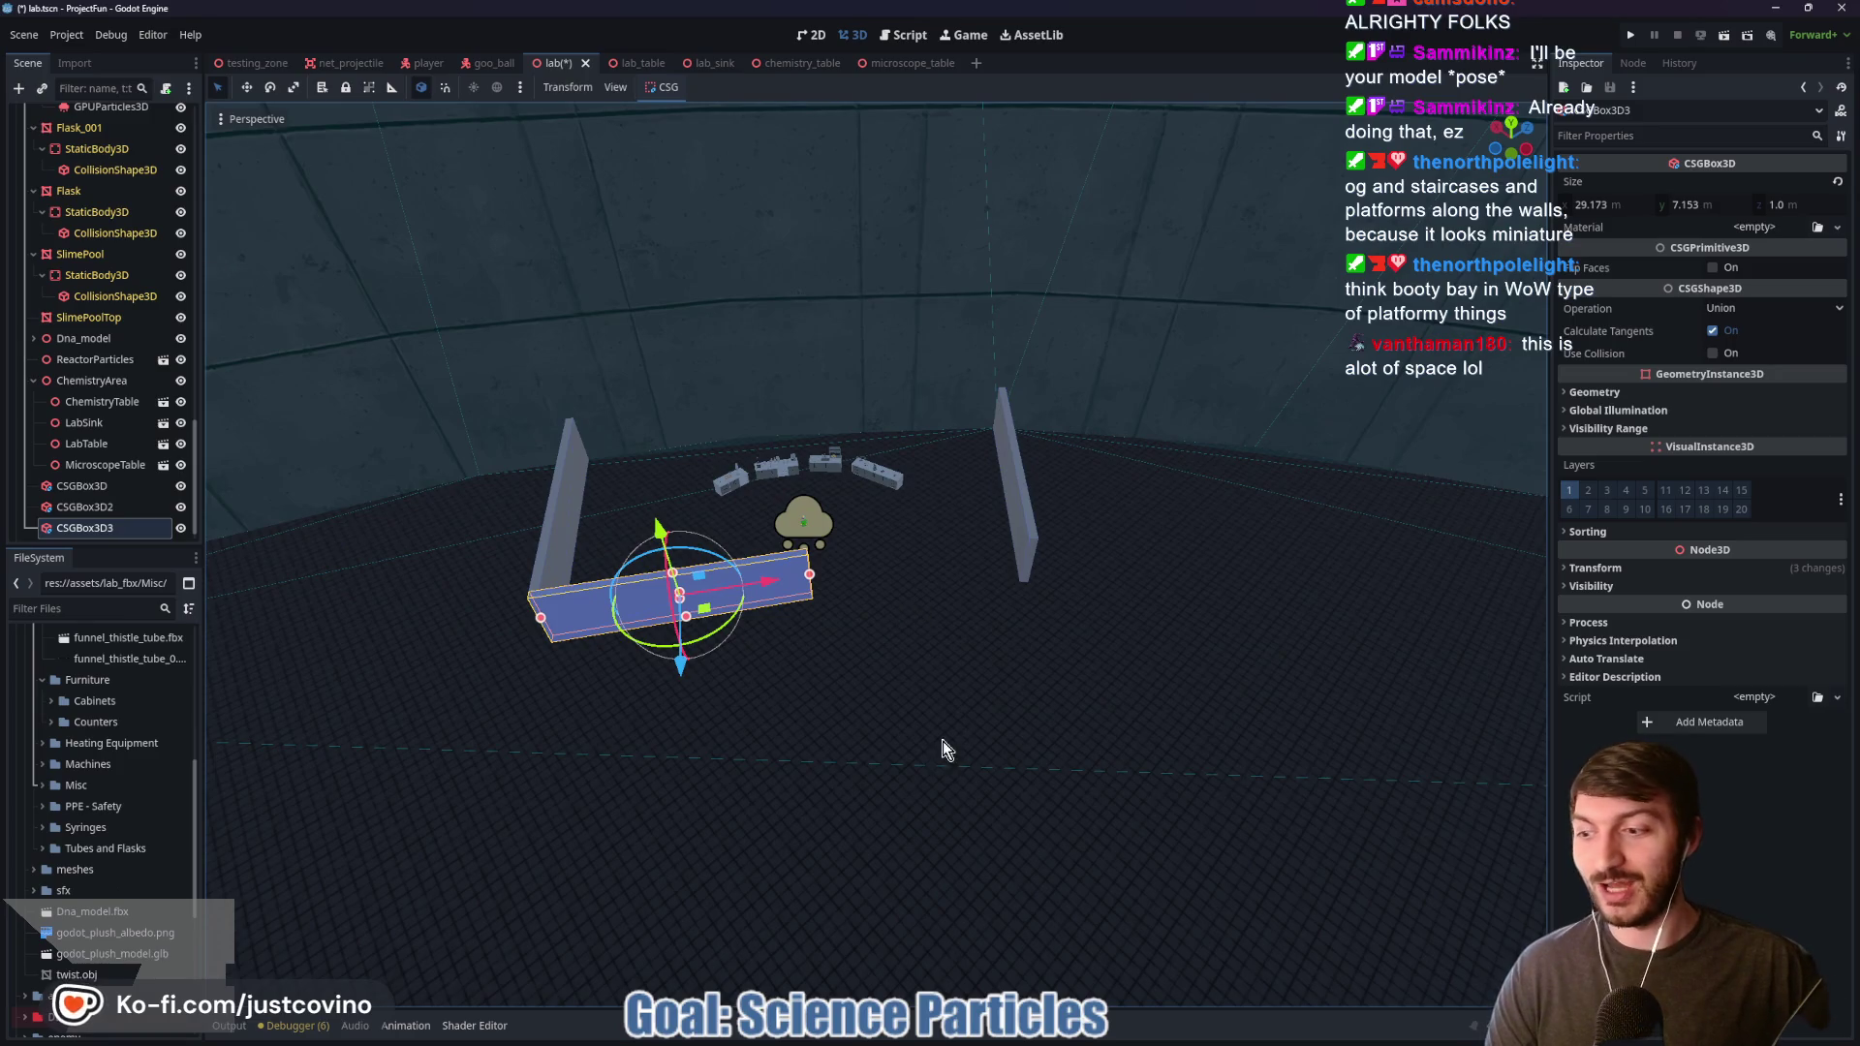
pyautogui.scroll(8, 946, 752)
pyautogui.press('f')
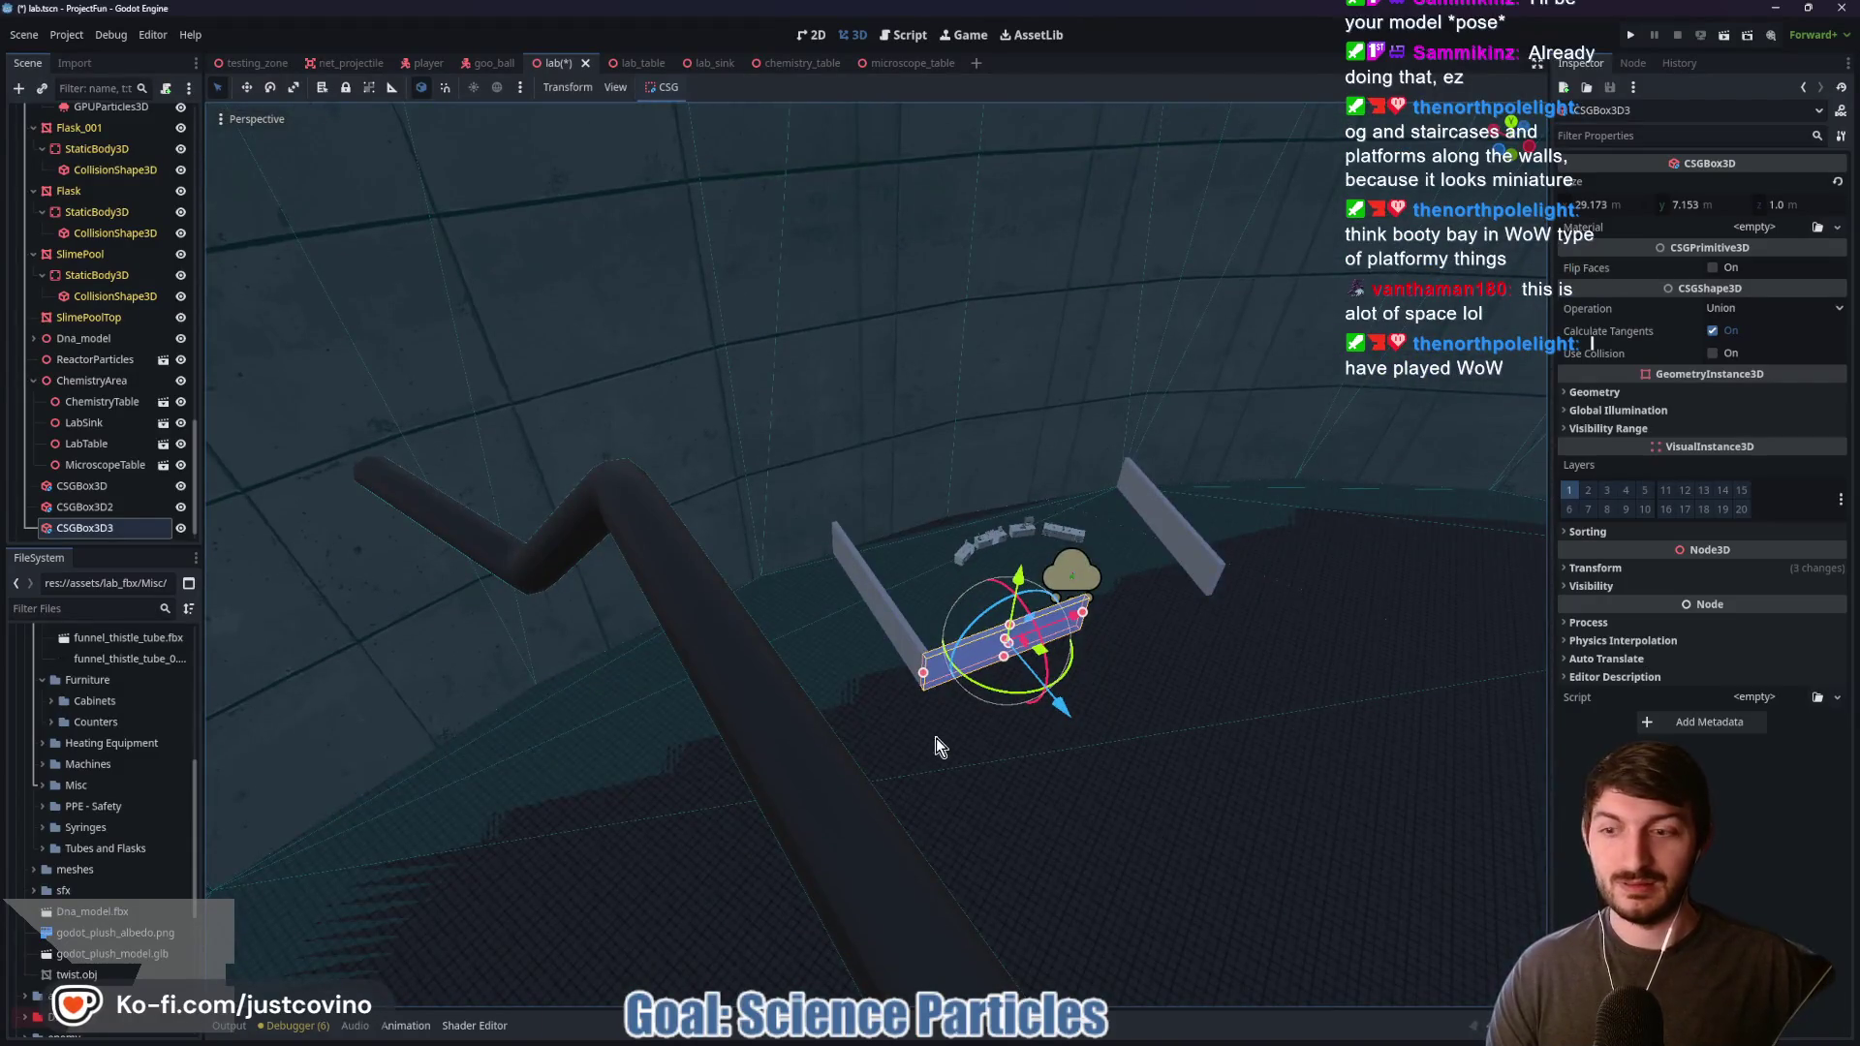
pyautogui.moveTo(937, 746); pyautogui.dragTo(942, 781)
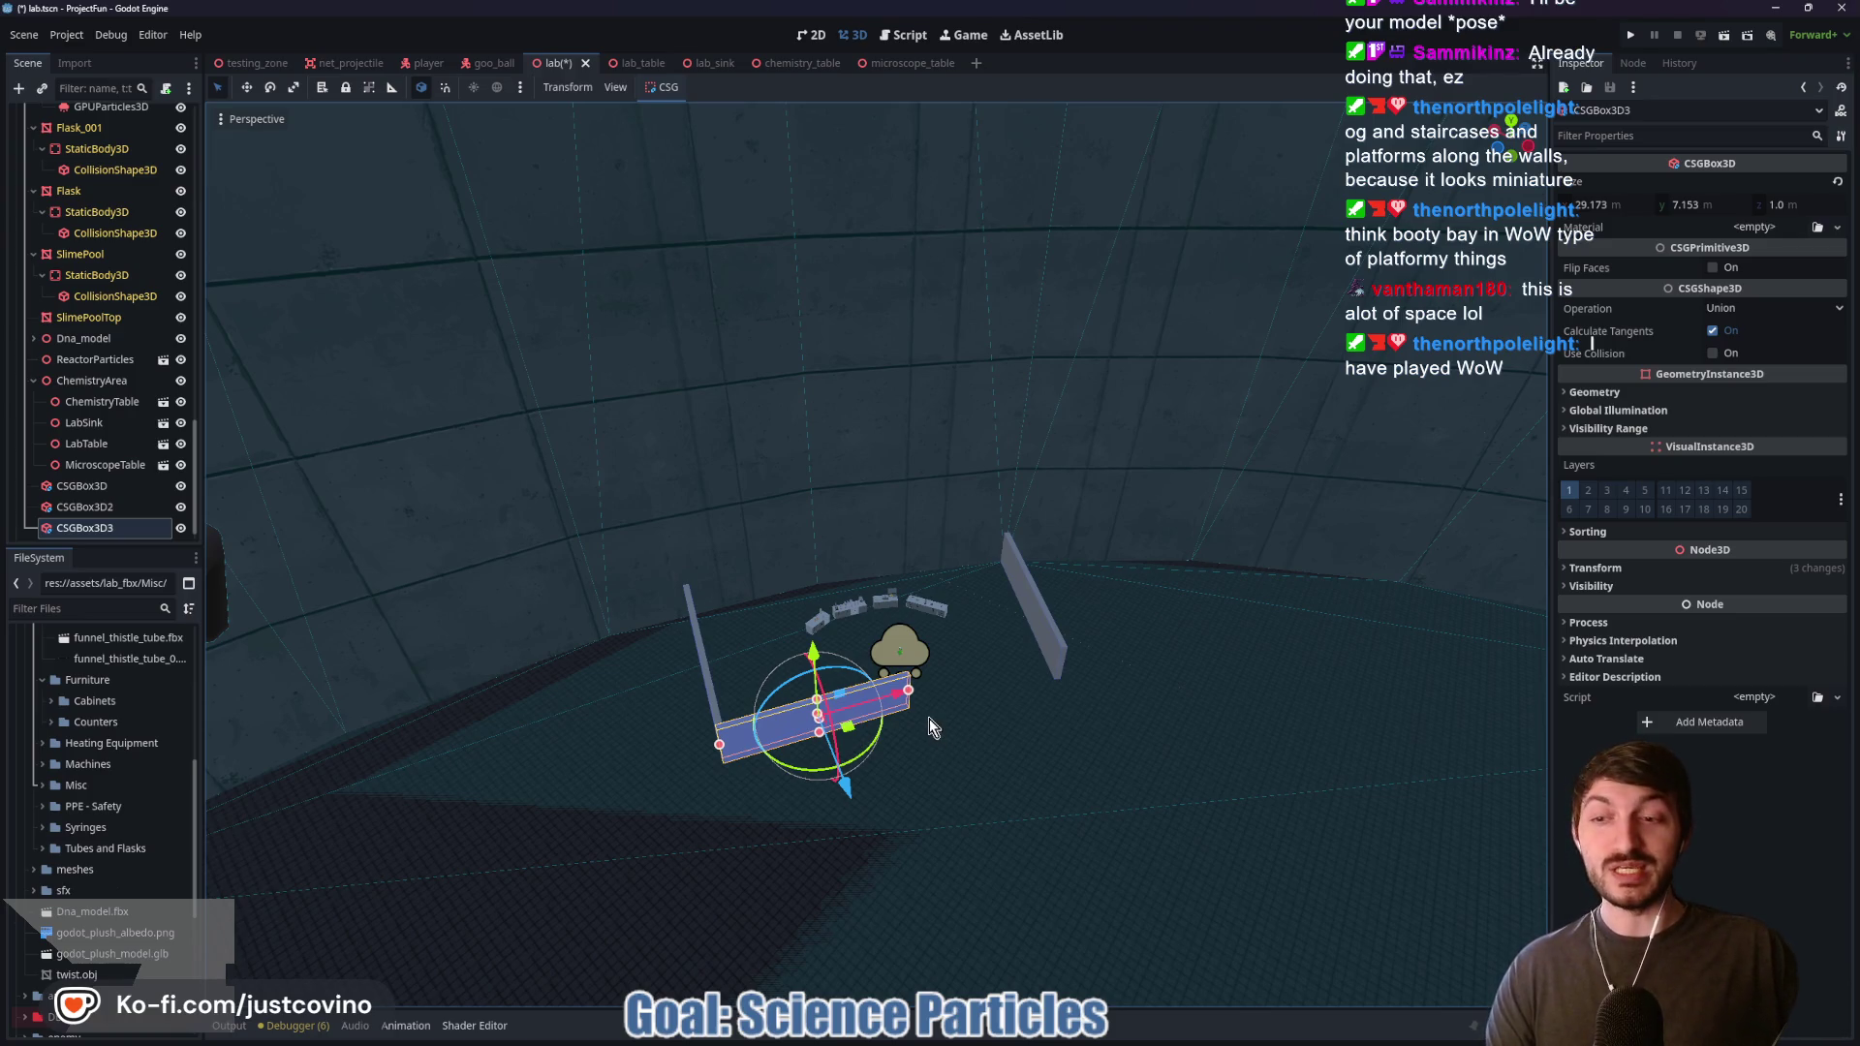
pyautogui.hotkey('ctrl', 'd')
# Step: Raise CSGBox3D4 above the floor and rotate it -90° on X to lie flat
pyautogui.moveTo(814, 651); pyautogui.dragTo(820, 133)
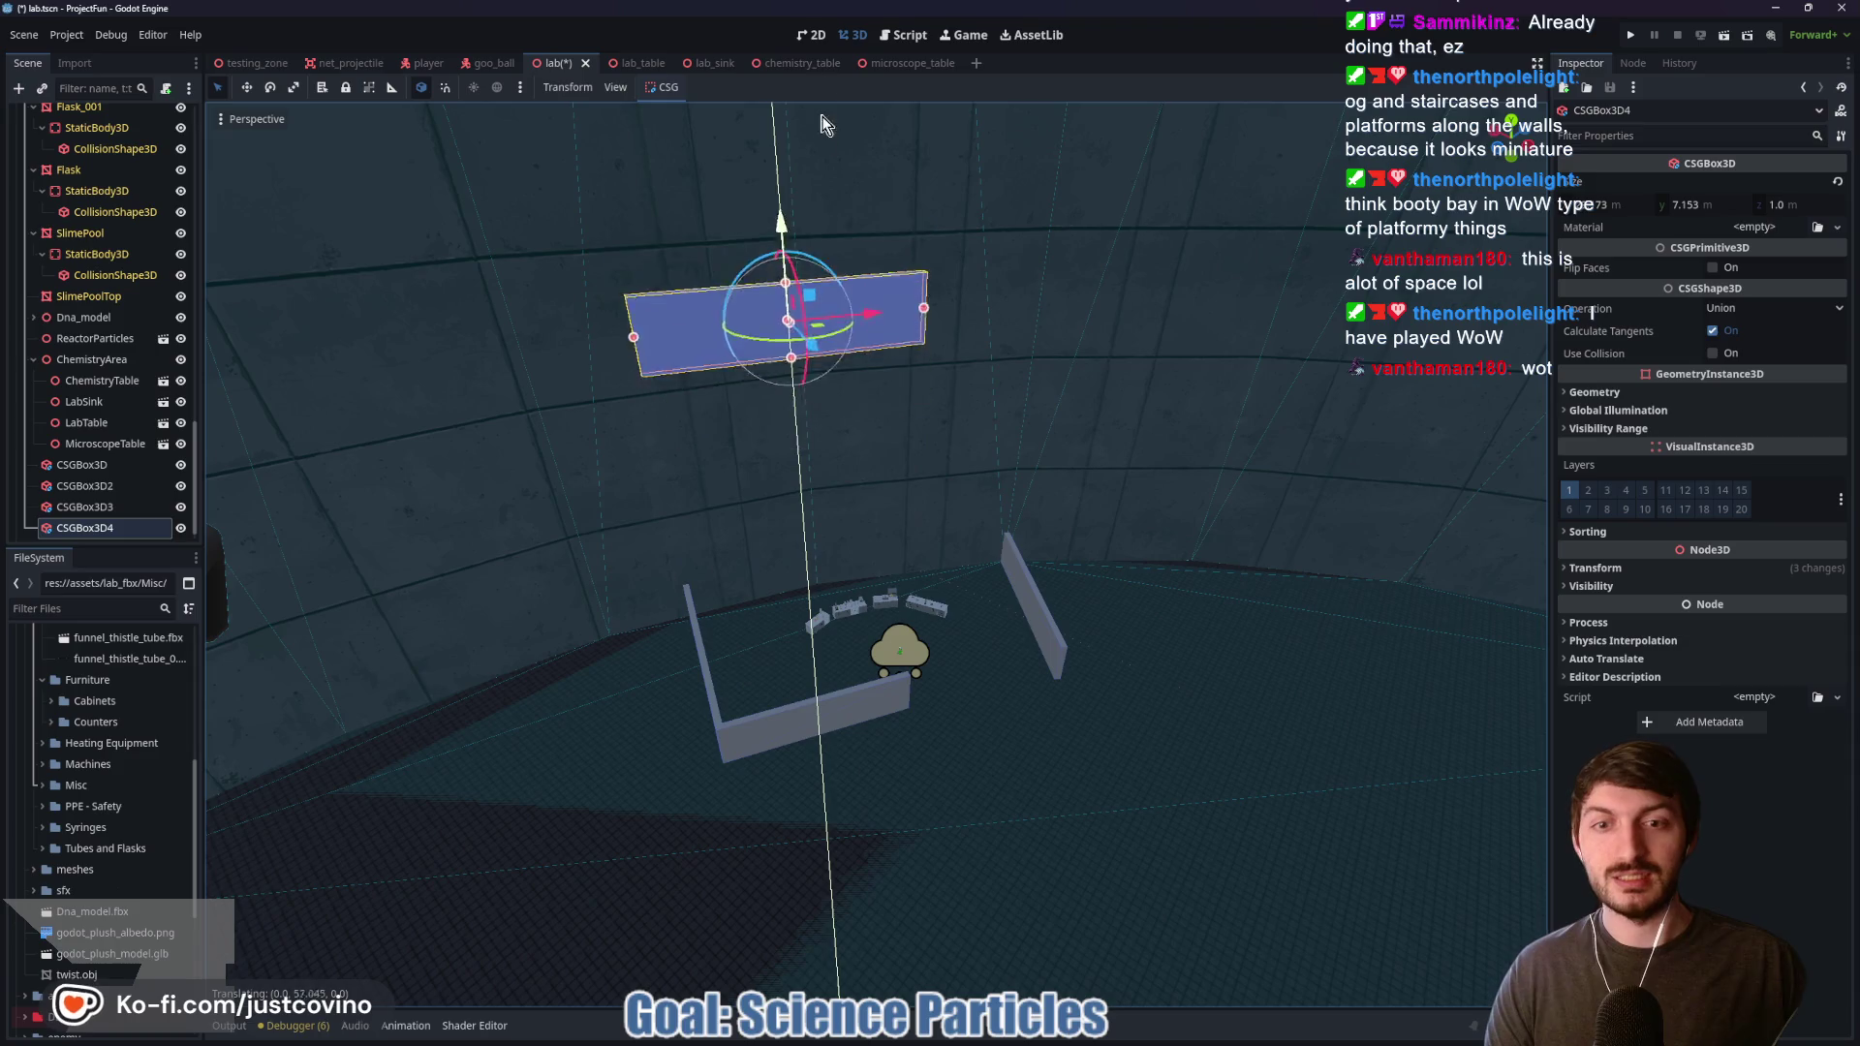
pyautogui.moveTo(1021, 492); pyautogui.dragTo(1013, 581)
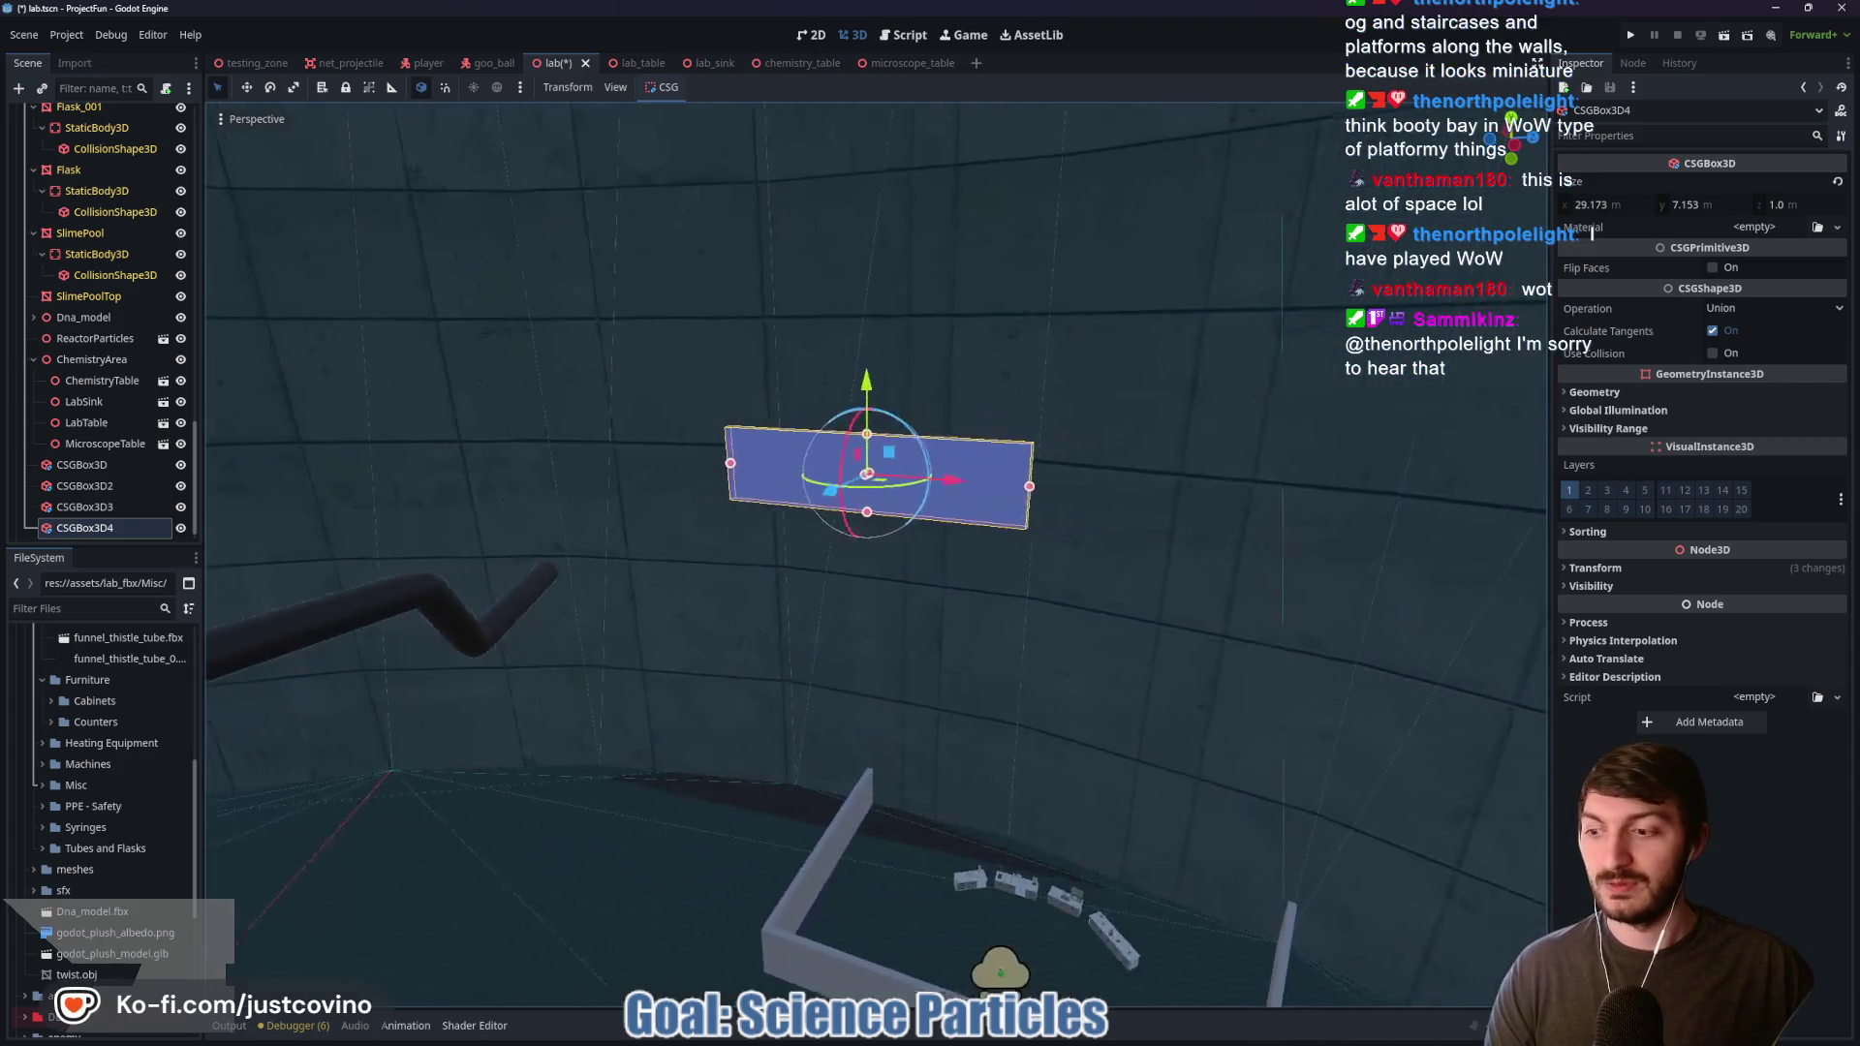
pyautogui.scroll(3, 877, 555)
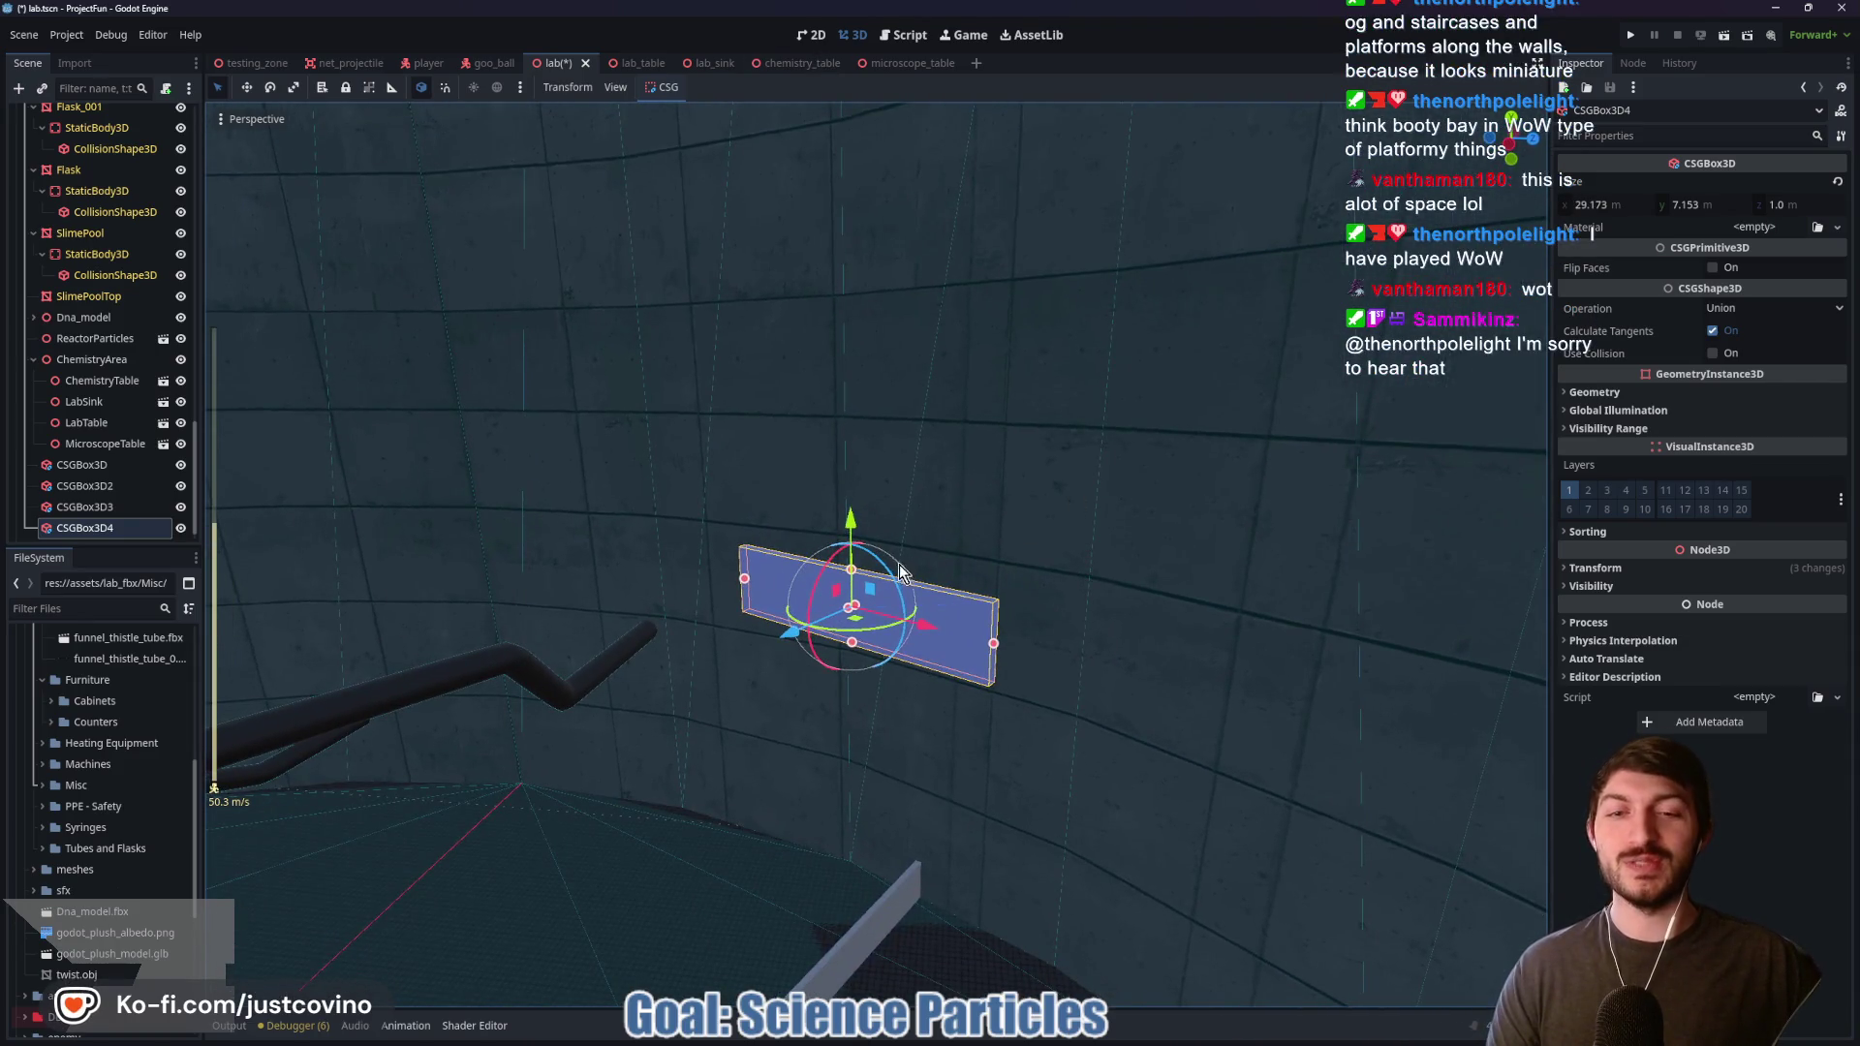
pyautogui.press('g')
pyautogui.press('x')
pyautogui.press('Escape')
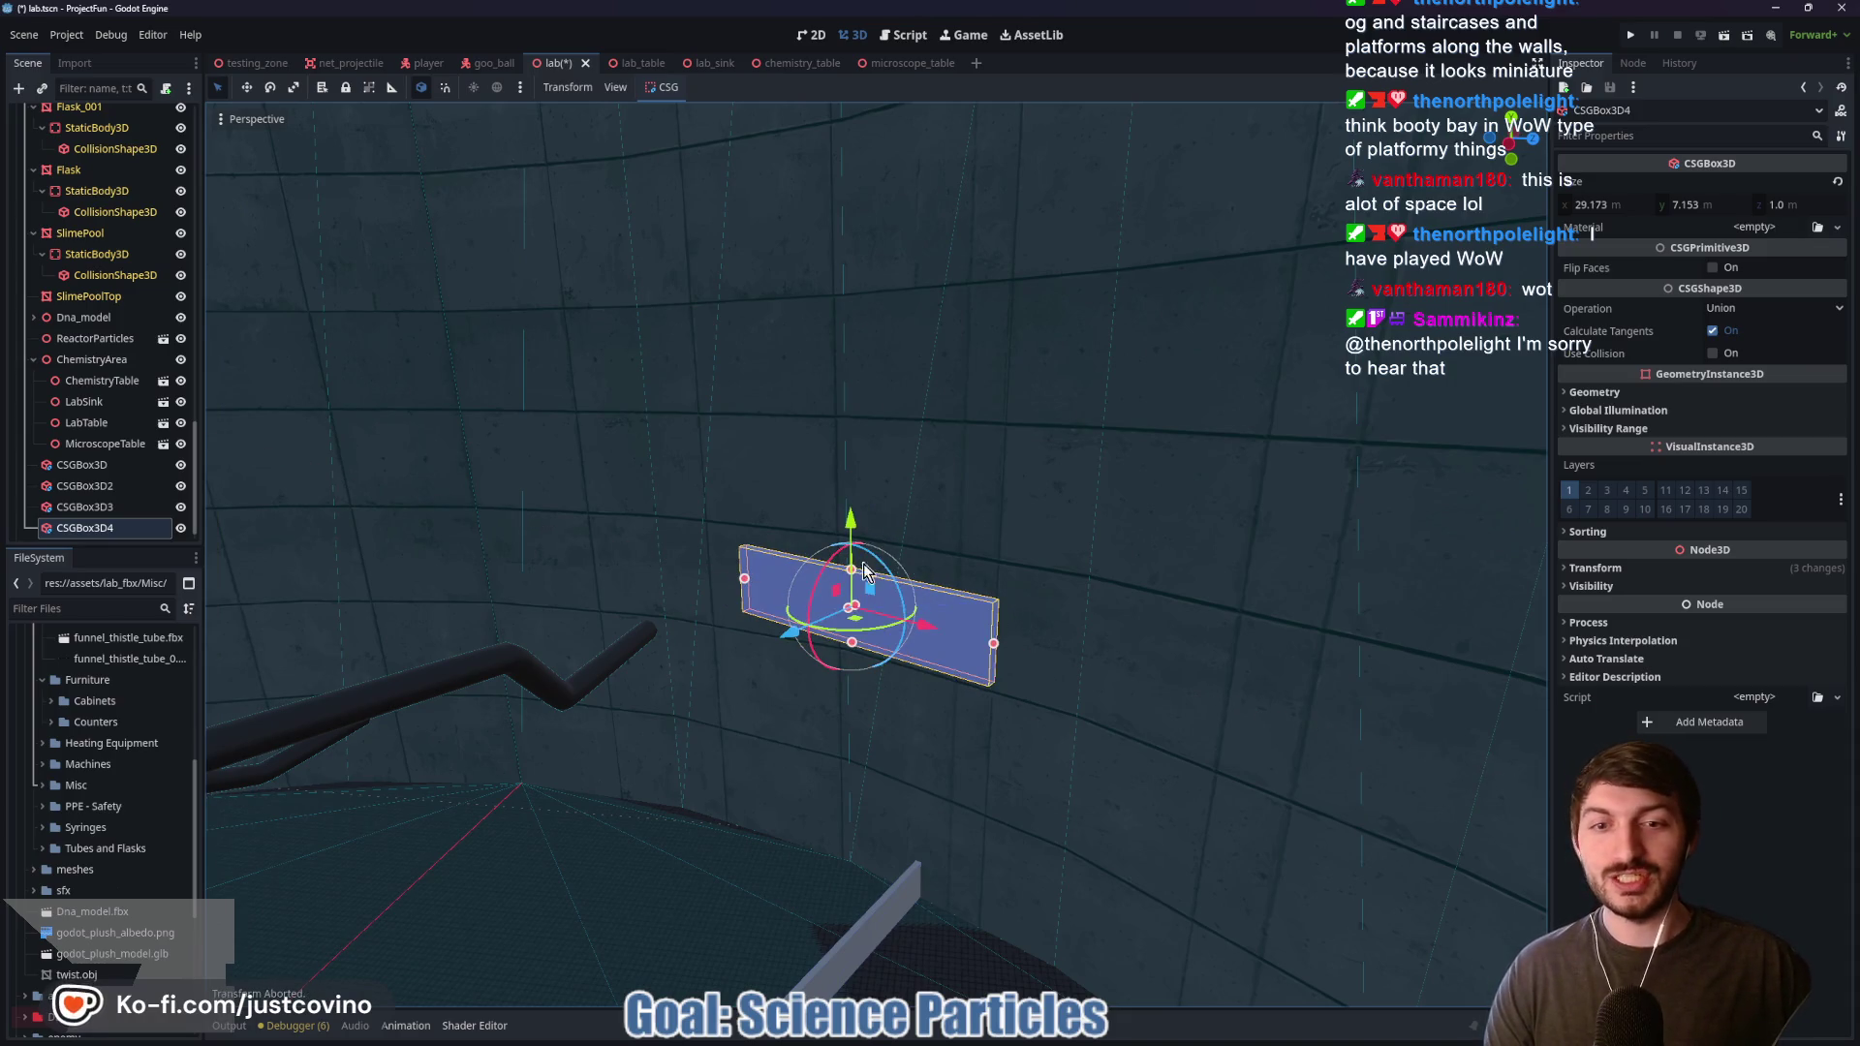
pyautogui.press('r')
pyautogui.press('x')
pyautogui.click(870, 557)
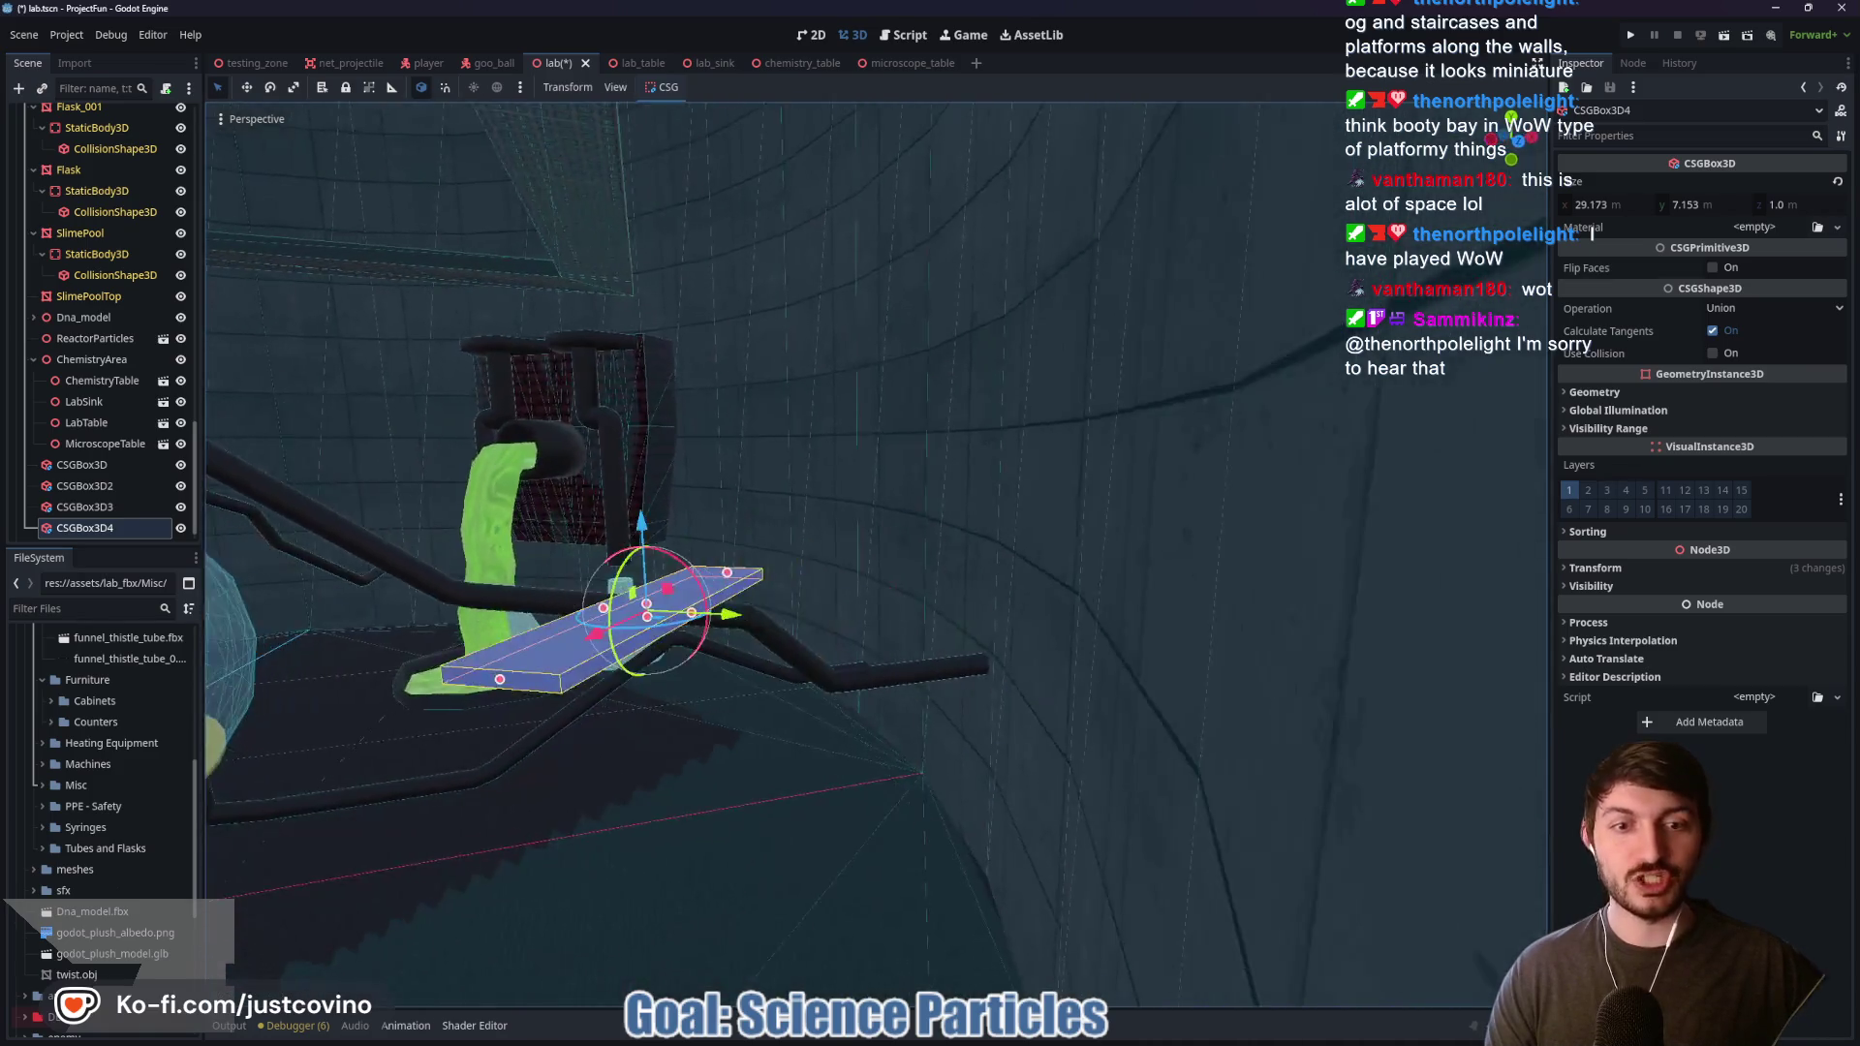
# Step: Stretch the flat slab into a 55.913 × 39.892 × 1.0 platform, then bring up Booty Bay references
pyautogui.moveTo(845, 647)
pyautogui.mouseDown()
pyautogui.moveTo(1347, 660)
pyautogui.moveTo(1246, 695)
pyautogui.mouseUp()
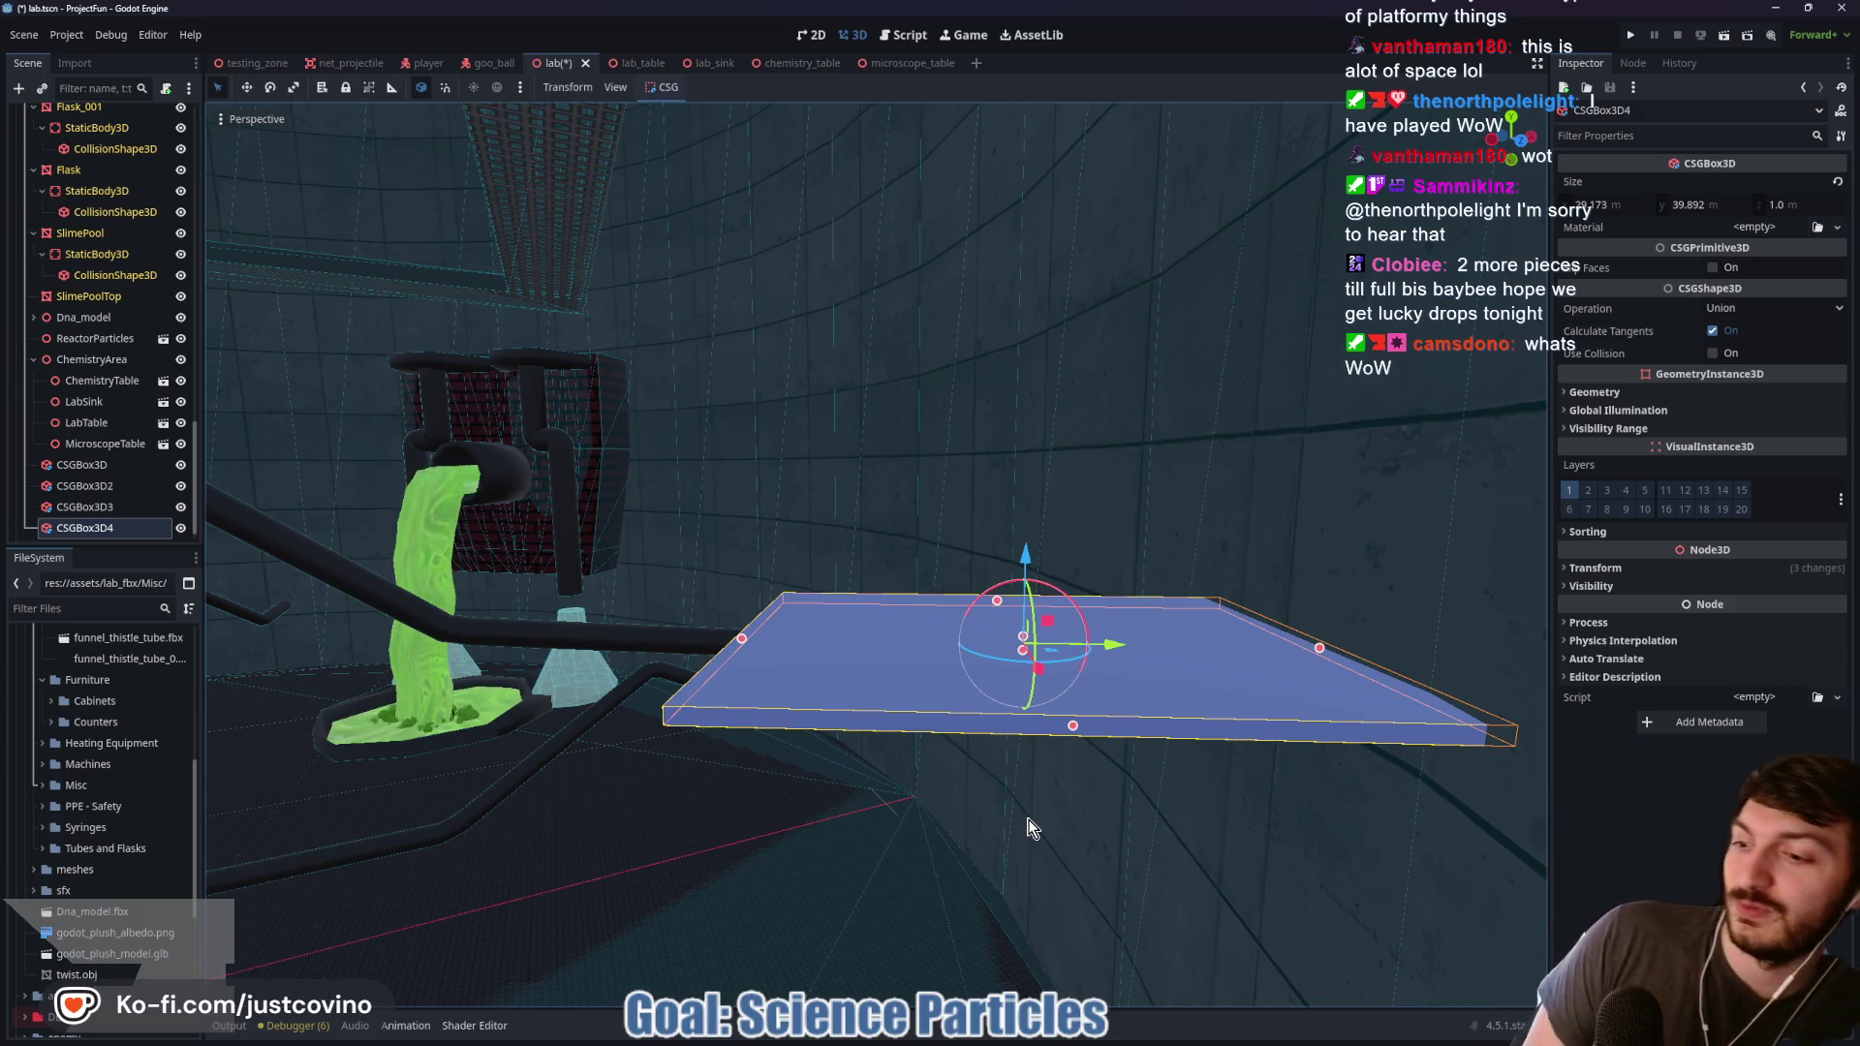
pyautogui.moveTo(944, 624); pyautogui.dragTo(998, 581)
pyautogui.moveTo(790, 543)
pyautogui.mouseDown()
pyautogui.moveTo(818, 533)
pyautogui.moveTo(400, 607)
pyautogui.mouseUp()
pyautogui.moveTo(1262, 521)
pyautogui.mouseDown()
pyautogui.moveTo(1468, 492)
pyautogui.moveTo(1369, 572)
pyautogui.mouseUp()
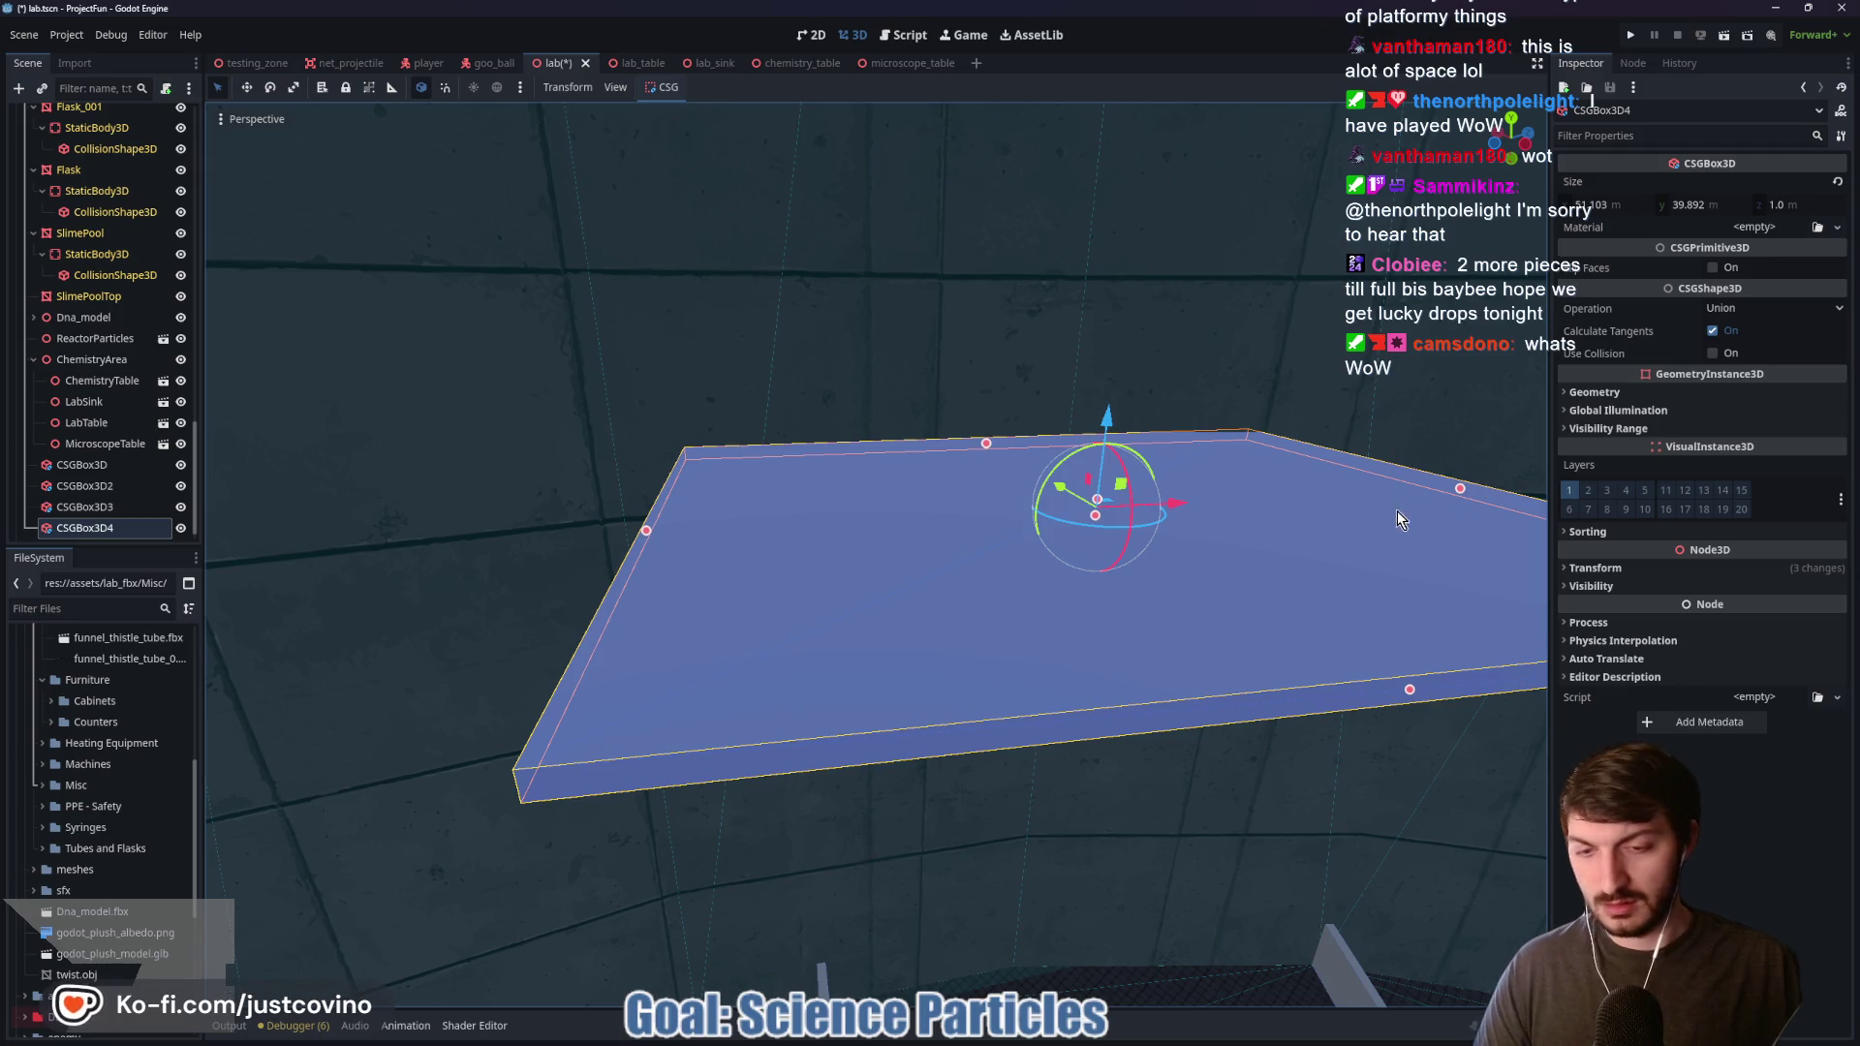
pyautogui.scroll(-3, 1262, 597)
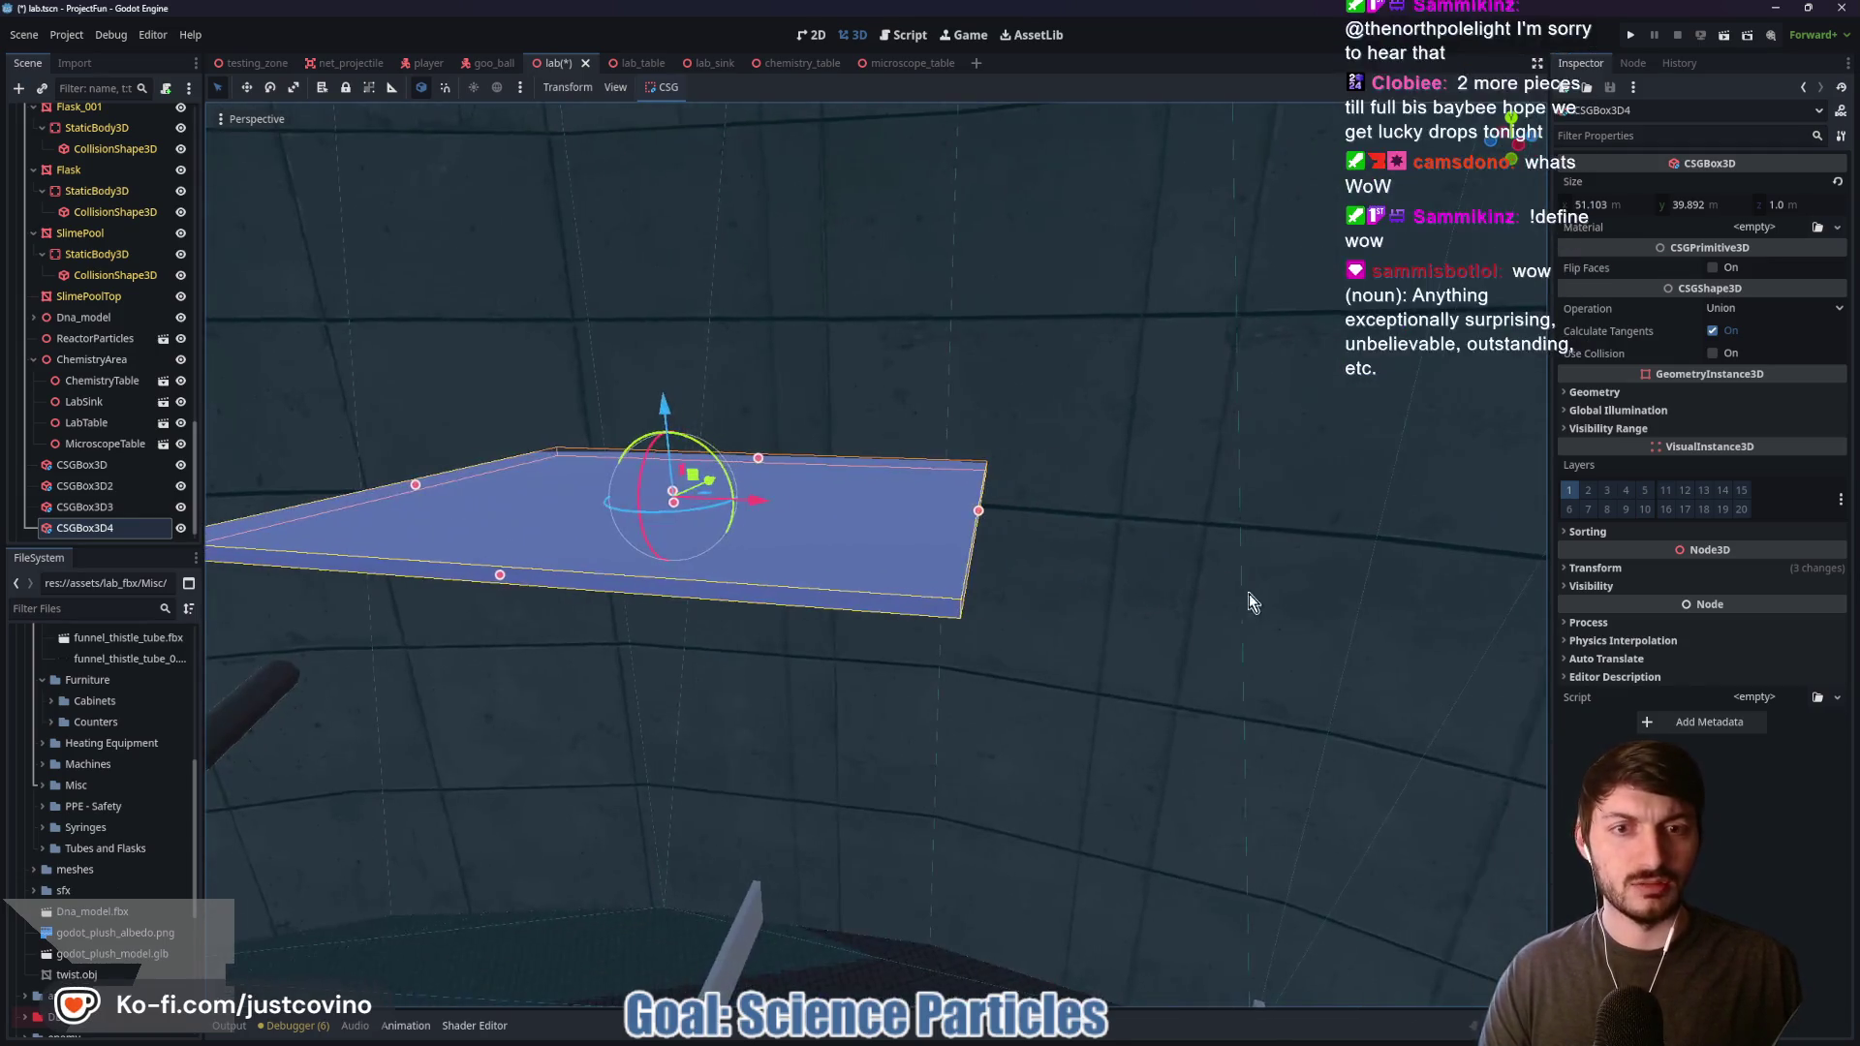
pyautogui.moveTo(978, 511); pyautogui.dragTo(1495, 601)
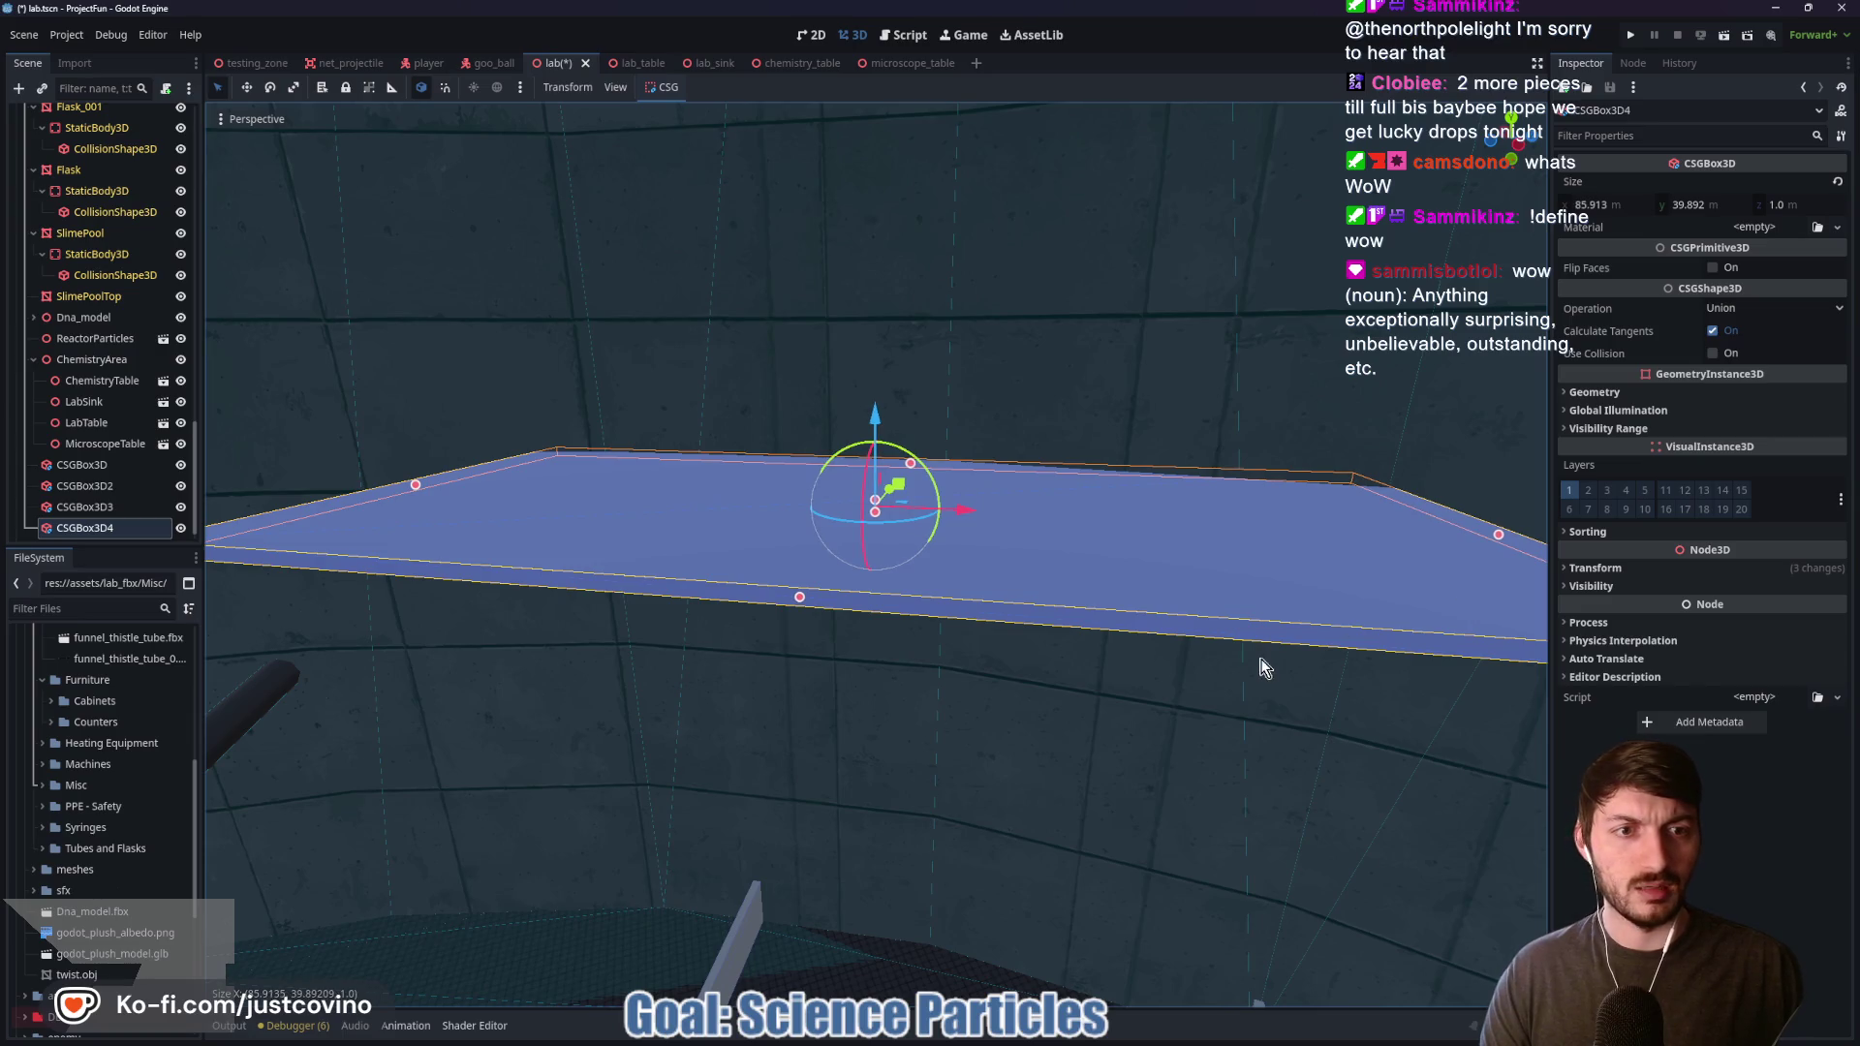
pyautogui.moveTo(872, 542)
pyautogui.mouseDown()
pyautogui.moveTo(833, 639)
pyautogui.moveTo(872, 582)
pyautogui.mouseUp()
pyautogui.moveTo(1293, 664)
pyautogui.mouseDown()
pyautogui.moveTo(1279, 668)
pyautogui.moveTo(1293, 664)
pyautogui.mouseUp()
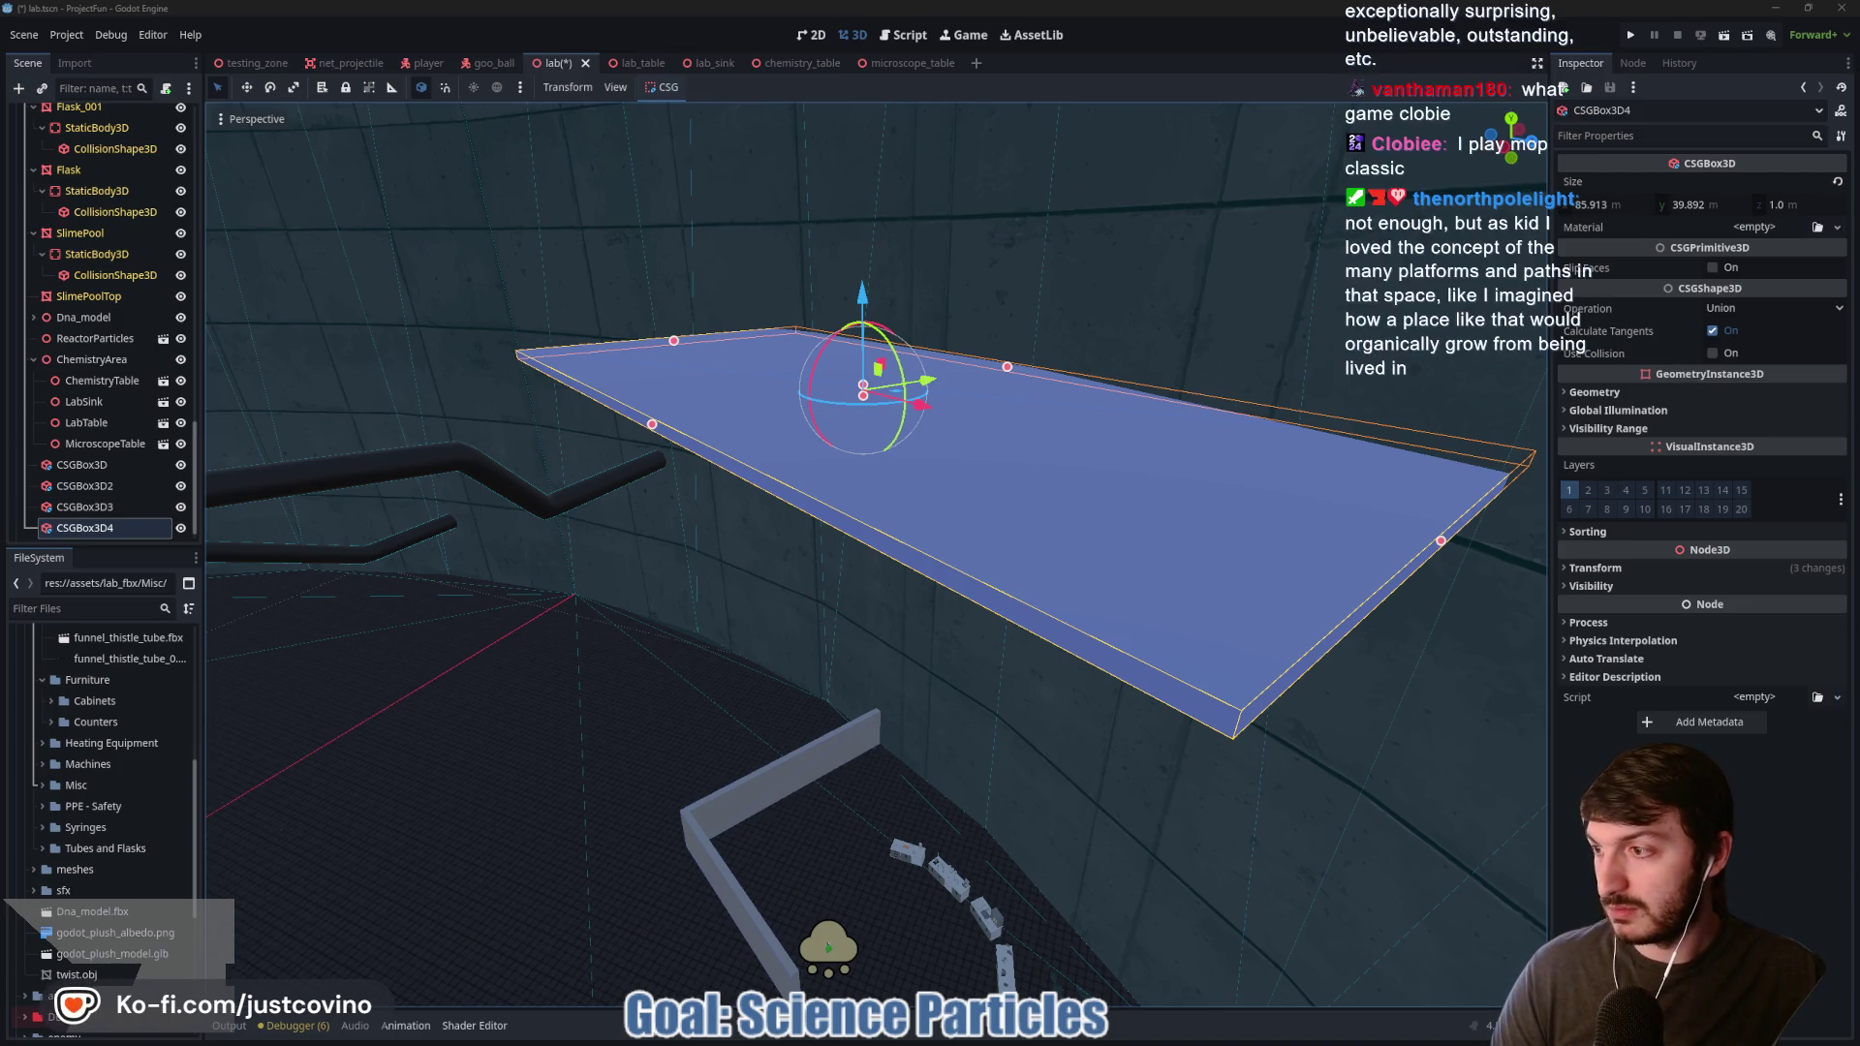
pyautogui.hotkey('alt', 'Tab')
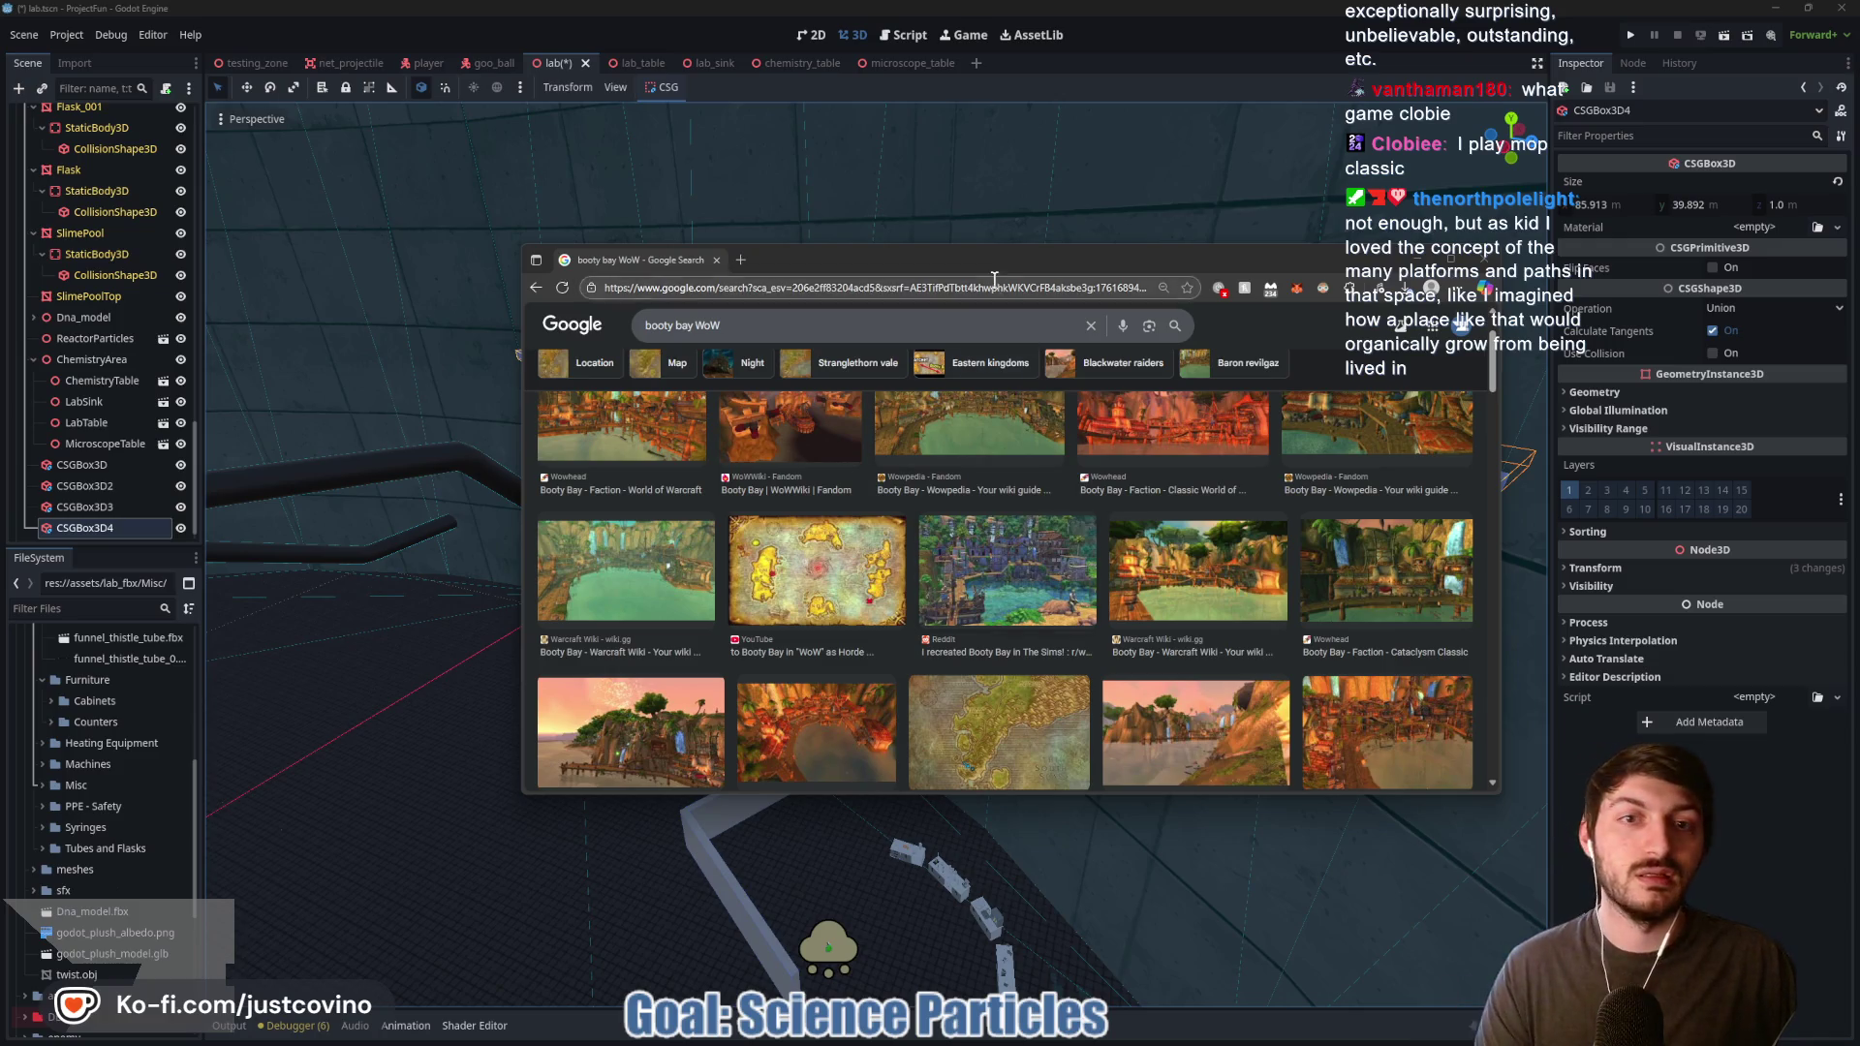
# Step: Enlarge and reposition Chrome and open the Bricks Stackexchange Booty Bay image preview
pyautogui.moveTo(980, 262); pyautogui.dragTo(962, 293)
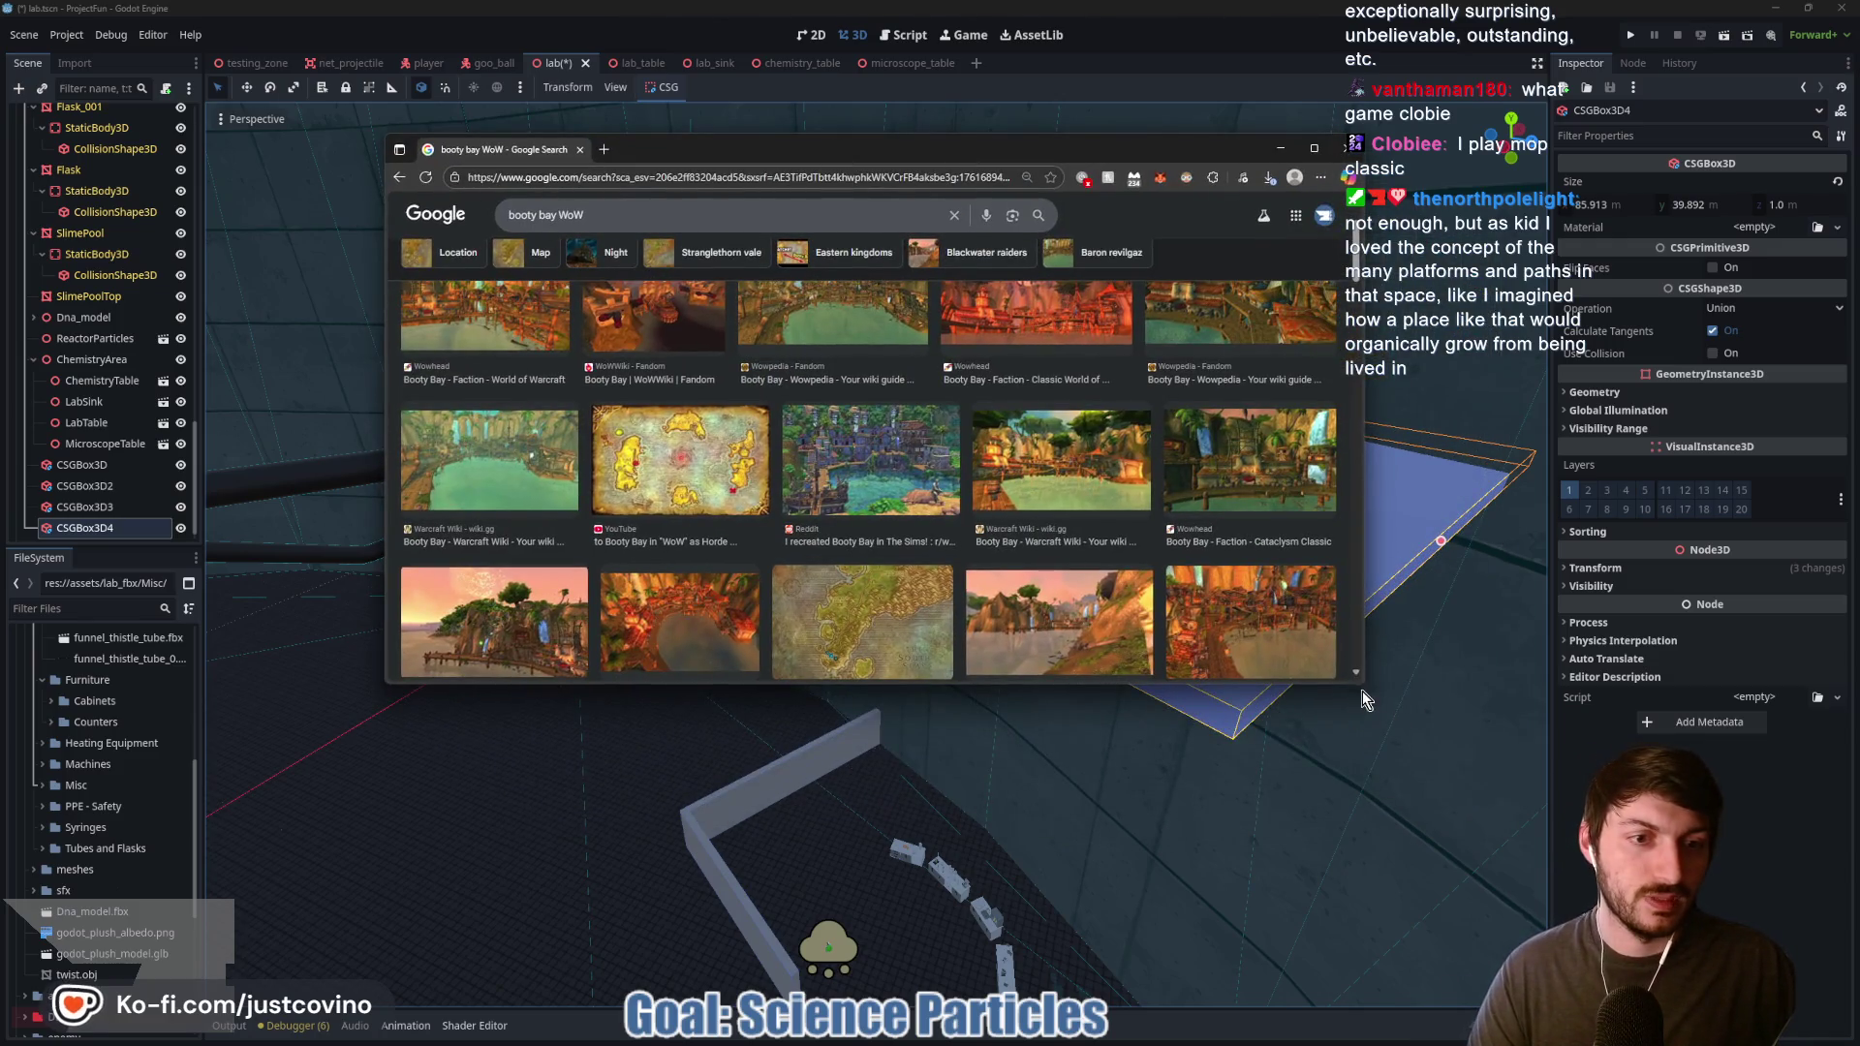
pyautogui.click(1362, 690)
pyautogui.click(1013, 1034)
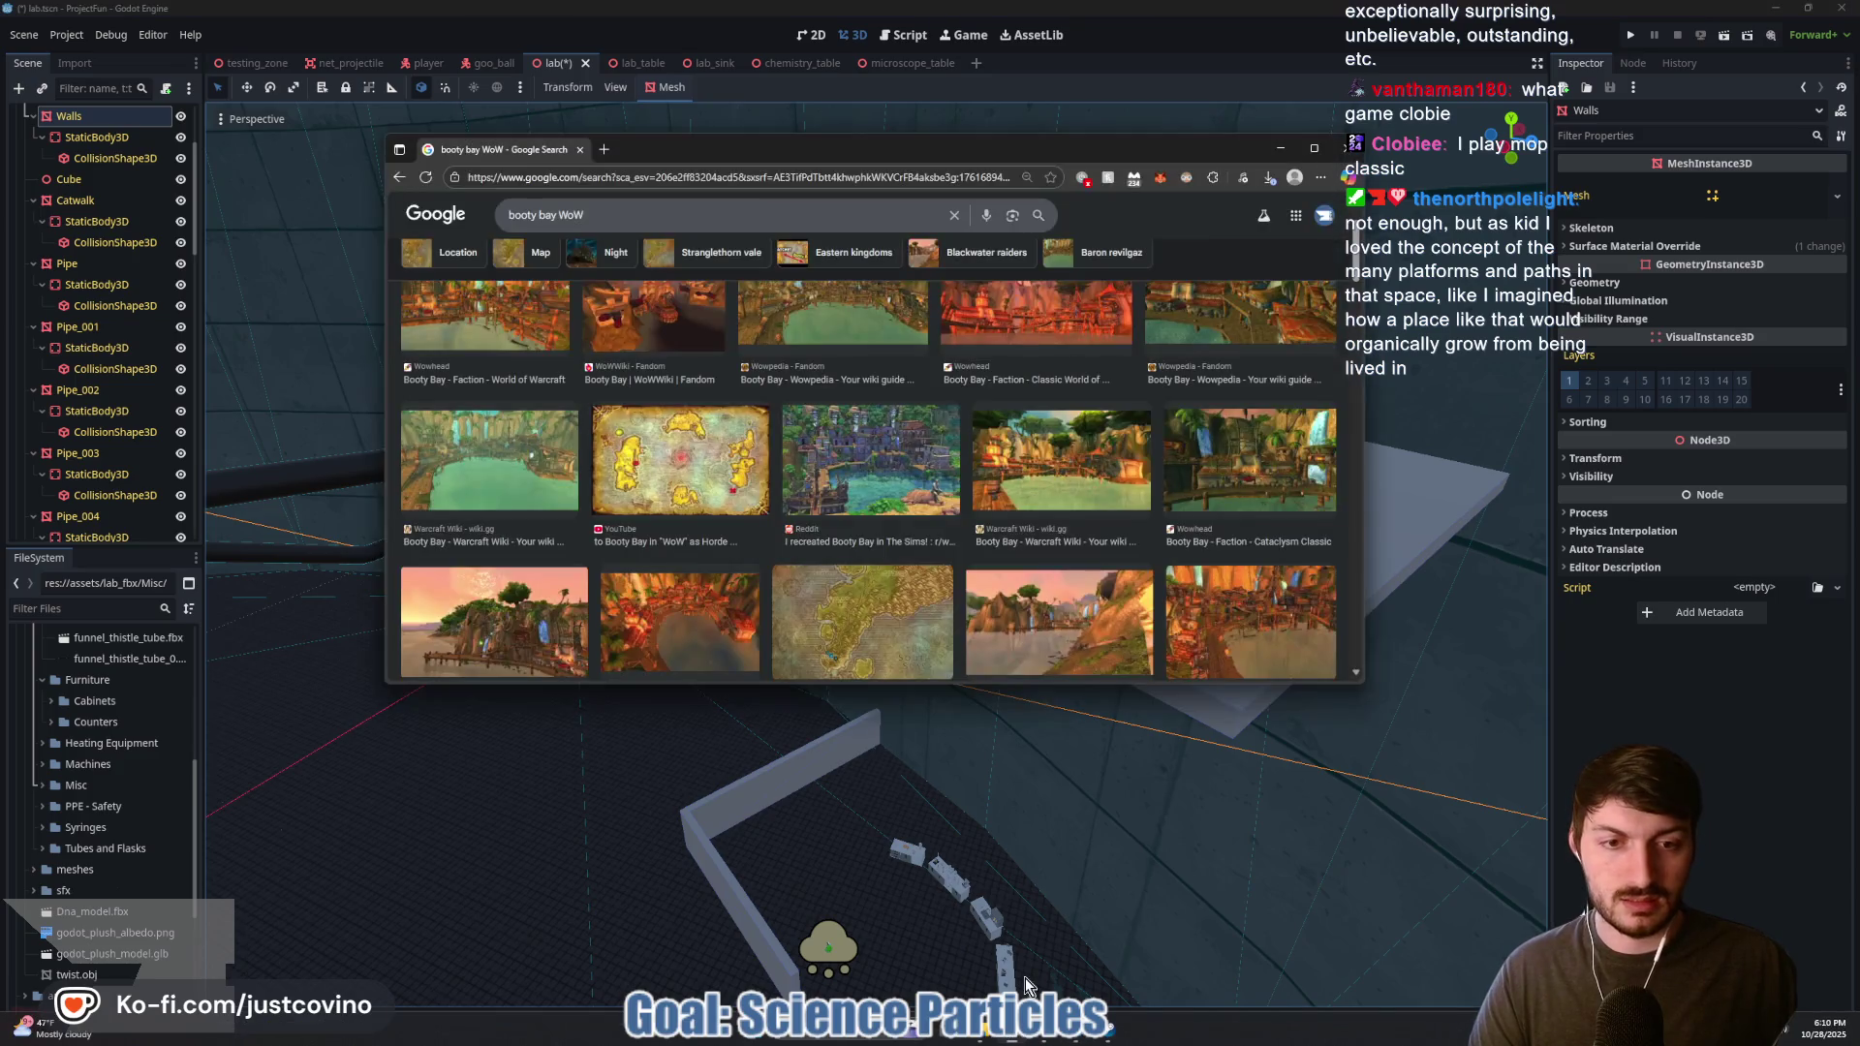
pyautogui.click(1250, 621)
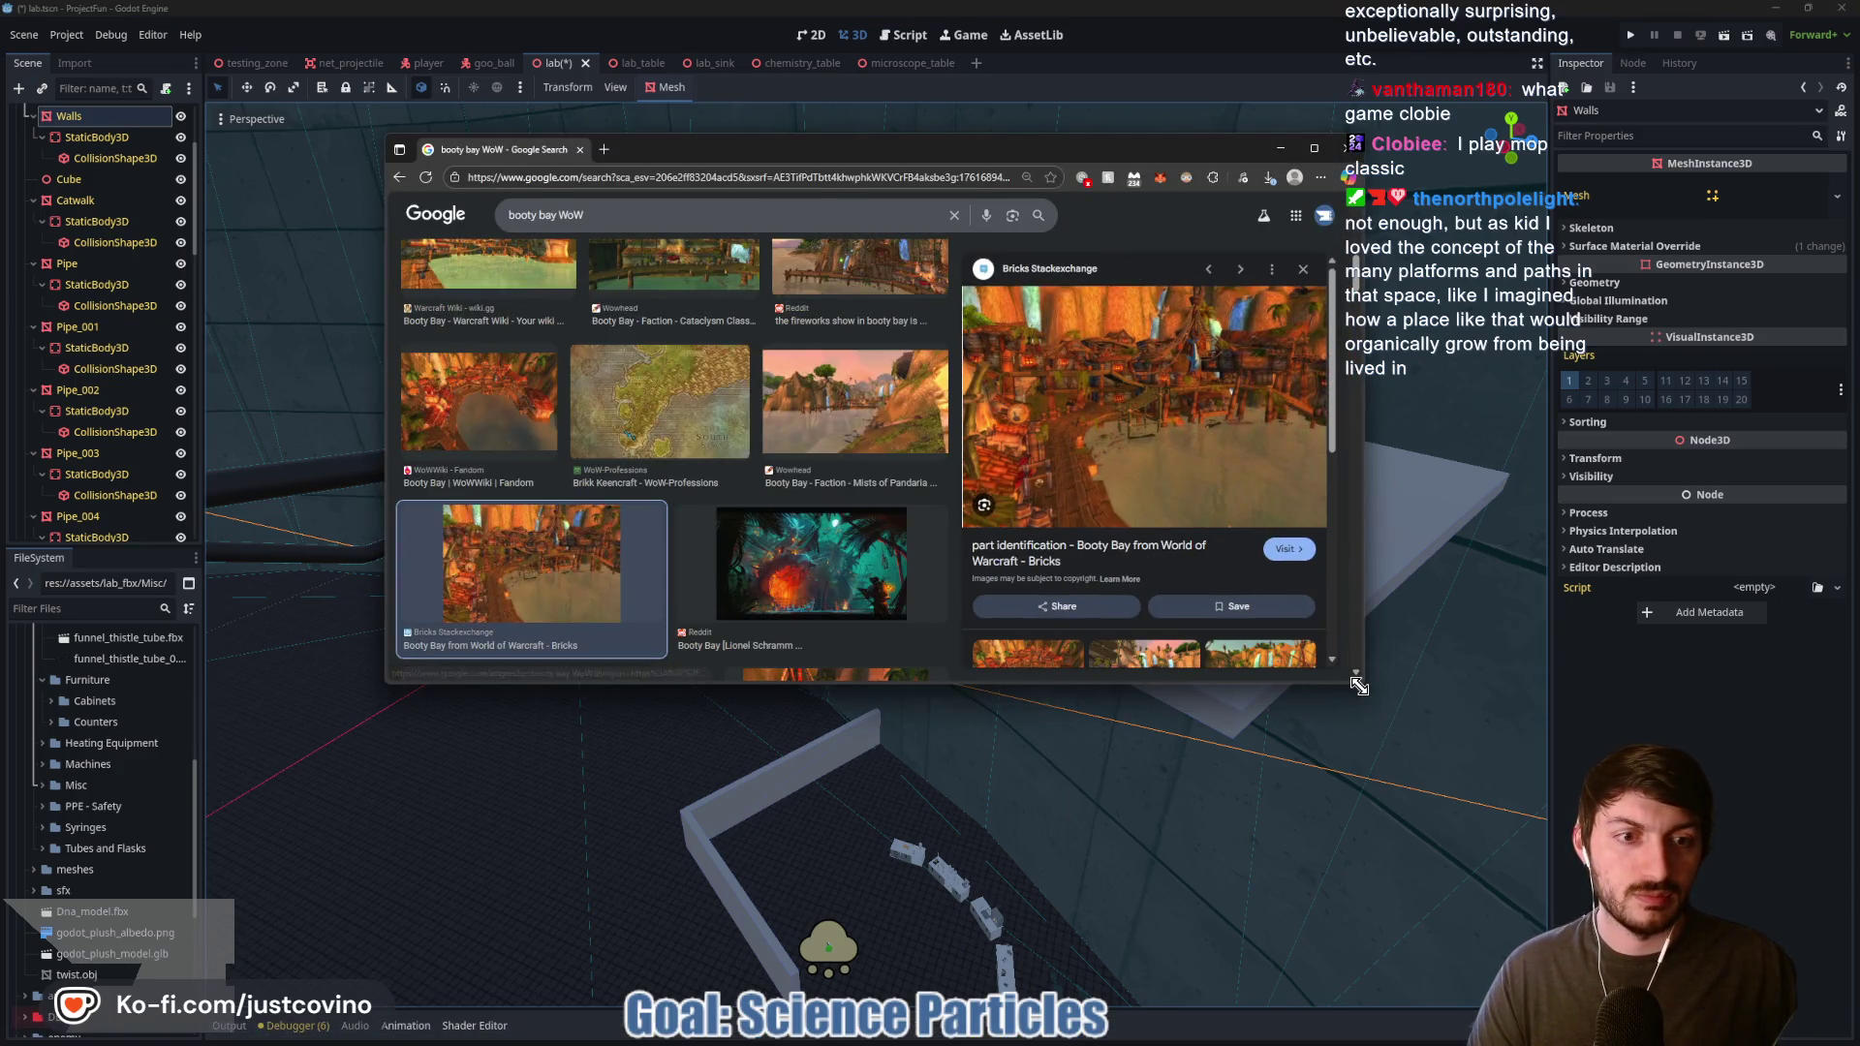
pyautogui.moveTo(1359, 686); pyautogui.dragTo(1729, 925)
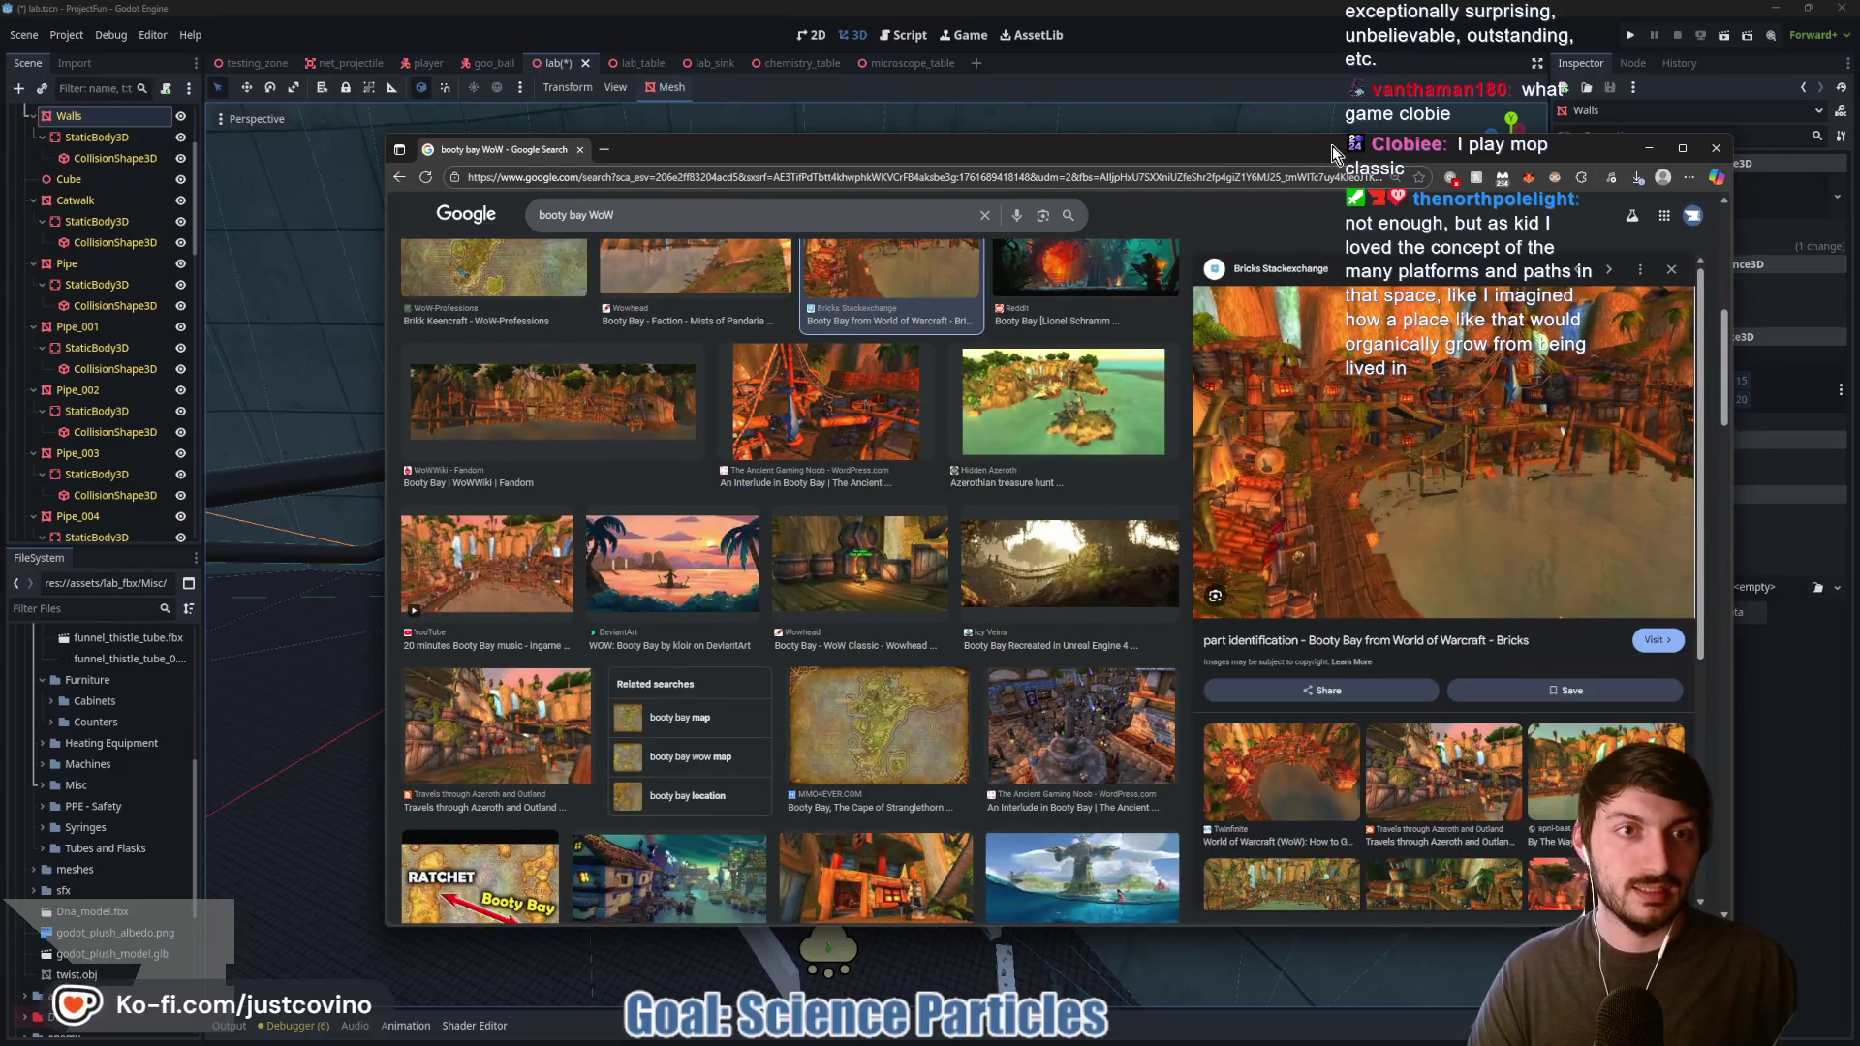
pyautogui.moveTo(1162, 148); pyautogui.dragTo(935, 132)
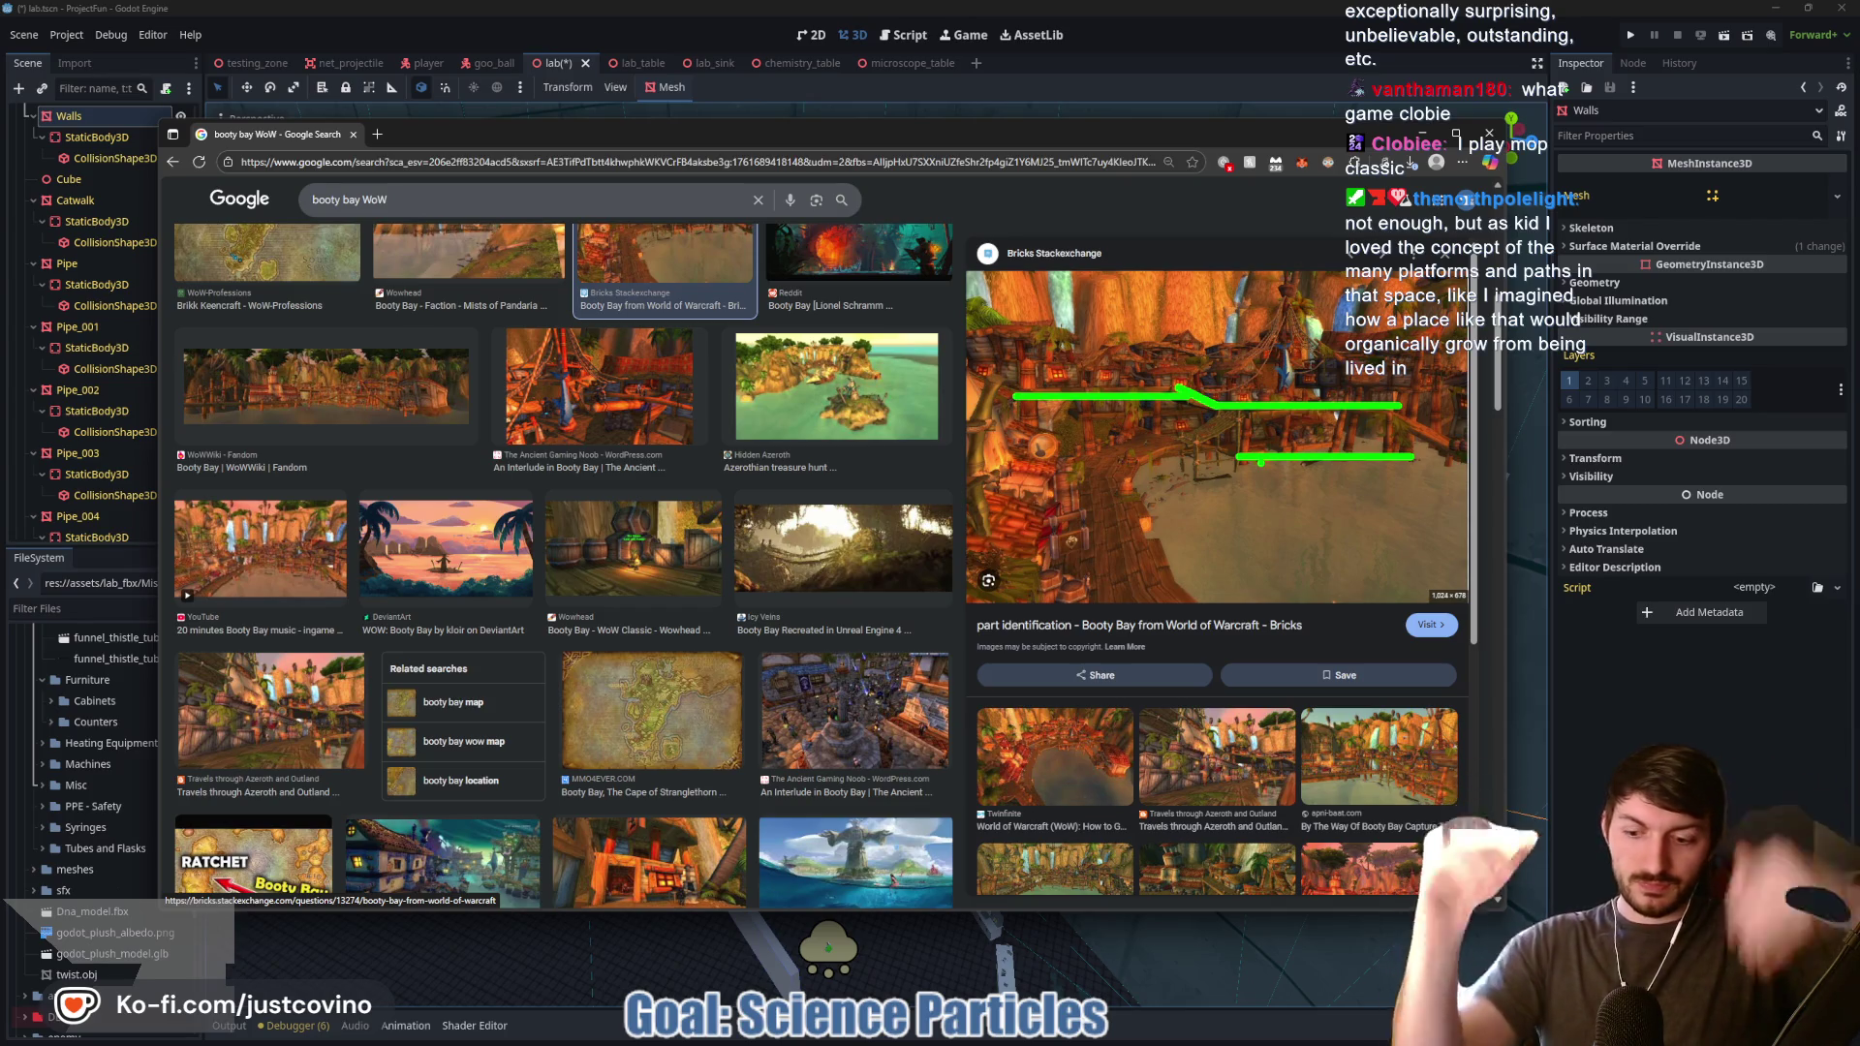
pyautogui.click(377, 135)
pyautogui.write('On epiece water')
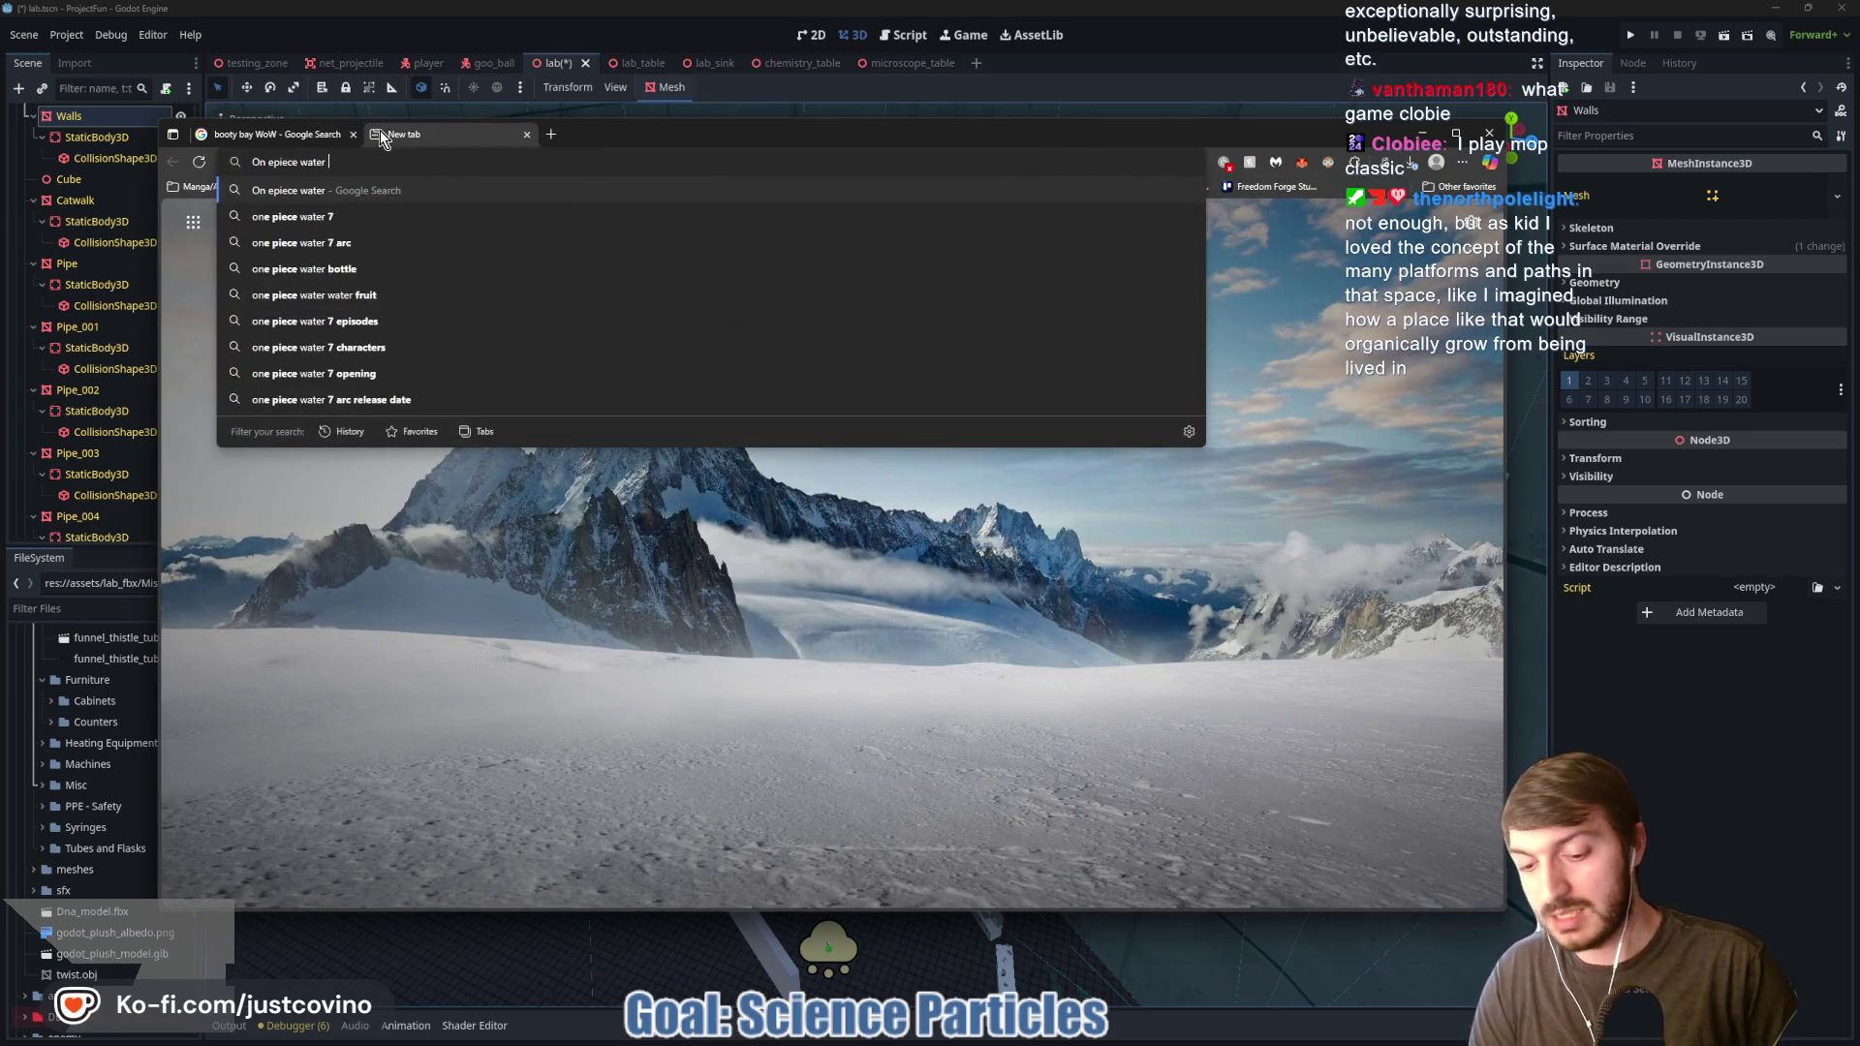
pyautogui.write('ntire island')
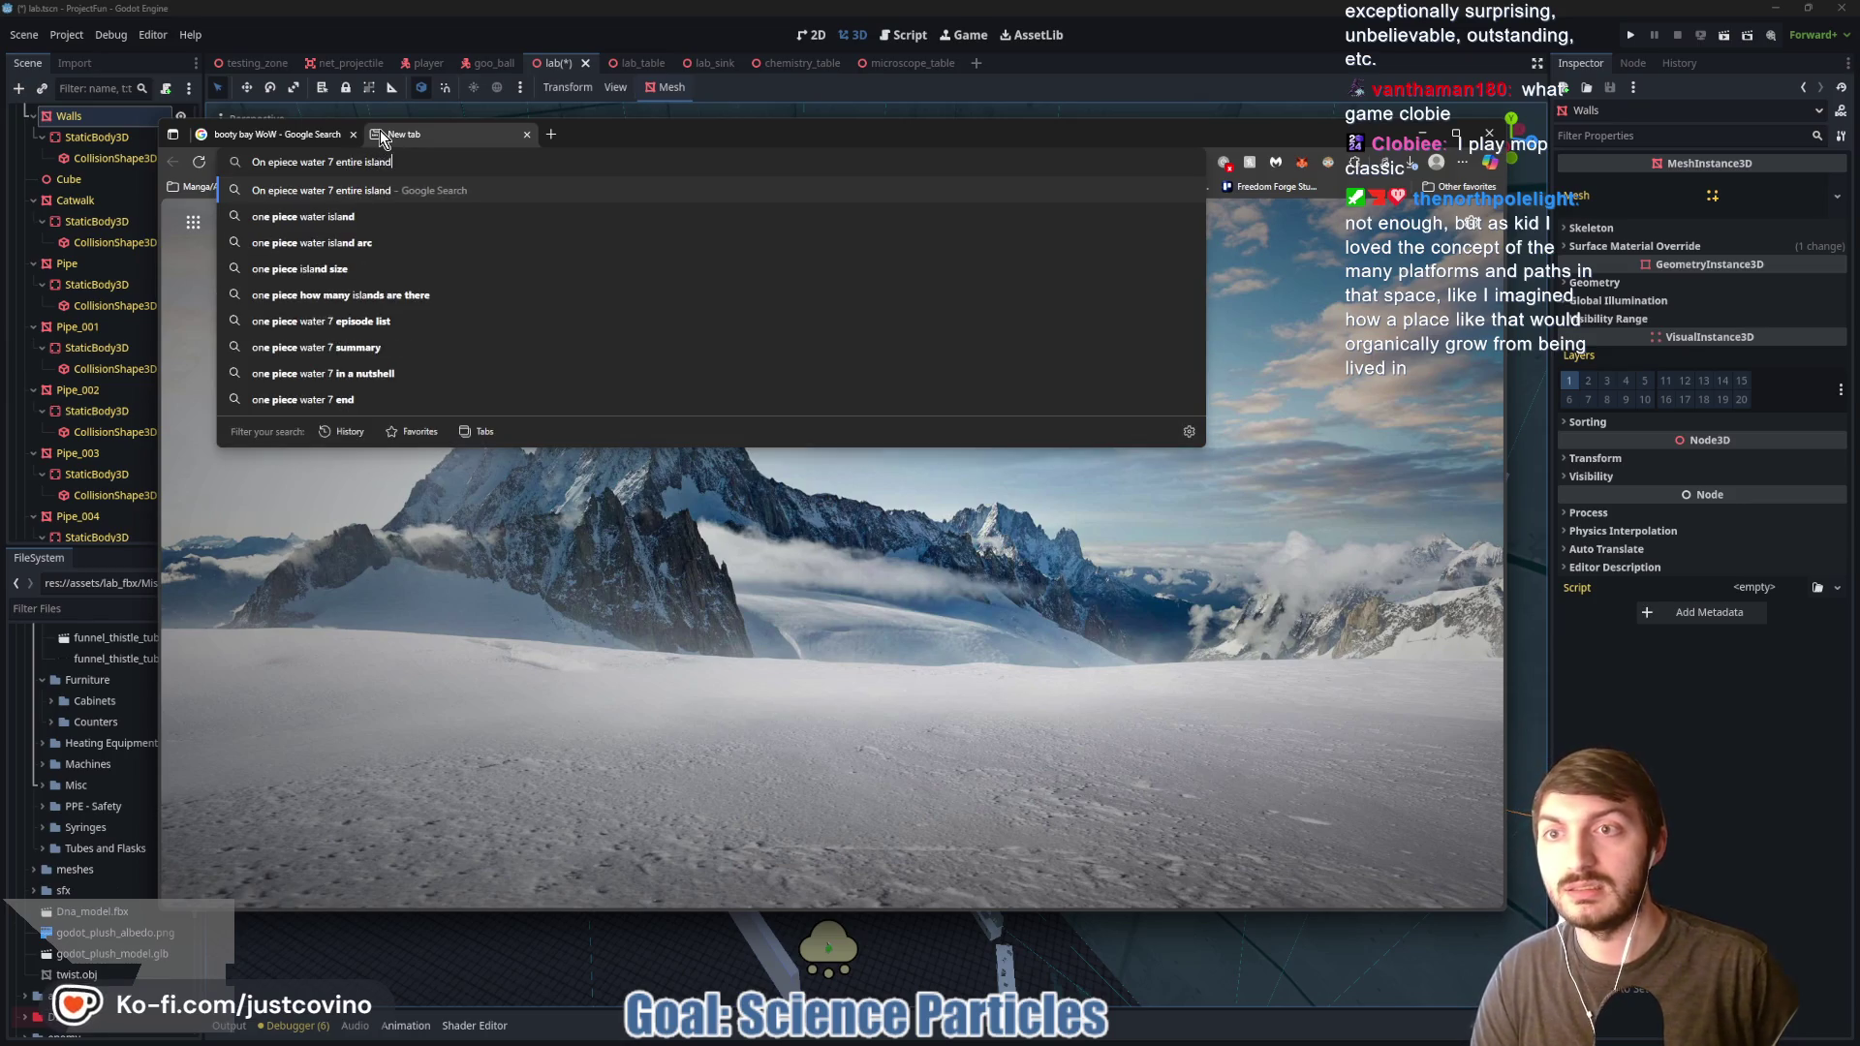
pyautogui.press('Return')
pyautogui.click(354, 252)
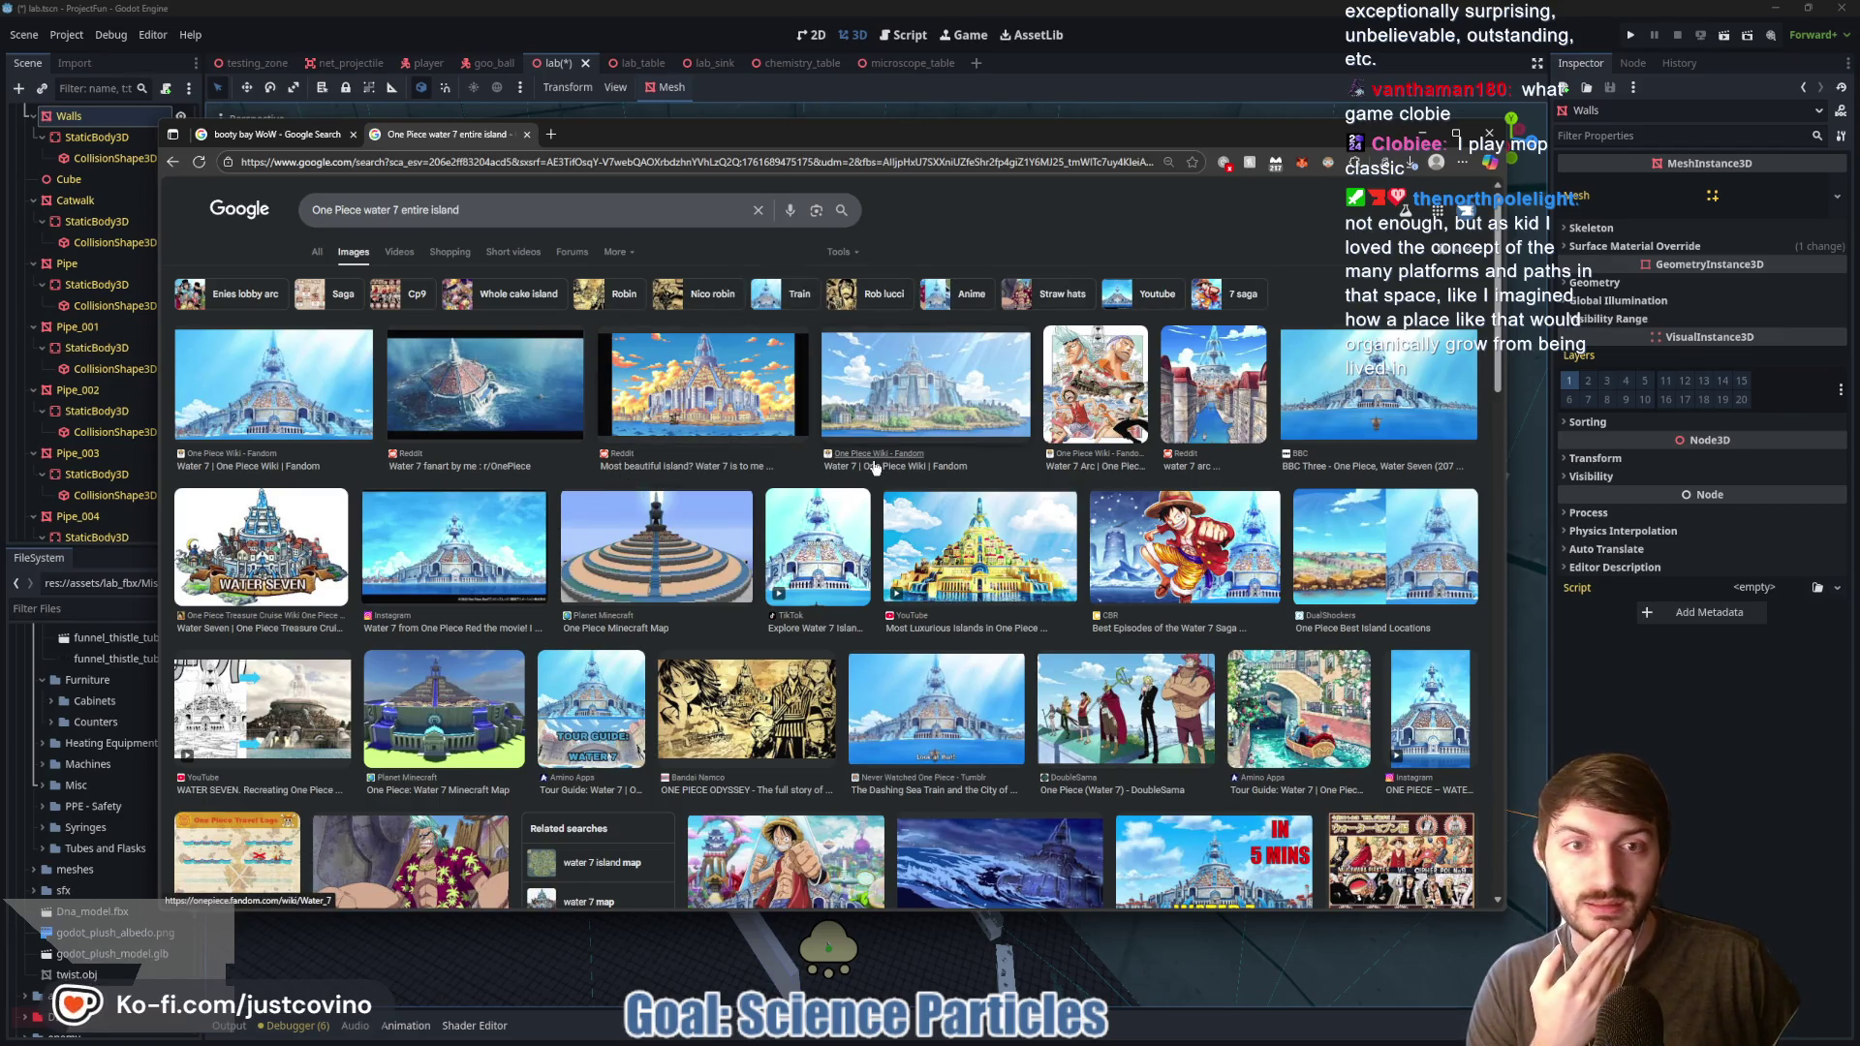
pyautogui.scroll(-3, 879, 468)
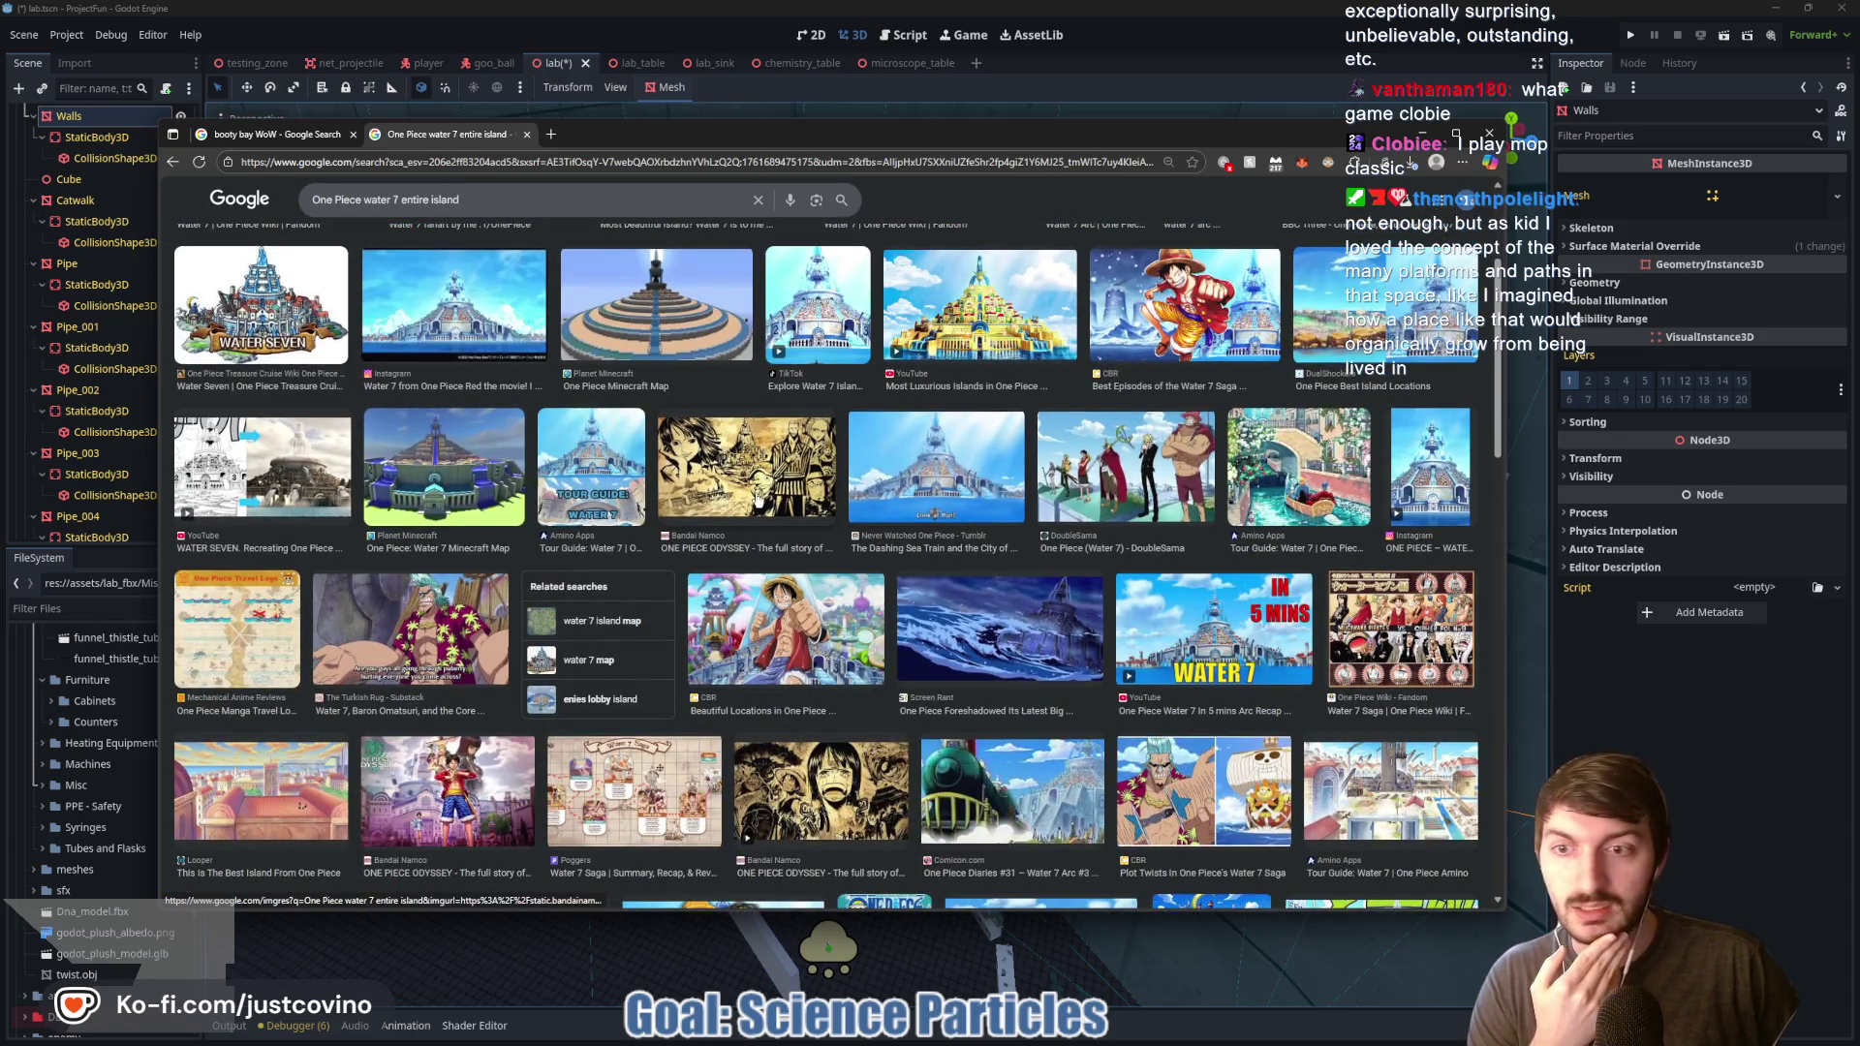
pyautogui.click(264, 475)
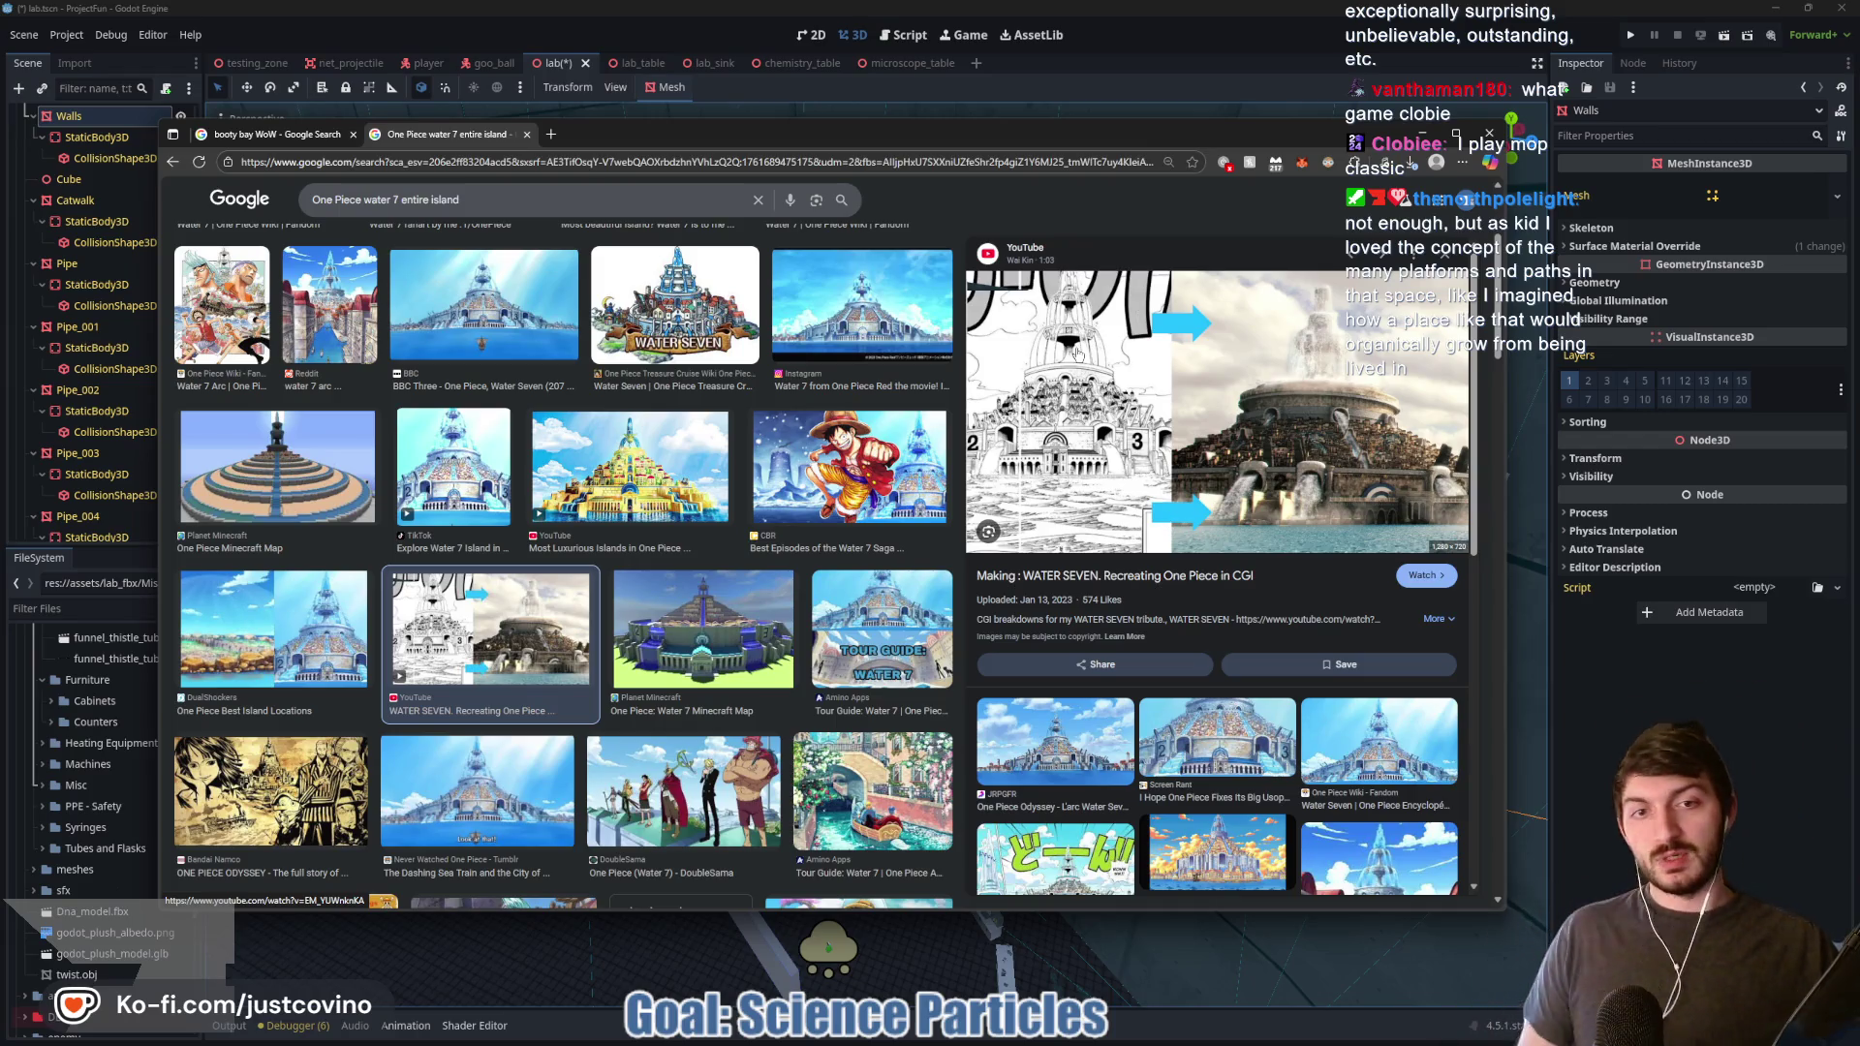
pyautogui.click(681, 392)
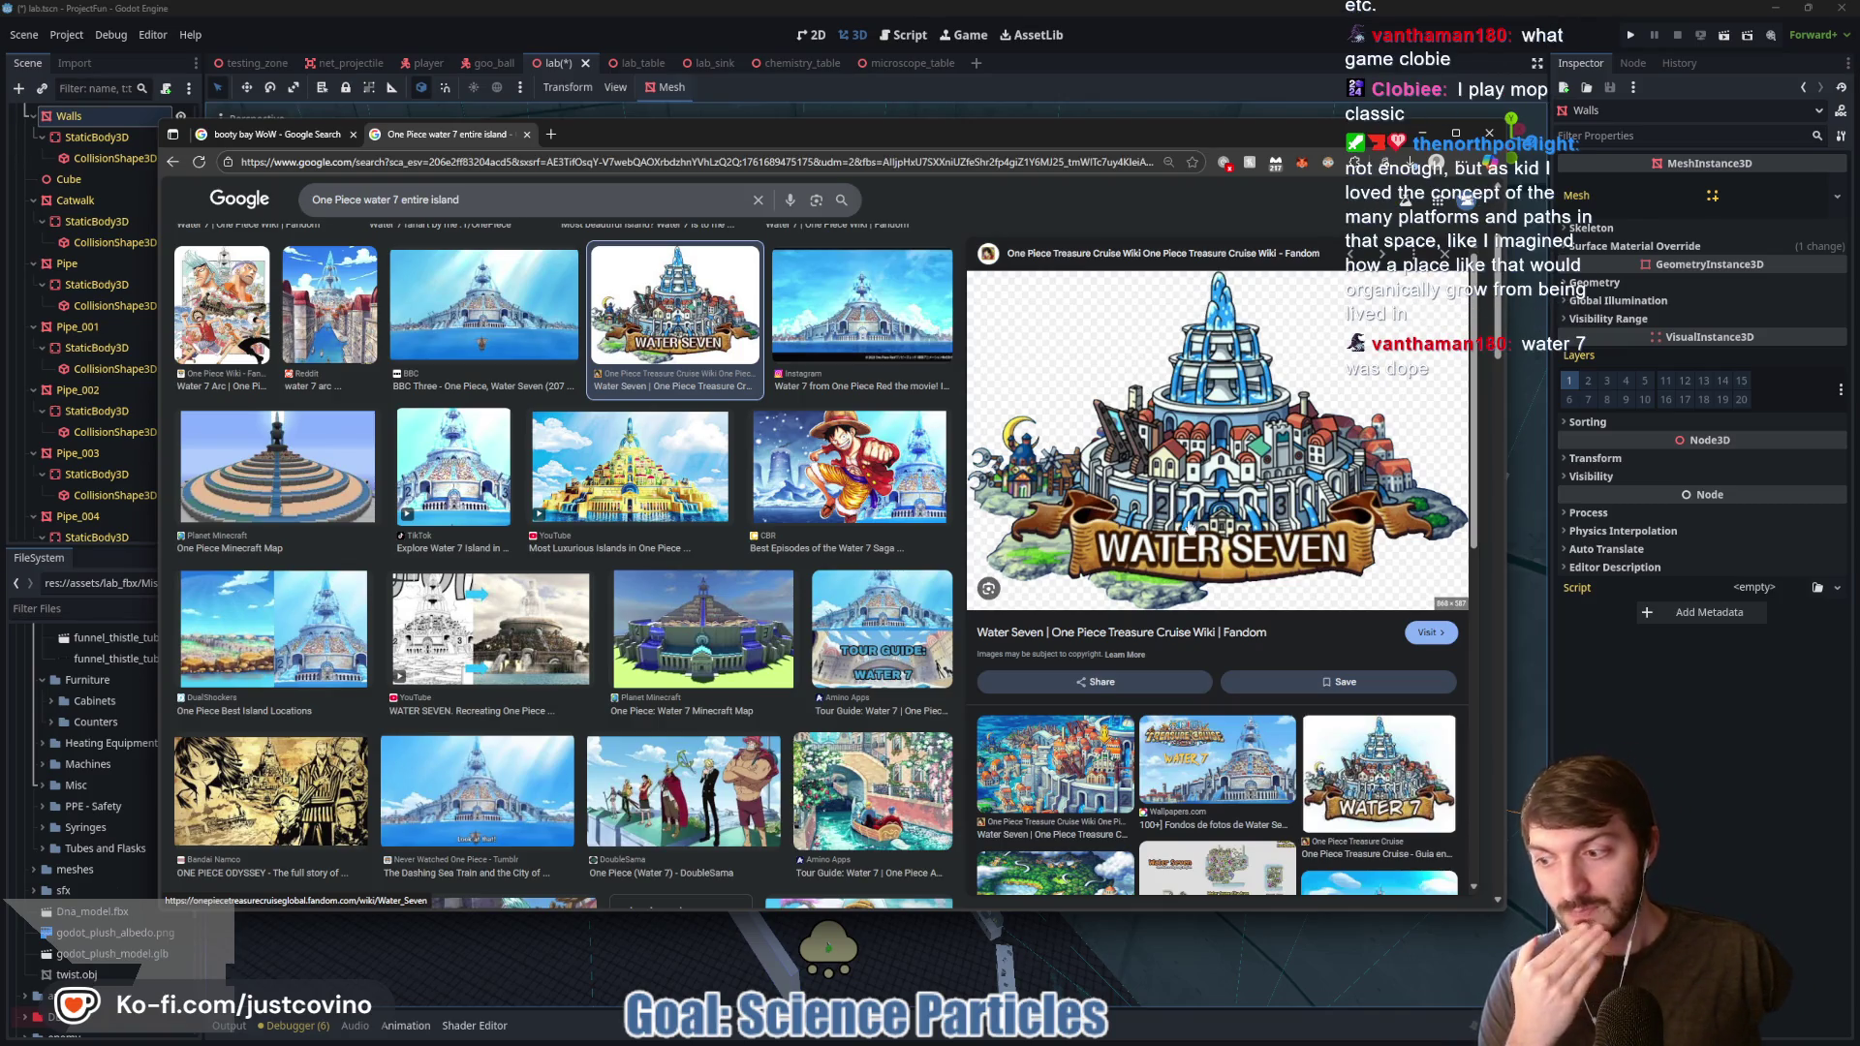
pyautogui.scroll(-5, 848, 485)
pyautogui.scroll(-3, 848, 485)
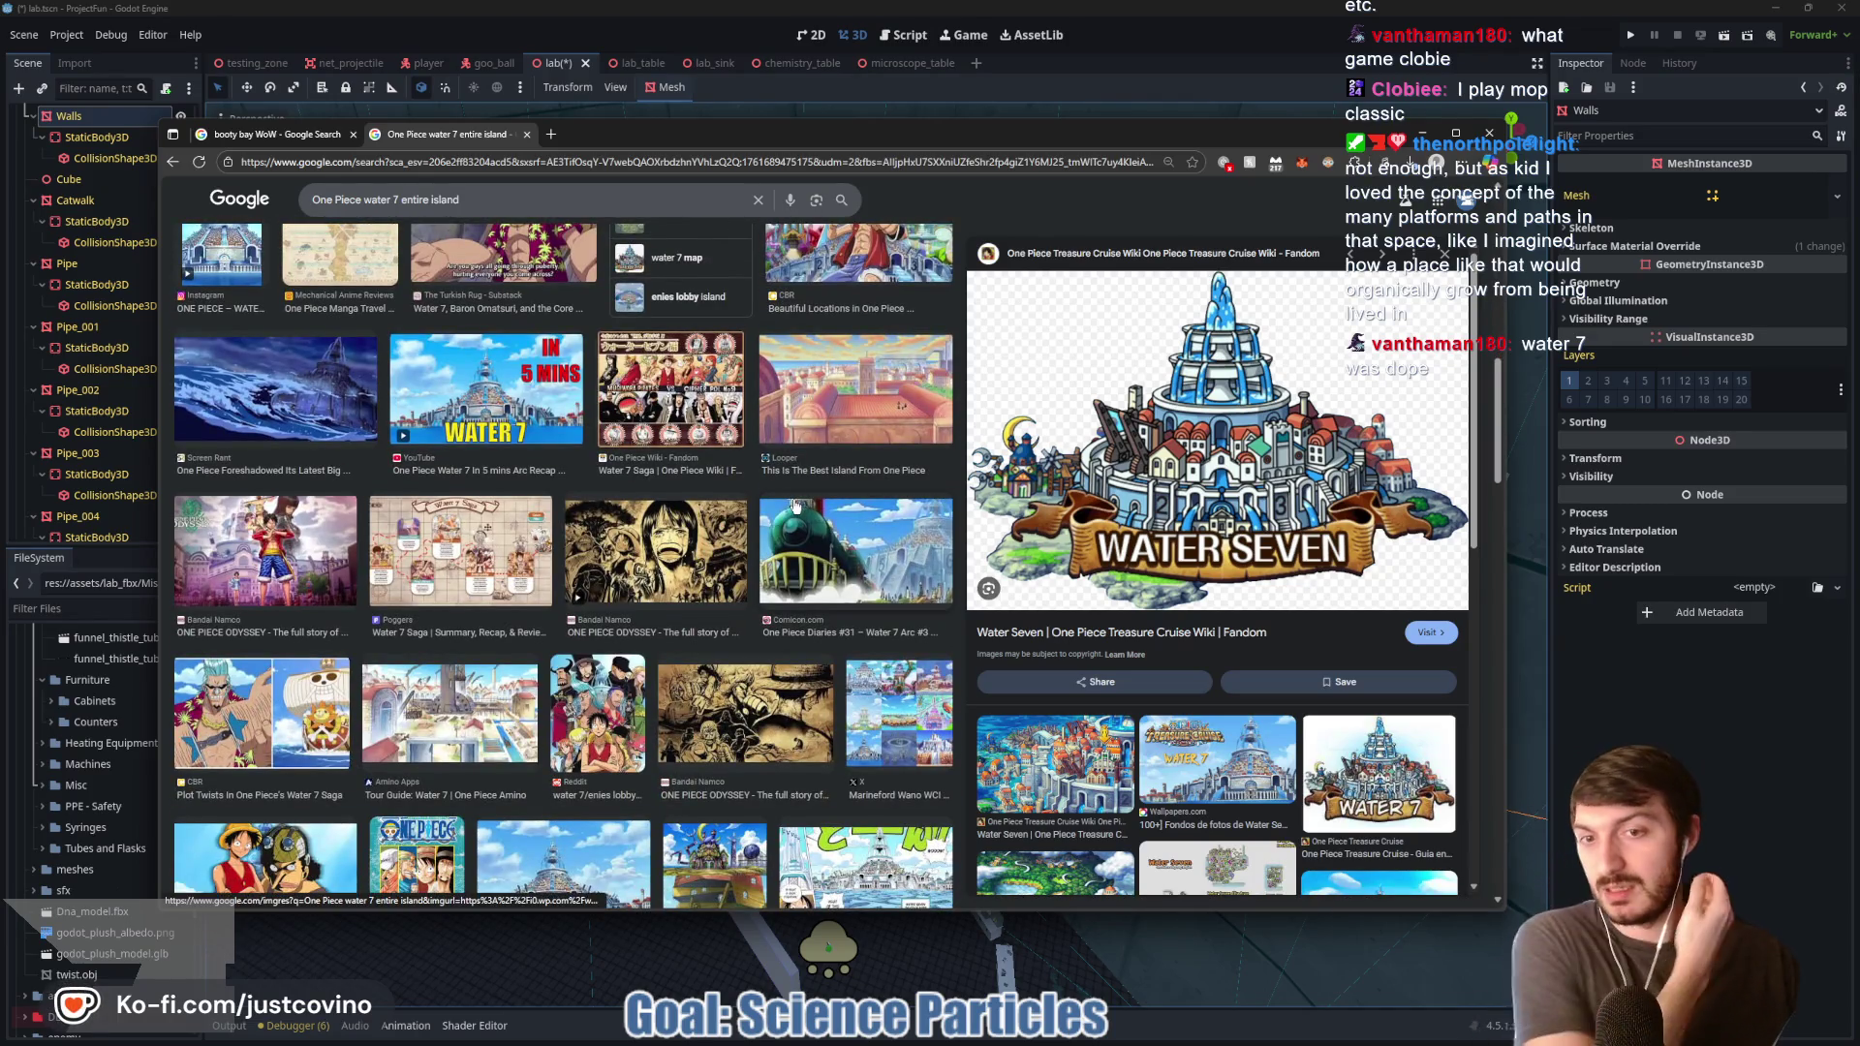
pyautogui.scroll(-3, 794, 505)
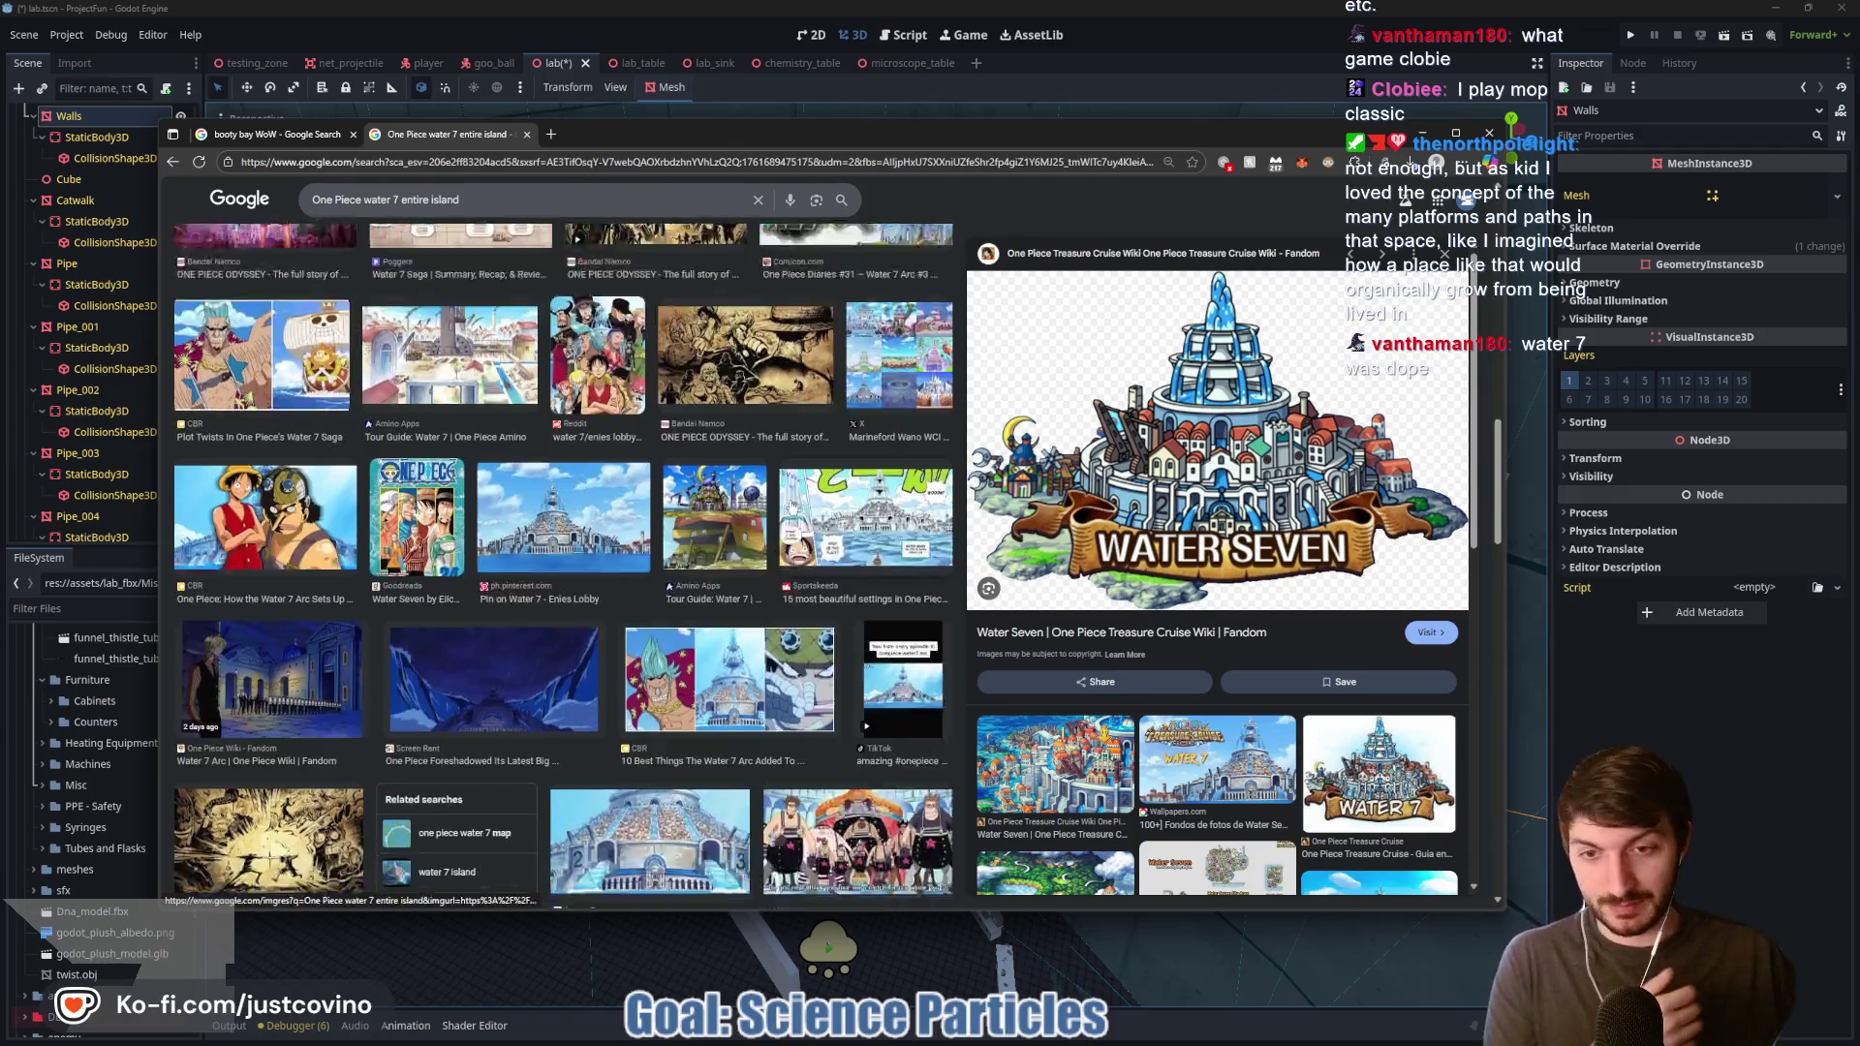
pyautogui.scroll(-6, 793, 506)
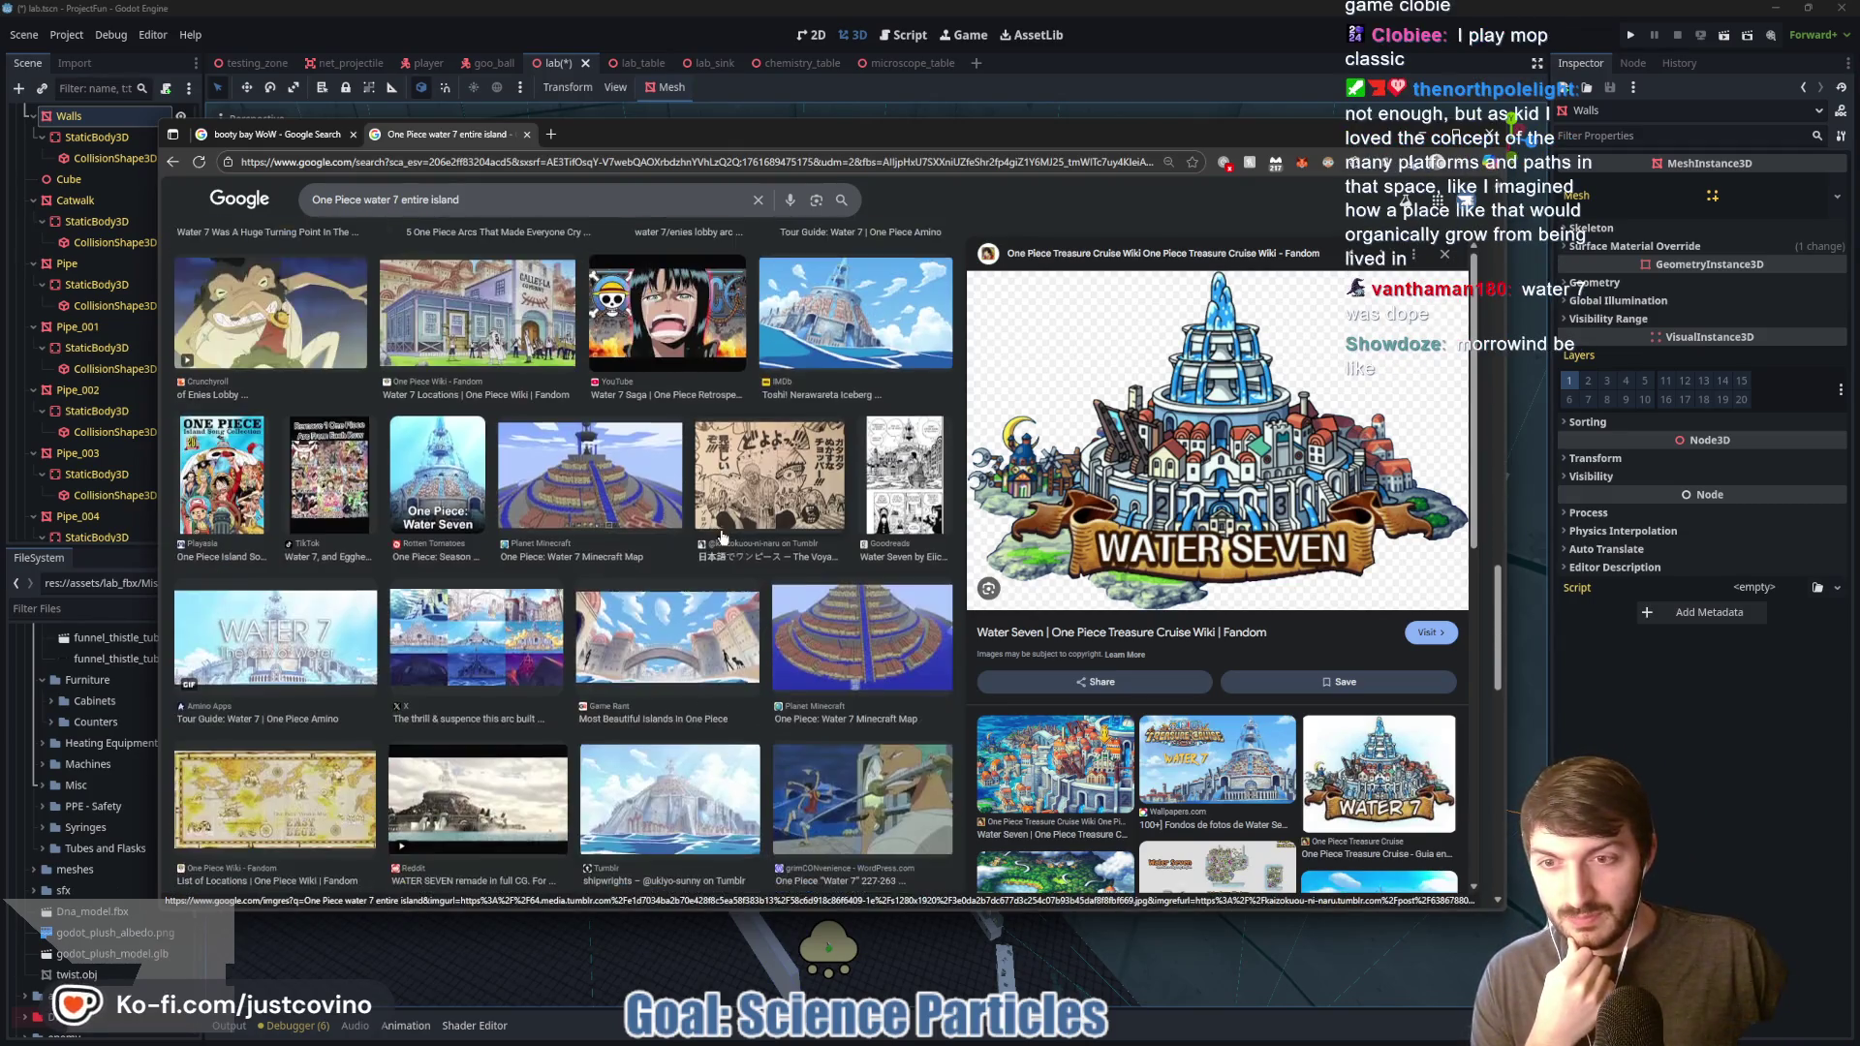
pyautogui.click(584, 502)
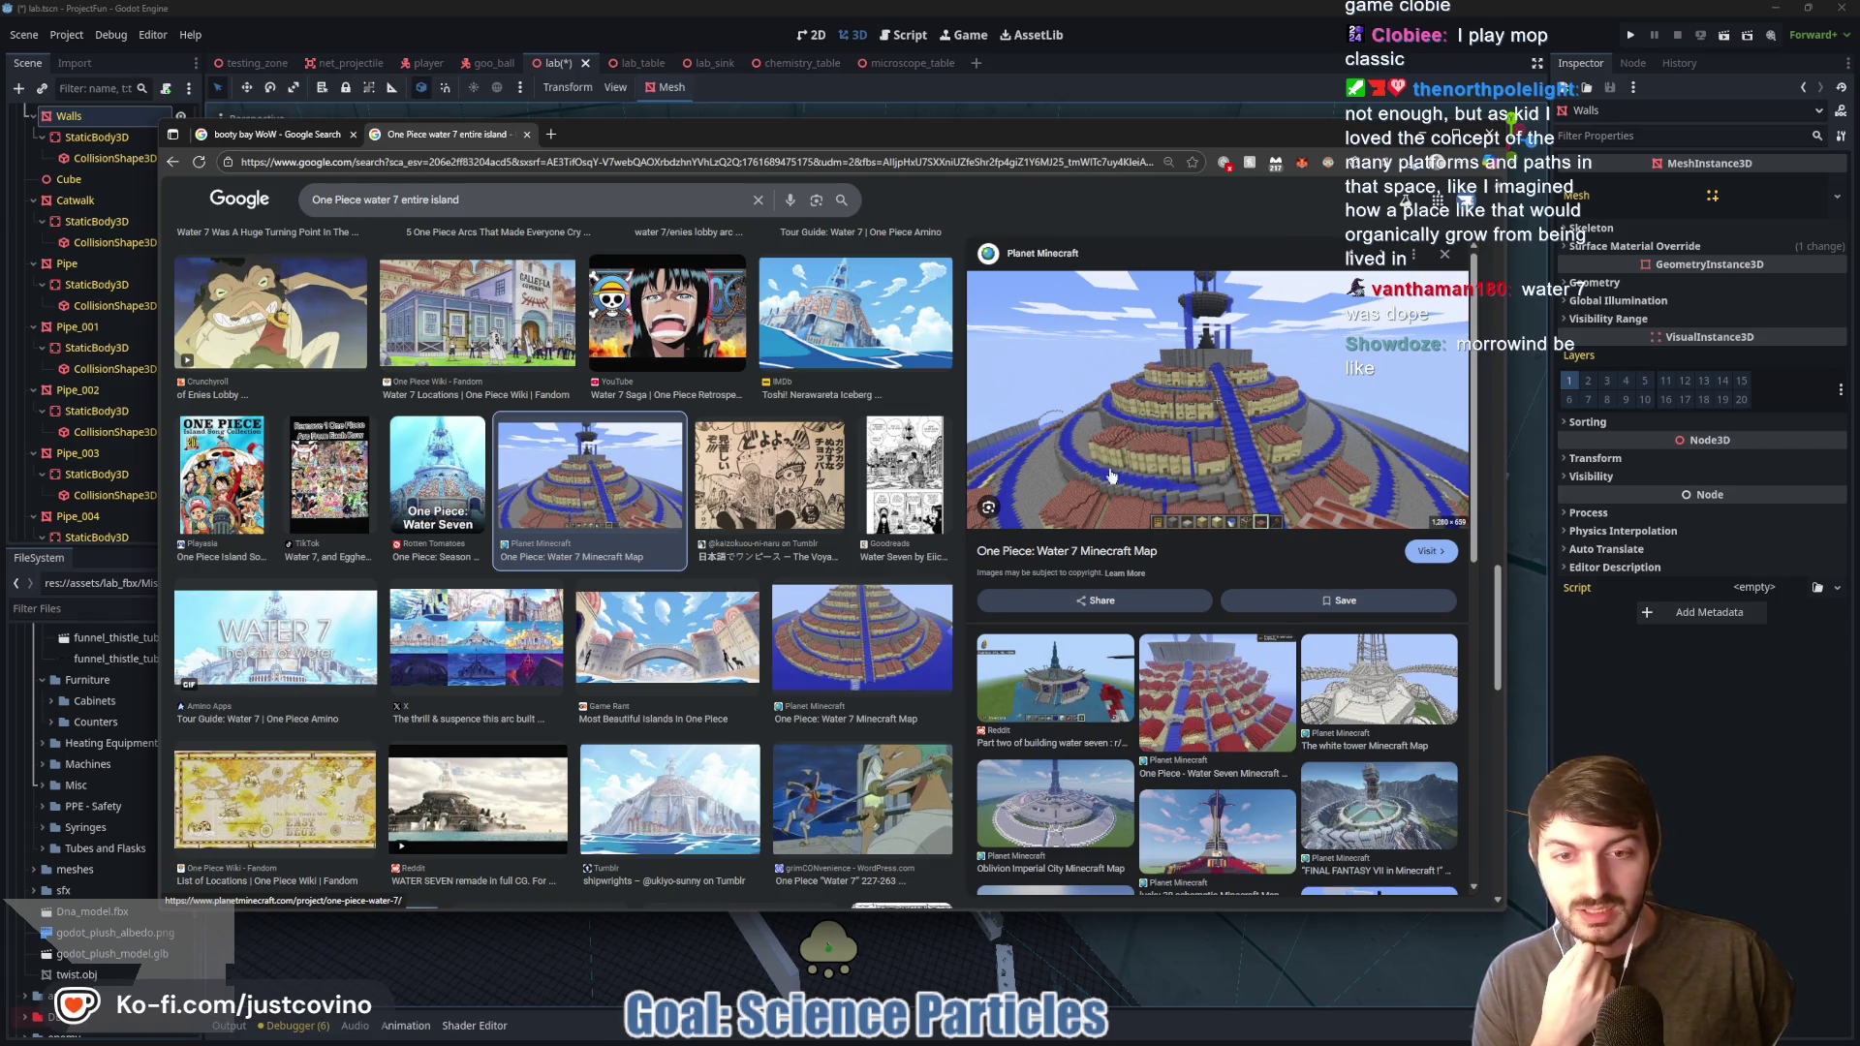
pyautogui.click(1216, 678)
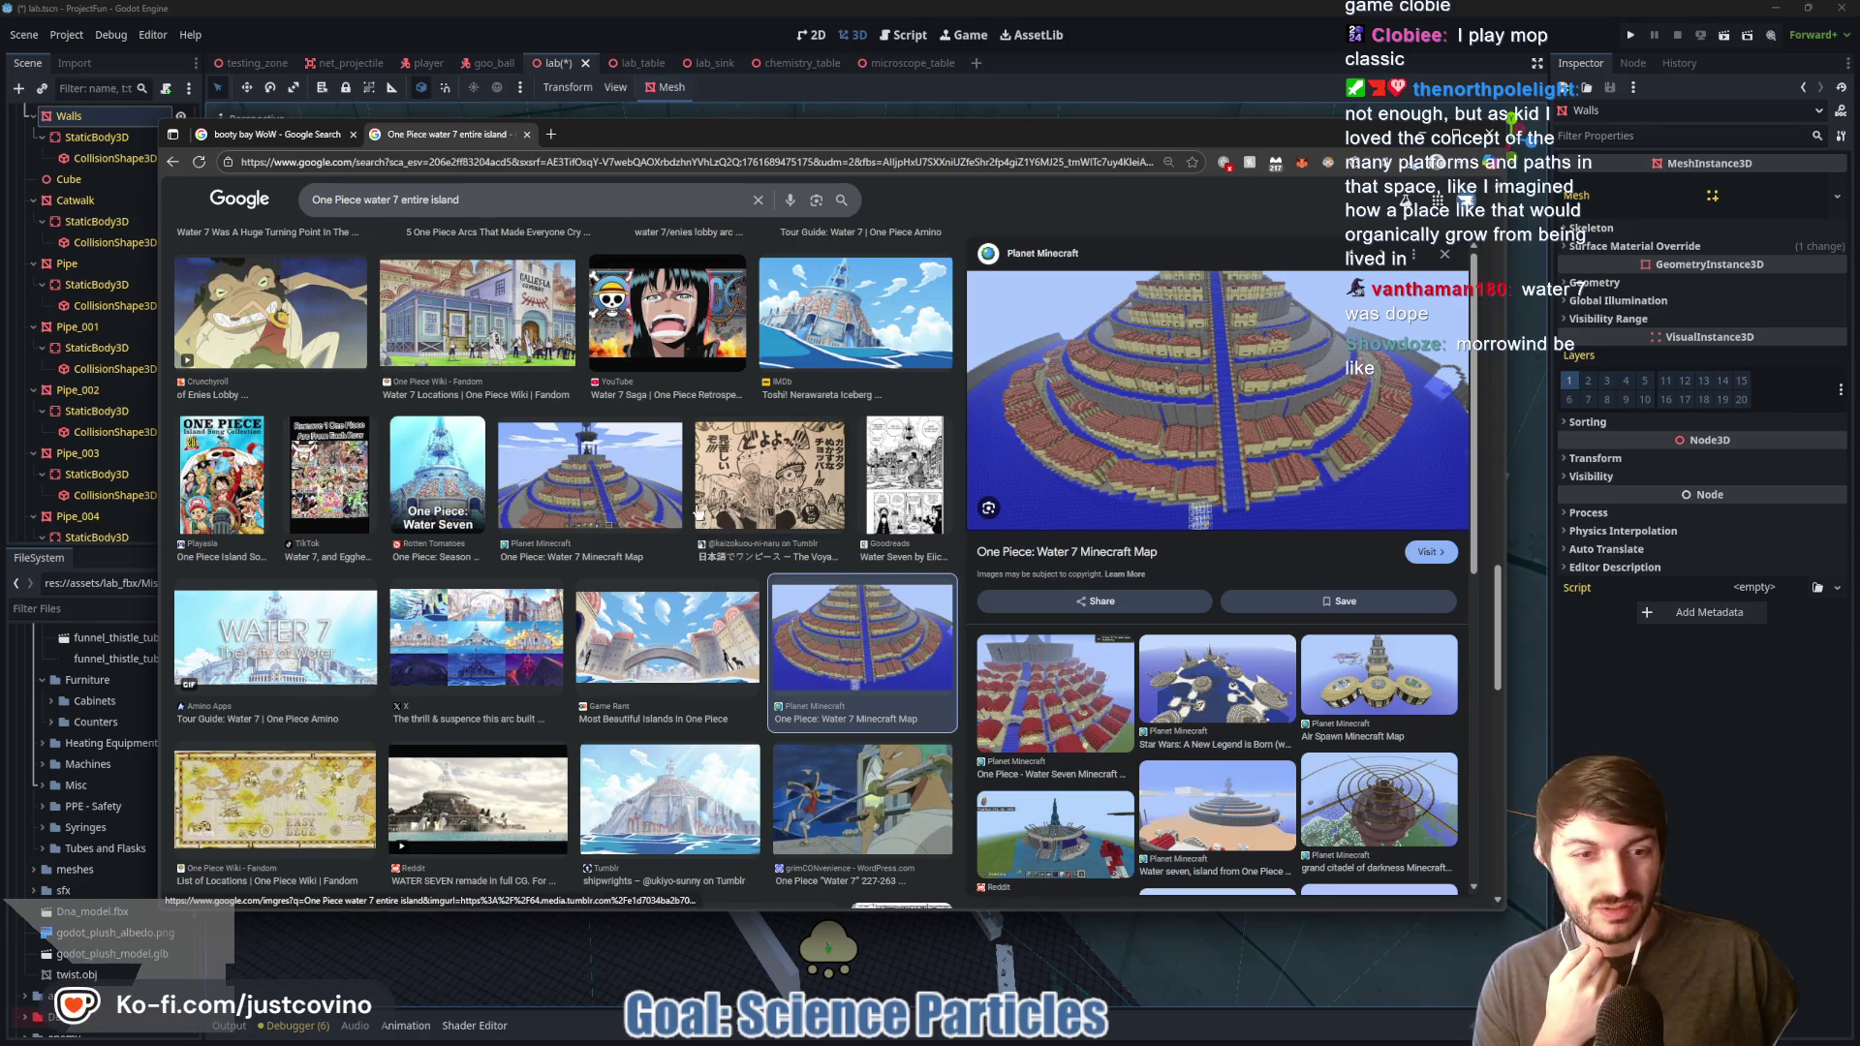
pyautogui.scroll(-10, 824, 542)
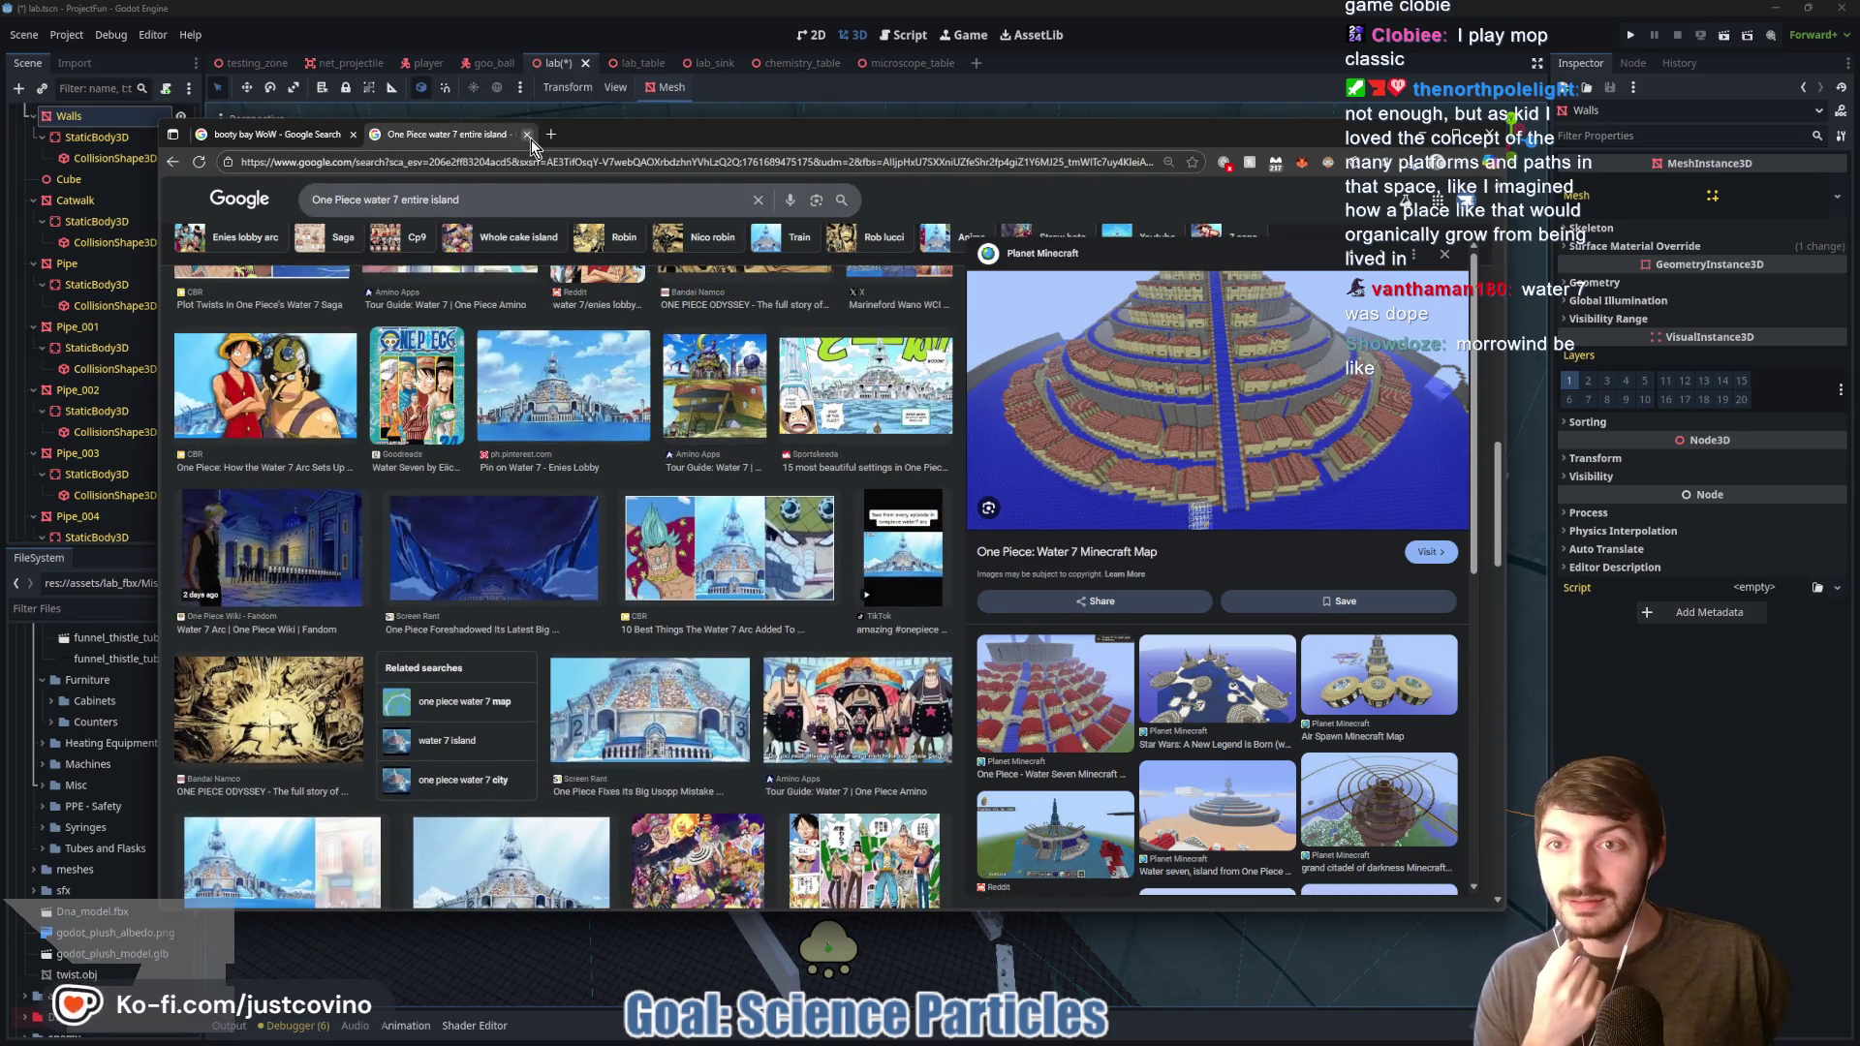
pyautogui.click(528, 135)
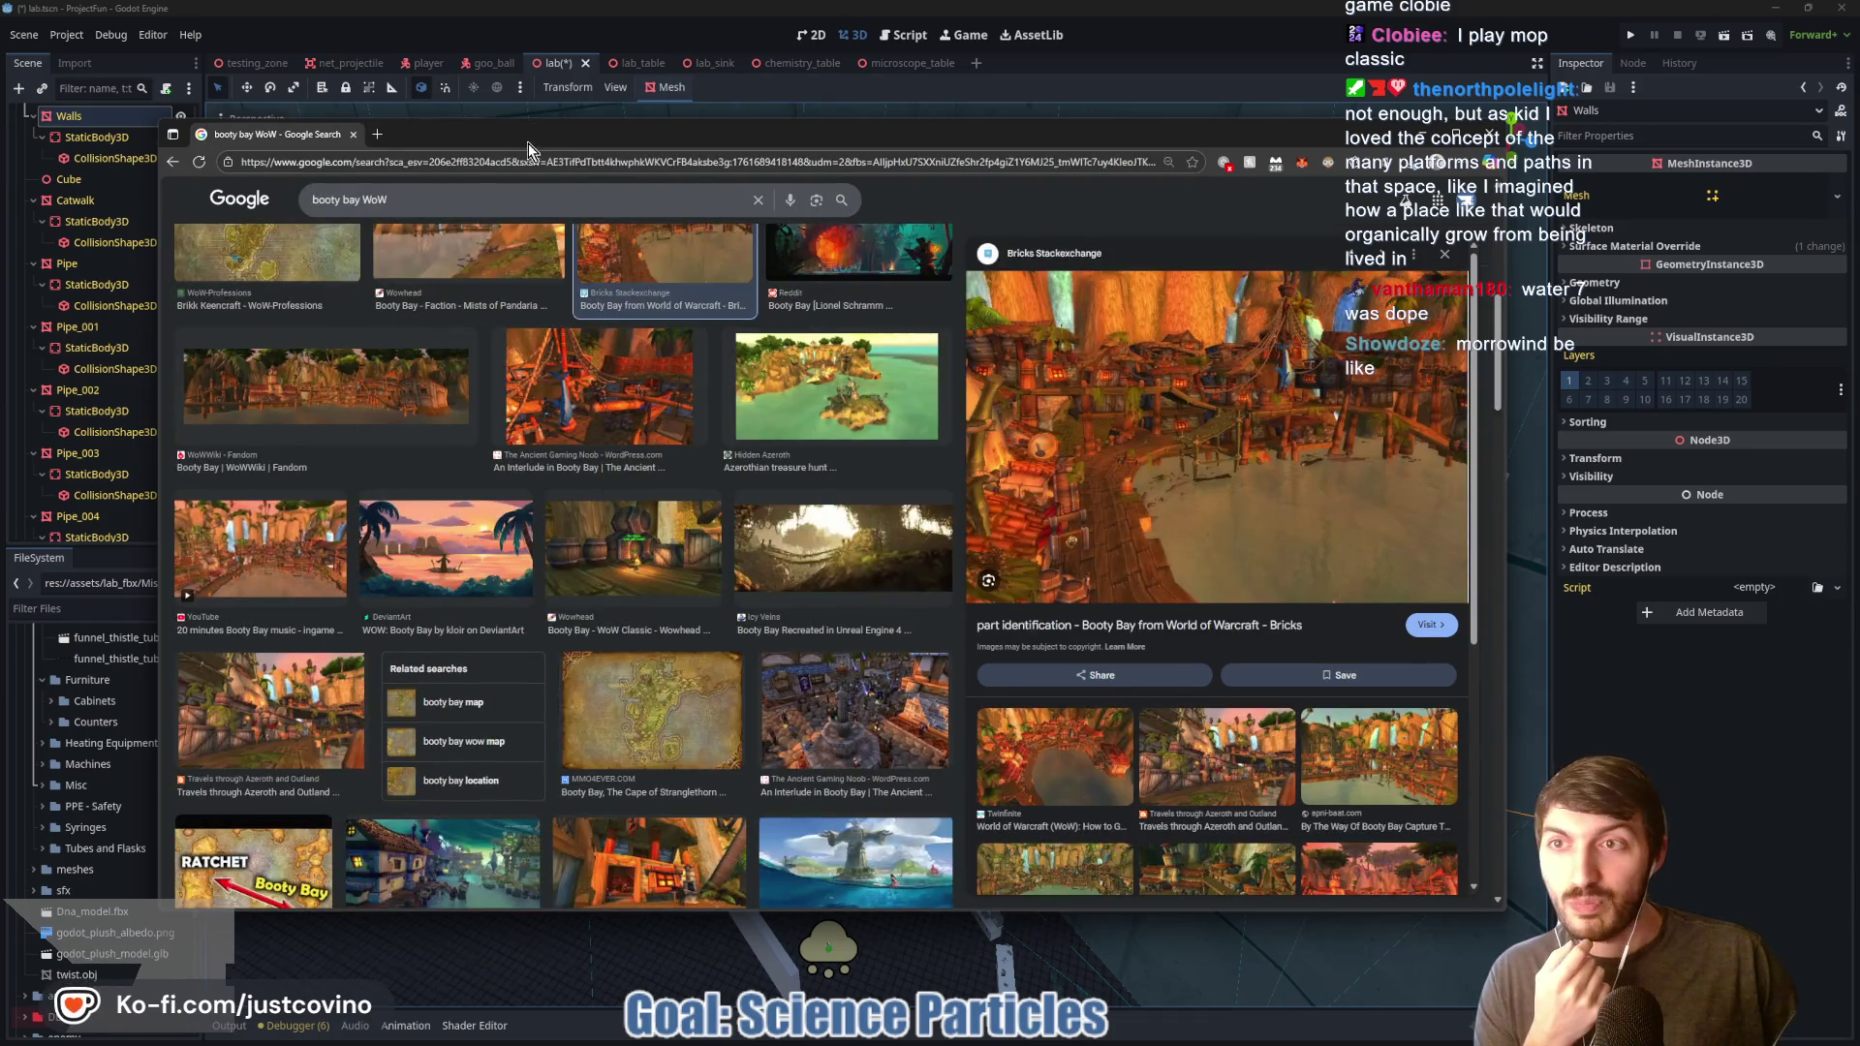
# Step: Back in Godot, select the long flat slab and duplicate it
pyautogui.click(1709, 805)
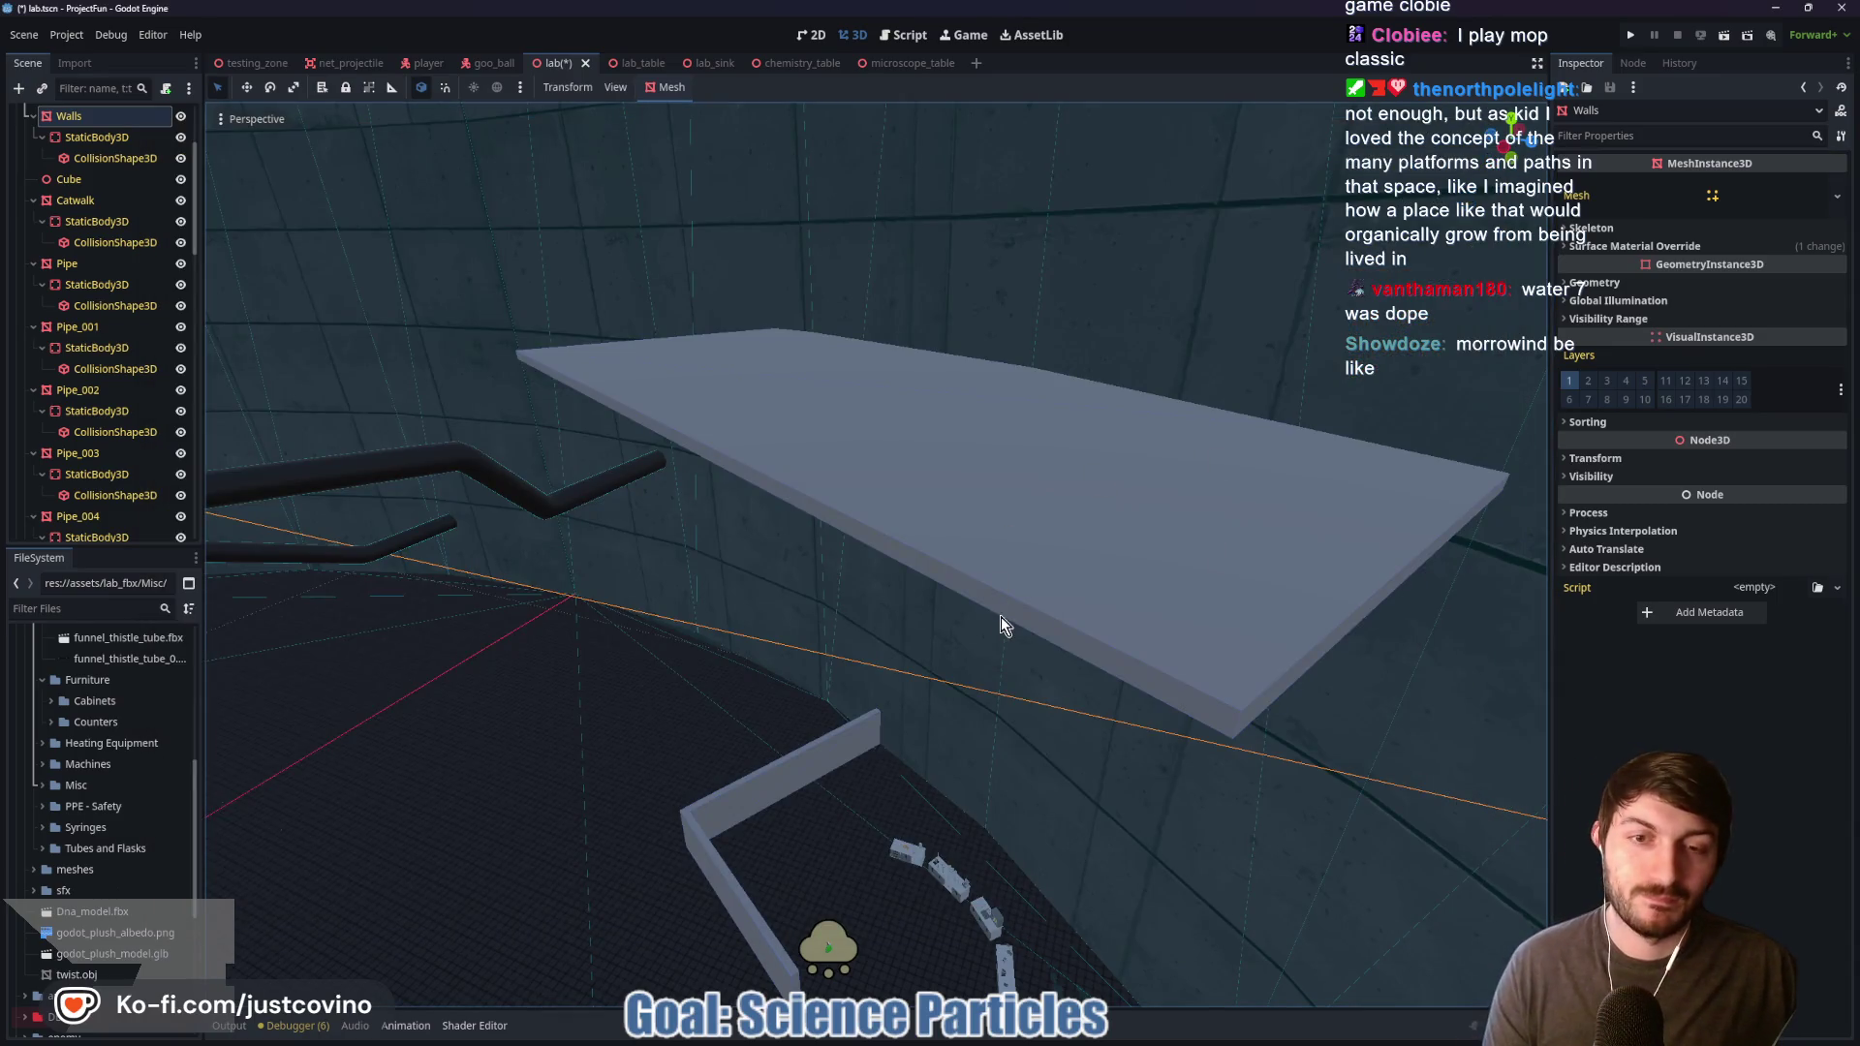
pyautogui.press('w')
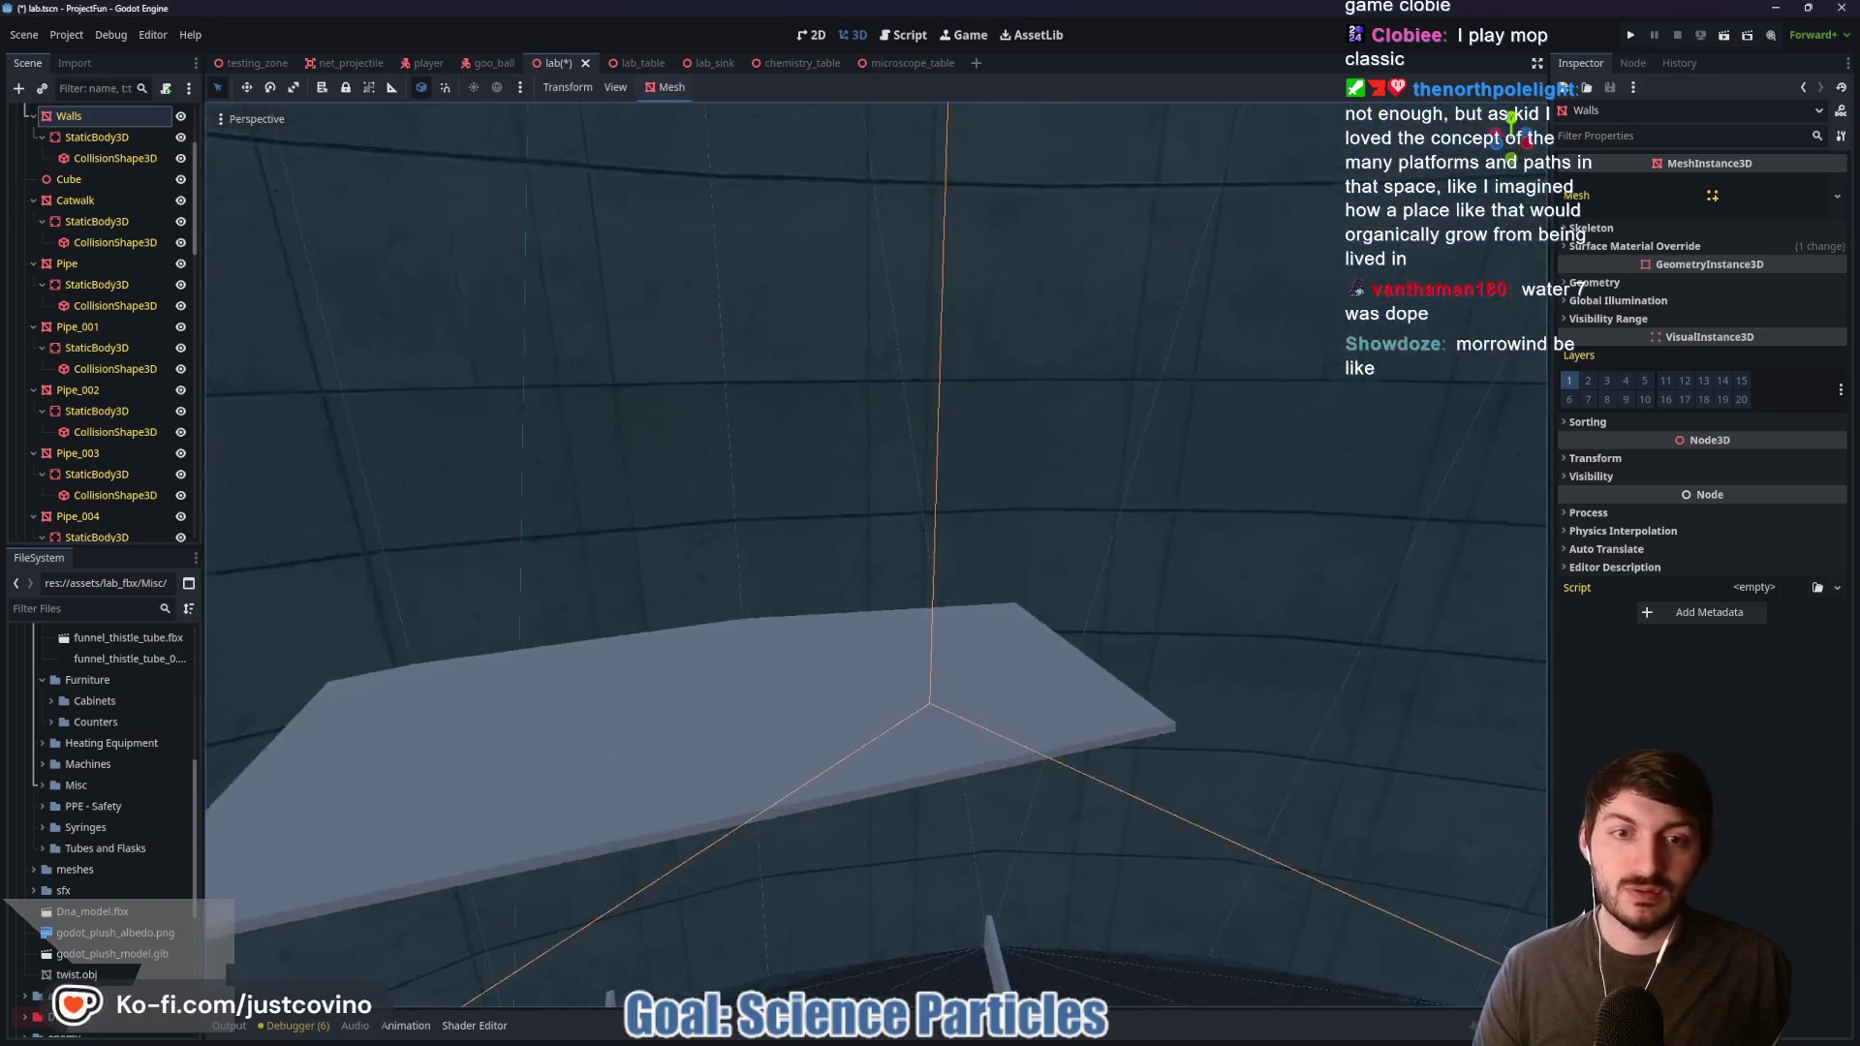
pyautogui.click(817, 459)
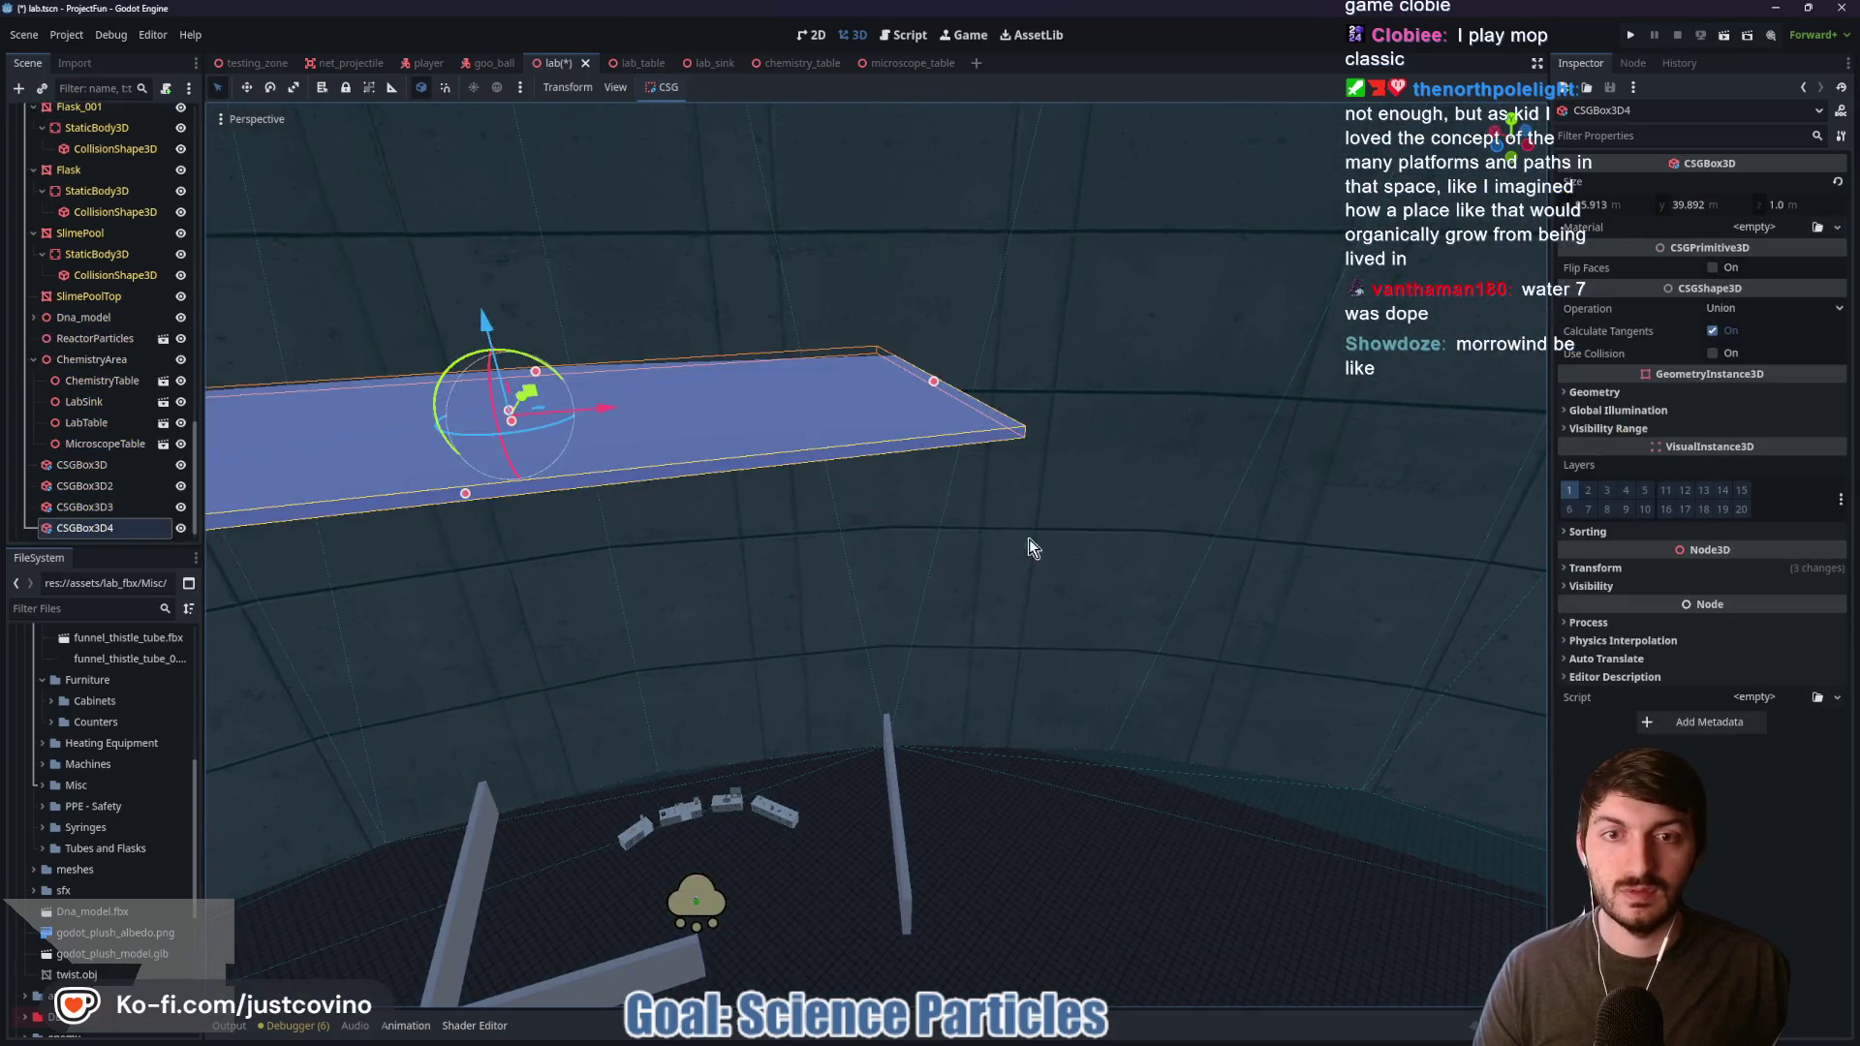
pyautogui.press('w')
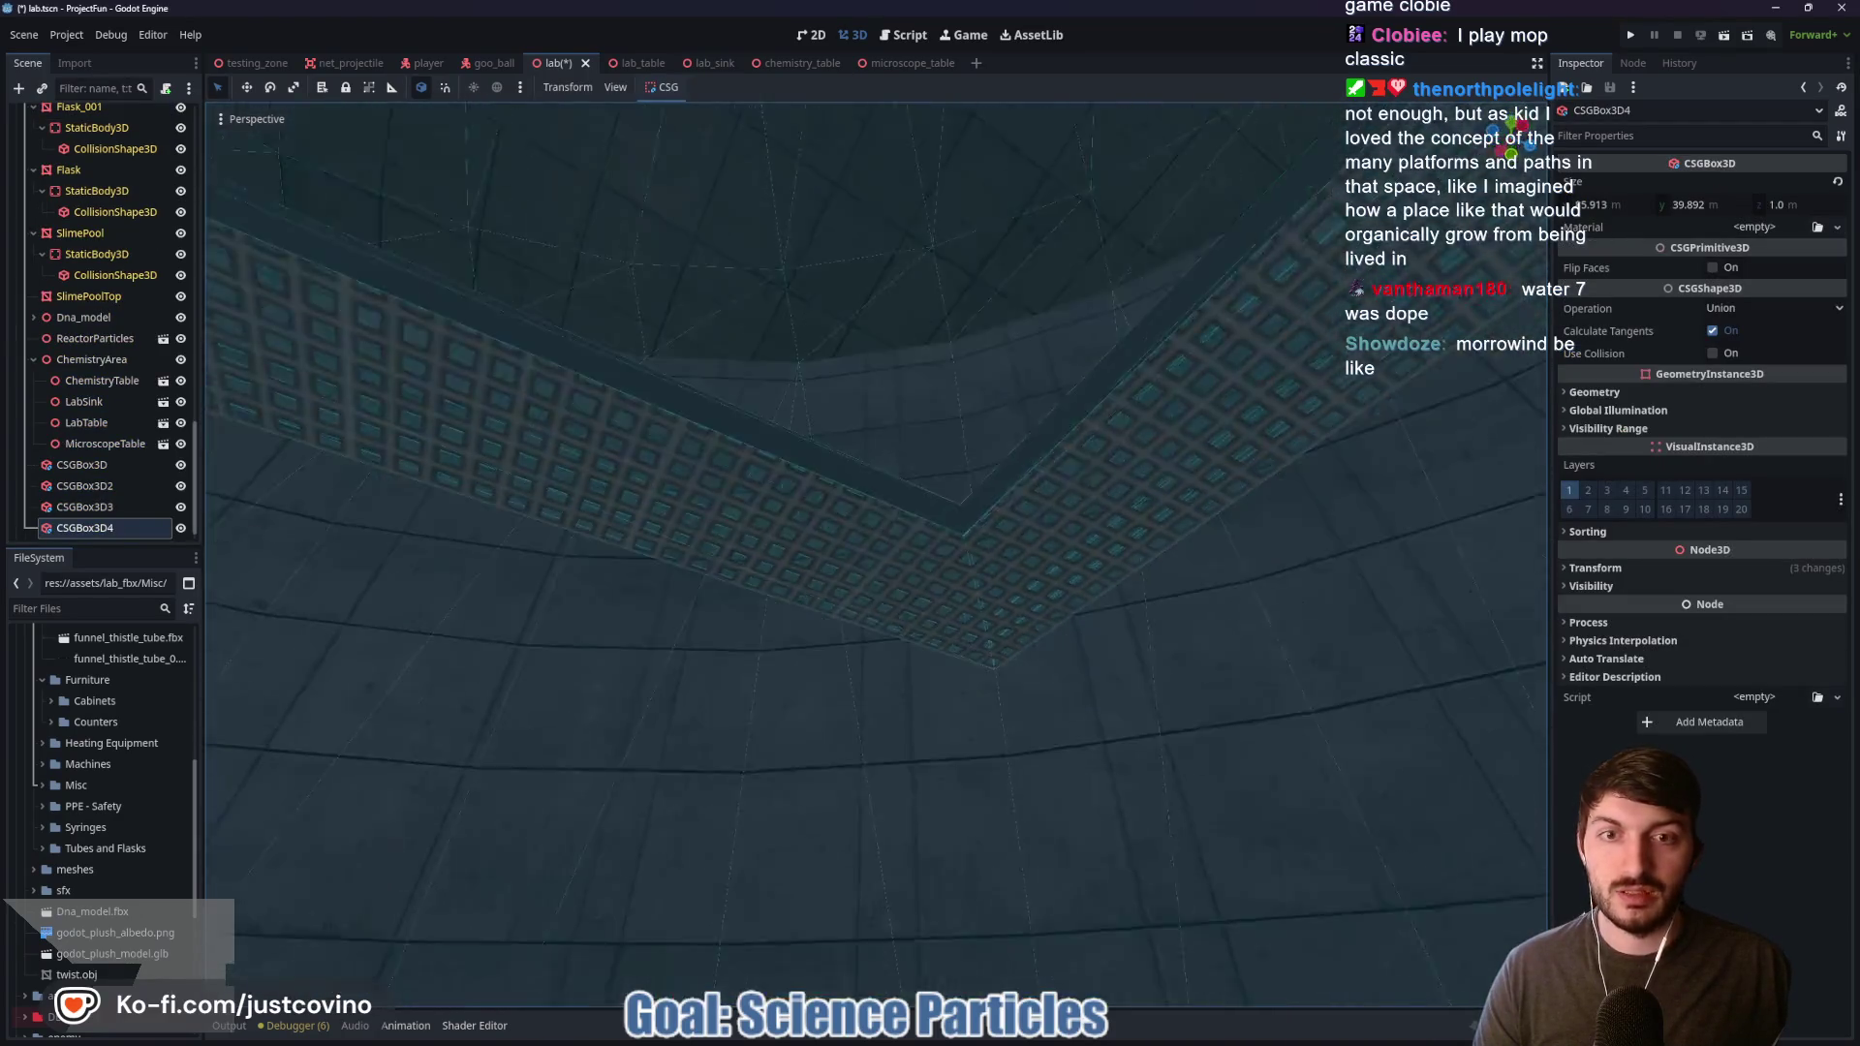
pyautogui.hotkey('ctrl', 'd')
# Step: Move the slab copy lower, nearer and left beside the reactor dome, widening it slightly
pyautogui.moveTo(667, 474); pyautogui.dragTo(1277, 565)
pyautogui.moveTo(1226, 363); pyautogui.dragTo(1273, 573)
pyautogui.moveTo(1252, 643); pyautogui.dragTo(1077, 713)
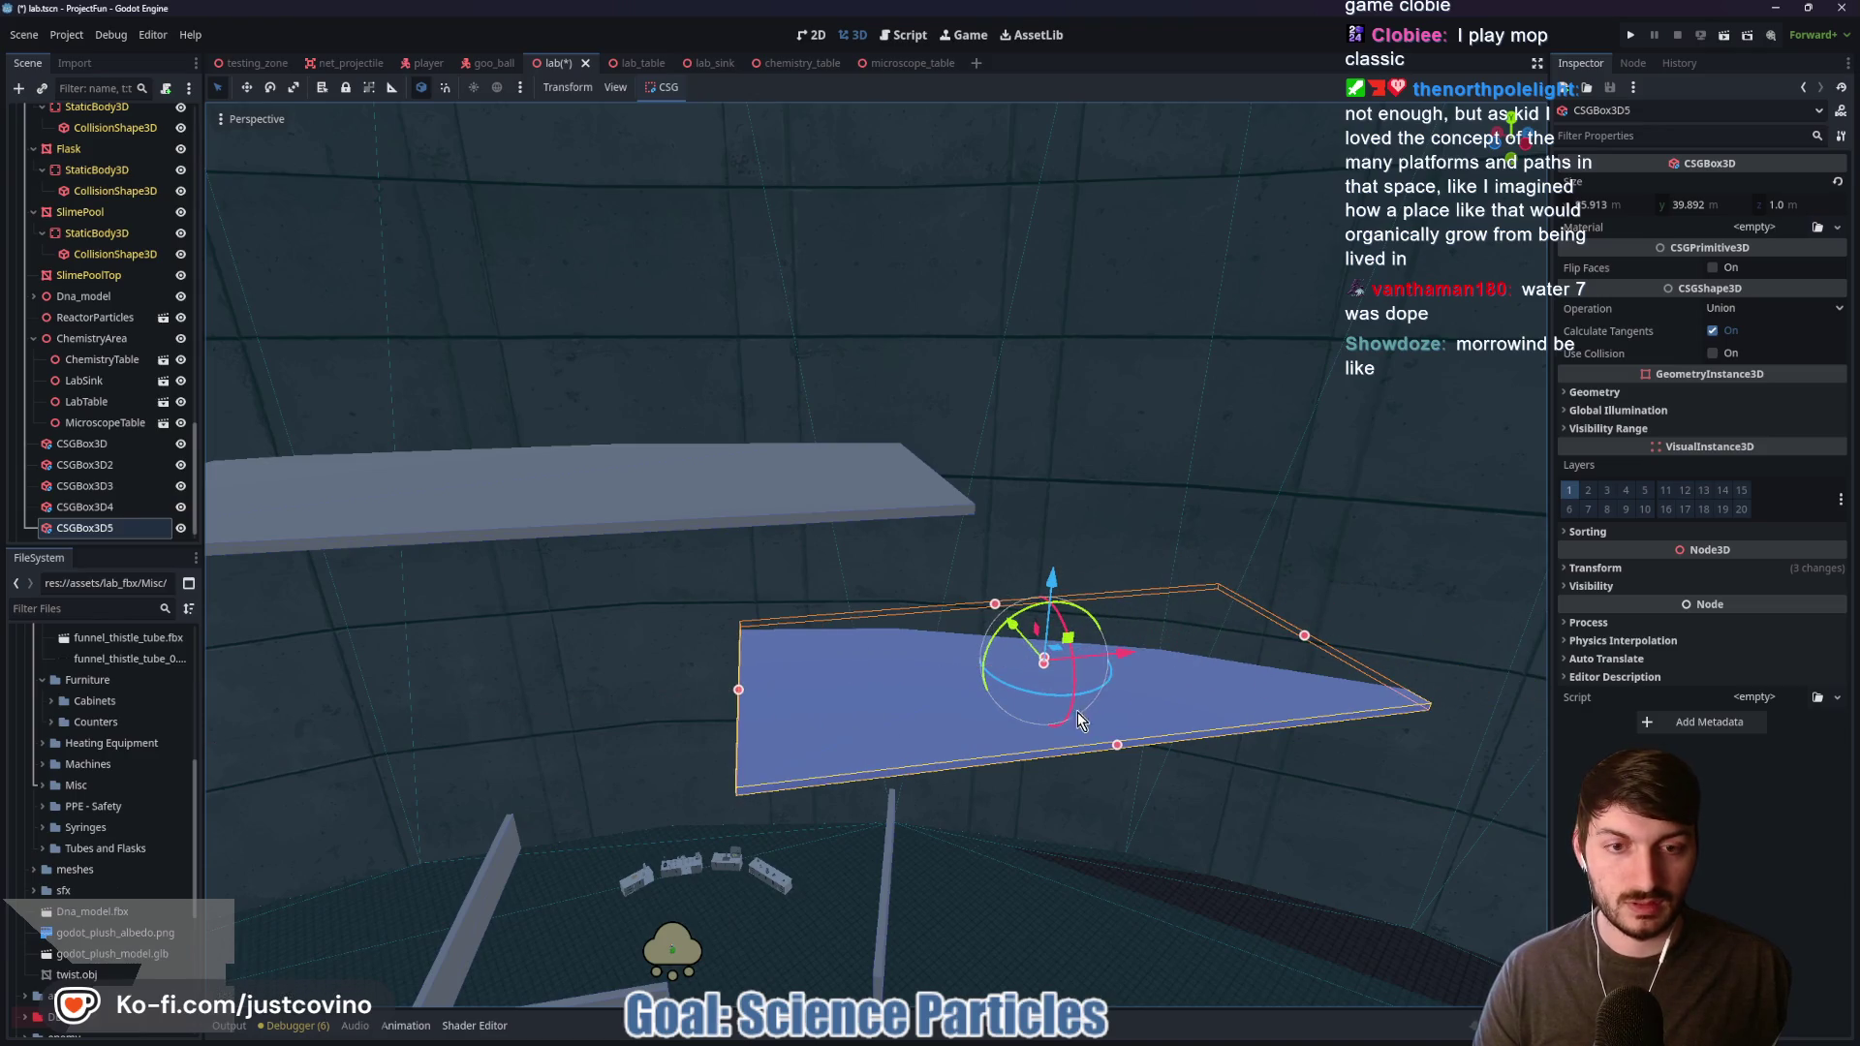
pyautogui.moveTo(1030, 639)
pyautogui.mouseDown()
pyautogui.moveTo(1054, 647)
pyautogui.moveTo(1117, 778)
pyautogui.moveTo(1017, 765)
pyautogui.moveTo(1259, 663)
pyautogui.mouseUp()
pyautogui.moveTo(1036, 731); pyautogui.dragTo(1083, 729)
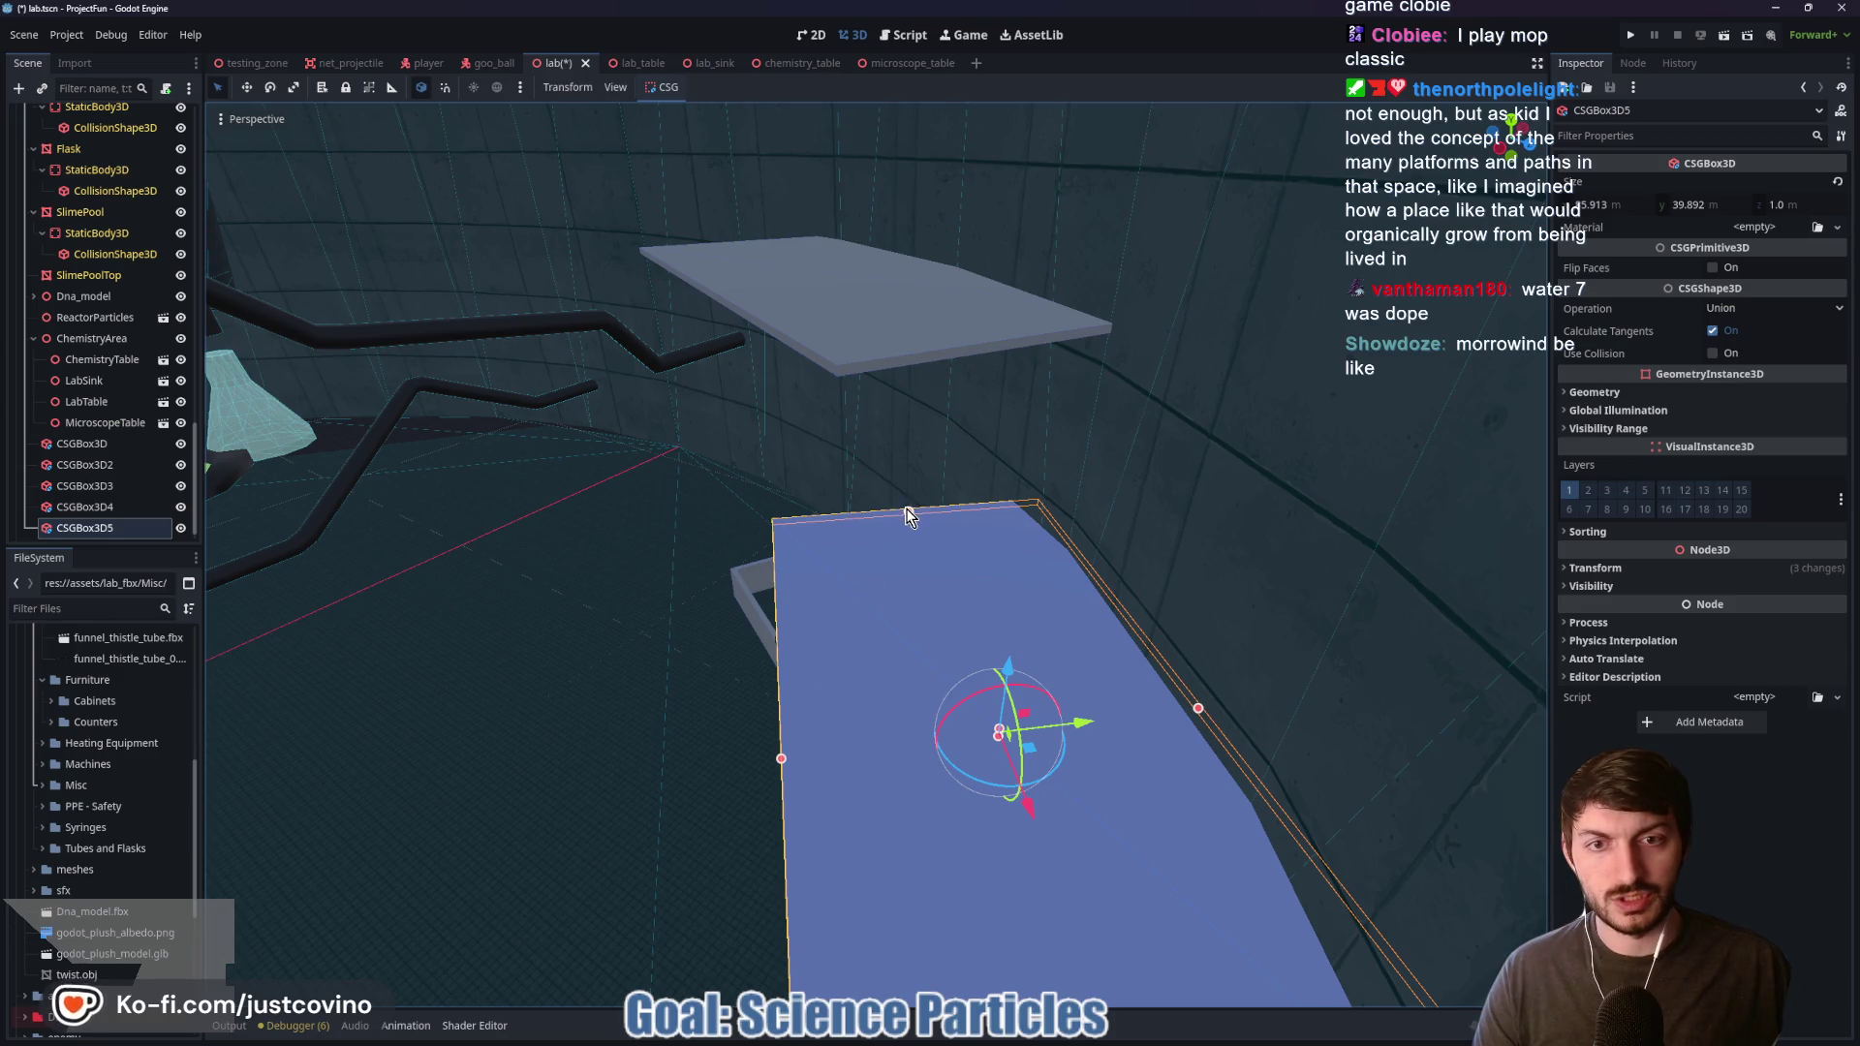
pyautogui.moveTo(907, 515); pyautogui.dragTo(957, 639)
pyautogui.moveTo(680, 712); pyautogui.dragTo(682, 703)
# Step: Duplicate the platform, move the copy, and rotate it about 75° on the Y axis
pyautogui.hotkey('ctrl', 'd')
pyautogui.moveTo(800, 532); pyautogui.dragTo(669, 736)
pyautogui.moveTo(826, 870)
pyautogui.mouseDown()
pyautogui.moveTo(842, 884)
pyautogui.moveTo(1007, 531)
pyautogui.moveTo(757, 528)
pyautogui.moveTo(944, 583)
pyautogui.mouseUp()
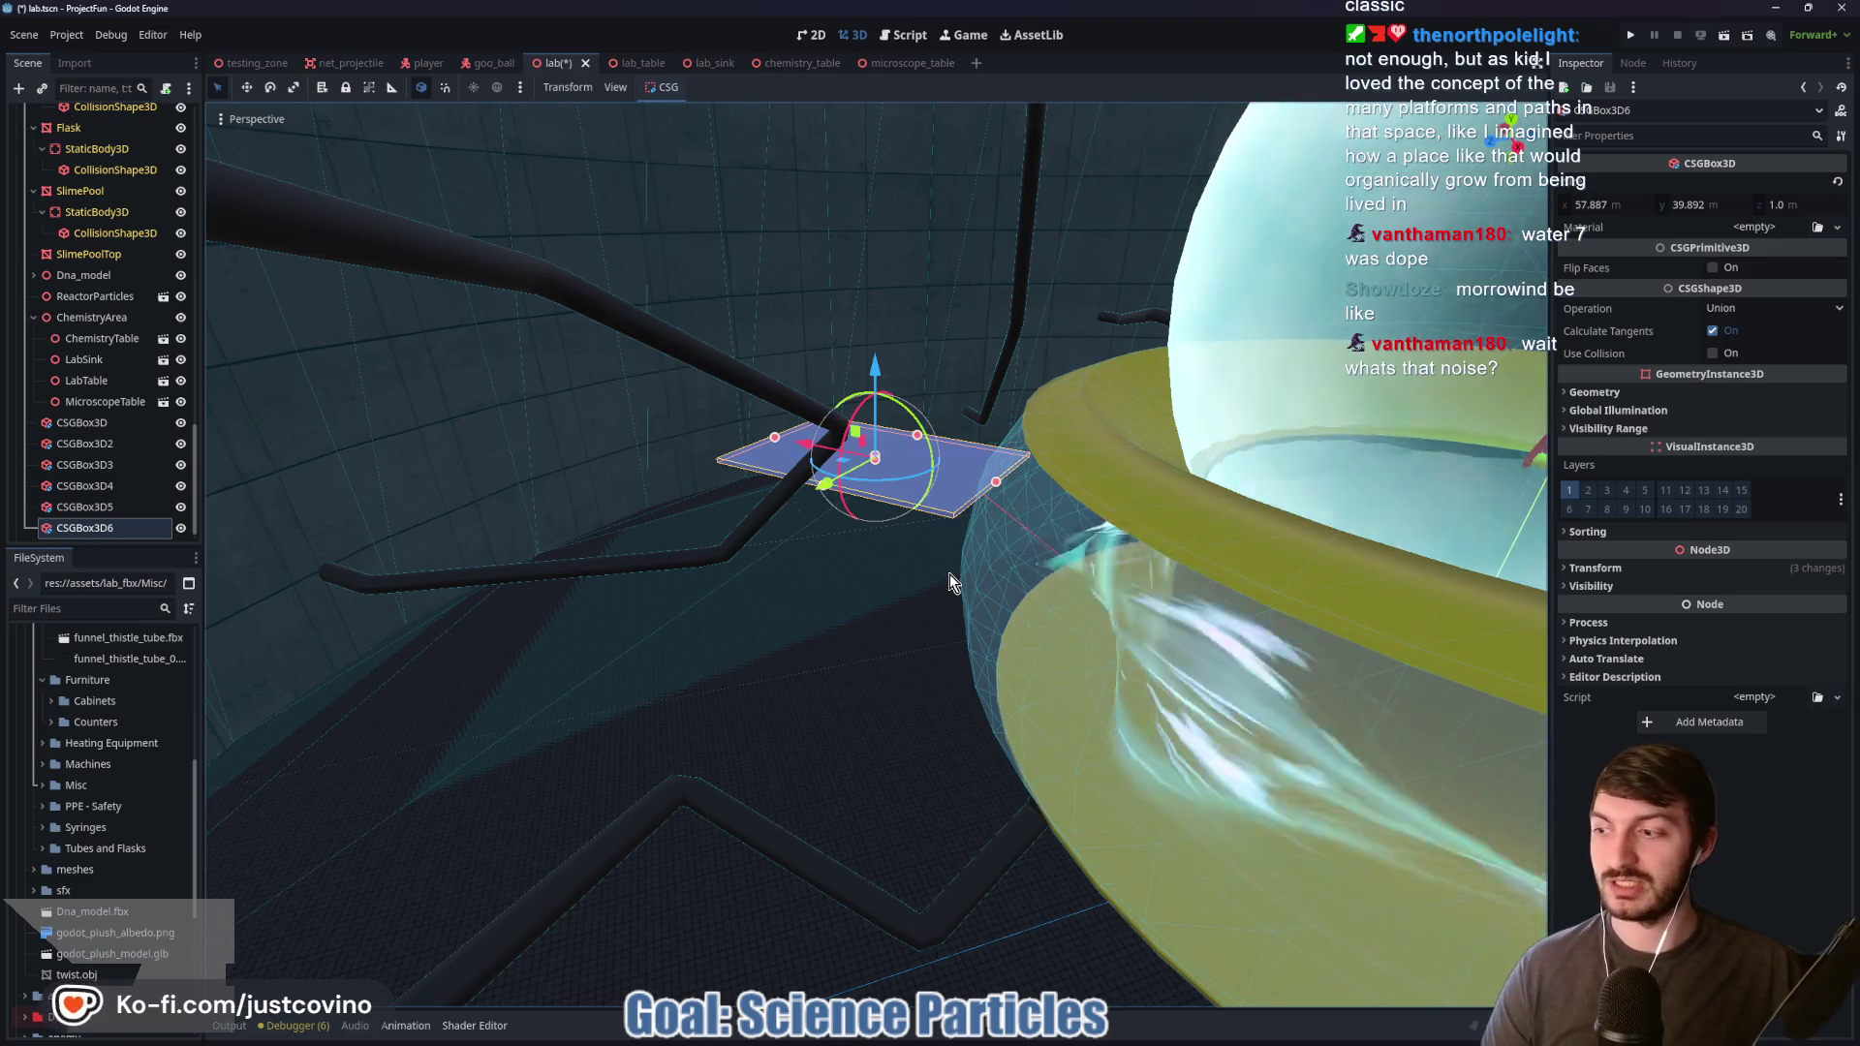
pyautogui.scroll(5, 990, 542)
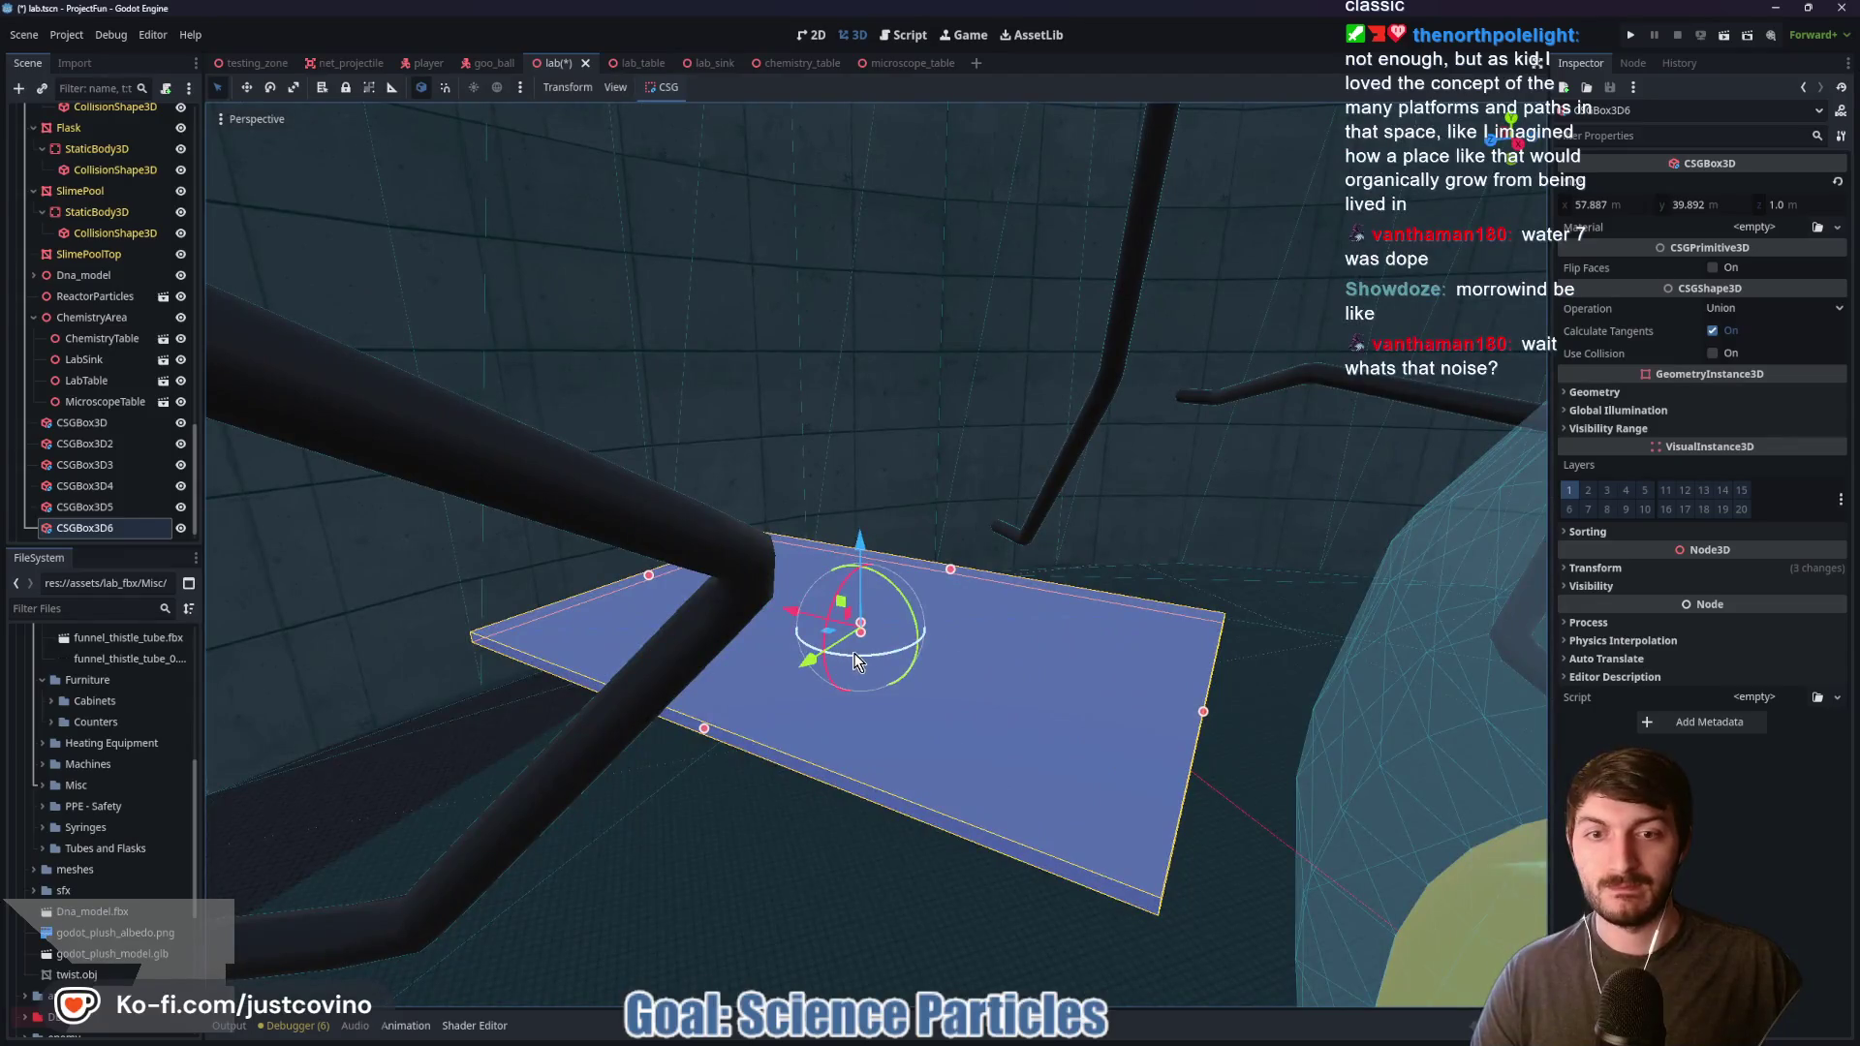
pyautogui.moveTo(854, 661); pyautogui.dragTo(920, 659)
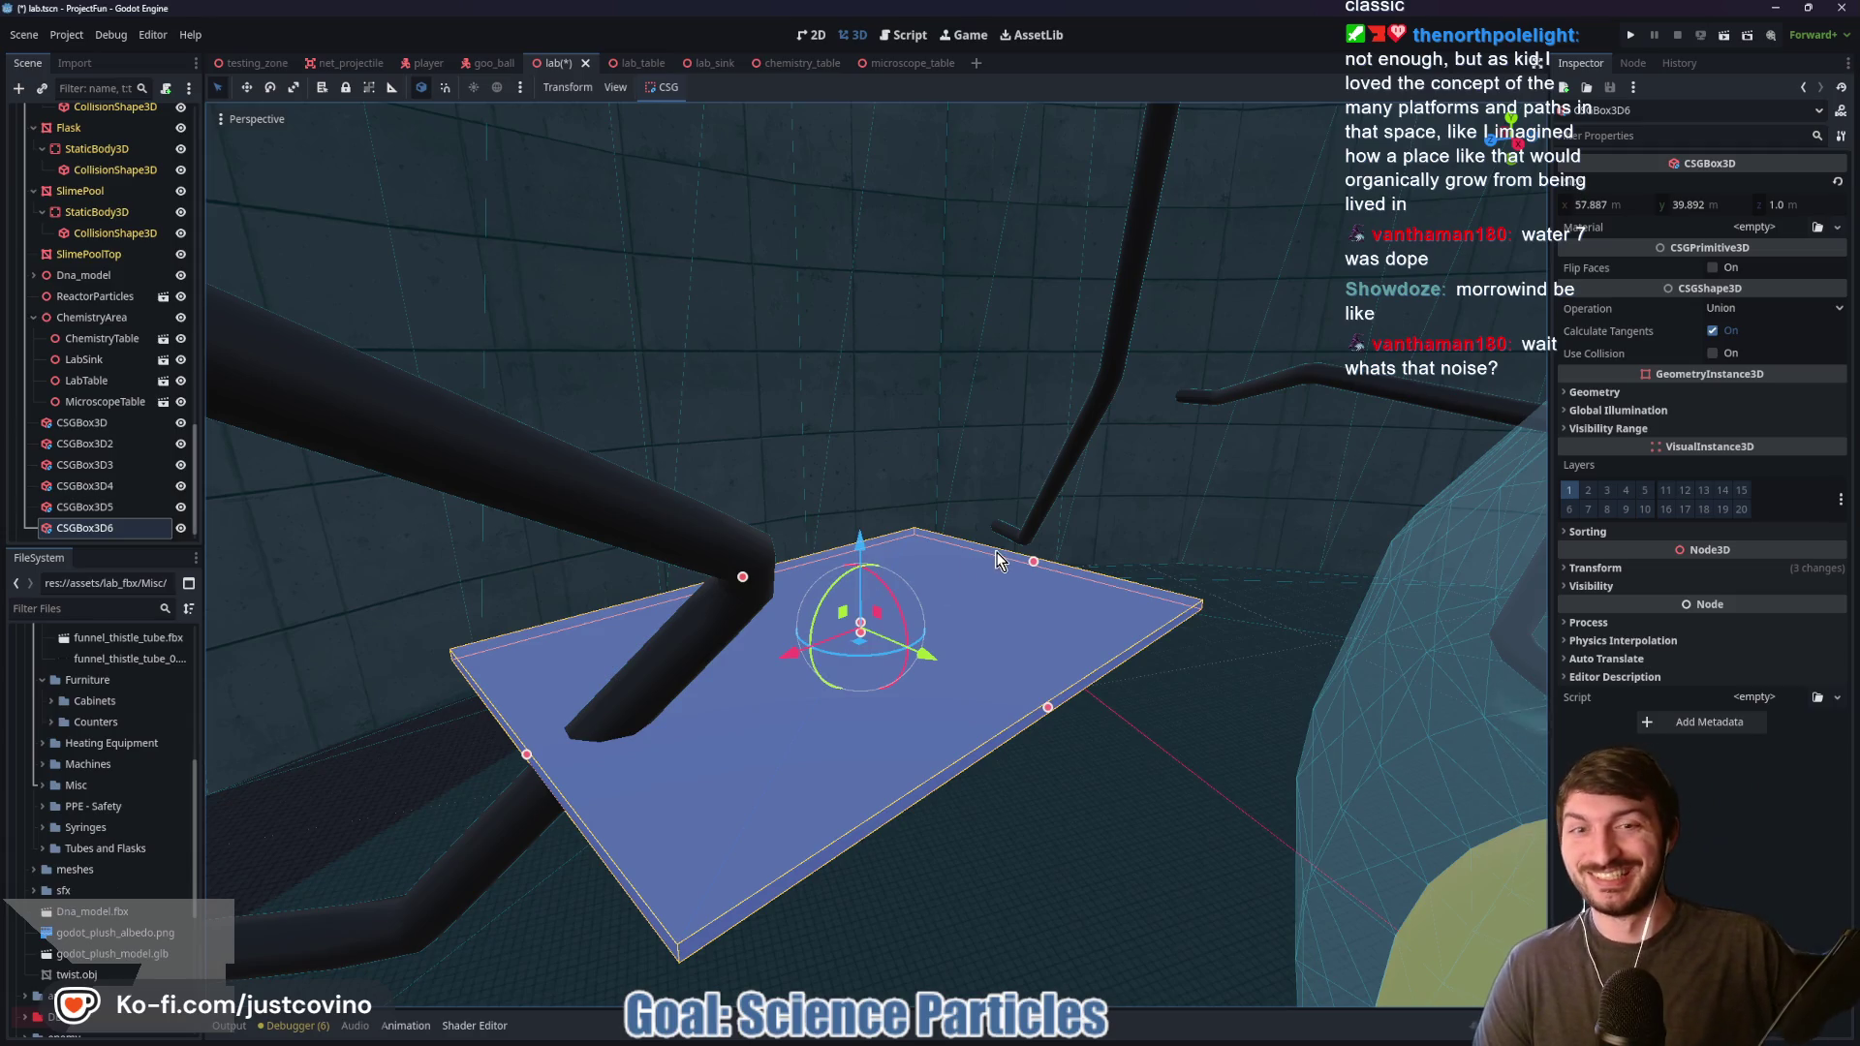
pyautogui.moveTo(837, 672)
pyautogui.mouseDown()
pyautogui.moveTo(456, 567)
pyautogui.moveTo(760, 789)
pyautogui.moveTo(859, 768)
pyautogui.moveTo(863, 655)
pyautogui.moveTo(734, 631)
pyautogui.moveTo(623, 643)
pyautogui.moveTo(850, 614)
pyautogui.moveTo(892, 648)
pyautogui.mouseUp()
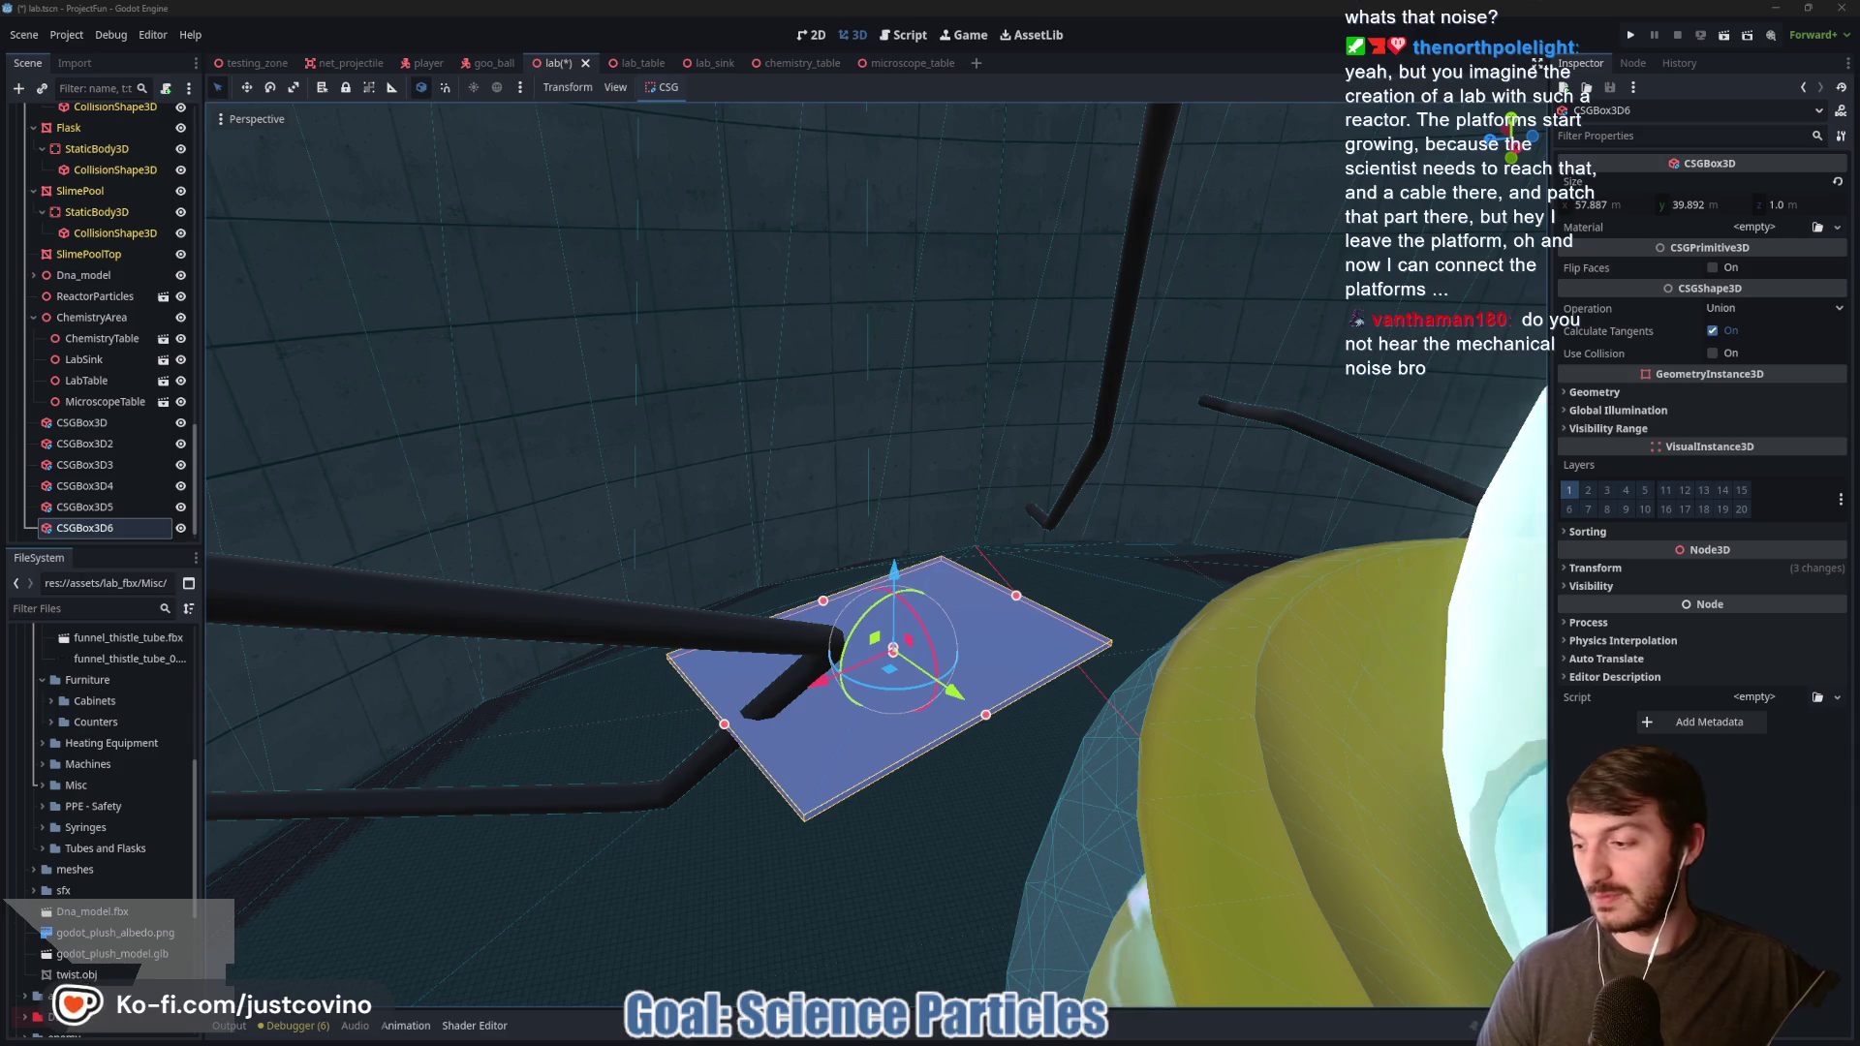
pyautogui.moveTo(951, 690)
pyautogui.mouseDown()
pyautogui.moveTo(949, 596)
pyautogui.moveTo(829, 521)
pyautogui.mouseUp()
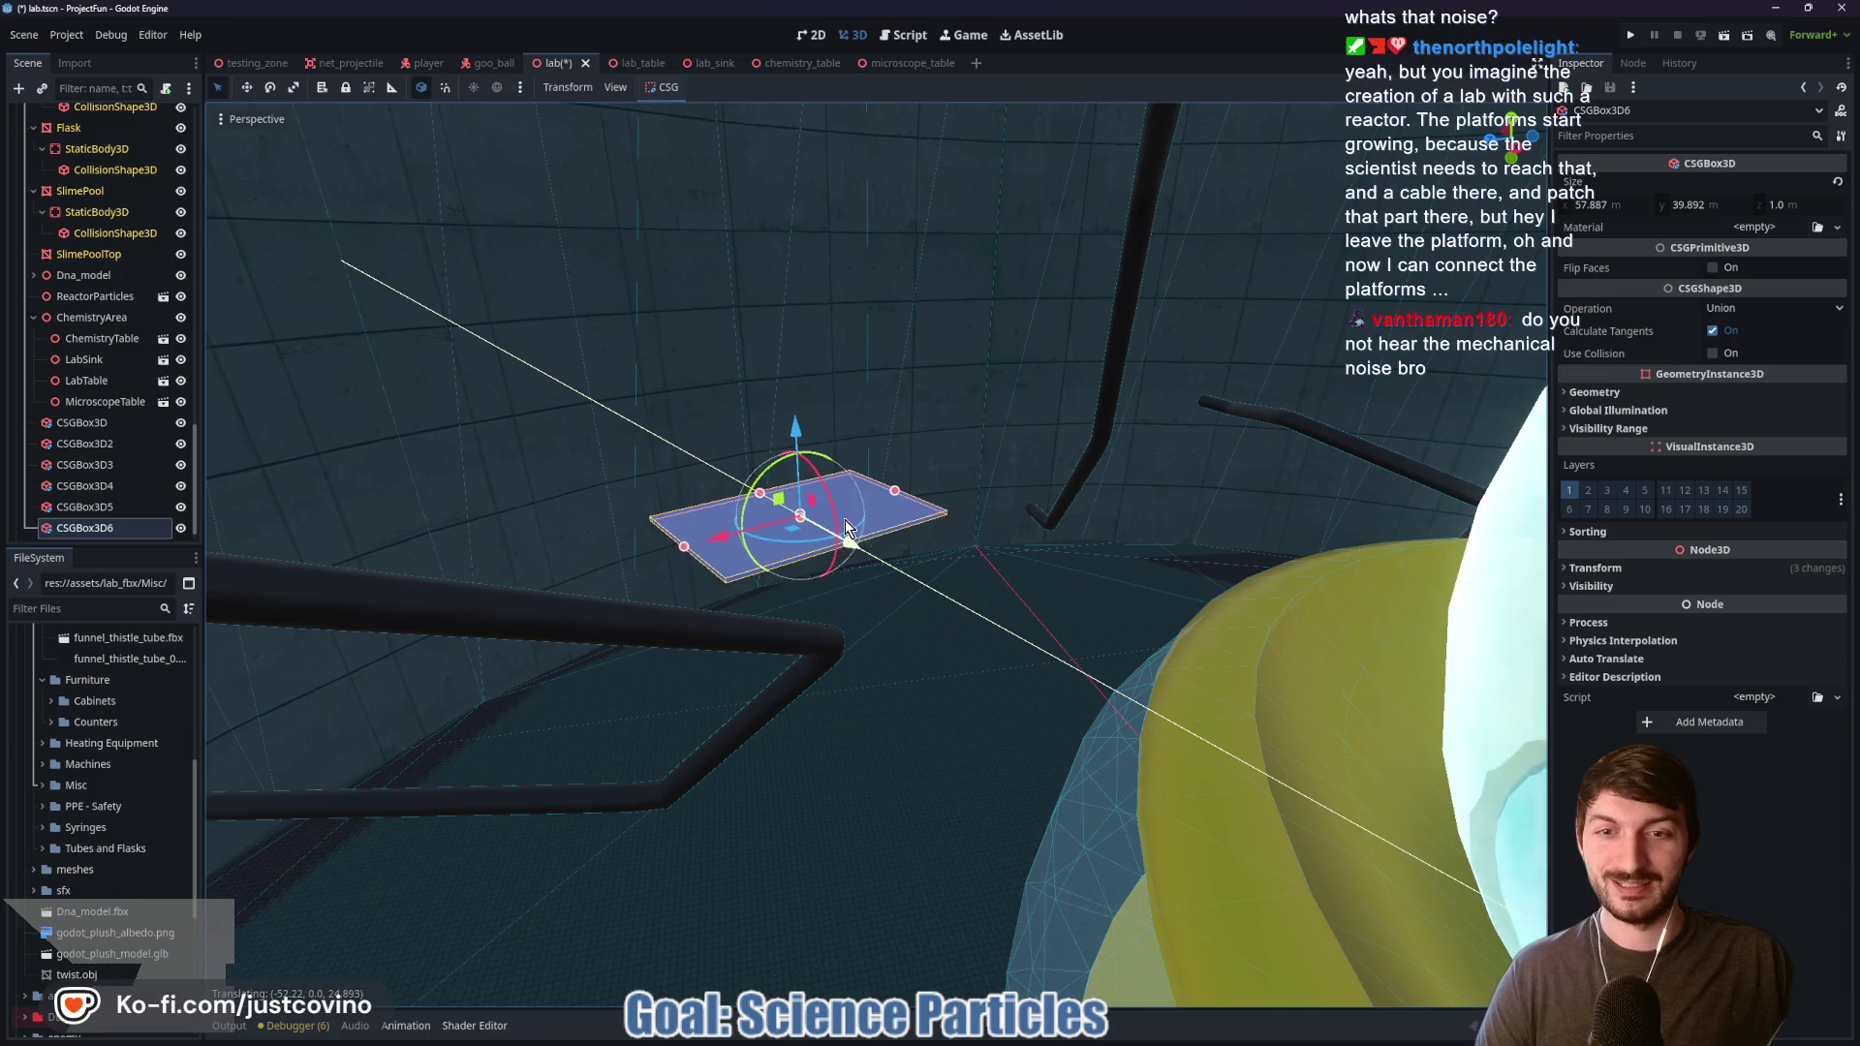
# Step: Stretch the copy into a long, narrower walkway reaching toward the reactor dome
pyautogui.press('w')
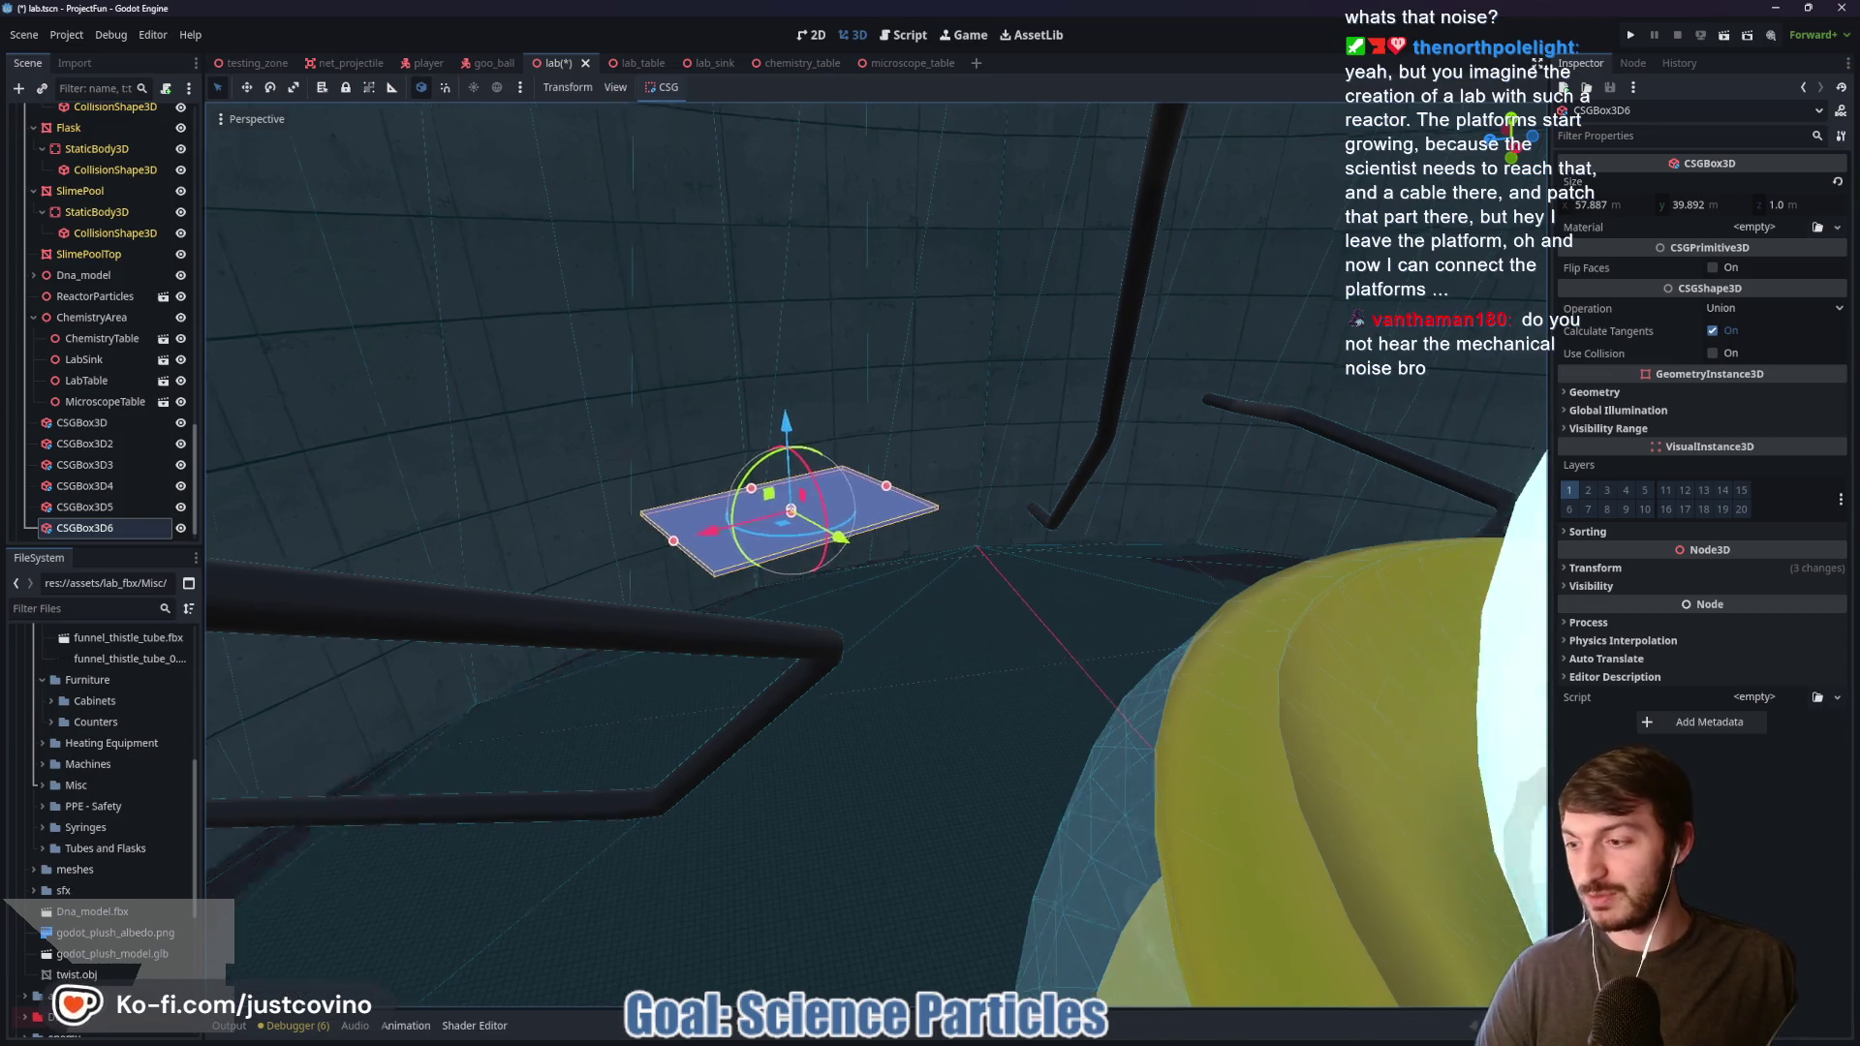
pyautogui.press('w')
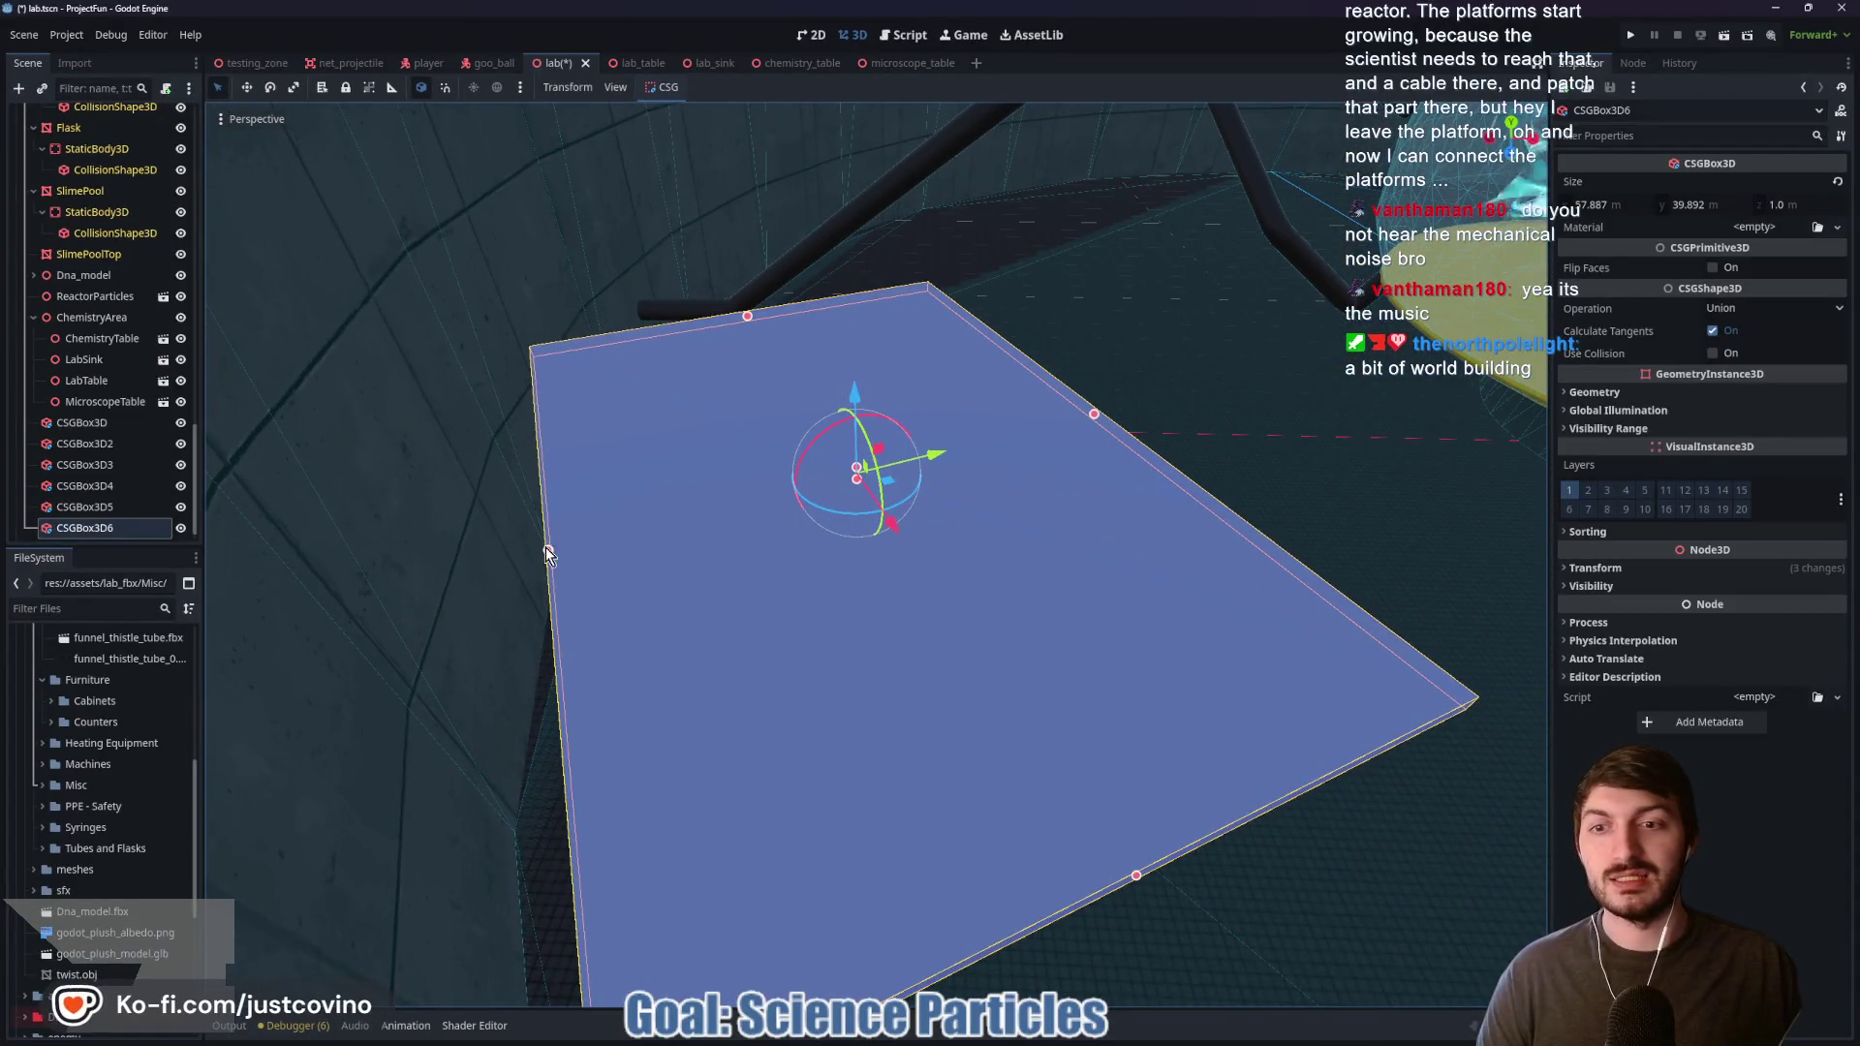
pyautogui.moveTo(545, 548); pyautogui.dragTo(191, 631)
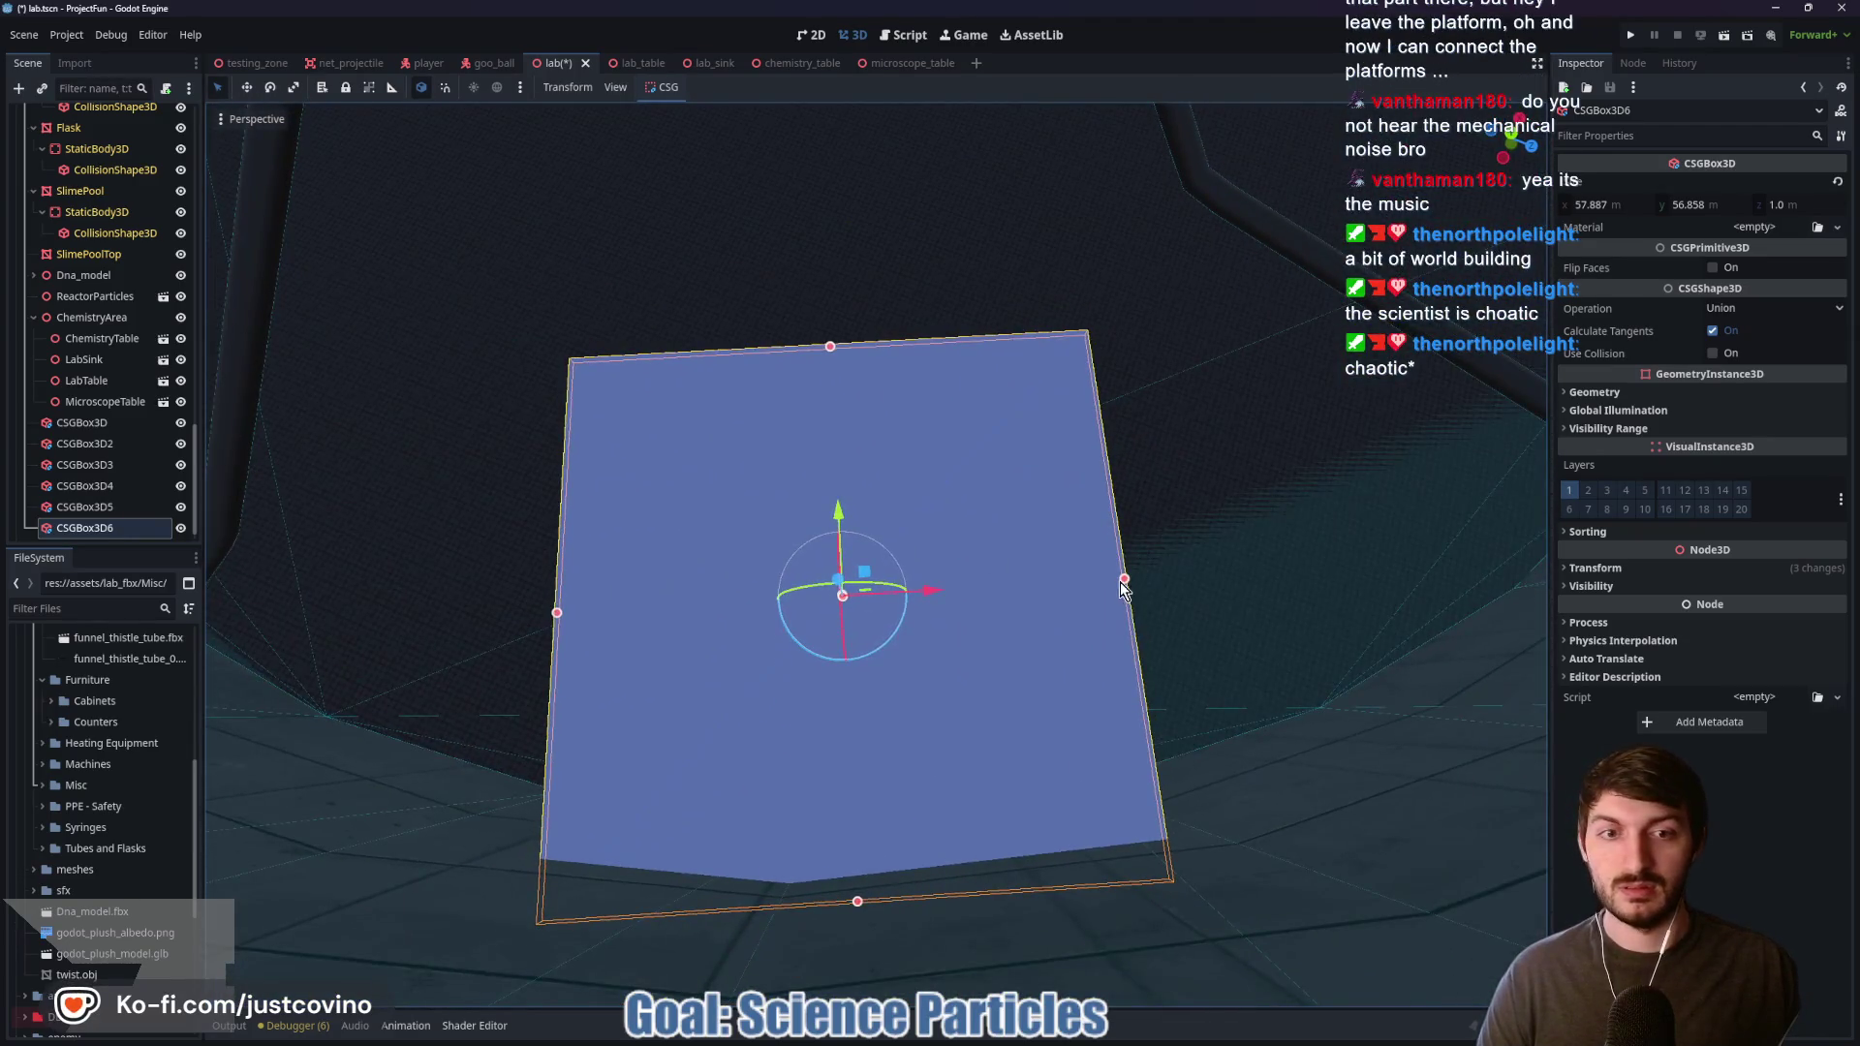
pyautogui.moveTo(589, 622); pyautogui.dragTo(607, 620)
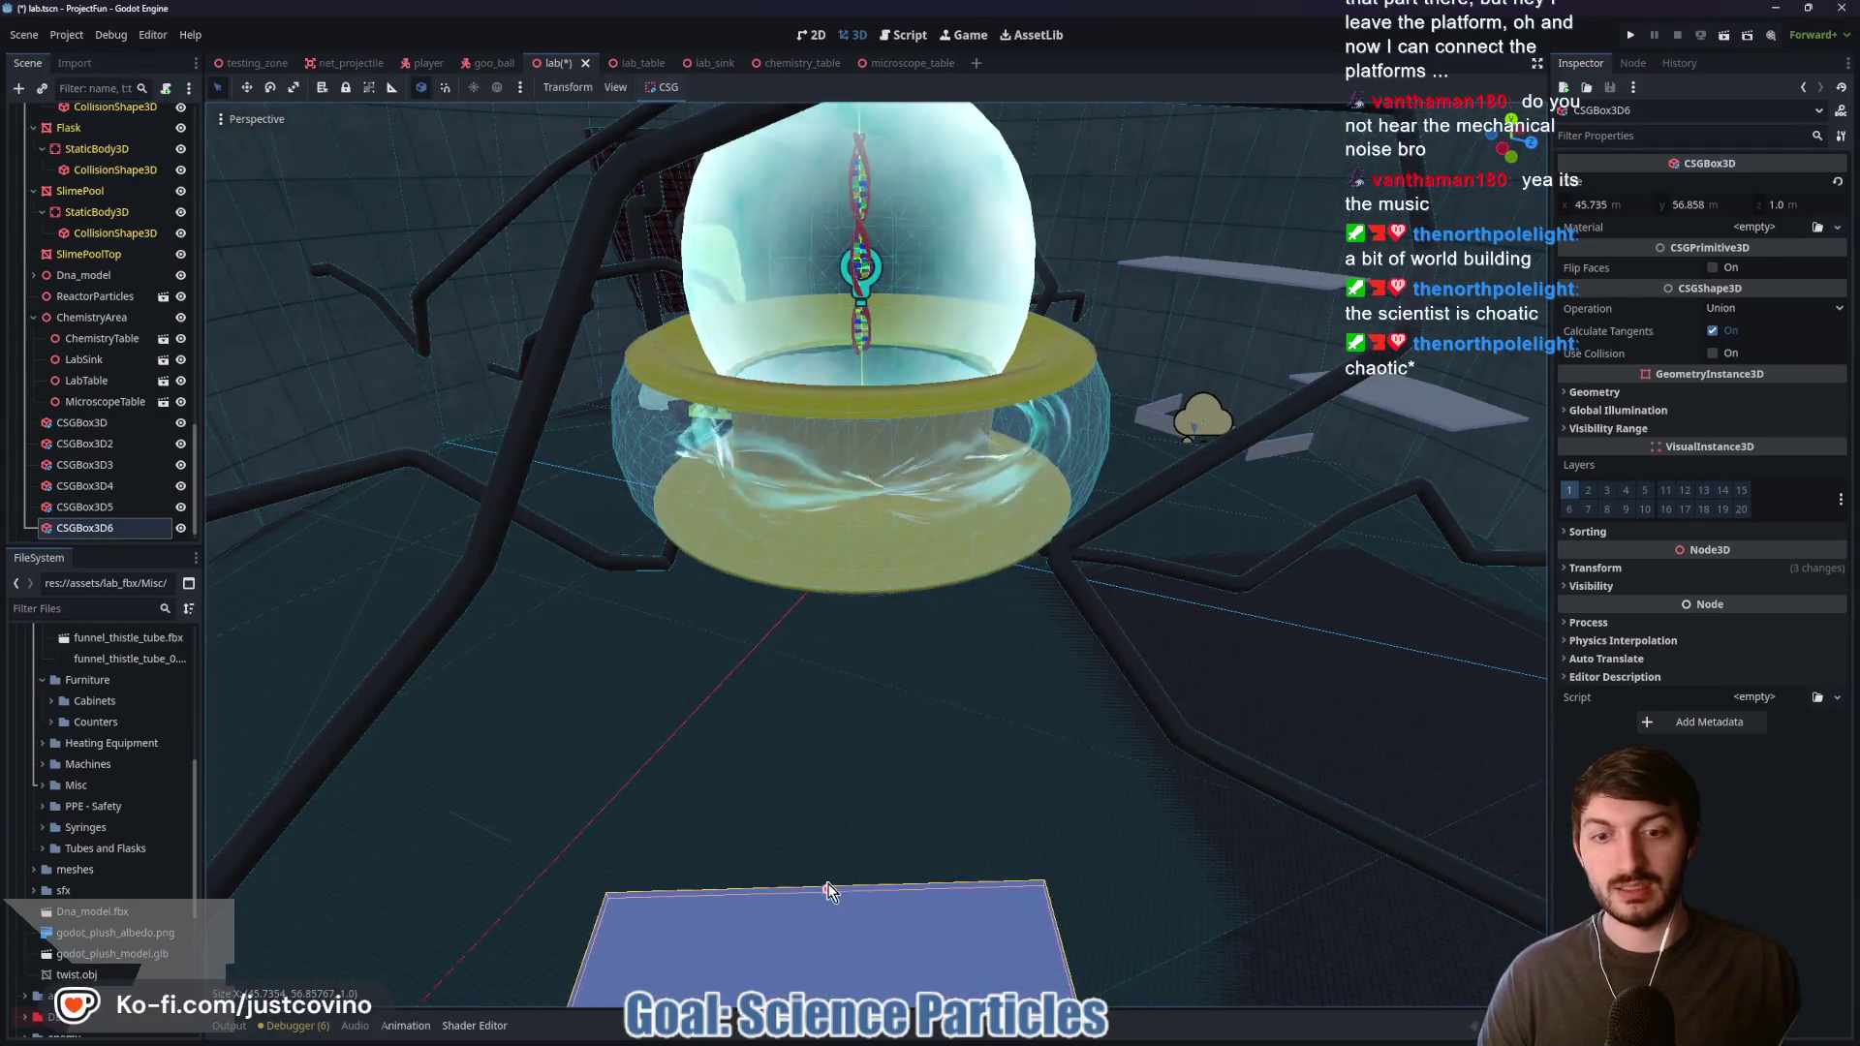
pyautogui.moveTo(826, 884); pyautogui.dragTo(840, 523)
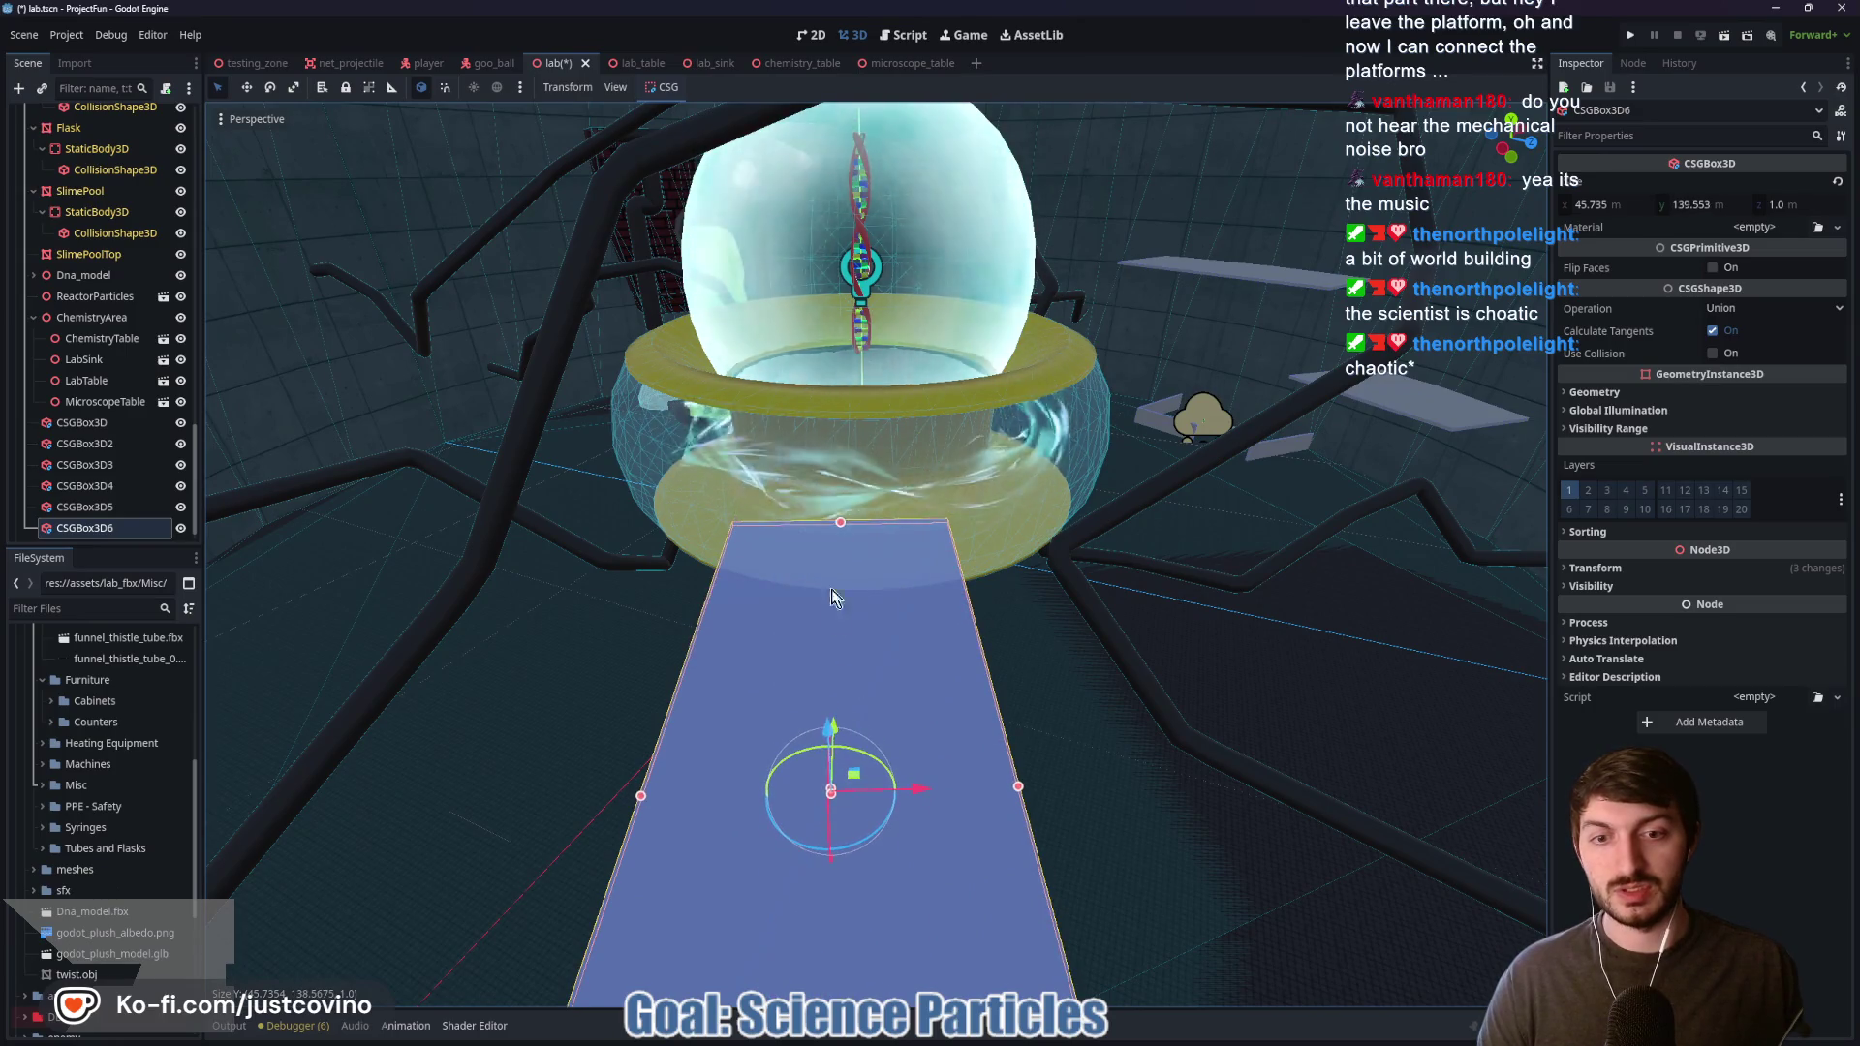
pyautogui.scroll(5, 830, 553)
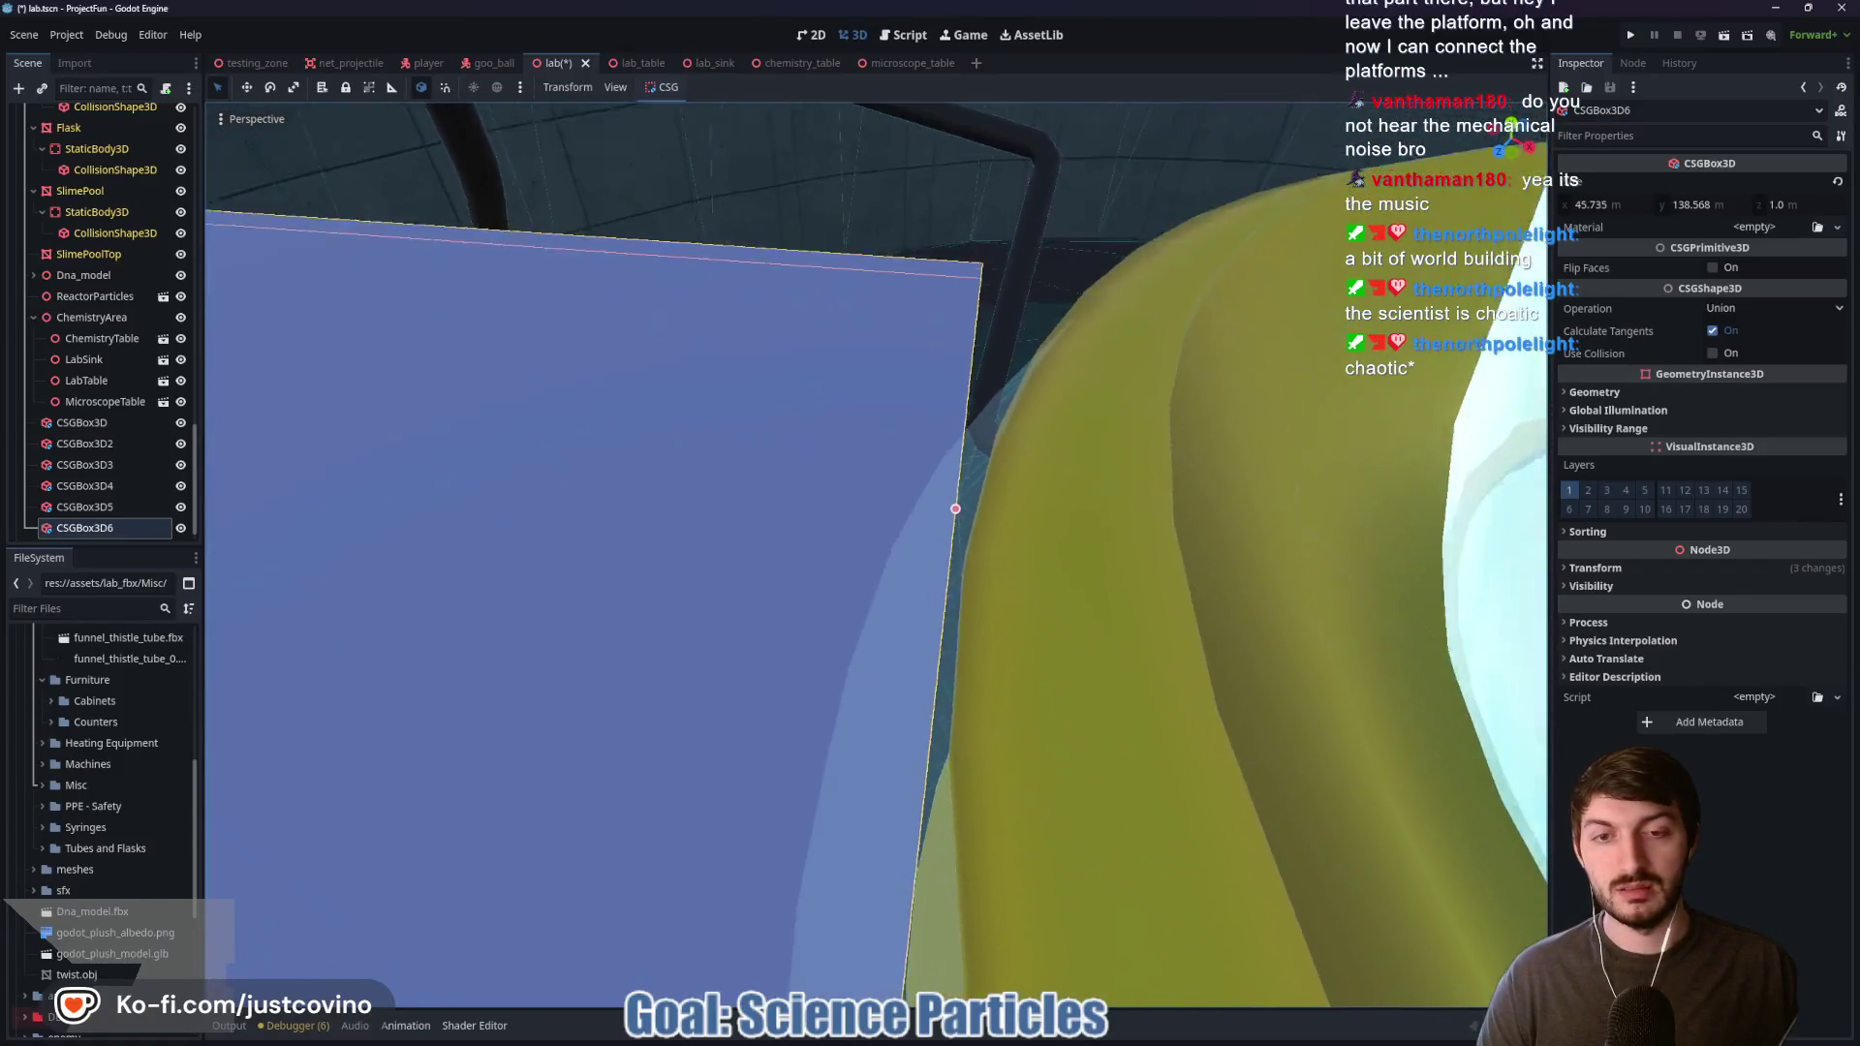
pyautogui.moveTo(1139, 602)
pyautogui.mouseDown()
pyautogui.moveTo(1050, 620)
pyautogui.moveTo(955, 573)
pyautogui.mouseUp()
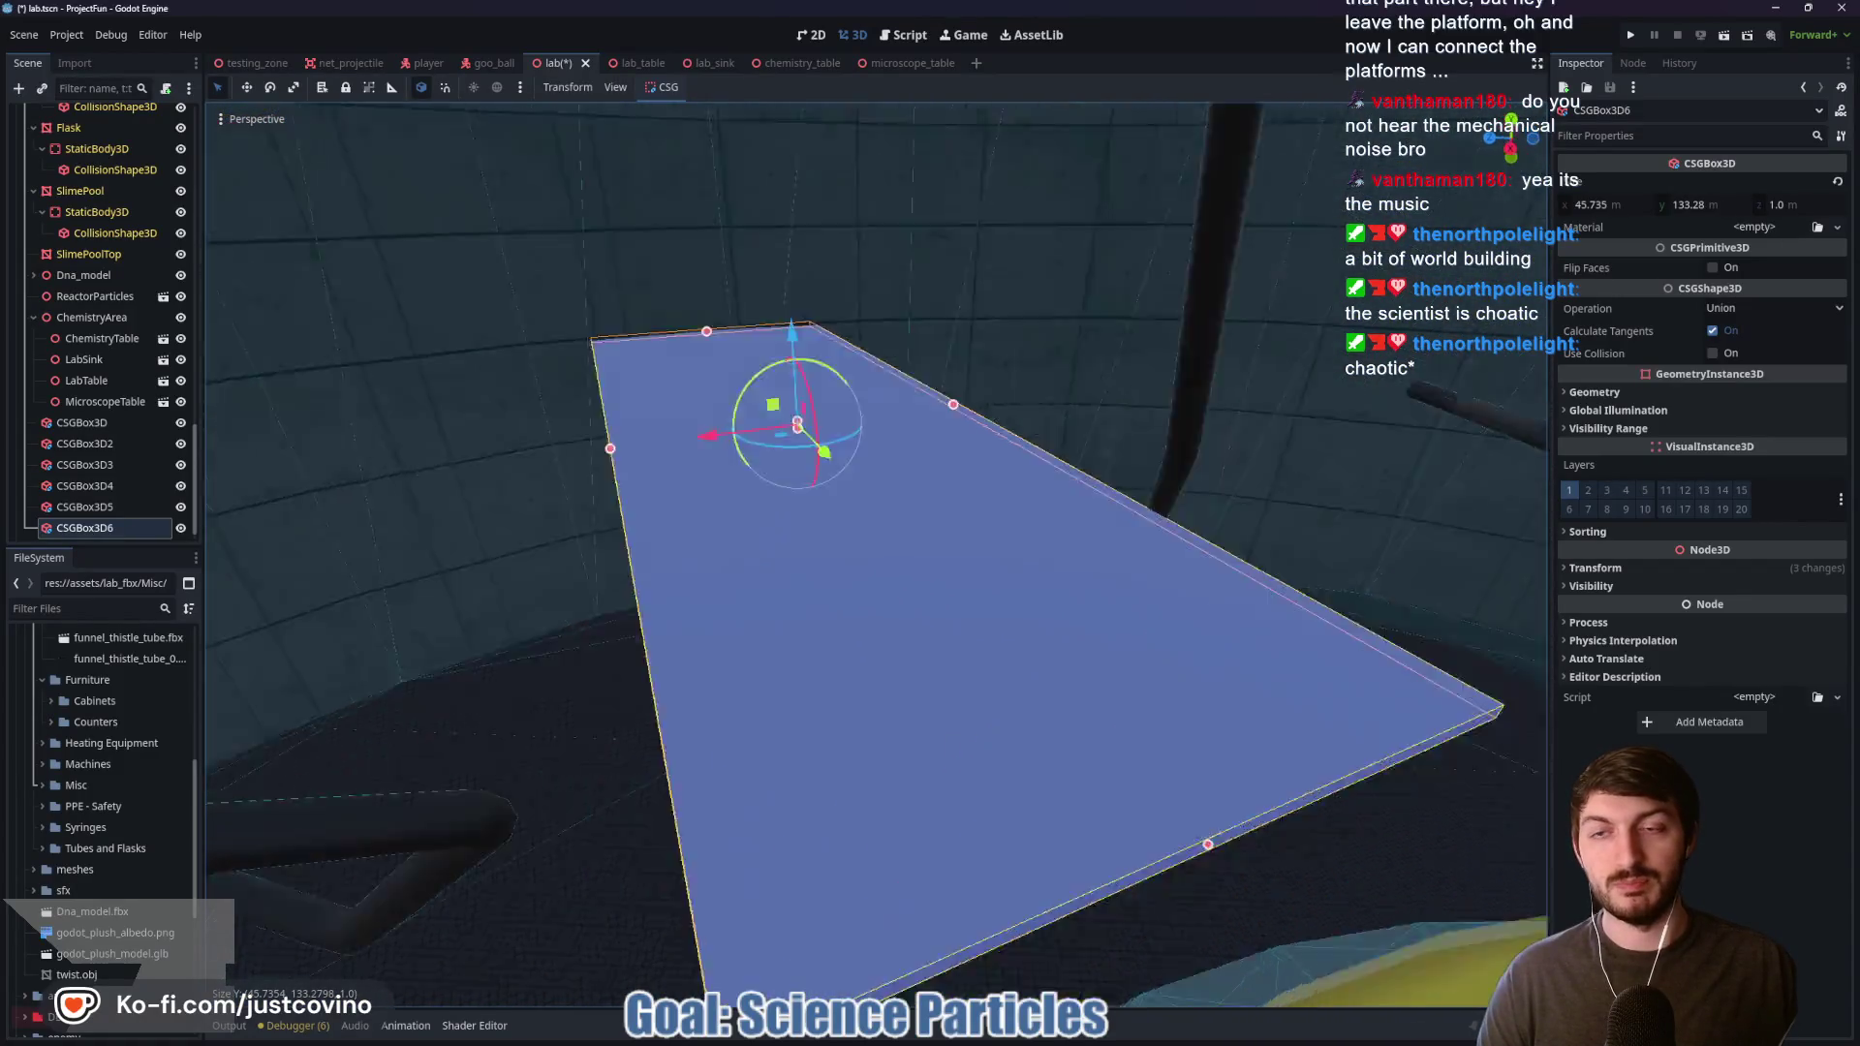
pyautogui.scroll(6, 877, 555)
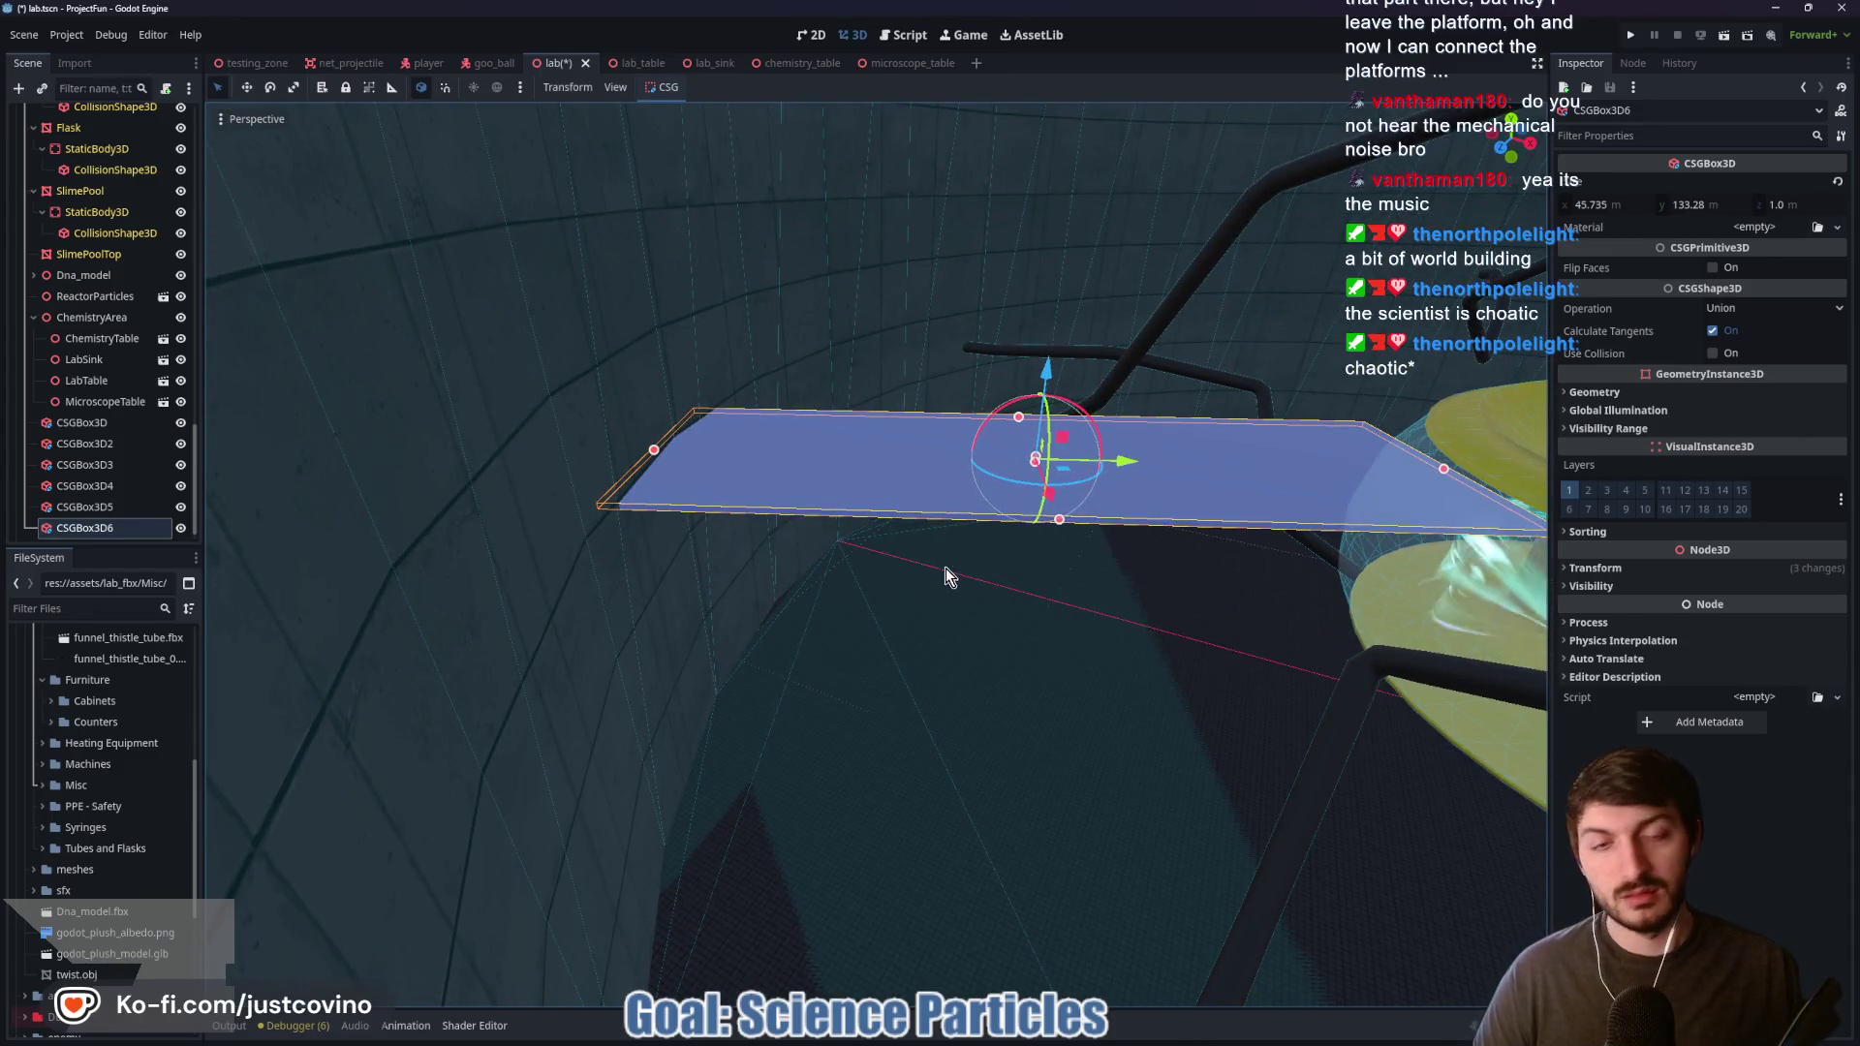
pyautogui.moveTo(1058, 504)
pyautogui.mouseDown()
pyautogui.moveTo(1067, 771)
pyautogui.moveTo(1052, 705)
pyautogui.mouseUp()
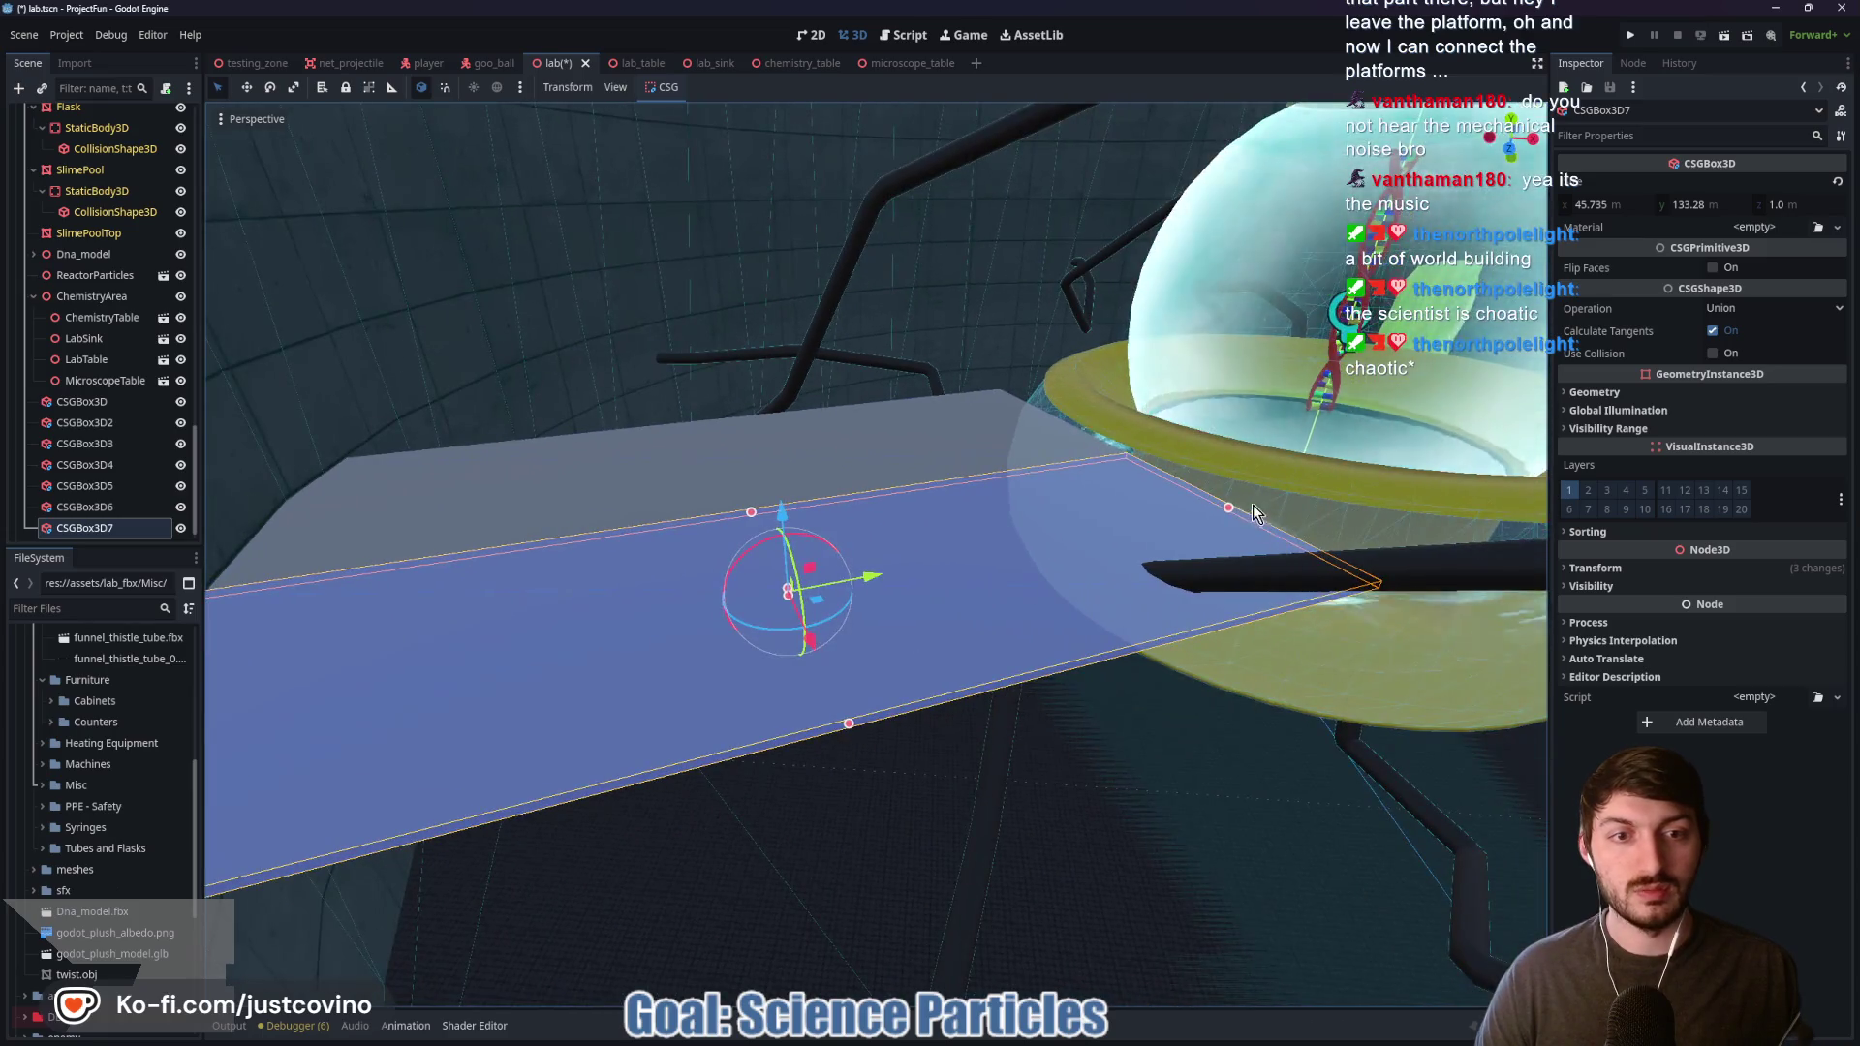
# Step: Resize CSGBox3D7 into a shorter, wider 47.098 × 62.611 × 1.0 slab and inspect it
pyautogui.moveTo(1226, 515)
pyautogui.mouseDown()
pyautogui.moveTo(745, 630)
pyautogui.moveTo(763, 657)
pyautogui.mouseUp()
pyautogui.moveTo(382, 849); pyautogui.dragTo(542, 920)
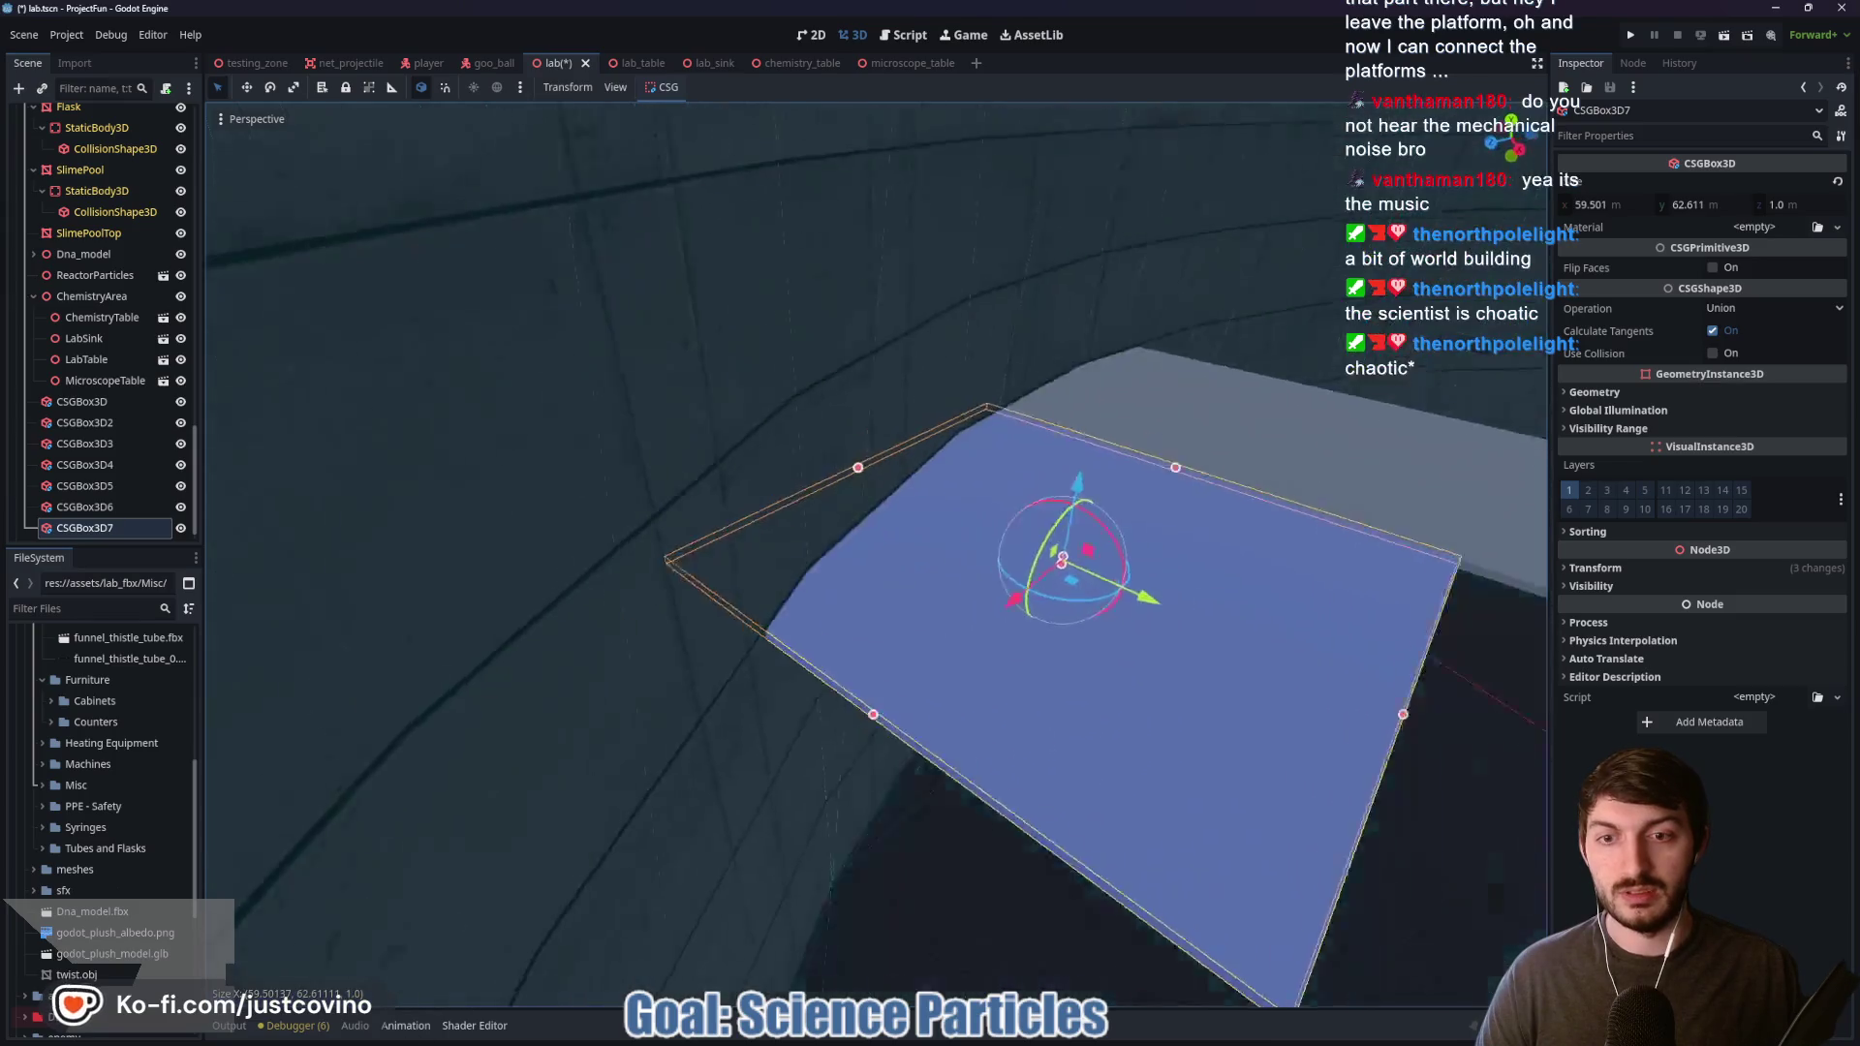
pyautogui.moveTo(764, 541)
pyautogui.mouseDown()
pyautogui.moveTo(555, 576)
pyautogui.moveTo(901, 562)
pyautogui.mouseUp()
pyautogui.press('w')
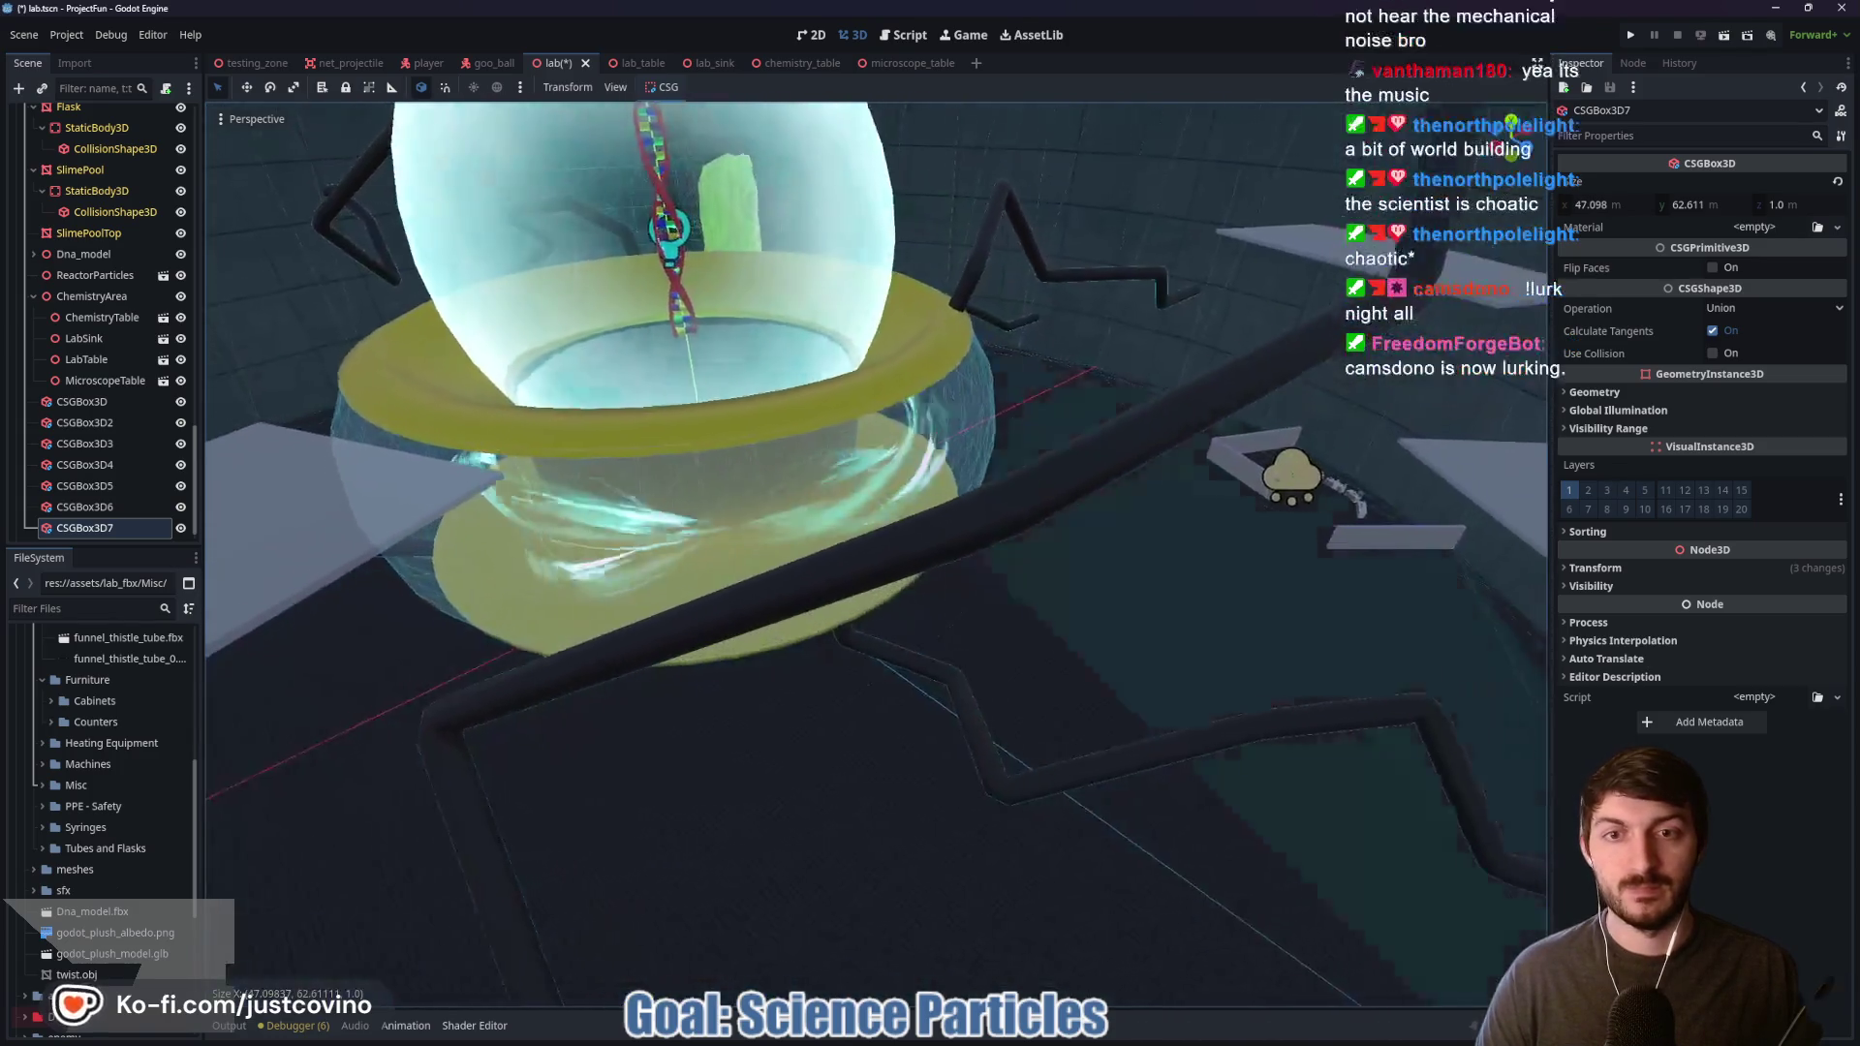
pyautogui.press('a')
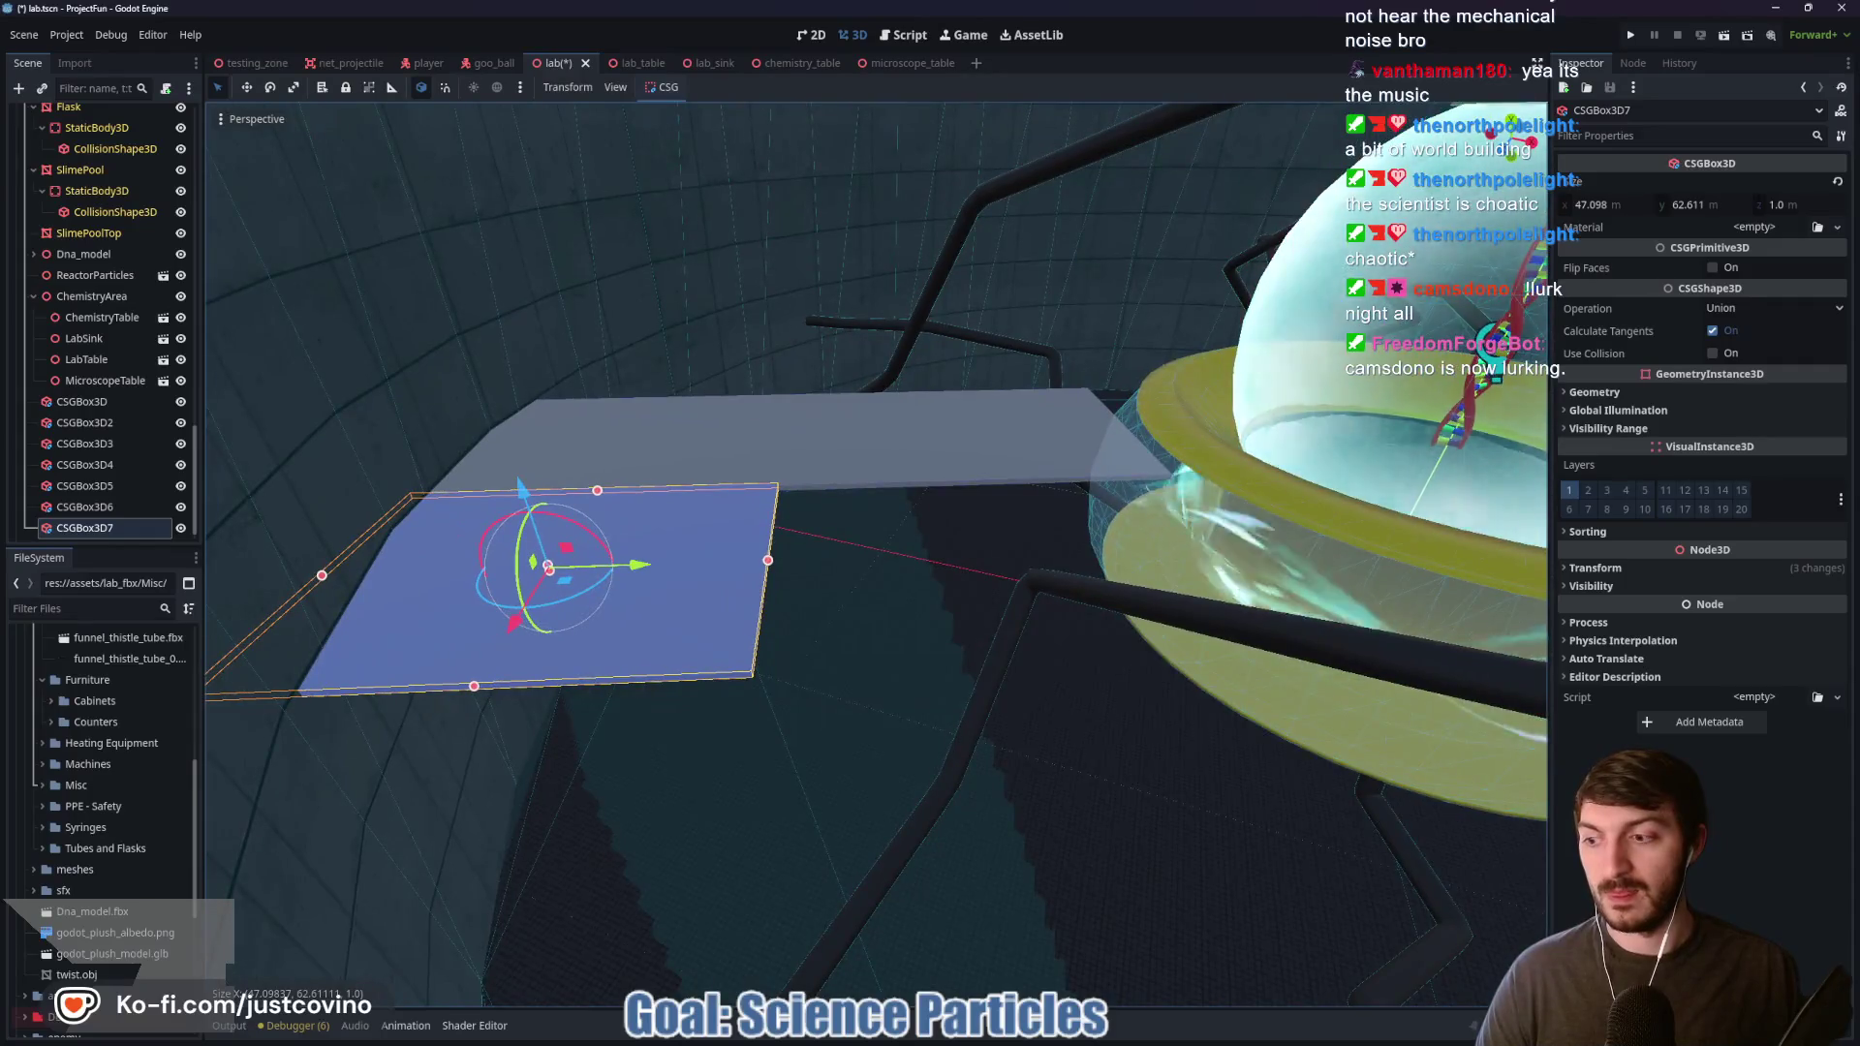
pyautogui.press('w')
pyautogui.press('s')
pyautogui.press('w')
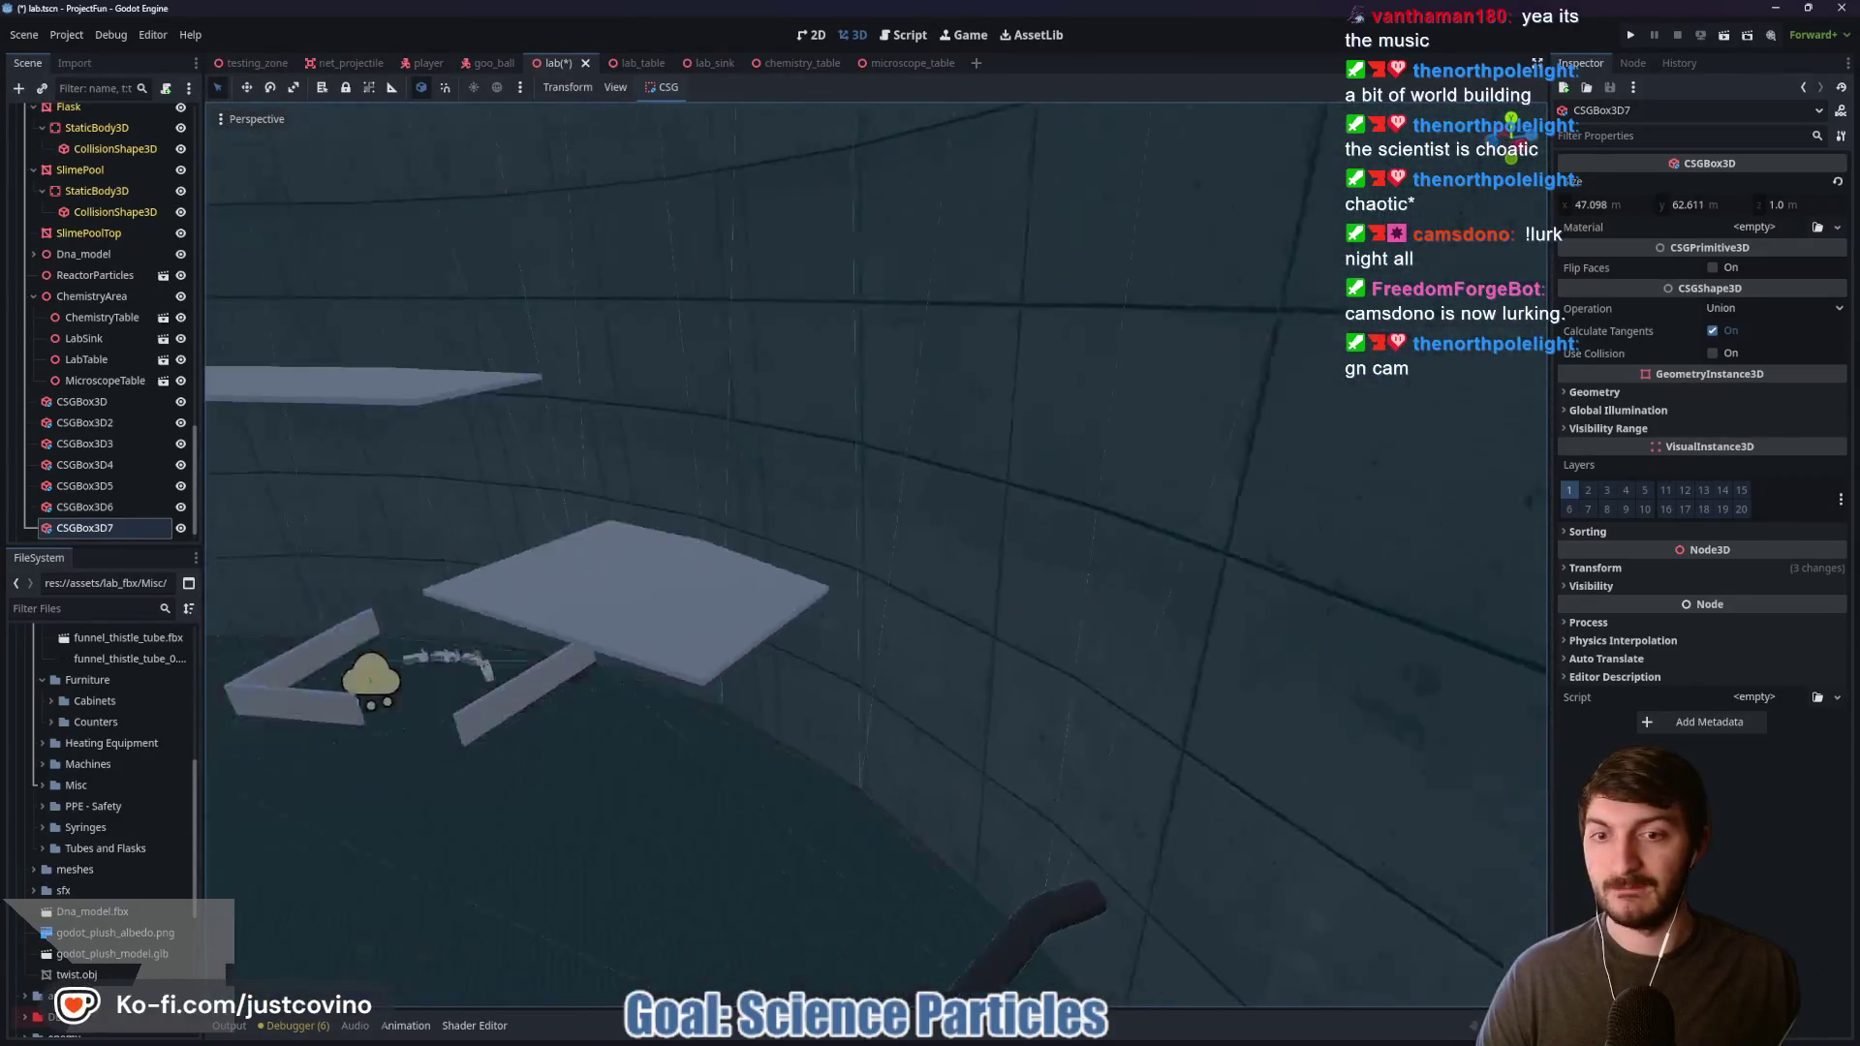
pyautogui.press('s')
pyautogui.press('w')
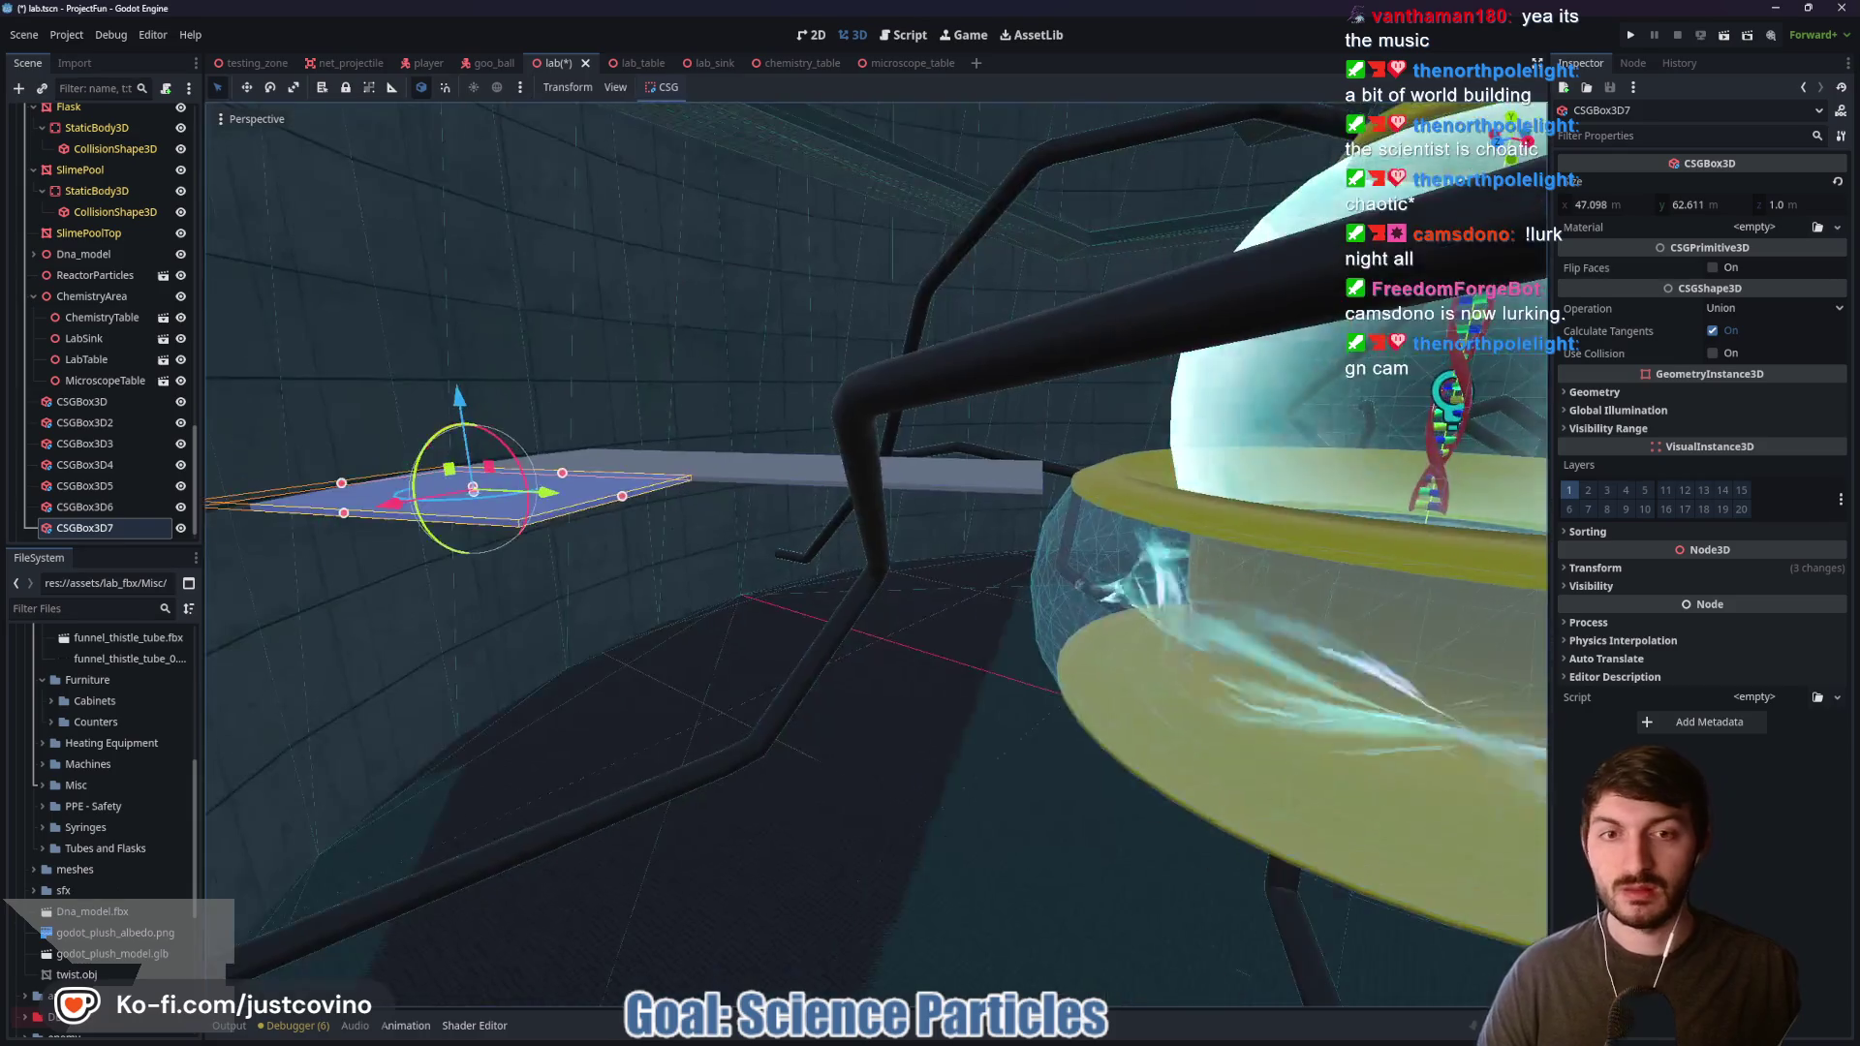
pyautogui.press('s')
pyautogui.press('w')
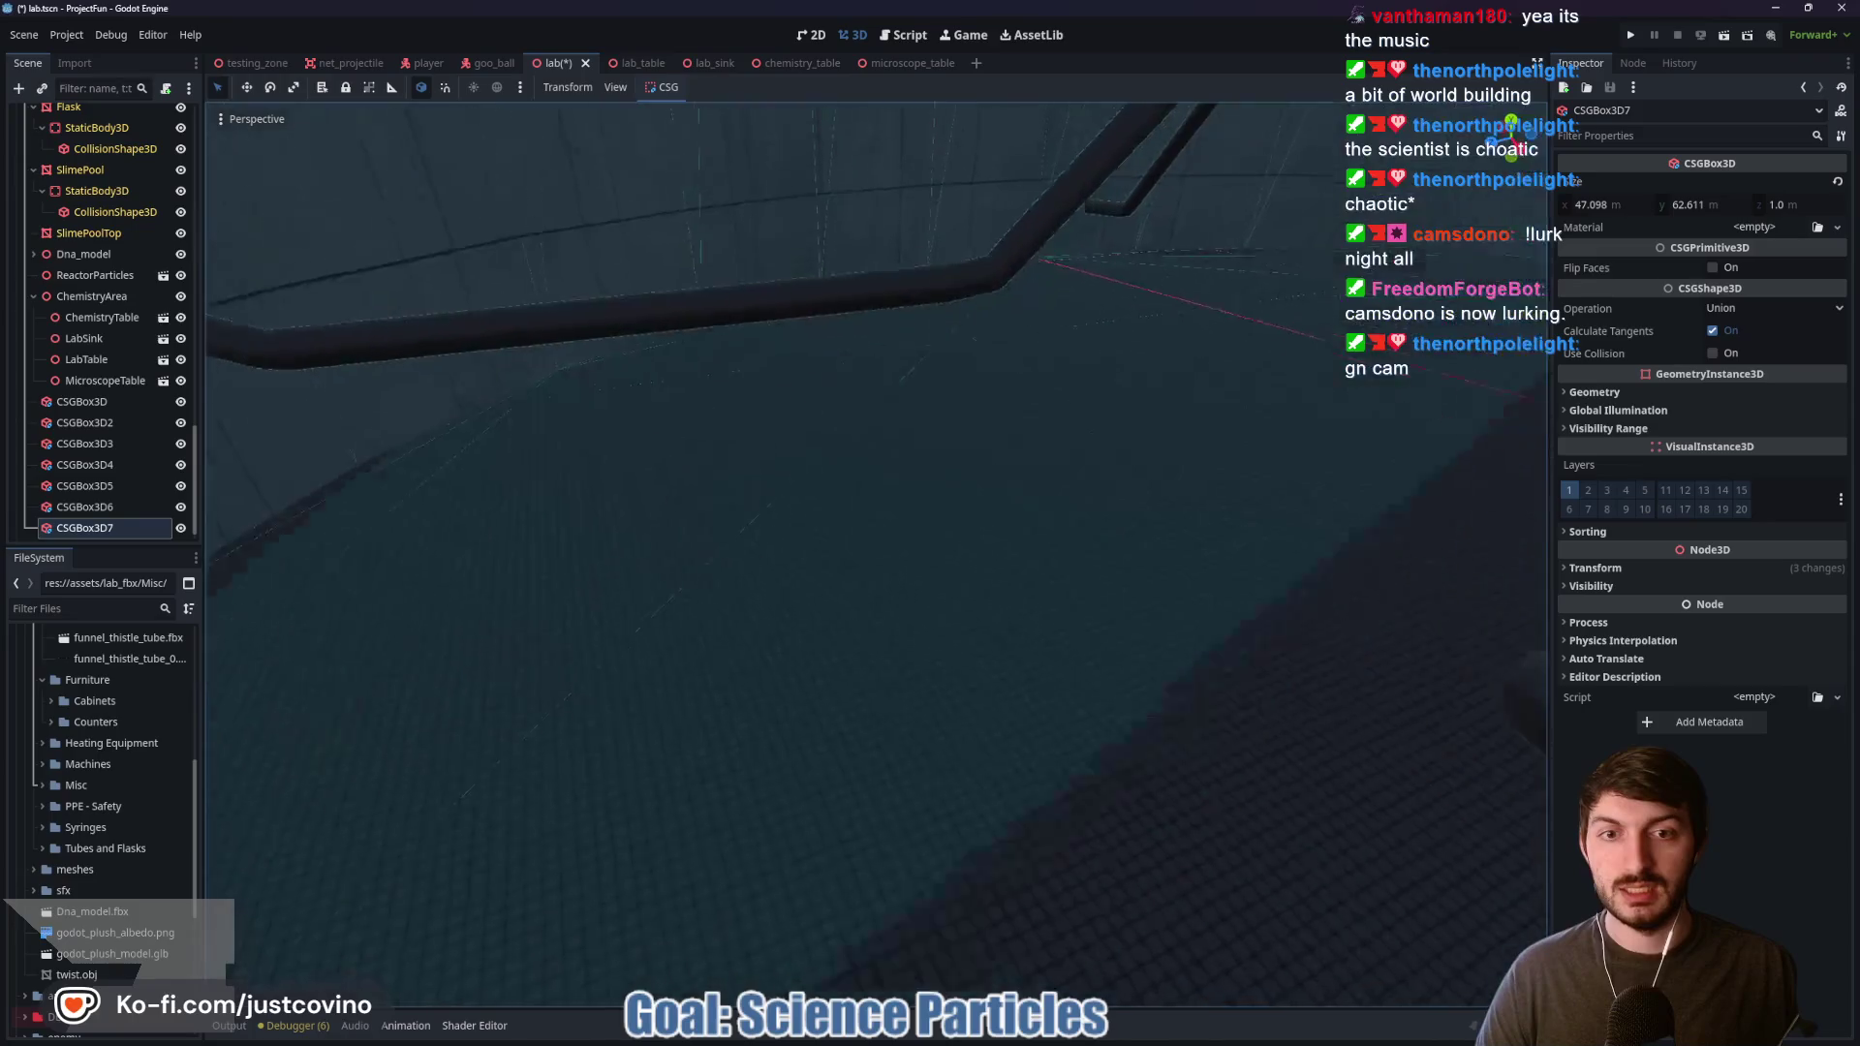
pyautogui.press('w')
pyautogui.press('s')
pyautogui.press('s')
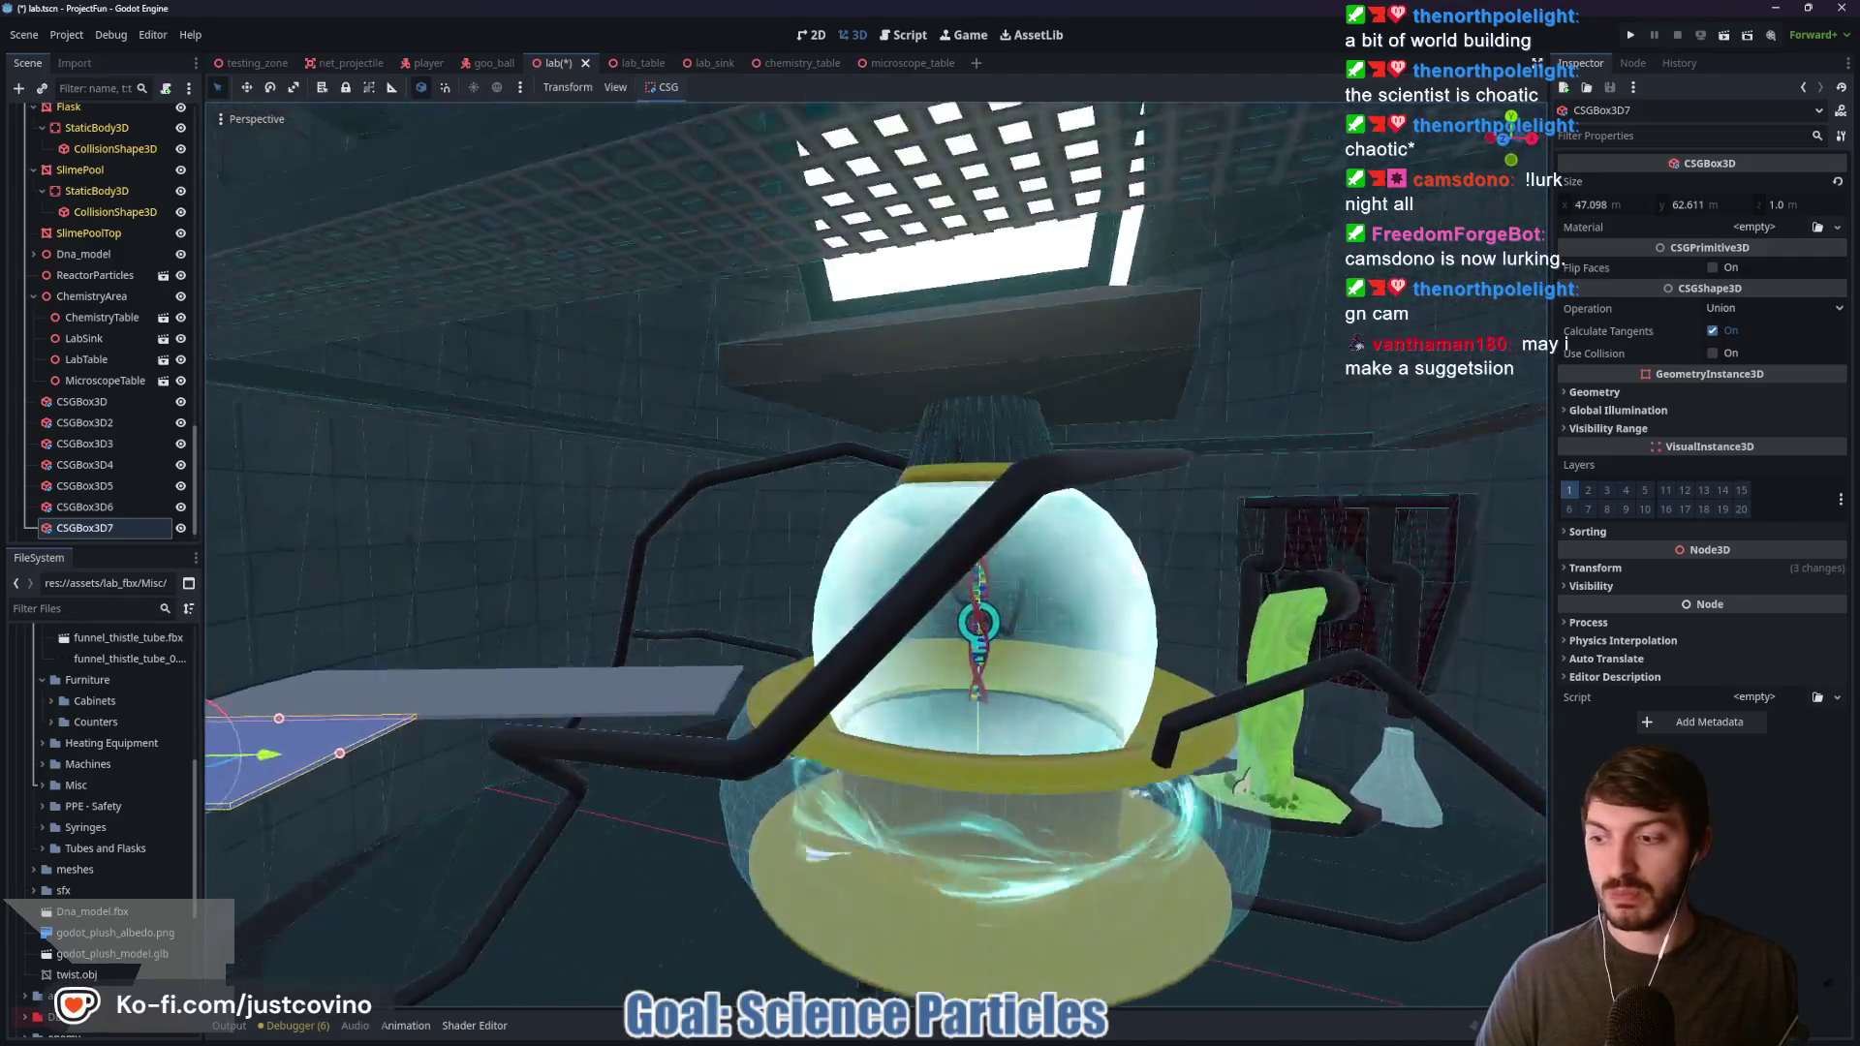
# Step: Save the lab scene and select the CSGBox3D6 walkway platform
pyautogui.press('w')
pyautogui.hotkey('ctrl', 's')
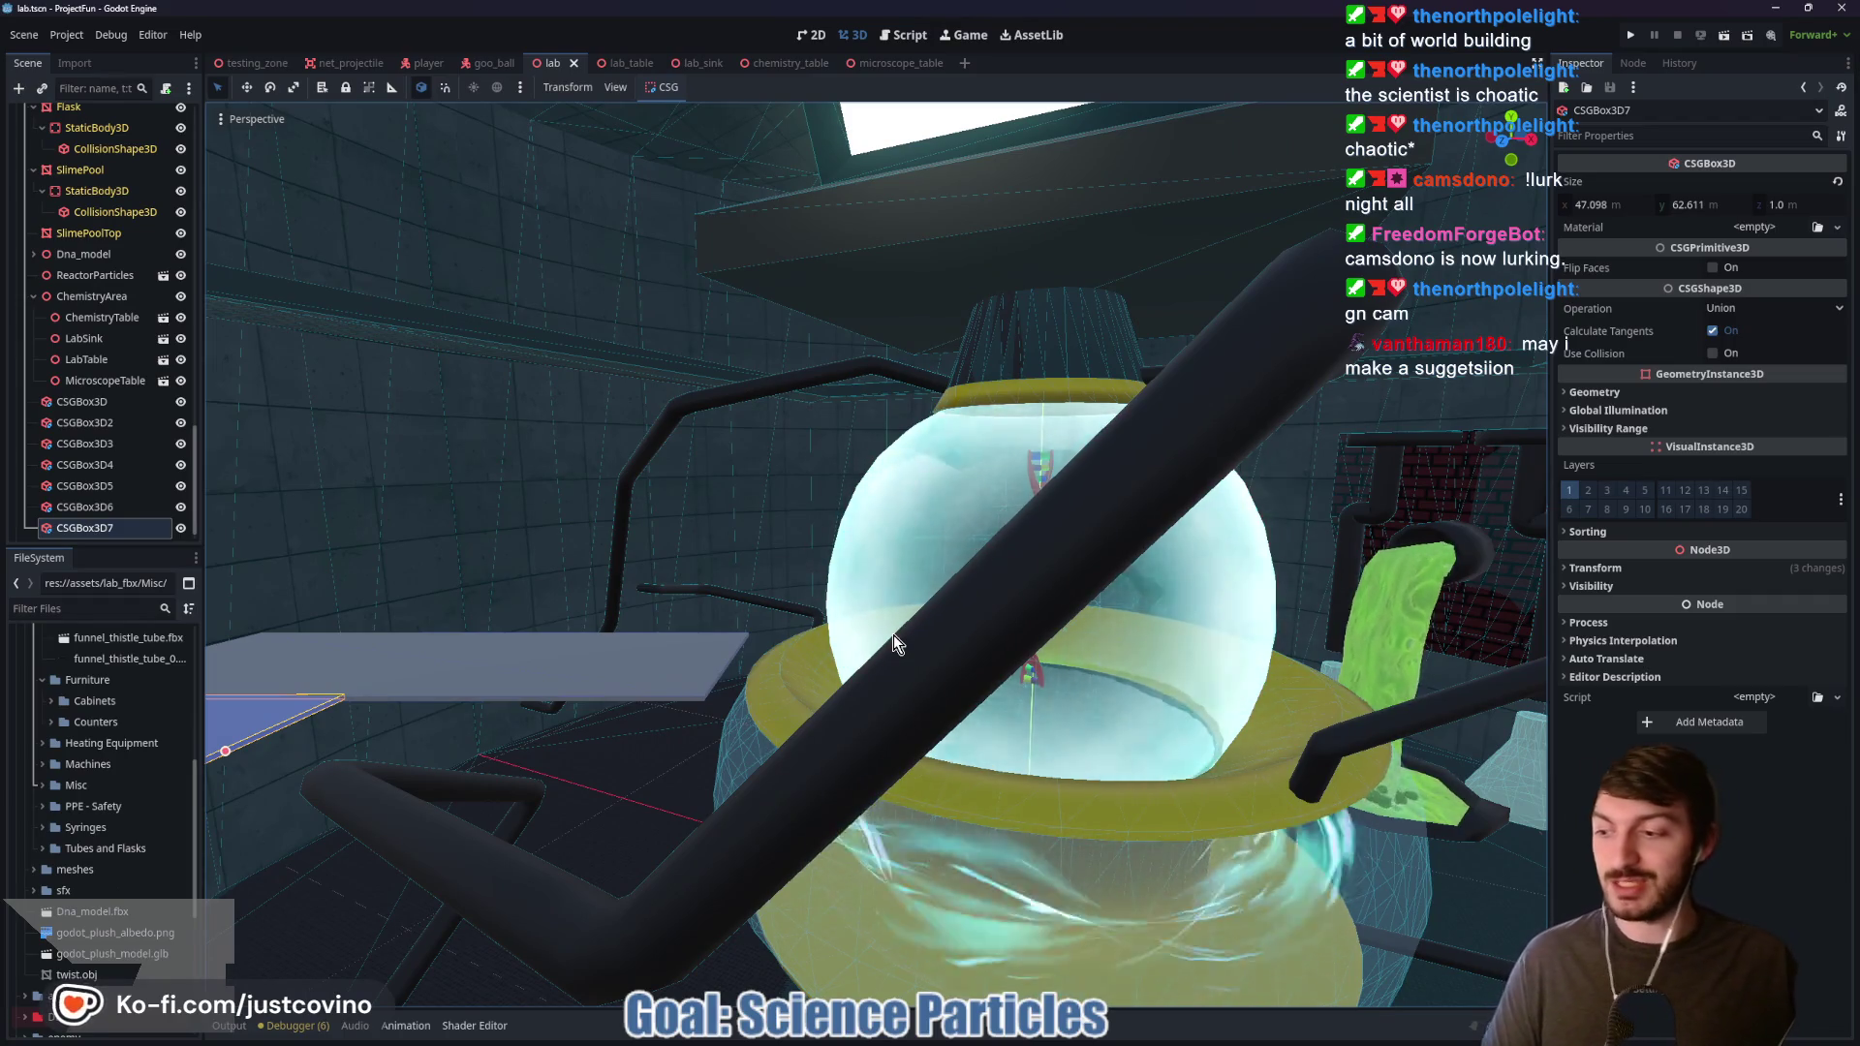
pyautogui.moveTo(889, 616)
pyautogui.mouseDown()
pyautogui.moveTo(877, 552)
pyautogui.moveTo(1008, 566)
pyautogui.moveTo(1104, 649)
pyautogui.moveTo(959, 668)
pyautogui.moveTo(1017, 543)
pyautogui.moveTo(291, 553)
pyautogui.moveTo(736, 542)
pyautogui.moveTo(697, 572)
pyautogui.mouseUp()
pyautogui.click(697, 571)
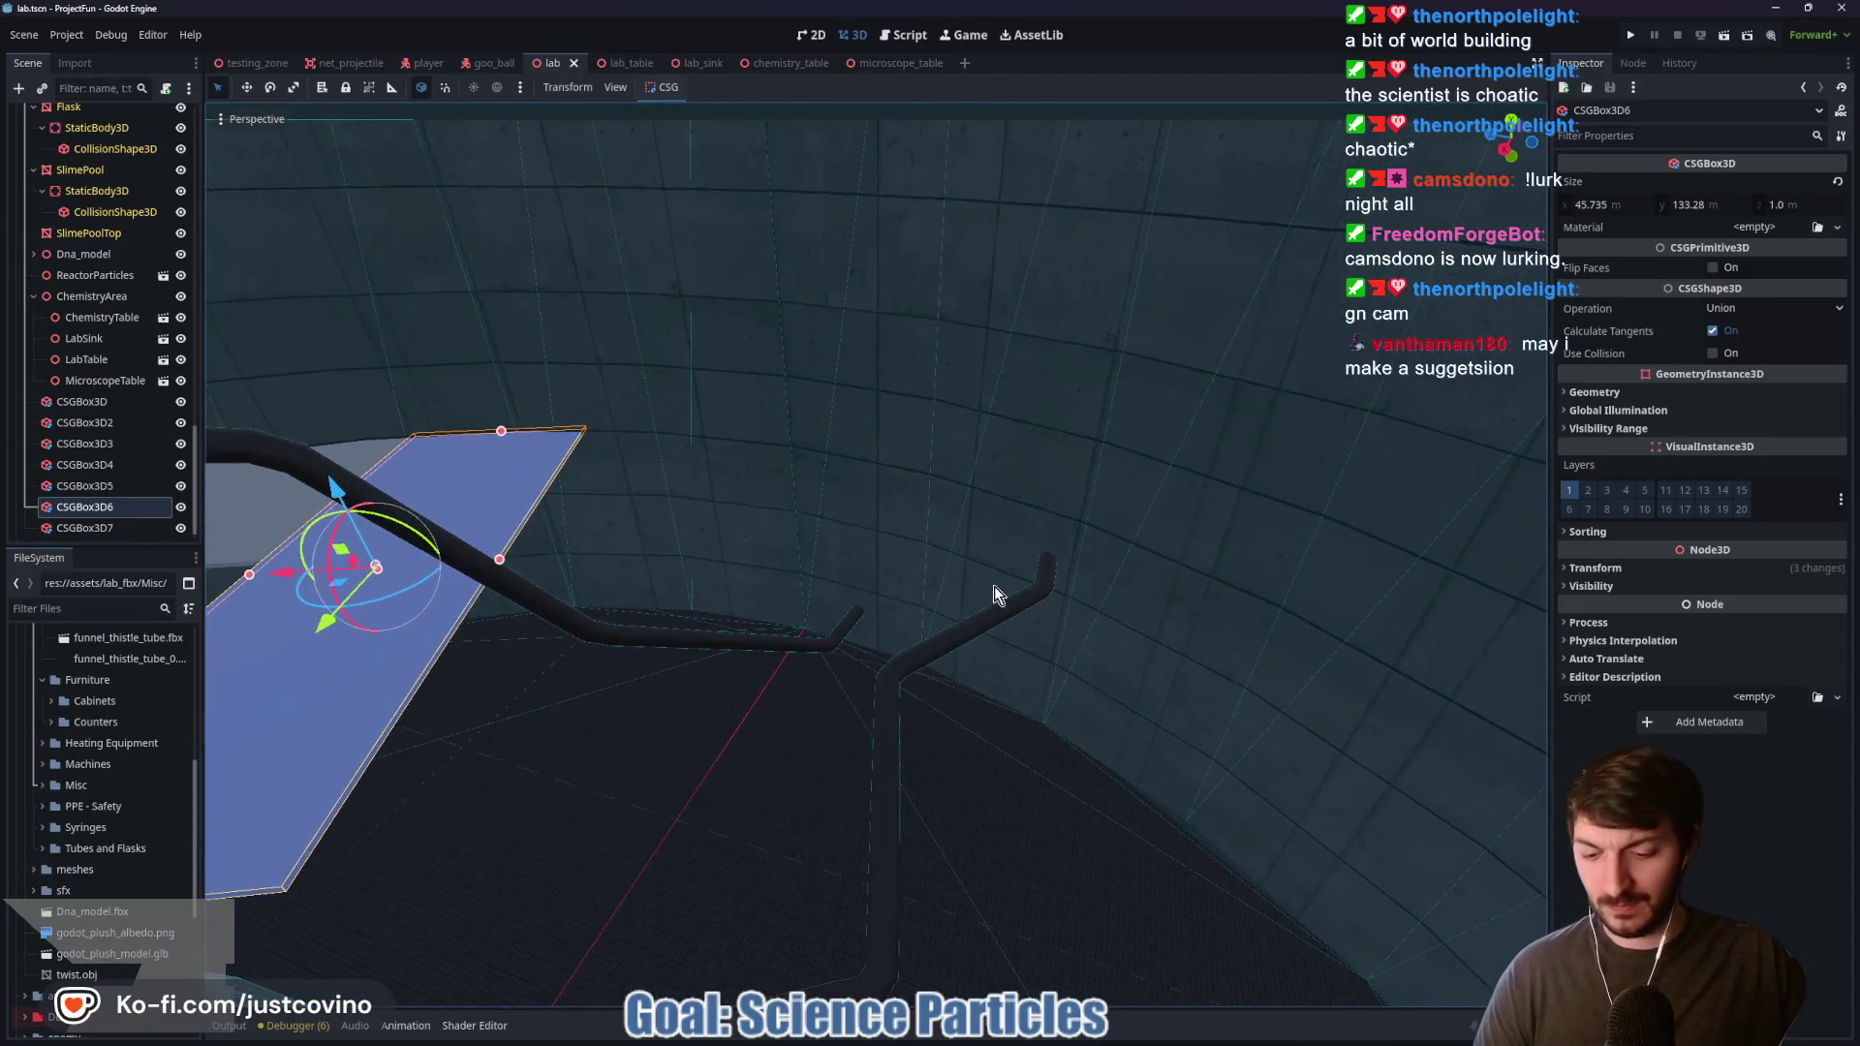
# Step: Reposition CSGBox3D8 along the X axis after undoing an earlier move
pyautogui.moveTo(303, 582); pyautogui.dragTo(925, 721)
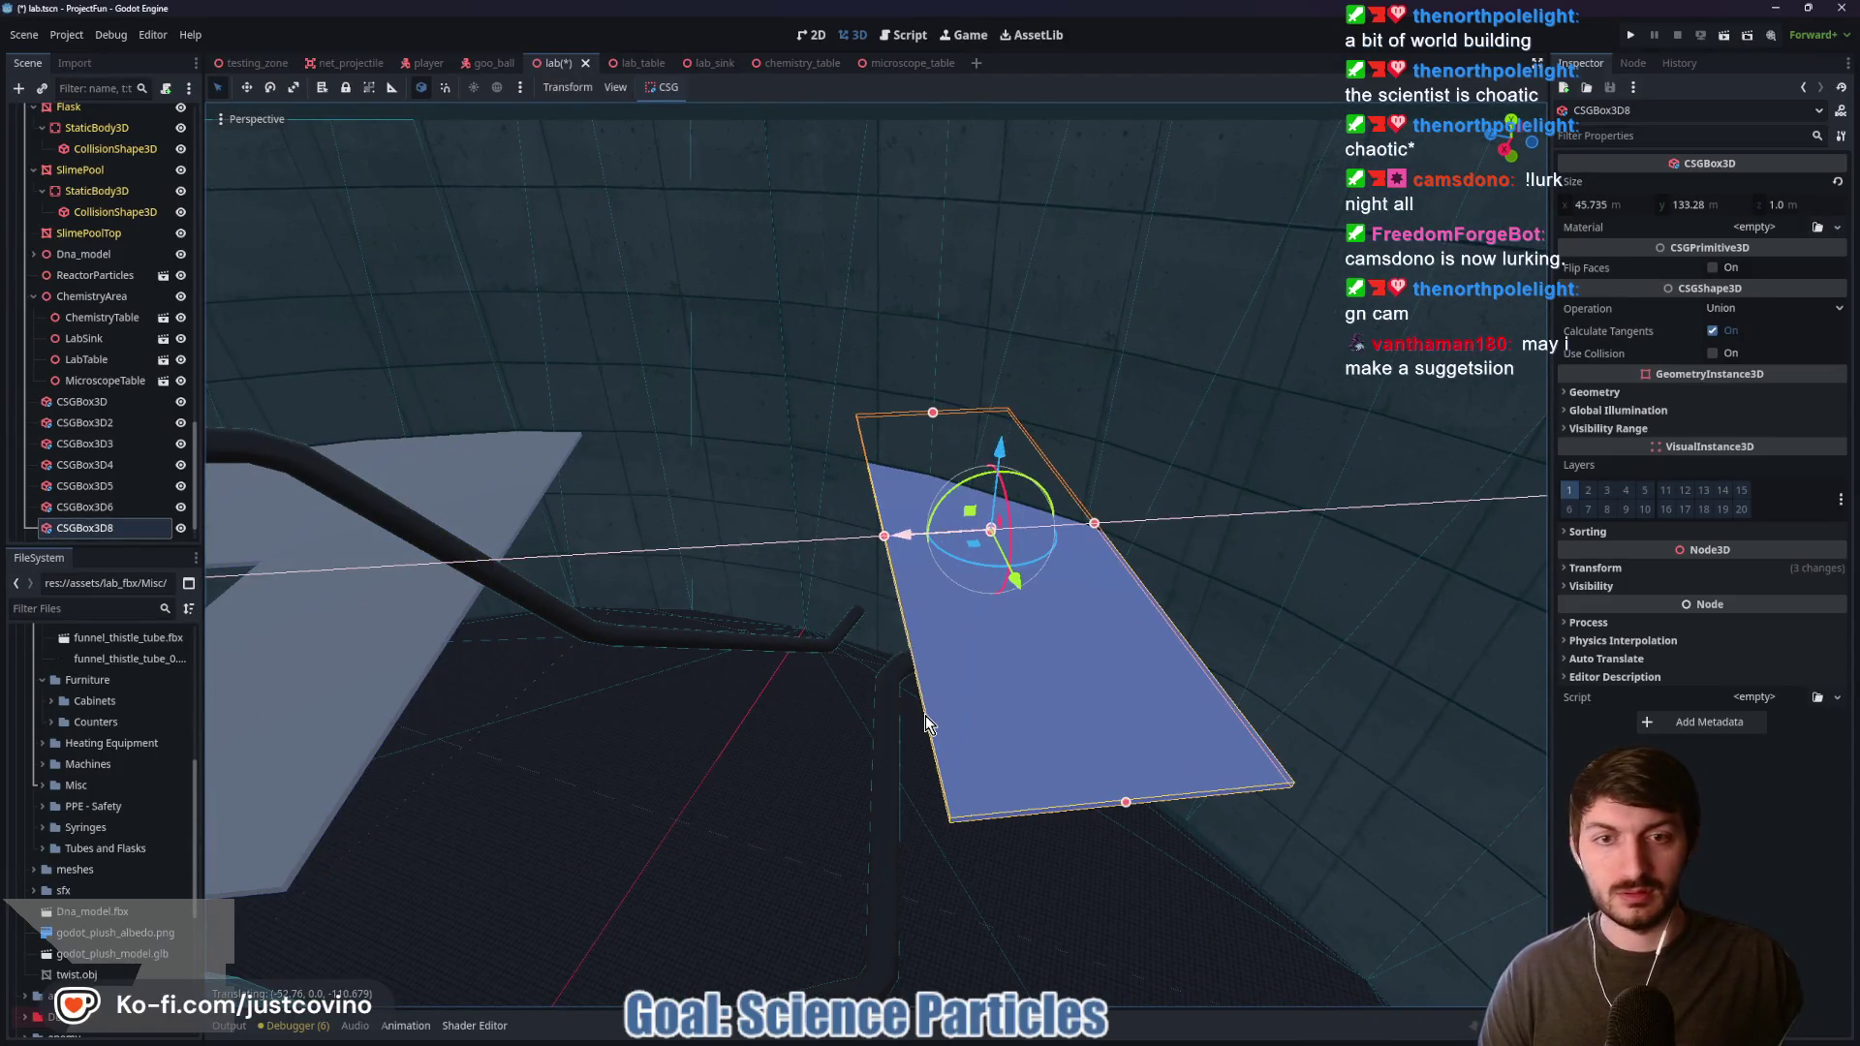
pyautogui.moveTo(1019, 589); pyautogui.dragTo(741, 424)
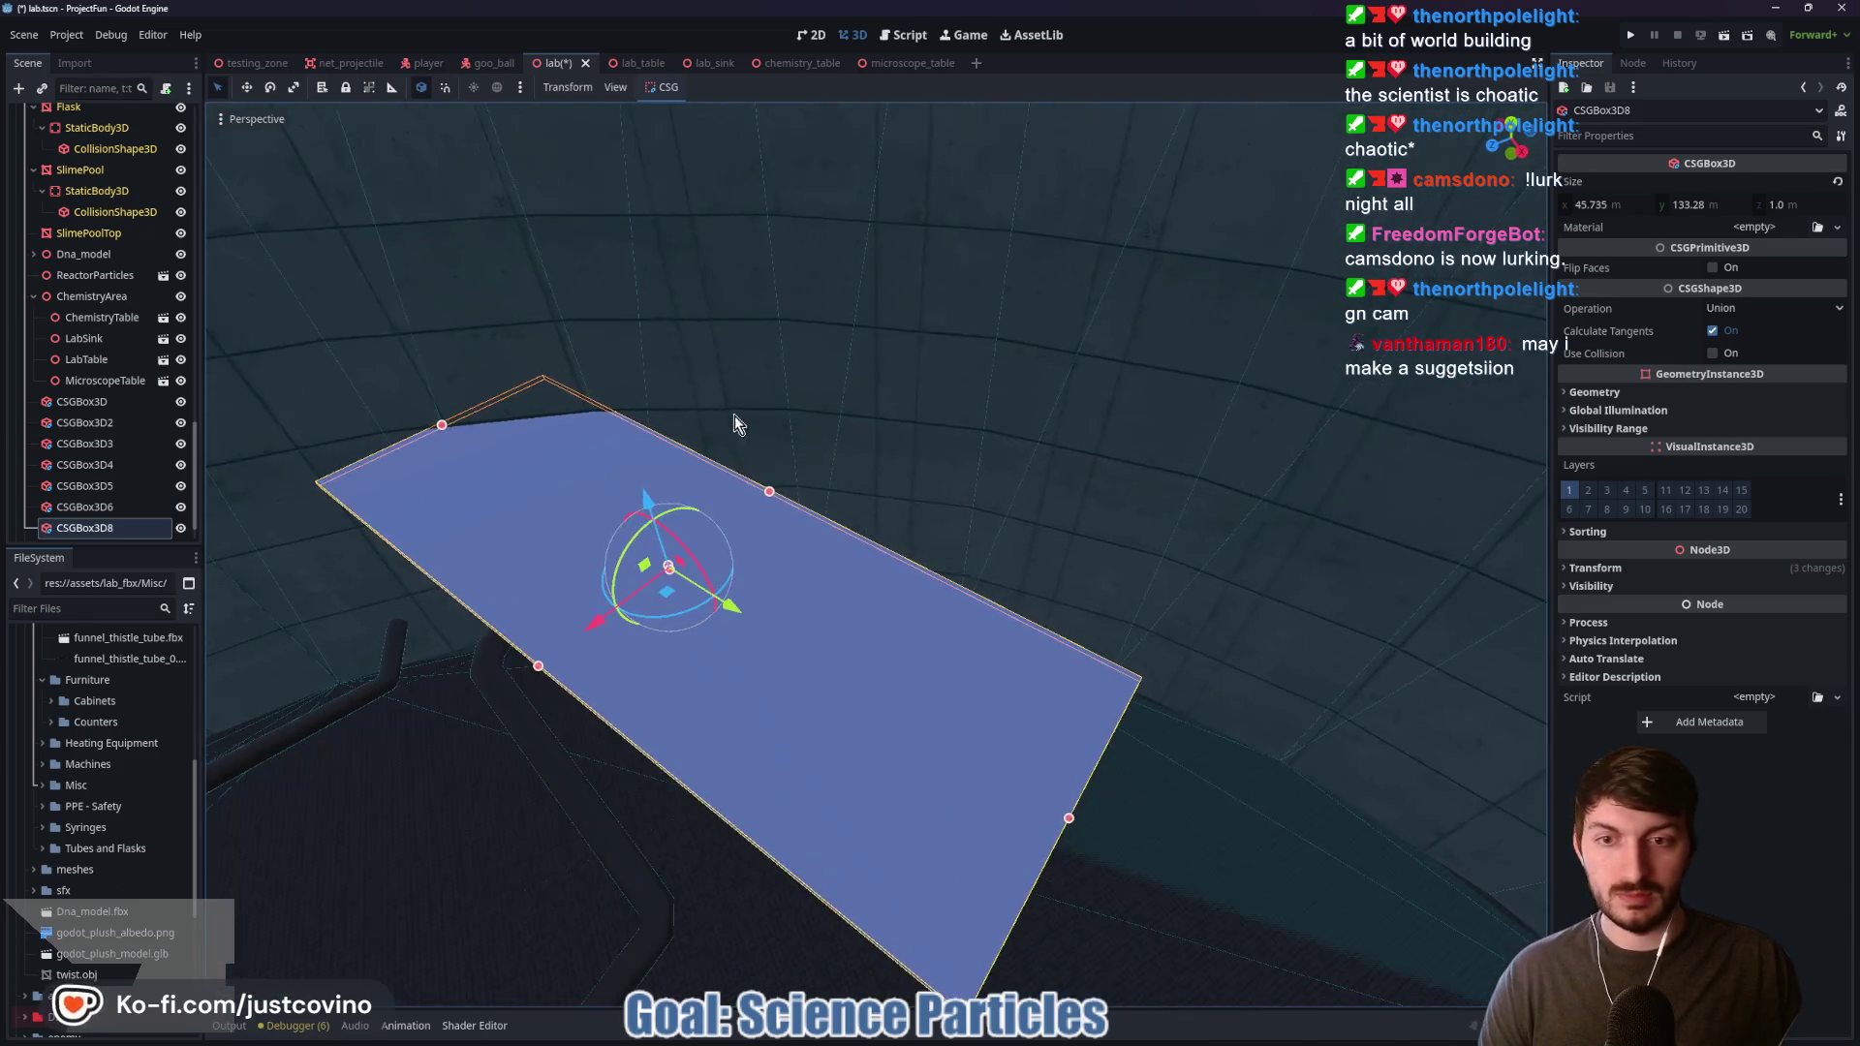
pyautogui.moveTo(666, 606)
pyautogui.mouseDown()
pyautogui.moveTo(763, 635)
pyautogui.moveTo(730, 607)
pyautogui.moveTo(783, 594)
pyautogui.mouseUp()
pyautogui.hotkey('ctrl', 'z')
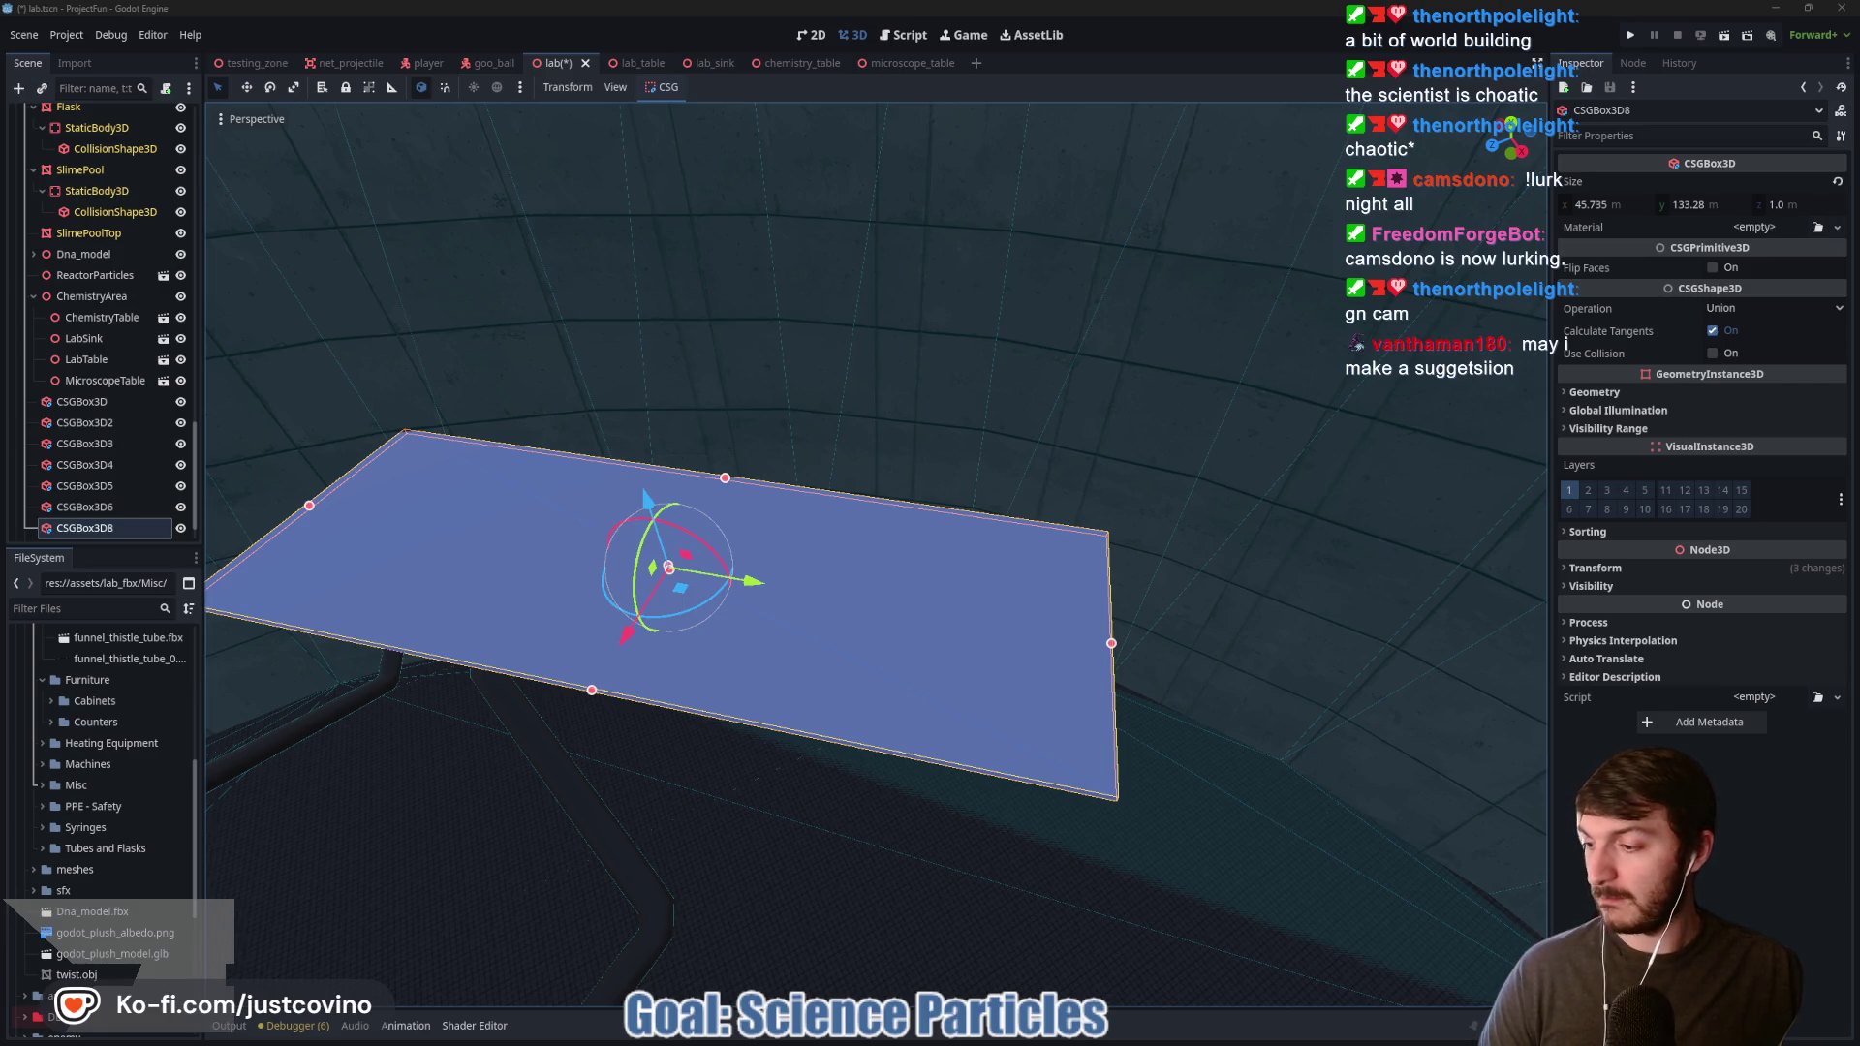
pyautogui.moveTo(606, 450); pyautogui.dragTo(907, 369)
pyautogui.moveTo(784, 533)
pyautogui.mouseDown()
pyautogui.moveTo(1177, 562)
pyautogui.moveTo(1067, 486)
pyautogui.moveTo(1019, 484)
pyautogui.moveTo(1111, 481)
pyautogui.moveTo(1105, 500)
pyautogui.mouseUp()
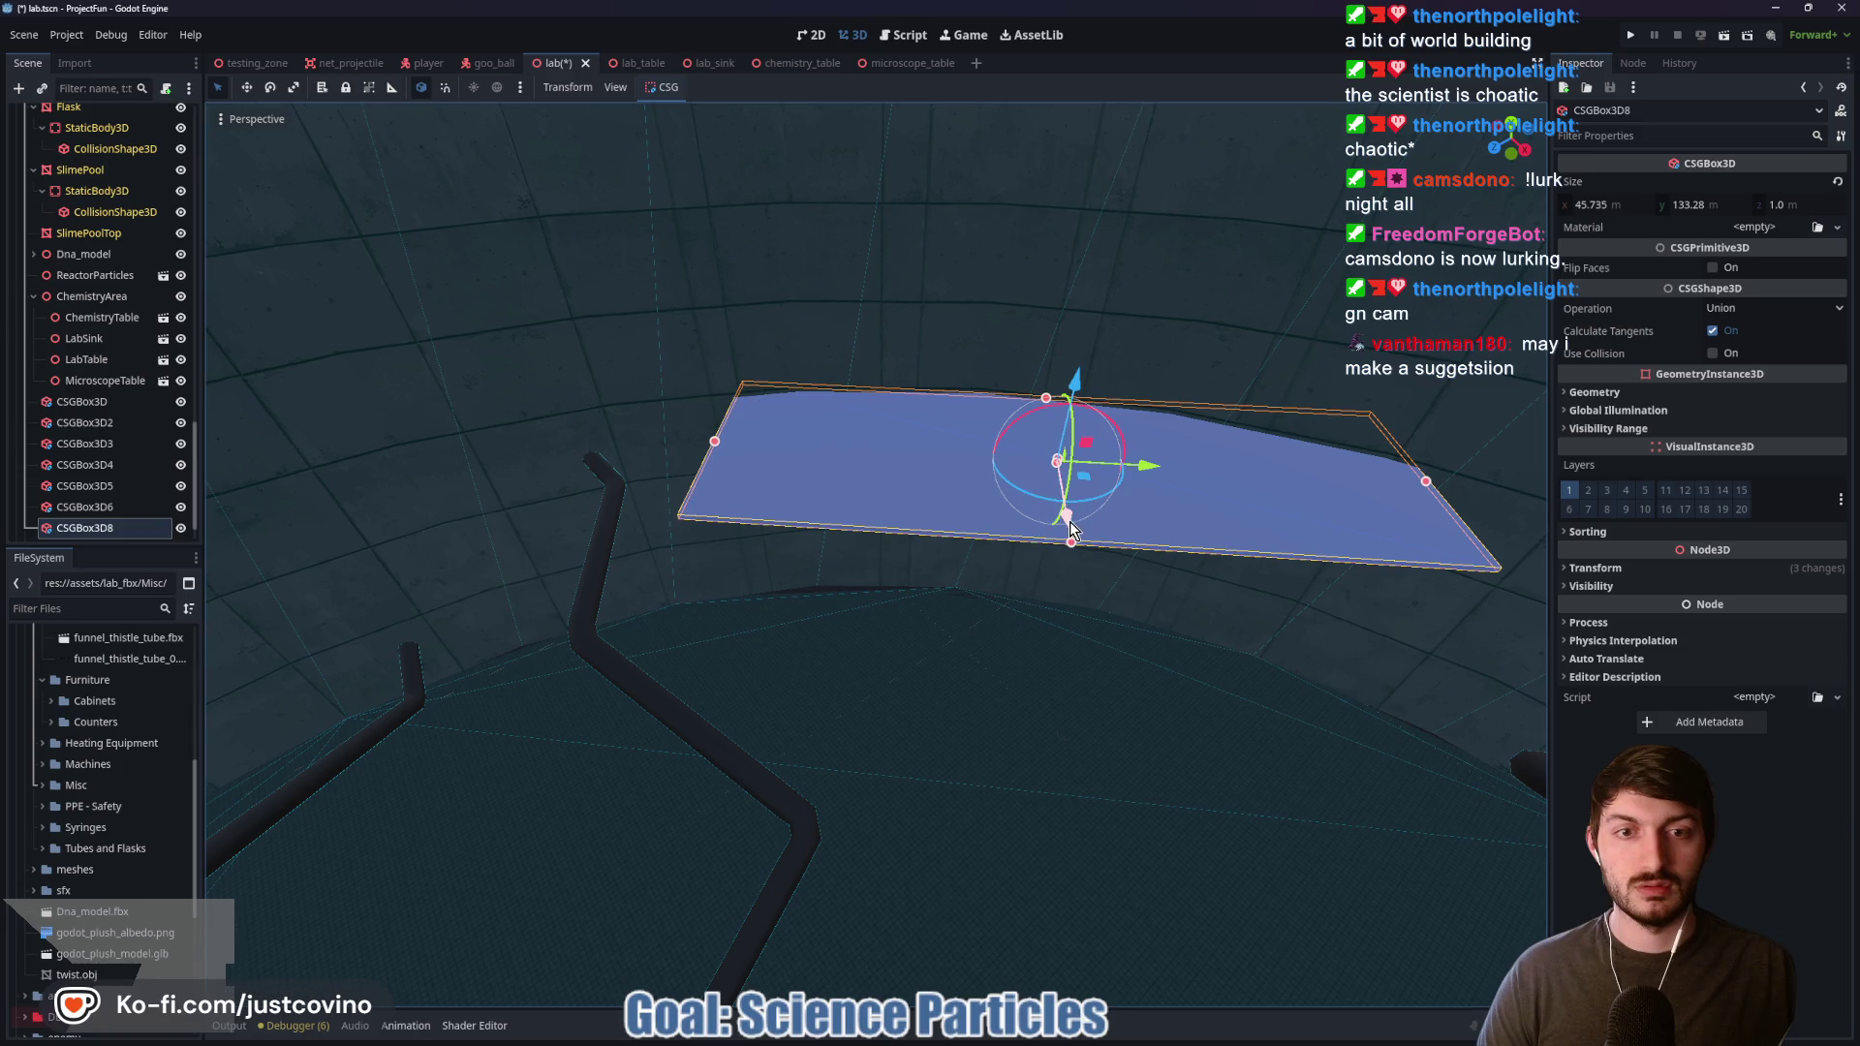
pyautogui.moveTo(1085, 409)
pyautogui.mouseDown()
pyautogui.moveTo(1148, 604)
pyautogui.moveTo(969, 620)
pyautogui.mouseUp()
pyautogui.press('w')
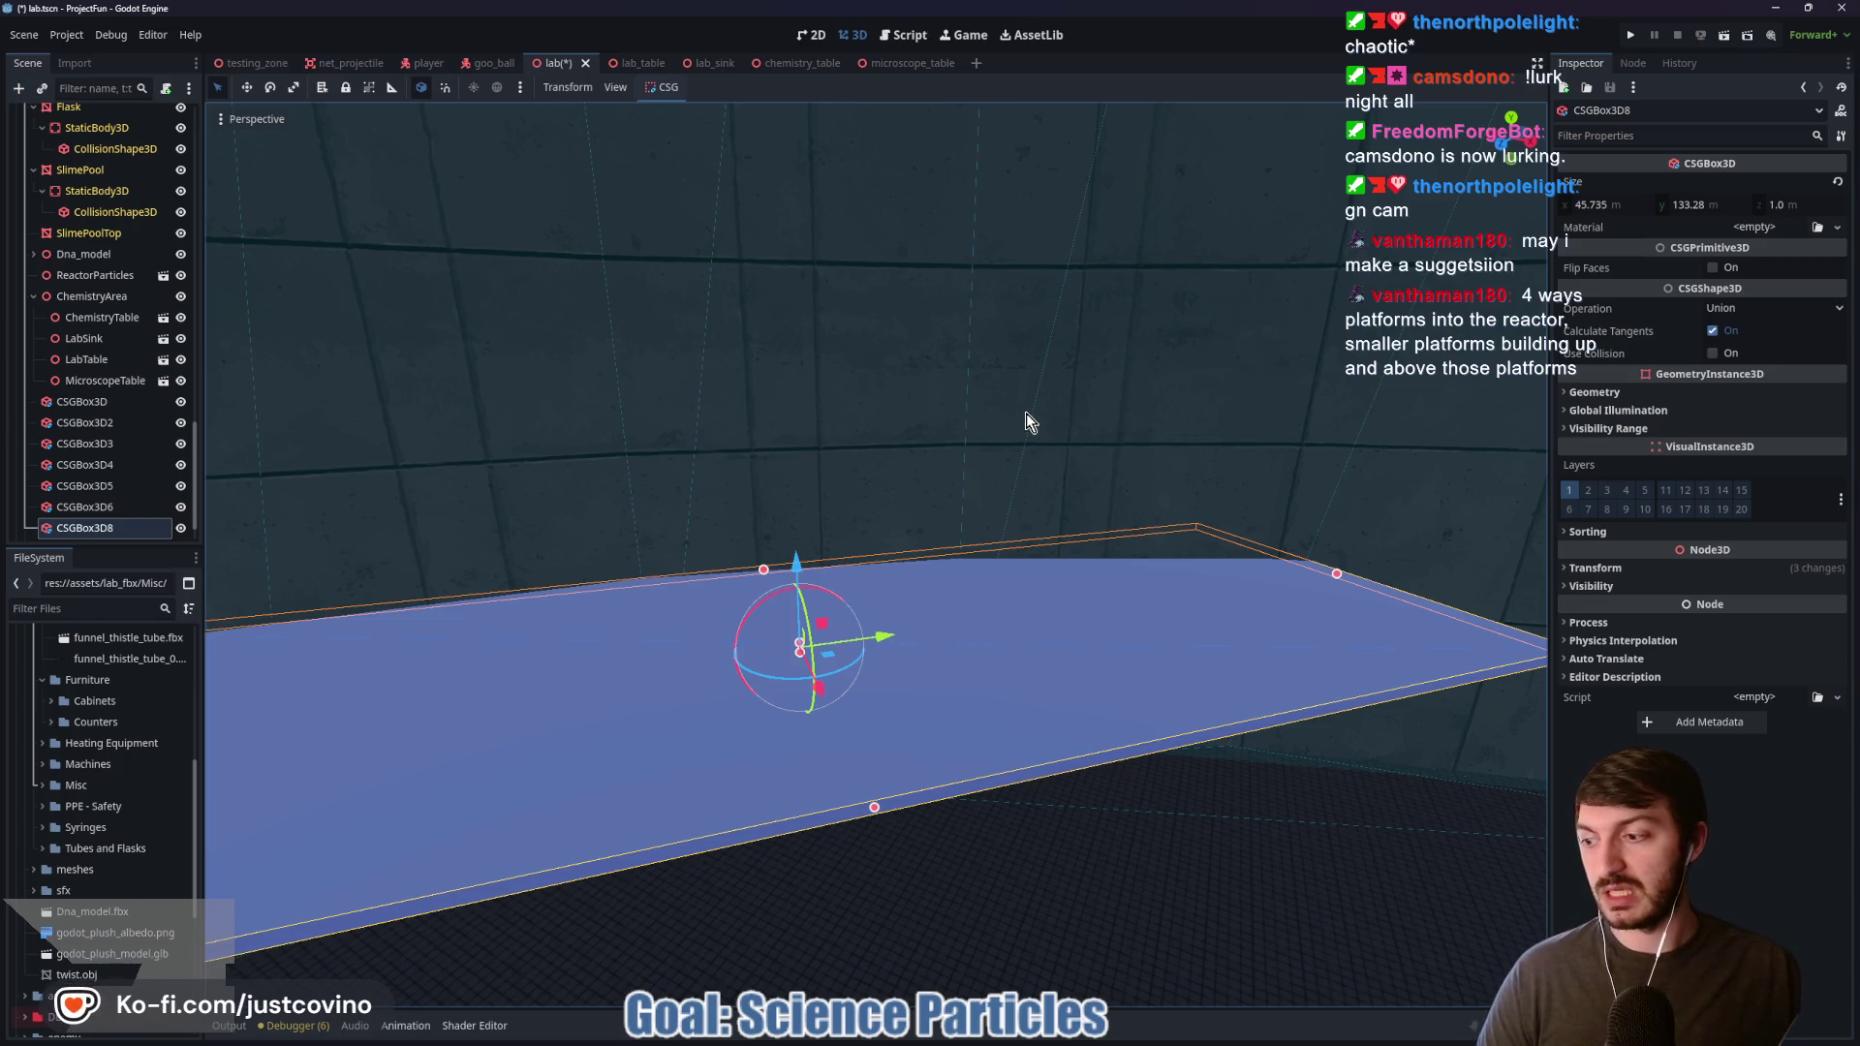
pyautogui.press('w')
pyautogui.press('s')
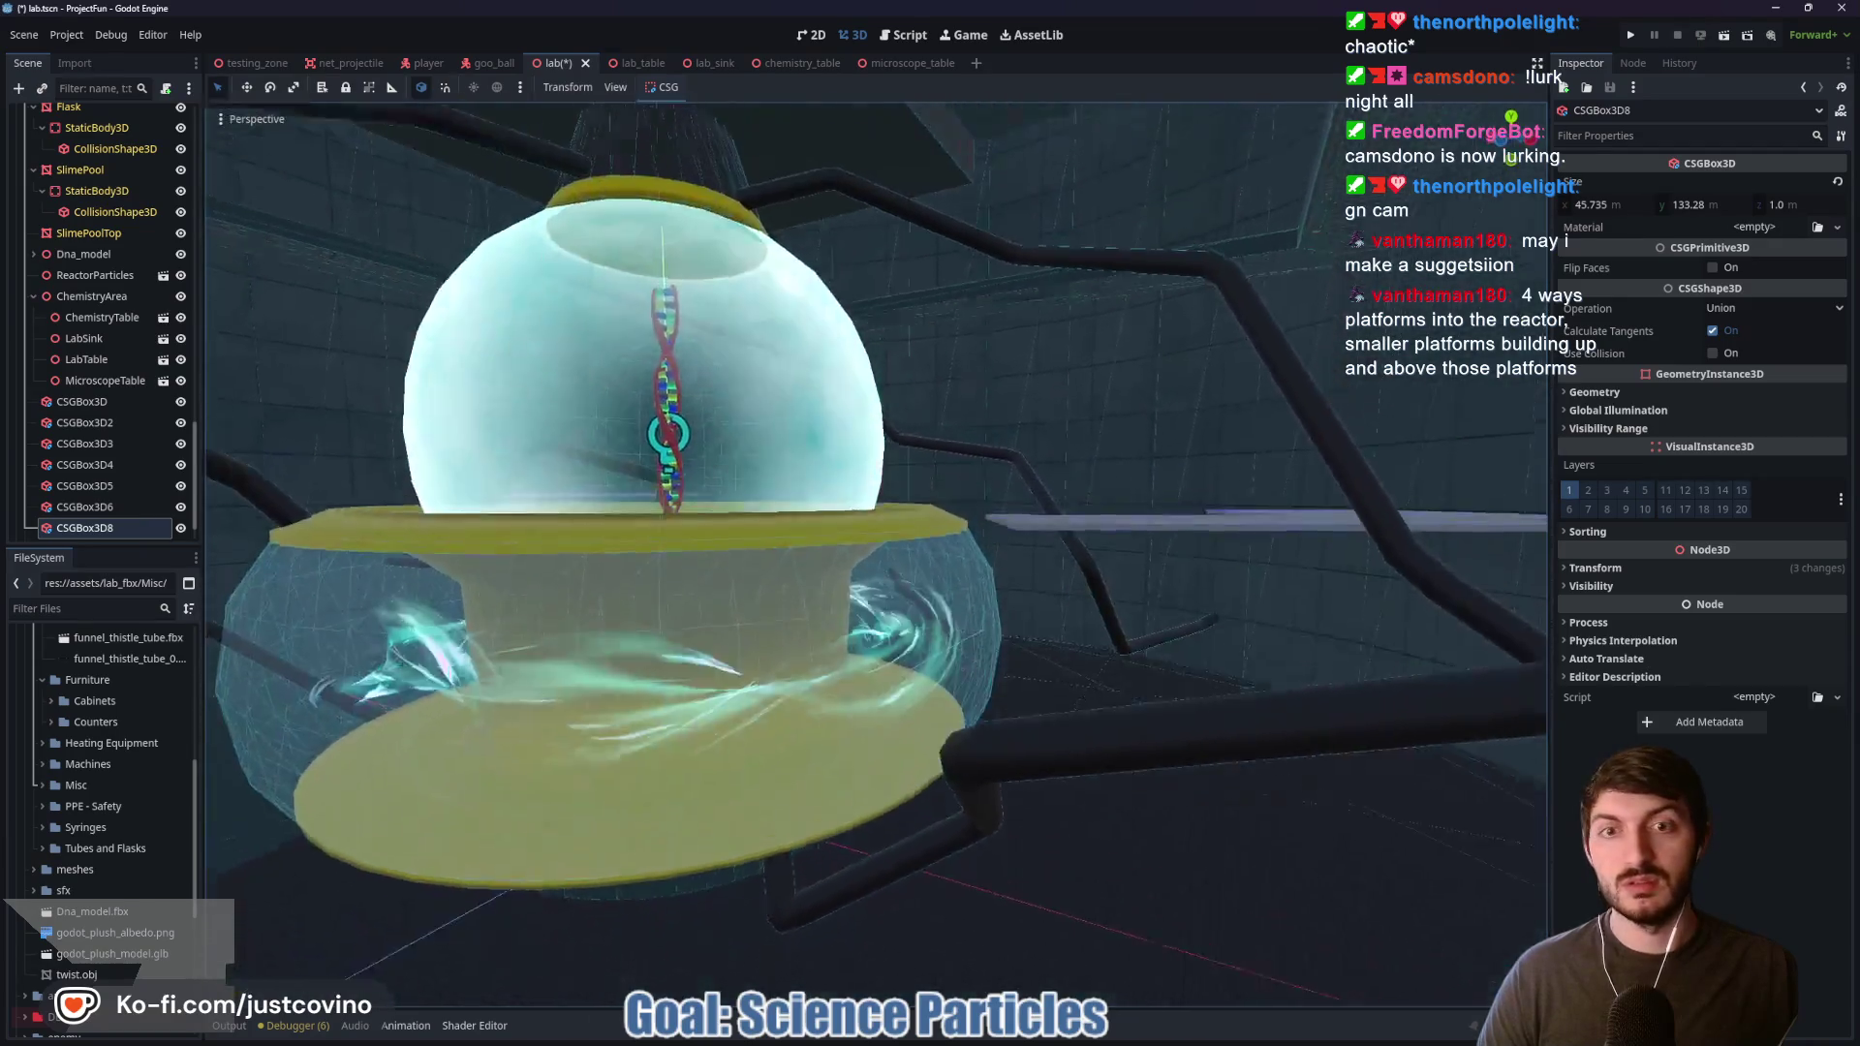
pyautogui.press('w')
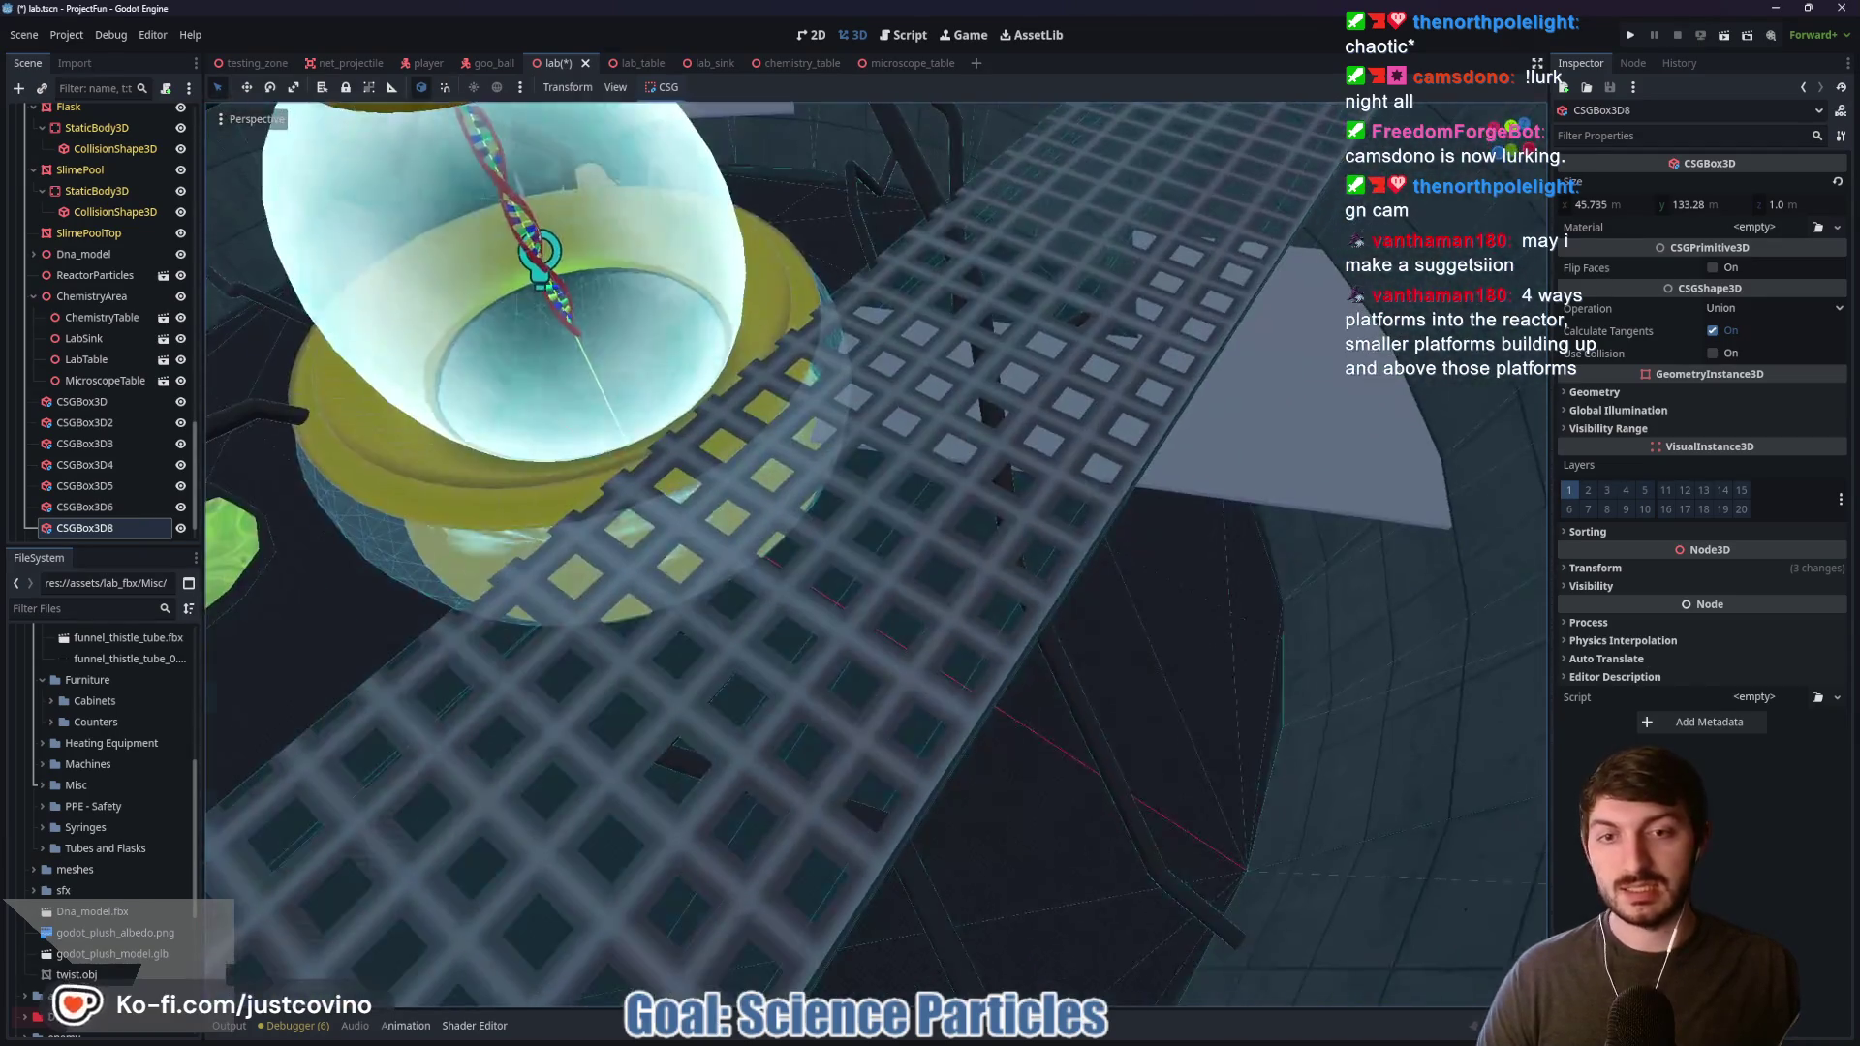
pyautogui.press('s')
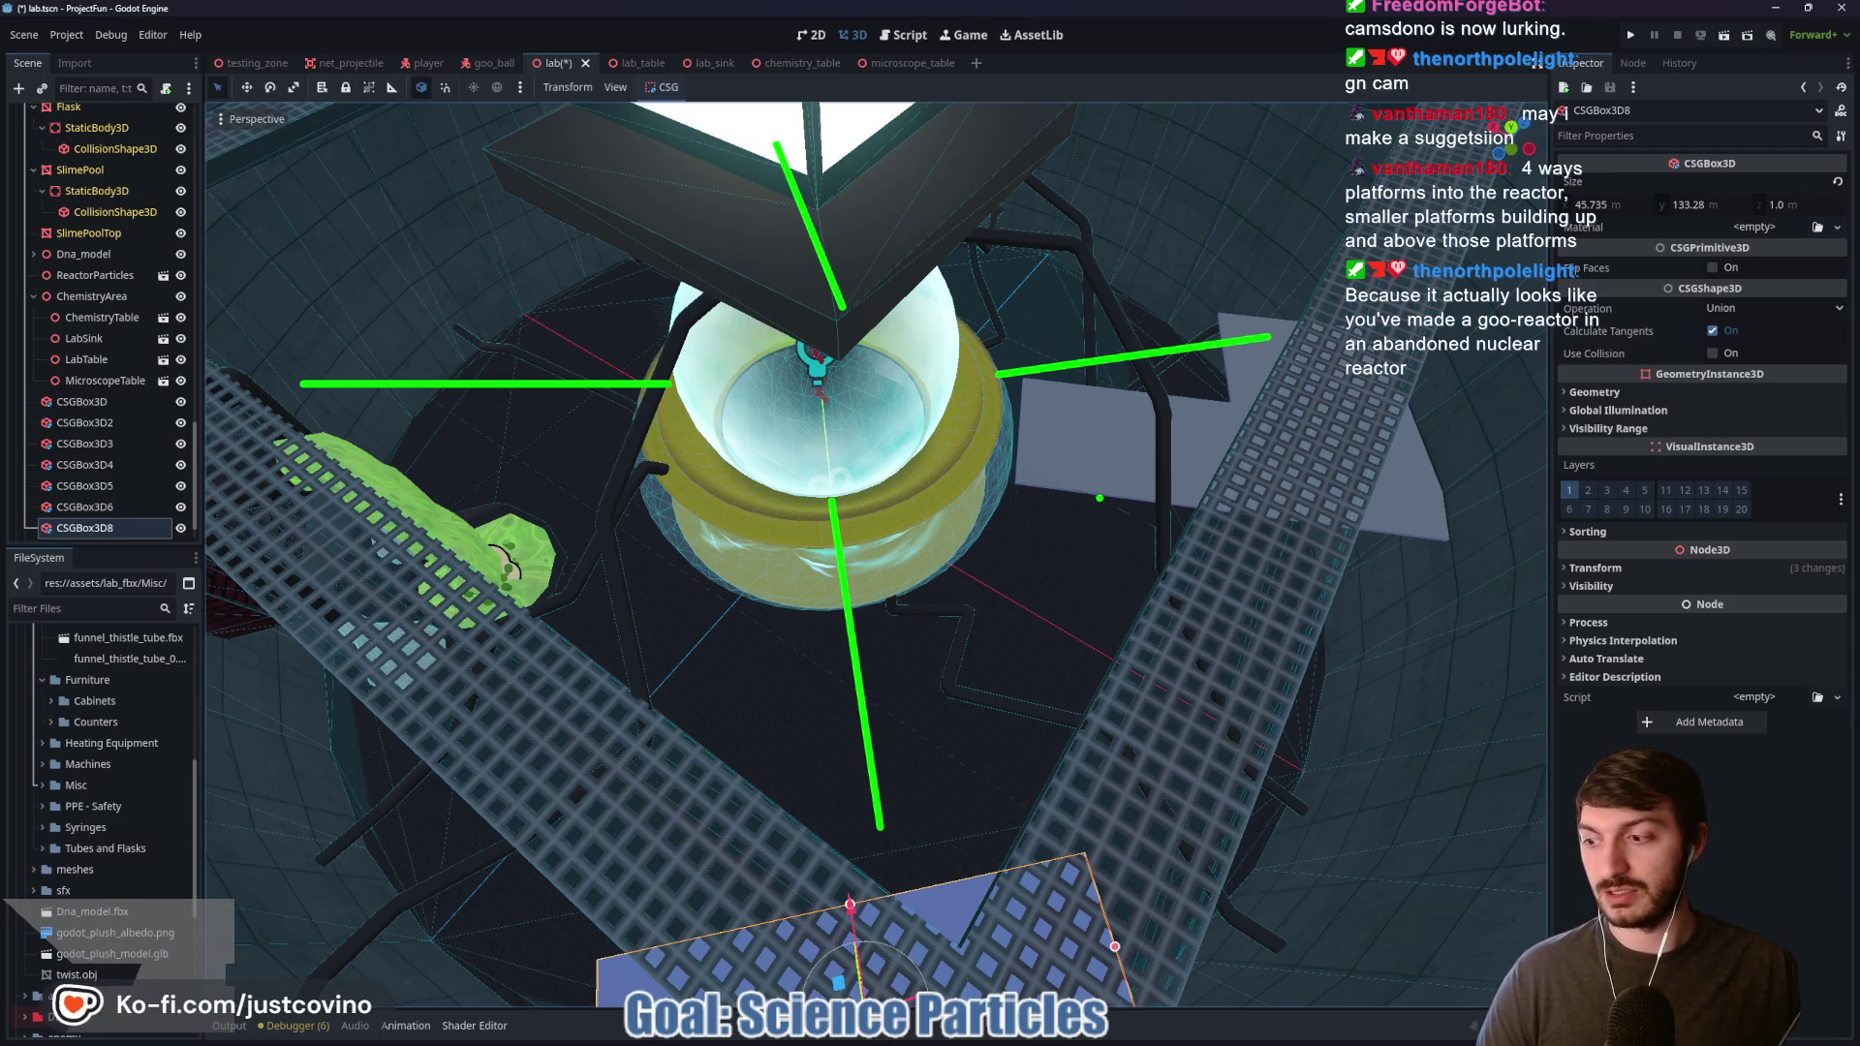
pyautogui.rightClick(1053, 582)
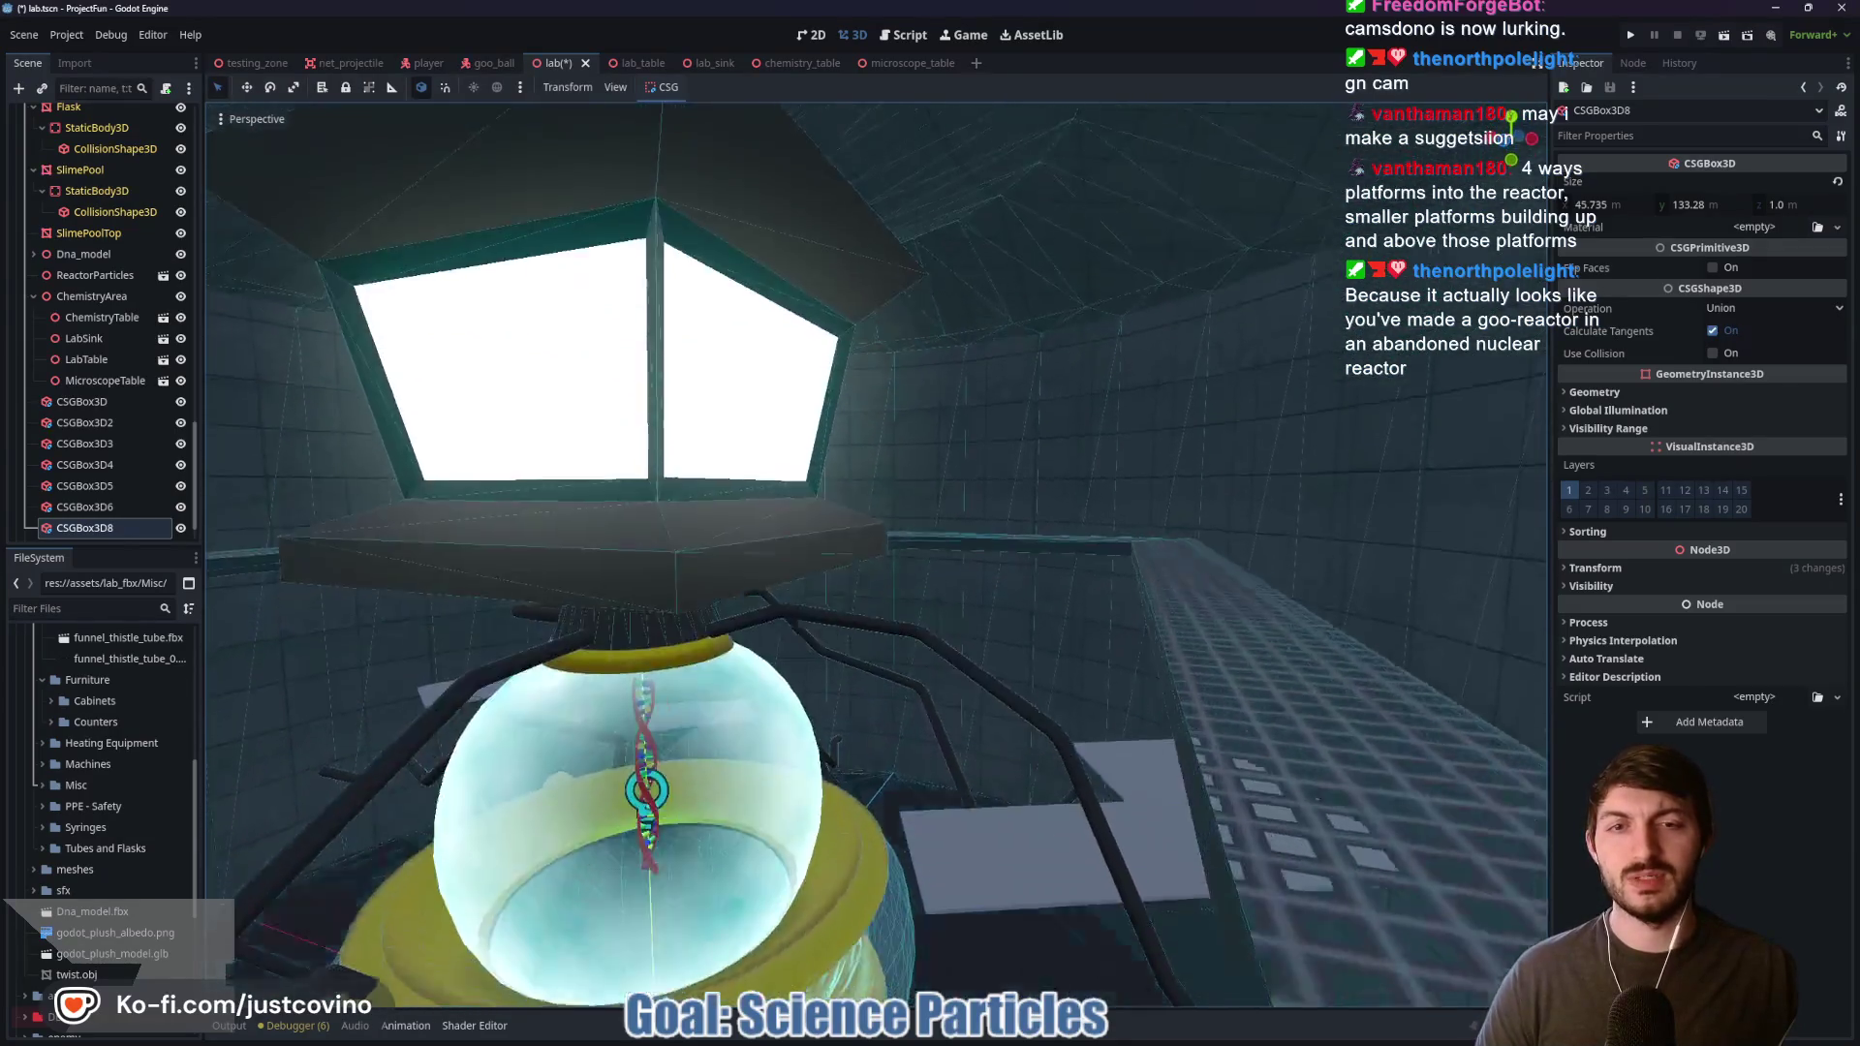
pyautogui.press('w')
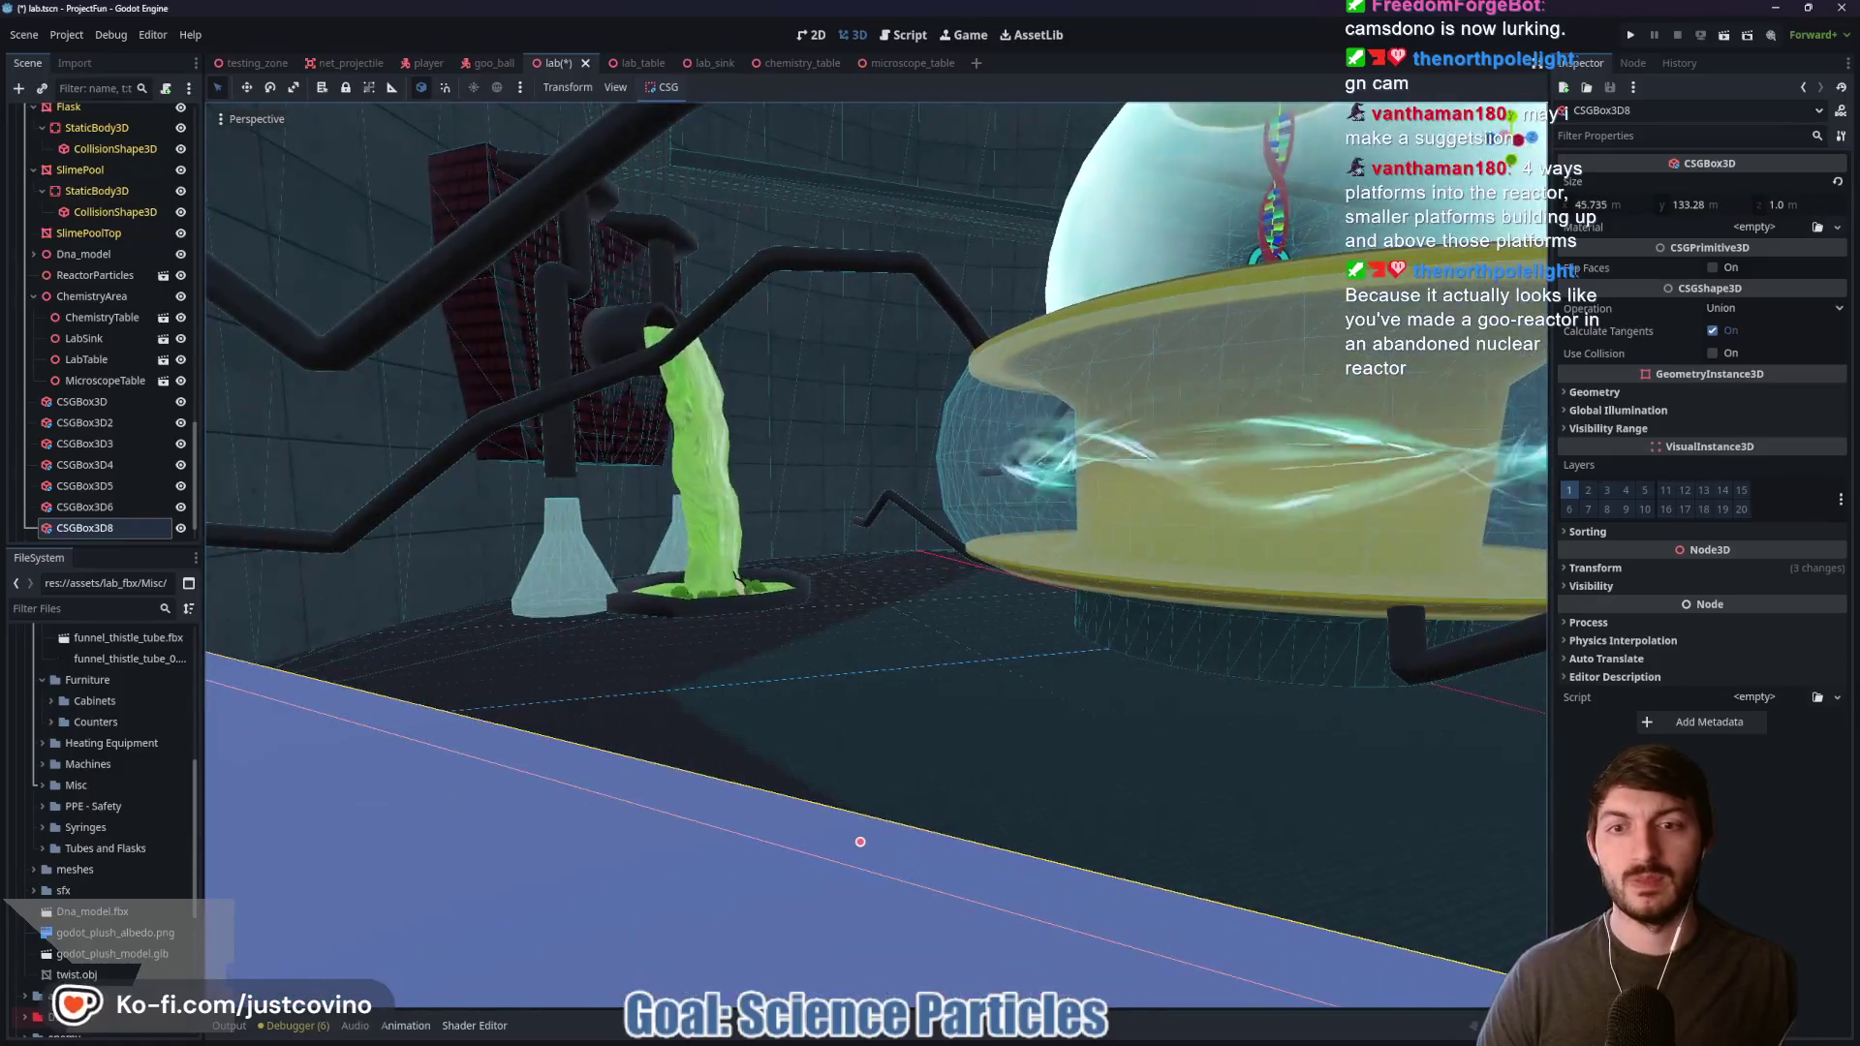
pyautogui.press('w')
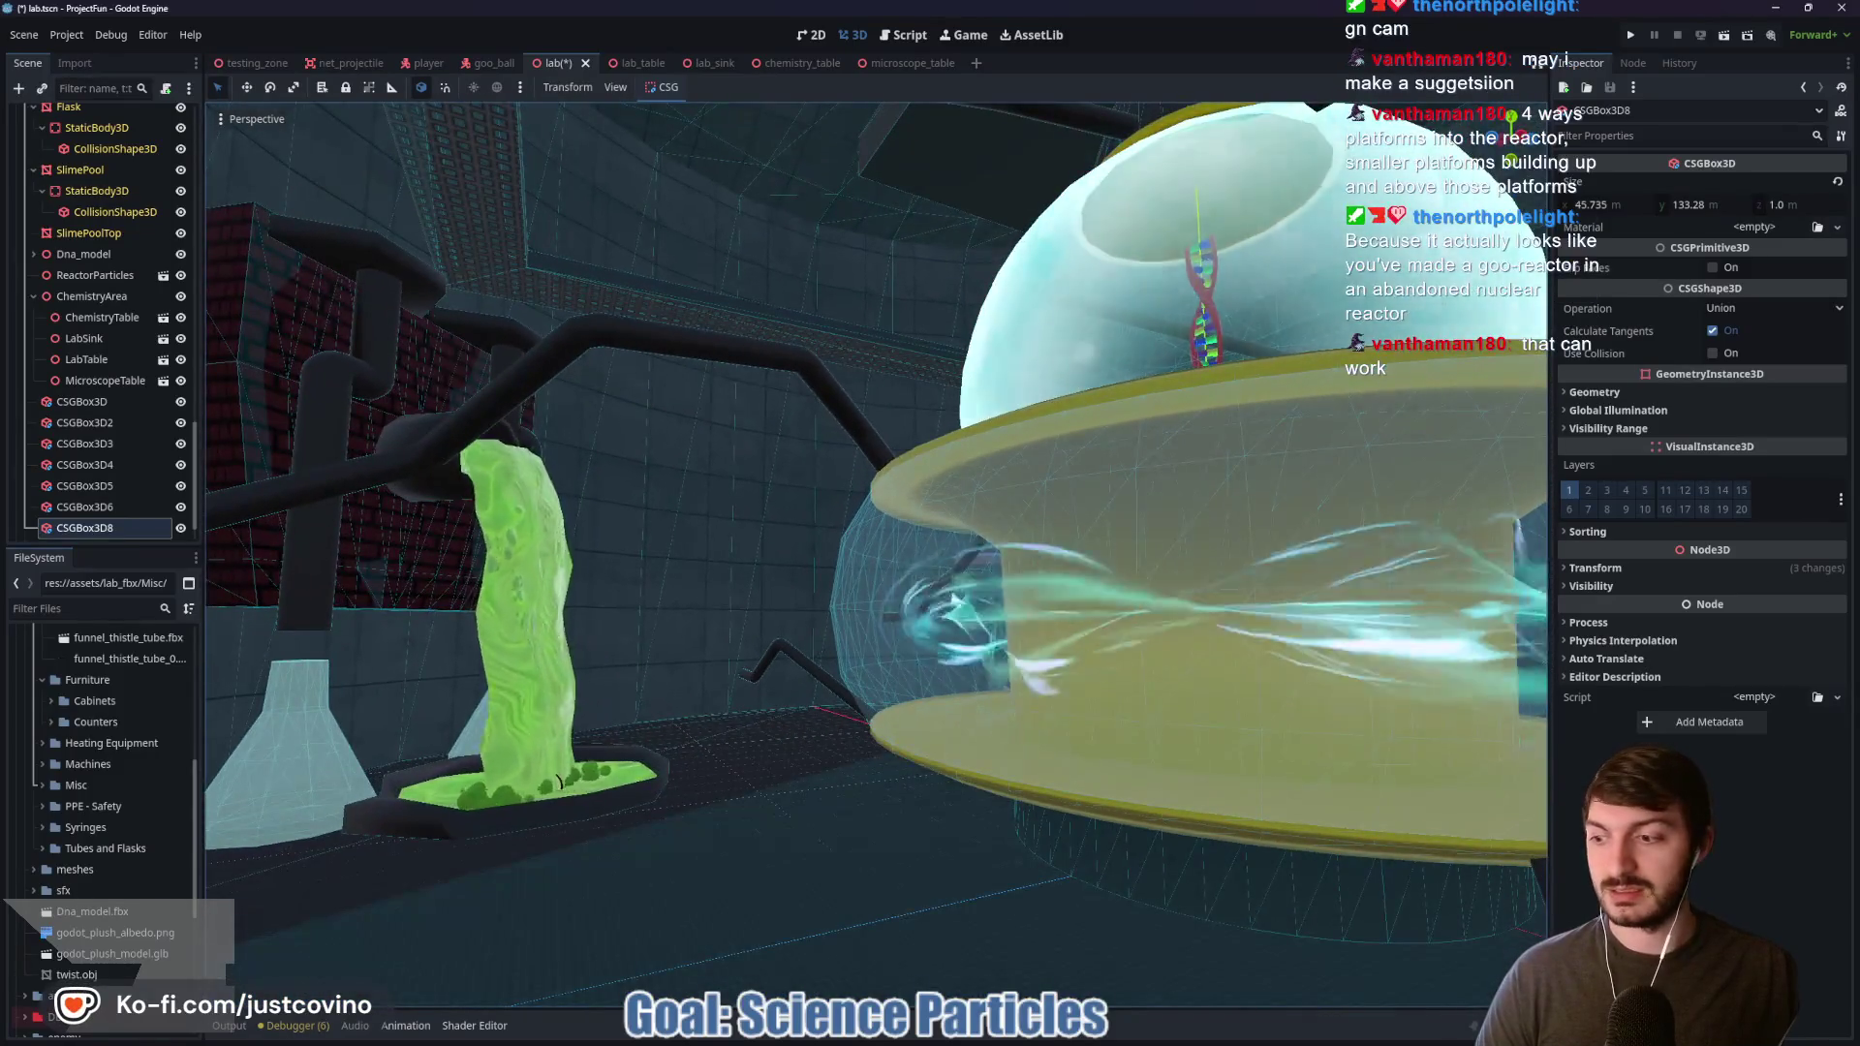
pyautogui.press('w')
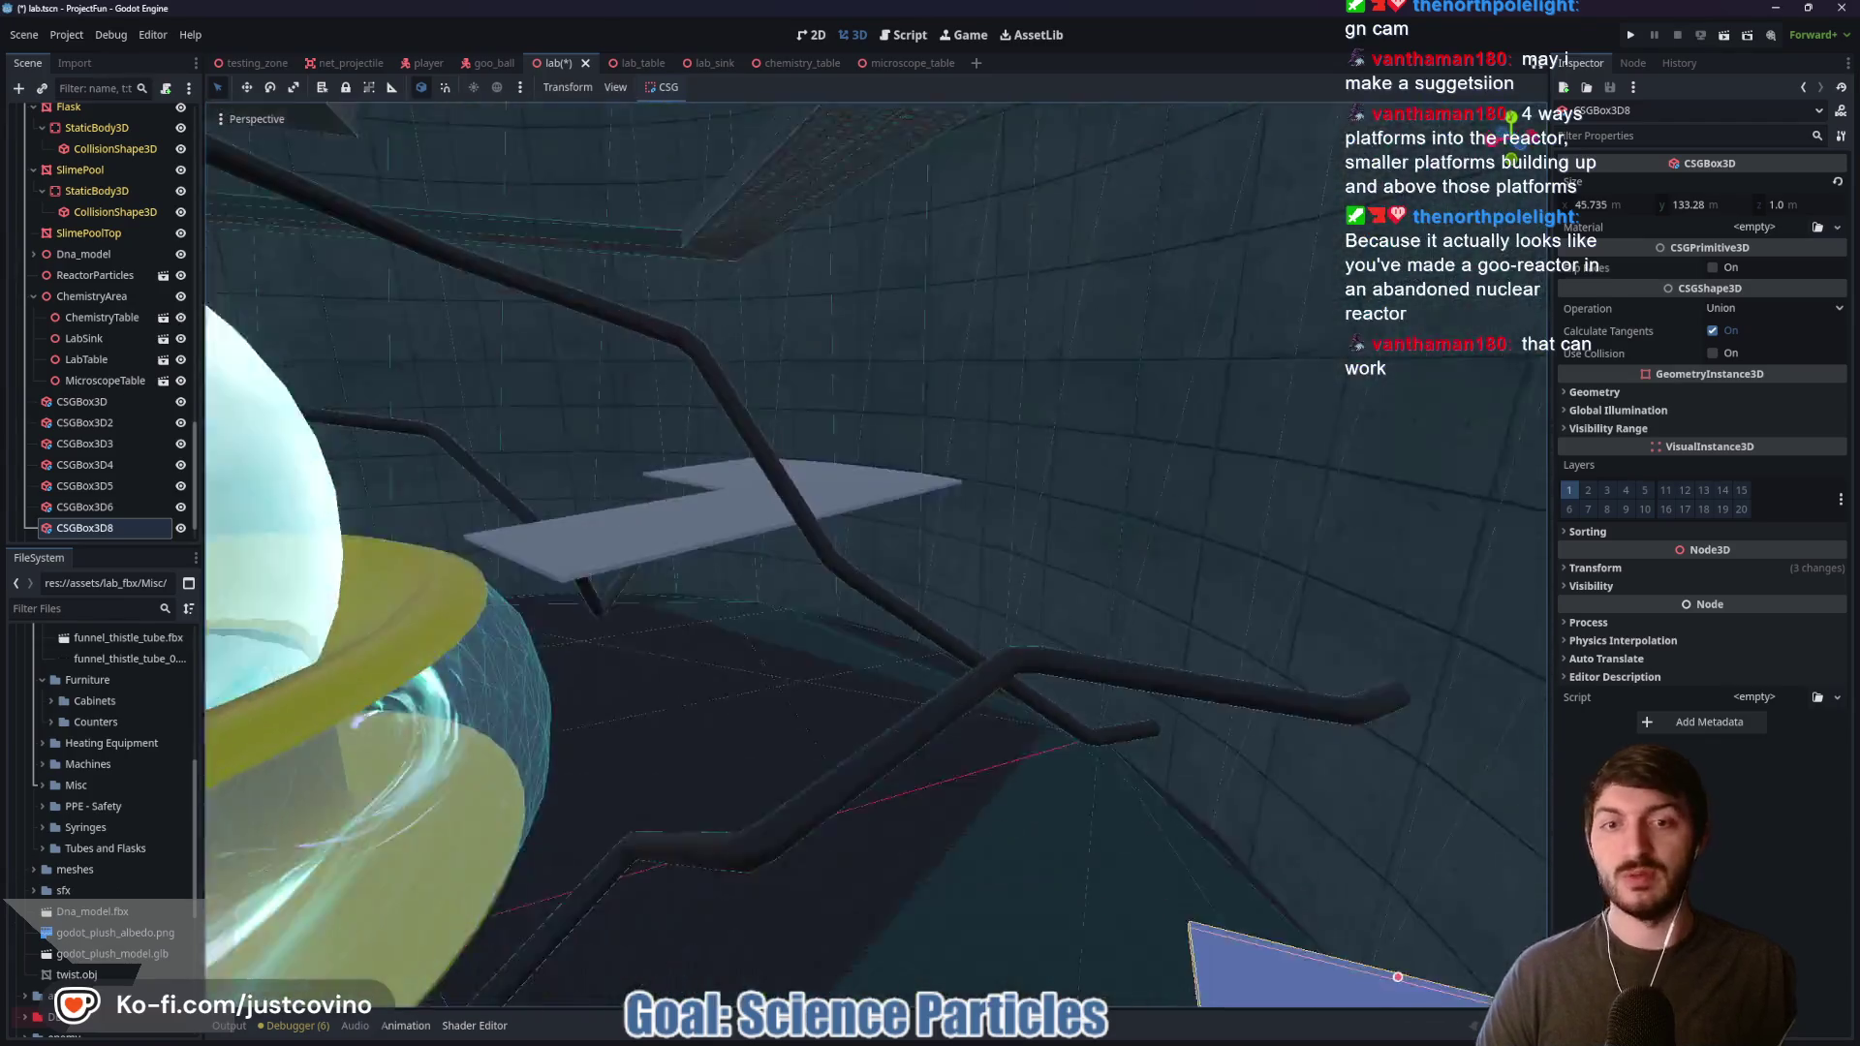
pyautogui.press('w')
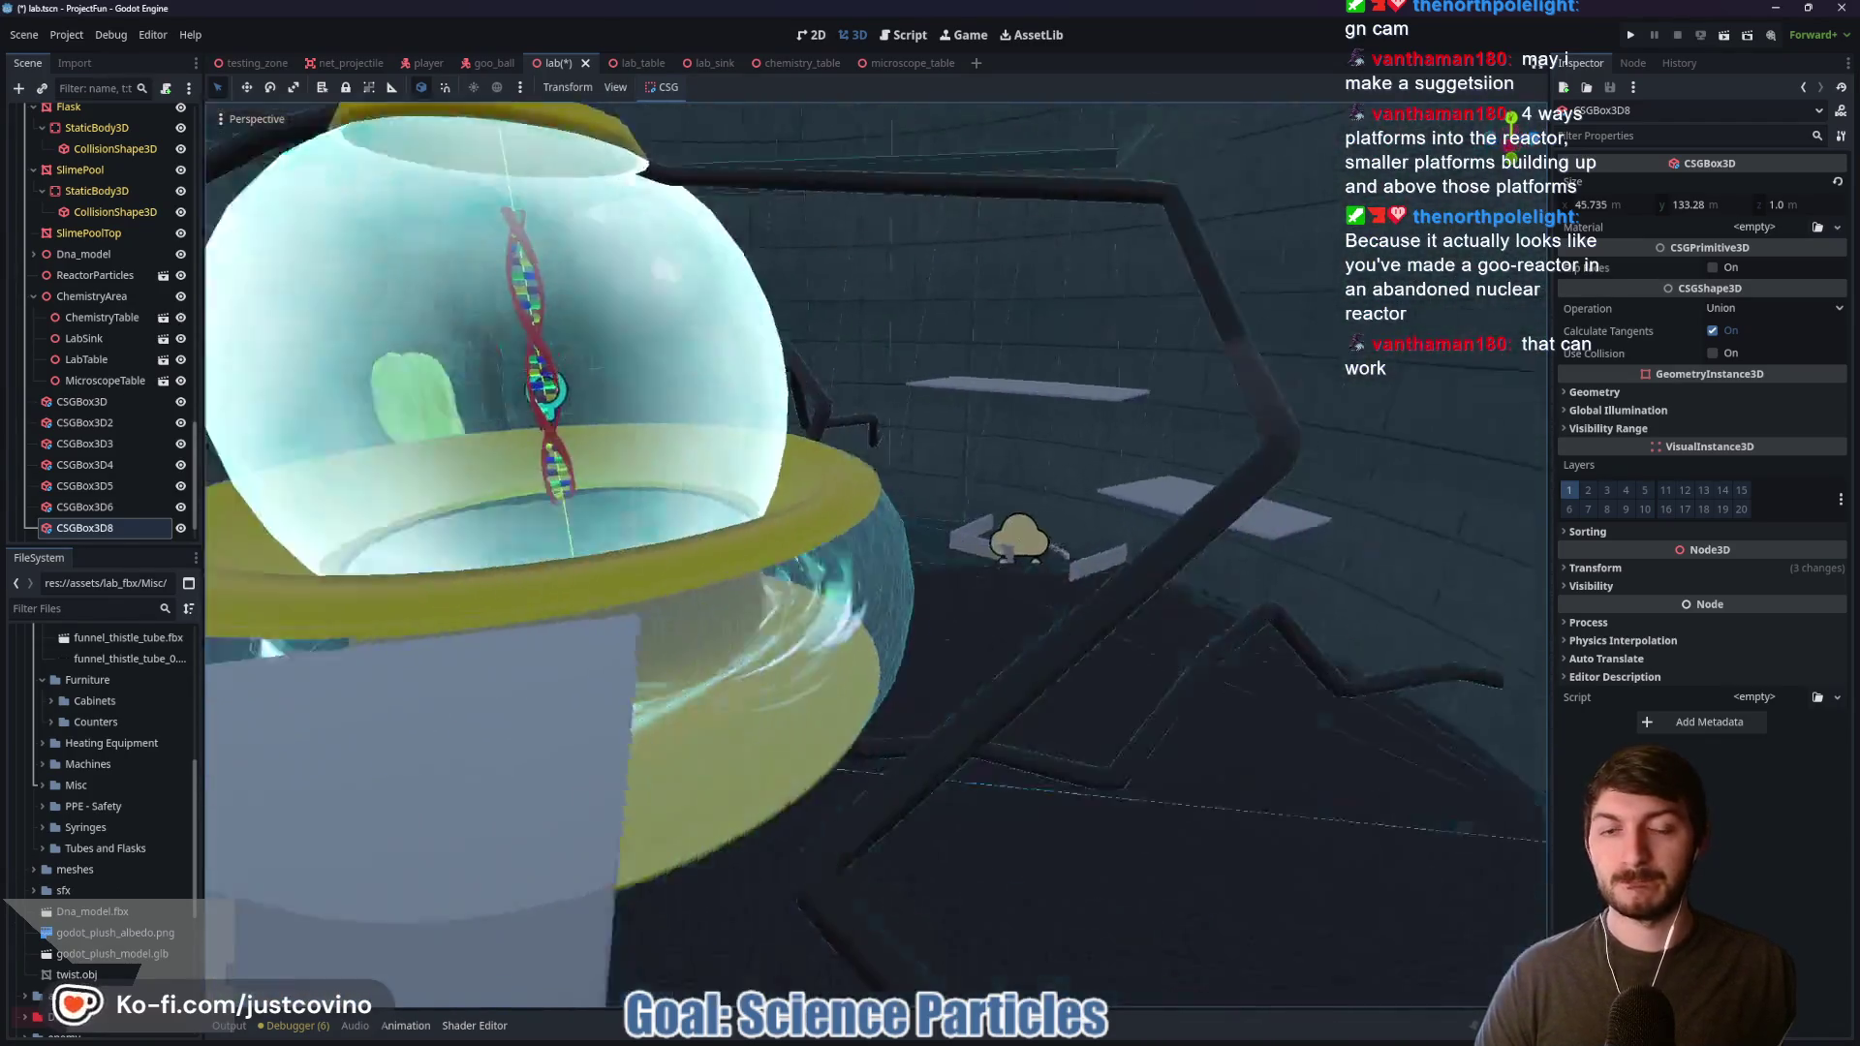
pyautogui.press('w')
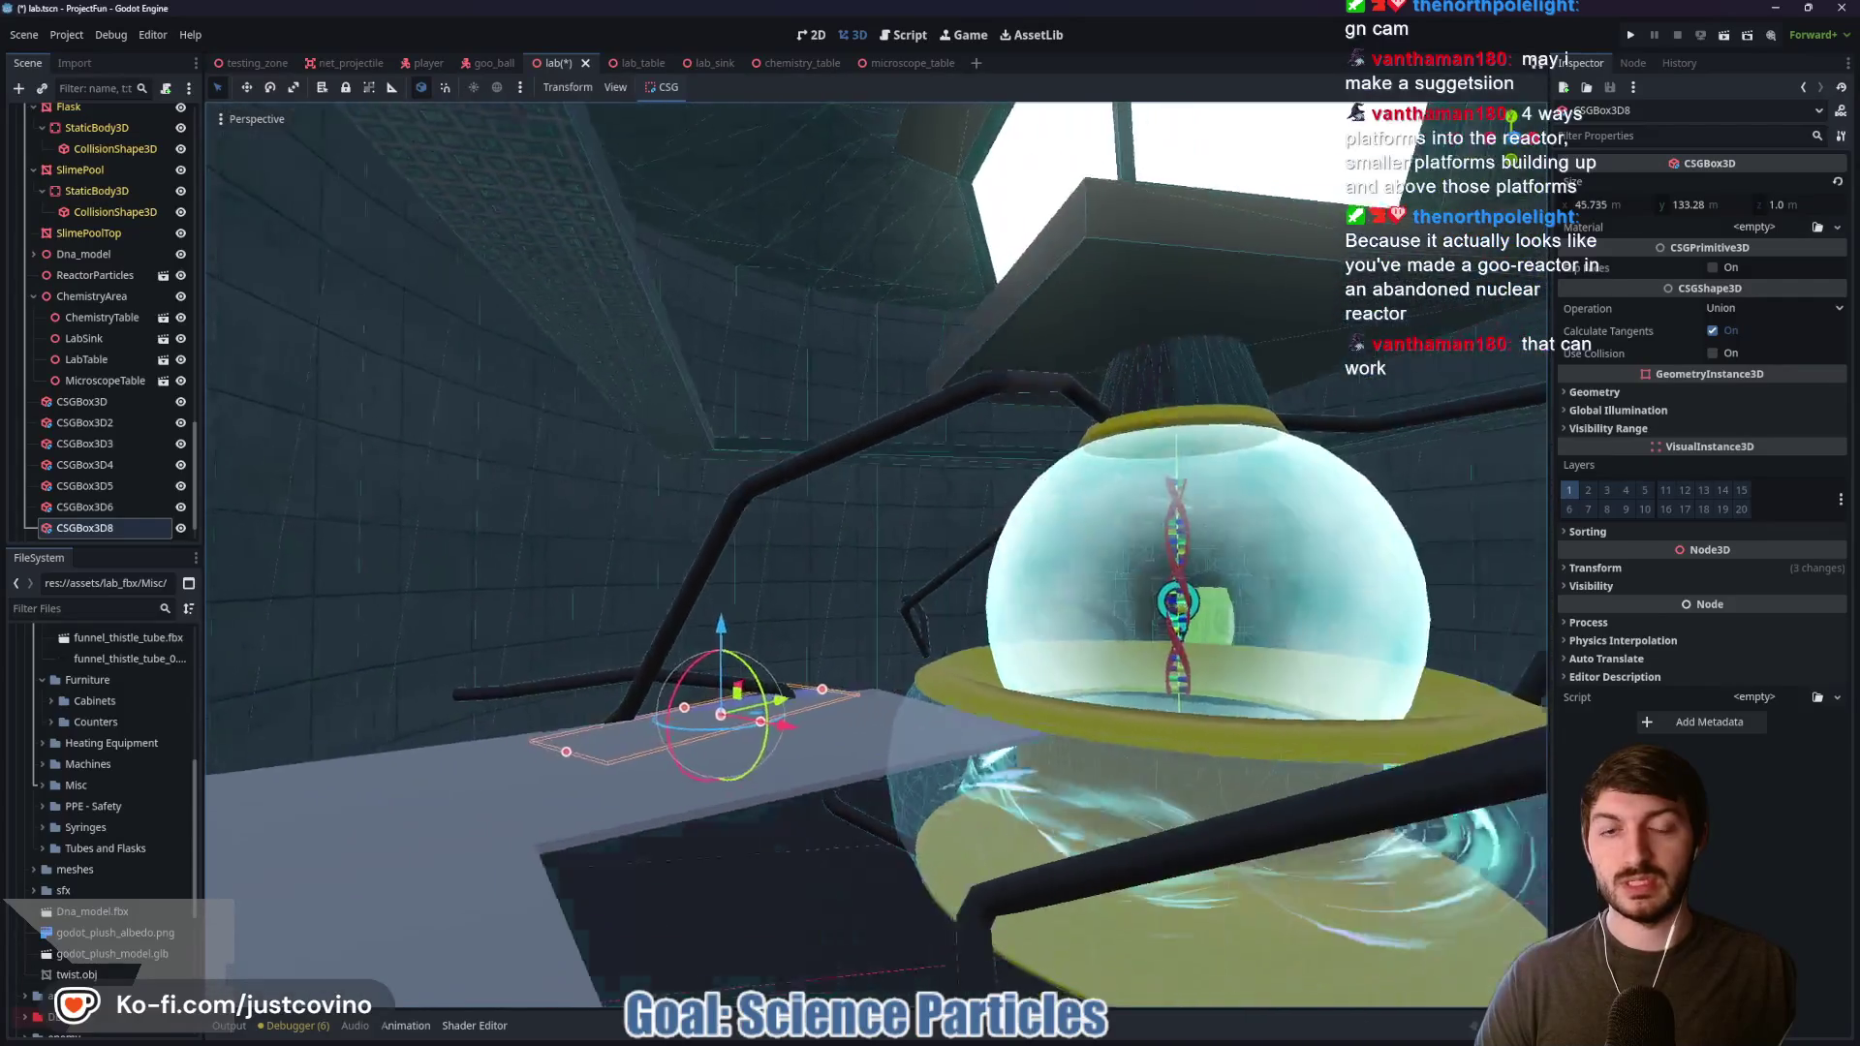
pyautogui.press('s')
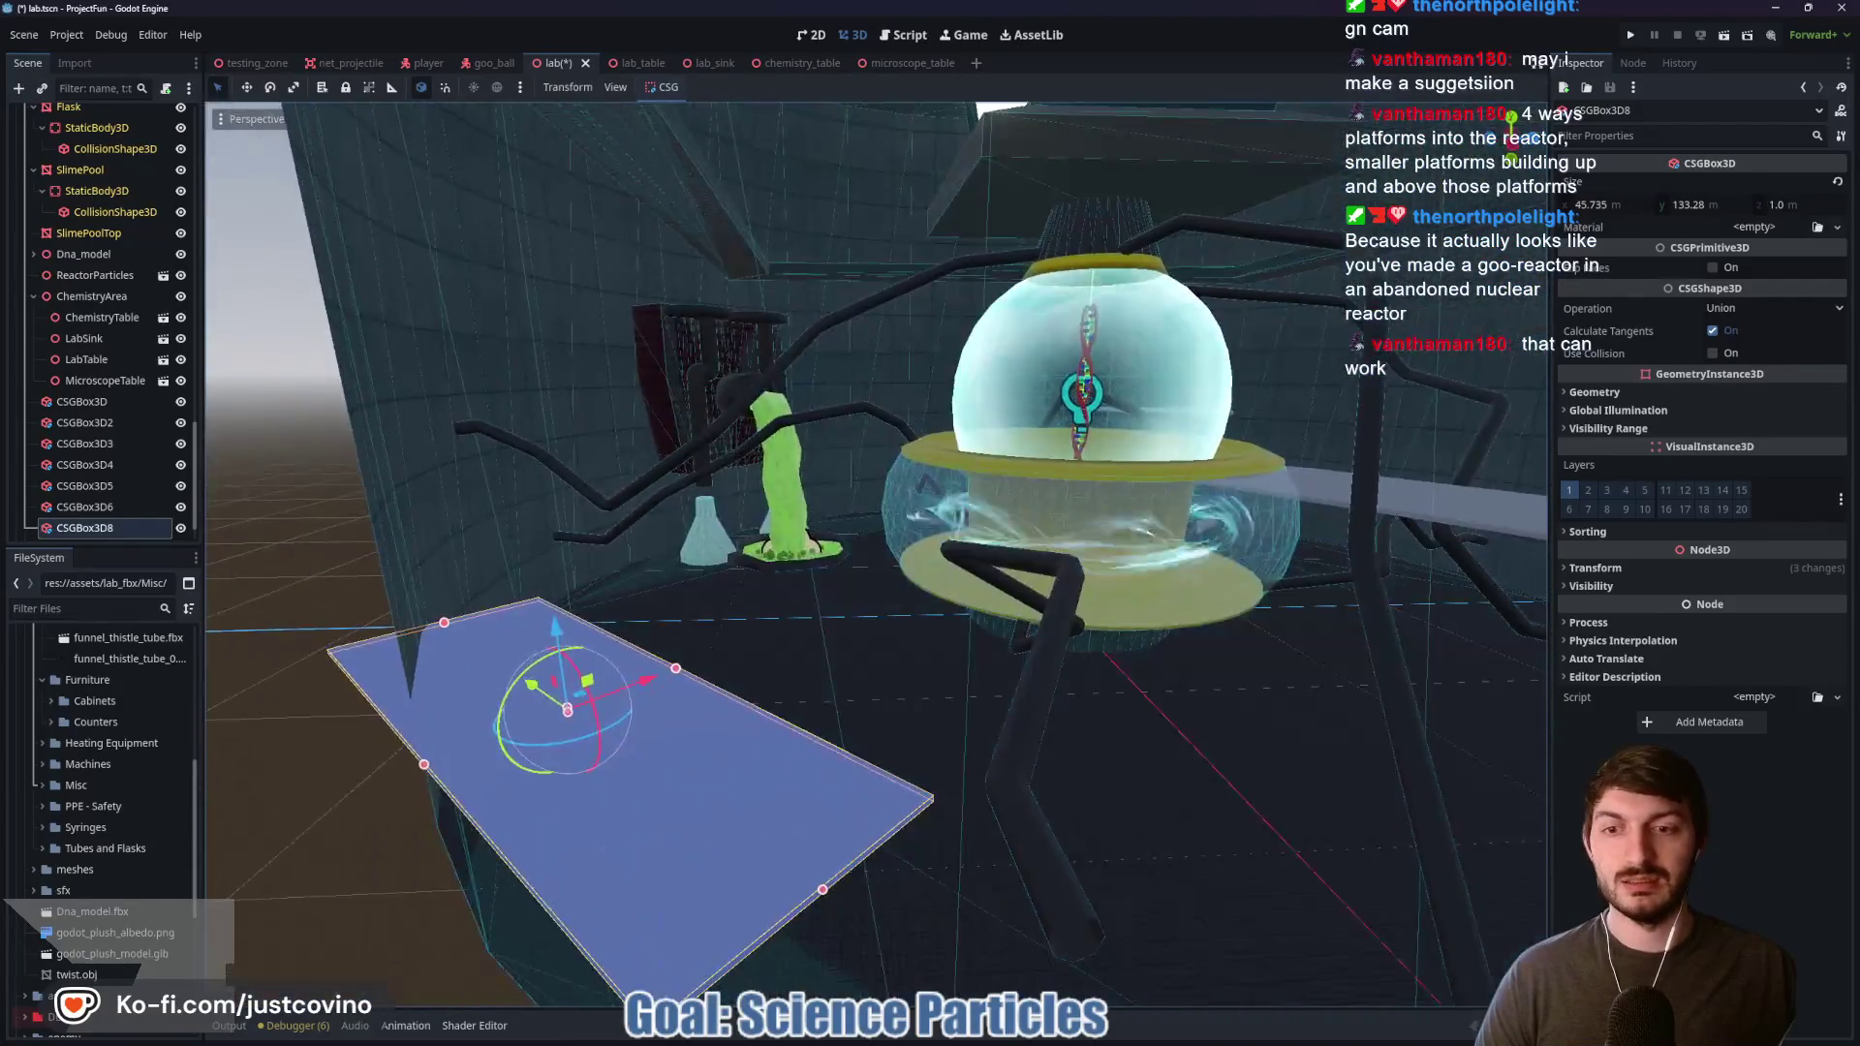
pyautogui.press('w')
pyautogui.press('w')
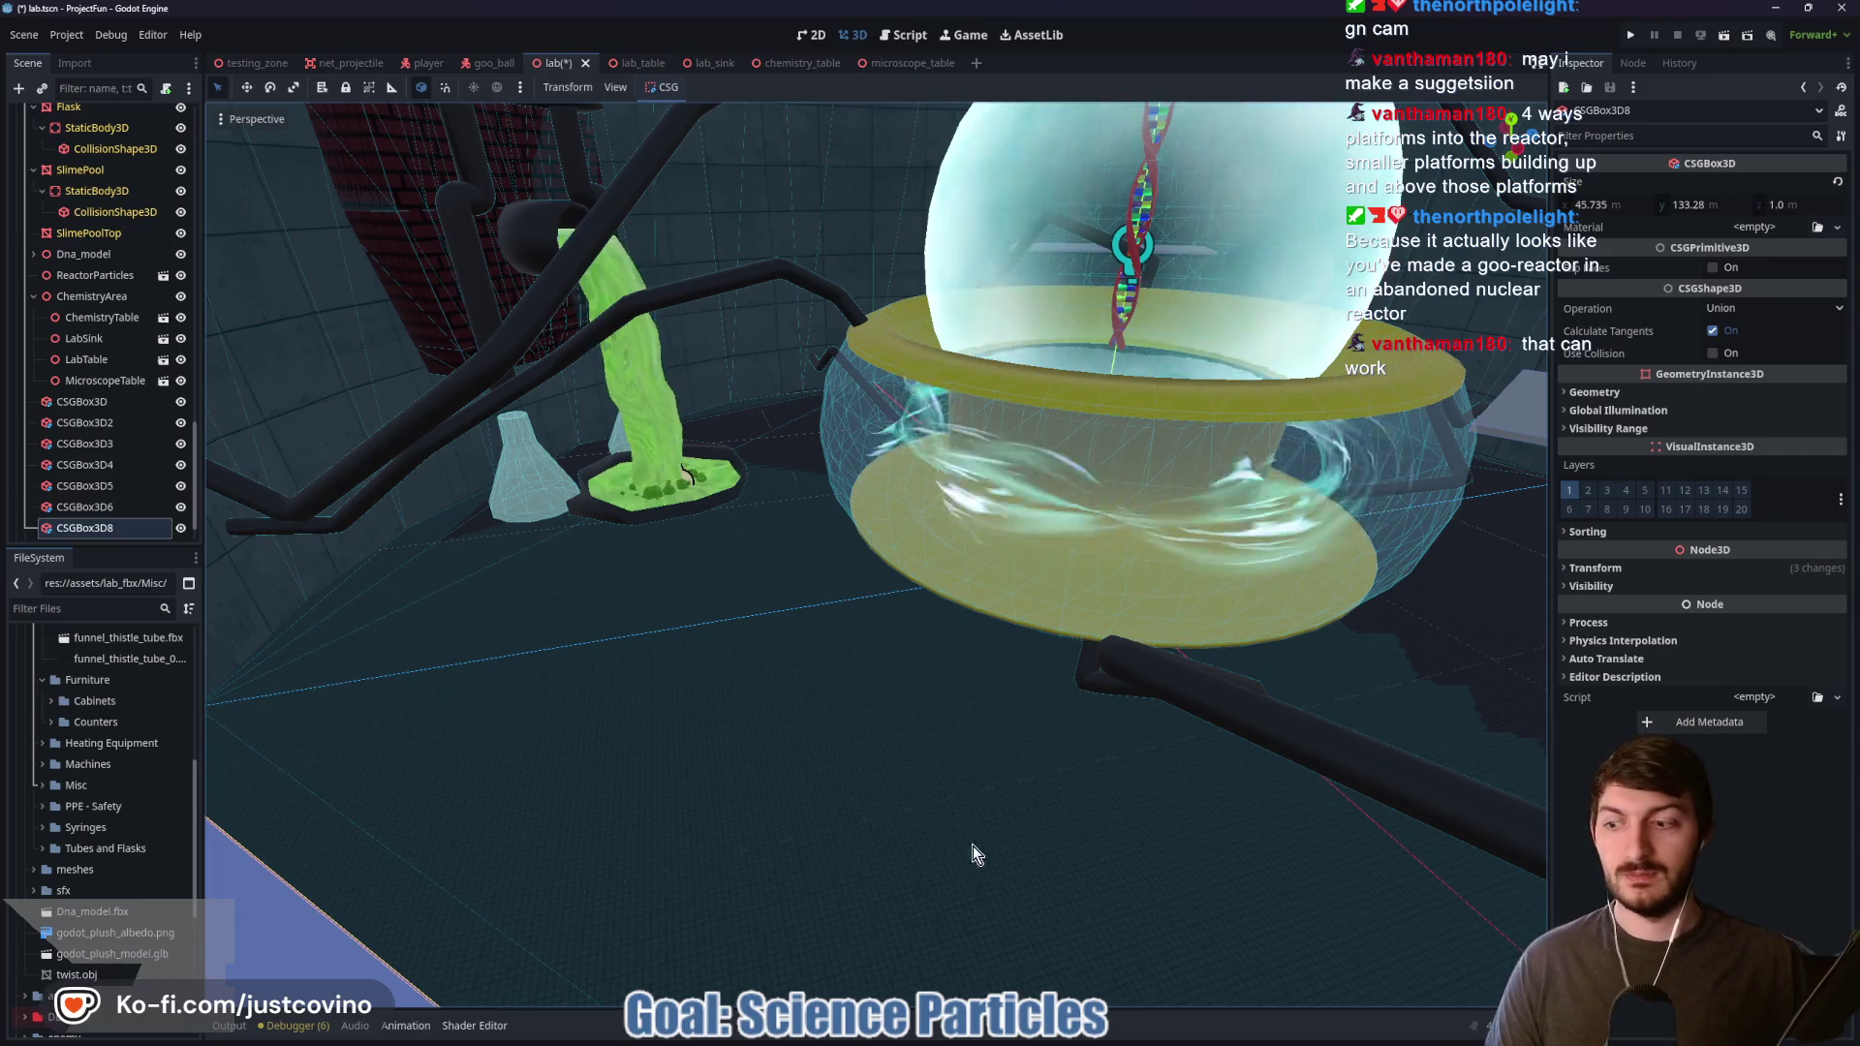
pyautogui.press('w')
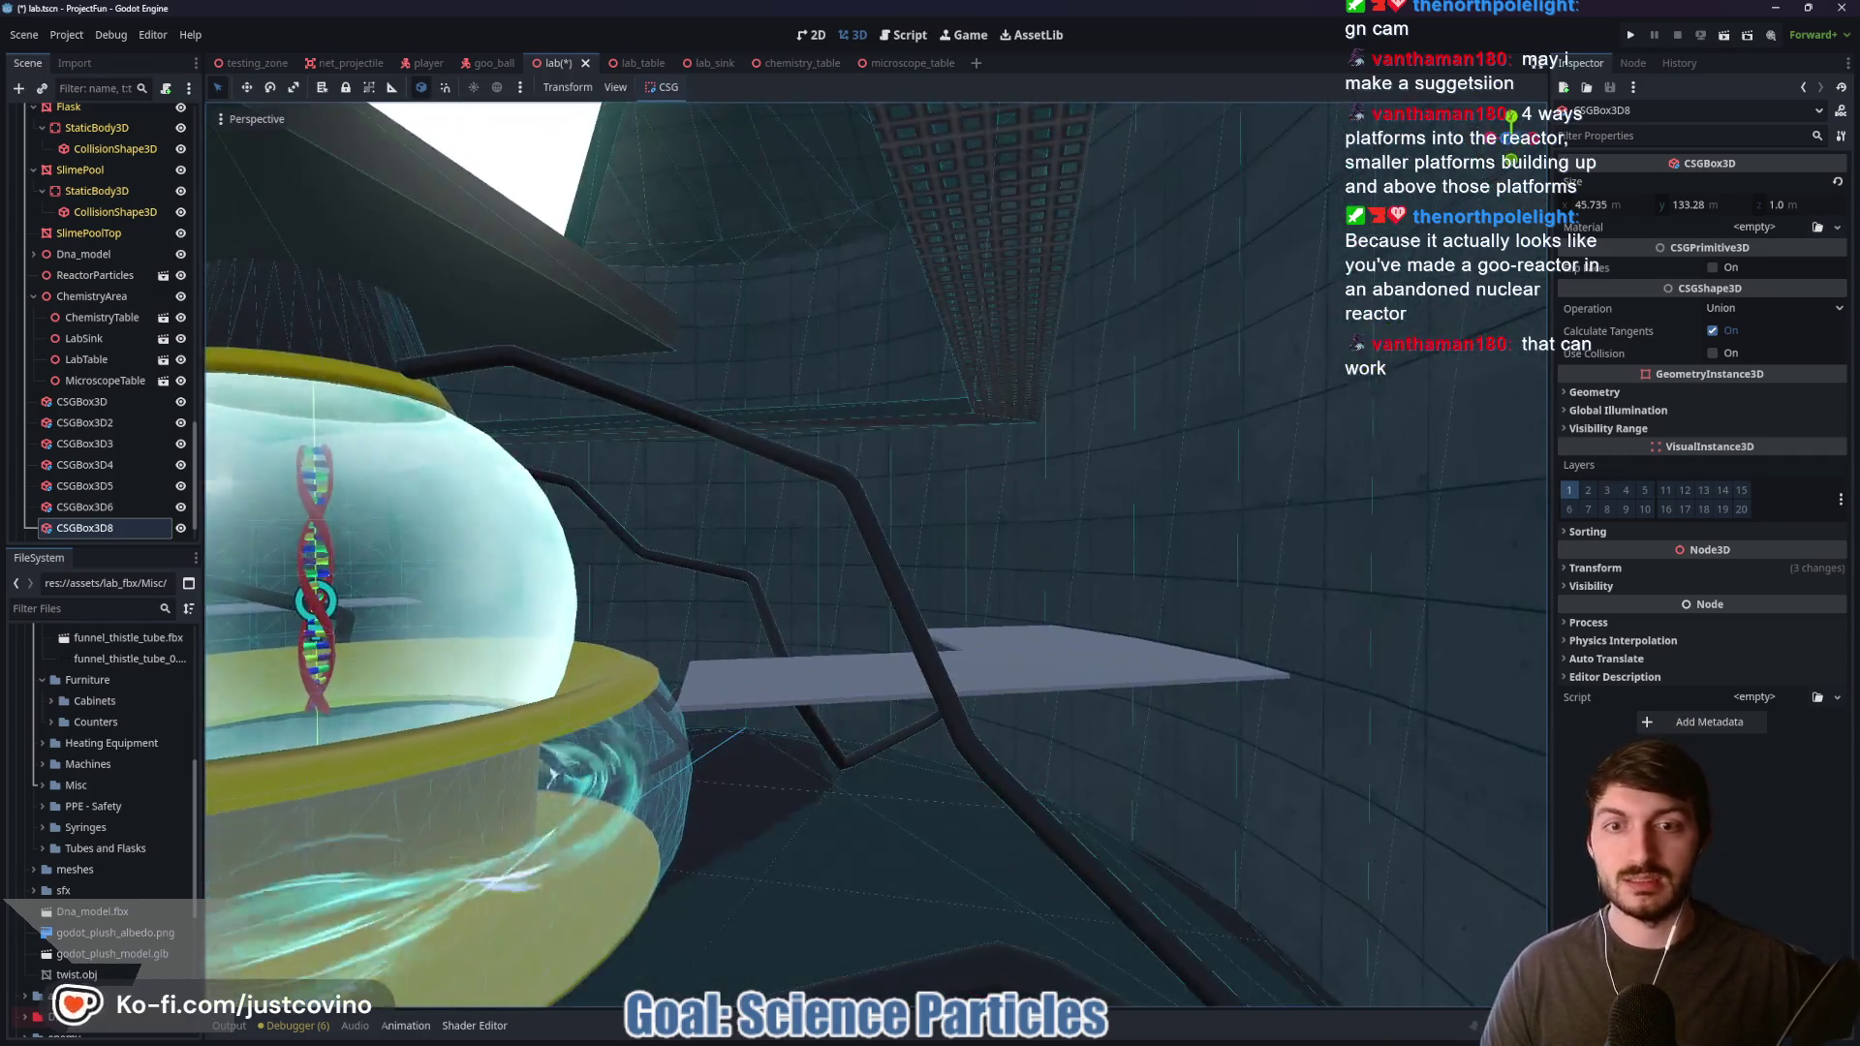
pyautogui.press('s')
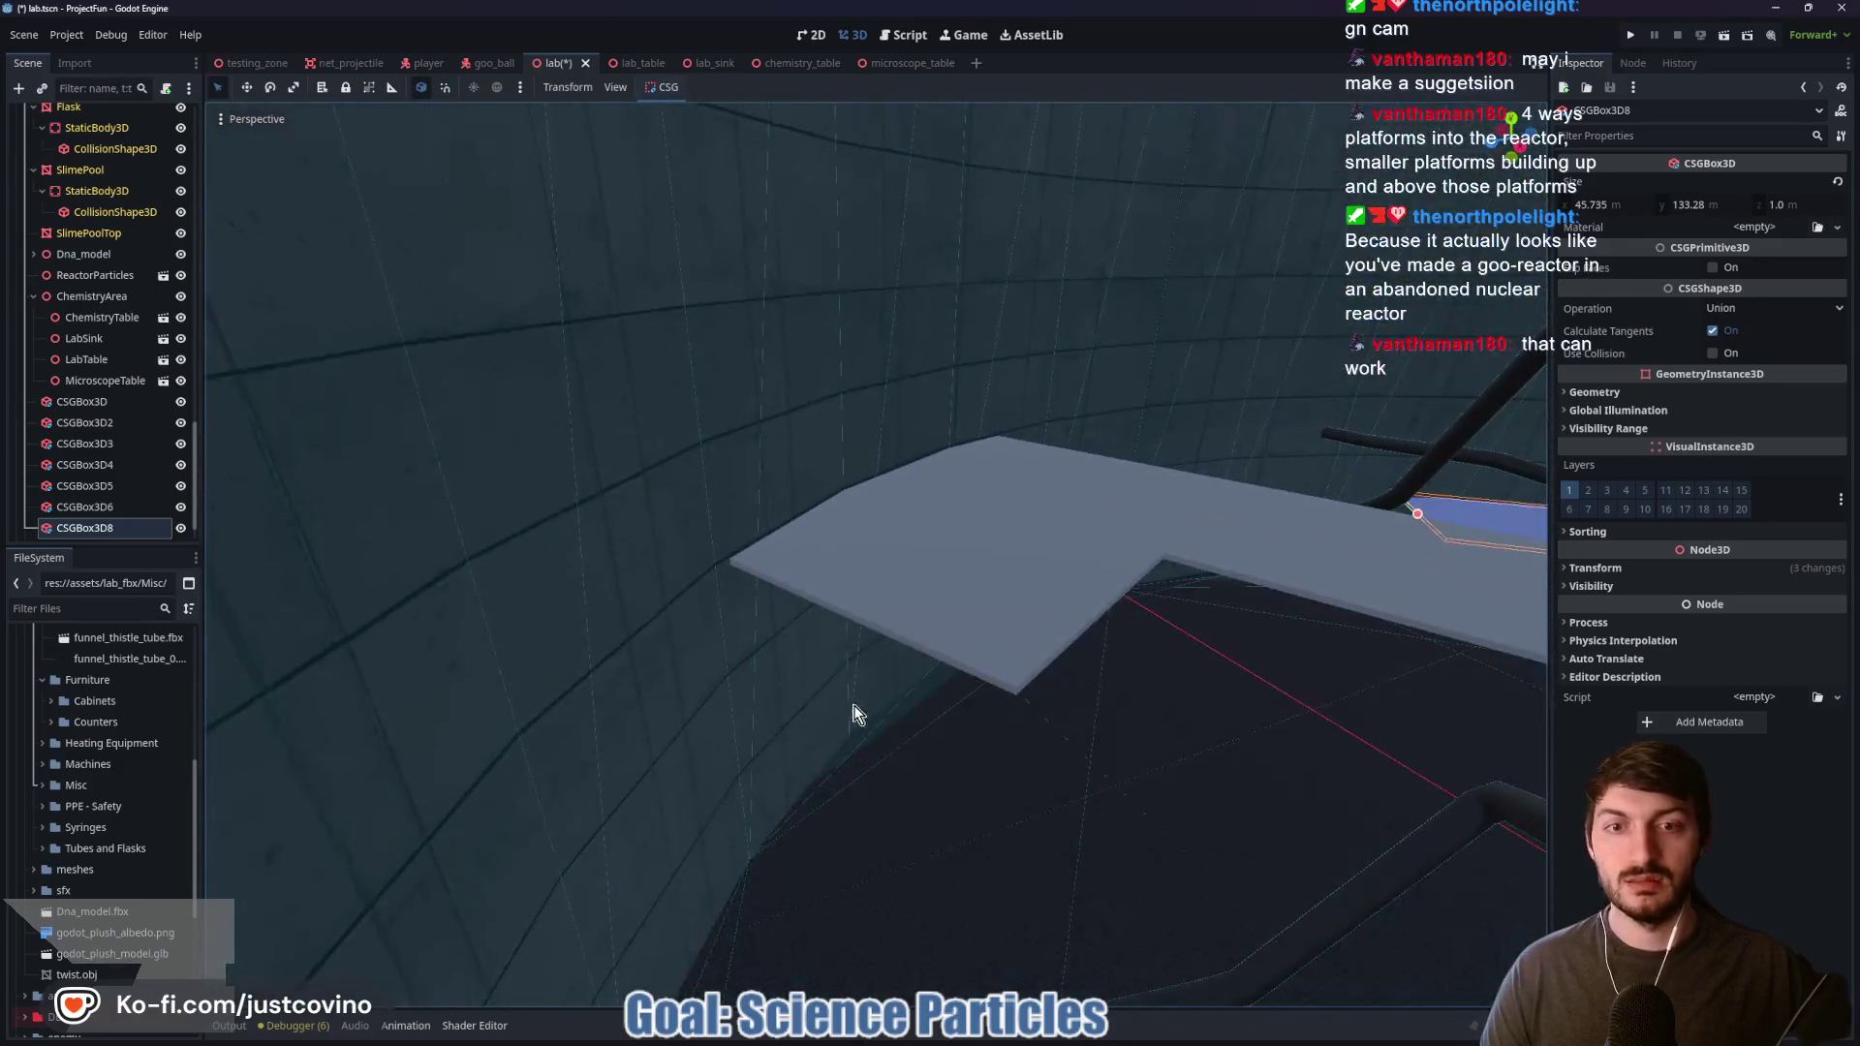
# Step: Select the smaller platform copy and rotate it 30 degrees
pyautogui.click(918, 617)
pyautogui.click(1010, 593)
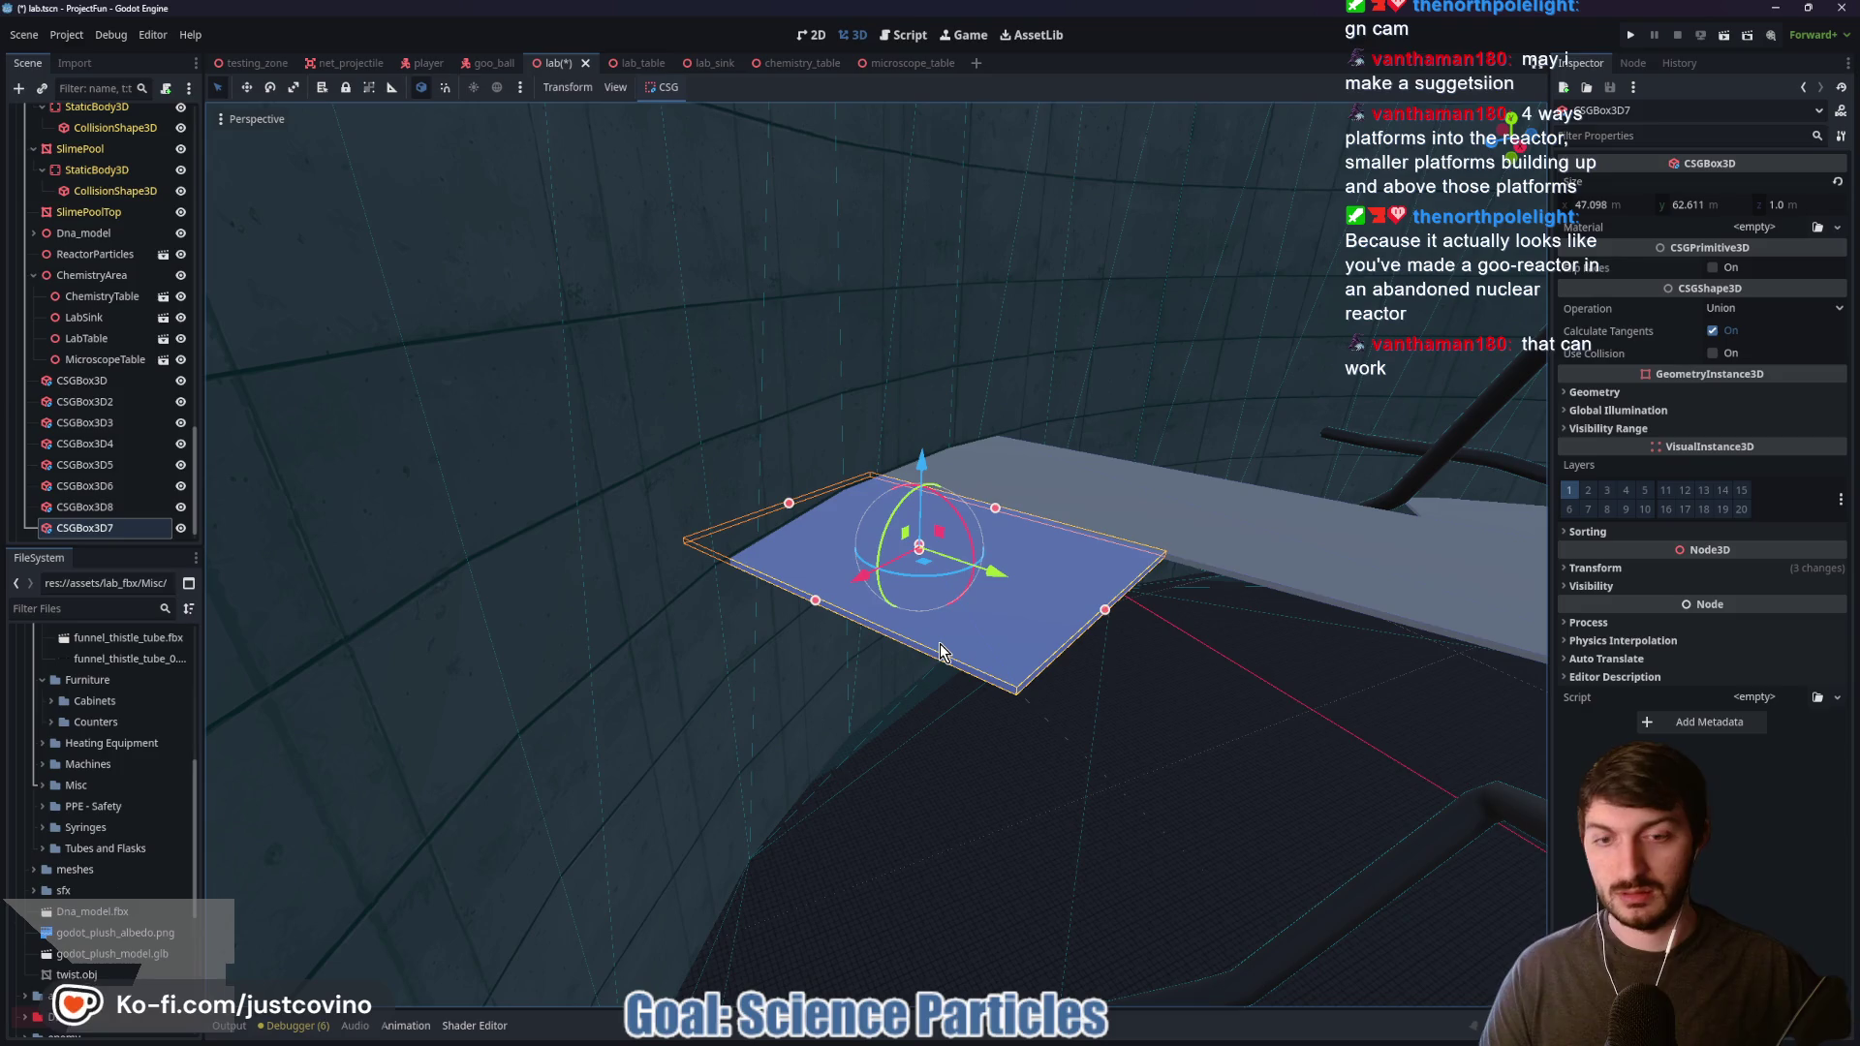
pyautogui.moveTo(859, 581)
pyautogui.mouseDown()
pyautogui.moveTo(691, 715)
pyautogui.moveTo(728, 602)
pyautogui.moveTo(728, 620)
pyautogui.mouseUp()
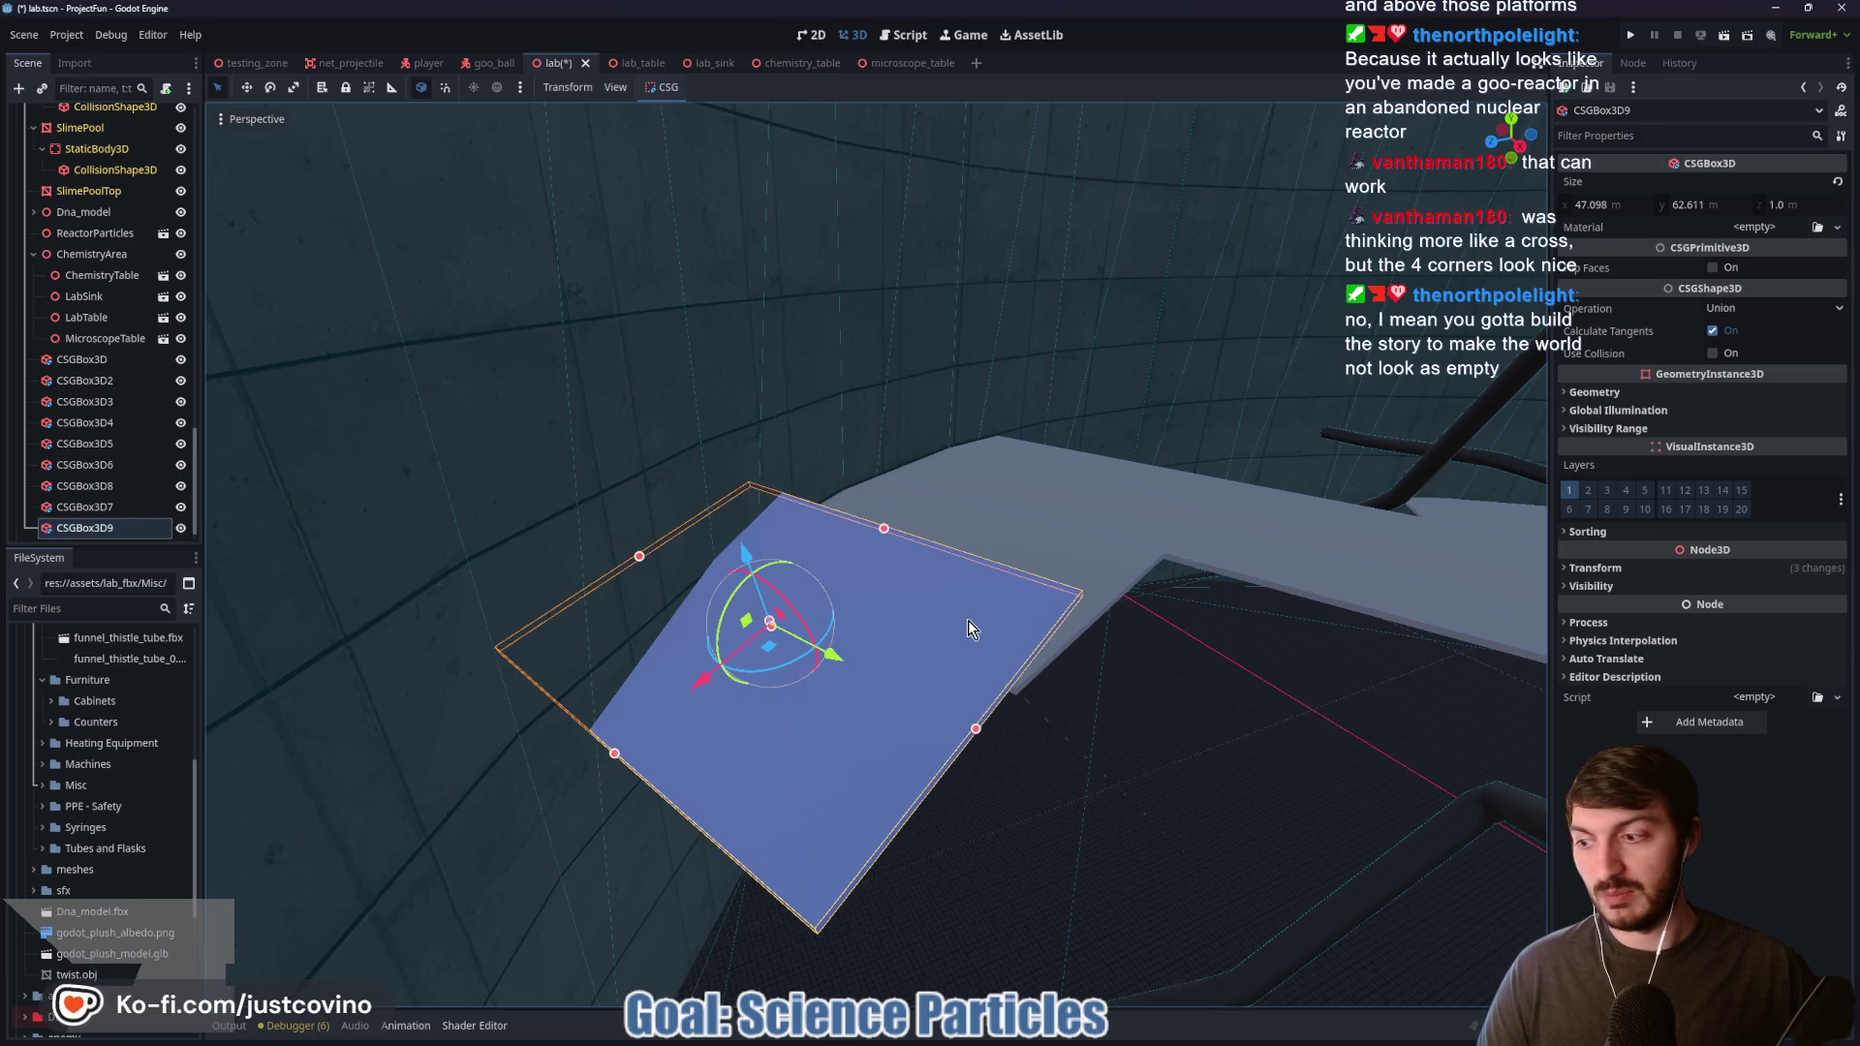
pyautogui.moveTo(1042, 638)
pyautogui.mouseDown()
pyautogui.moveTo(871, 600)
pyautogui.moveTo(732, 630)
pyautogui.mouseUp()
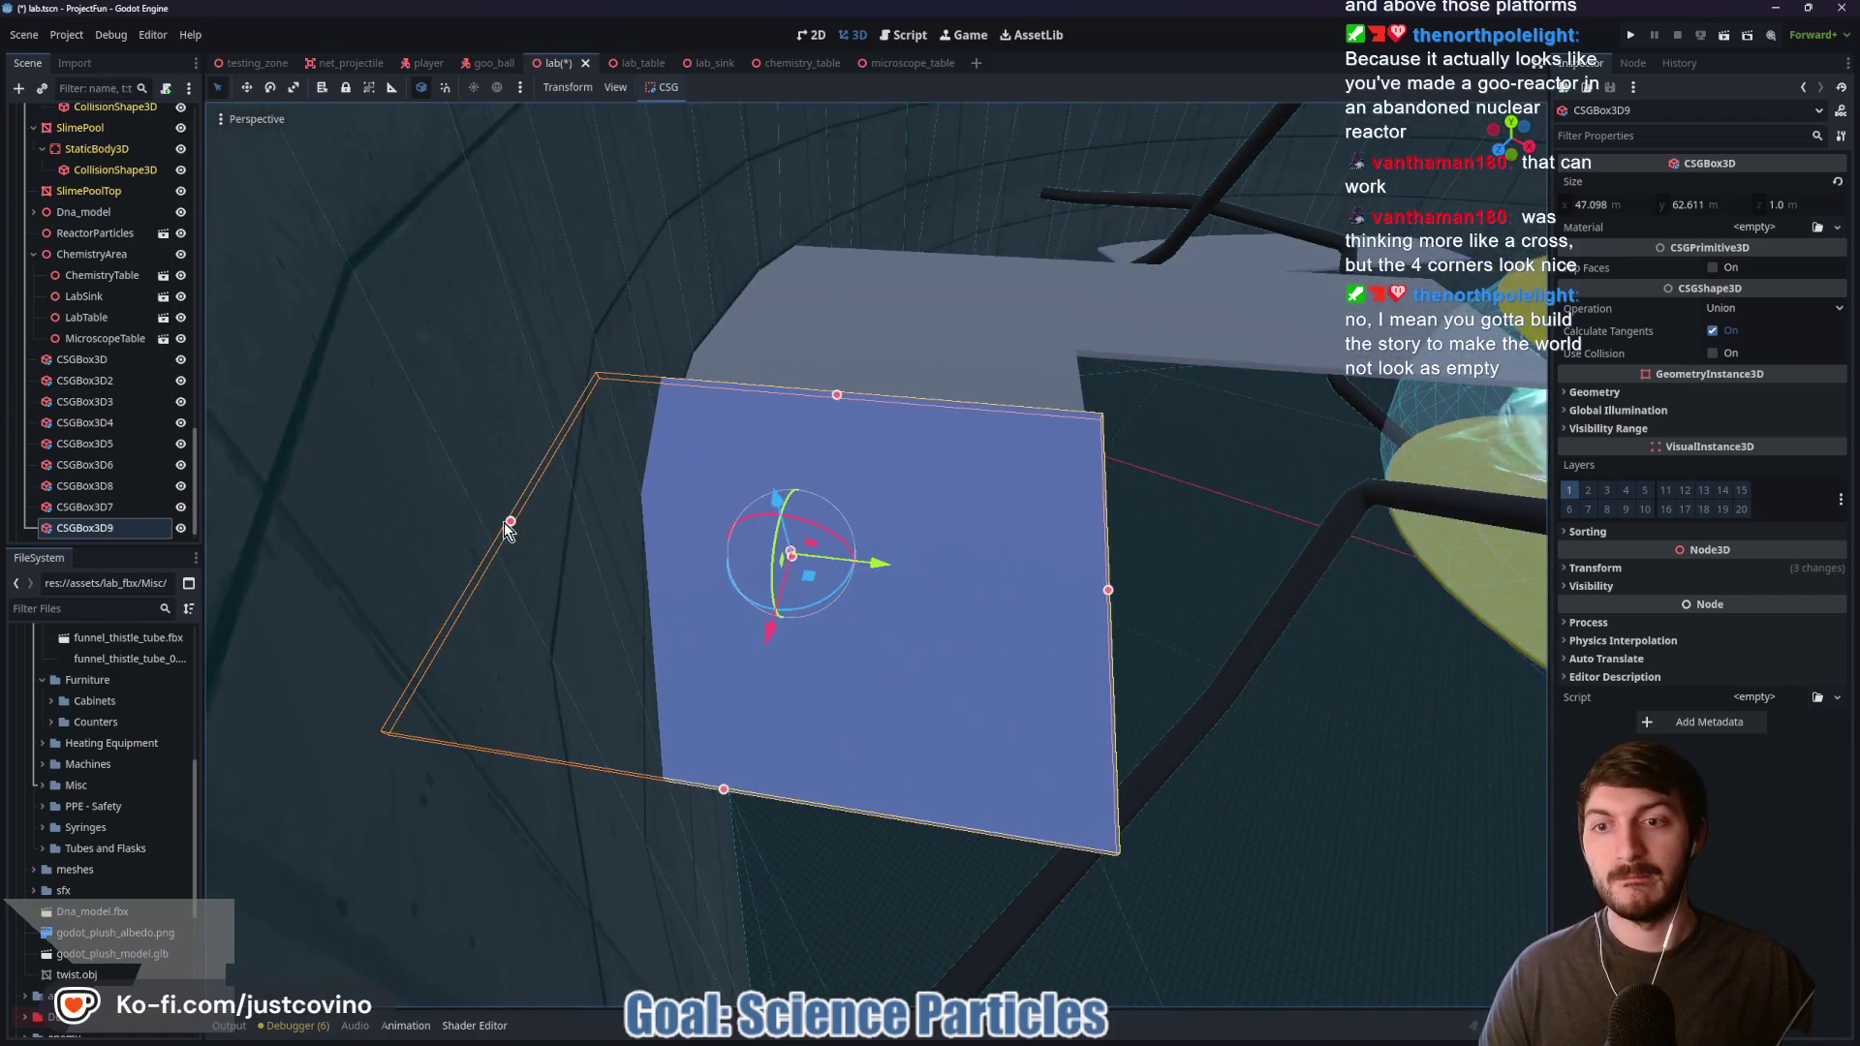
pyautogui.moveTo(585, 560)
pyautogui.mouseDown()
pyautogui.moveTo(550, 539)
pyautogui.moveTo(748, 598)
pyautogui.mouseUp()
pyautogui.click(852, 719)
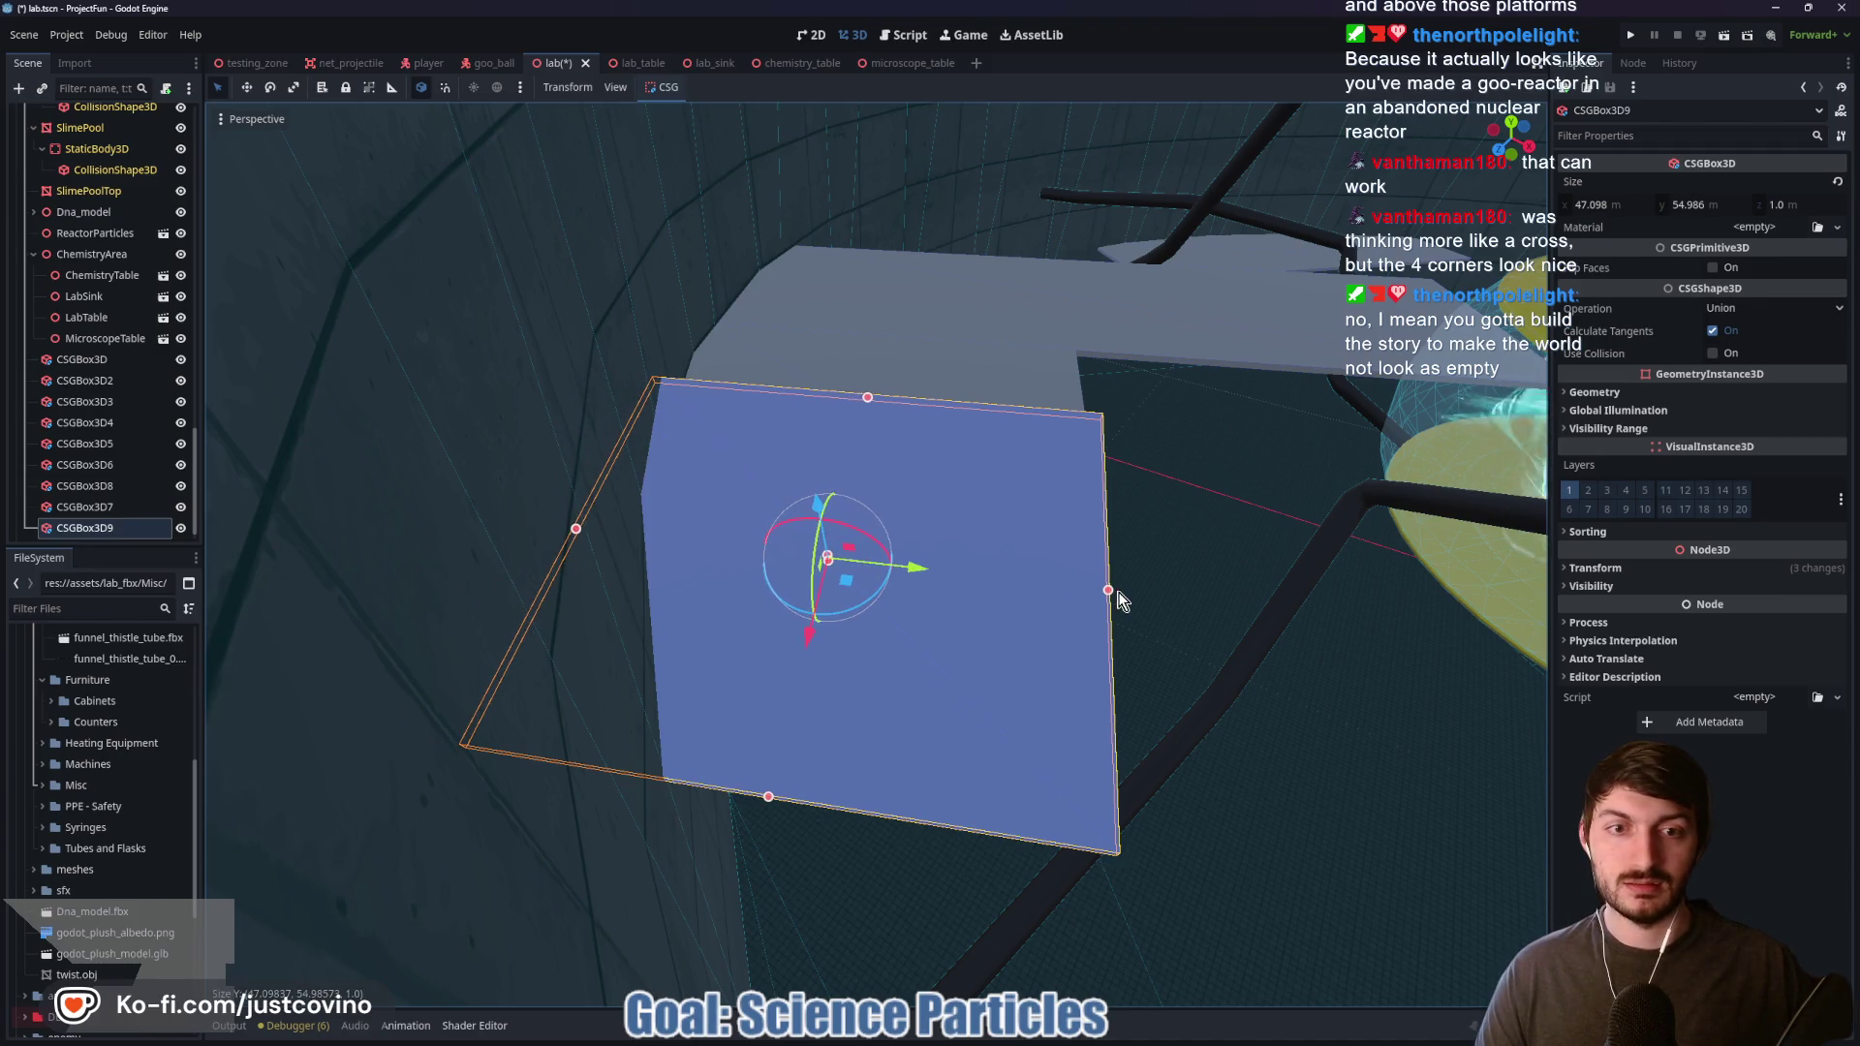
# Step: Resize CSGBox3D9 to 72.231 × 53.555 × 1.0, lower it along Y, and tilt it slightly
pyautogui.moveTo(1118, 592); pyautogui.dragTo(1094, 590)
pyautogui.moveTo(811, 521)
pyautogui.mouseDown()
pyautogui.moveTo(818, 560)
pyautogui.moveTo(802, 538)
pyautogui.mouseUp()
pyautogui.moveTo(804, 667)
pyautogui.mouseDown()
pyautogui.moveTo(766, 822)
pyautogui.moveTo(752, 637)
pyautogui.mouseUp()
pyautogui.scroll(2, 765, 822)
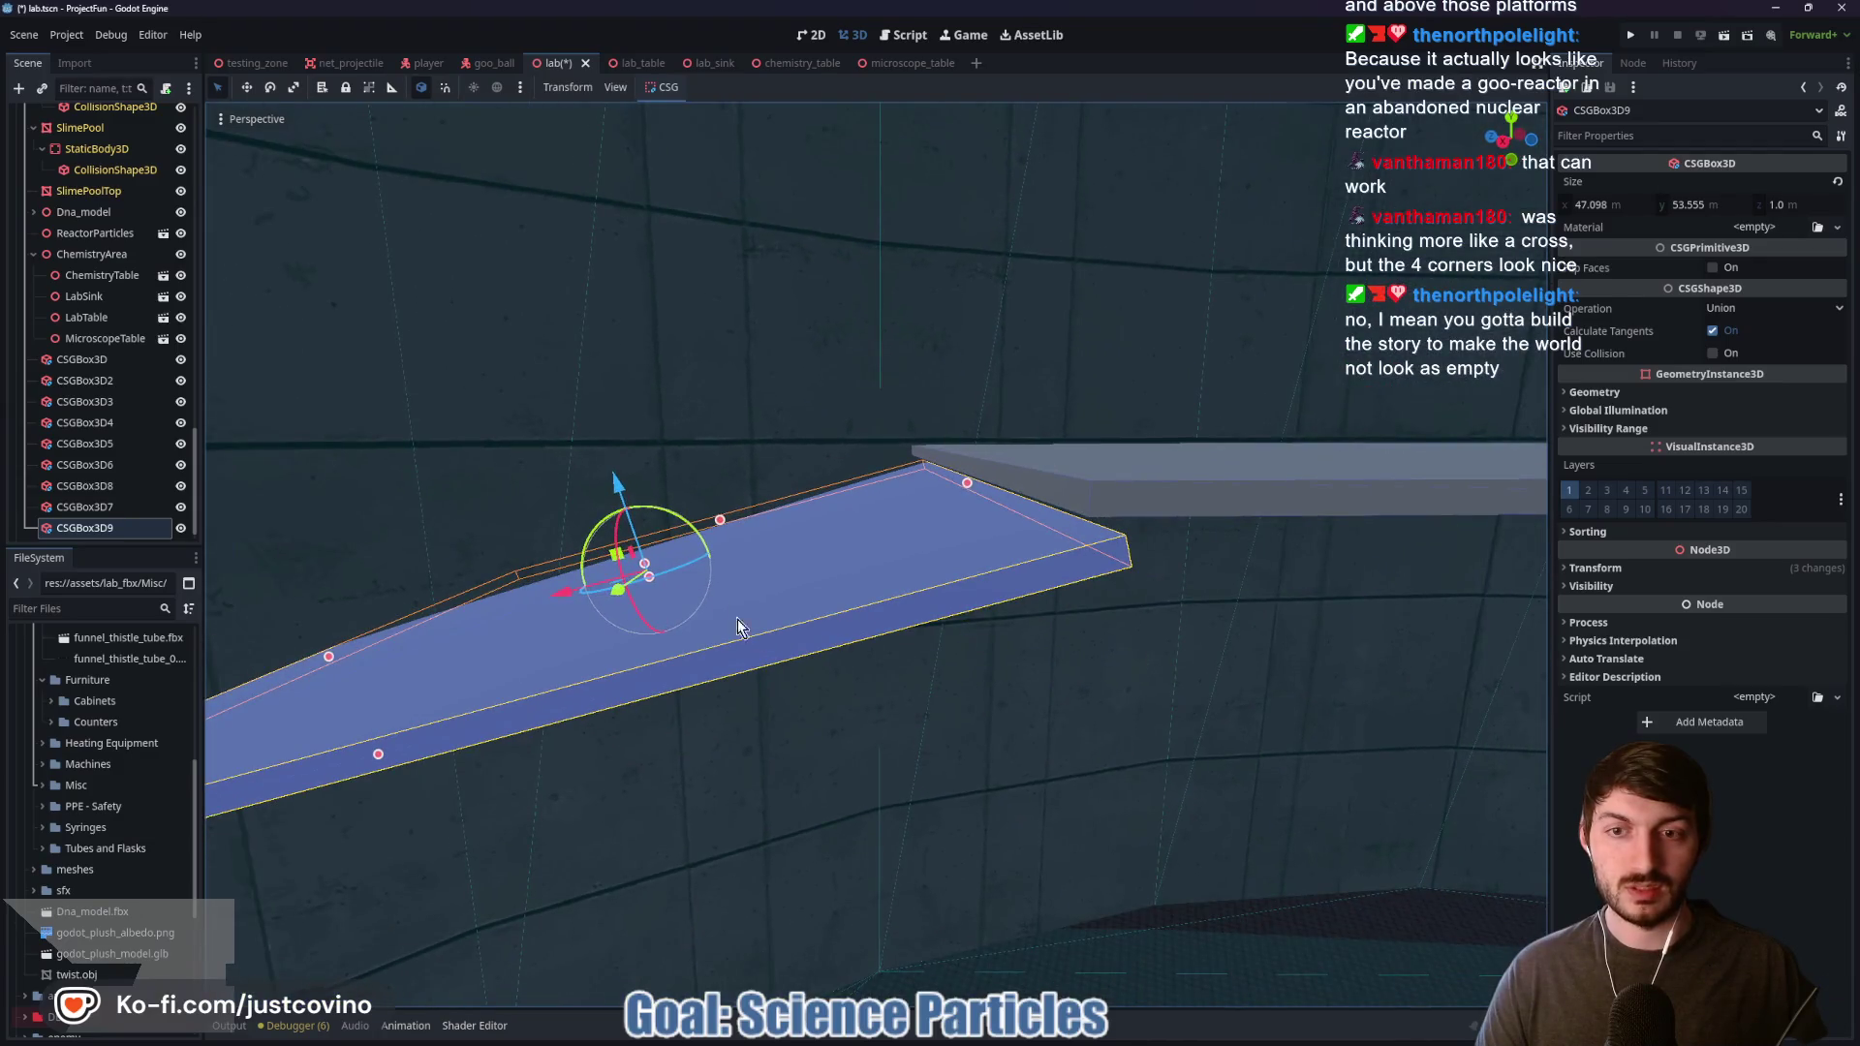
pyautogui.moveTo(692, 533)
pyautogui.mouseDown()
pyautogui.moveTo(713, 531)
pyautogui.moveTo(715, 574)
pyautogui.moveTo(925, 661)
pyautogui.mouseUp()
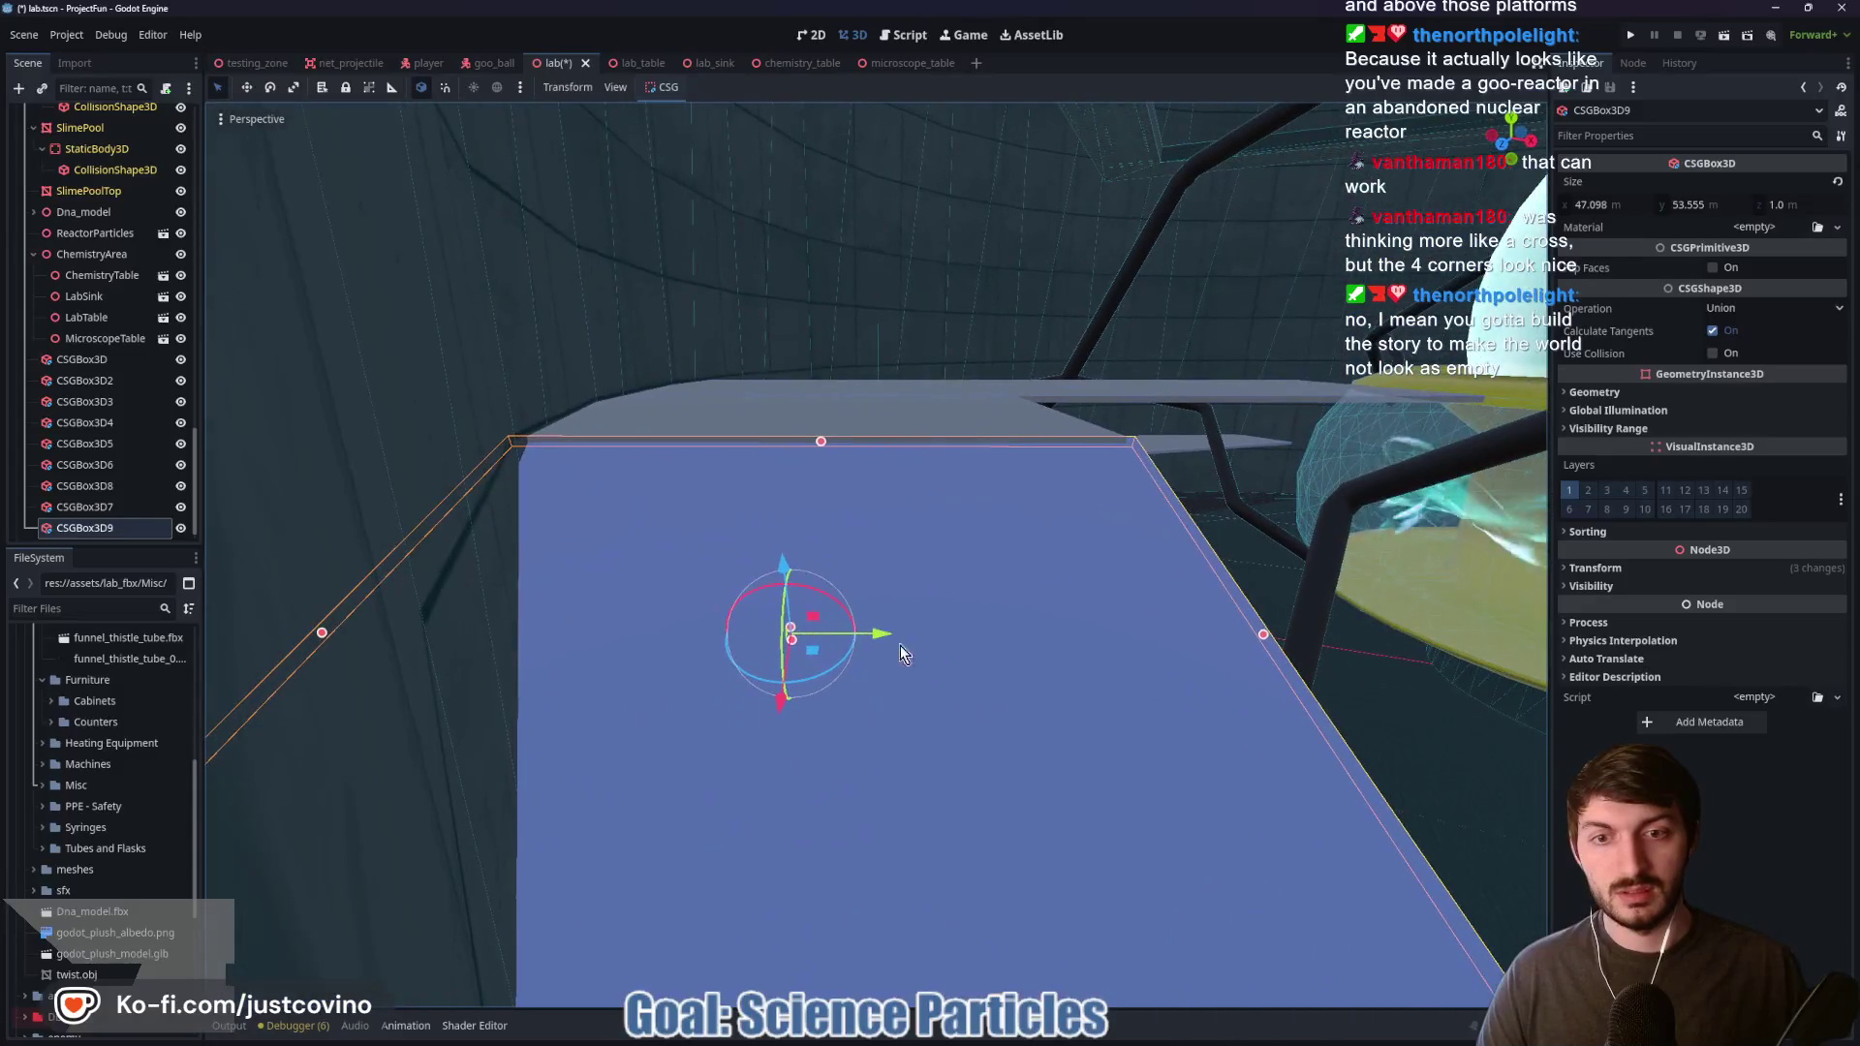
pyautogui.moveTo(835, 604); pyautogui.dragTo(835, 605)
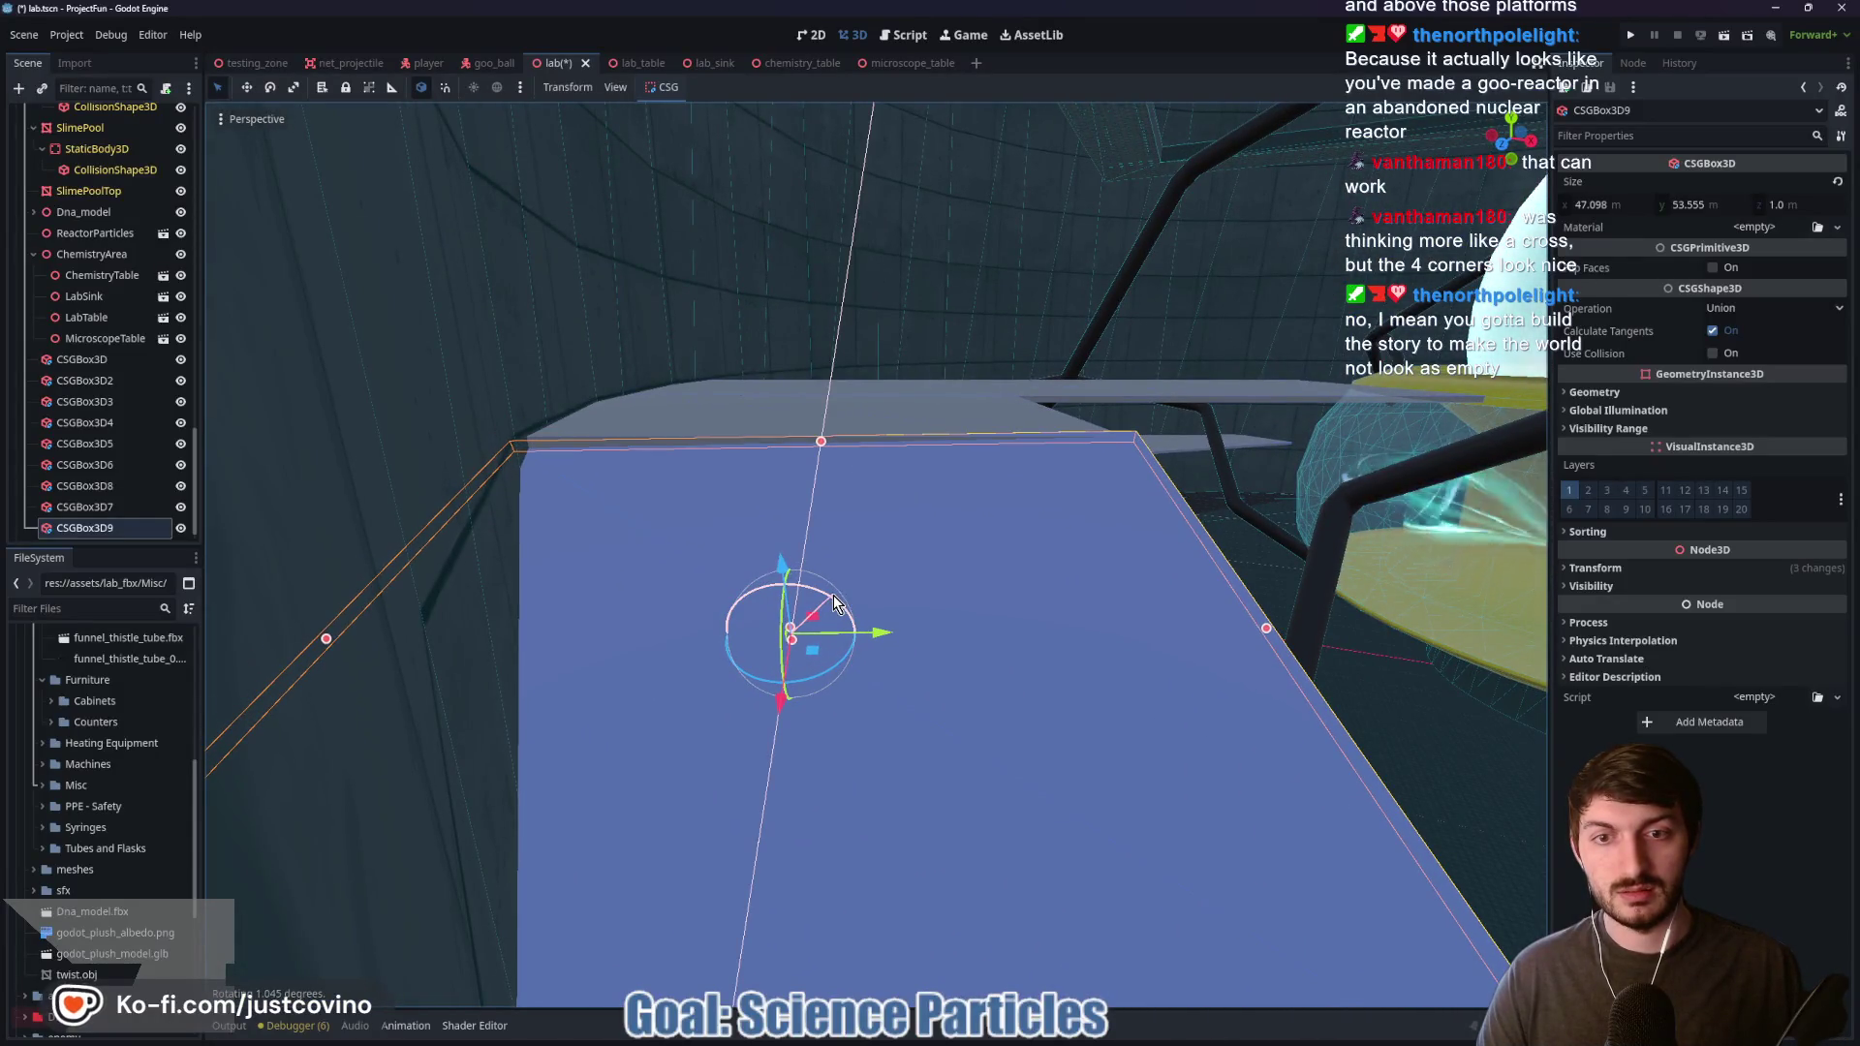
pyautogui.moveTo(809, 686); pyautogui.dragTo(812, 689)
pyautogui.moveTo(959, 704)
pyautogui.mouseDown()
pyautogui.moveTo(740, 608)
pyautogui.moveTo(664, 614)
pyautogui.moveTo(482, 865)
pyautogui.mouseUp()
pyautogui.moveTo(693, 877); pyautogui.dragTo(1042, 993)
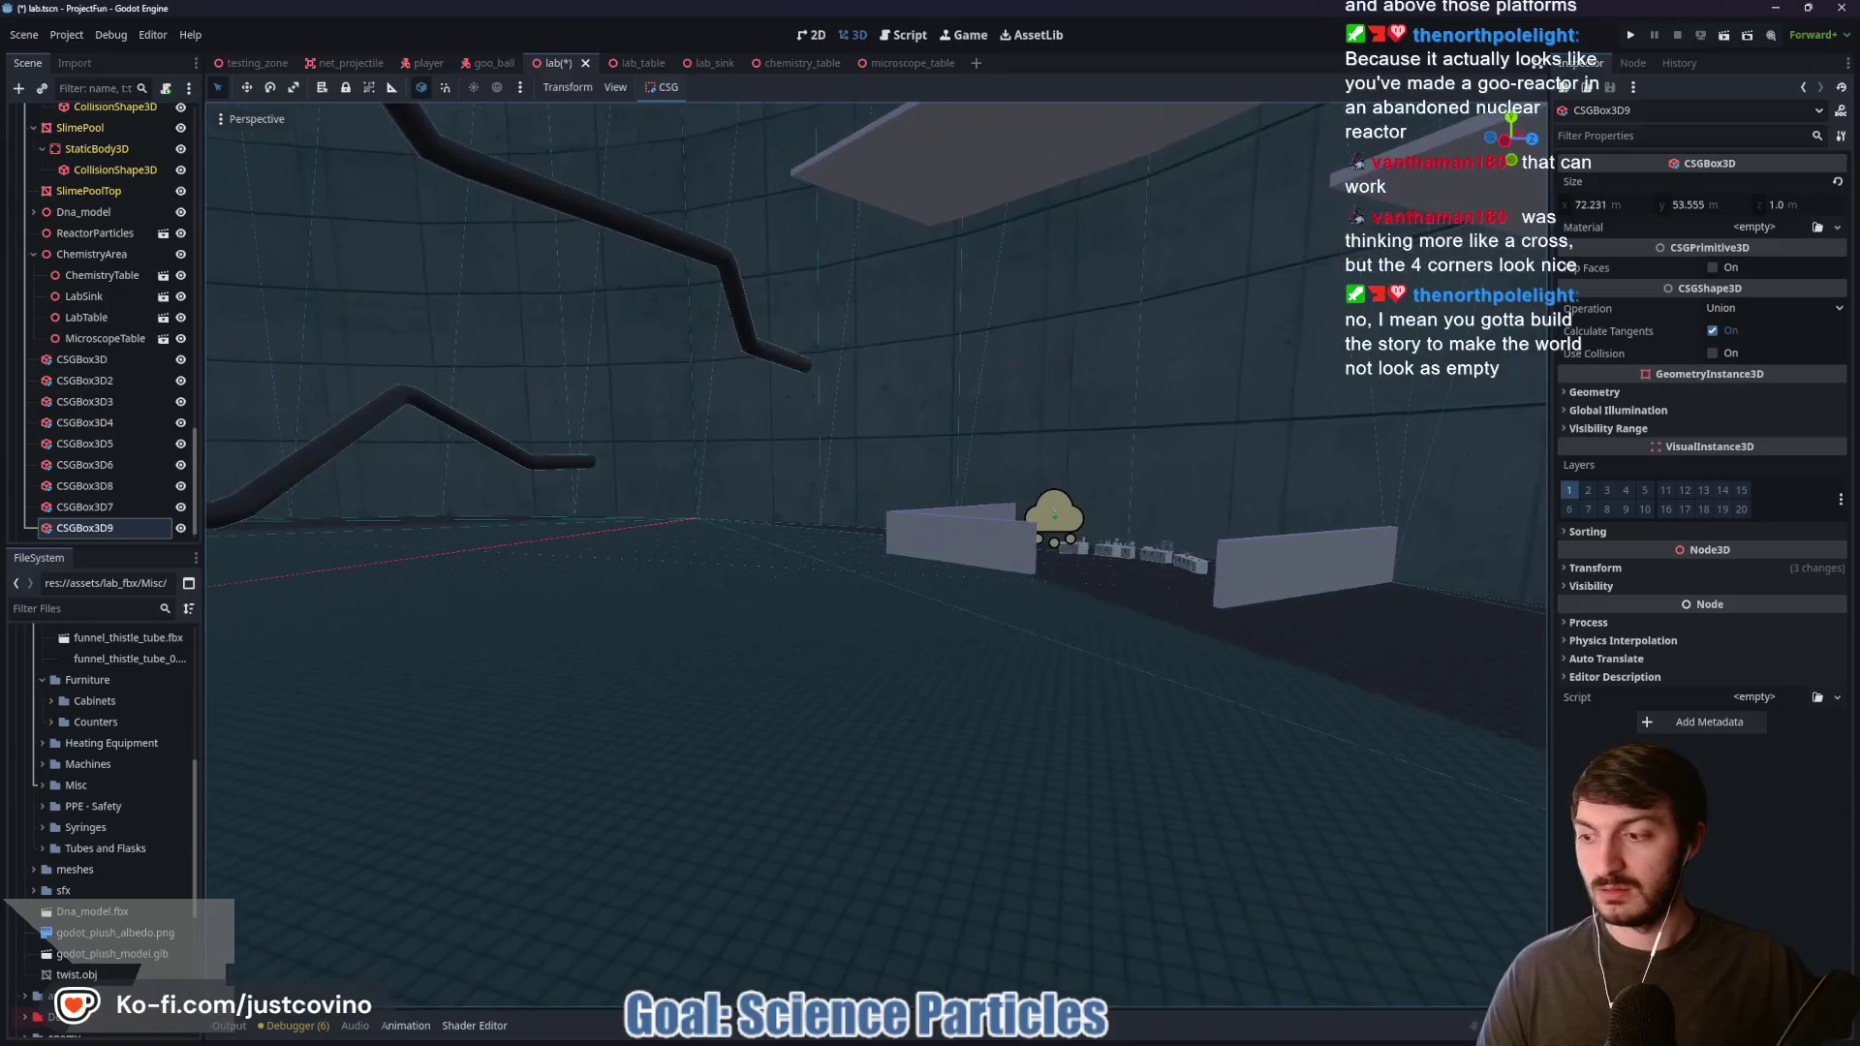